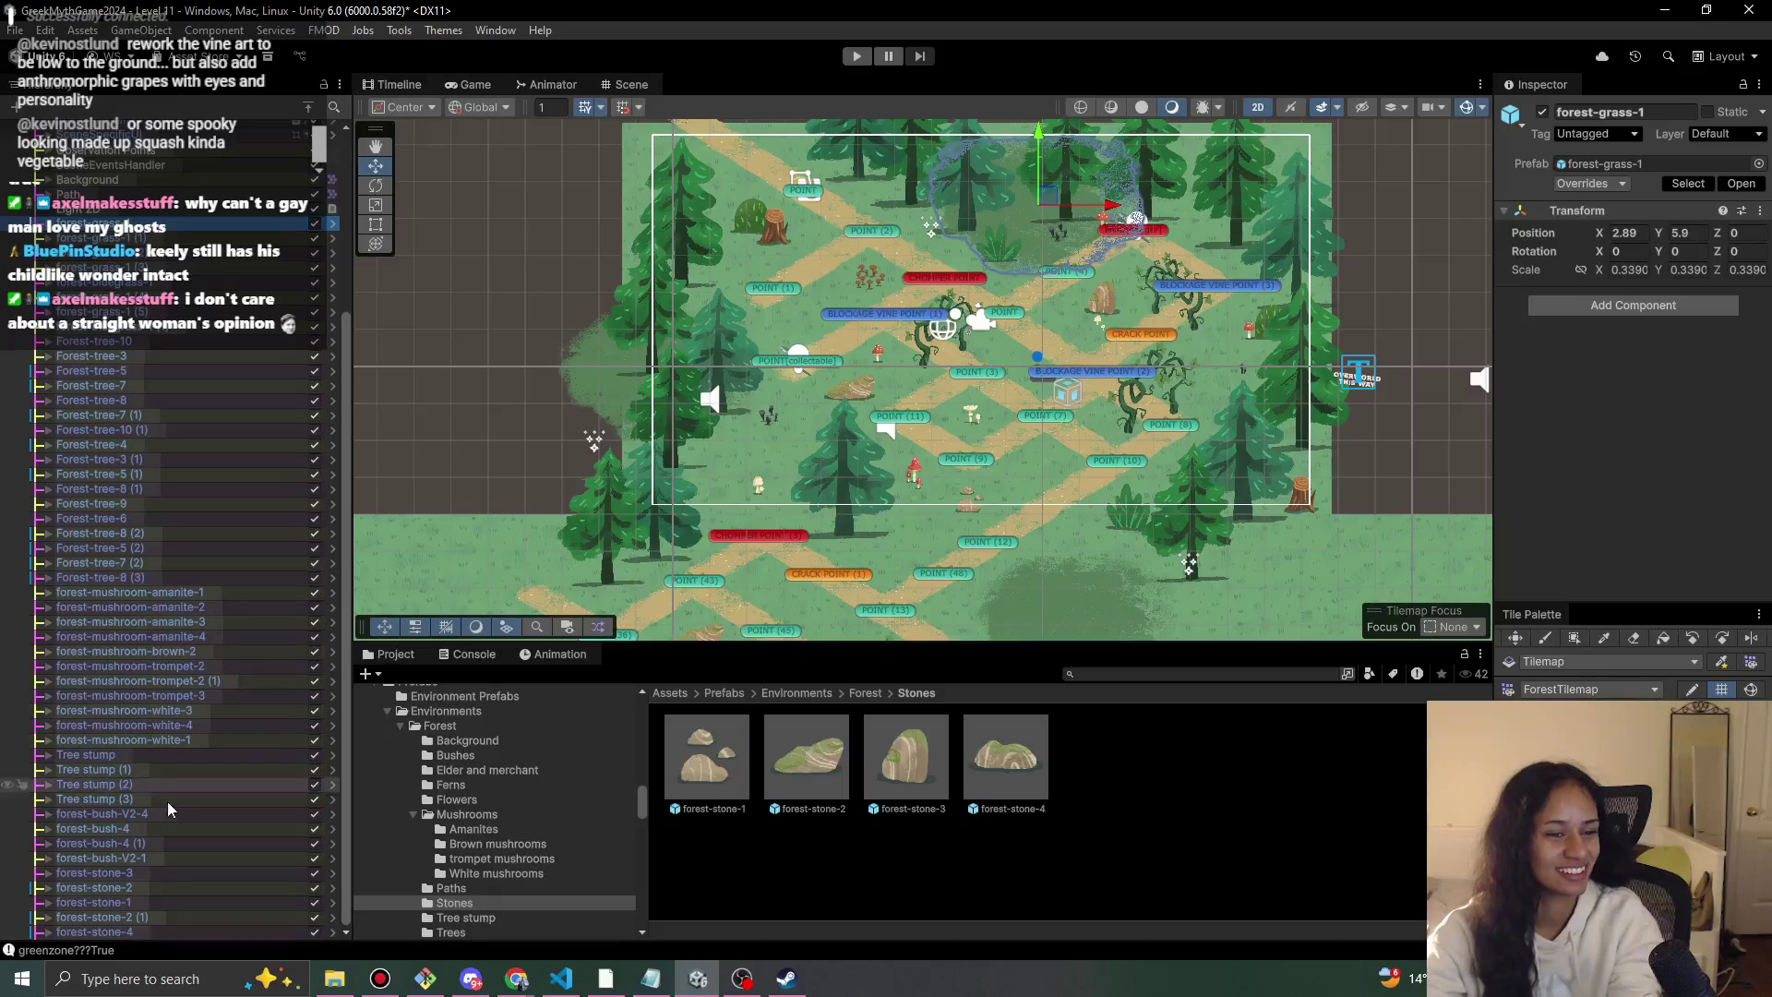
Move the 49 objects from forest-grass-1 through forest-stone-4 under the top parent in the Hierarchy.
{"action": "left_click", "coordinate": [175, 928], "text": "shift"}
{"action": "scroll", "coordinate": [184, 937], "scroll_direction": "up", "scroll_amount": 5}
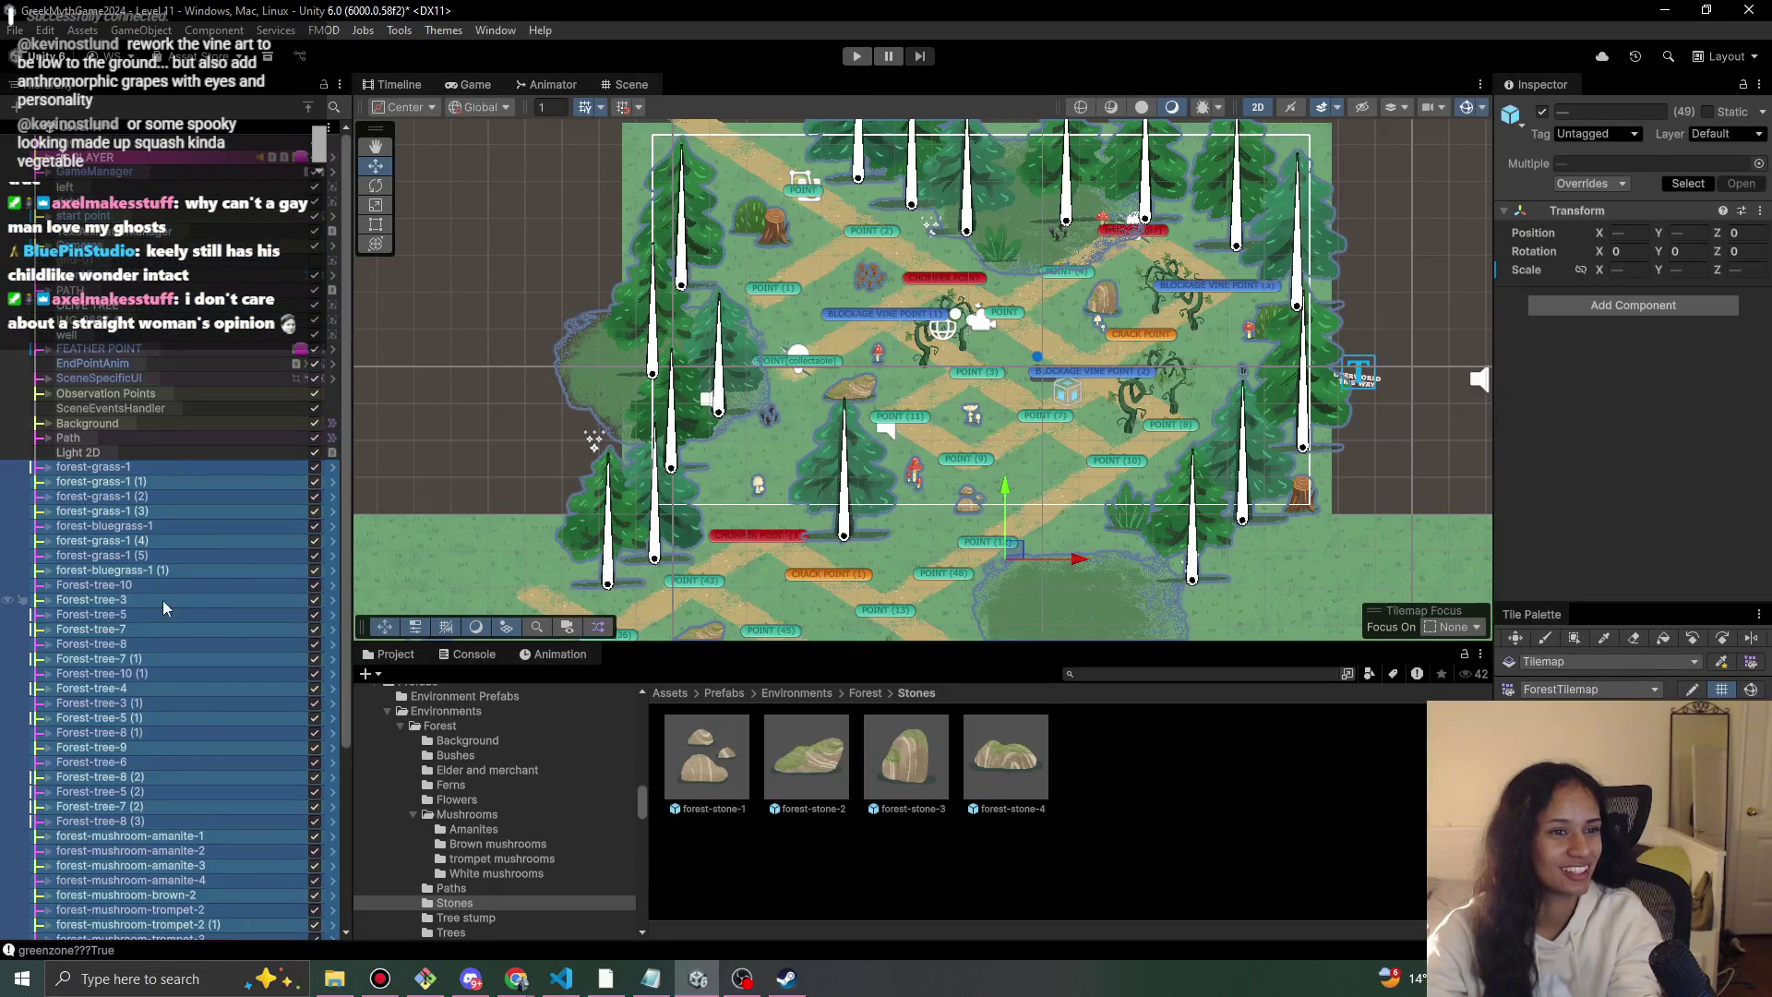
{"action": "mouse_move", "coordinate": [117, 525]}
{"action": "left_mouse_down"}
{"action": "mouse_move", "coordinate": [143, 364]}
{"action": "mouse_move", "coordinate": [118, 129]}
{"action": "mouse_move", "coordinate": [111, 155]}
{"action": "left_mouse_up"}
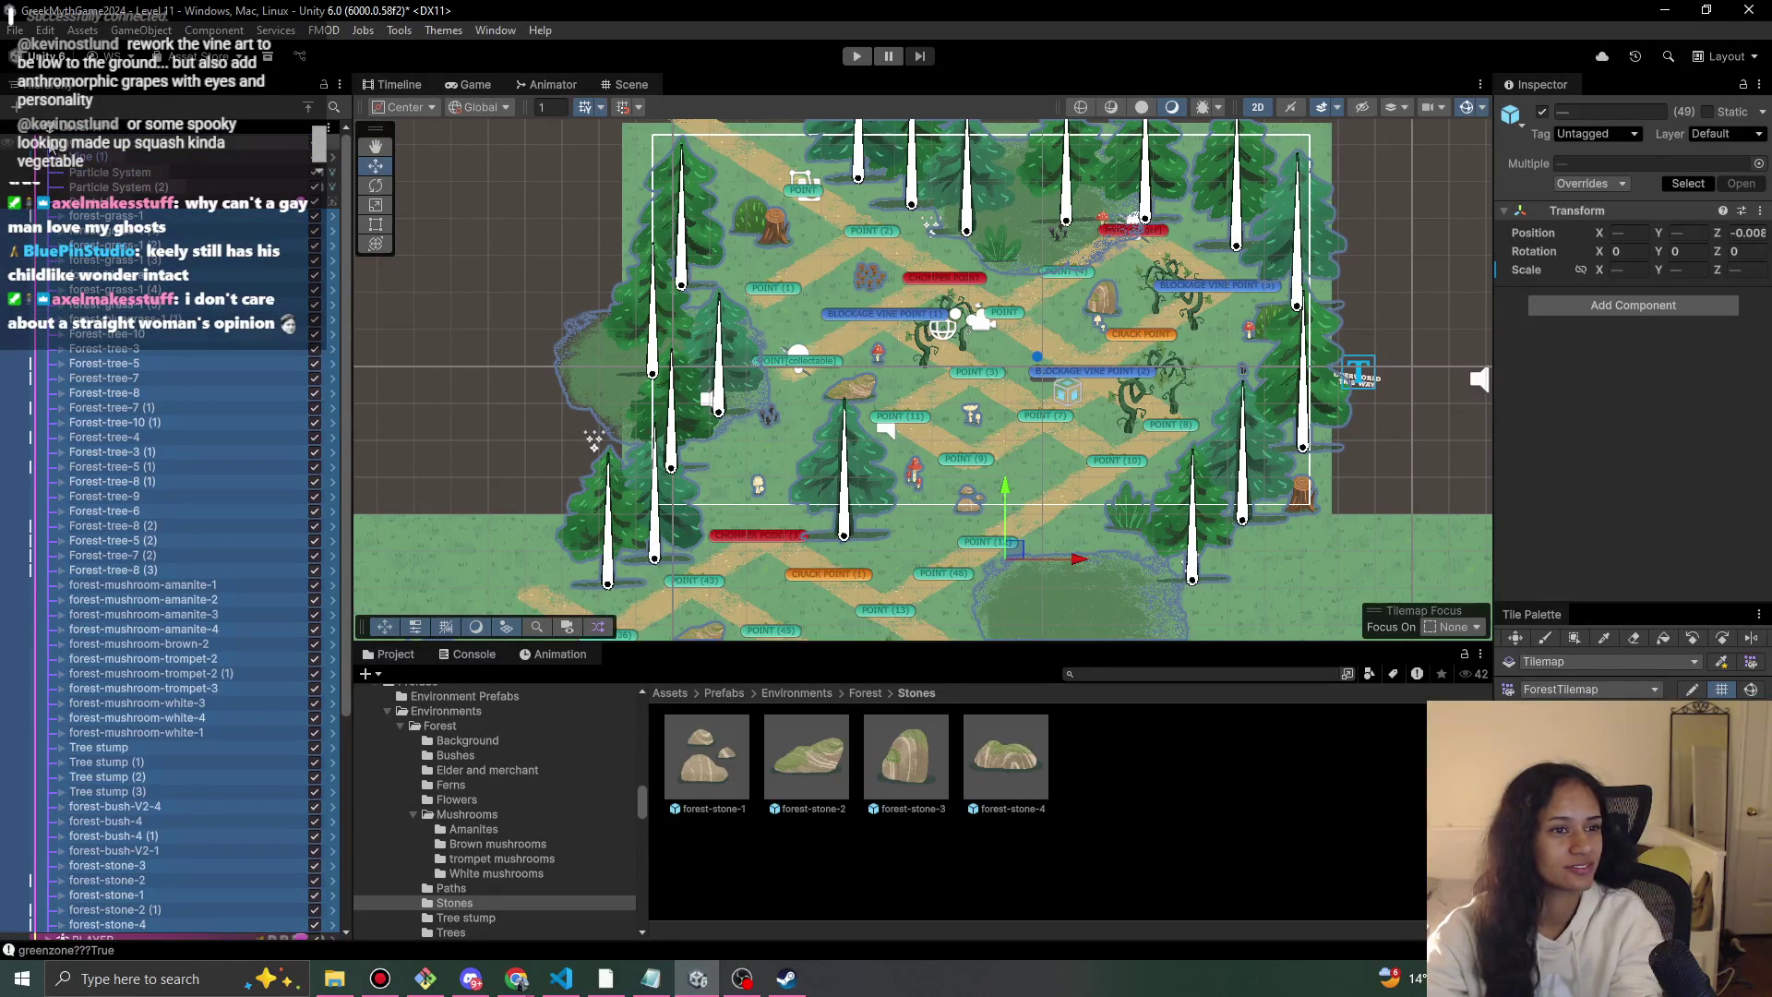
{"action": "left_click", "coordinate": [240, 626]}
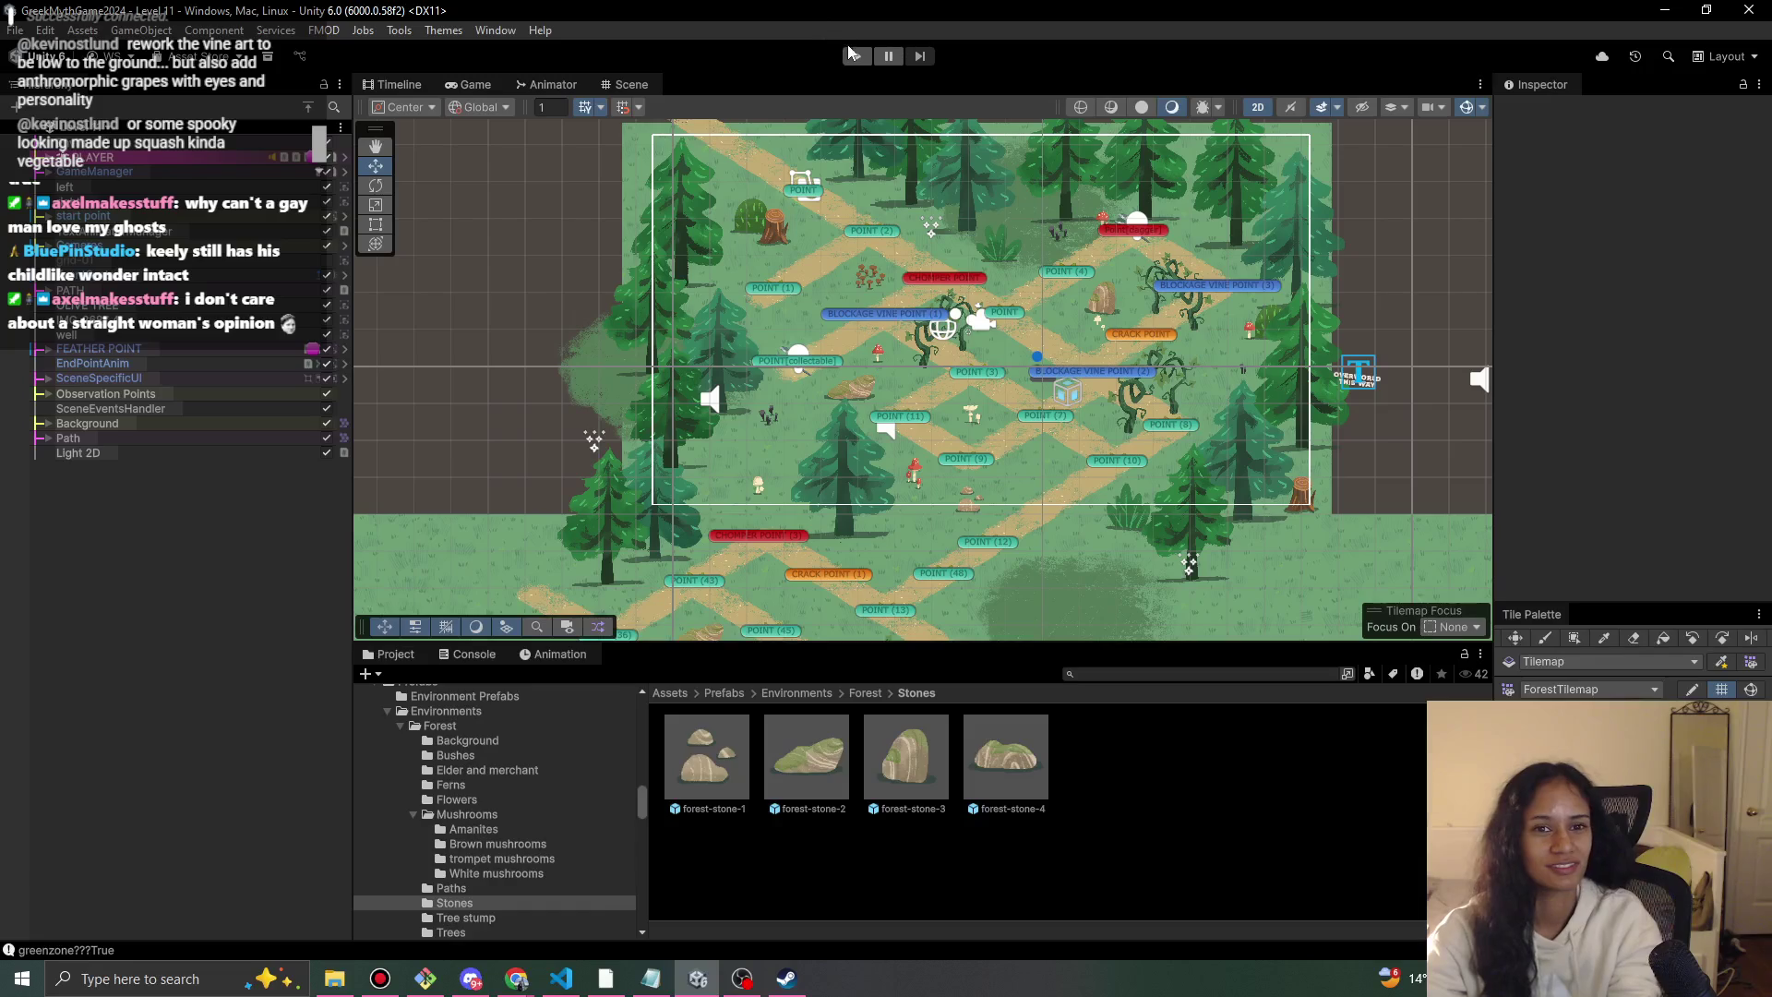
{"action": "left_click", "coordinate": [851, 56]}
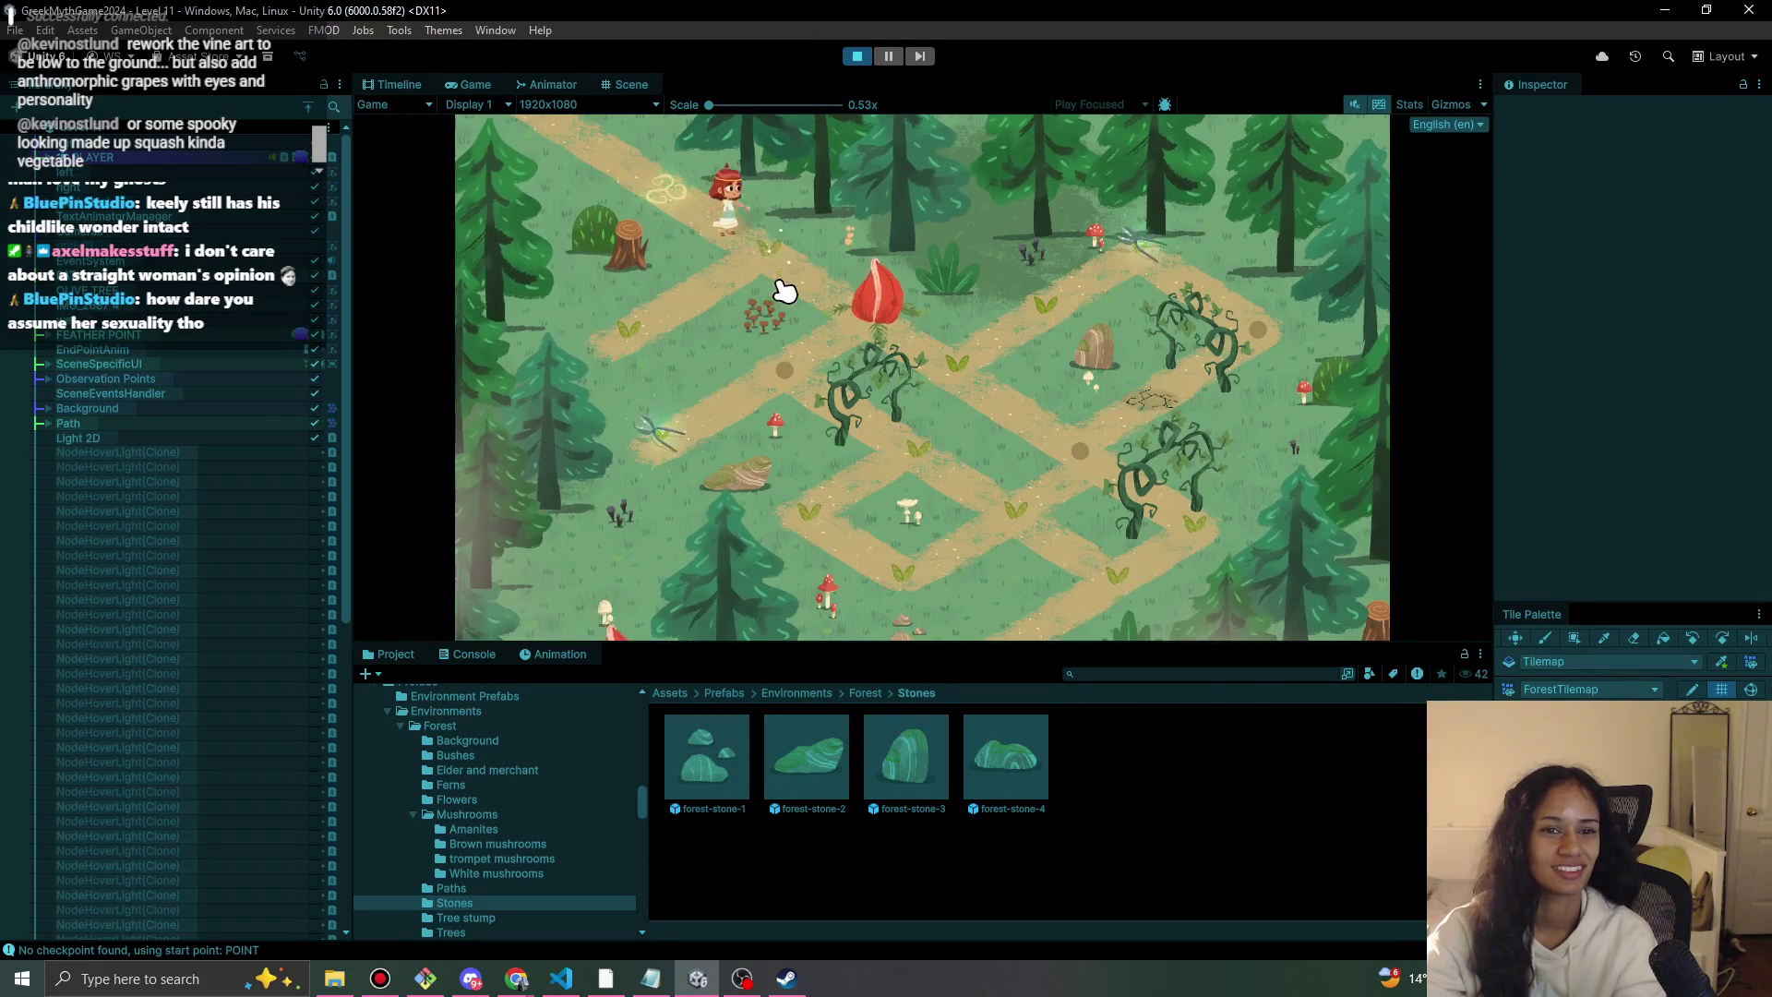
{"action": "left_click", "coordinate": [683, 323]}
{"action": "left_click", "coordinate": [761, 272]}
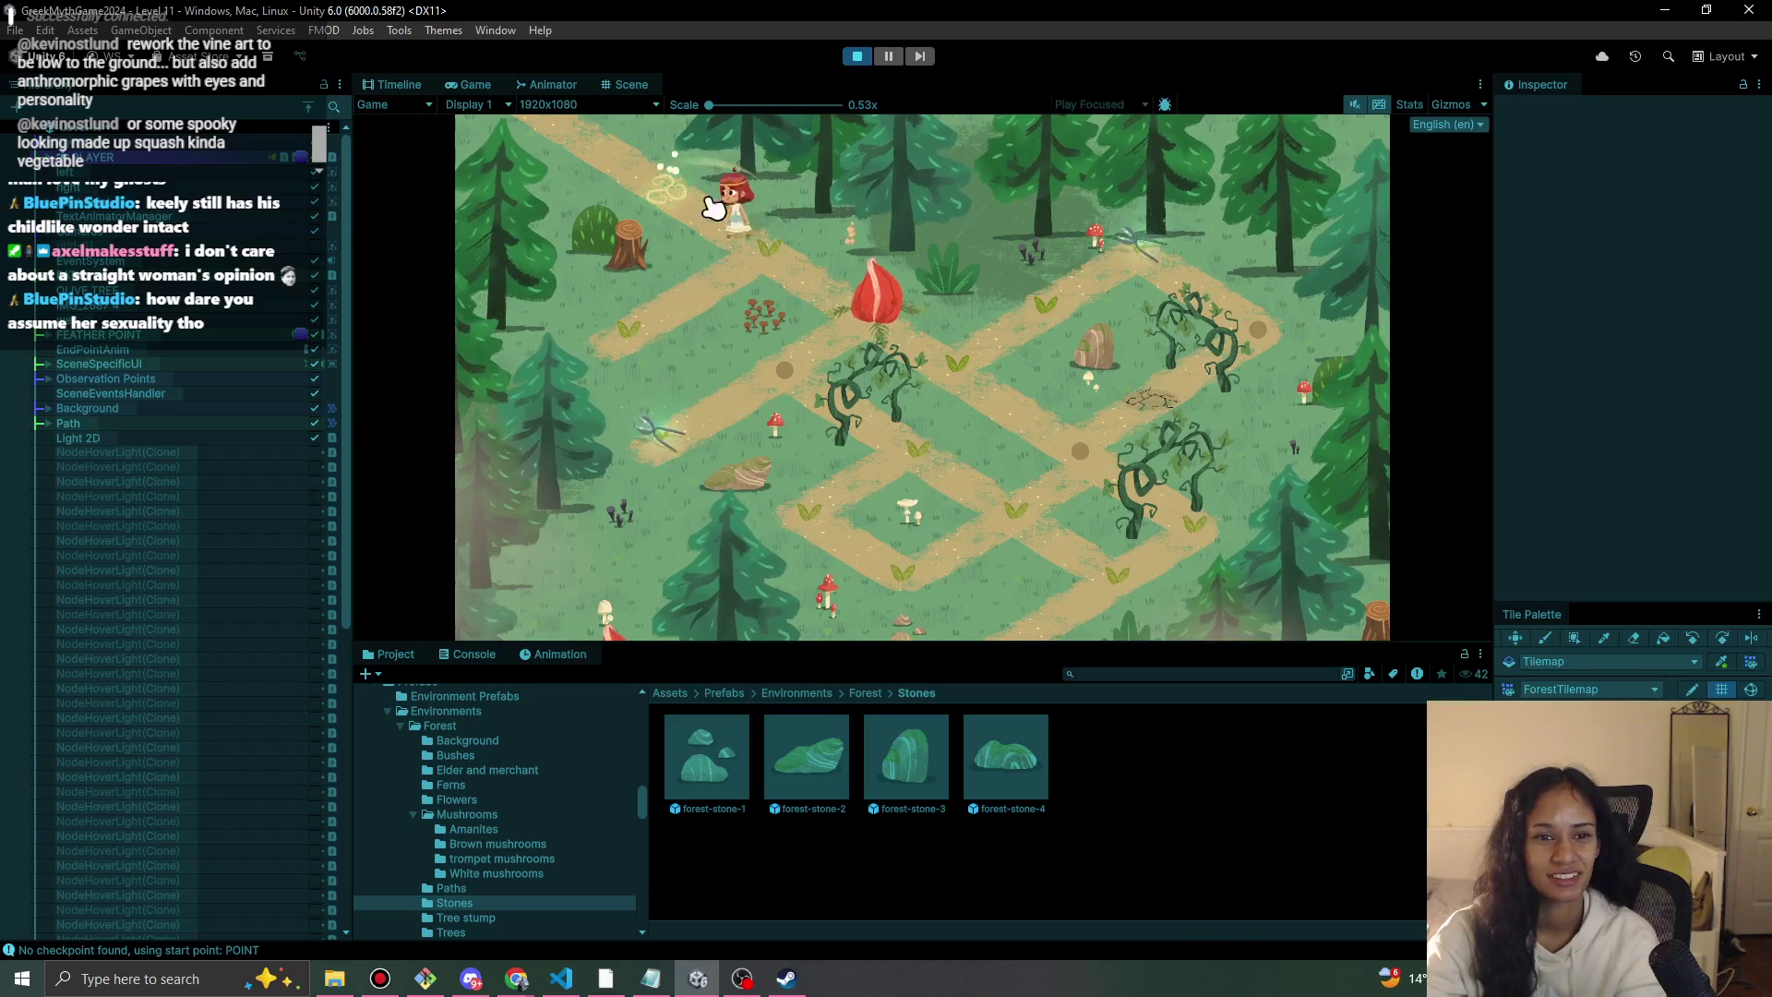
{"action": "left_click", "coordinate": [900, 351]}
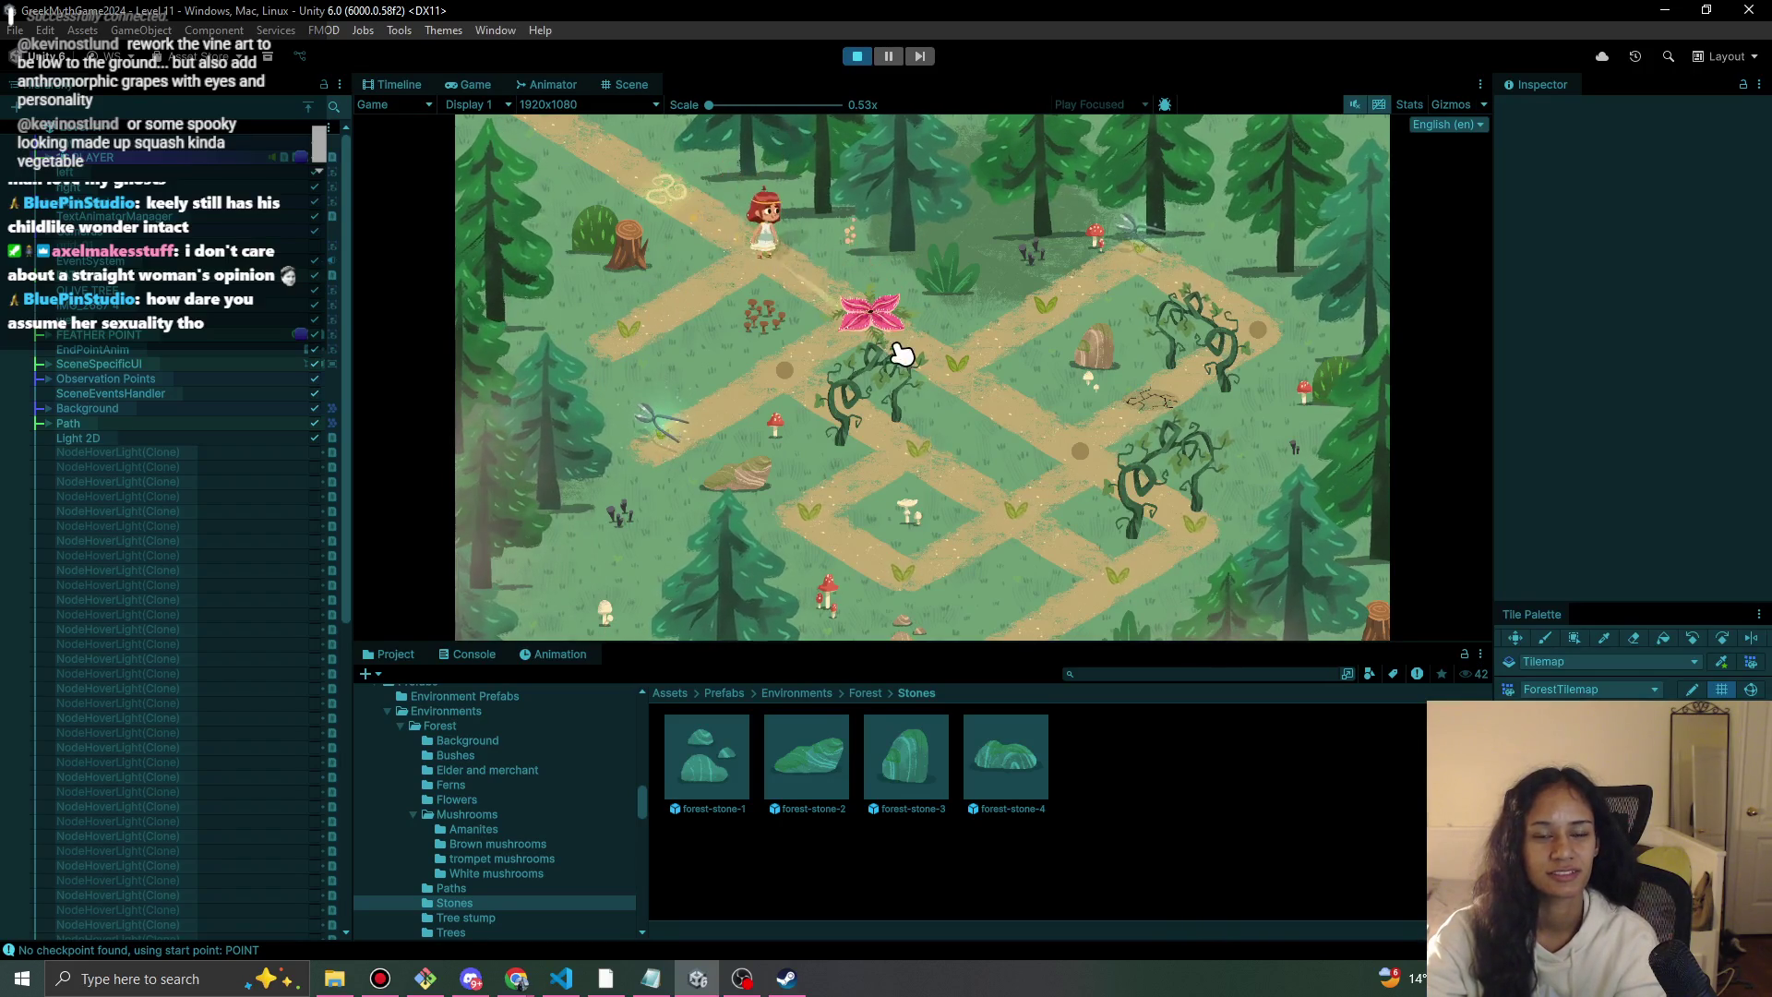
{"action": "left_click", "coordinate": [781, 267]}
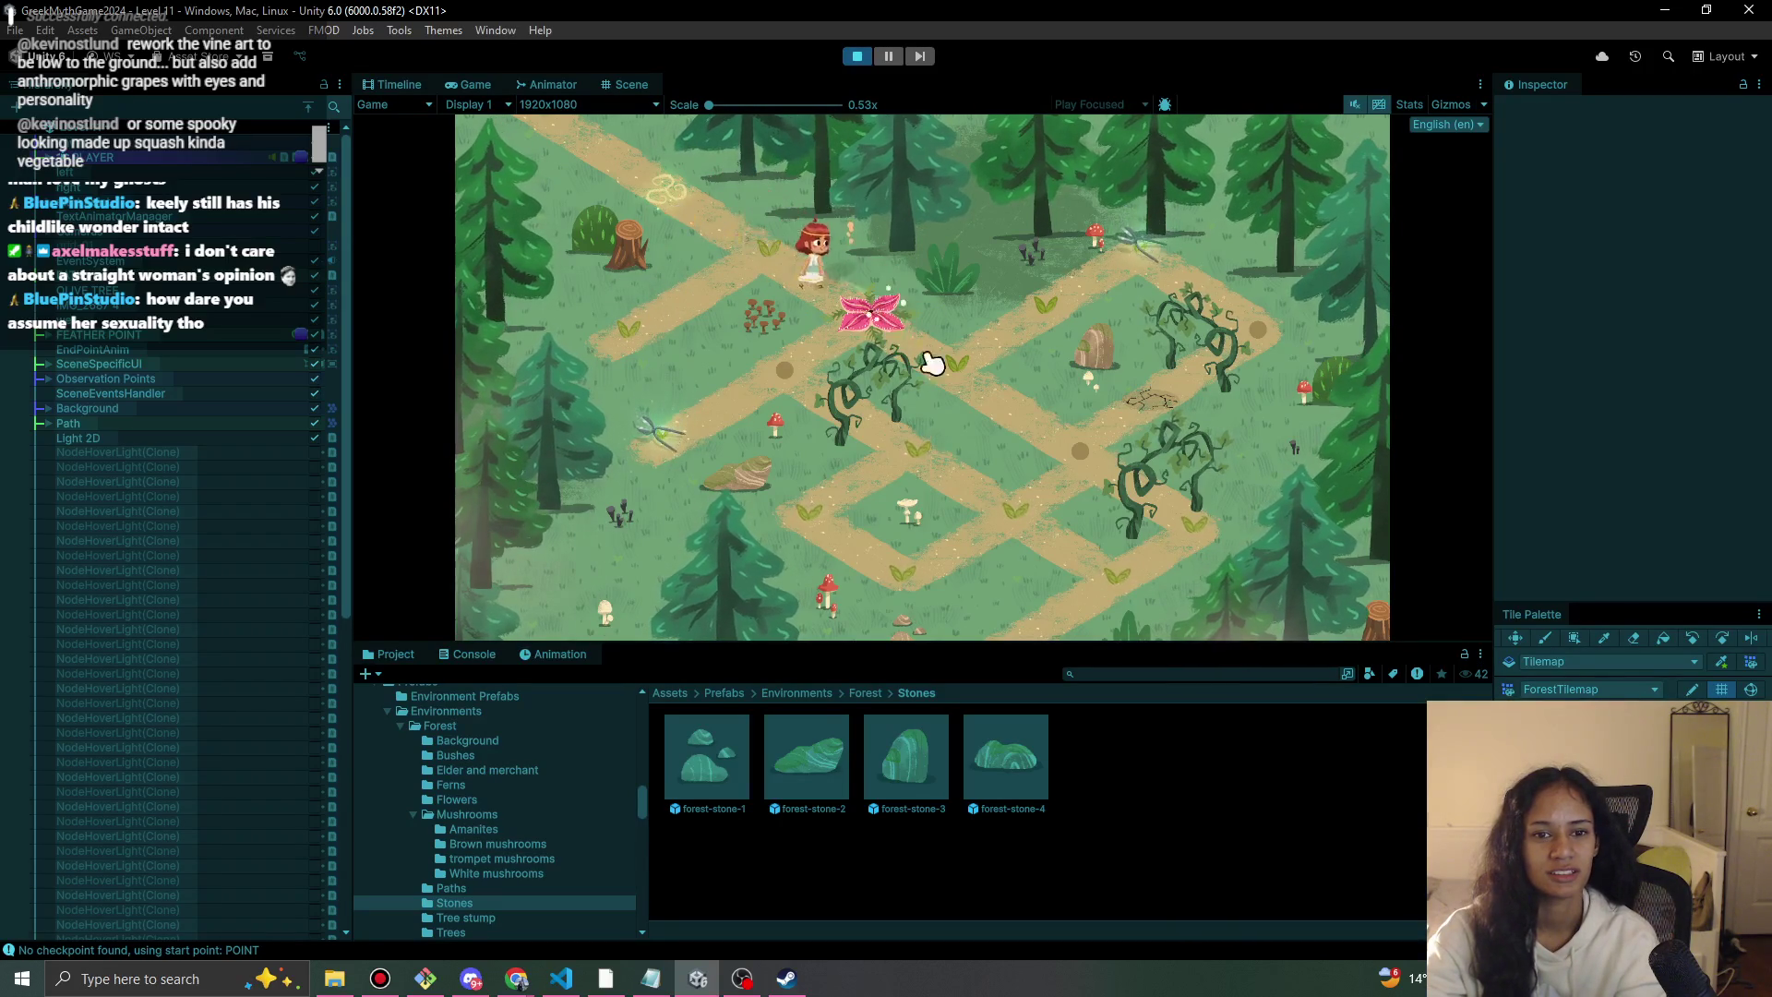
{"action": "left_click", "coordinate": [1015, 346]}
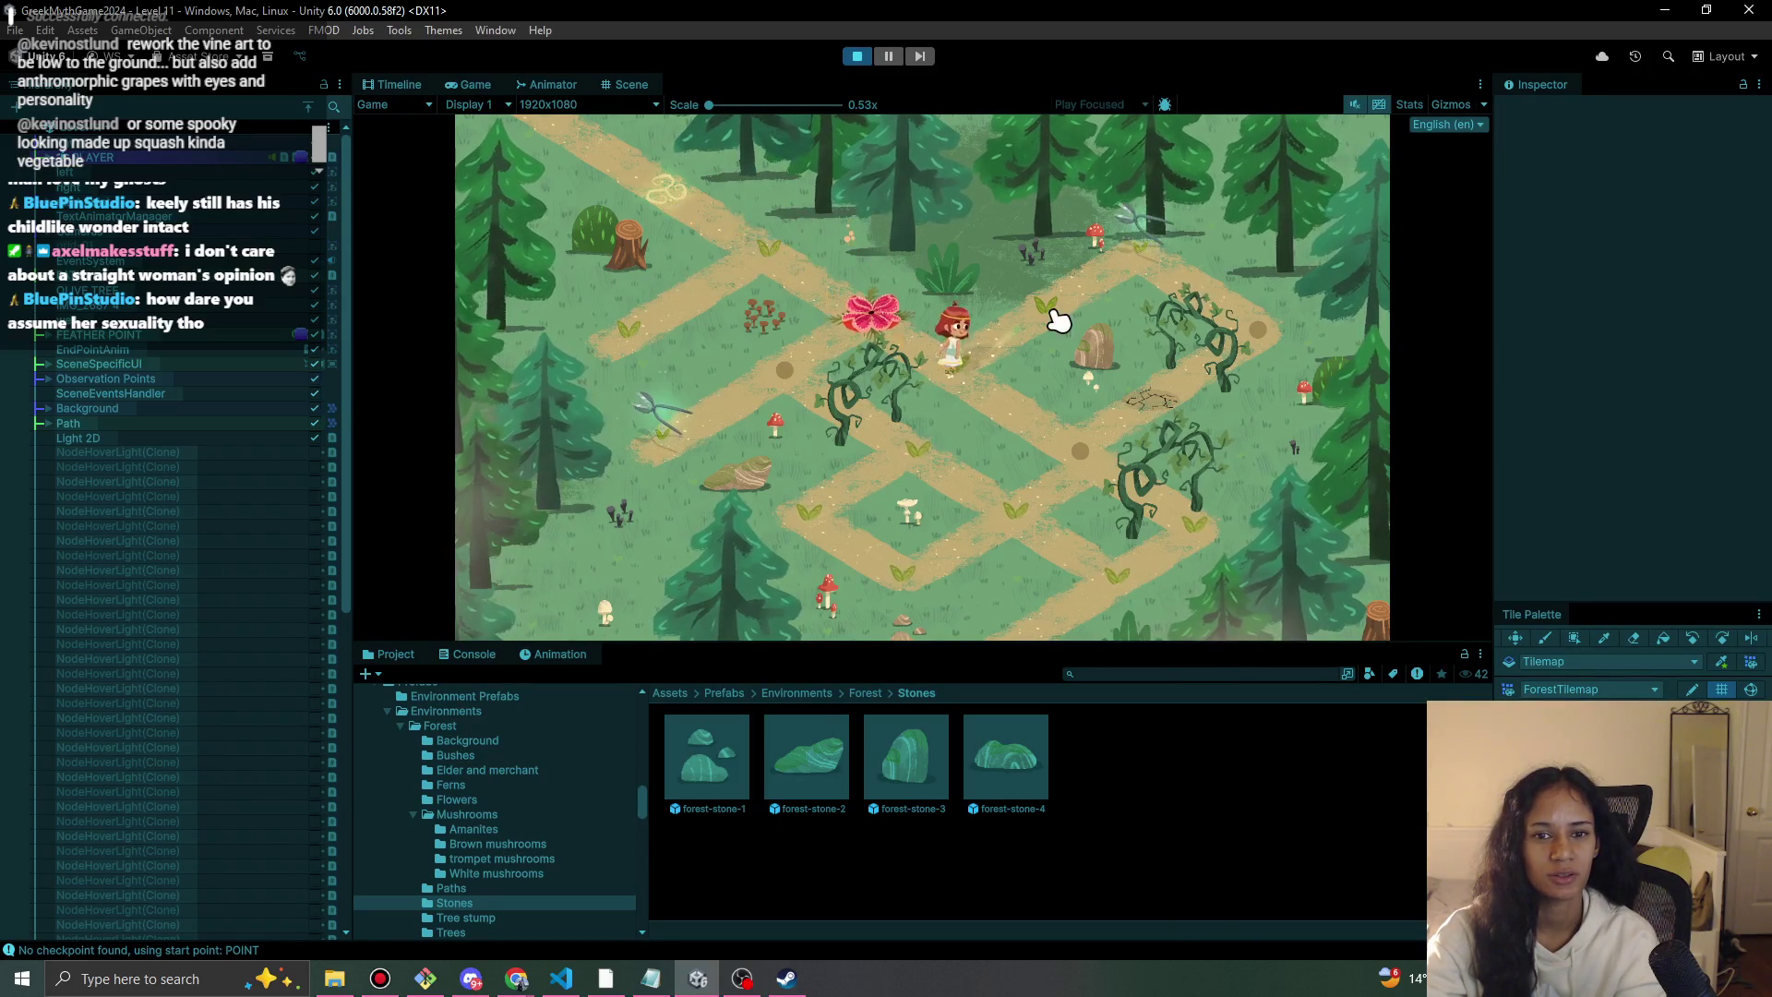
{"action": "left_click", "coordinate": [1229, 345]}
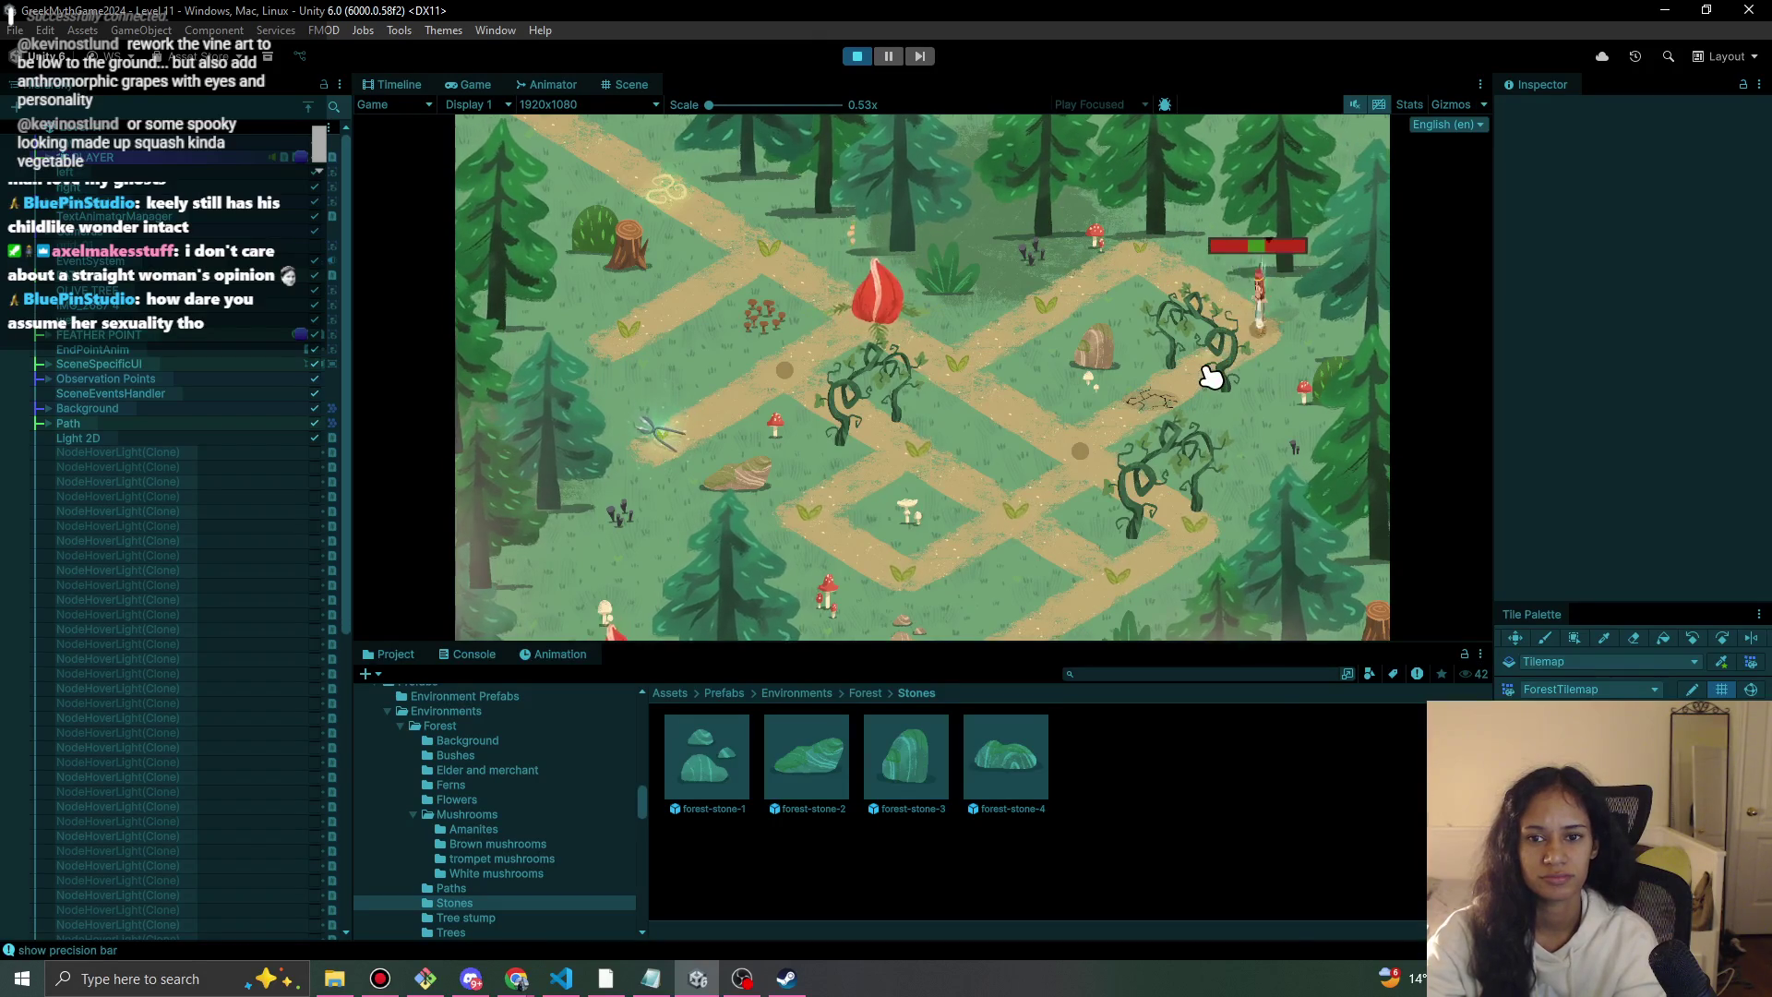
{"action": "left_click", "coordinate": [1167, 410]}
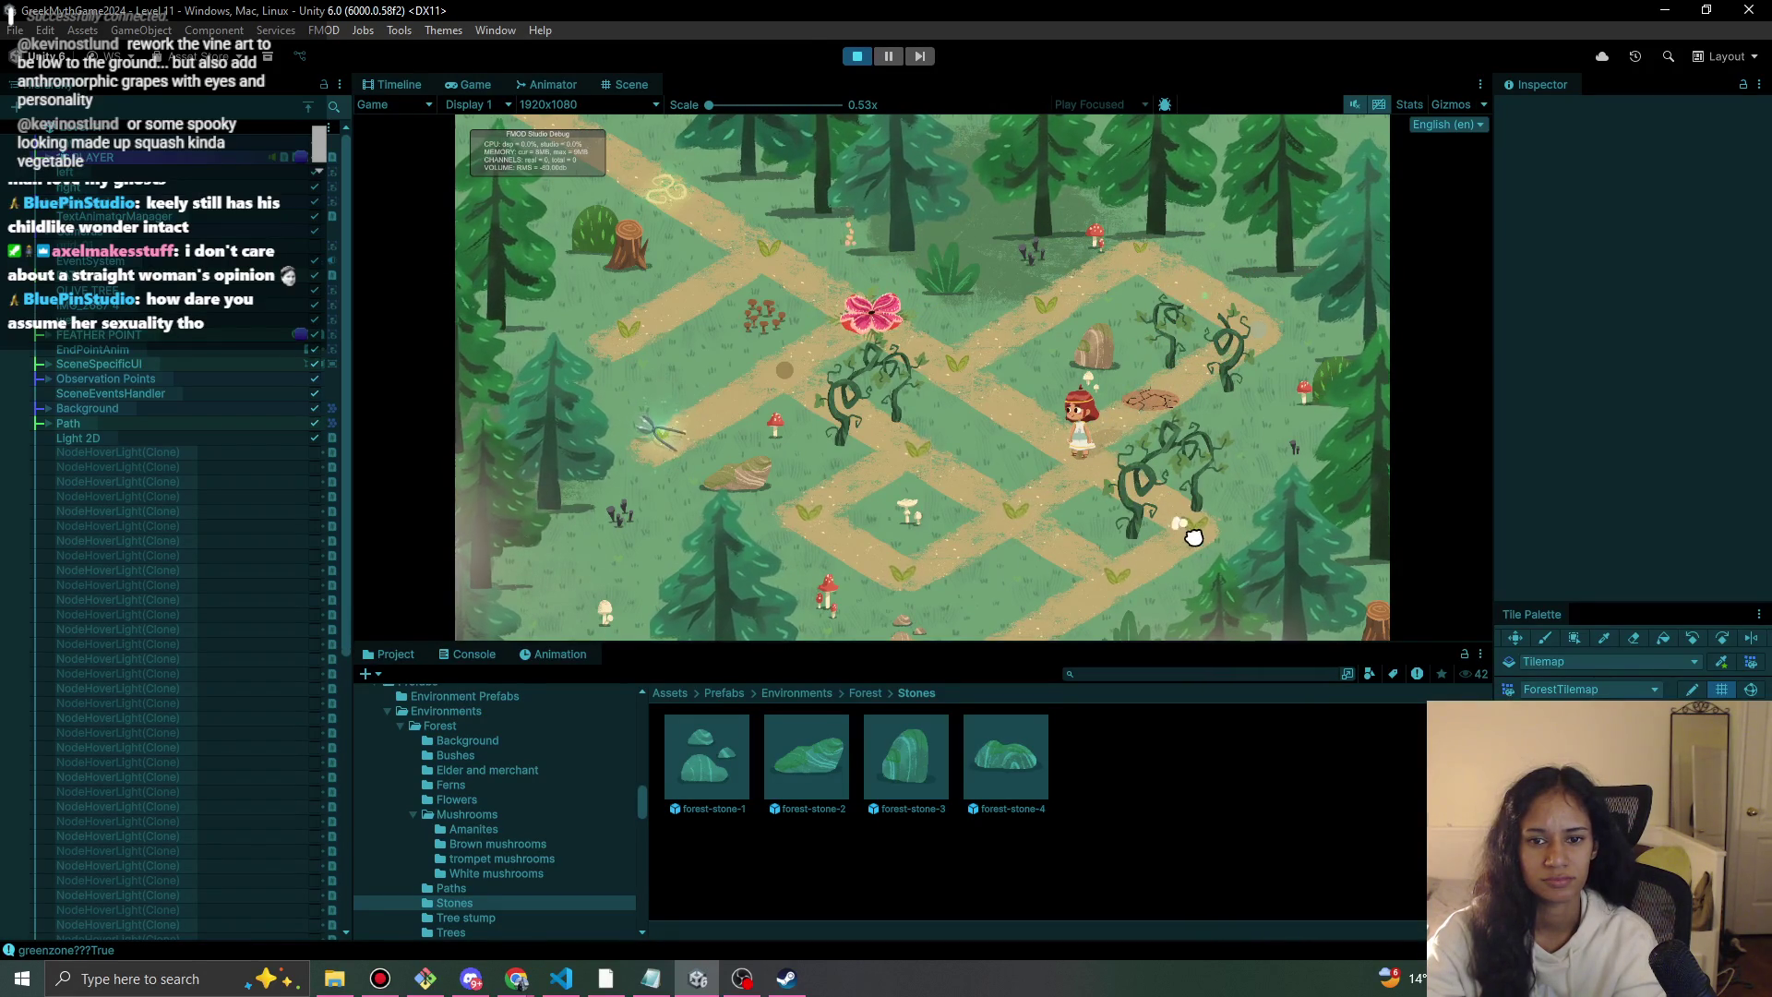
{"action": "left_click", "coordinate": [974, 386]}
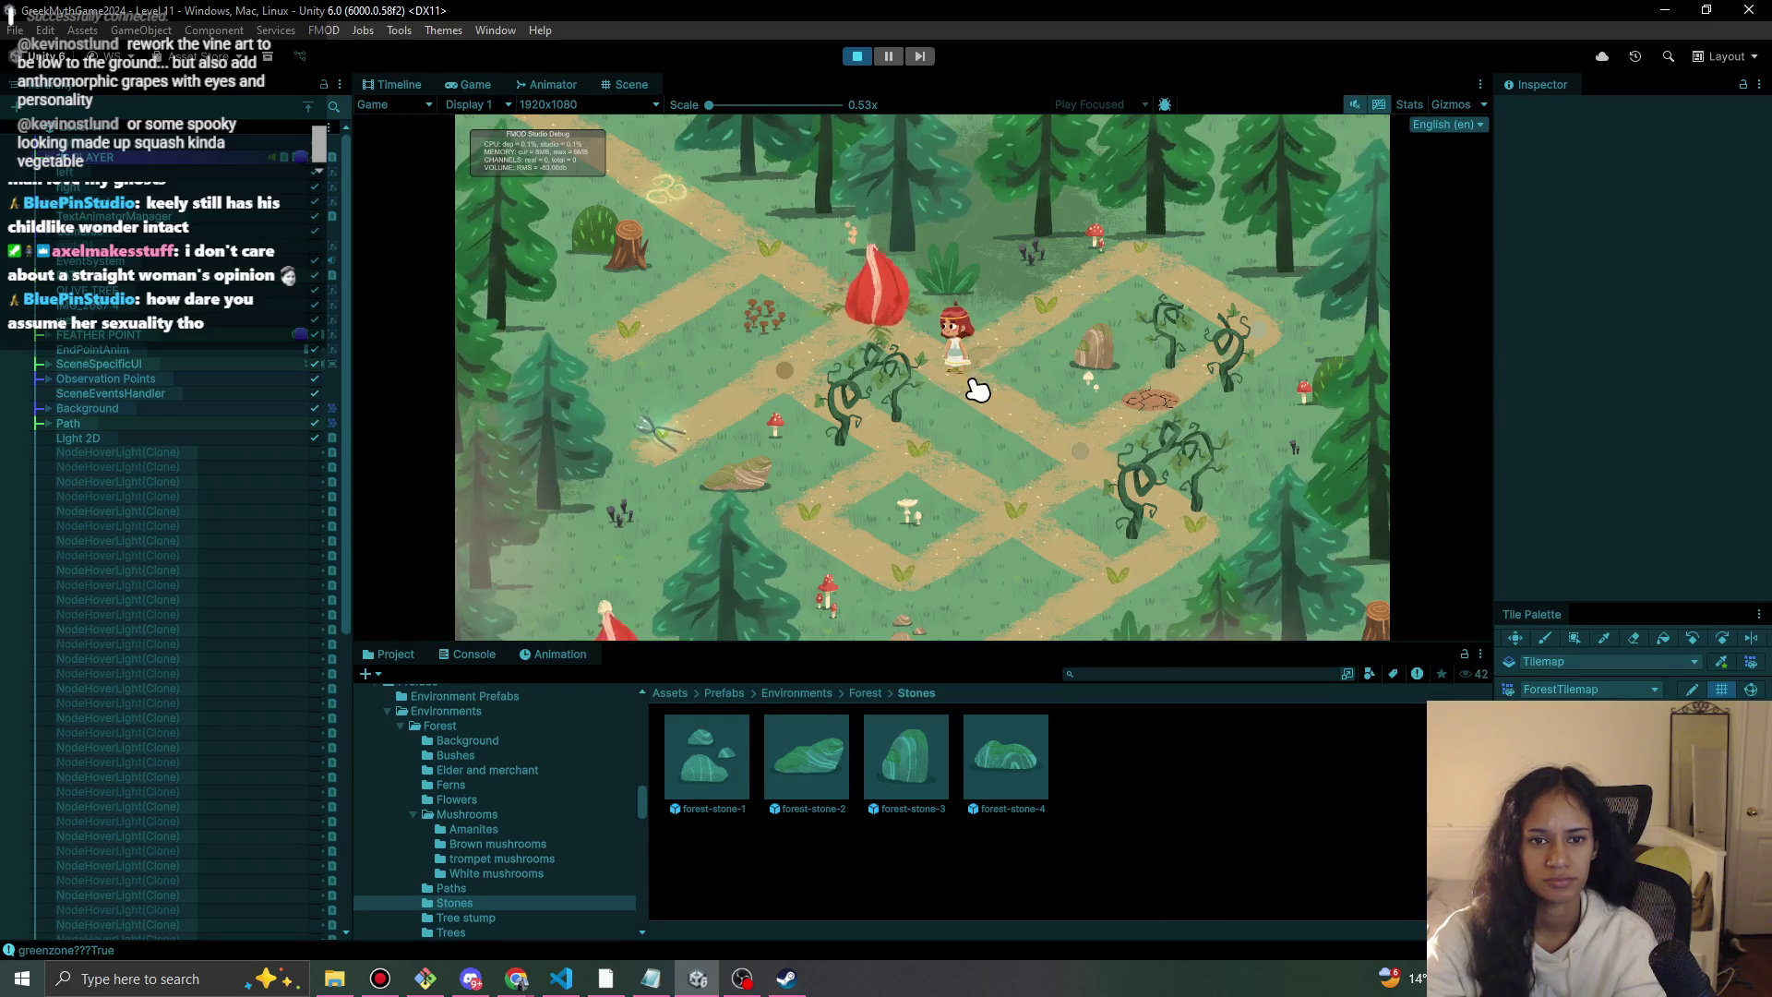
{"action": "left_click", "coordinate": [1090, 329]}
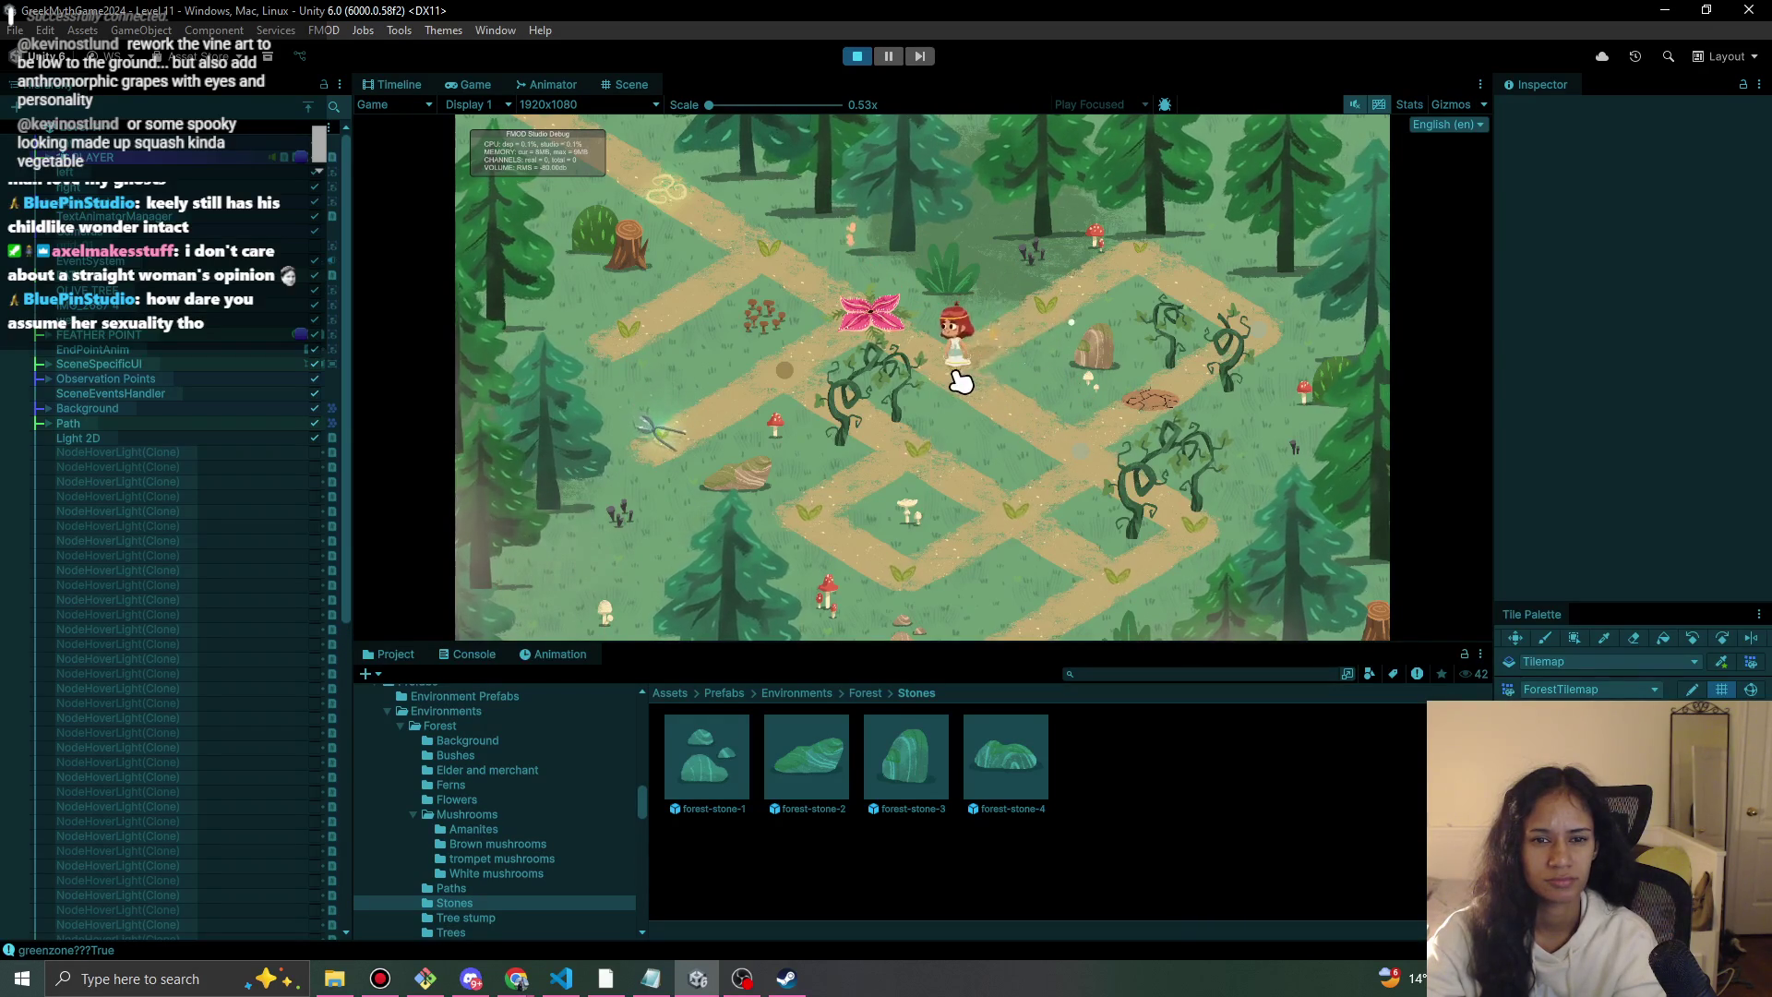
{"action": "left_click", "coordinate": [881, 334]}
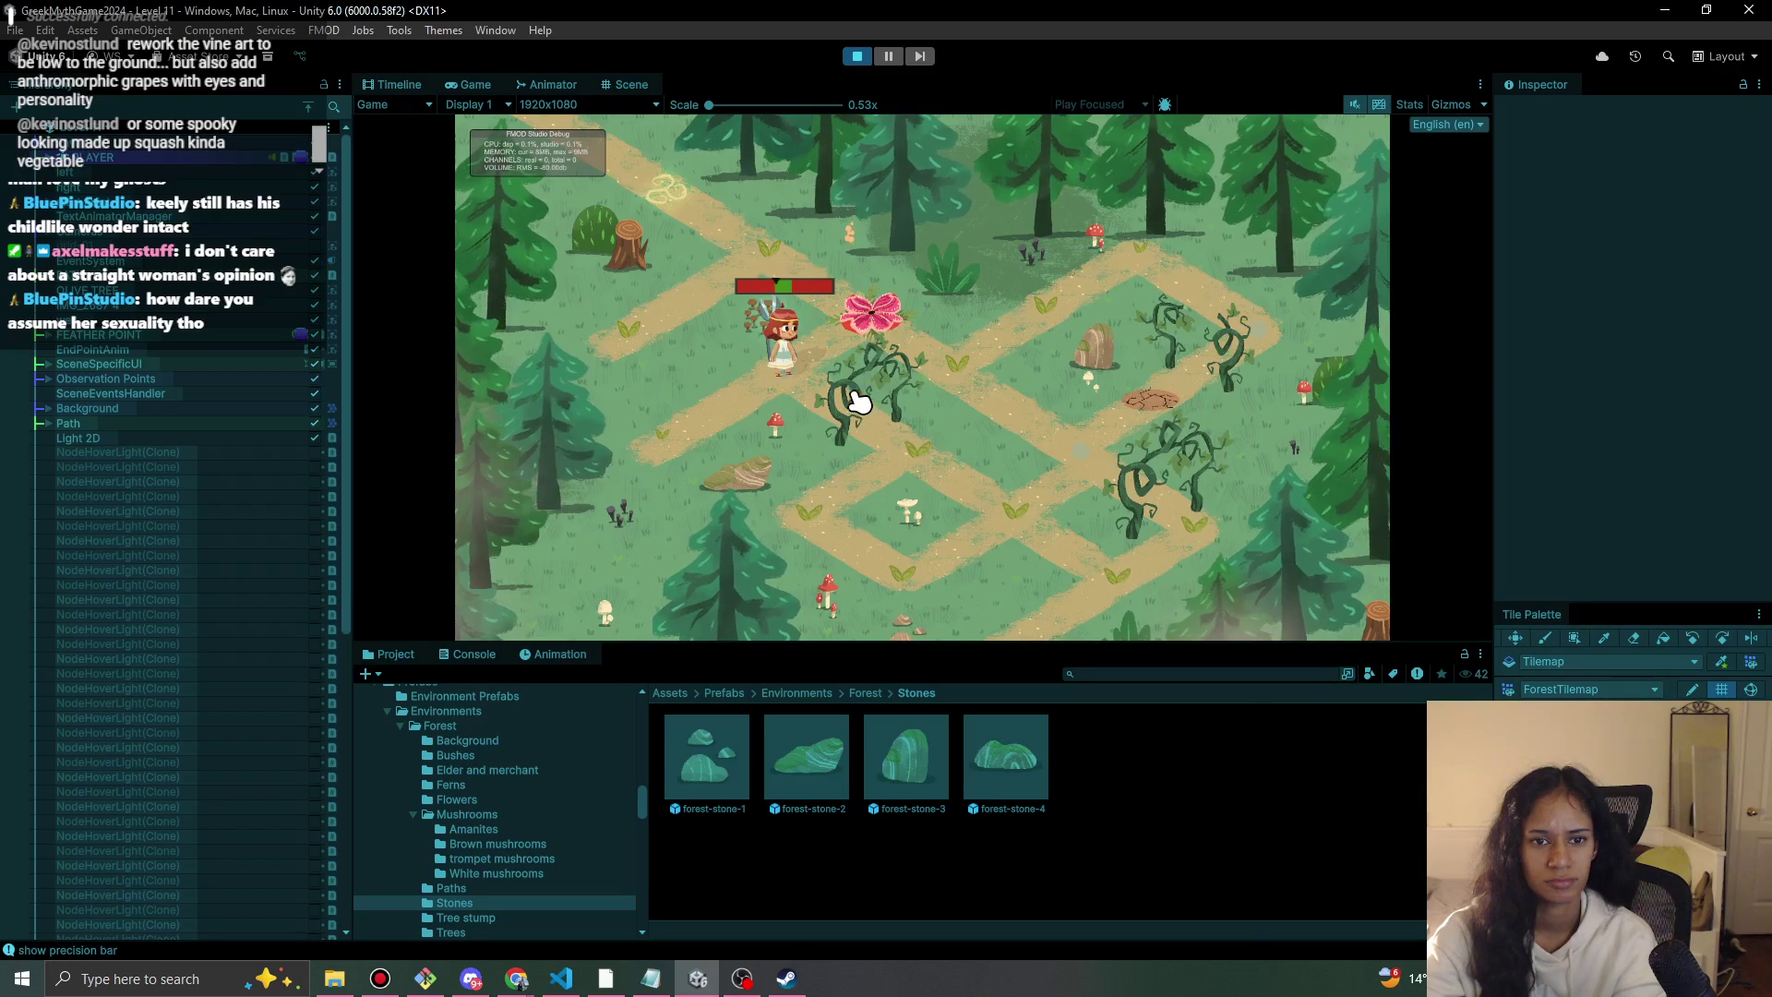
{"action": "left_click", "coordinate": [744, 406]}
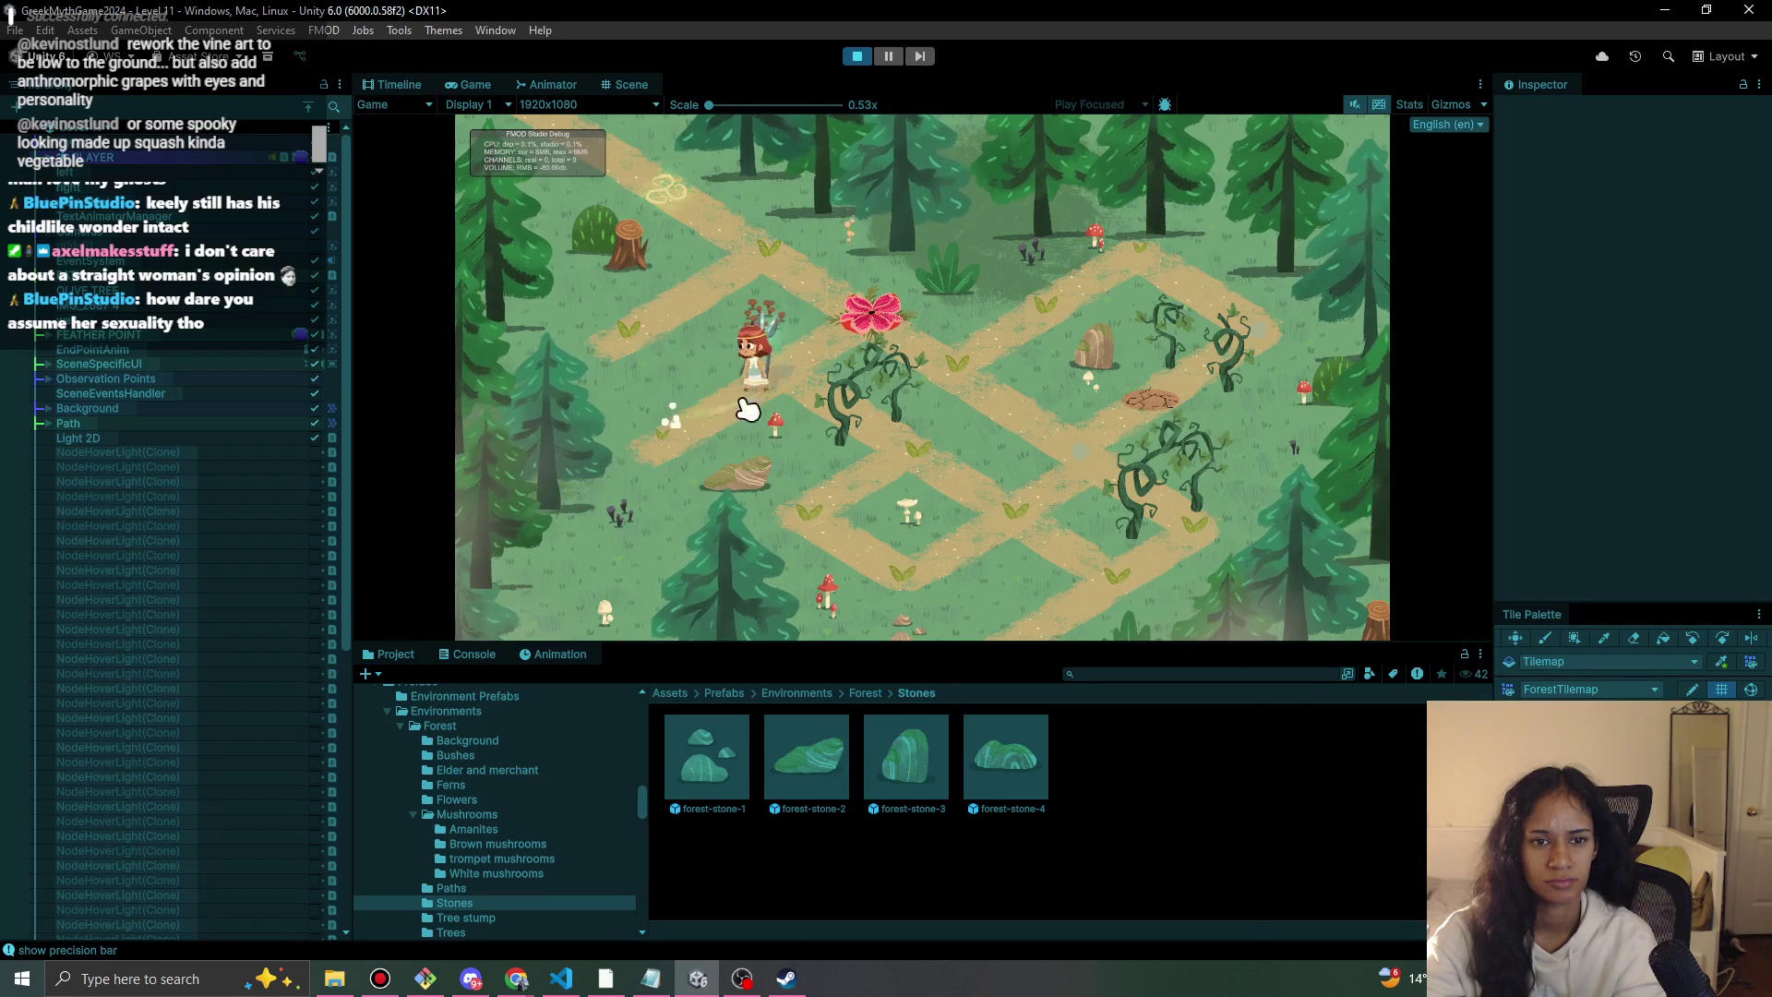
{"action": "left_click", "coordinate": [818, 371]}
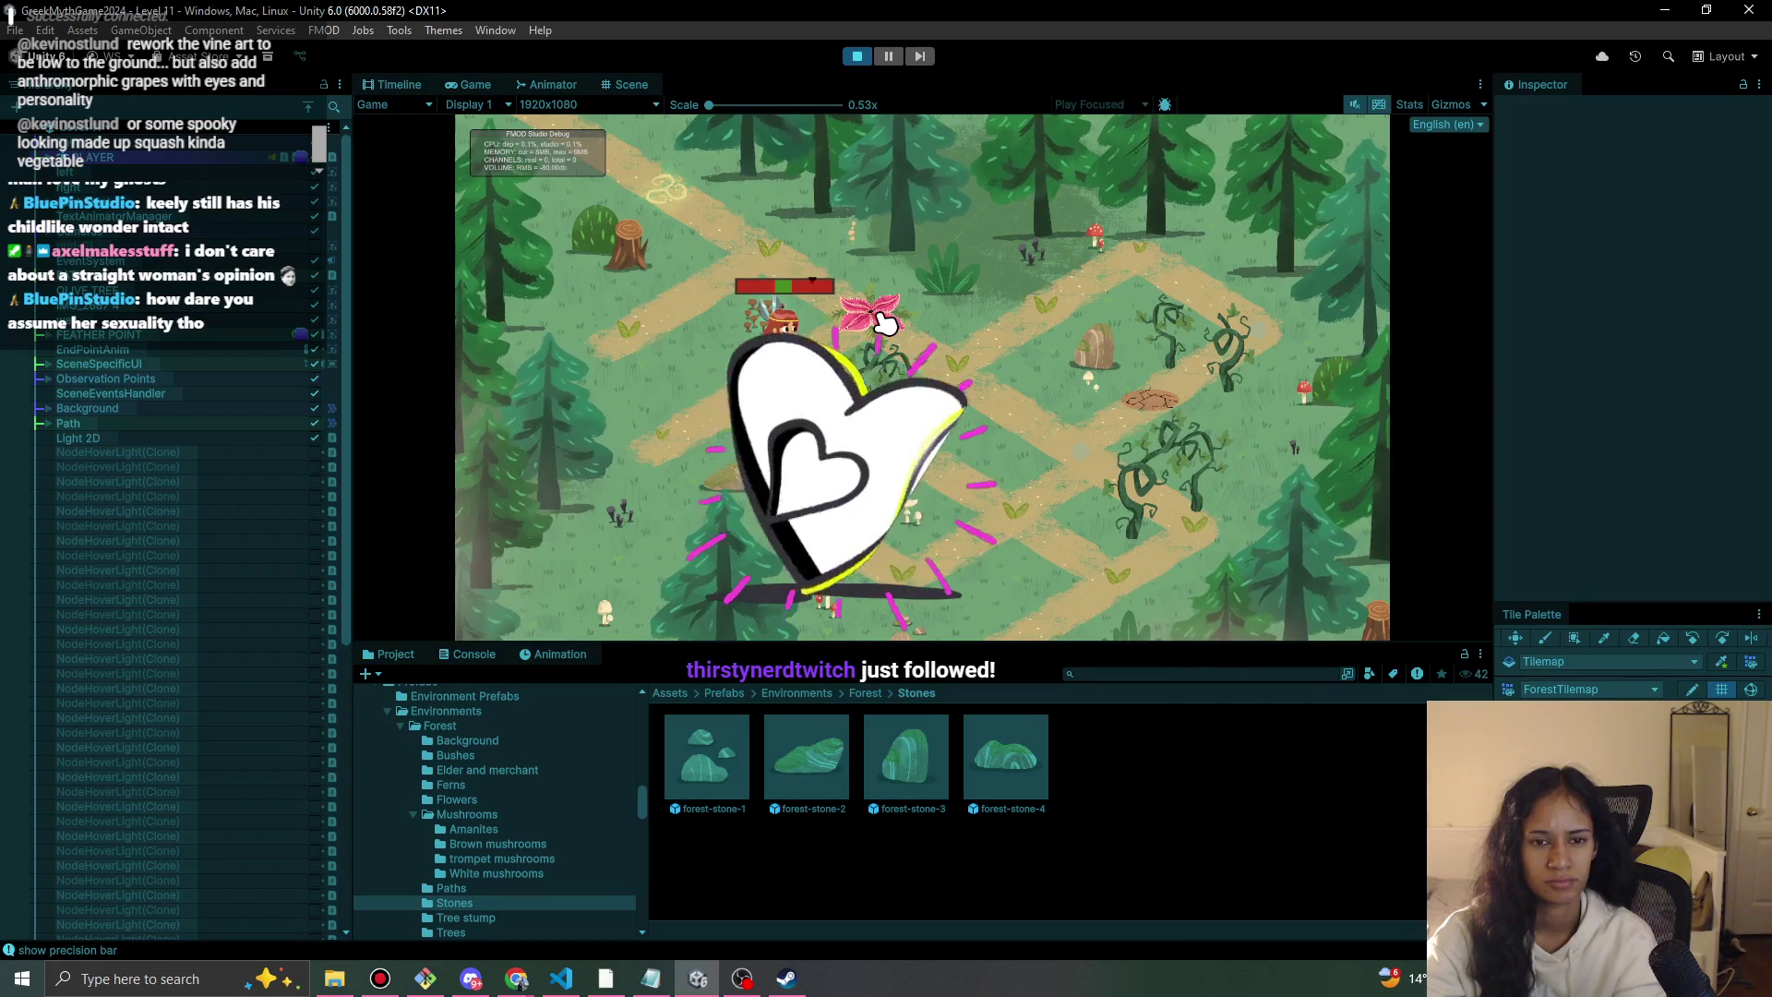
{"action": "left_click", "coordinate": [1104, 467]}
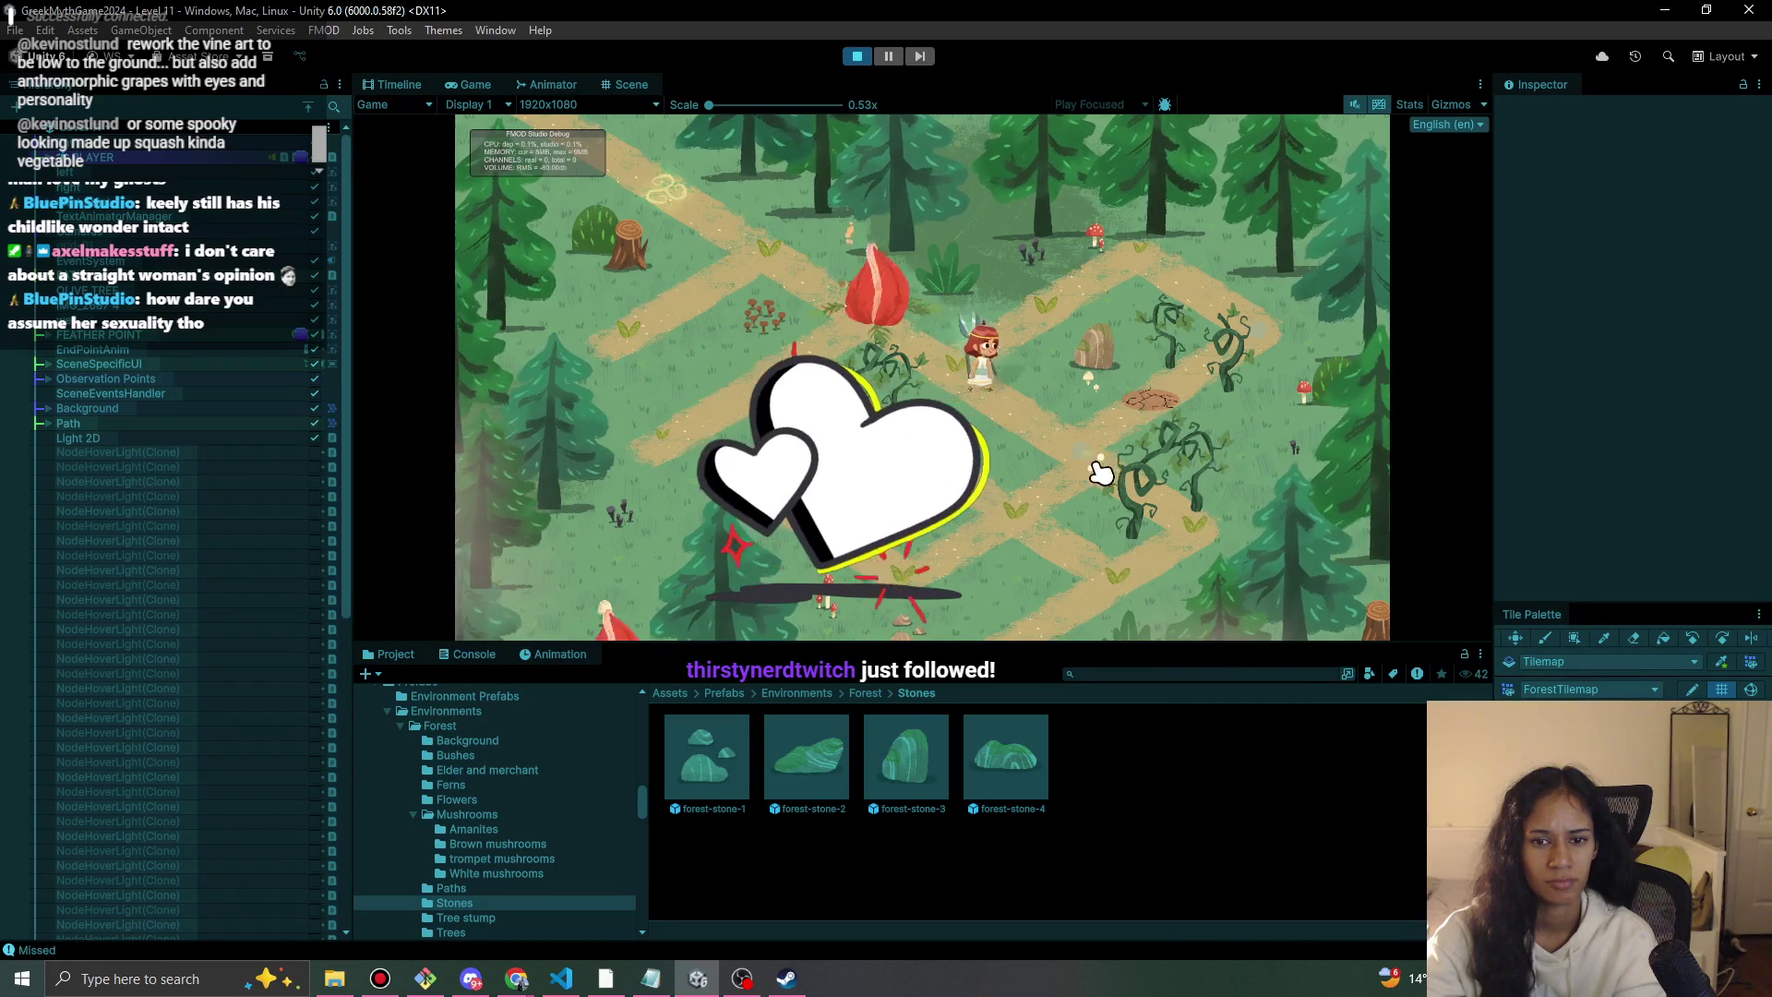
{"action": "left_click", "coordinate": [1147, 525]}
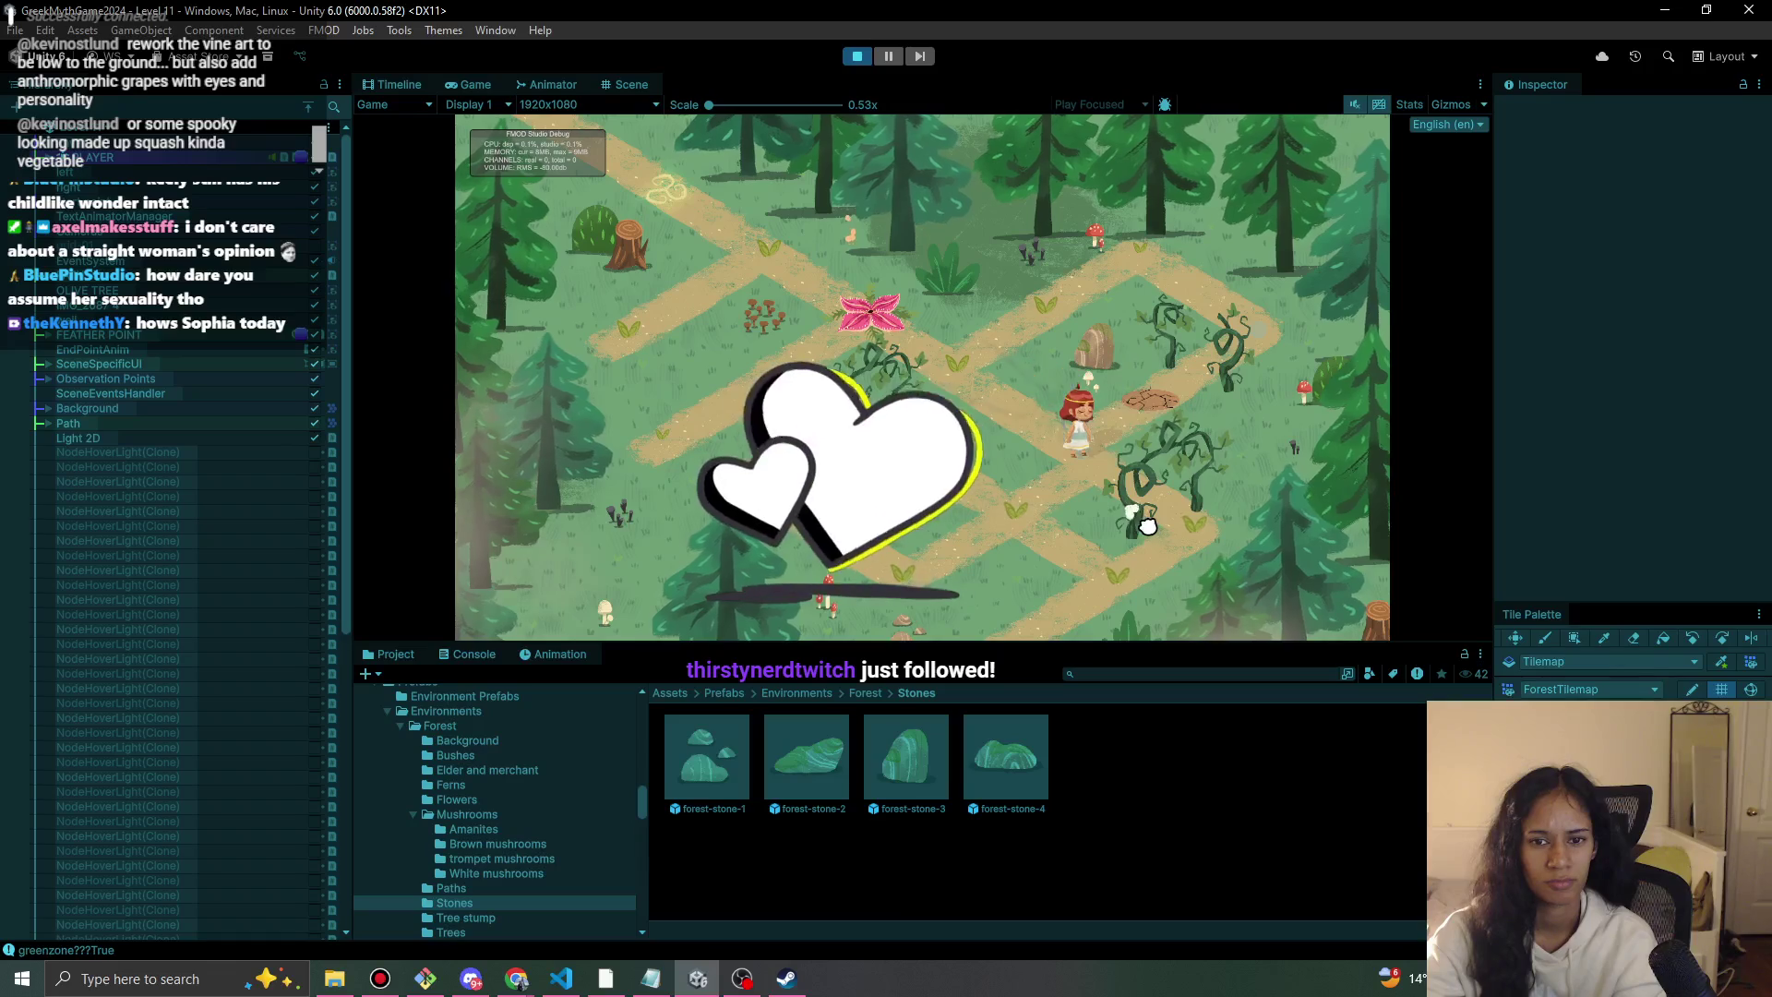
{"action": "left_click", "coordinate": [858, 56]}
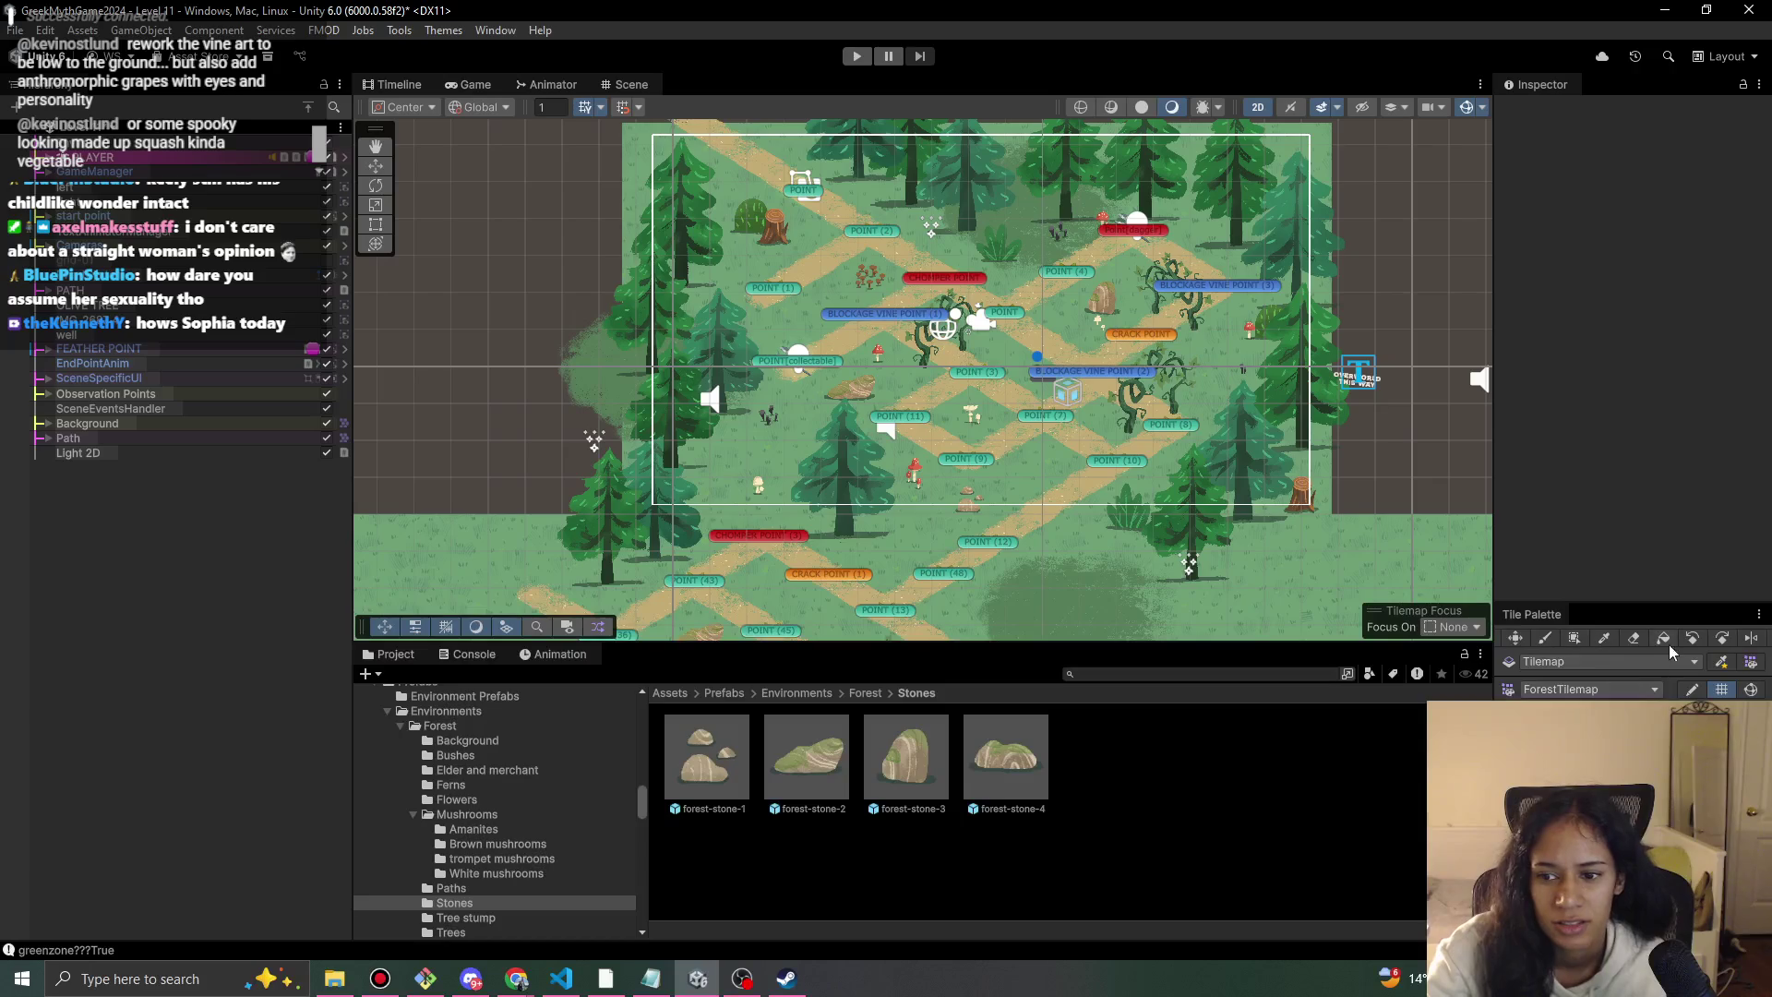
Erase a patch of grass tiles, undo it, and select the Tilemap under Path.
{"action": "scroll", "coordinate": [1170, 504], "scroll_direction": "up", "scroll_amount": 3}
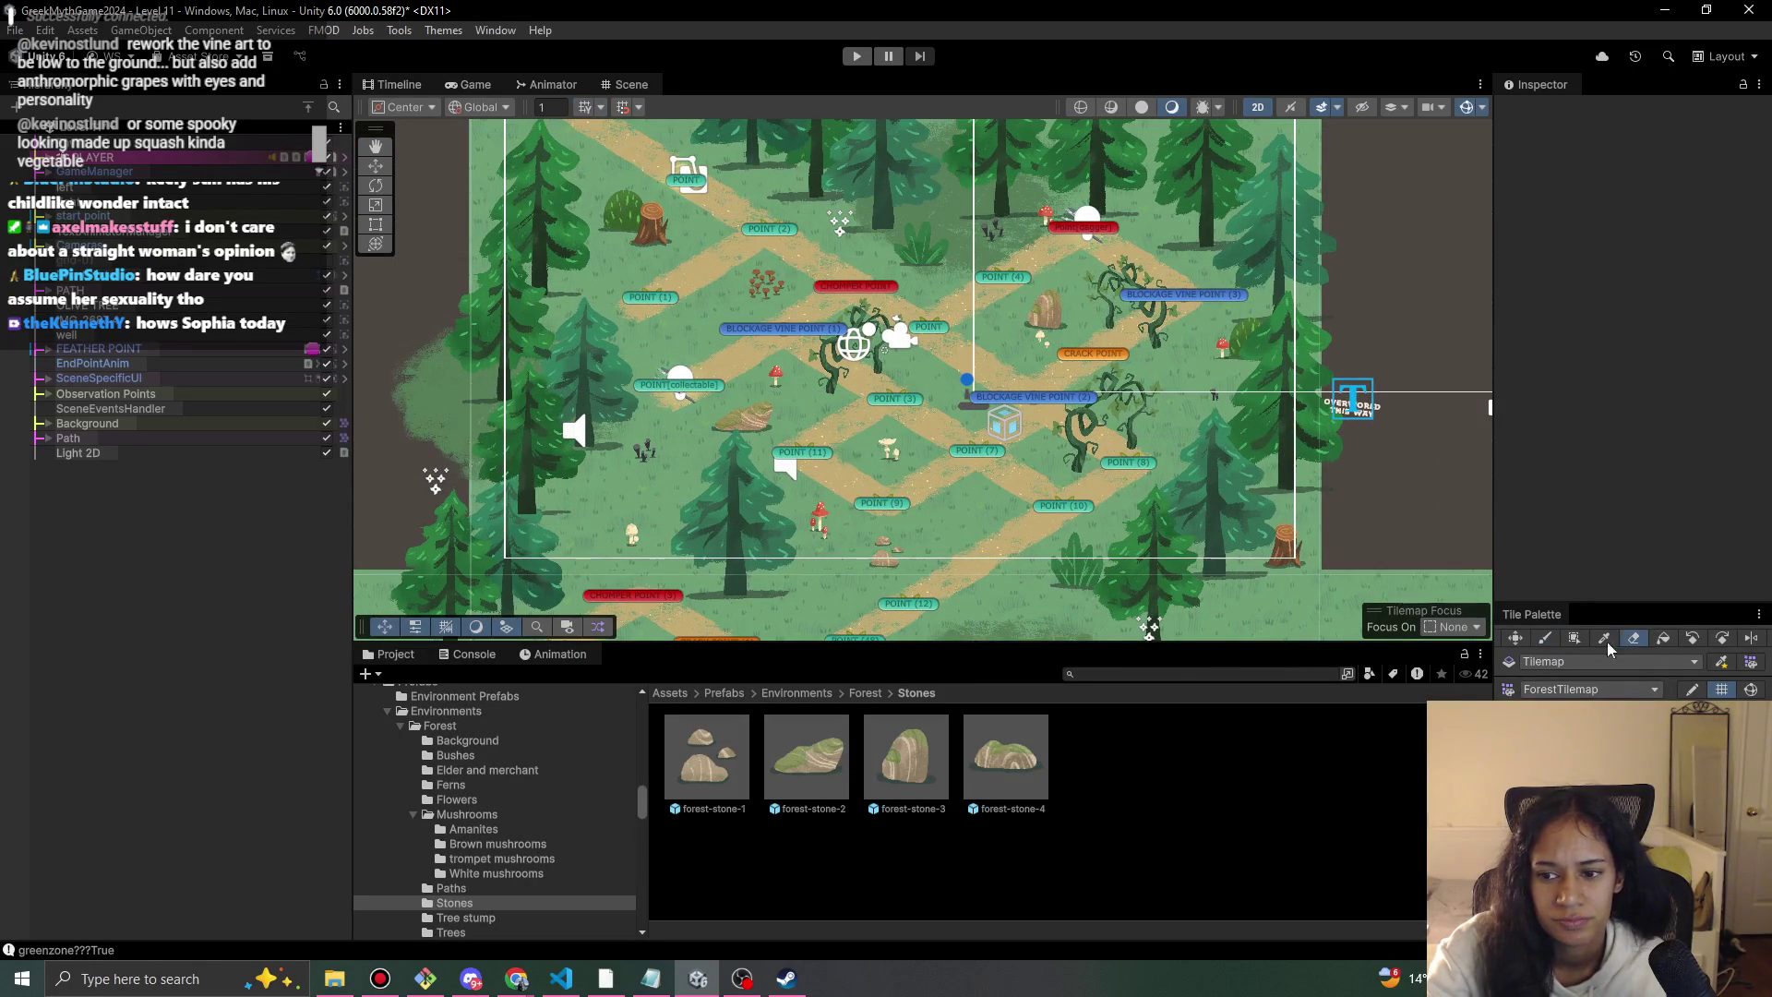
{"action": "left_click", "coordinate": [1034, 478]}
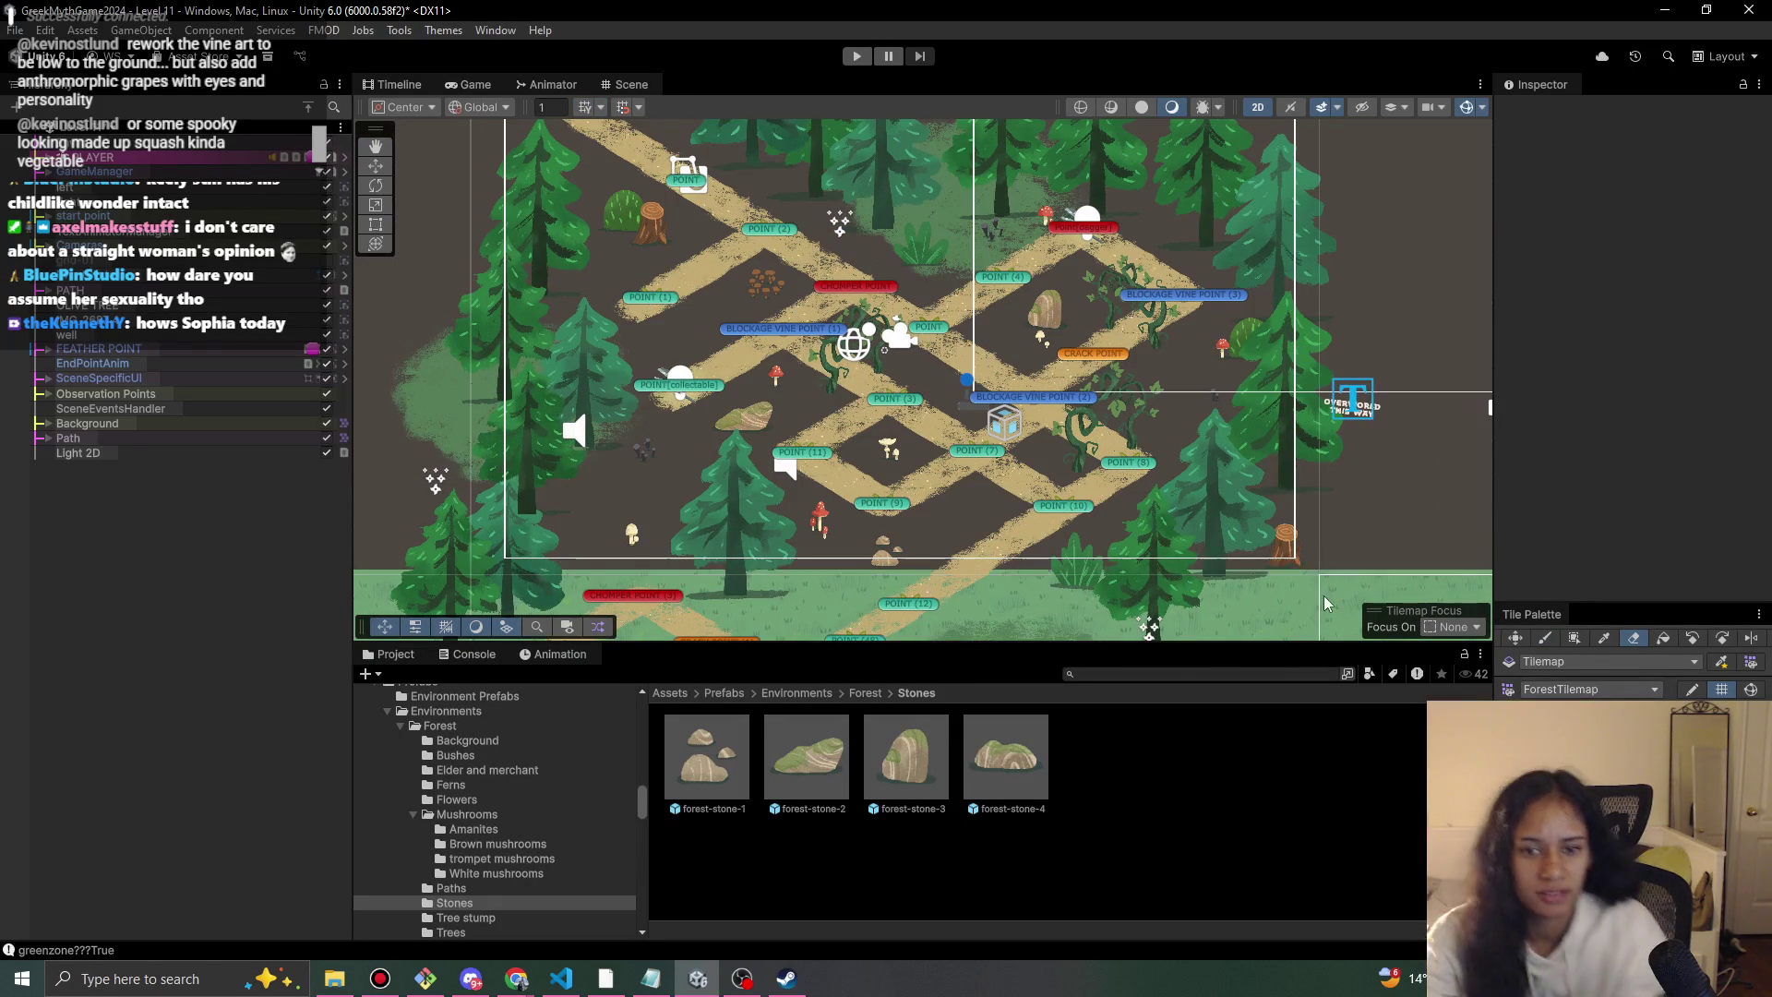
{"action": "key", "text": "ctrl+z"}
{"action": "left_click", "coordinate": [48, 437]}
{"action": "left_click", "coordinate": [90, 452]}
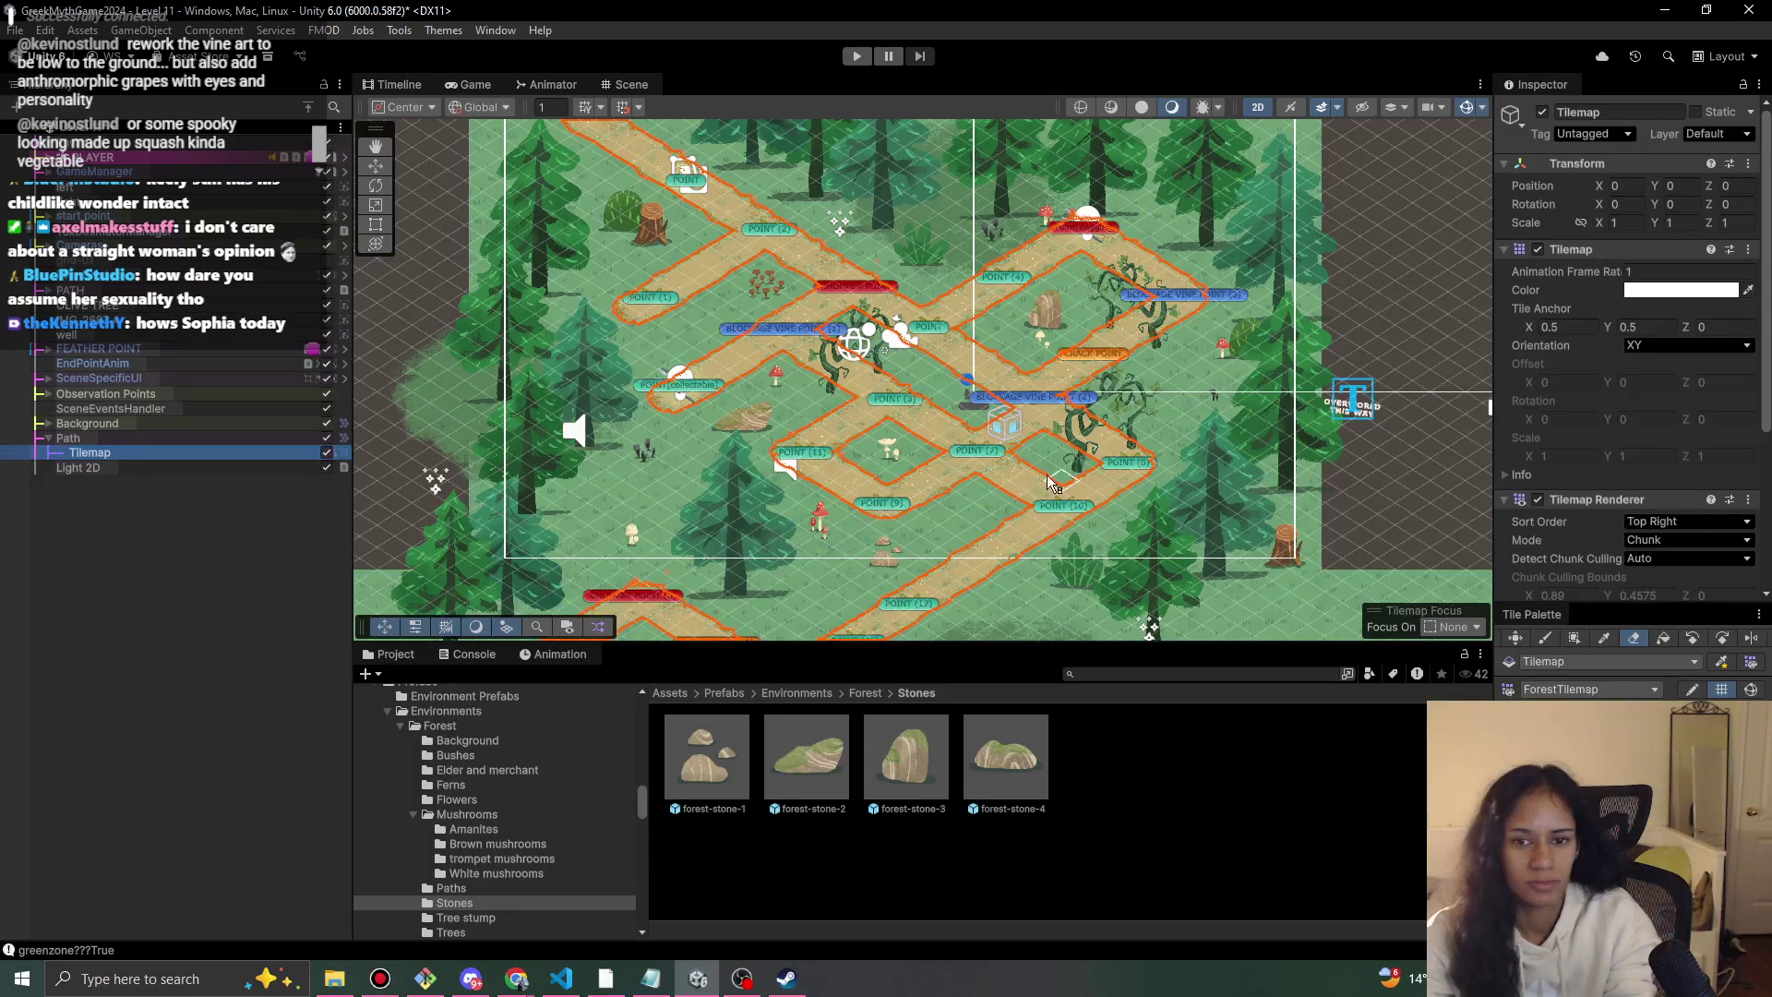
{"action": "left_click", "coordinate": [514, 984]}
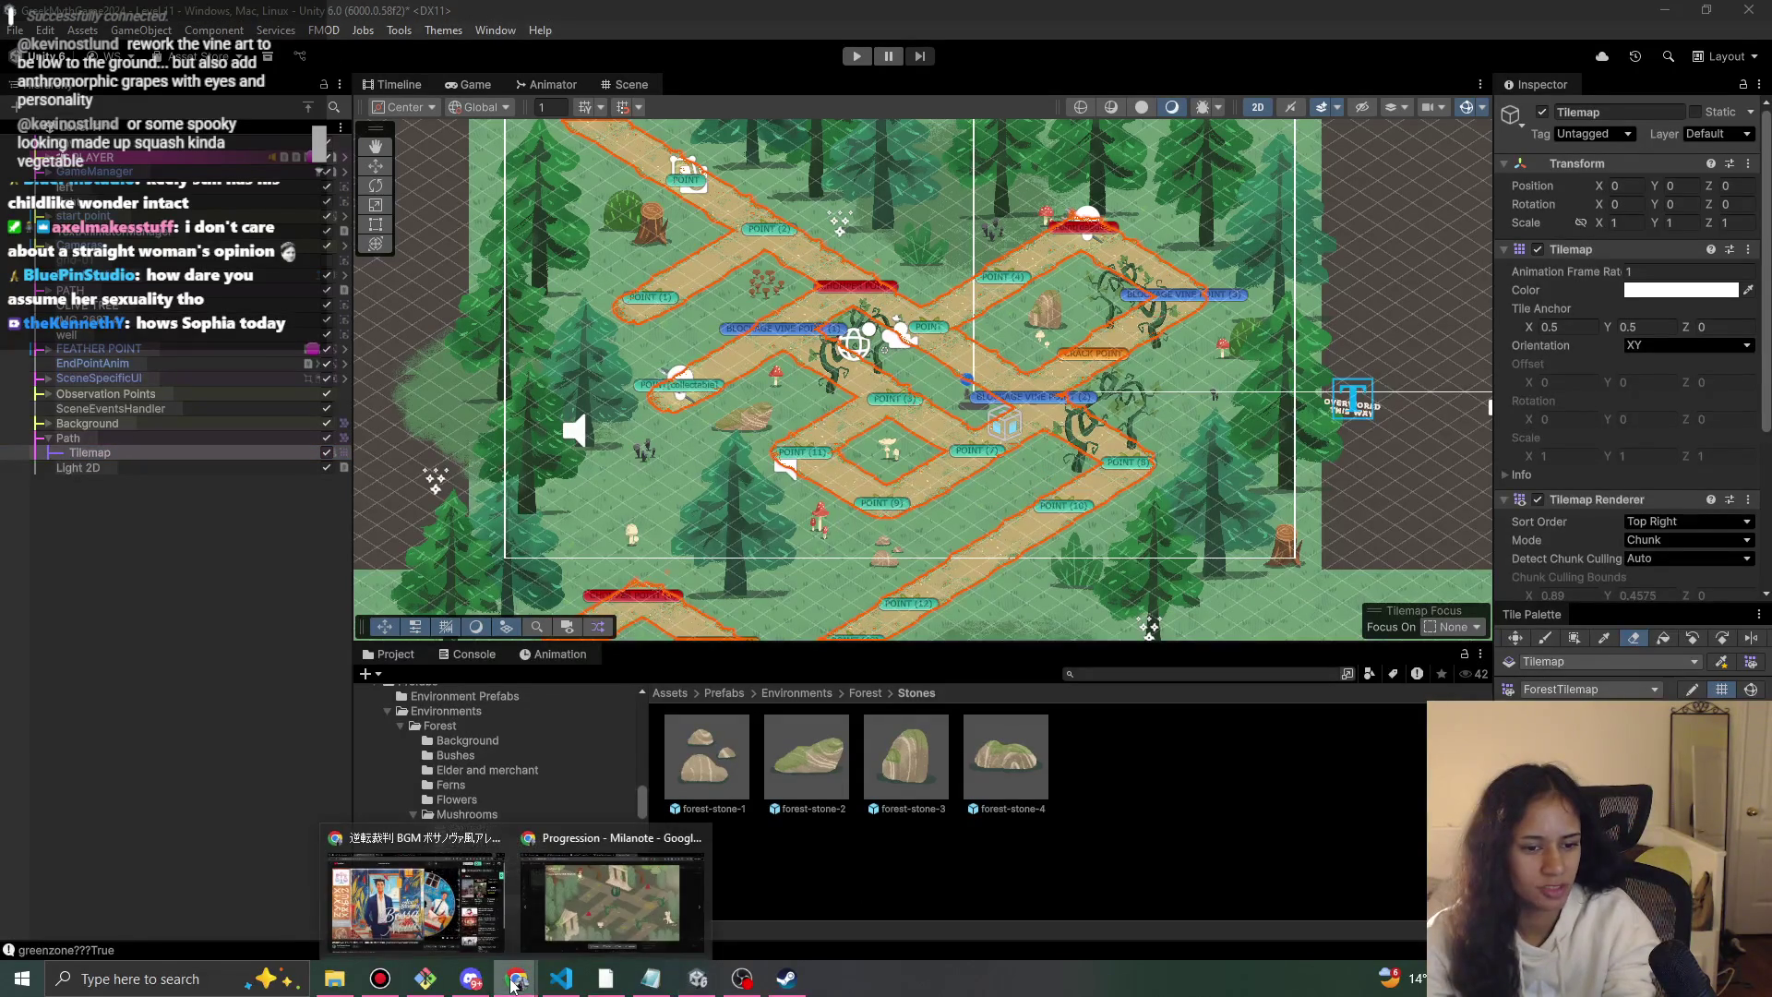
{"action": "left_click", "coordinate": [517, 984]}
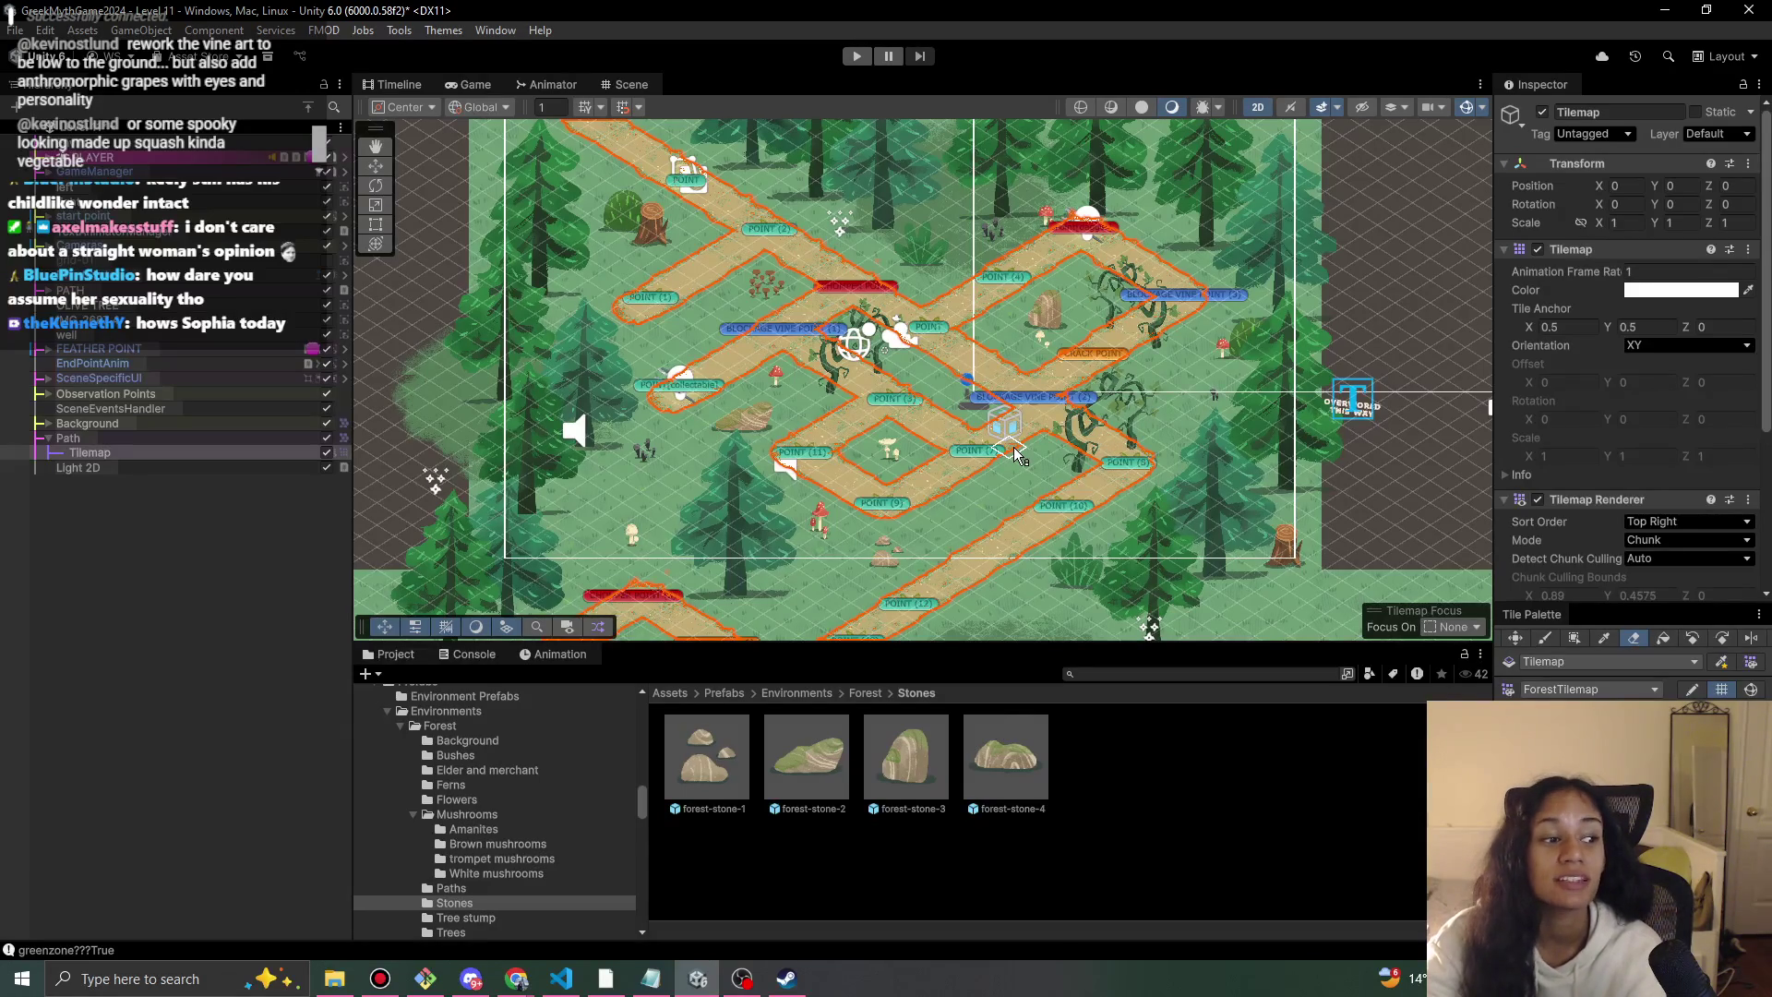
Pan across the lower-left, lower-right and upper paths, then start Play mode.
{"action": "key", "text": "Down"}
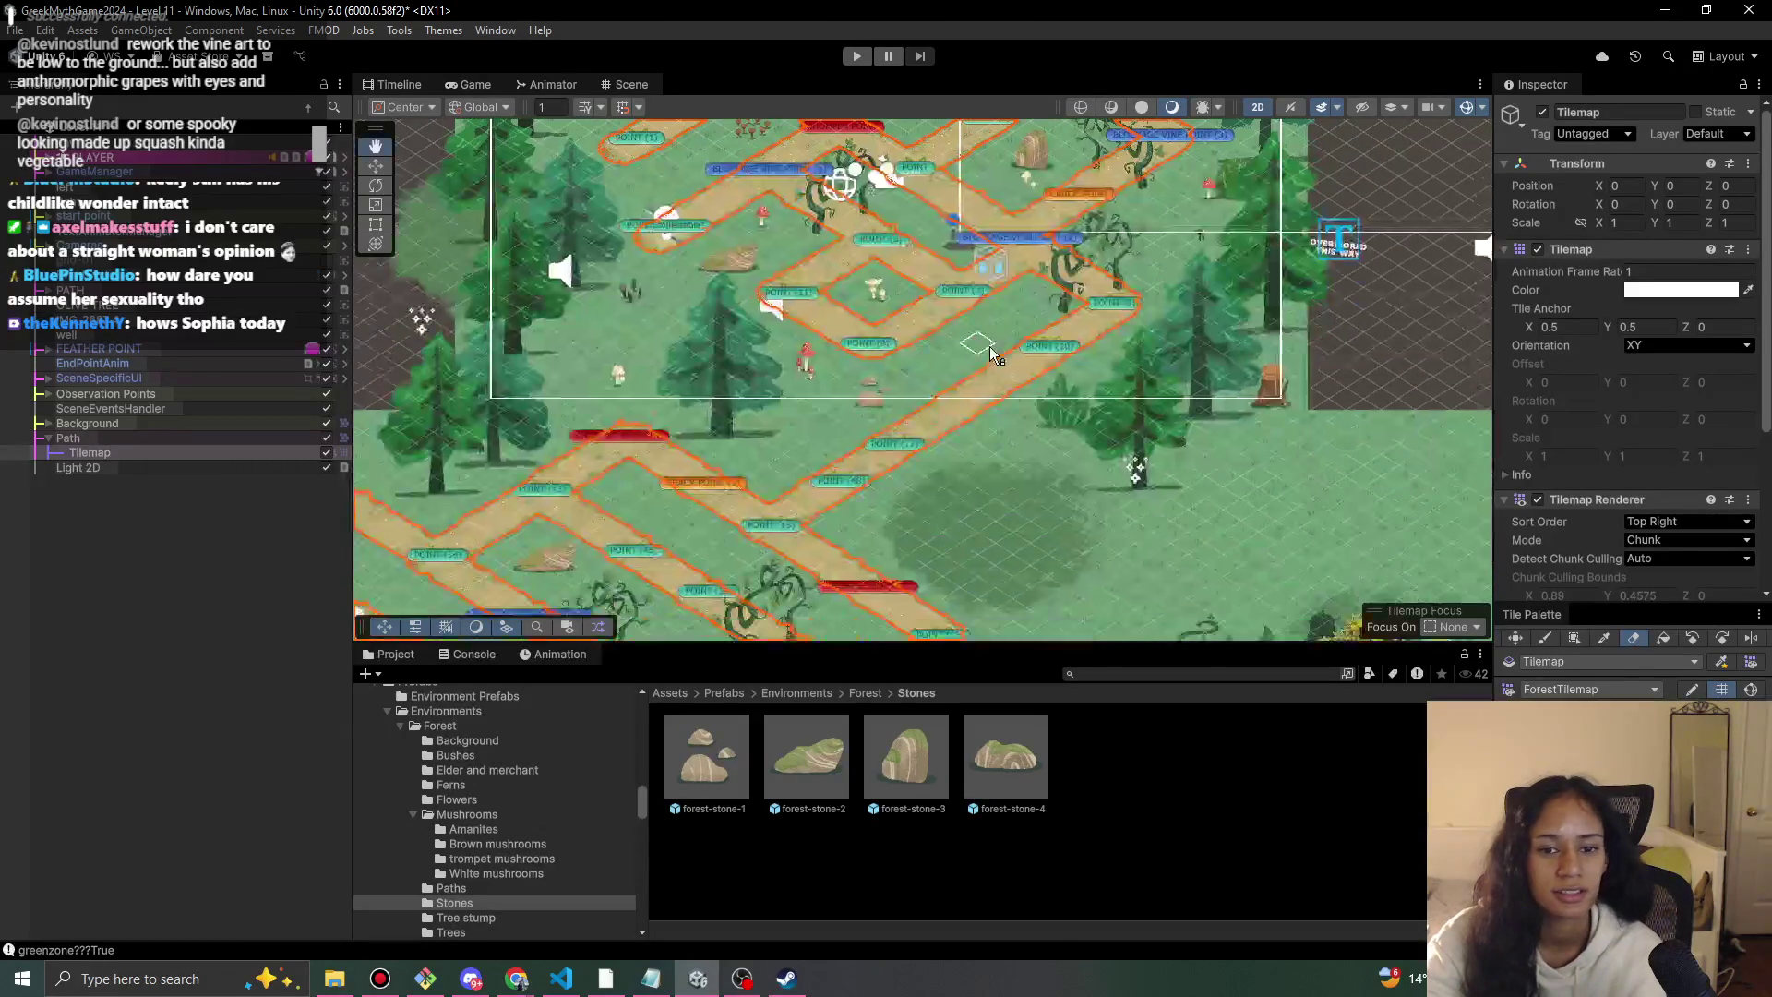
{"action": "key", "text": "Left"}
{"action": "mouse_move", "coordinate": [1341, 577]}
{"action": "left_mouse_down"}
{"action": "mouse_move", "coordinate": [1084, 286]}
{"action": "mouse_move", "coordinate": [1165, 420]}
{"action": "left_mouse_up"}
{"action": "key", "text": "Up"}
{"action": "key", "text": "Right"}
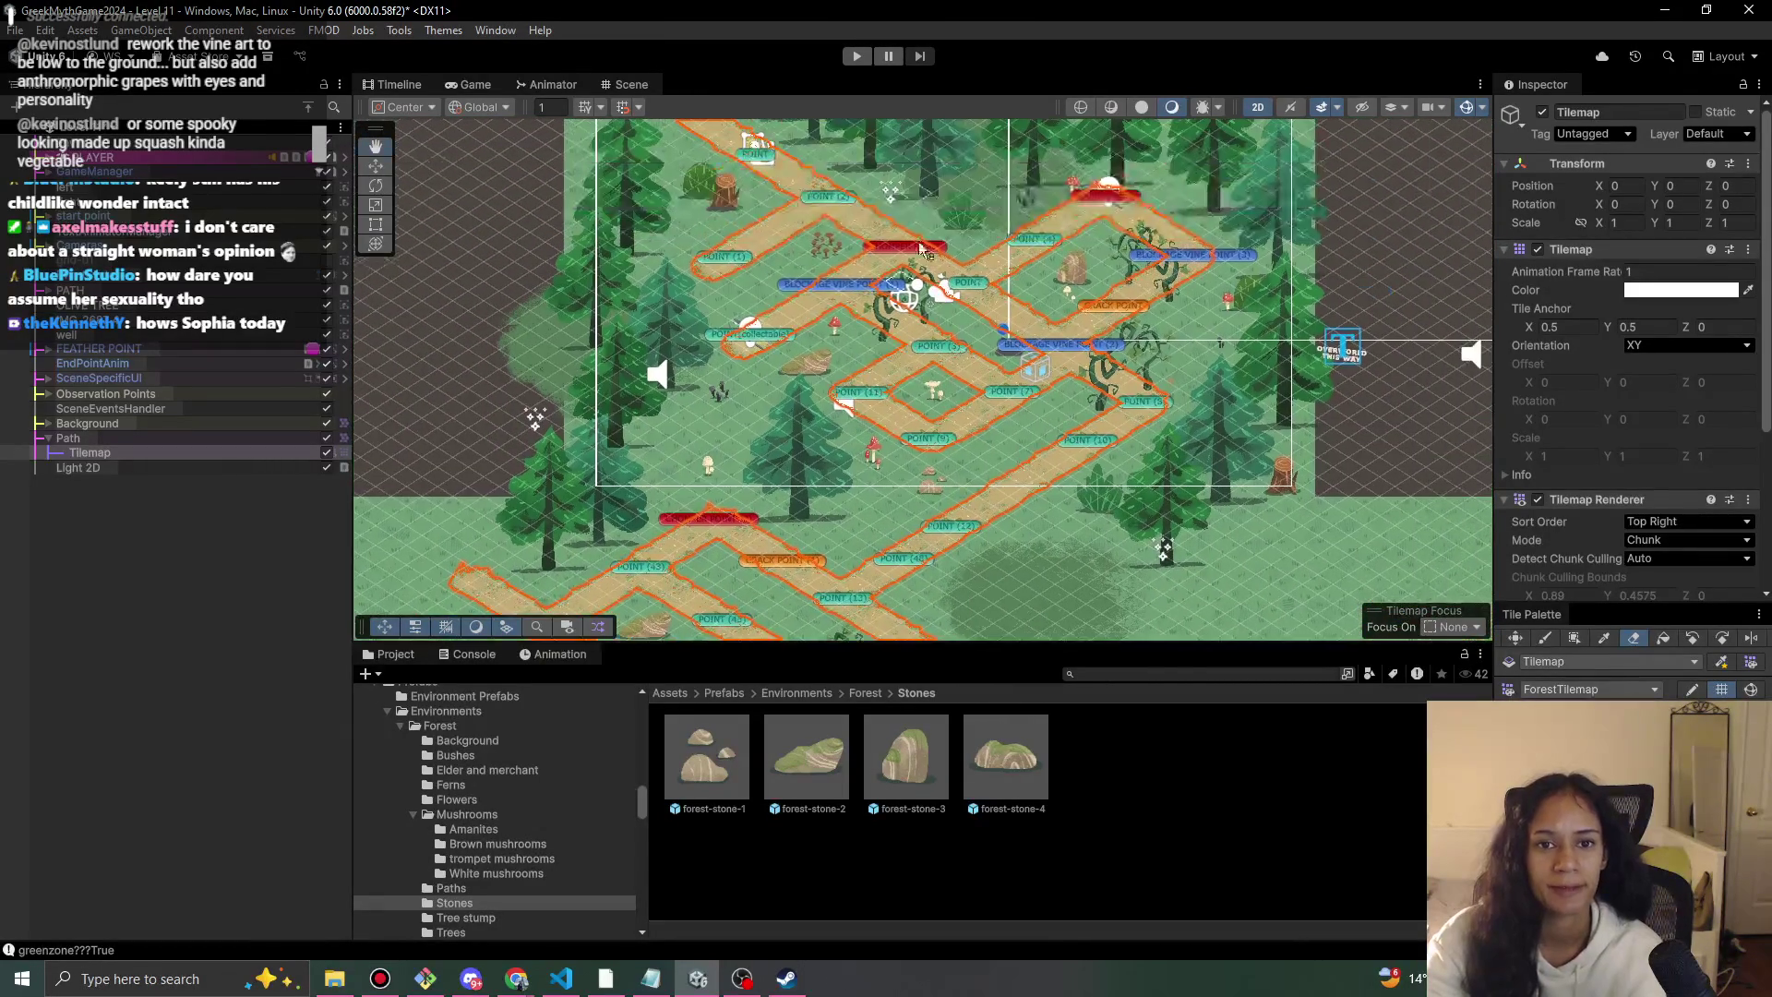
{"action": "left_click", "coordinate": [856, 57]}
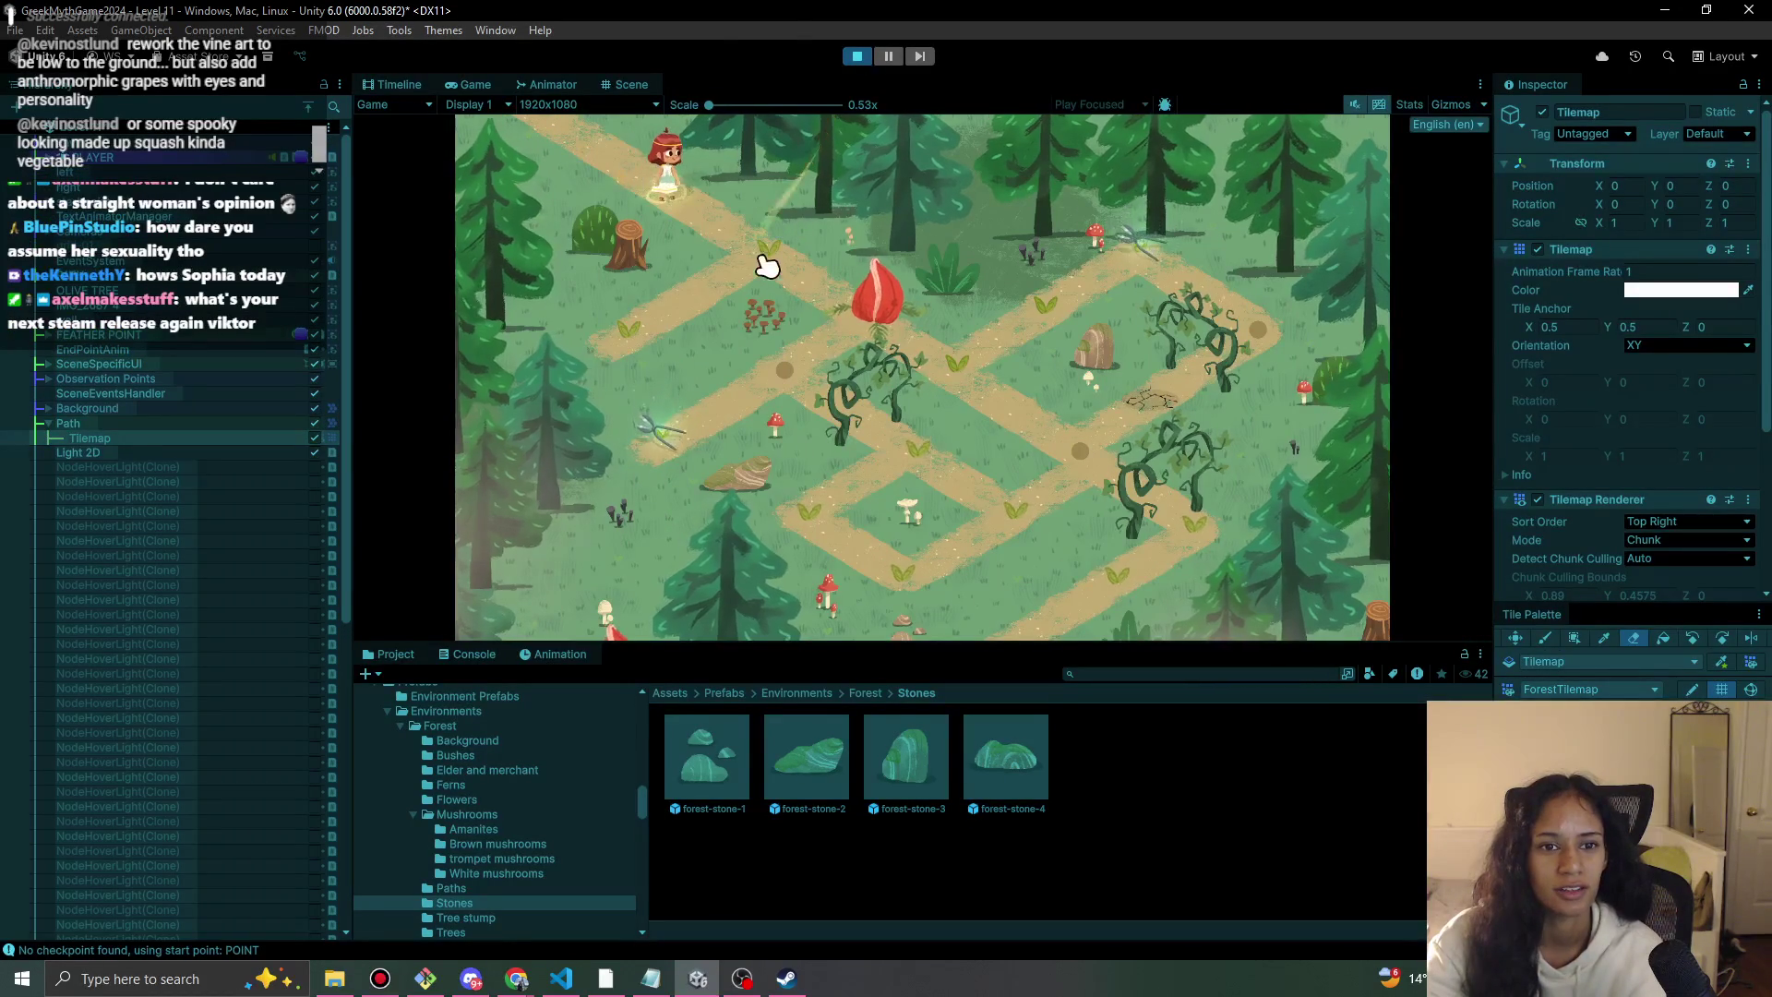
Walk the character up the path and down-right past the pink flower, then stop playing.
{"action": "left_click", "coordinate": [773, 265]}
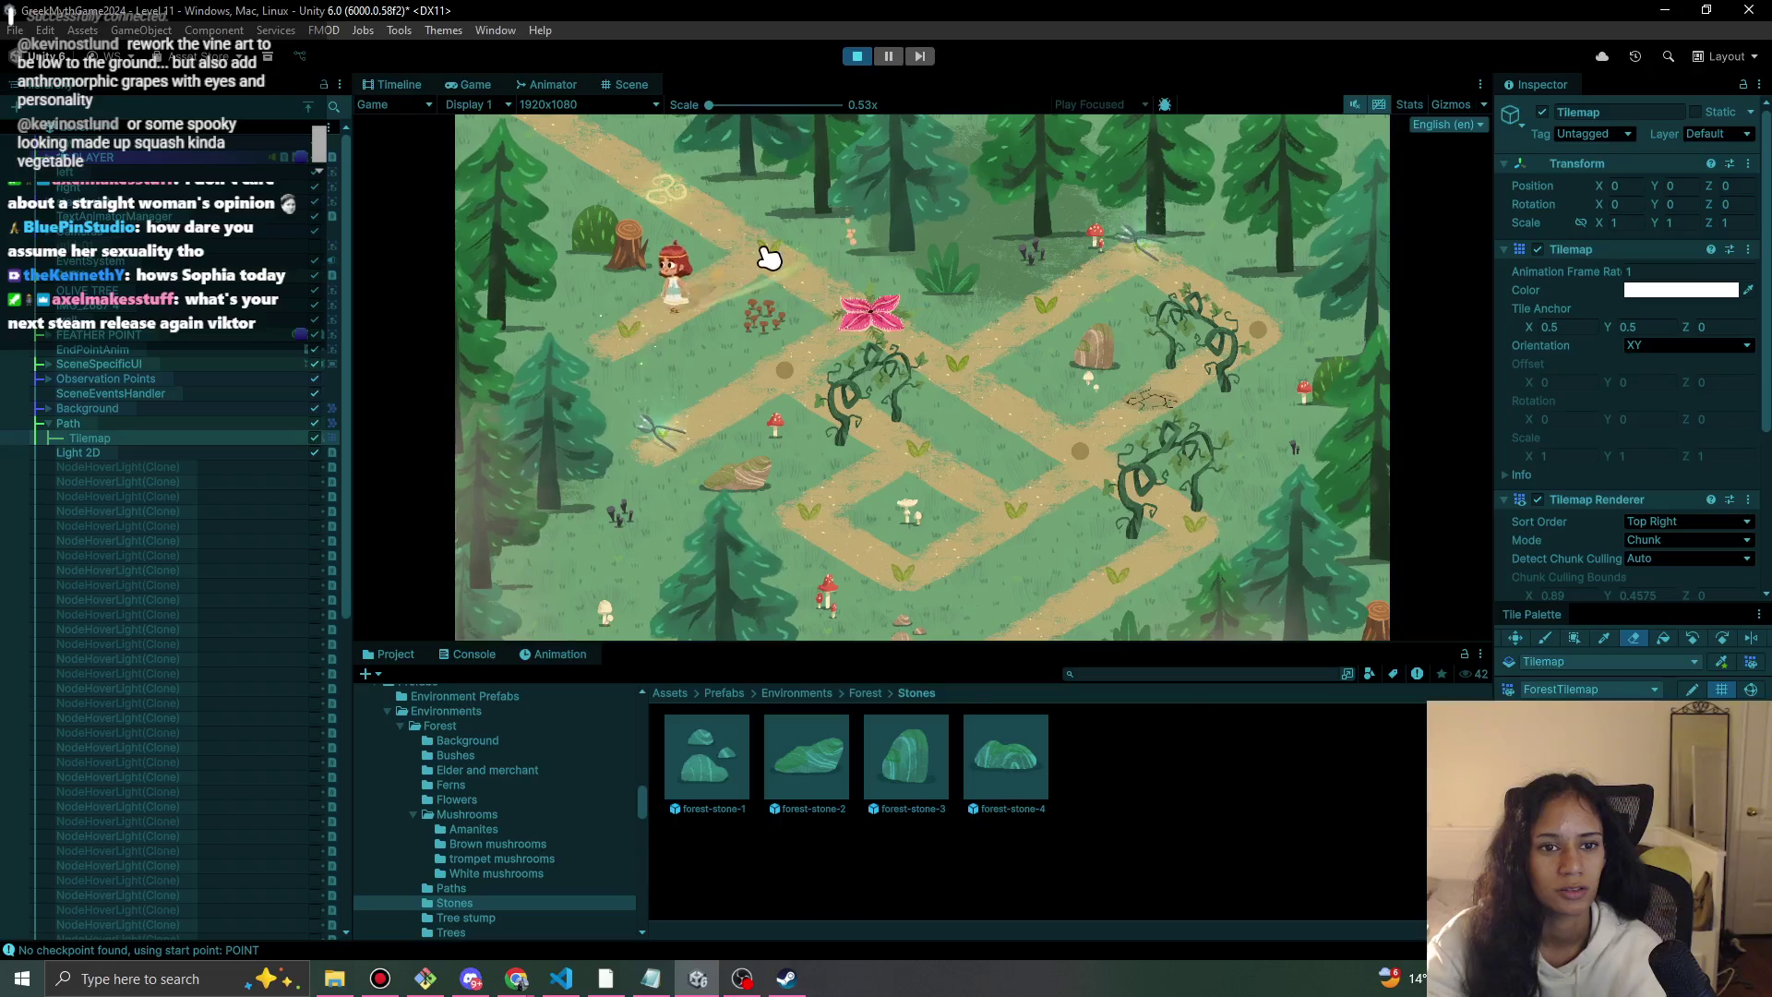
{"action": "left_click", "coordinate": [666, 330]}
{"action": "left_click", "coordinate": [792, 265]}
{"action": "left_click", "coordinate": [873, 329]}
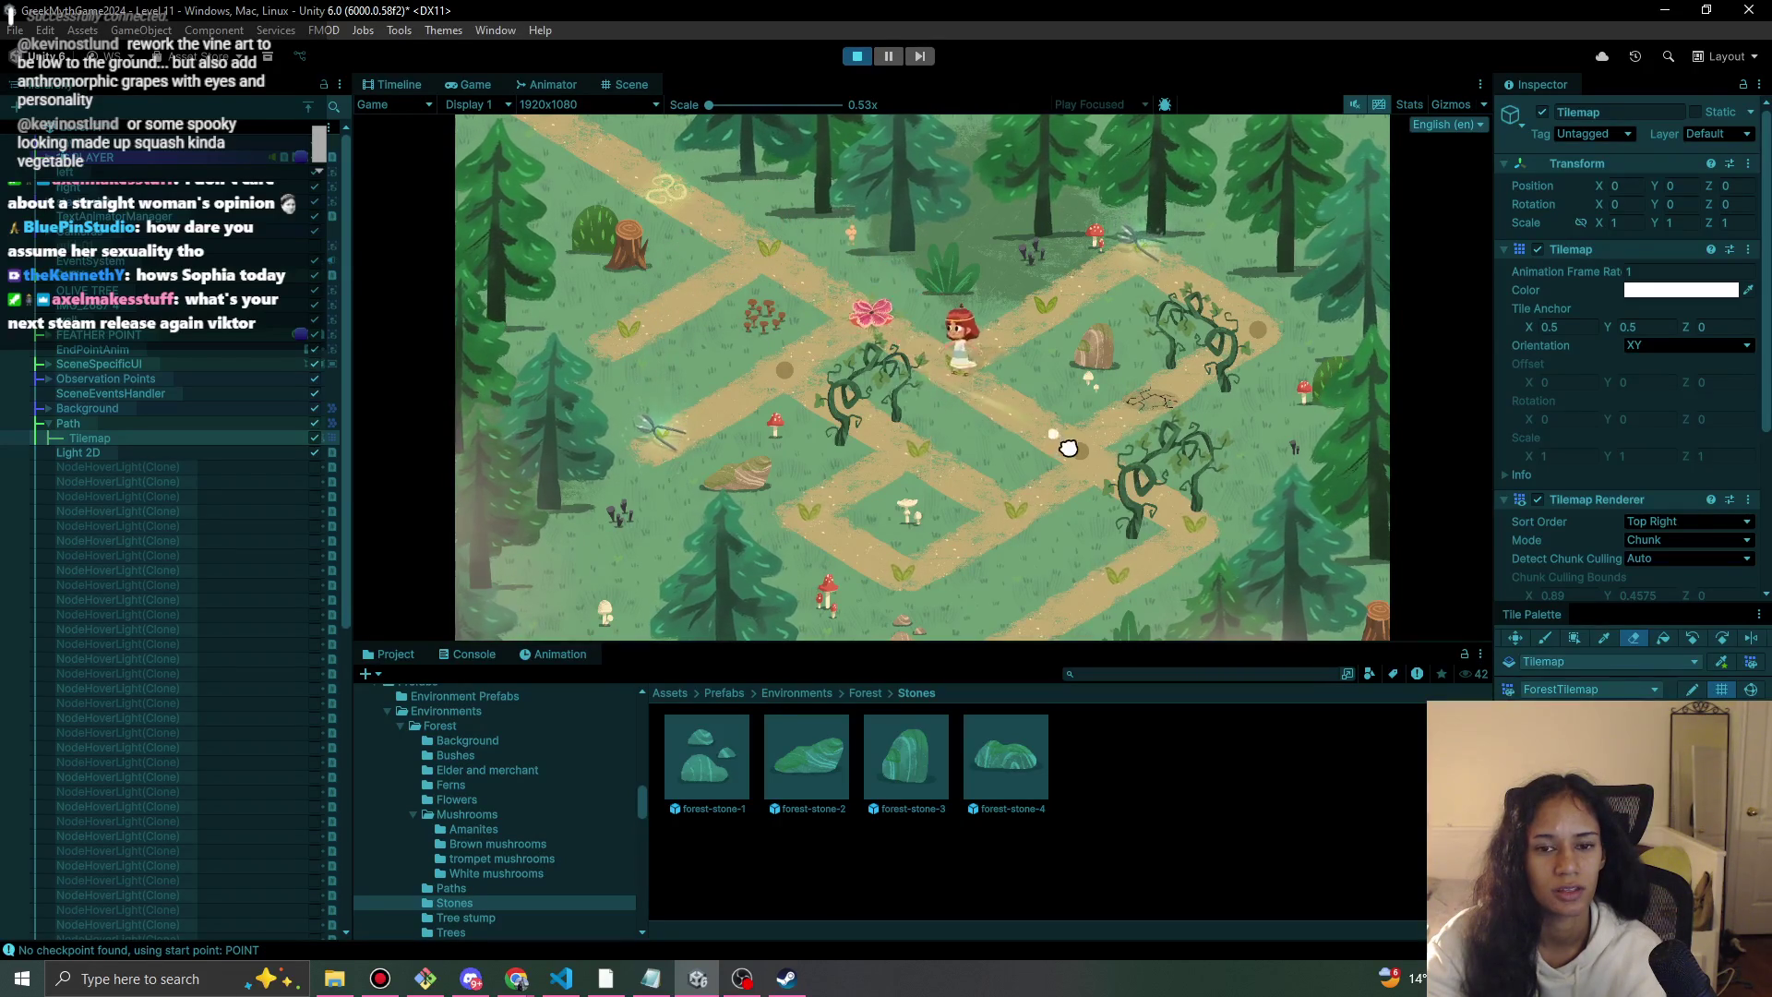
{"action": "left_click", "coordinate": [856, 56]}
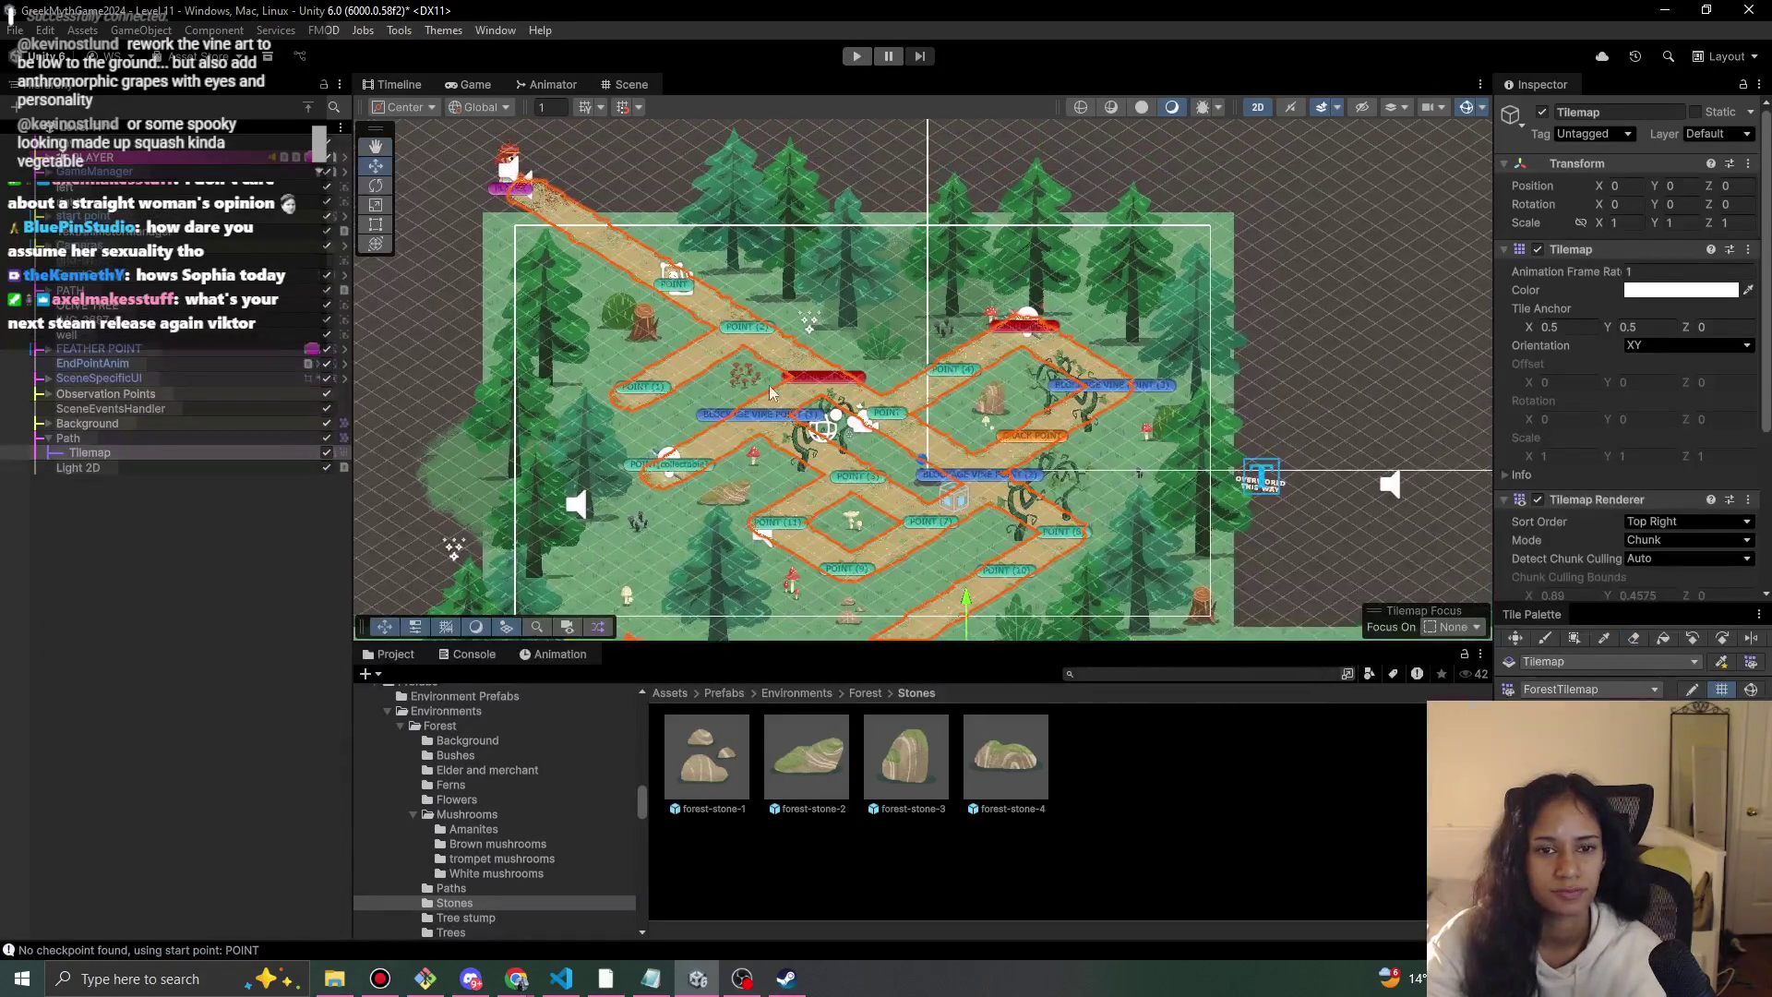
Save Level 11, switch to Level 9-Doran, and stop its play-test.
{"action": "left_click", "coordinate": [110, 56]}
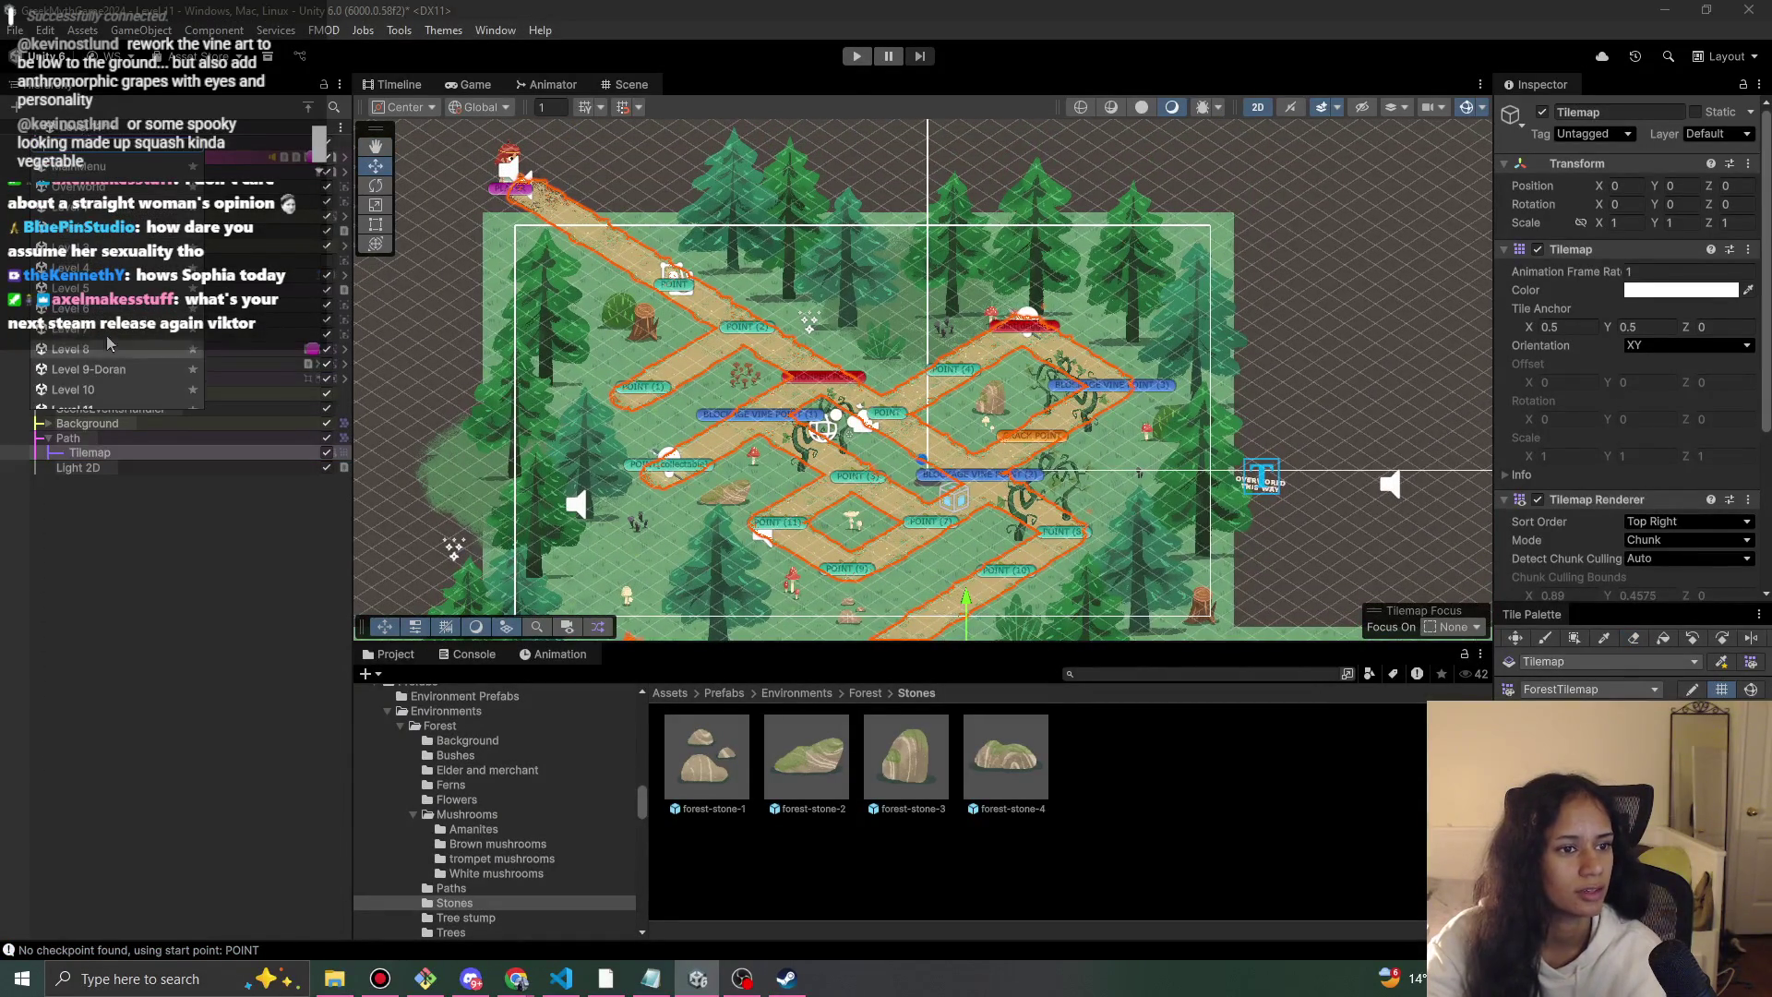
{"action": "left_click", "coordinate": [90, 369]}
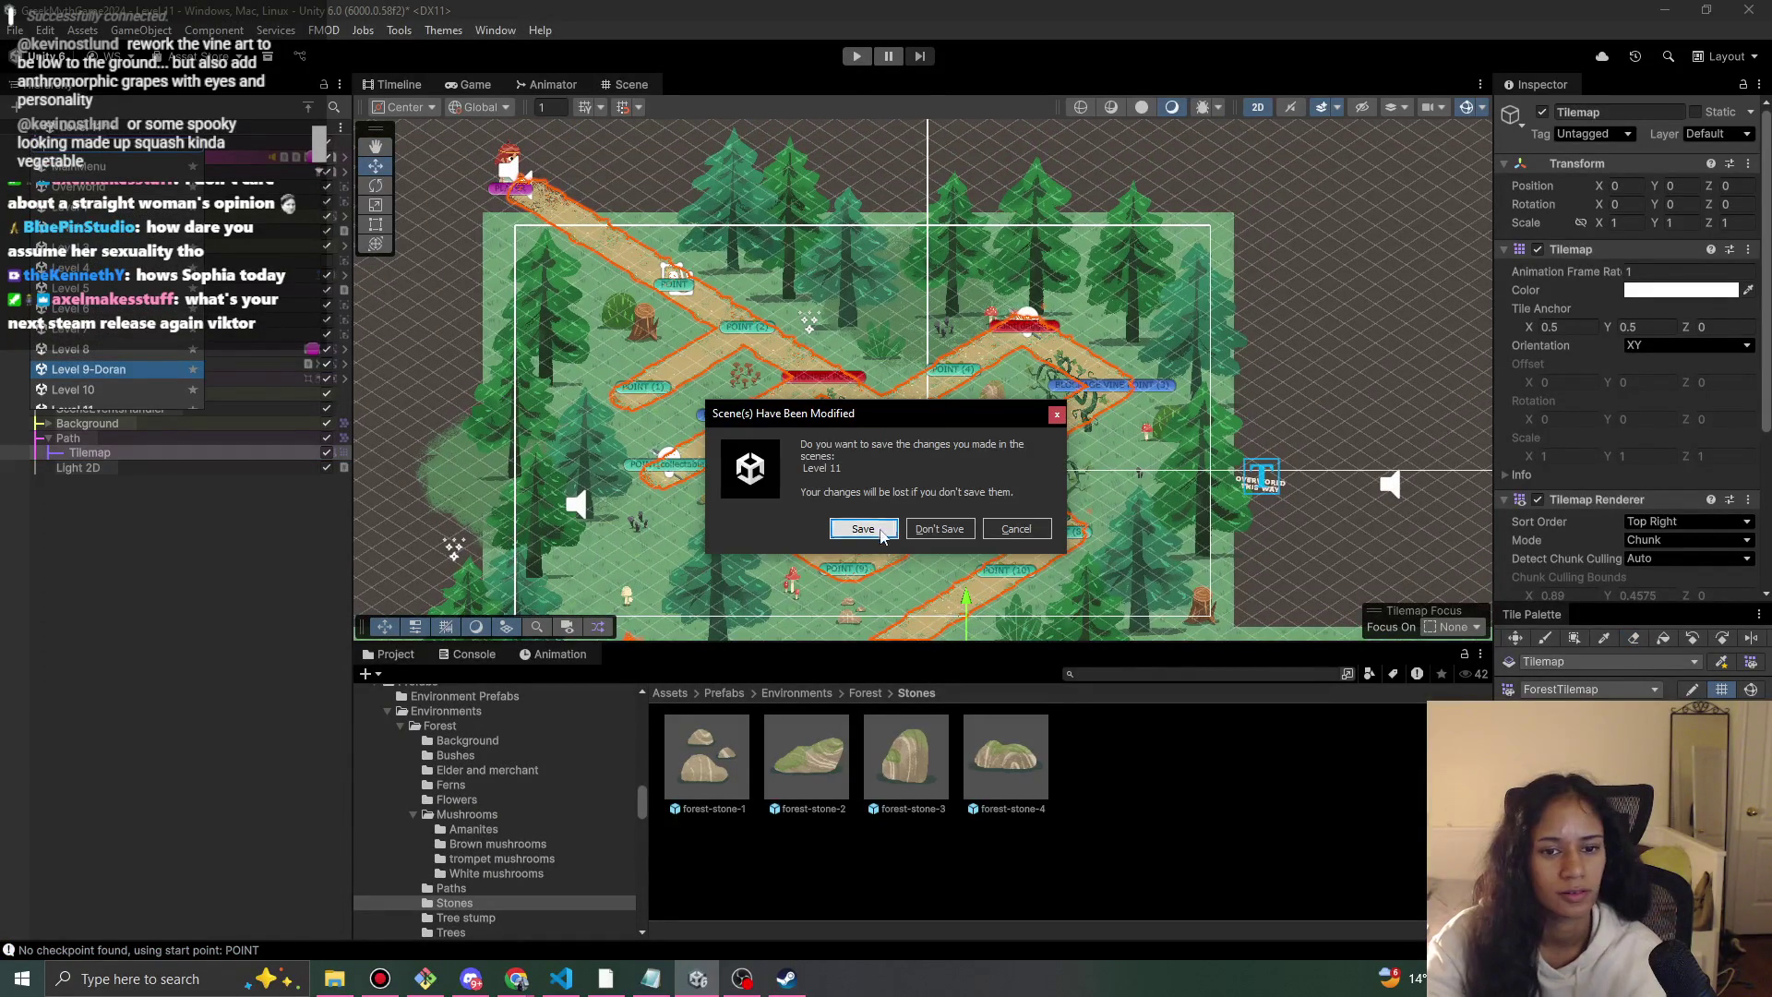
{"action": "left_click", "coordinate": [863, 529]}
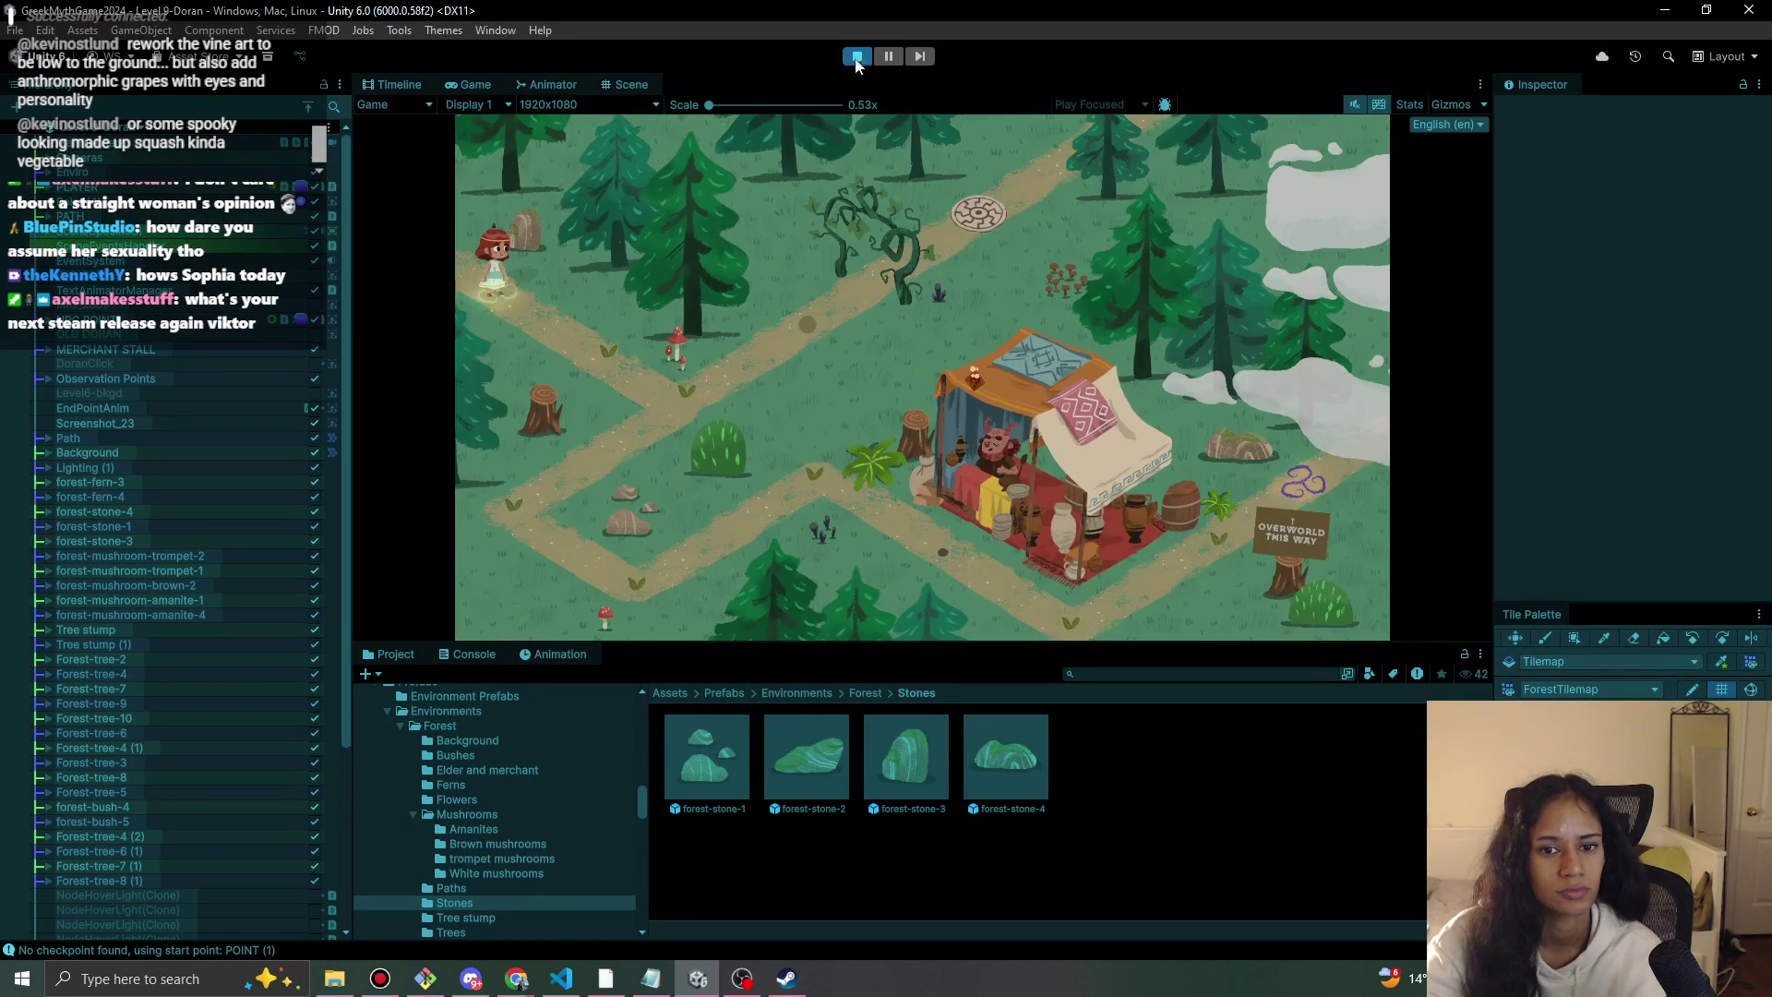
{"action": "left_click", "coordinate": [858, 56]}
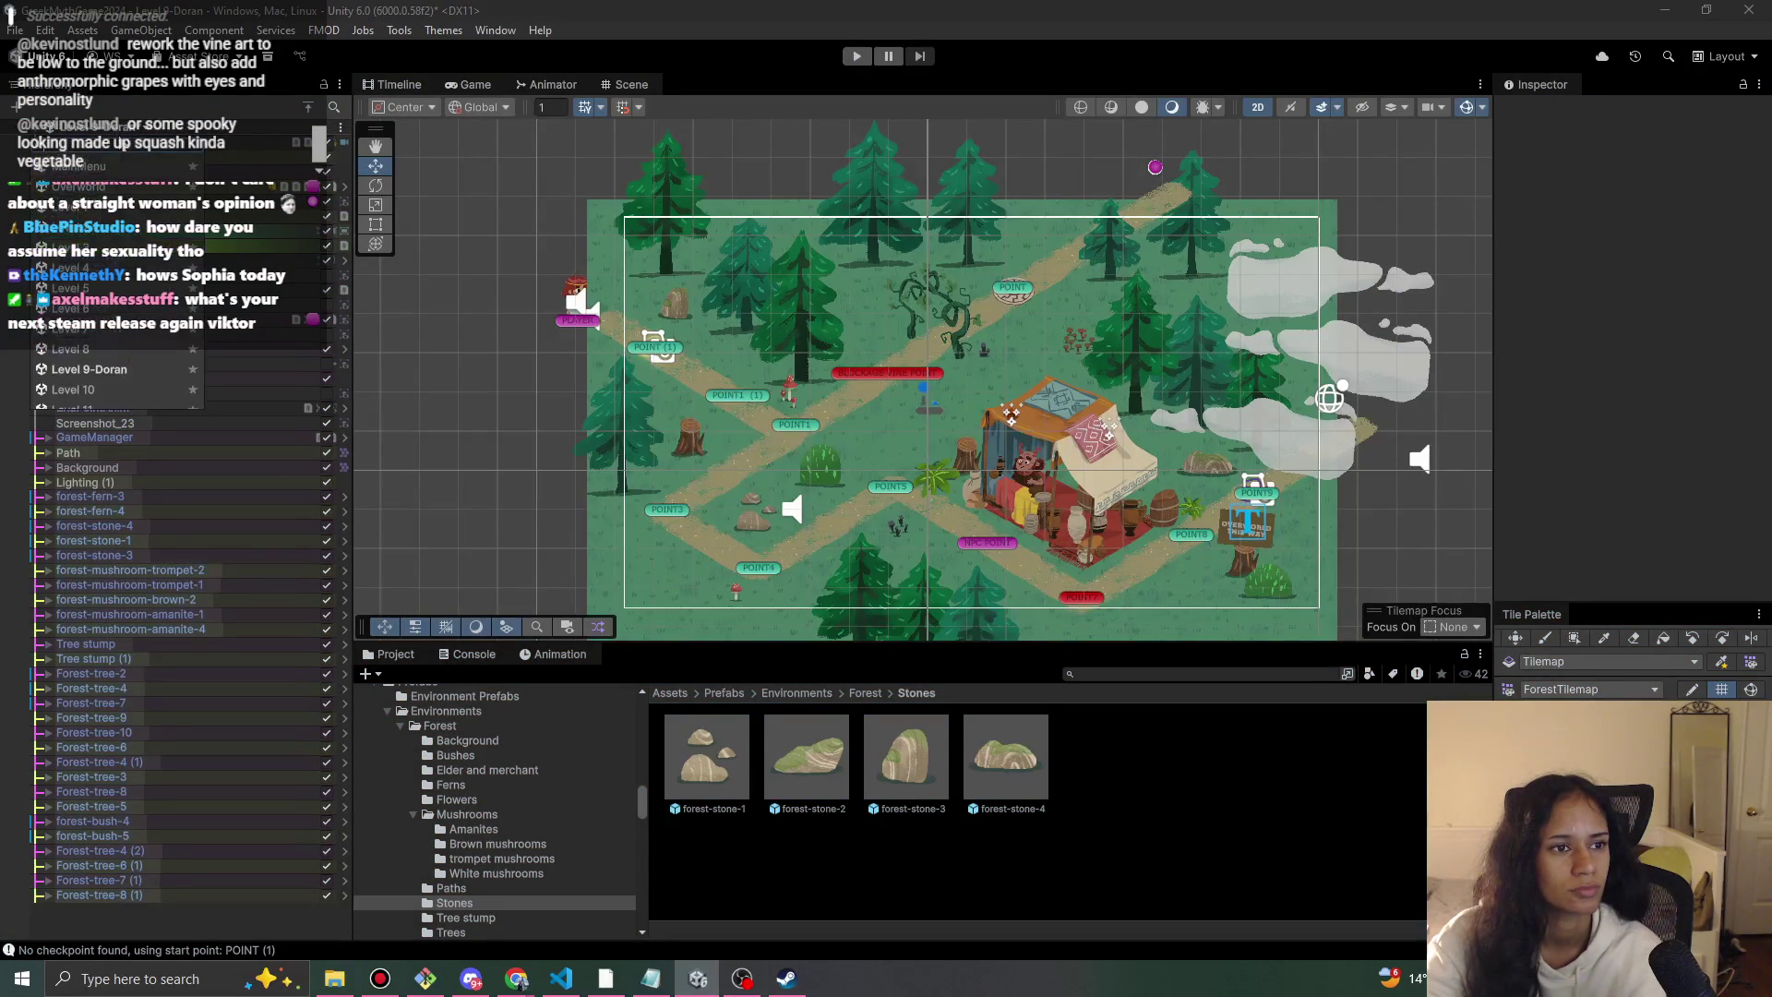
Load the Level 8 scene, discarding the unsaved Level 9-Doran changes.
{"action": "left_click", "coordinate": [194, 351]}
{"action": "key", "text": "Escape"}
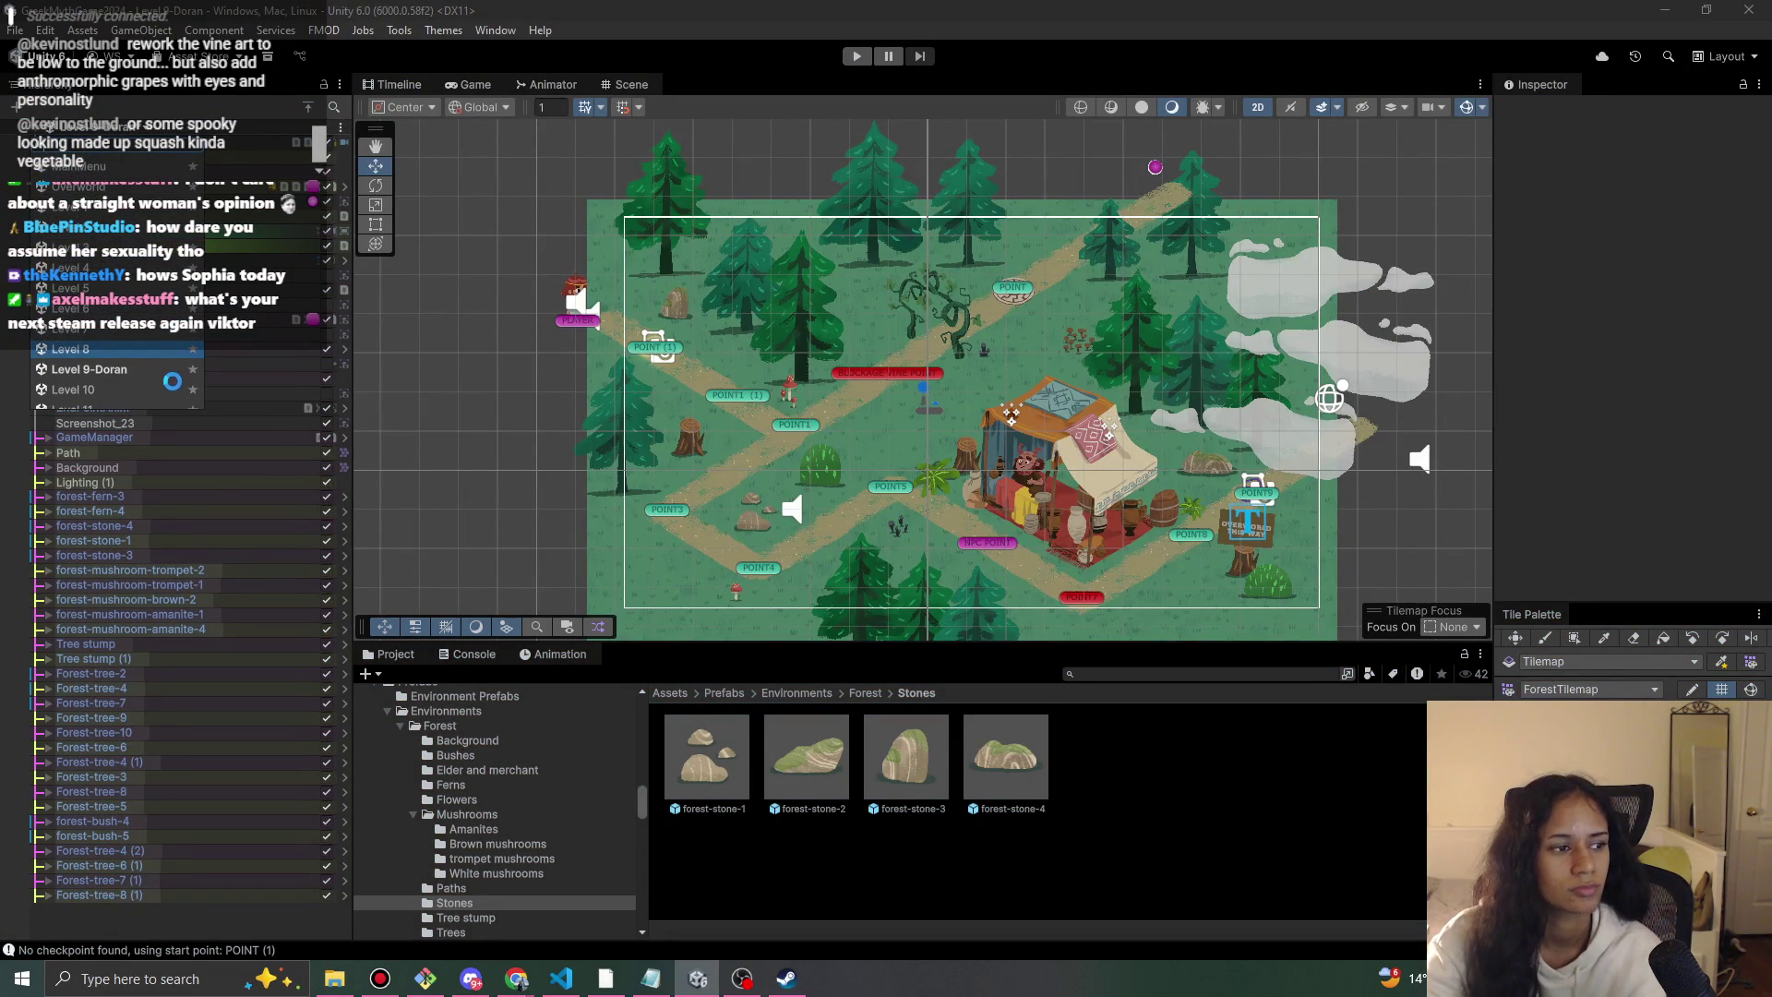
{"action": "left_click", "coordinate": [181, 352]}
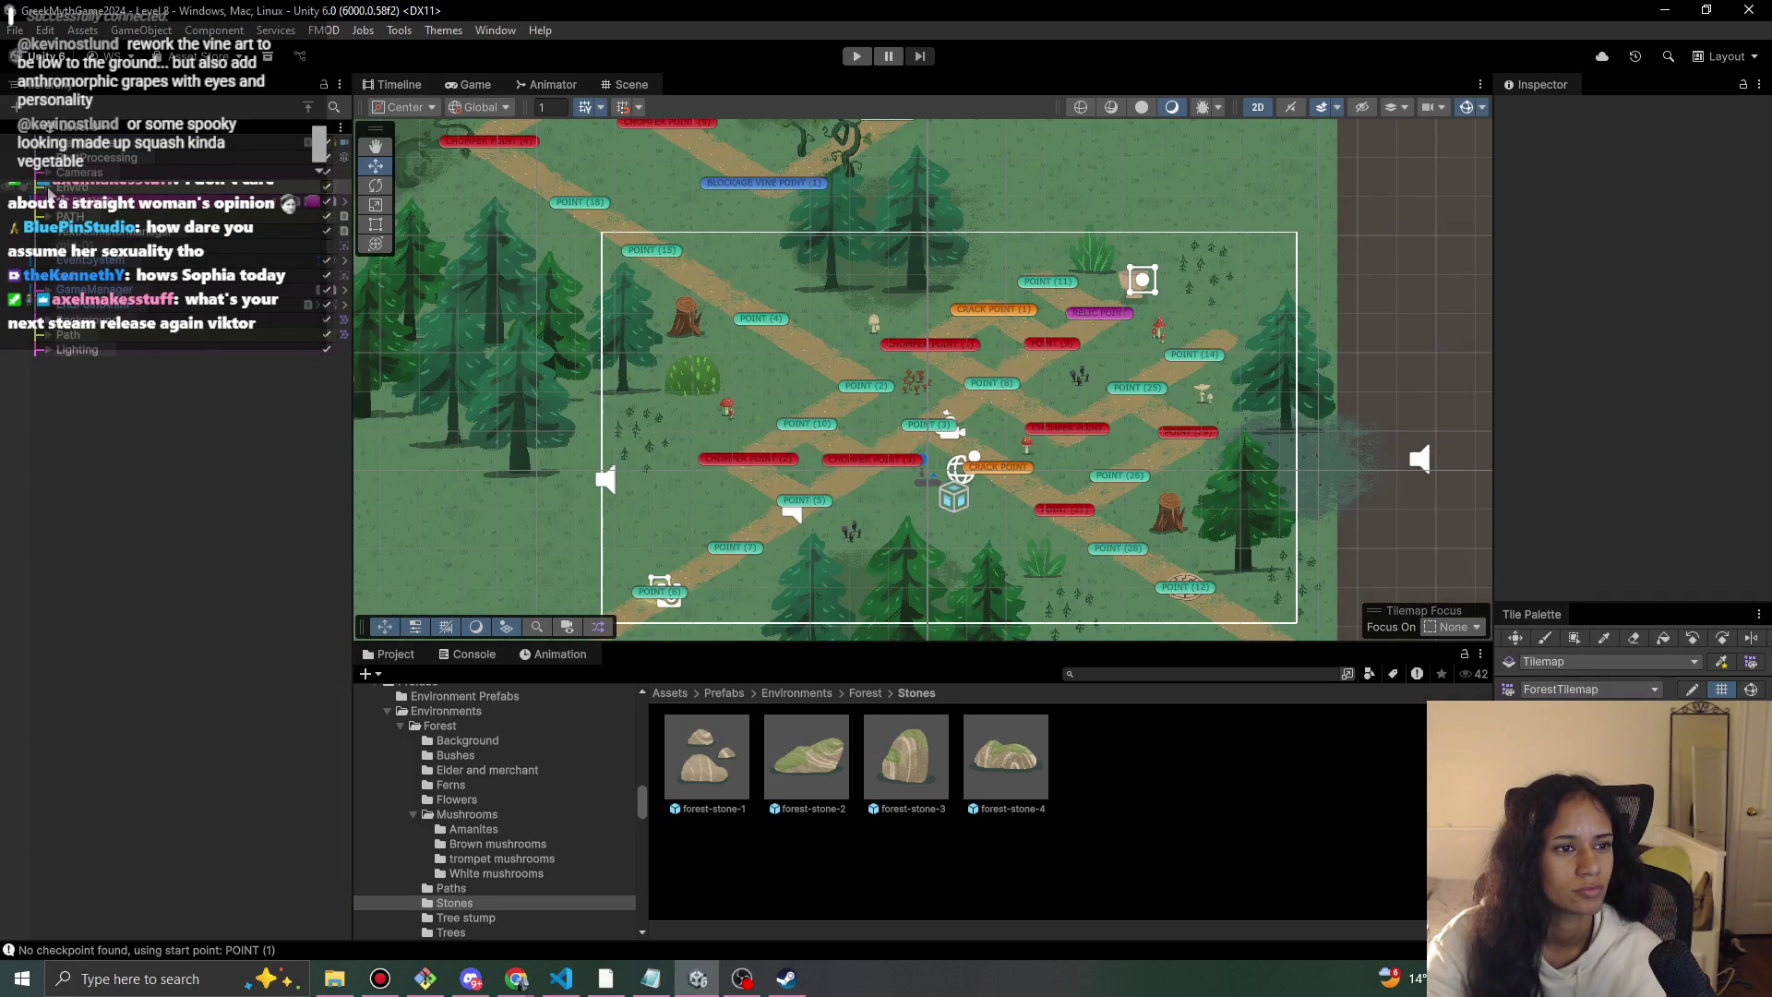
Switch on PathLight in the Lighting group, then choose Level 11 from the scene list.
{"action": "left_click", "coordinate": [46, 348]}
{"action": "left_click", "coordinate": [125, 393]}
{"action": "left_click", "coordinate": [129, 385]}
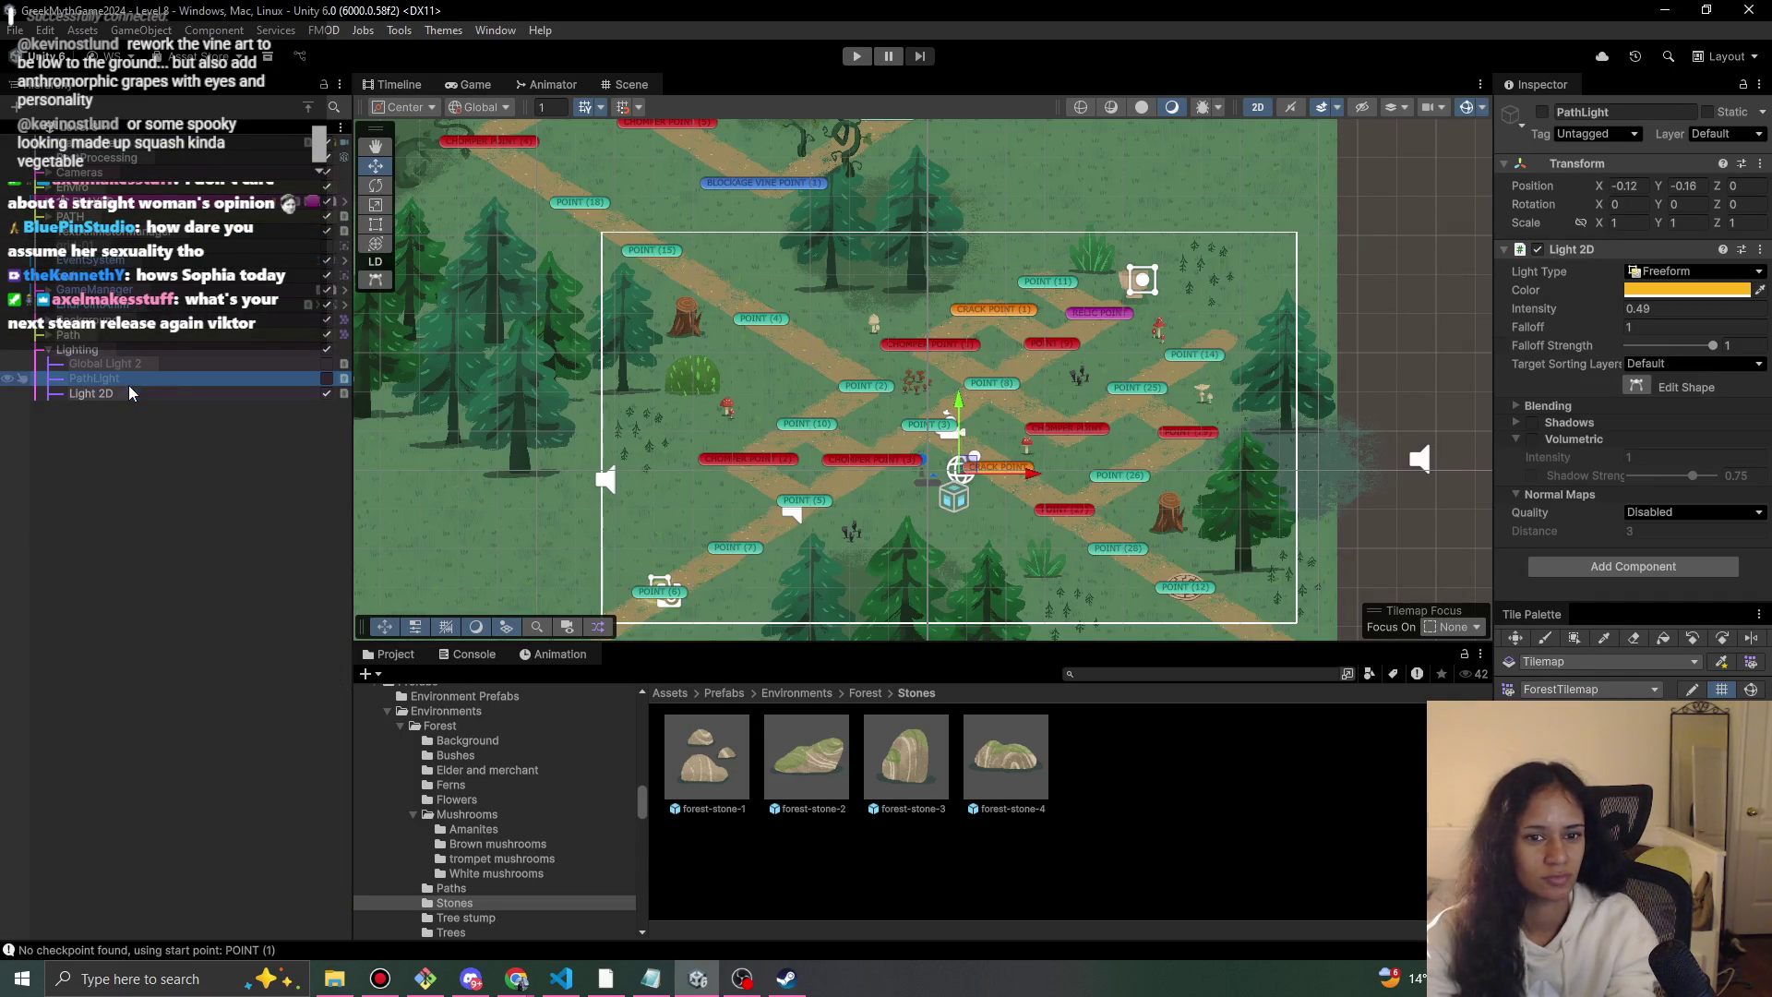
{"action": "left_click", "coordinate": [328, 379]}
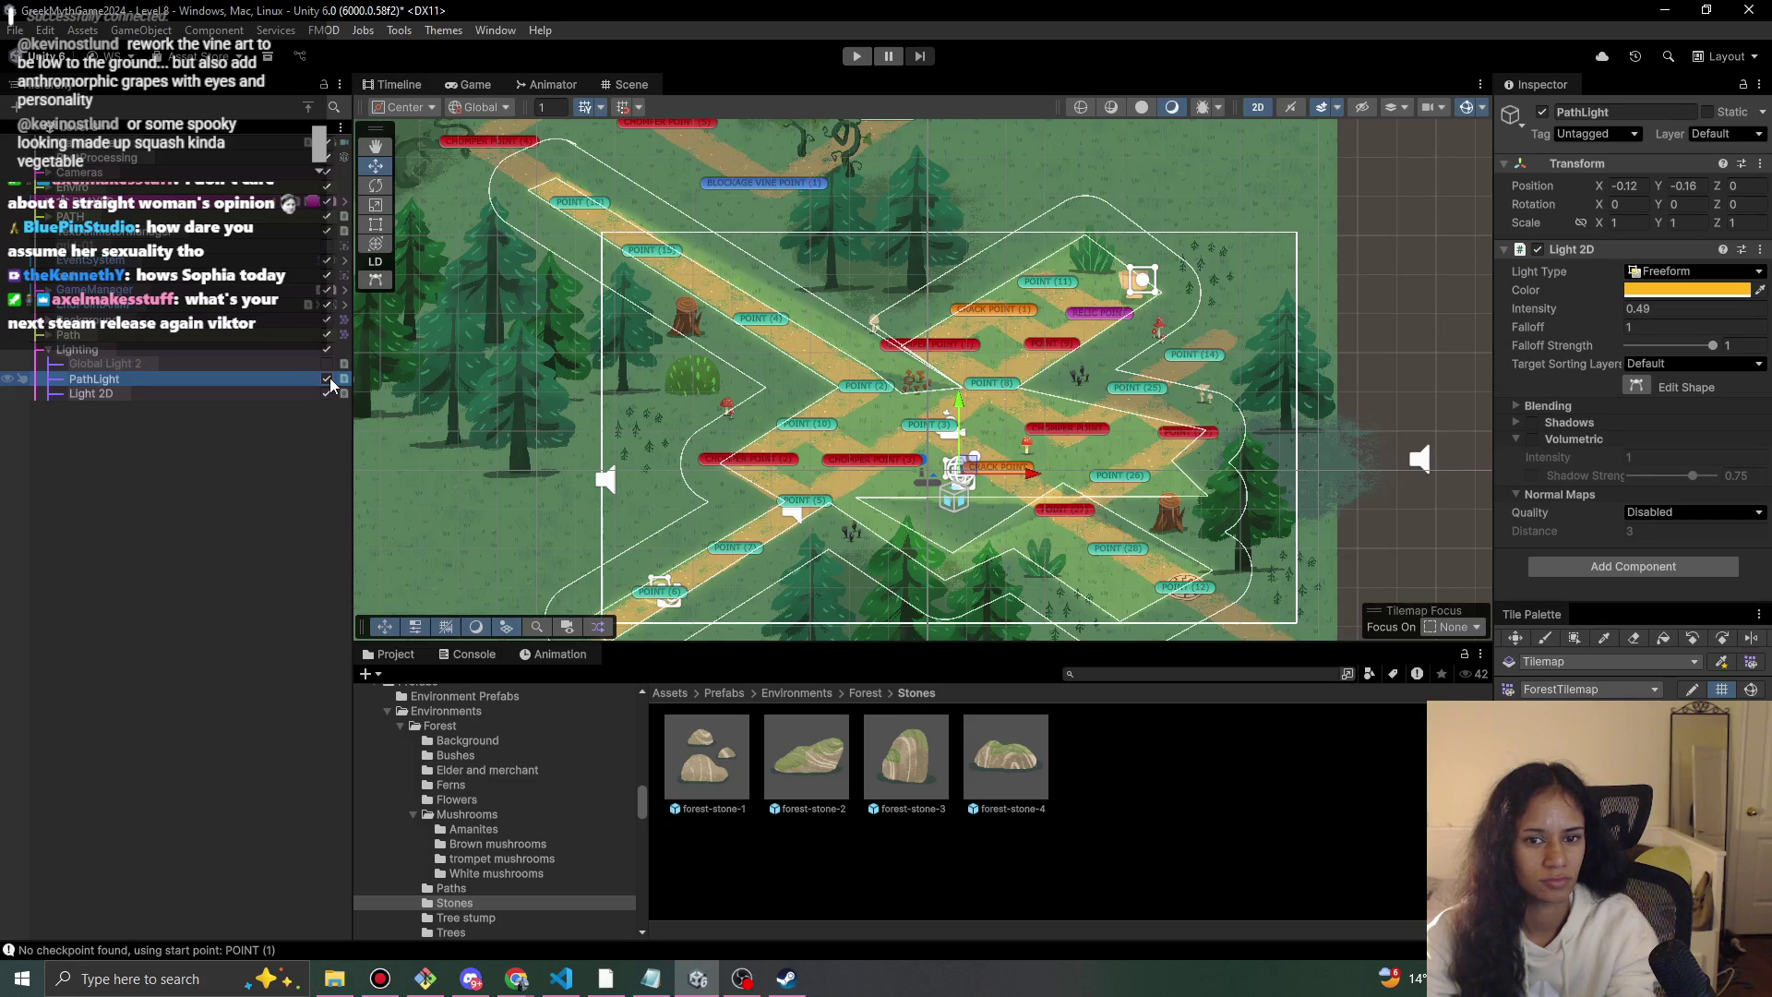
{"action": "left_click", "coordinate": [97, 129]}
{"action": "left_click", "coordinate": [163, 353]}
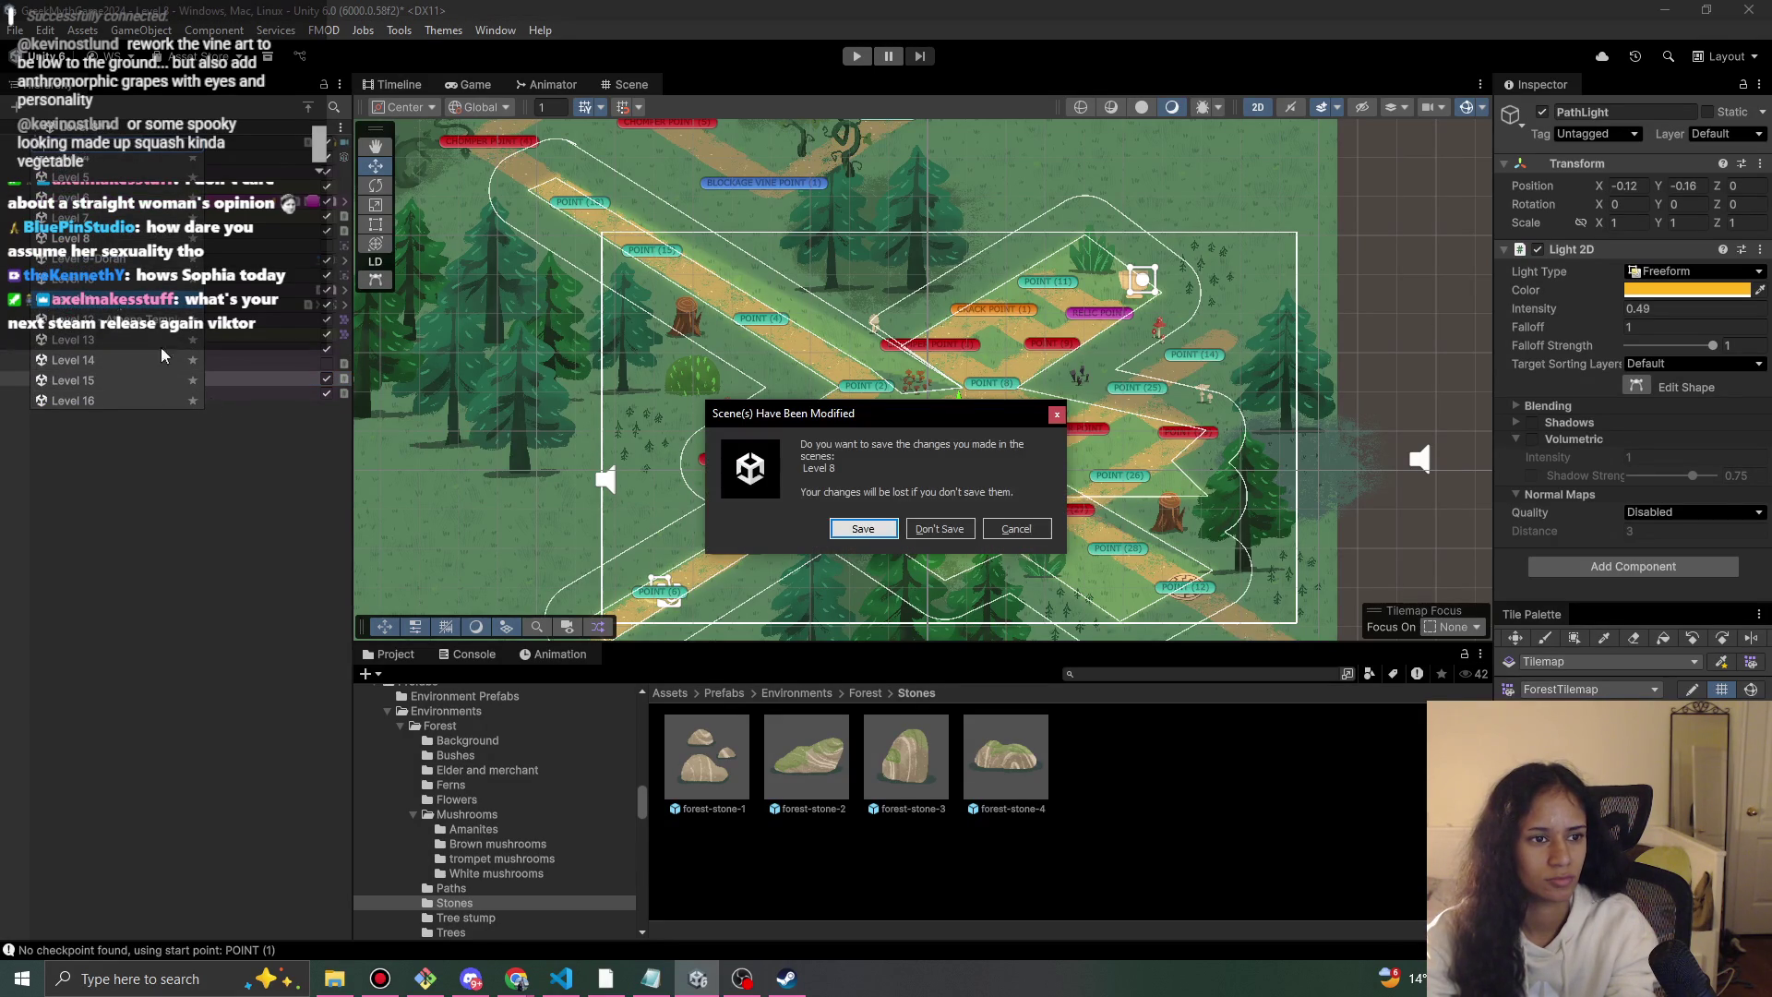
Save Level 8, then in Level 11 toggle the Light 2D object off and on.
{"action": "left_click", "coordinate": [836, 527]}
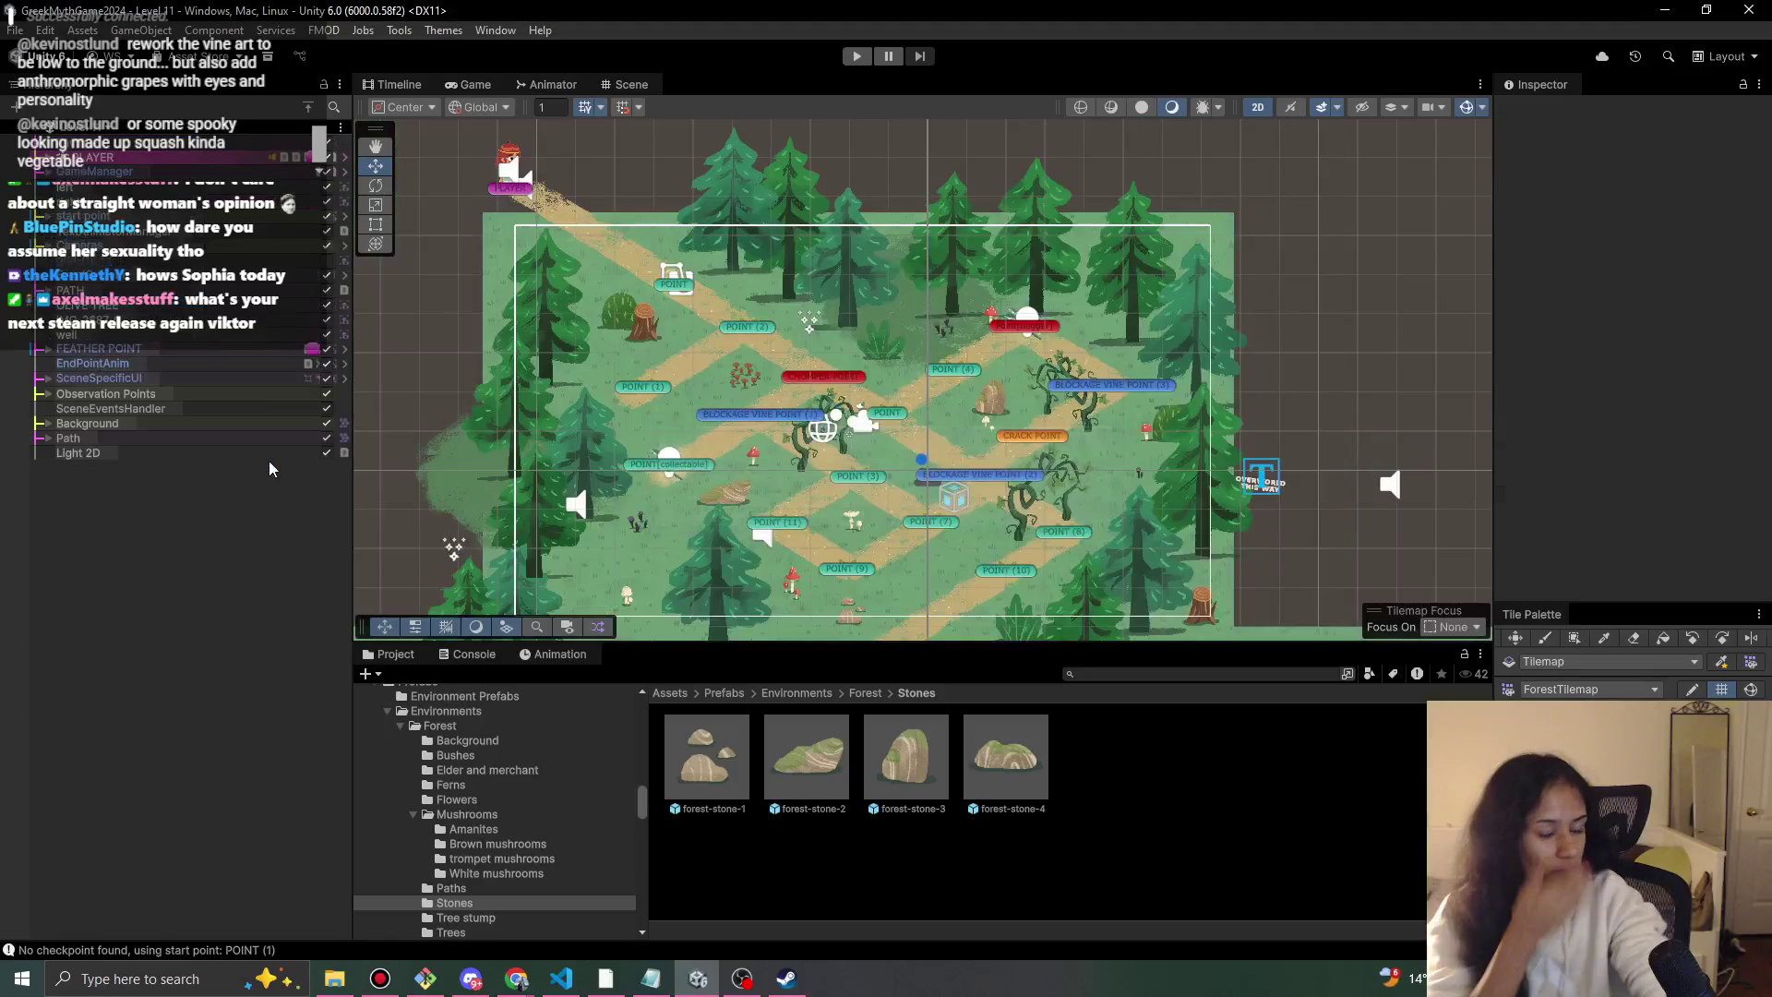
{"action": "left_click", "coordinate": [232, 450]}
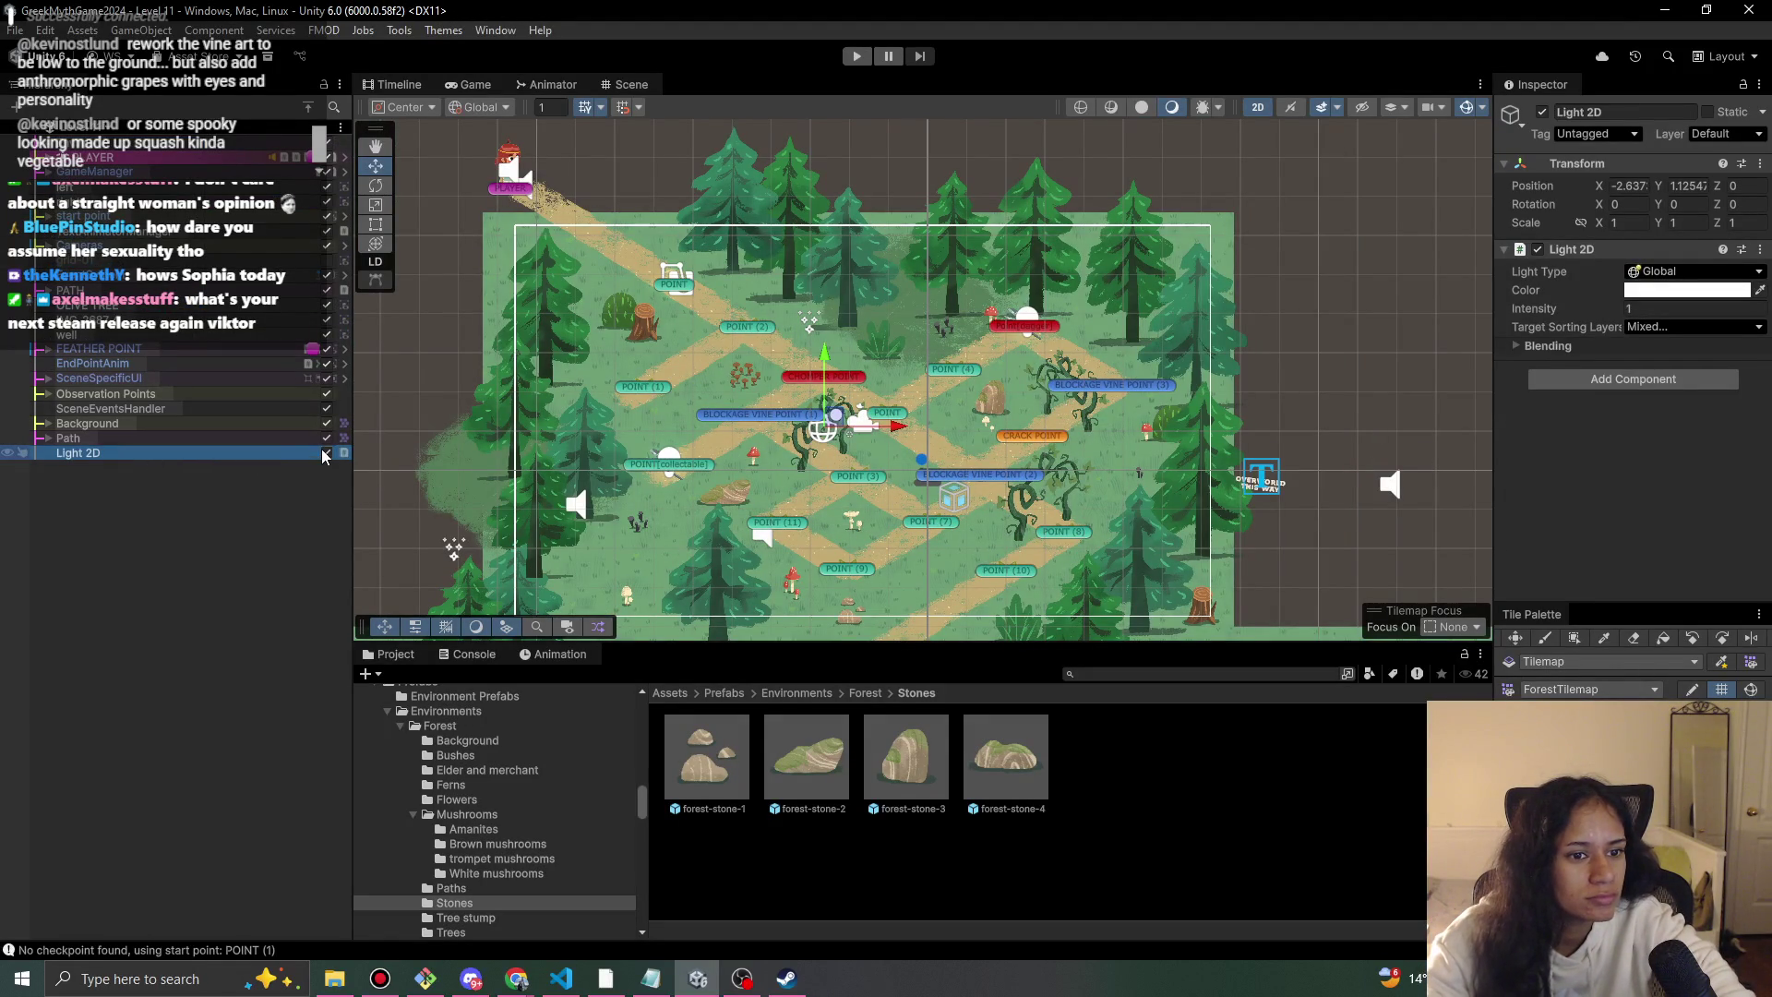
{"action": "left_click", "coordinate": [323, 452]}
{"action": "left_click", "coordinate": [324, 451]}
{"action": "left_click", "coordinate": [233, 492]}
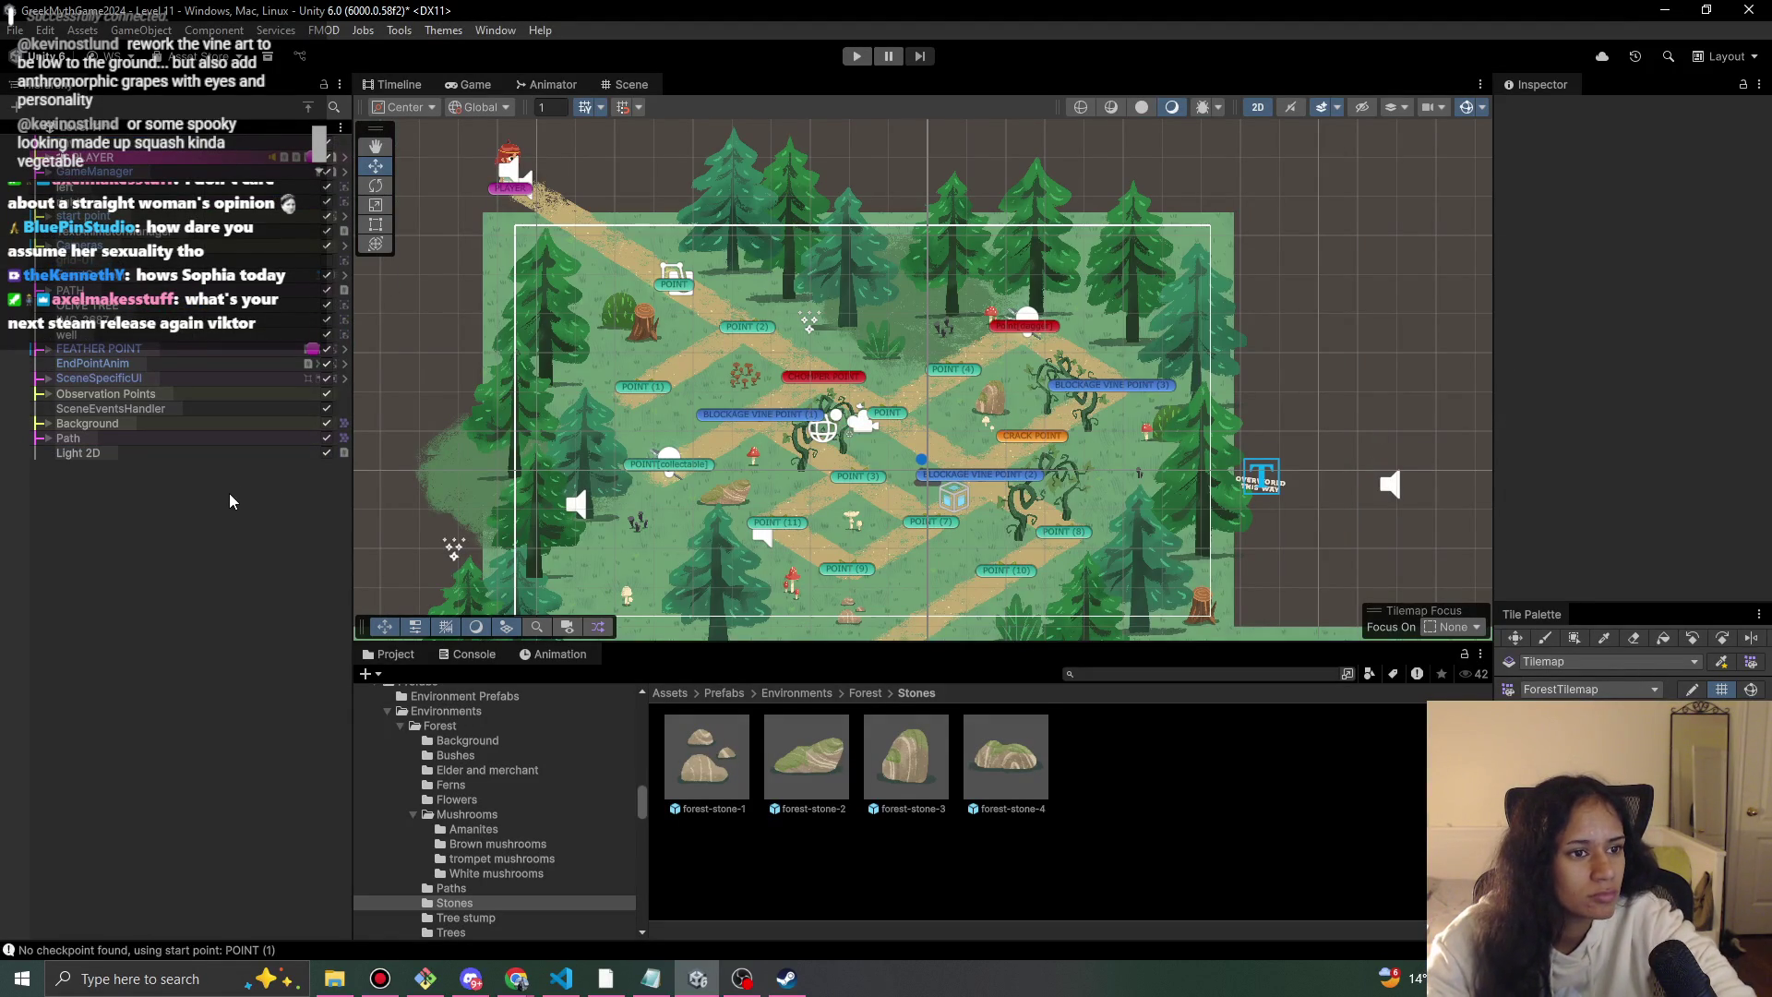
Paste PathLight into Level 11, lower it to X -0.87, Y -0.48, and start Play.
{"action": "key", "text": "ctrl+z"}
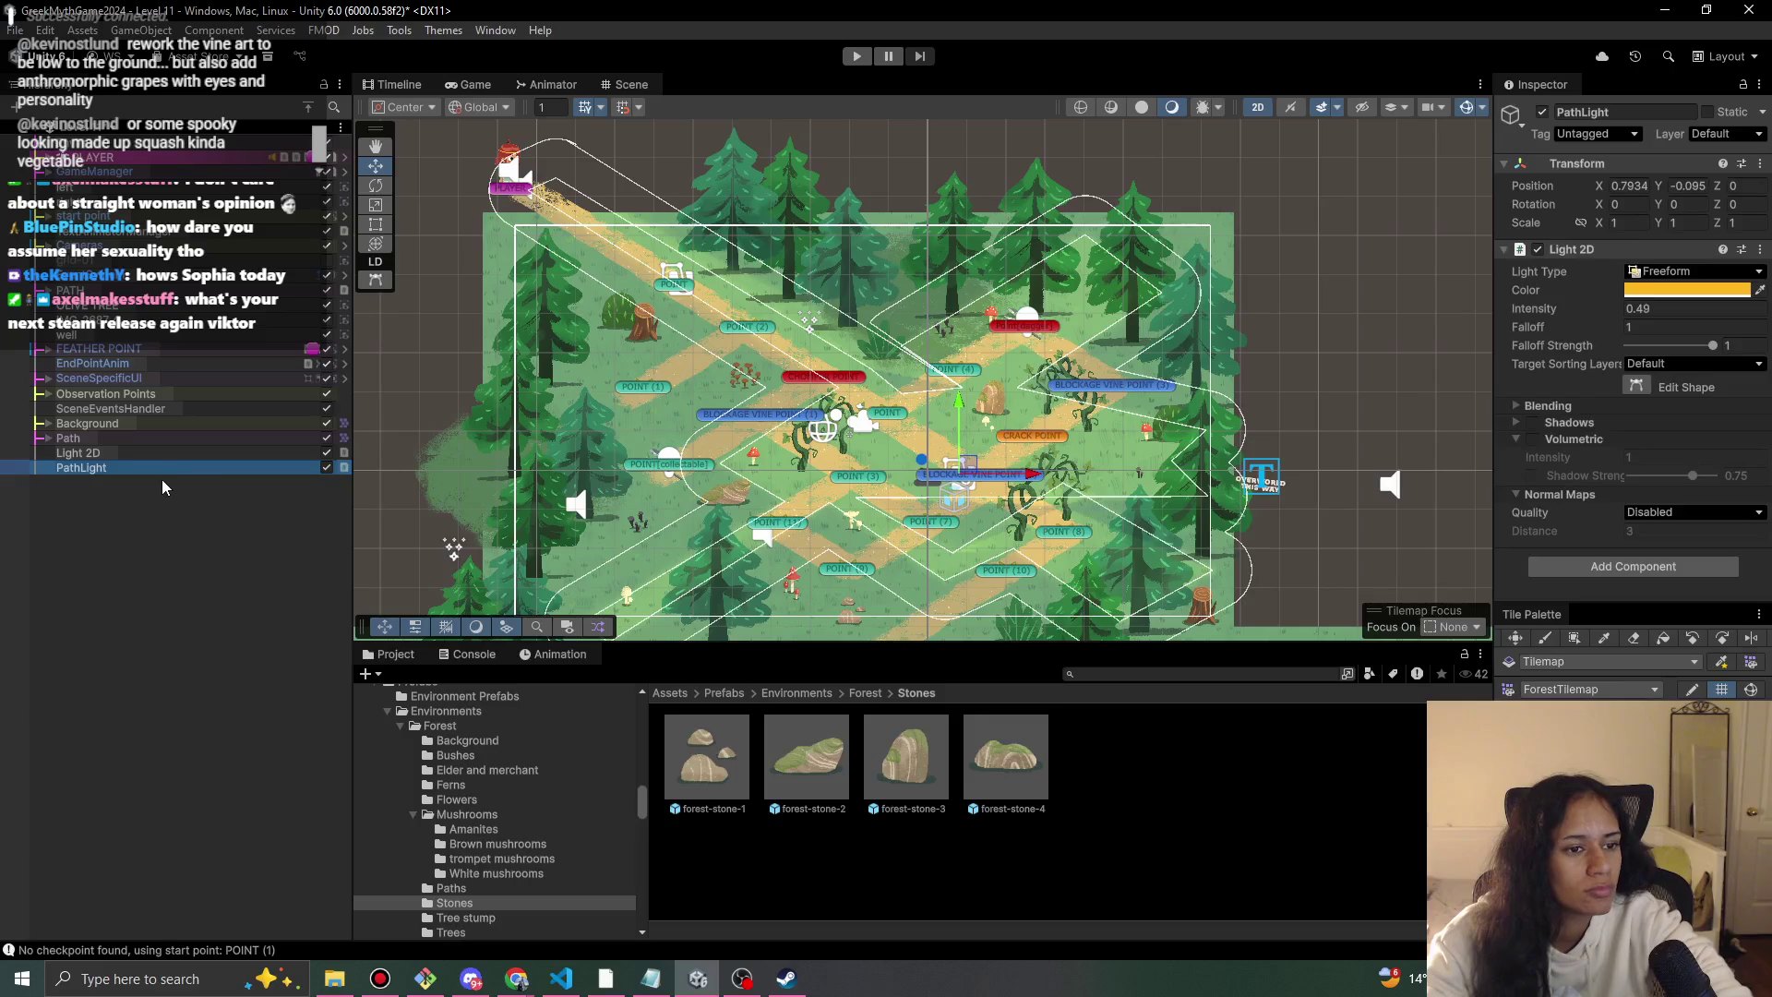
{"action": "scroll", "coordinate": [1055, 355], "scroll_direction": "down", "scroll_amount": 2}
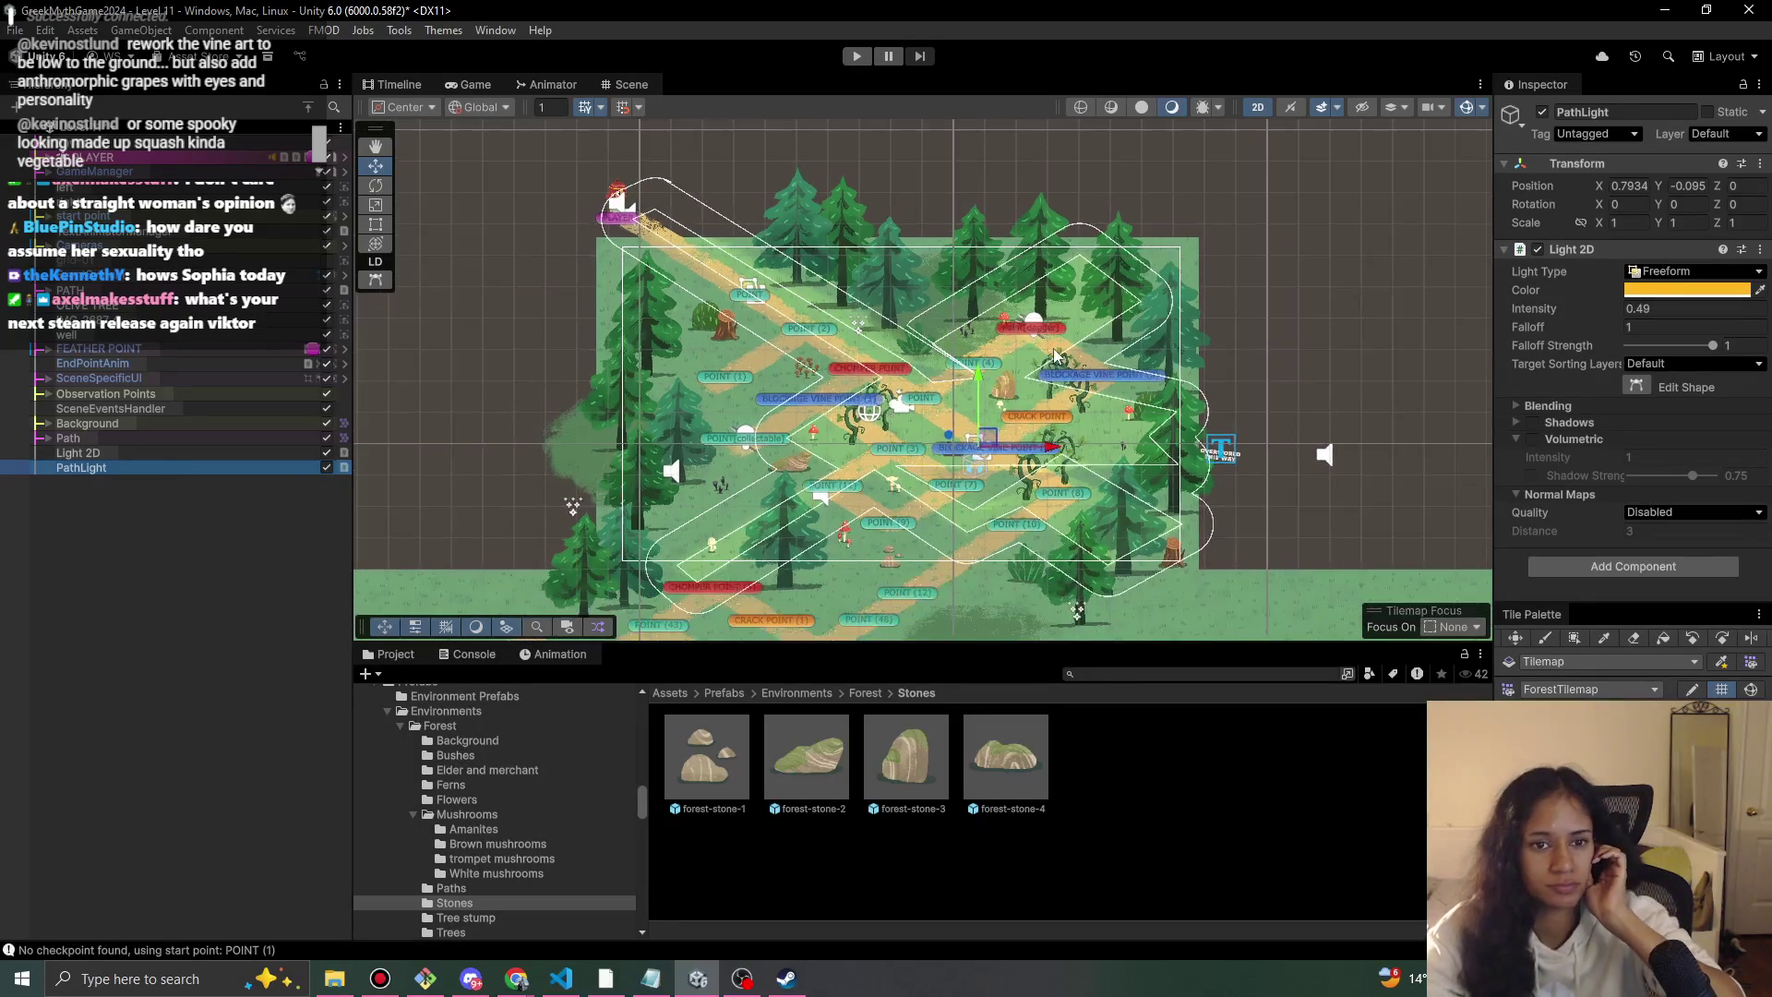
{"action": "scroll", "coordinate": [828, 371], "scroll_direction": "down", "scroll_amount": 1}
{"action": "mouse_move", "coordinate": [972, 425]}
{"action": "left_mouse_down"}
{"action": "mouse_move", "coordinate": [886, 452]}
{"action": "mouse_move", "coordinate": [927, 451]}
{"action": "left_mouse_up"}
{"action": "left_click", "coordinate": [858, 58]}
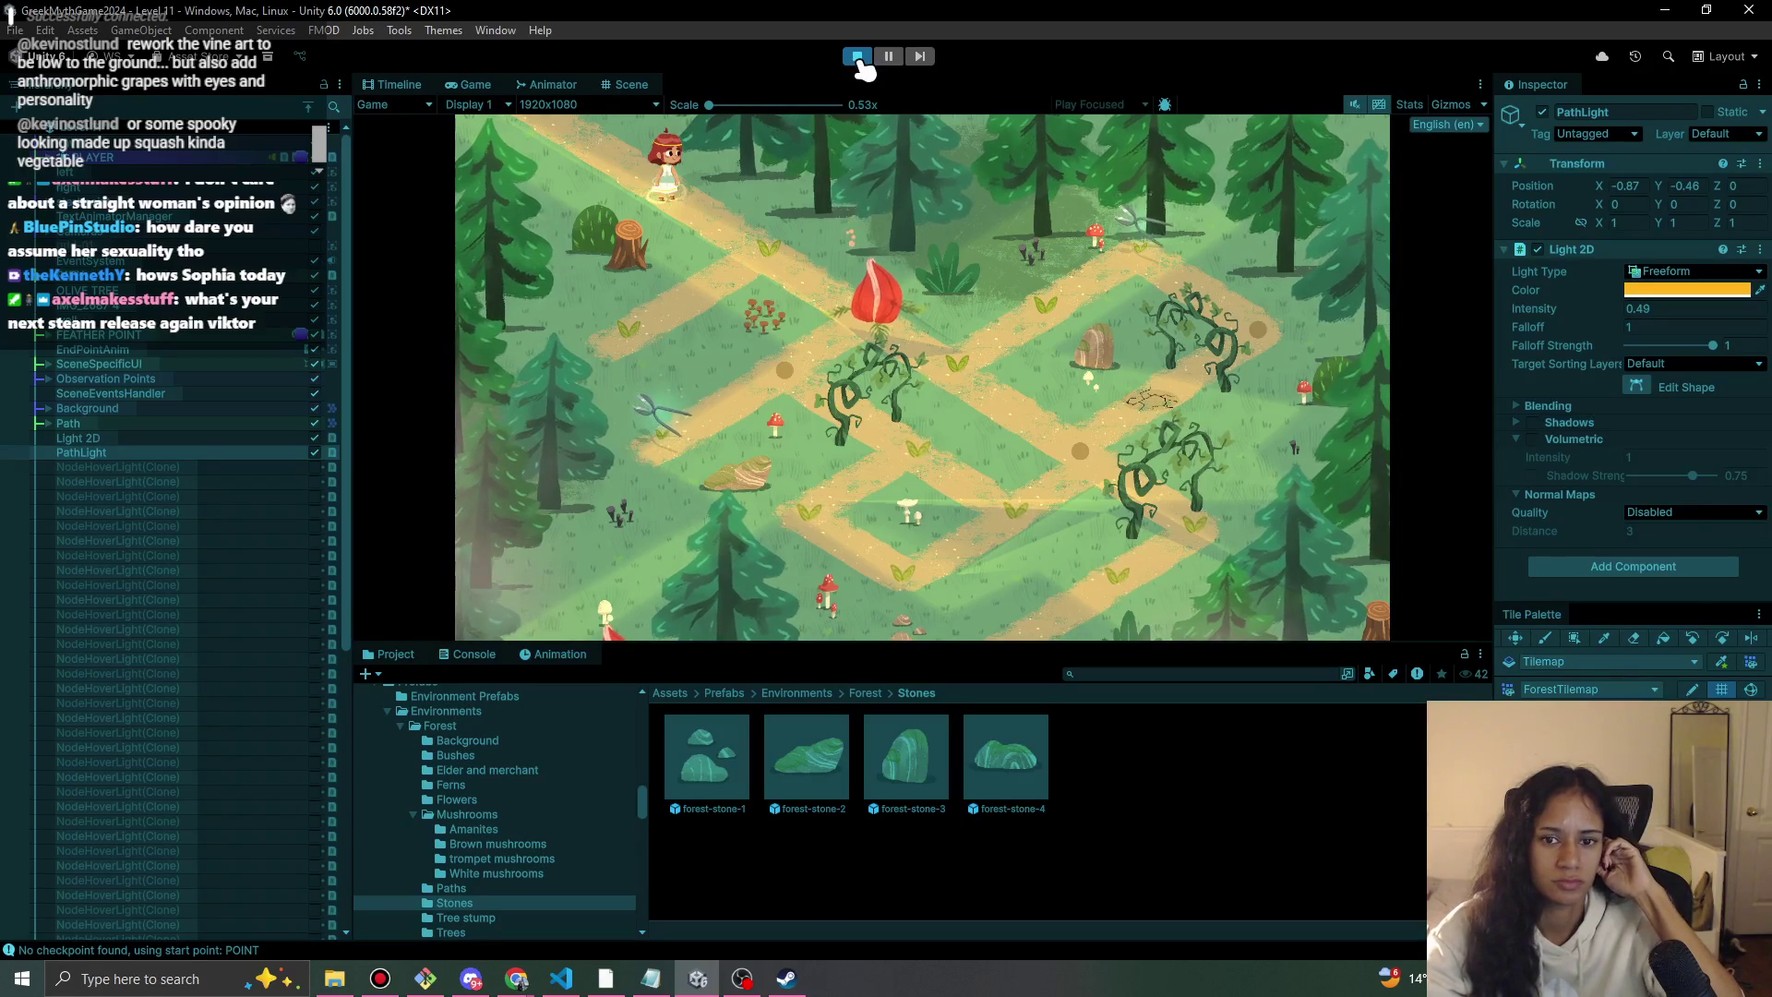
Switch off PathLight, then play-test walking to the vine, snipping it, and moving on.
{"action": "left_click", "coordinate": [858, 58]}
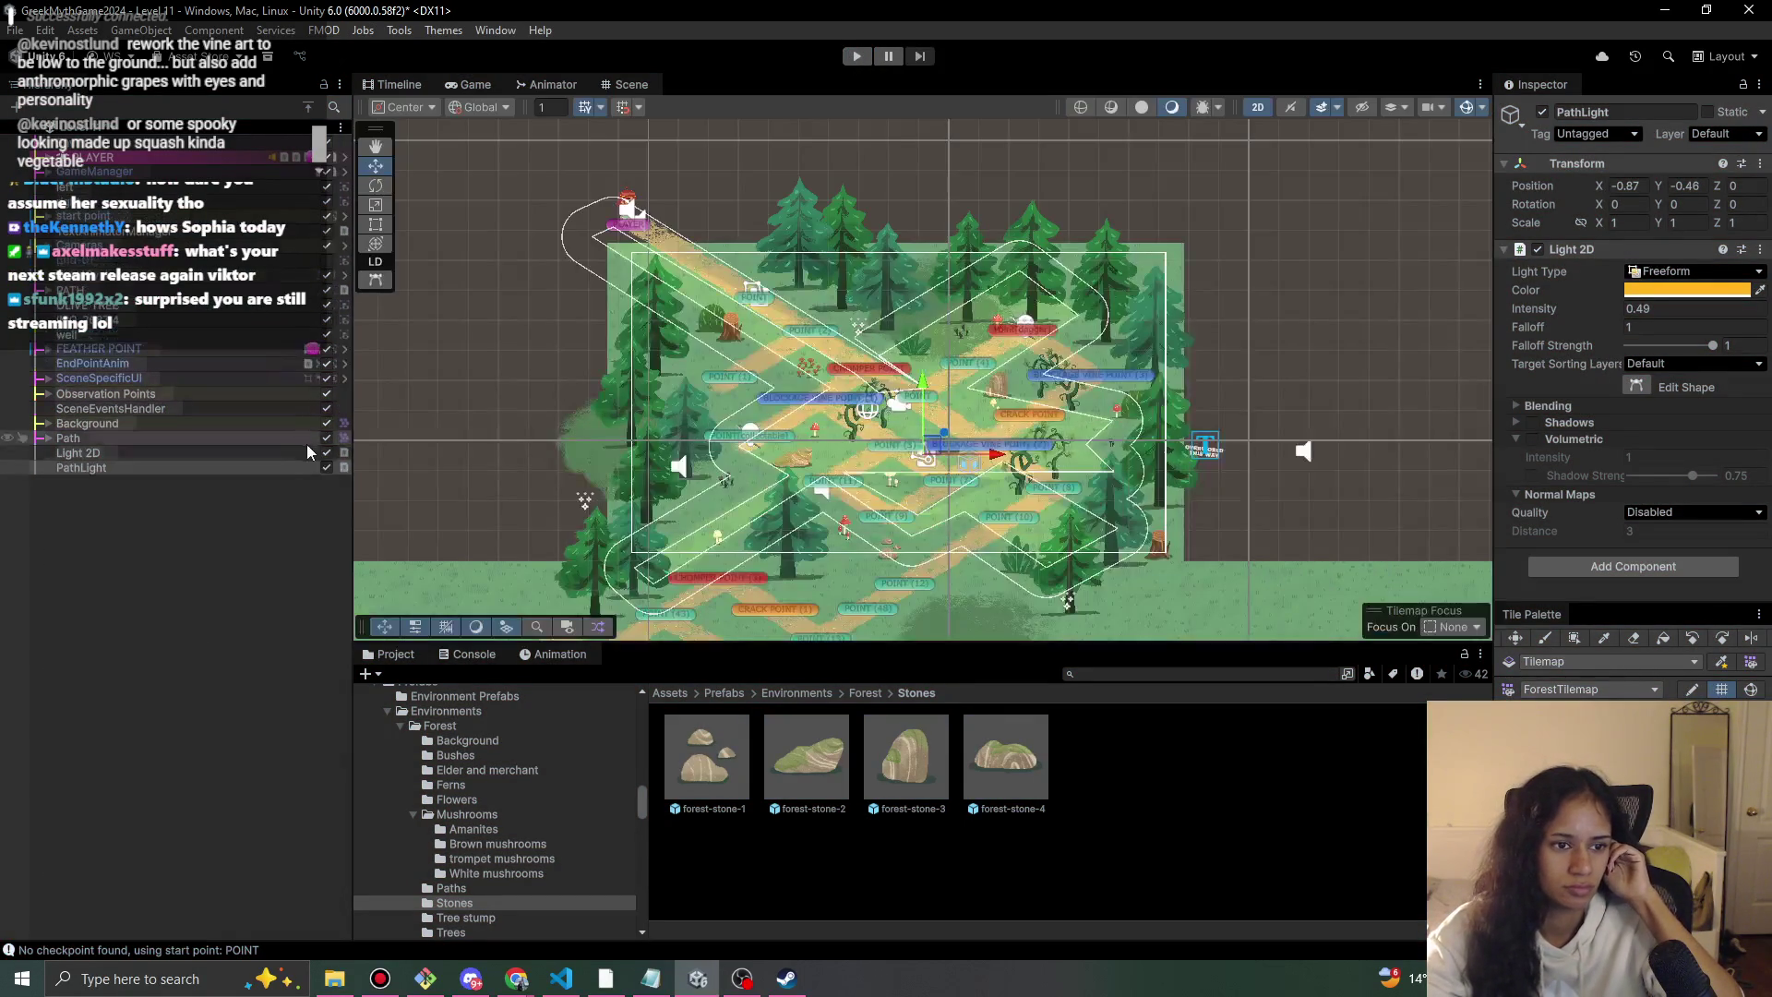
{"action": "left_click", "coordinate": [327, 468]}
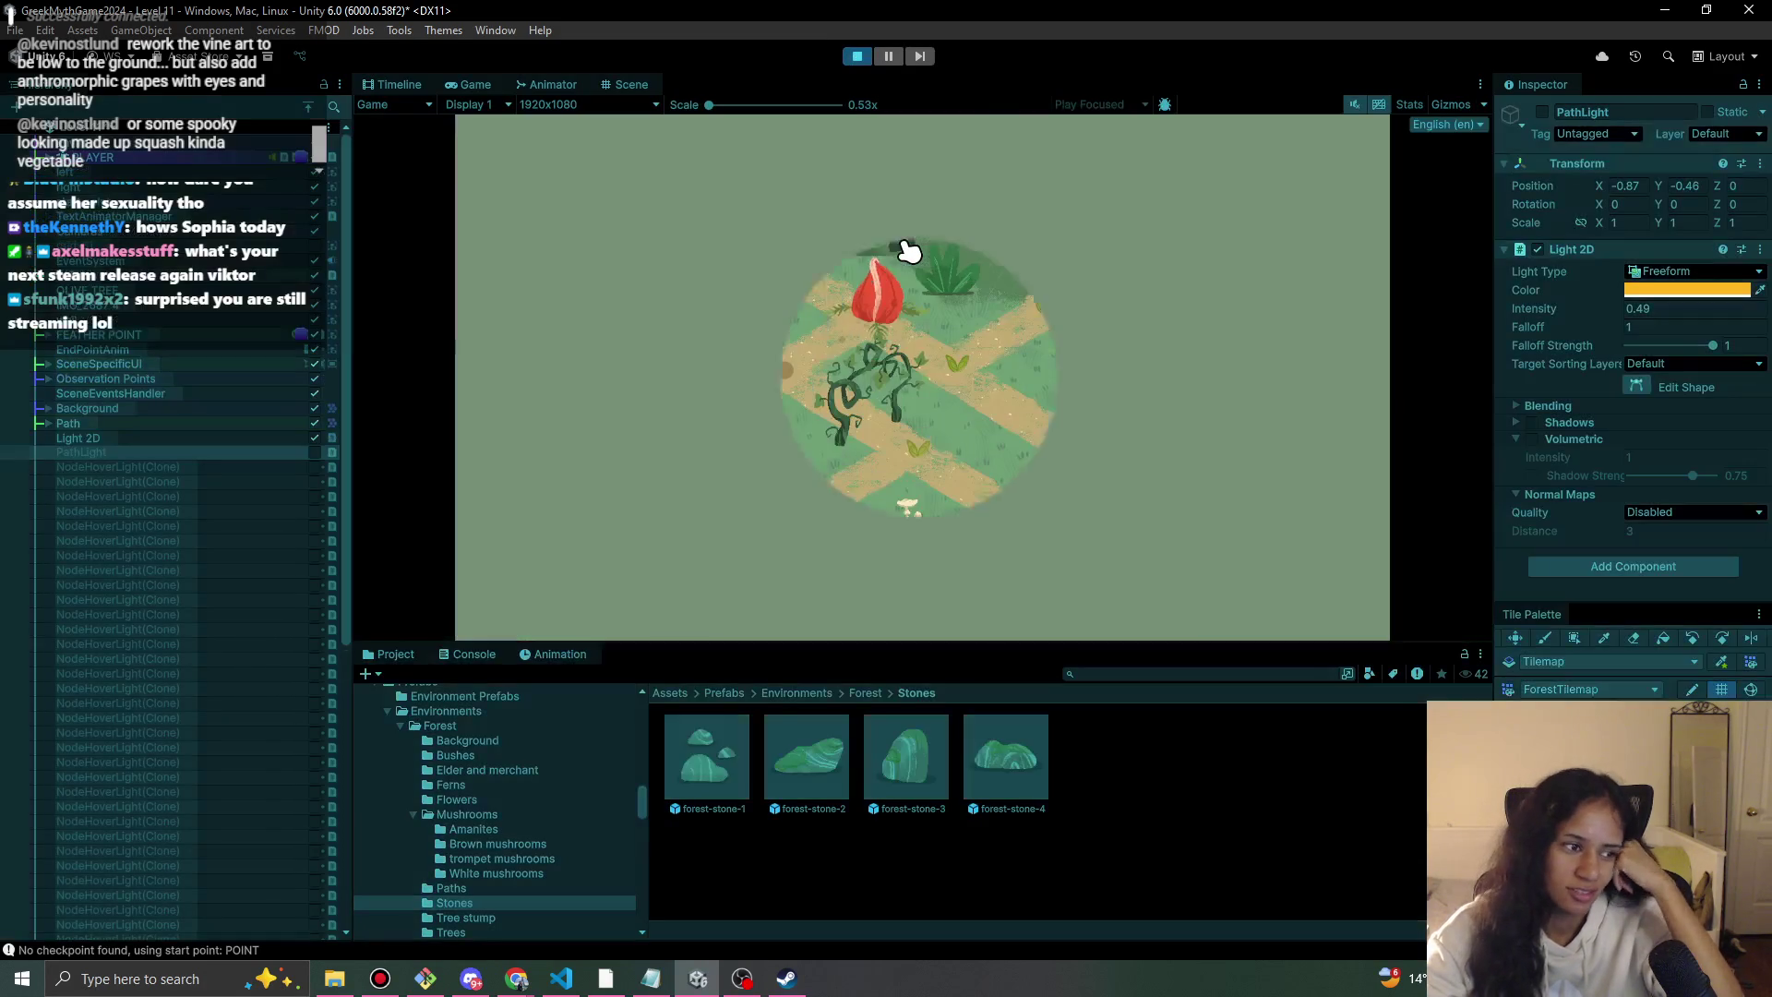
{"action": "left_click", "coordinate": [787, 257]}
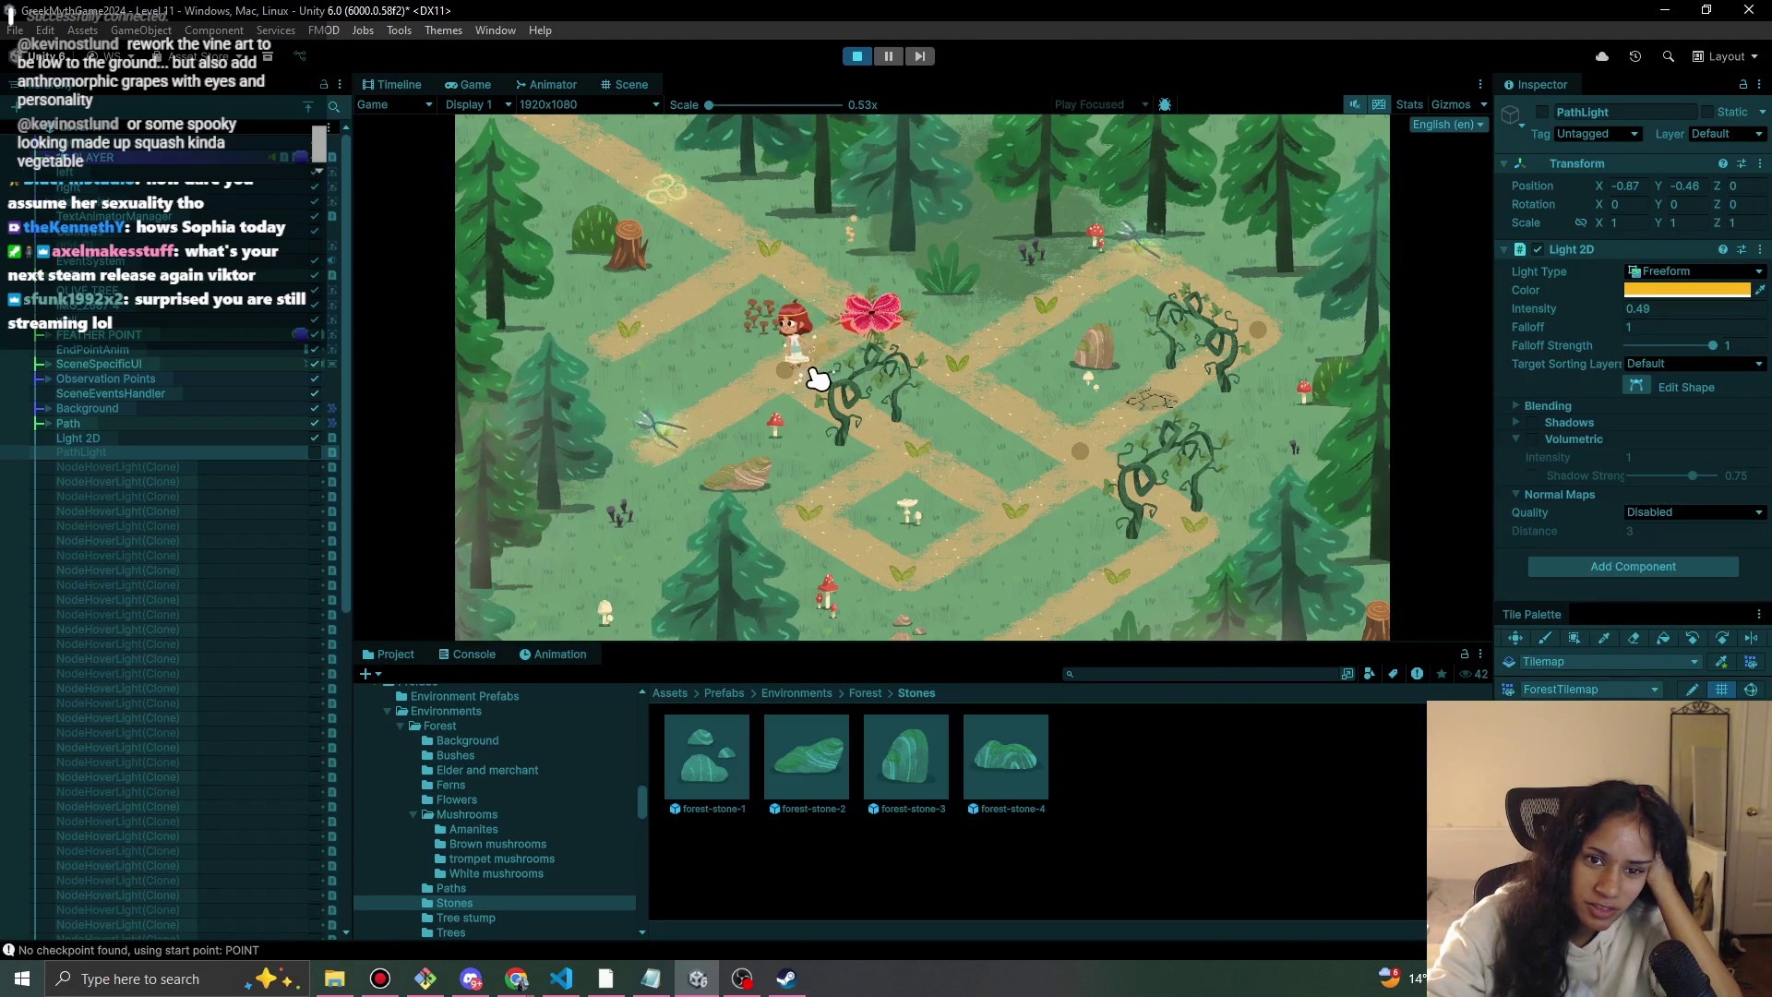
{"action": "left_click", "coordinate": [759, 393]}
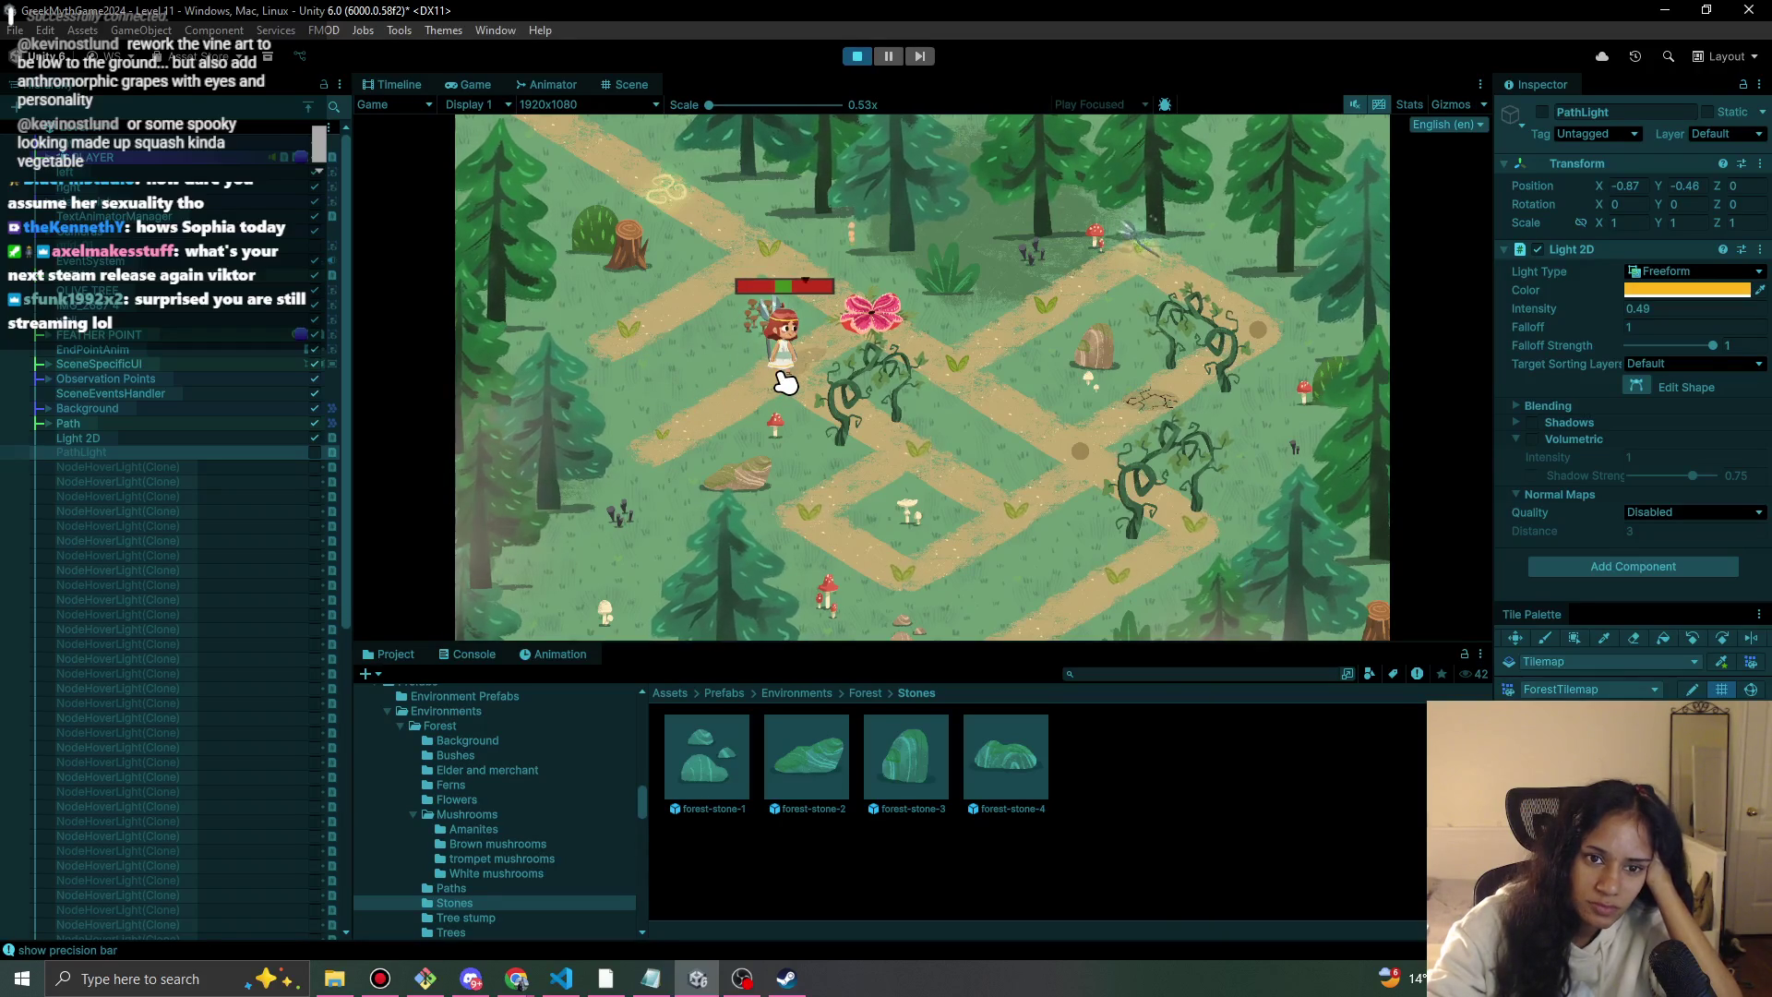
{"action": "left_click", "coordinate": [785, 382]}
{"action": "left_click", "coordinate": [931, 471]}
{"action": "left_click", "coordinate": [1001, 514]}
{"action": "left_click", "coordinate": [856, 53]}
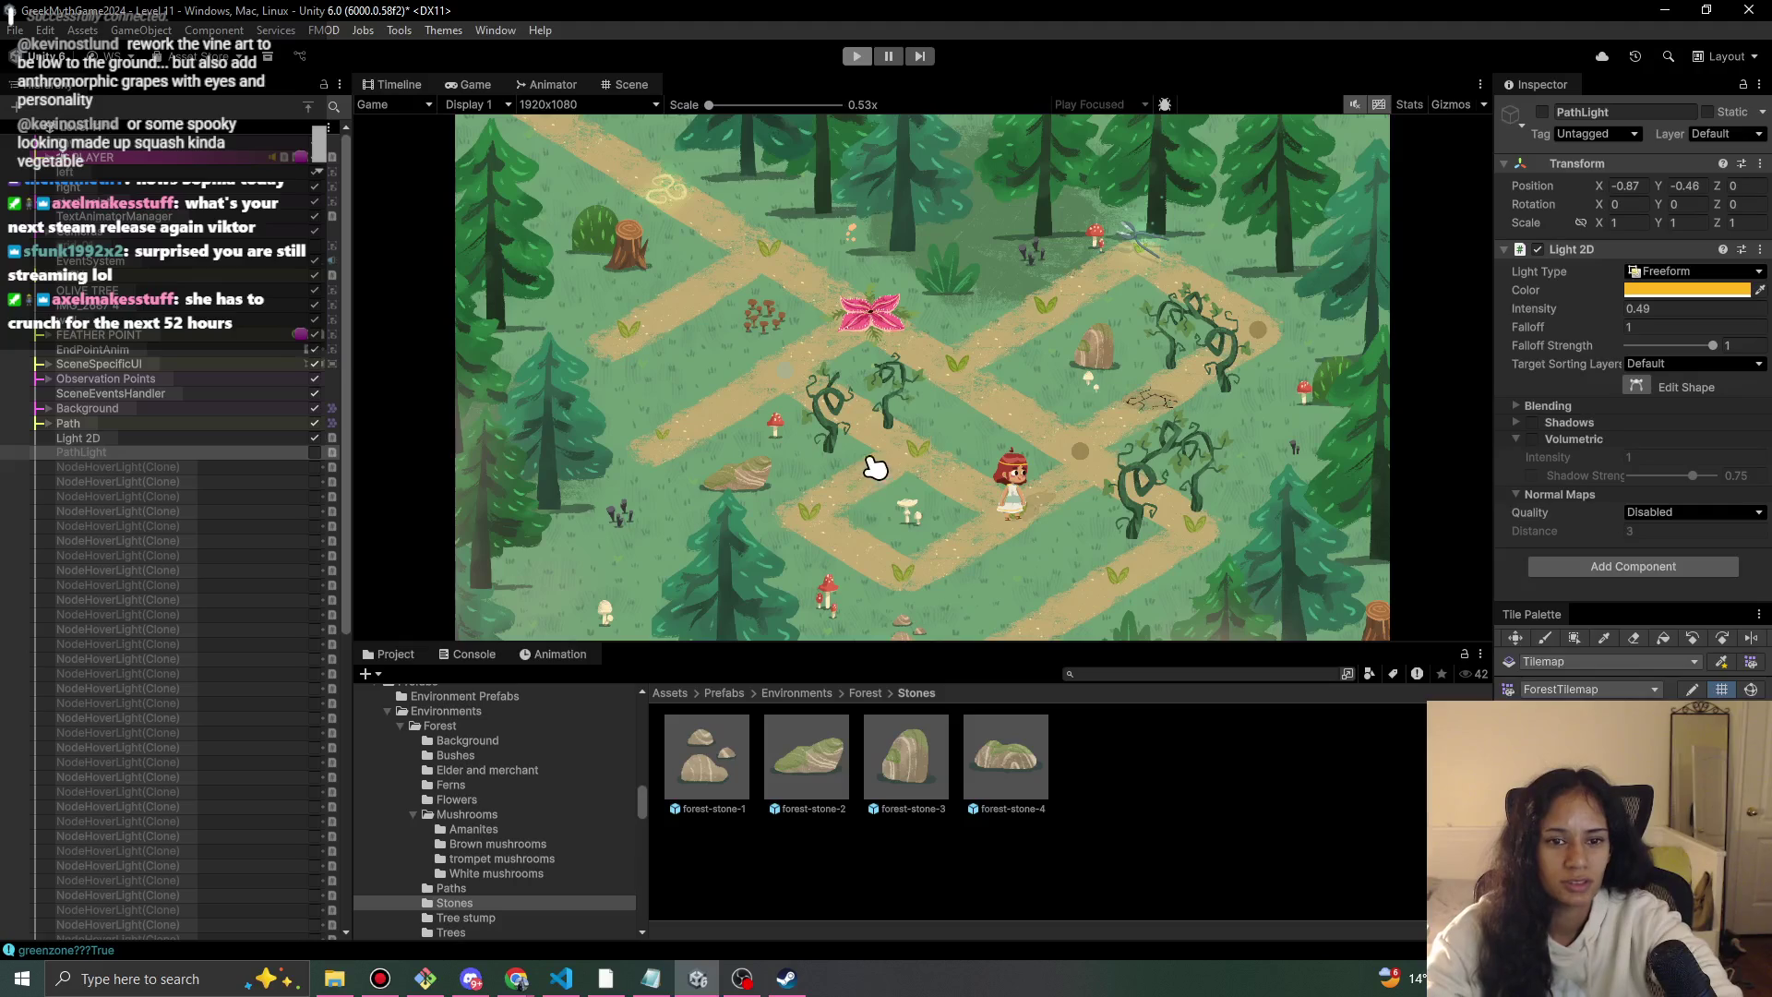
{"action": "scroll", "coordinate": [913, 437], "scroll_direction": "up", "scroll_amount": 3}
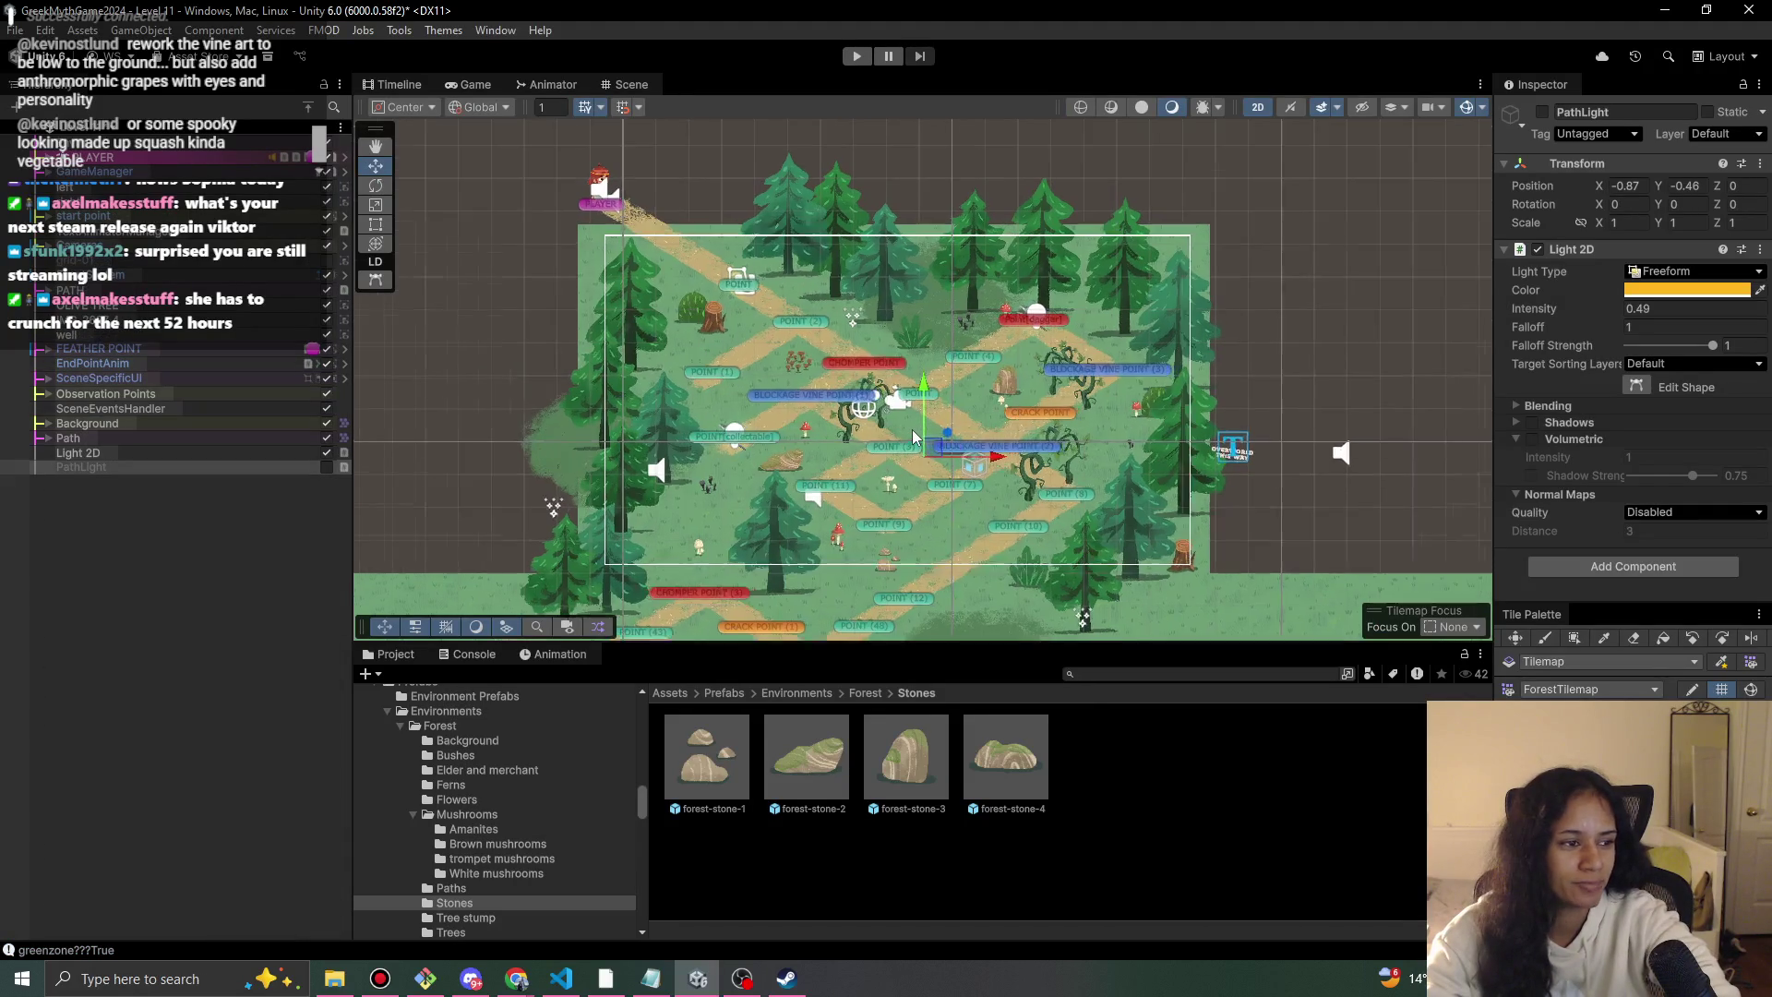
Select and frame vineB, nudging it to X 2.87, Y 4.83.
{"action": "left_click", "coordinate": [840, 438]}
{"action": "left_click", "coordinate": [840, 438]}
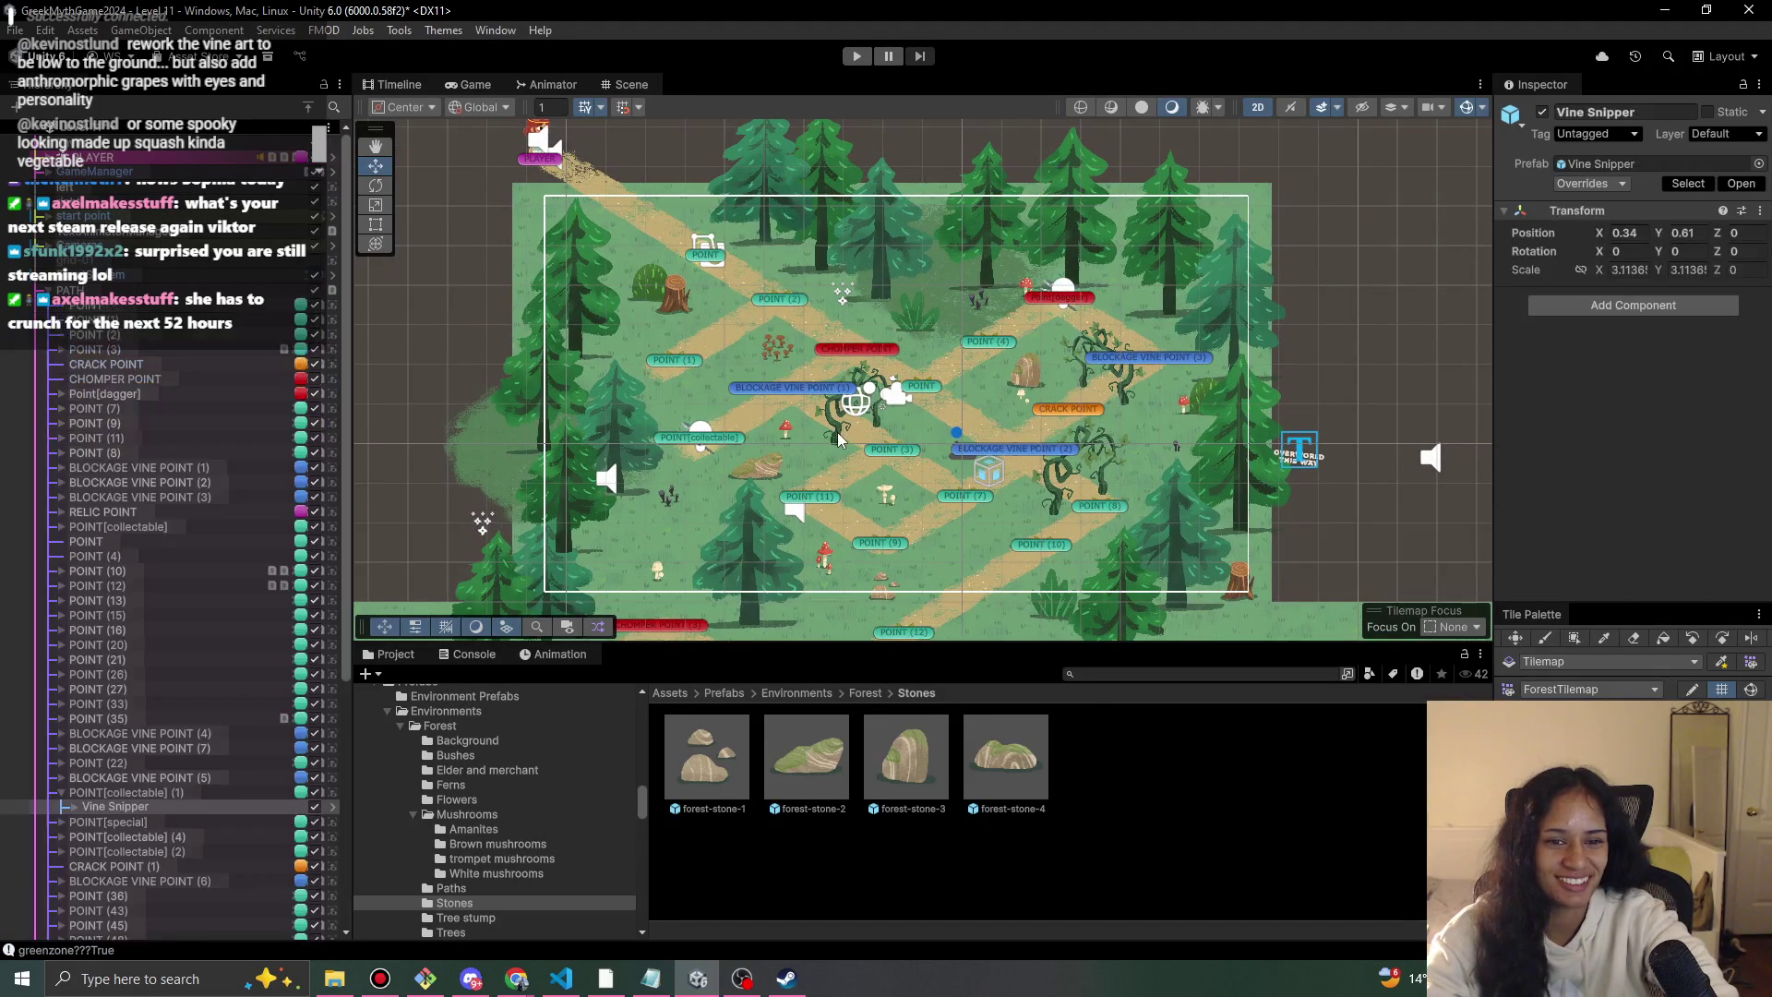
{"action": "left_click", "coordinate": [840, 438]}
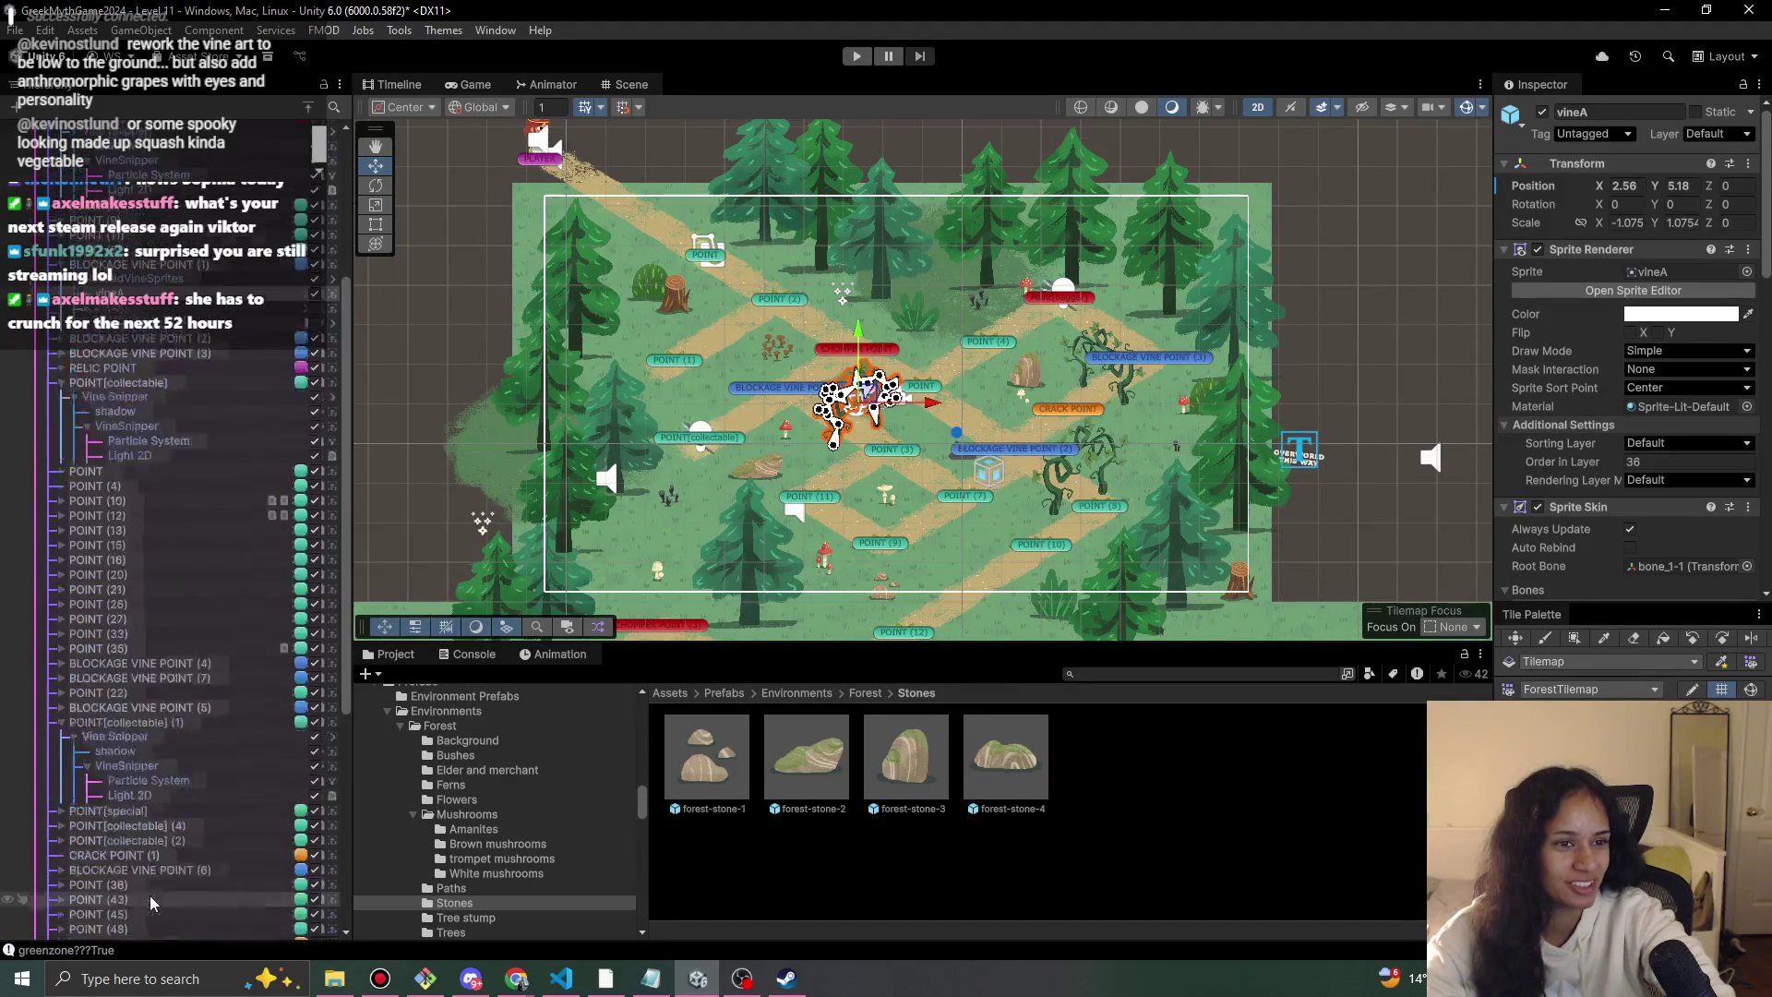
{"action": "left_click", "coordinate": [308, 477]}
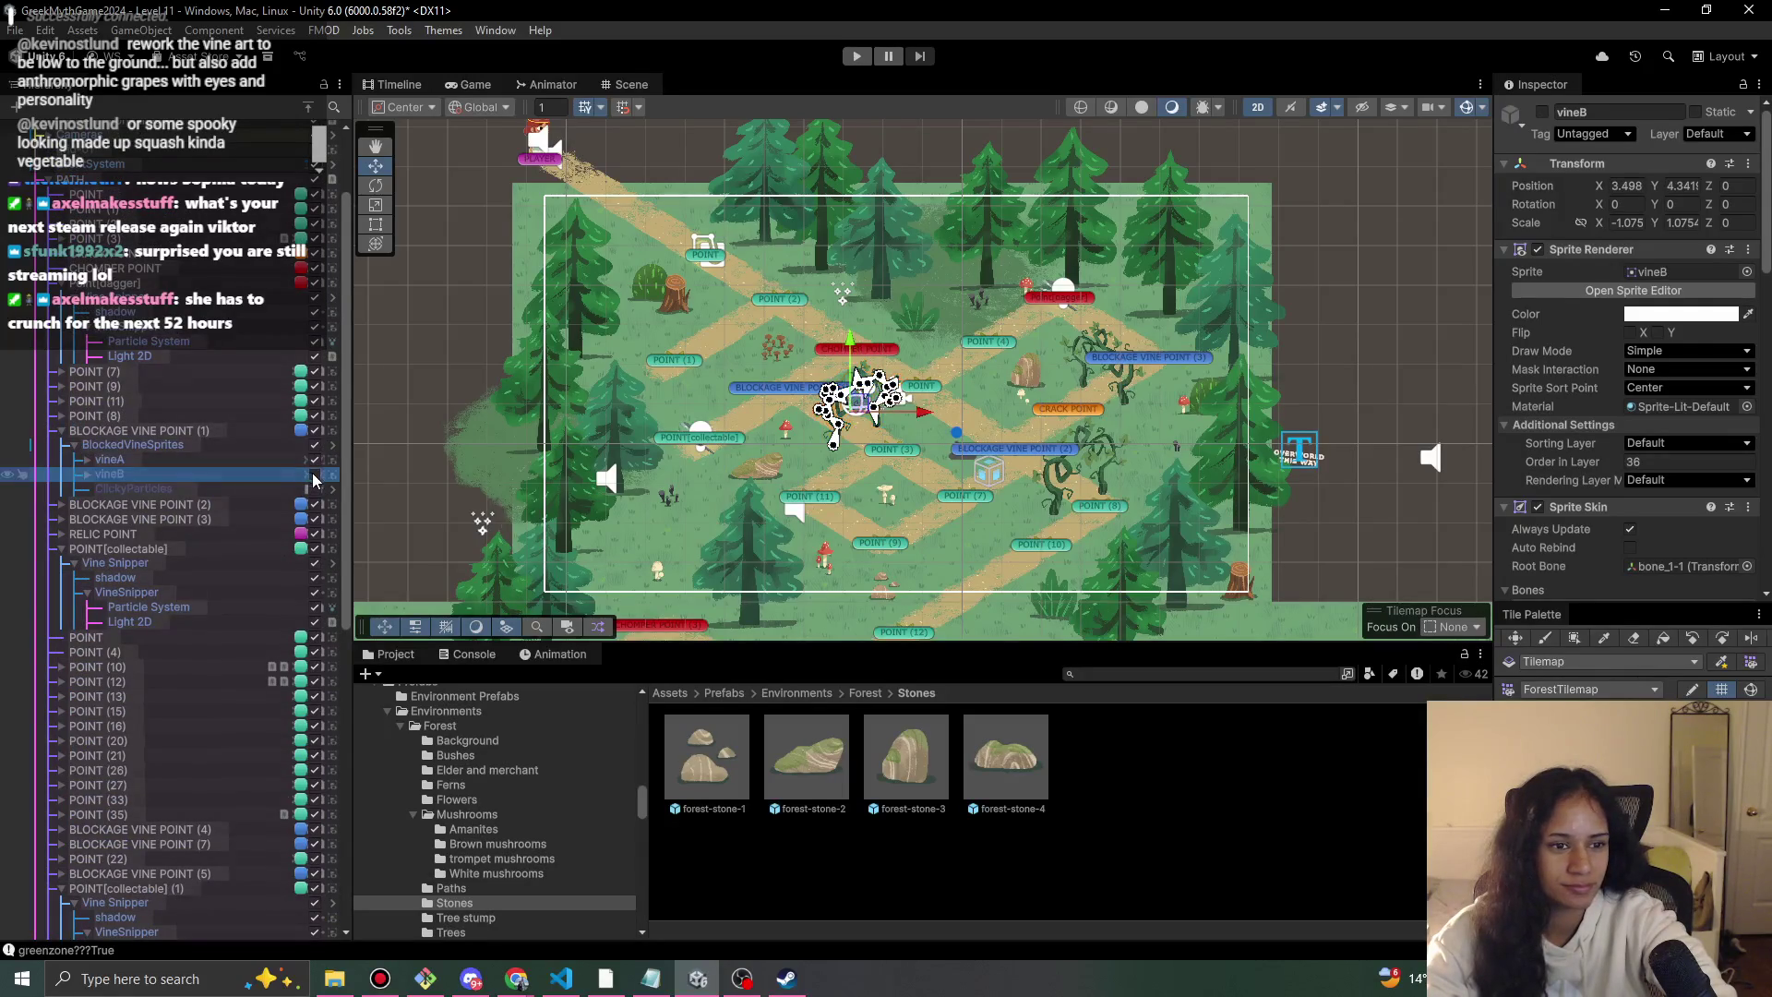
{"action": "key", "text": "f"}
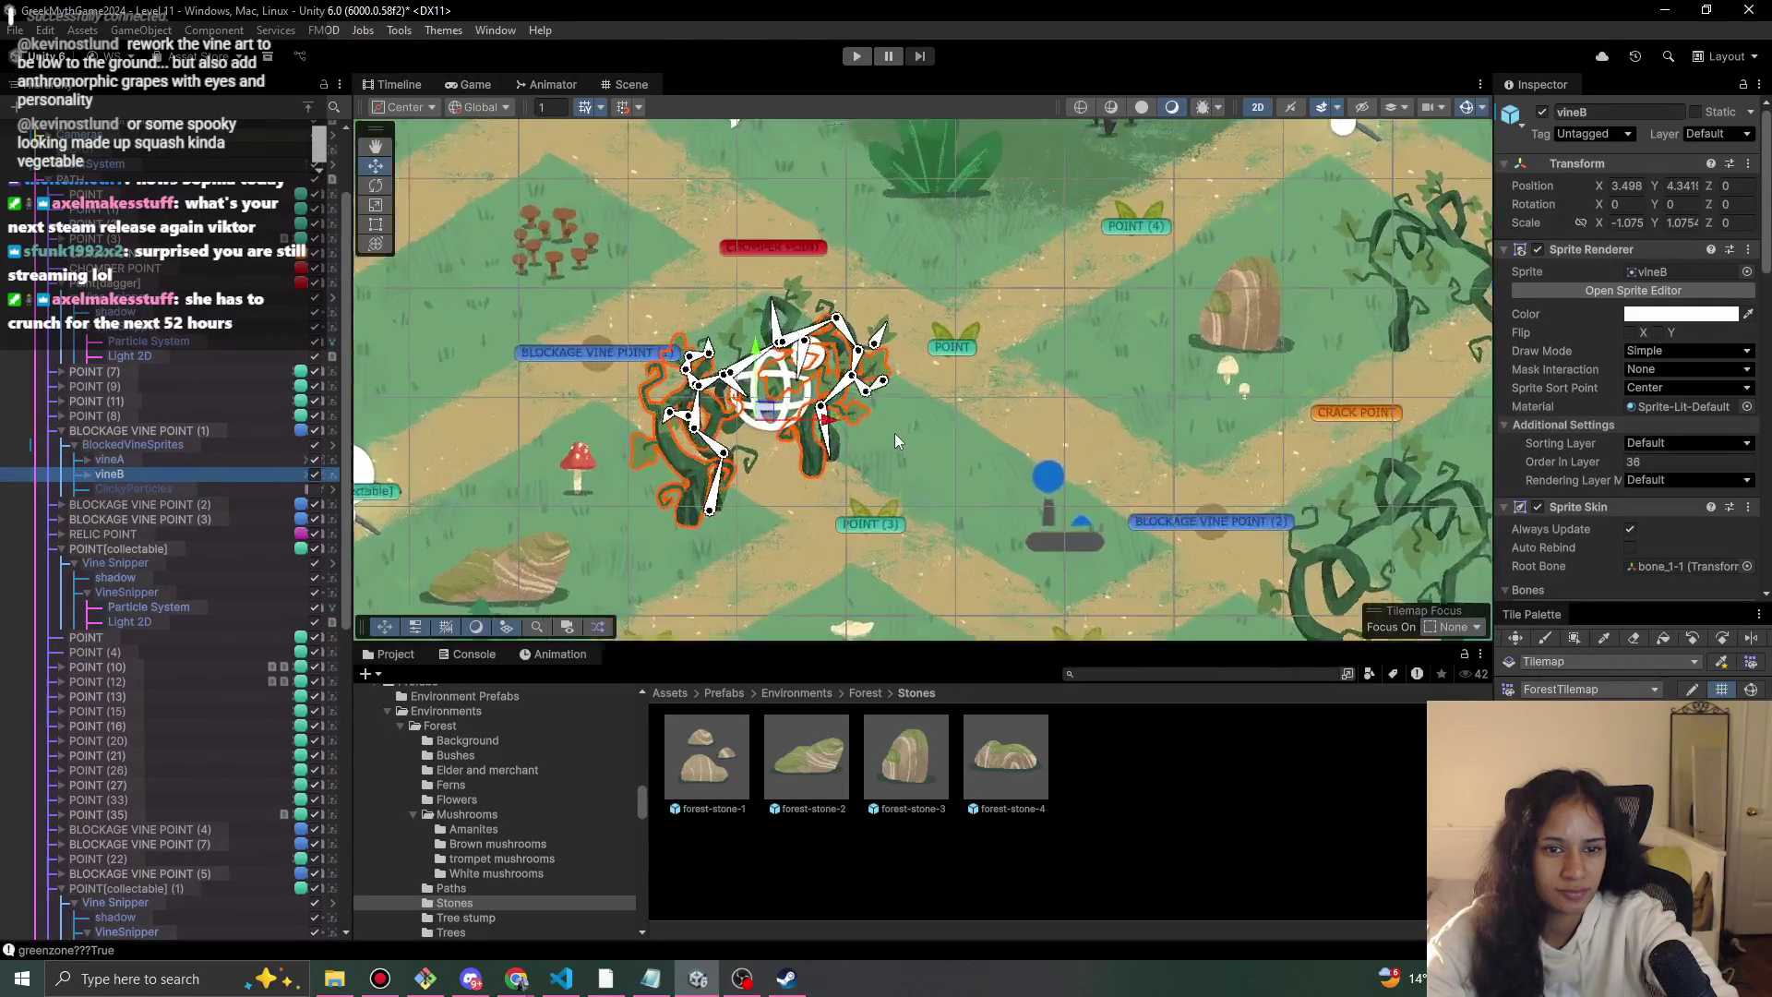
{"action": "left_click_drag", "start_coordinate": [821, 420], "coordinate": [782, 399]}
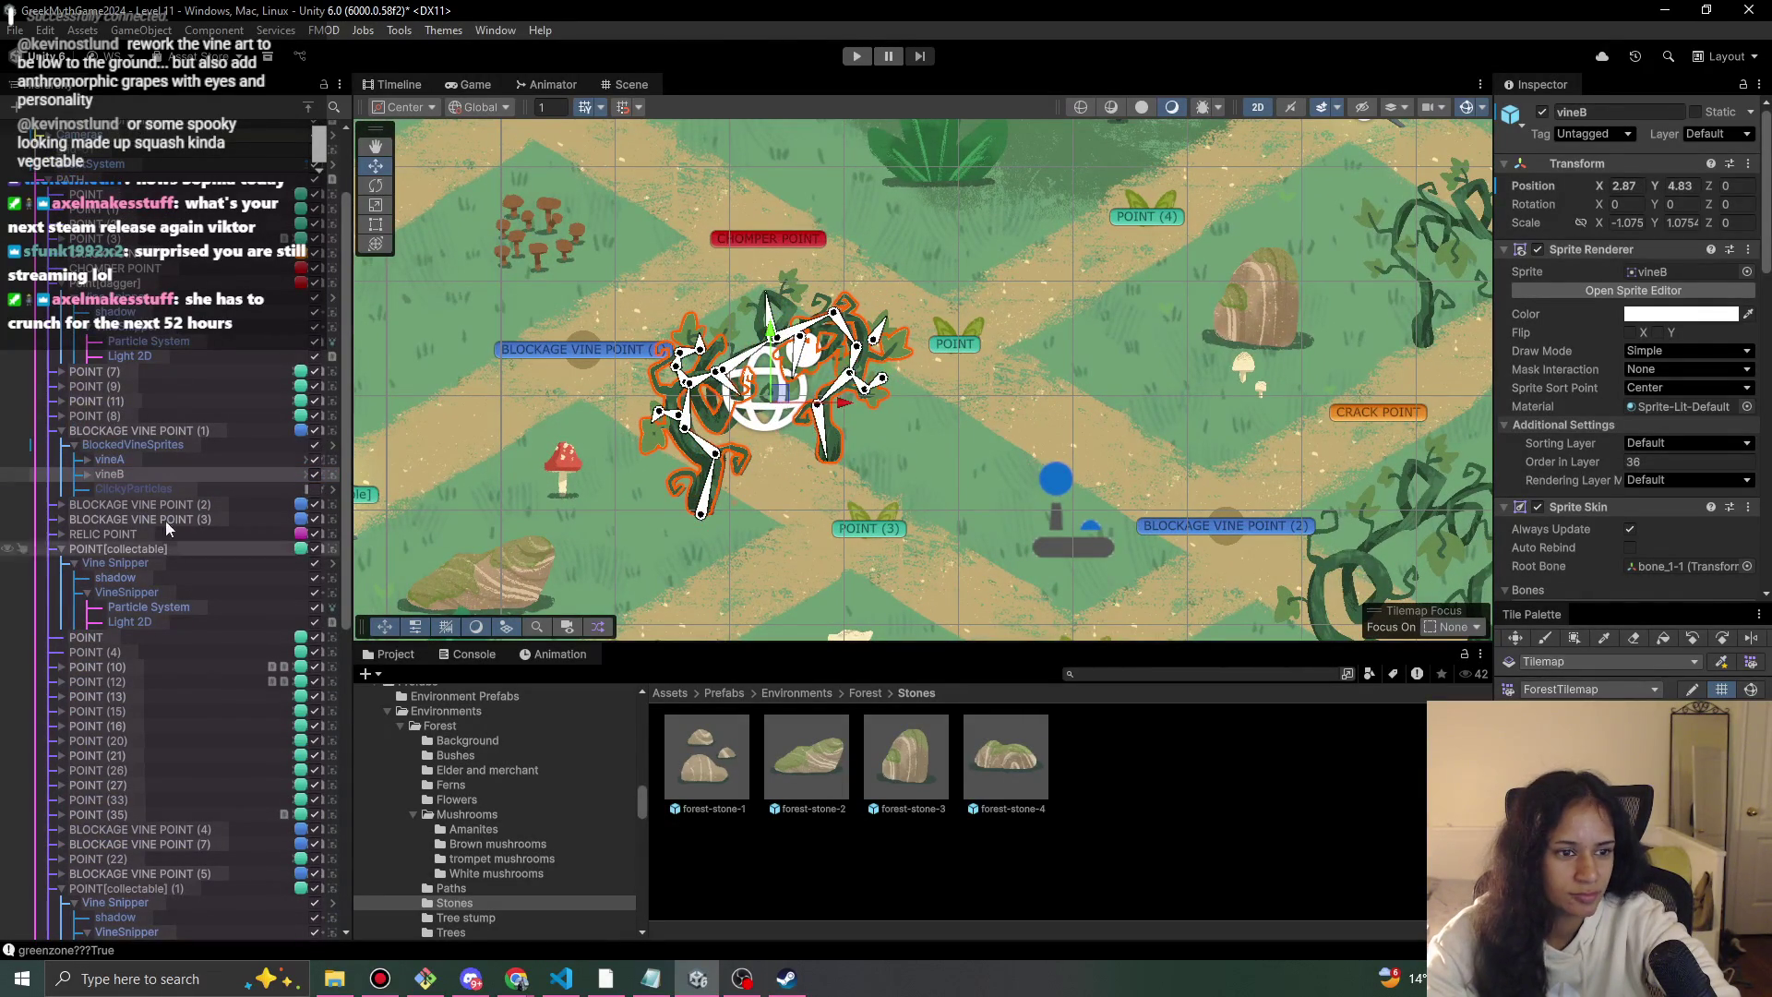
Deactivate vineB, select BlockedVineSprites, and start another Play test.
{"action": "left_click", "coordinate": [314, 474]}
{"action": "left_click", "coordinate": [260, 448]}
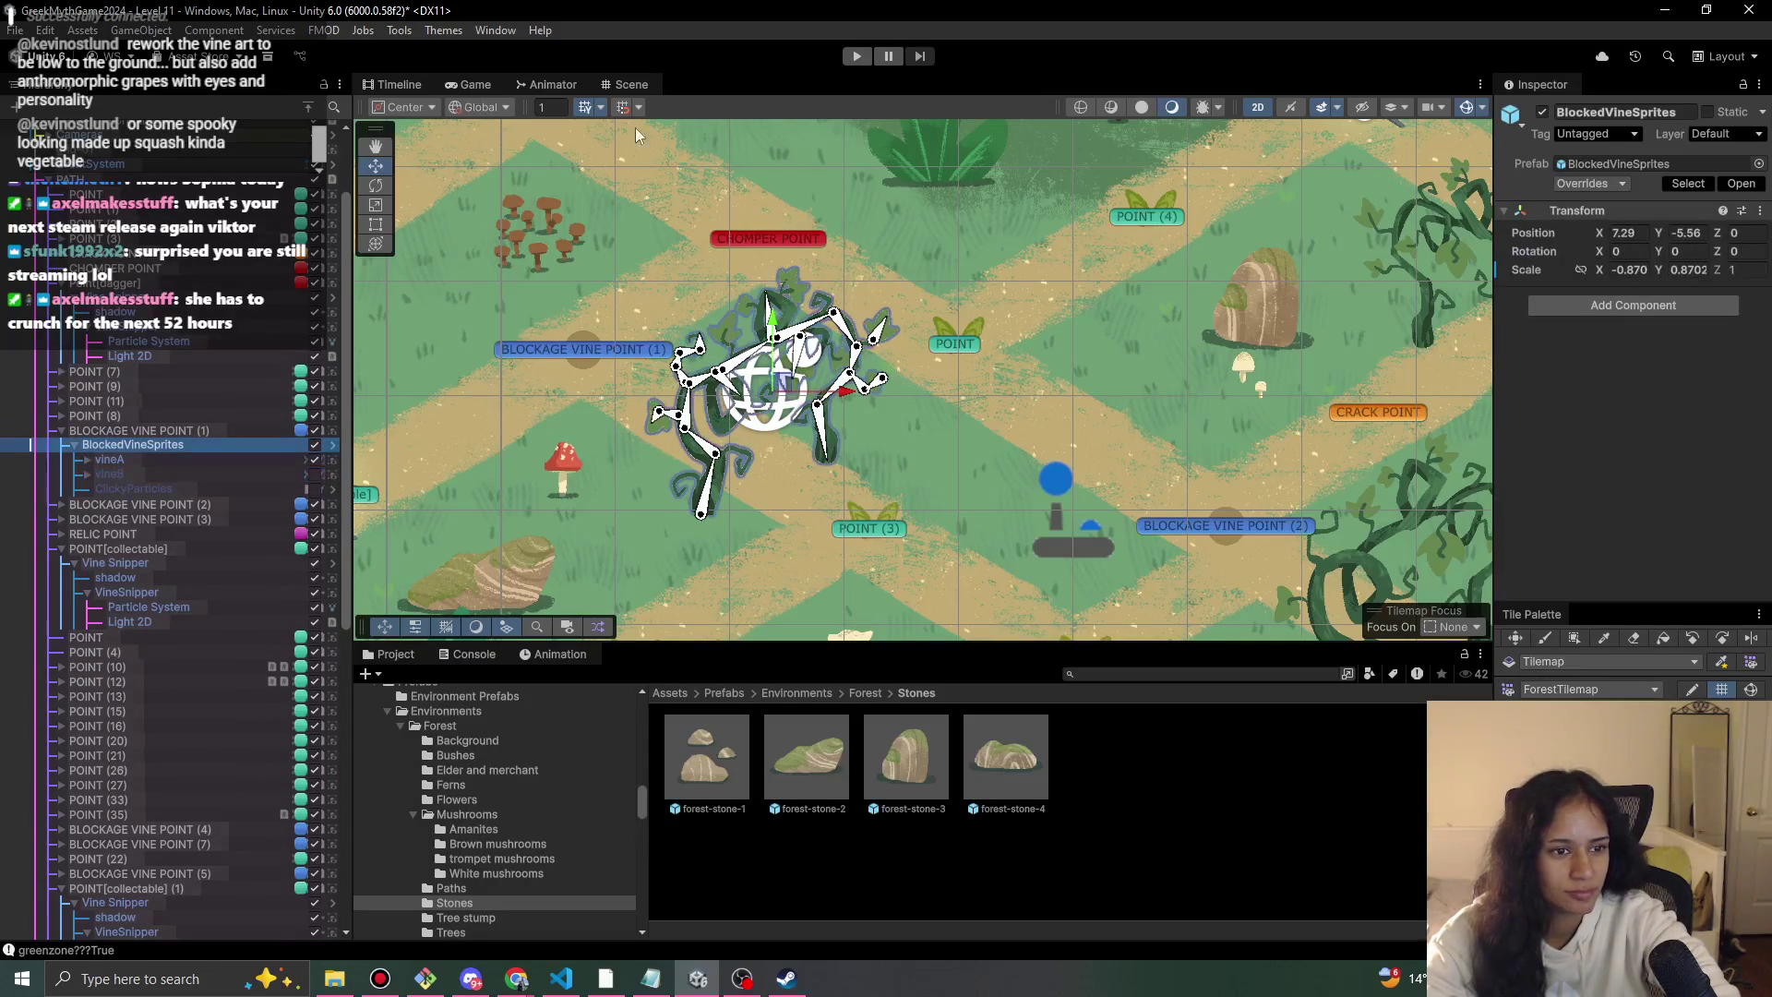
{"action": "left_click", "coordinate": [857, 57]}
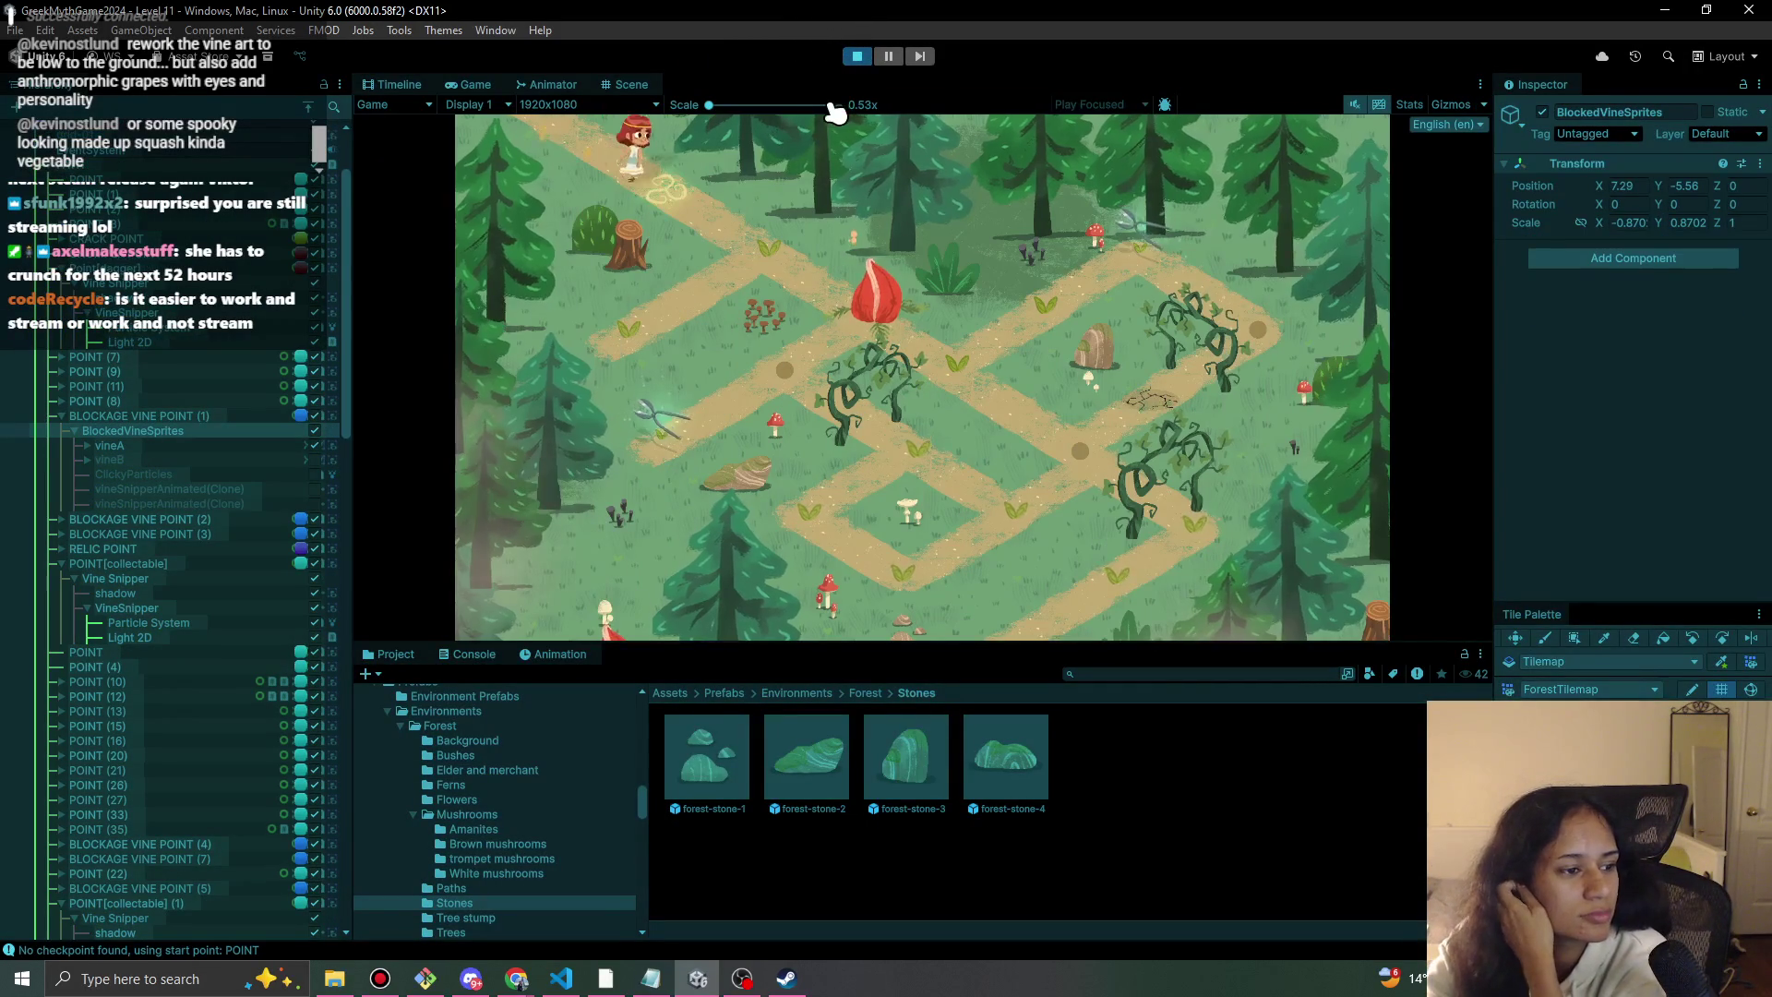
Walk the character down the path and pick up the vine snipper.
{"action": "left_click", "coordinate": [777, 263]}
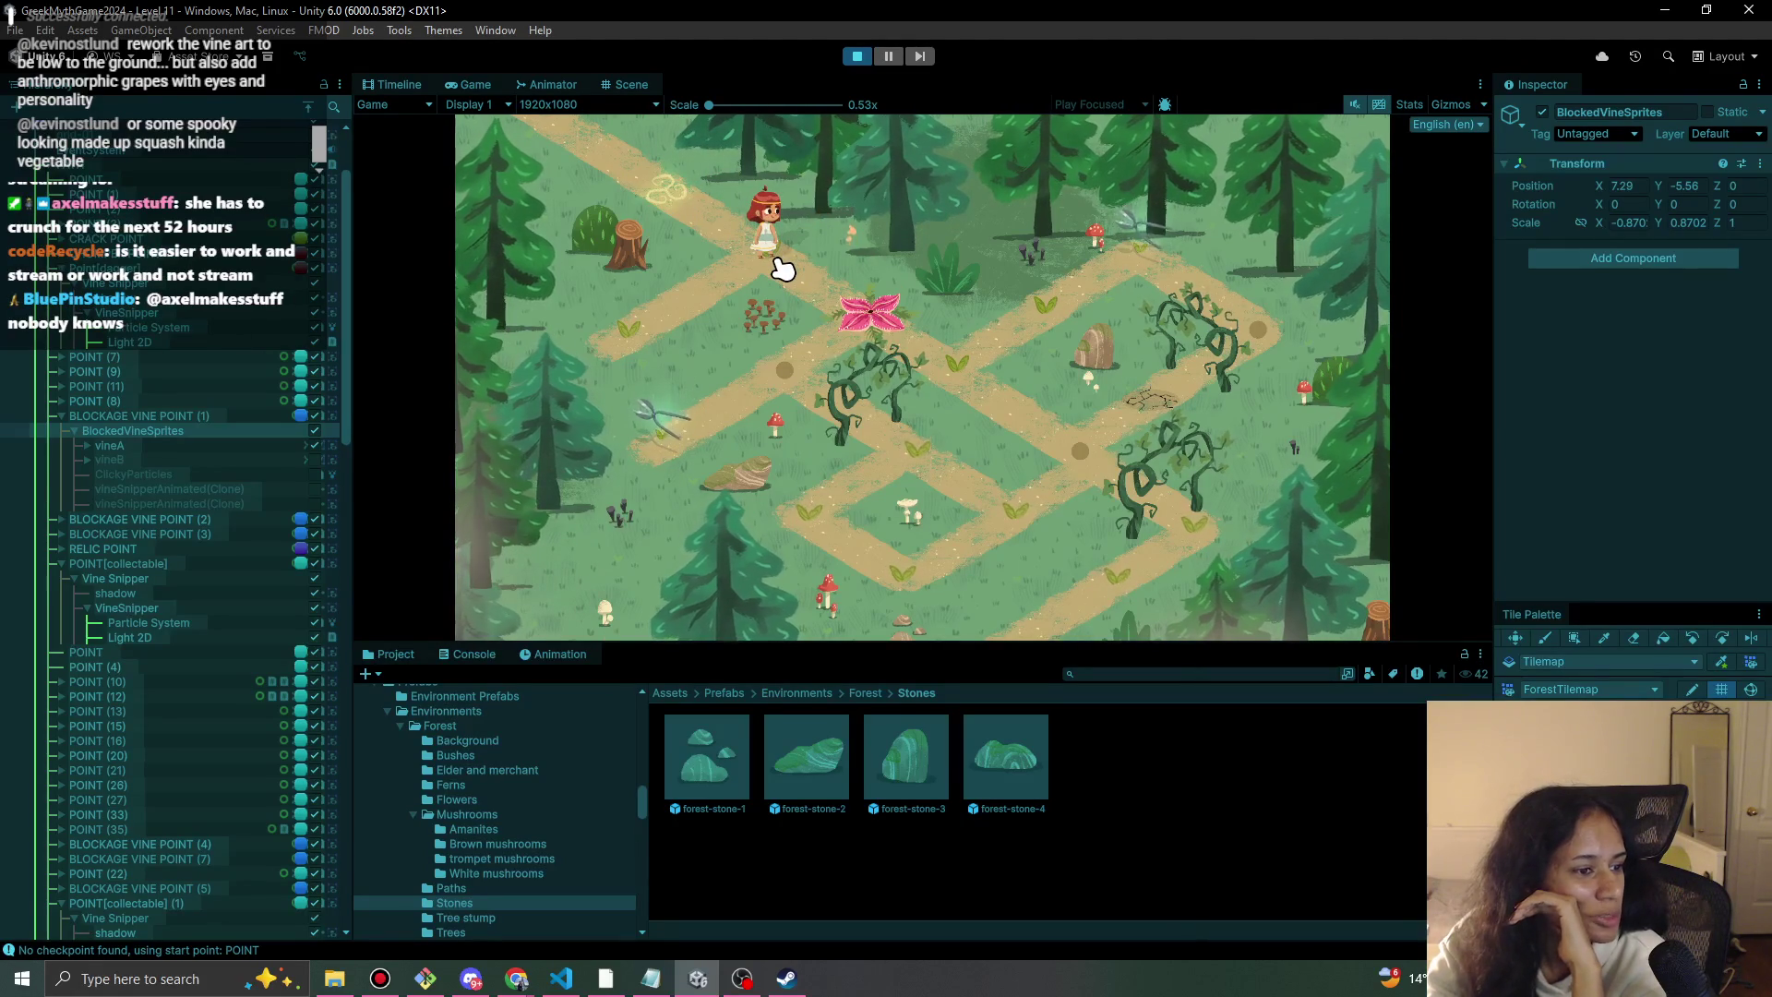
{"action": "left_click", "coordinate": [701, 310]}
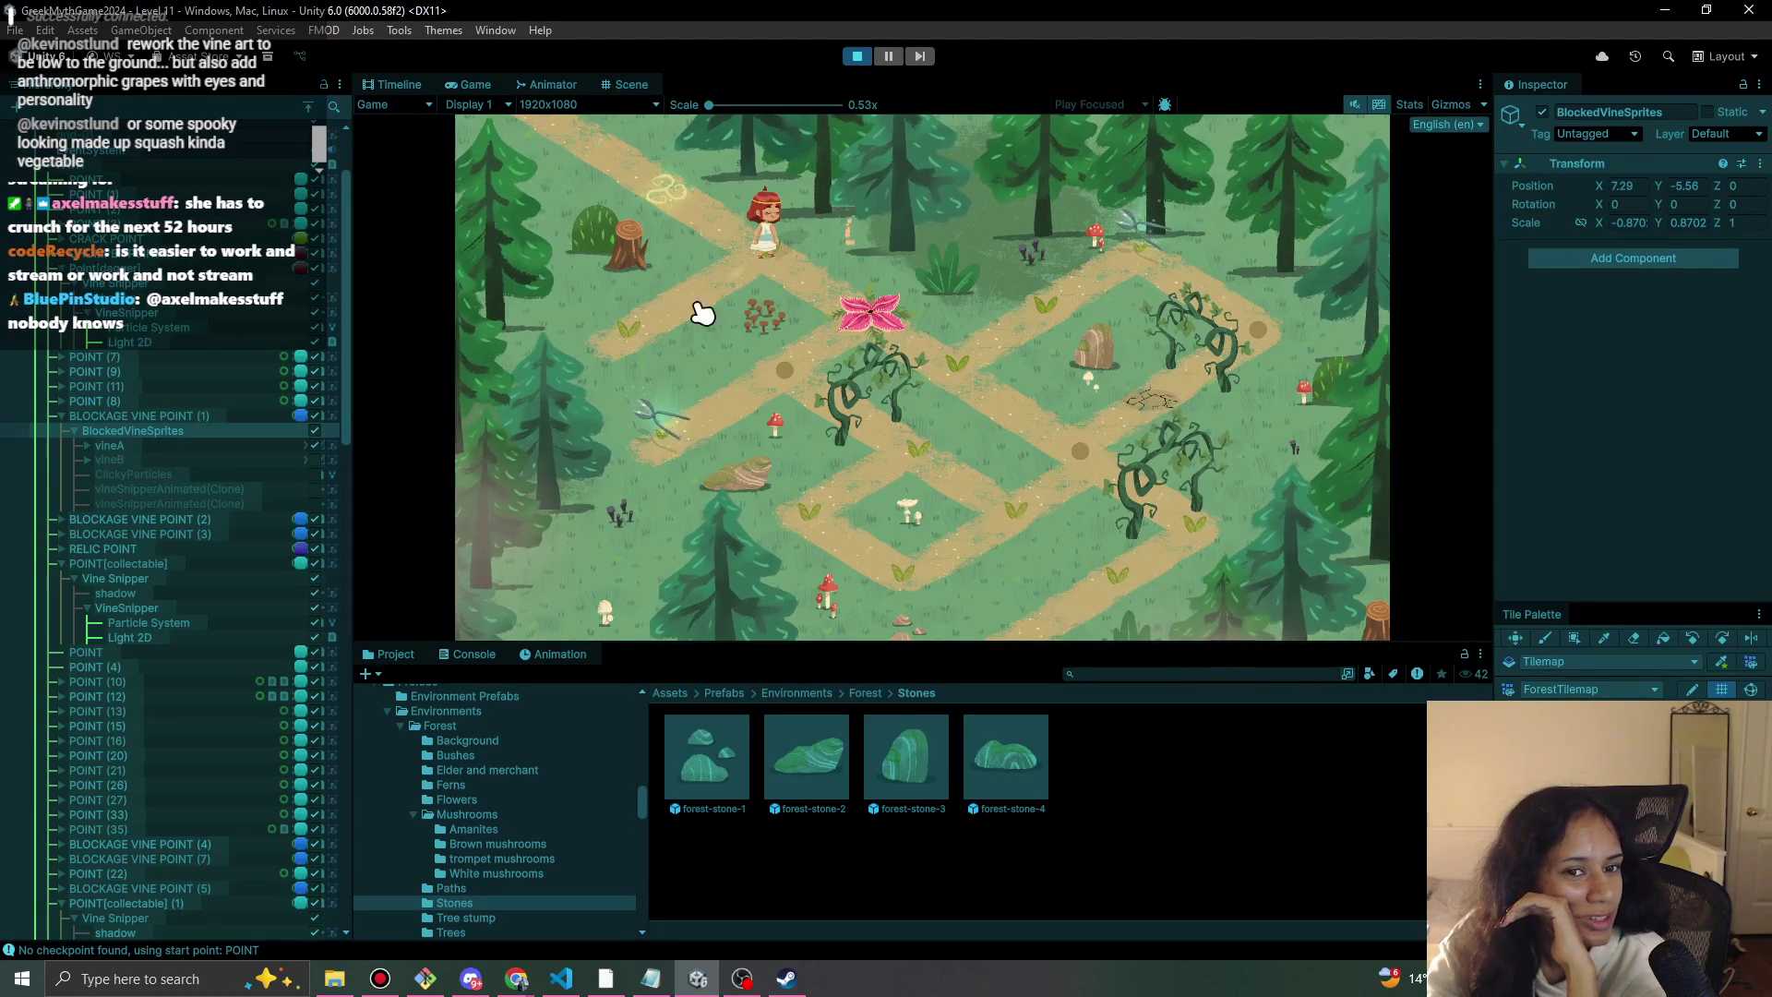
{"action": "left_click", "coordinate": [777, 262]}
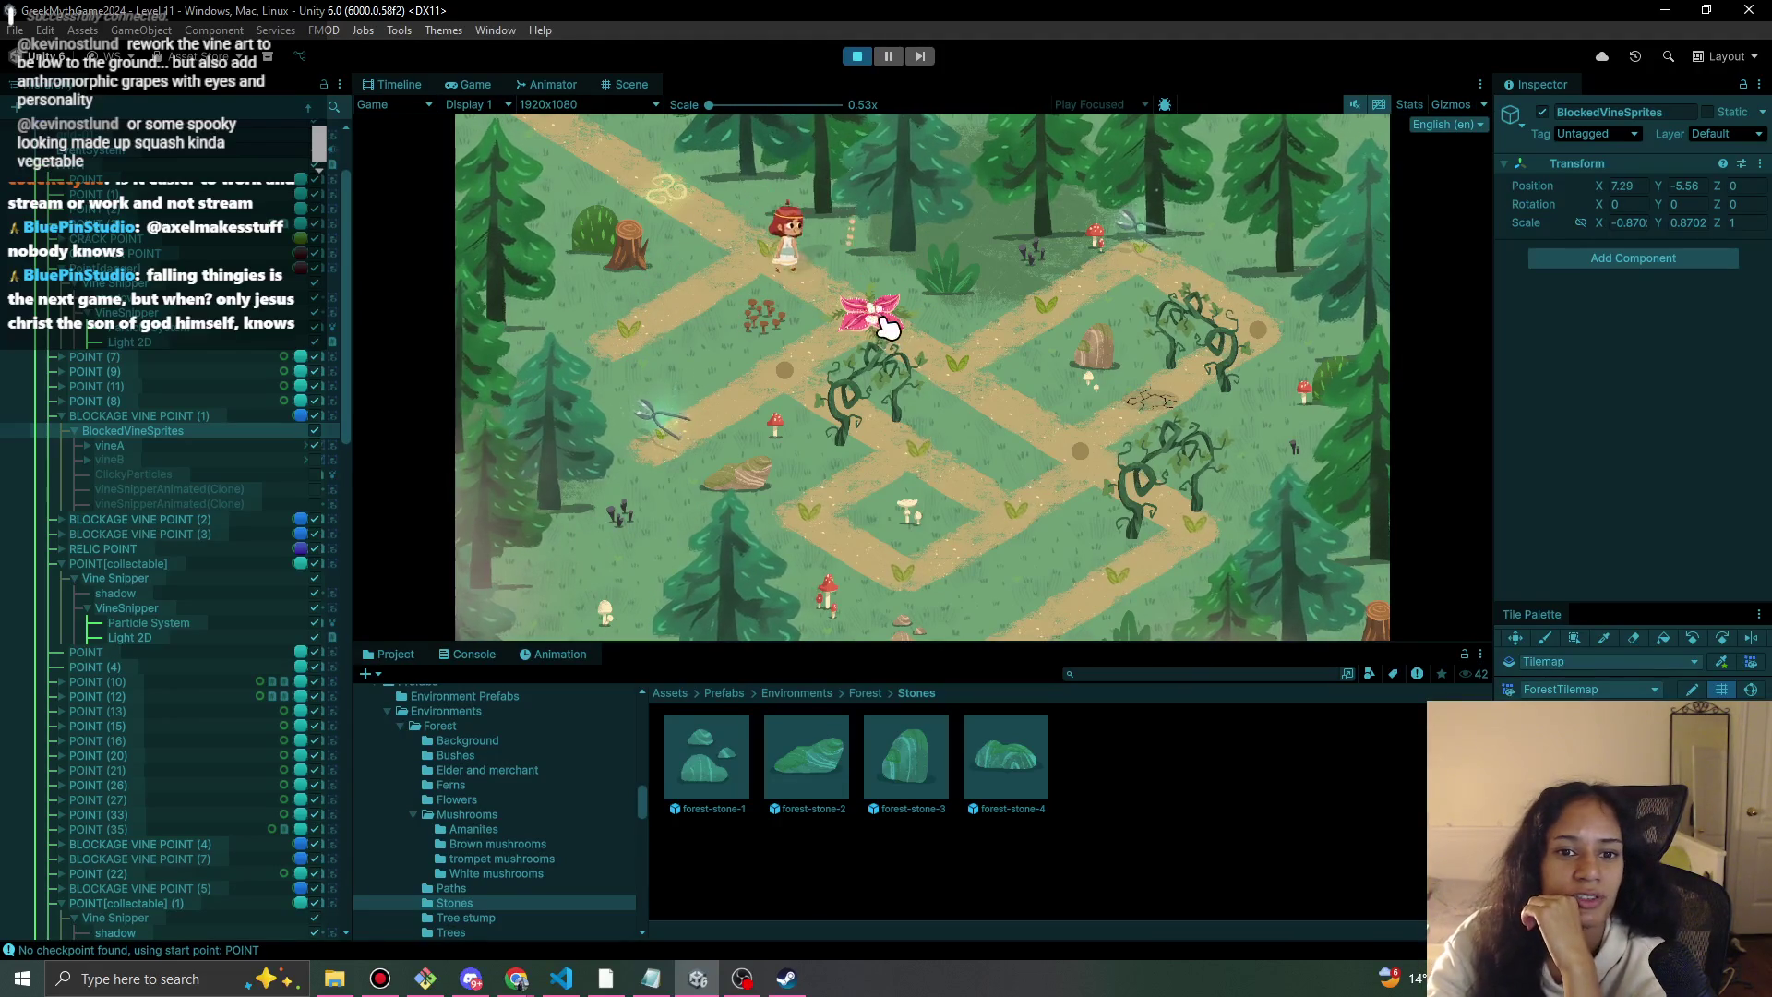
{"action": "left_click", "coordinate": [669, 429]}
Cut the blocking vine, walk the character right along the path, then stop playing.
{"action": "left_click", "coordinate": [791, 388]}
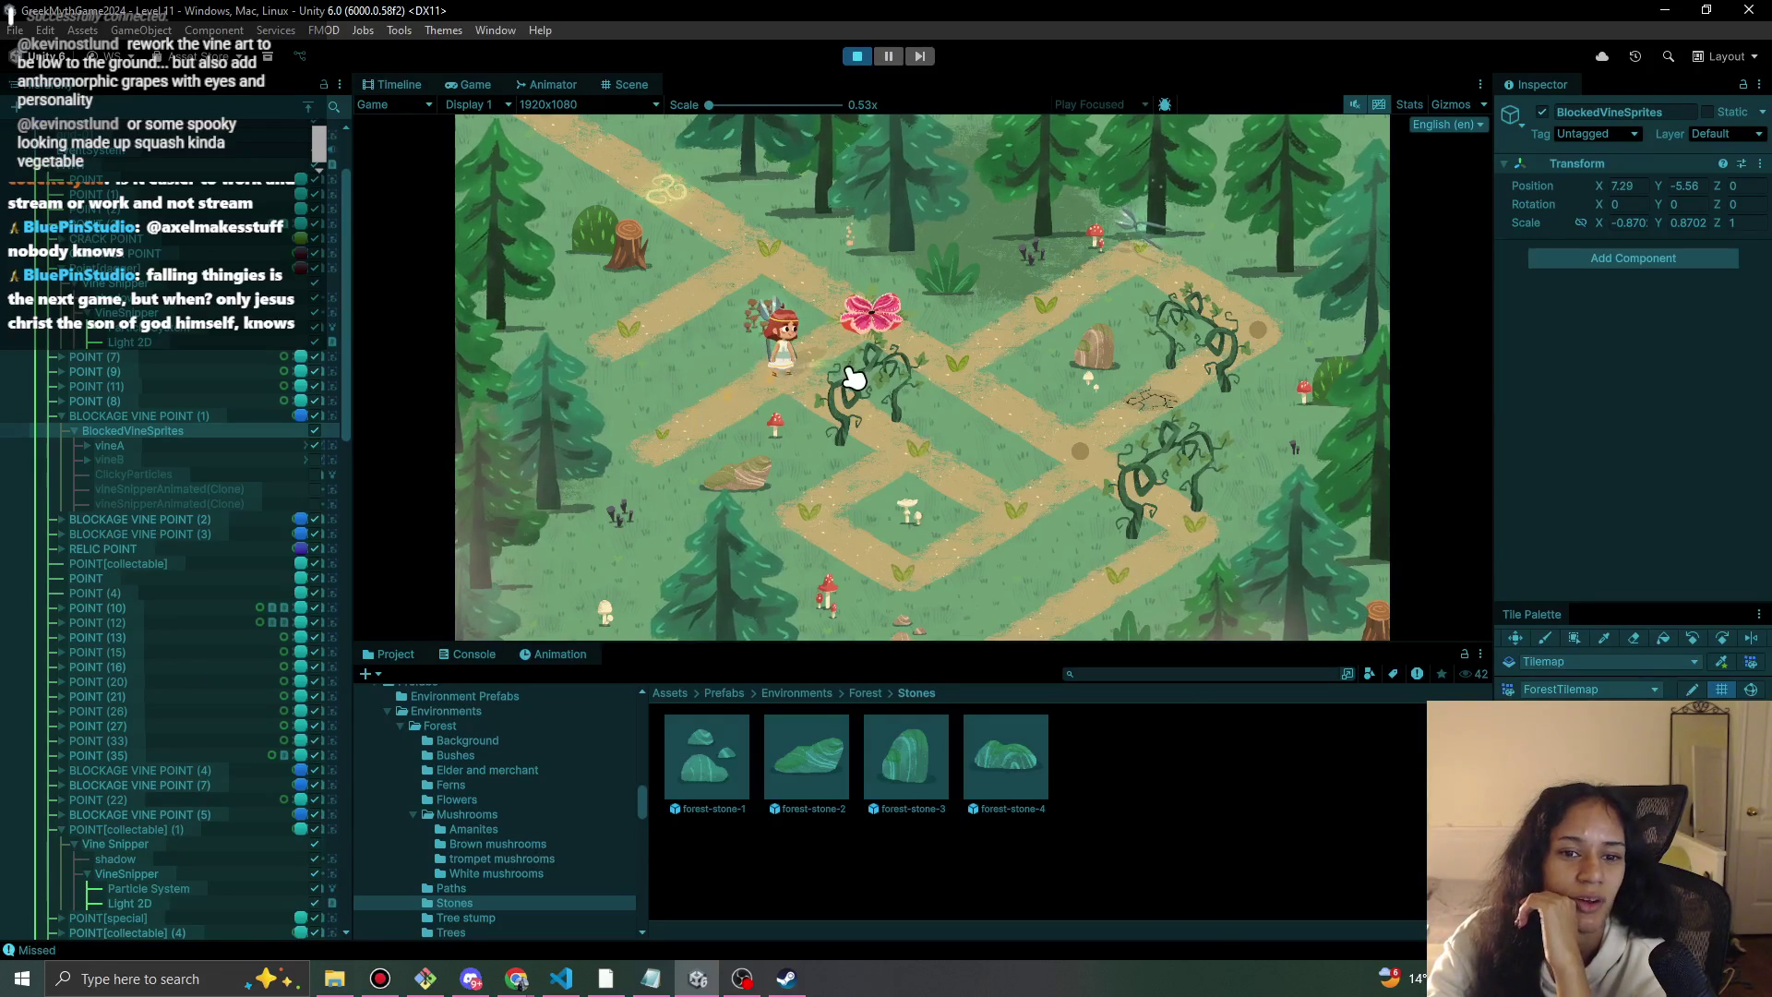
{"action": "left_click", "coordinate": [799, 413]}
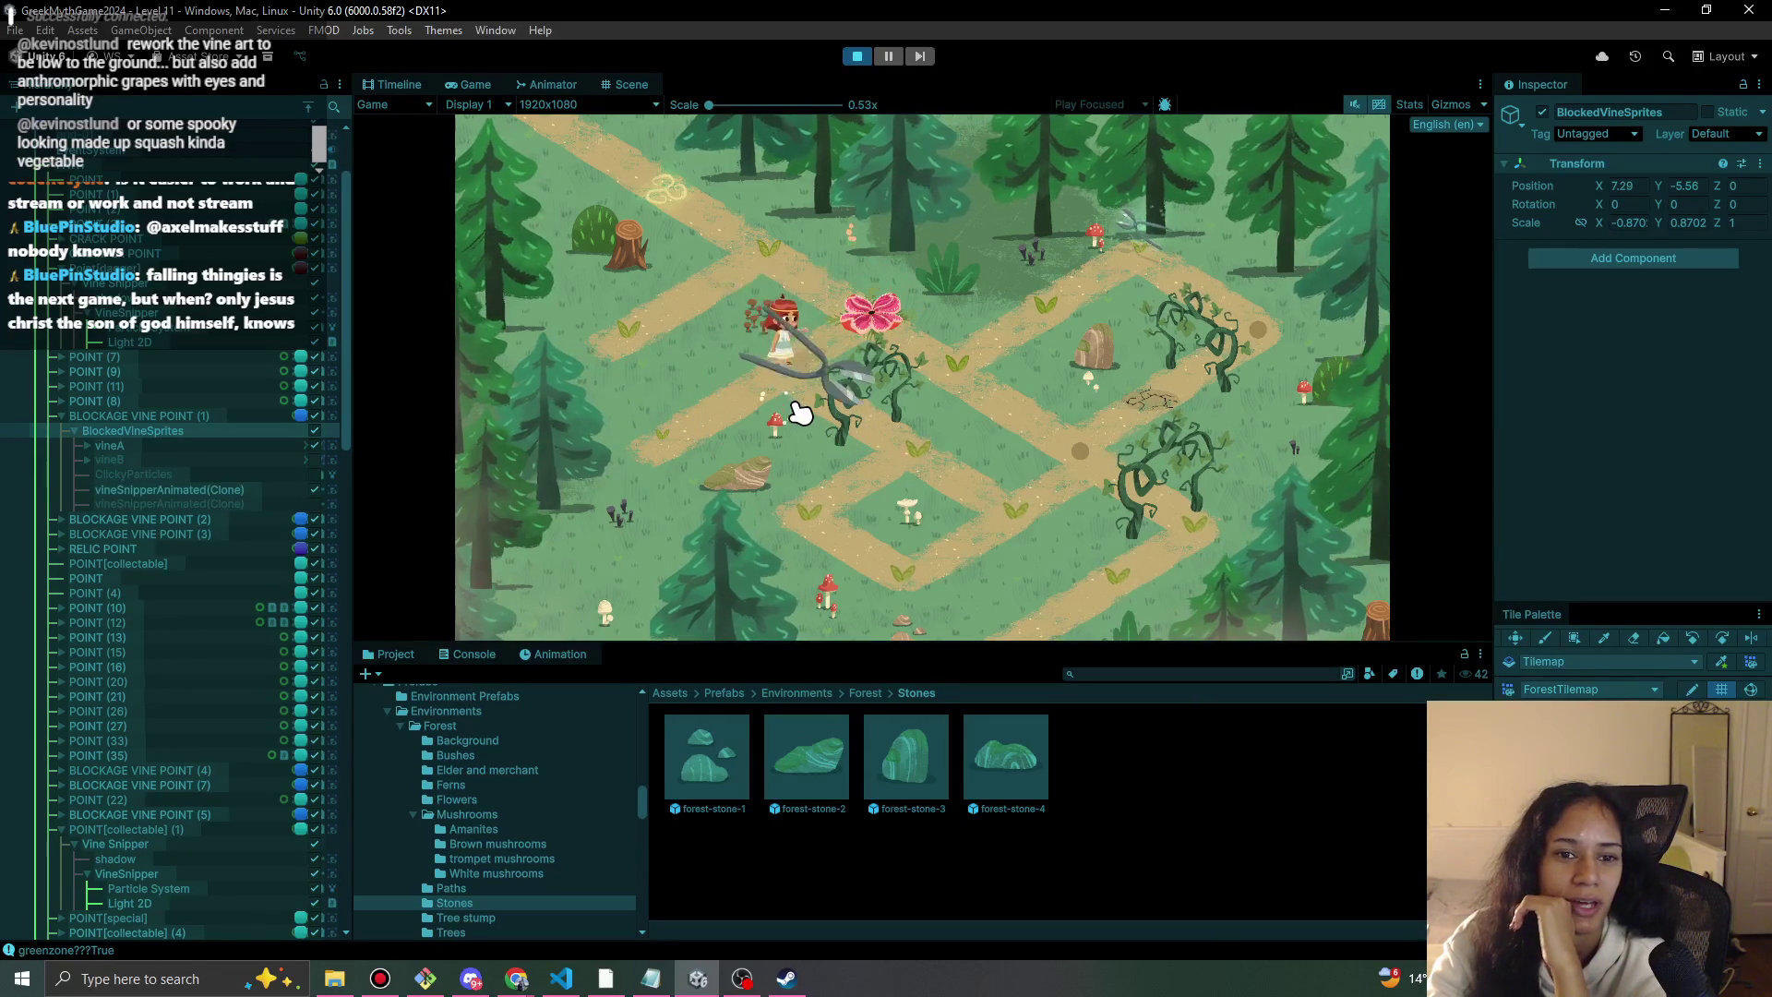
{"action": "left_click", "coordinate": [888, 432]}
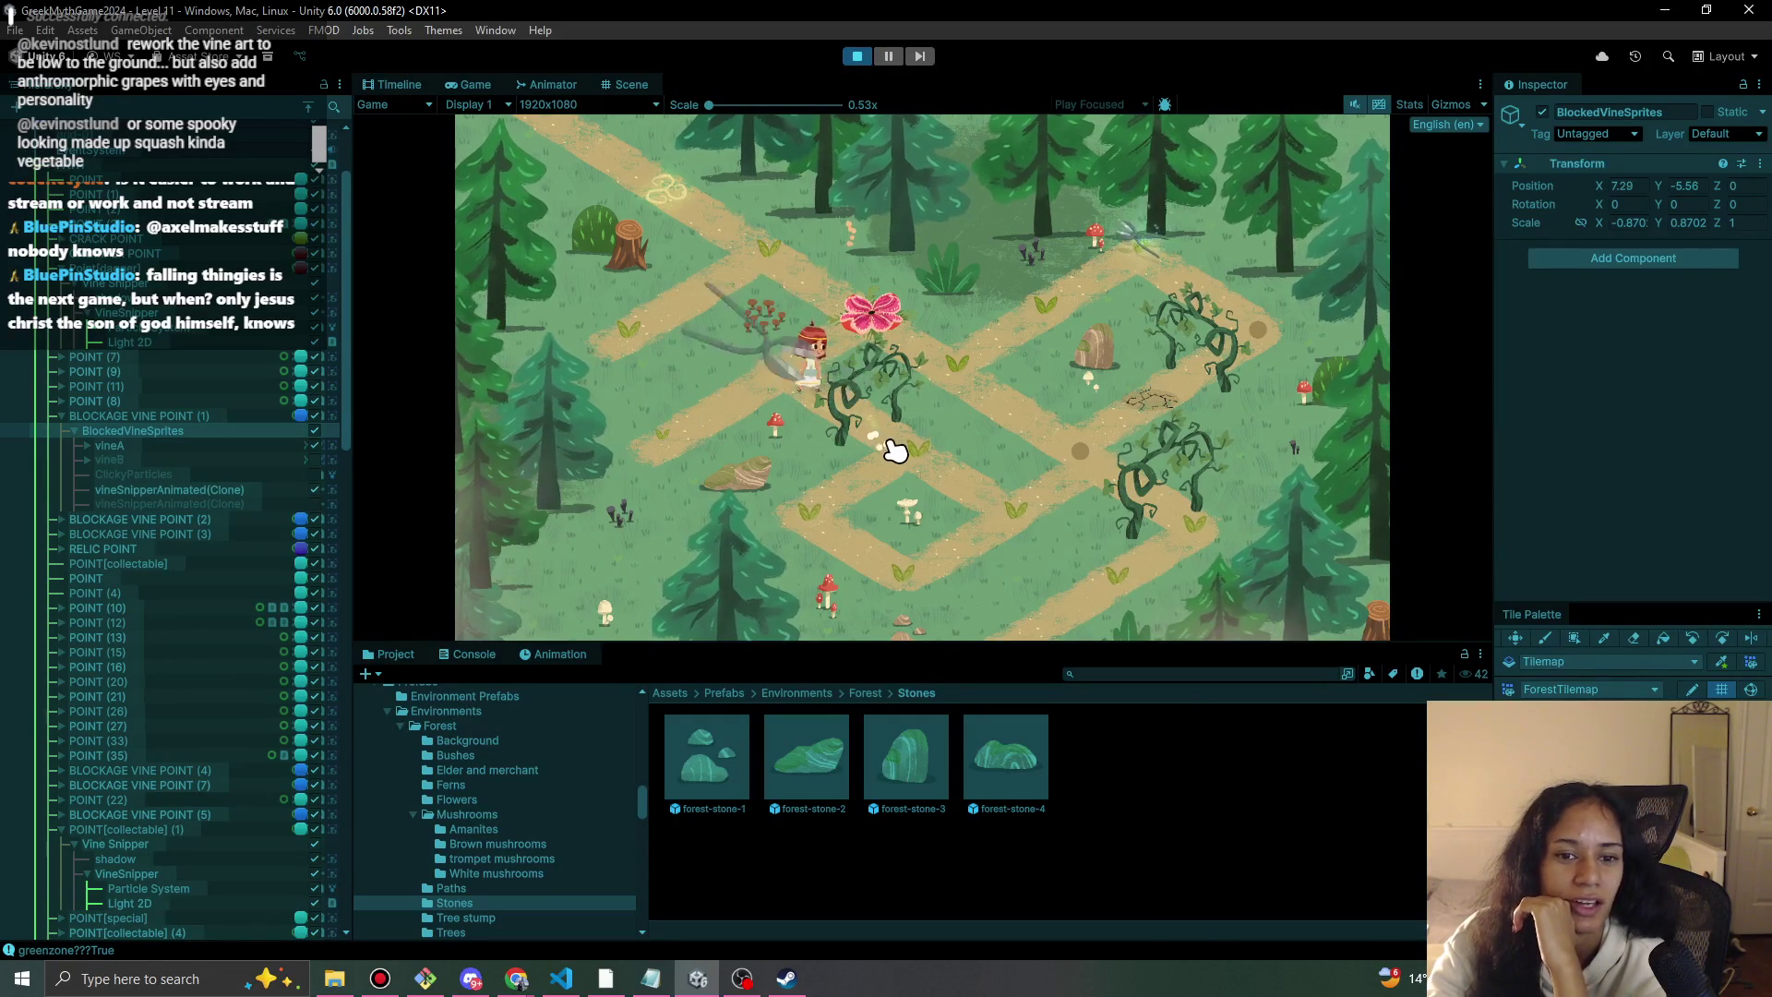
{"action": "left_click", "coordinate": [1060, 487]}
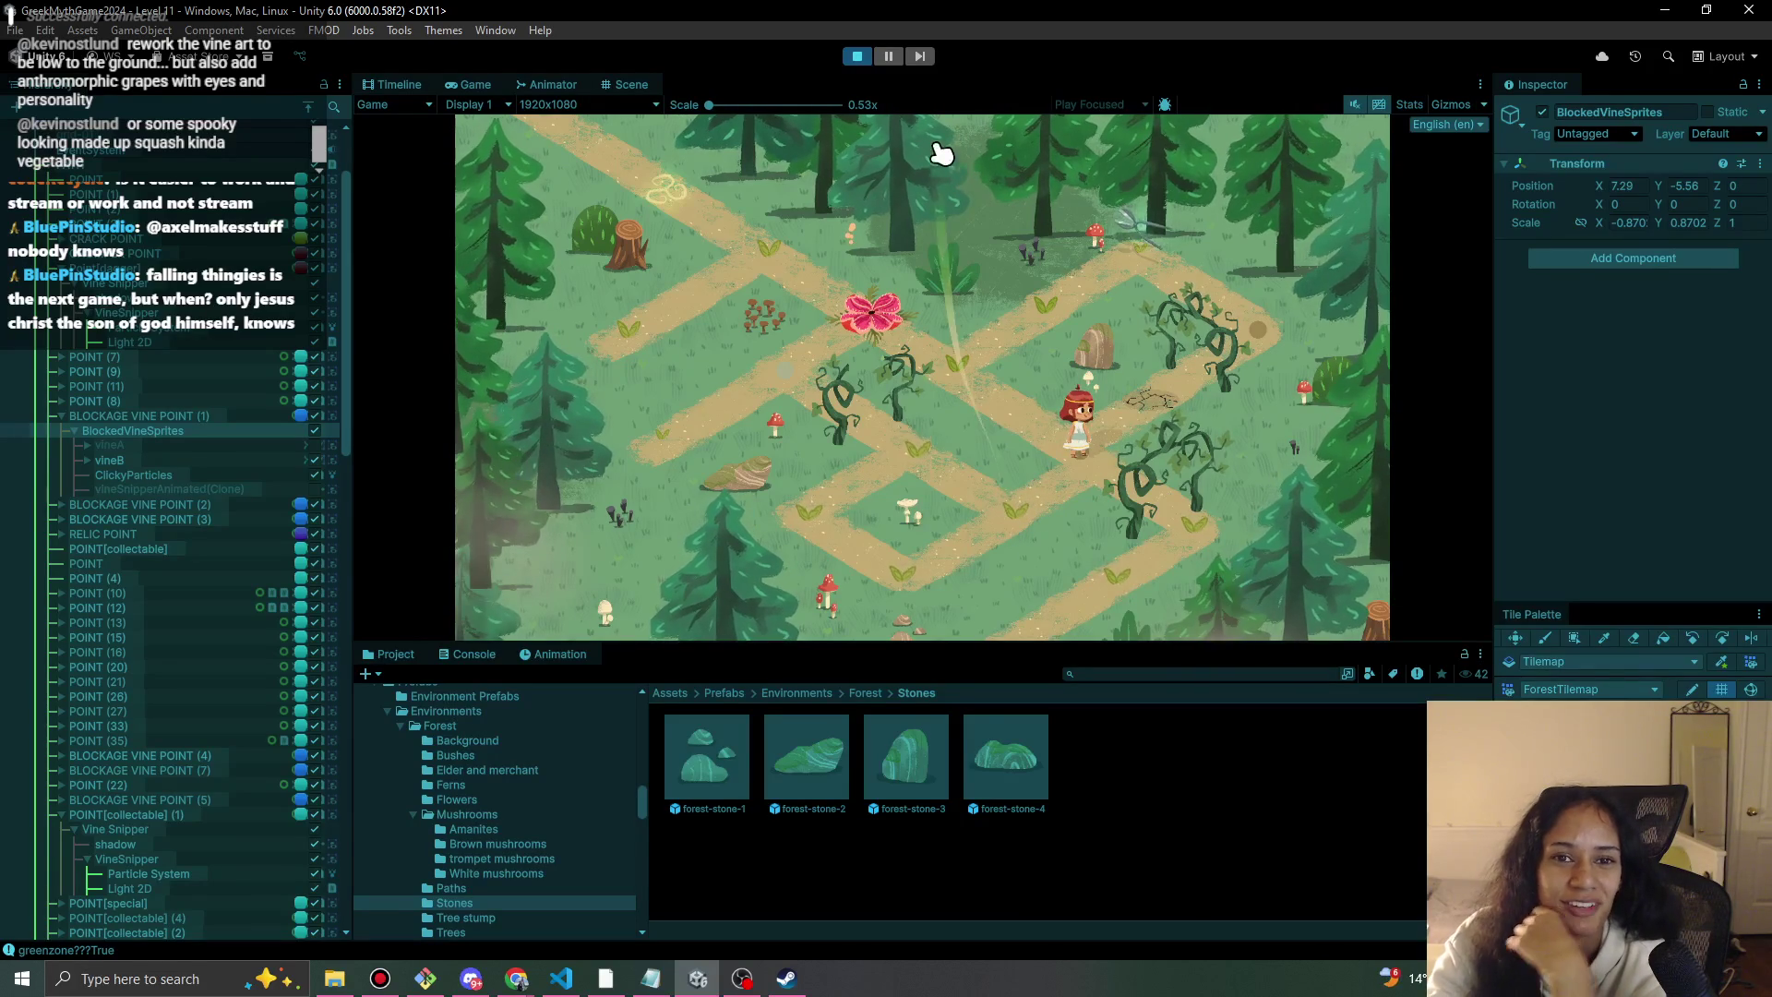
{"action": "left_click", "coordinate": [859, 58]}
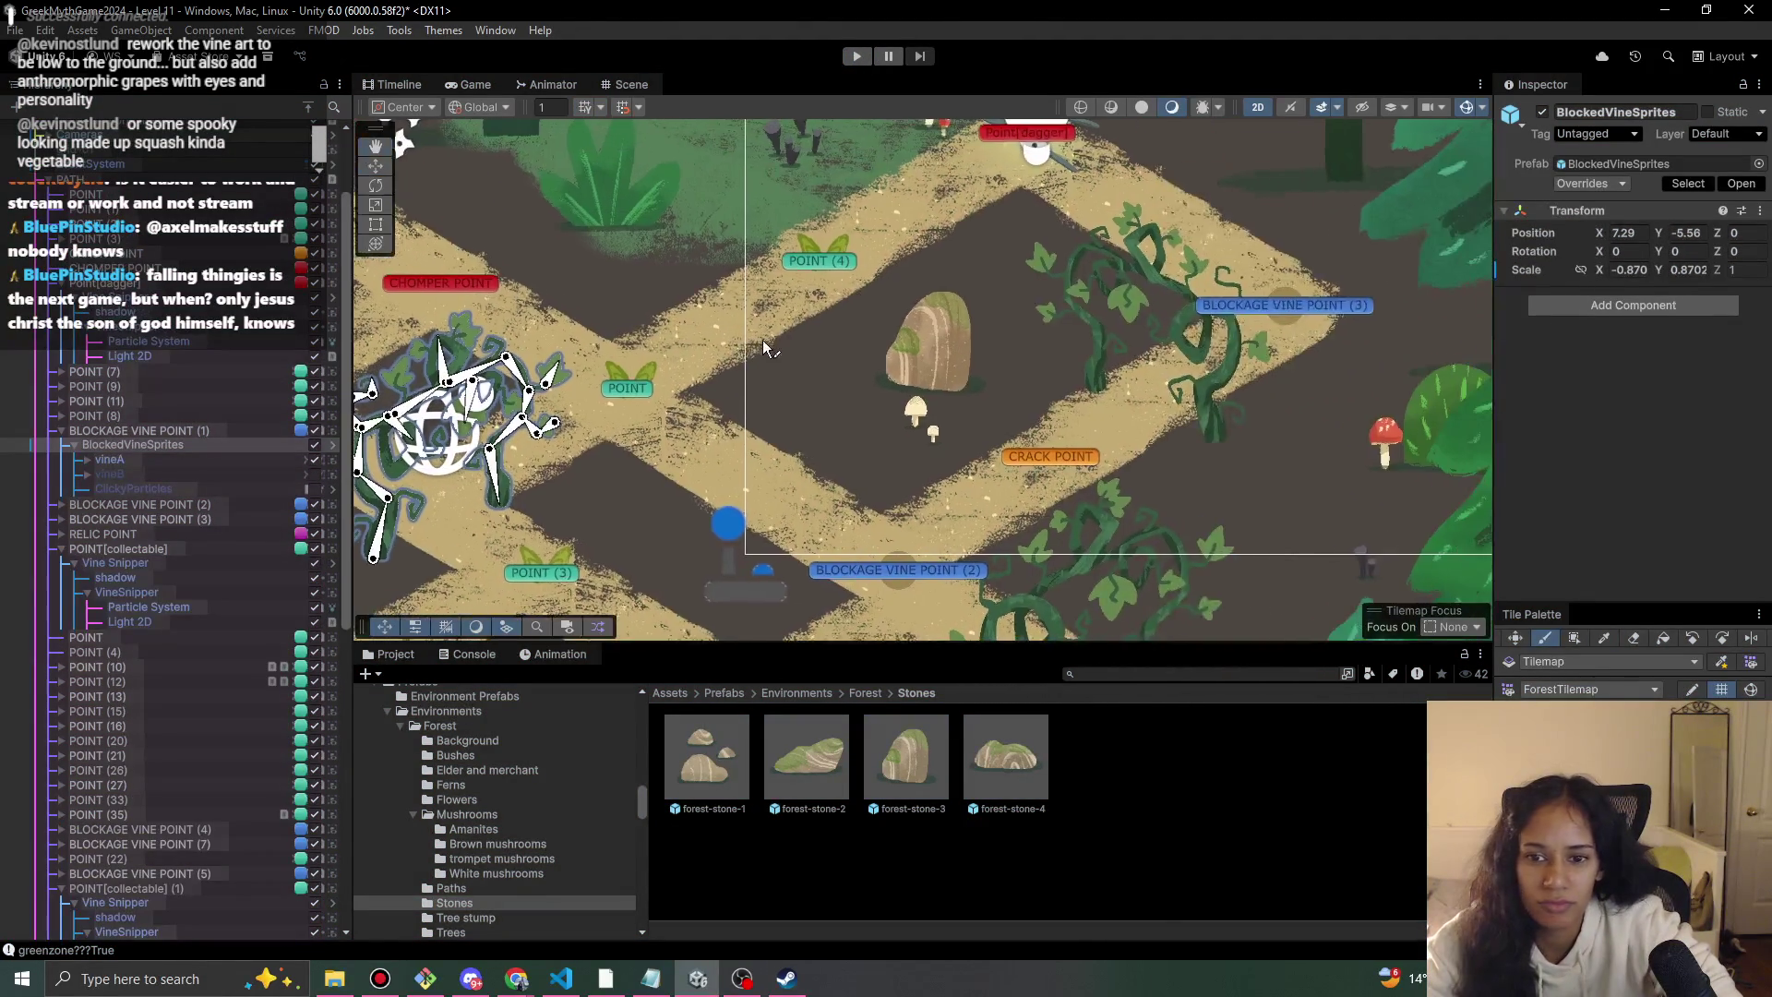
Select the Path tilemap and paint sand path tiles near BLOCKAGE VINE POINT (3).
{"action": "scroll", "coordinate": [198, 933], "scroll_direction": "down", "scroll_amount": 15}
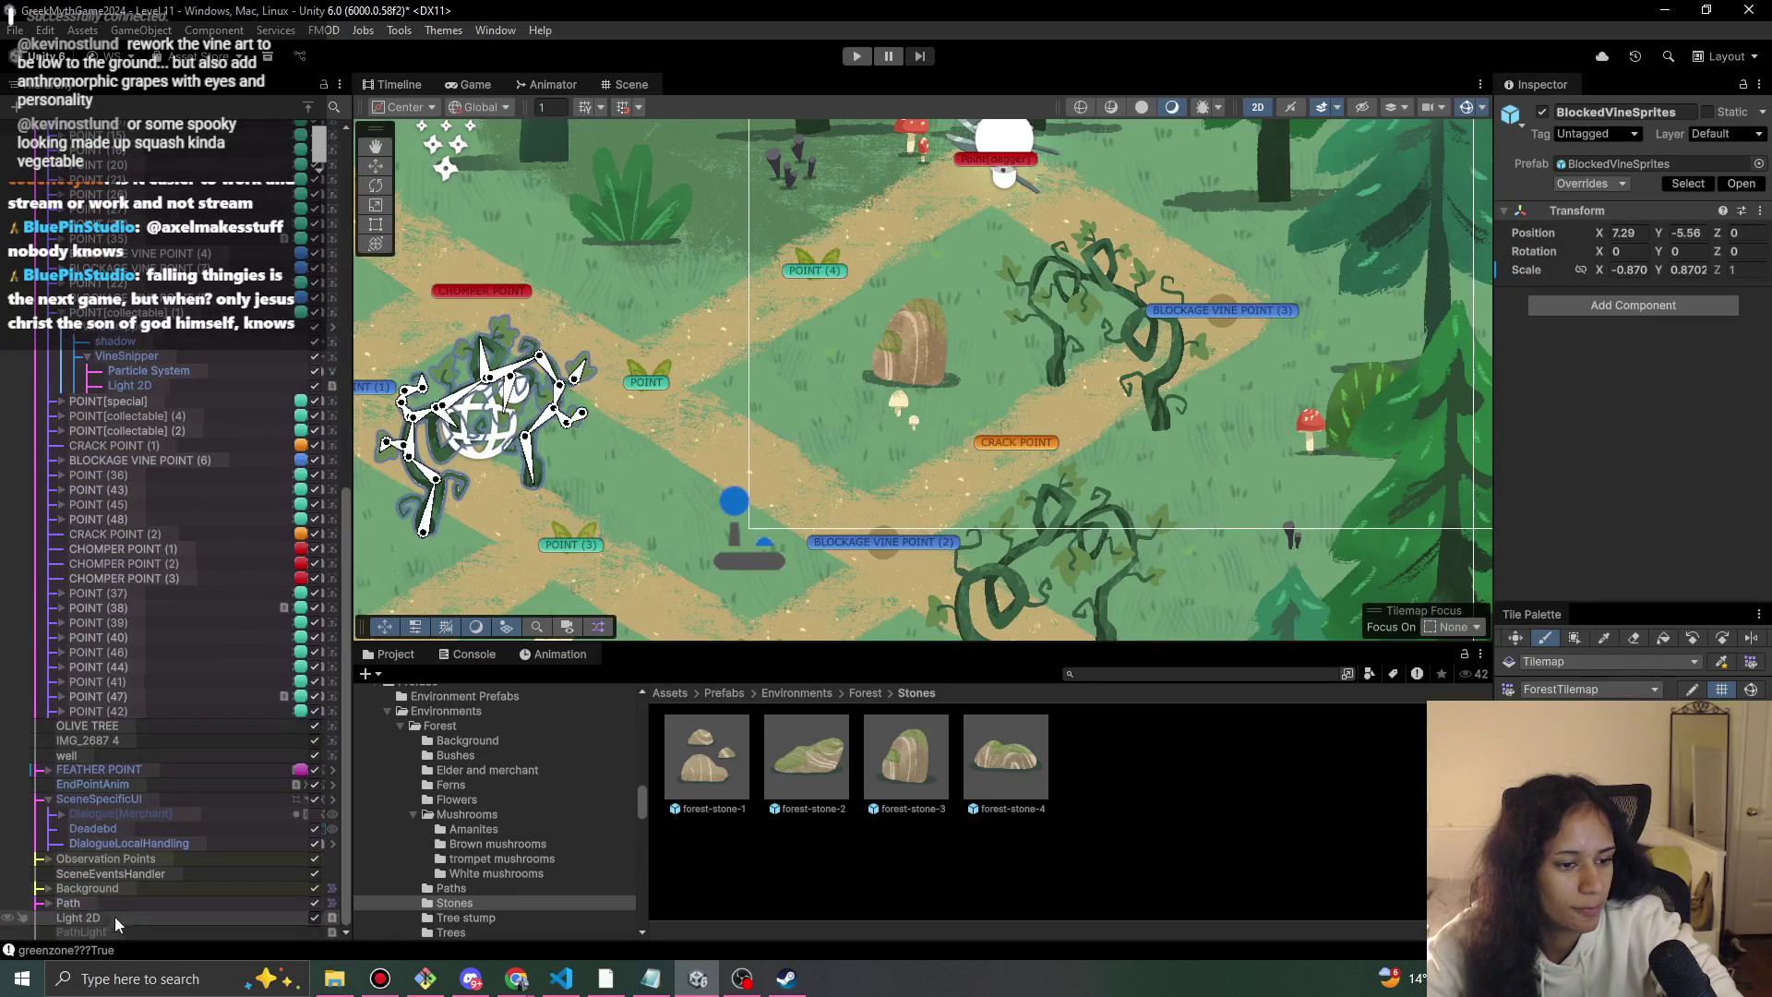
{"action": "left_click", "coordinate": [48, 905]}
{"action": "left_click", "coordinate": [109, 916]}
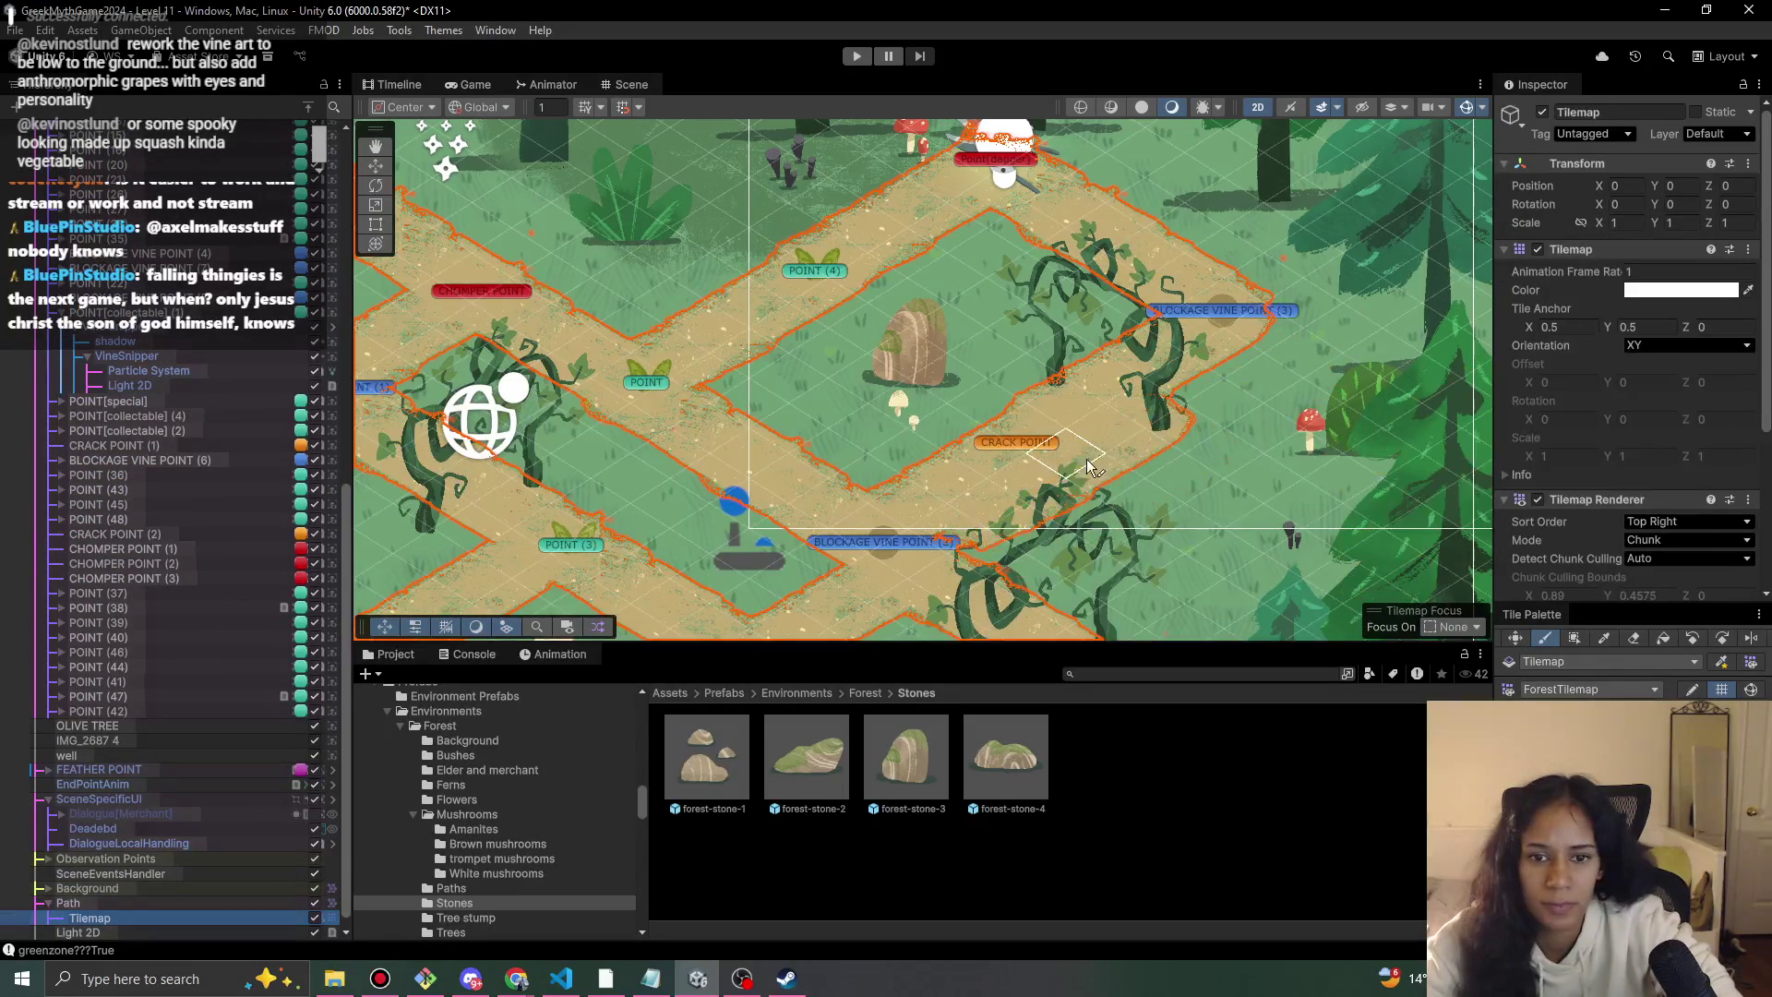
{"action": "left_click_drag", "start_coordinate": [1049, 496], "coordinate": [1191, 370]}
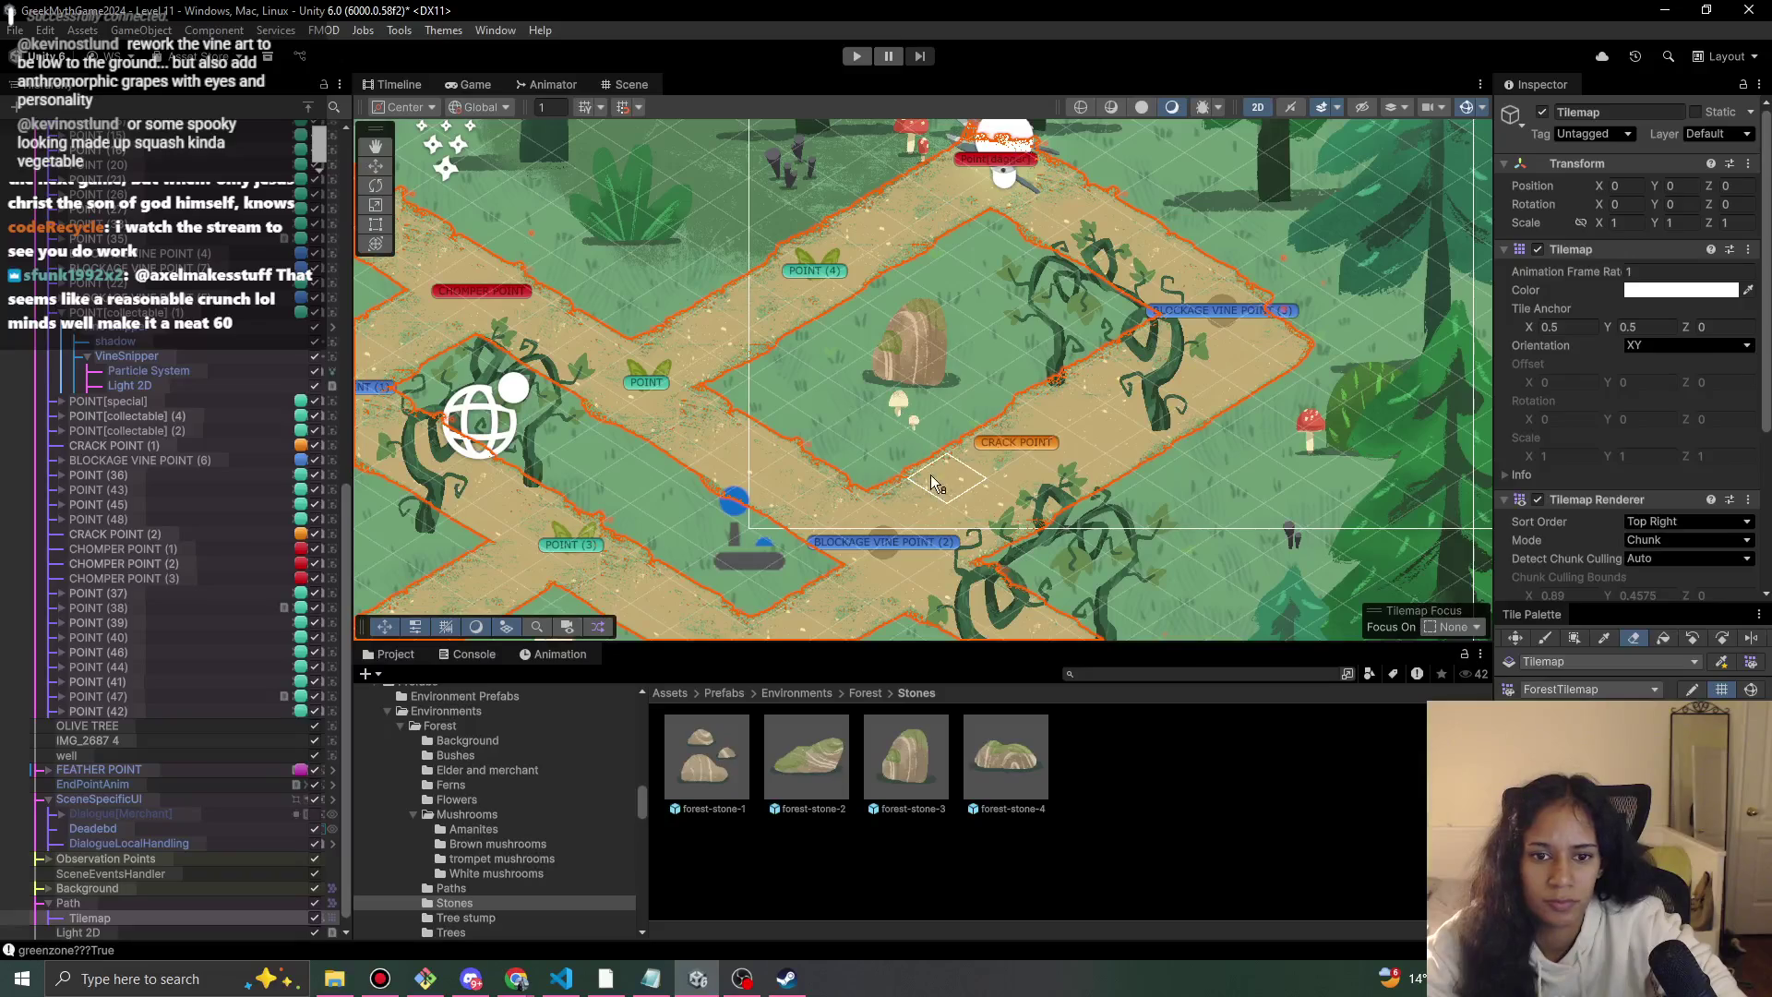
Erase sand tiles near CRACK POINT and the vines back to grass, then inspect POINT (38).
{"action": "left_click_drag", "start_coordinate": [932, 482], "coordinate": [976, 486]}
{"action": "left_click_drag", "start_coordinate": [1135, 374], "coordinate": [1138, 377]}
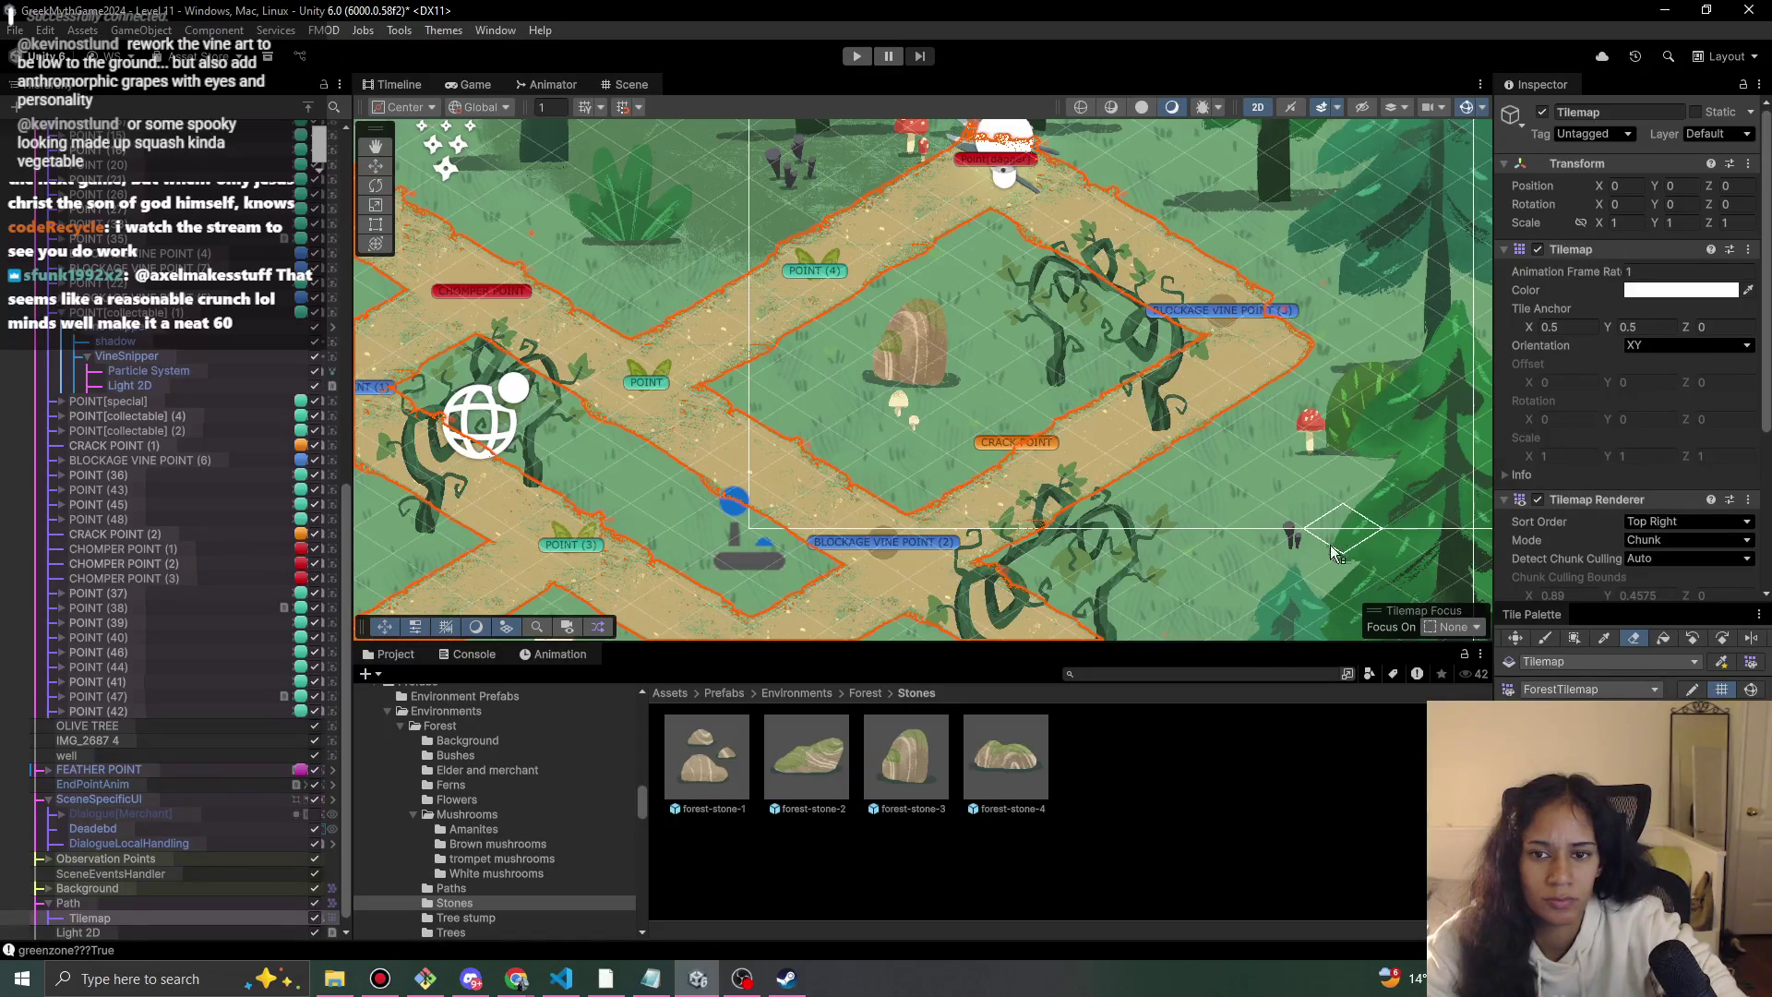
{"action": "left_click", "coordinate": [126, 606]}
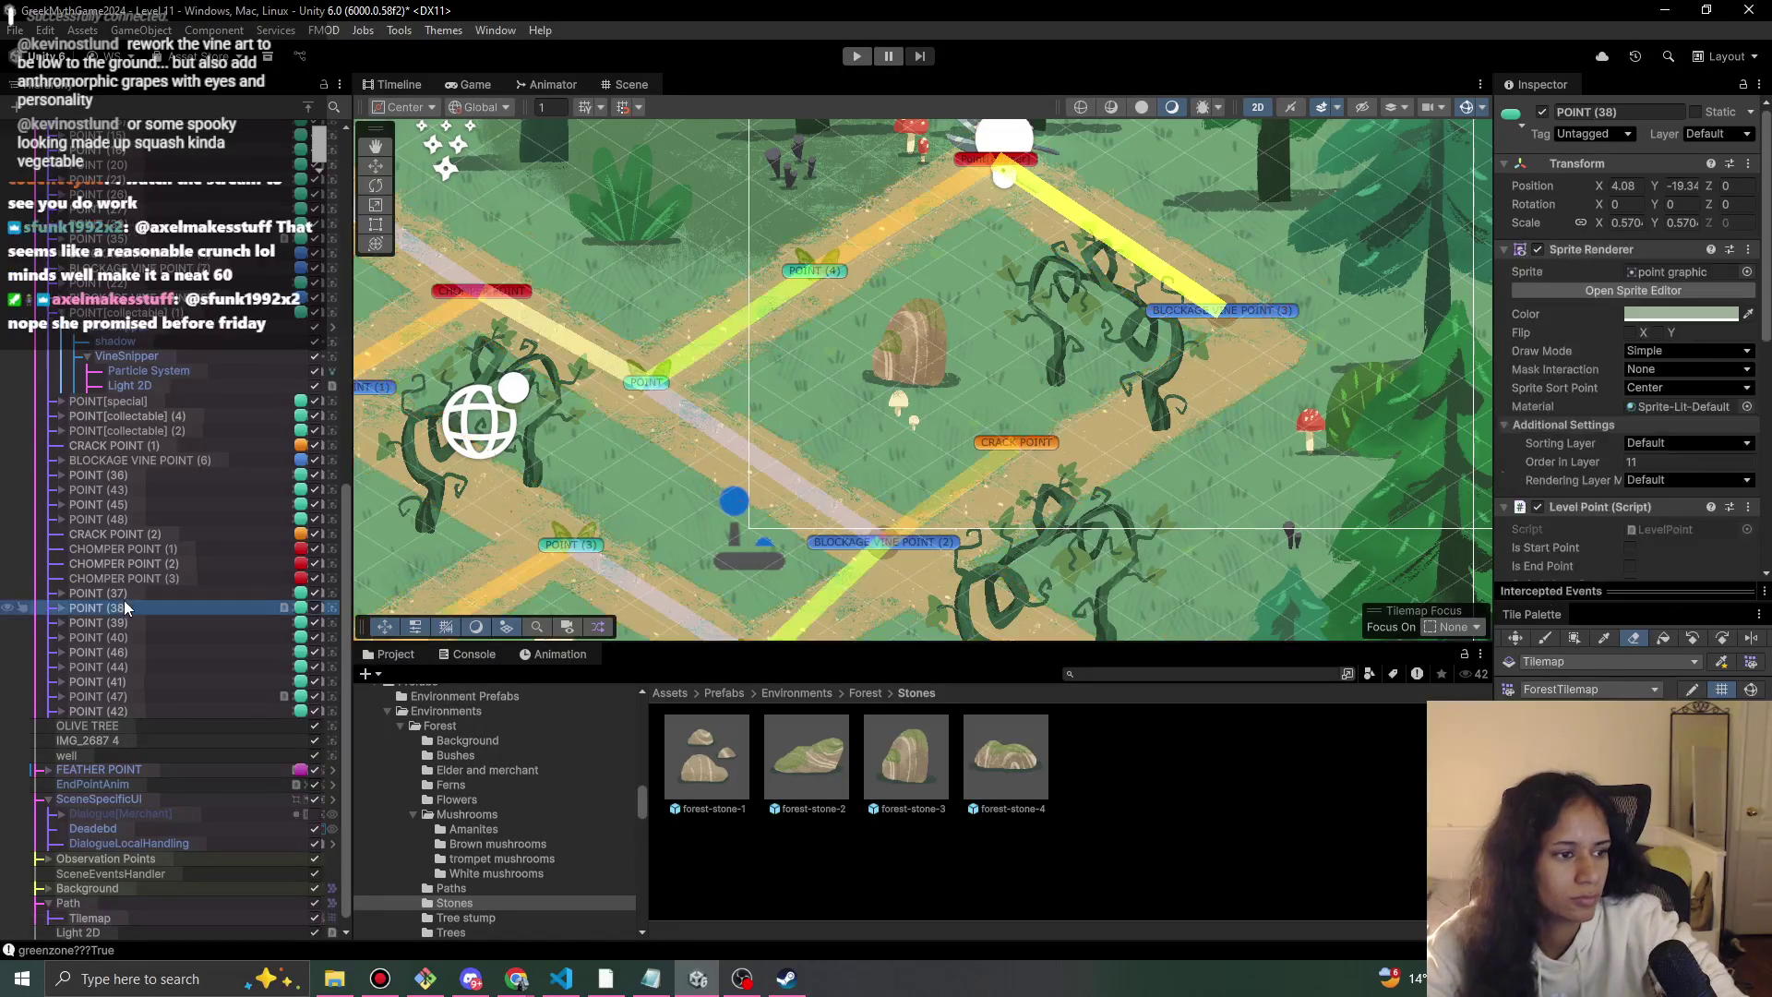
Inspect POINT[collectable] (1) and its Vine Snipper, undoing an accidental change.
{"action": "scroll", "coordinate": [932, 499], "scroll_direction": "down", "scroll_amount": 1}
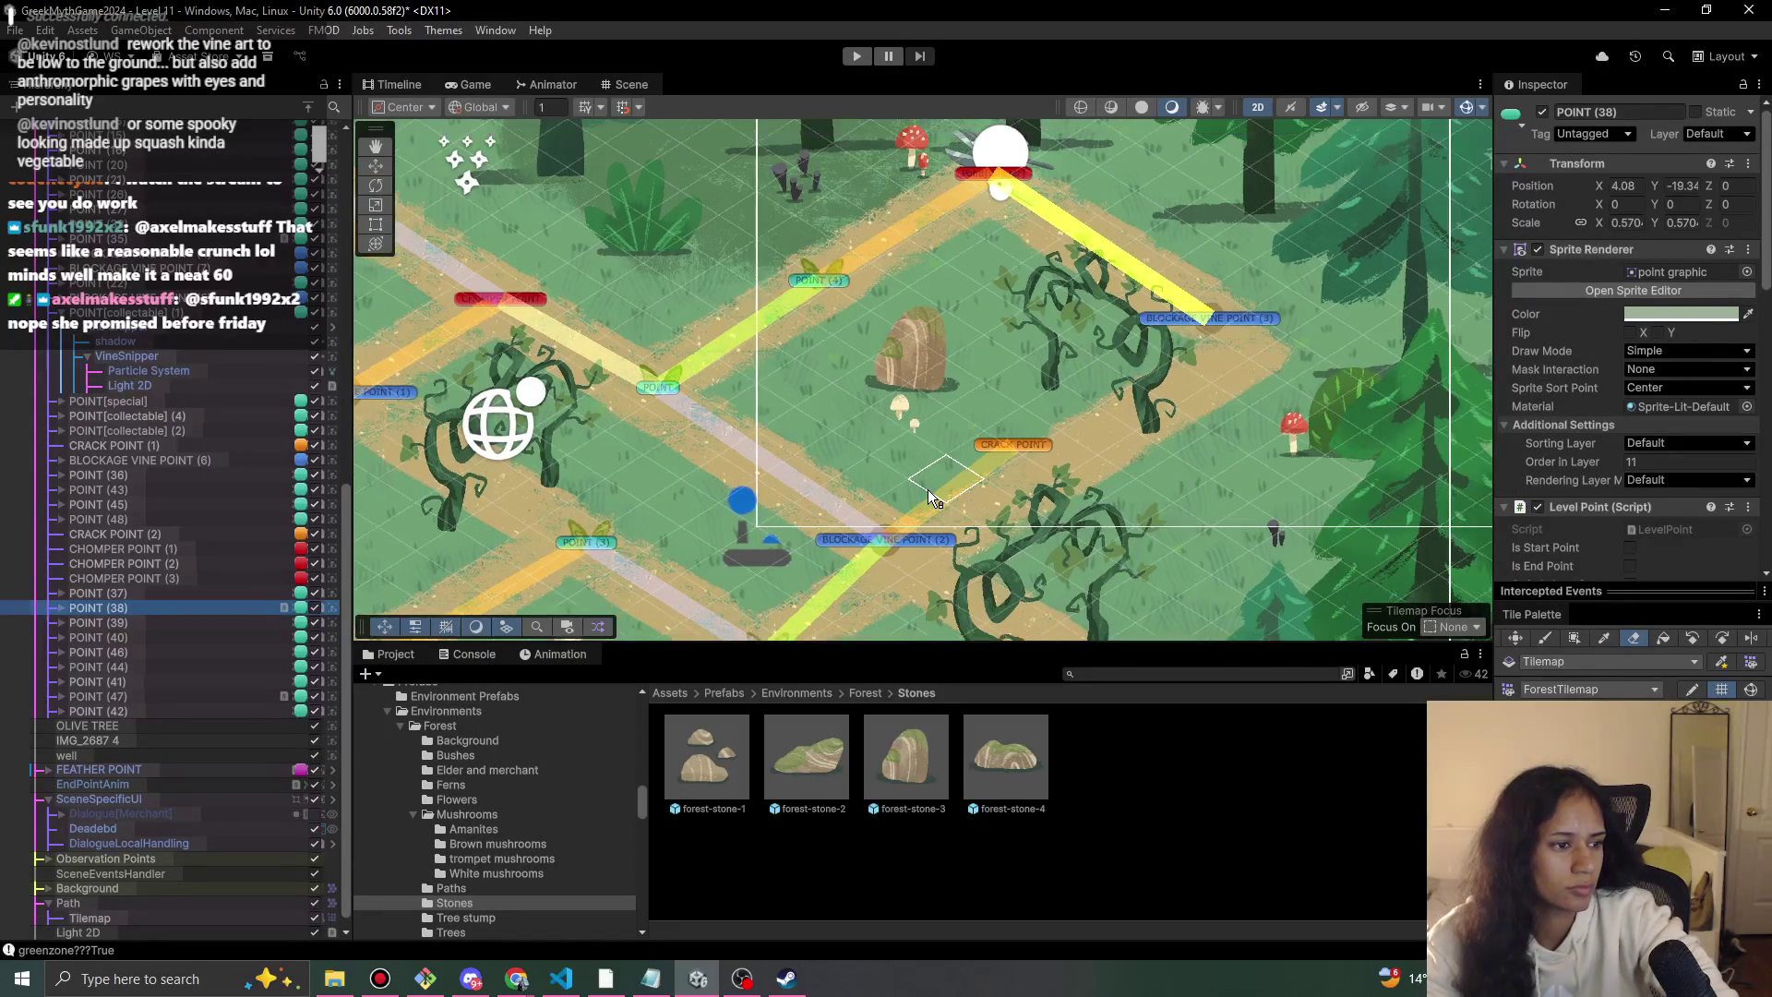
{"action": "left_click_drag", "start_coordinate": [882, 476], "coordinate": [808, 466]}
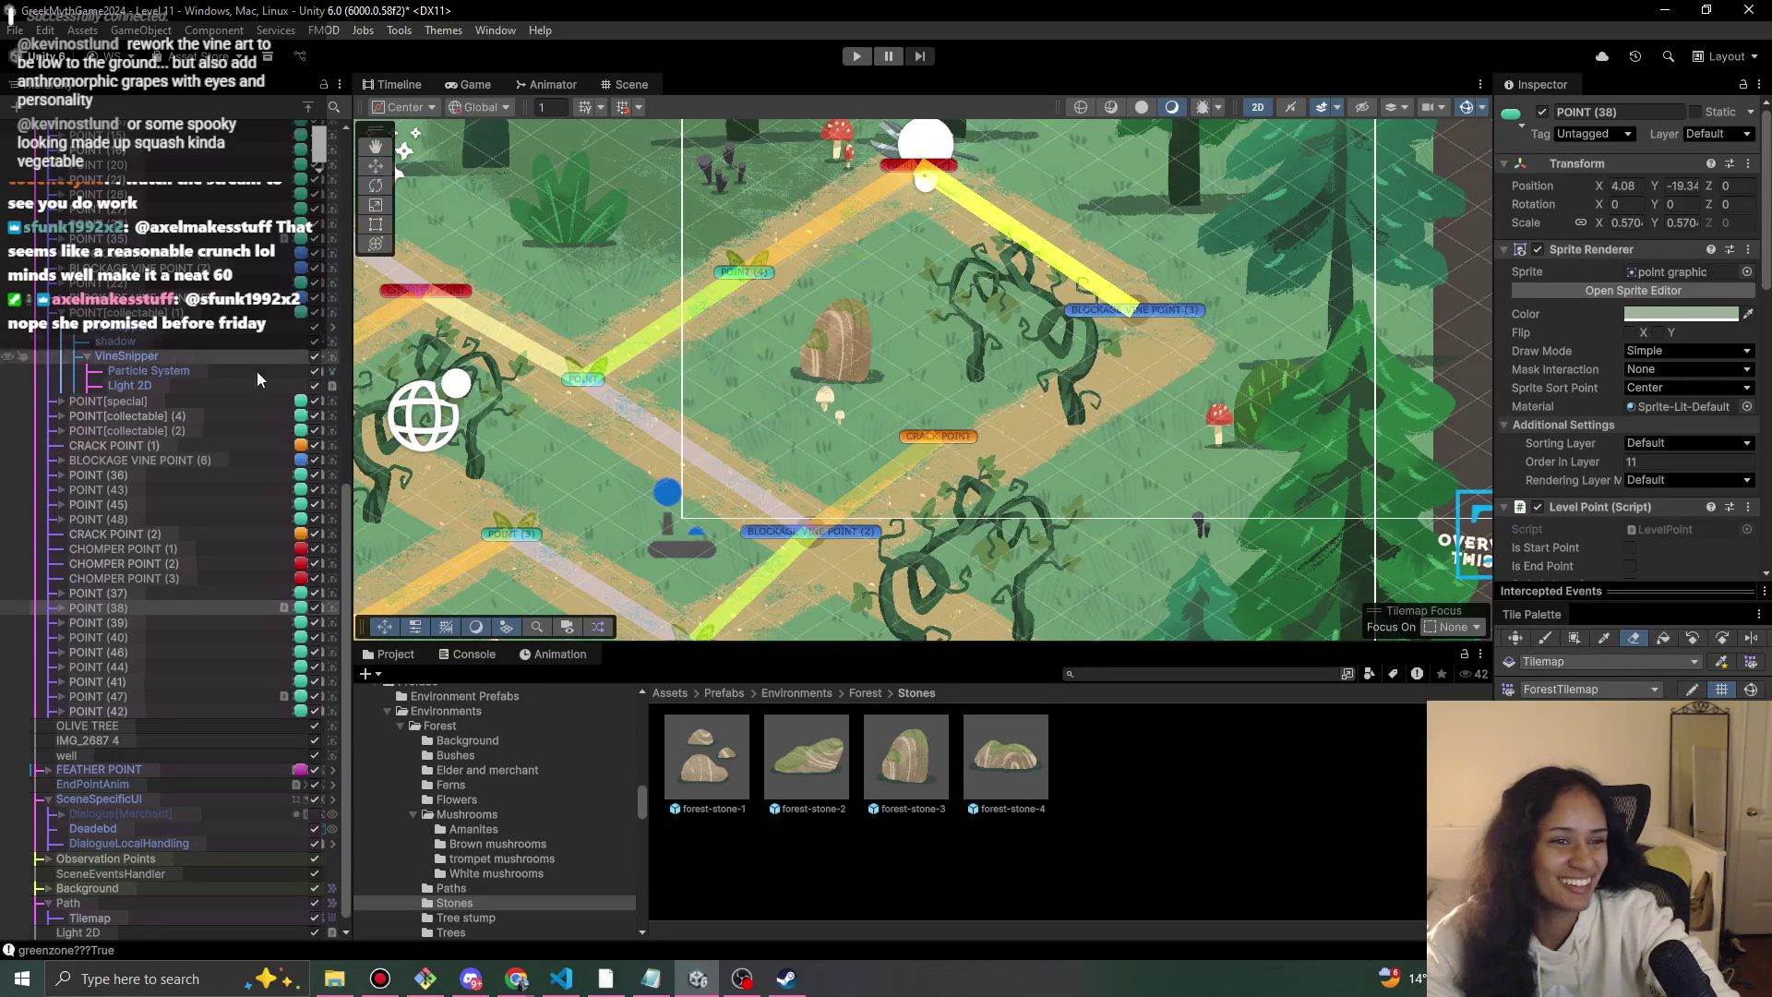
{"action": "scroll", "coordinate": [257, 371], "scroll_direction": "up", "scroll_amount": 4}
{"action": "left_click", "coordinate": [185, 476]}
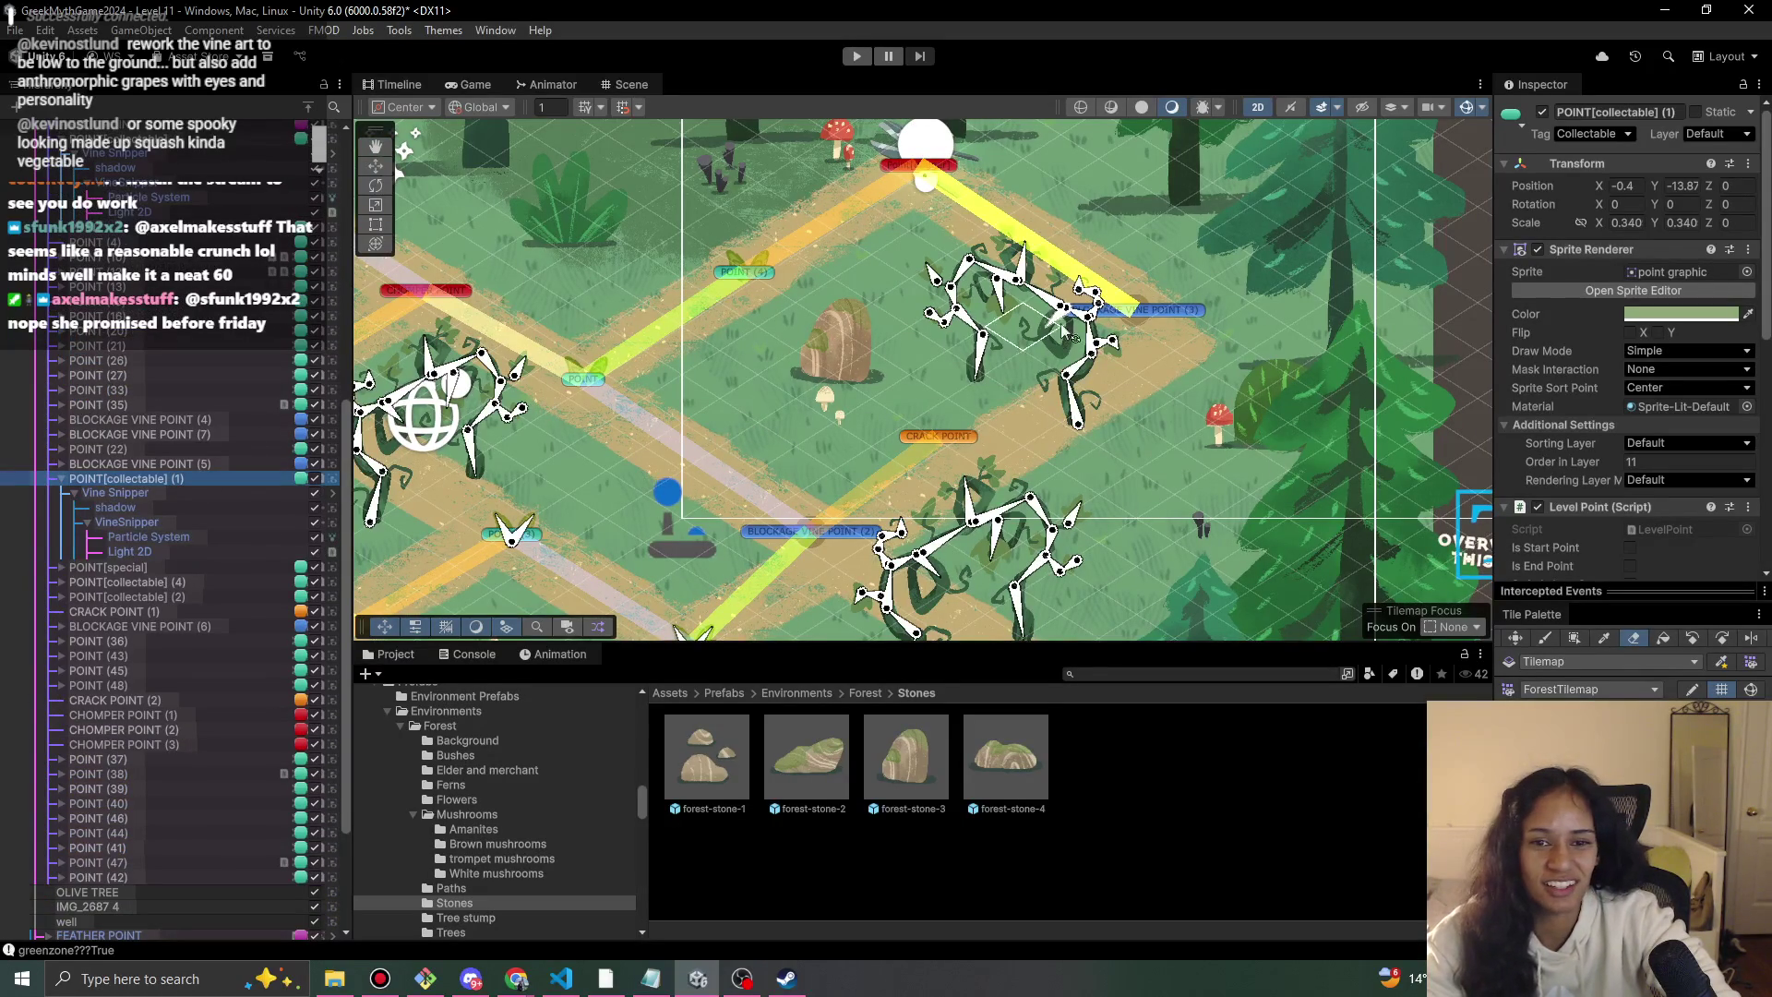
{"action": "left_click", "coordinate": [177, 494]}
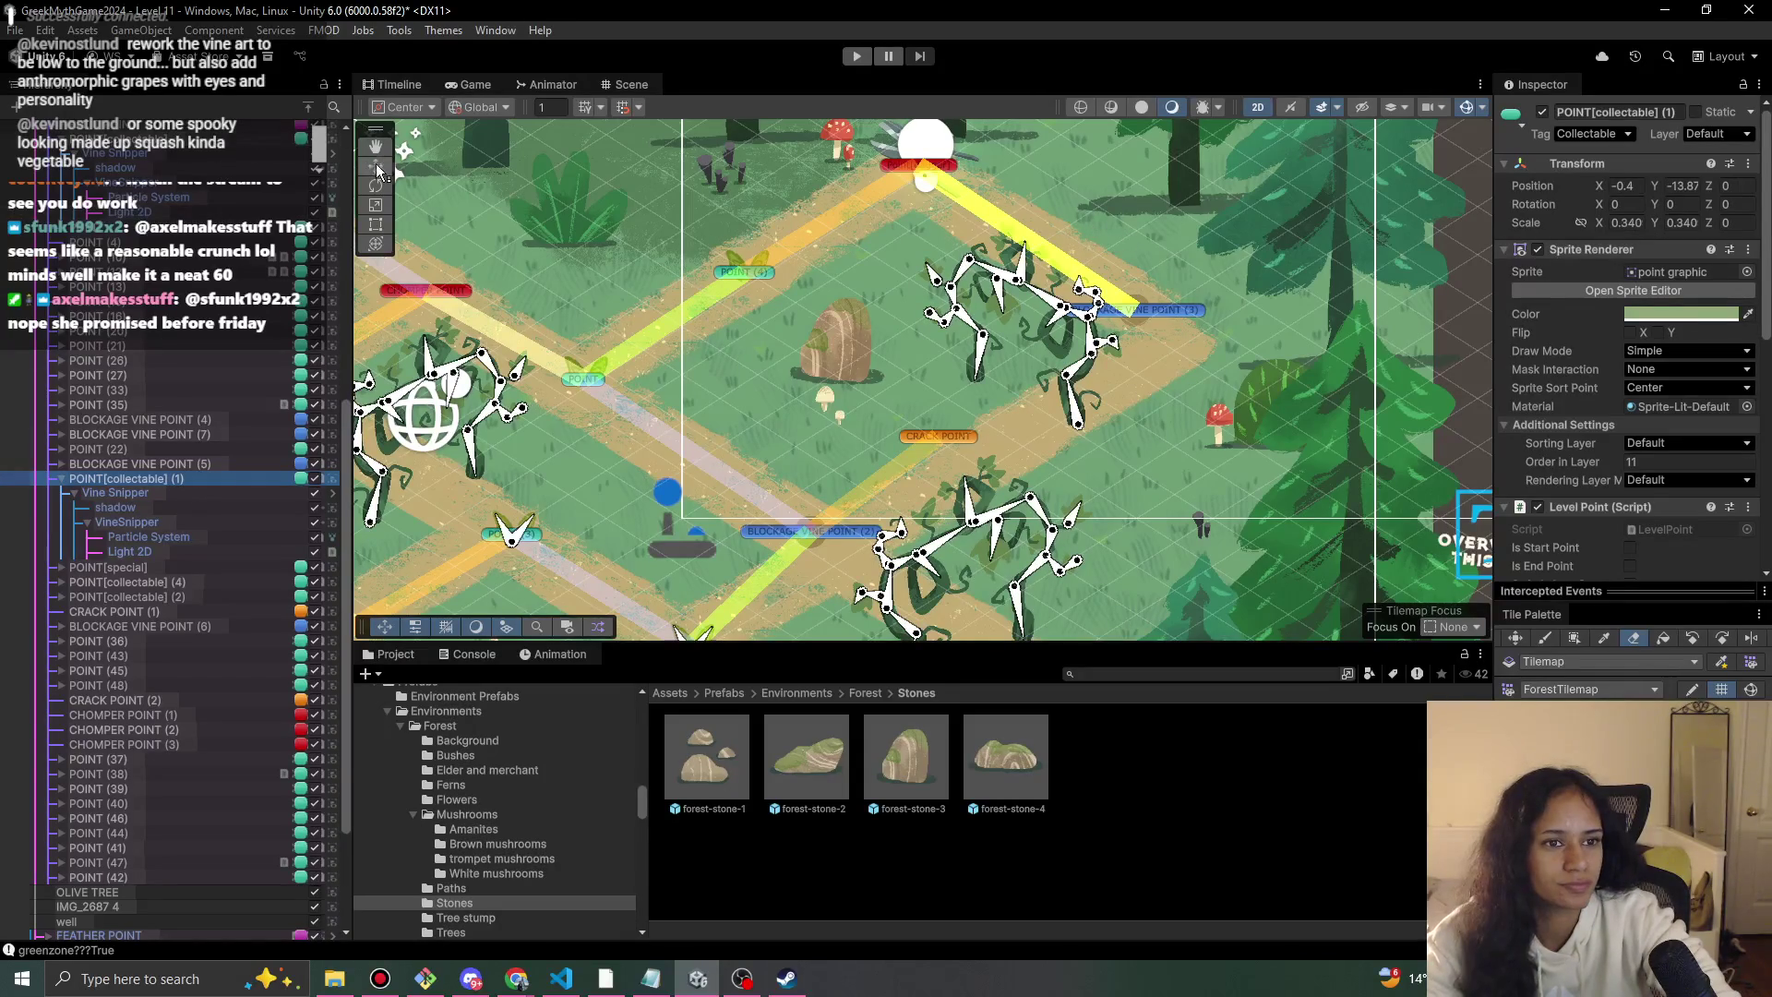
{"action": "key", "text": "ctrl+z"}
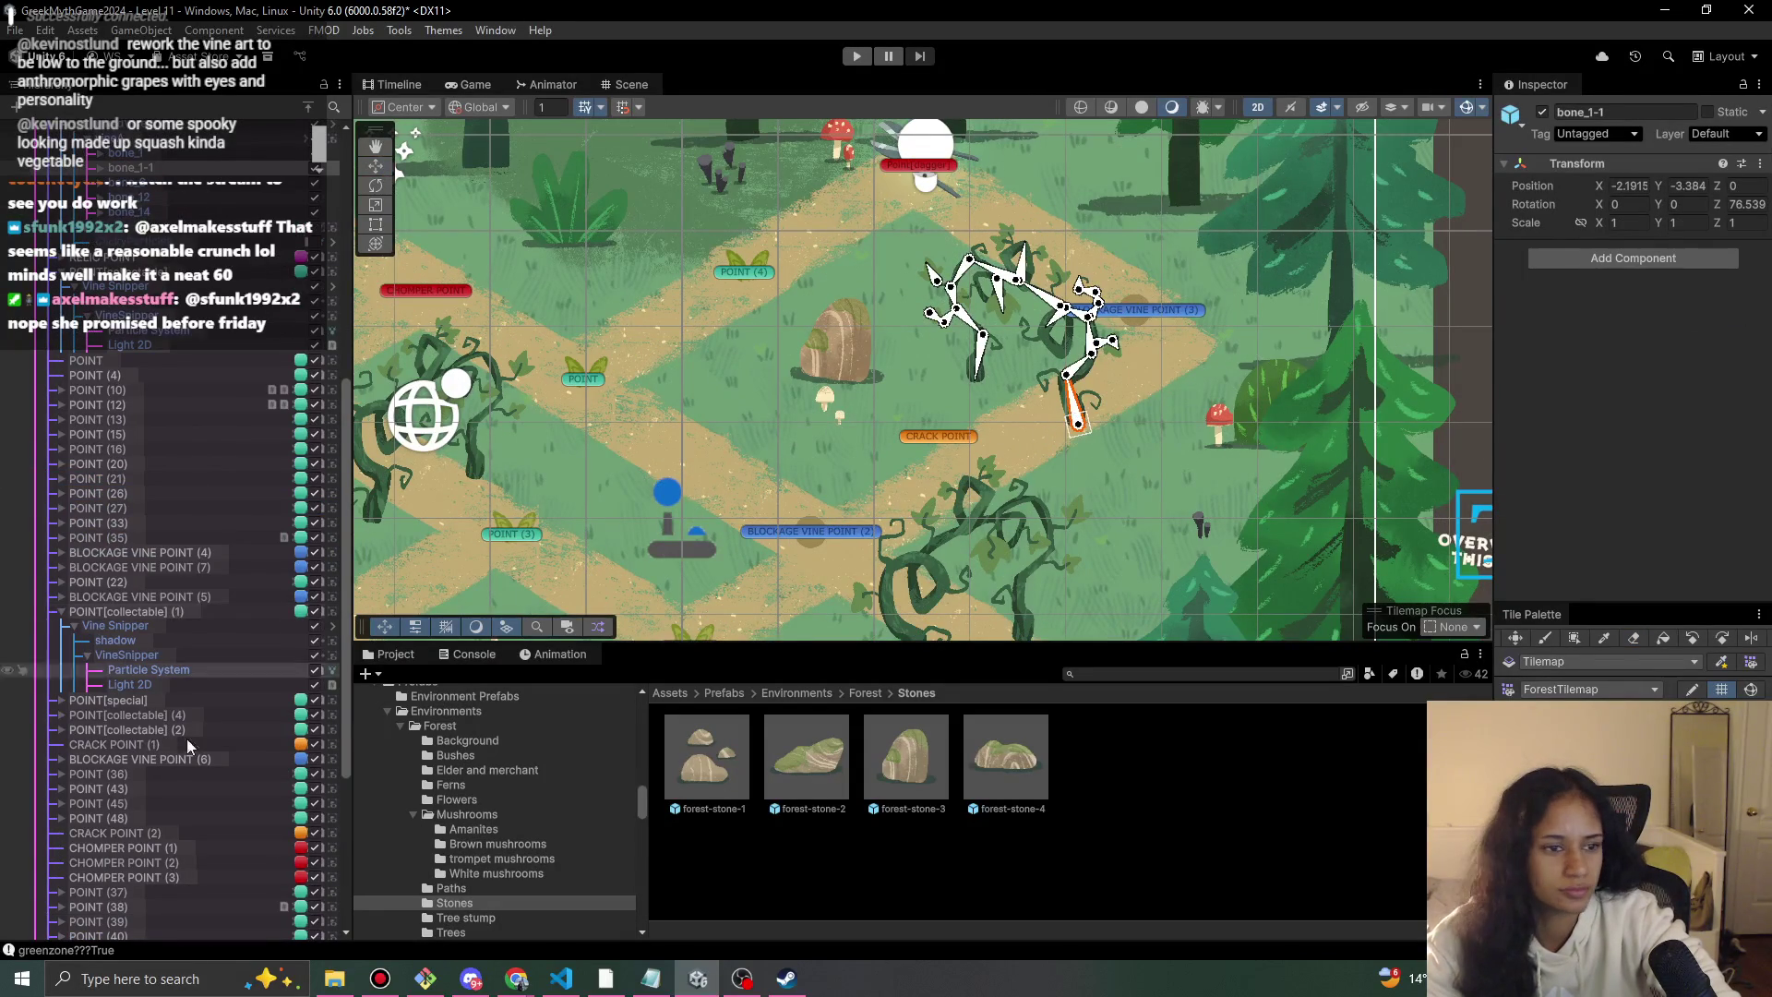
{"action": "scroll", "coordinate": [186, 739], "scroll_direction": "up", "scroll_amount": 3}
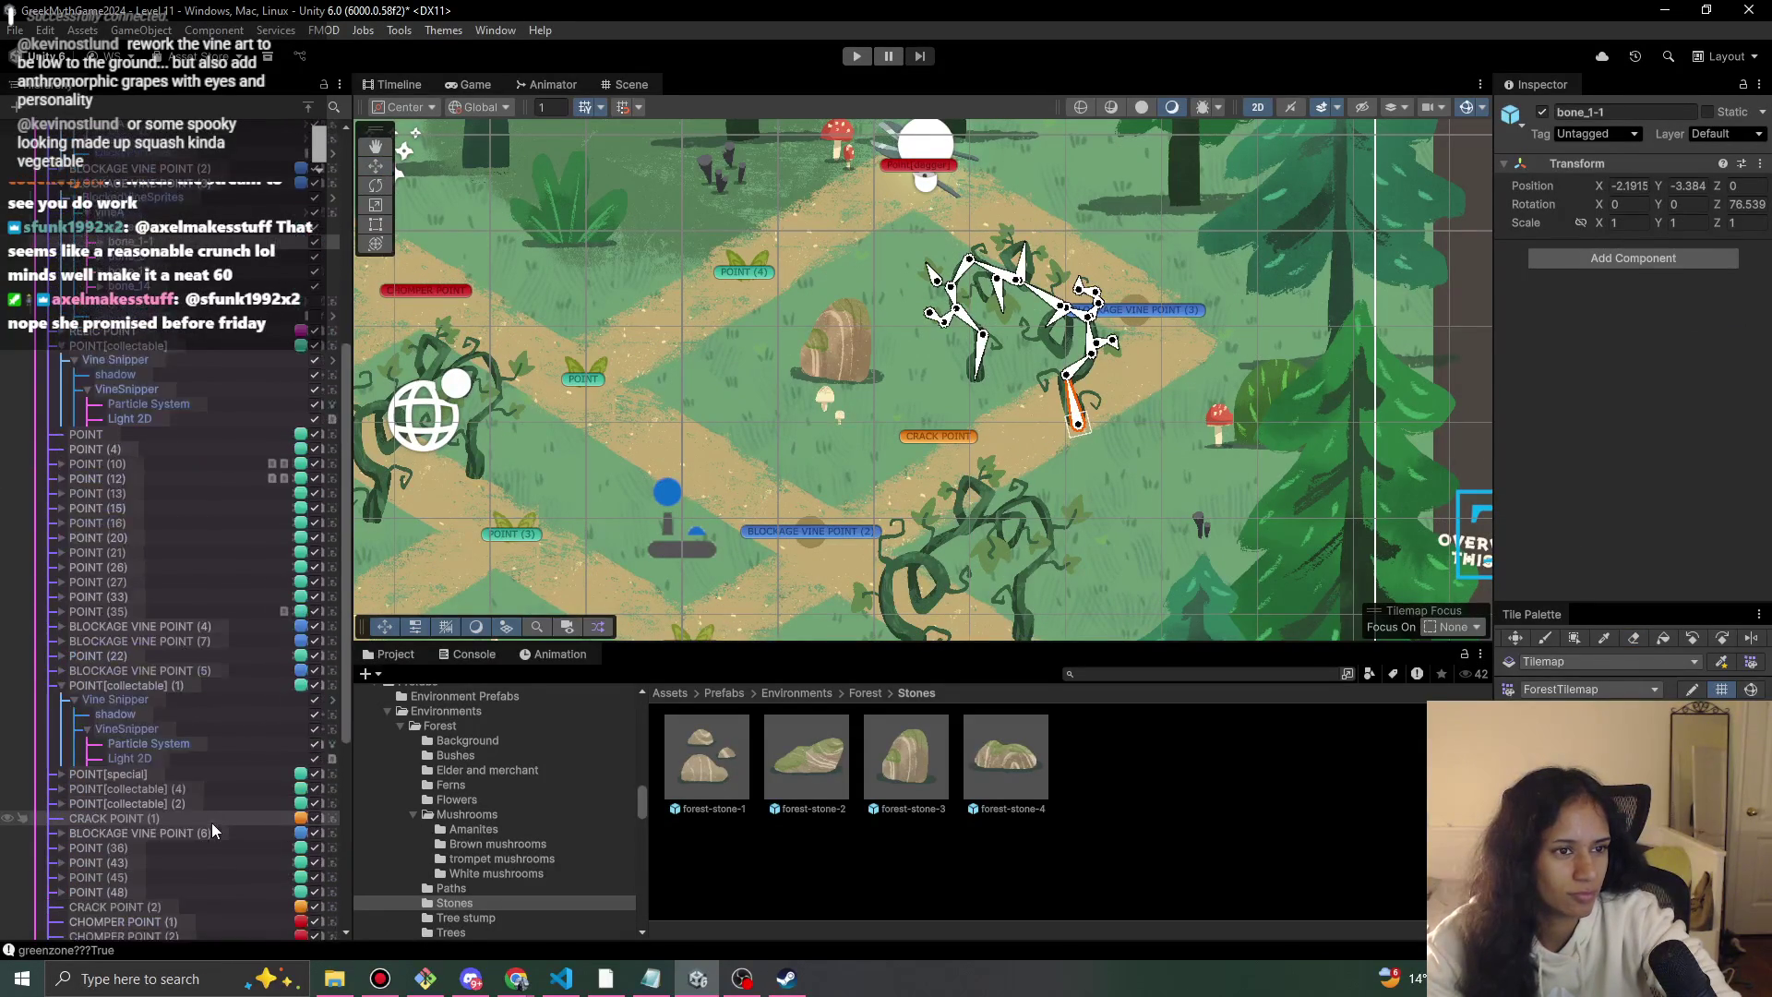
{"action": "scroll", "coordinate": [213, 821], "scroll_direction": "up", "scroll_amount": 10}
Move BLOCKAGE VINE POINT (3) down-right and shift its vine sprites down-left.
{"action": "left_click", "coordinate": [212, 460]}
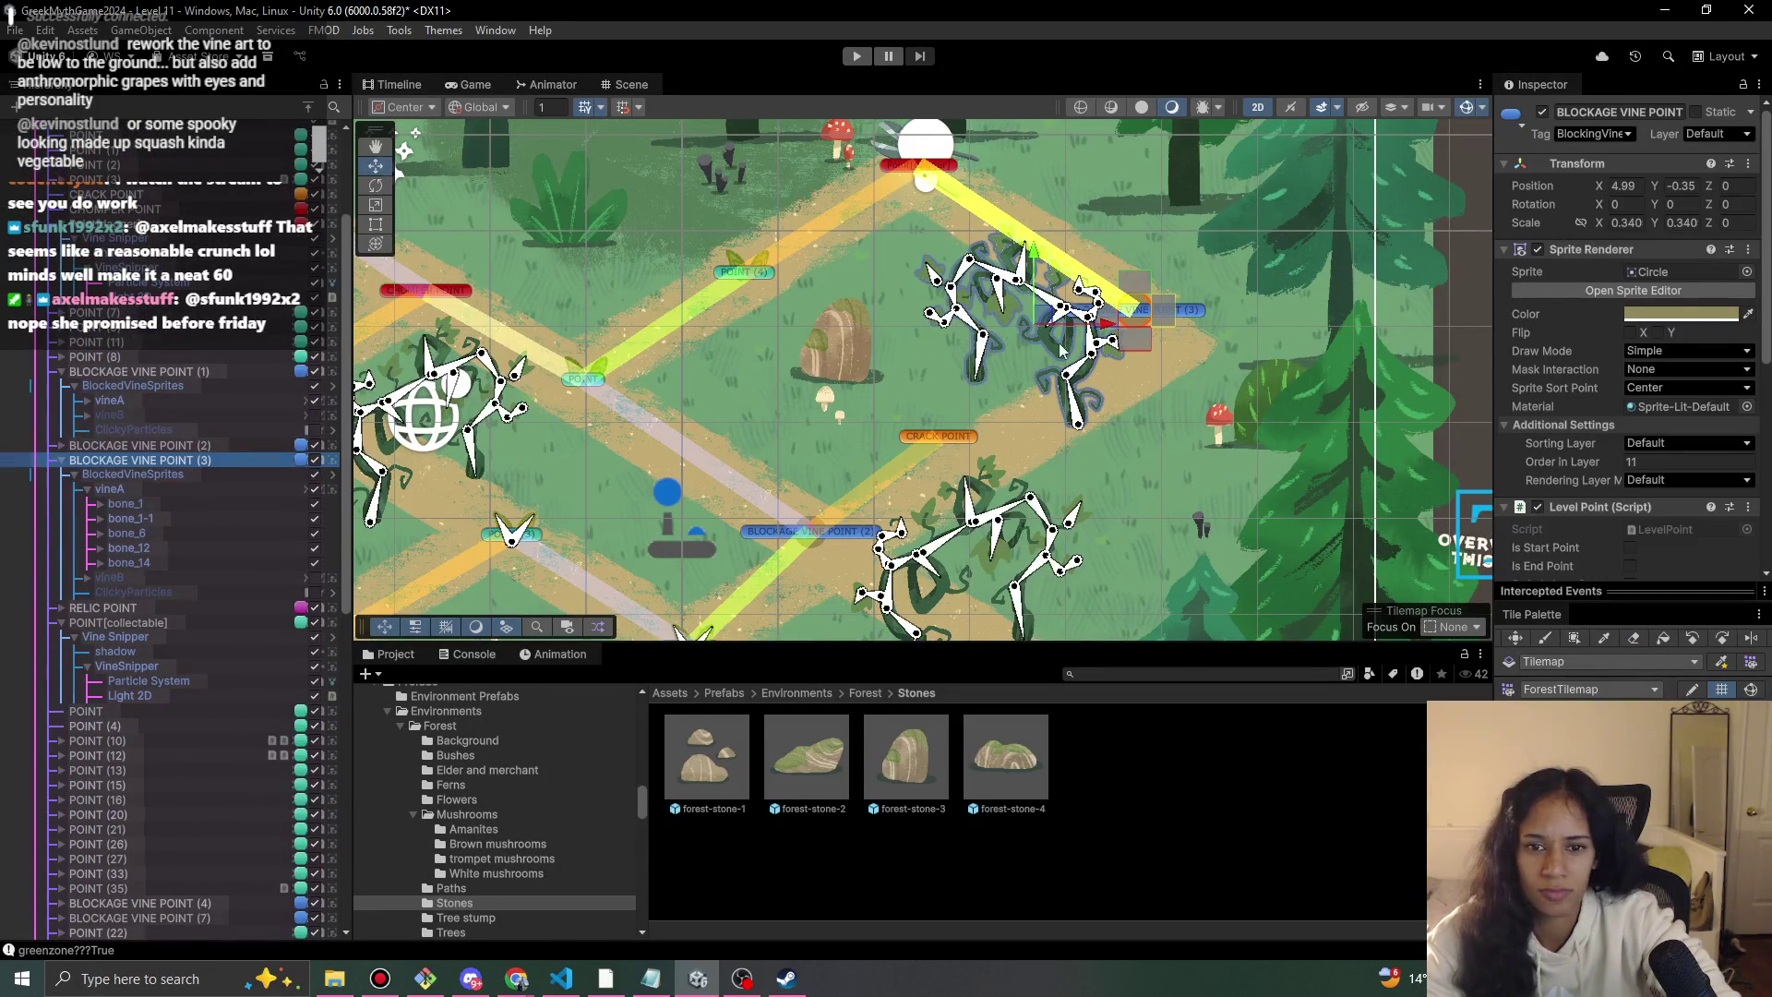
{"action": "left_click_drag", "start_coordinate": [1068, 324], "coordinate": [1081, 348]}
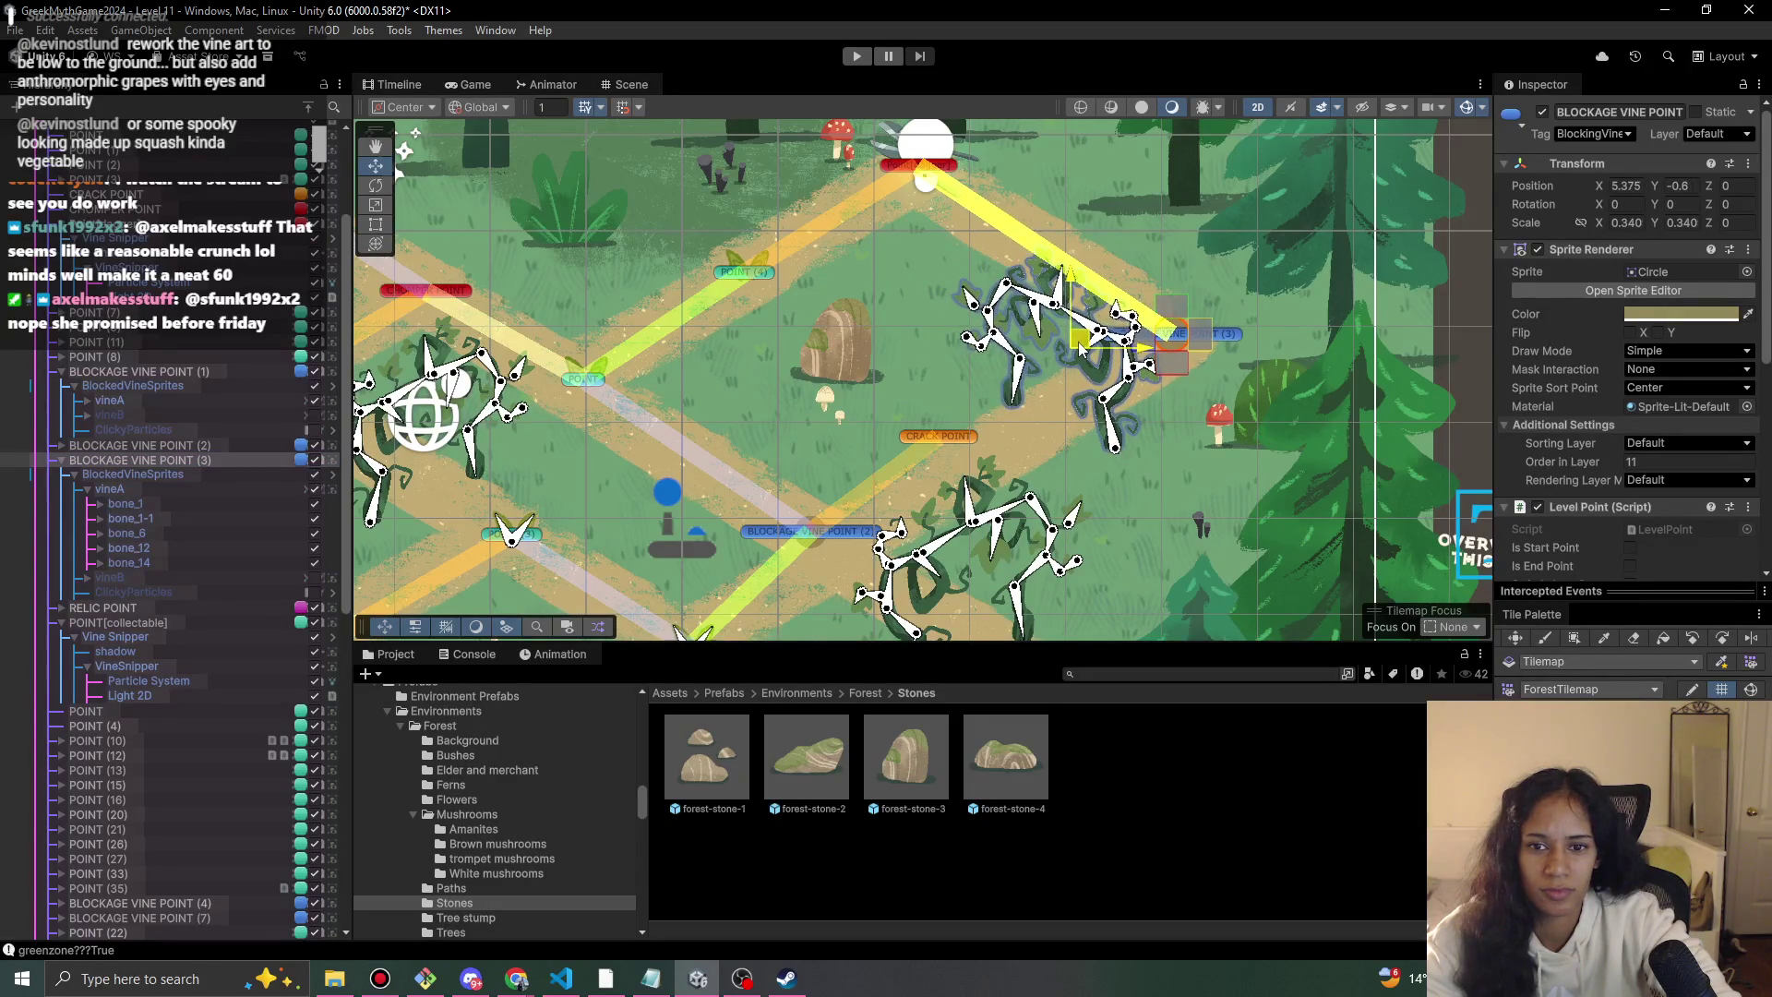
{"action": "left_click", "coordinate": [1071, 345]}
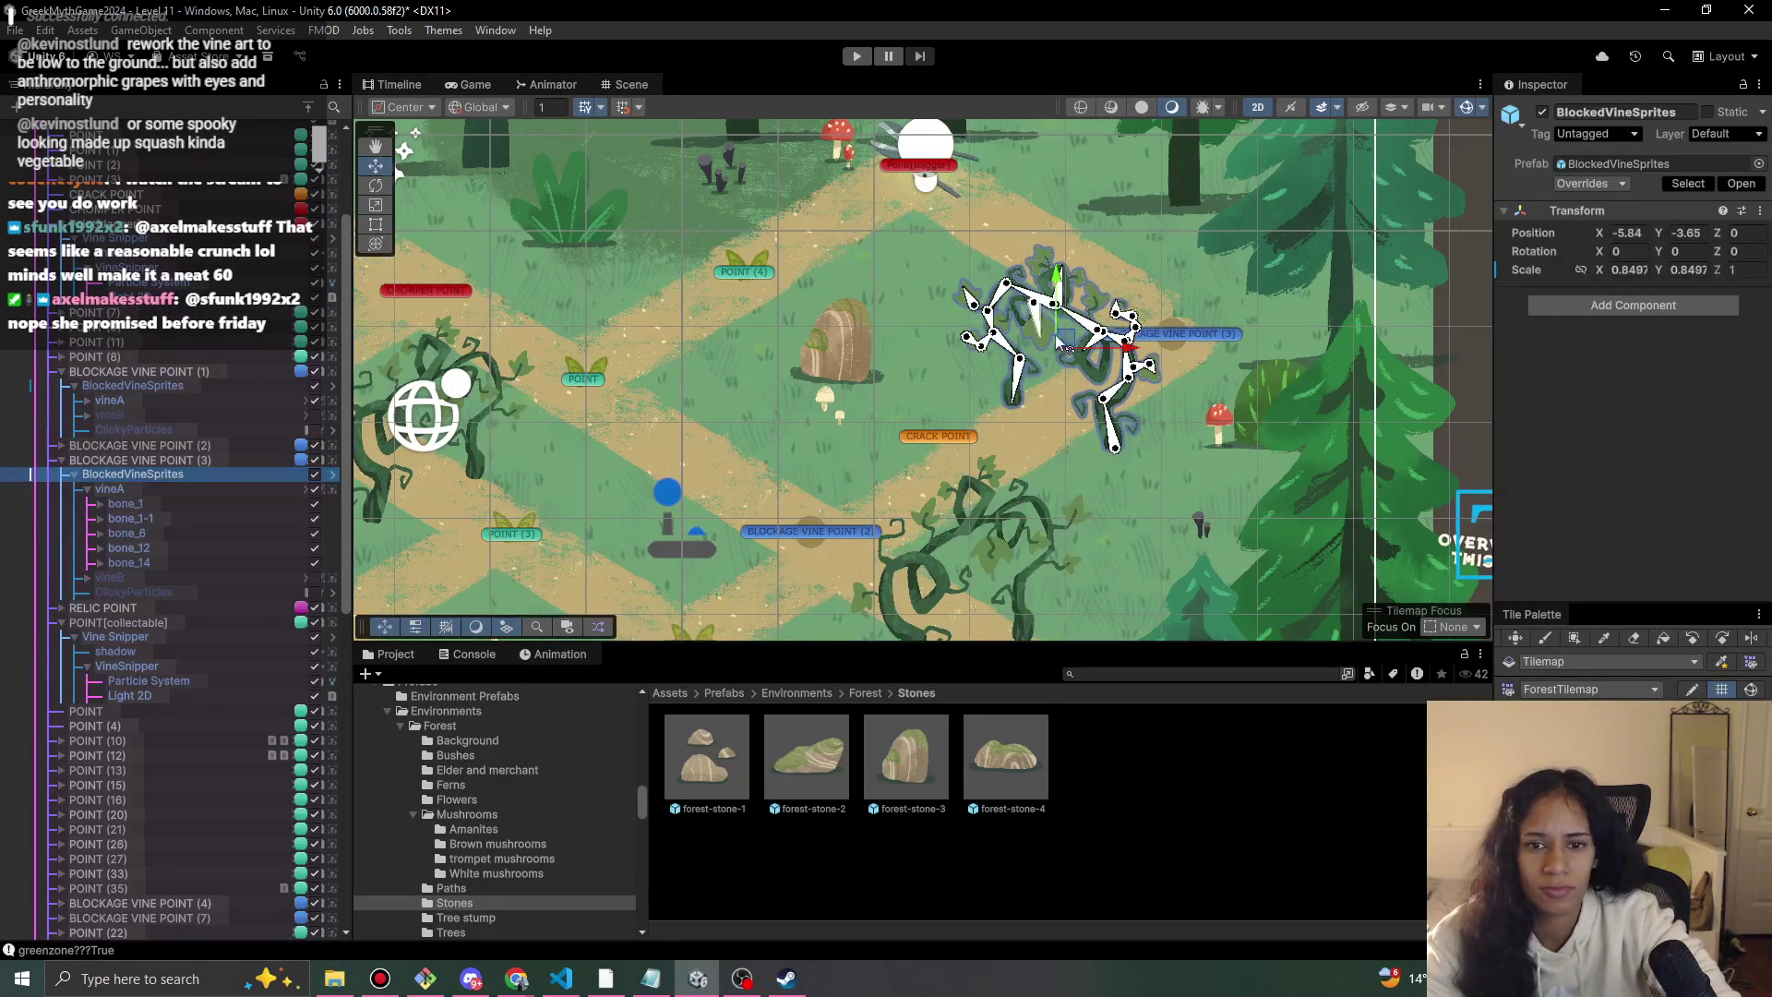
{"action": "left_click_drag", "start_coordinate": [1068, 344], "coordinate": [1049, 362]}
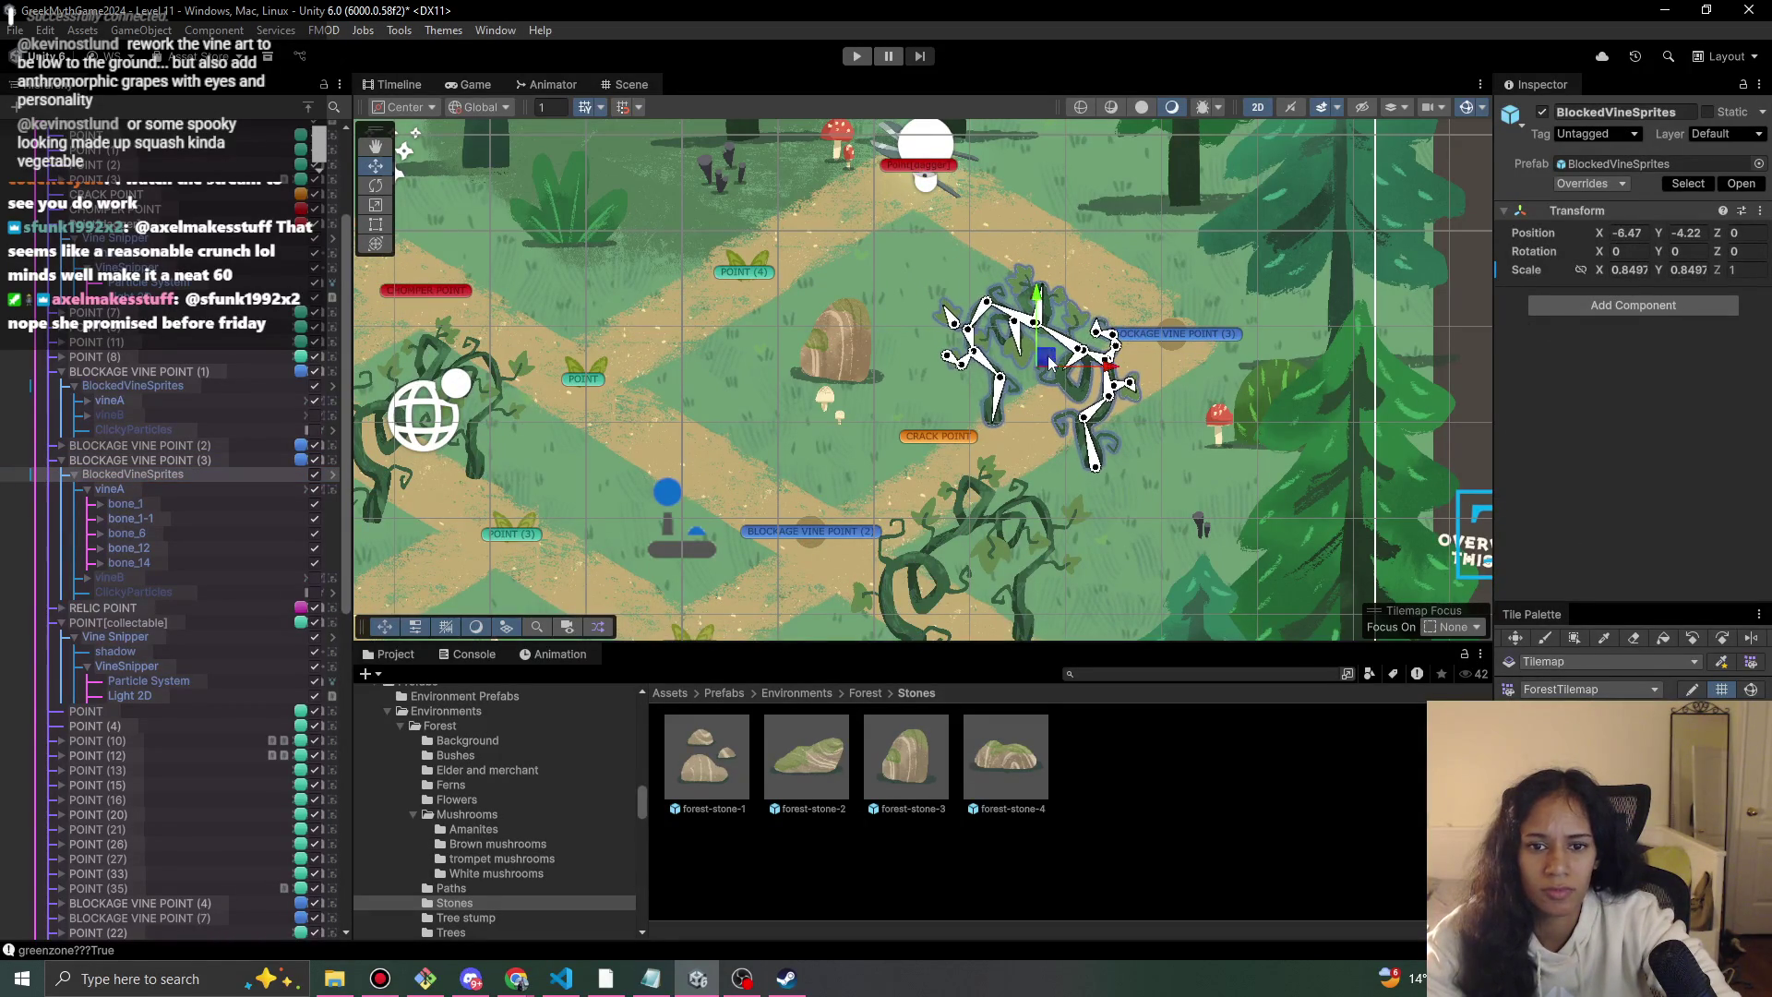
Nudge CRACK POINT right and down, and move BLOCKAGE VINE POINT (2) right and down.
{"action": "left_click", "coordinate": [932, 436]}
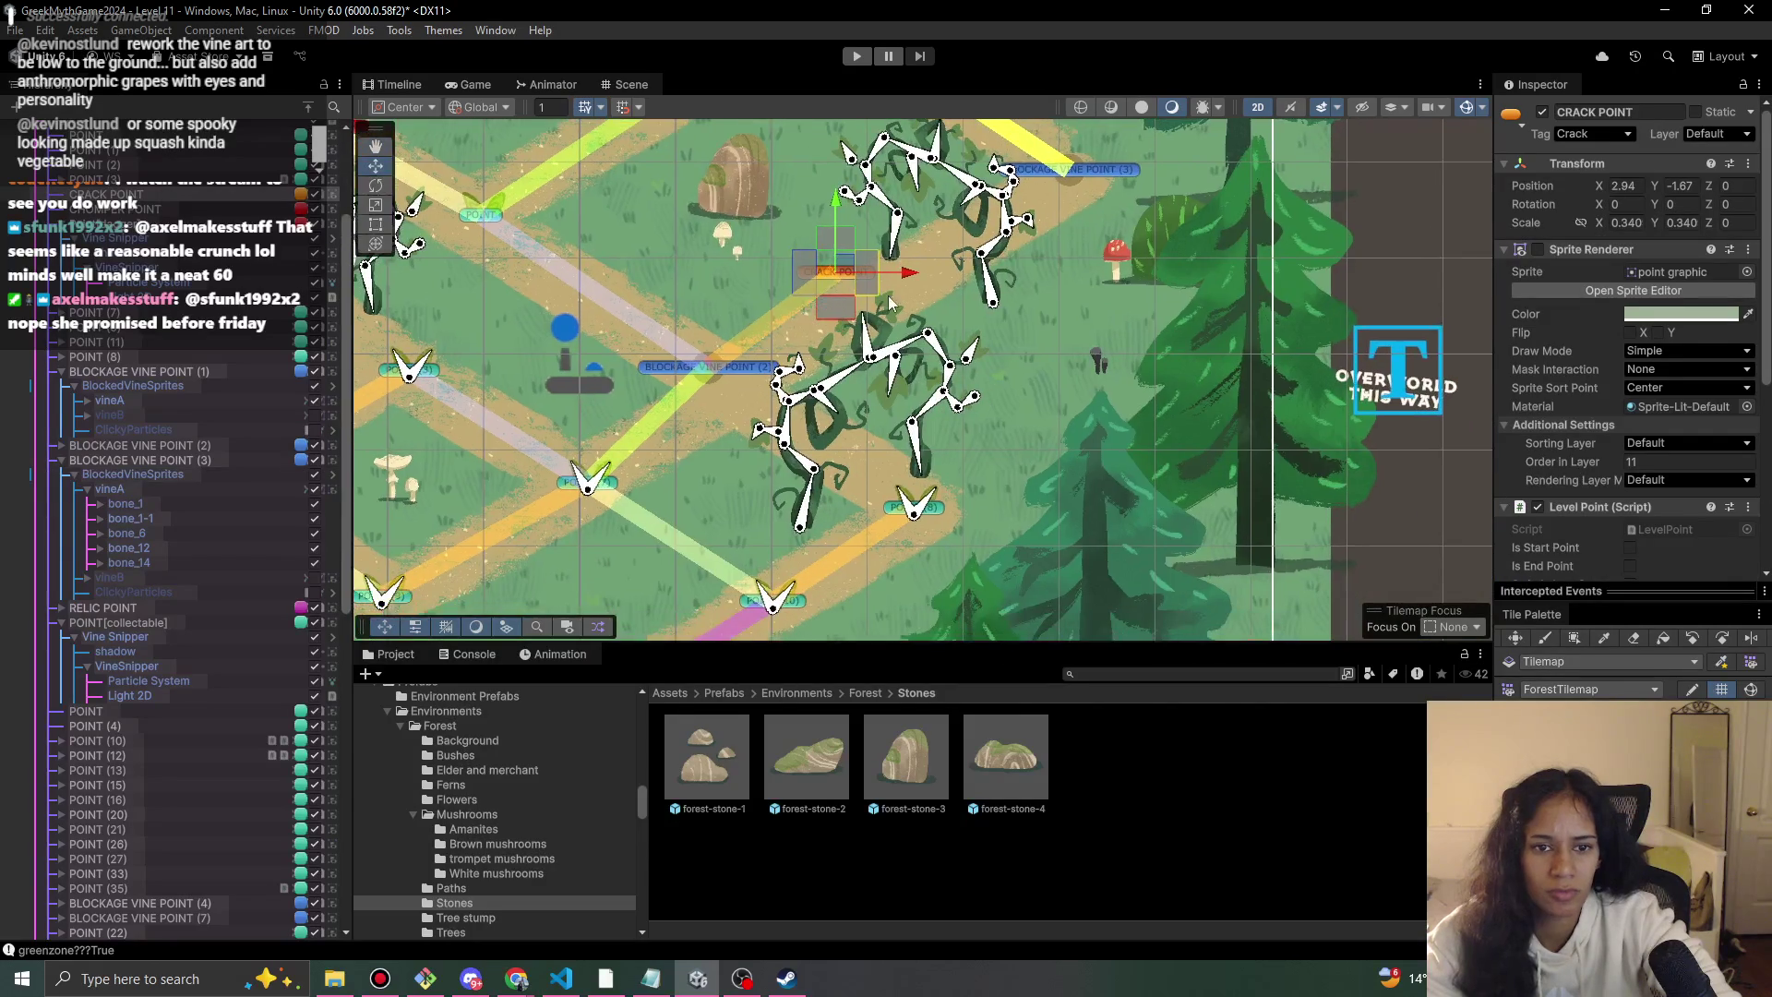
{"action": "left_click_drag", "start_coordinate": [849, 270], "coordinate": [858, 303]}
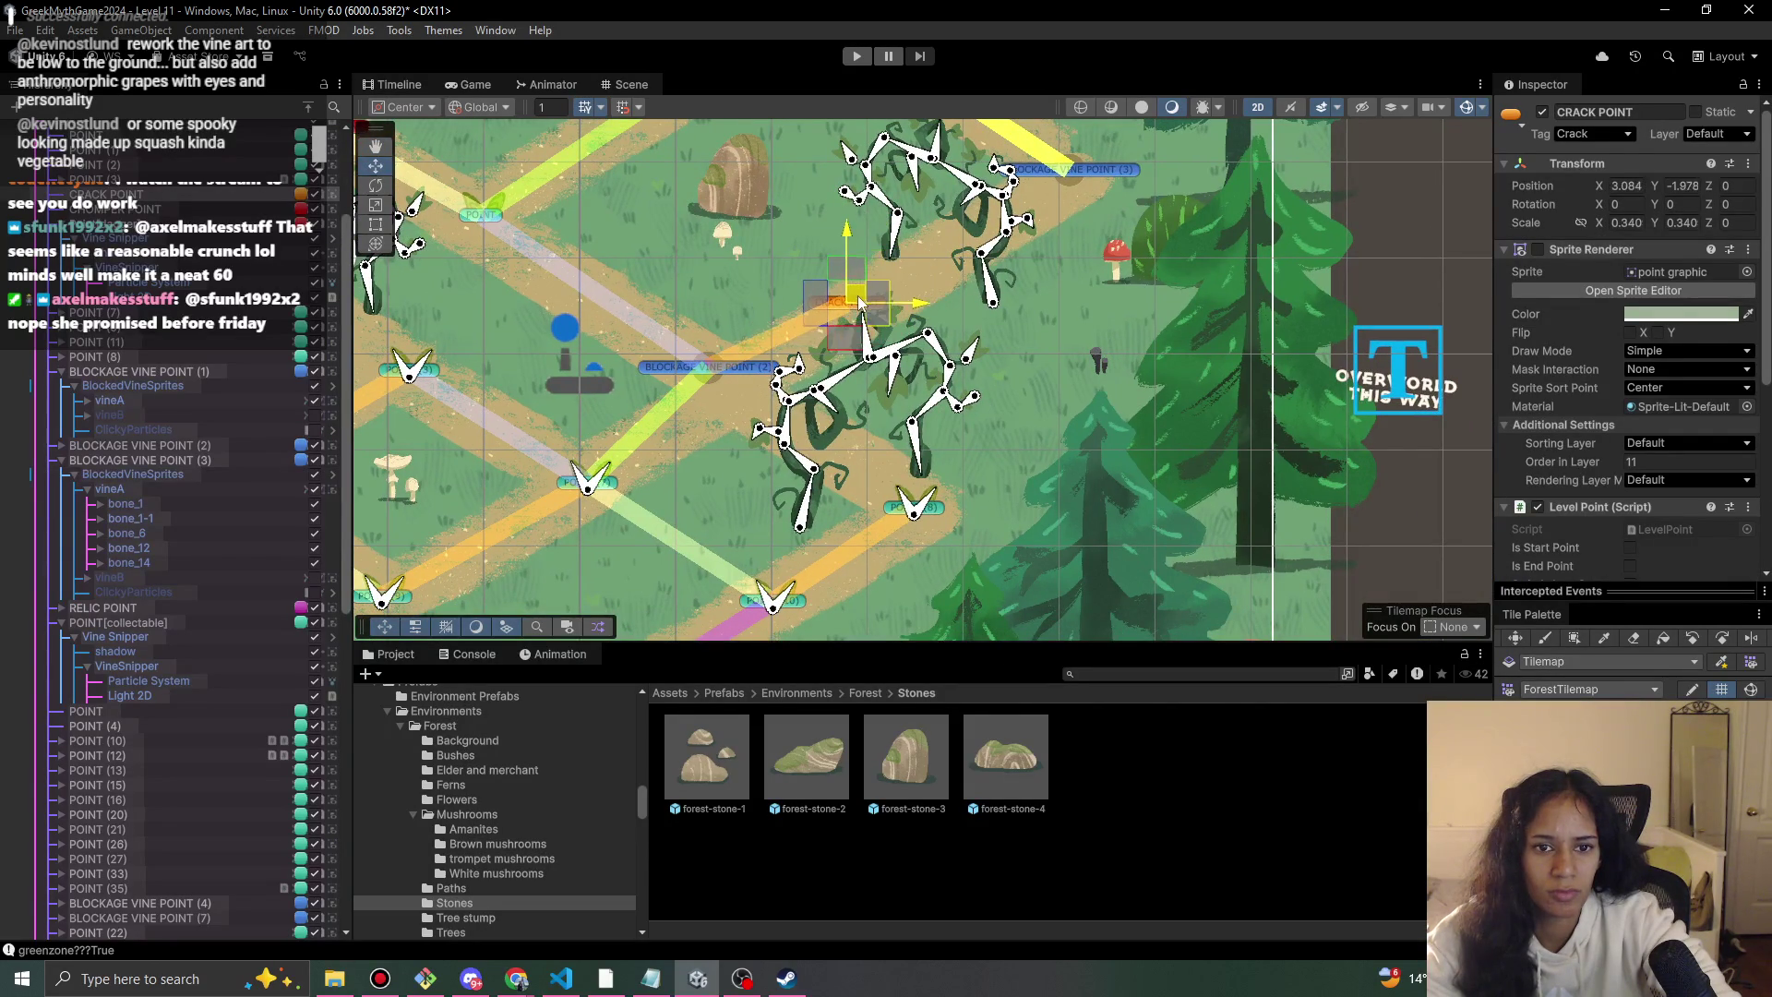
{"action": "left_click", "coordinate": [716, 369]}
{"action": "left_click_drag", "start_coordinate": [850, 399], "coordinate": [885, 426]}
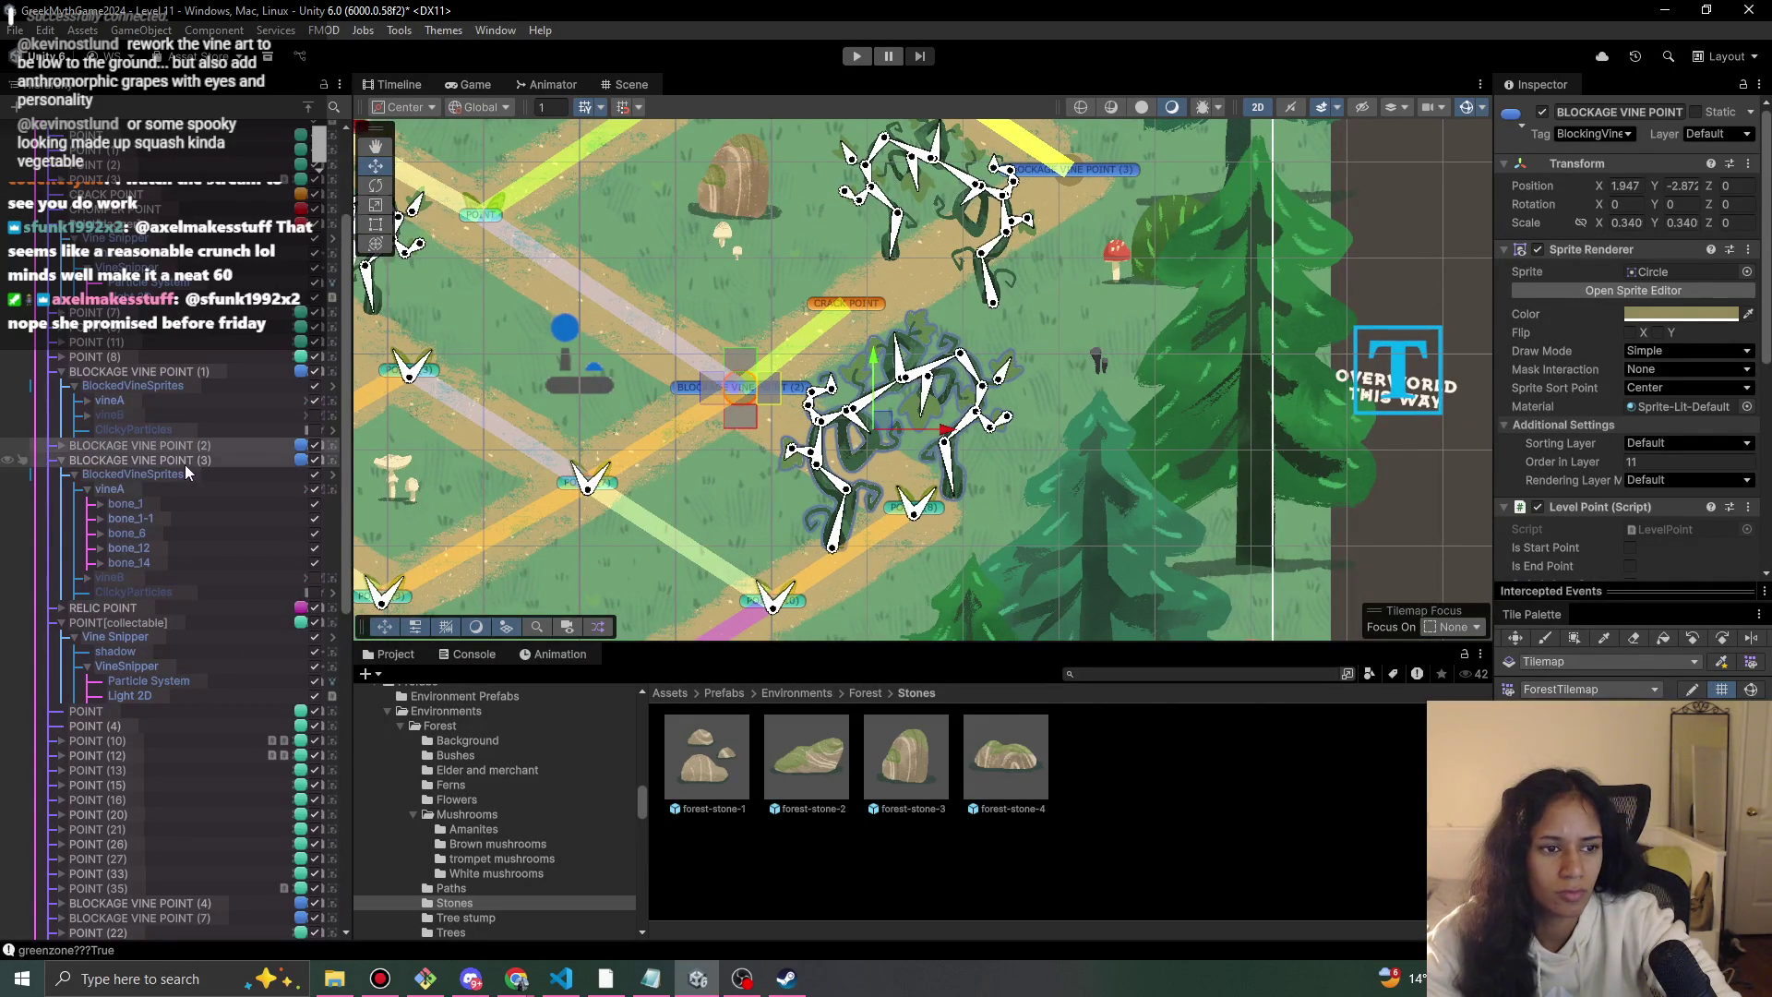
Reposition the vine sprites of BLOCKAGE VINE POINT (2) onto the reshaped path.
{"action": "left_click", "coordinate": [62, 446]}
{"action": "left_click", "coordinate": [126, 459]}
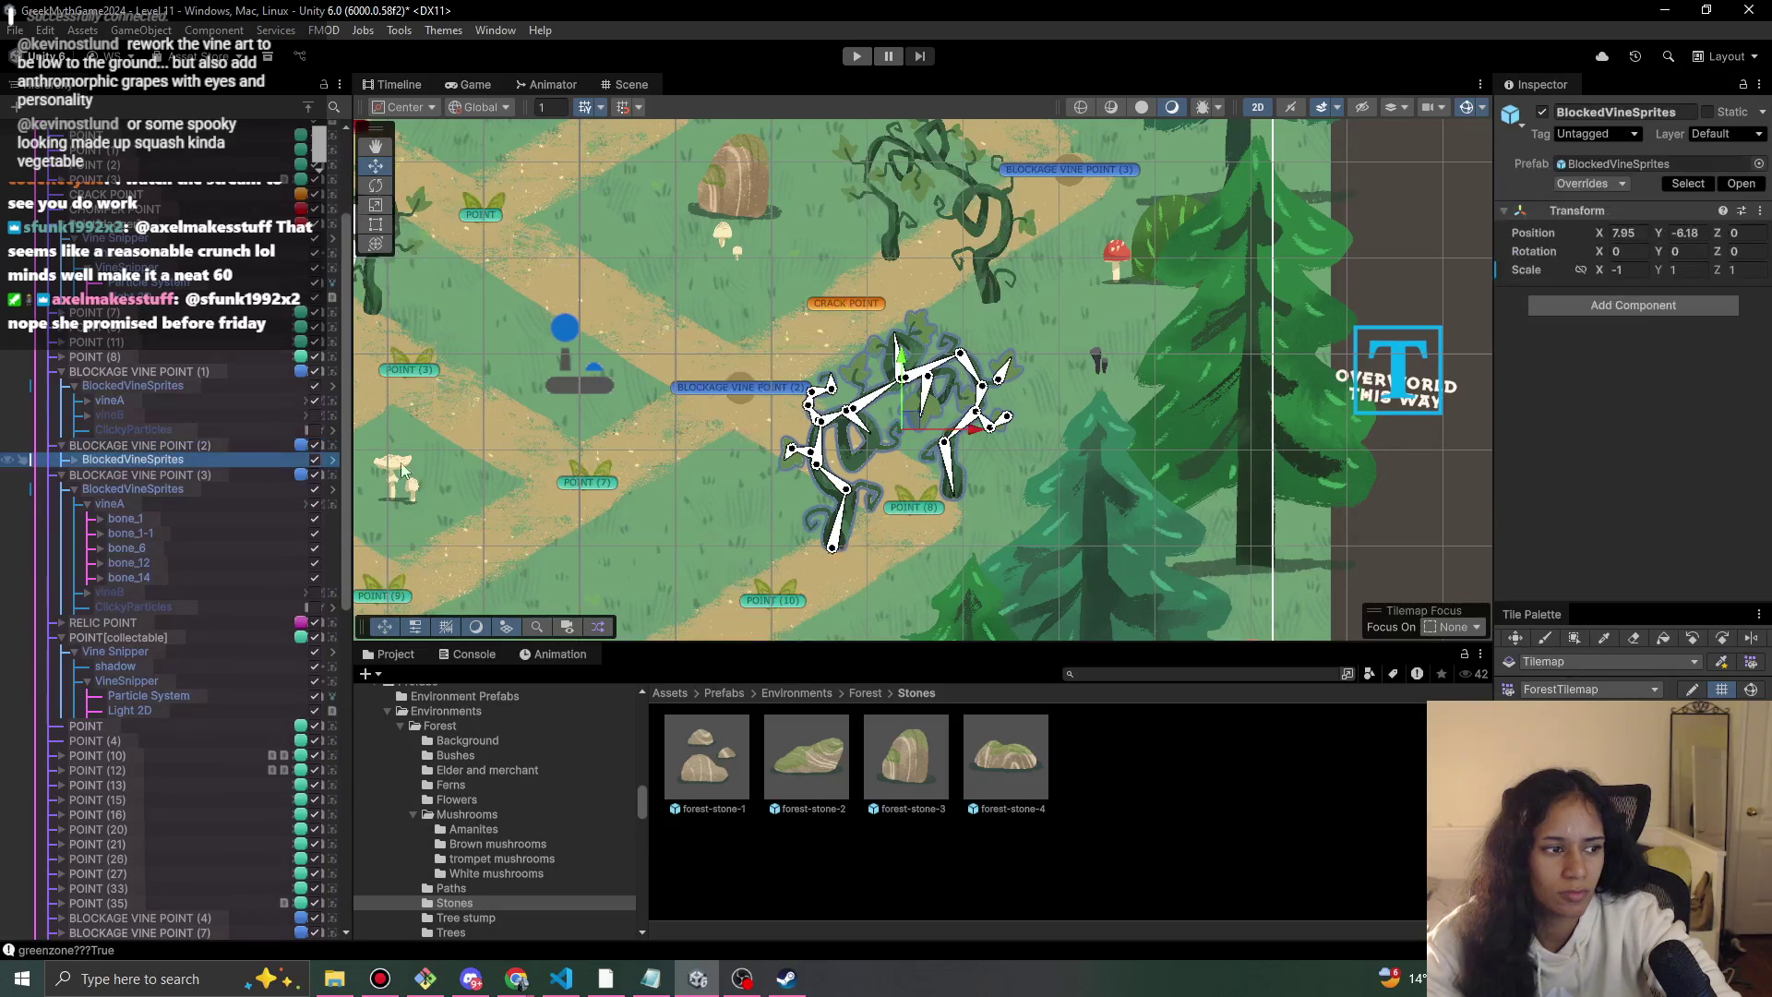
{"action": "left_click_drag", "start_coordinate": [909, 423], "coordinate": [890, 411]}
{"action": "scroll", "coordinate": [859, 475], "scroll_direction": "down", "scroll_amount": 2}
{"action": "scroll", "coordinate": [848, 485], "scroll_direction": "down", "scroll_amount": 1}
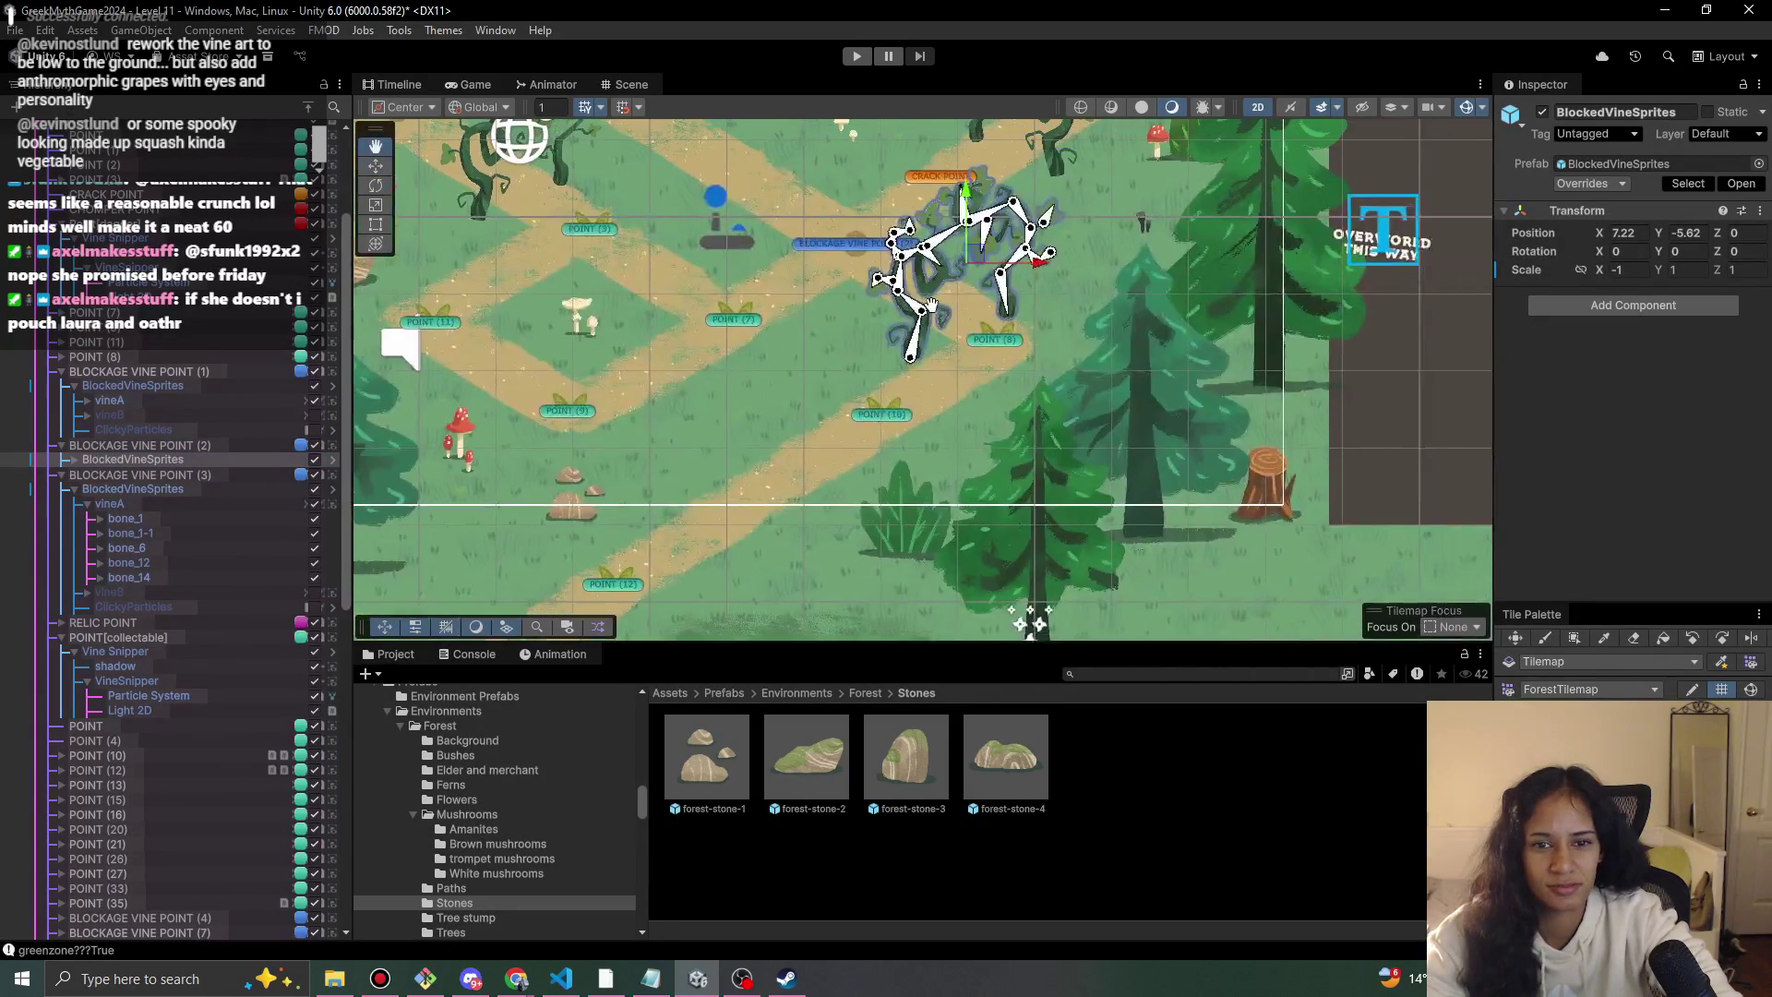
{"action": "left_click_drag", "start_coordinate": [965, 282], "coordinate": [976, 285]}
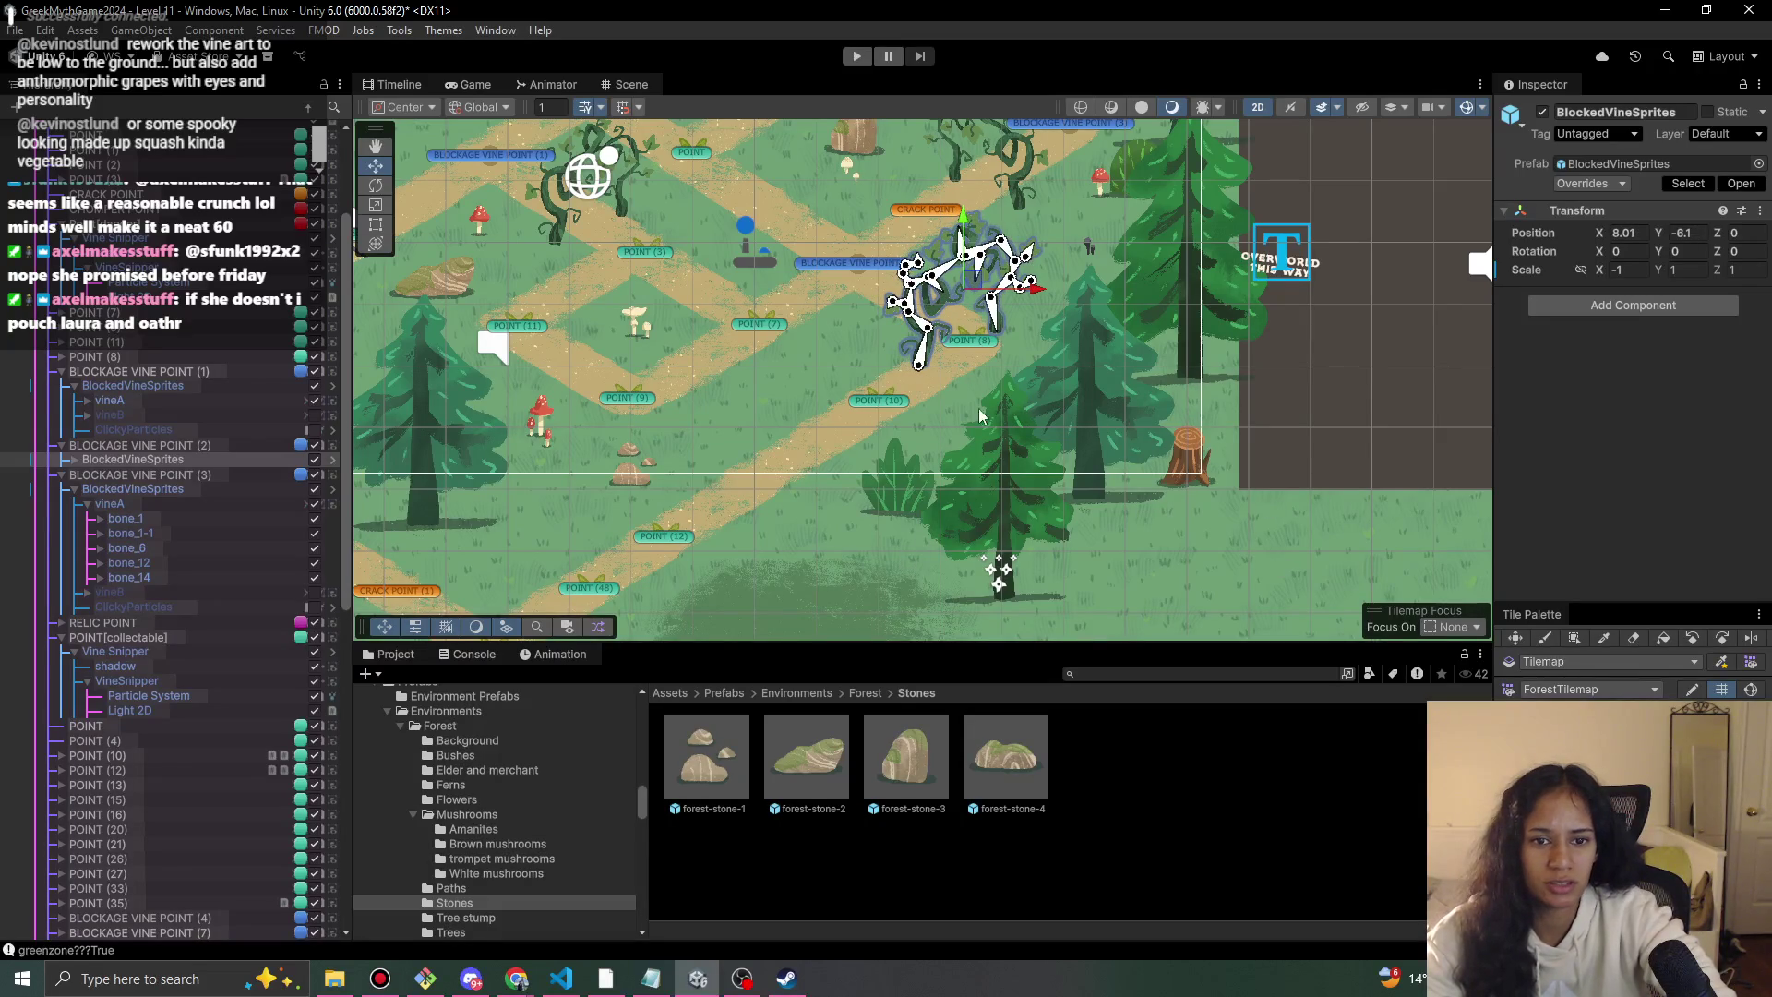
{"action": "left_click_drag", "start_coordinate": [787, 633], "coordinate": [814, 472]}
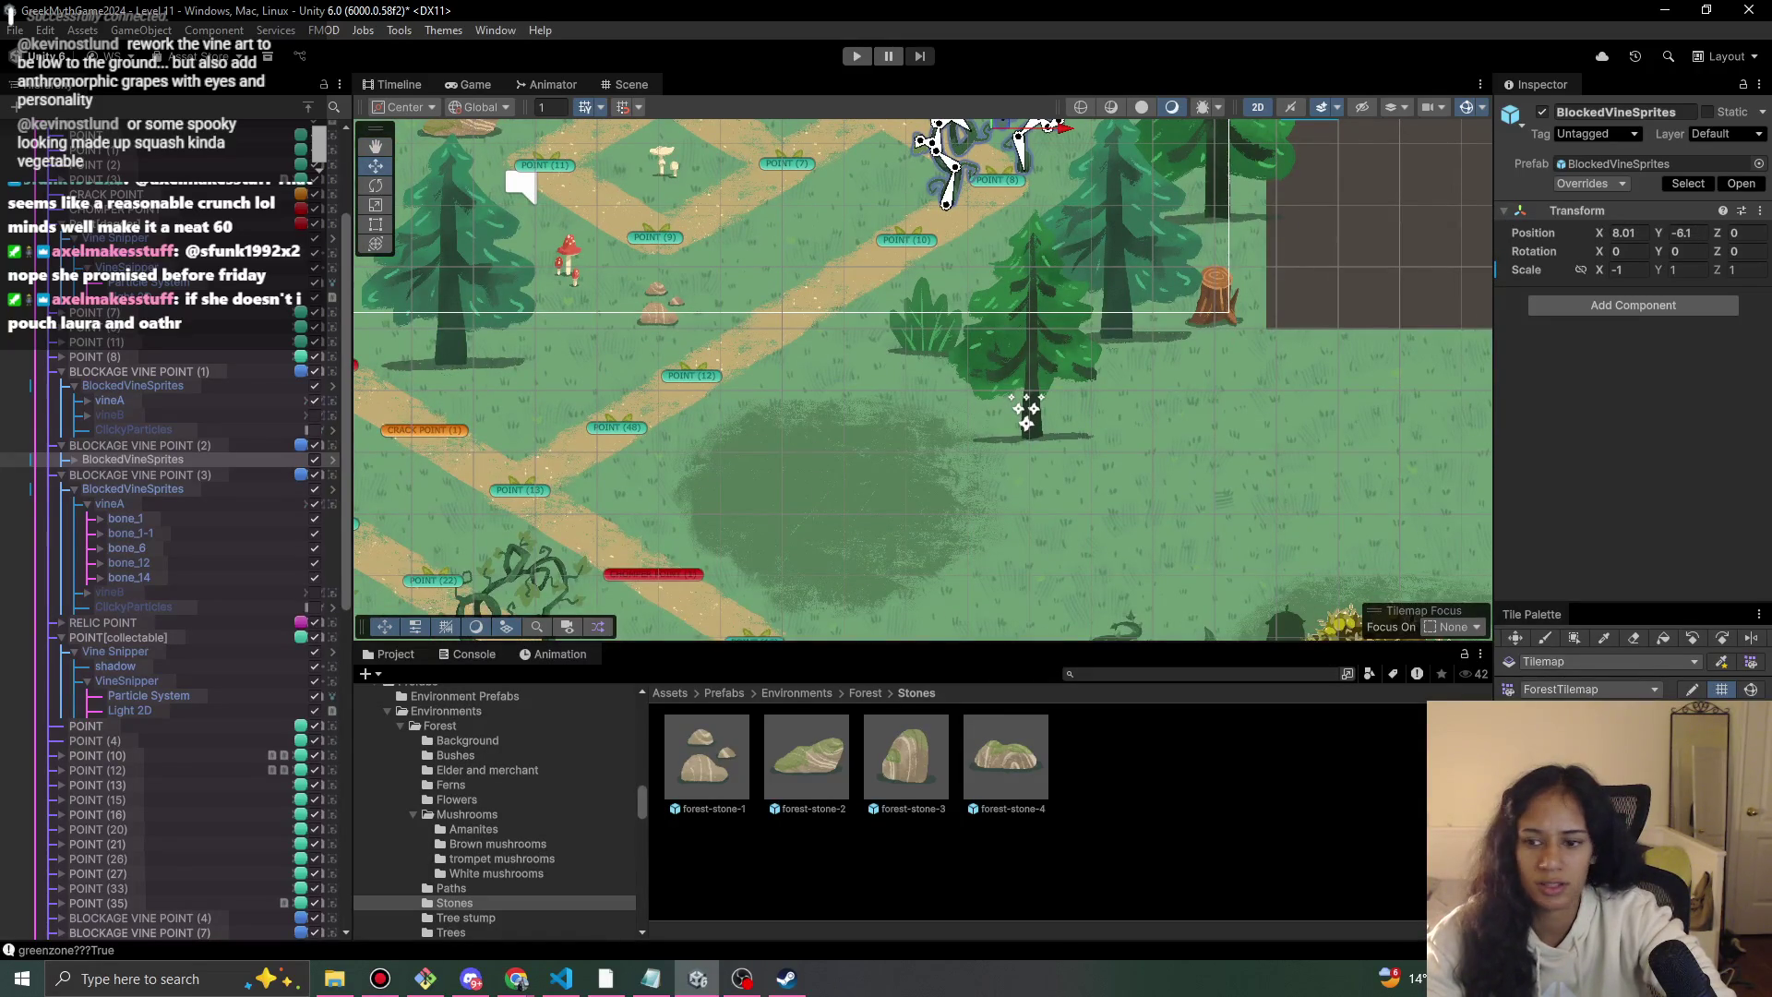
{"action": "left_click", "coordinate": [1544, 638]}
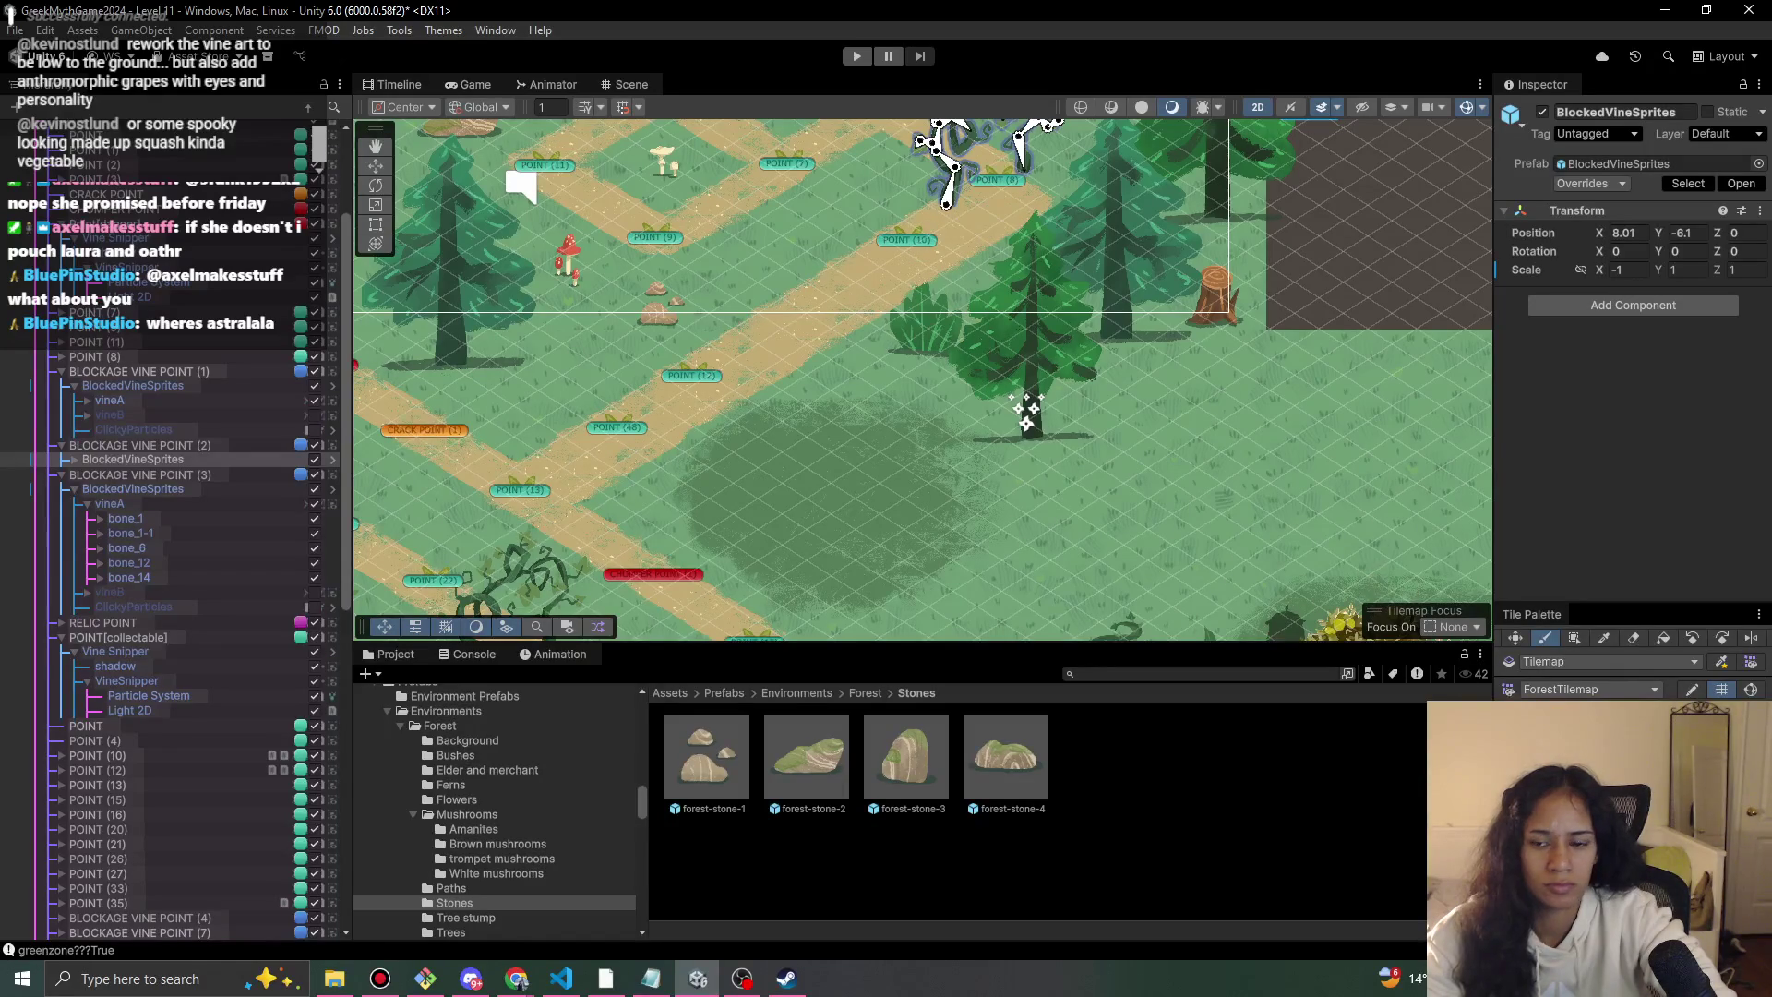
Toggle the Tile Palette between eraser and paint brush while viewing the vine area.
{"action": "left_click", "coordinate": [1632, 639]}
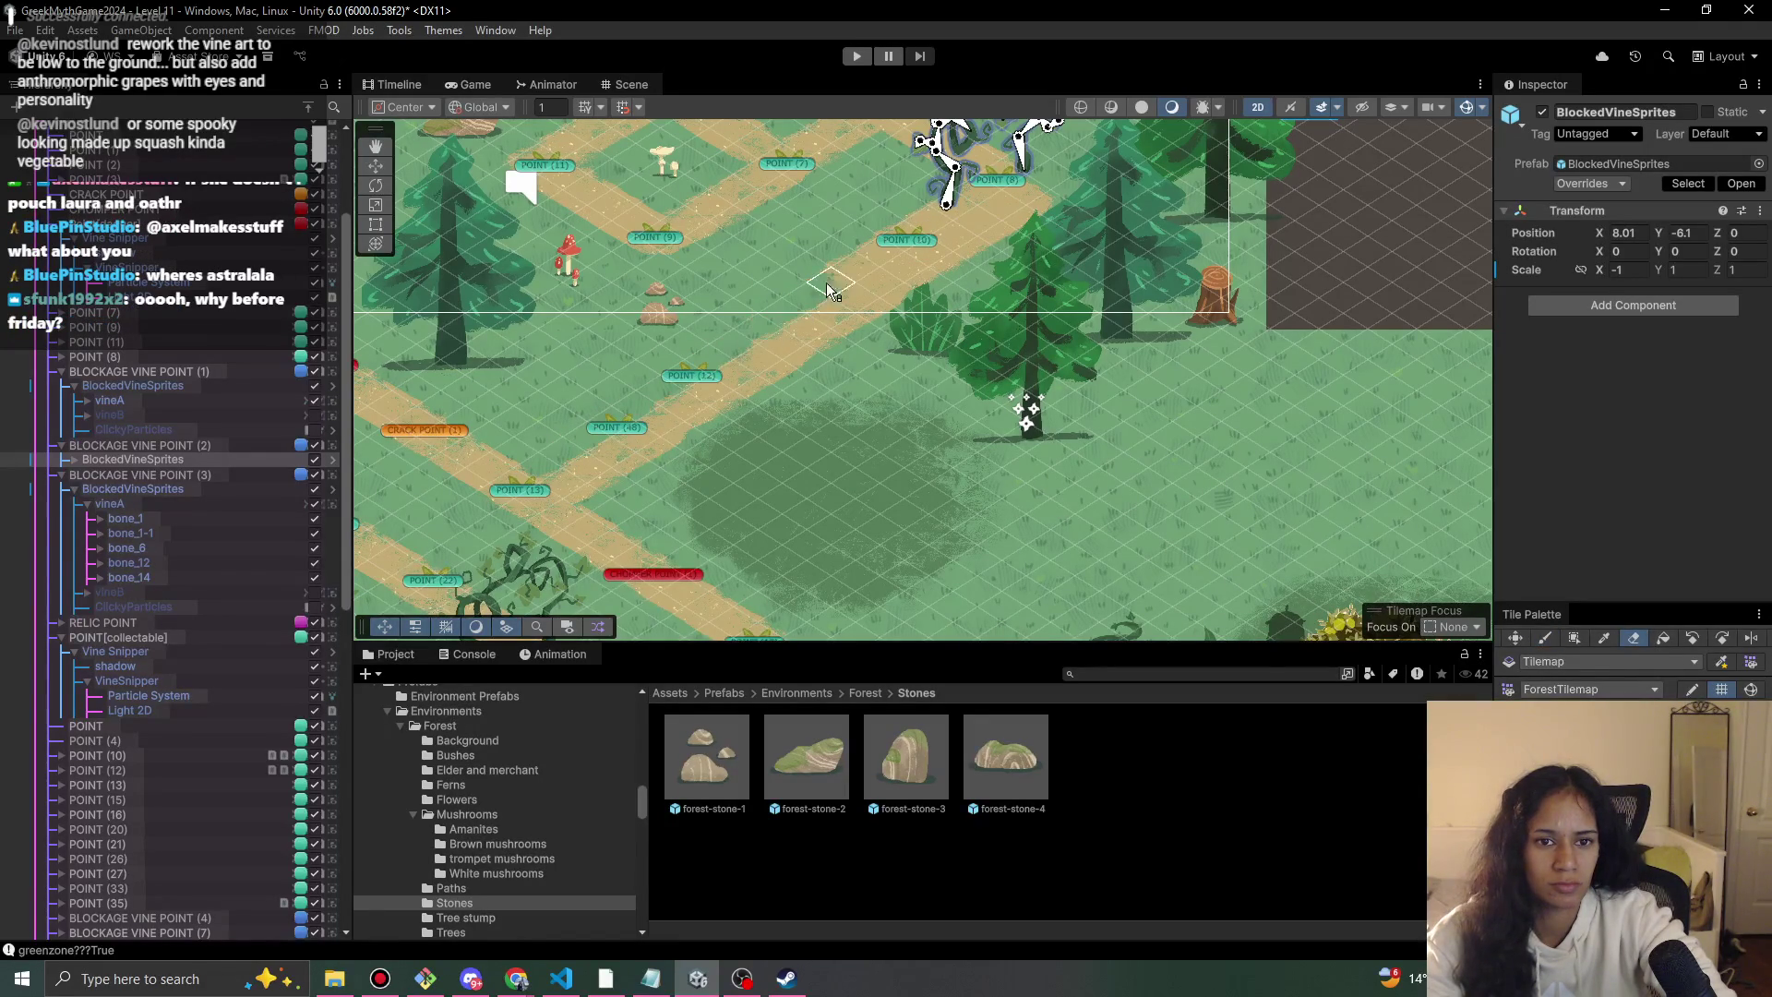
{"action": "mouse_move", "coordinate": [960, 249]}
{"action": "left_mouse_down"}
{"action": "mouse_move", "coordinate": [974, 449]}
{"action": "mouse_move", "coordinate": [947, 389]}
{"action": "mouse_move", "coordinate": [1002, 520]}
{"action": "left_mouse_up"}
{"action": "scroll", "coordinate": [1002, 521], "scroll_direction": "up", "scroll_amount": 3}
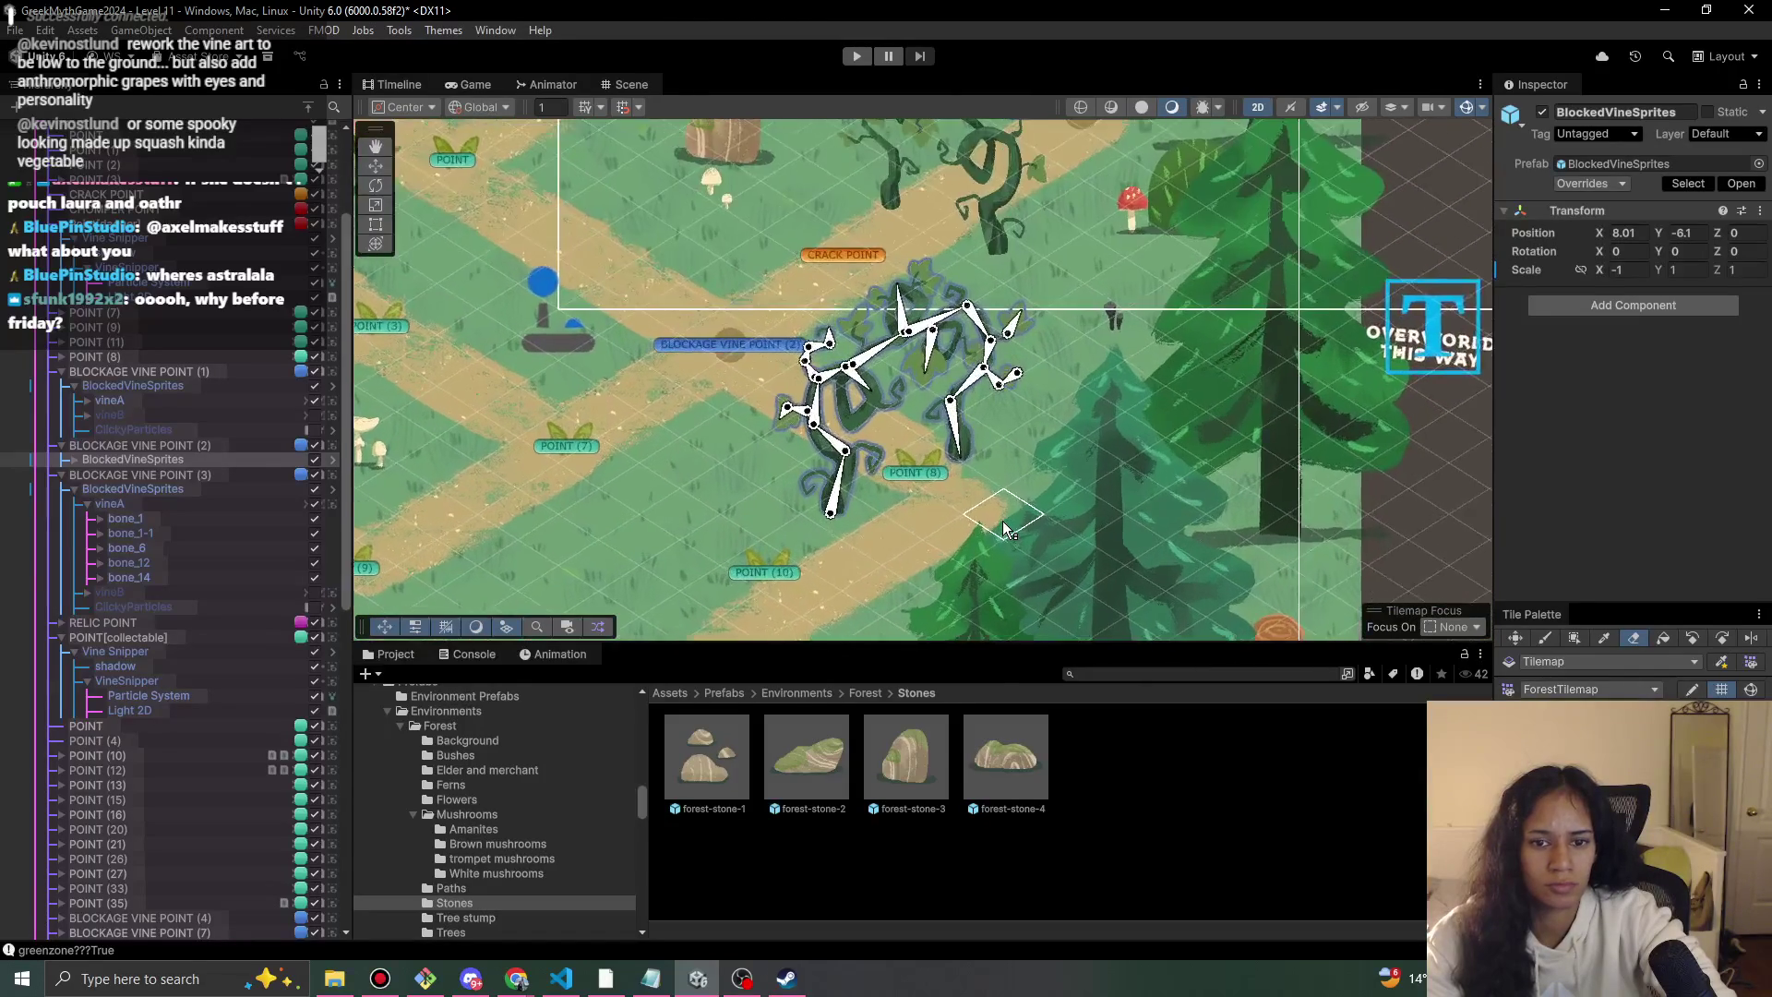
{"action": "key", "text": "b"}
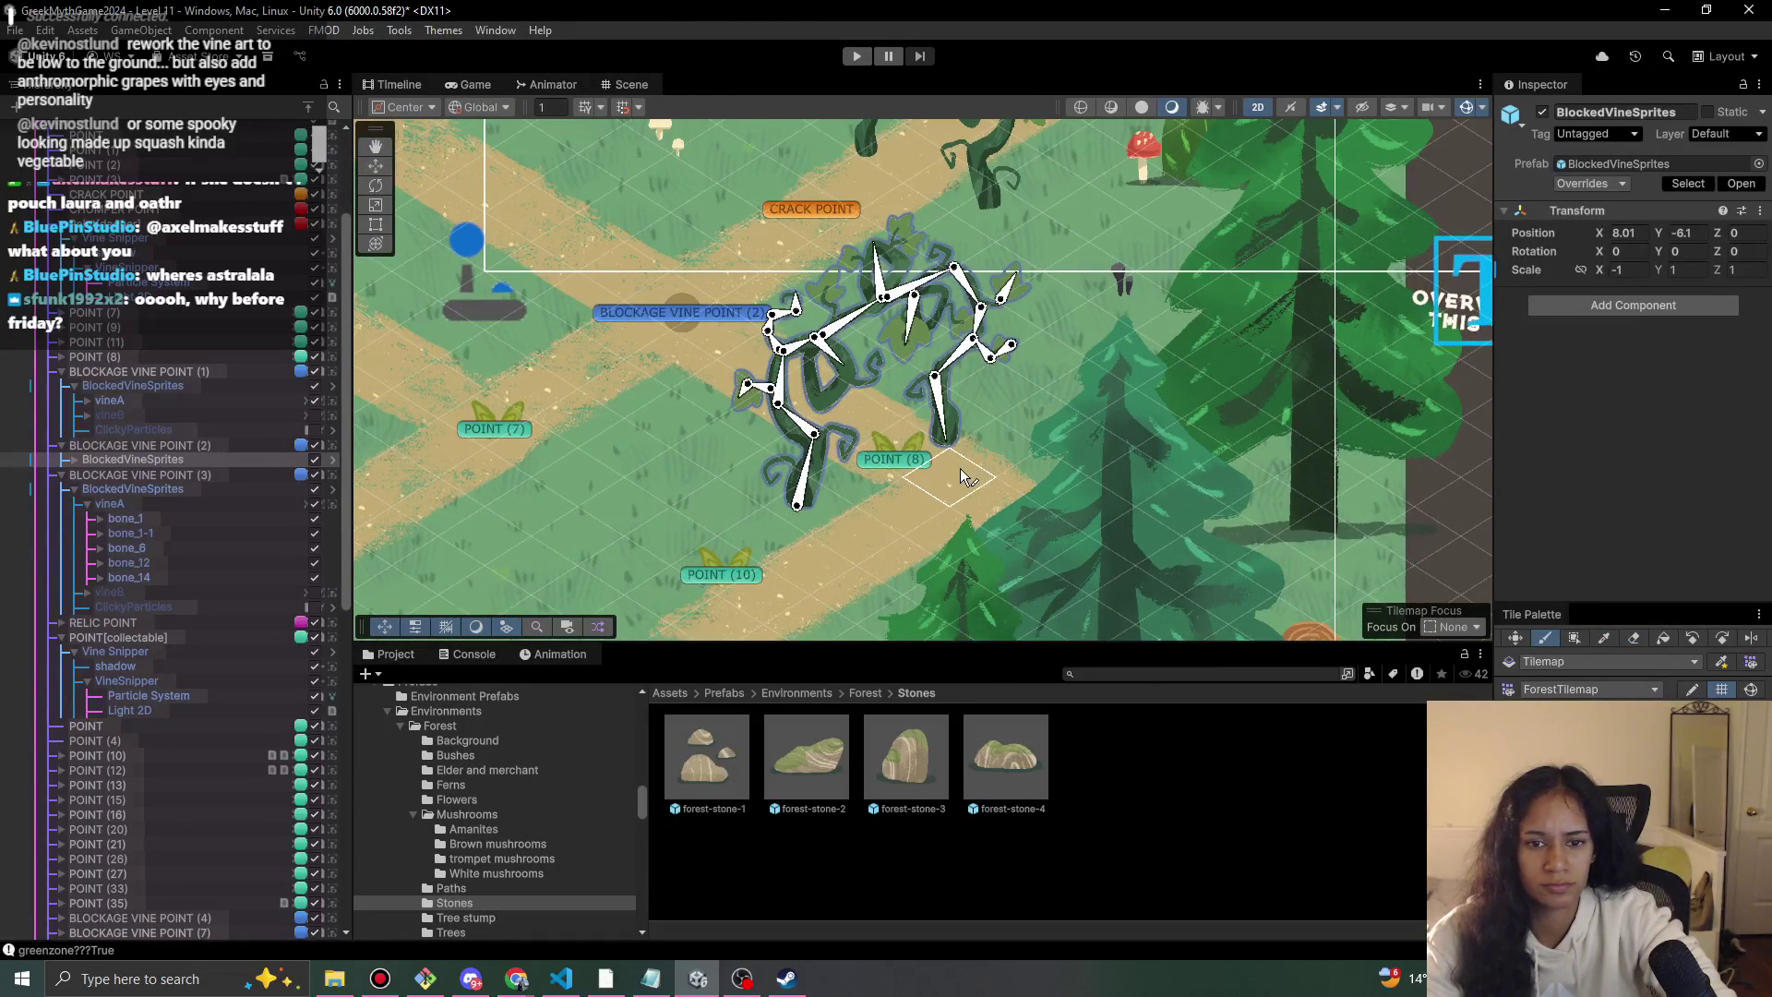
{"action": "scroll", "coordinate": [947, 469], "scroll_direction": "down", "scroll_amount": 5}
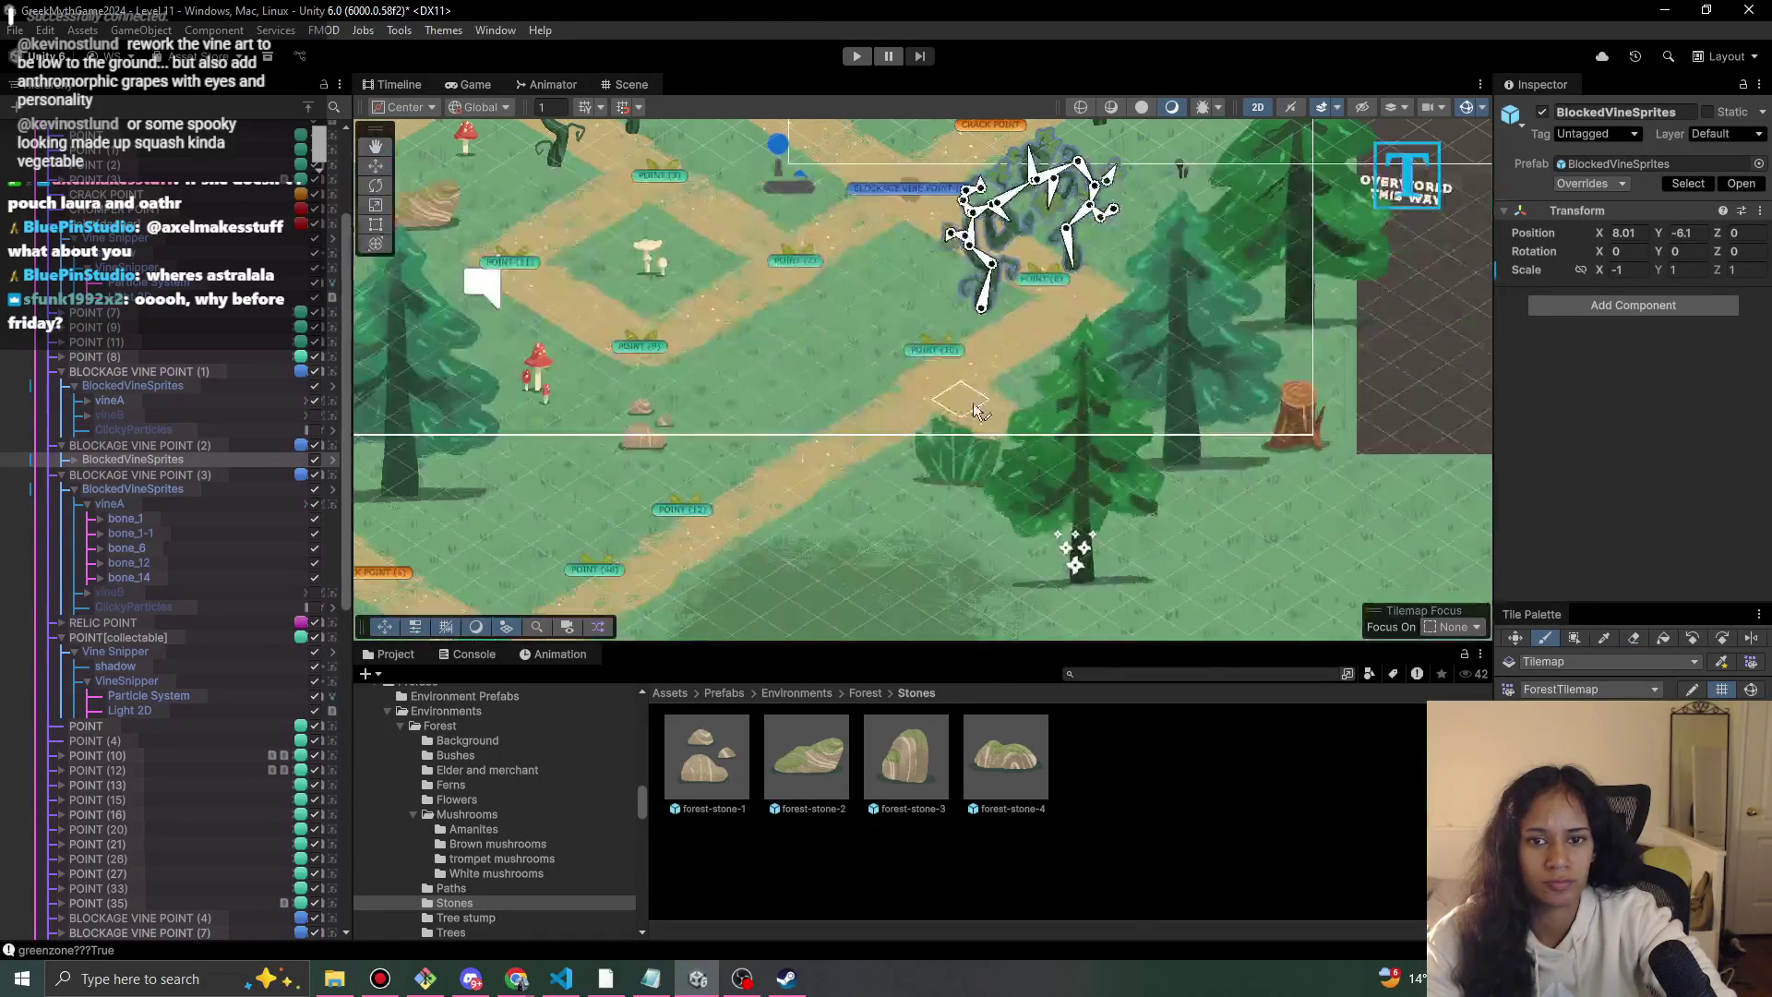
Run a play-test of Level 11, stop it, and select POINT (10).
{"action": "left_click", "coordinate": [857, 56]}
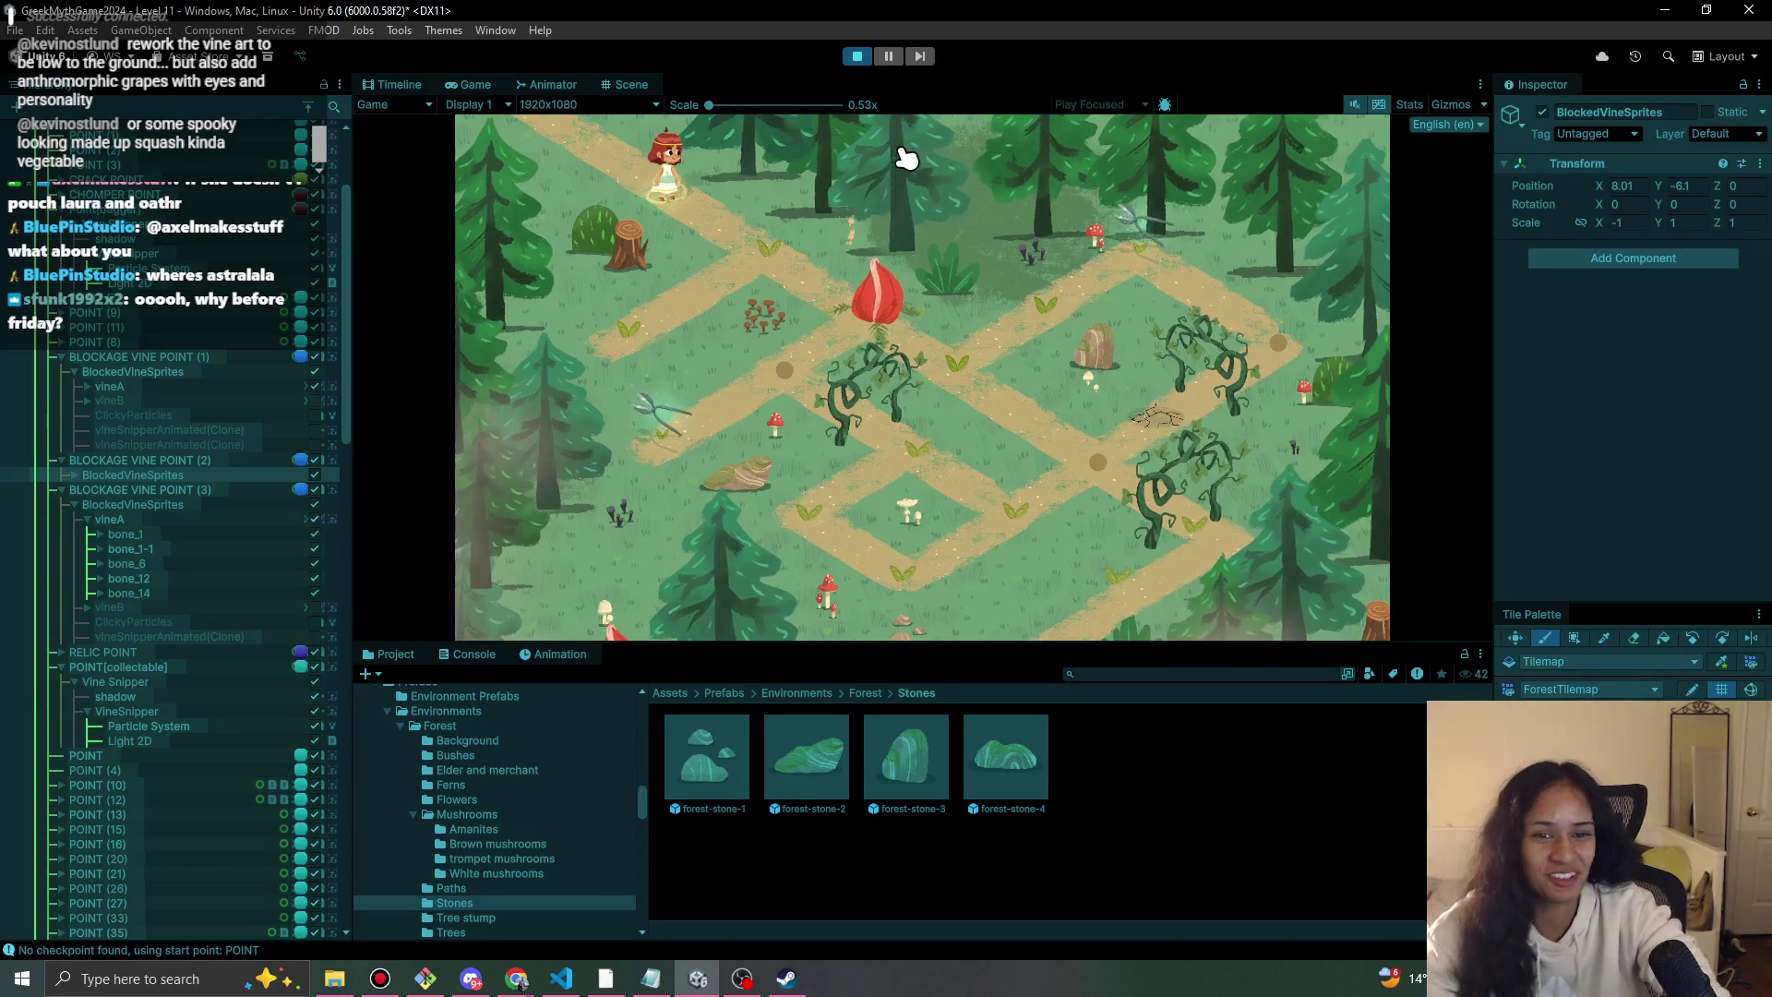
{"action": "left_click", "coordinate": [858, 58]}
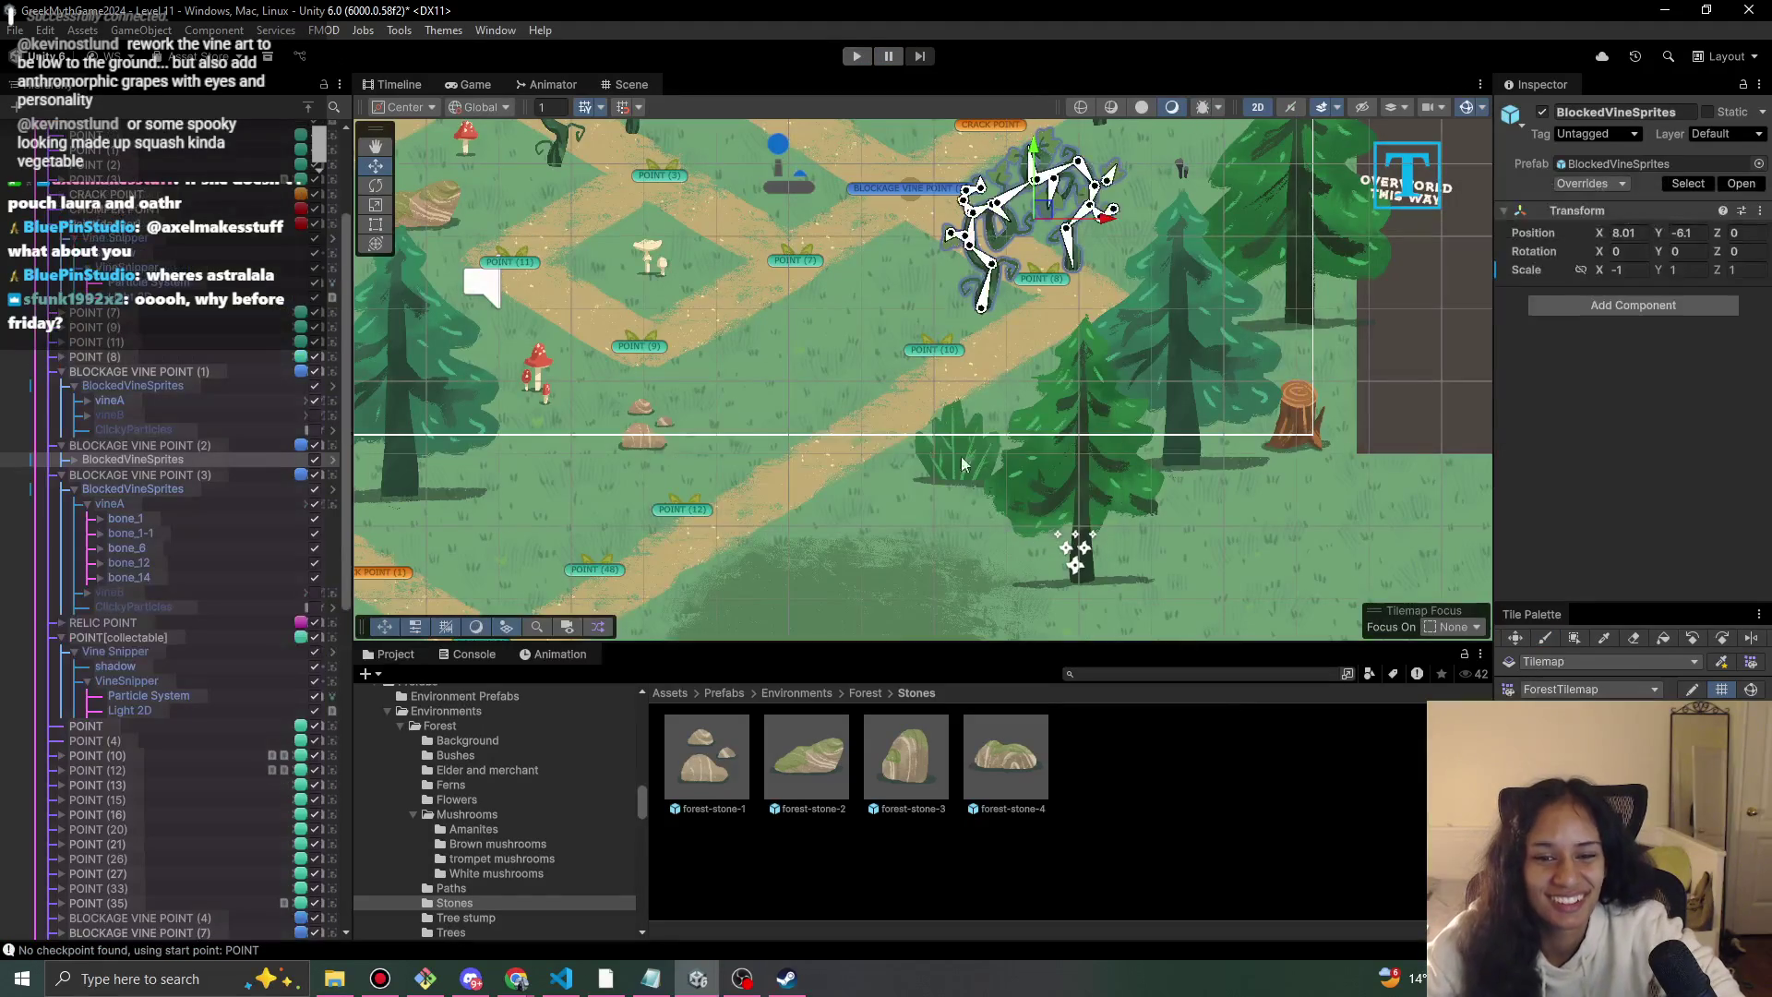
{"action": "left_click", "coordinate": [934, 350]}
Move POINT (10) slightly down-right and POINT (8) up-right along the path.
{"action": "left_click_drag", "start_coordinate": [930, 343], "coordinate": [946, 380]}
{"action": "left_click", "coordinate": [1044, 280]}
{"action": "left_click_drag", "start_coordinate": [1044, 280], "coordinate": [1090, 296]}
{"action": "left_click_drag", "start_coordinate": [942, 394], "coordinate": [913, 402]}
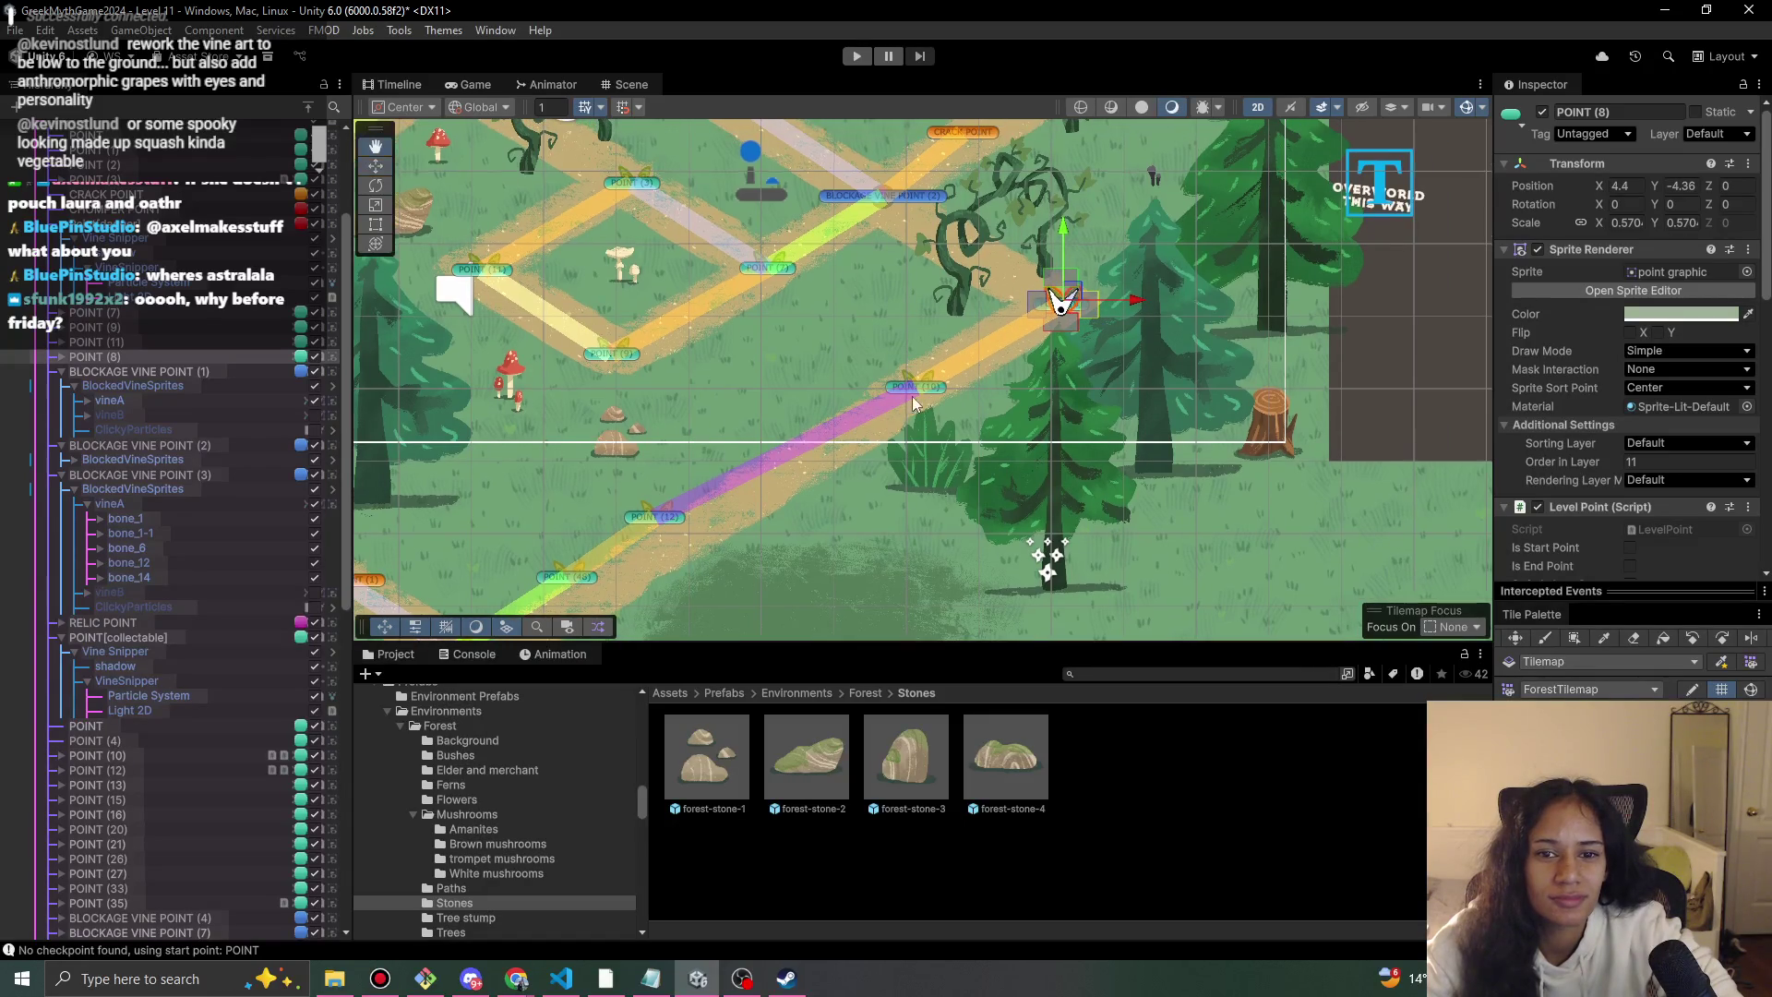
{"action": "mouse_move", "coordinate": [685, 551]}
{"action": "left_mouse_down"}
{"action": "mouse_move", "coordinate": [768, 381]}
{"action": "mouse_move", "coordinate": [799, 378]}
{"action": "left_mouse_up"}
Reposition POINT (12), POINT (48) and POINT (13) onto the lower paths, then start a play-test.
{"action": "left_click", "coordinate": [734, 383]}
{"action": "left_click", "coordinate": [732, 384]}
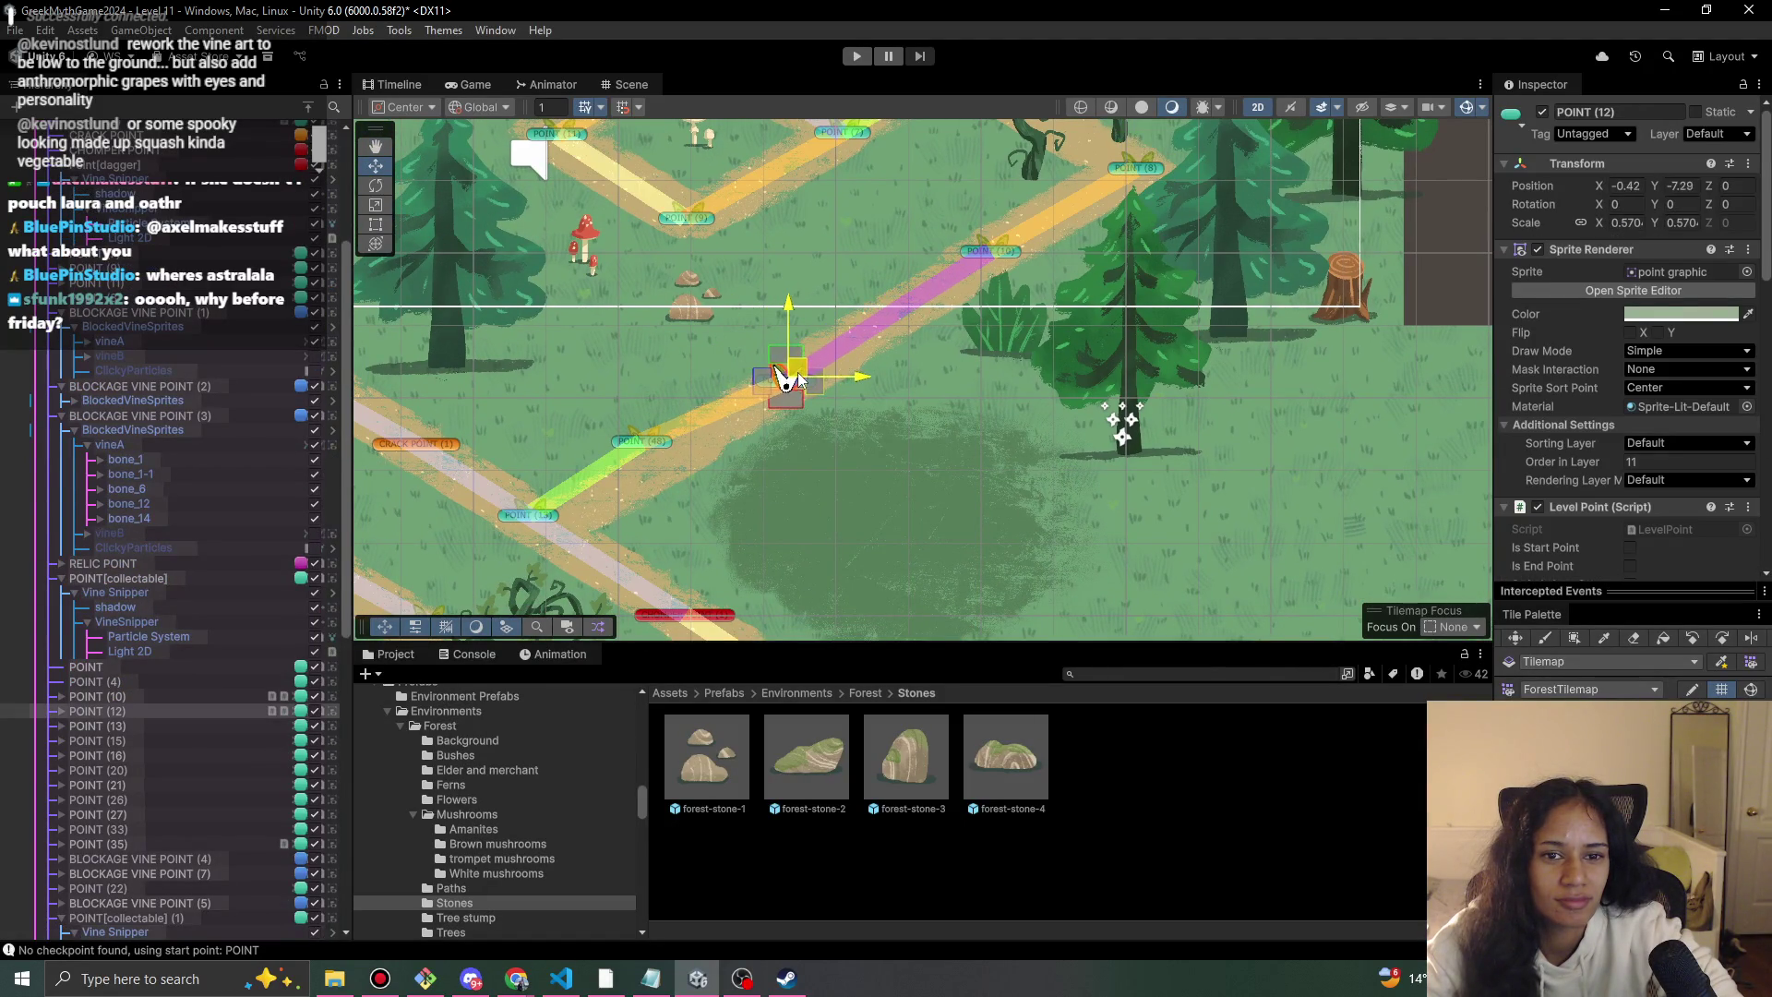
{"action": "left_click", "coordinate": [649, 444]}
{"action": "left_click_drag", "start_coordinate": [646, 442], "coordinate": [692, 439]}
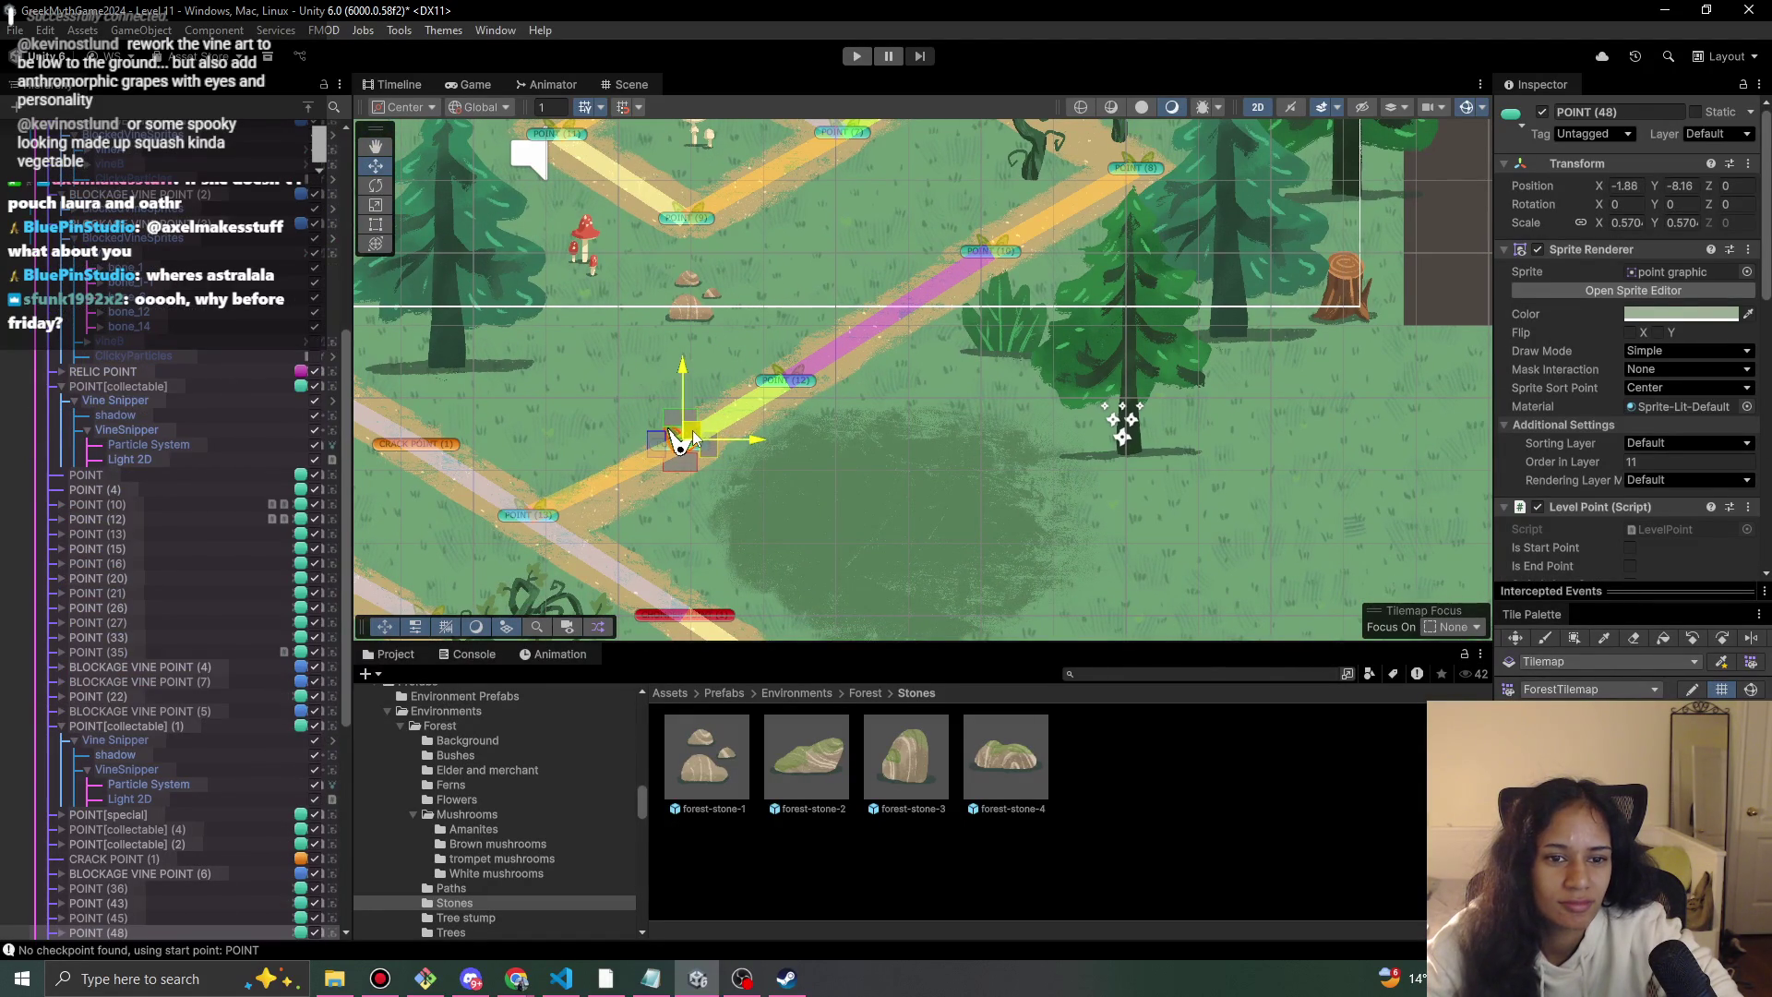
{"action": "left_click", "coordinate": [804, 392]}
{"action": "left_click_drag", "start_coordinate": [794, 378], "coordinate": [803, 370]}
{"action": "left_click_drag", "start_coordinate": [691, 454], "coordinate": [685, 447]}
{"action": "mouse_move", "coordinate": [536, 523]}
{"action": "left_mouse_down"}
{"action": "mouse_move", "coordinate": [517, 514]}
{"action": "mouse_move", "coordinate": [558, 533]}
{"action": "left_mouse_up"}
{"action": "left_click", "coordinate": [855, 57]}
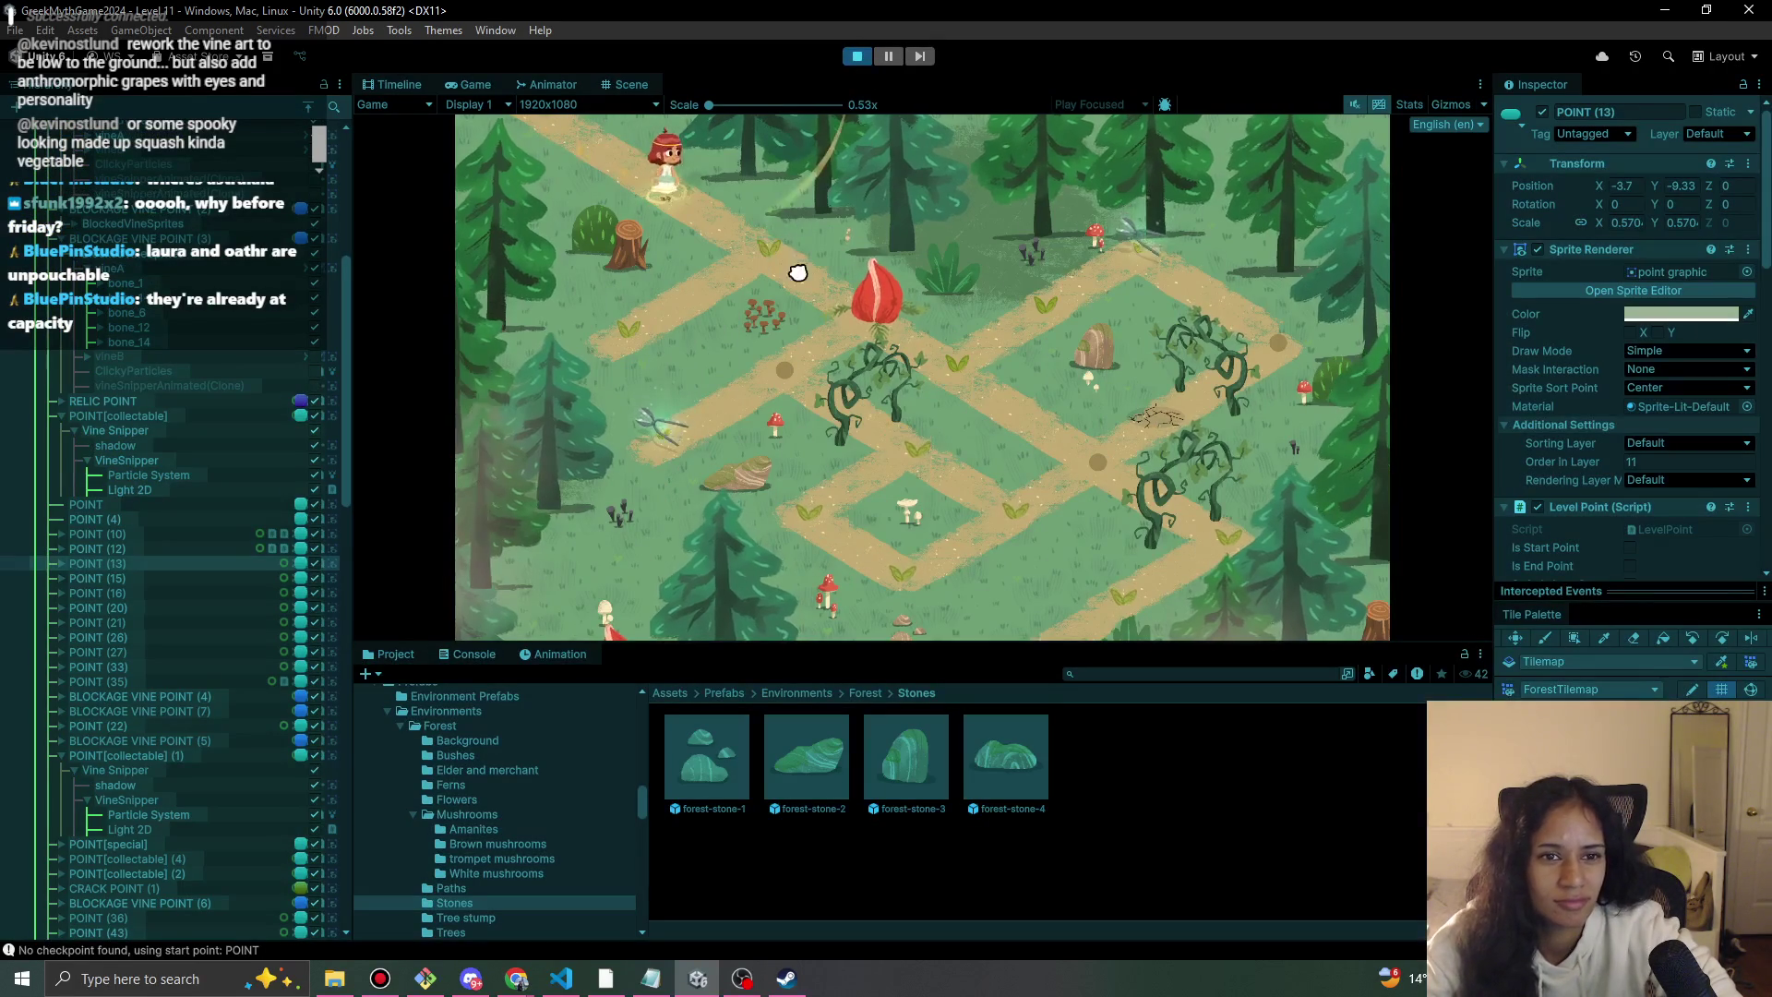
Walk the girl to the pink flower, attack on the precision bar, then continue past the vines.
{"action": "left_click", "coordinate": [592, 347]}
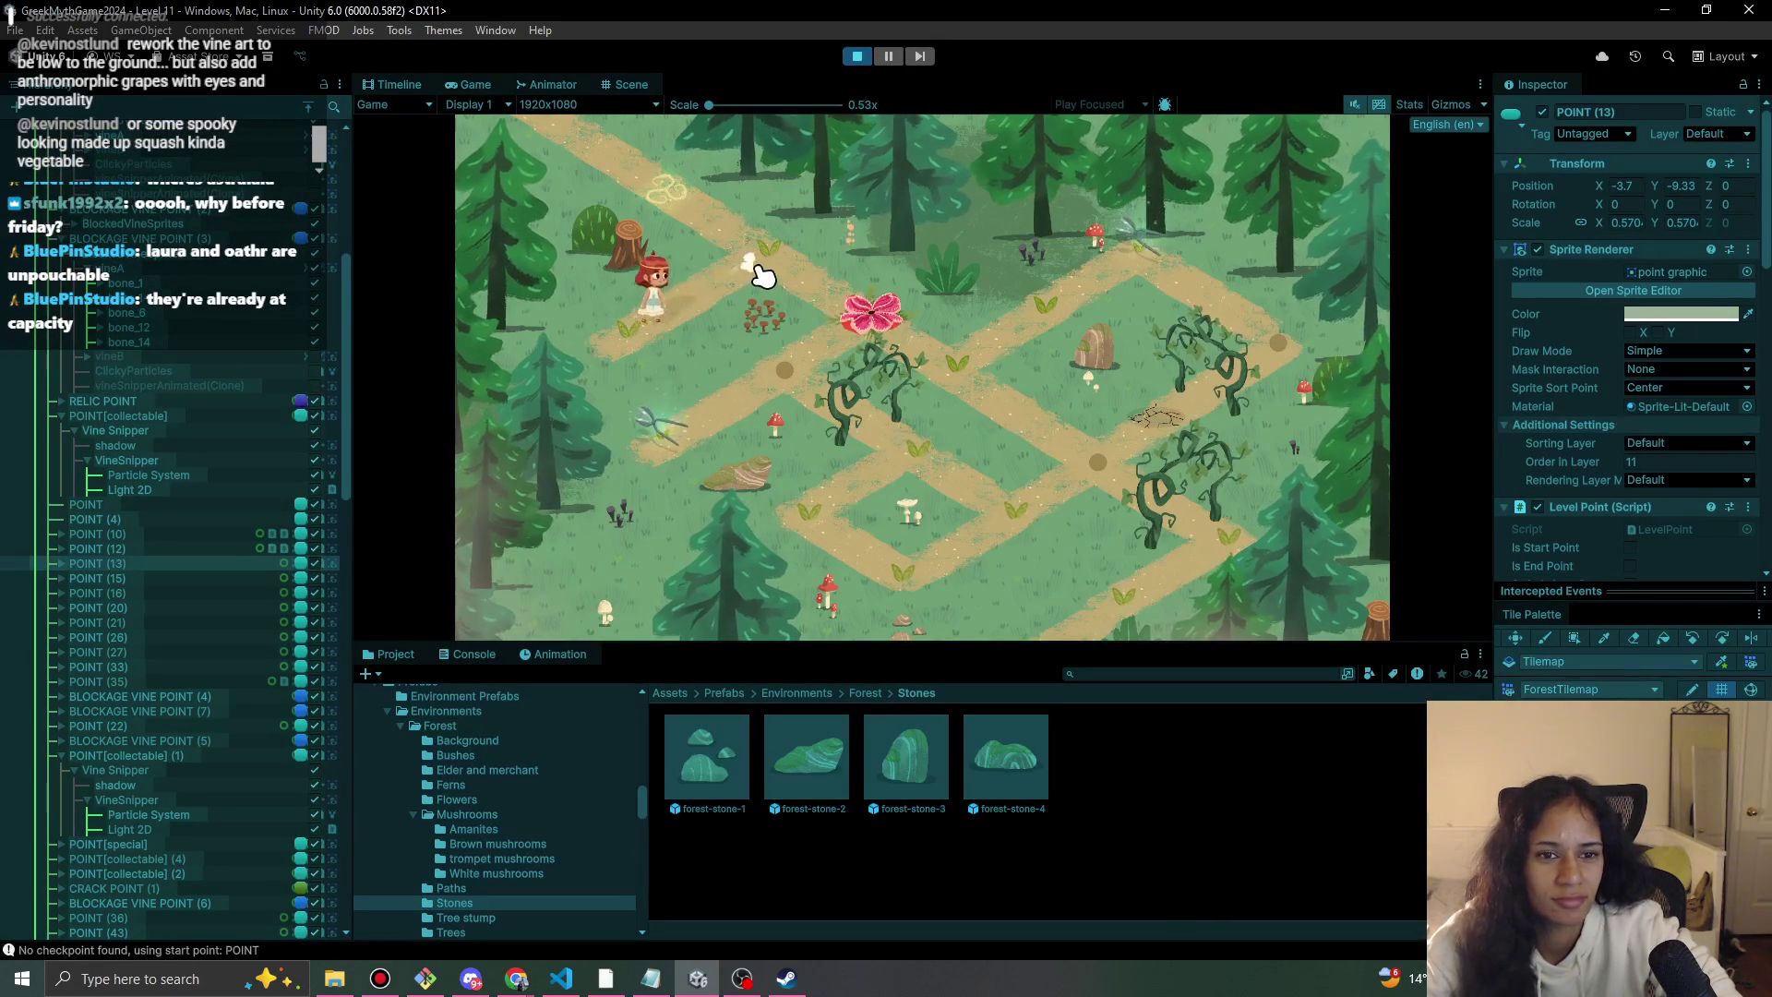
{"action": "left_click", "coordinate": [827, 305]}
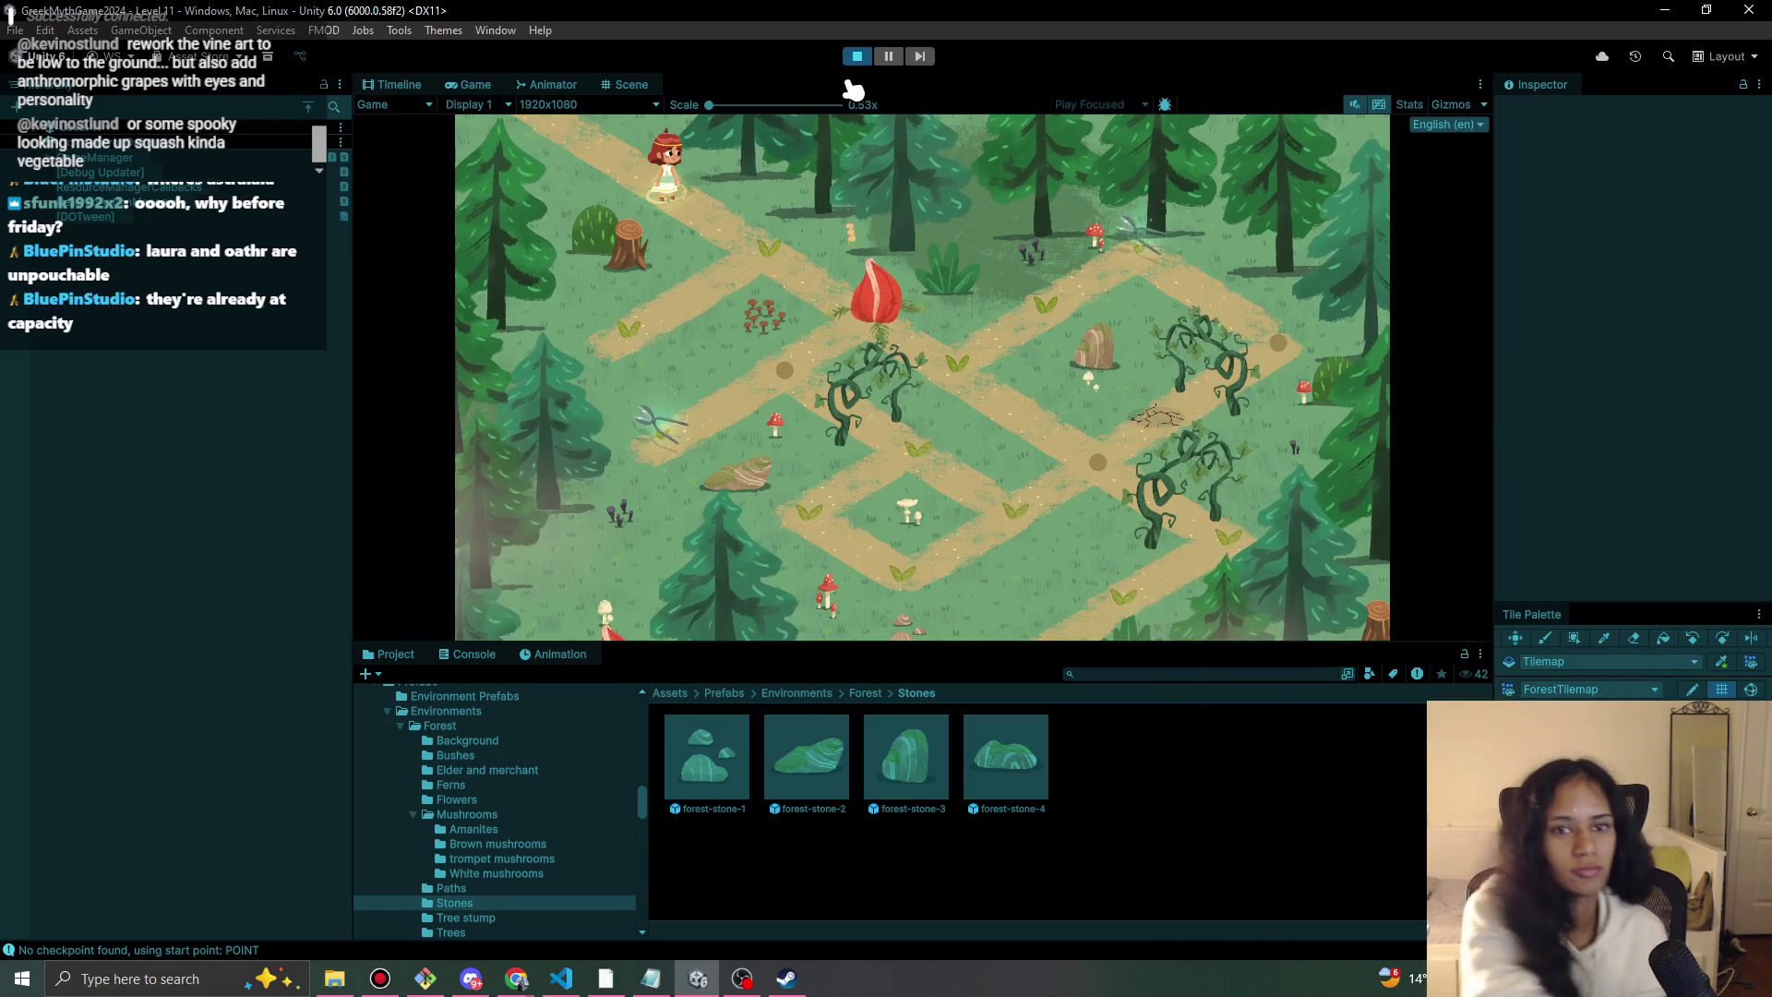
{"action": "left_click", "coordinate": [835, 190]}
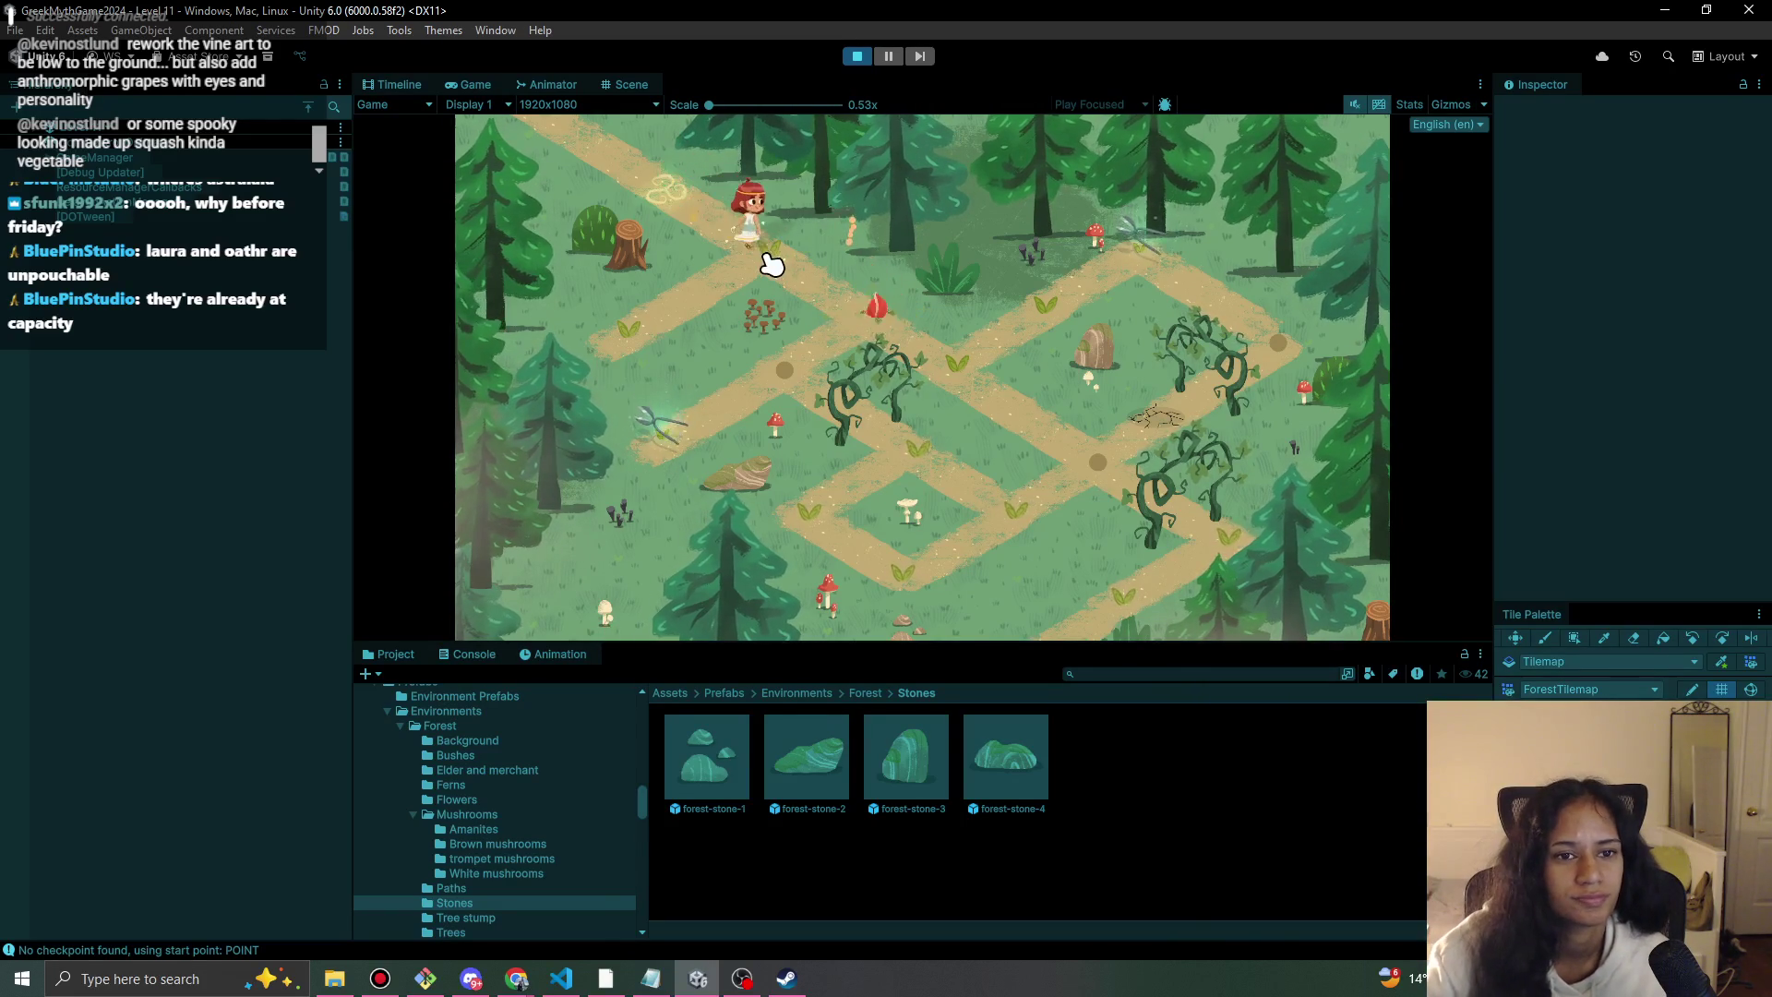
{"action": "left_click", "coordinate": [894, 357]}
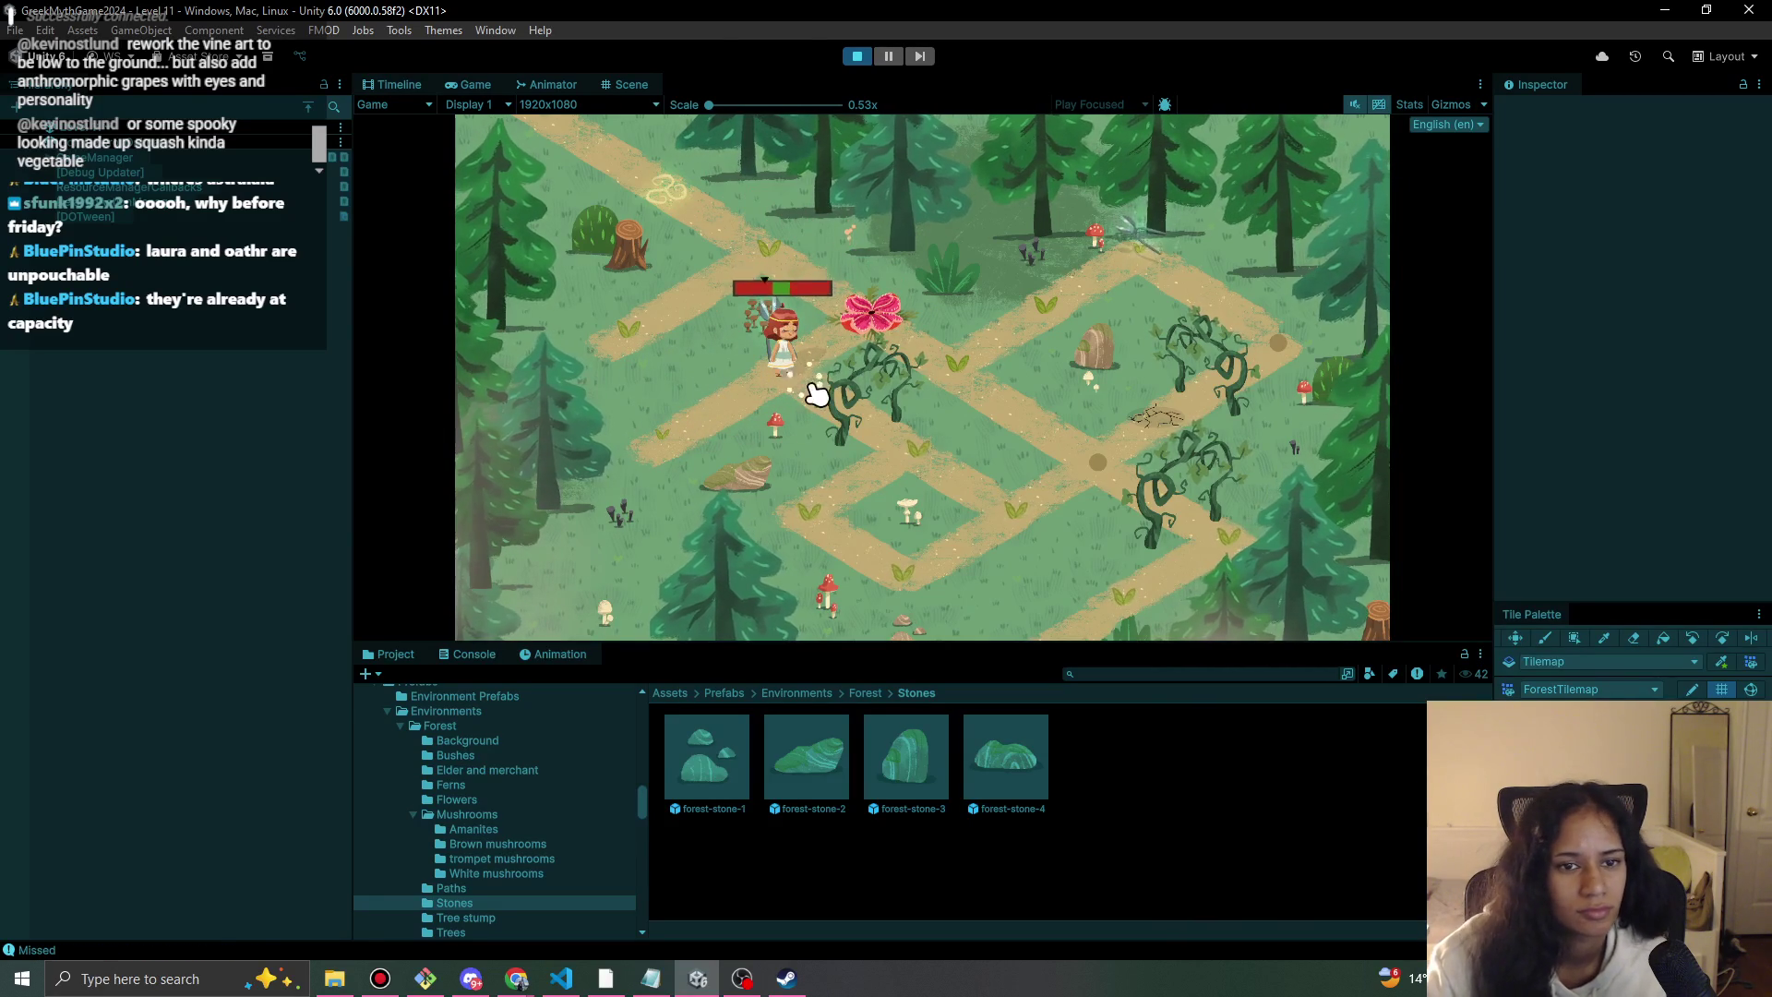
{"action": "left_click", "coordinate": [817, 394]}
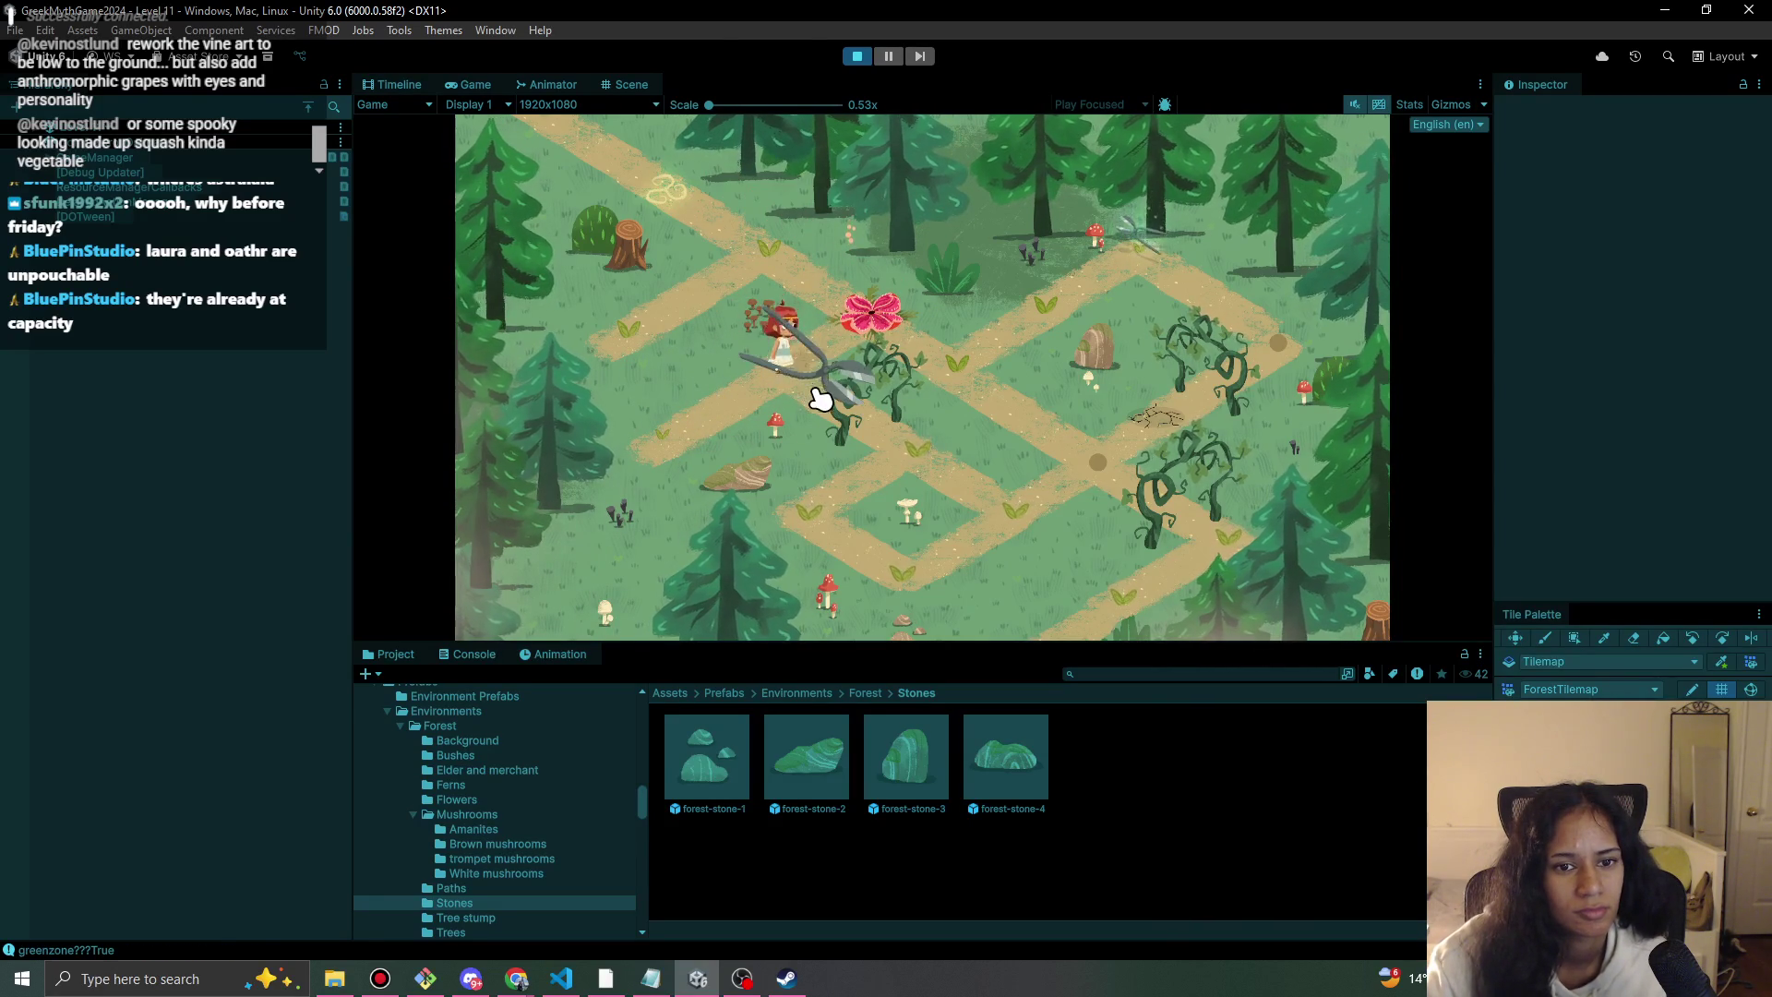
{"action": "left_click", "coordinate": [914, 462]}
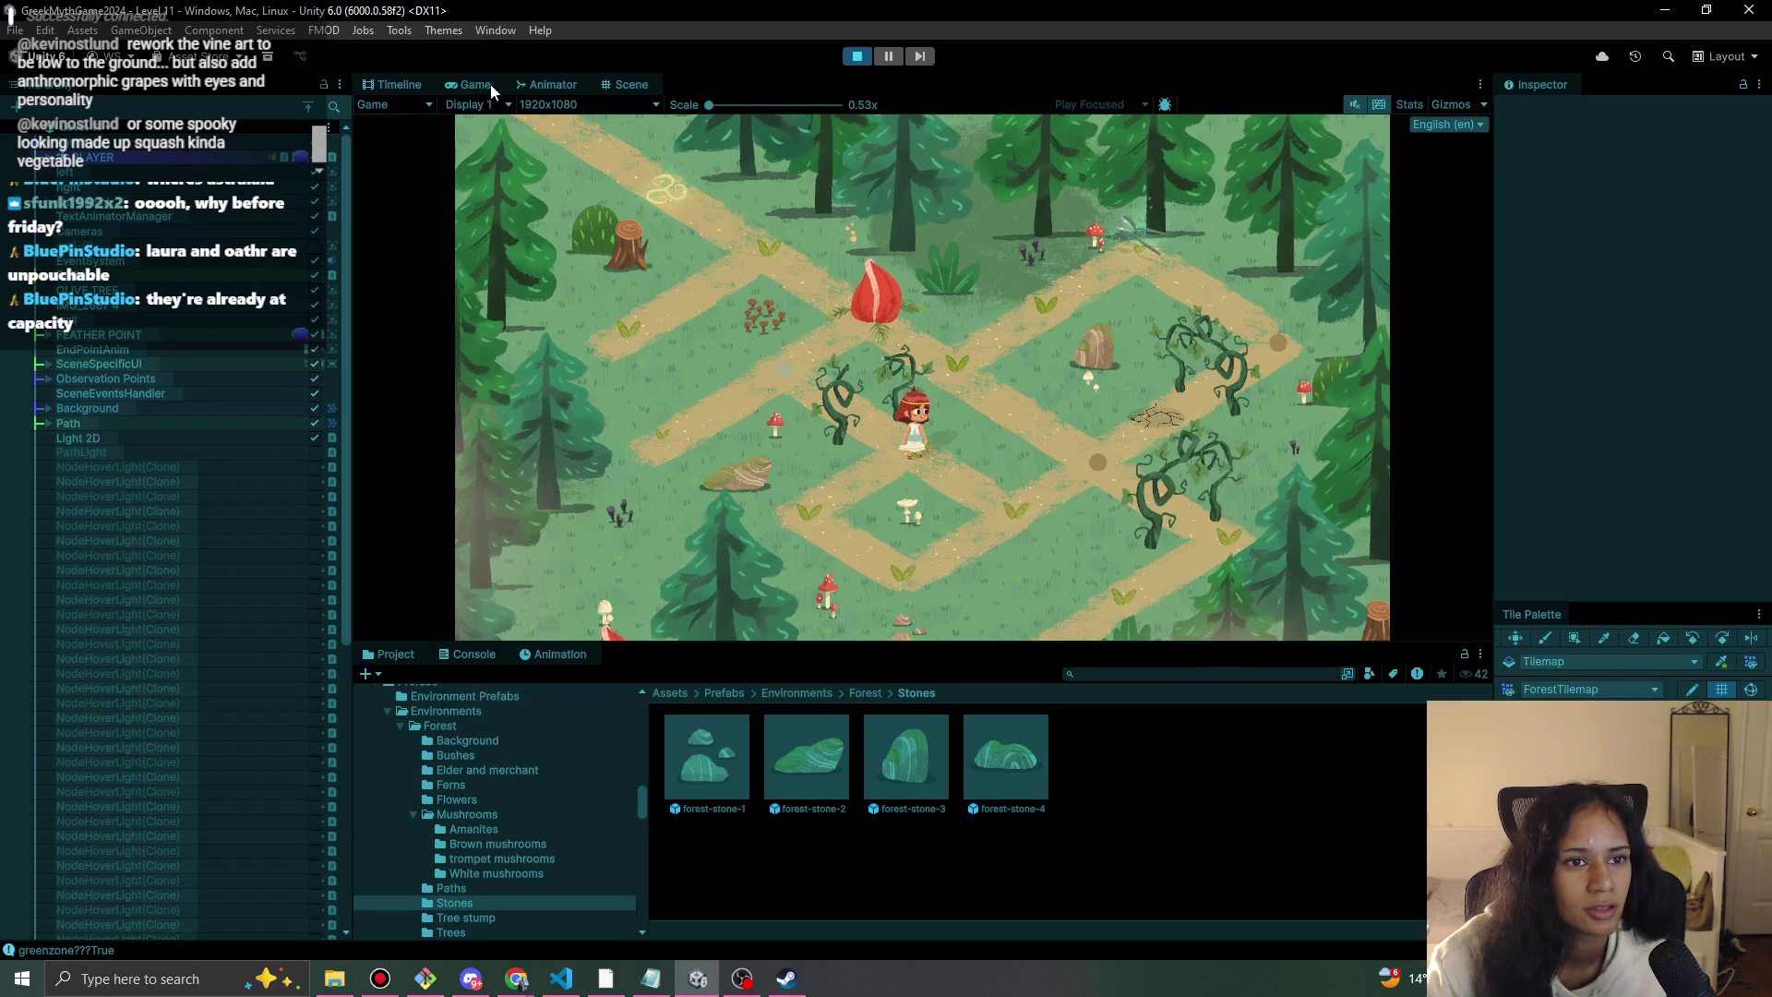
In the Scene view, inspect Chomper(Clone), BLOCKAGE VINE POINT (4) and (7), and Enviro.
{"action": "left_click", "coordinate": [613, 84]}
{"action": "left_click_drag", "start_coordinate": [723, 356], "coordinate": [834, 557]}
{"action": "left_click_drag", "start_coordinate": [814, 327], "coordinate": [831, 435]}
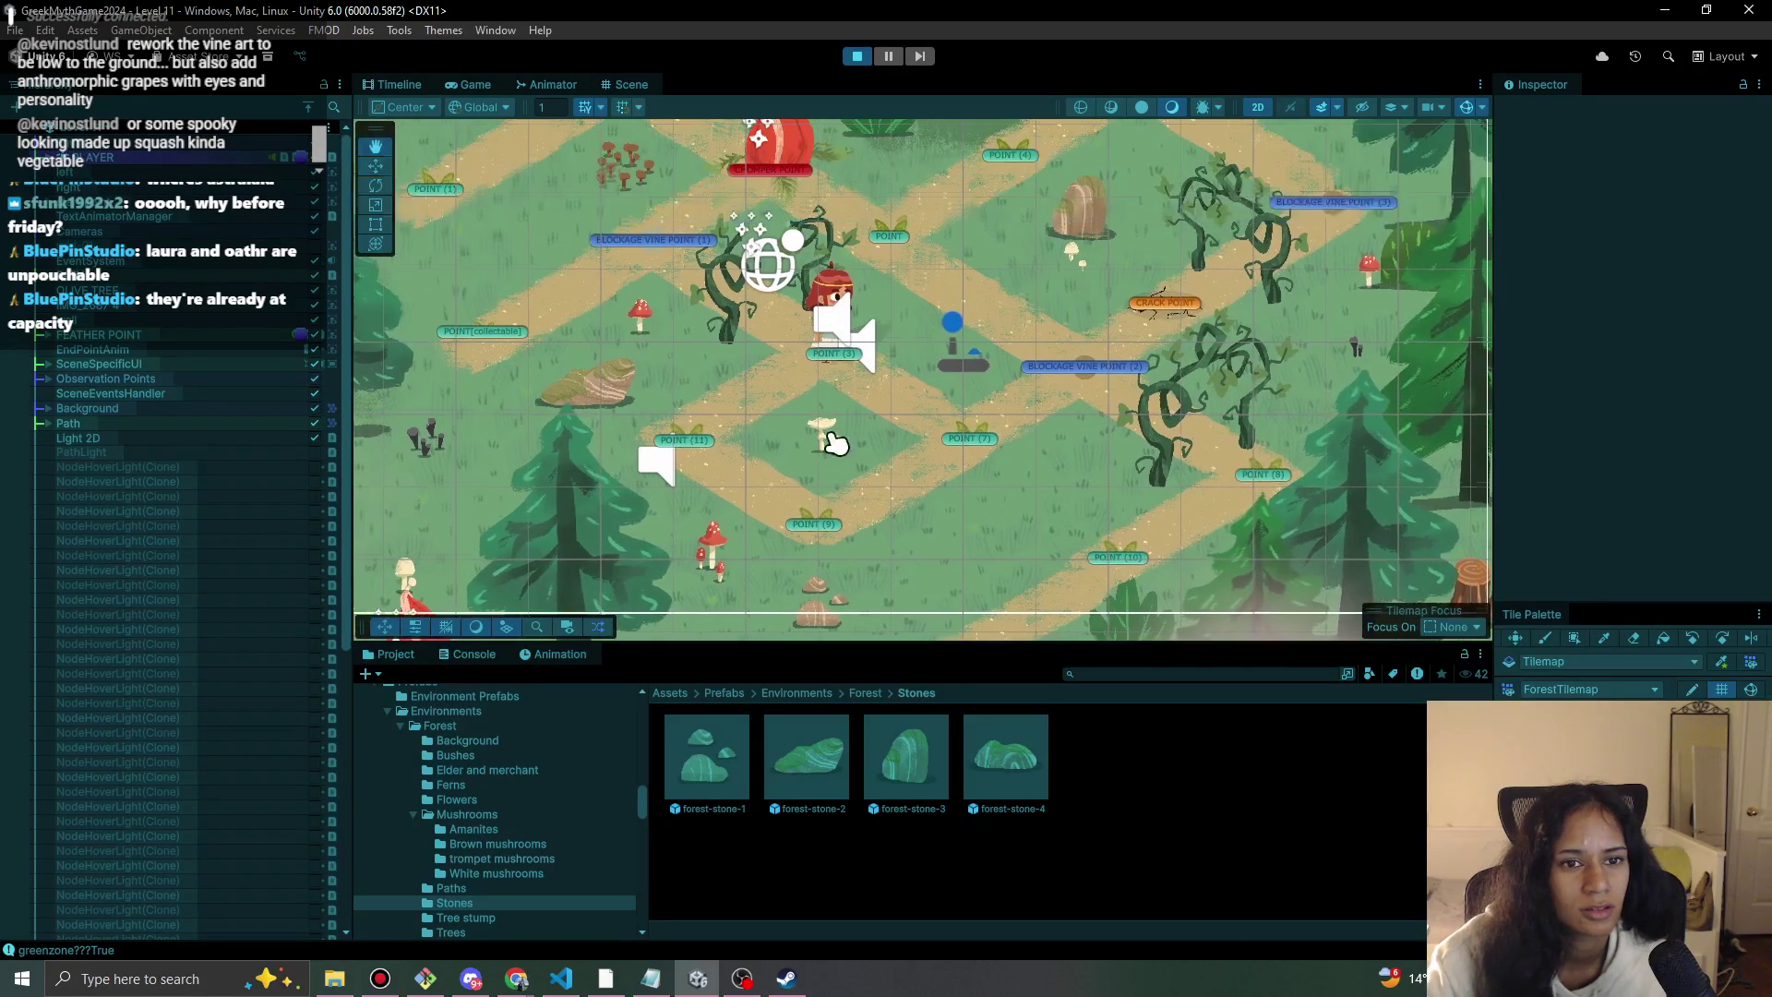
{"action": "left_click", "coordinate": [734, 320]}
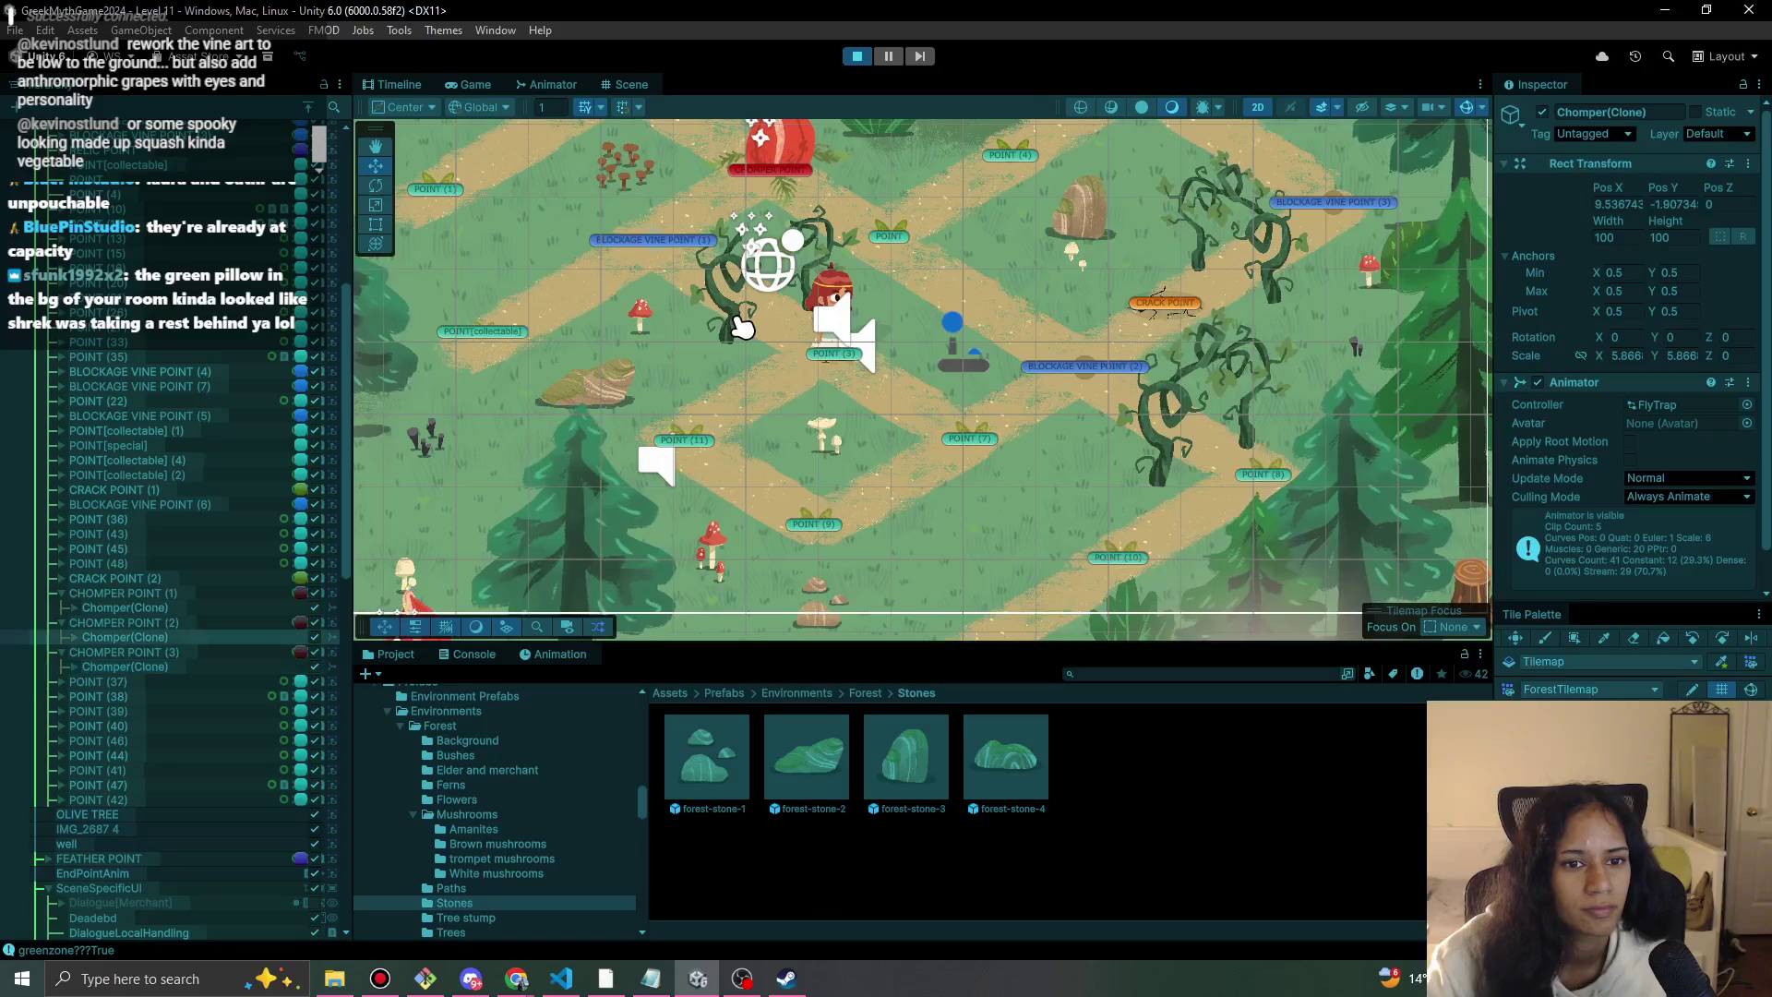
{"action": "scroll", "coordinate": [184, 766], "scroll_direction": "up", "scroll_amount": 3}
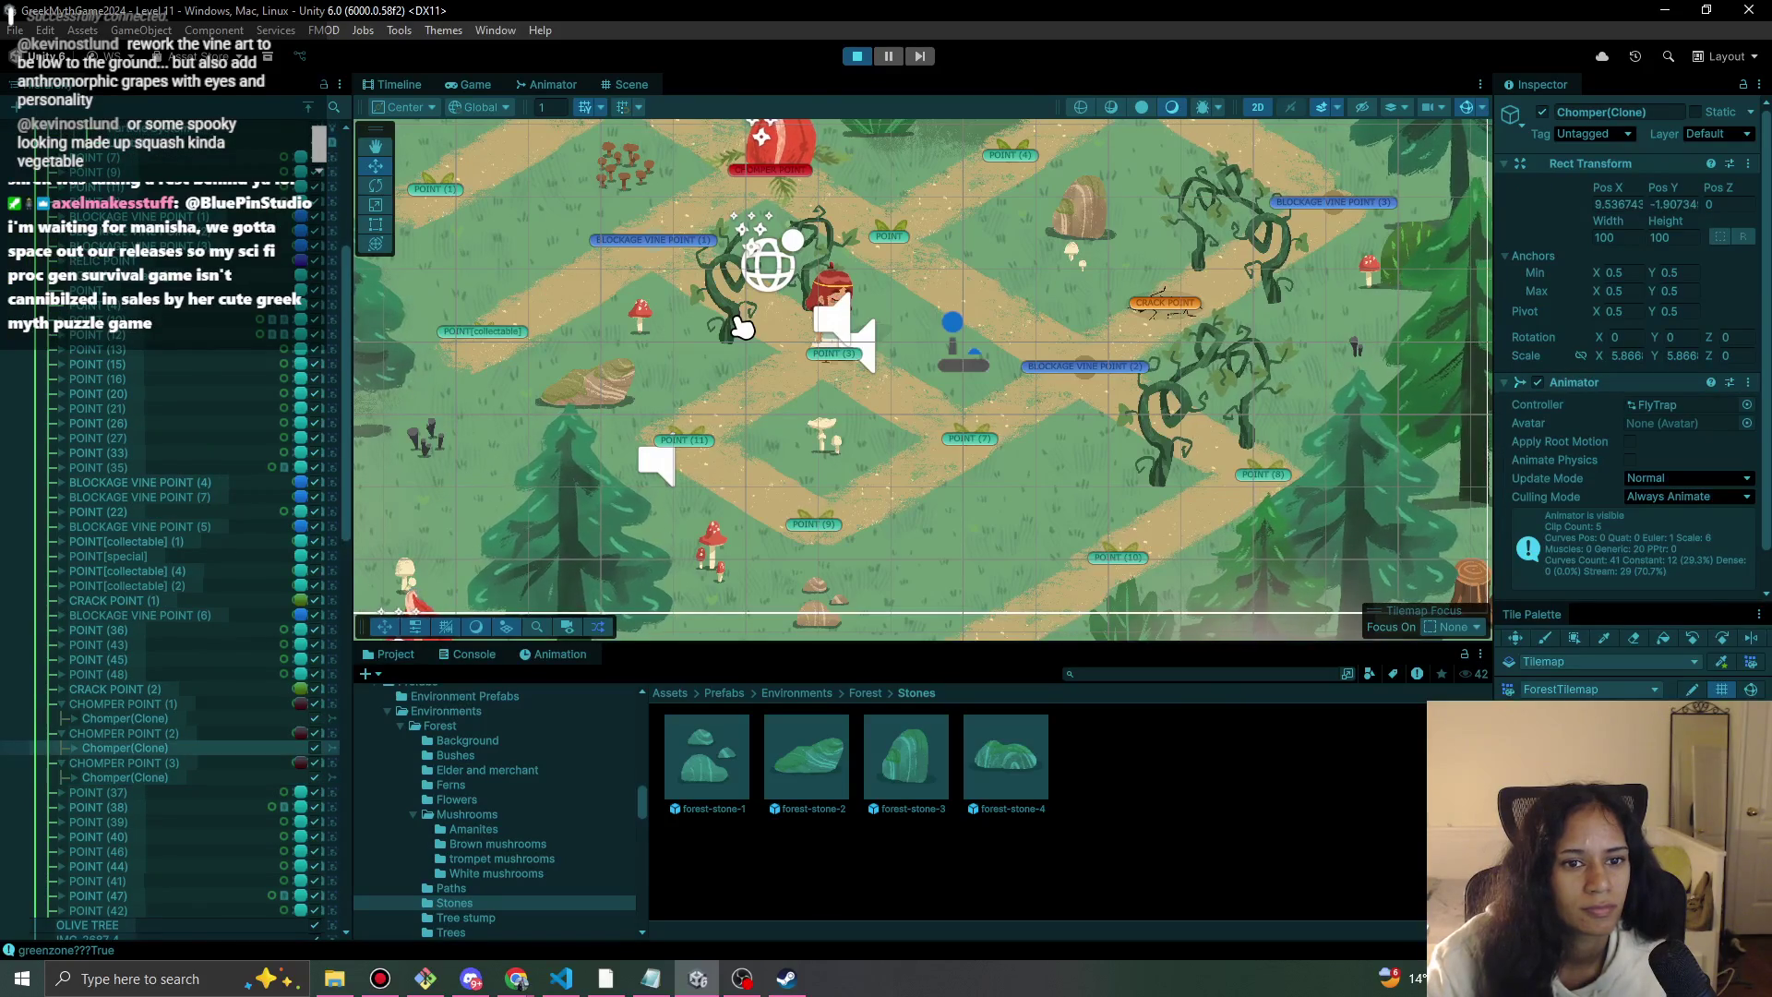
{"action": "left_click", "coordinate": [159, 482]}
{"action": "left_click", "coordinate": [170, 497]}
{"action": "scroll", "coordinate": [132, 178], "scroll_direction": "up", "scroll_amount": 8}
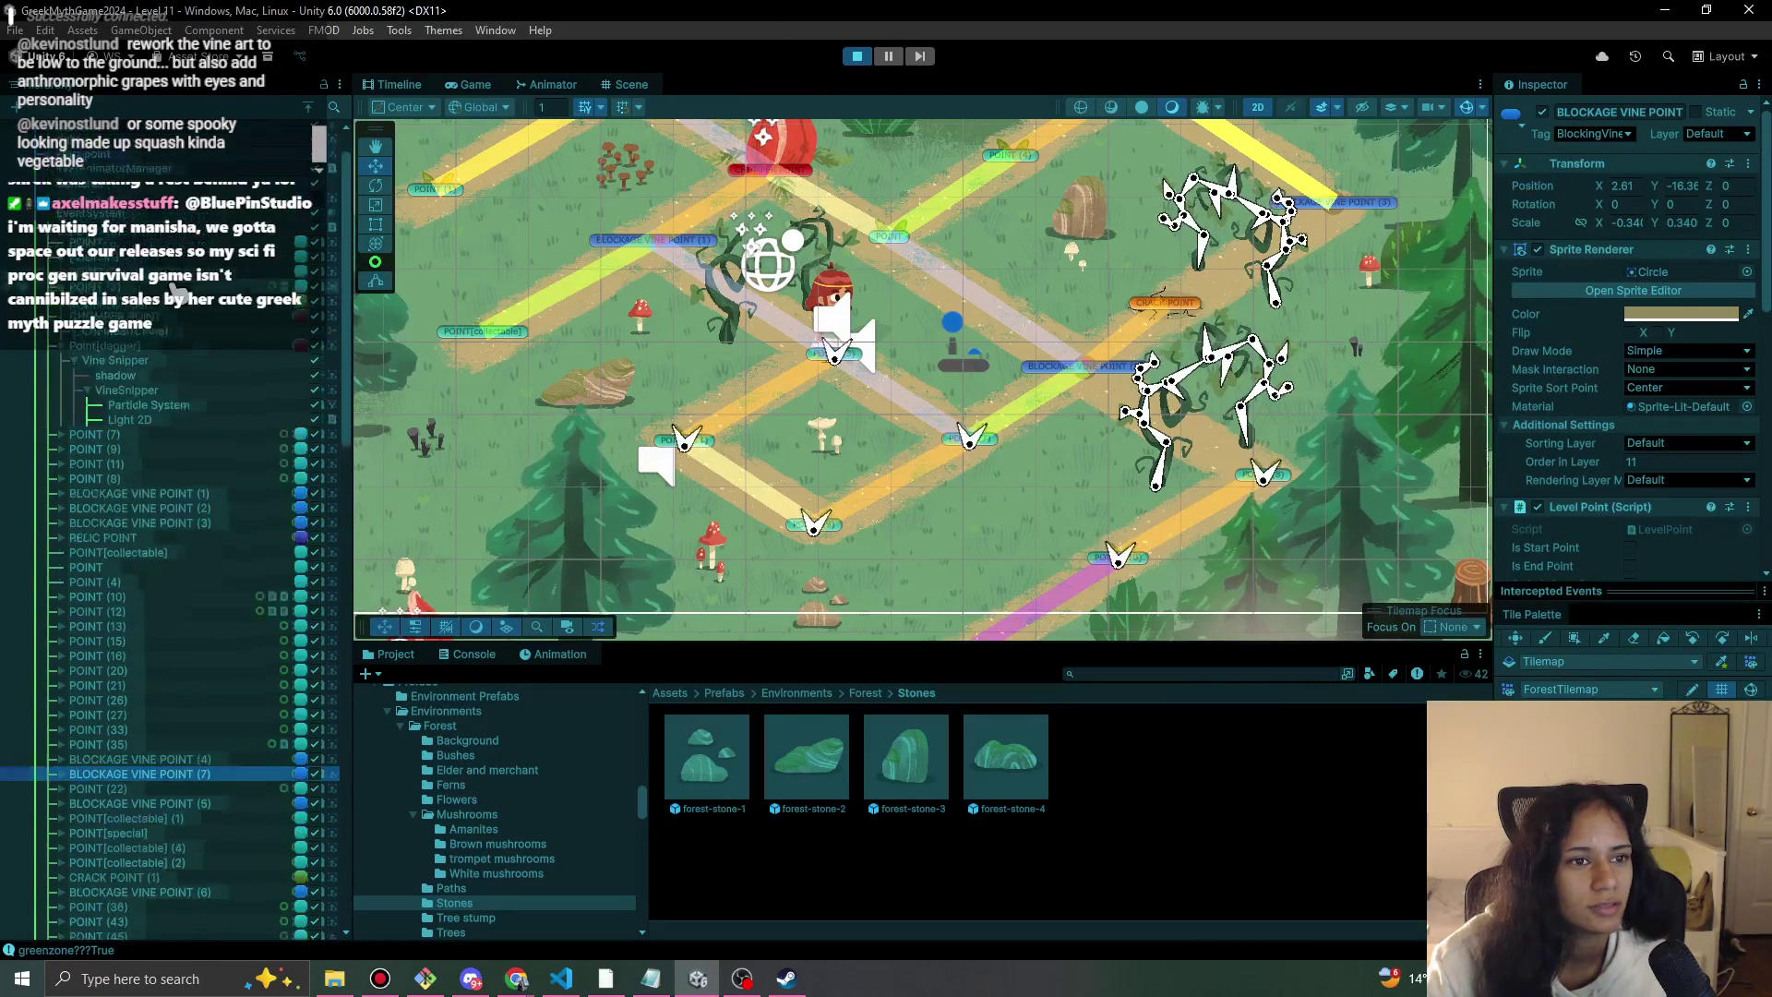
{"action": "left_click", "coordinate": [132, 143]}
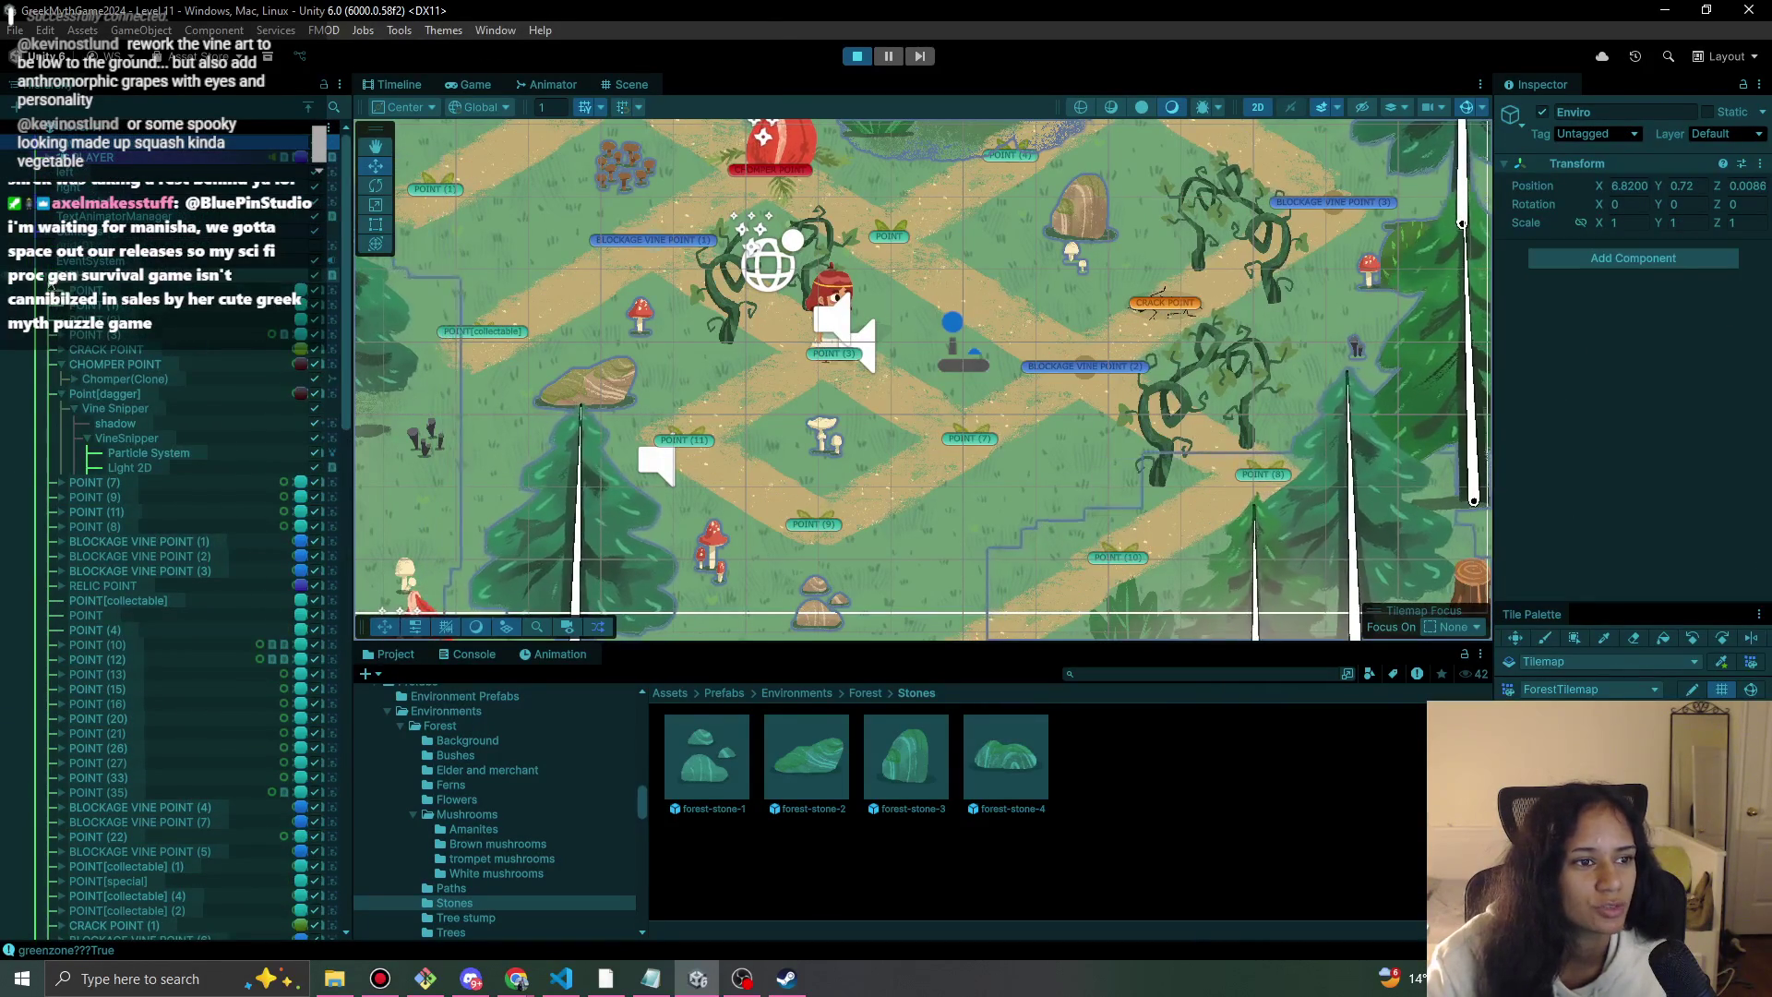
{"action": "key", "text": "Left"}
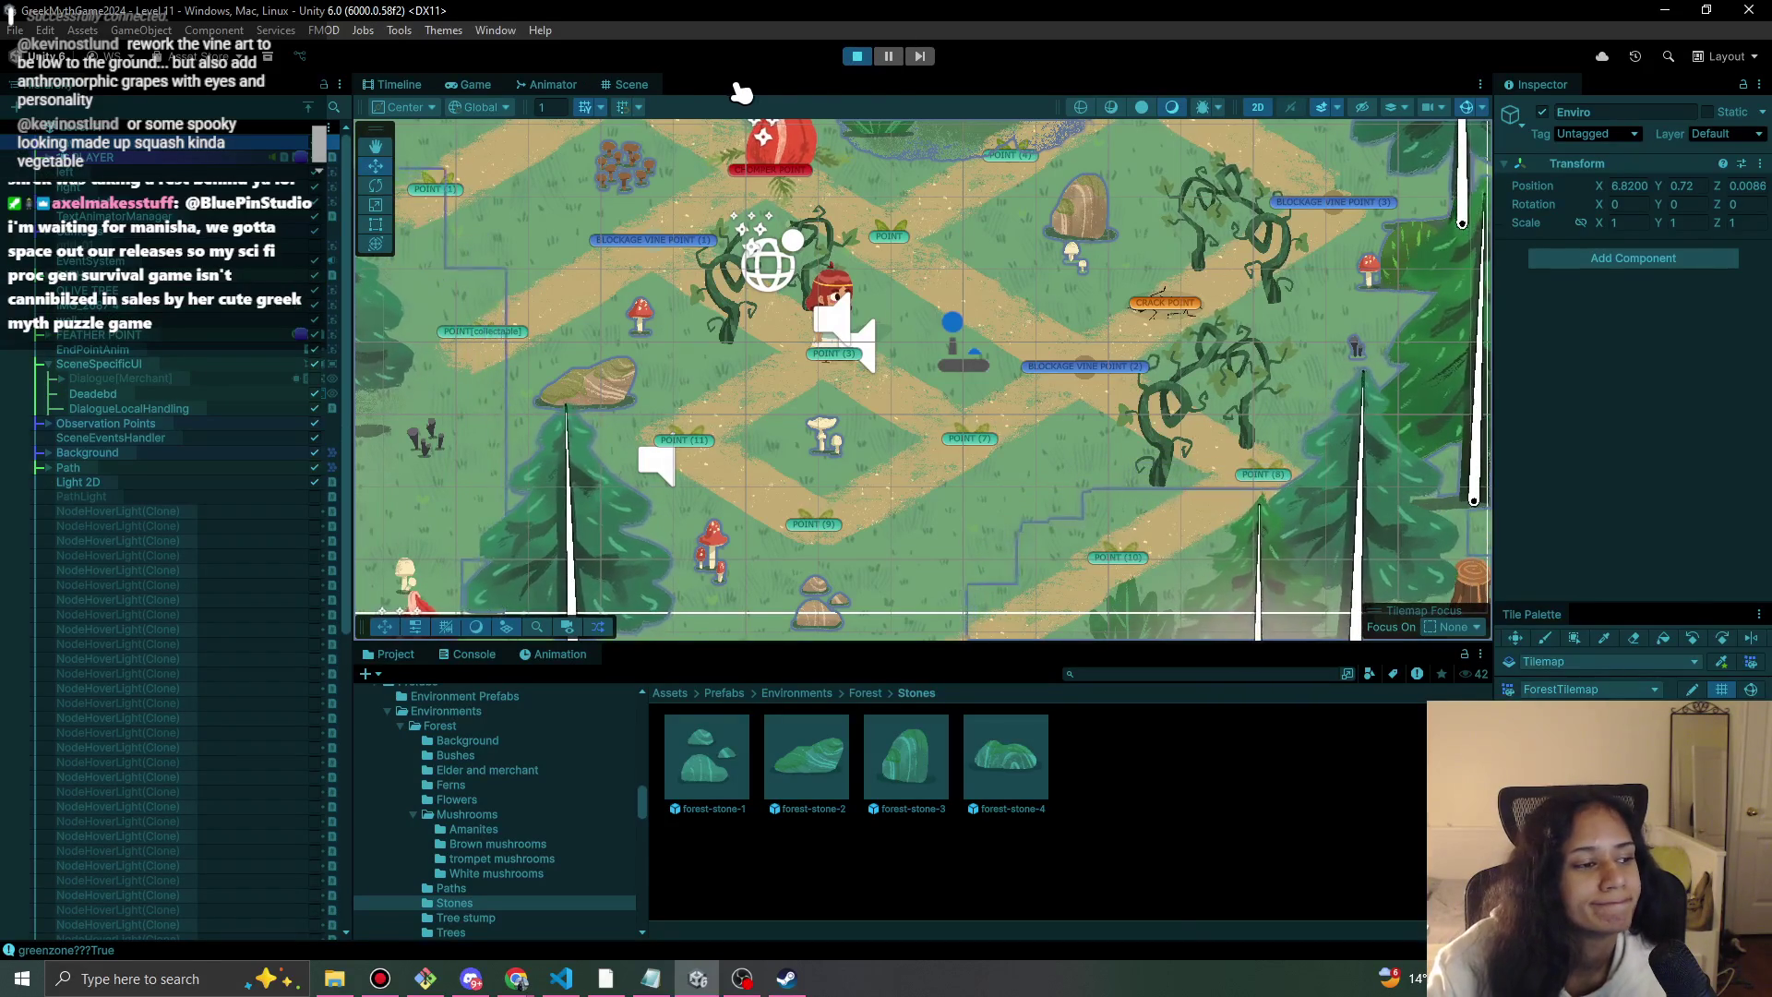
Walk the girl to the node by the vines in the Game view, then stop the play-test.
{"action": "left_click", "coordinate": [470, 84]}
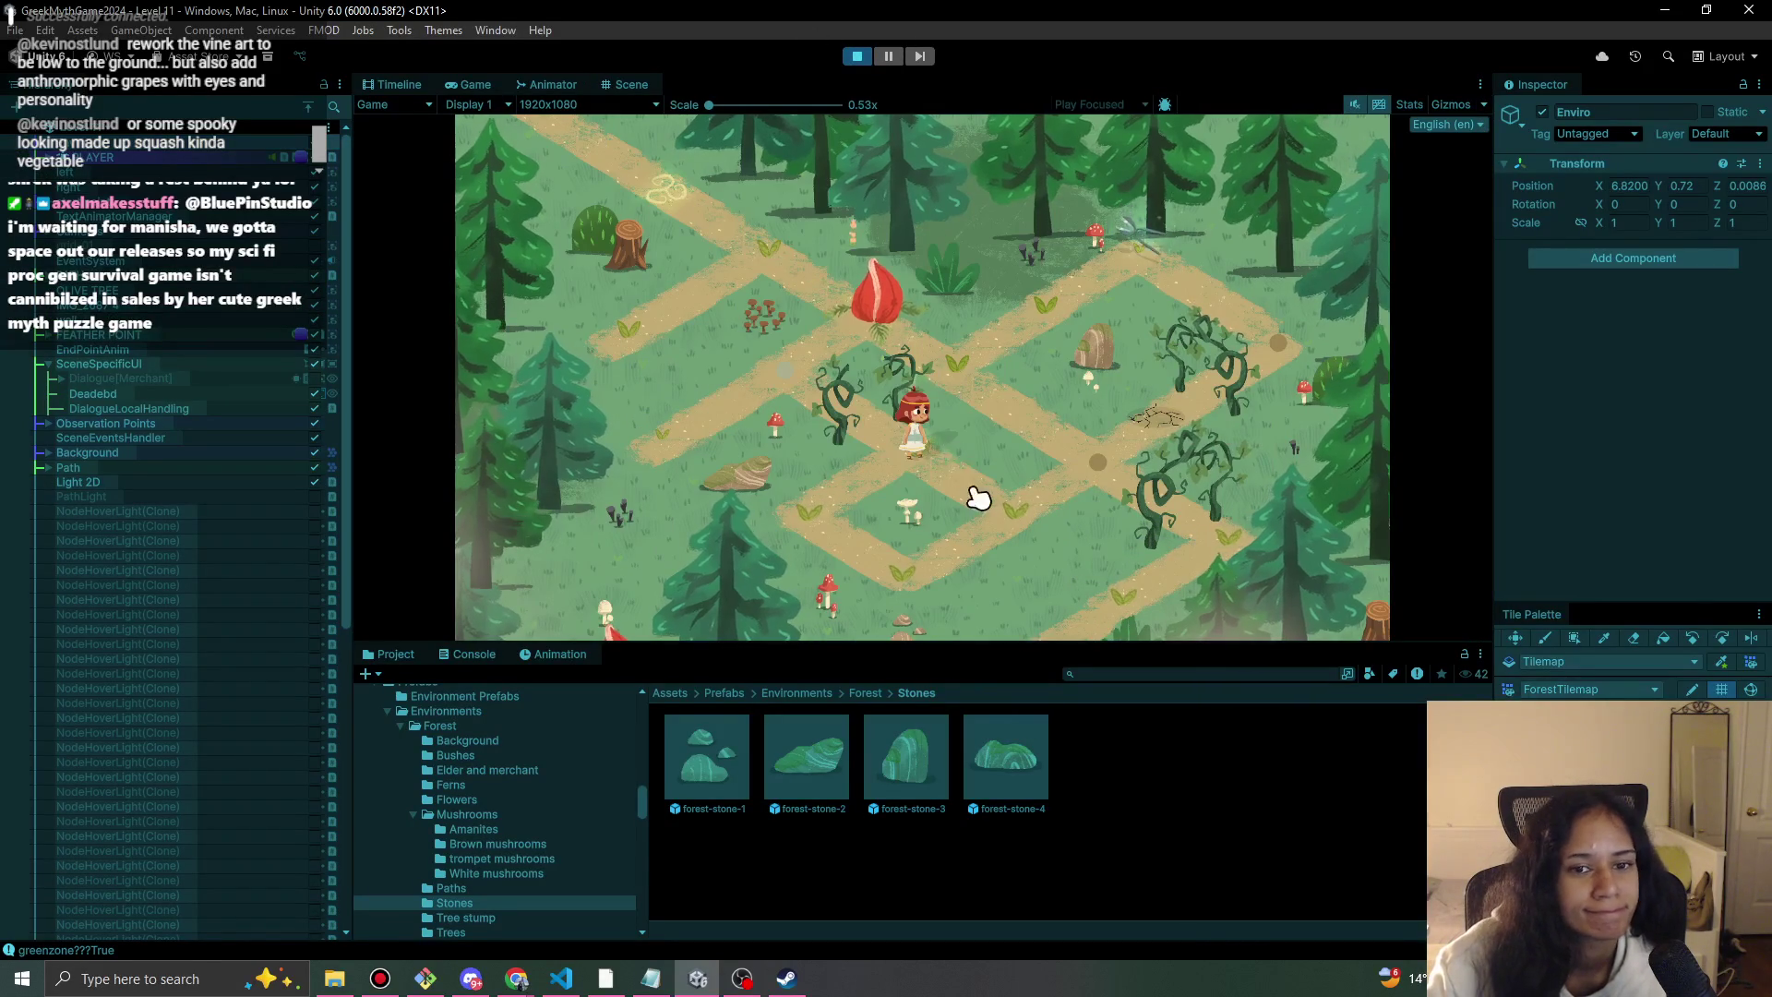
{"action": "left_click", "coordinate": [1181, 429]}
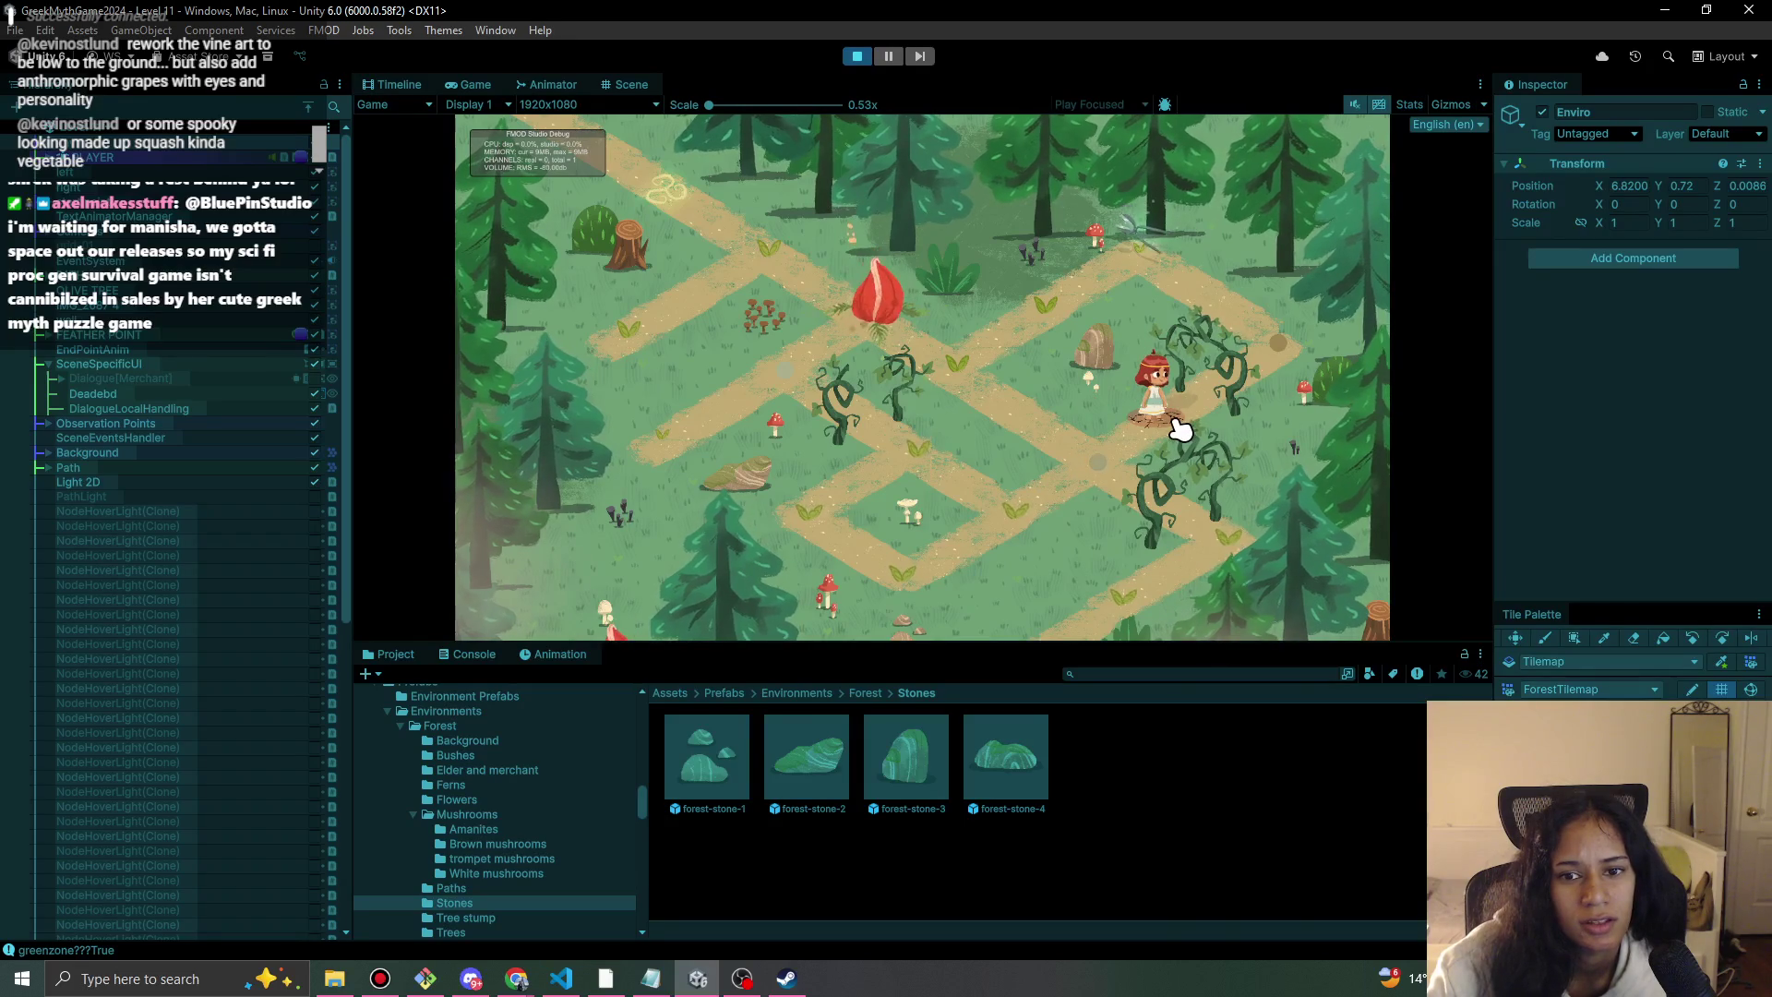
{"action": "left_click", "coordinate": [856, 55]}
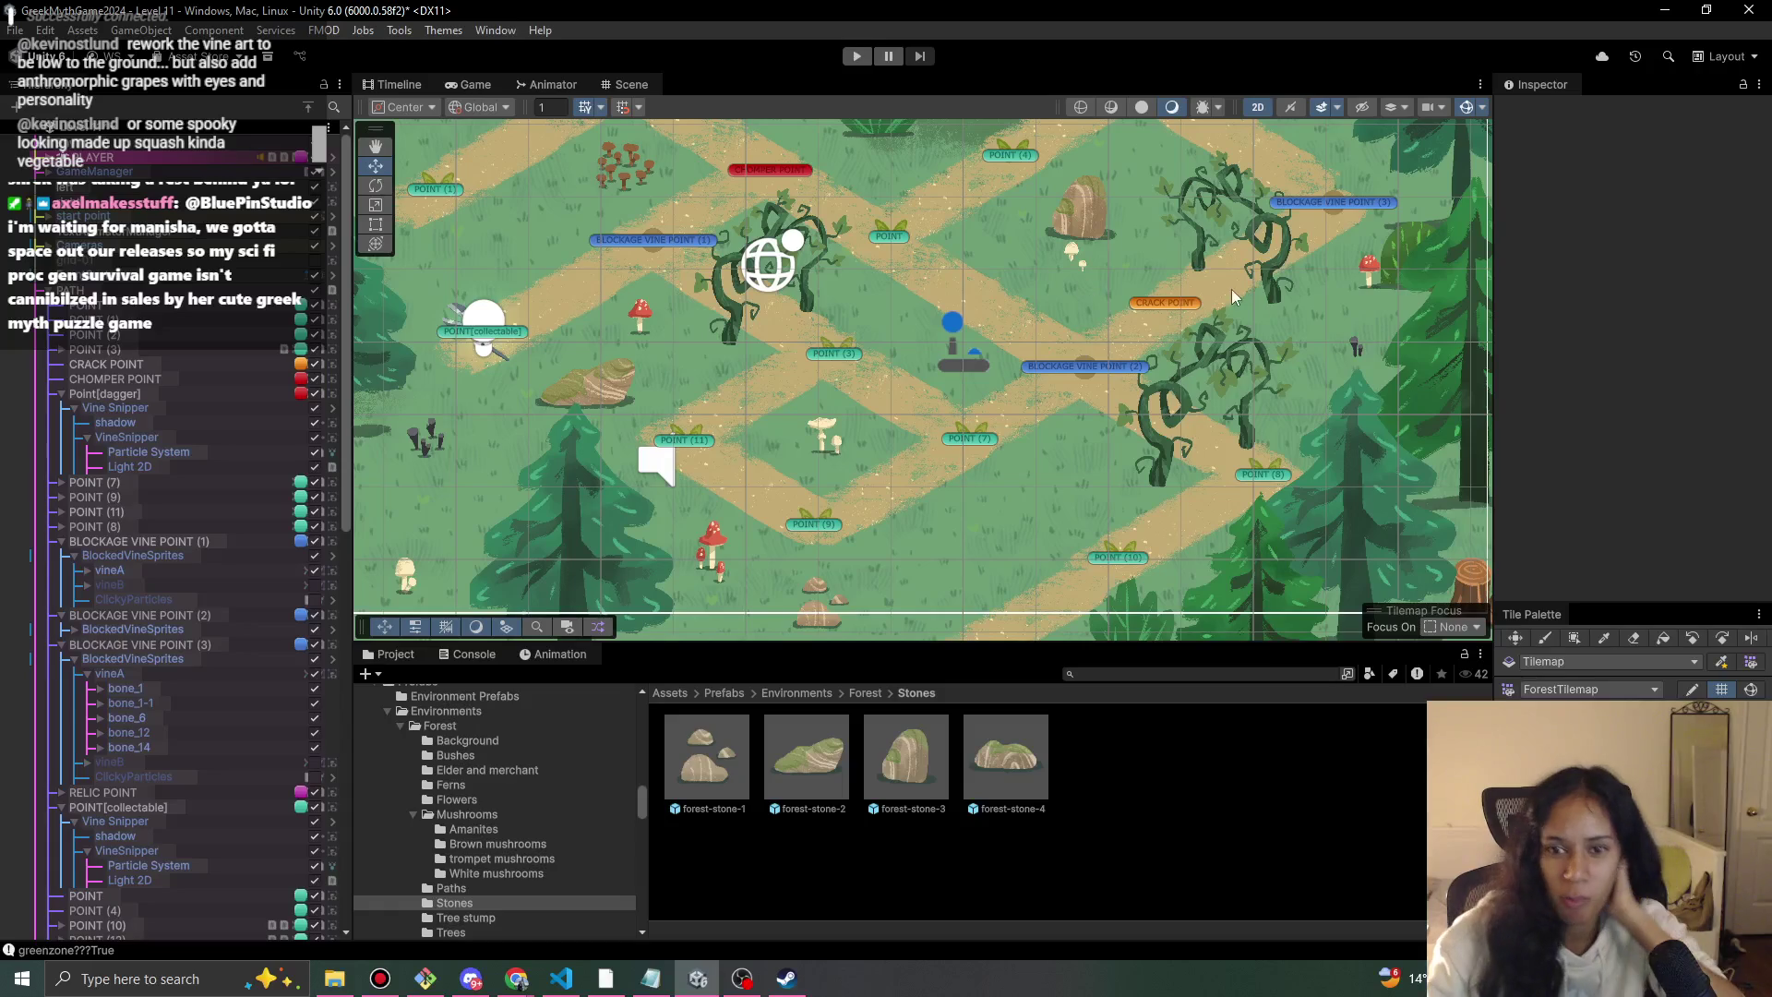
Cycle through the overlapping objects at the vine spot in the Scene view.
{"action": "left_click_drag", "start_coordinate": [1292, 245], "coordinate": [1232, 346]}
{"action": "left_click", "coordinate": [1233, 348]}
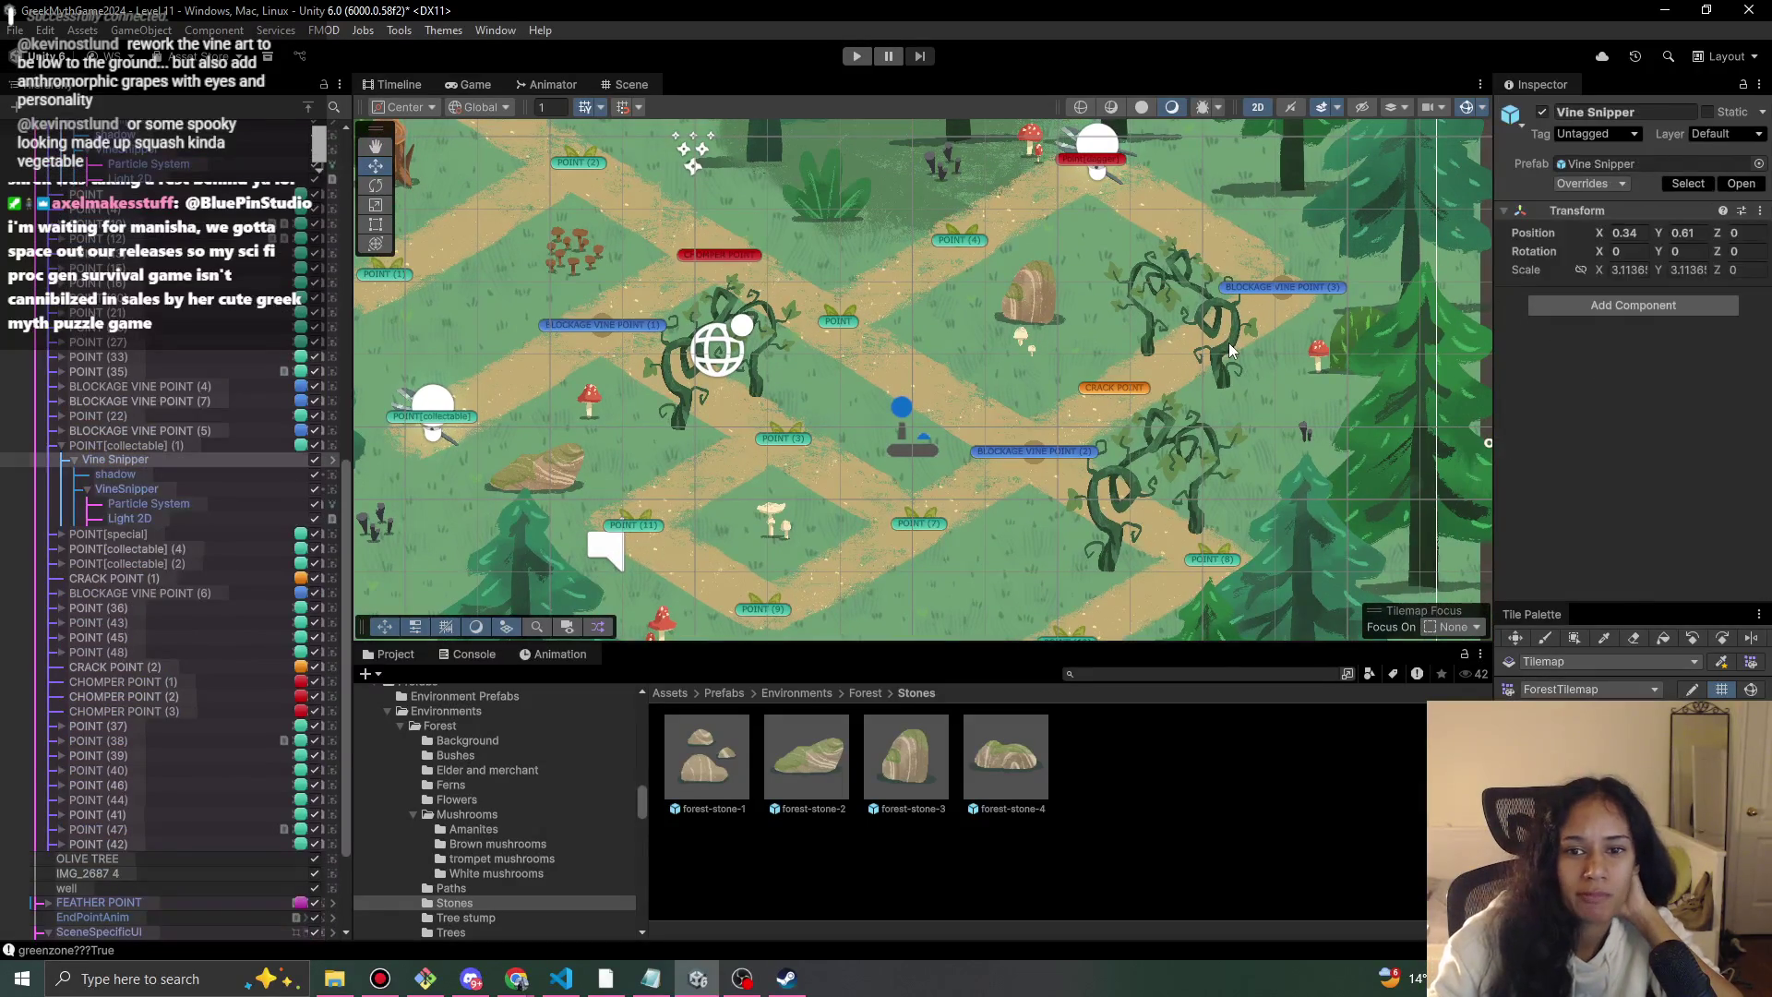
{"action": "left_click", "coordinate": [1232, 351]}
{"action": "left_click", "coordinate": [1232, 350]}
{"action": "left_click", "coordinate": [1233, 351]}
{"action": "left_click", "coordinate": [1232, 351]}
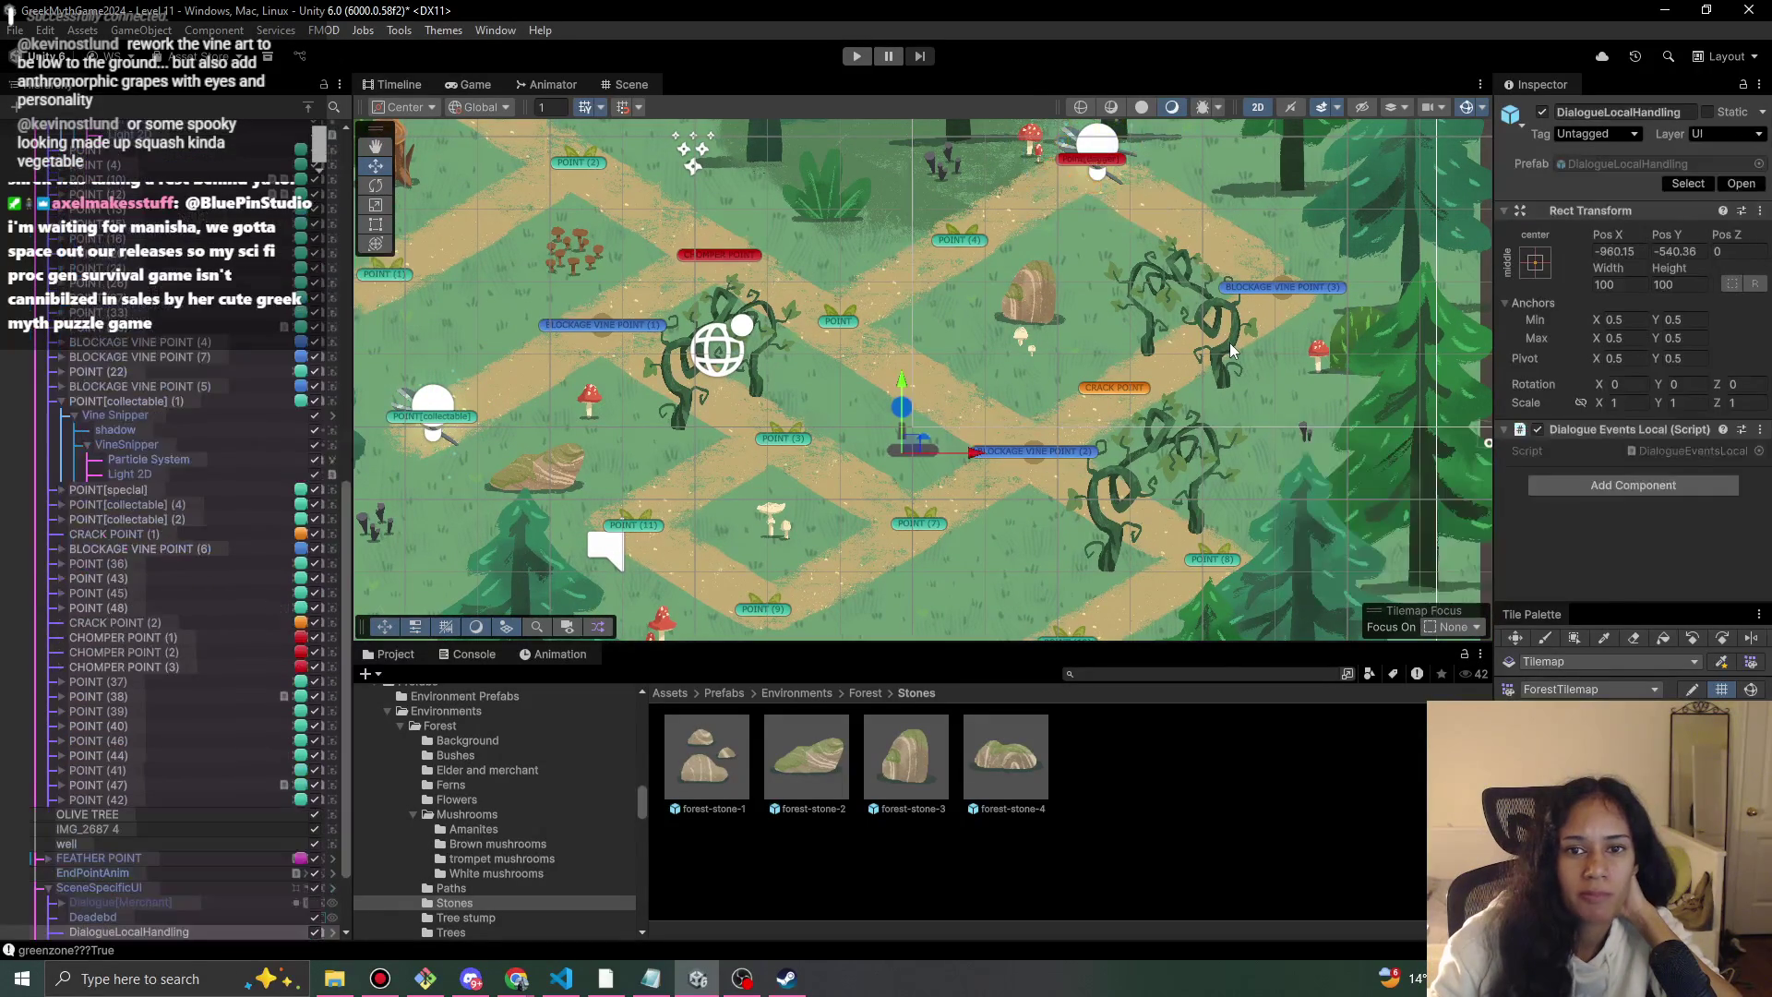
{"action": "left_click", "coordinate": [1232, 350]}
{"action": "left_click", "coordinate": [1228, 358]}
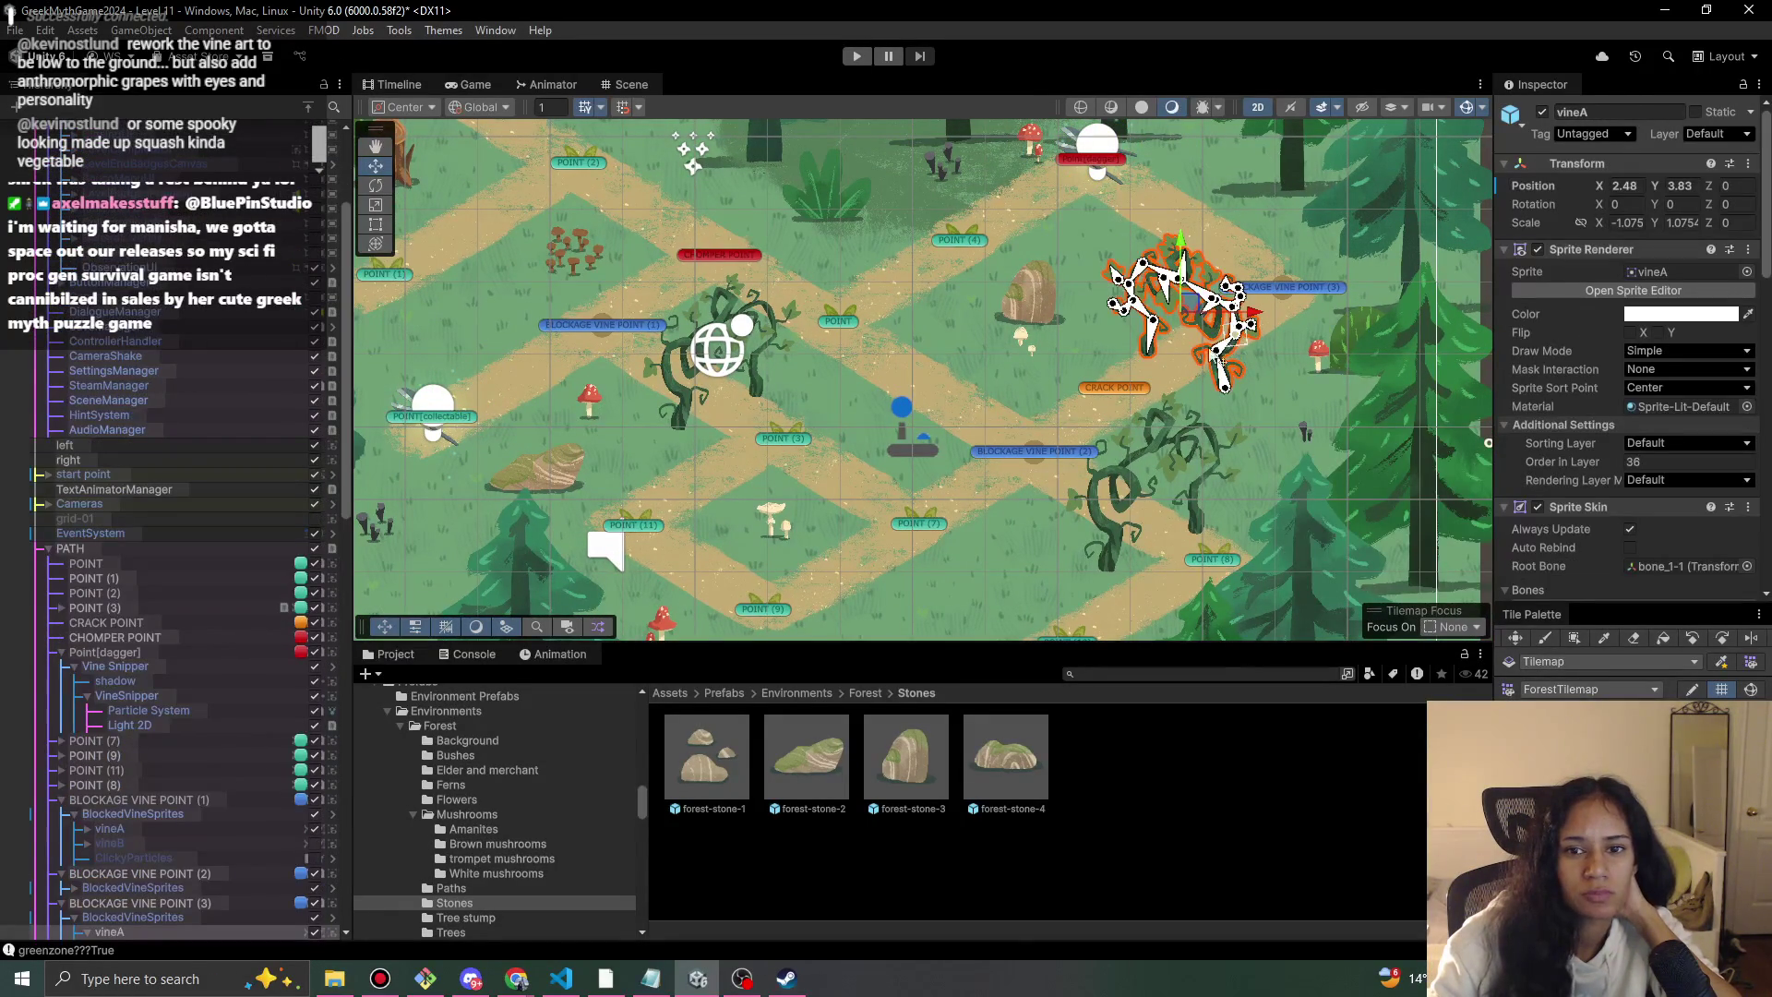
Move BlockedVineSprites of BLOCKAGE VINE POINT (3) right and down, then start a play-test.
{"action": "scroll", "coordinate": [158, 789], "scroll_direction": "down", "scroll_amount": 3}
{"action": "left_click", "coordinate": [192, 806]}
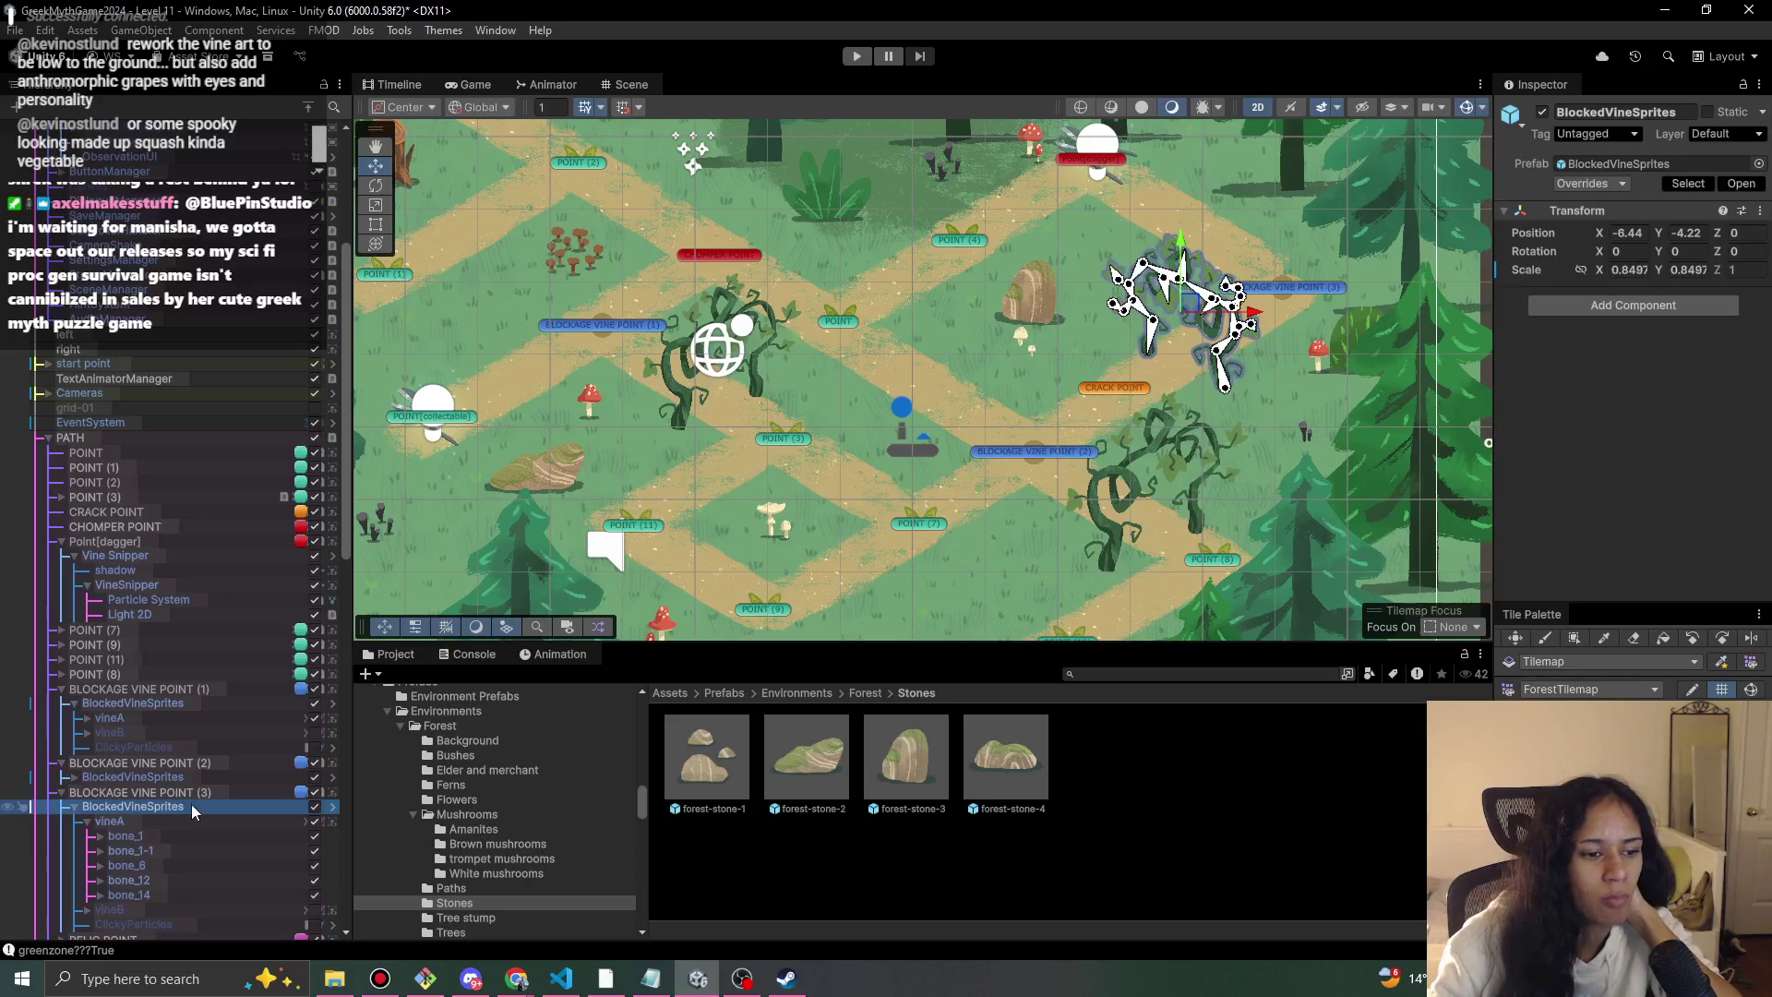
{"action": "mouse_move", "coordinate": [1195, 307]}
{"action": "left_mouse_down"}
{"action": "mouse_move", "coordinate": [1212, 330]}
{"action": "mouse_move", "coordinate": [1193, 316]}
{"action": "mouse_move", "coordinate": [1221, 303]}
{"action": "mouse_move", "coordinate": [1207, 297]}
{"action": "left_mouse_up"}
{"action": "left_click", "coordinate": [857, 57]}
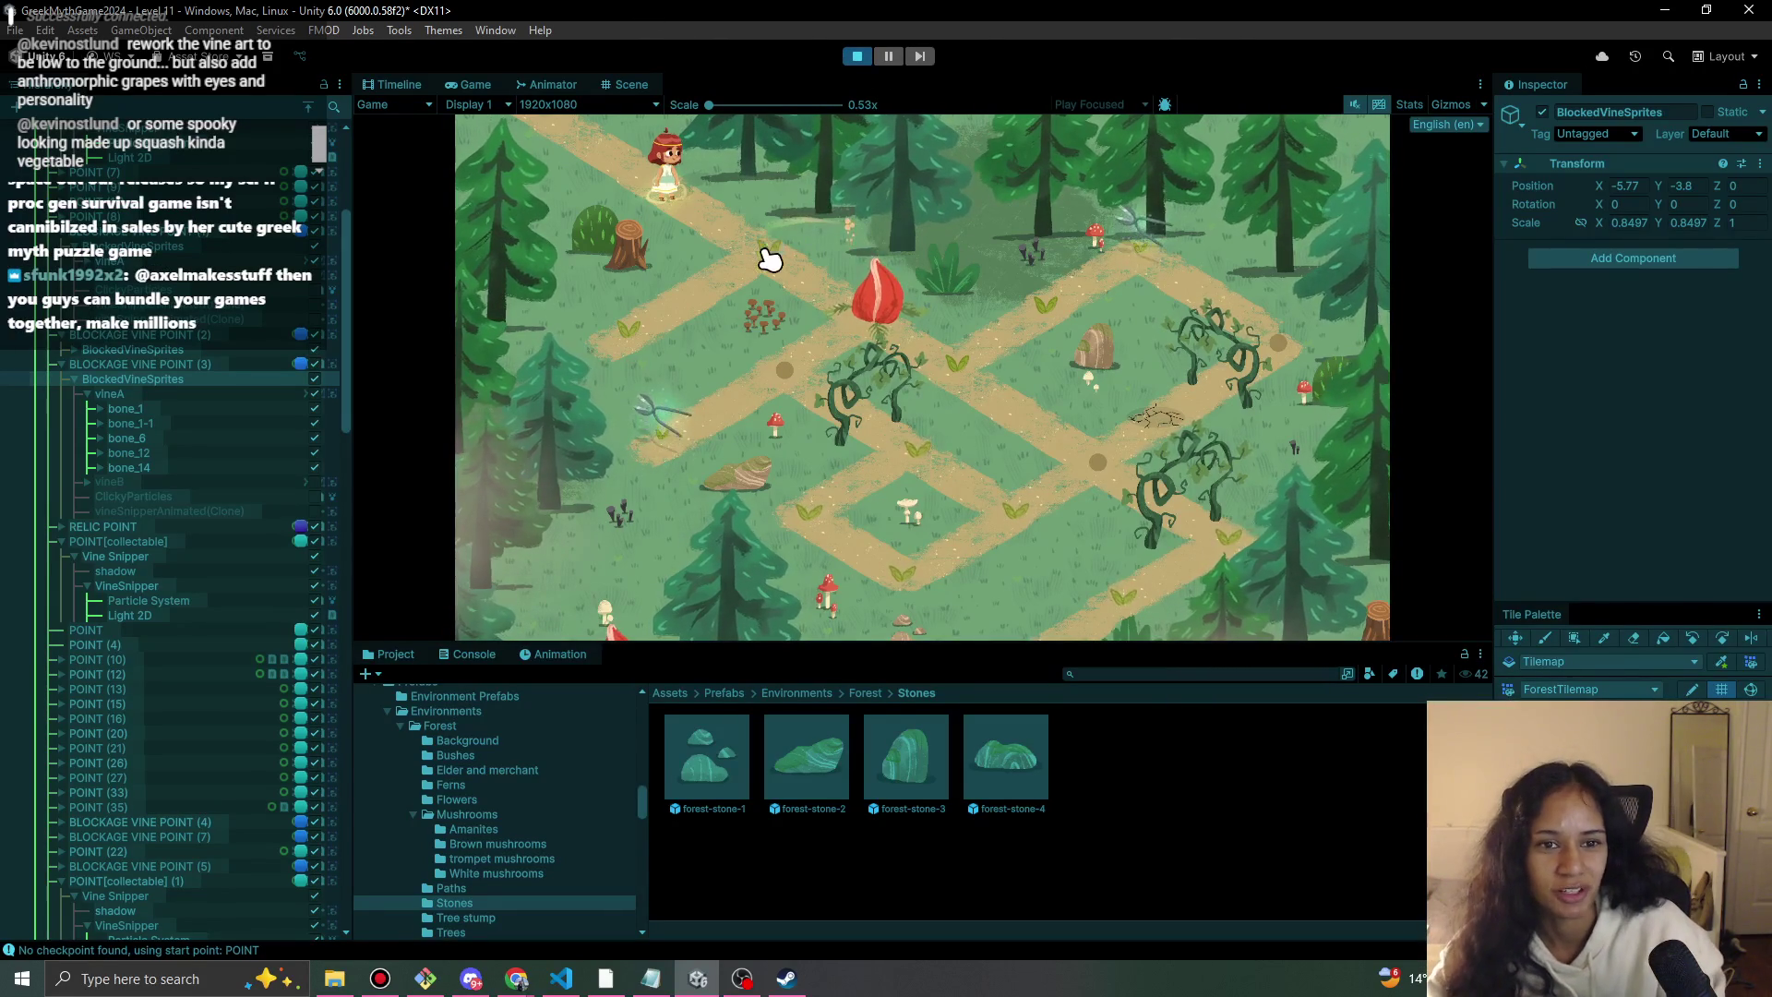
Walk the girl past the red flower and down-right toward the vines, then stop playing.
{"action": "left_click", "coordinate": [773, 284]}
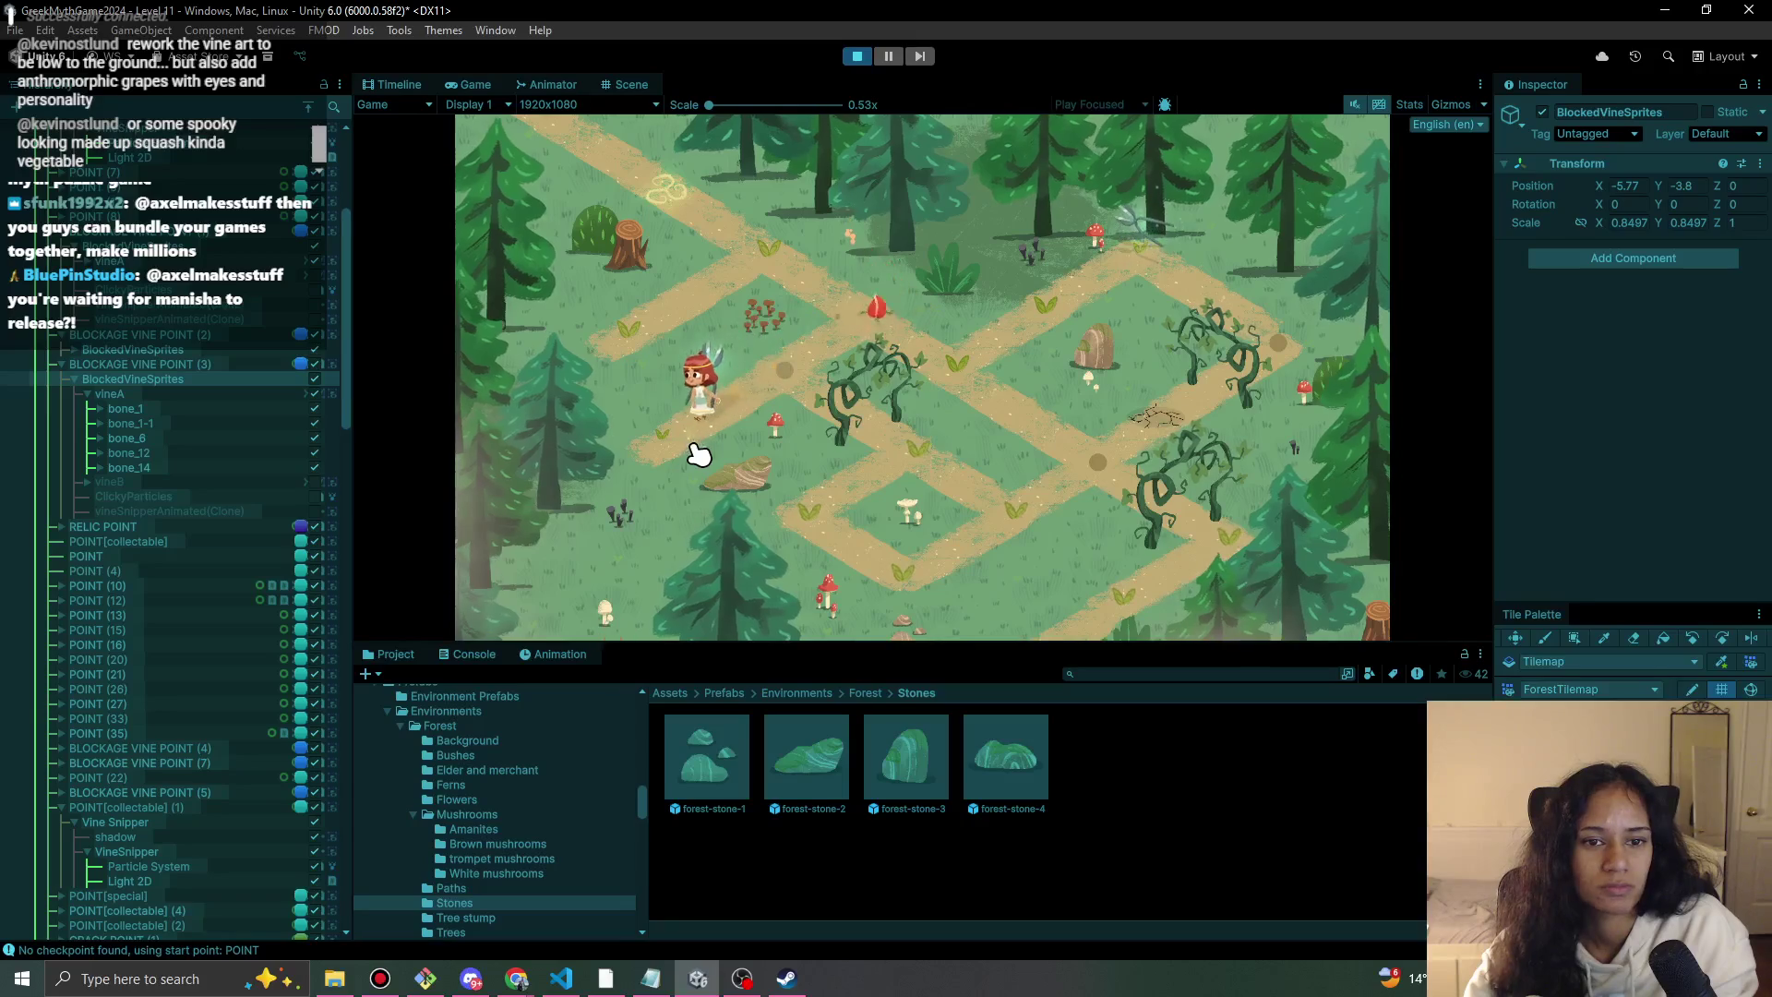
{"action": "left_click", "coordinate": [812, 379]}
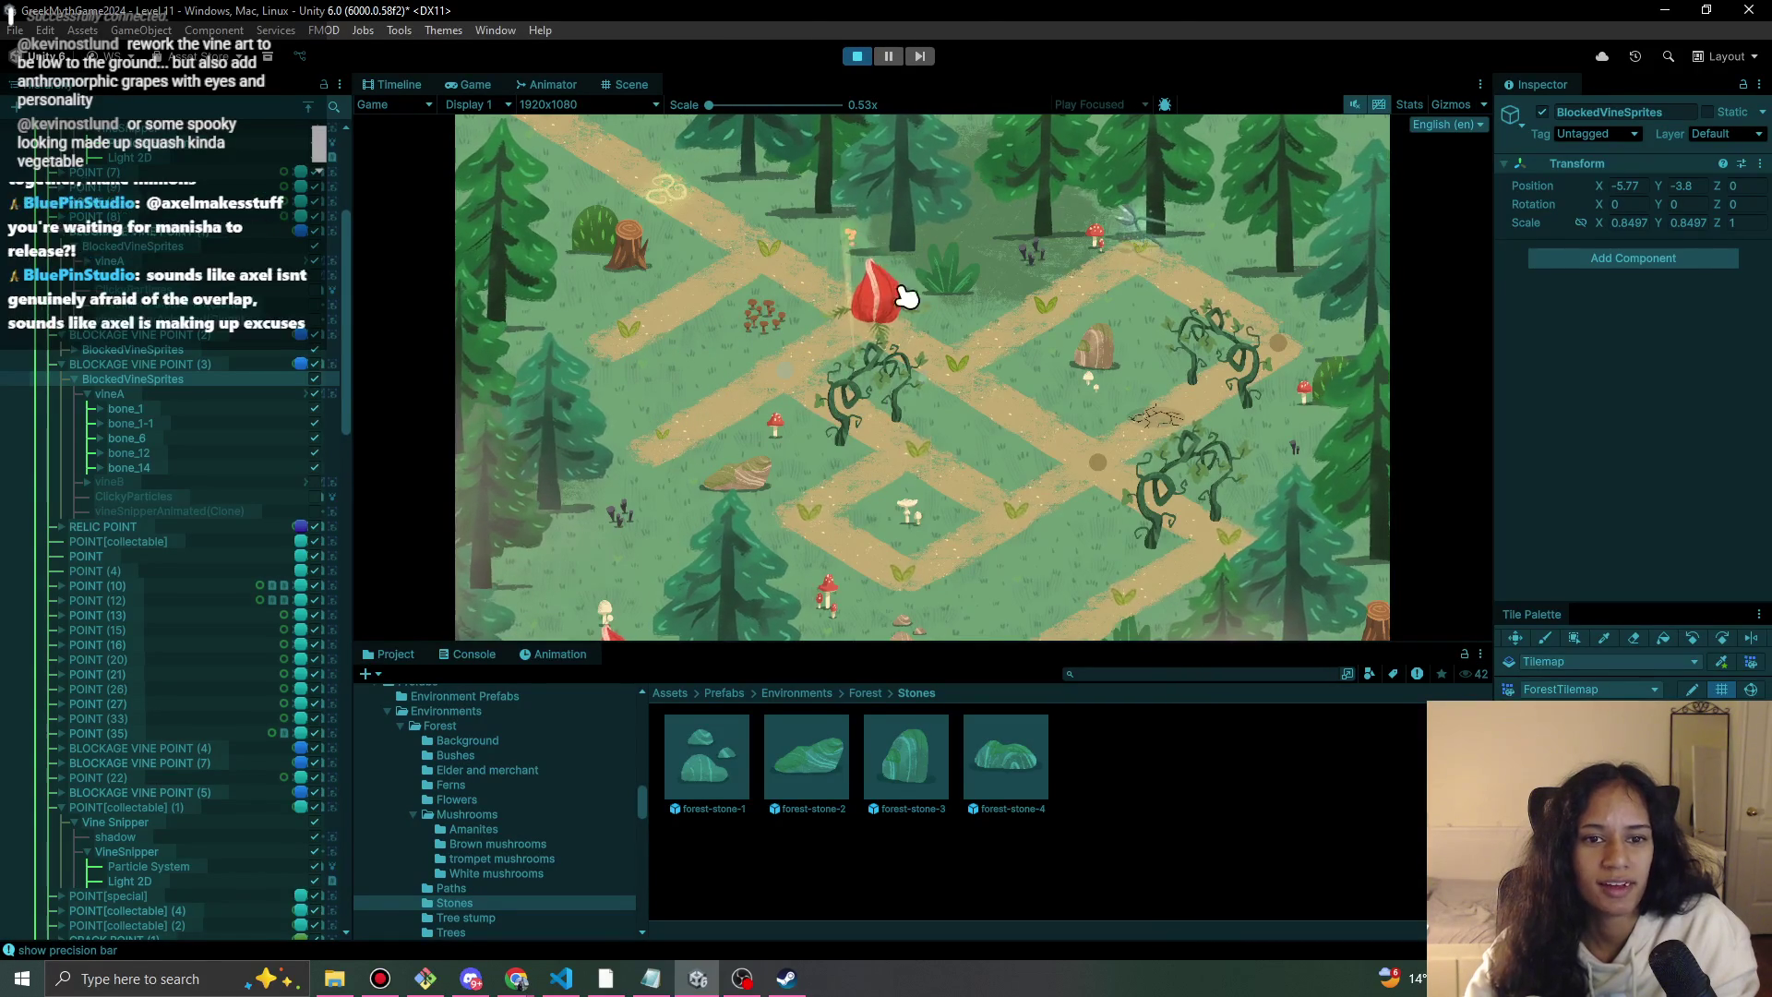
{"action": "left_click", "coordinate": [904, 323]}
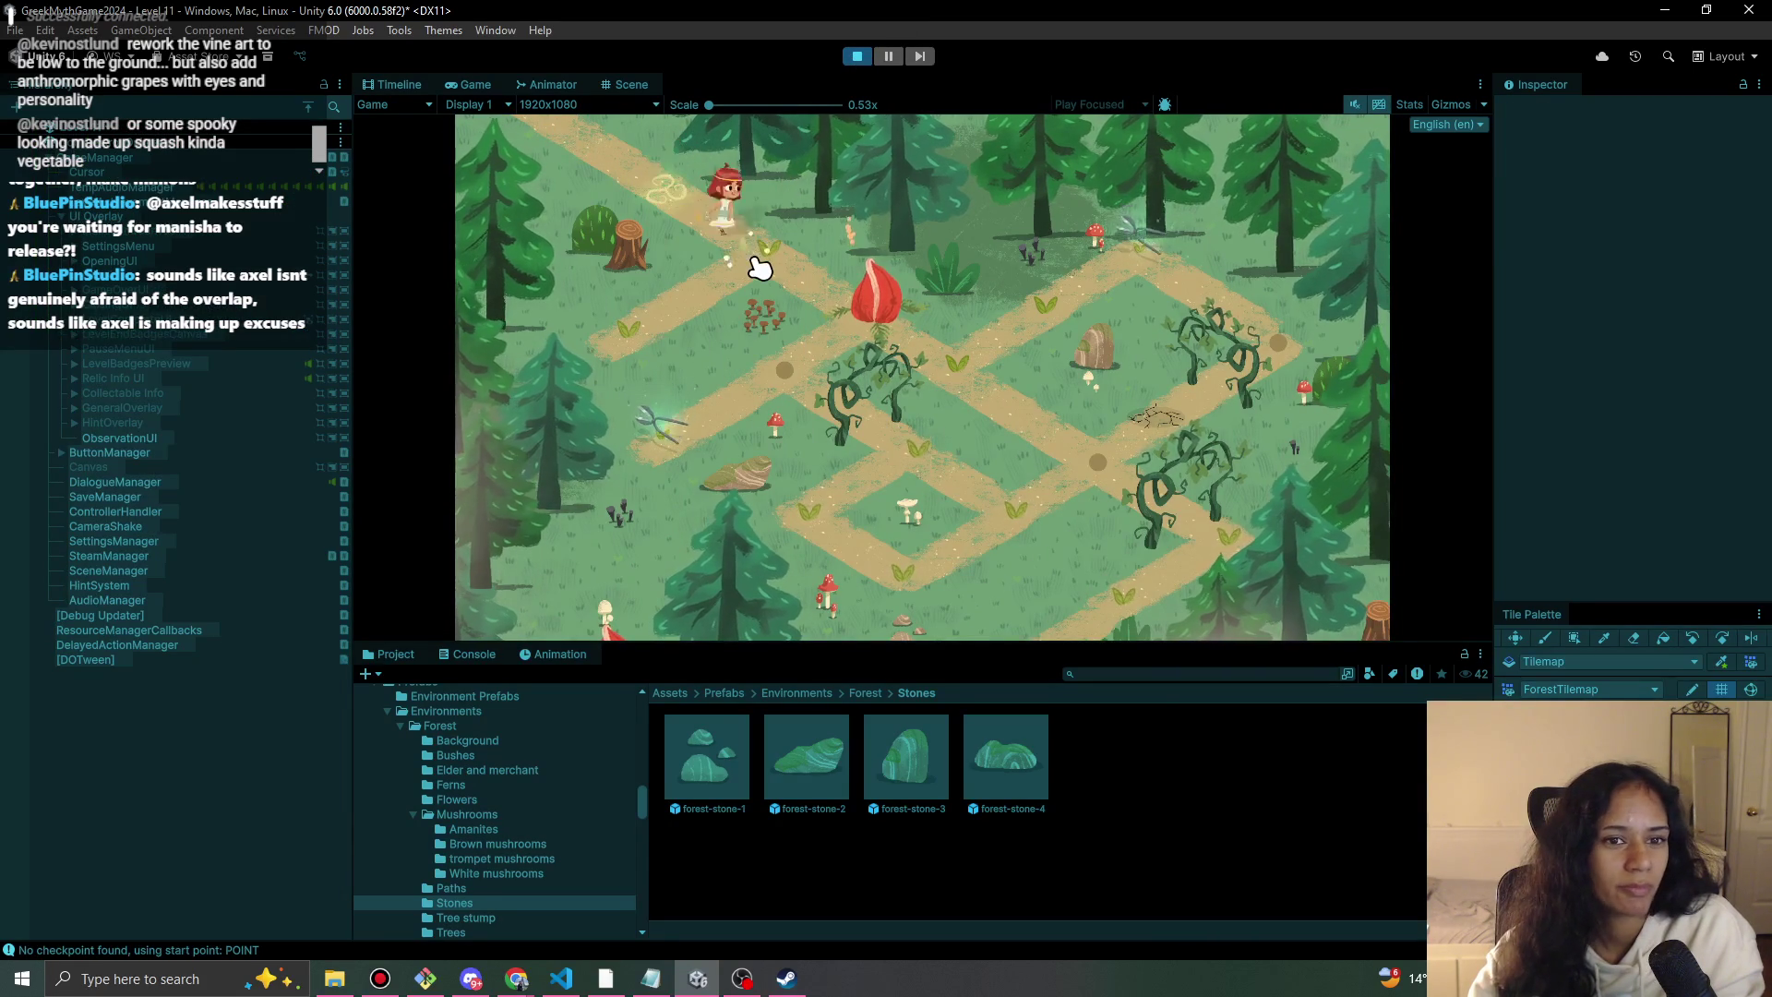
{"action": "mouse_move", "coordinate": [965, 369]}
{"action": "left_mouse_down"}
{"action": "mouse_move", "coordinate": [1108, 482]}
{"action": "mouse_move", "coordinate": [973, 514]}
{"action": "mouse_move", "coordinate": [953, 594]}
{"action": "mouse_move", "coordinate": [926, 606]}
{"action": "mouse_move", "coordinate": [870, 569]}
{"action": "mouse_move", "coordinate": [846, 518]}
{"action": "mouse_move", "coordinate": [914, 479]}
{"action": "mouse_move", "coordinate": [1036, 517]}
{"action": "mouse_move", "coordinate": [1103, 487]}
{"action": "left_mouse_up"}
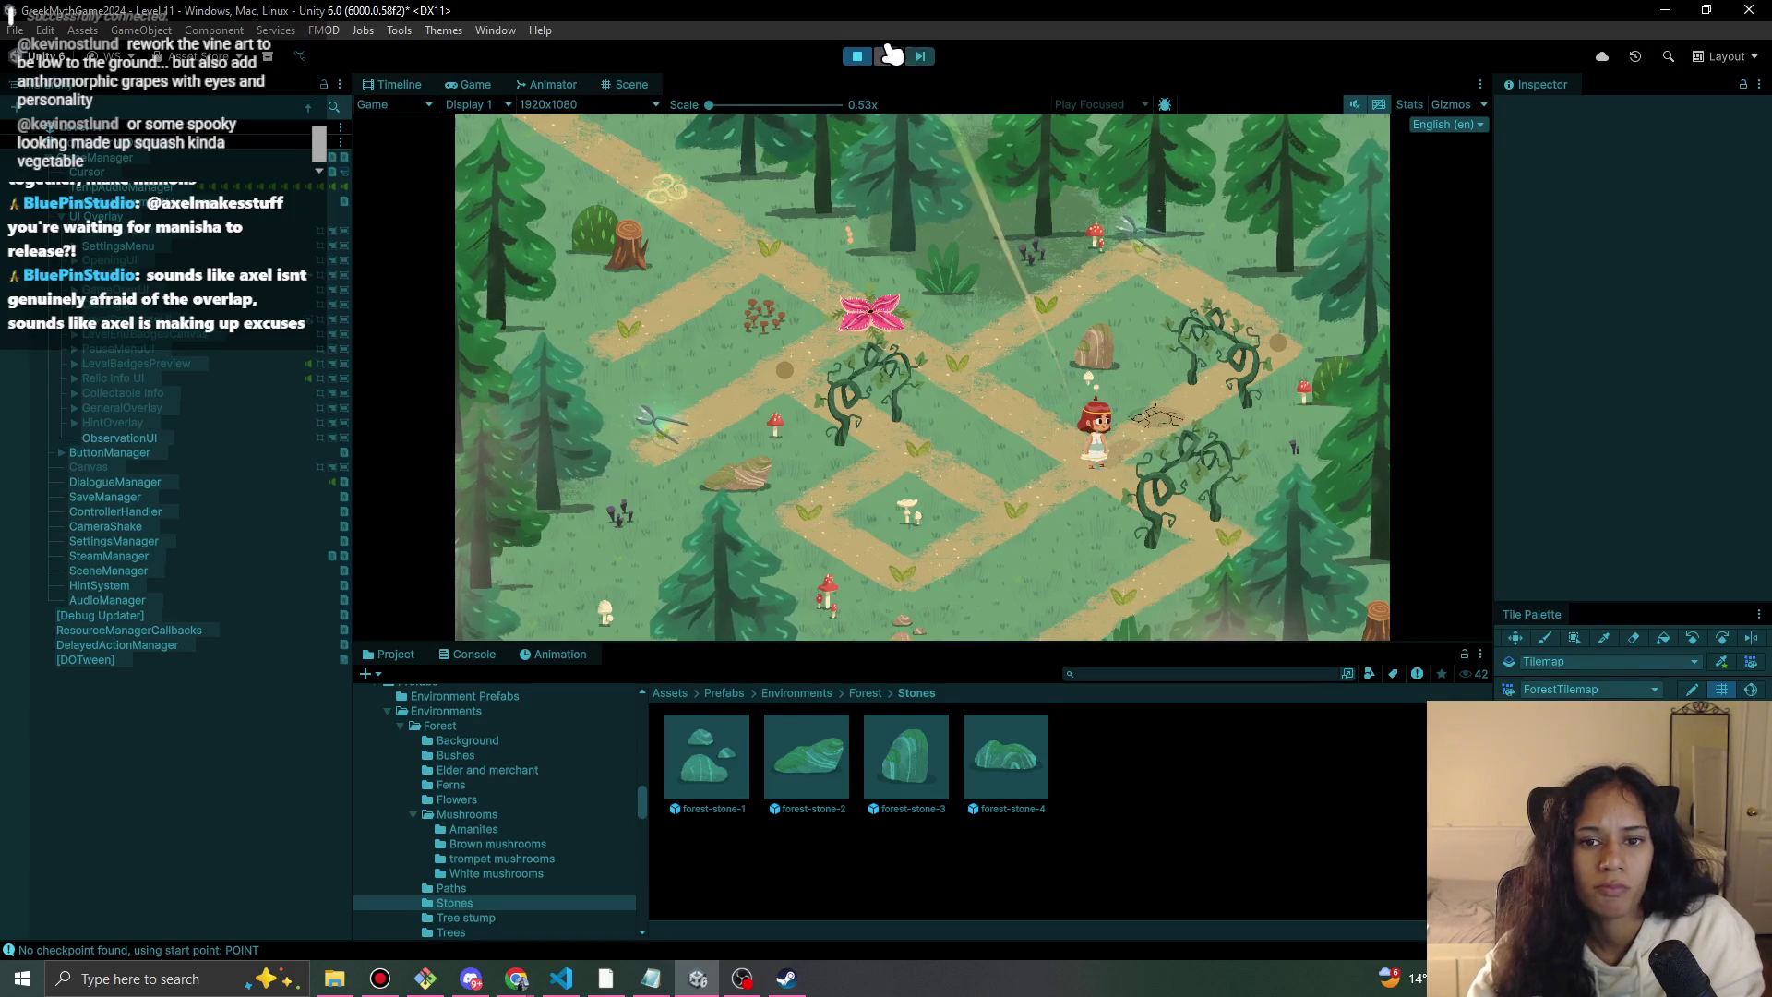
{"action": "left_click", "coordinate": [858, 58]}
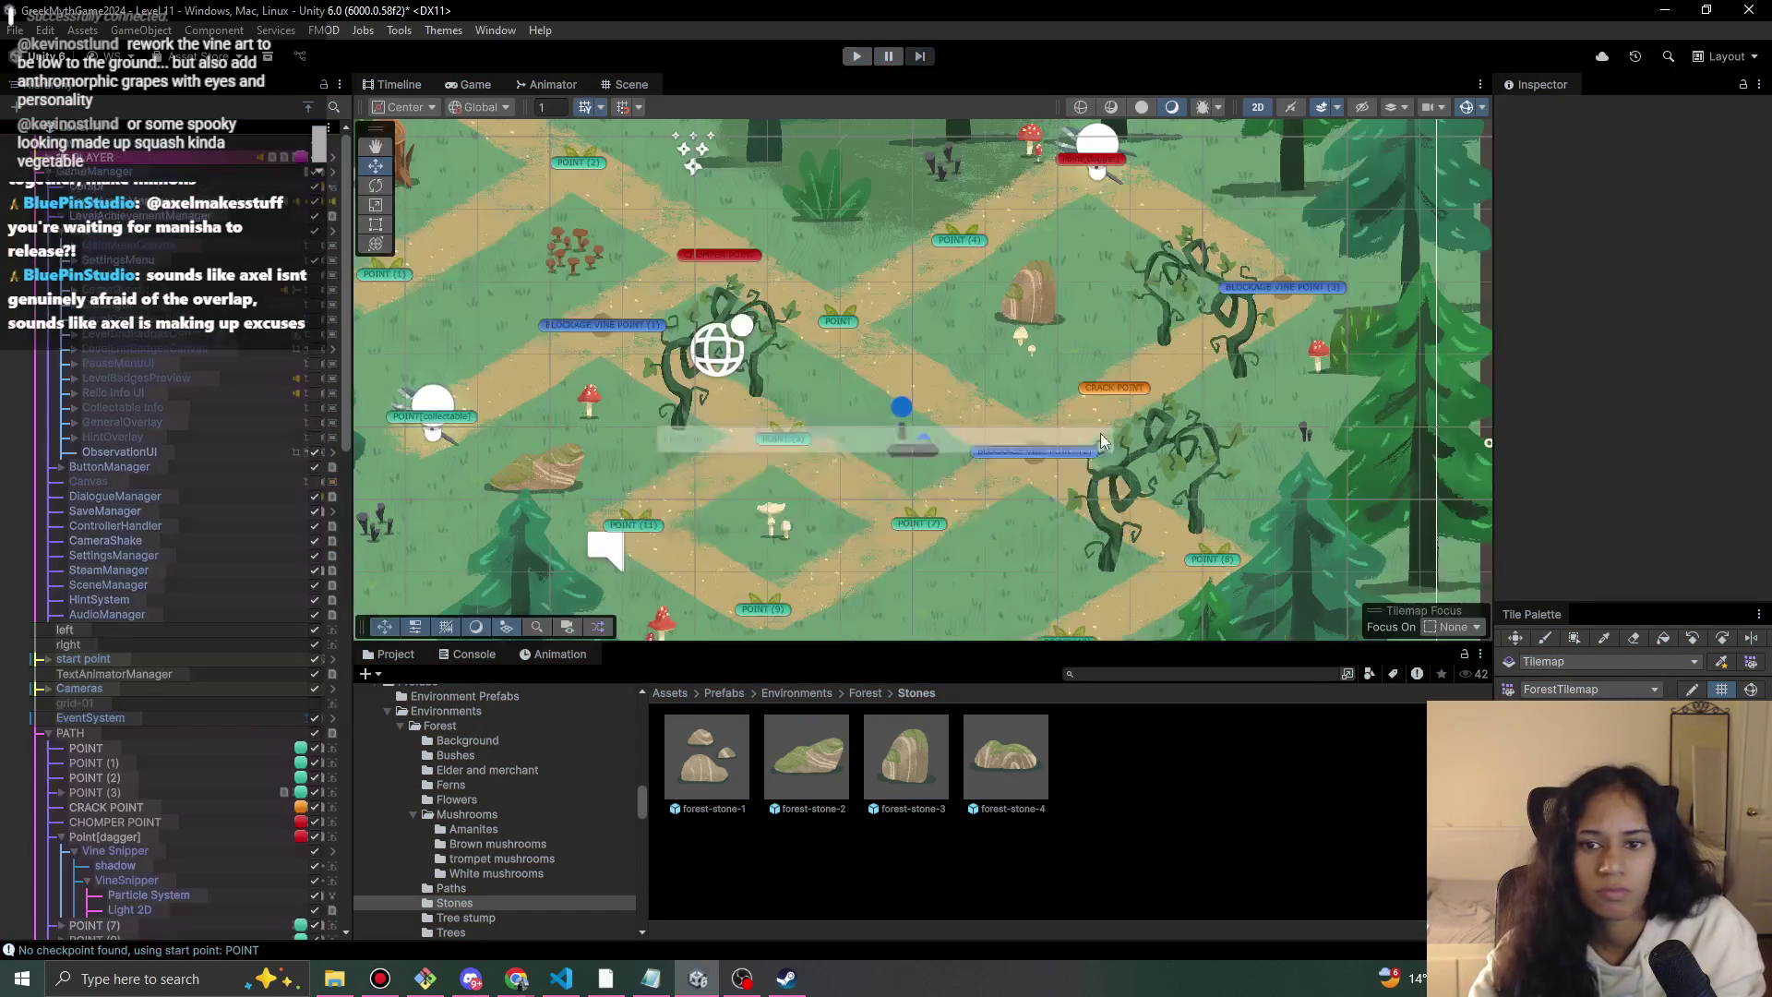
Nudge CRACK POINT to X 3.39, Y -1.91, comparing it against BLOCKAGE VINE POINT (3).
{"action": "left_click", "coordinate": [1115, 389]}
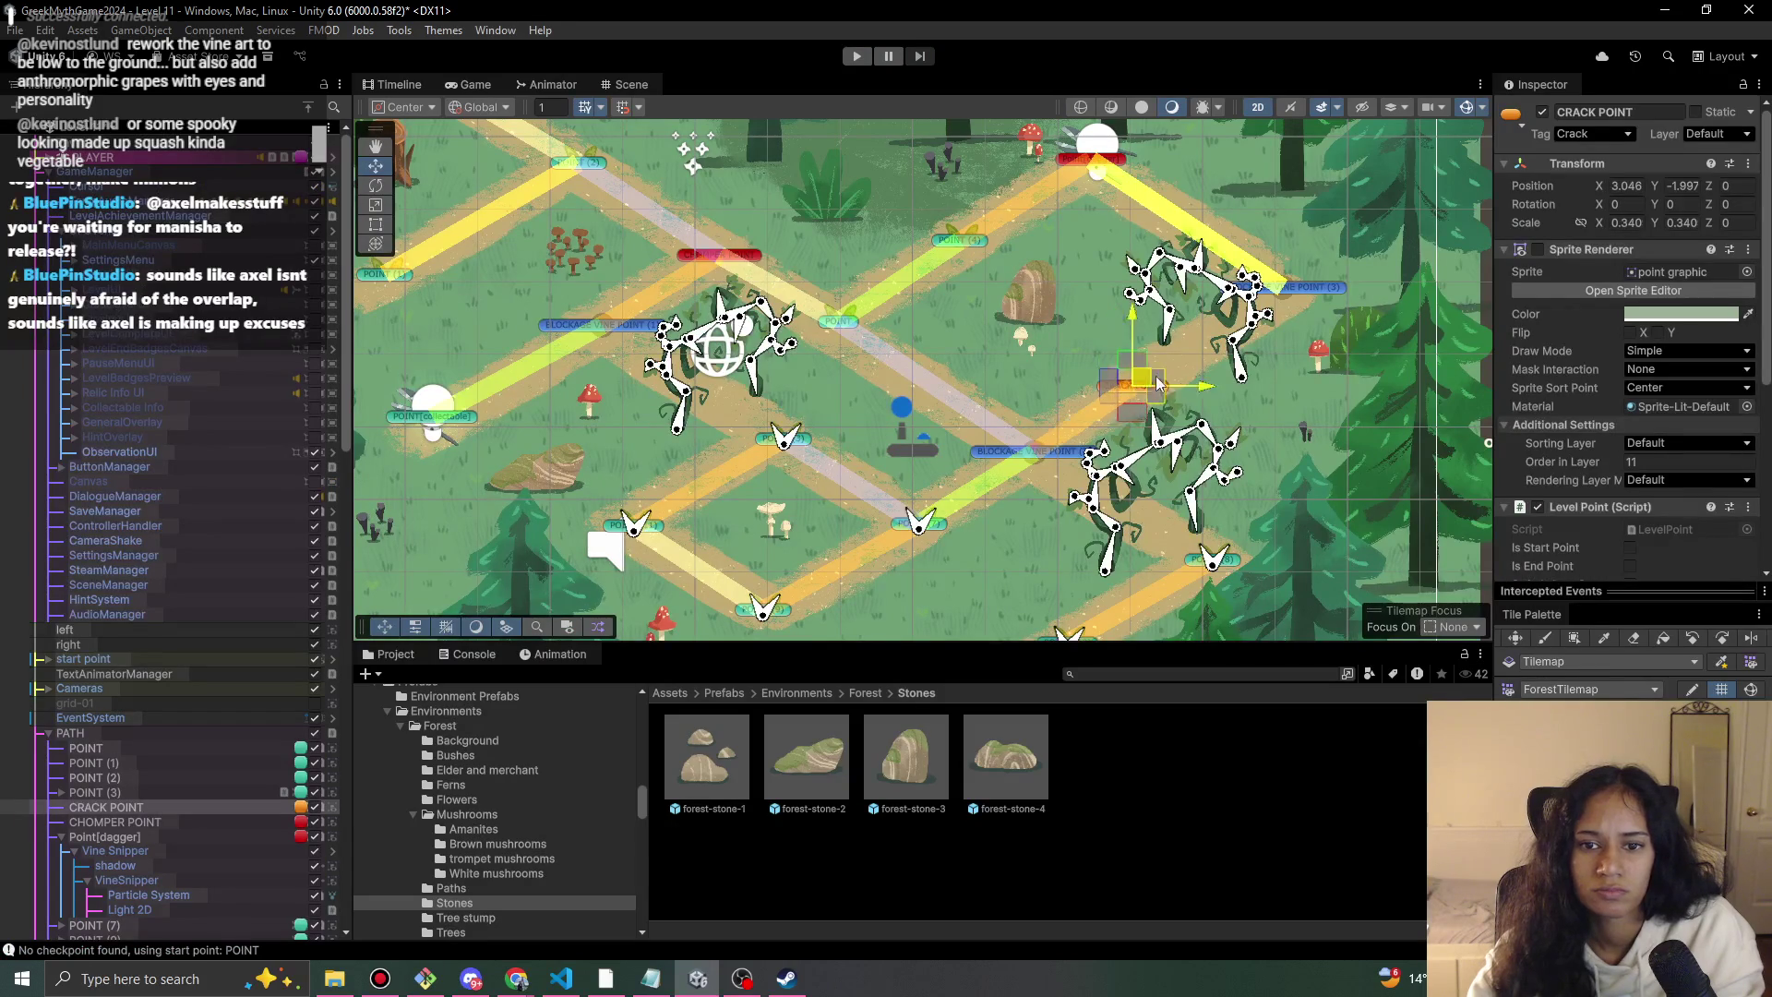
{"action": "left_click_drag", "start_coordinate": [1148, 379], "coordinate": [1151, 379]}
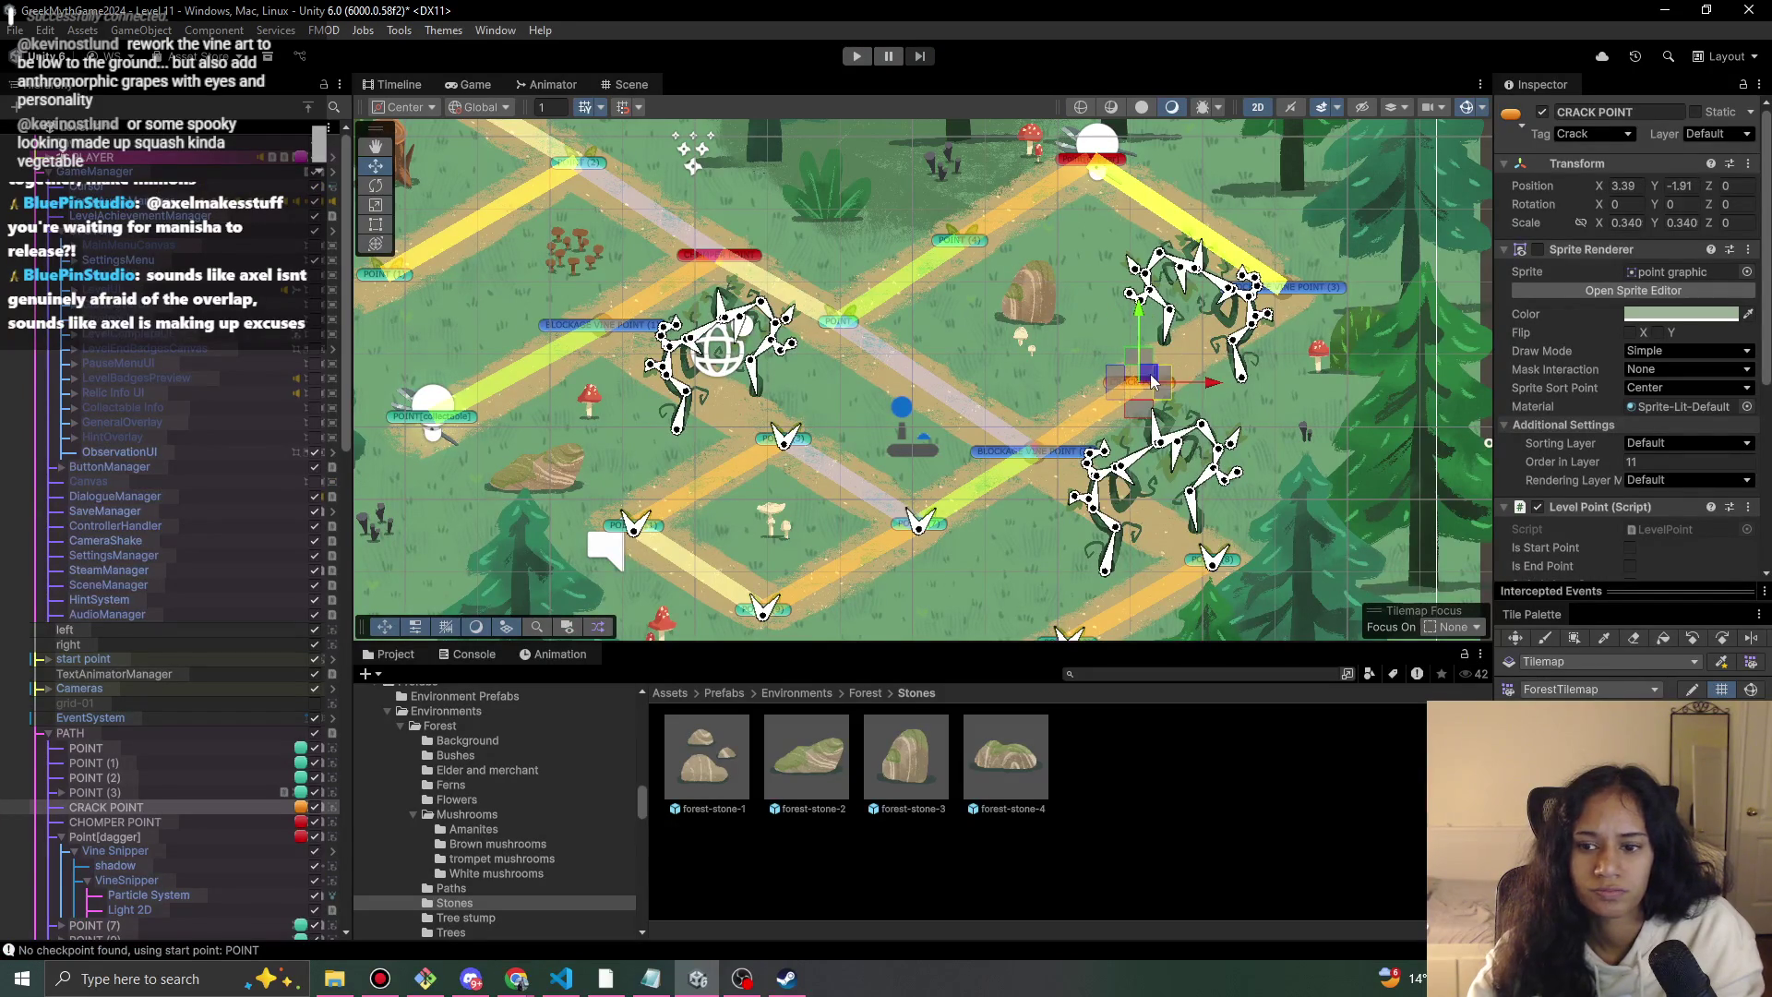
{"action": "scroll", "coordinate": [1536, 551], "scroll_direction": "down", "scroll_amount": 5}
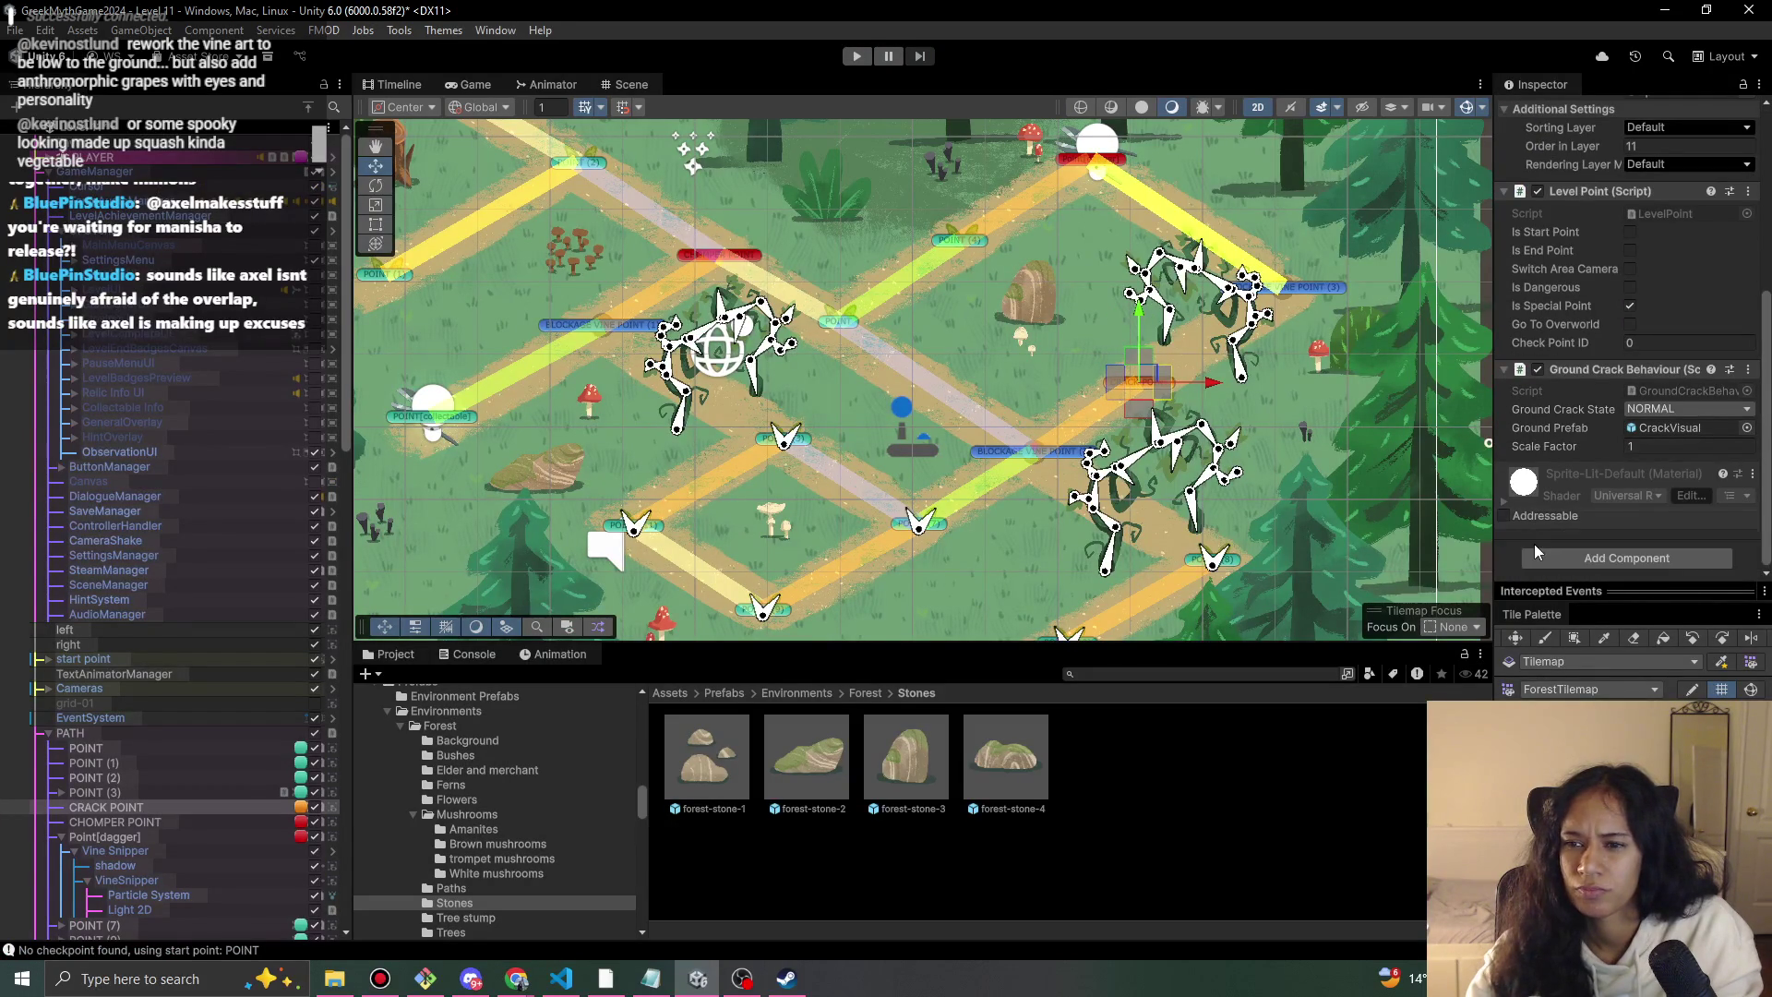
{"action": "left_click", "coordinate": [1330, 291]}
{"action": "scroll", "coordinate": [1600, 536], "scroll_direction": "down", "scroll_amount": 2}
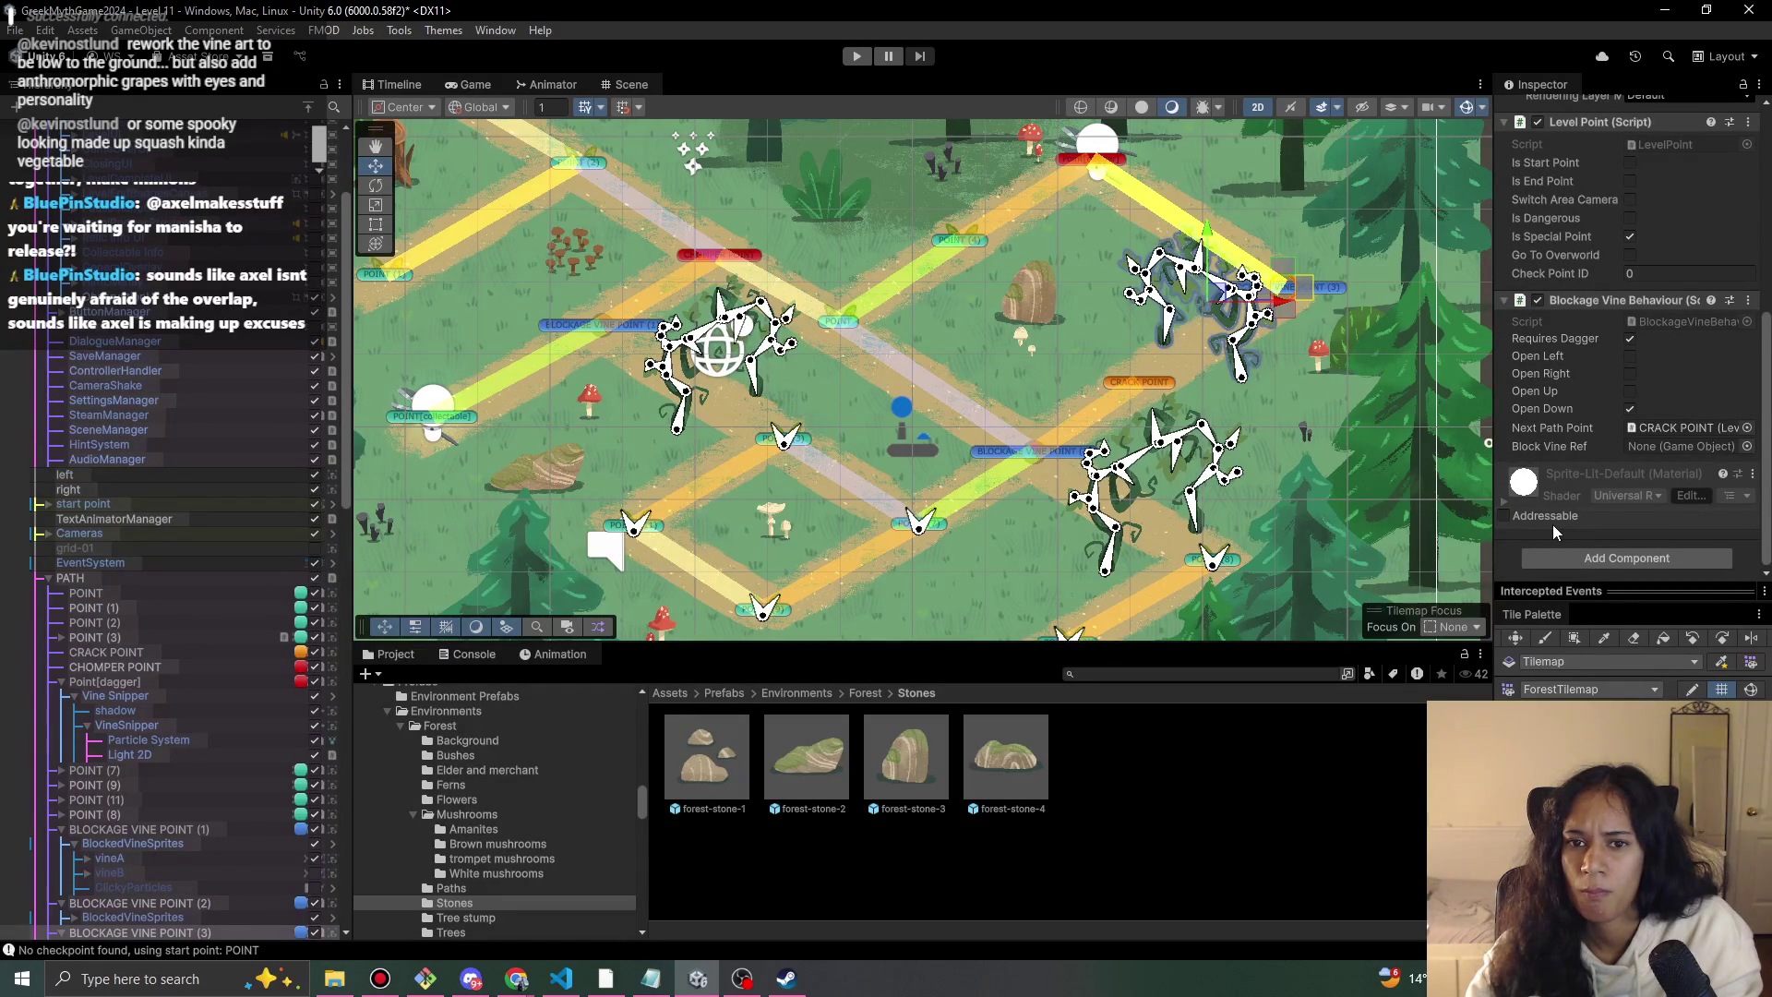
{"action": "left_click", "coordinate": [1265, 594]}
{"action": "mouse_move", "coordinate": [1265, 593]}
{"action": "left_mouse_down"}
{"action": "mouse_move", "coordinate": [1044, 523]}
{"action": "mouse_move", "coordinate": [974, 568]}
{"action": "mouse_move", "coordinate": [1013, 436]}
{"action": "left_mouse_up"}
{"action": "left_click", "coordinate": [907, 387]}
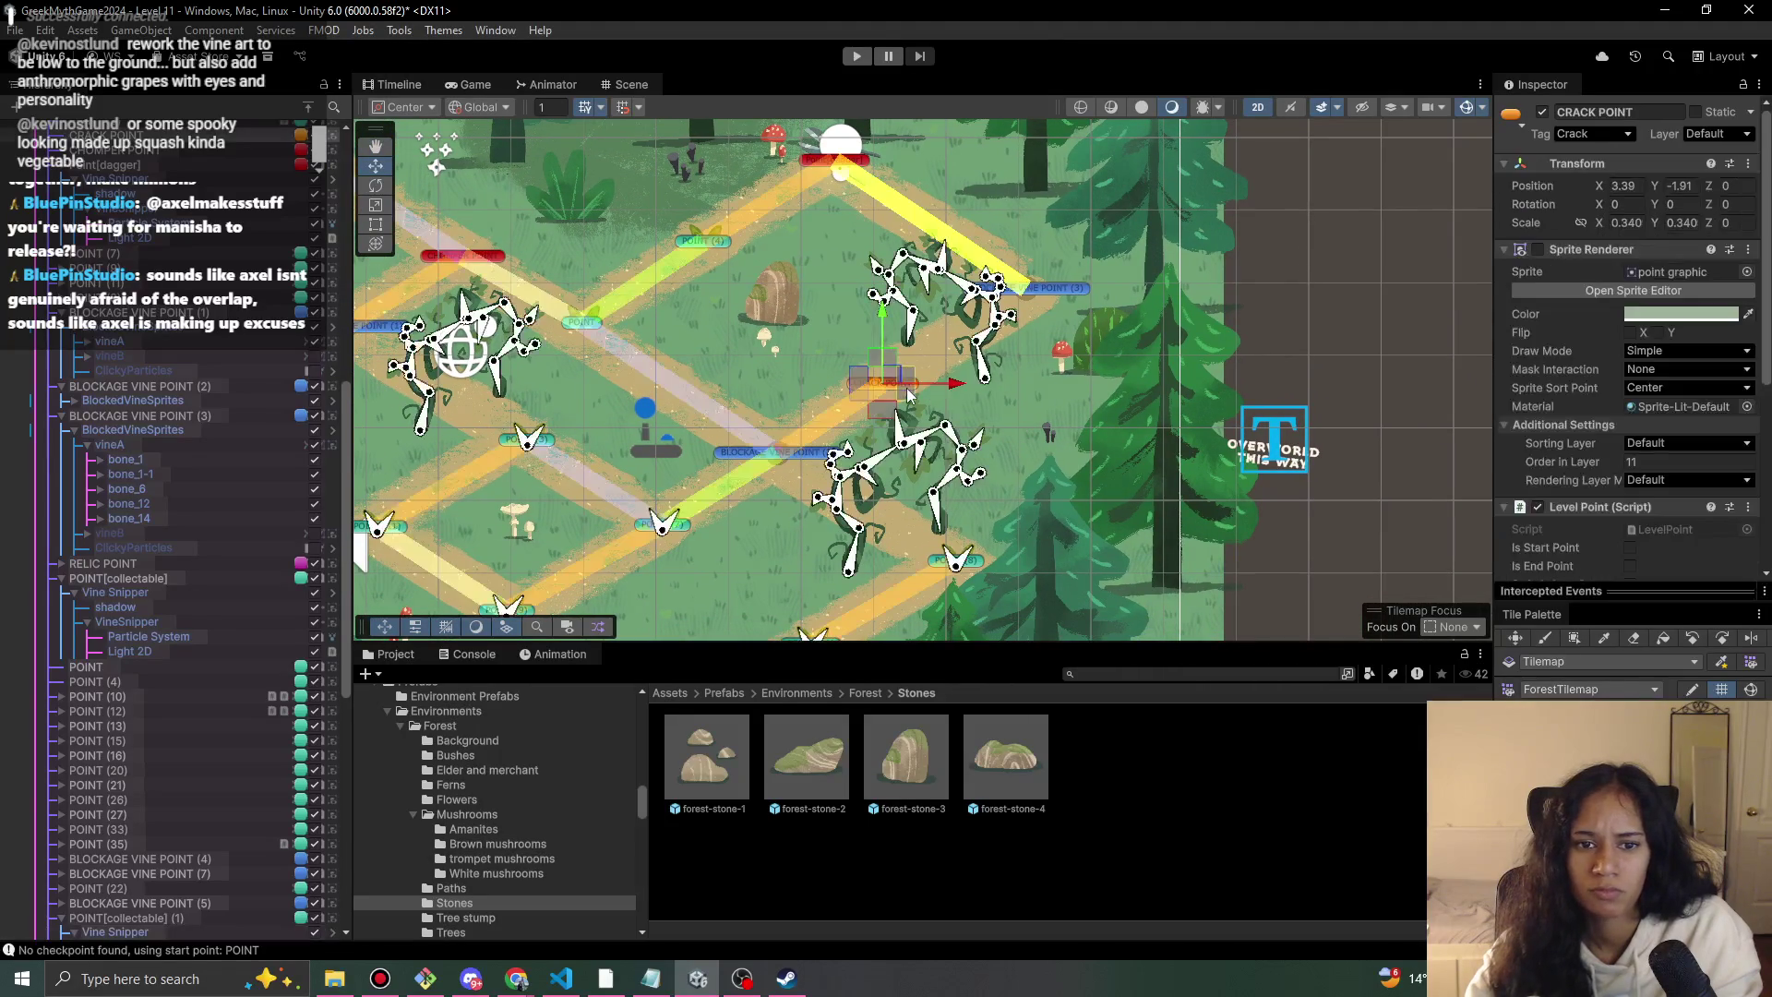
{"action": "scroll", "coordinate": [1710, 552], "scroll_direction": "down", "scroll_amount": 5}
Add a Blockage Vine Behaviour to CRACK POINT with Open Up ticked.
{"action": "left_click", "coordinate": [1649, 559]}
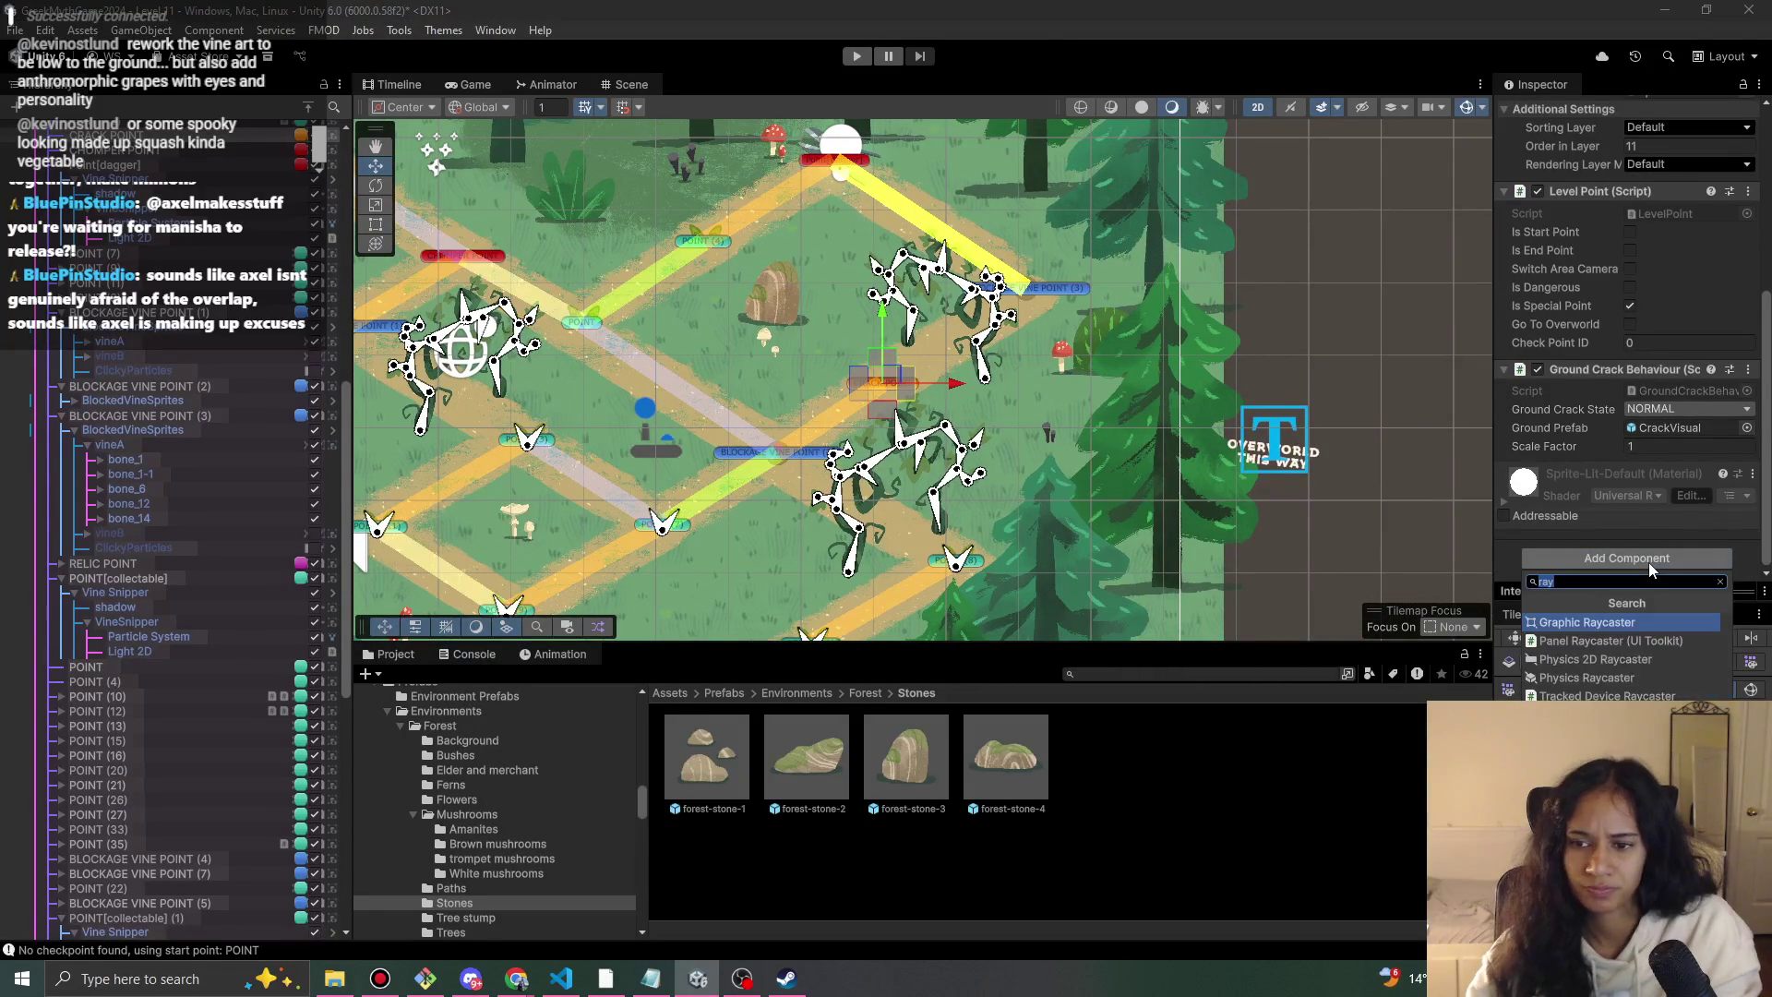
{"action": "type", "text": "block"}
{"action": "key", "text": "Return"}
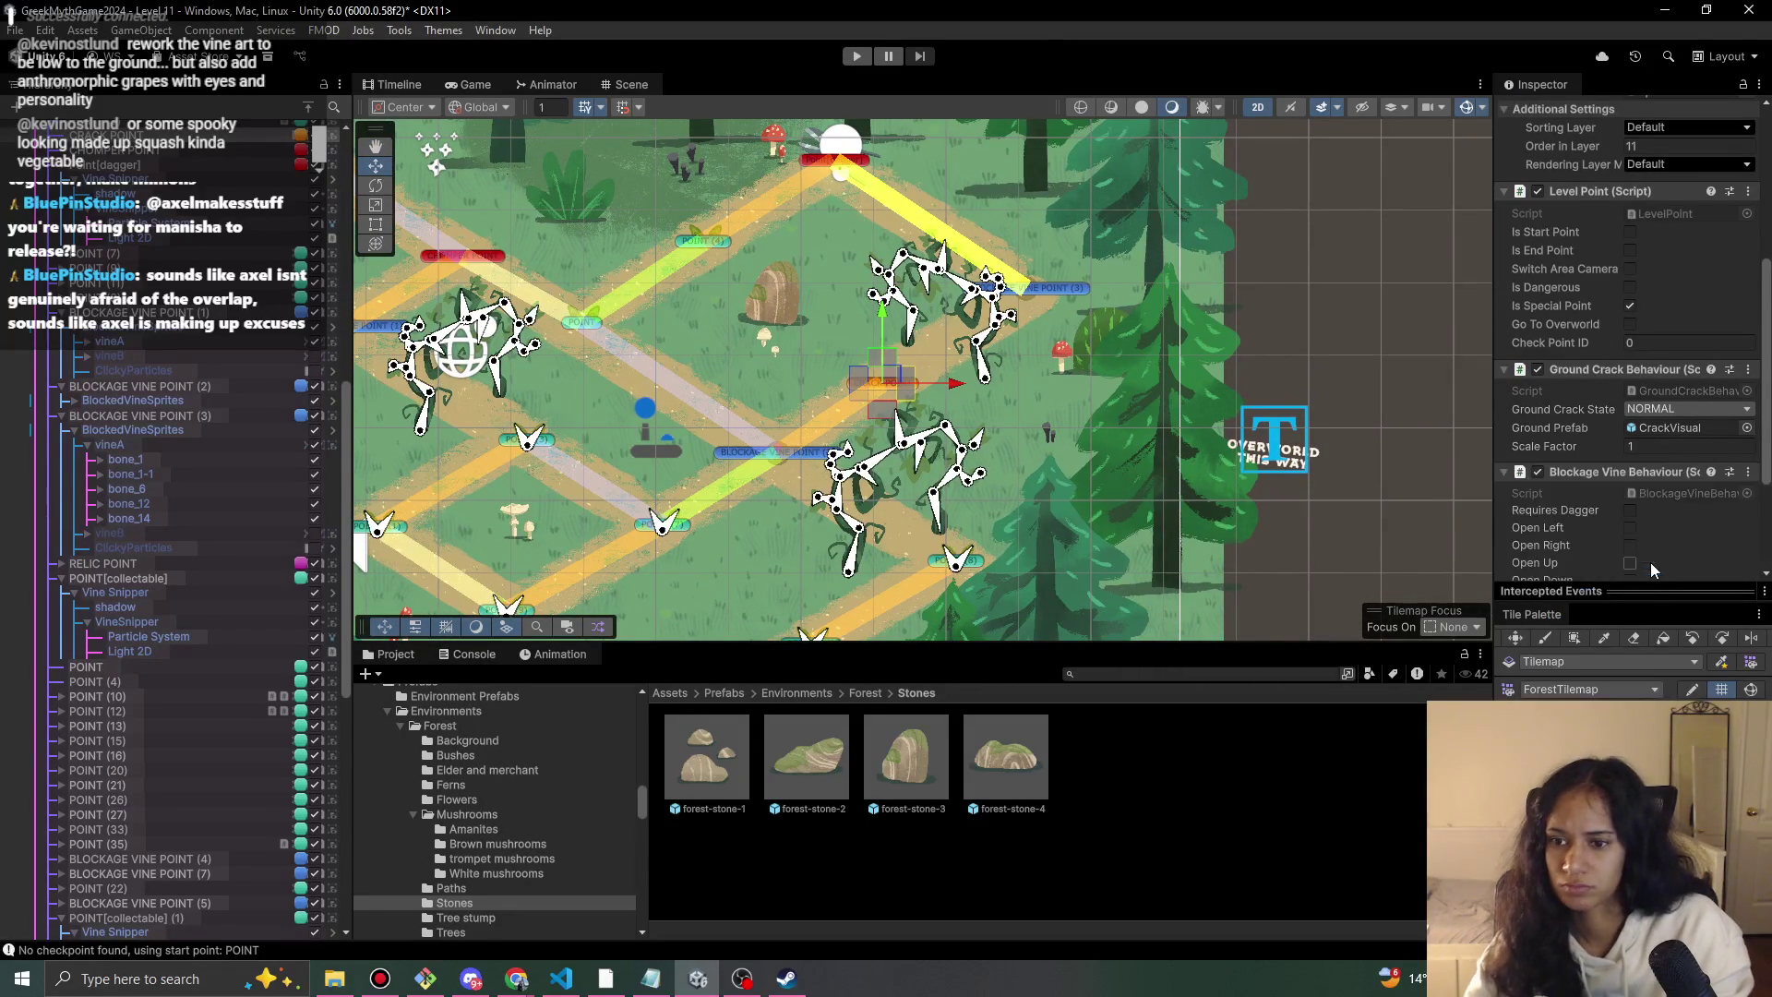
{"action": "left_click", "coordinate": [1631, 391]}
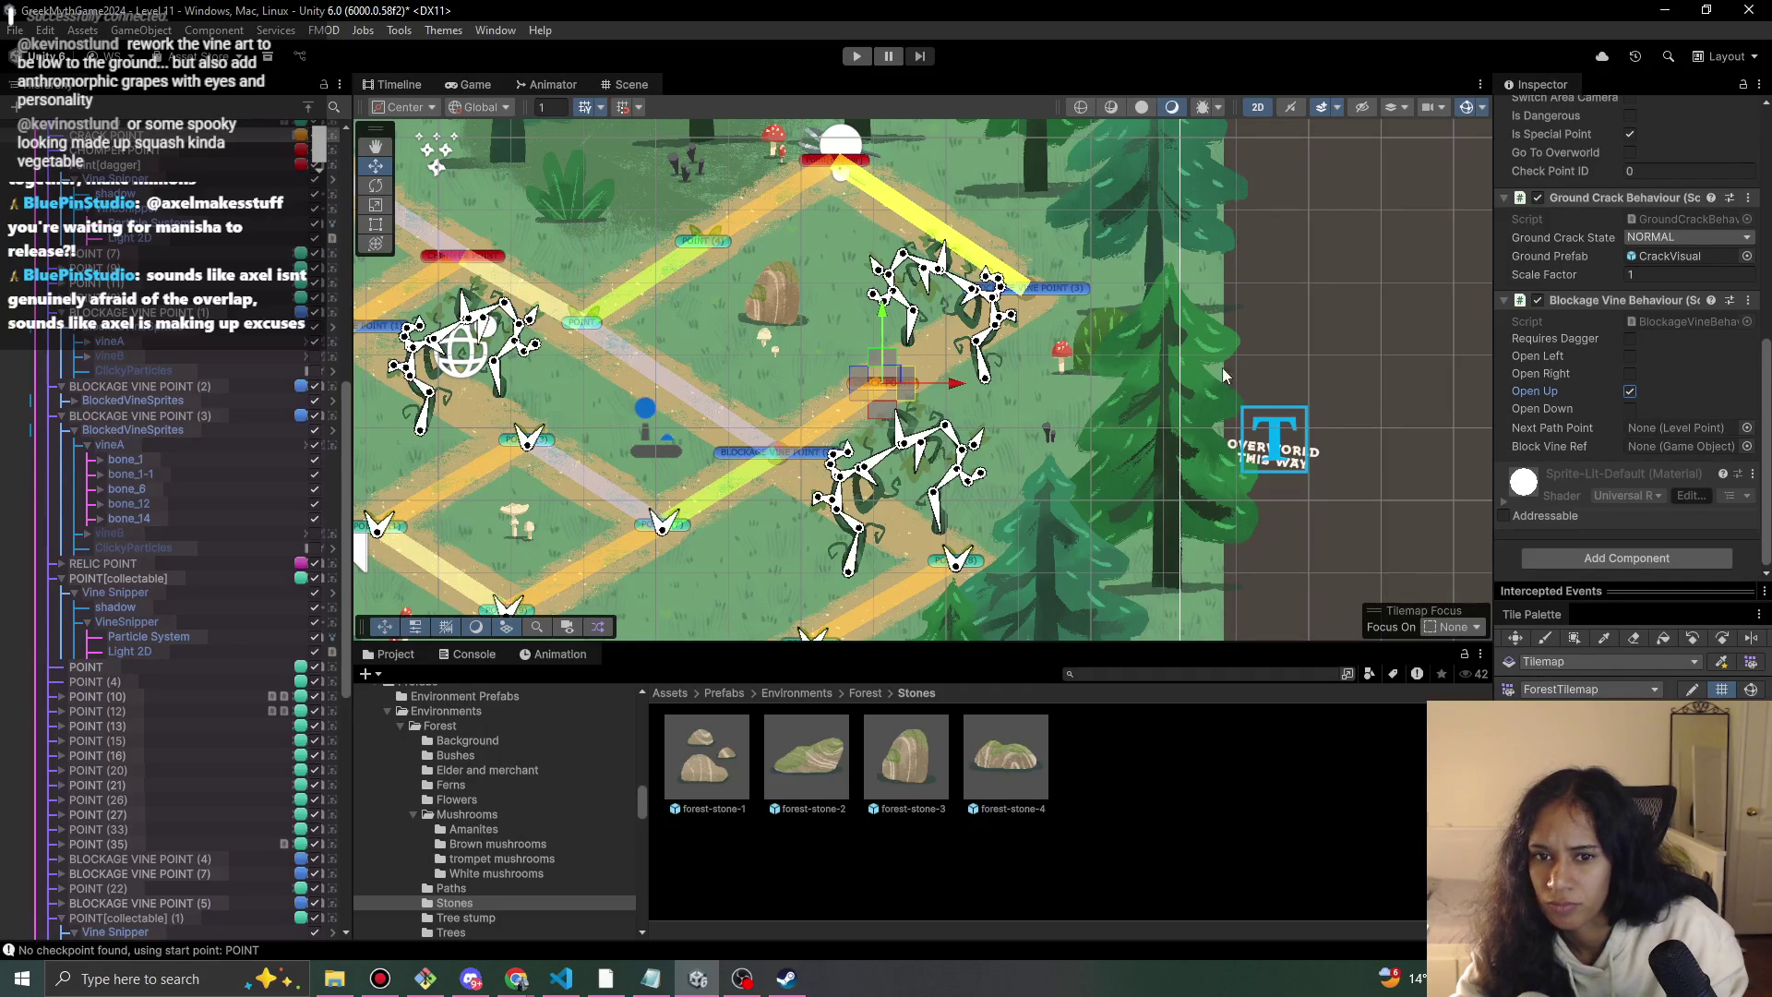
Assign the BLOCKAGE VINE POINT as the crack point's Next Path Point.
{"action": "scroll", "coordinate": [1577, 217], "scroll_direction": "up", "scroll_amount": 10}
{"action": "scroll", "coordinate": [1583, 231], "scroll_direction": "down", "scroll_amount": 5}
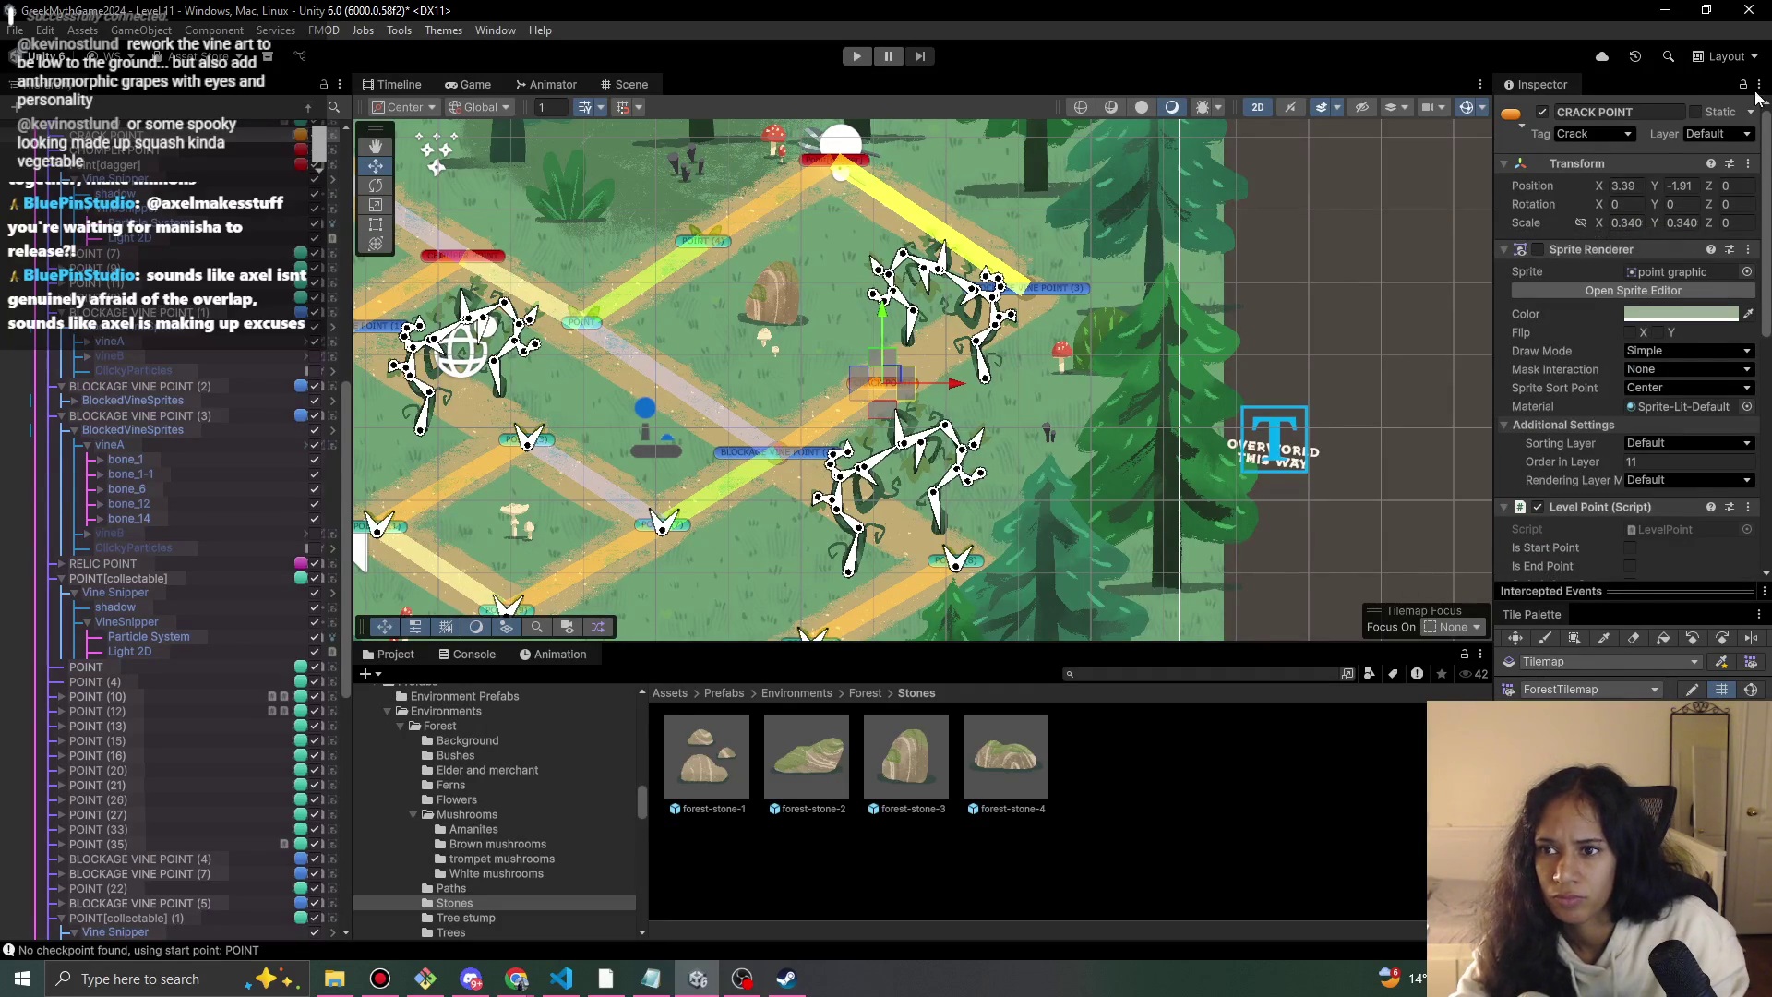
{"action": "scroll", "coordinate": [1591, 314], "scroll_direction": "down", "scroll_amount": 5}
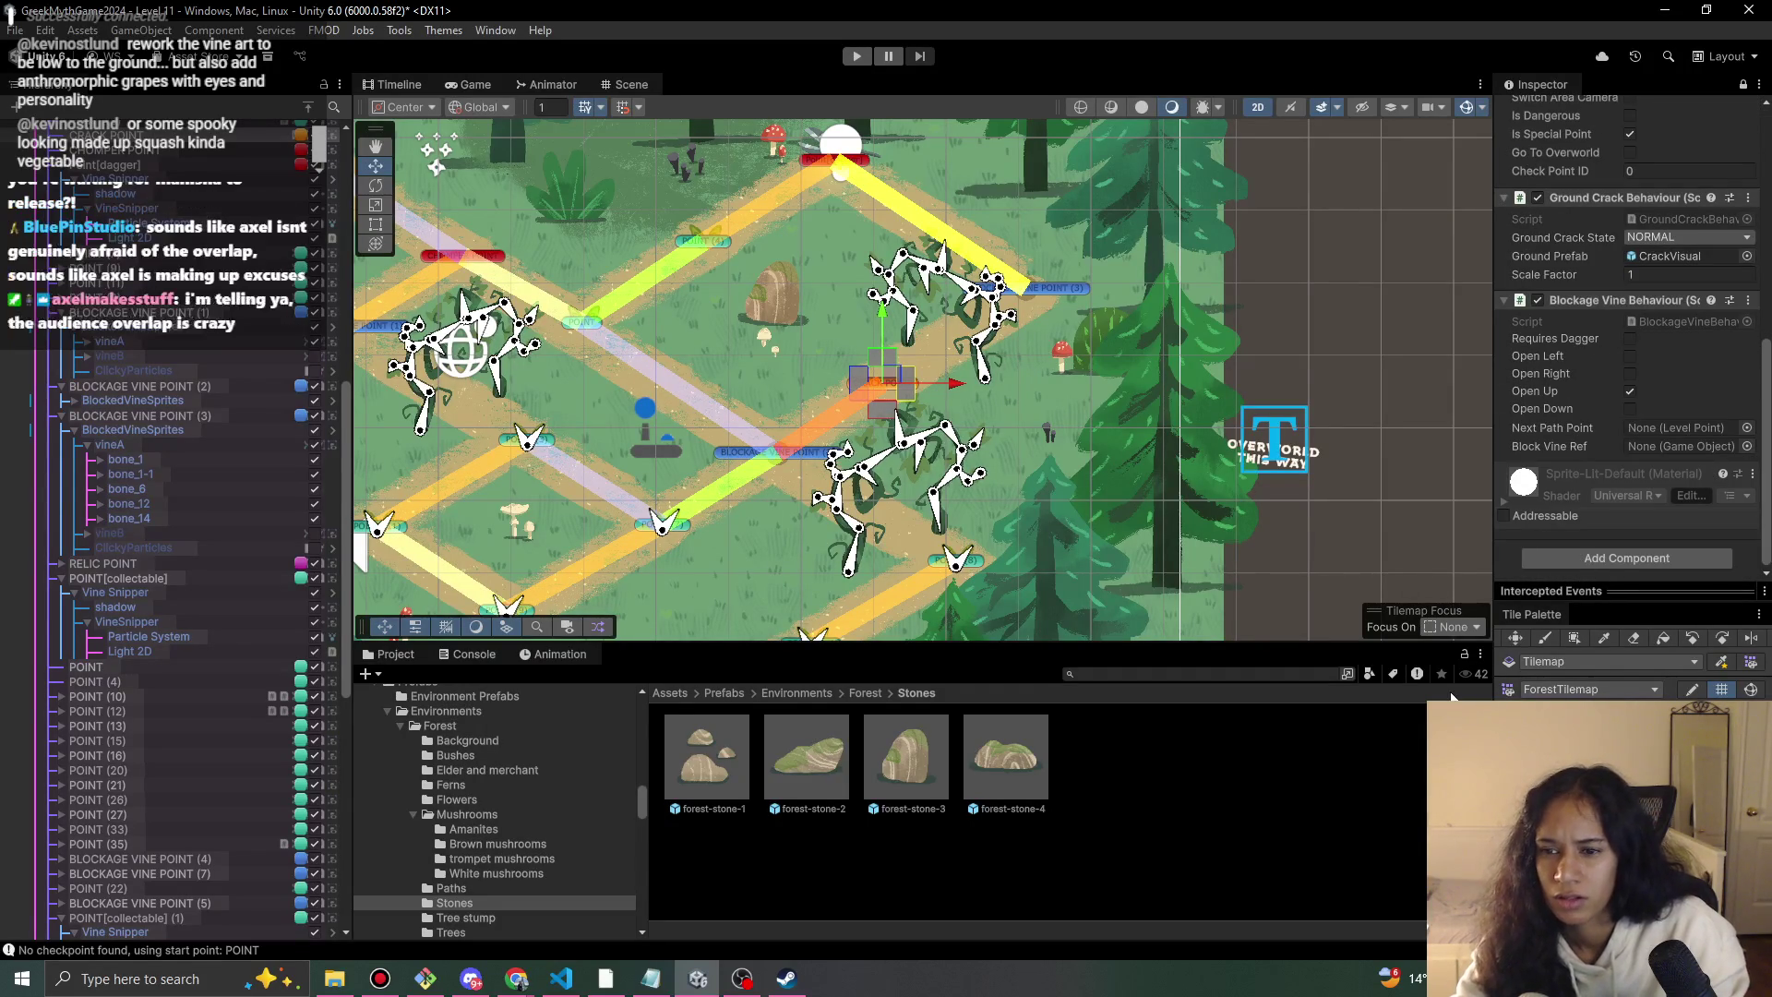
{"action": "left_click", "coordinate": [1060, 286]}
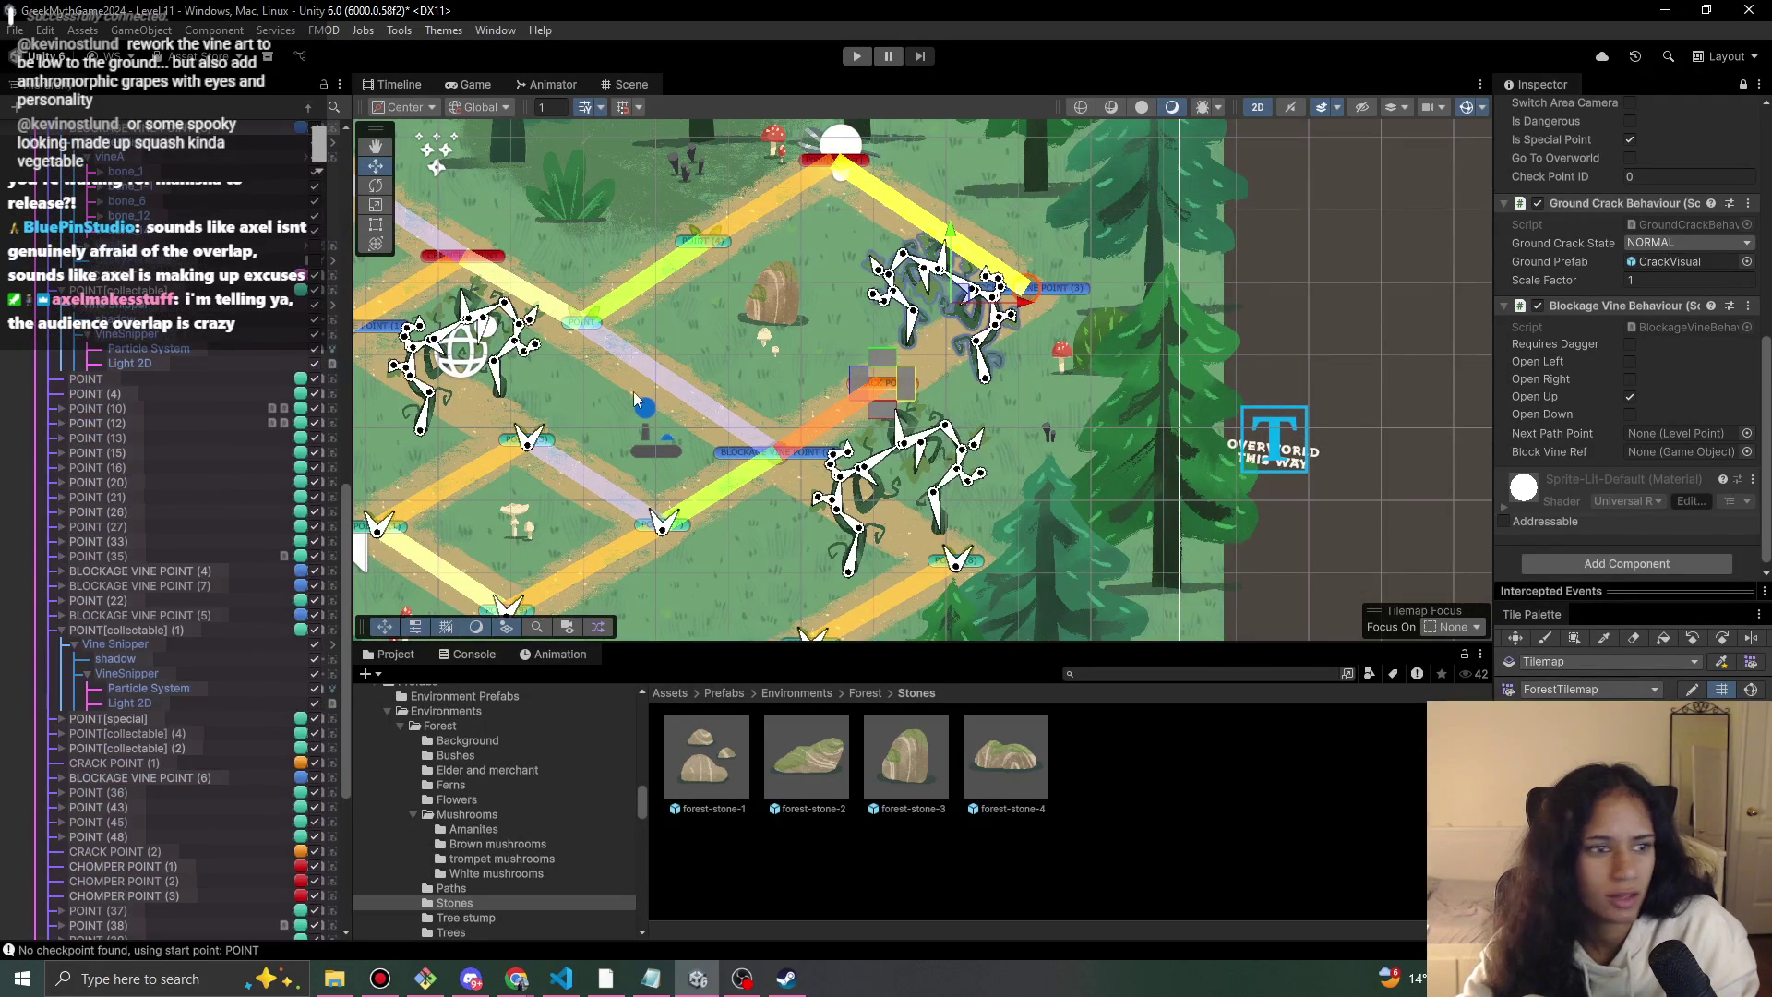
{"action": "scroll", "coordinate": [181, 768], "scroll_direction": "up", "scroll_amount": 4}
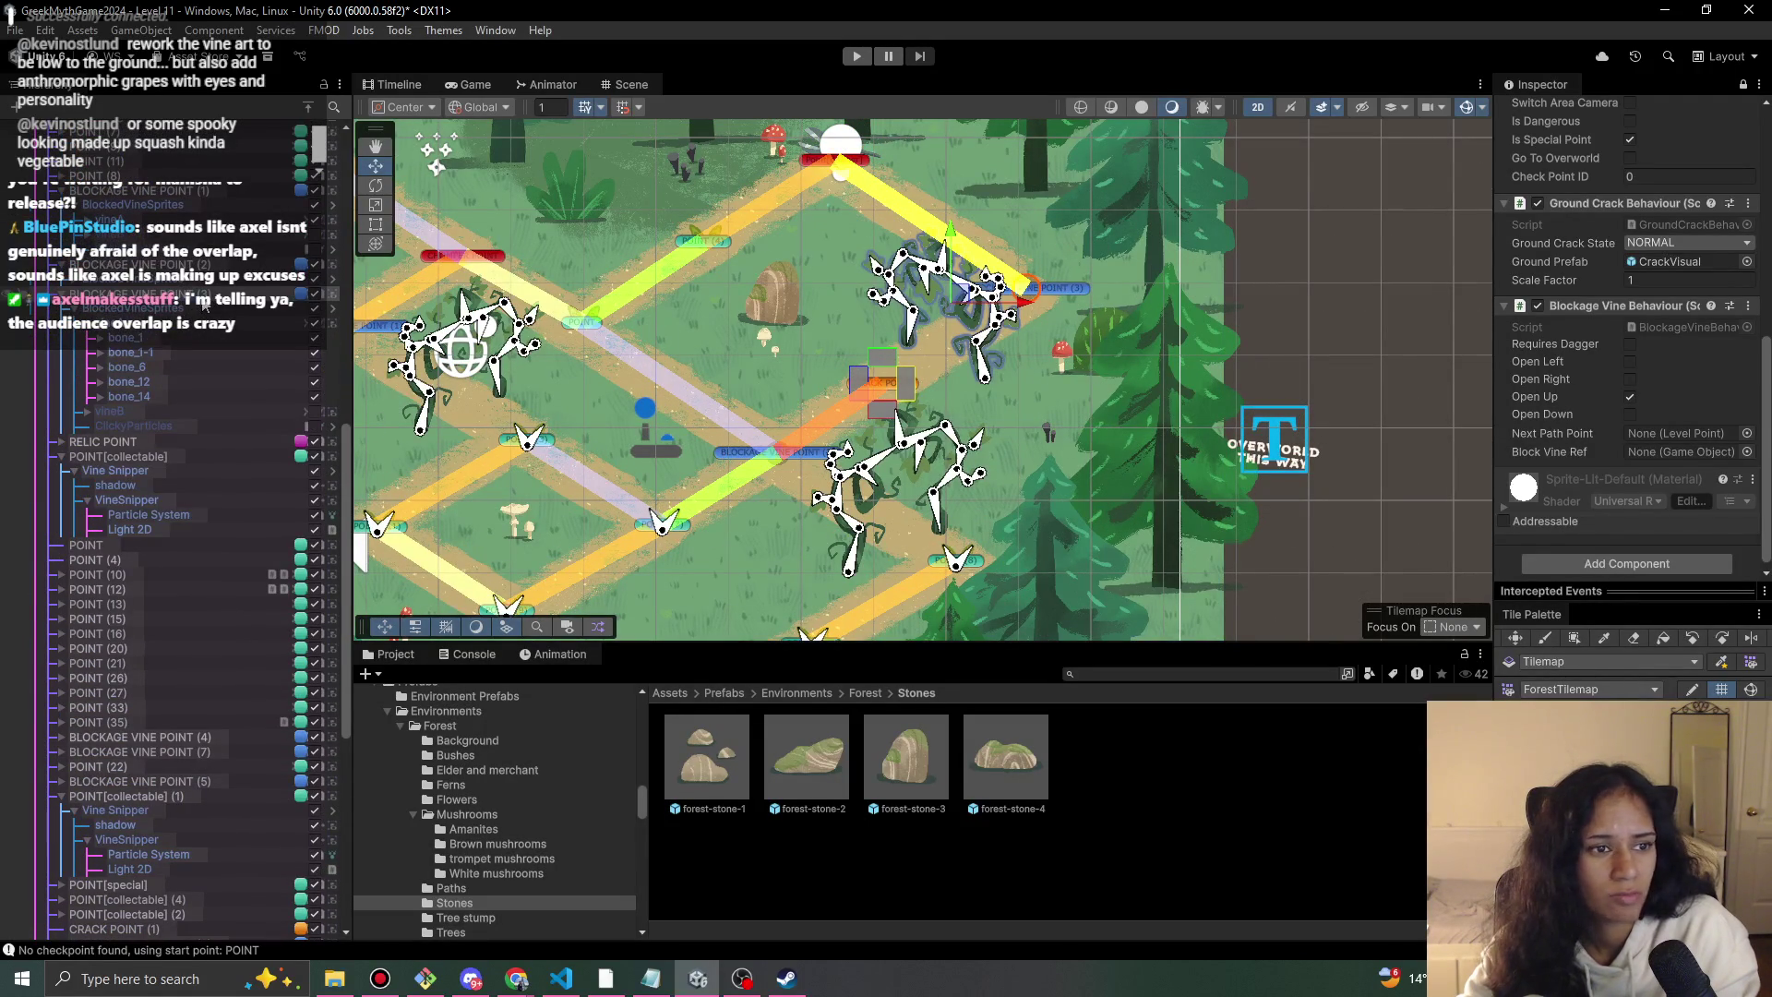
{"action": "left_click_drag", "start_coordinate": [1691, 435], "coordinate": [1660, 456]}
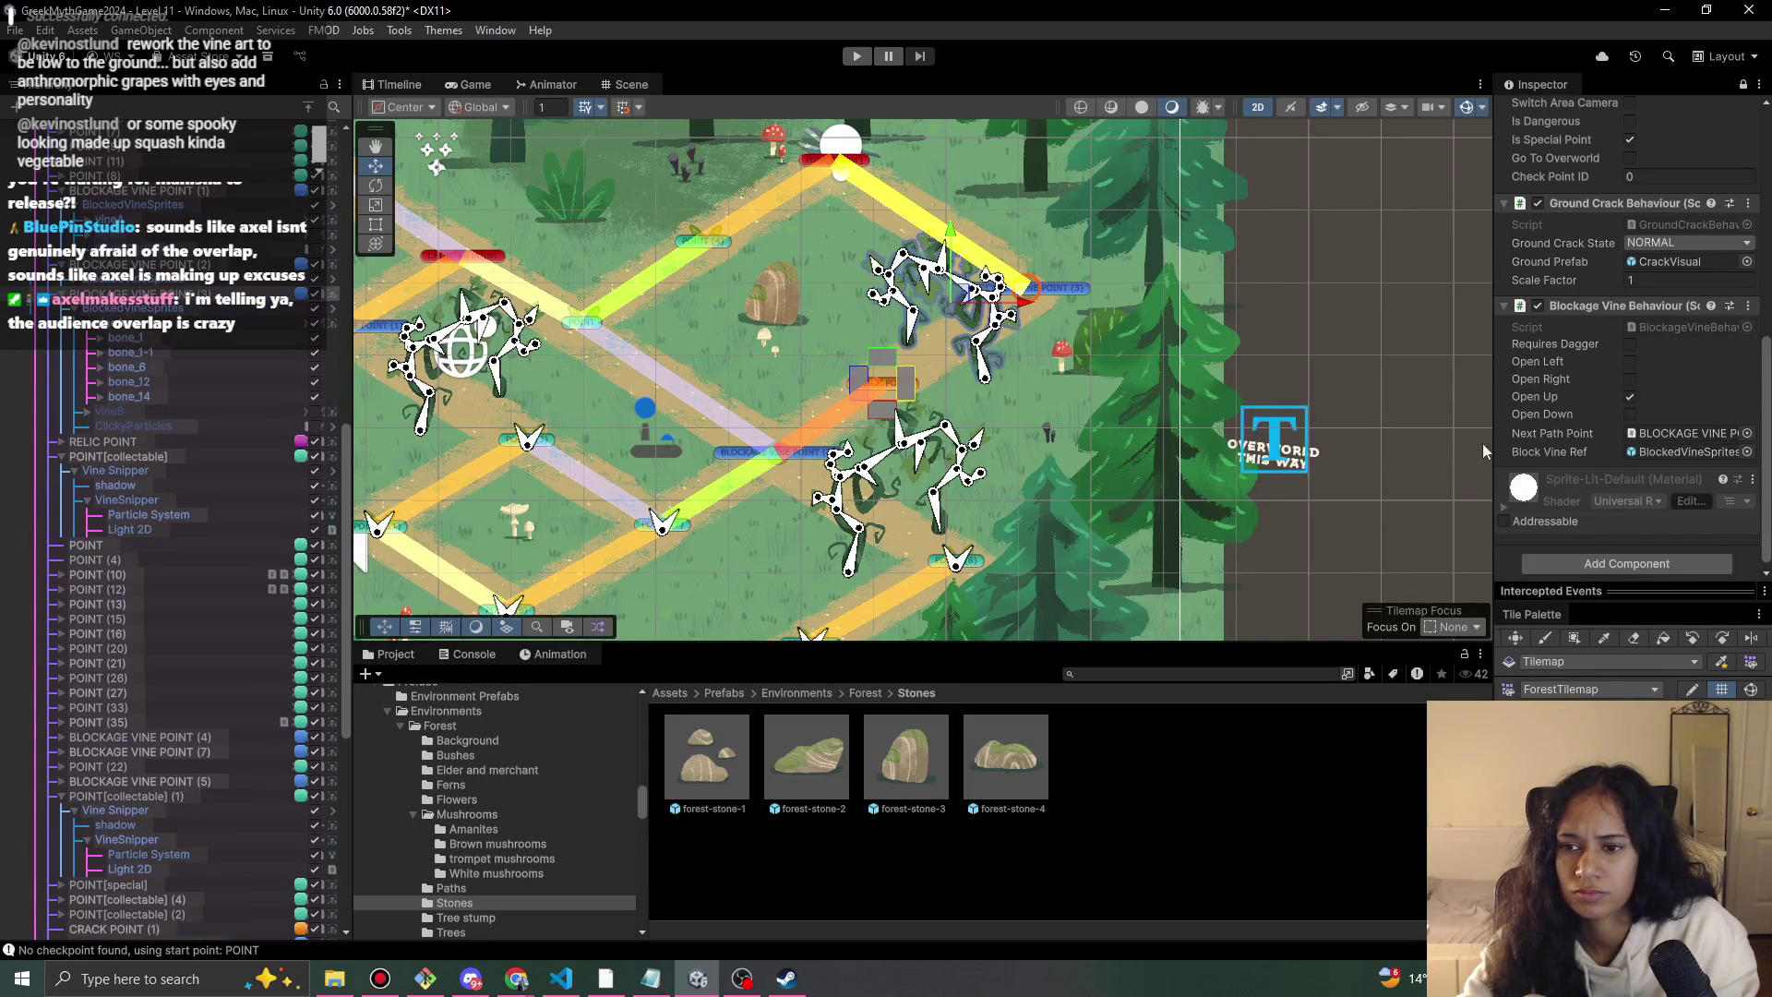
{"action": "left_click", "coordinate": [1742, 85]}
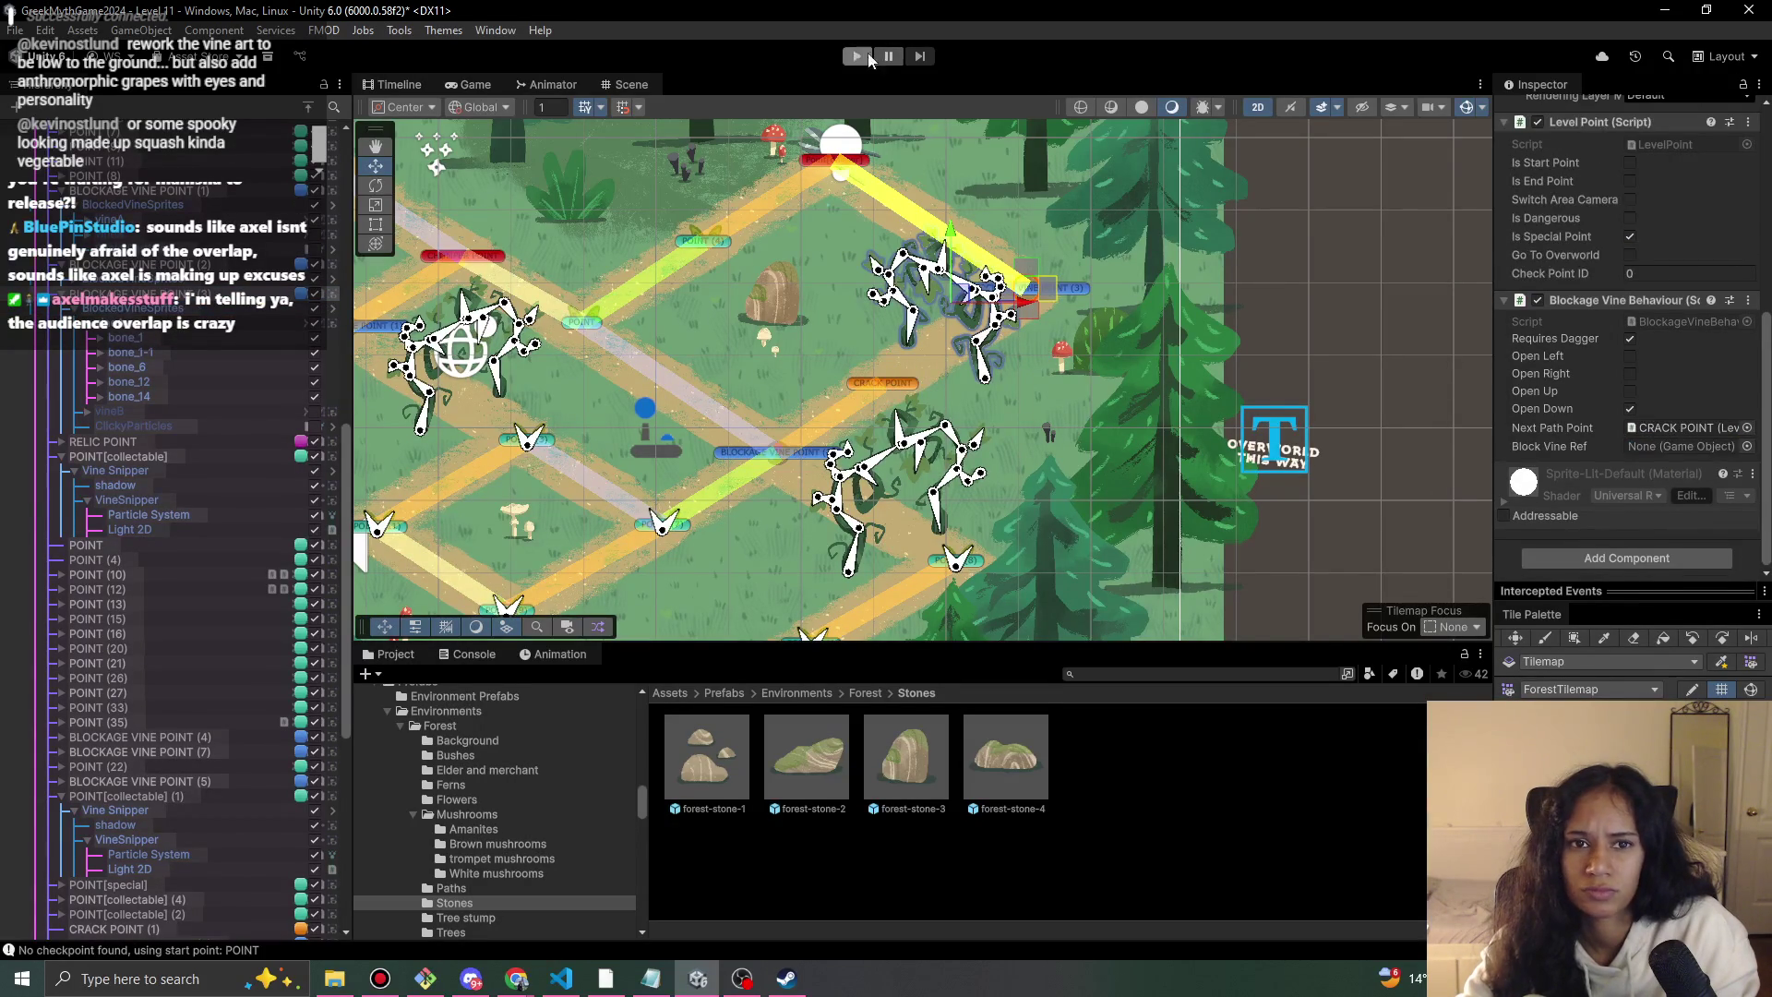
Start the Level 11 play-test and walk the character onto the crack point and along the path.
{"action": "left_click", "coordinate": [866, 57]}
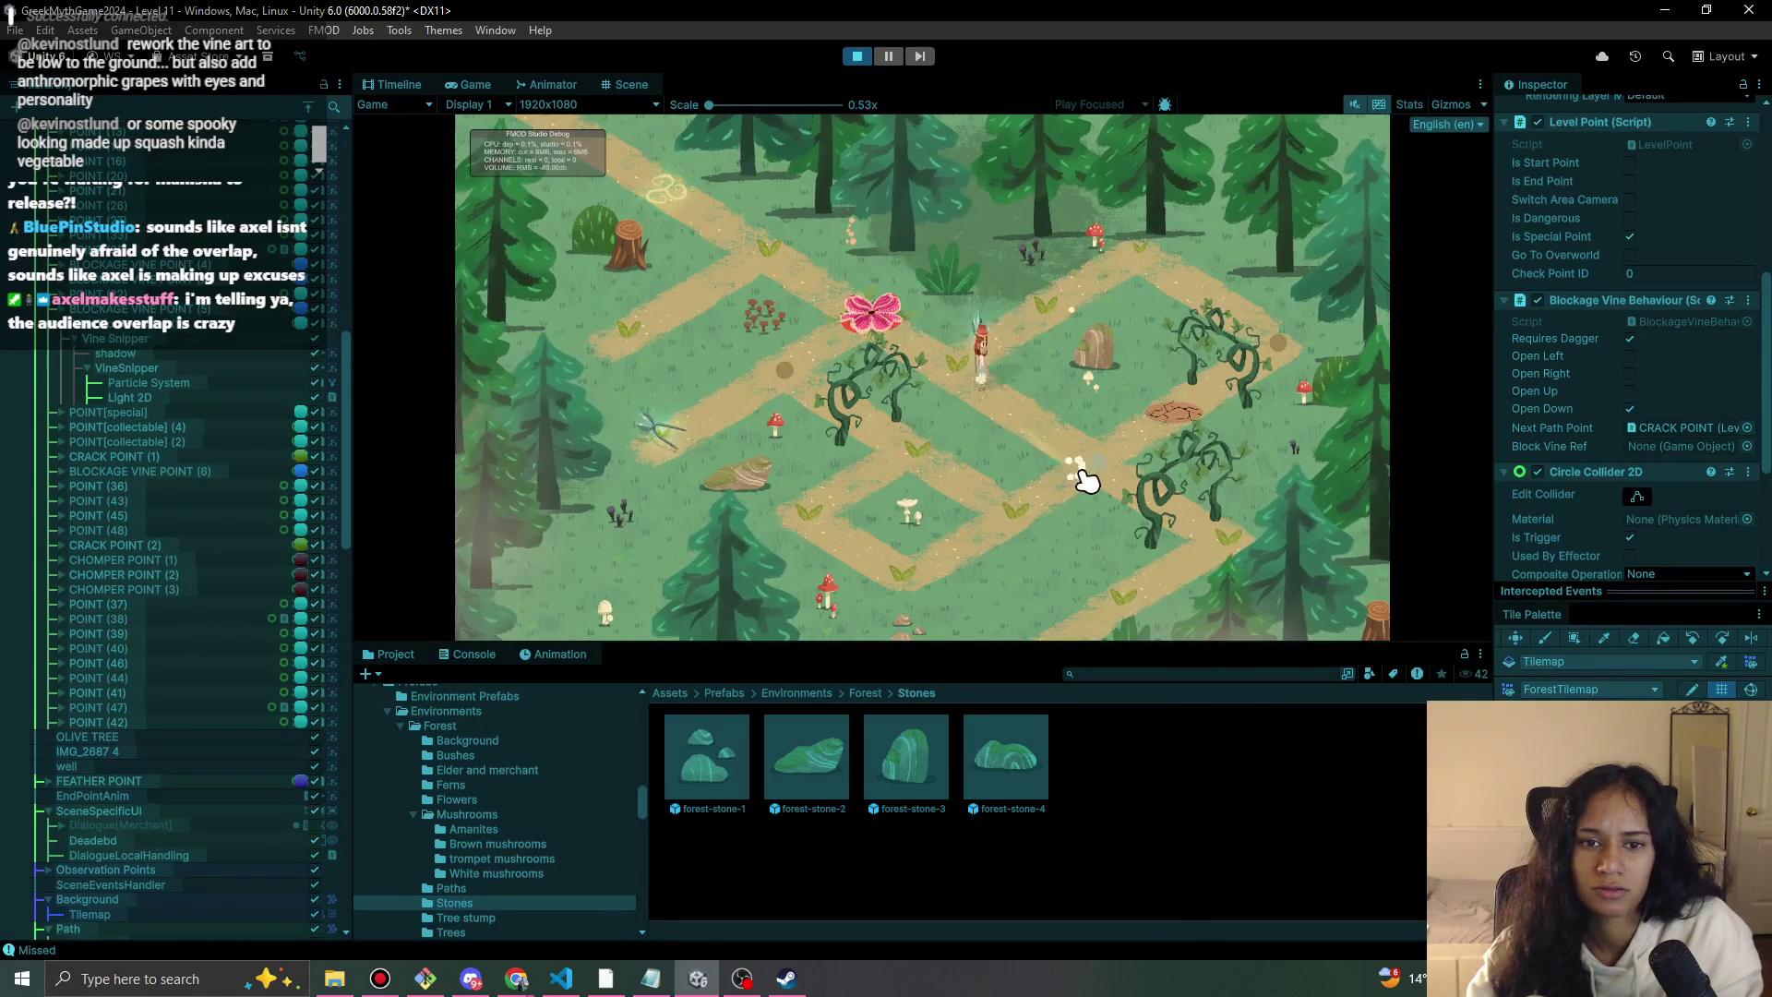
{"action": "left_click", "coordinate": [1184, 436]}
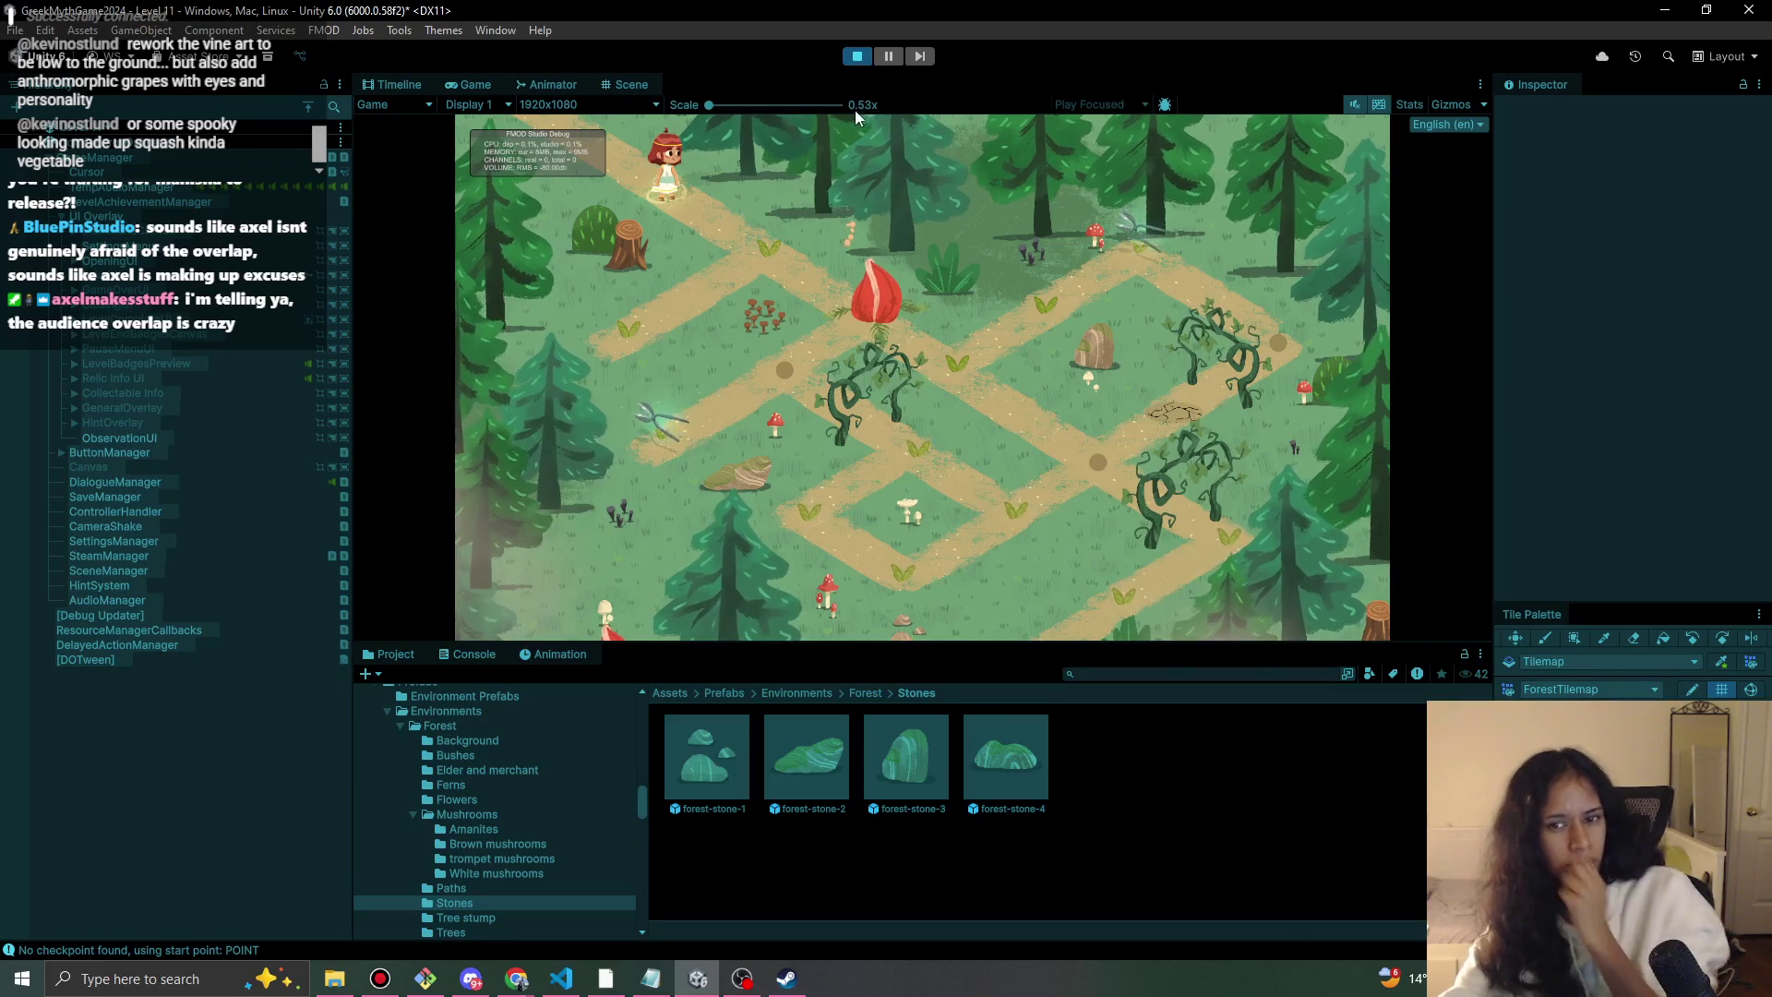
{"action": "left_click", "coordinate": [771, 245]}
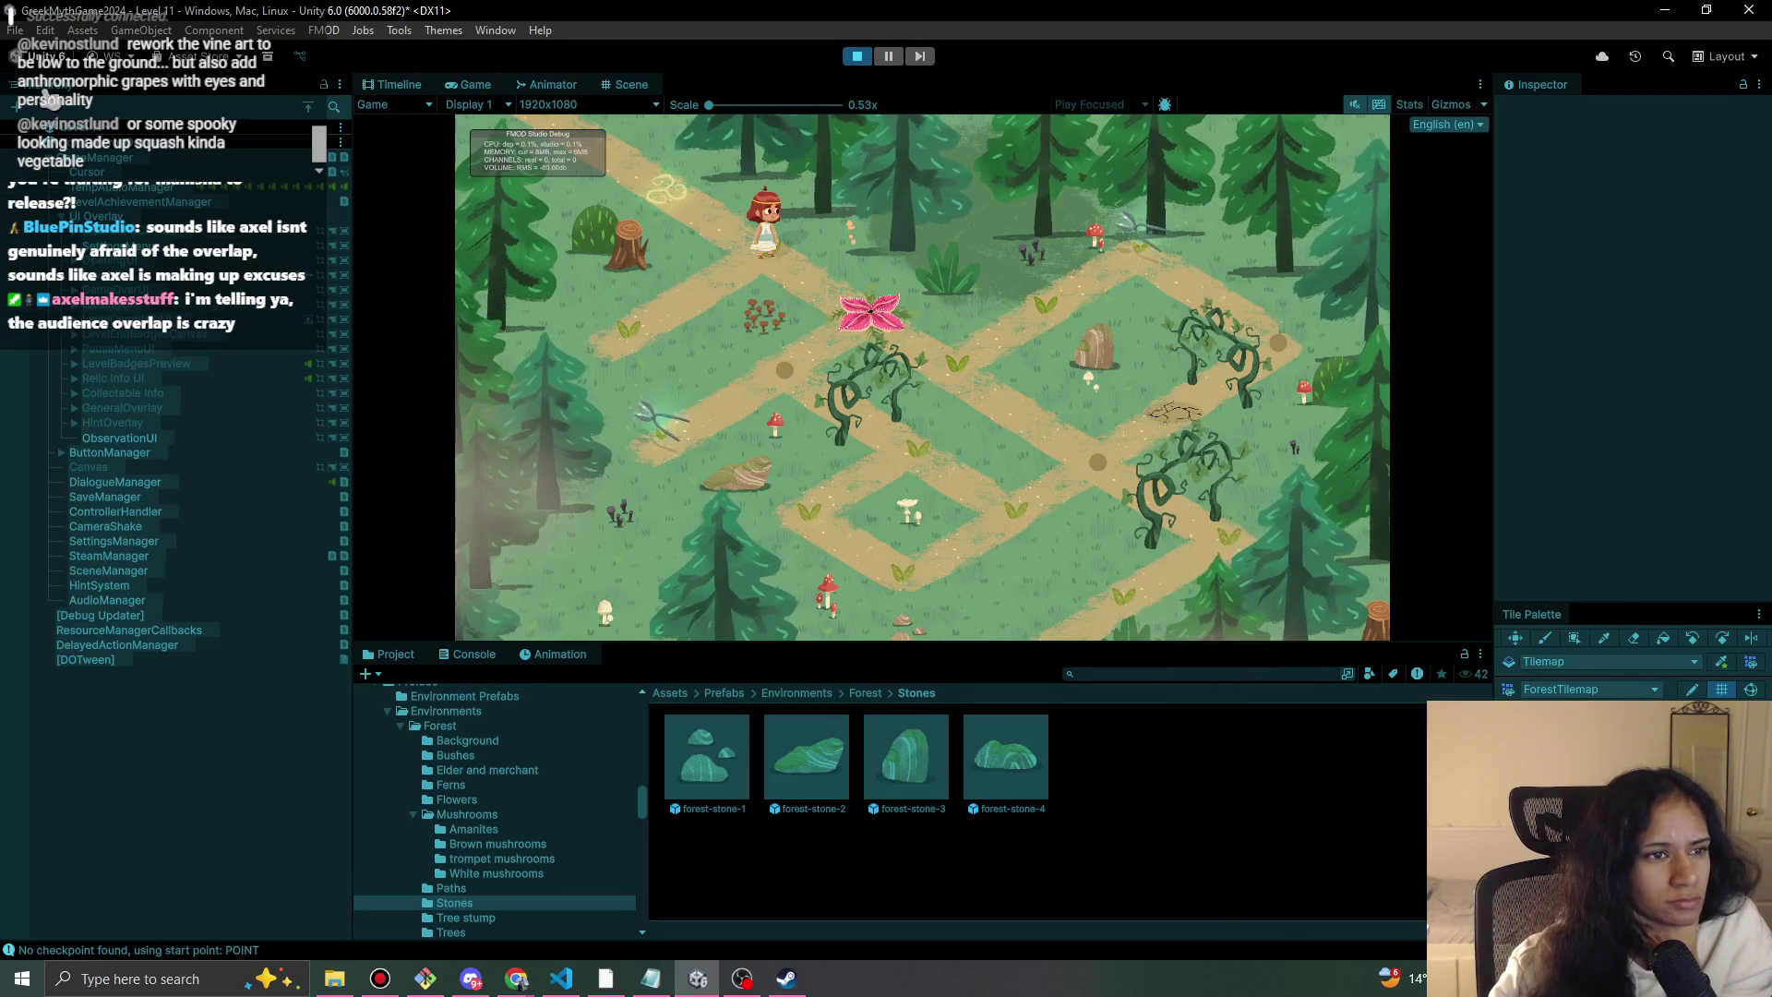
{"action": "scroll", "coordinate": [48, 134], "scroll_direction": "up", "scroll_amount": 10}
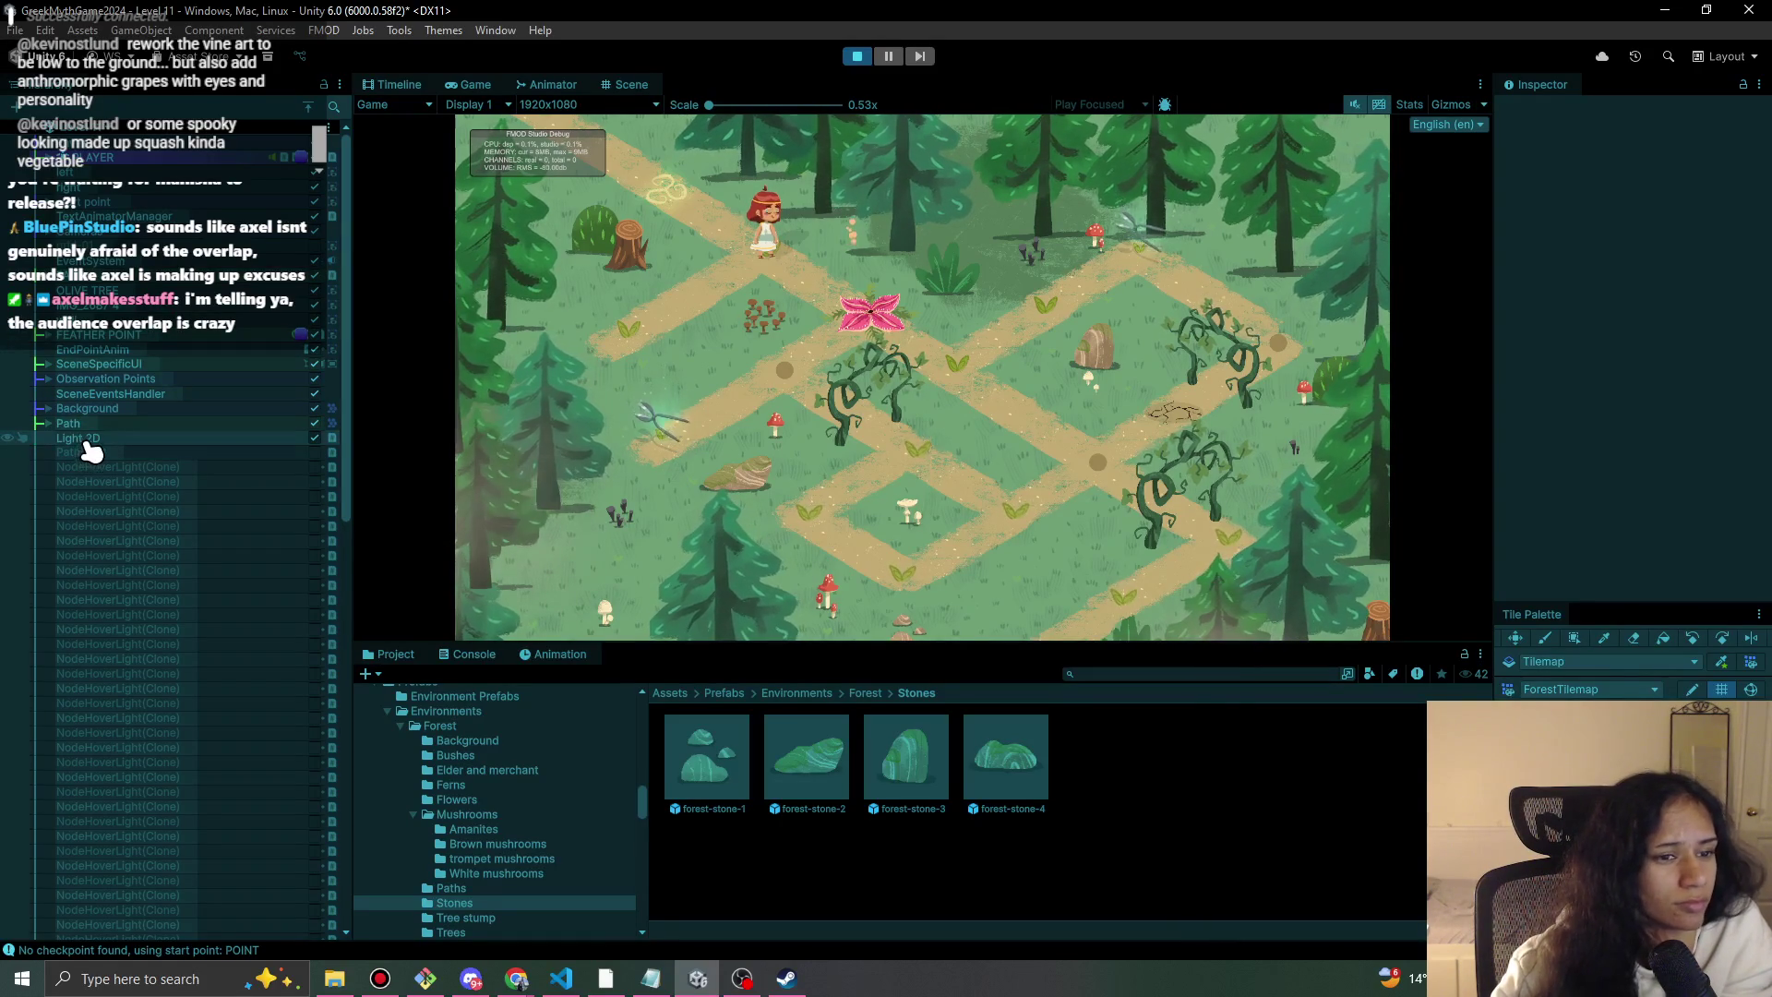
{"action": "scroll", "coordinate": [93, 451], "scroll_direction": "down", "scroll_amount": 10}
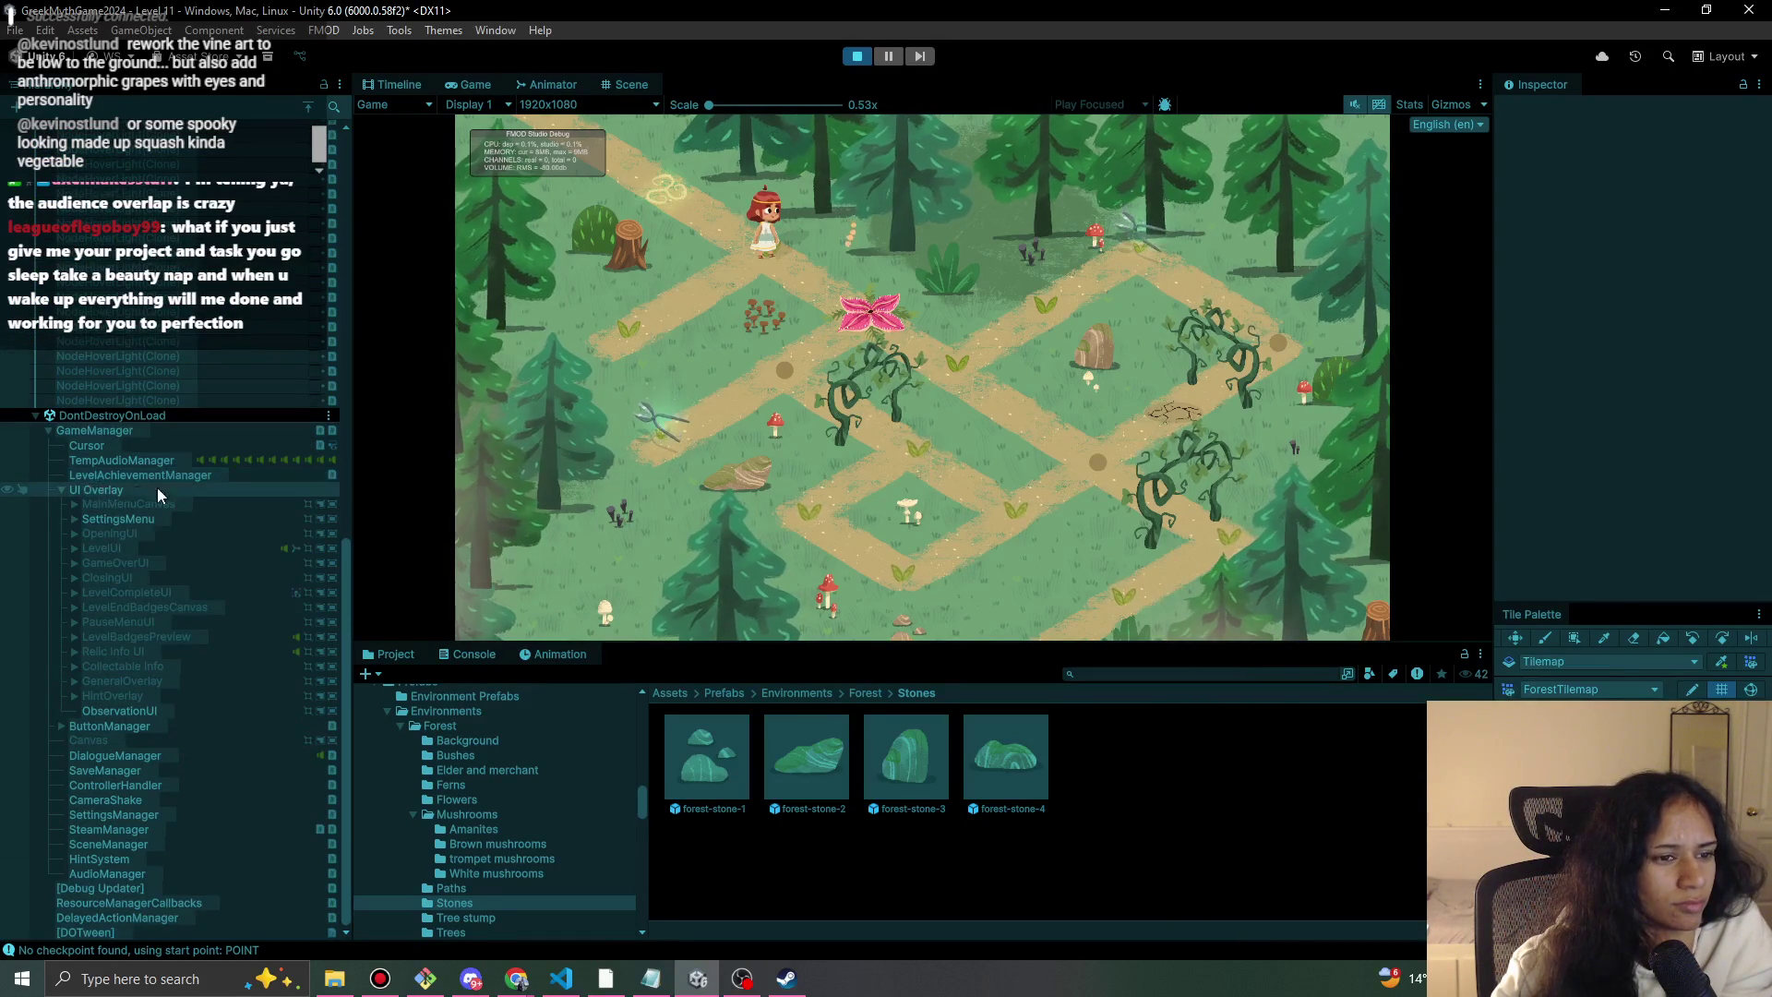
{"action": "scroll", "coordinate": [172, 501], "scroll_direction": "up", "scroll_amount": 10}
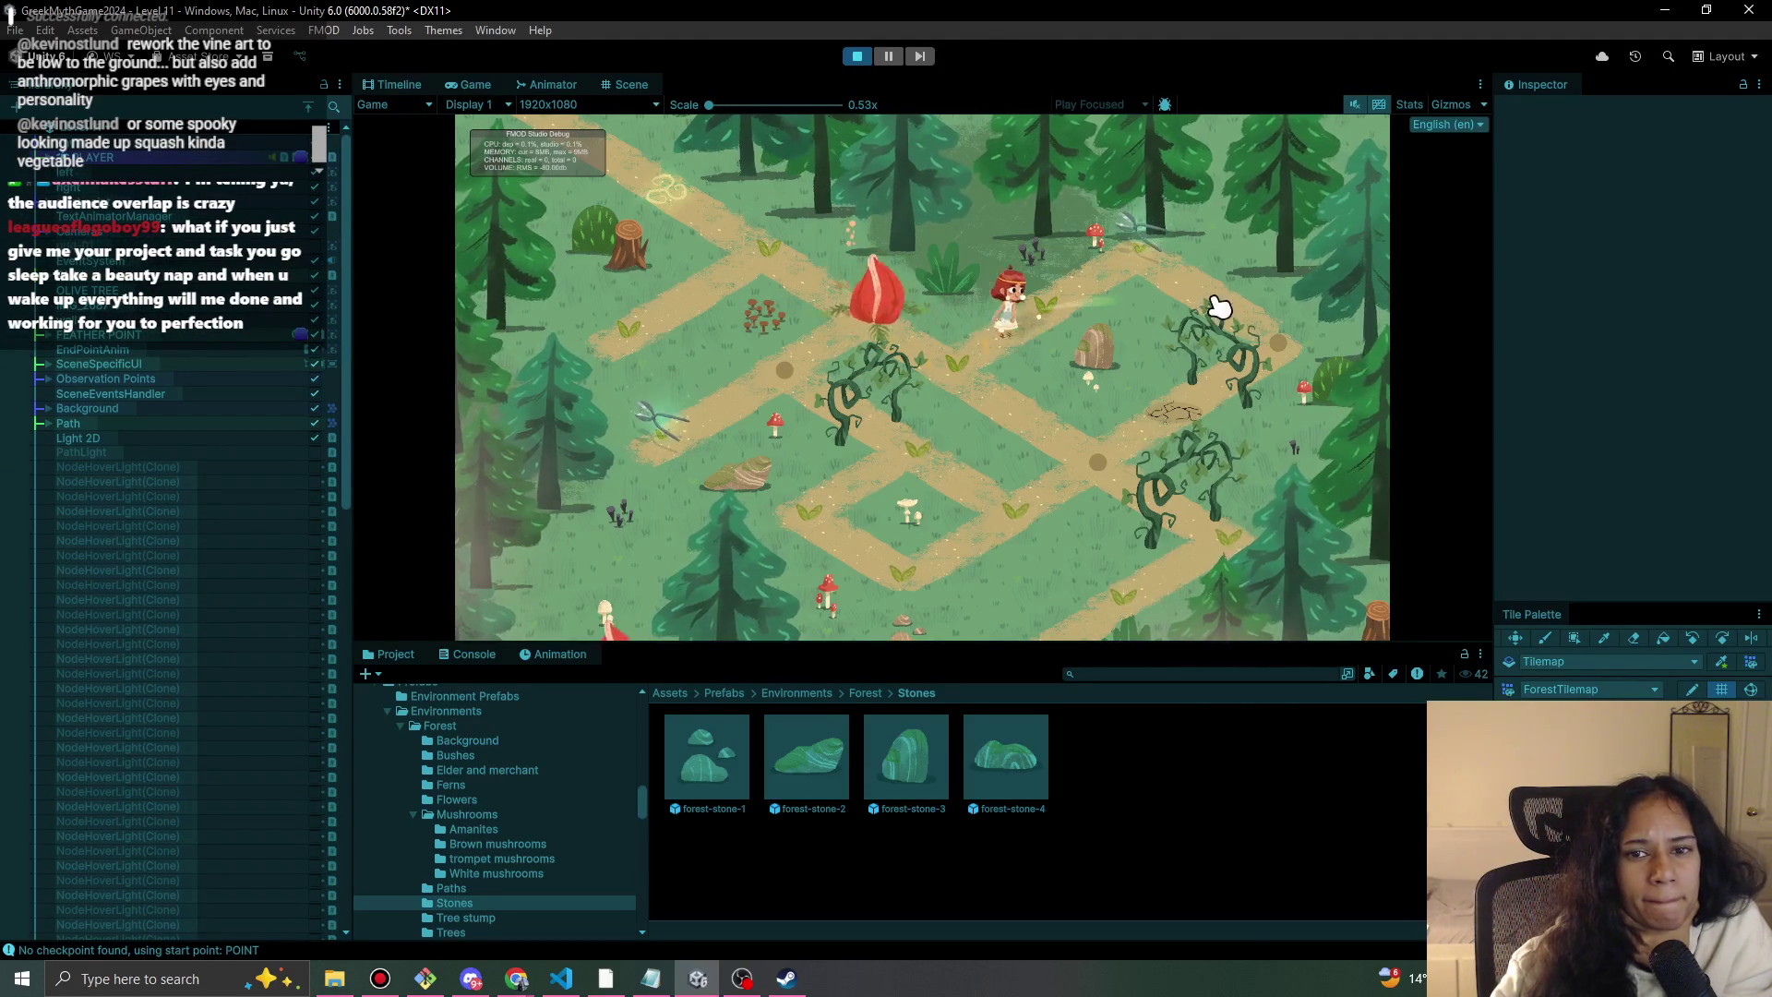
Walk past the cracked ground to the sparkling vine, slash it in the green zone, and stop playing.
{"action": "left_click", "coordinate": [1099, 451]}
{"action": "left_click", "coordinate": [1177, 448]}
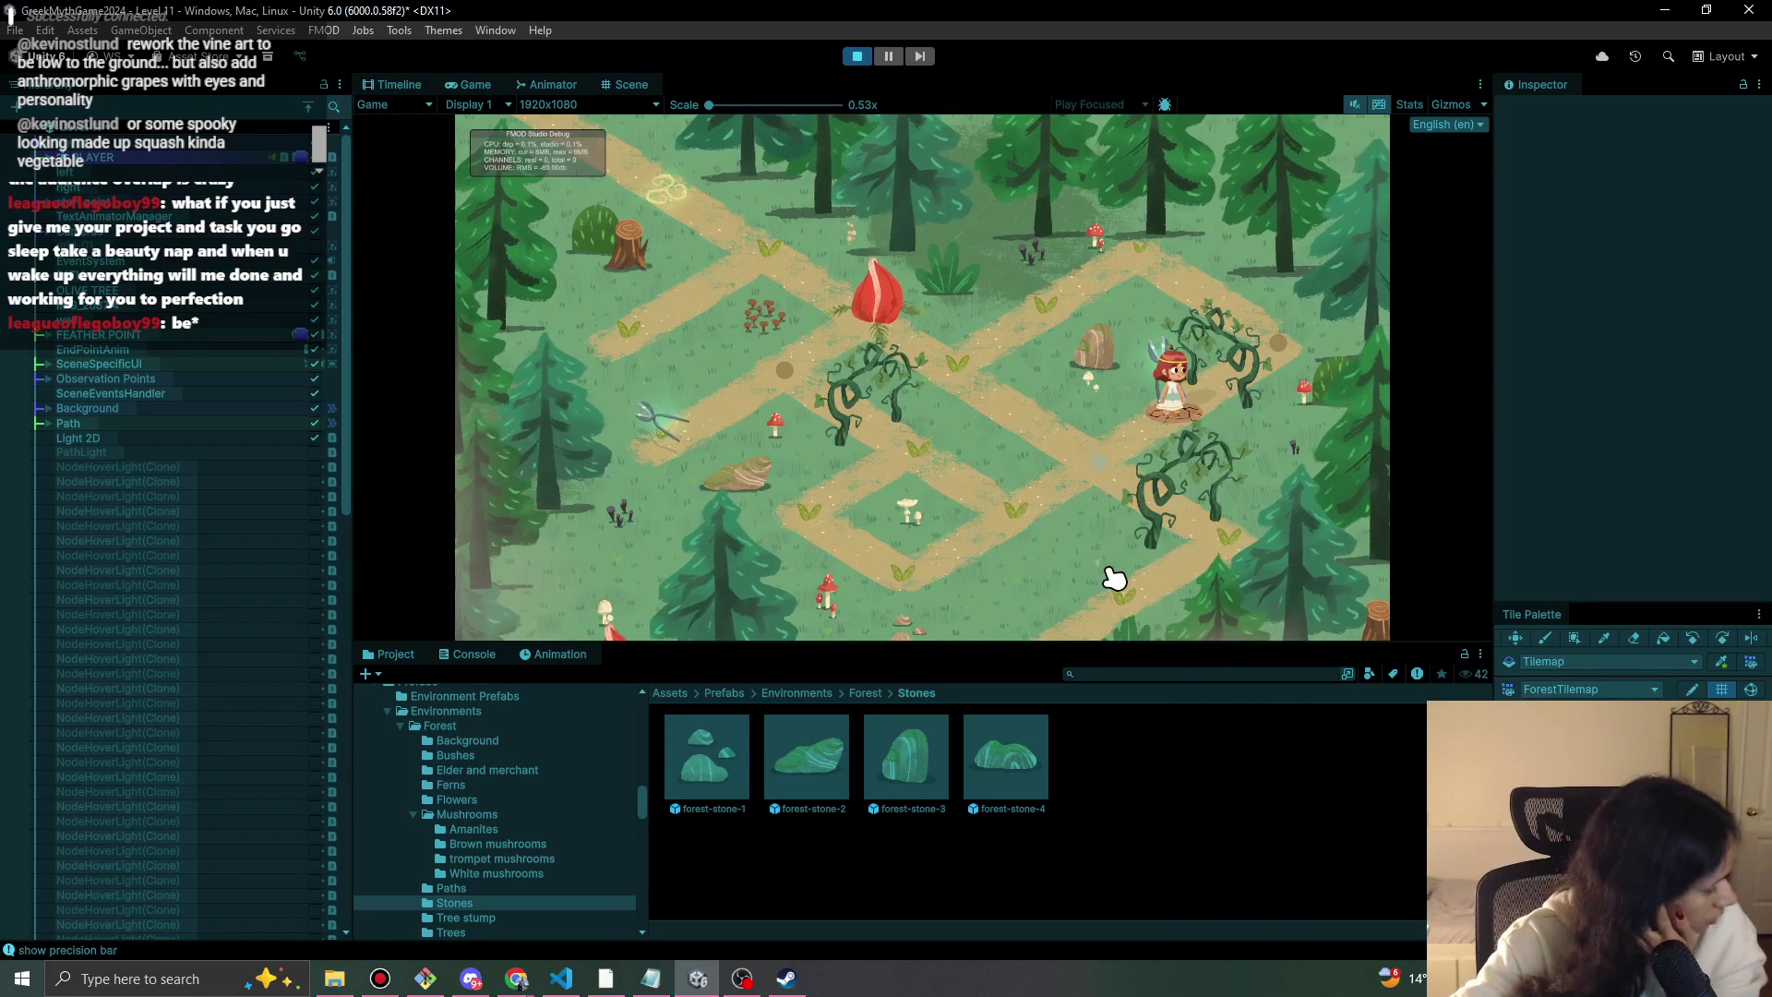
{"action": "left_click", "coordinate": [981, 415]}
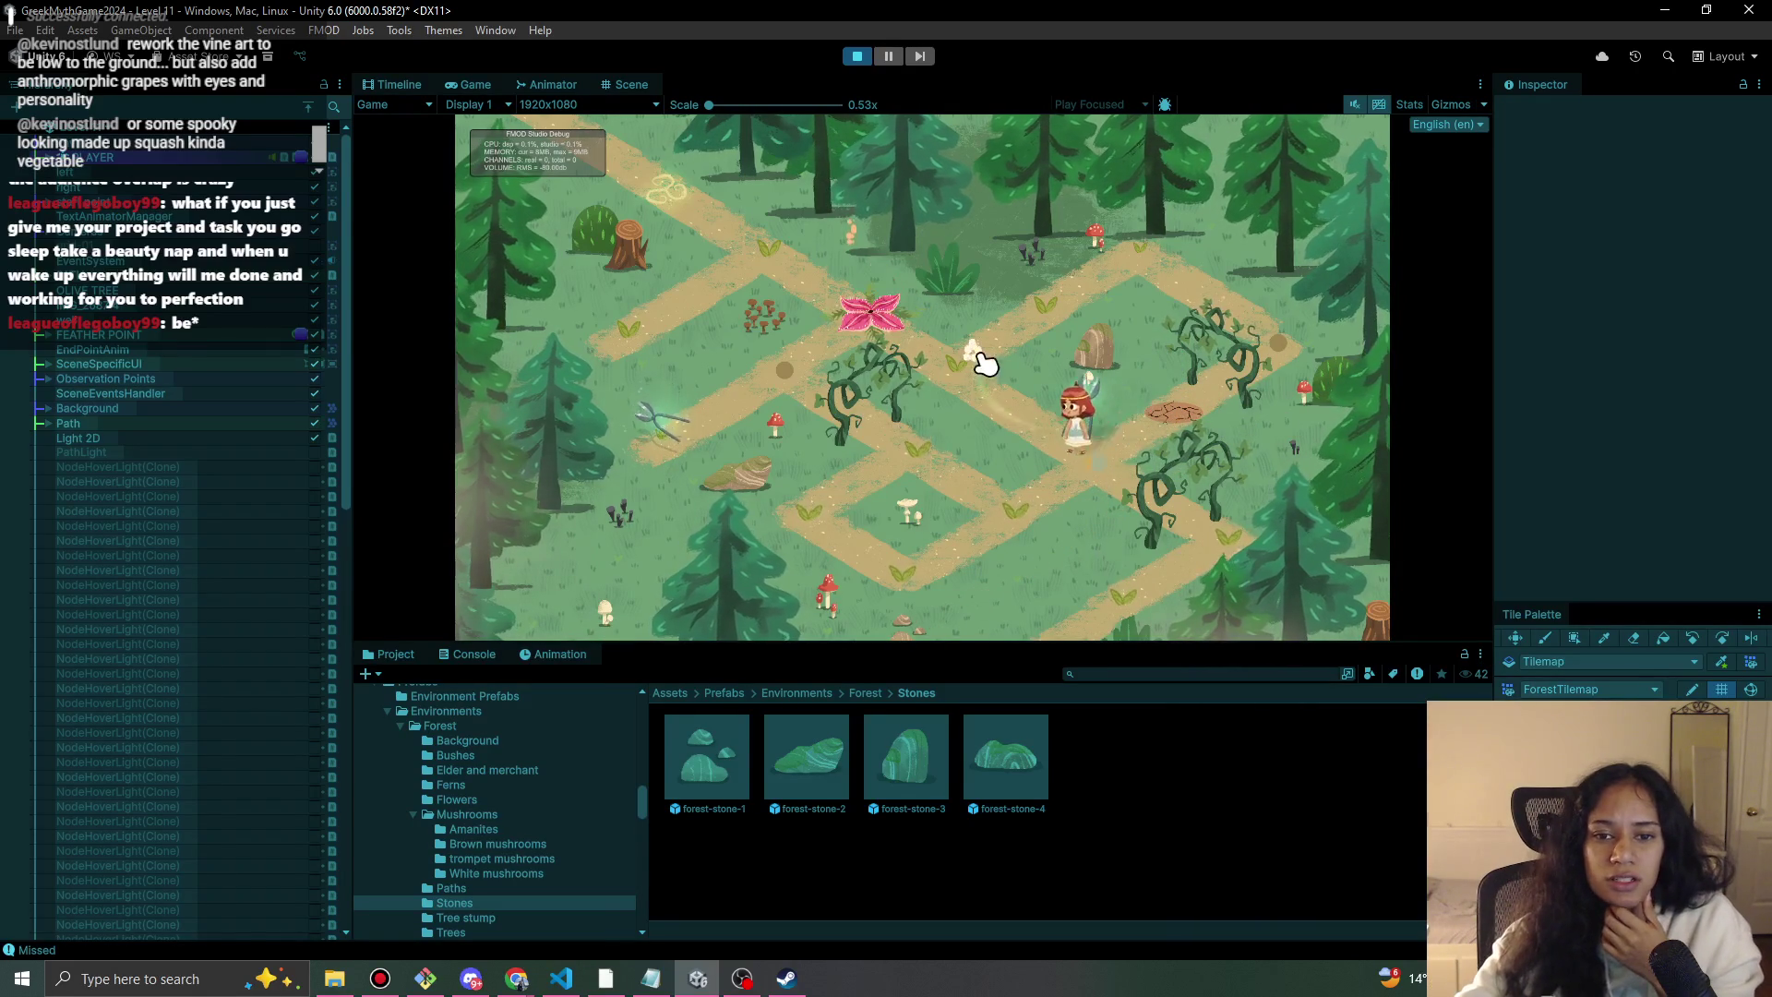
{"action": "left_click", "coordinate": [1025, 295]}
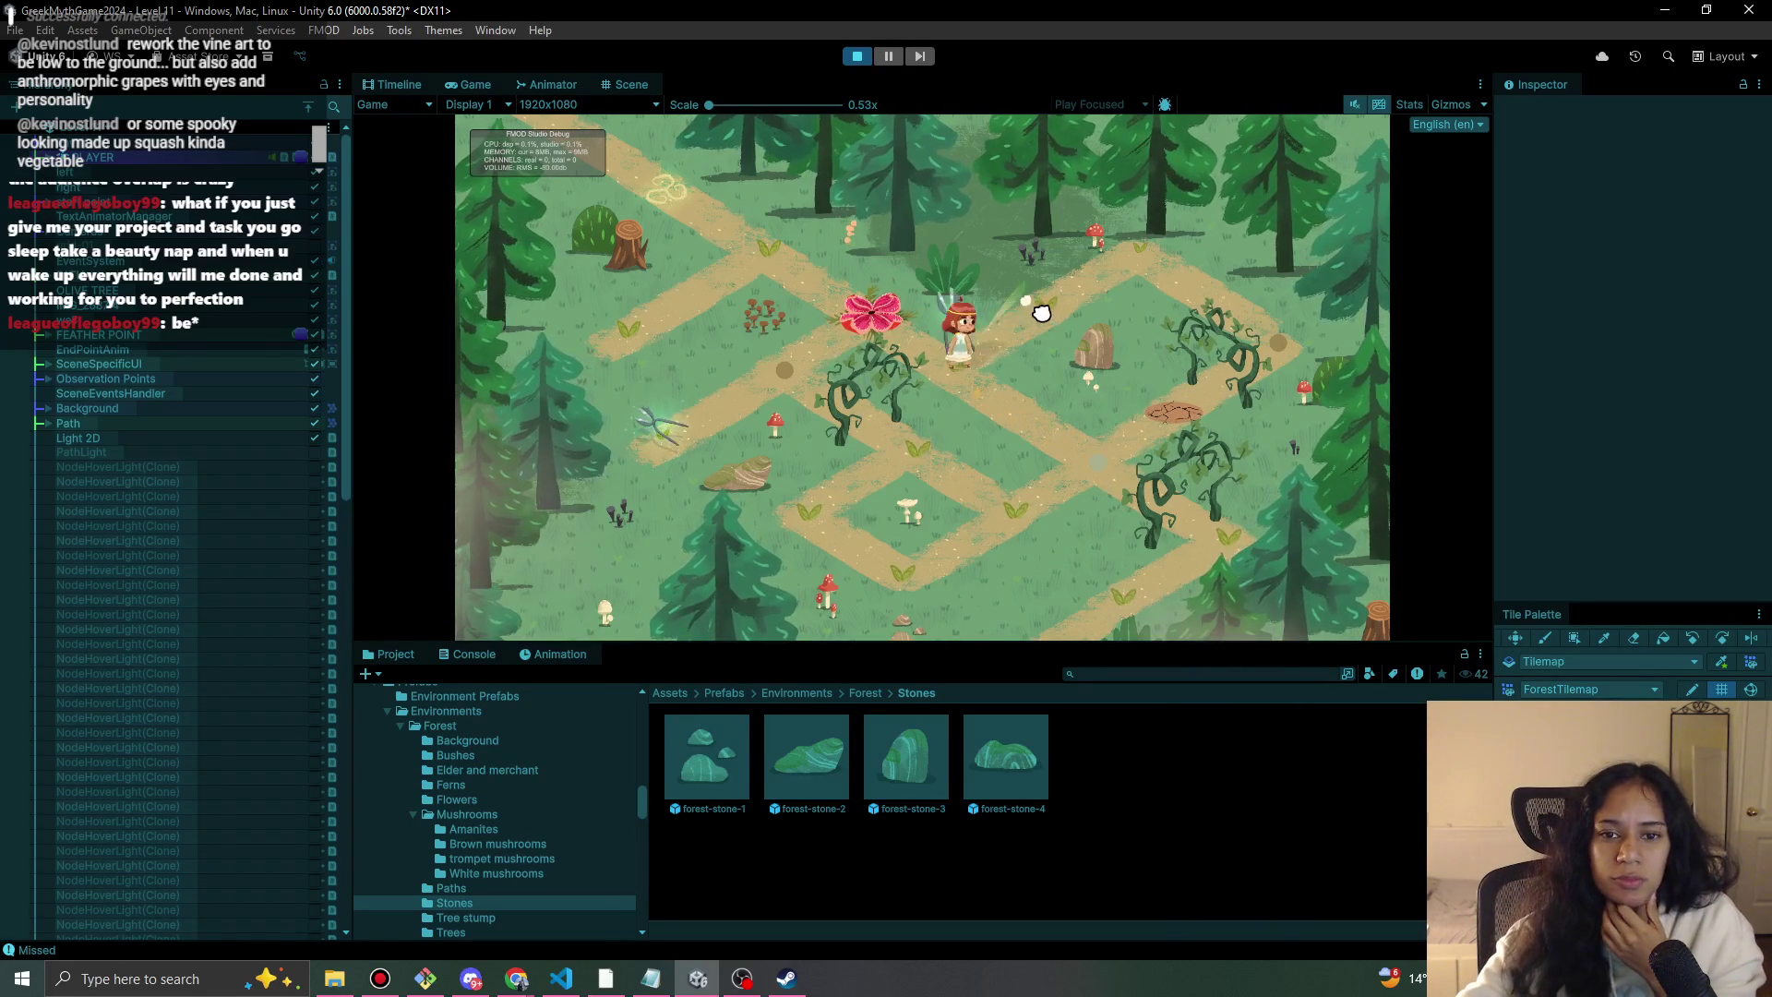
{"action": "left_click", "coordinate": [1304, 360]}
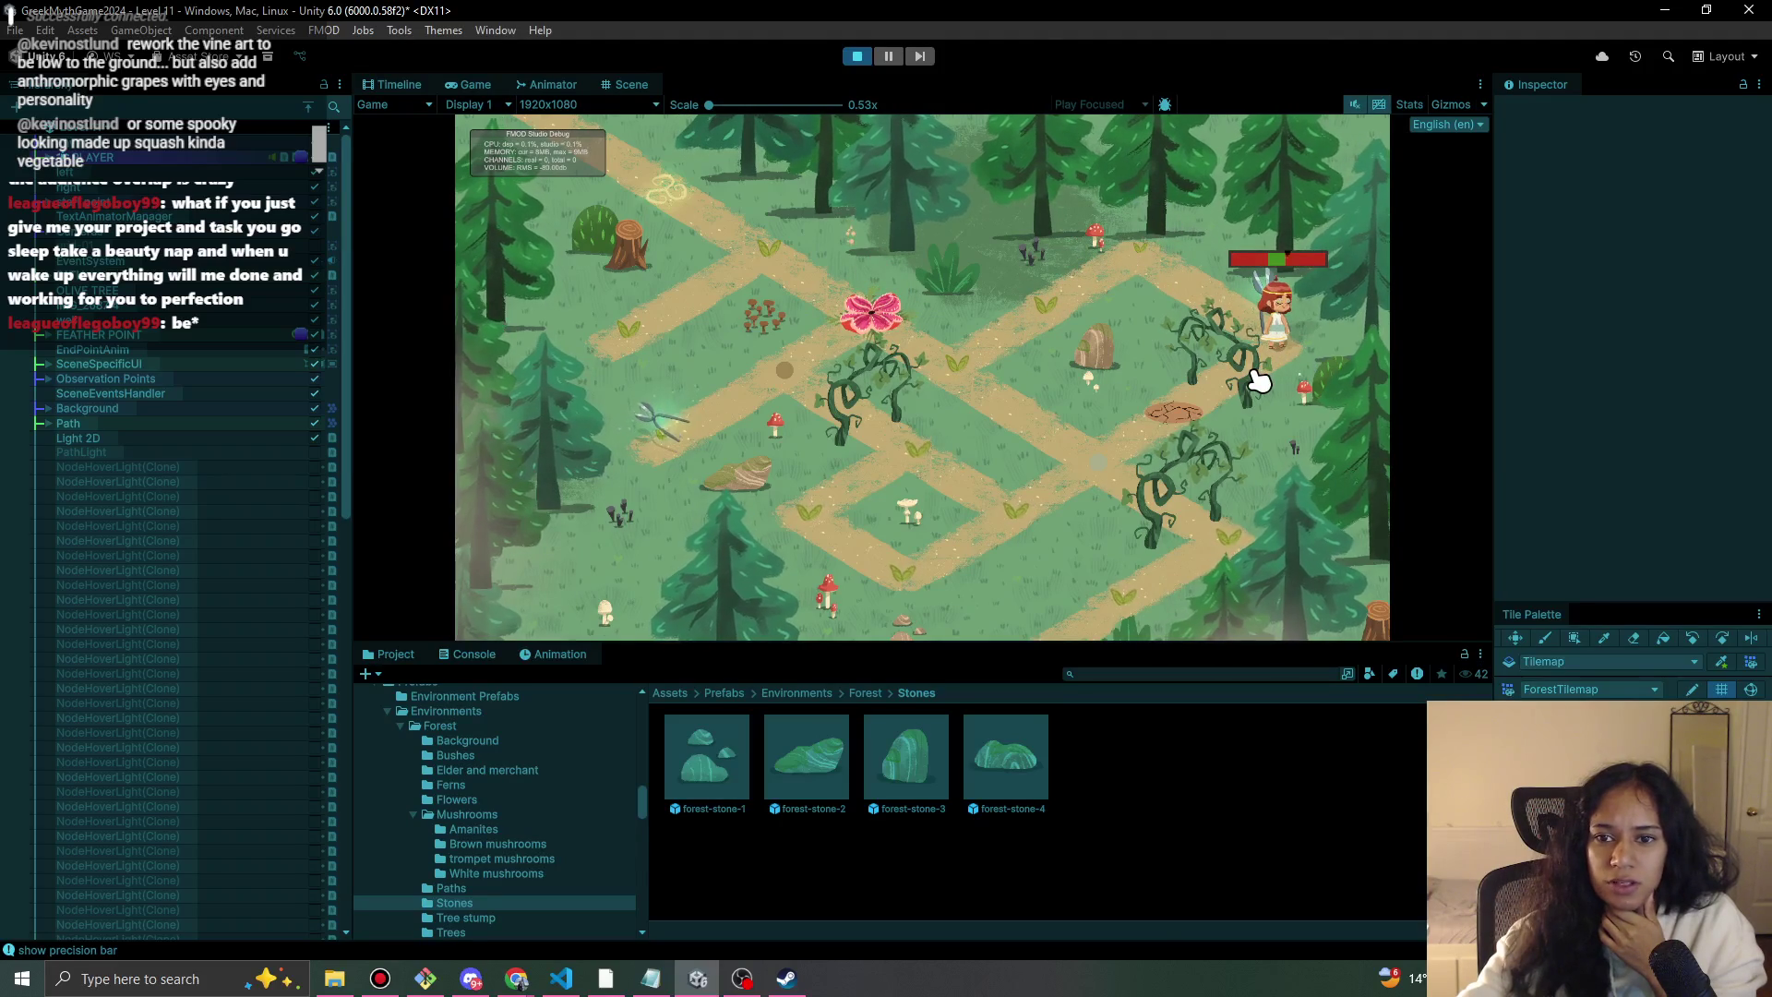
{"action": "left_click", "coordinate": [1258, 382]}
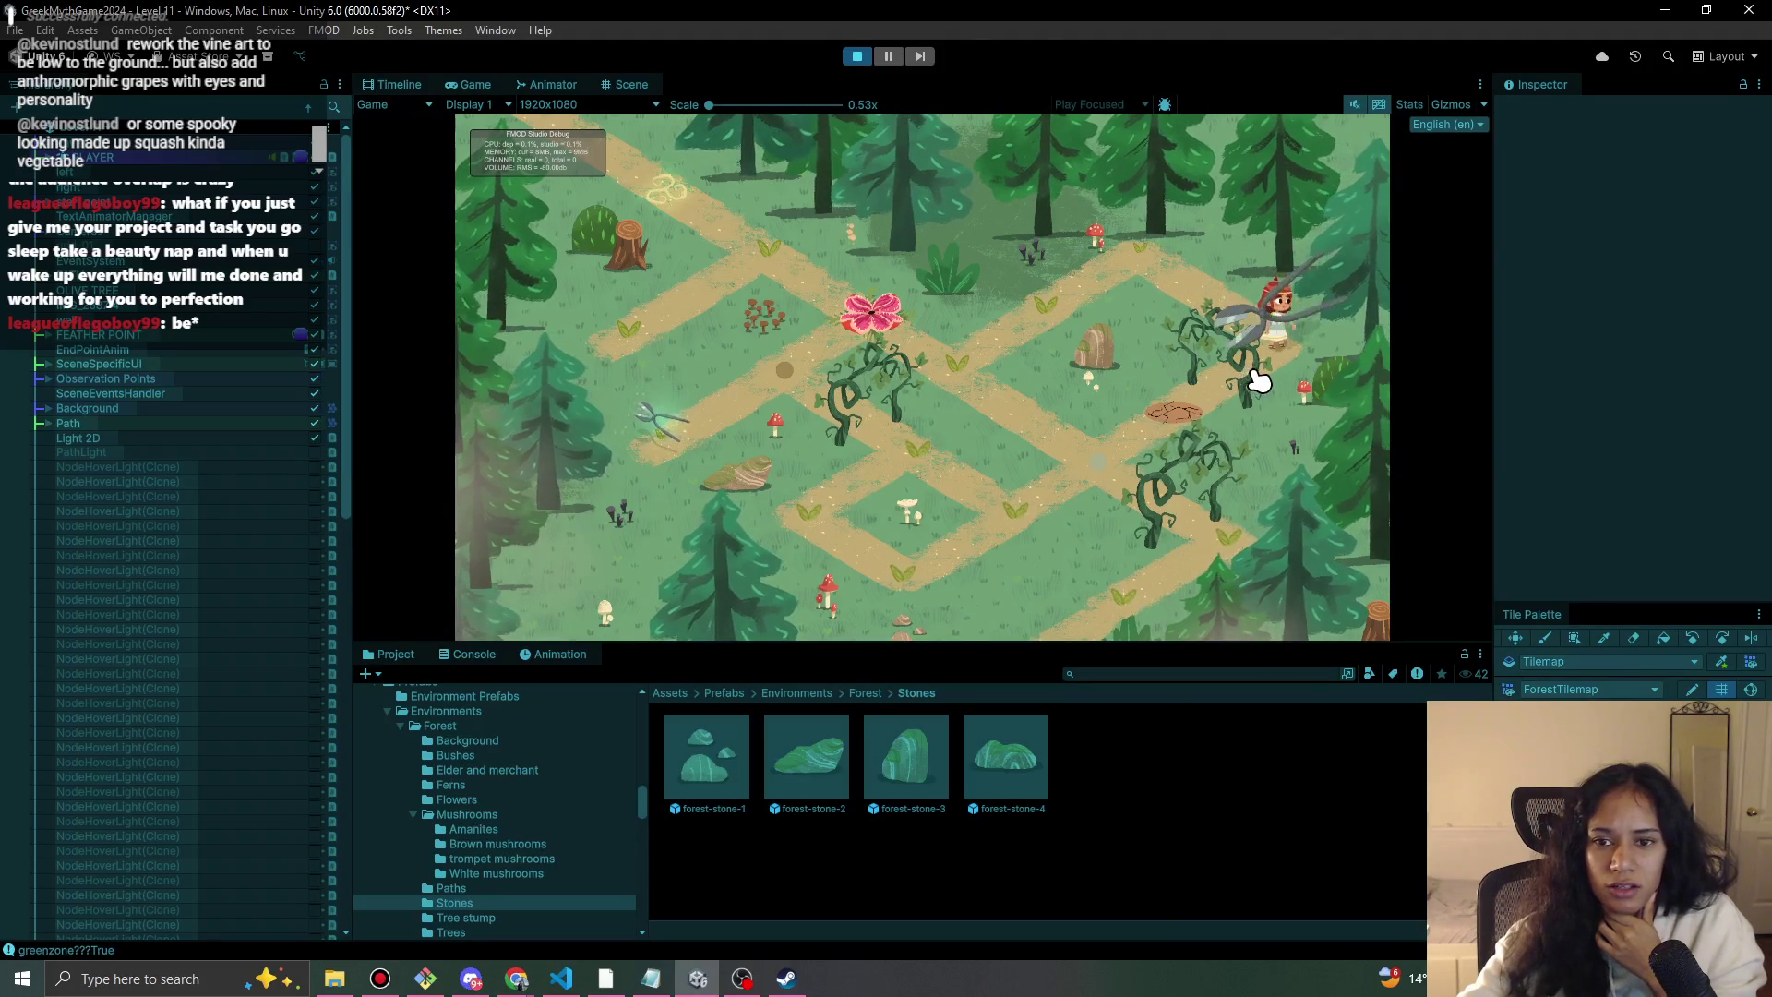
{"action": "left_click", "coordinate": [1085, 249]}
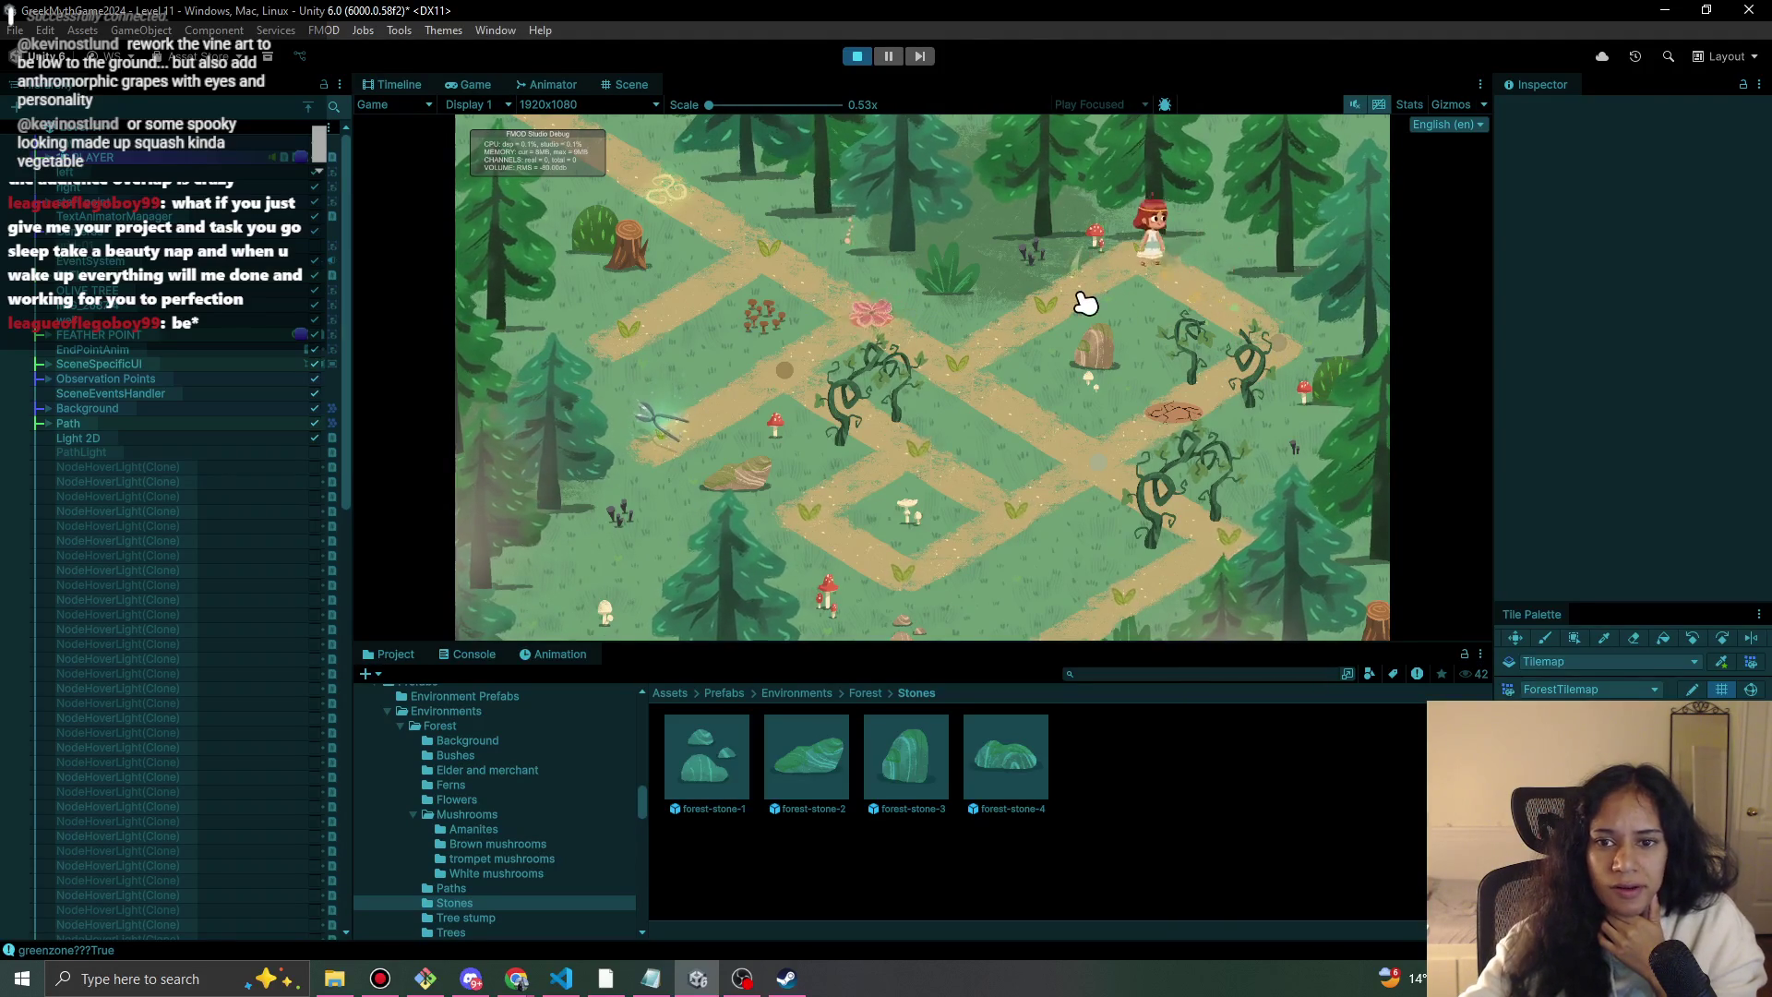
{"action": "left_click", "coordinate": [857, 55]}
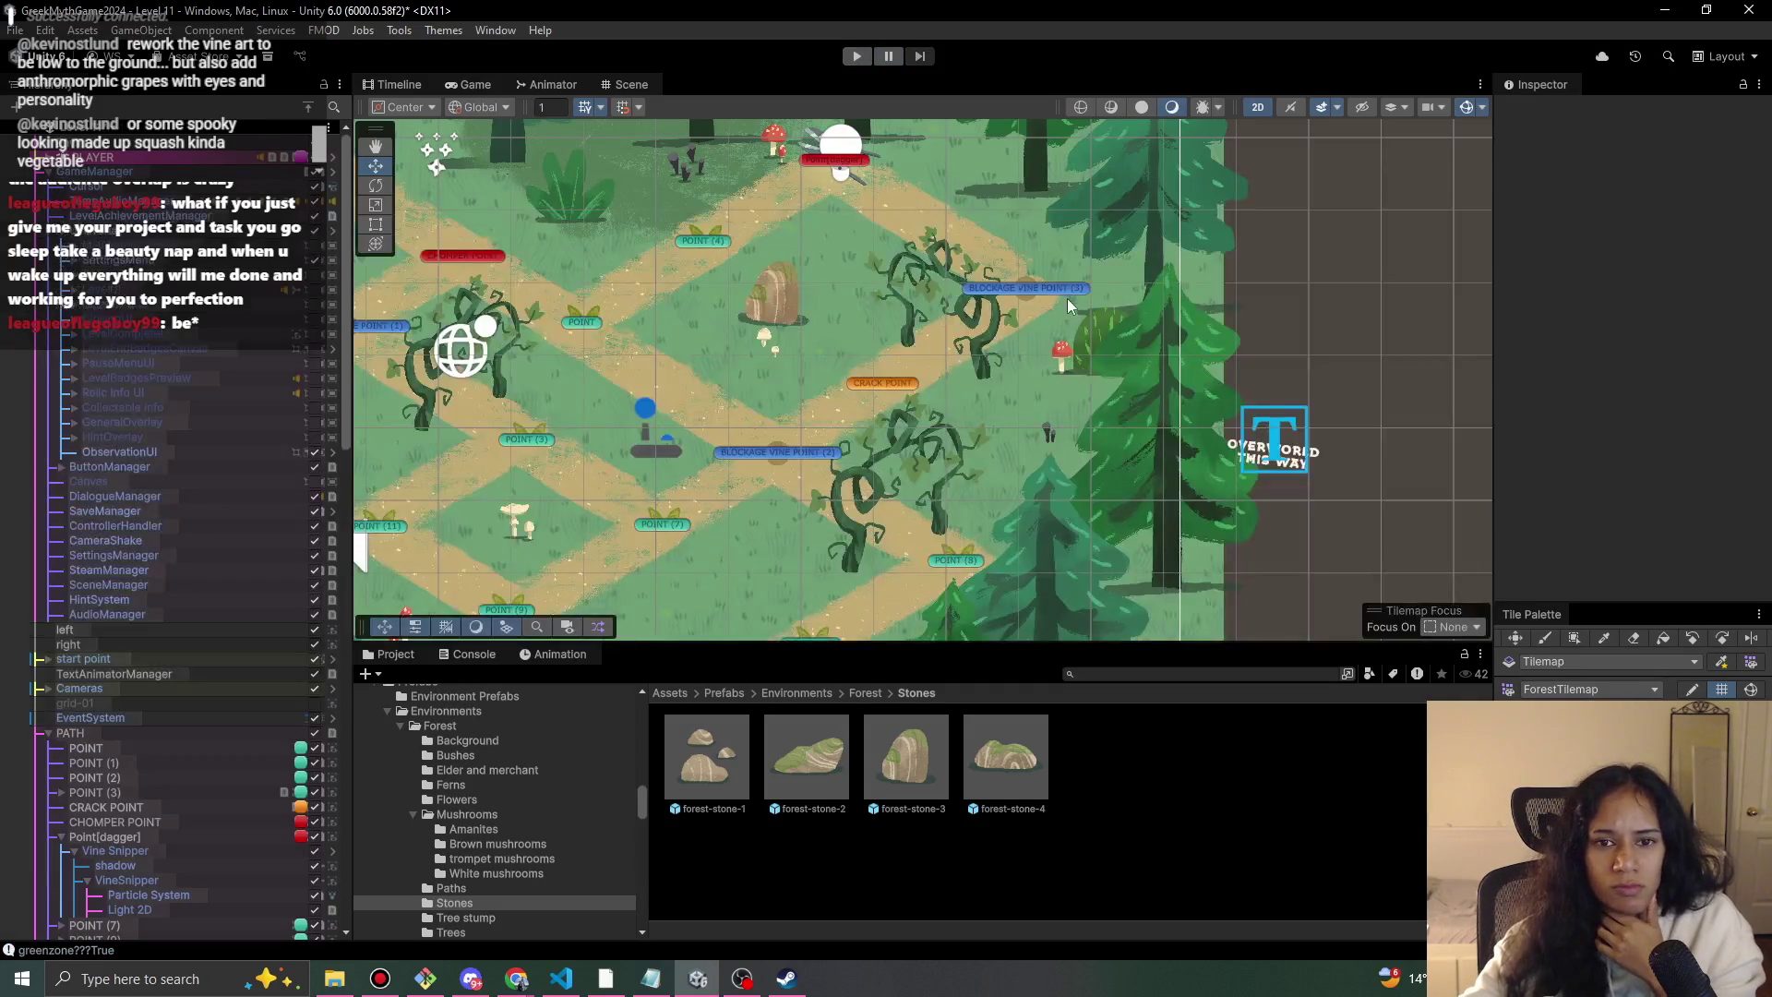
Walk the character past the pink flower point, cutting two vines, and continue down the path.
{"action": "left_click", "coordinate": [1065, 293]}
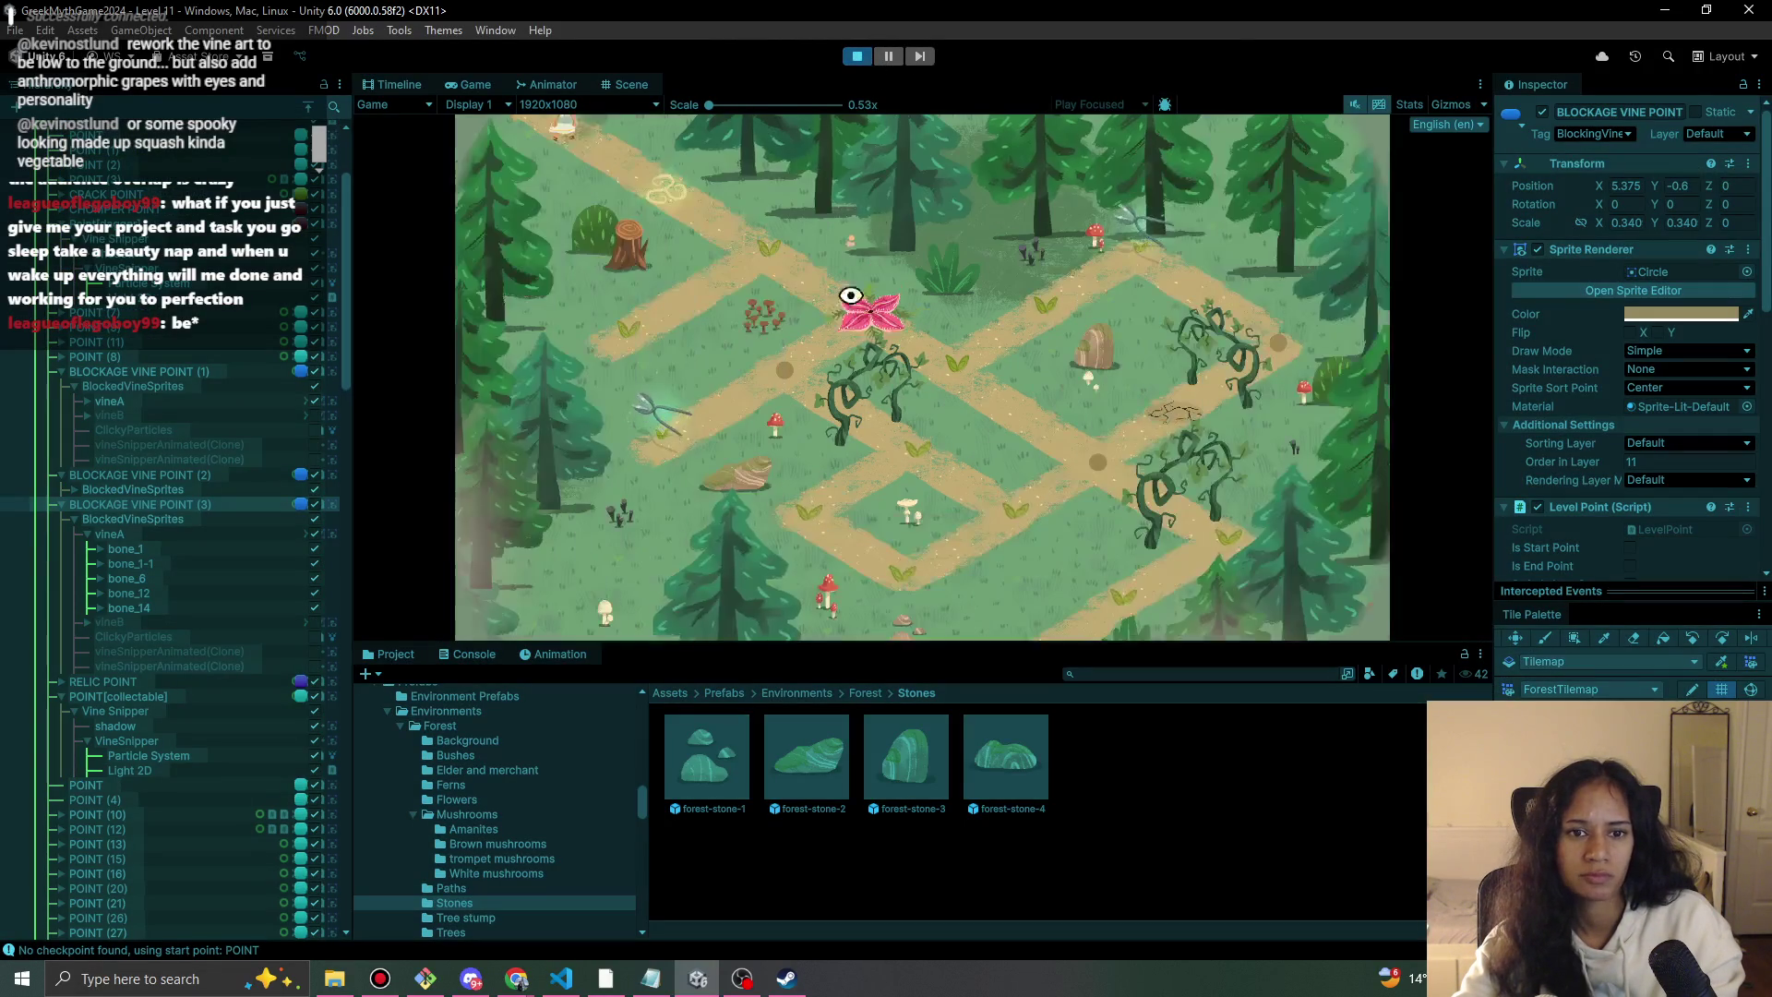
{"action": "left_click", "coordinate": [870, 319]}
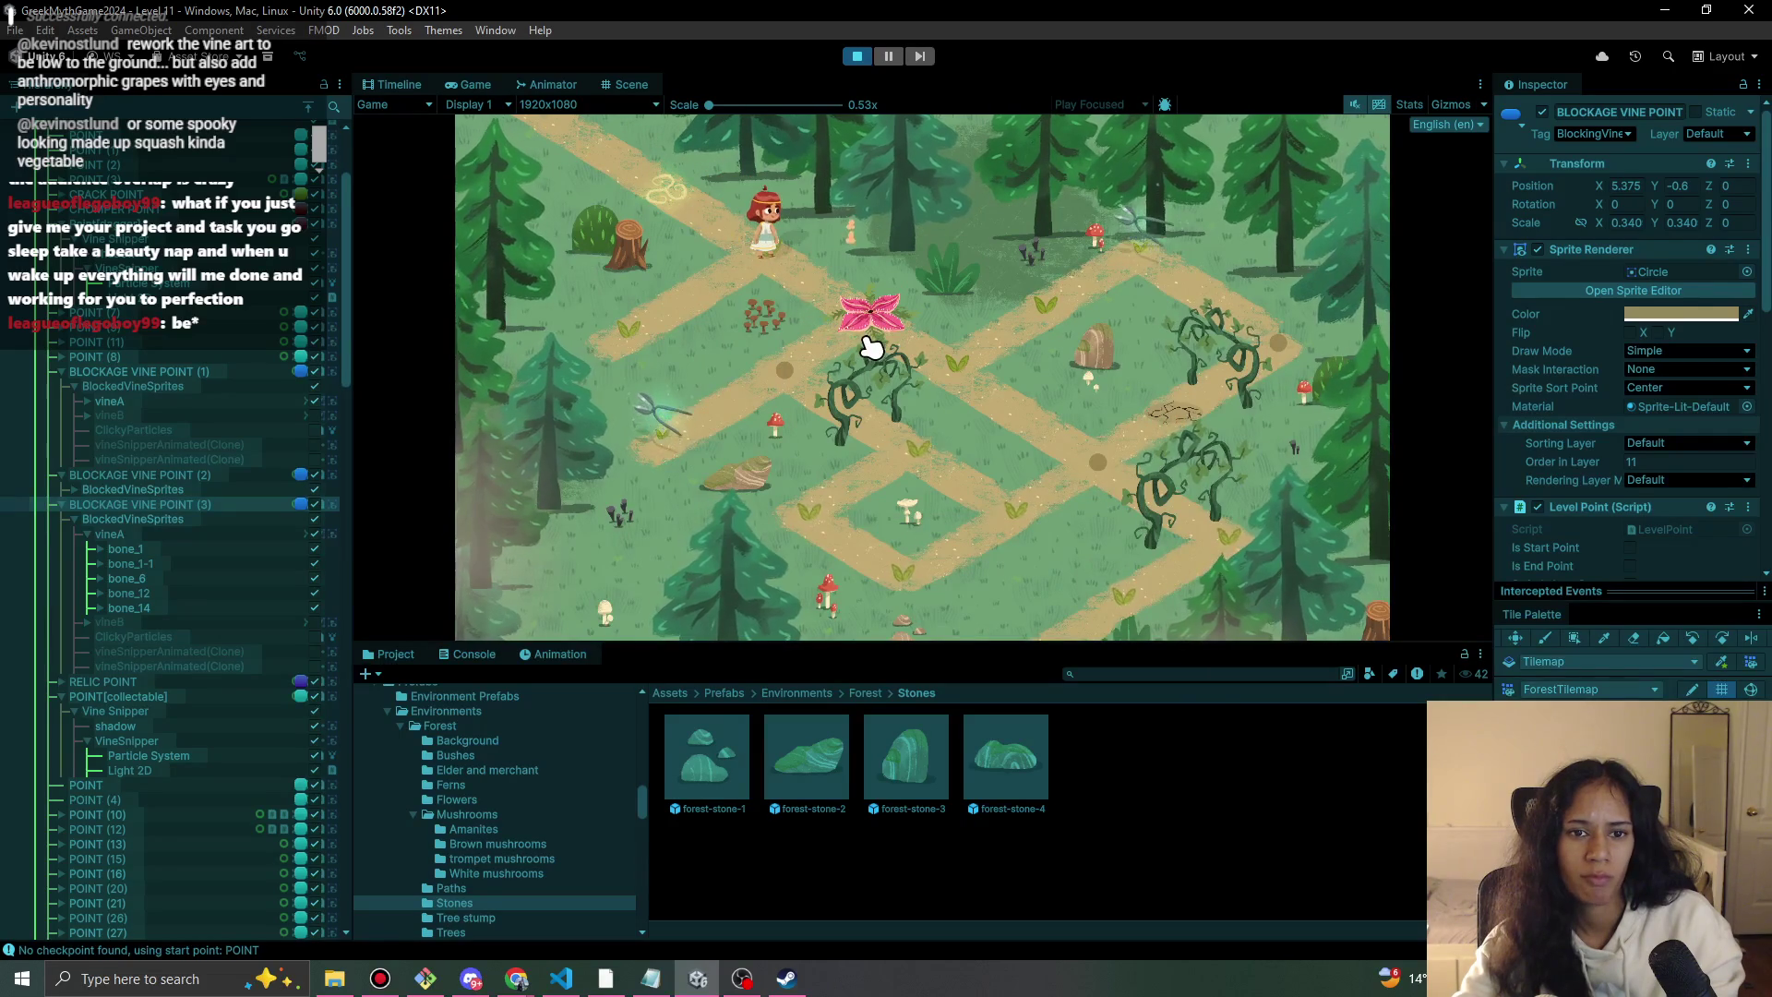
{"action": "left_click", "coordinate": [783, 367]}
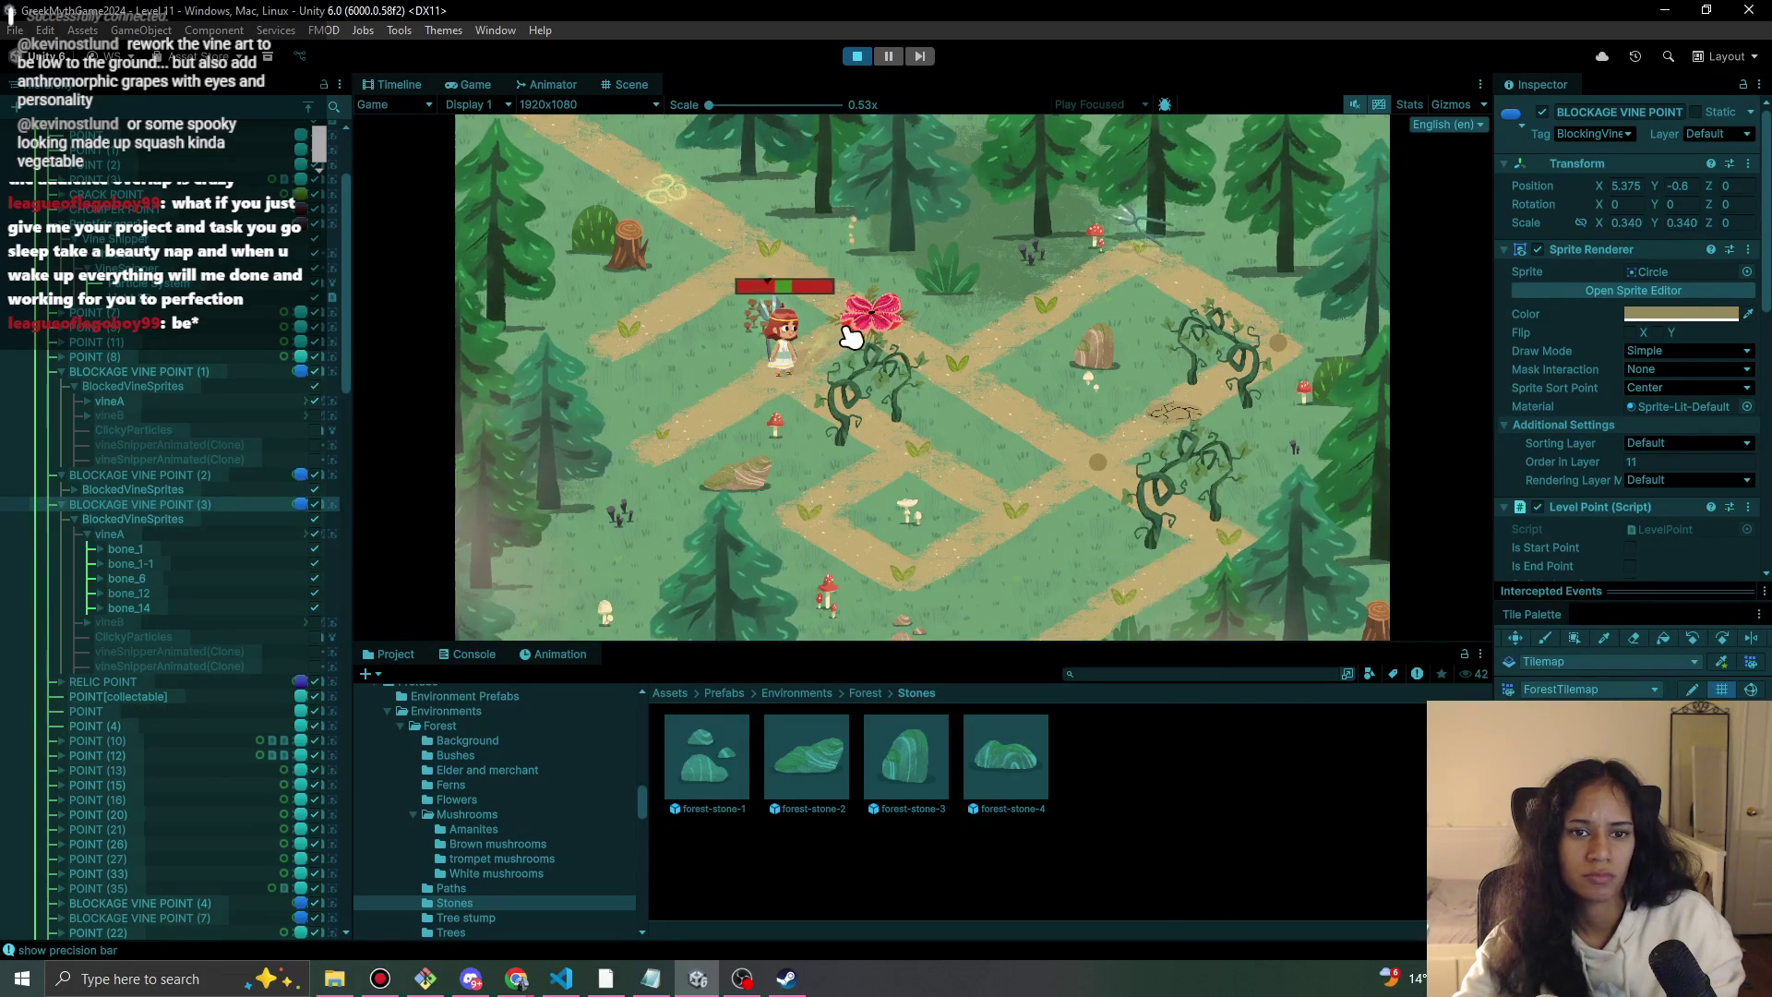
{"action": "left_click", "coordinate": [837, 398]}
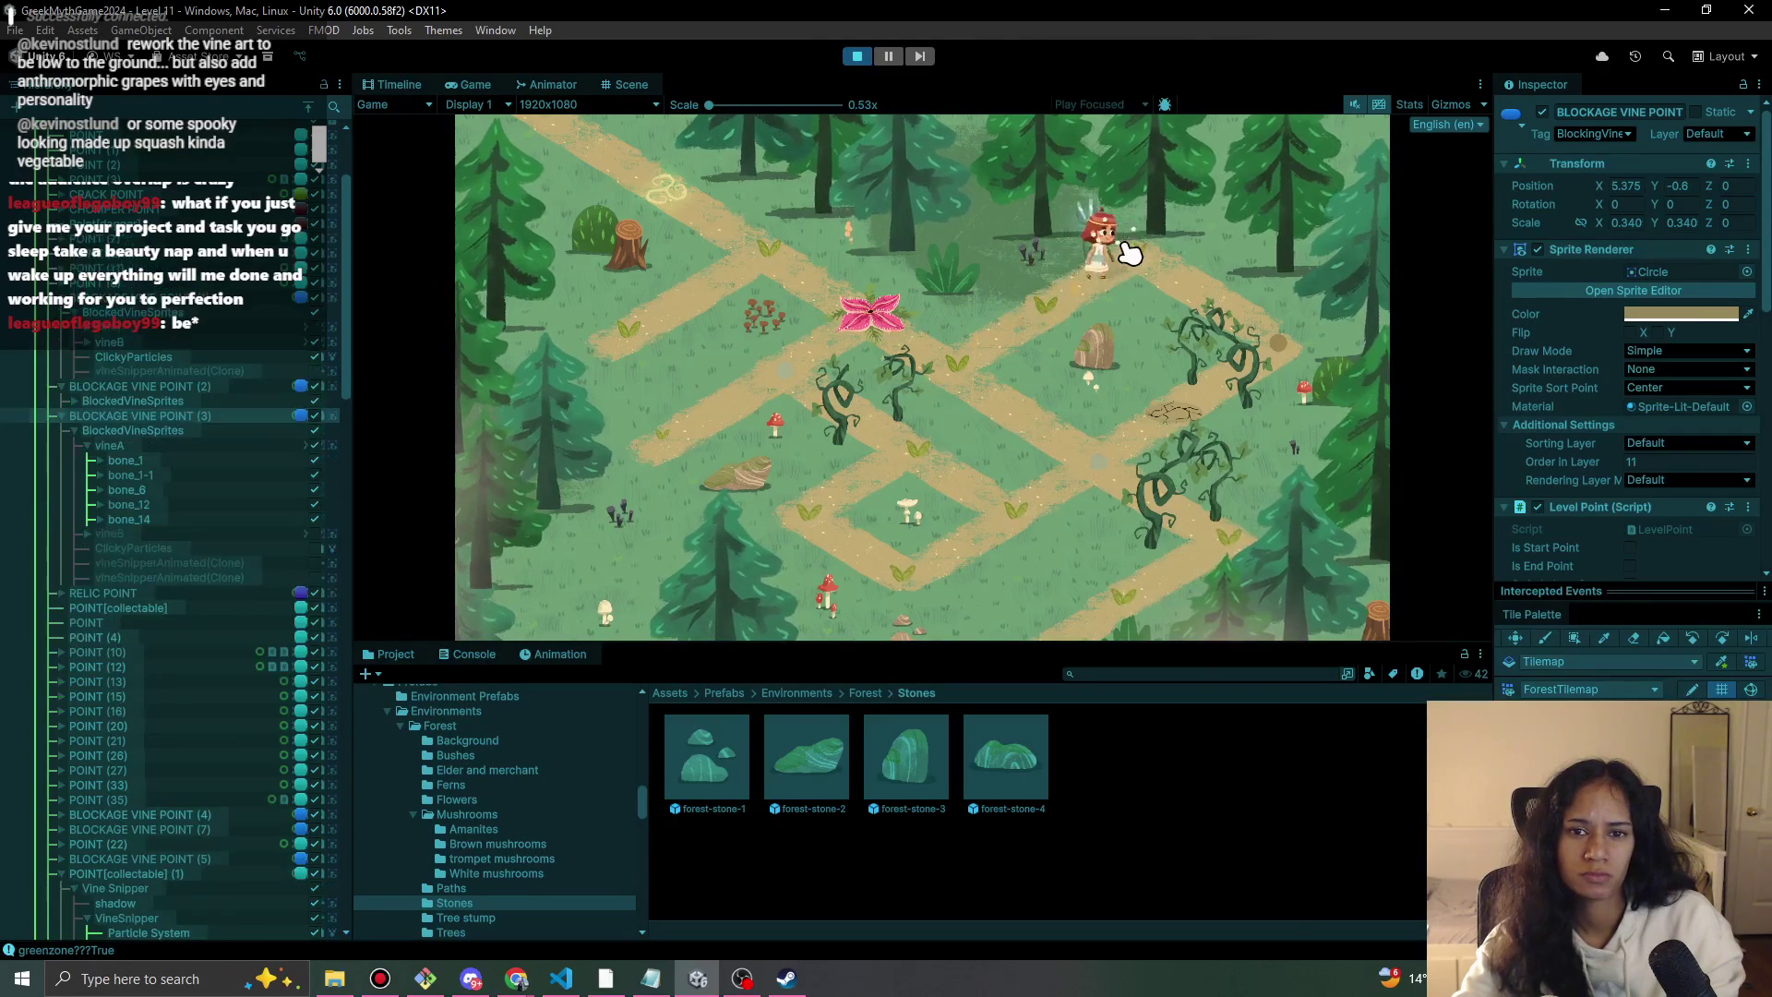
{"action": "left_click", "coordinate": [1066, 477]}
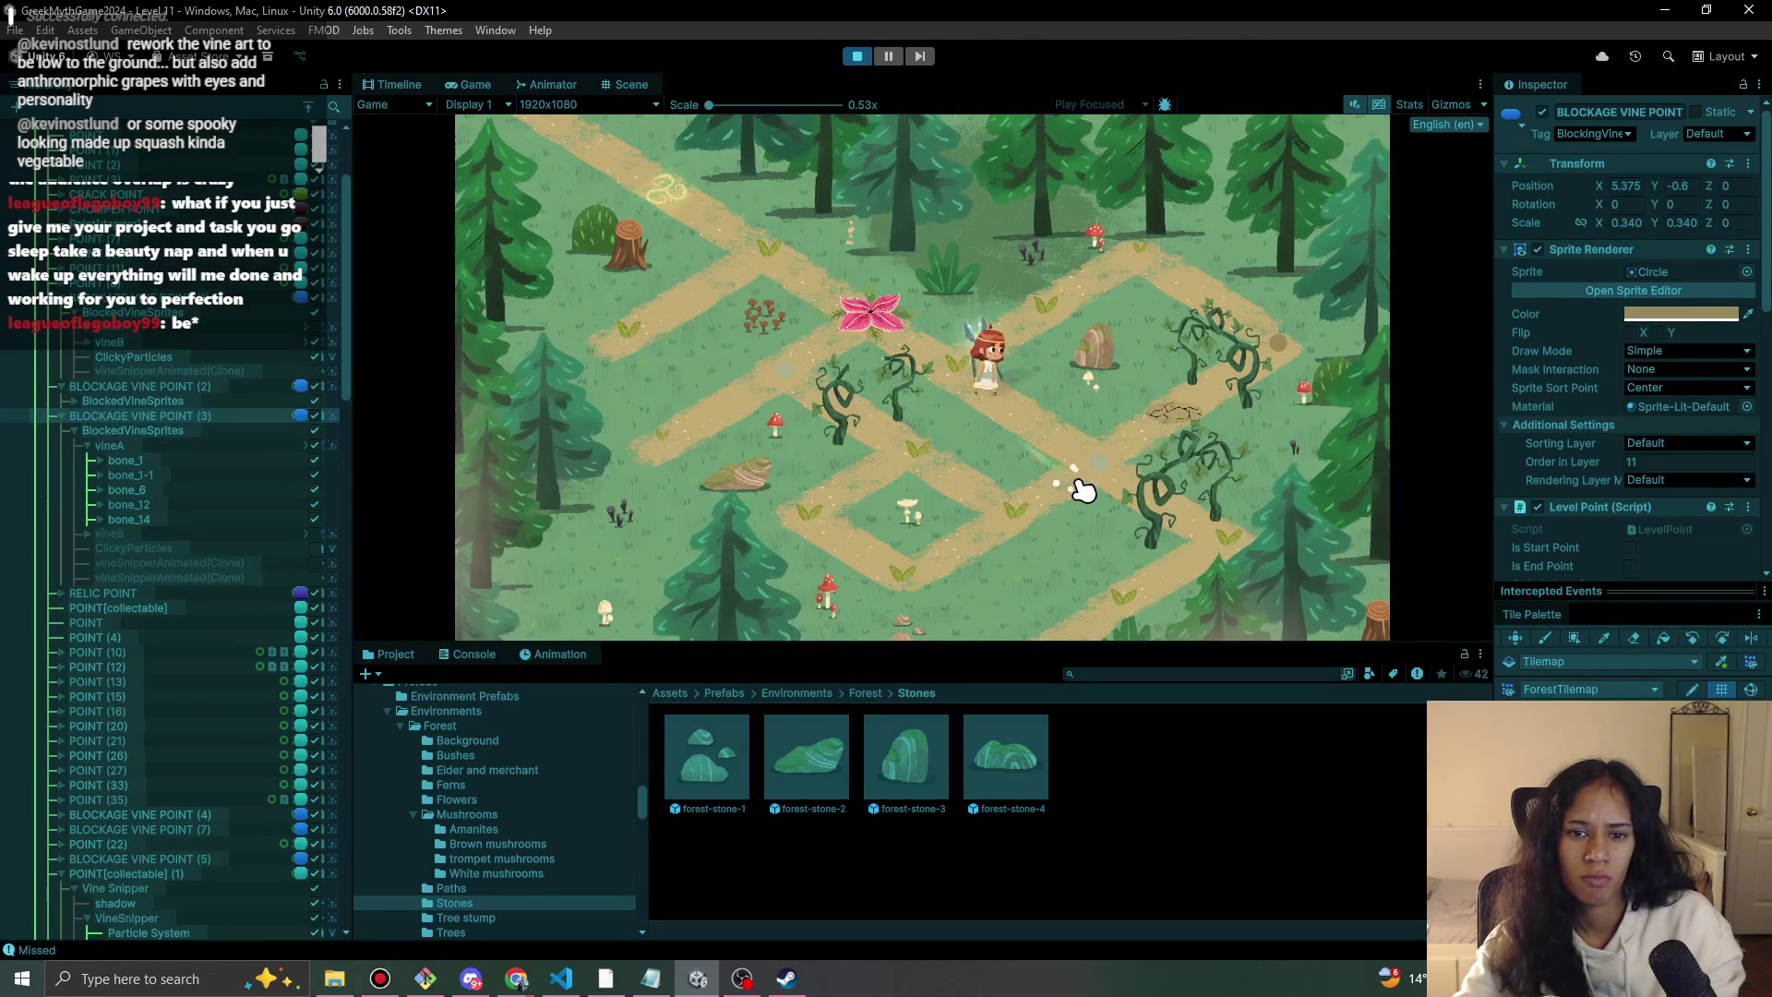
{"action": "left_click", "coordinate": [1144, 496]}
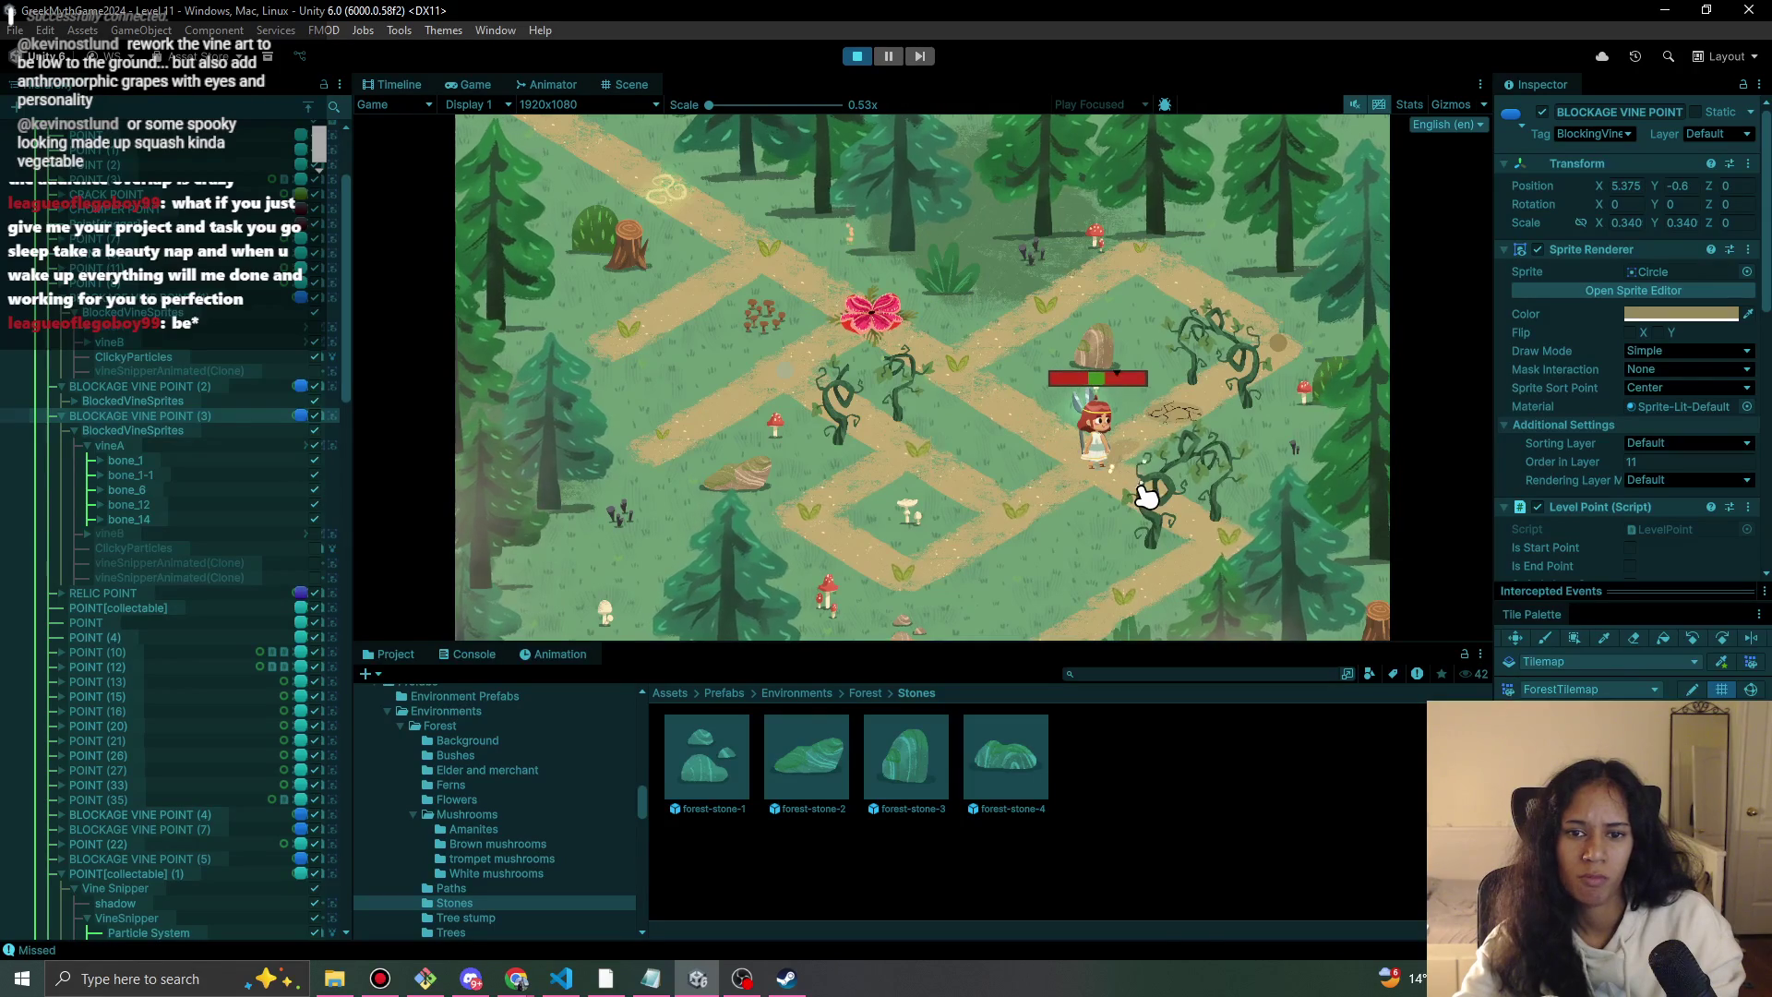
{"action": "left_click", "coordinate": [1145, 596]}
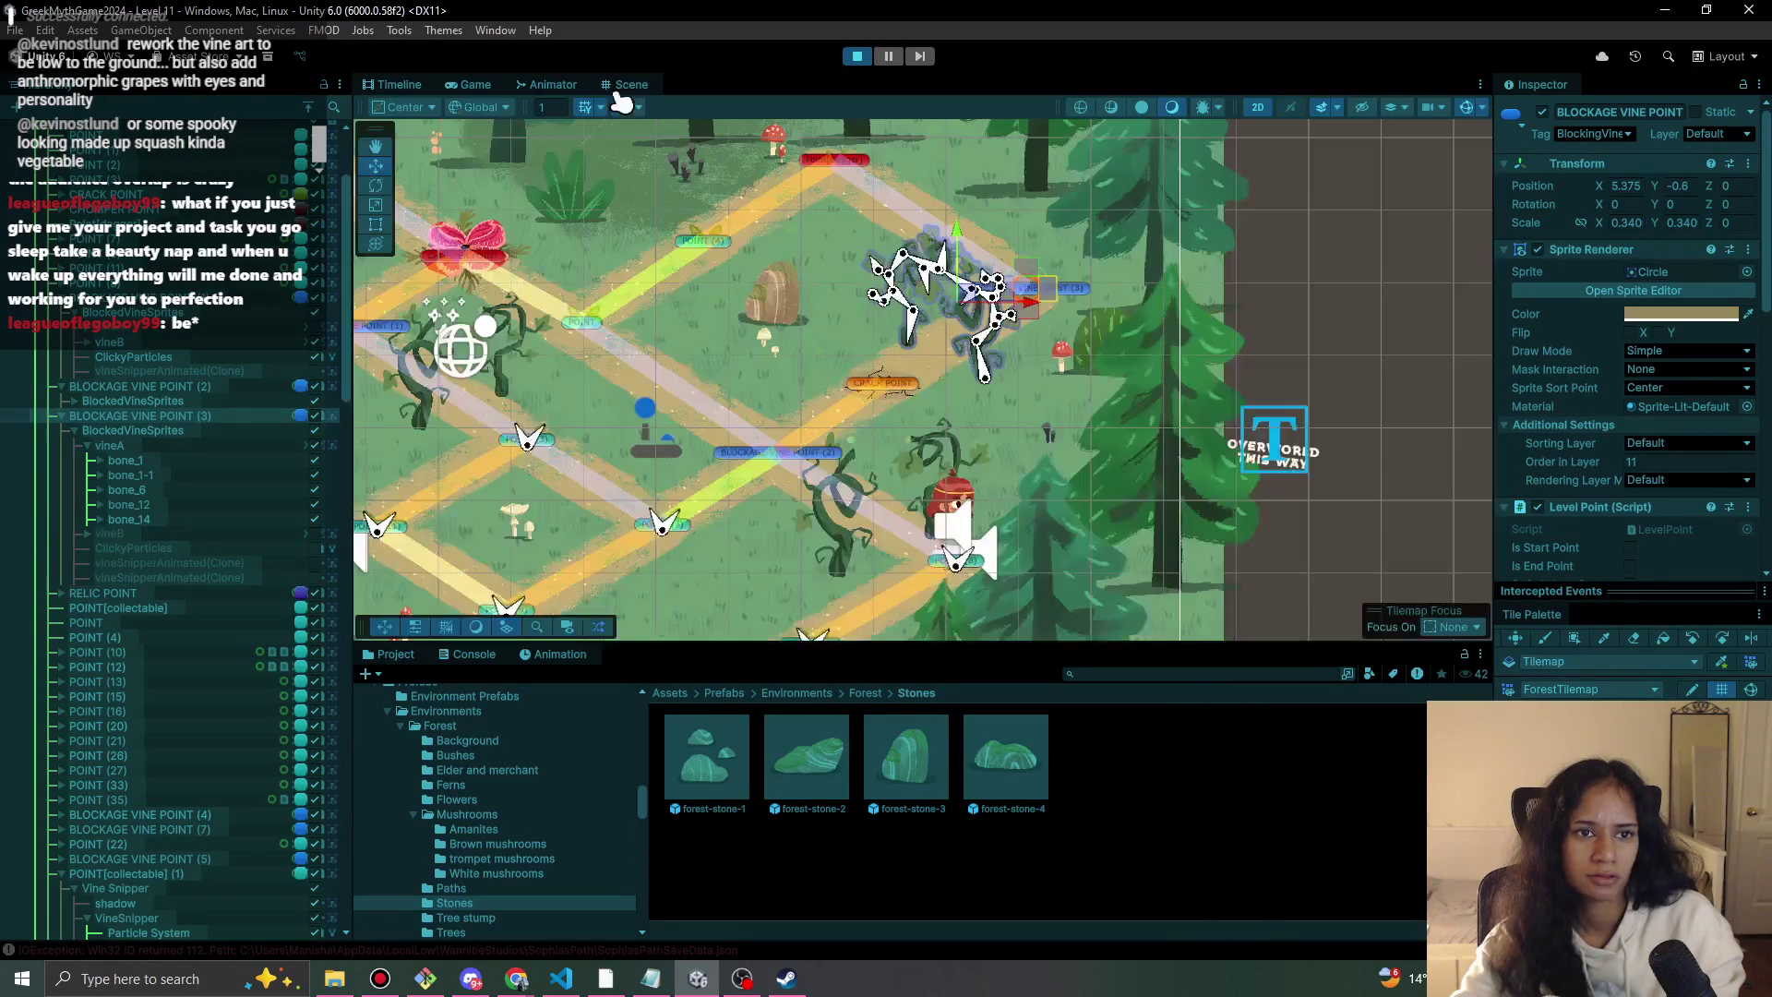
Return to the Scene view, stop playing, and open MainMenu, saving the modified Level 11 scene.
{"action": "left_click", "coordinate": [617, 85]}
{"action": "scroll", "coordinate": [809, 362], "scroll_direction": "up", "scroll_amount": 1}
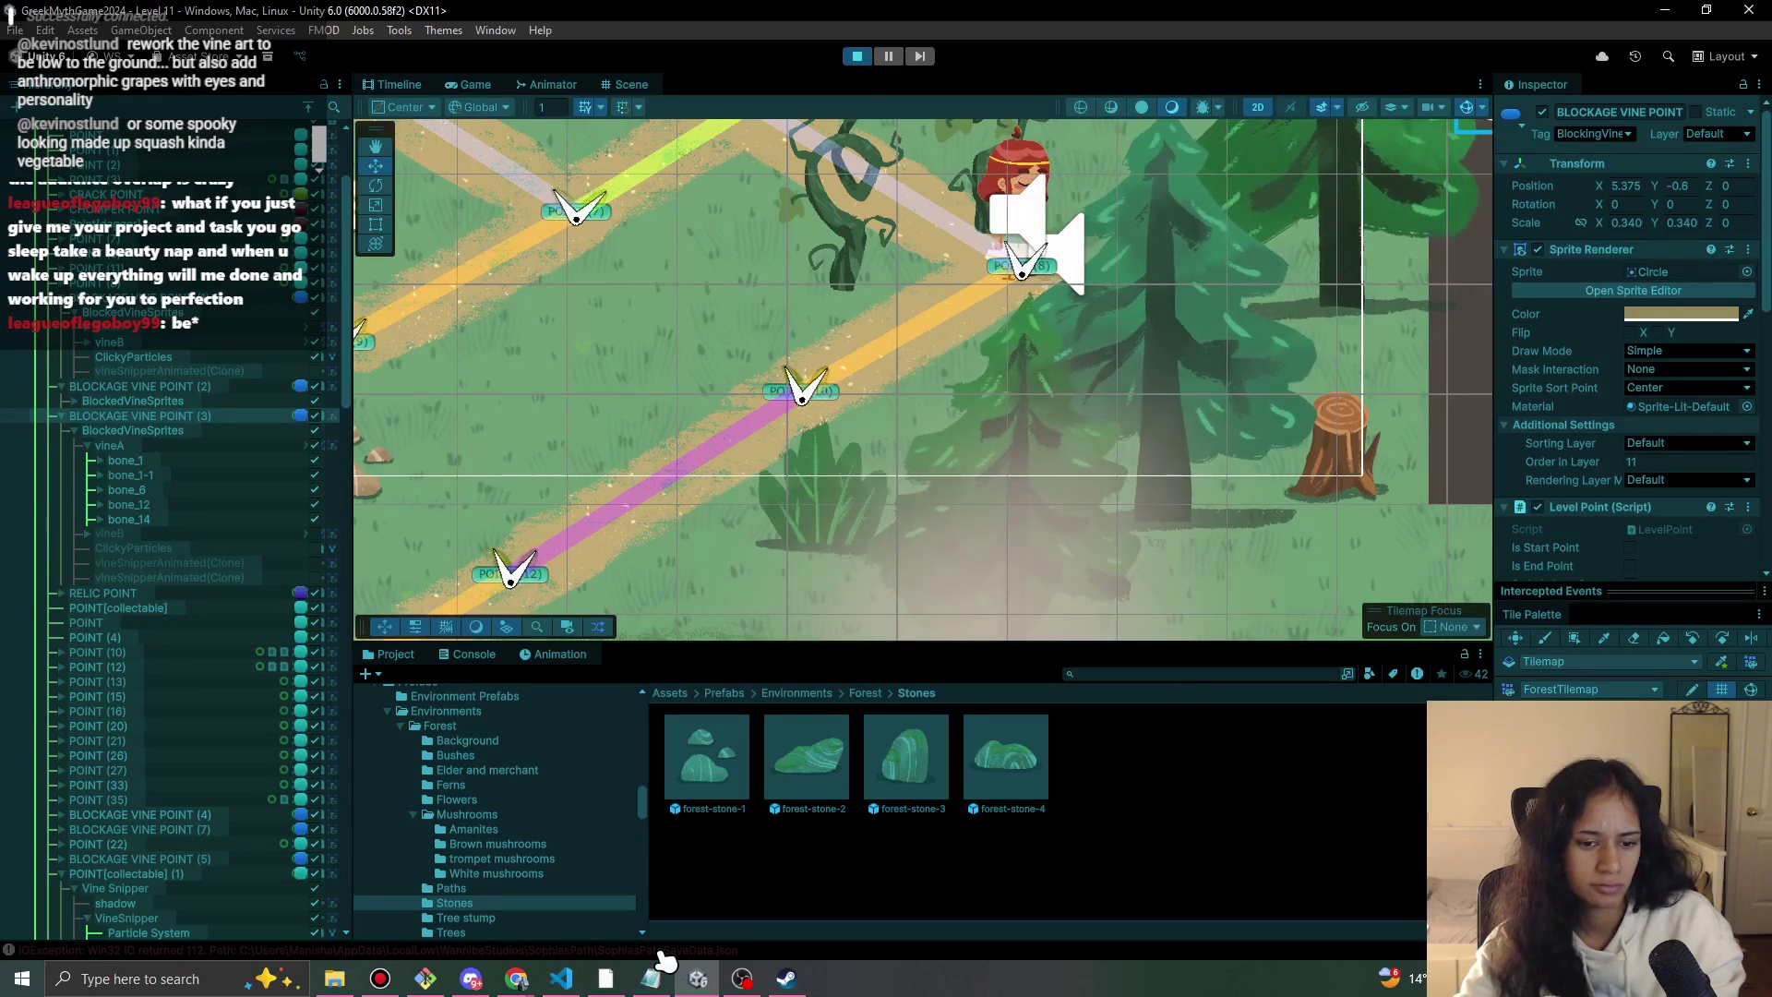
{"action": "left_click", "coordinate": [856, 58]}
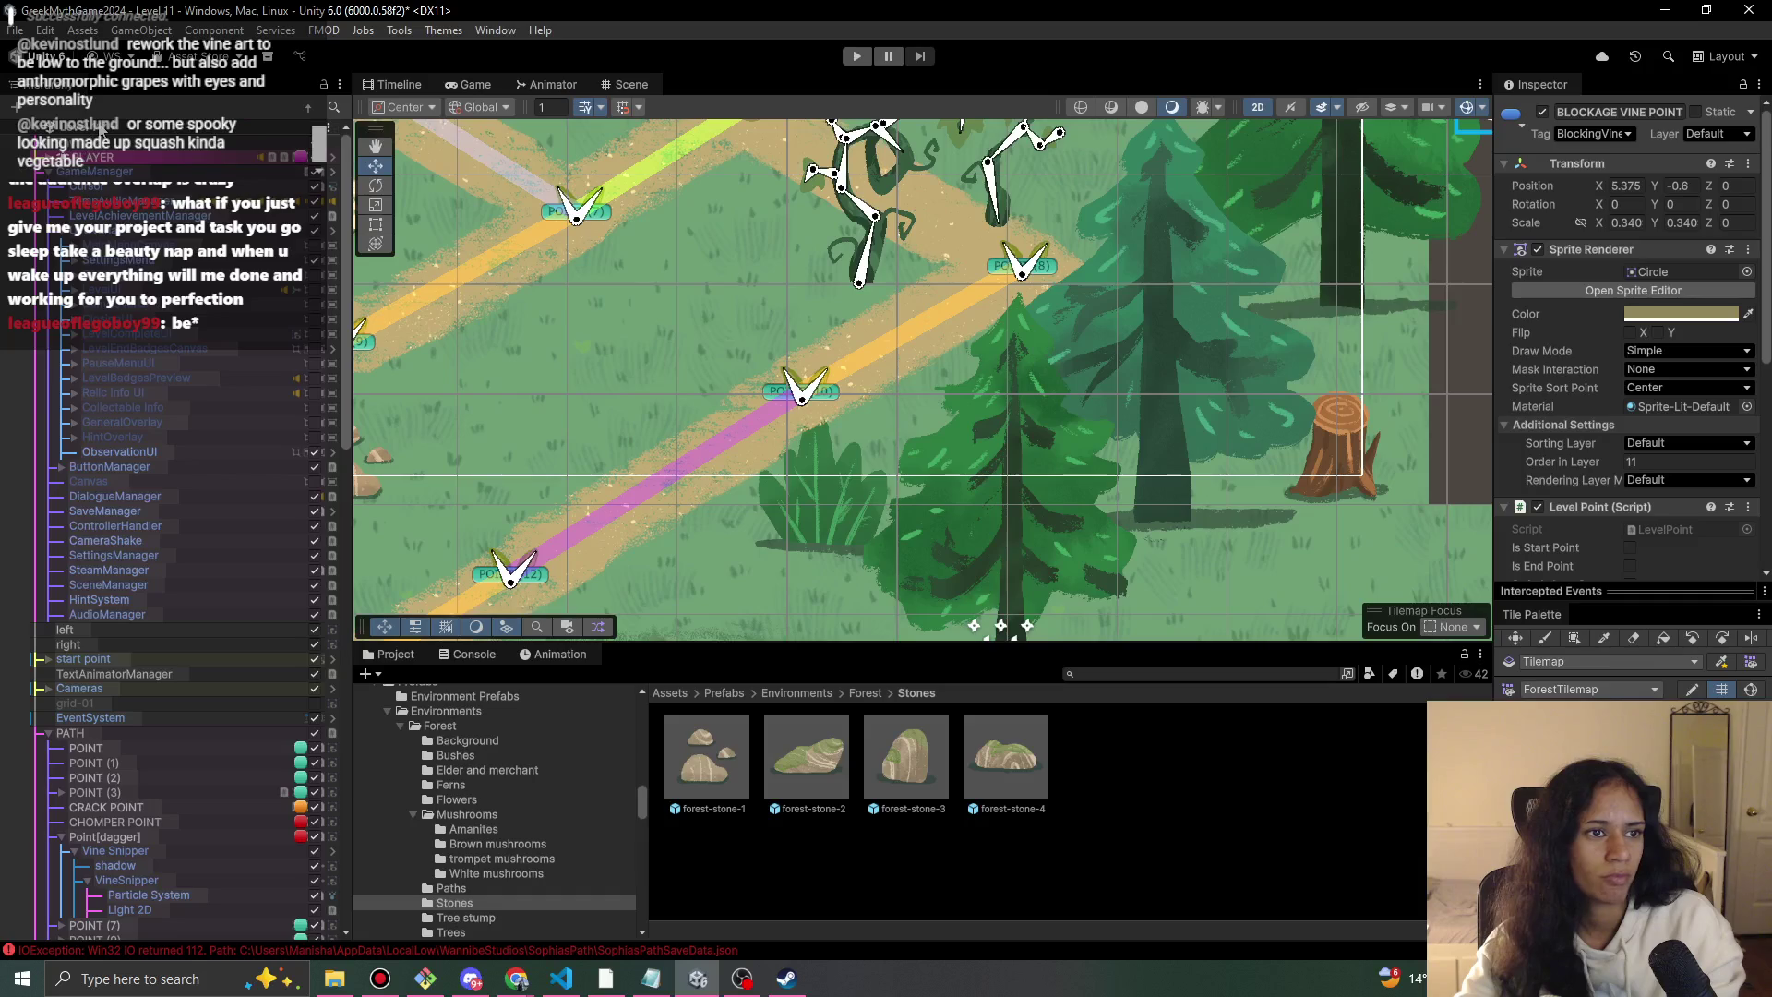
{"action": "left_click", "coordinate": [99, 135]}
{"action": "left_click", "coordinate": [127, 168]}
{"action": "left_click", "coordinate": [870, 532]}
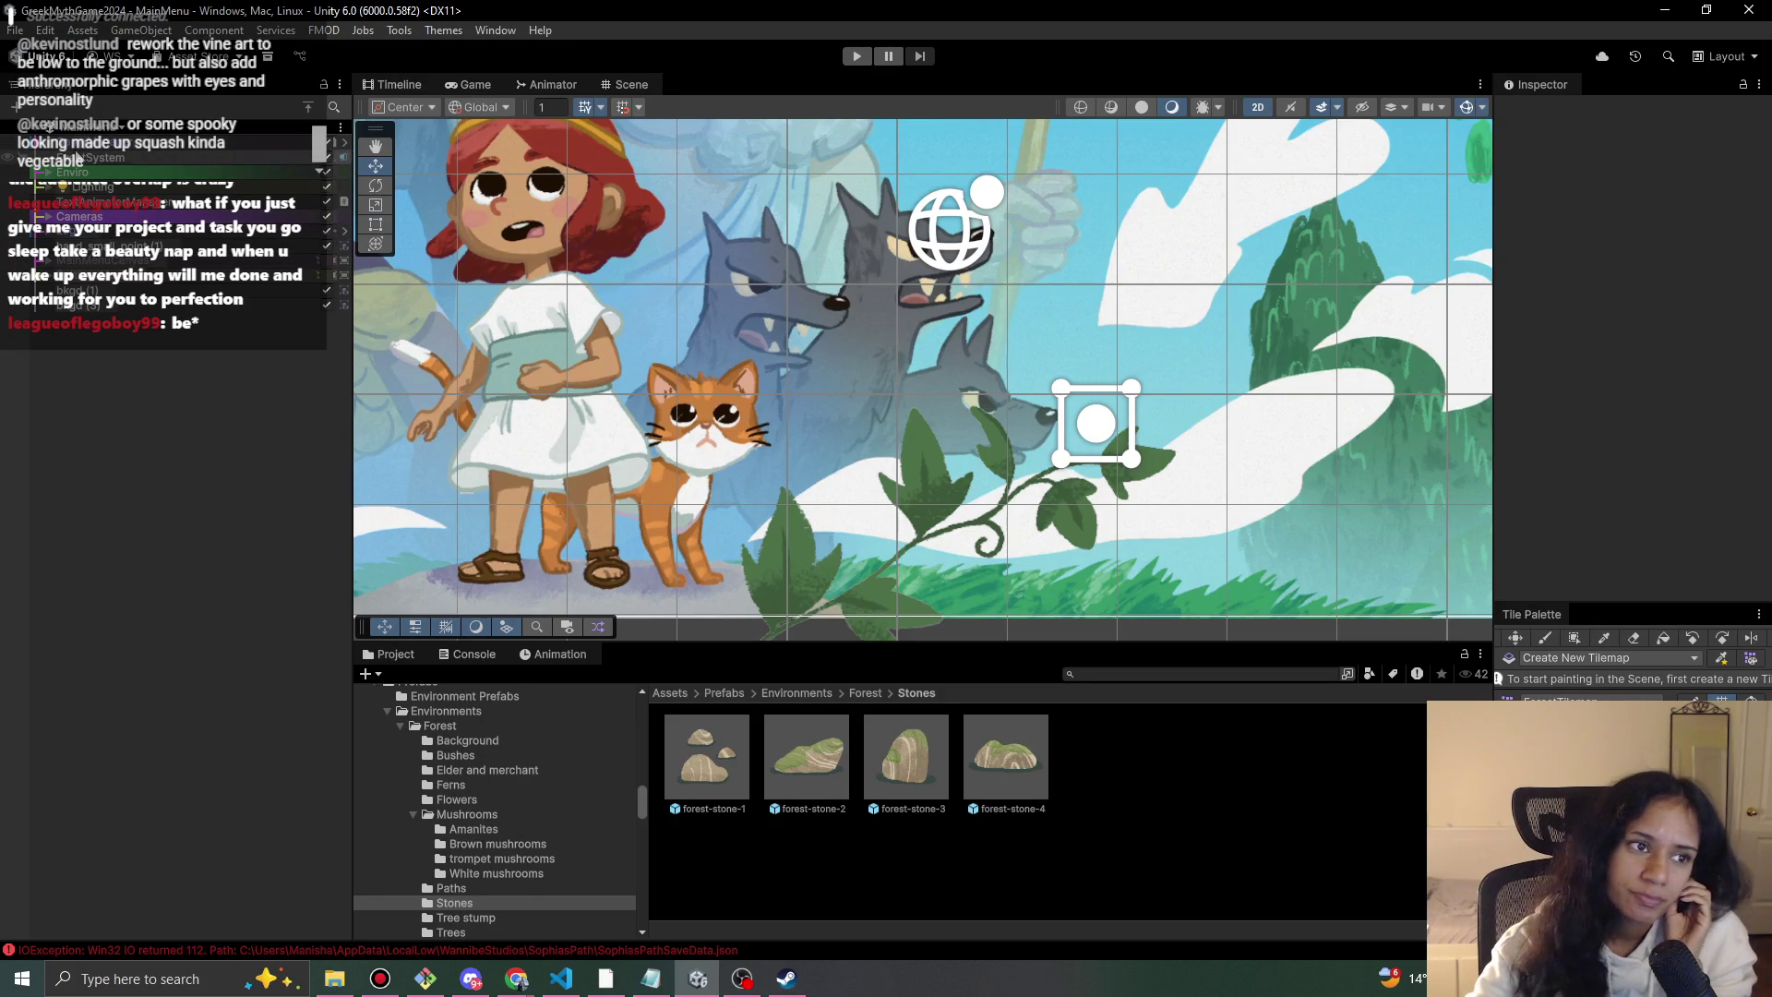
Play MainMenu with a cleared Console, start 'new demo', stop playing, and bring up Windows search.
{"action": "left_click", "coordinate": [856, 57]}
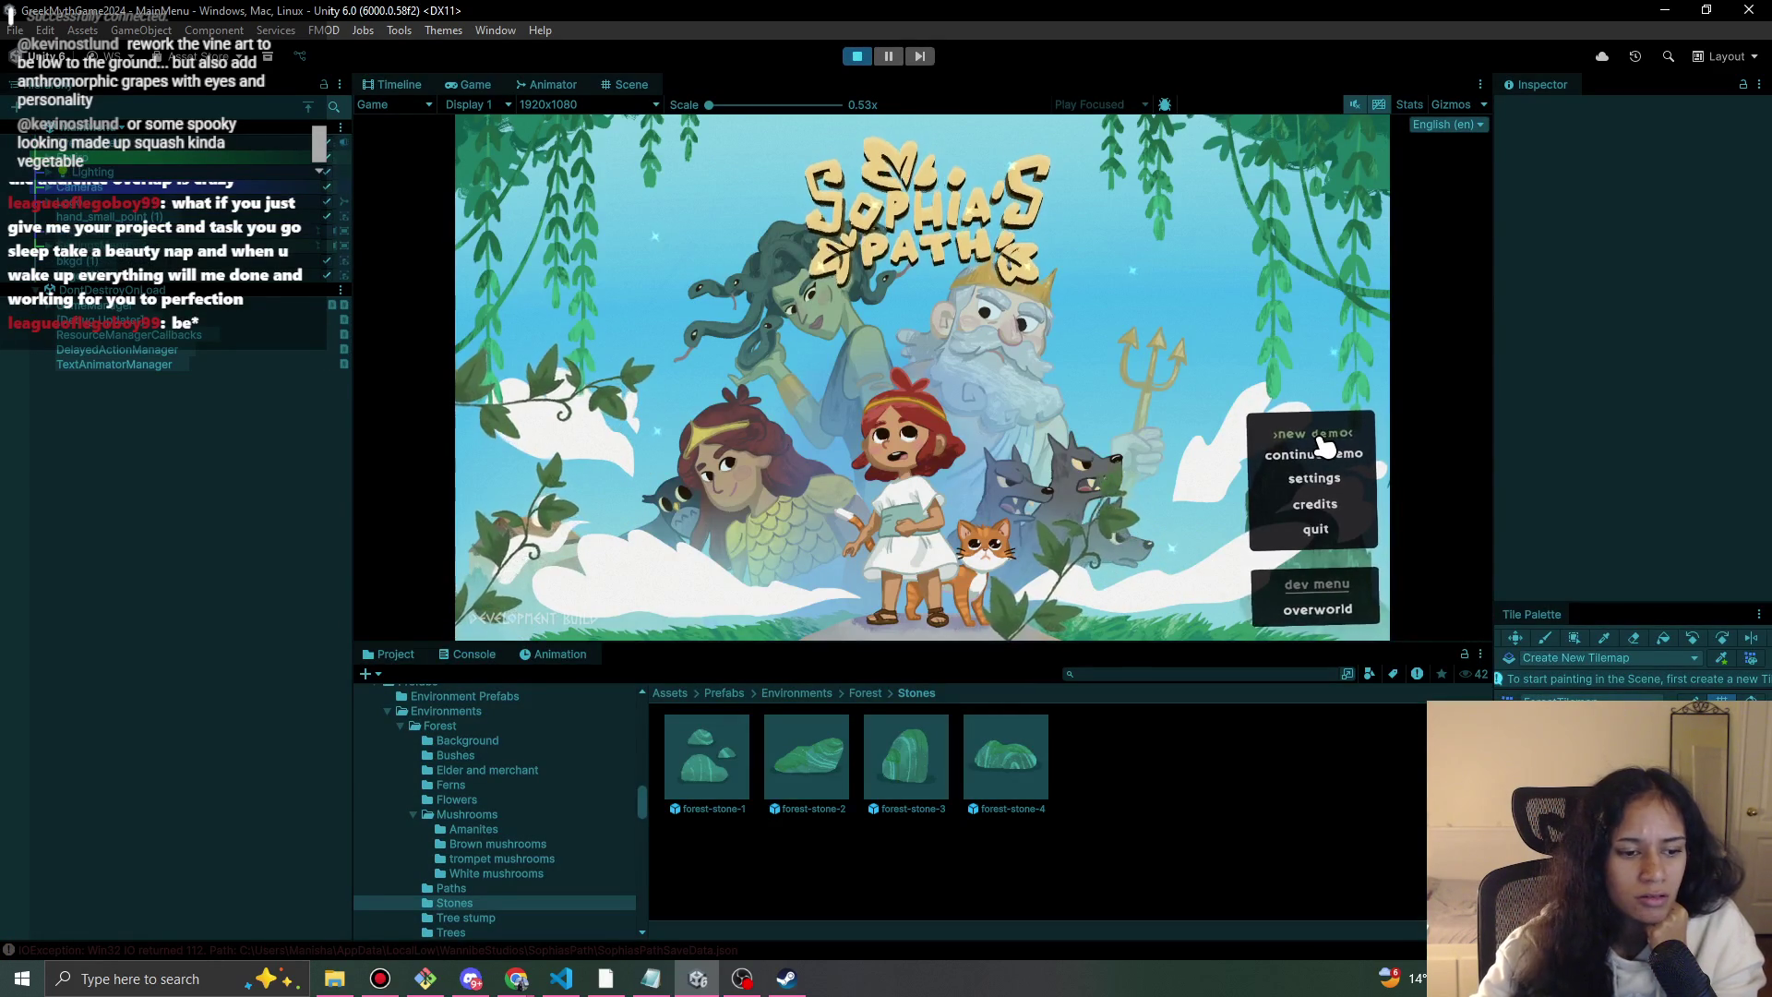
{"action": "left_click", "coordinate": [484, 656]}
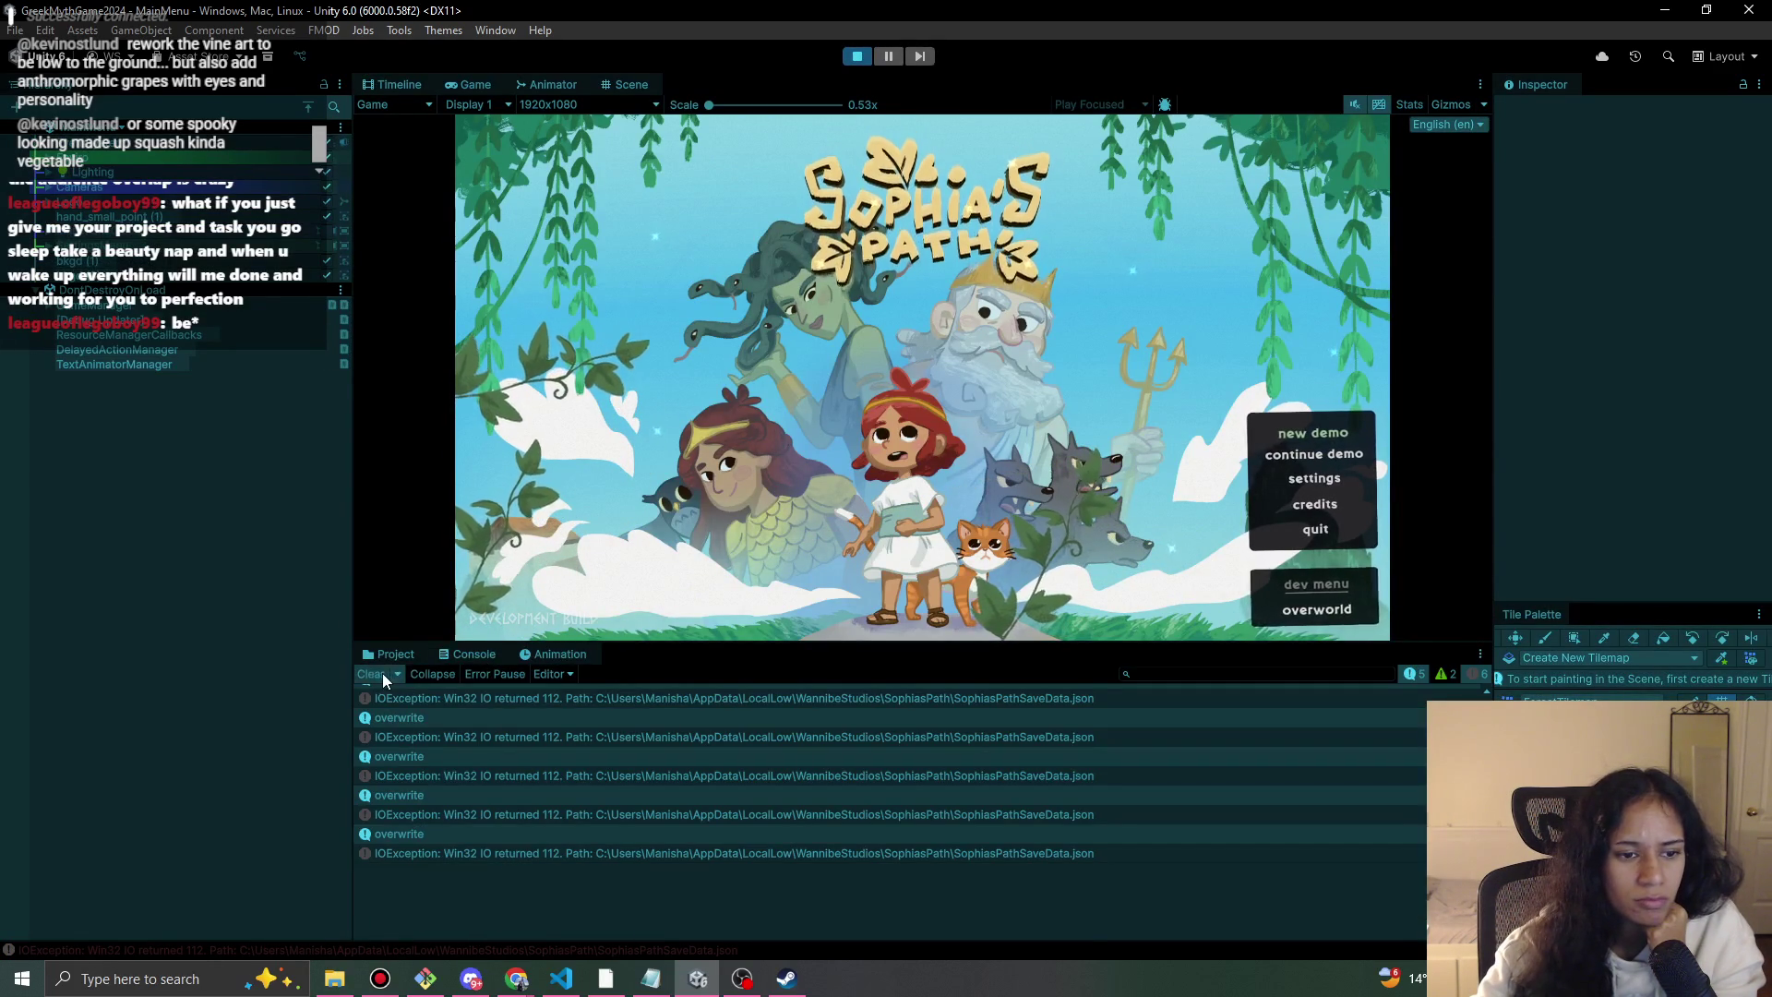
{"action": "left_click", "coordinate": [370, 674]}
{"action": "left_click", "coordinate": [1347, 439]}
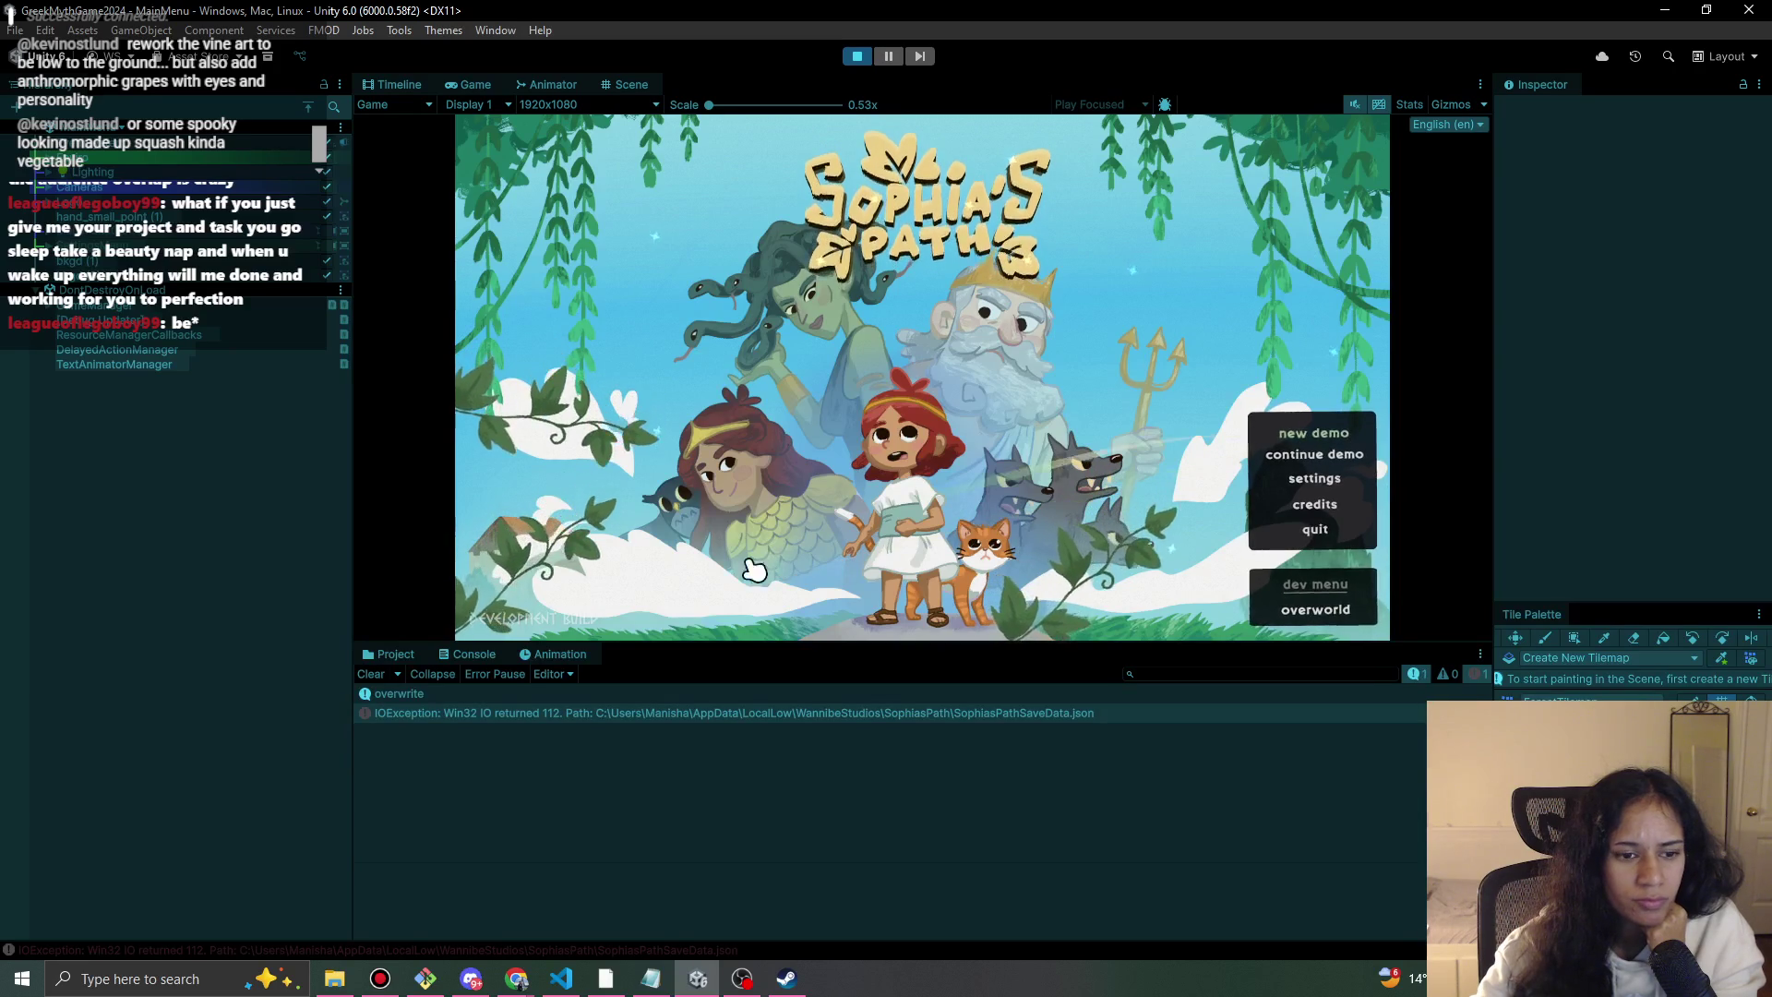
{"action": "left_click", "coordinate": [855, 56]}
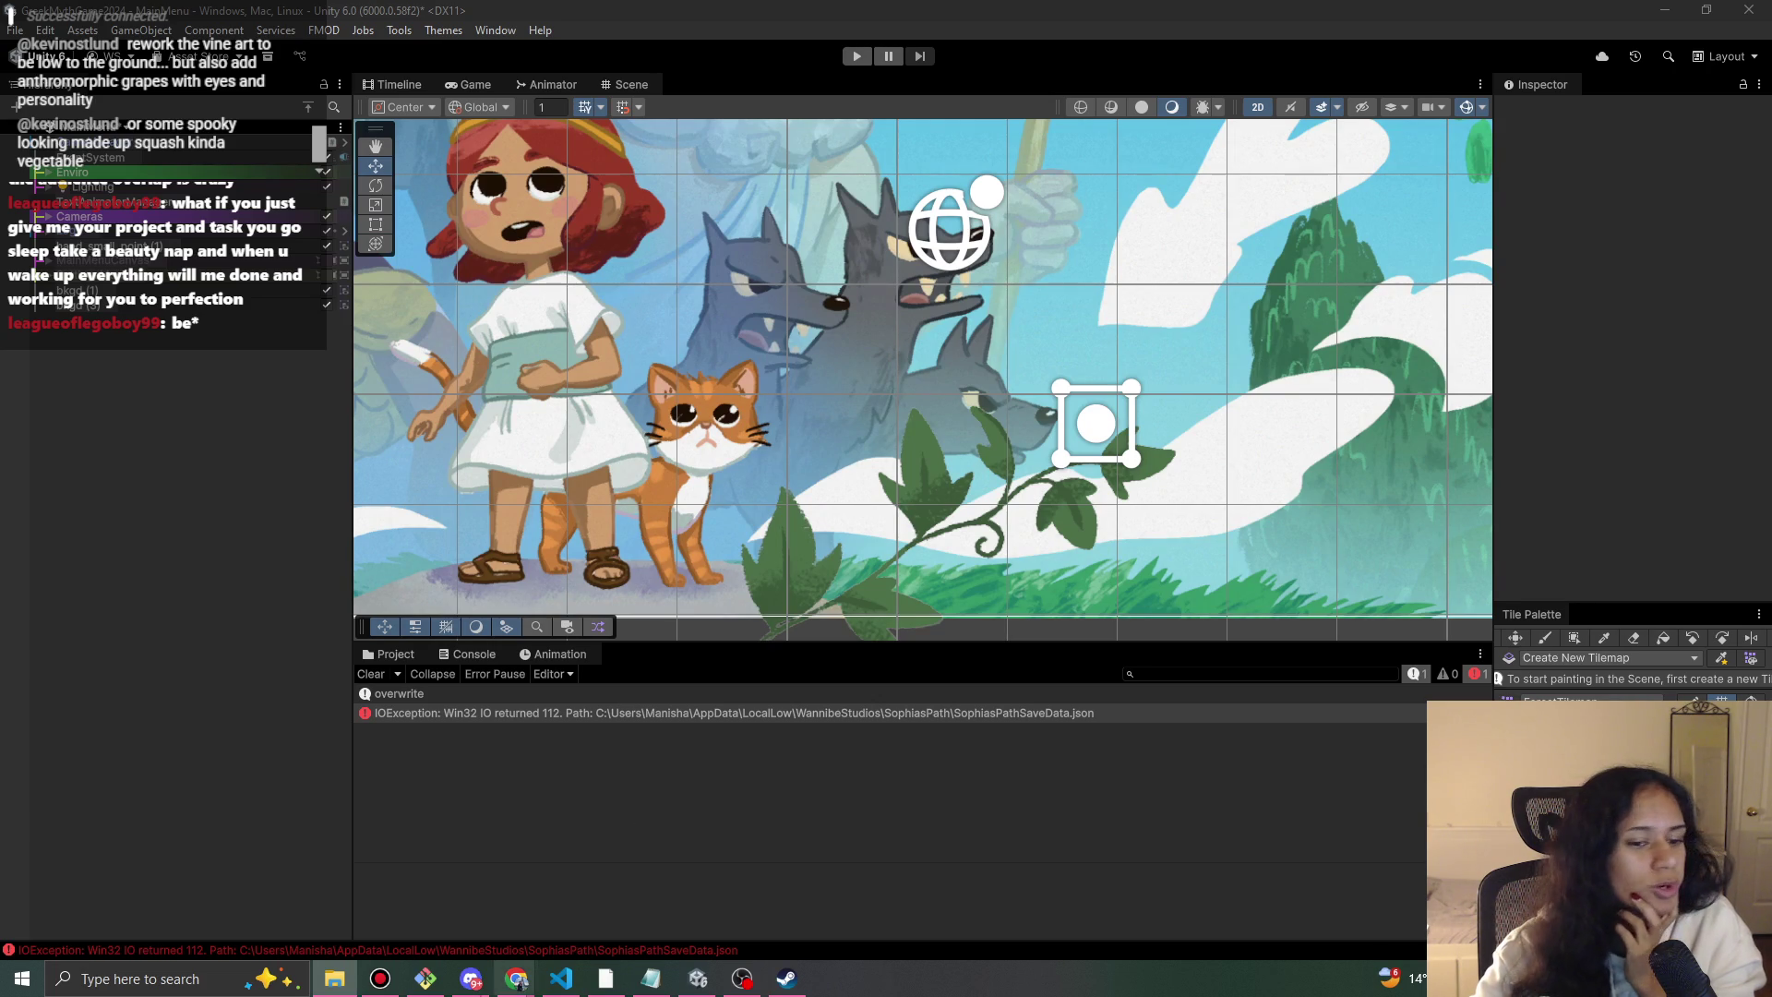
{"action": "left_click", "coordinate": [205, 984]}
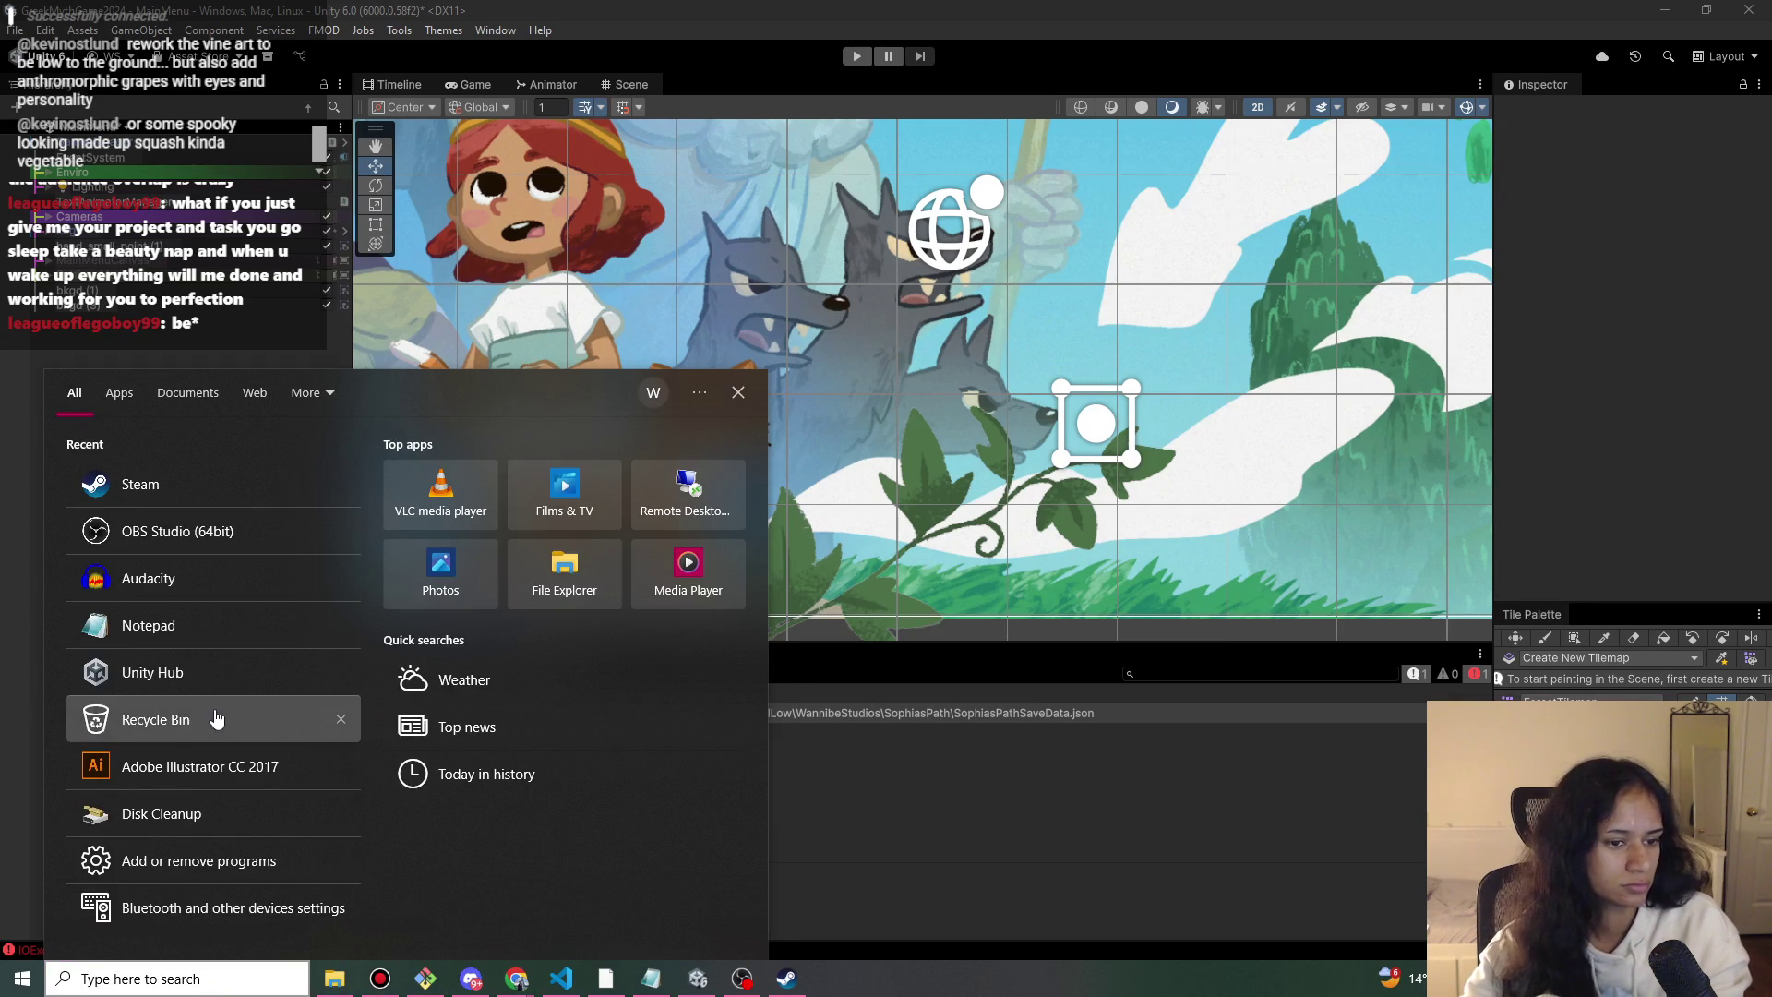
Open the Recycle Bin from the search's Recent list, then close its window.
{"action": "left_click", "coordinate": [495, 363]}
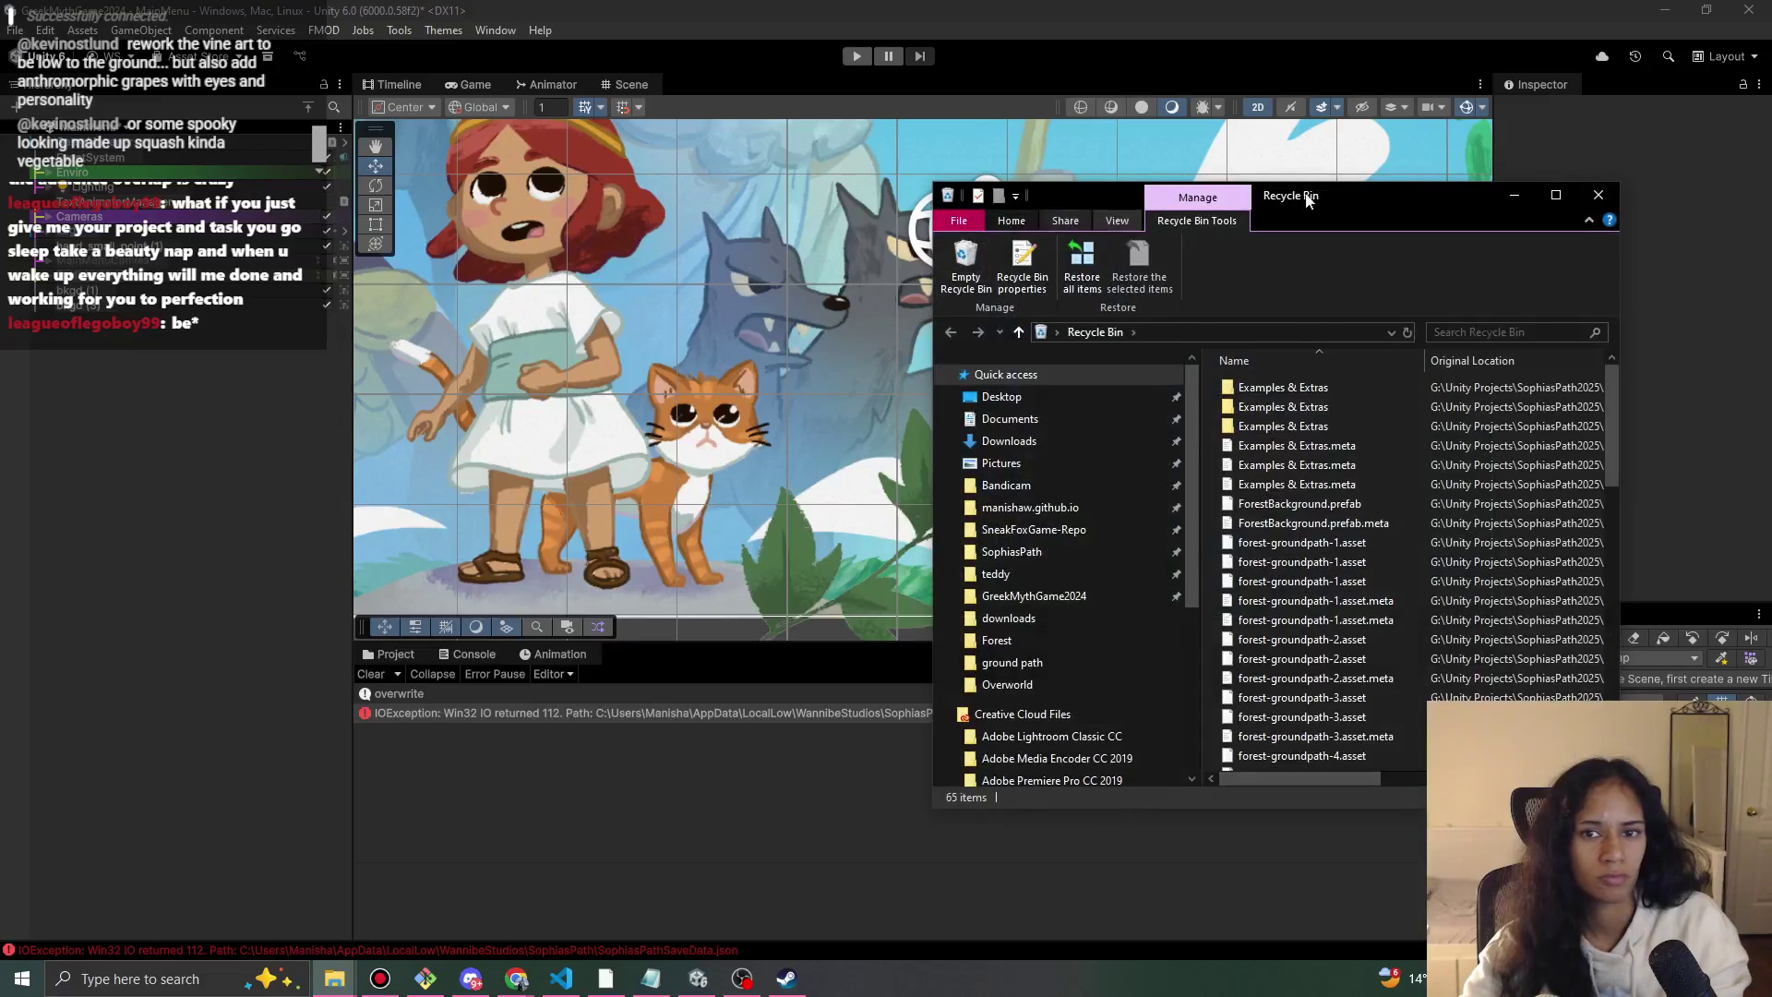
{"action": "left_click", "coordinate": [1599, 195]}
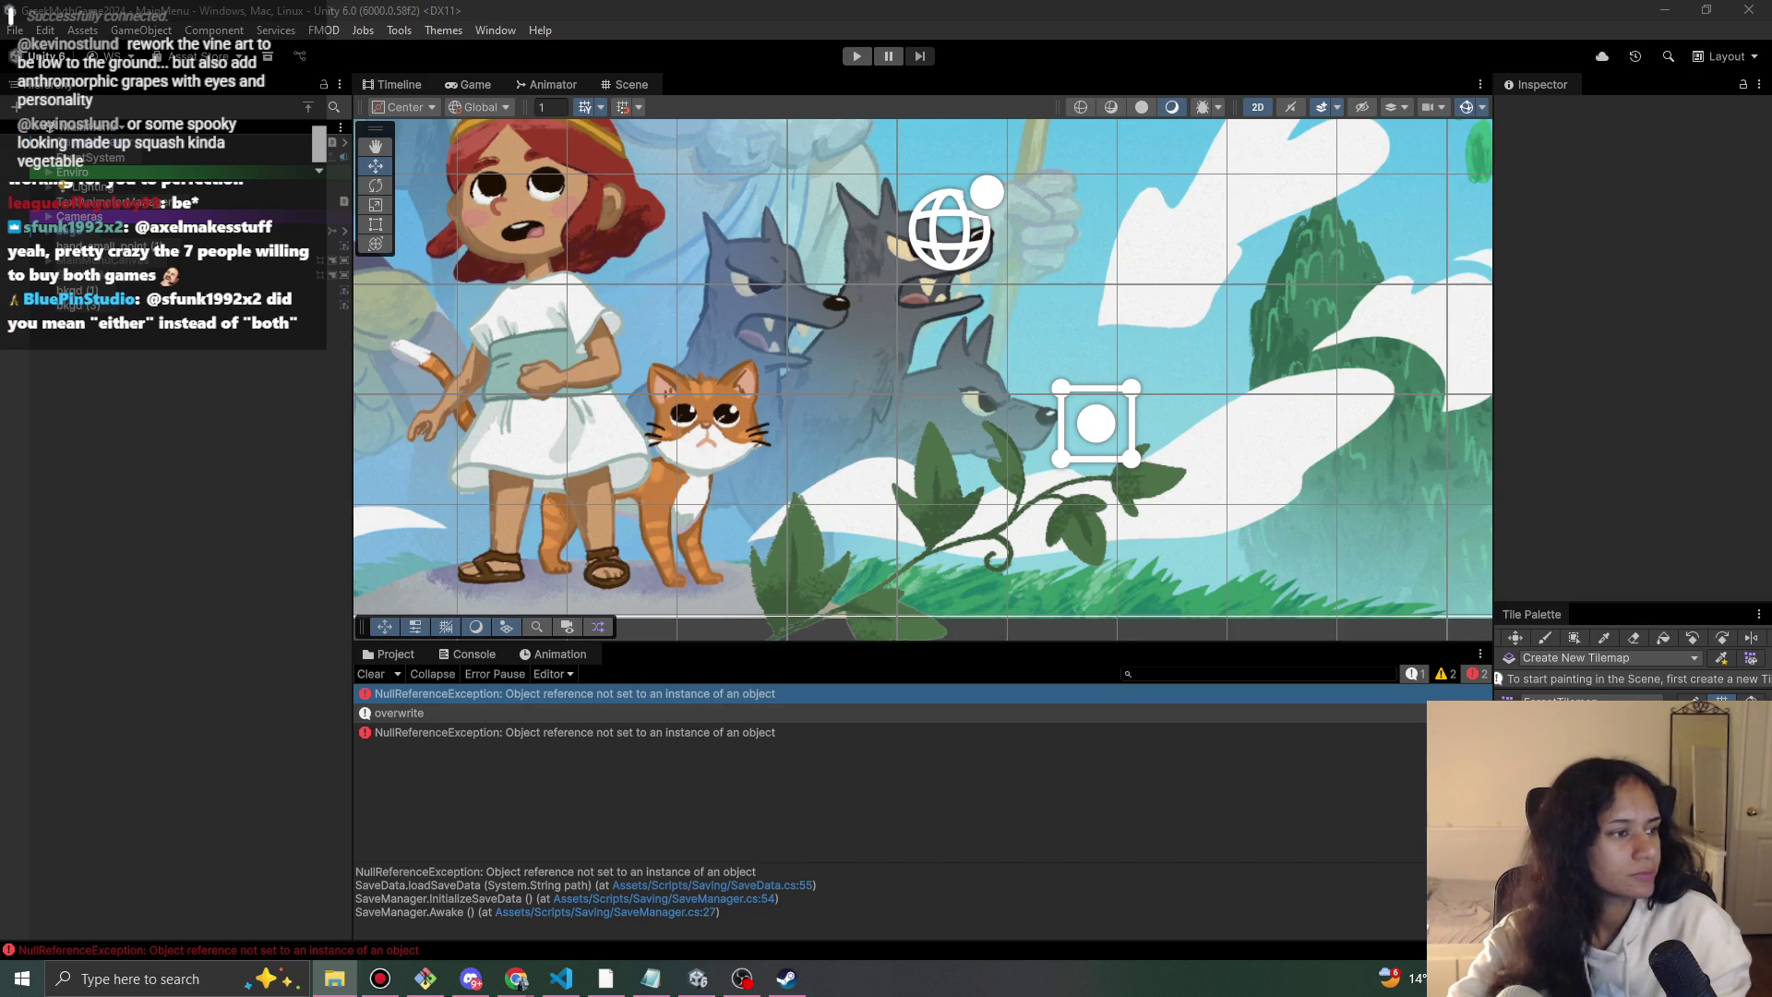
Start the game from the title menu, skip the intro cutscene, pass Chapter One into Level 1, then stop.
{"action": "left_click", "coordinate": [704, 8]}
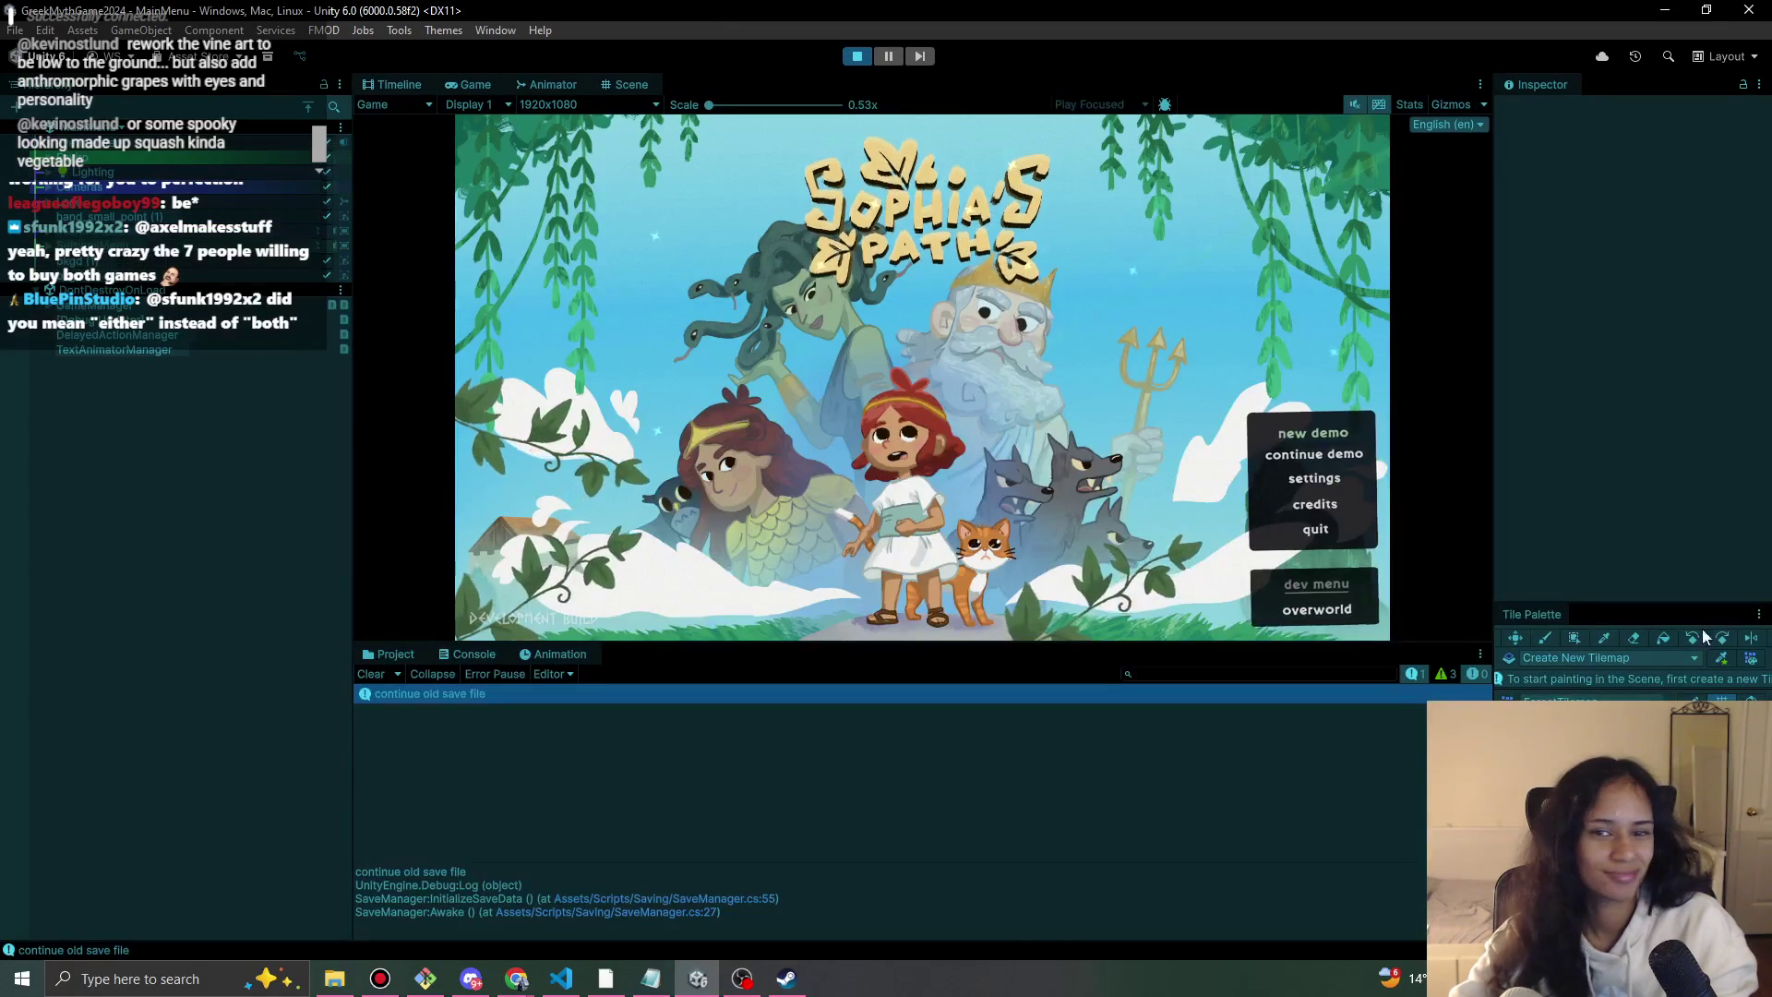
{"action": "left_click", "coordinate": [1348, 442]}
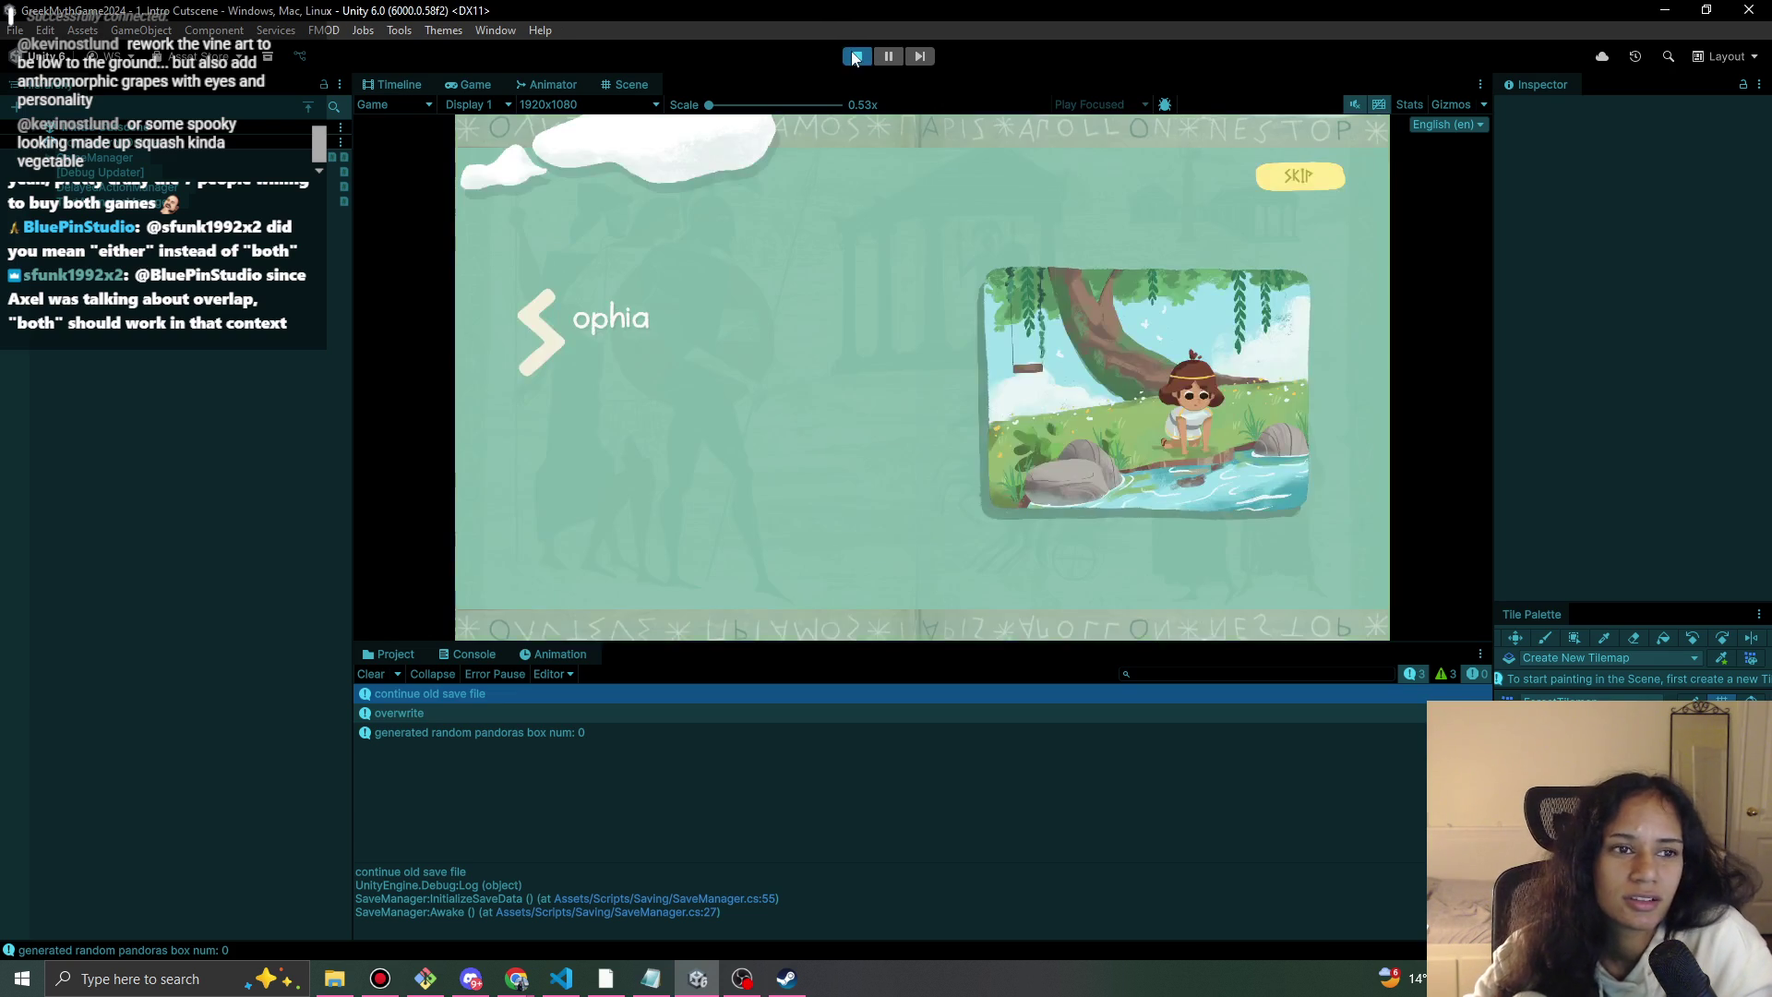
{"action": "left_click", "coordinate": [1306, 189]}
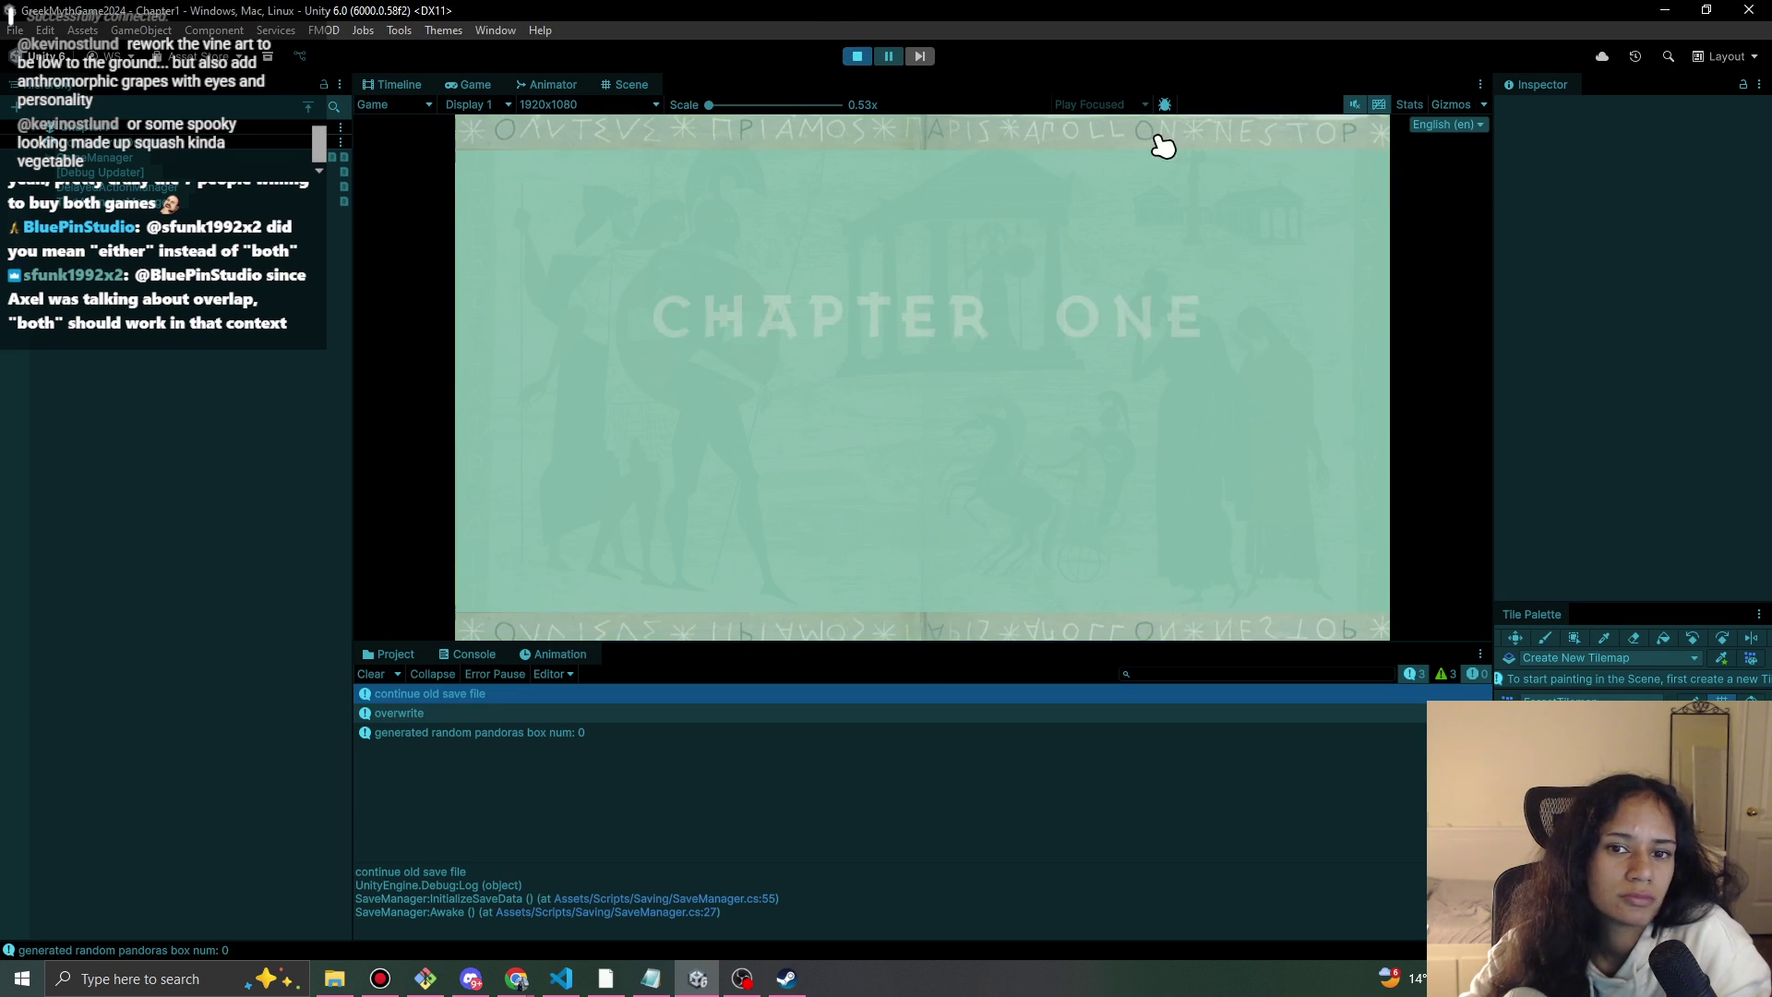
{"action": "left_click", "coordinate": [1330, 561]}
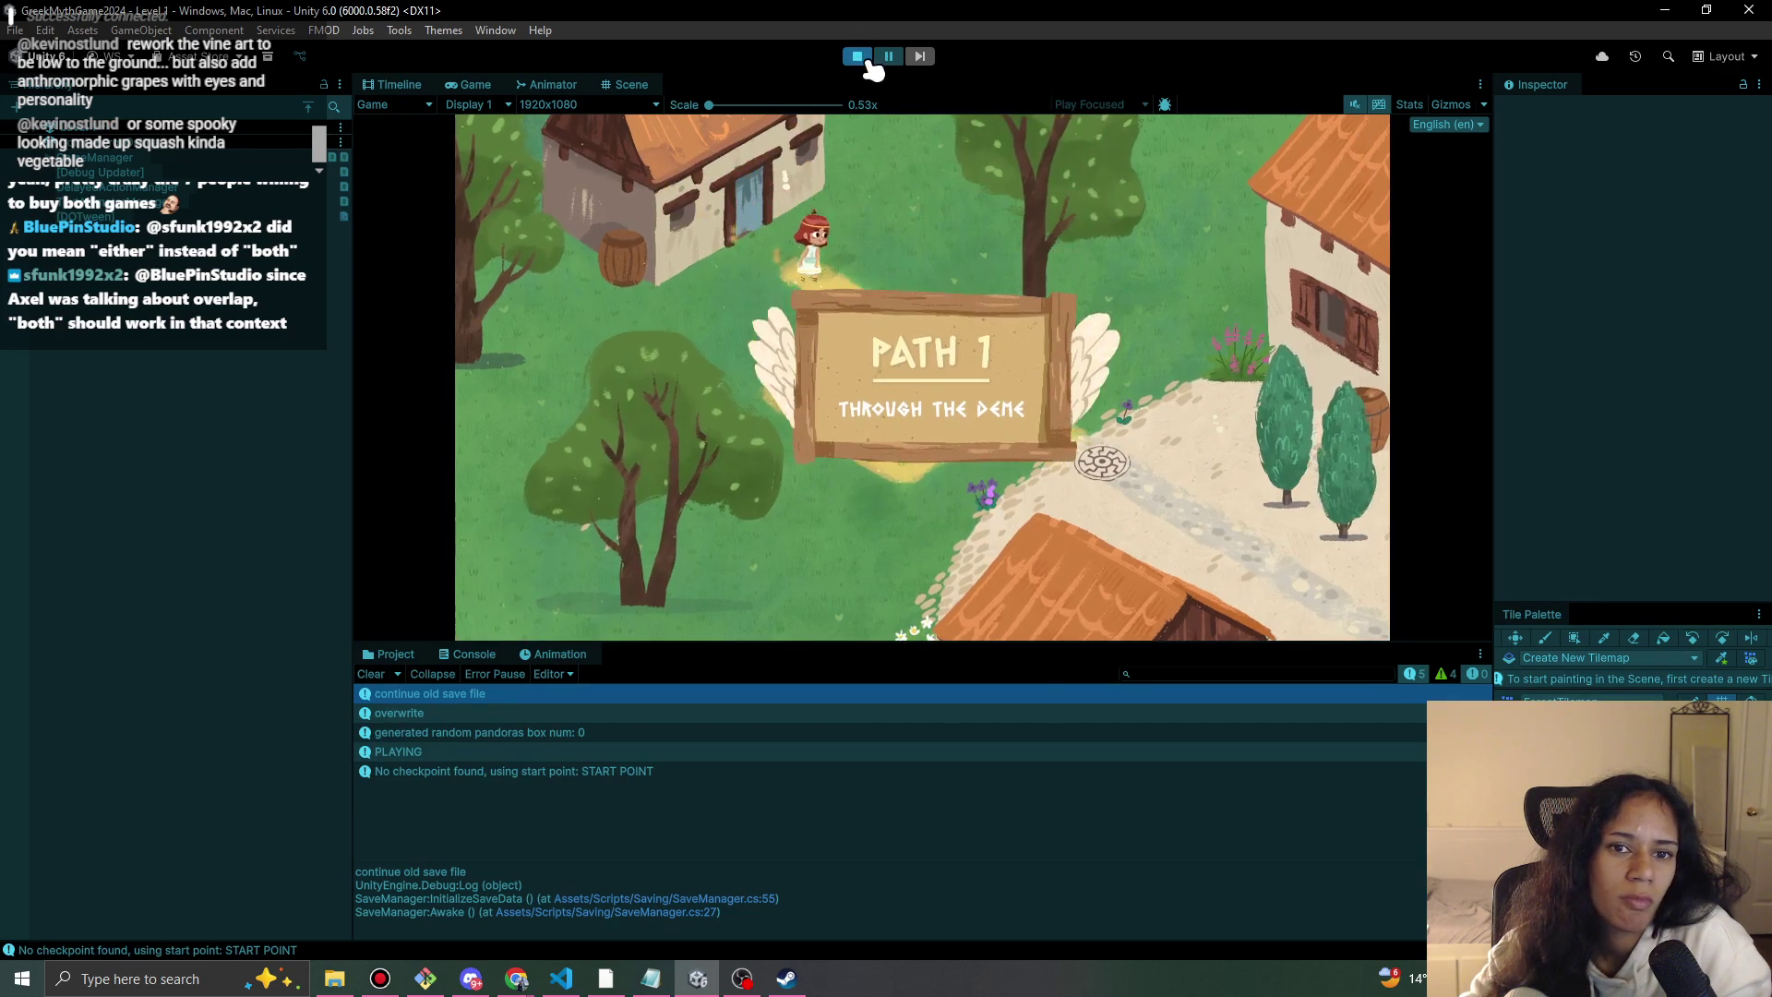
{"action": "left_click", "coordinate": [869, 60]}
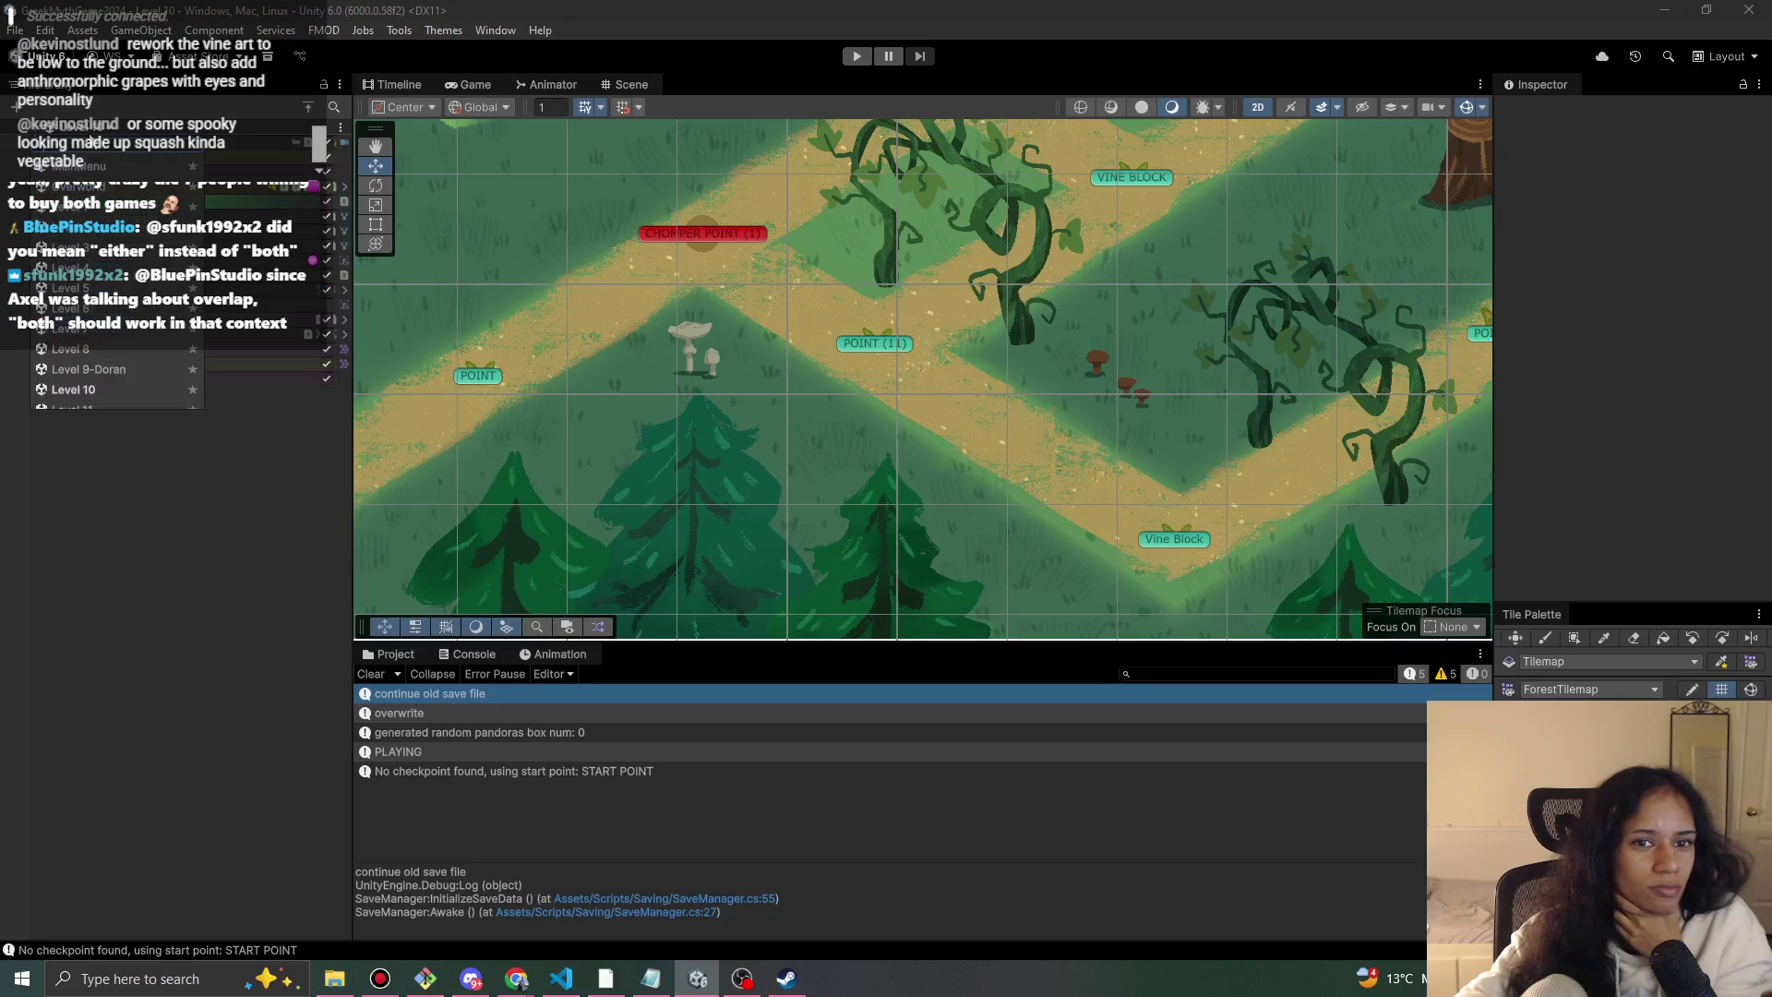
Zoom out and pan the Scene view, open Level 11 from the scene list, and start playing it.
{"action": "scroll", "coordinate": [744, 473], "scroll_direction": "down", "scroll_amount": 5}
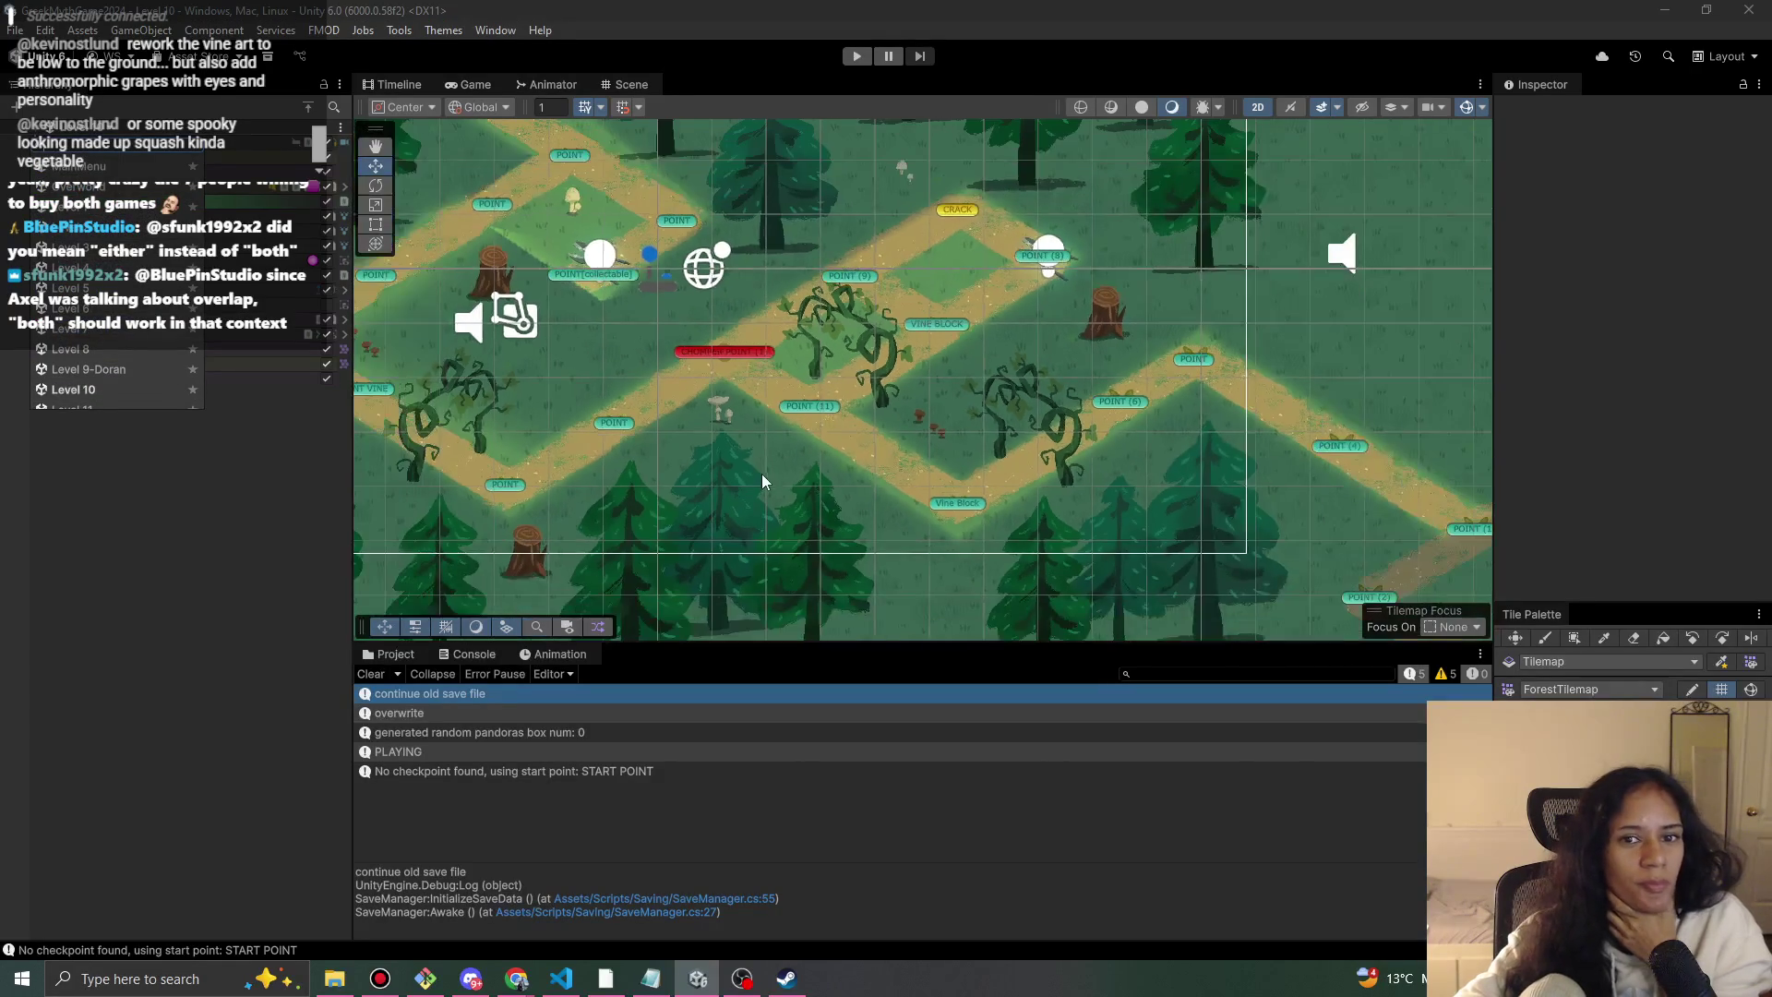
{"action": "scroll", "coordinate": [750, 434], "scroll_direction": "down", "scroll_amount": 3}
{"action": "left_click_drag", "start_coordinate": [689, 395], "coordinate": [442, 392]}
{"action": "left_click", "coordinate": [267, 55]}
{"action": "left_click", "coordinate": [123, 393]}
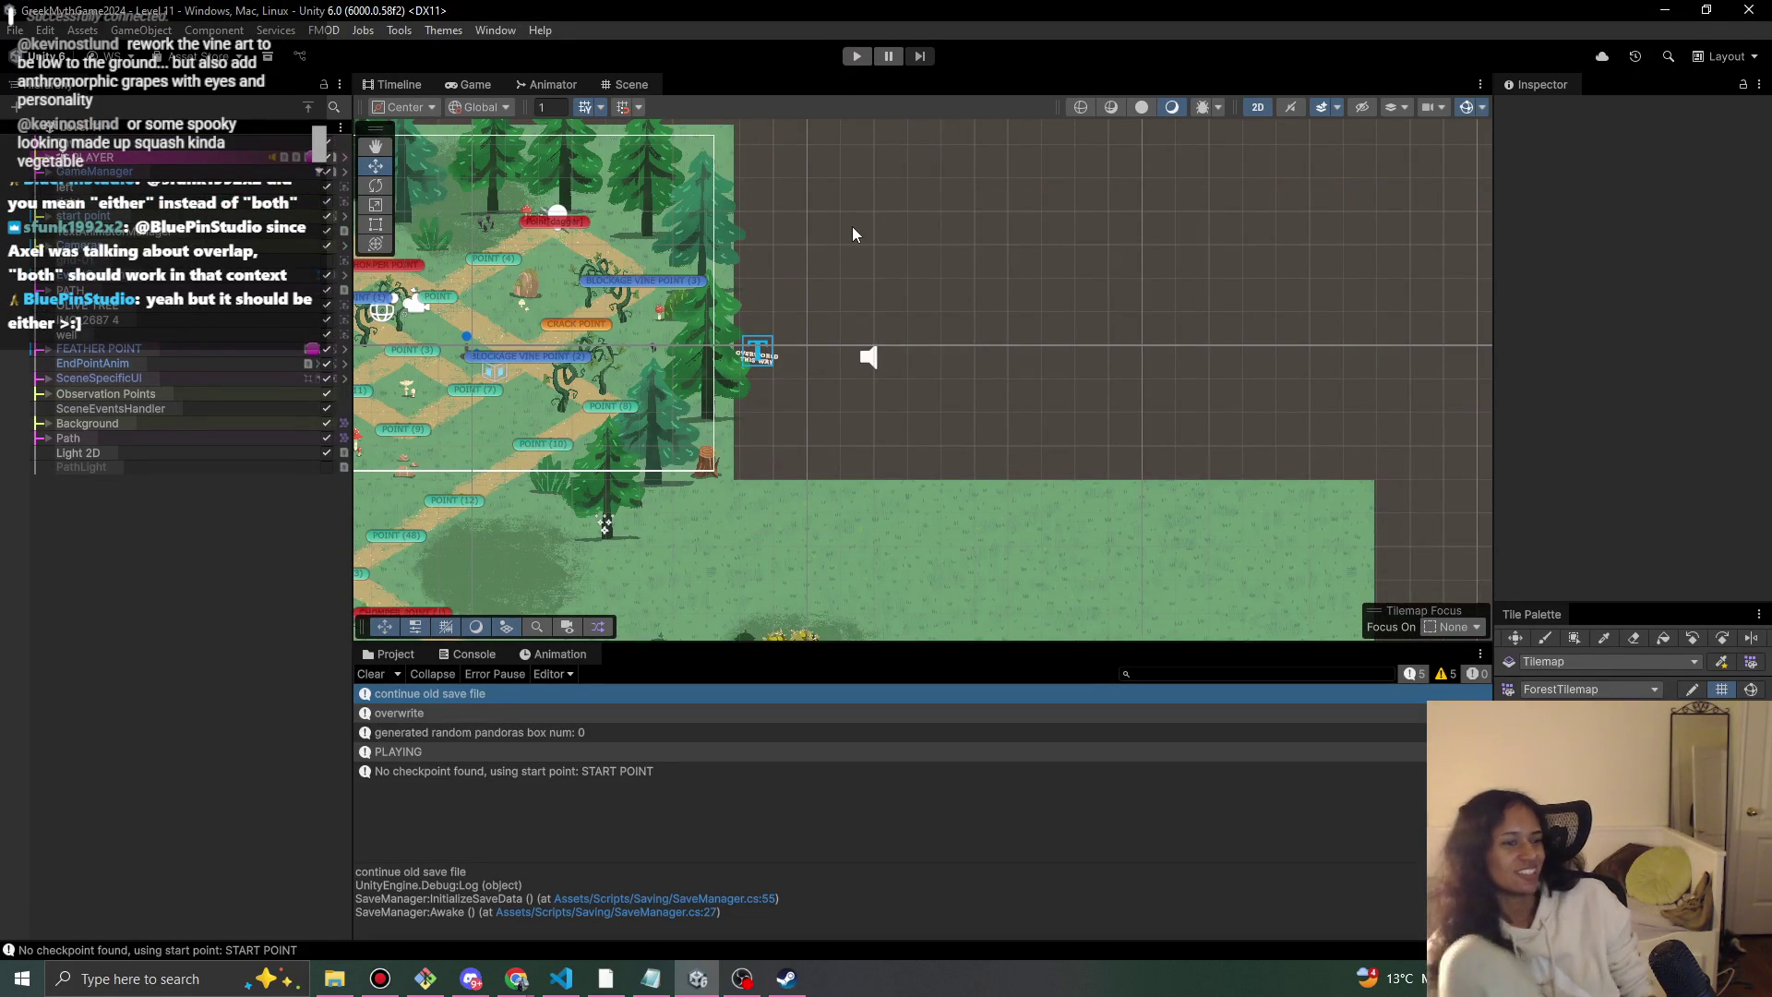
{"action": "left_click", "coordinate": [855, 56]}
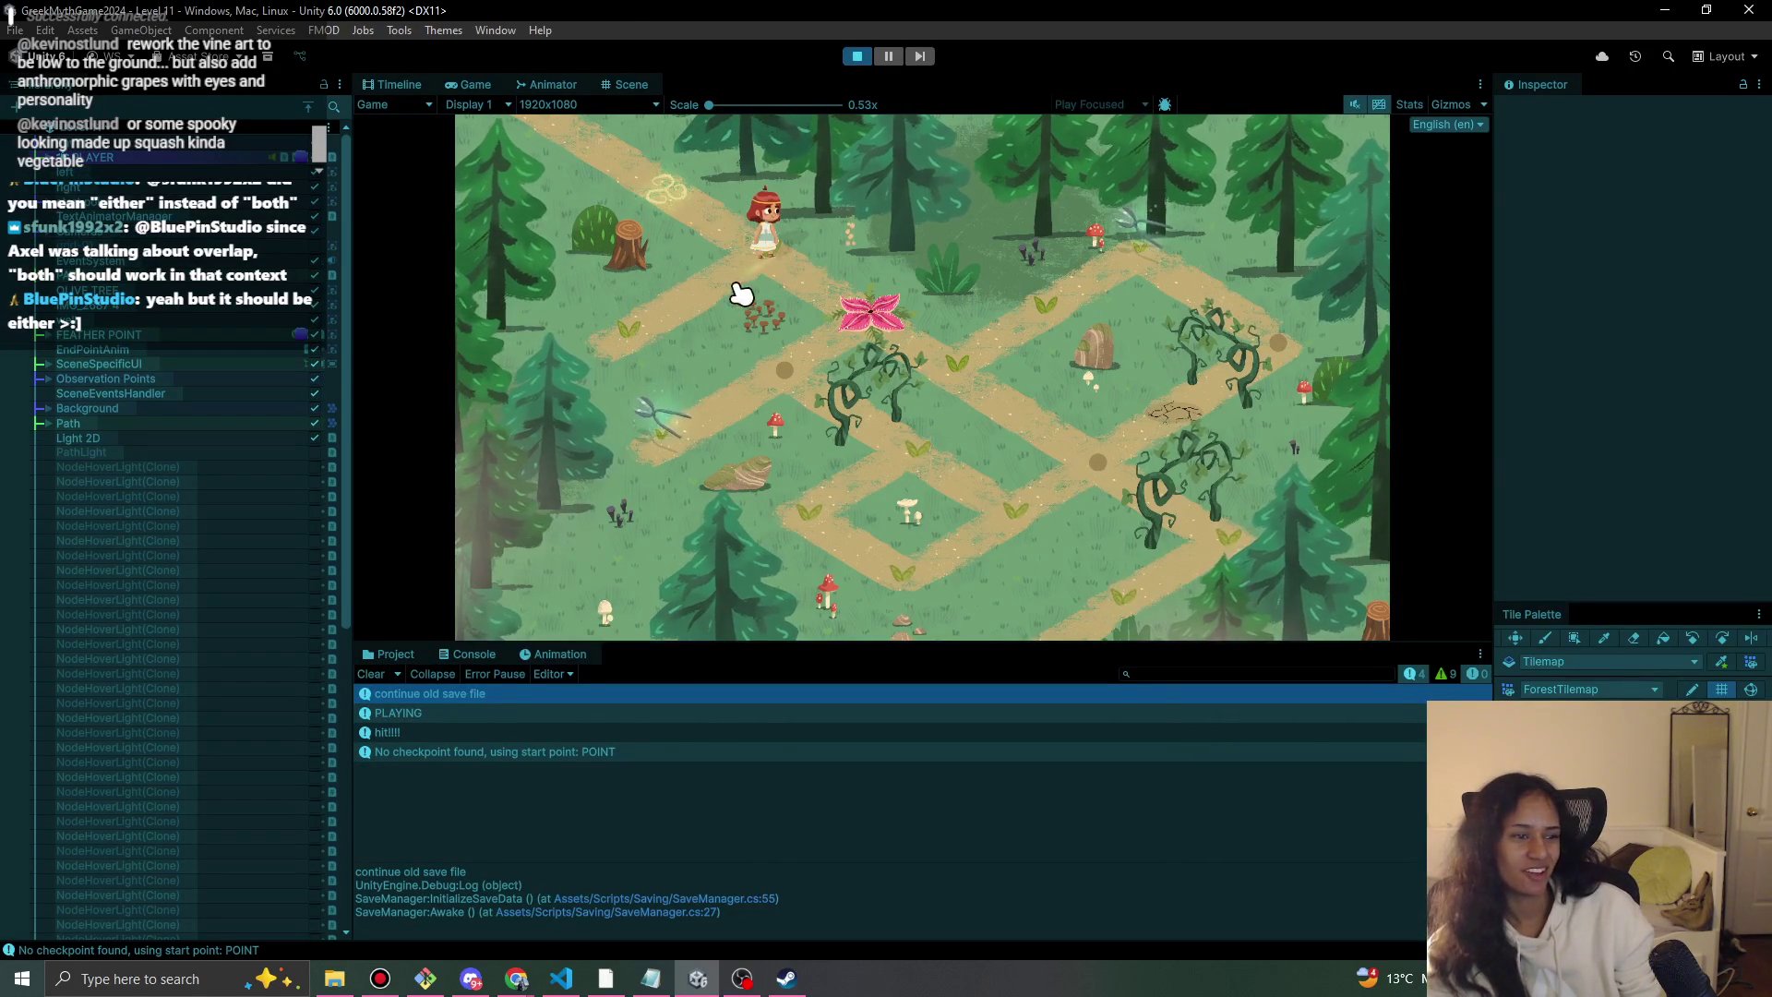
Switch between Unity and Discord, then return focus to the Unity Game view.
{"action": "mouse_move", "coordinate": [489, 966]}
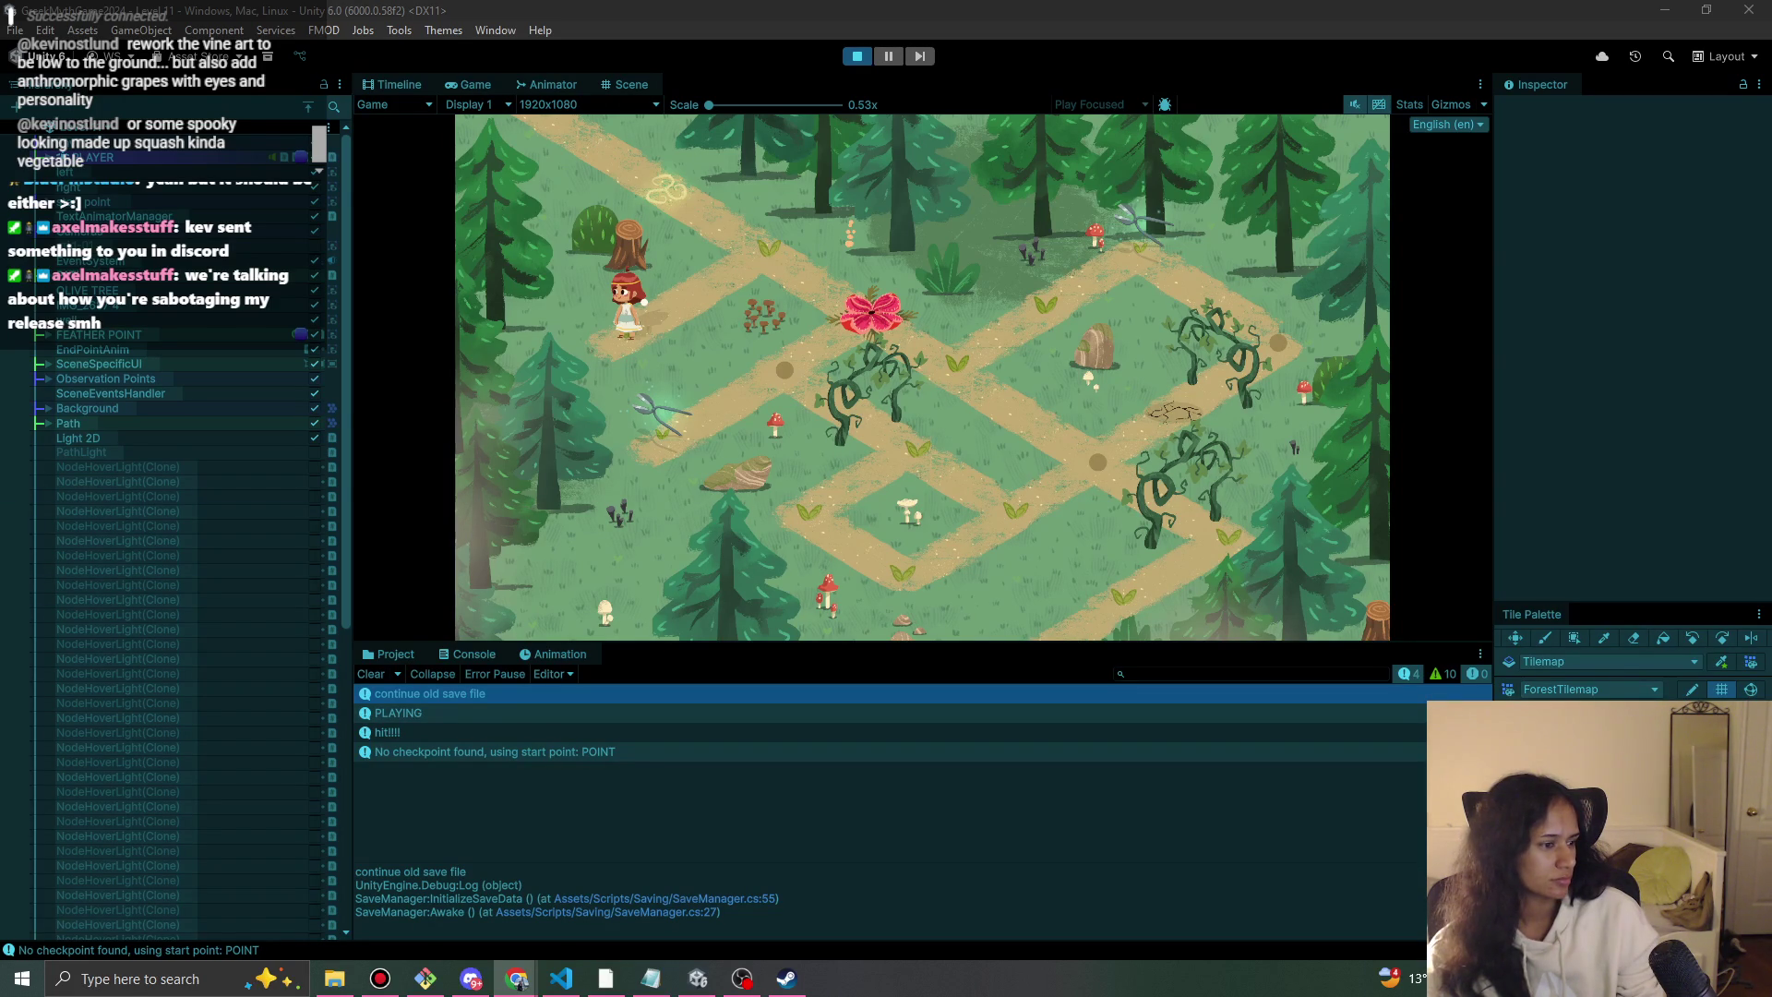
{"action": "left_click", "coordinate": [698, 978]}
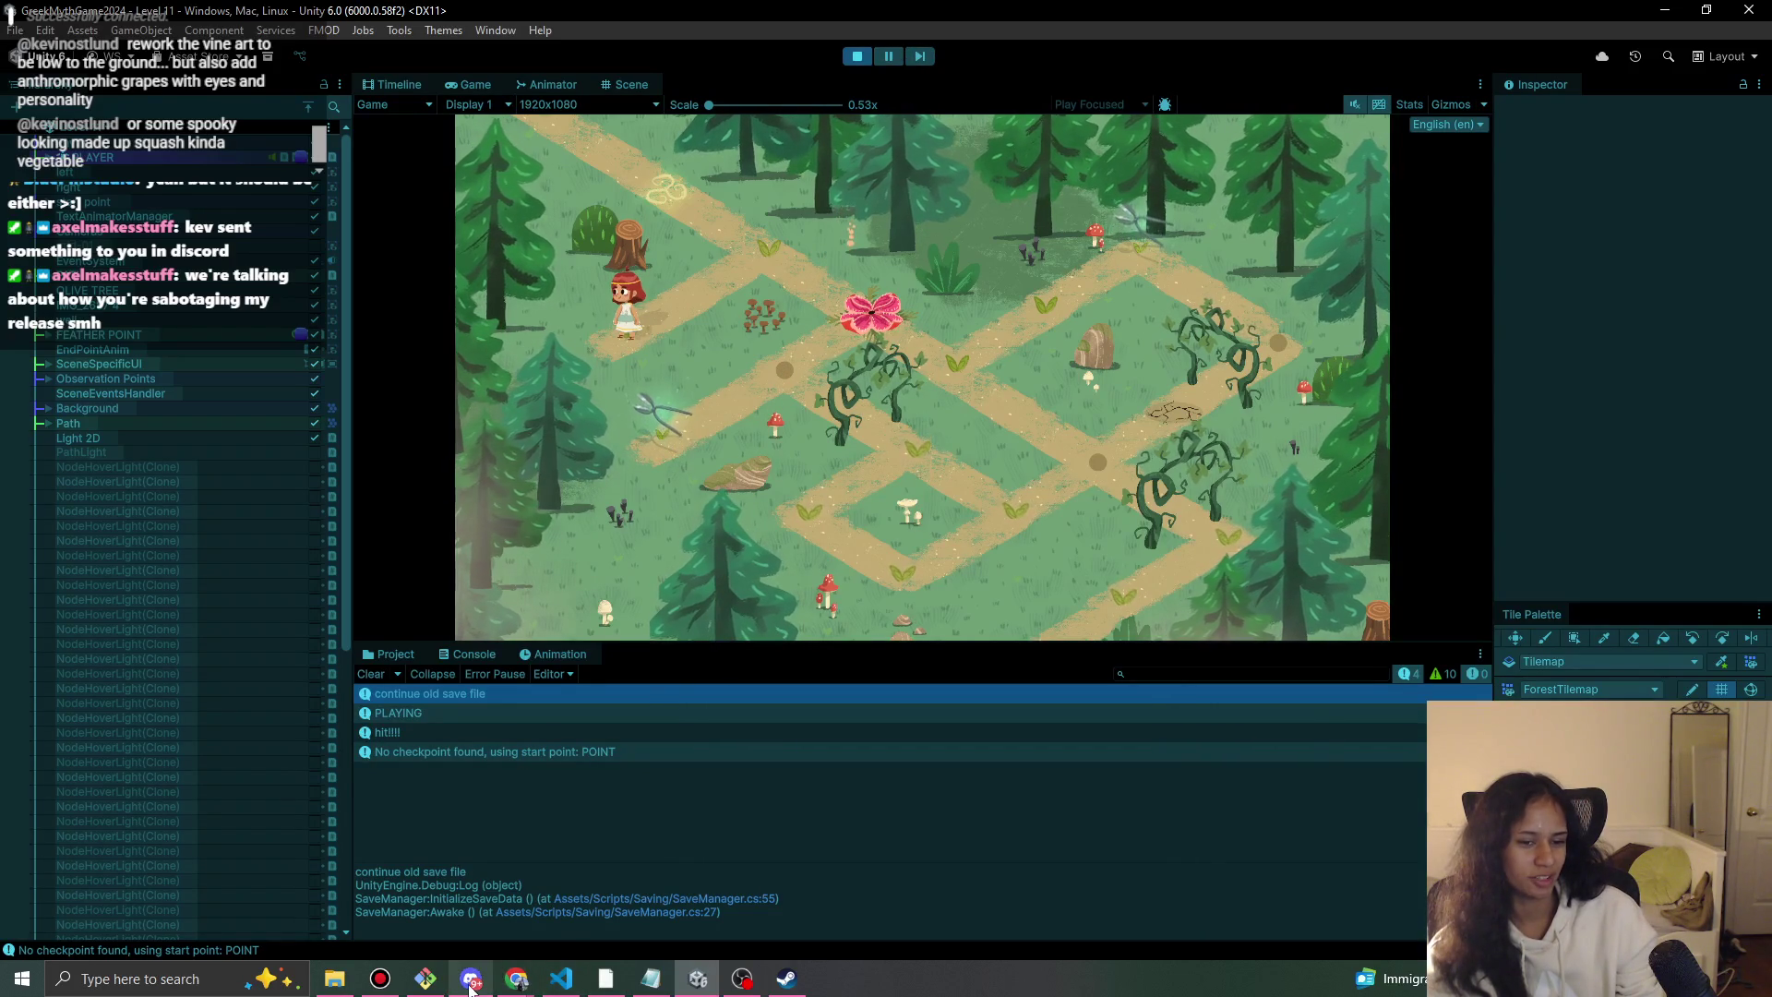
{"action": "left_click", "coordinate": [531, 914]}
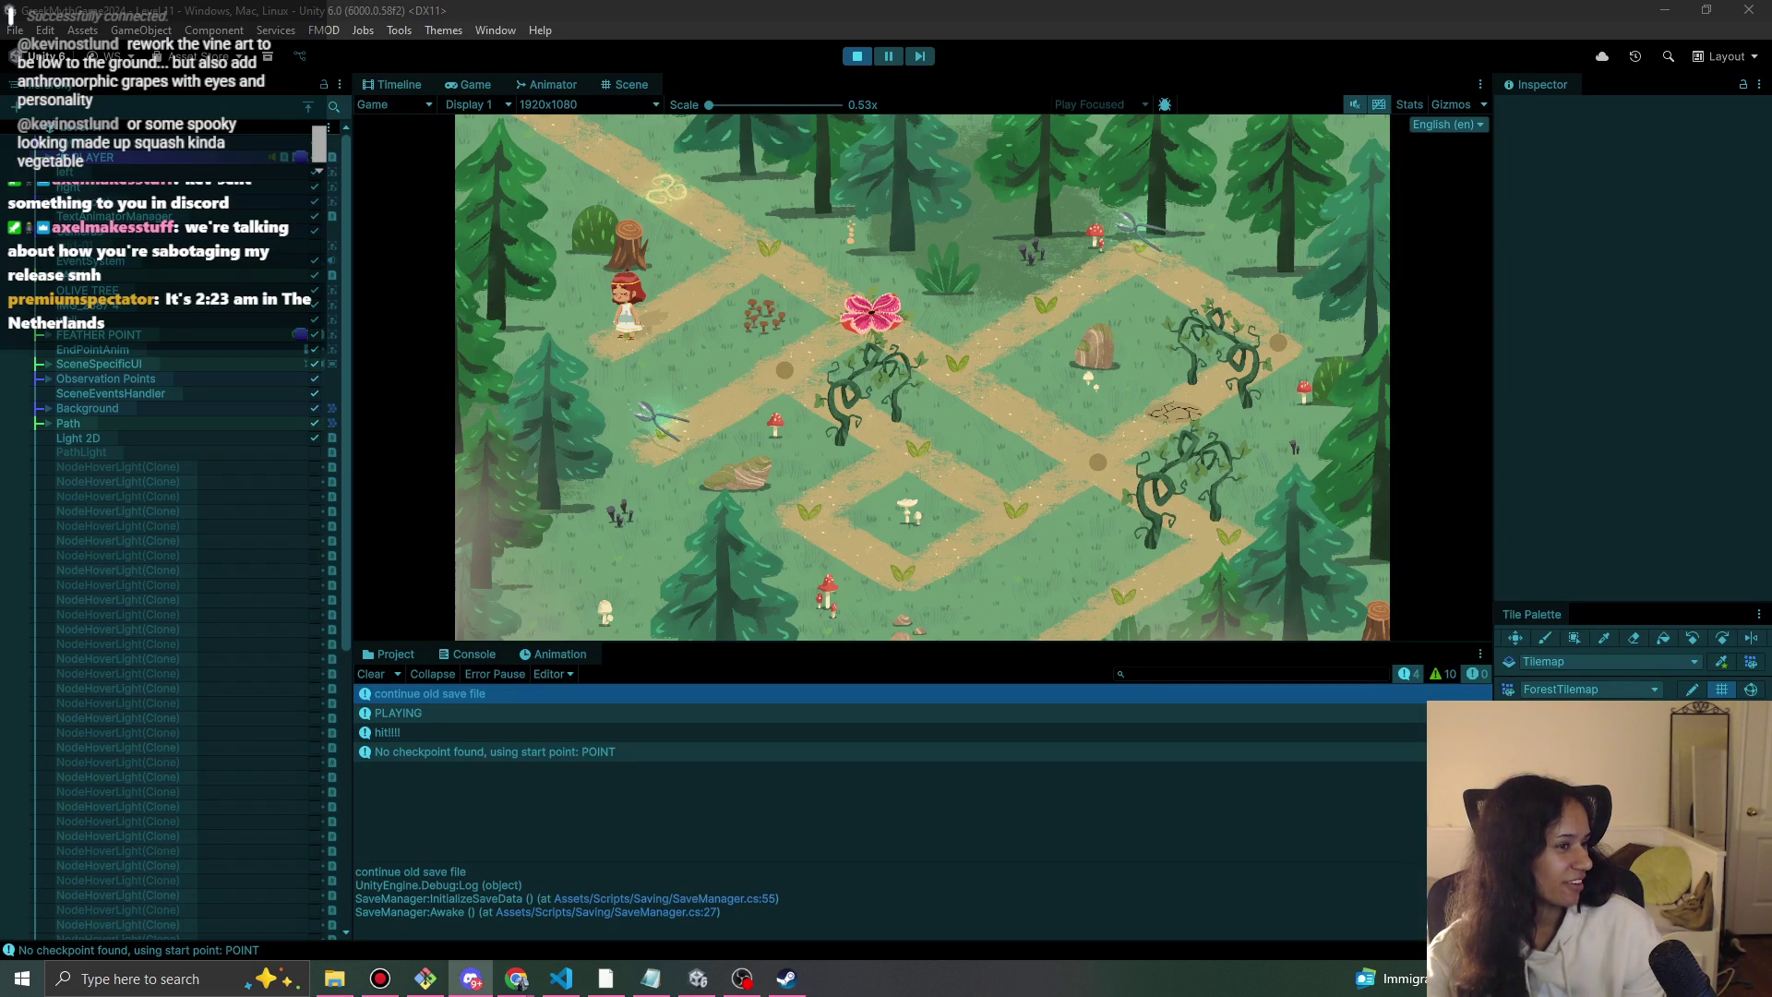
{"action": "left_click", "coordinate": [868, 314]}
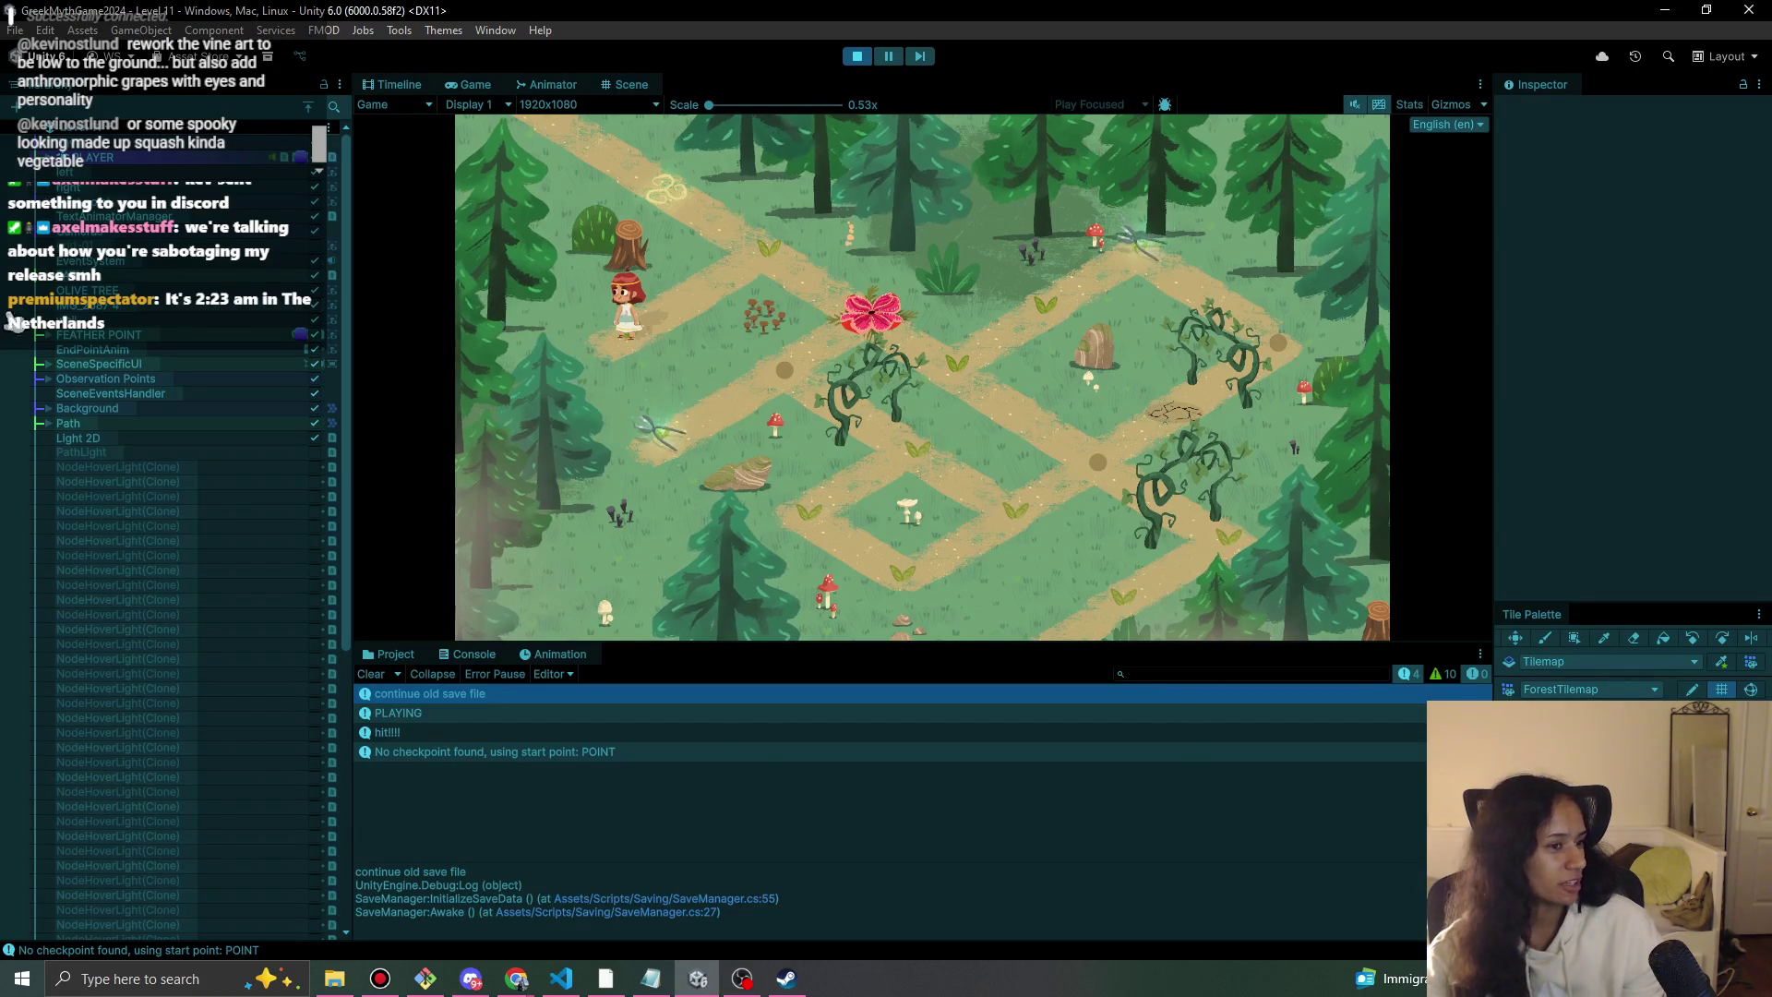
Walk the character up the path, open the flower bud, and step onto the pink flower.
{"action": "left_click", "coordinate": [803, 277]}
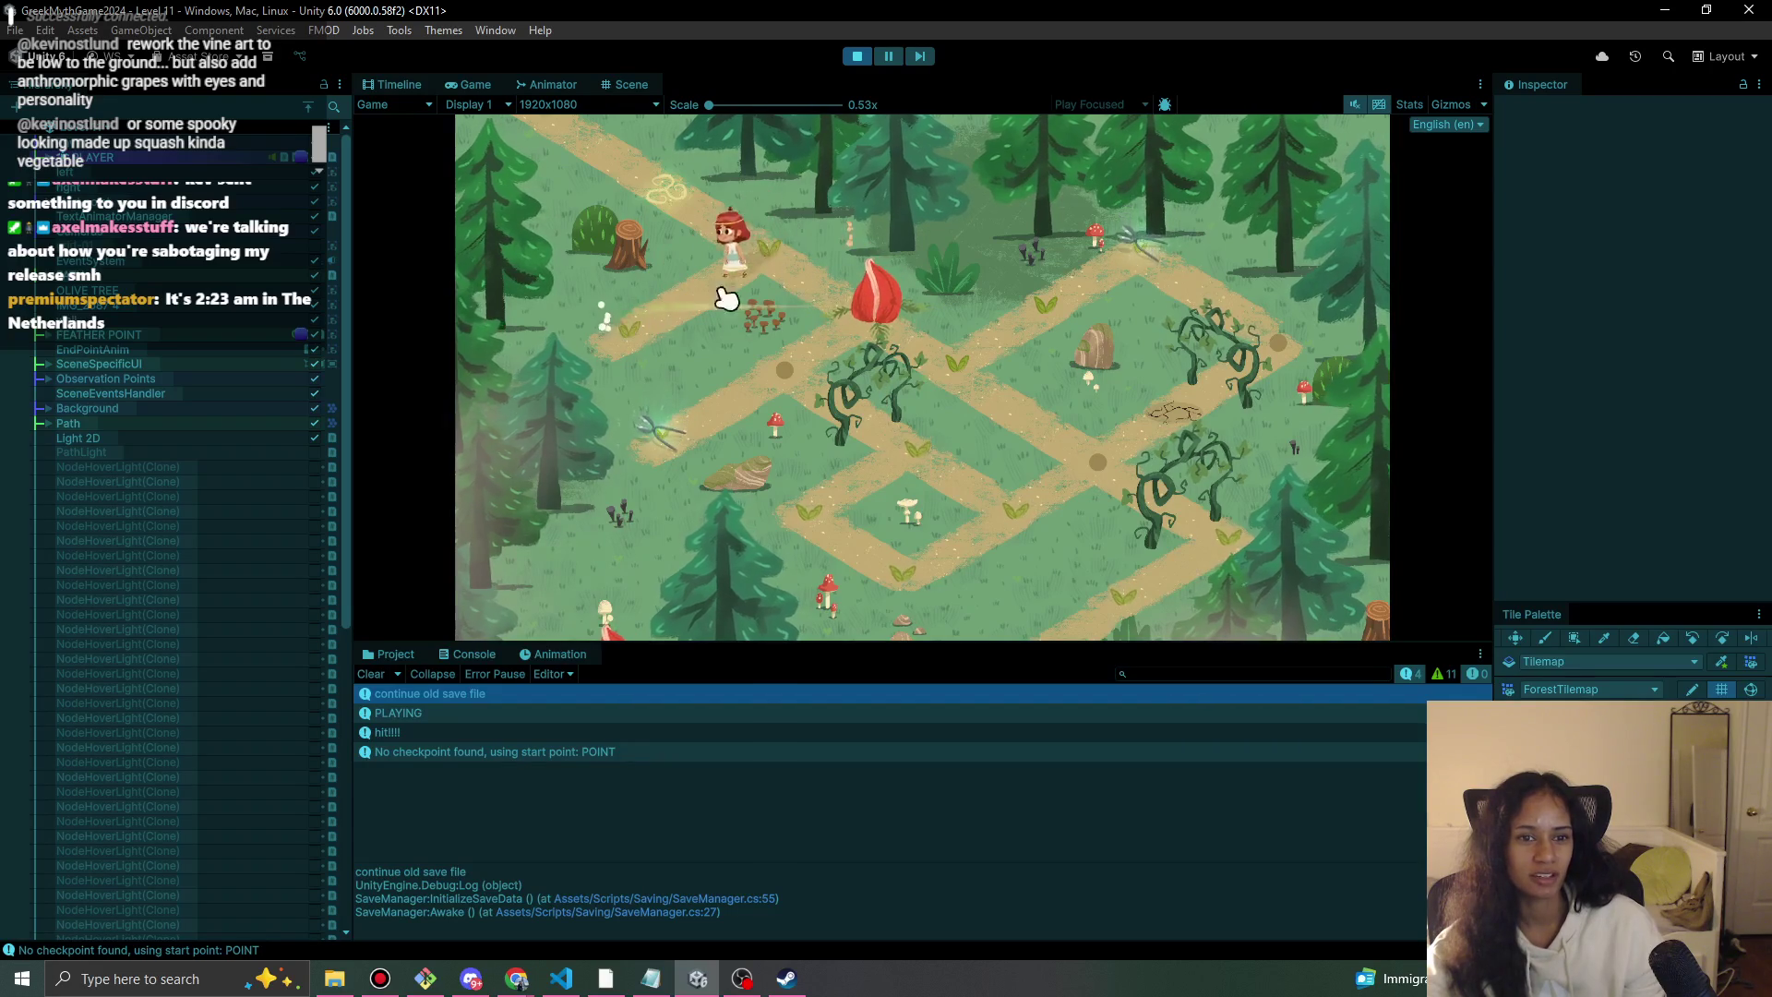
{"action": "left_click", "coordinate": [840, 317]}
{"action": "left_click", "coordinate": [634, 336]}
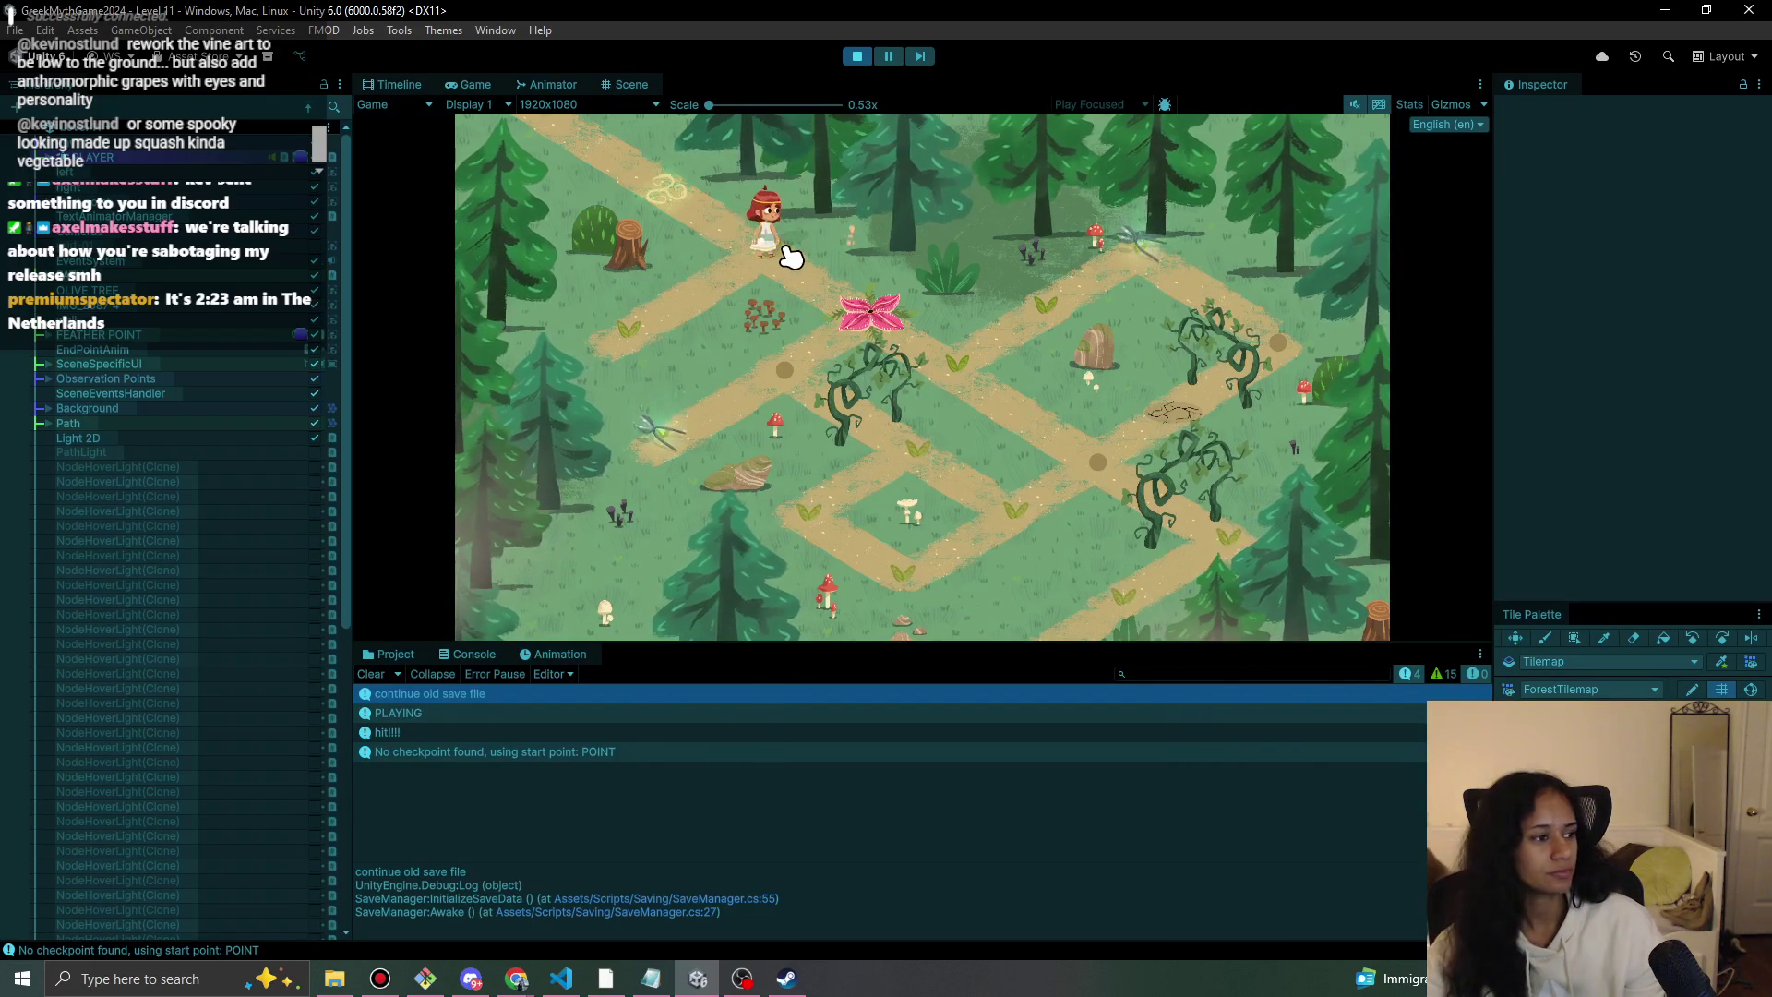
{"action": "left_click", "coordinate": [873, 311]}
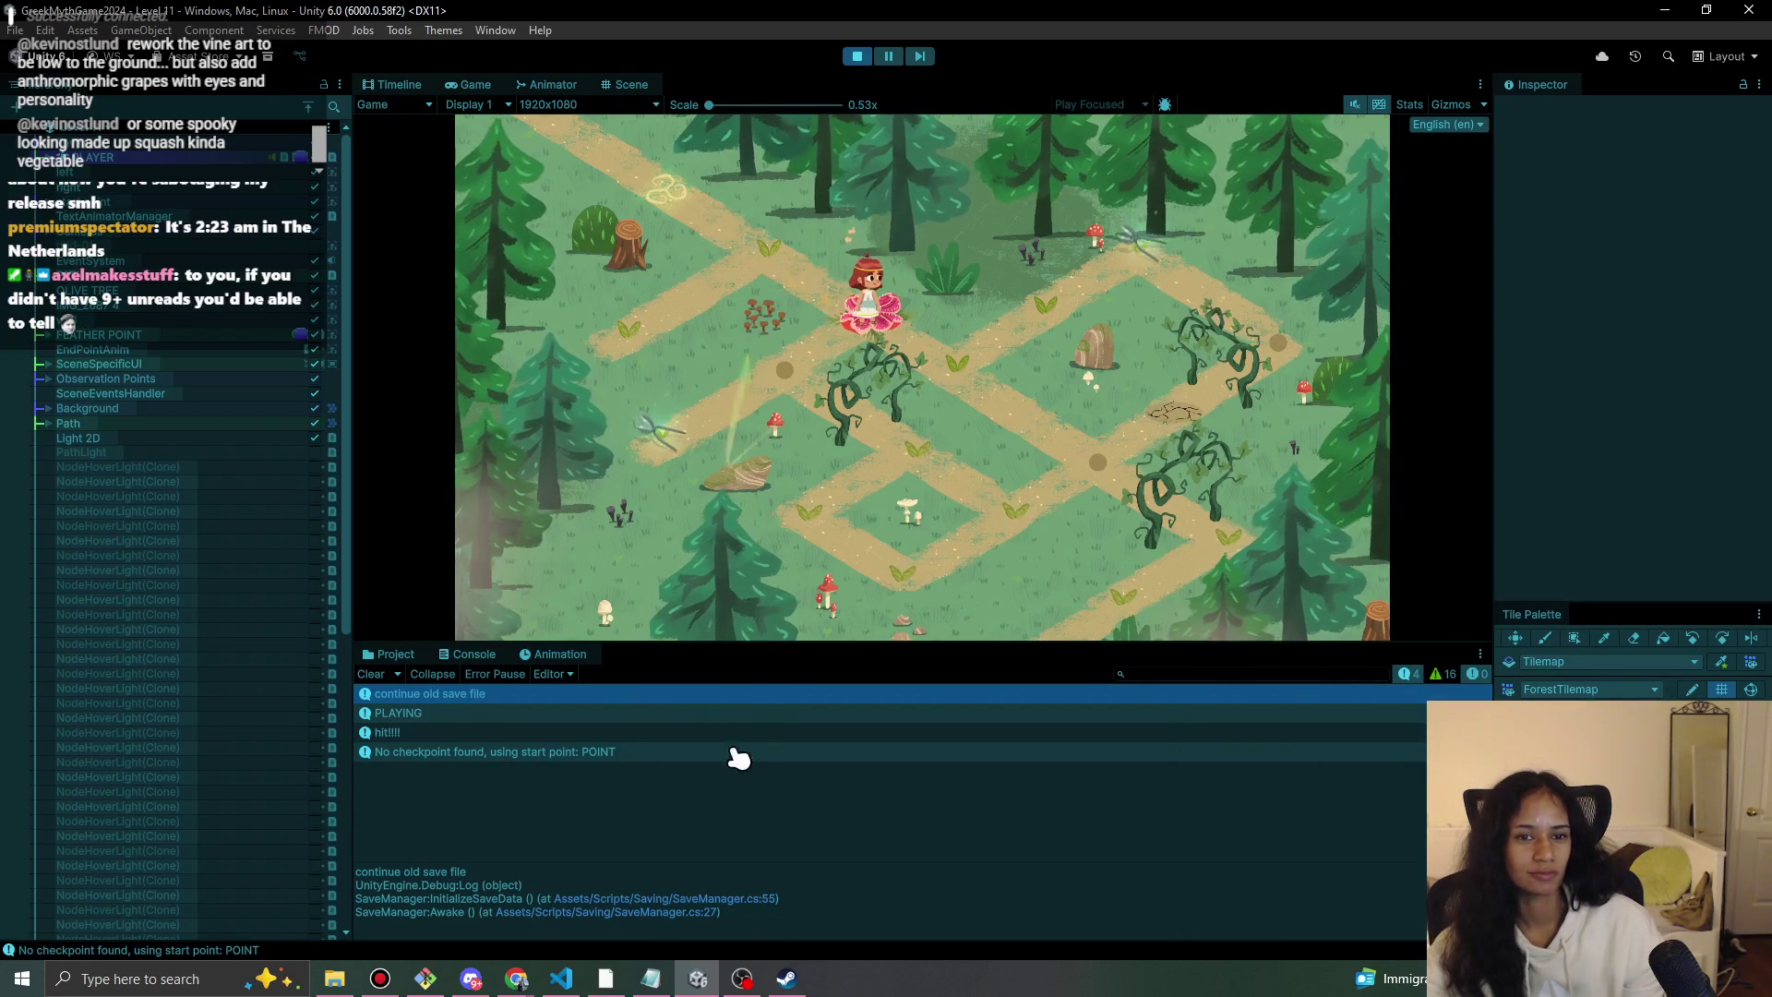
{"action": "left_click", "coordinate": [471, 978]}
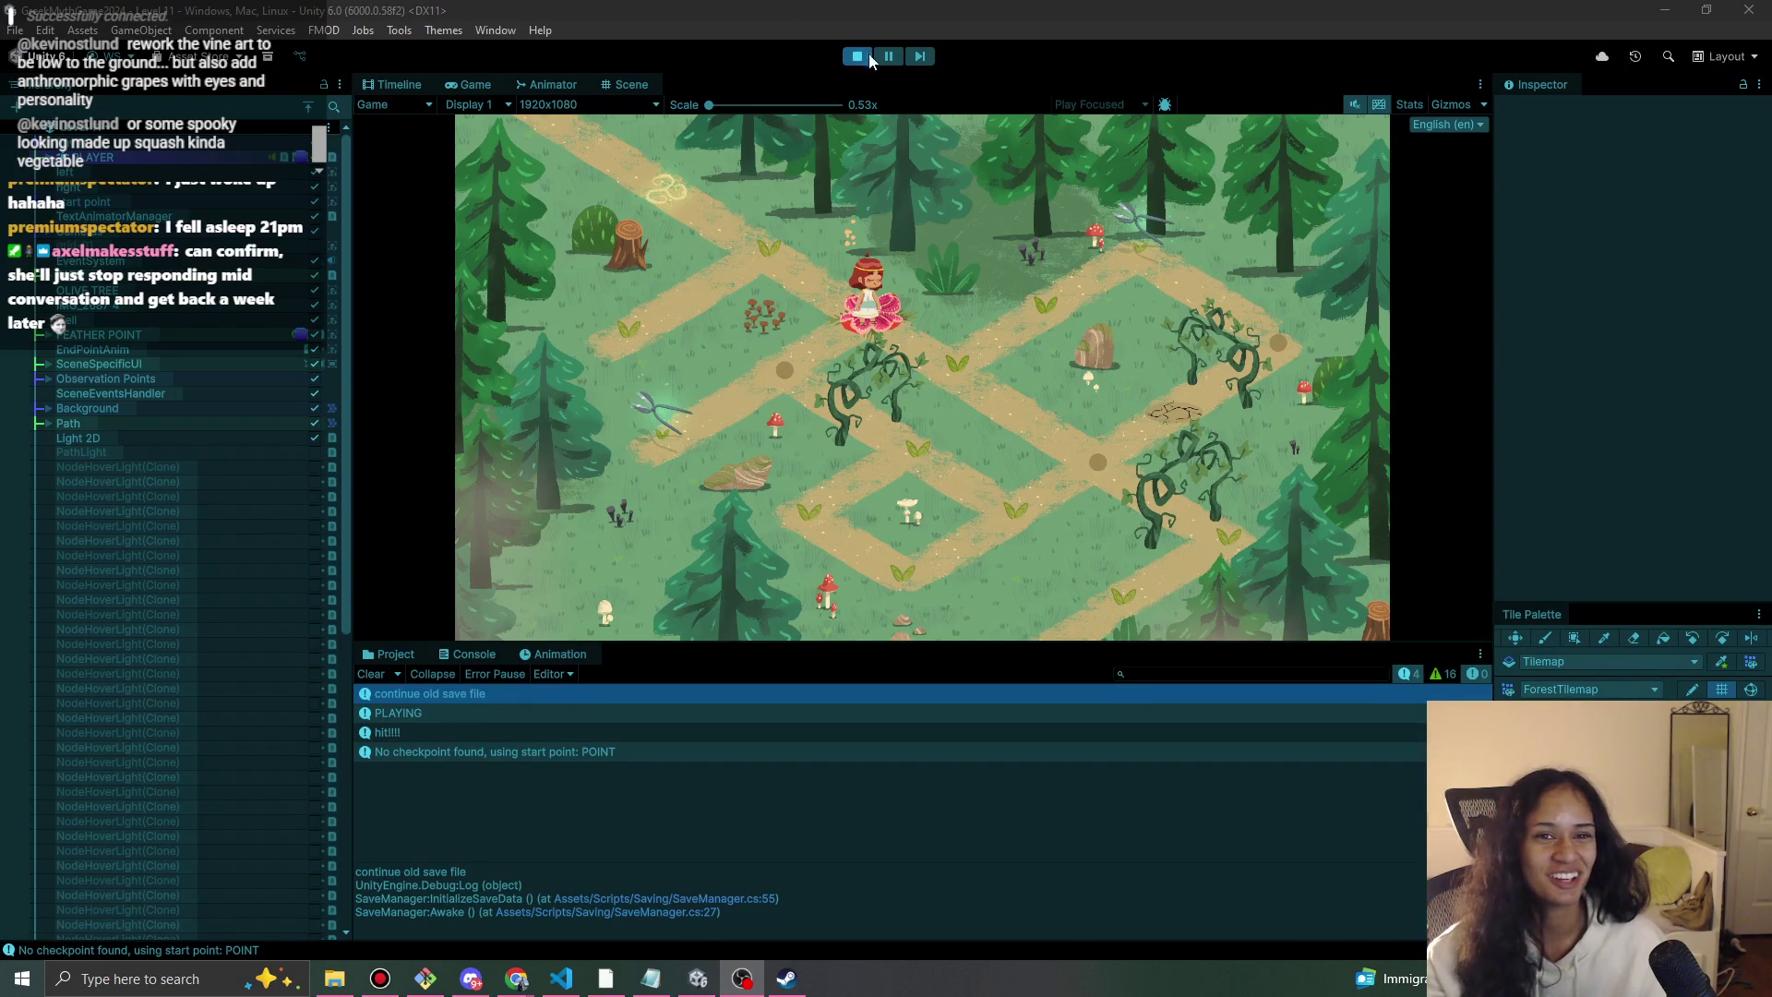
Walk the character right along the path, collect the feather, and move back up to the node.
{"action": "left_click", "coordinate": [979, 383]}
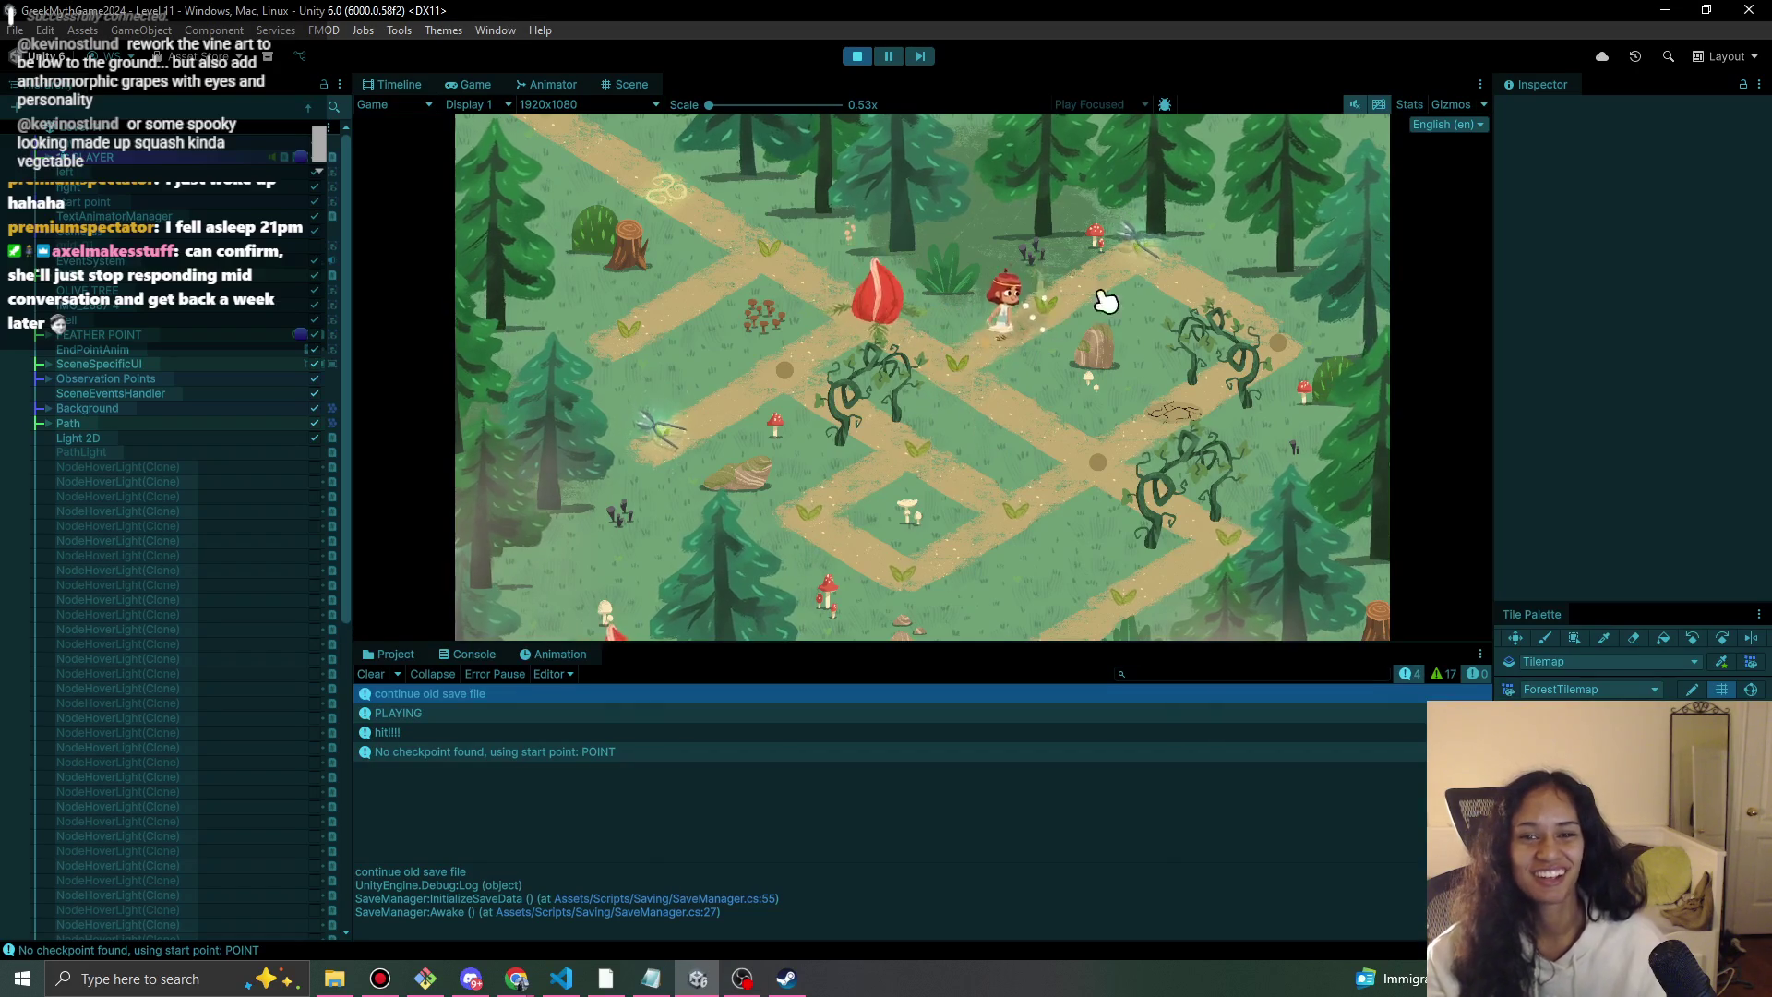
{"action": "left_click", "coordinate": [952, 357]}
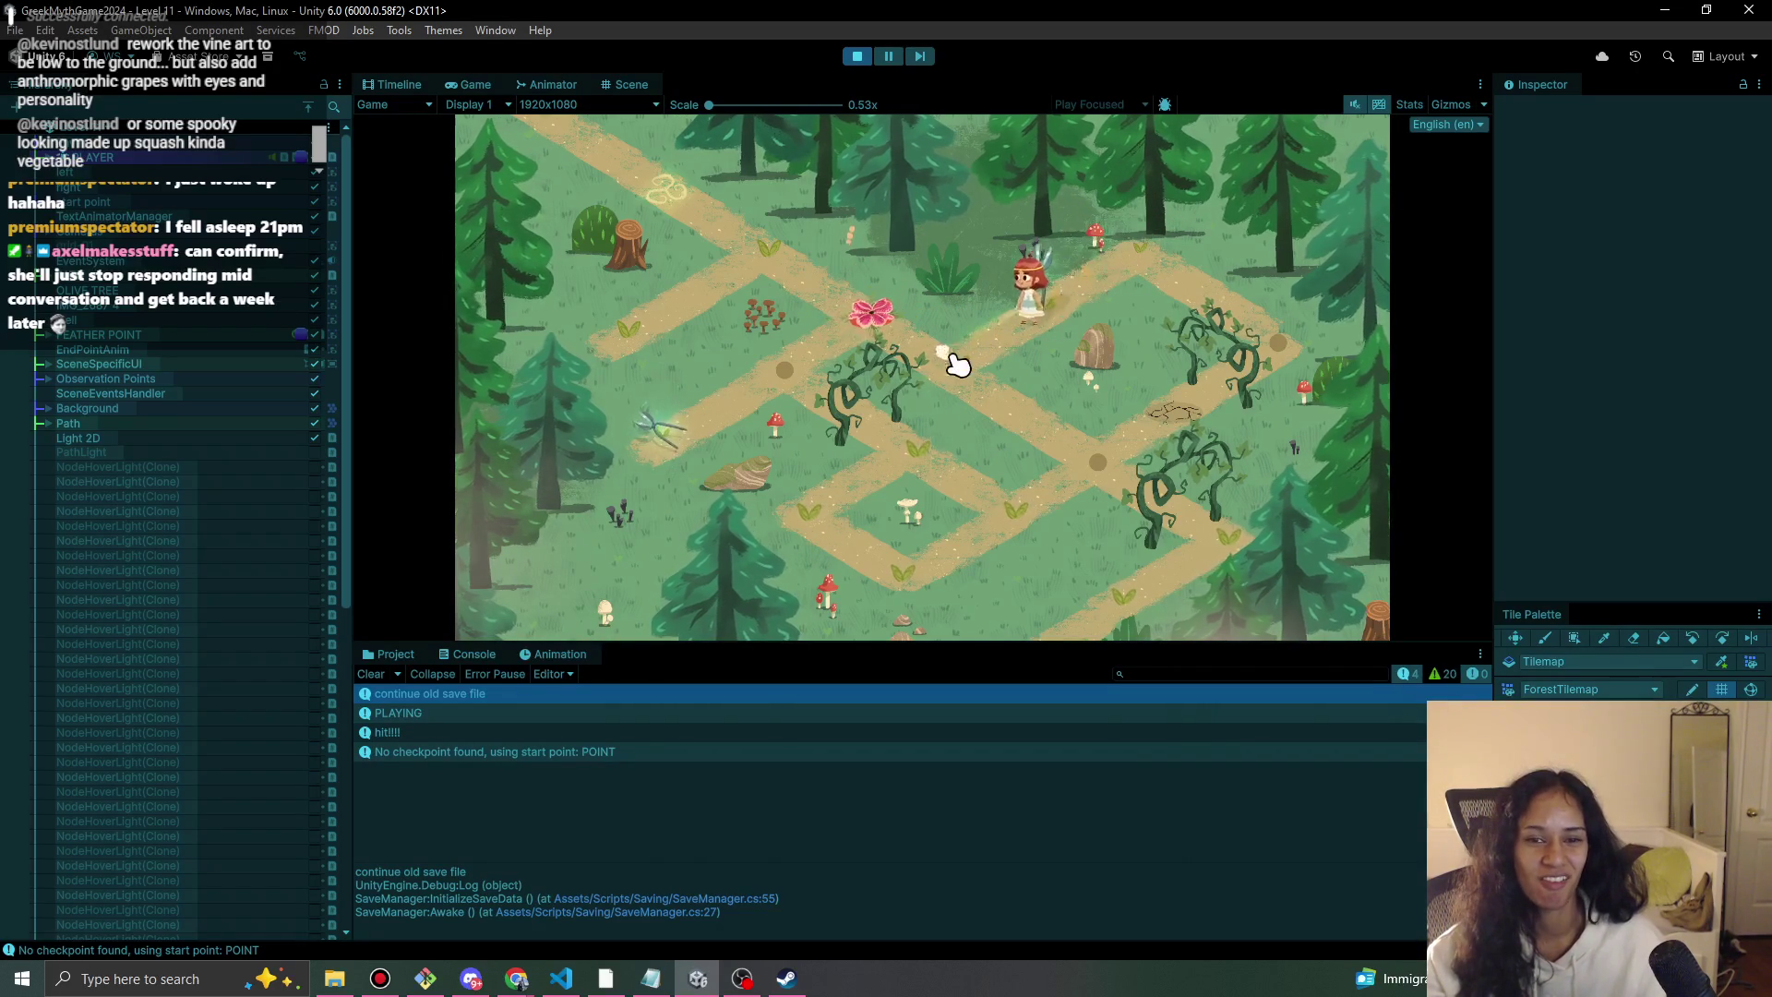
{"action": "left_click", "coordinate": [1099, 447]}
{"action": "left_click", "coordinate": [1061, 508]}
{"action": "left_click", "coordinate": [914, 565]}
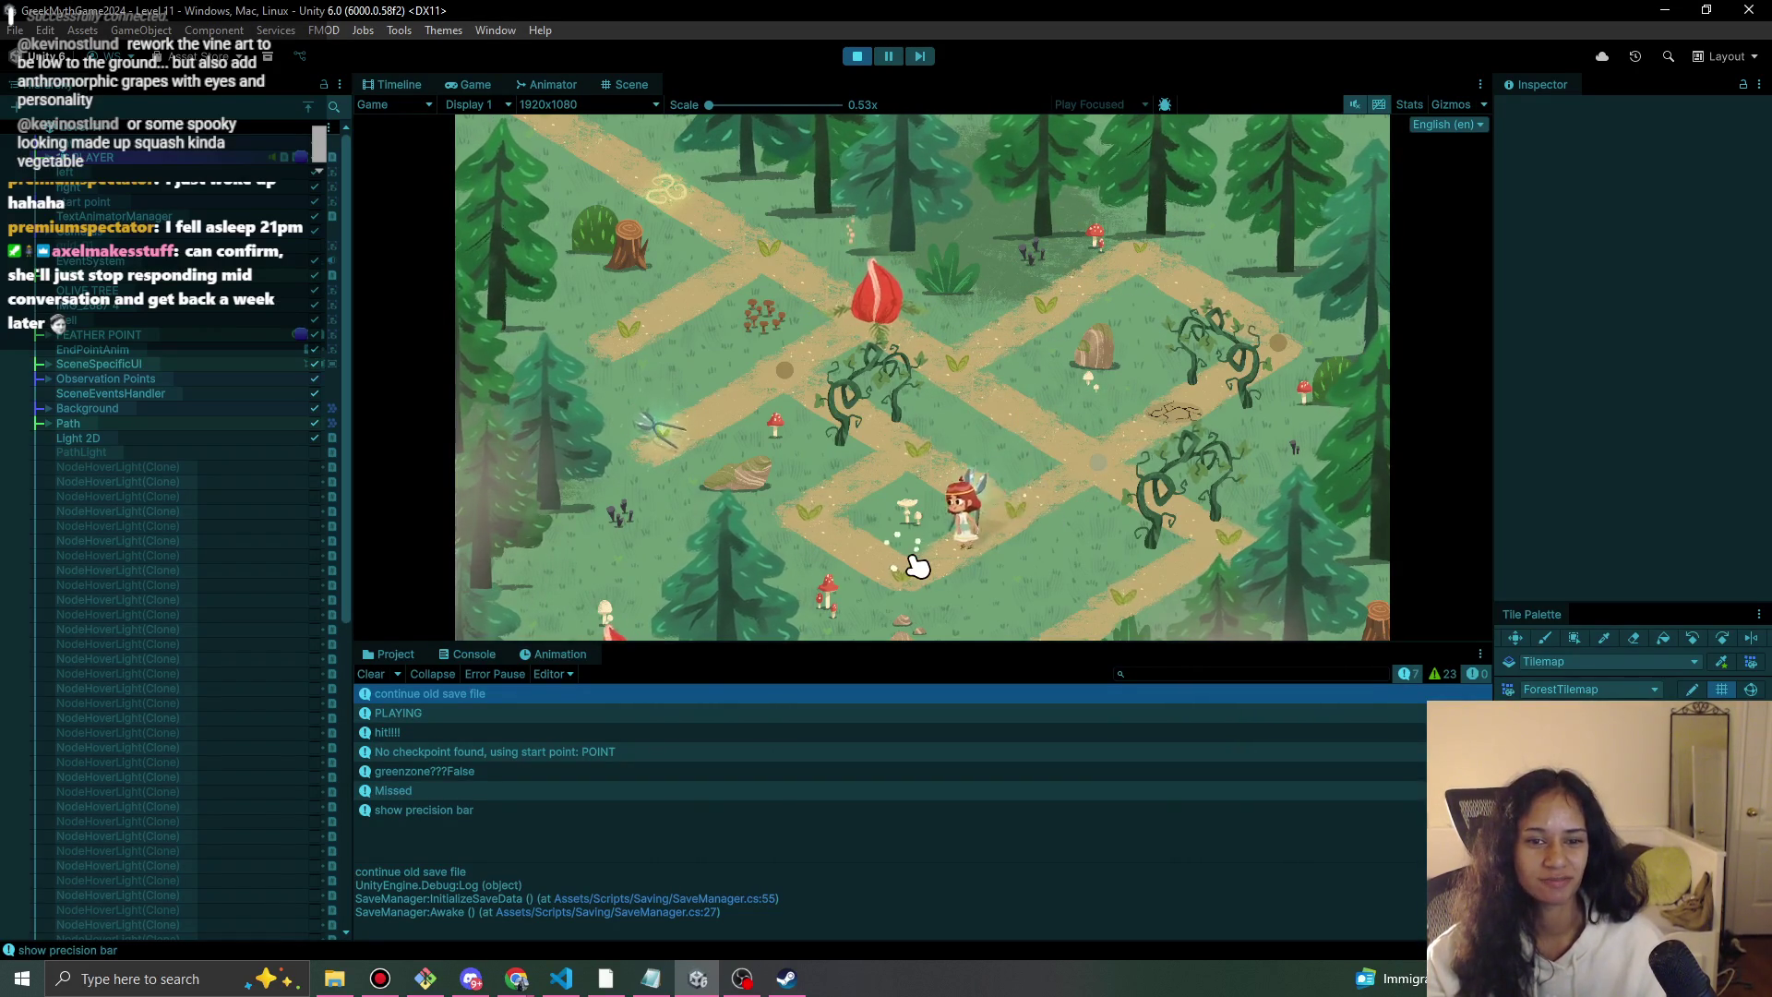
{"action": "left_click", "coordinate": [1098, 495]}
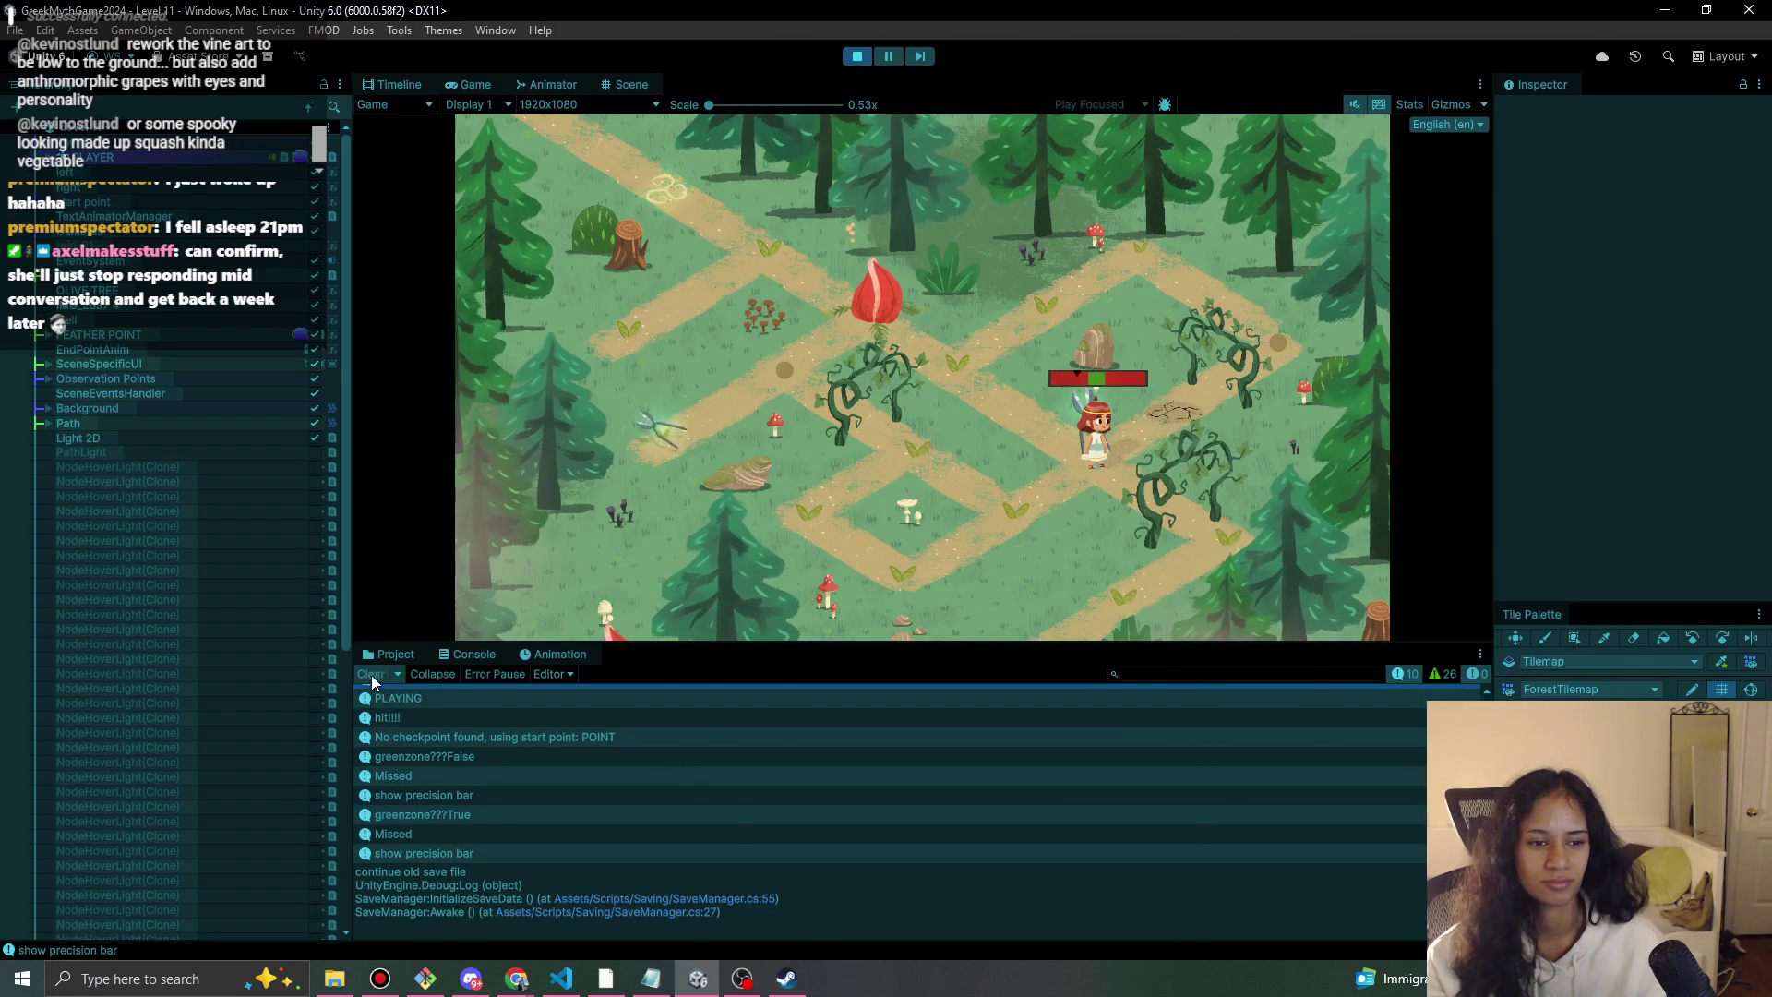
Clear the Console, move the character down-right into the next area, and stop the play-test.
{"action": "left_click", "coordinate": [372, 681]}
{"action": "left_click", "coordinate": [1069, 473]}
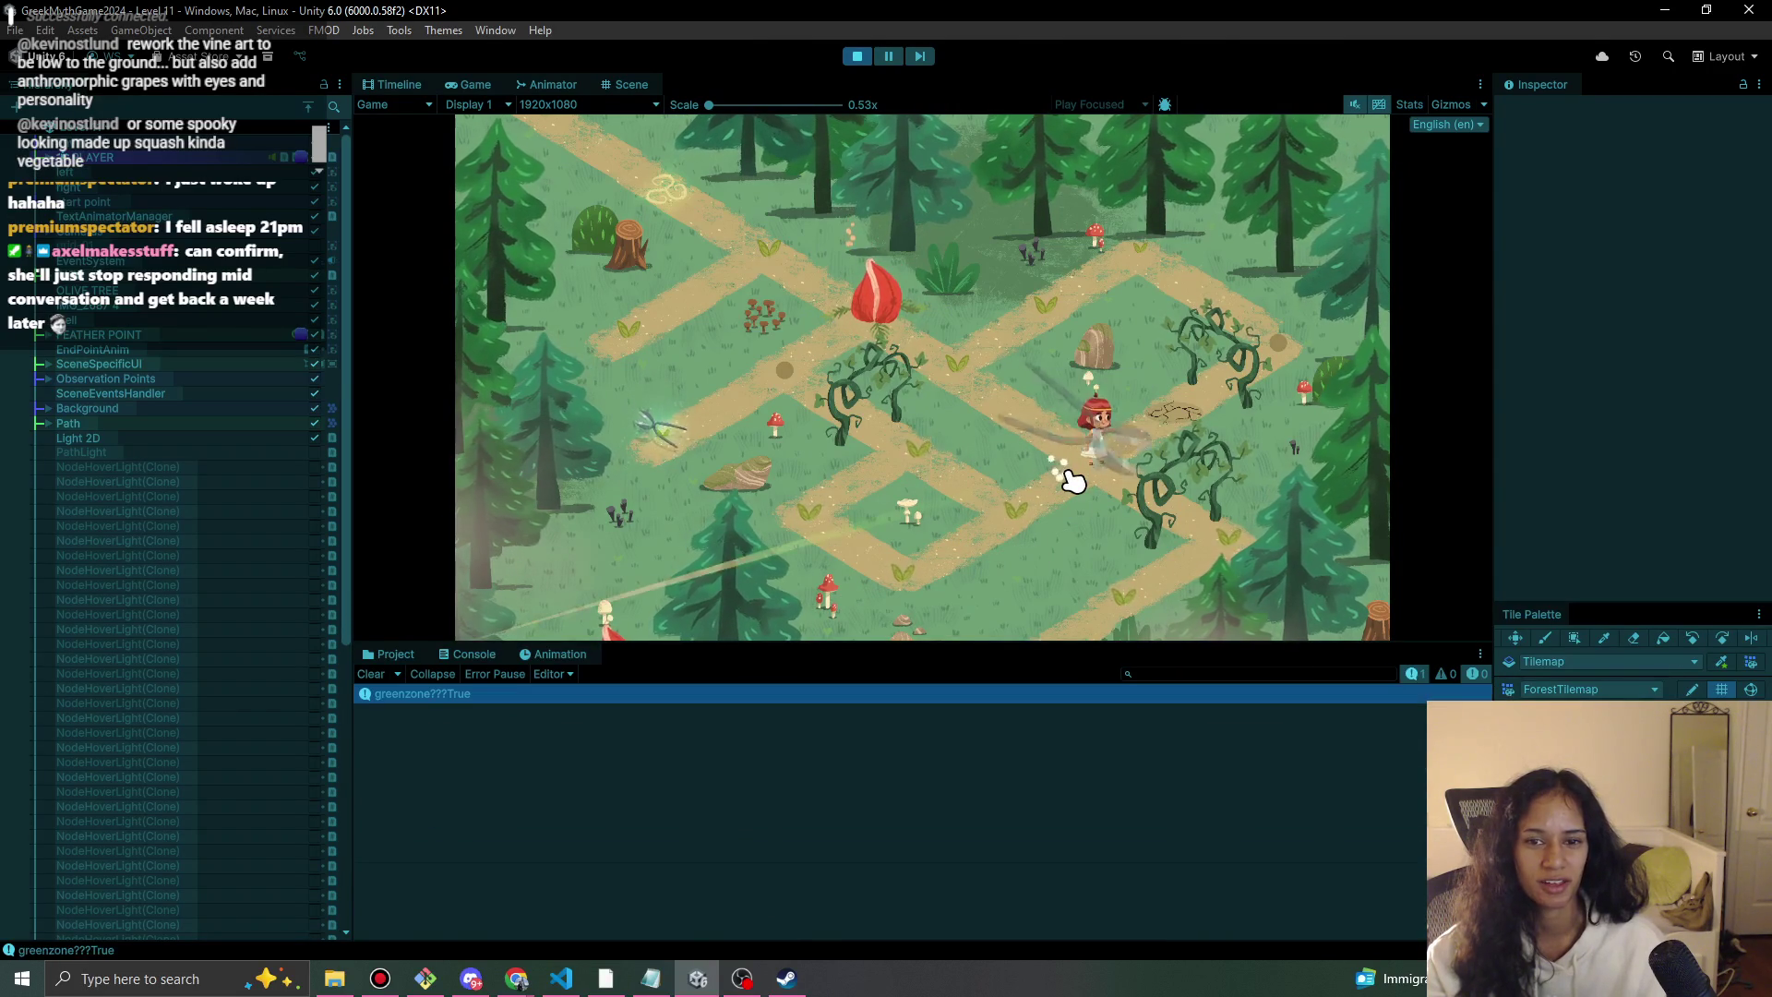
{"action": "left_click", "coordinate": [1235, 534]}
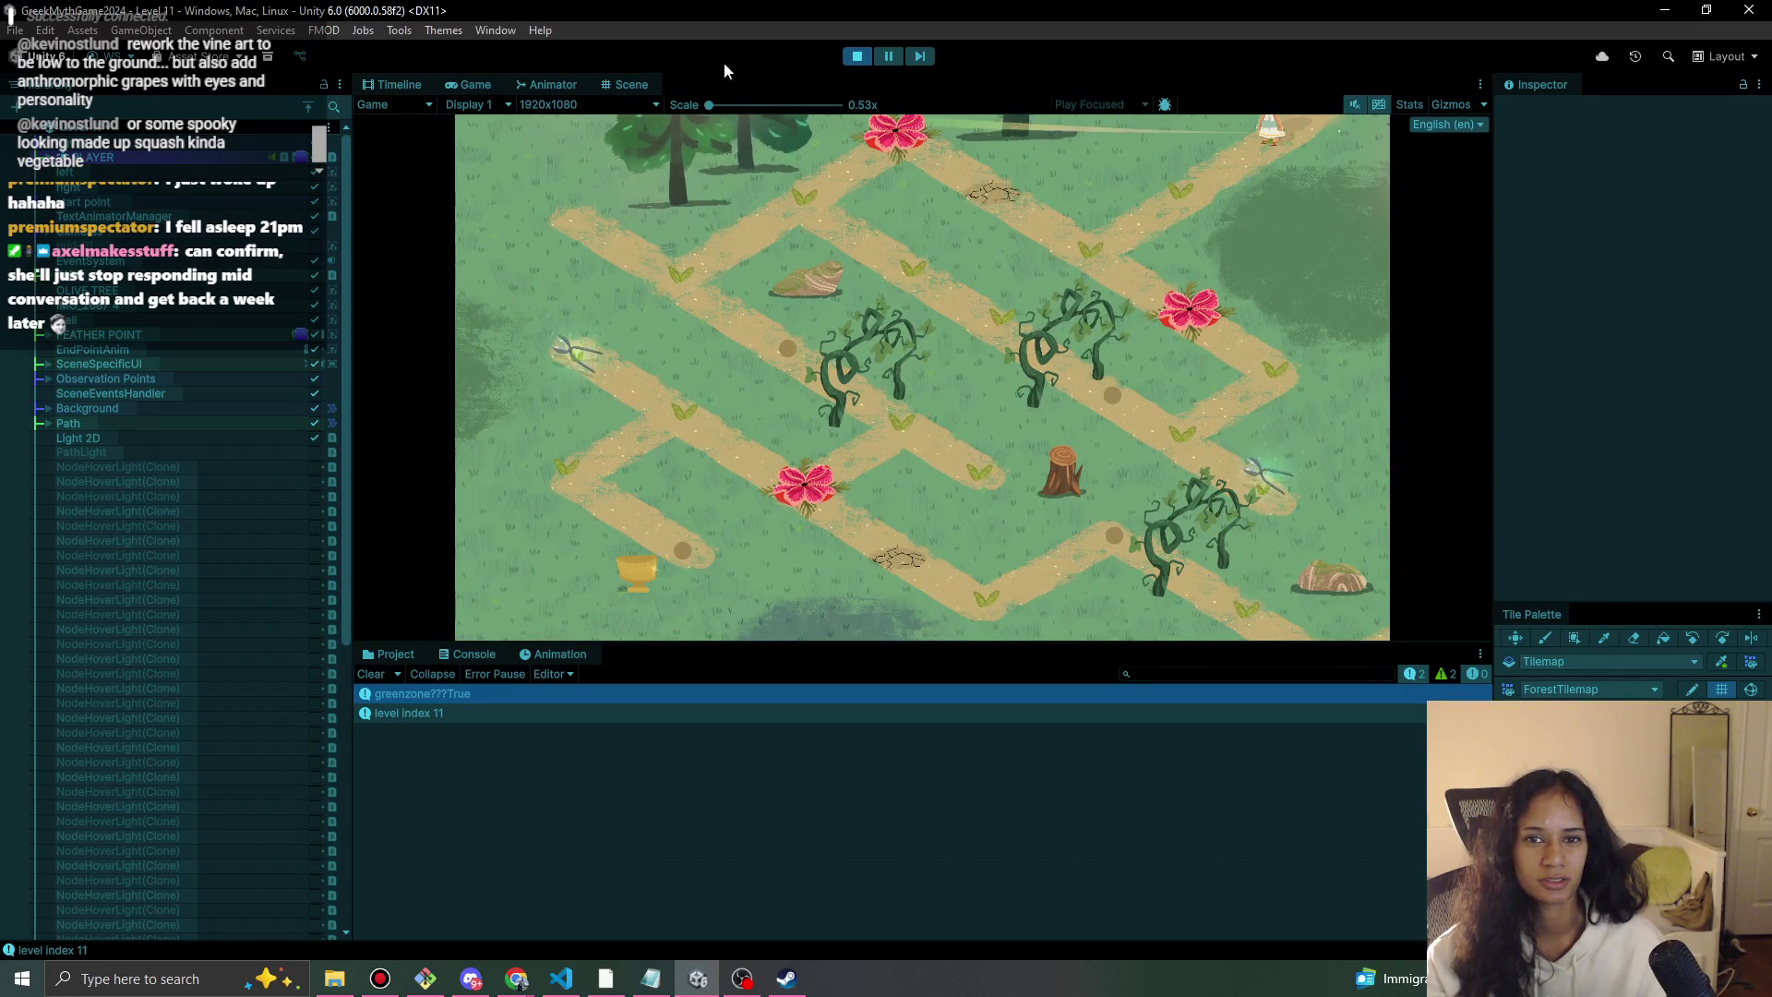
{"action": "left_click", "coordinate": [858, 57]}
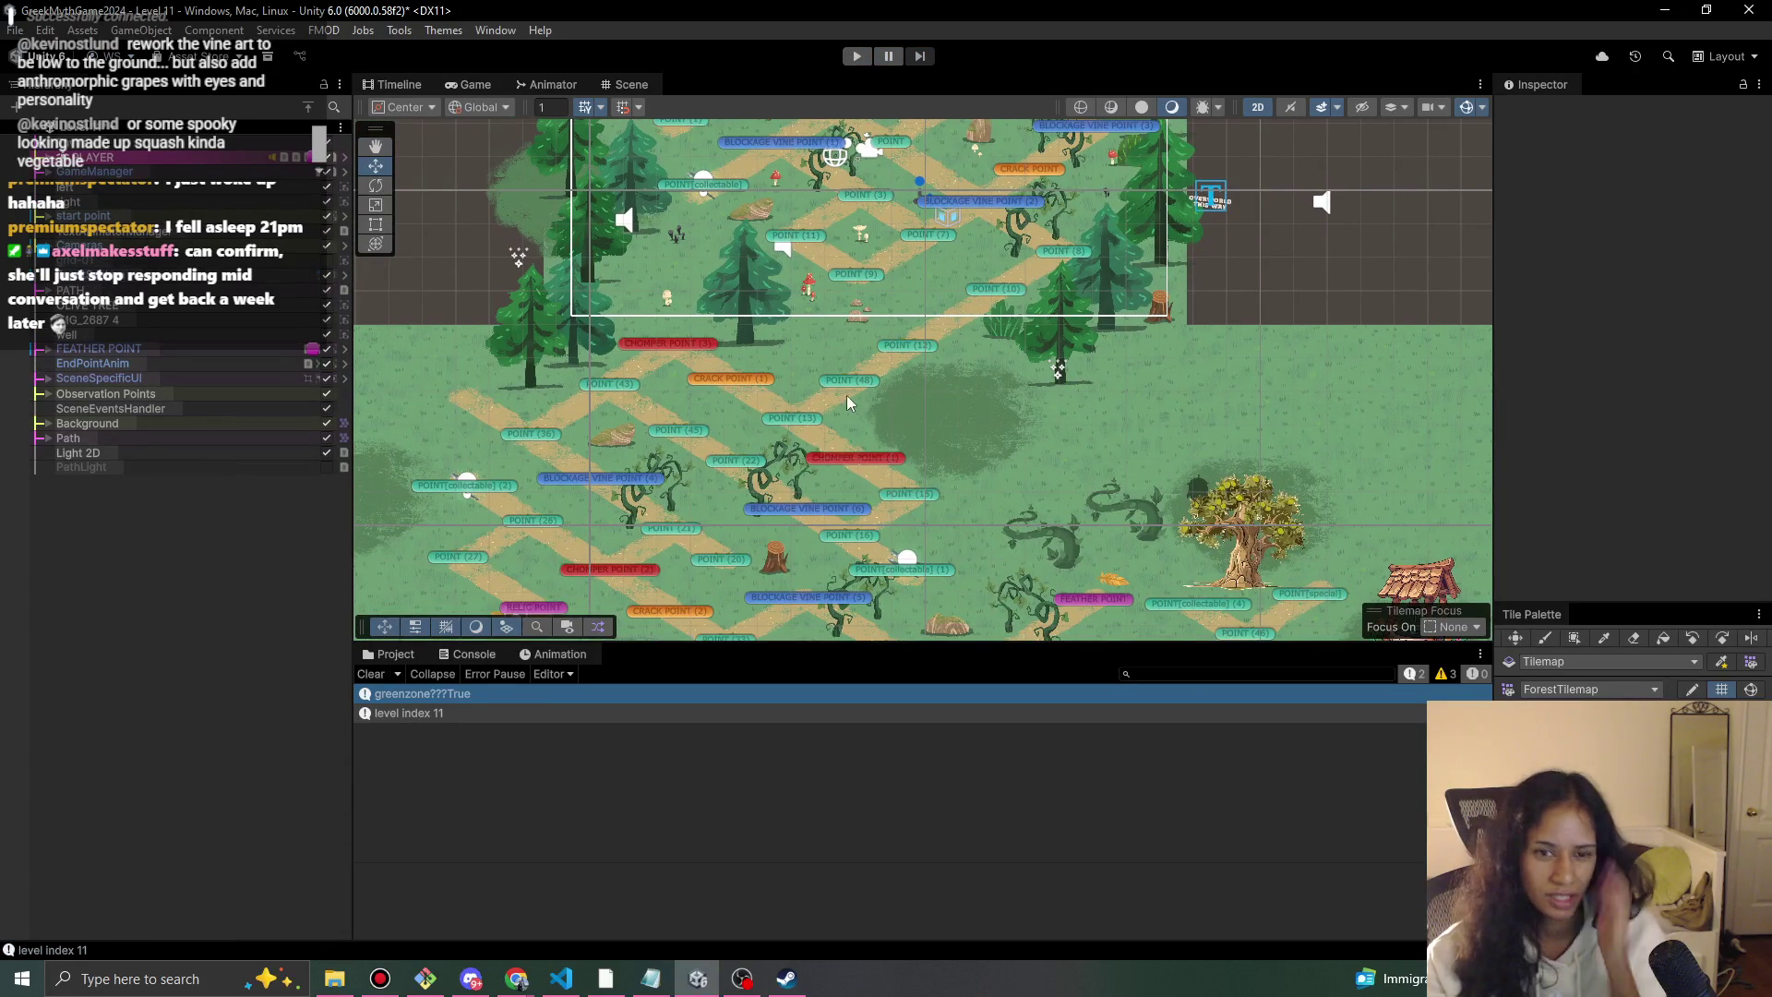
Select POINT (12) in the Scene view and scroll its Inspector to the auto-move component.
{"action": "left_click", "coordinate": [851, 378]}
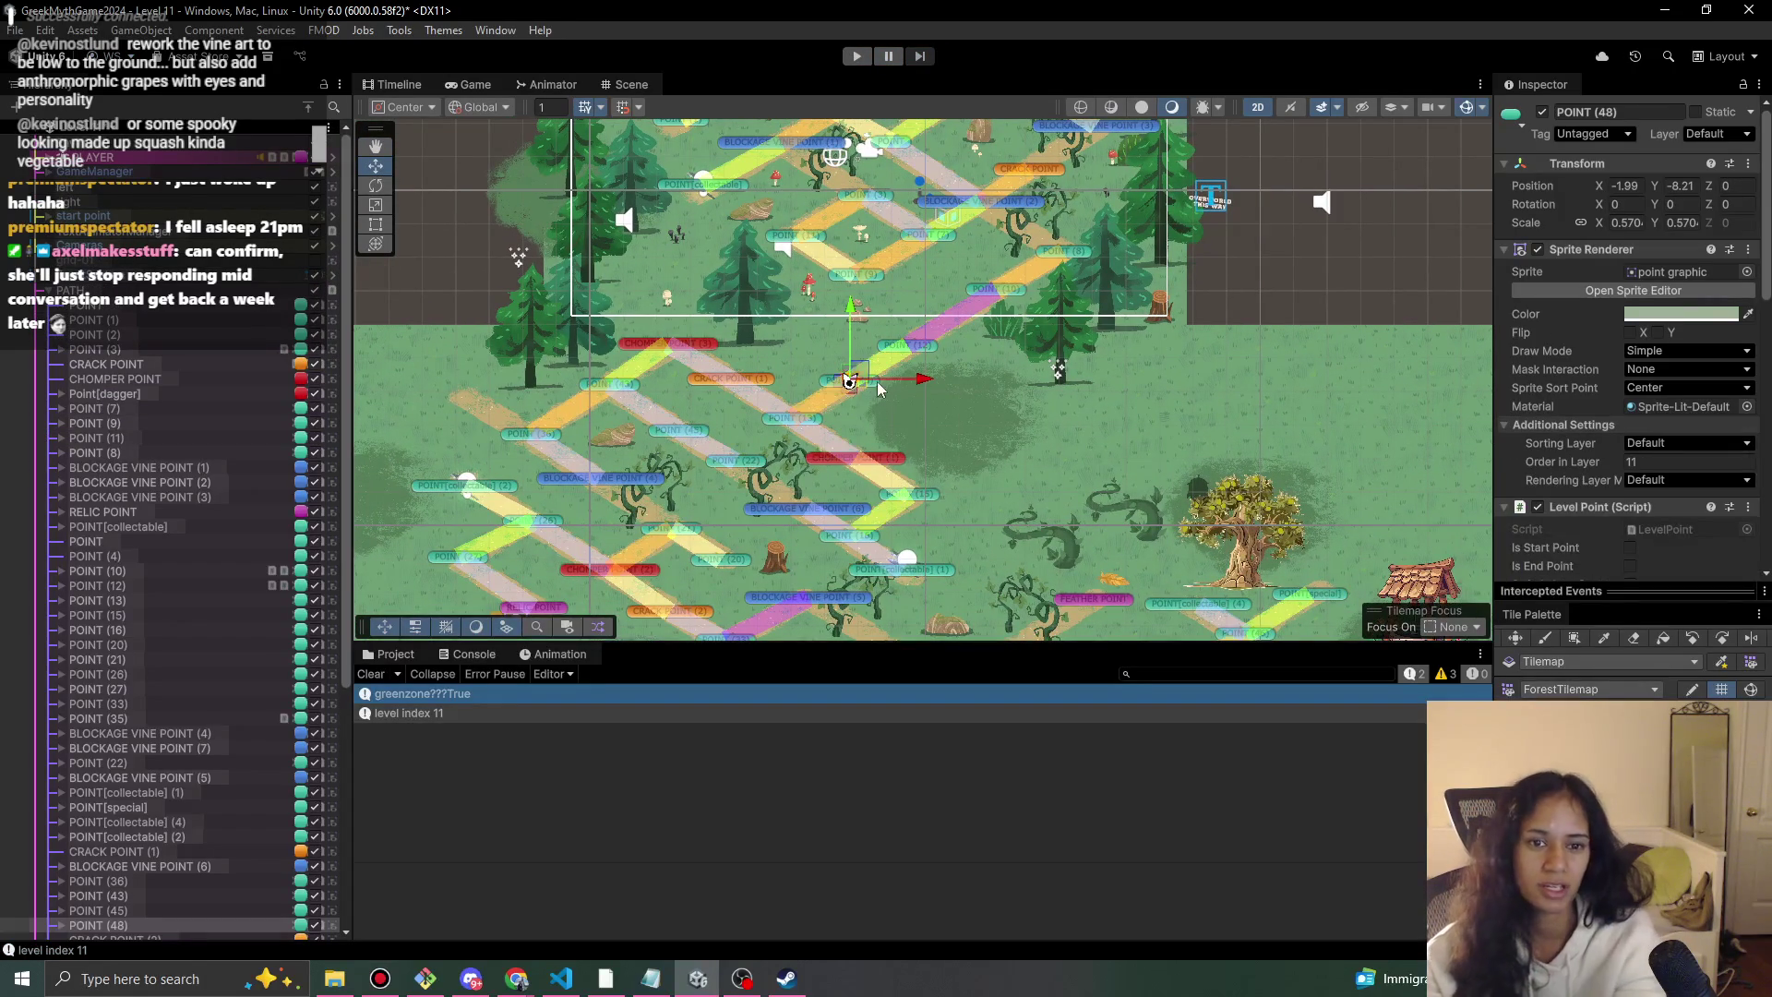
{"action": "scroll", "coordinate": [875, 376], "scroll_direction": "up", "scroll_amount": 3}
{"action": "left_click", "coordinate": [921, 340]}
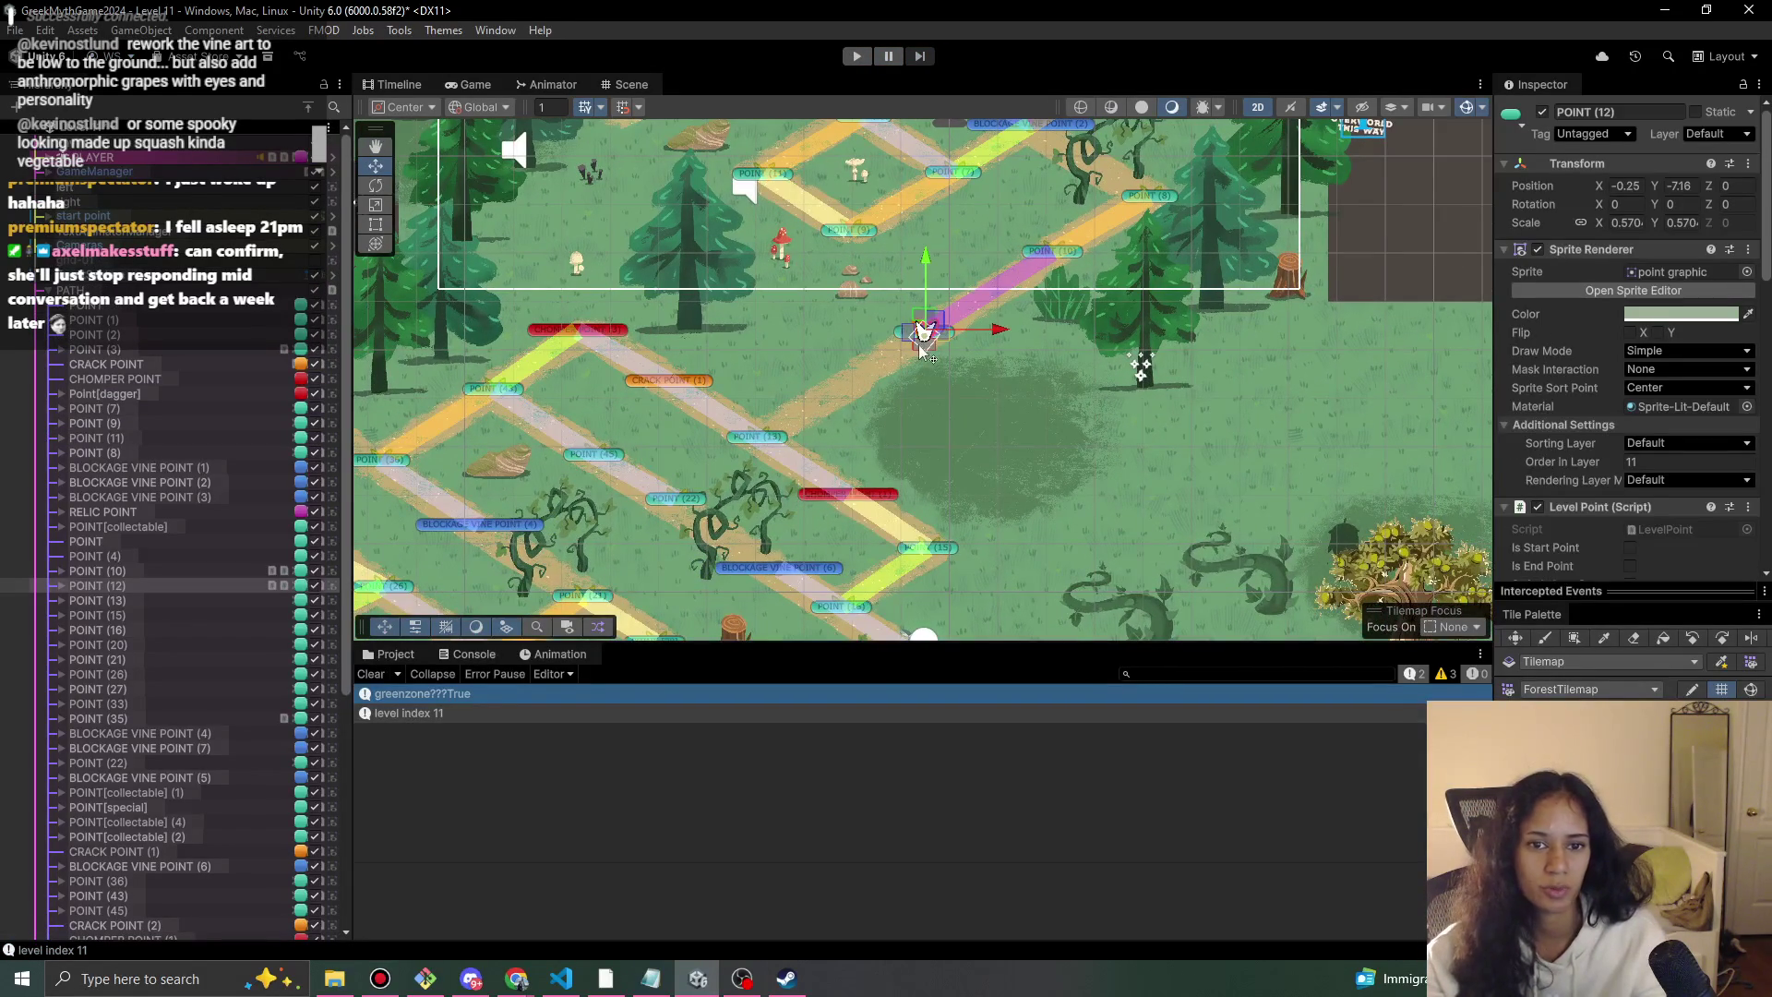
{"action": "scroll", "coordinate": [1571, 480], "scroll_direction": "down", "scroll_amount": 5}
{"action": "scroll", "coordinate": [1571, 480], "scroll_direction": "down", "scroll_amount": 8}
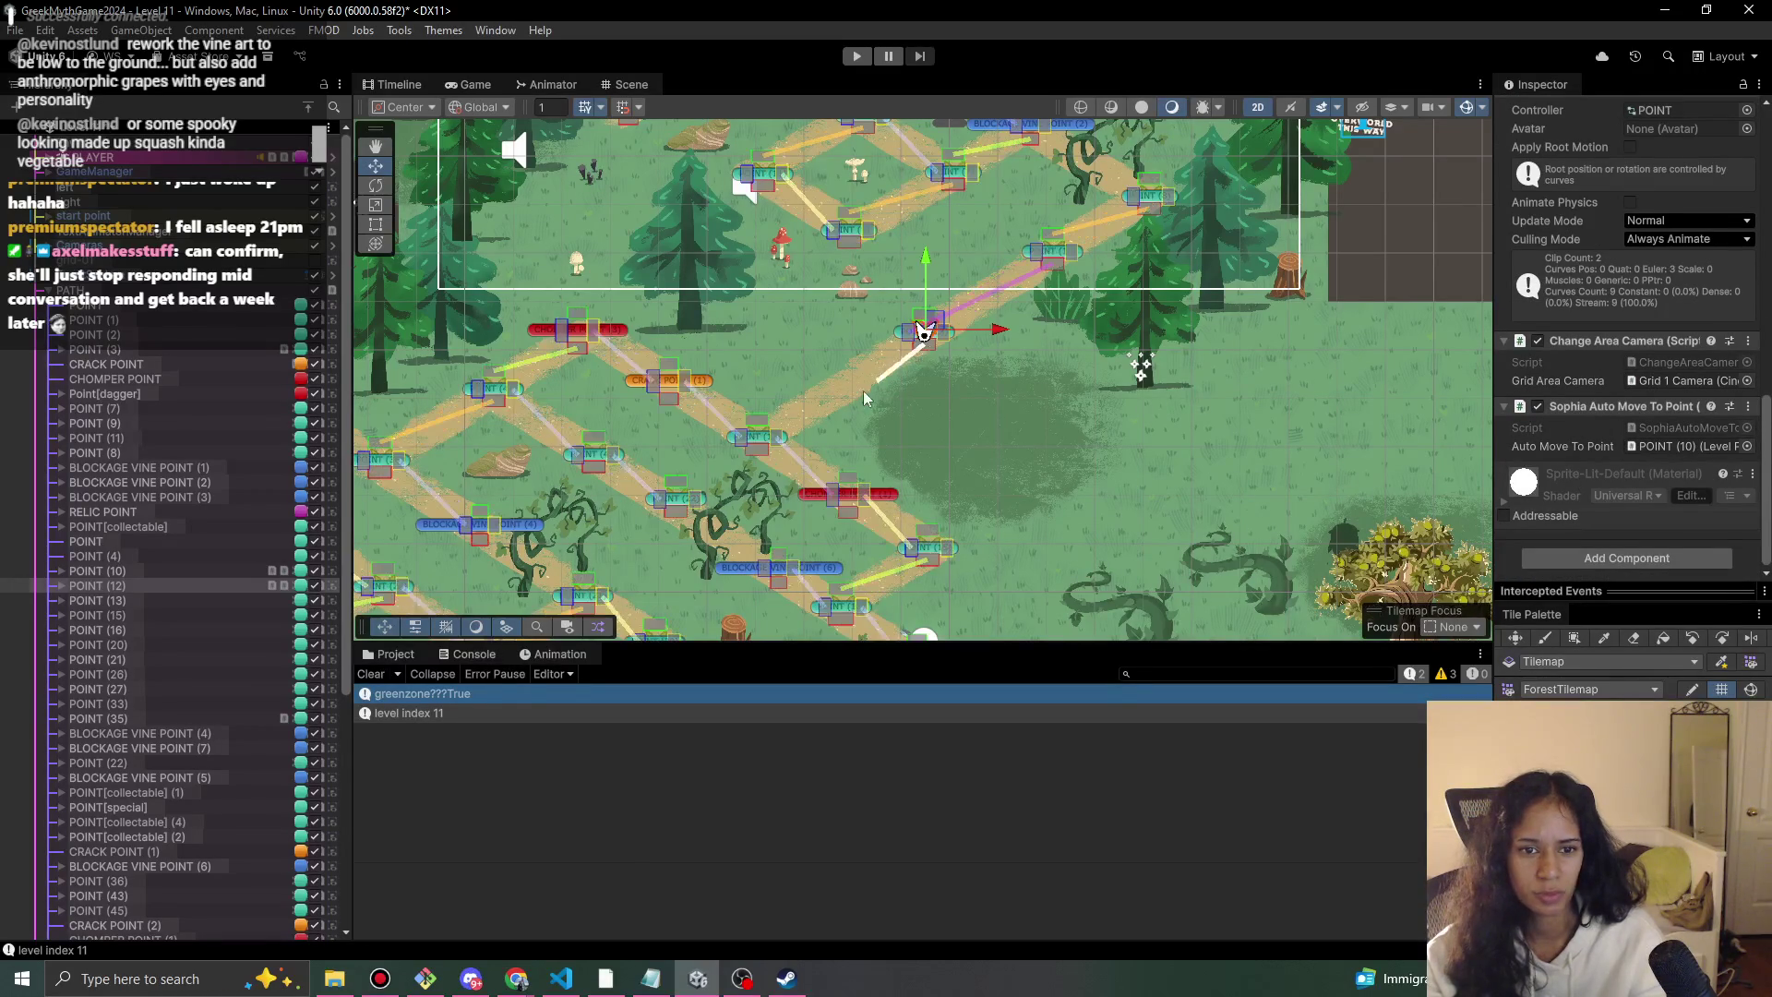
Set Auto Move To Point to POINT (13), then run and stop a quick play-test.
{"action": "left_click", "coordinate": [1747, 446]}
{"action": "type", "text": "12"}
{"action": "key", "text": "BackSpace"}
{"action": "type", "text": "3"}
{"action": "double_click", "coordinate": [1071, 501]}
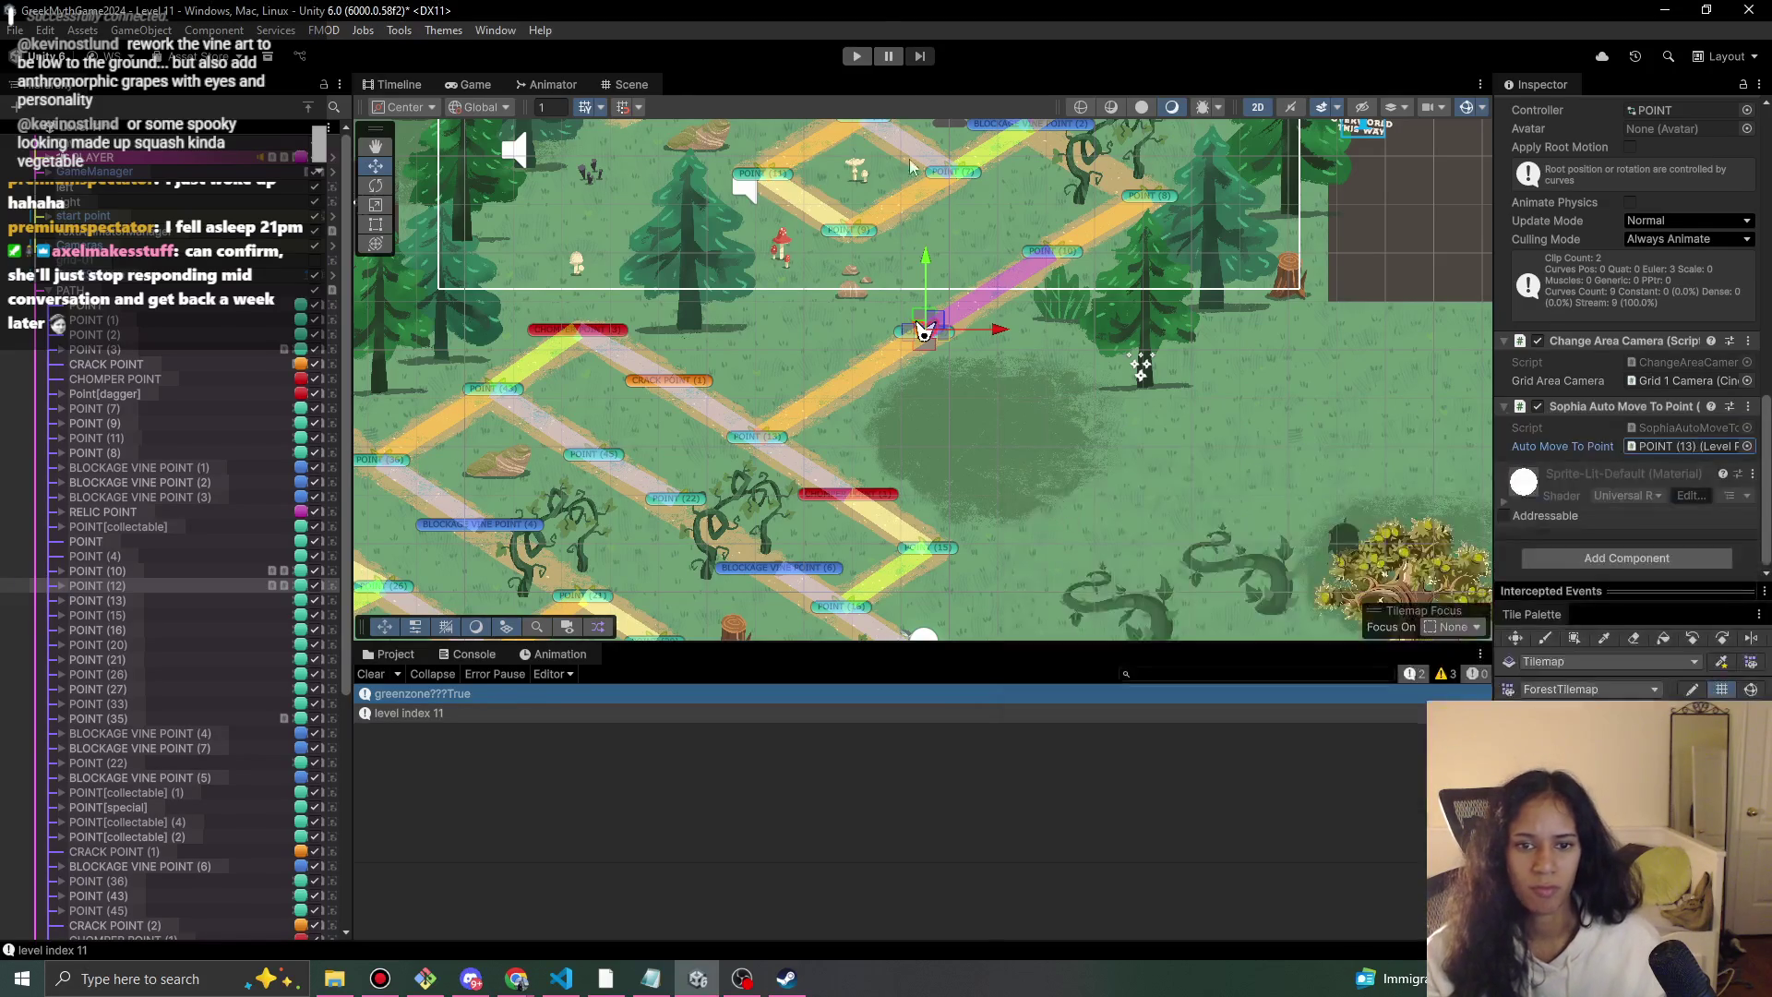
{"action": "left_click", "coordinate": [863, 58]}
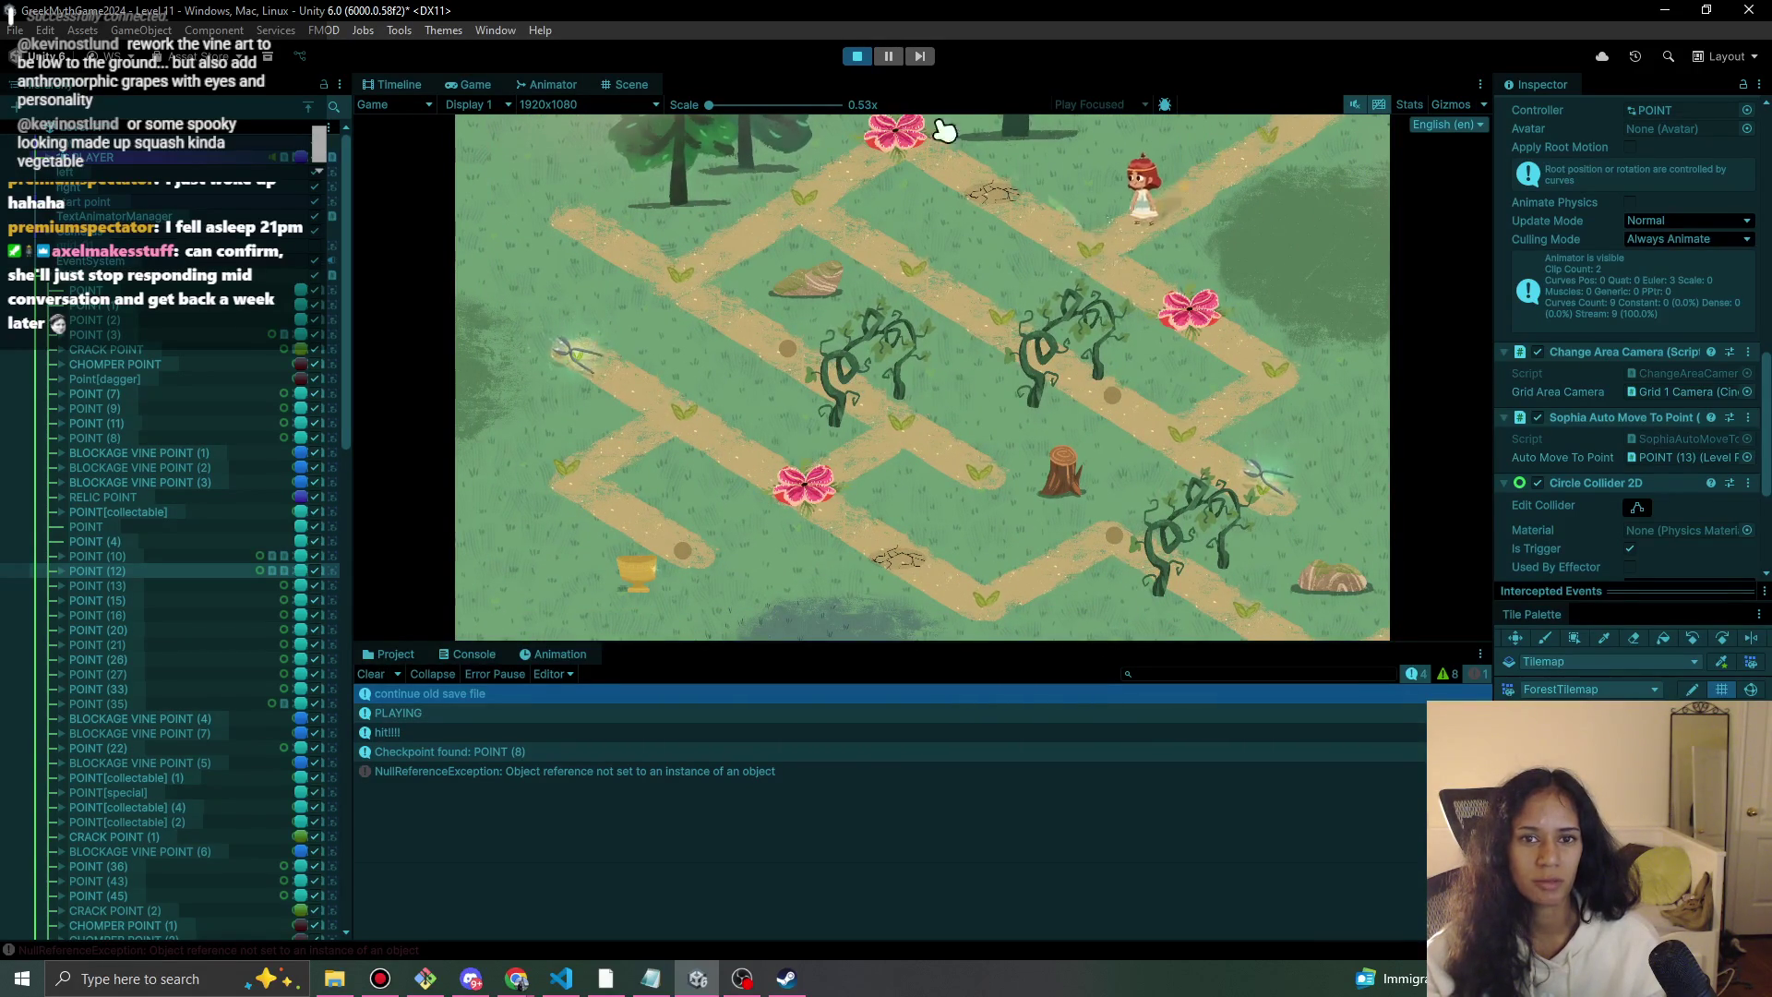
{"action": "key", "text": "ctrl+p"}
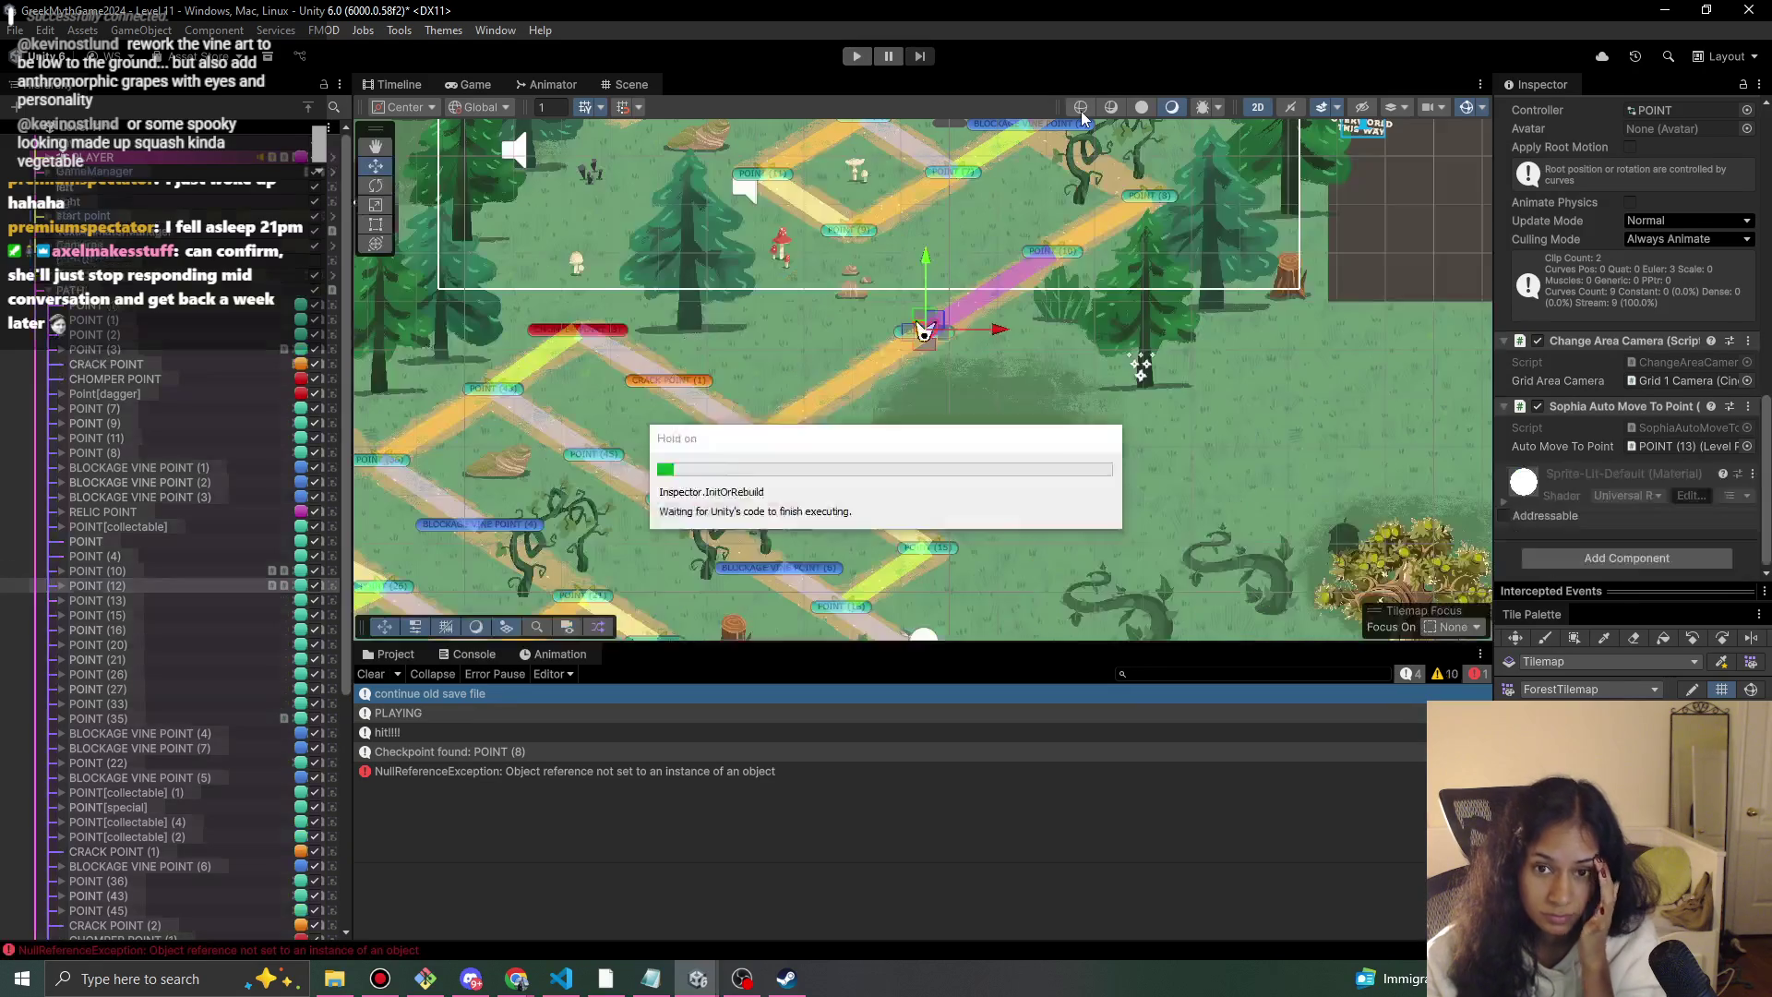
Give POINT (8) checkpoint ID 0.
{"action": "left_click_drag", "start_coordinate": [1070, 336], "coordinate": [1044, 409]}
{"action": "left_click", "coordinate": [1105, 305]}
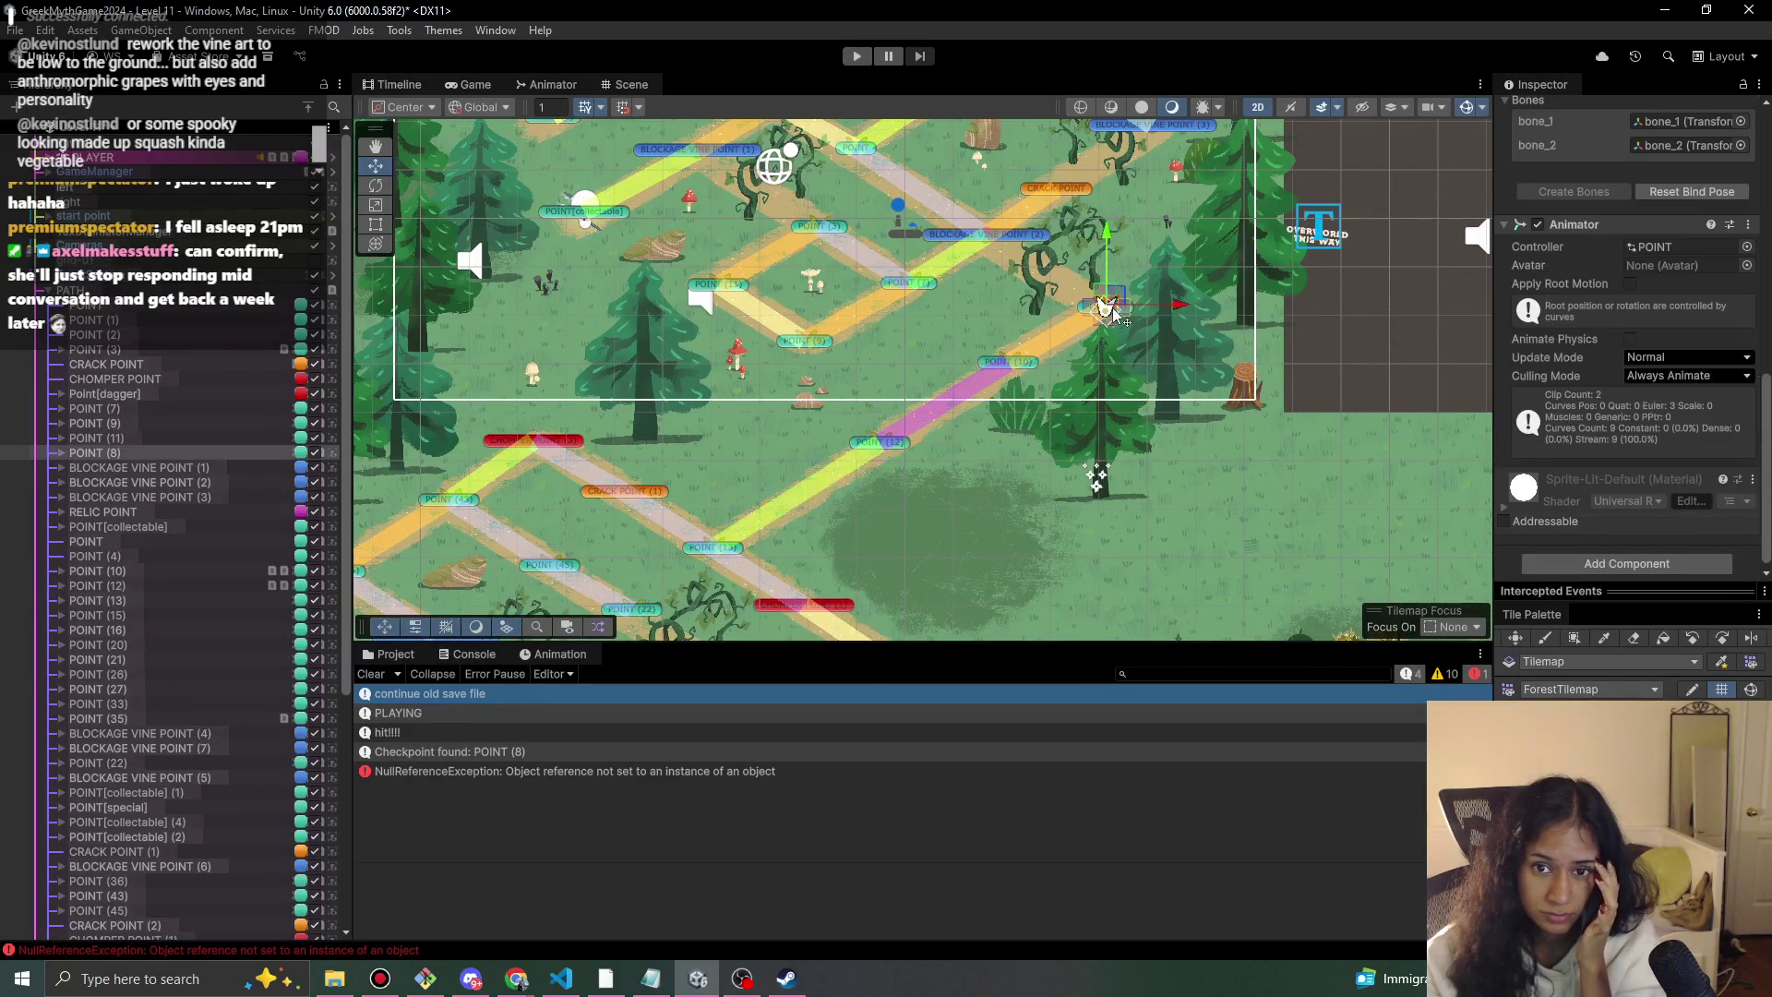
{"action": "scroll", "coordinate": [1563, 434], "scroll_direction": "up", "scroll_amount": 5}
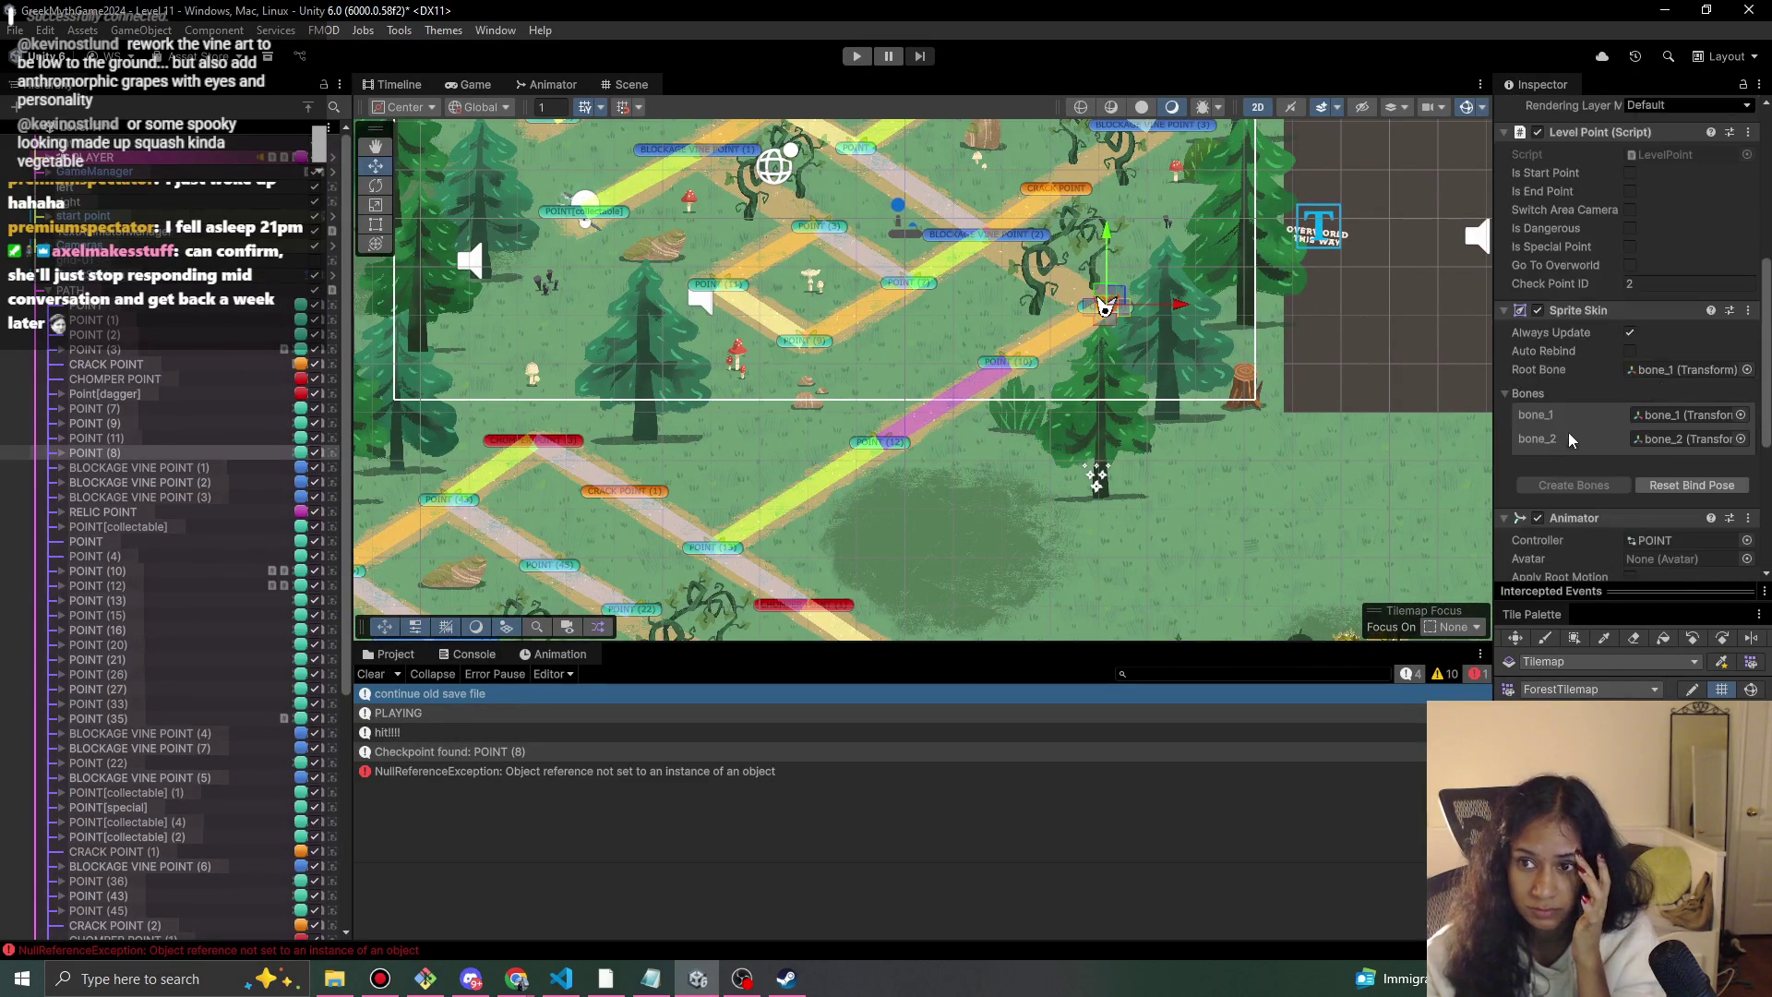
{"action": "left_click", "coordinate": [1659, 284]}
{"action": "type", "text": "0"}
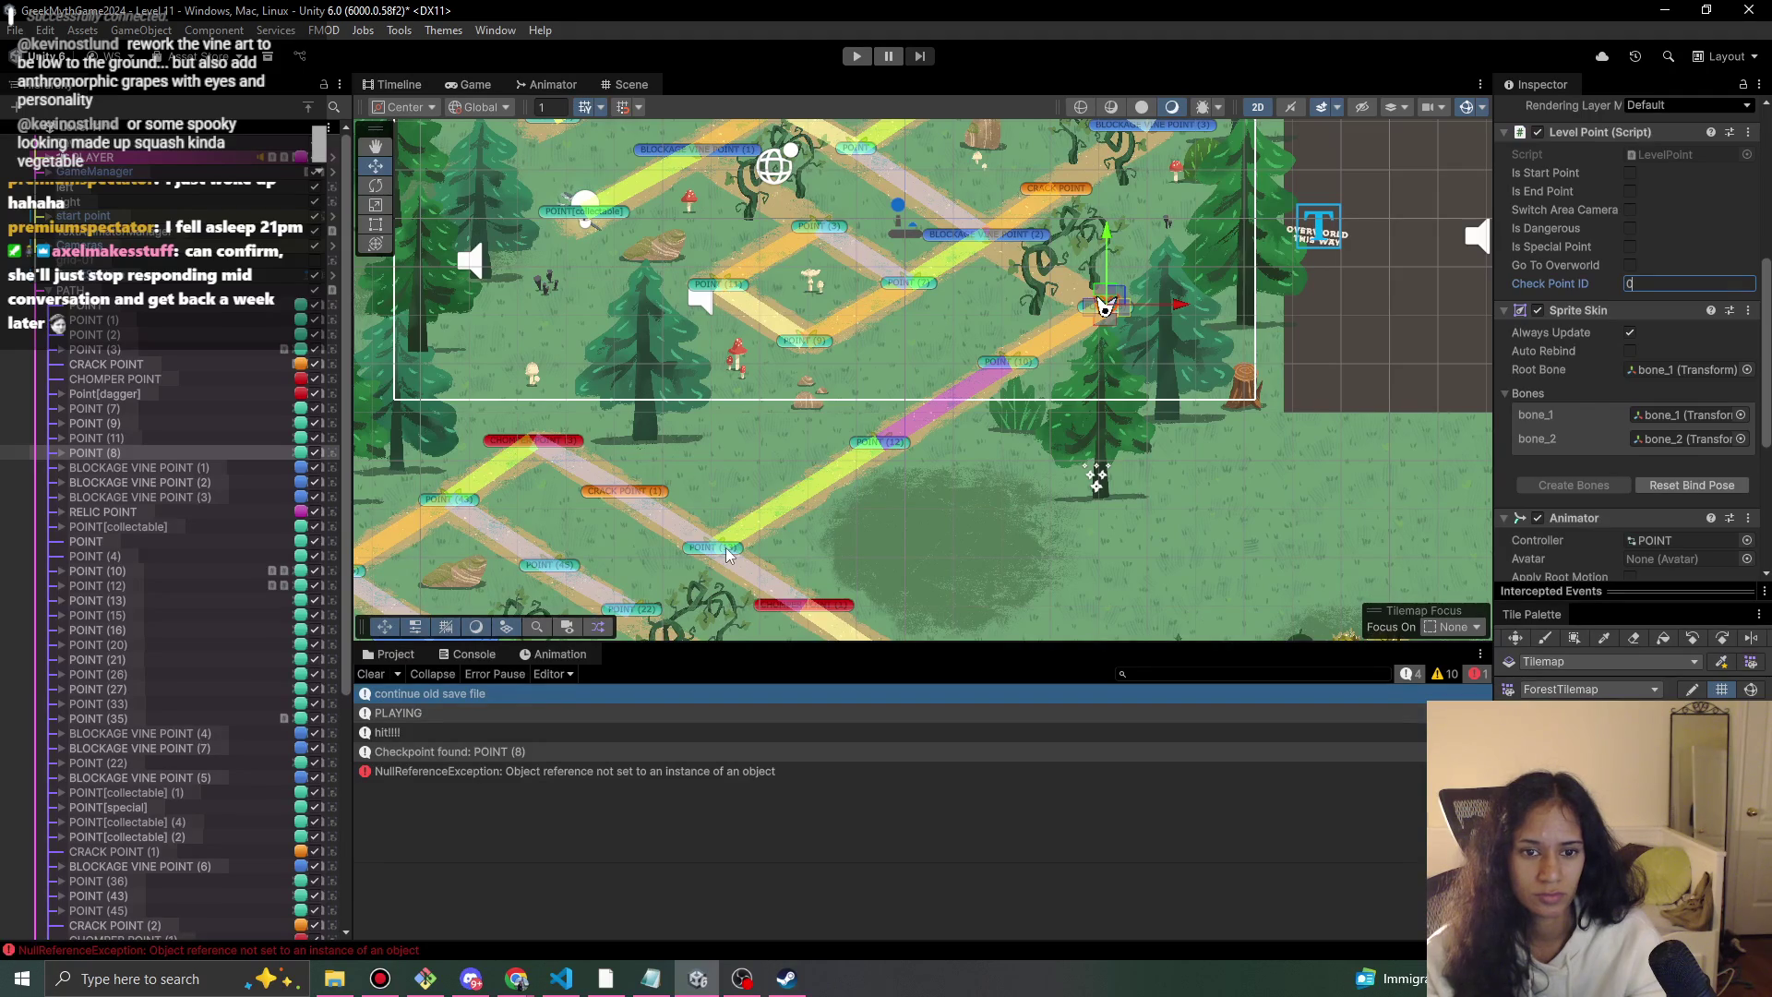
Nudge POINT (12) slightly down-left on the path and set its checkpoint ID to 2.
{"action": "left_click", "coordinate": [886, 441]}
{"action": "left_click_drag", "start_coordinate": [886, 441], "coordinate": [859, 467]}
{"action": "left_click", "coordinate": [1643, 285]}
{"action": "type", "text": "2"}
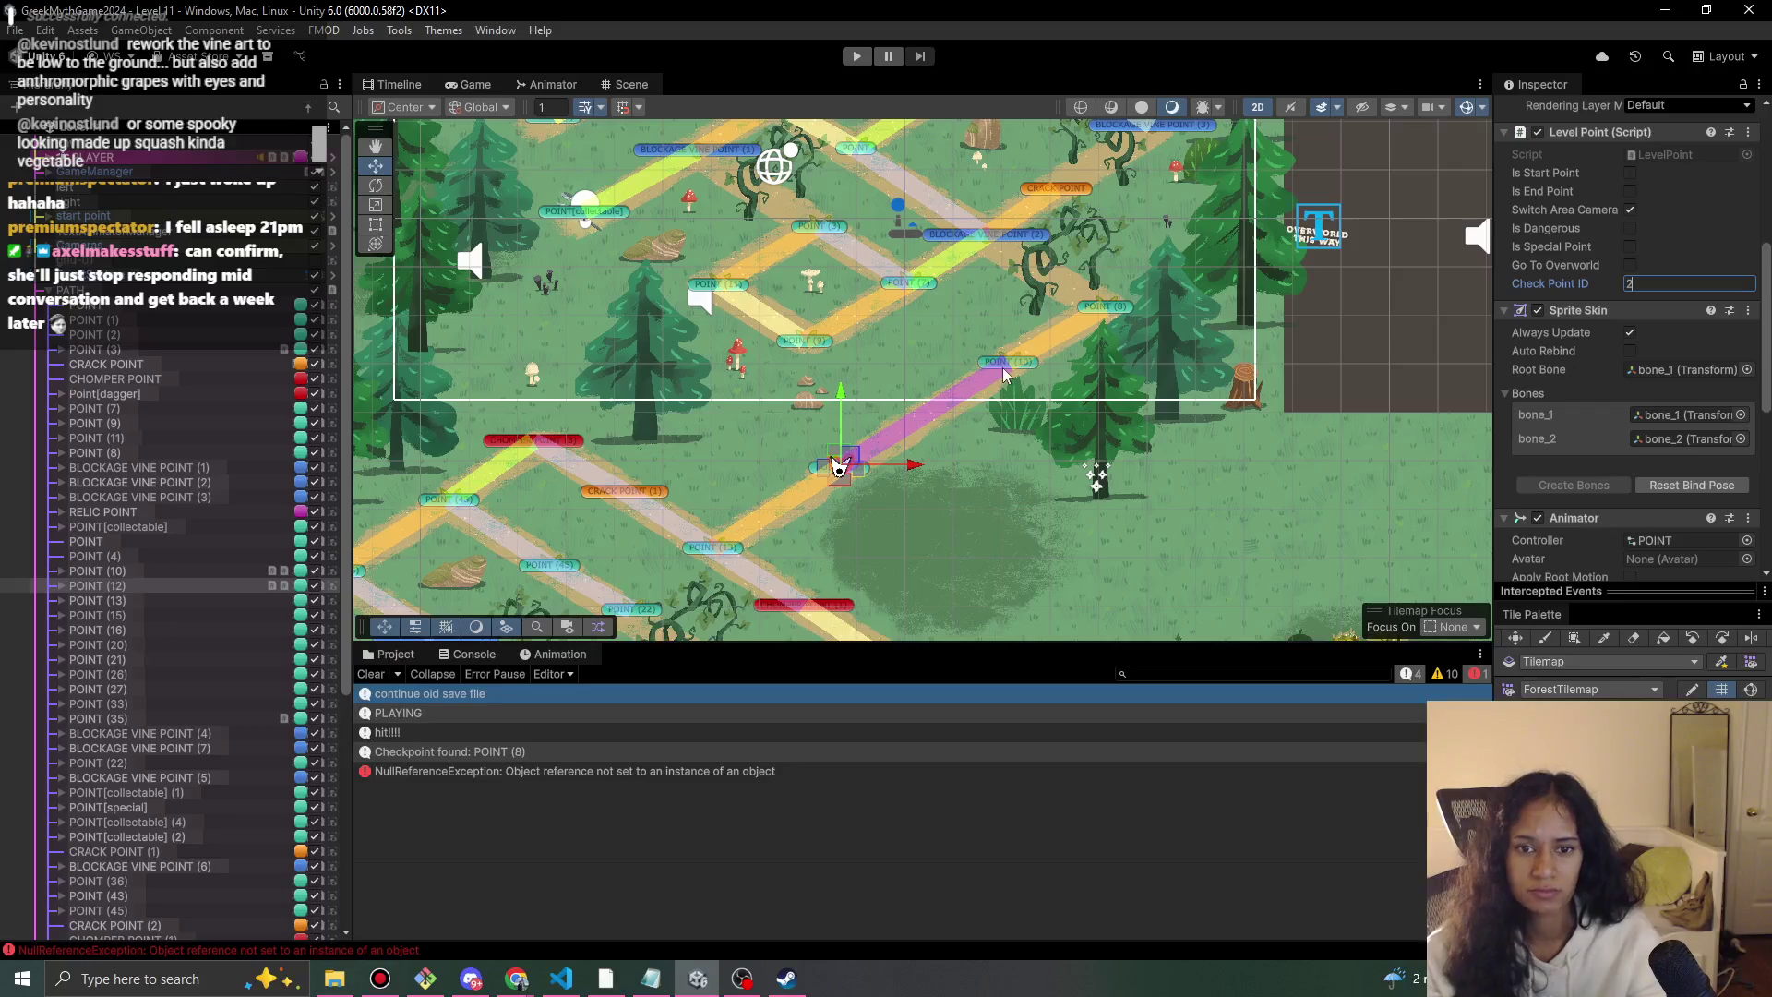
Review the checkpoint settings of POINT (10) and POINT (8).
{"action": "left_click", "coordinate": [1007, 368]}
{"action": "left_click", "coordinate": [1105, 306]}
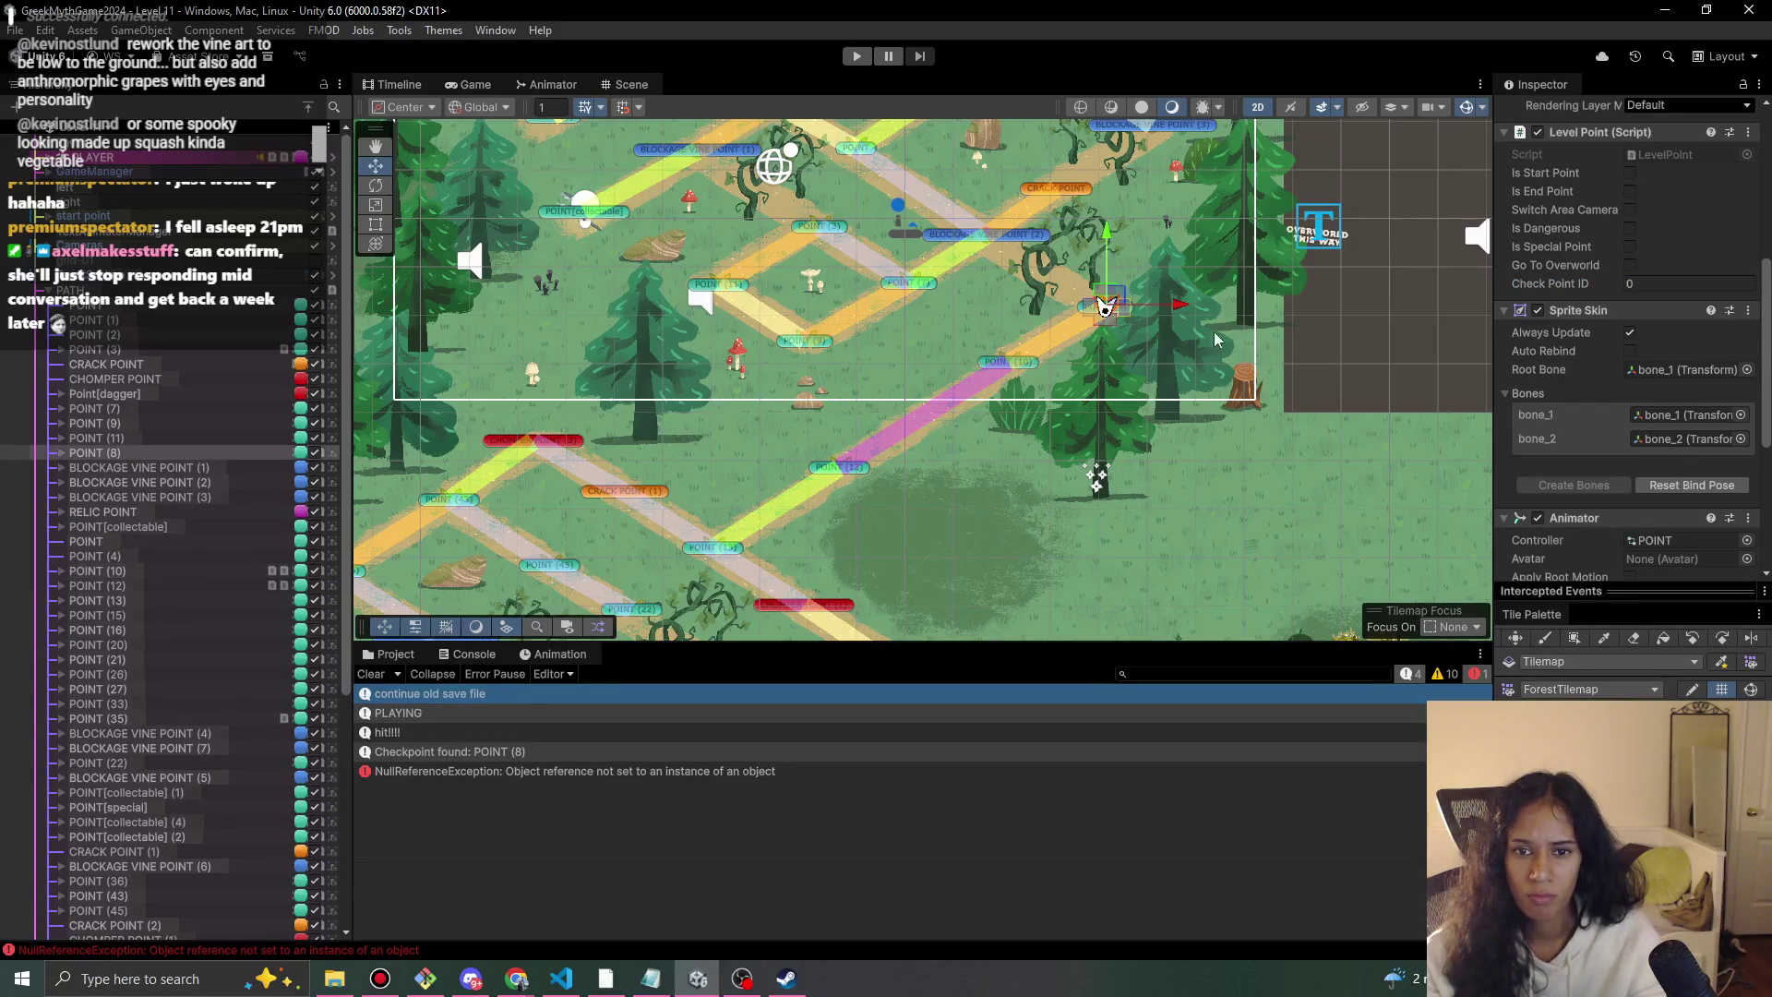
{"action": "scroll", "coordinate": [1601, 470], "scroll_direction": "down", "scroll_amount": 3}
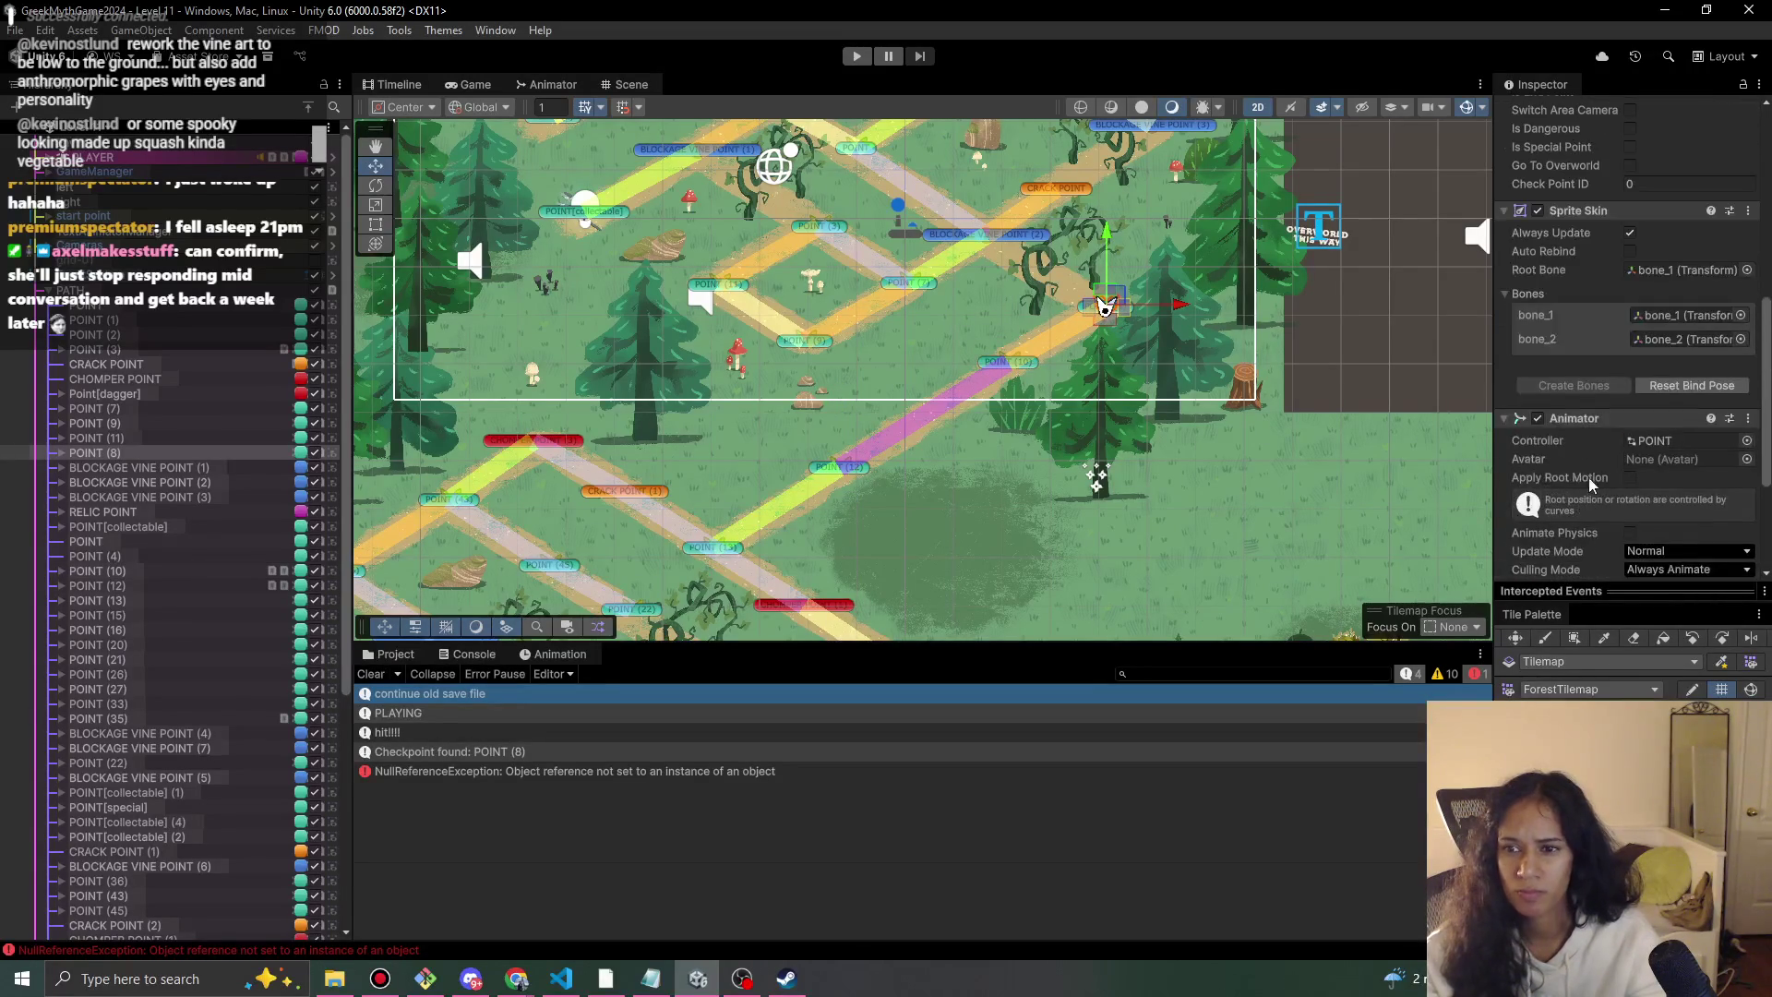
{"action": "scroll", "coordinate": [1590, 480], "scroll_direction": "up", "scroll_amount": 7}
{"action": "left_click", "coordinate": [1021, 363]}
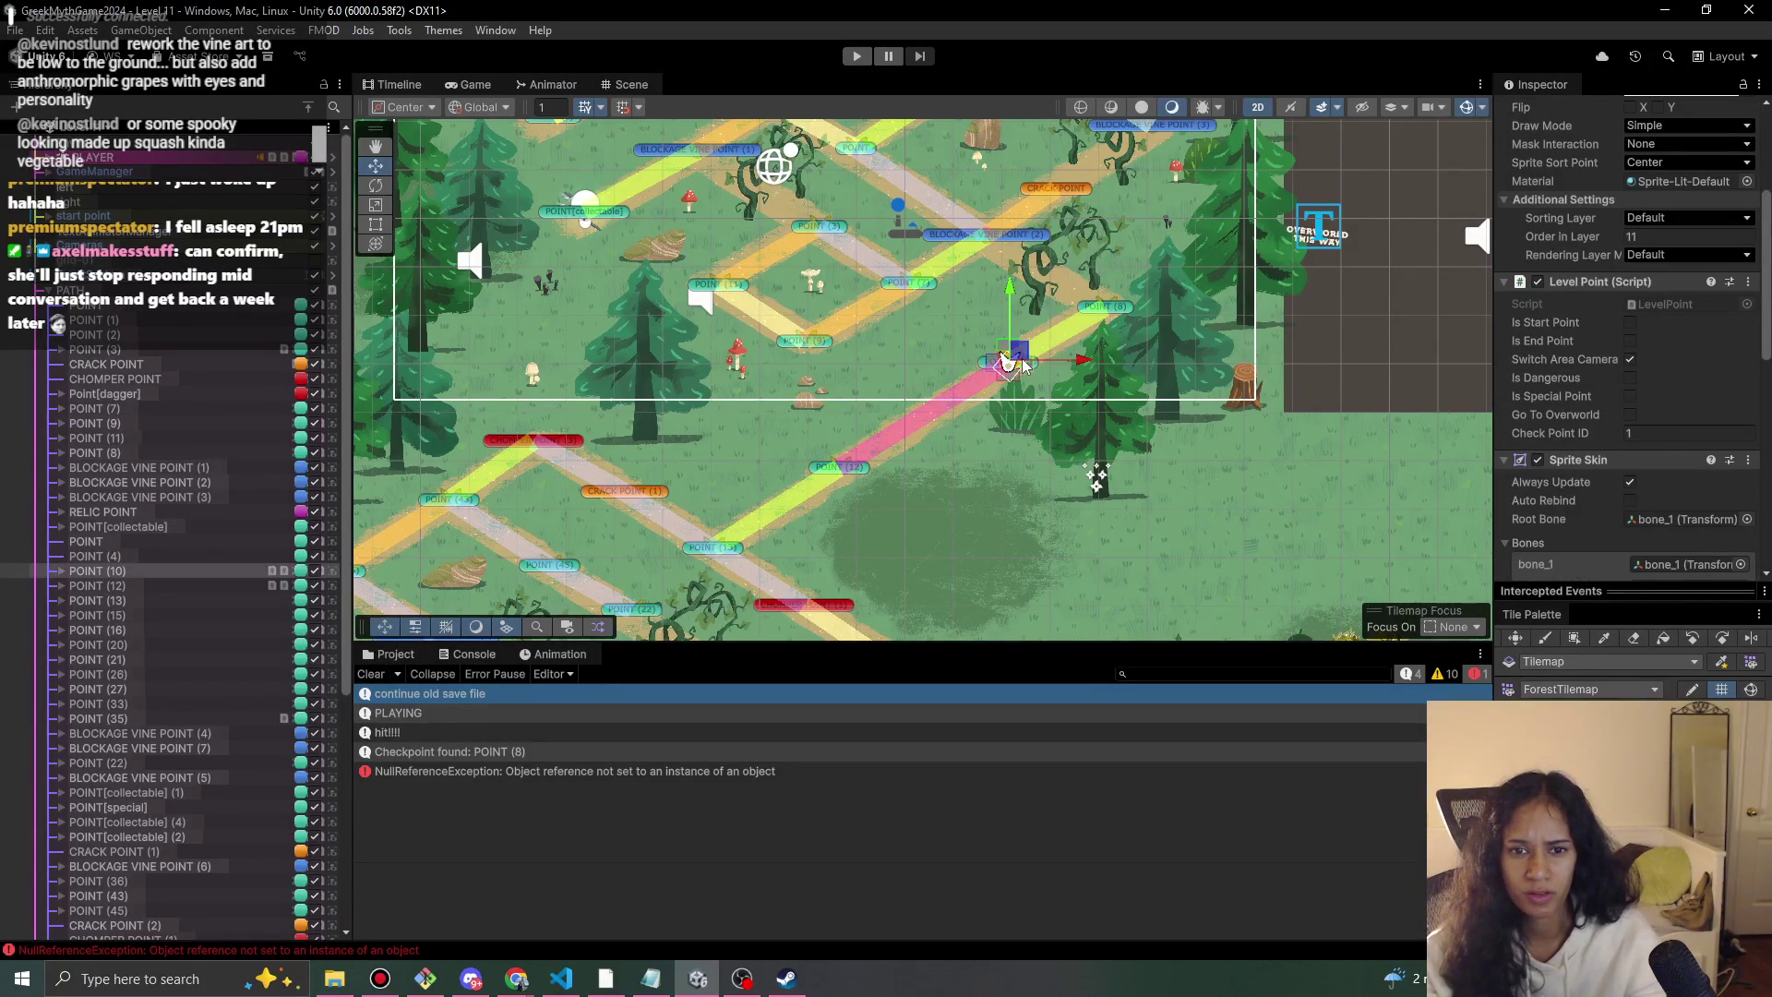
{"action": "scroll", "coordinate": [1551, 510], "scroll_direction": "down", "scroll_amount": 10}
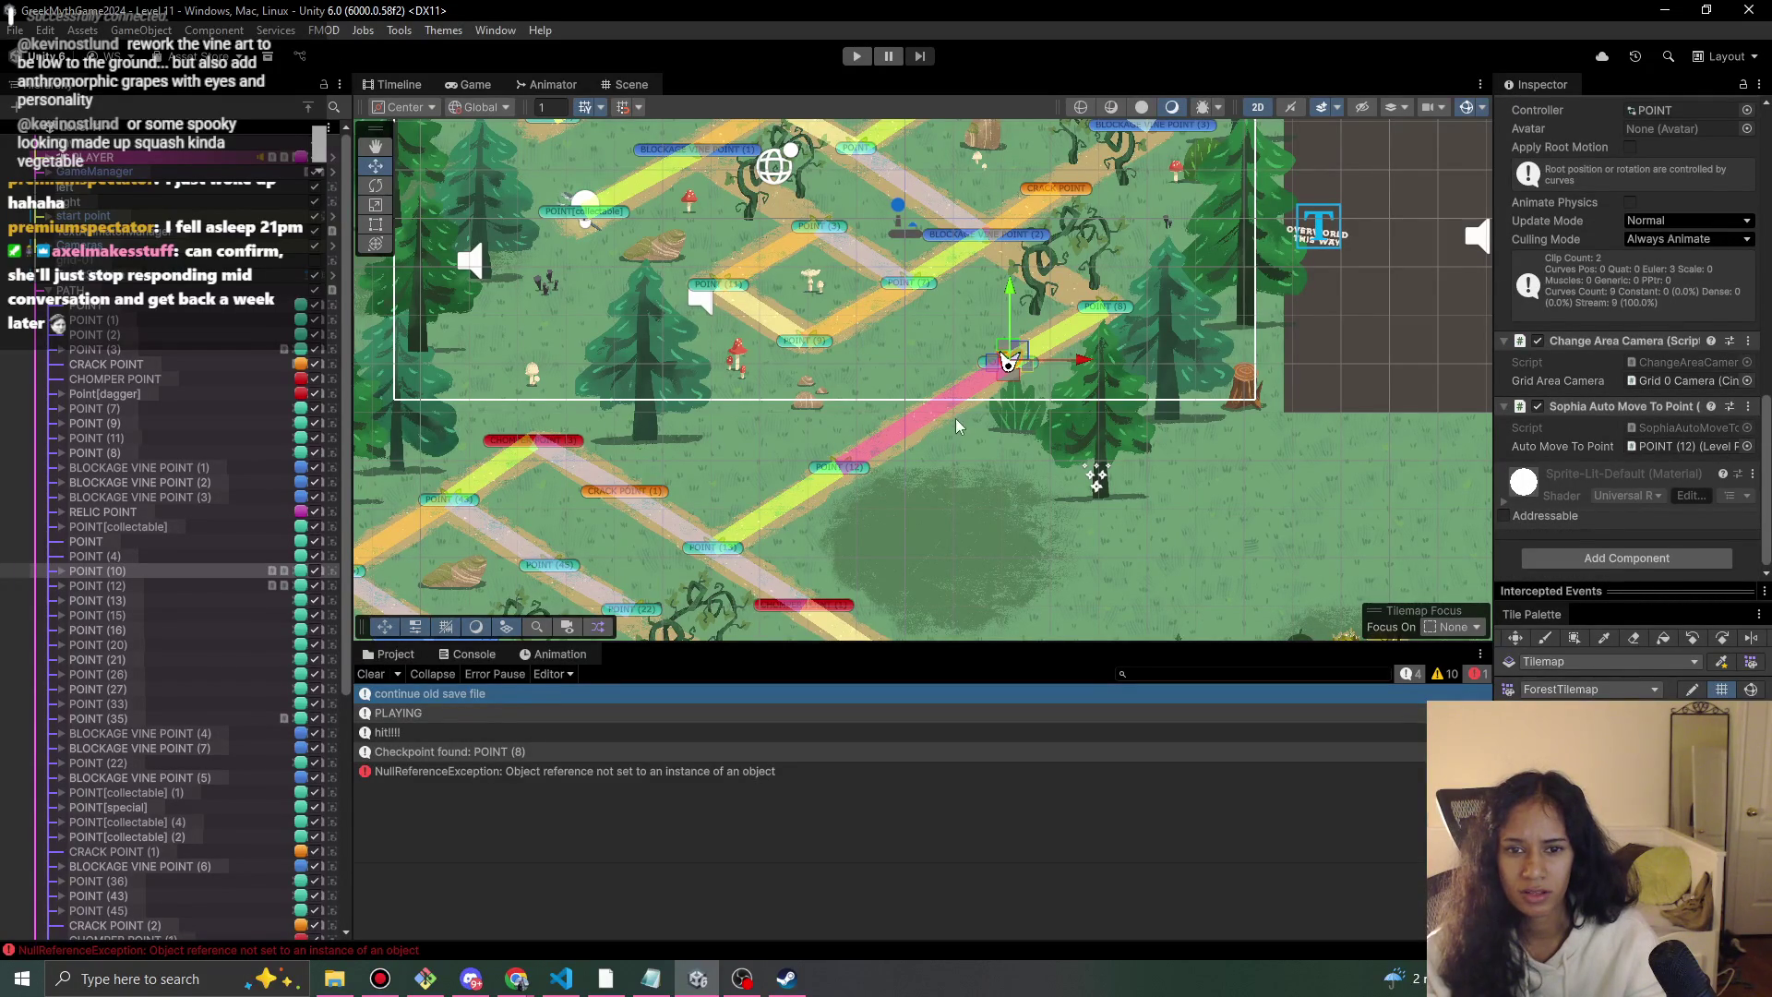
Remove POINT (12)'s Sophia Auto Move To Point component and start a play-test.
{"action": "left_click", "coordinate": [970, 445]}
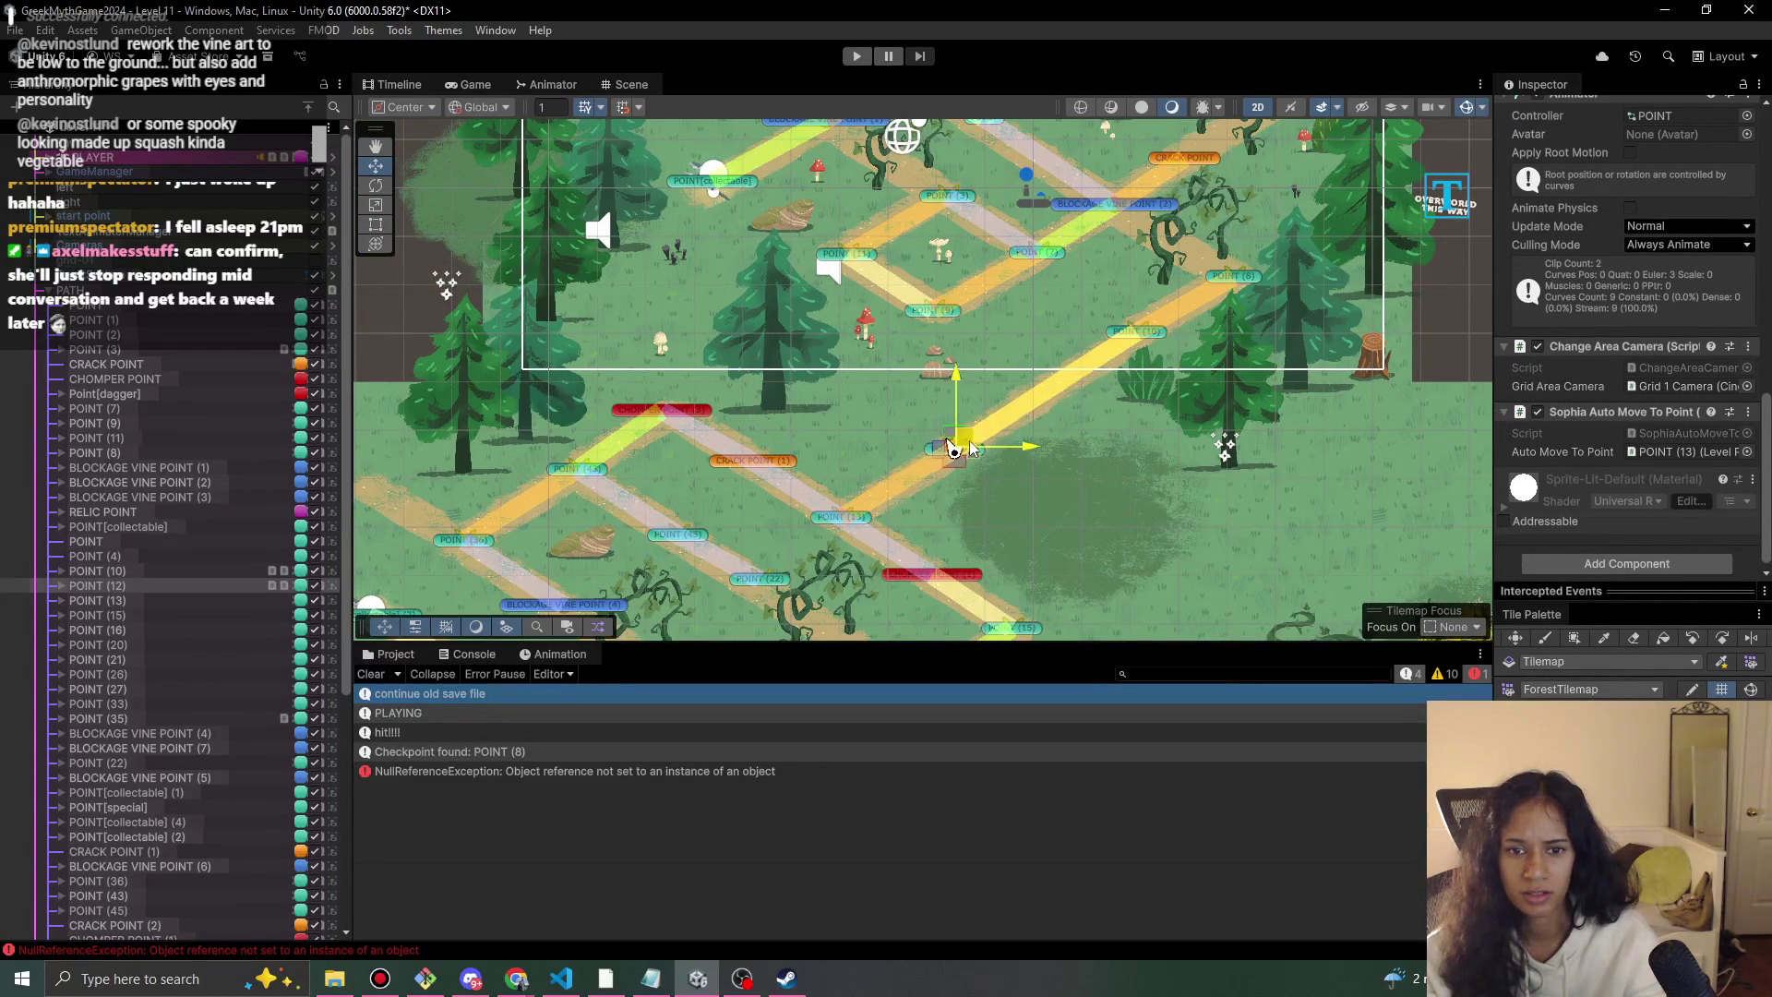
{"action": "scroll", "coordinate": [1440, 469], "scroll_direction": "down", "scroll_amount": 1}
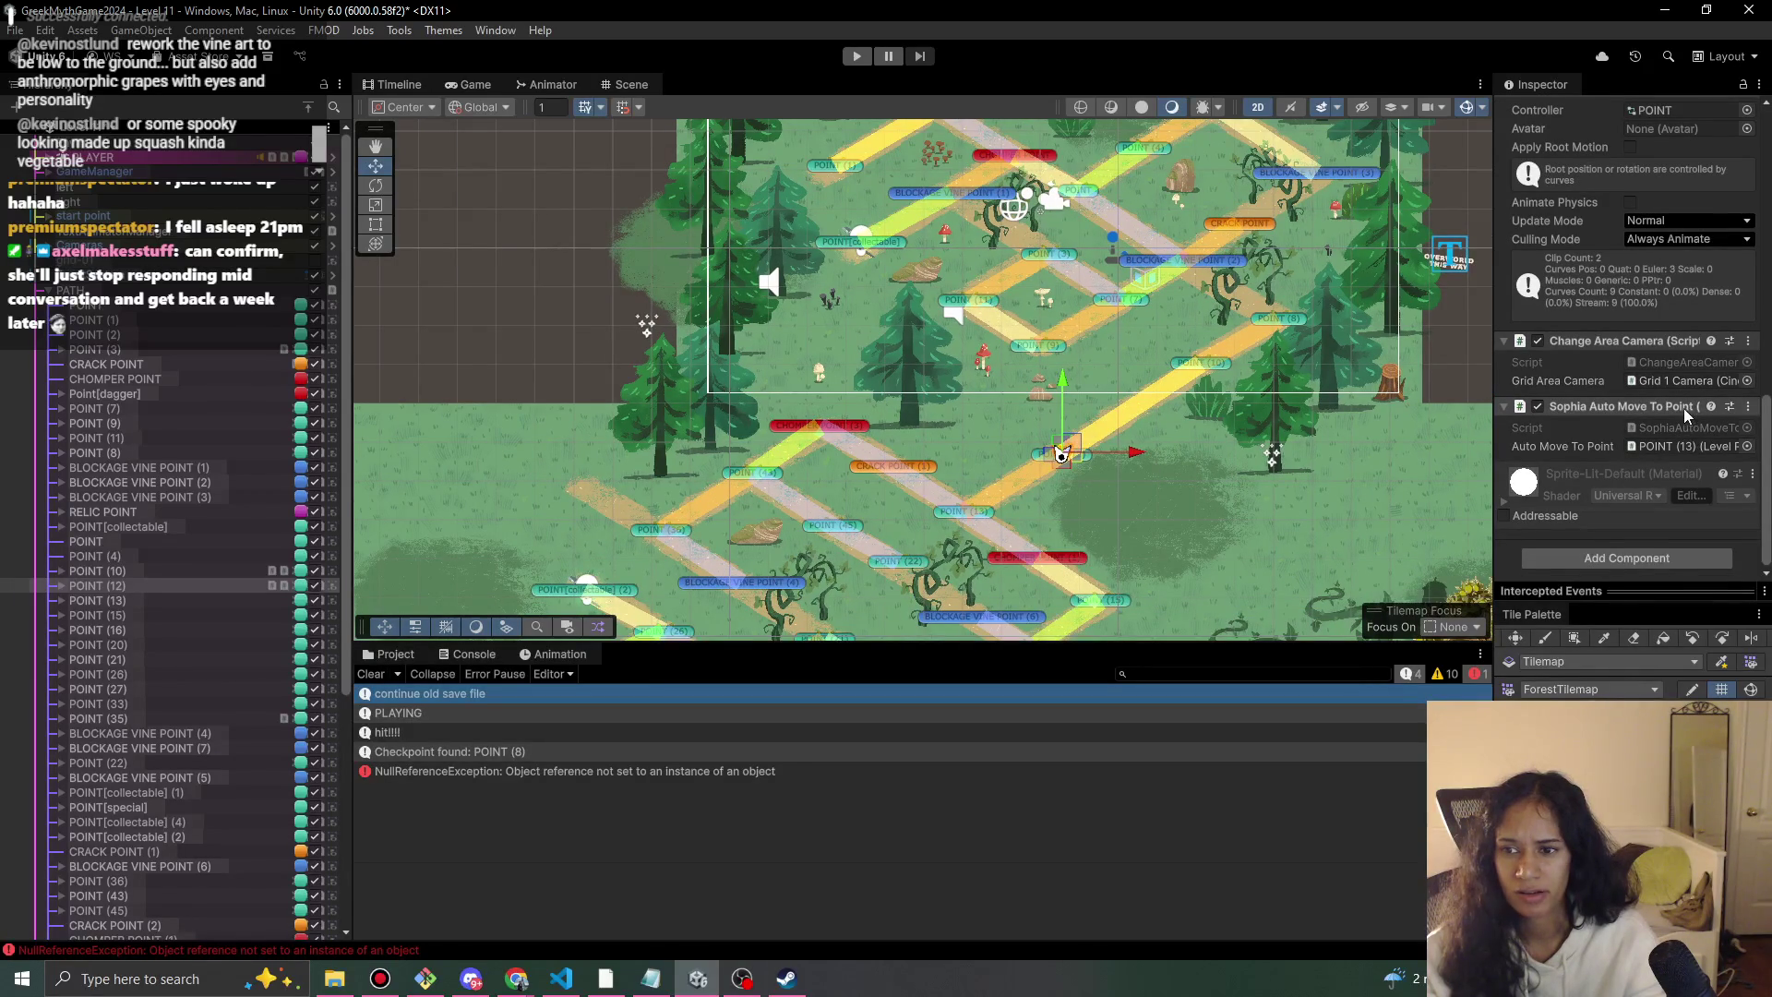
{"action": "right_click", "coordinate": [1684, 408]}
{"action": "left_click", "coordinate": [1722, 491]}
{"action": "scroll", "coordinate": [1608, 484], "scroll_direction": "up", "scroll_amount": 5}
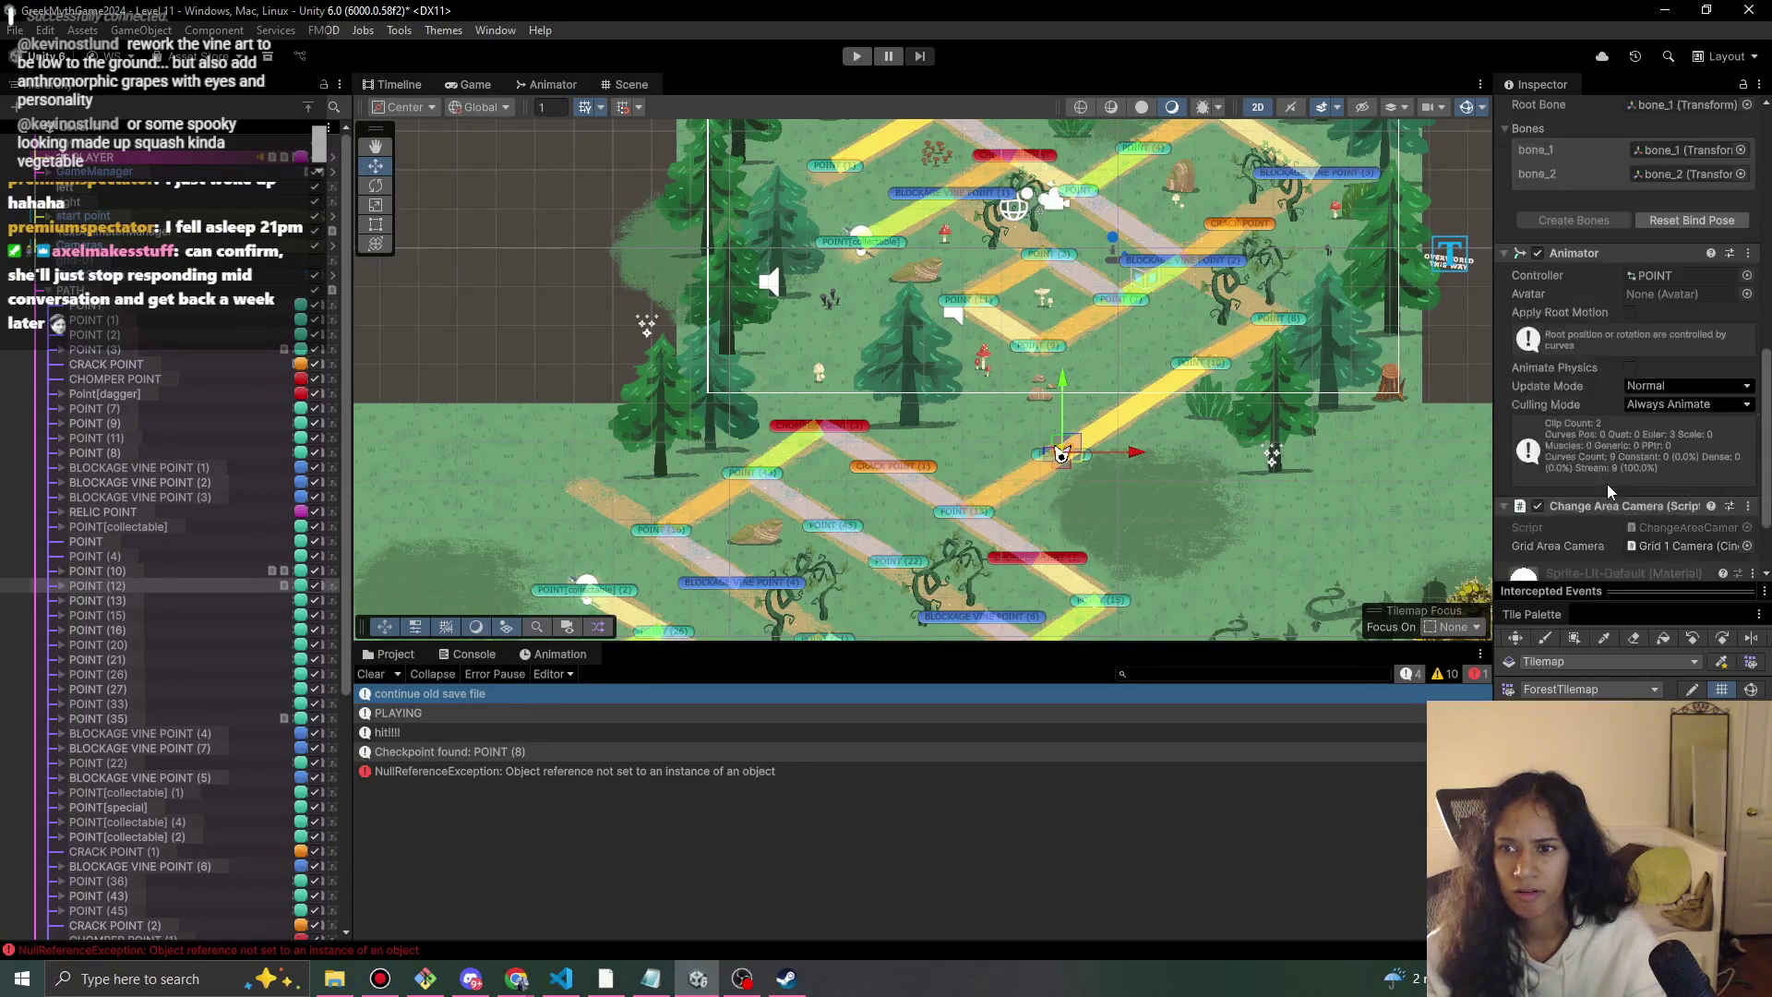
{"action": "scroll", "coordinate": [1647, 339], "scroll_direction": "up", "scroll_amount": 2}
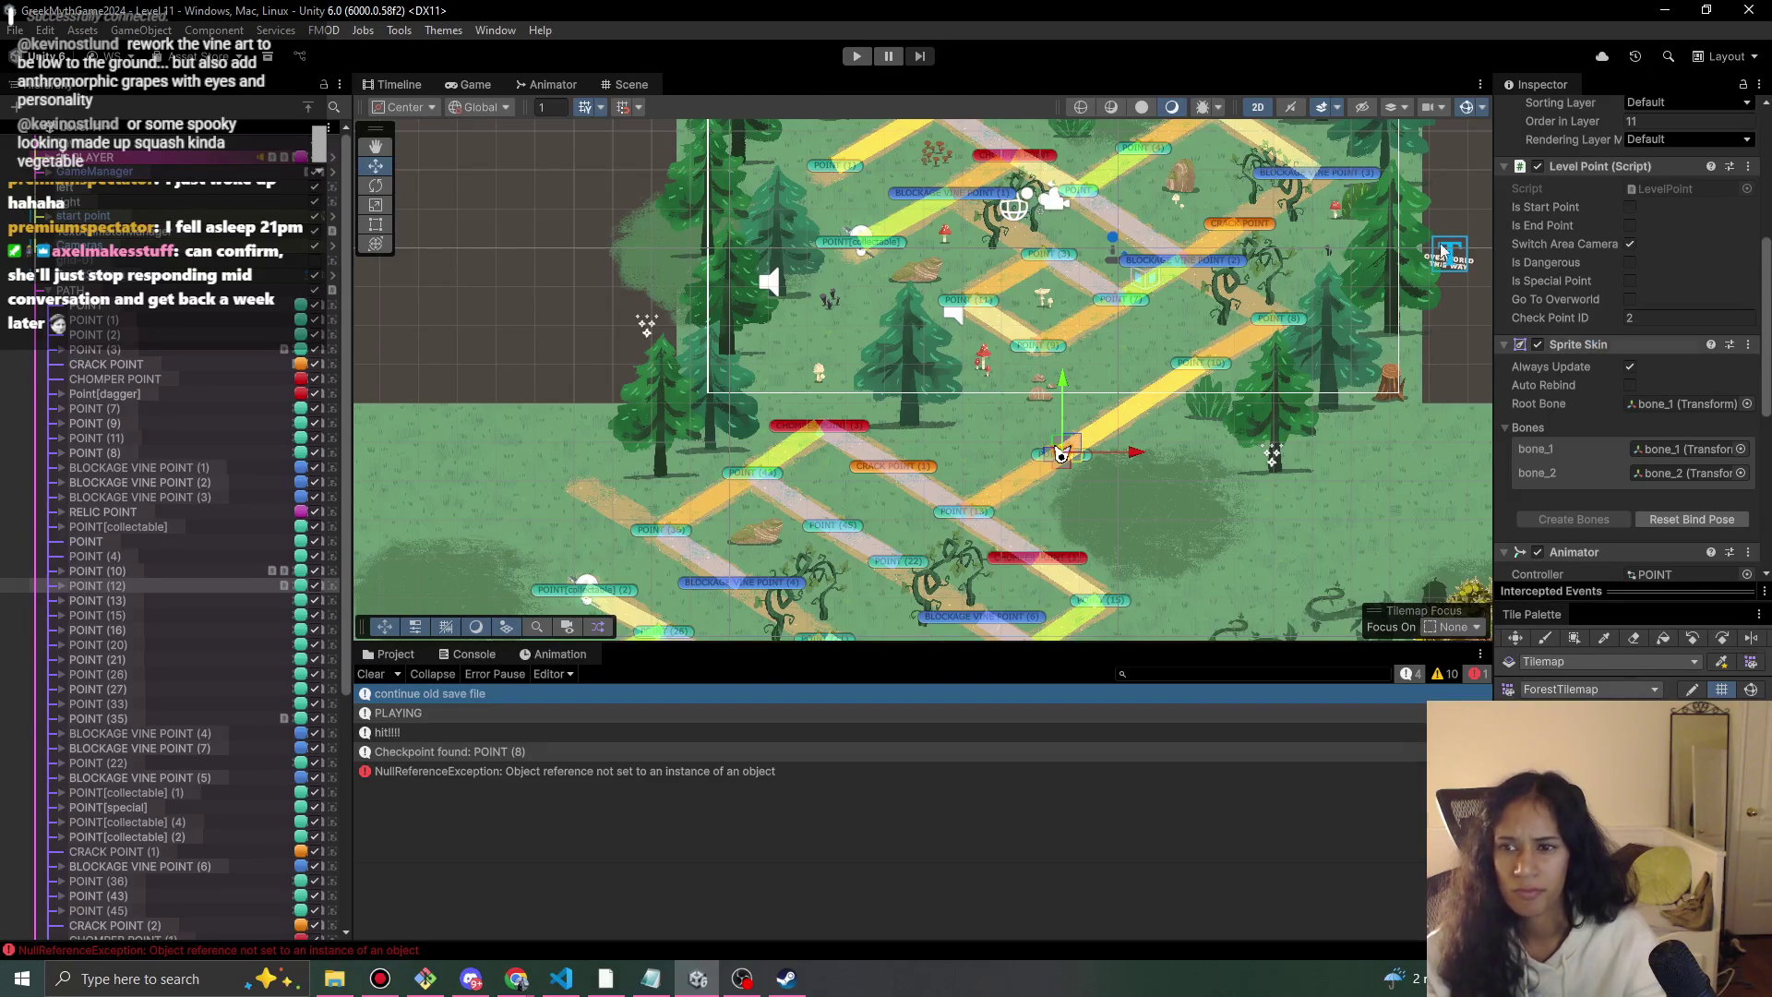
{"action": "left_click", "coordinate": [857, 56]}
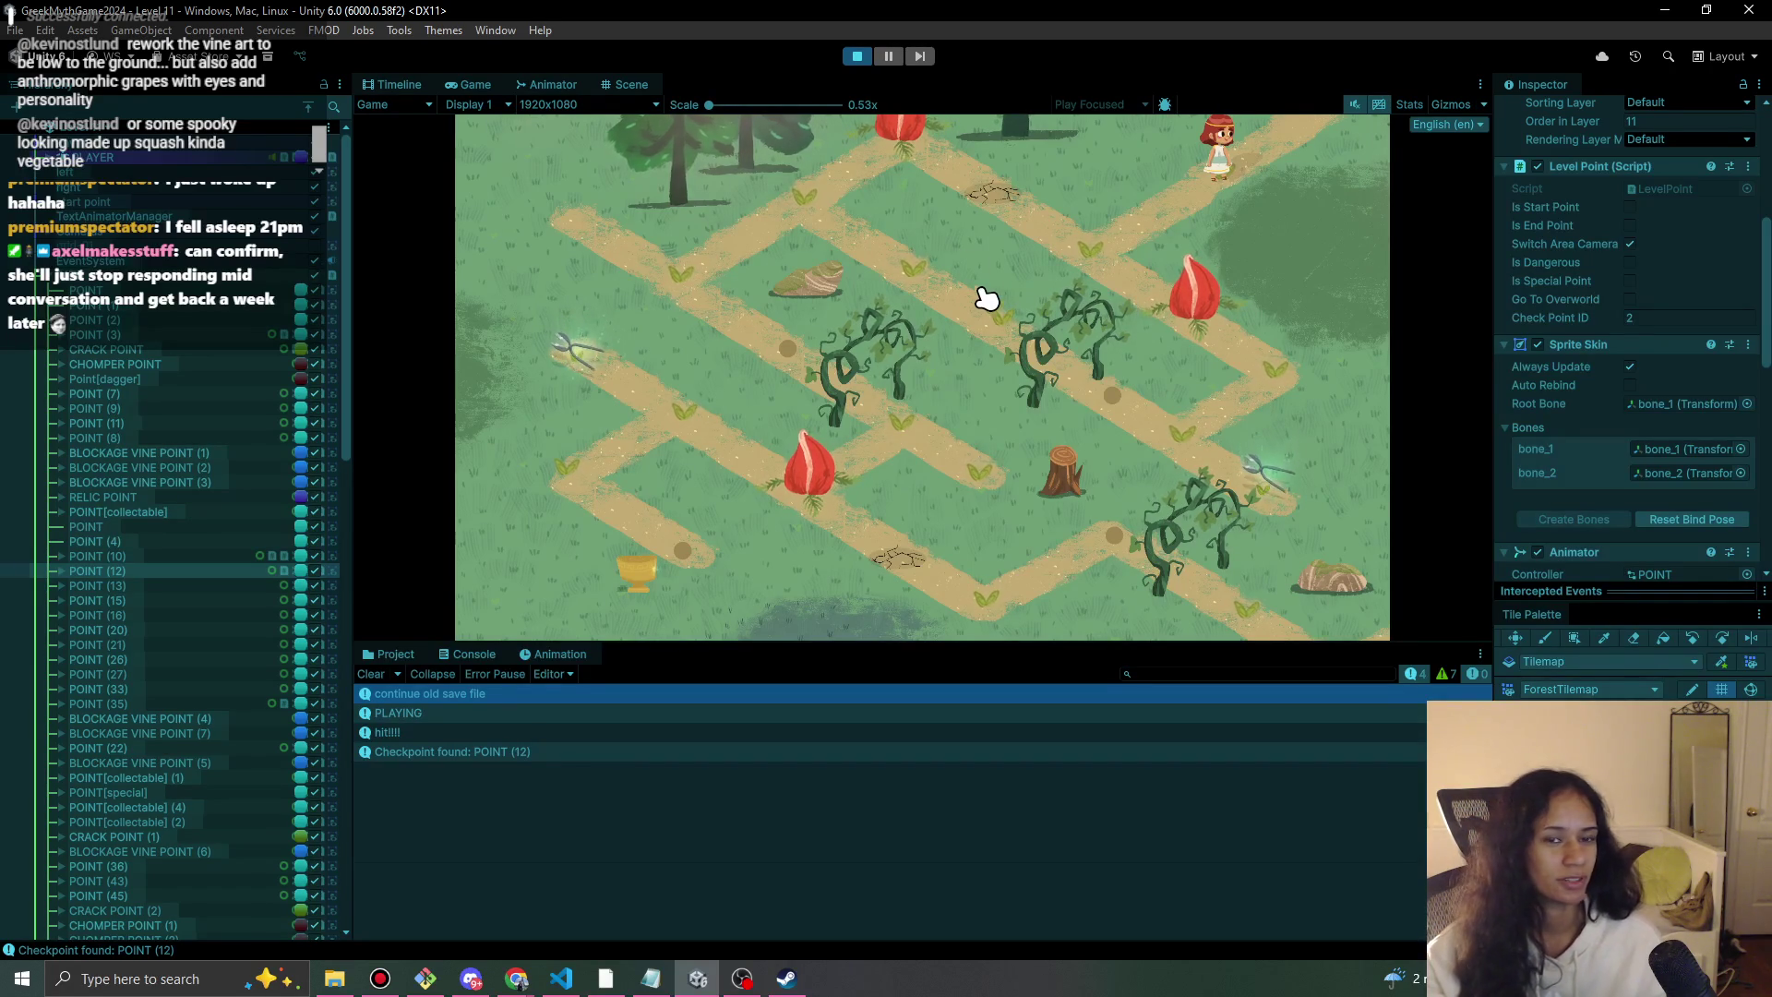
Walk the character down-left and back up the path, then stop the play-test.
{"action": "left_click", "coordinate": [1089, 250]}
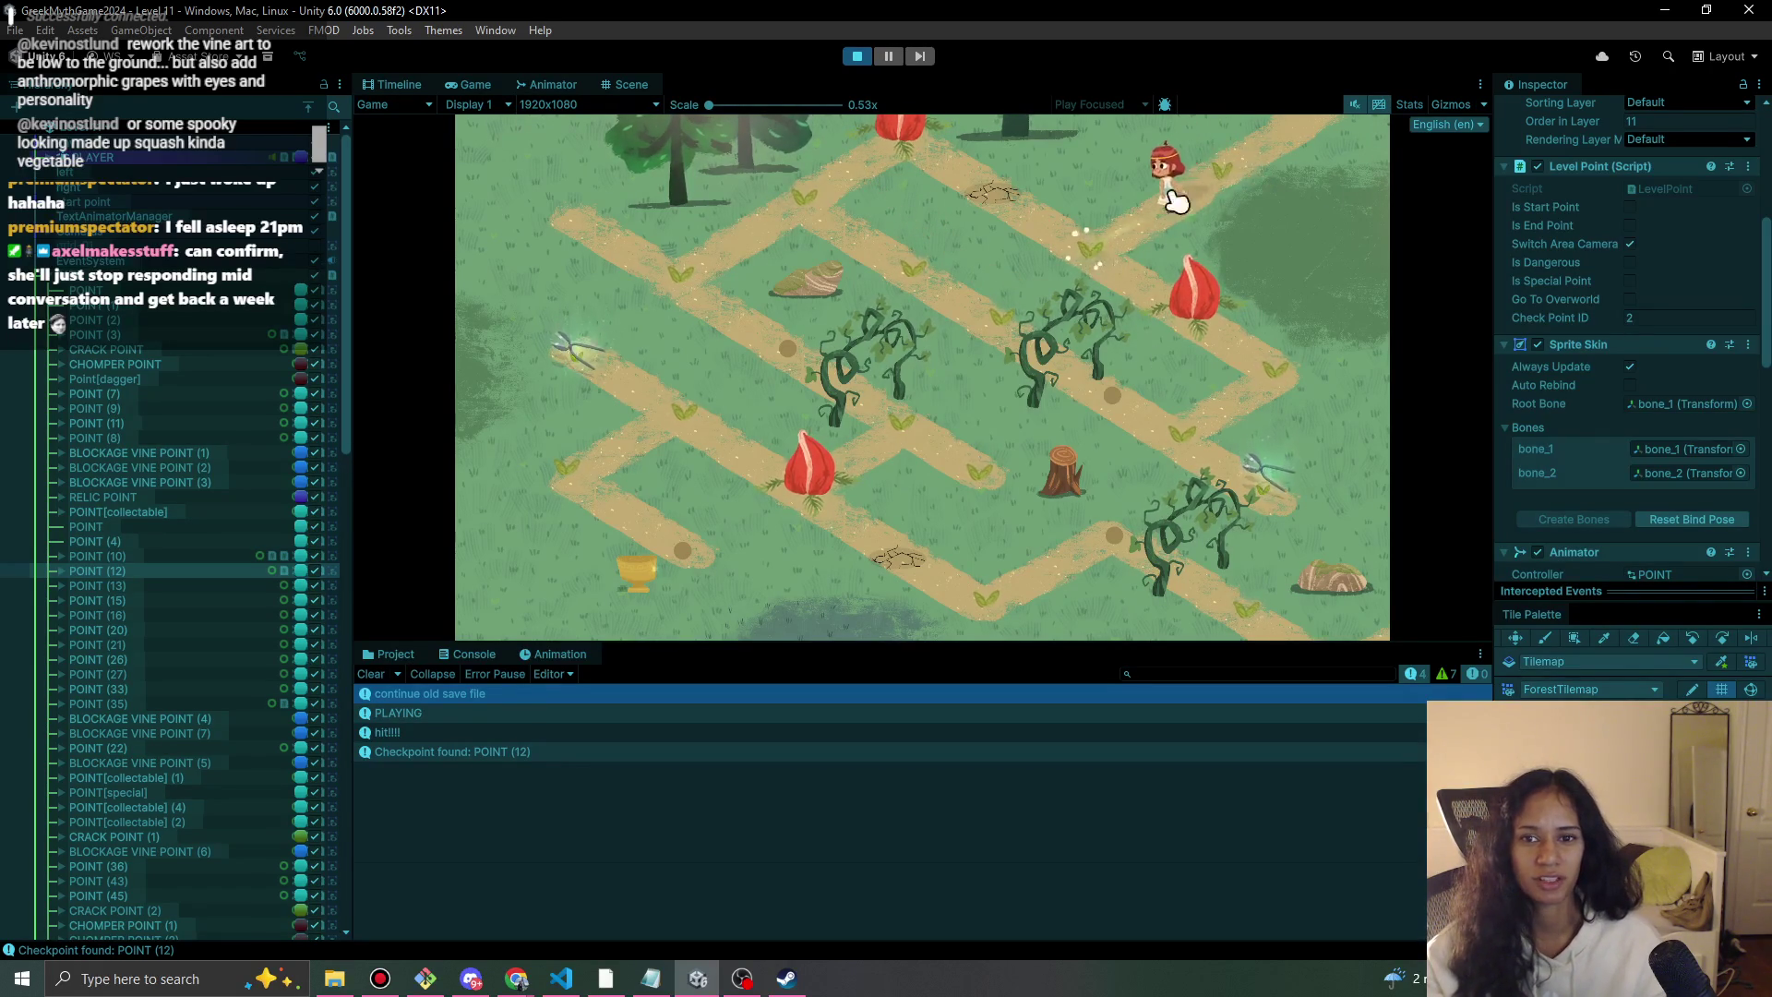
{"action": "left_click", "coordinate": [1279, 155]}
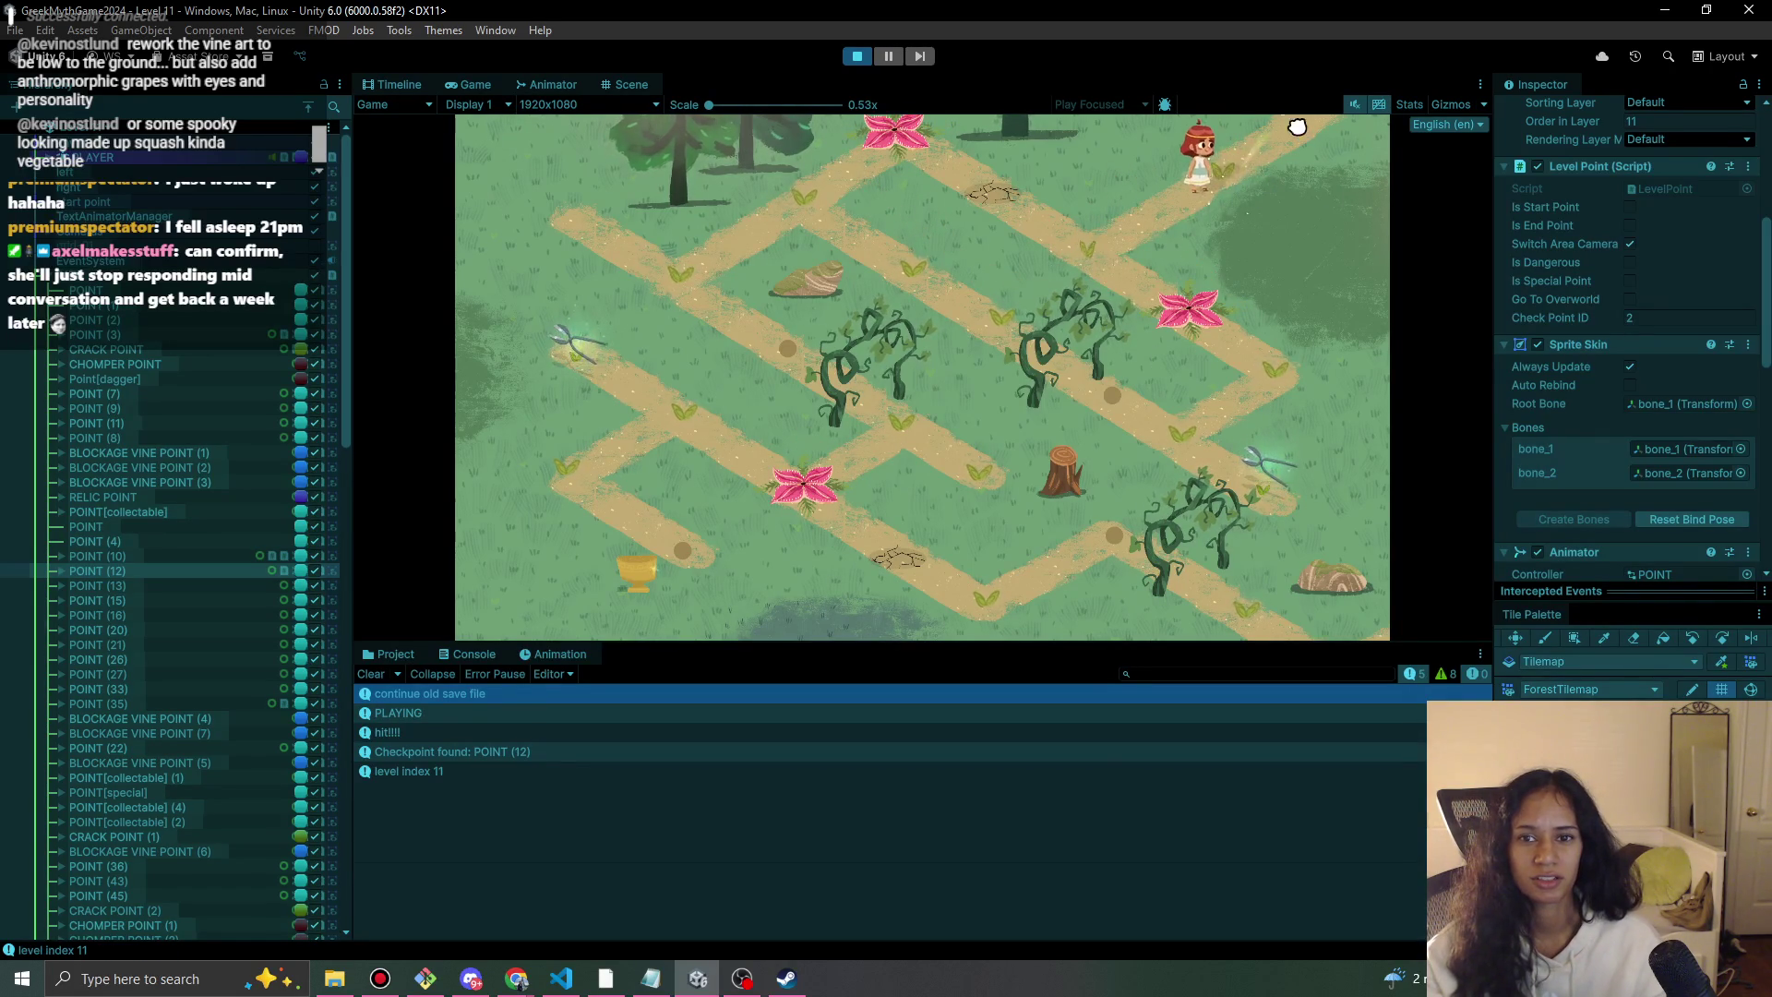
{"action": "left_click", "coordinate": [1343, 144]}
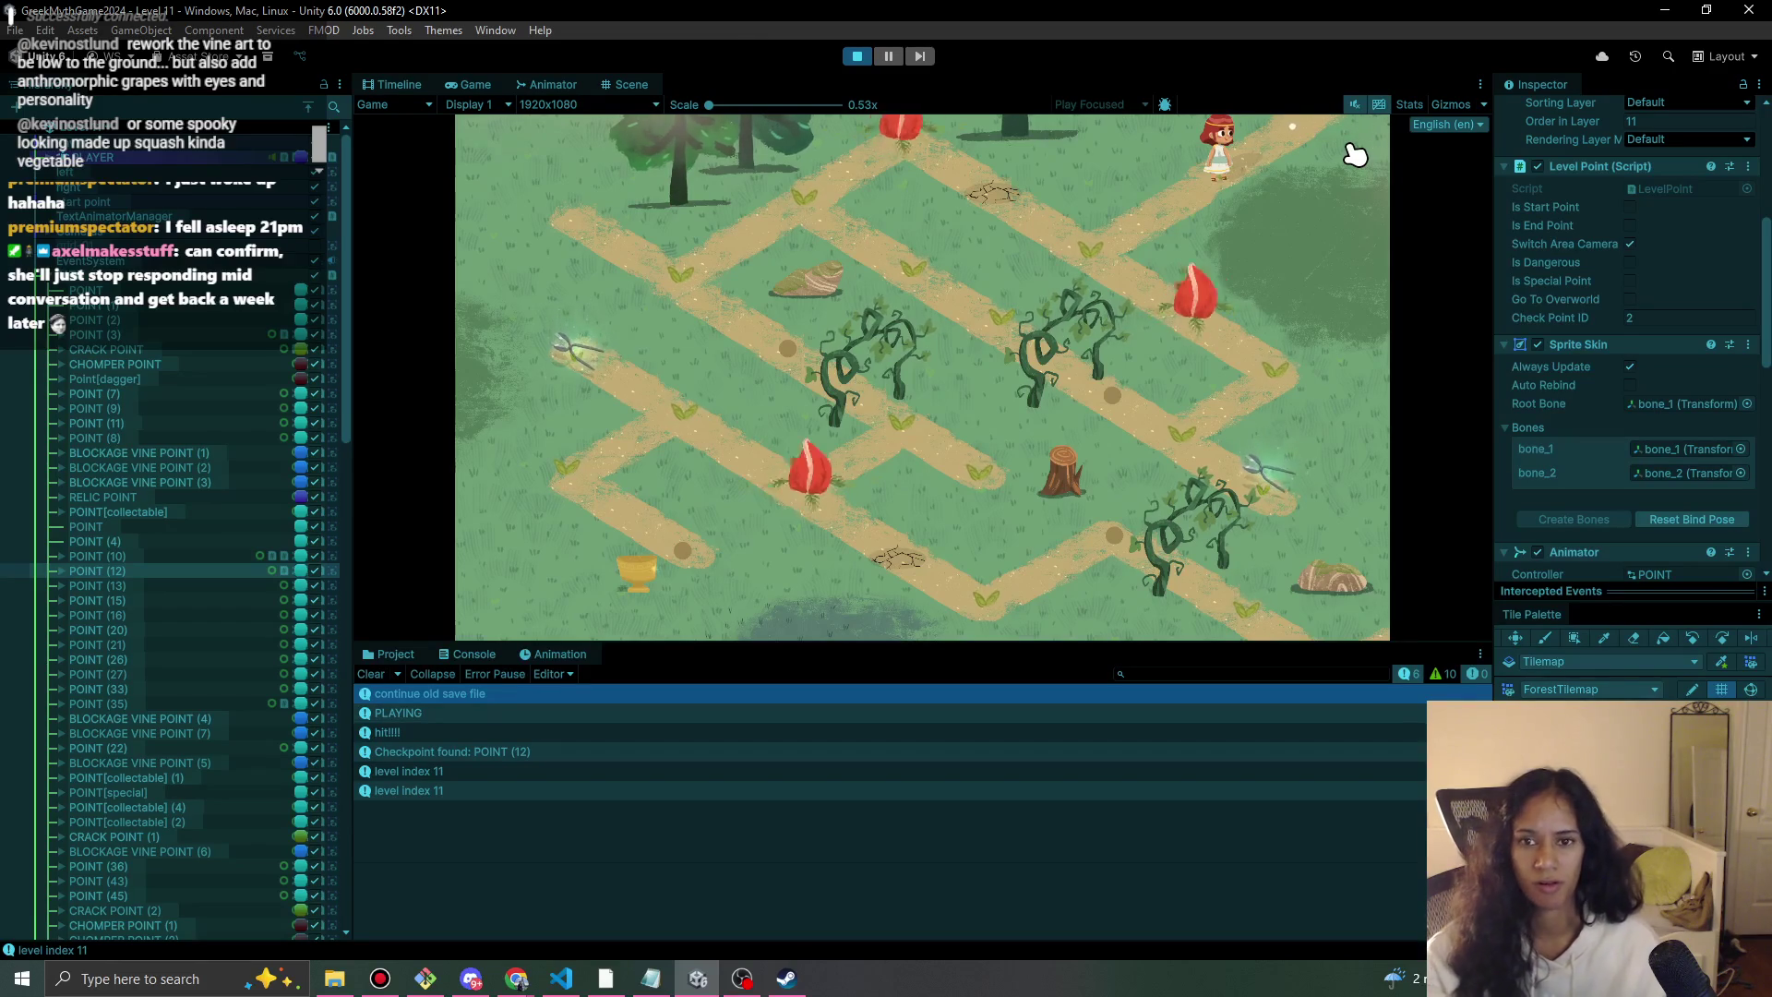
{"action": "left_click", "coordinate": [856, 56]}
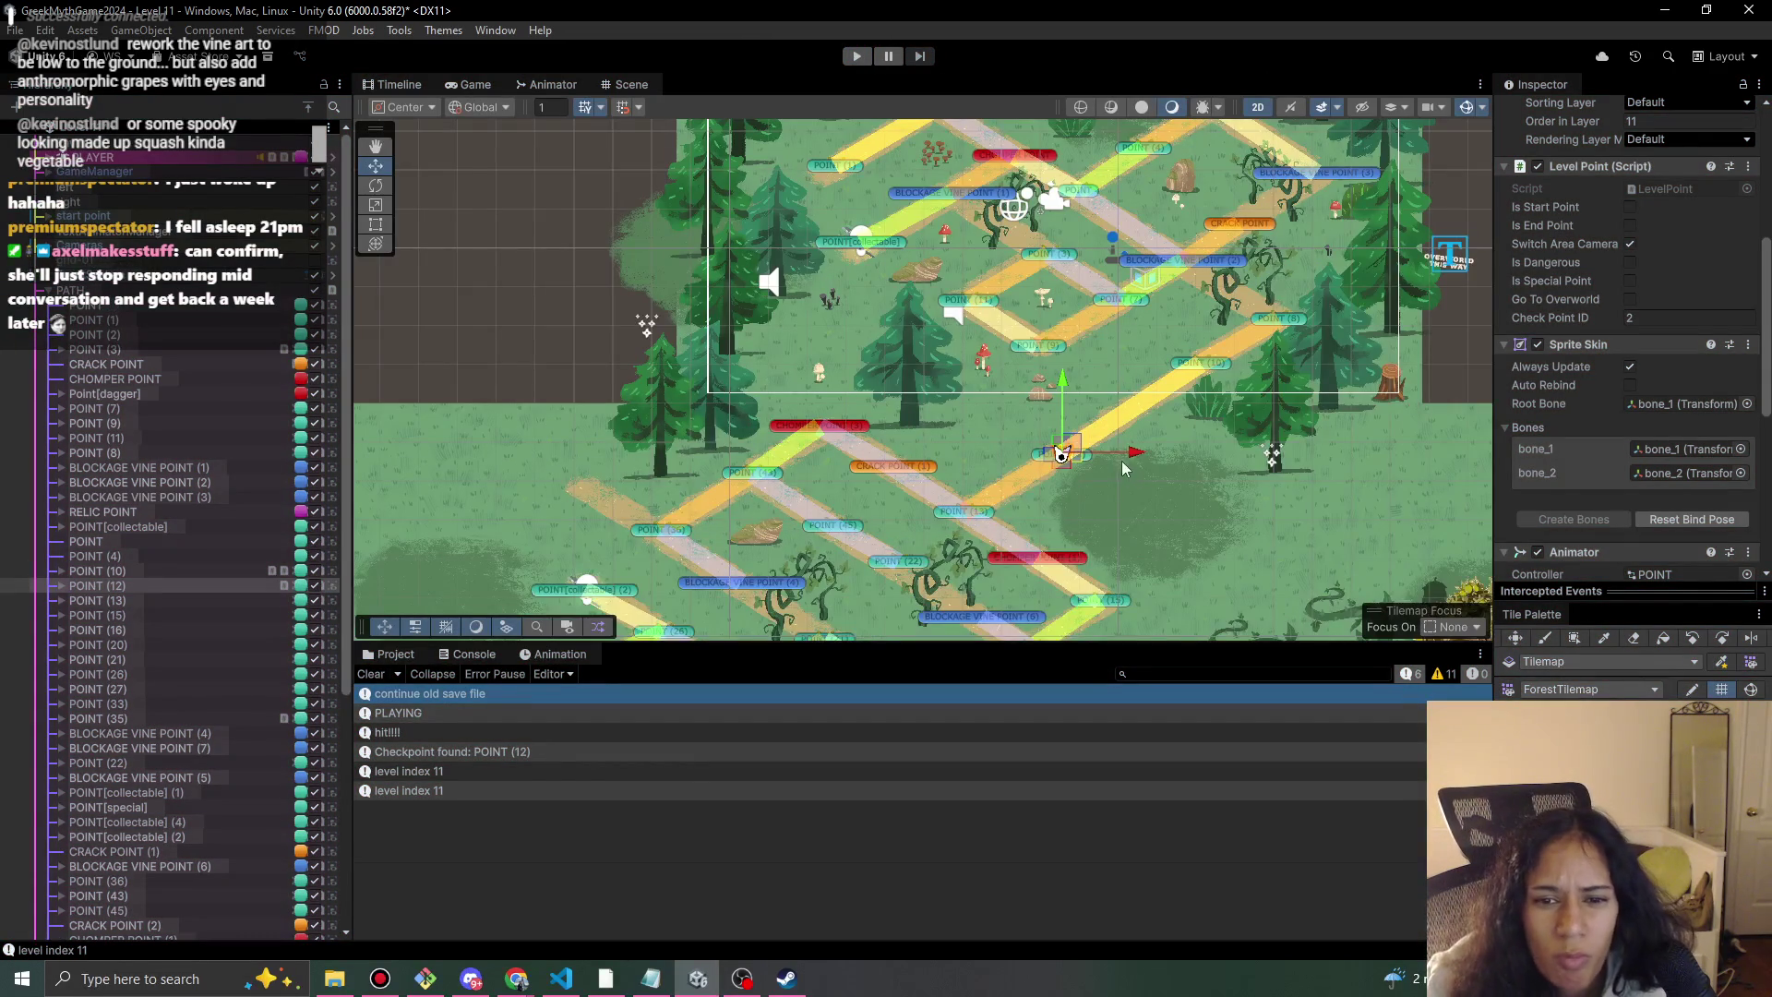
Link POINT (12) to POINT (10) and start a new play-test.
{"action": "scroll", "coordinate": [1123, 468], "scroll_direction": "up", "scroll_amount": 5}
{"action": "mouse_move", "coordinate": [958, 449]}
{"action": "left_mouse_down"}
{"action": "mouse_move", "coordinate": [1095, 341]}
{"action": "mouse_move", "coordinate": [1189, 336]}
{"action": "mouse_move", "coordinate": [1150, 323]}
{"action": "left_mouse_up"}
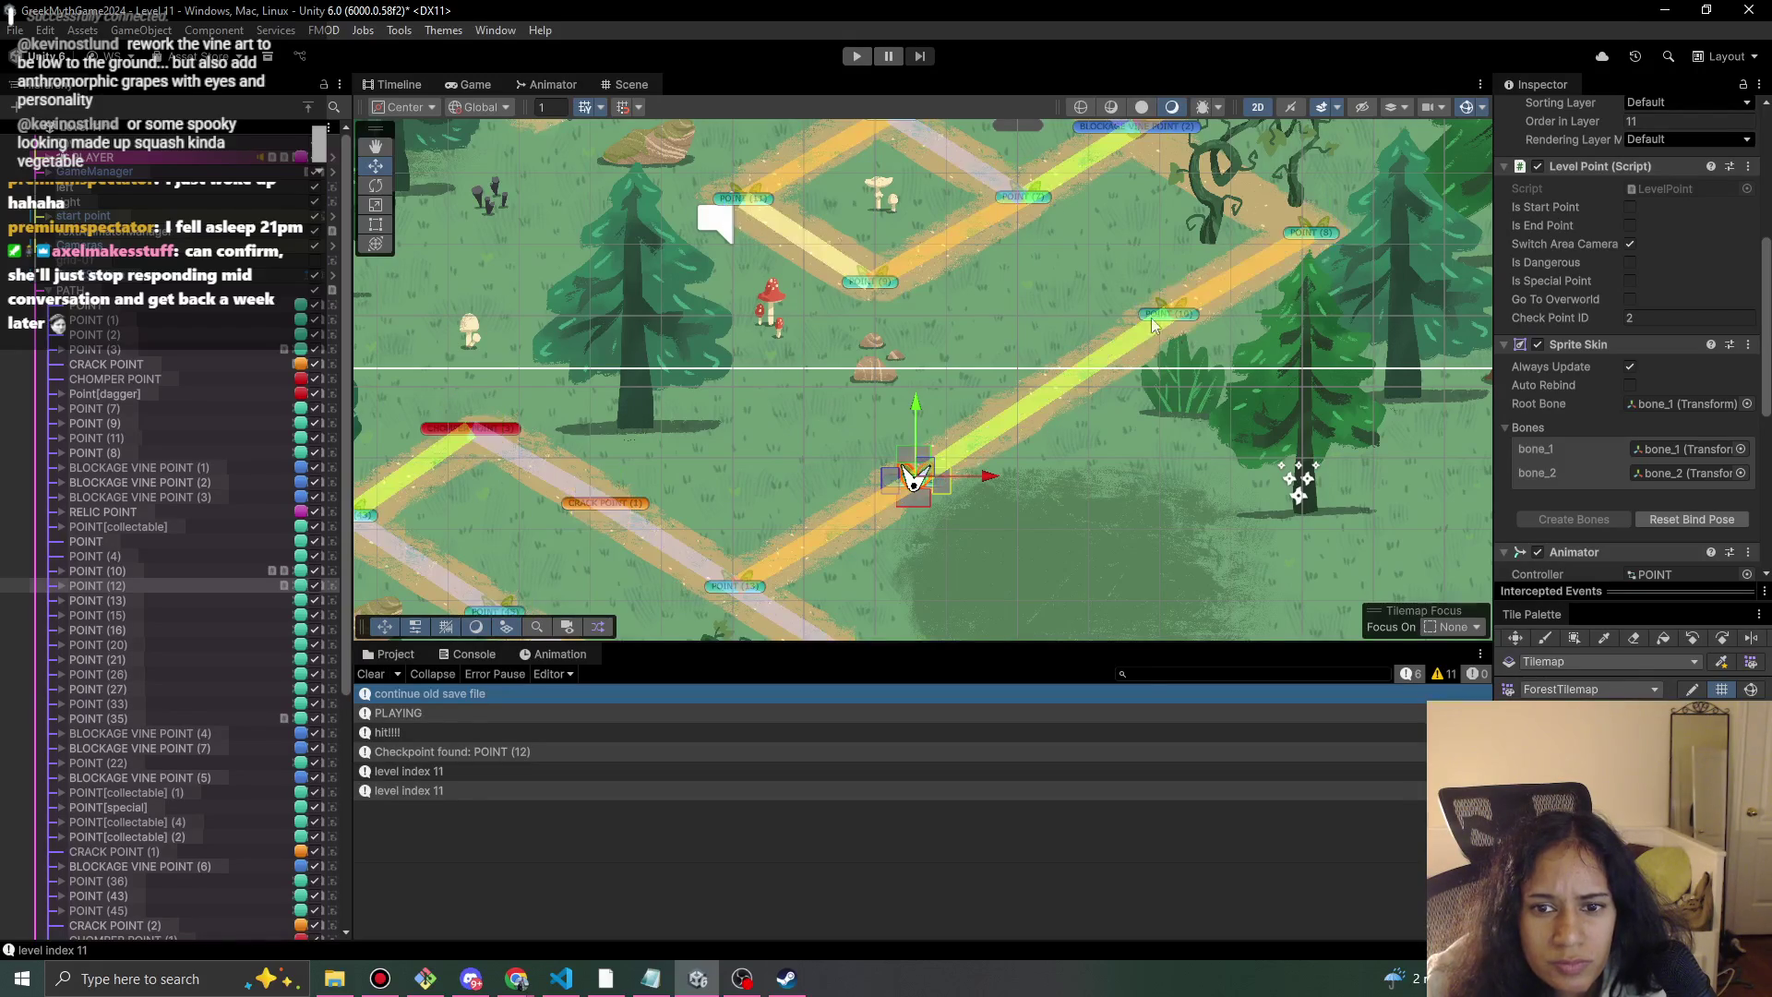
{"action": "left_click", "coordinate": [859, 56]}
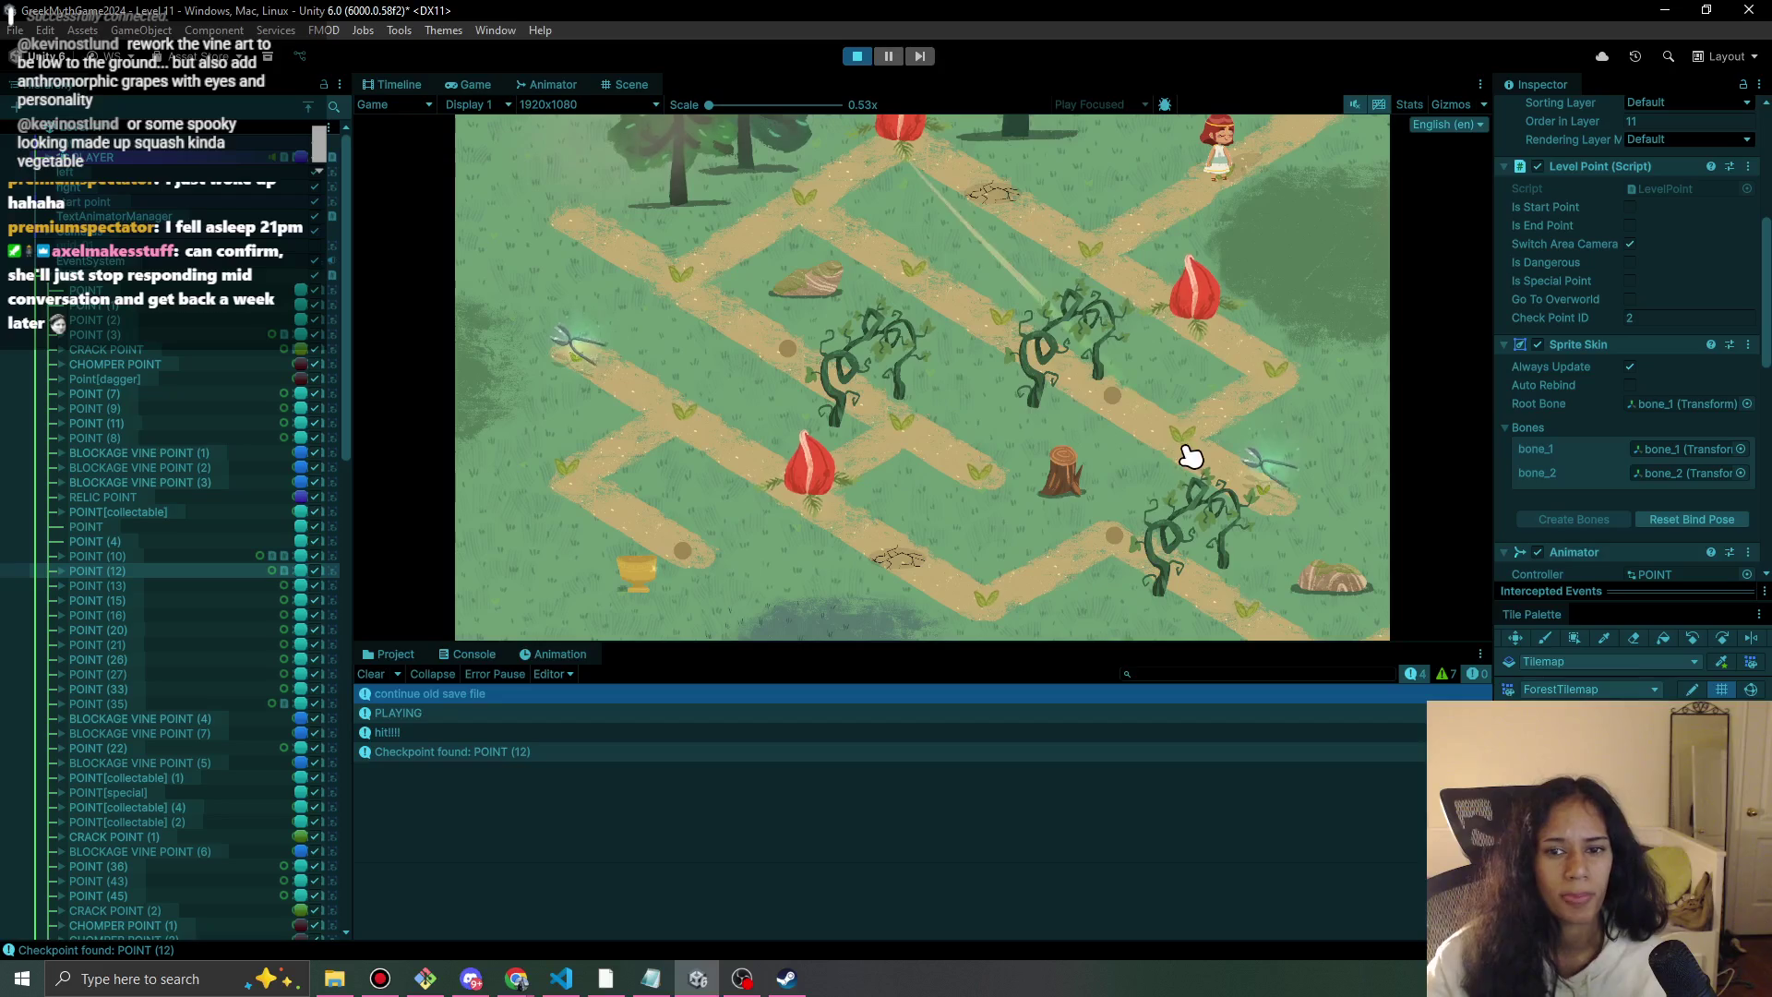
Walk the character into the next area, stop the play-test and select POINT (10).
{"action": "left_click", "coordinate": [1315, 124]}
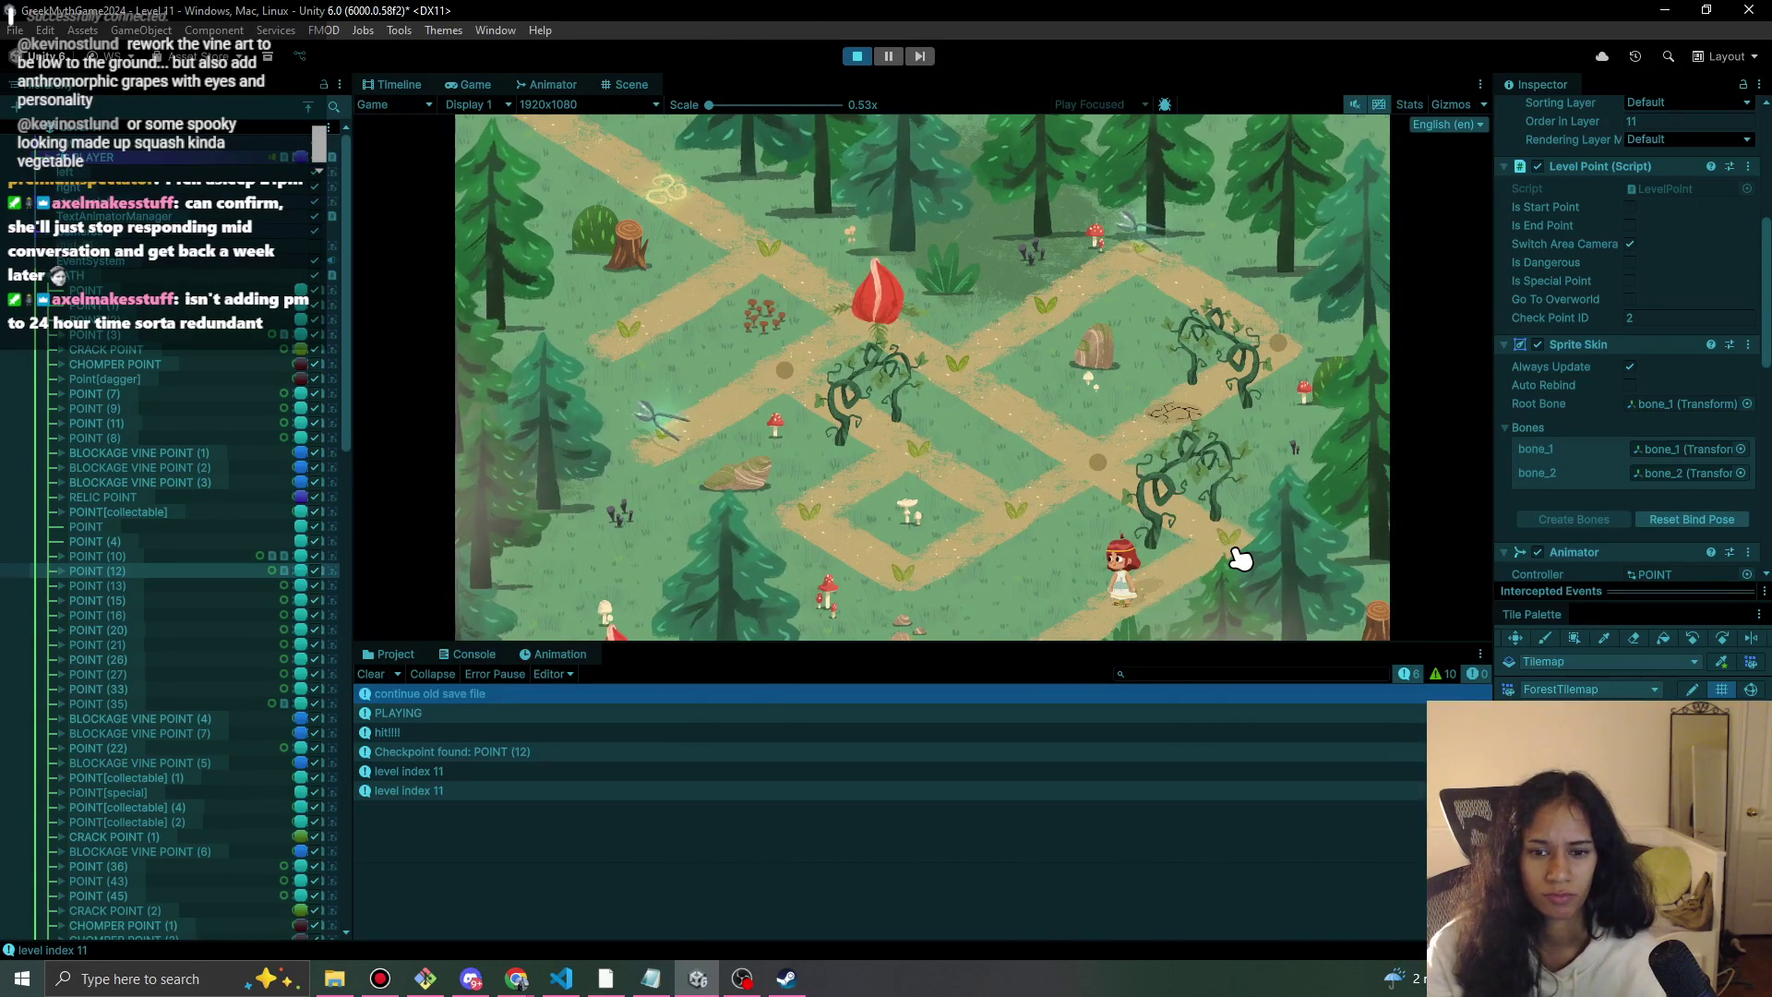
{"action": "left_click", "coordinate": [1242, 559]}
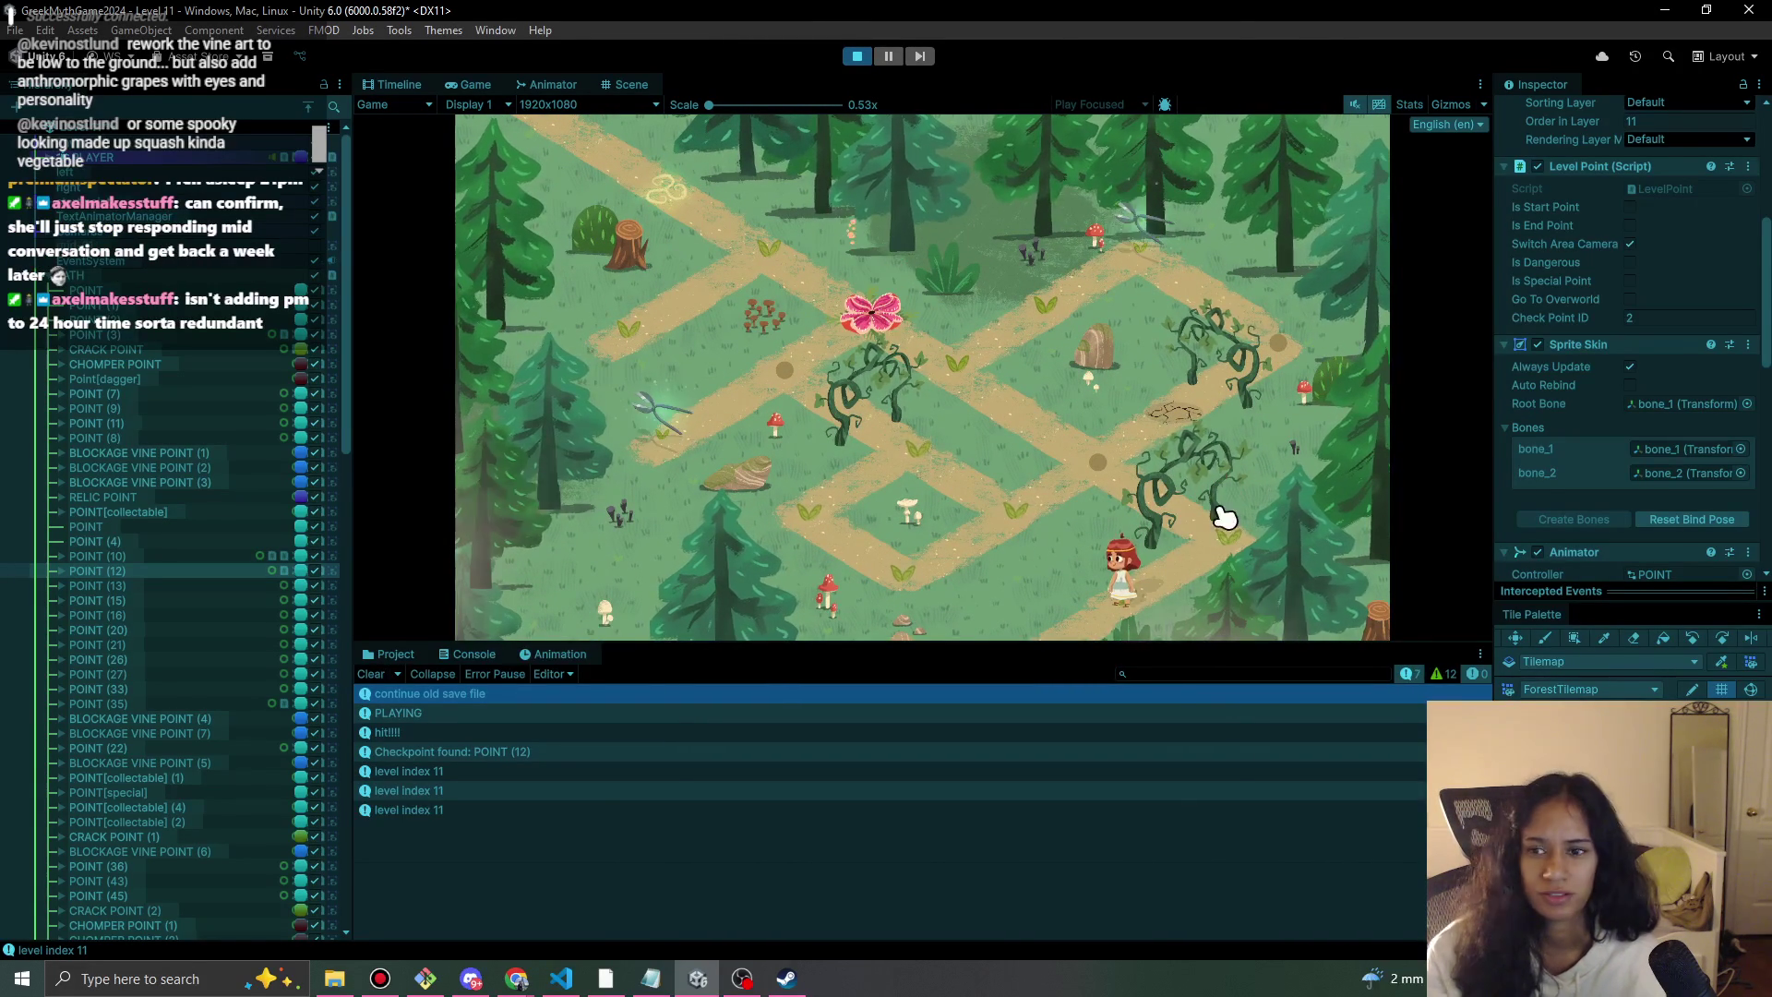
{"action": "left_click", "coordinate": [857, 56]}
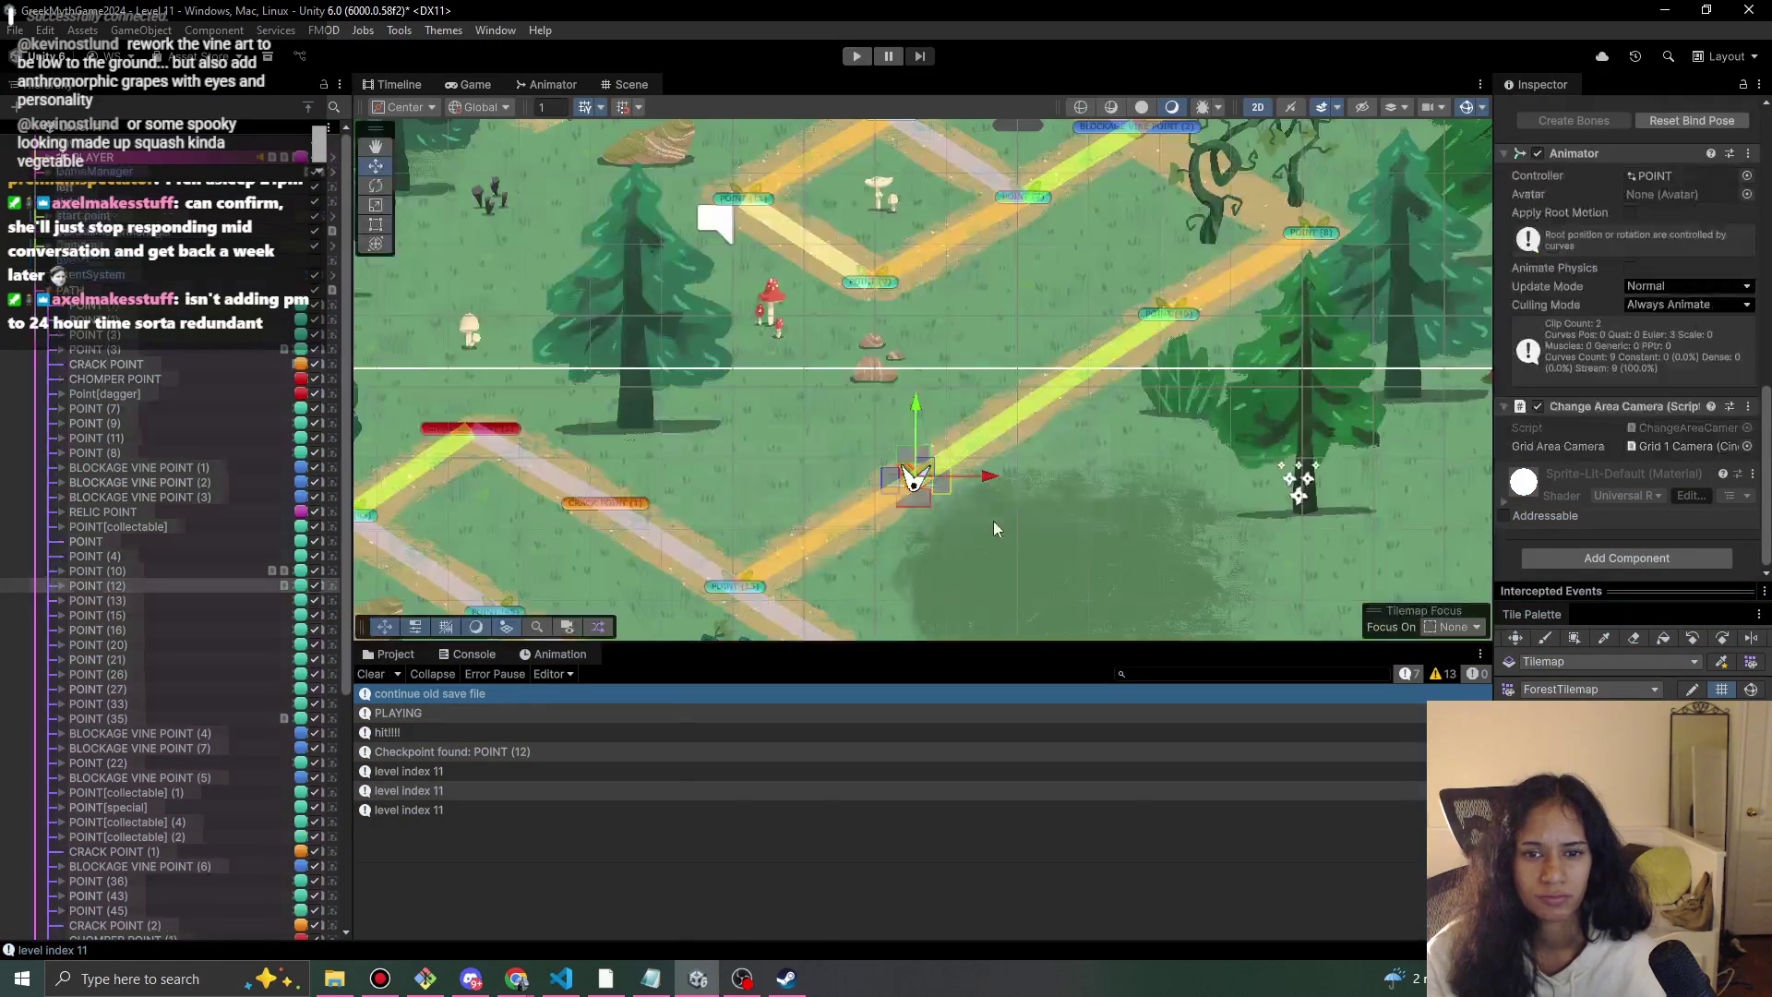
{"action": "left_click", "coordinate": [1000, 419]}
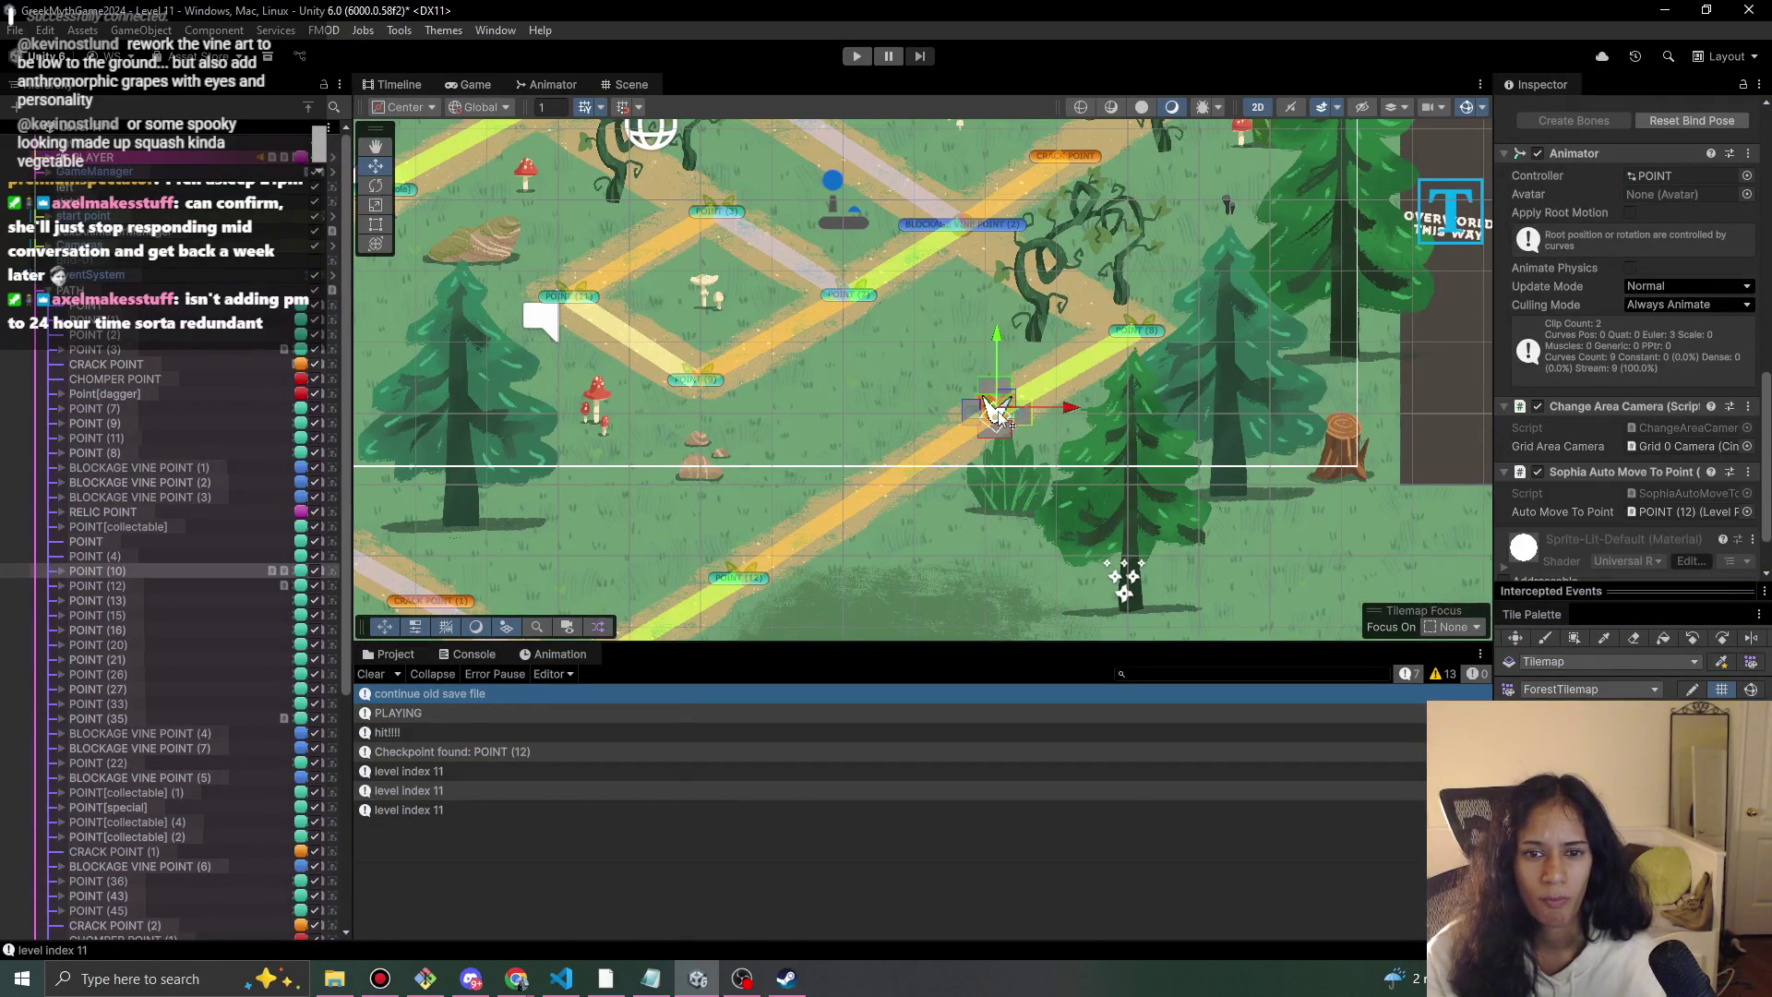
Look through POINT (10)'s Level Point and Sophia Auto Move To Point settings, then stop the play-test.
{"action": "scroll", "coordinate": [1540, 494], "scroll_direction": "down", "scroll_amount": 2}
{"action": "left_click_drag", "start_coordinate": [817, 519], "coordinate": [935, 427]}
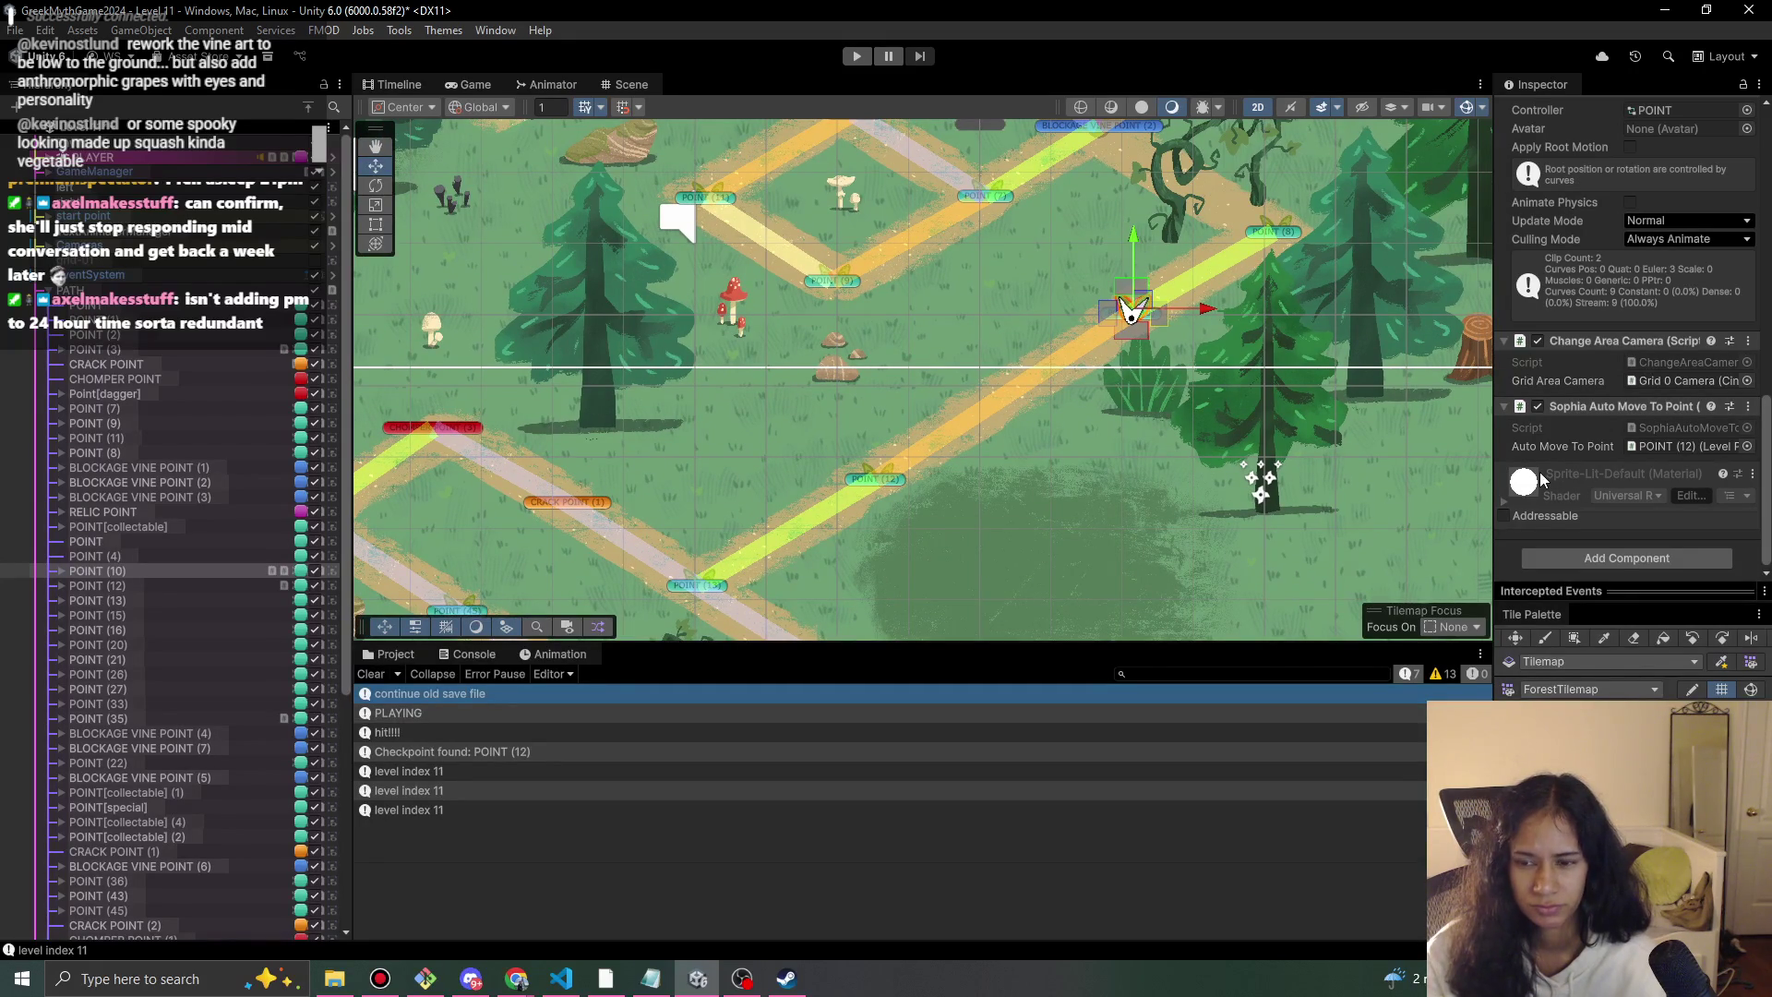
{"action": "scroll", "coordinate": [1549, 476], "scroll_direction": "up", "scroll_amount": 10}
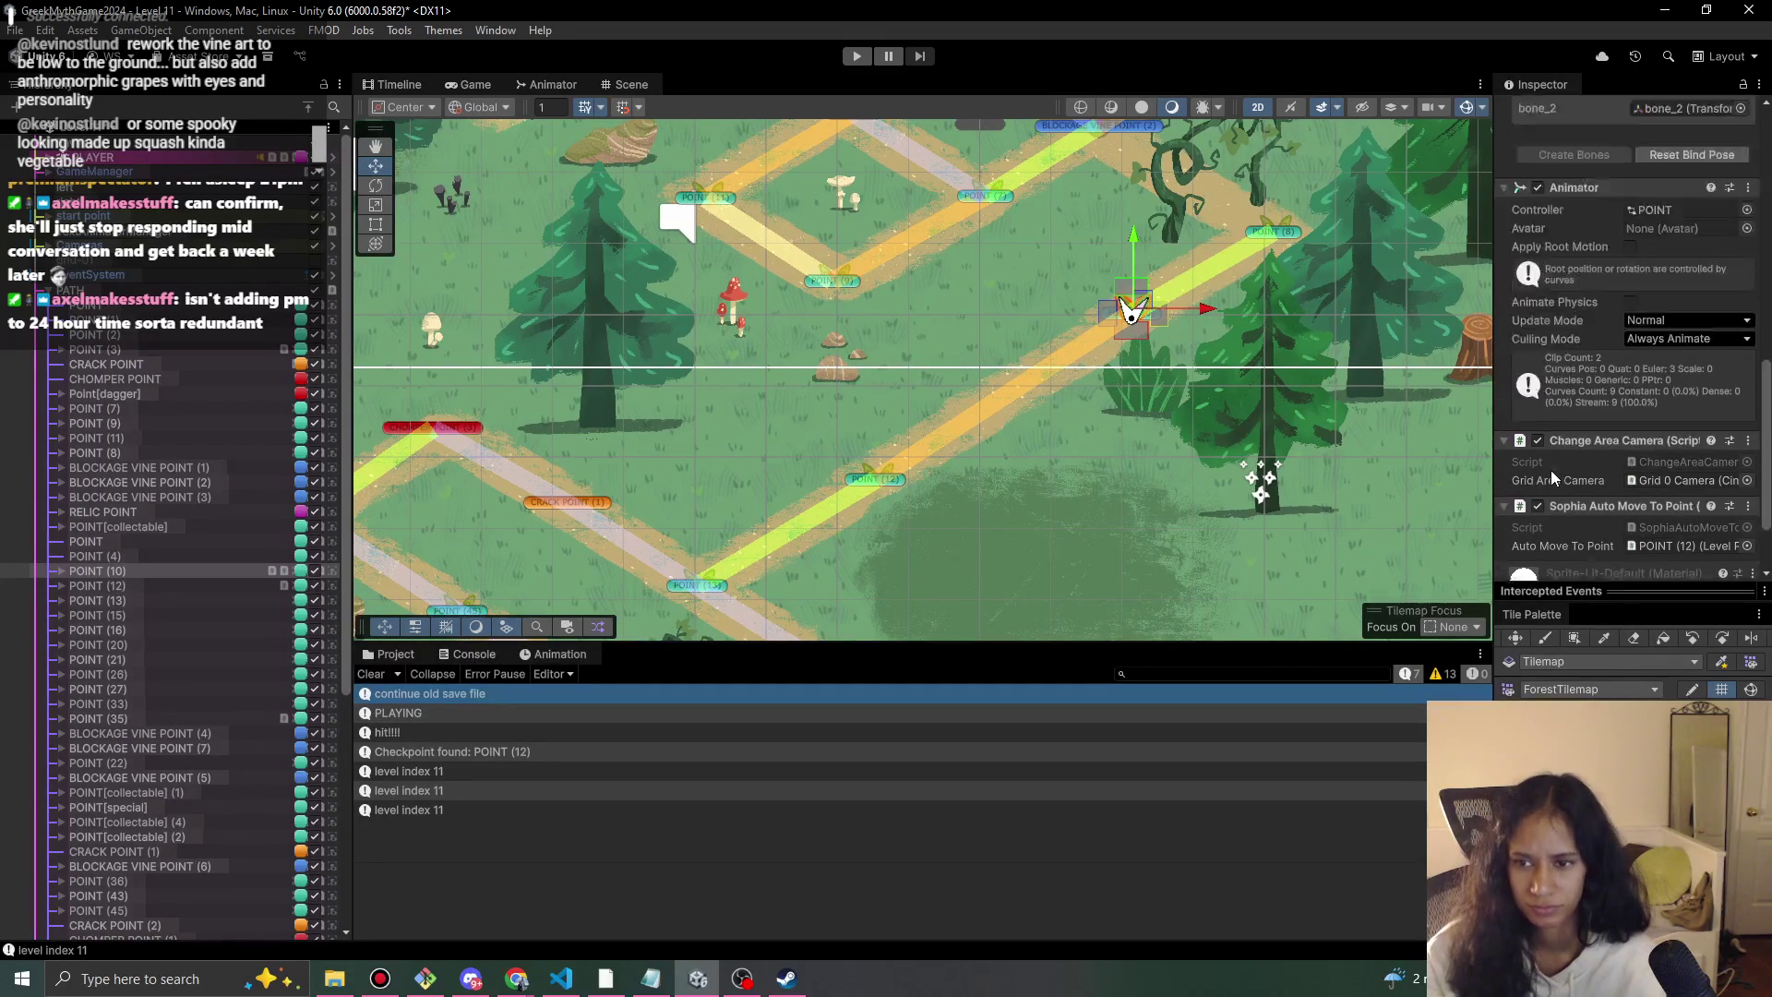
{"action": "scroll", "coordinate": [1563, 472], "scroll_direction": "down", "scroll_amount": 5}
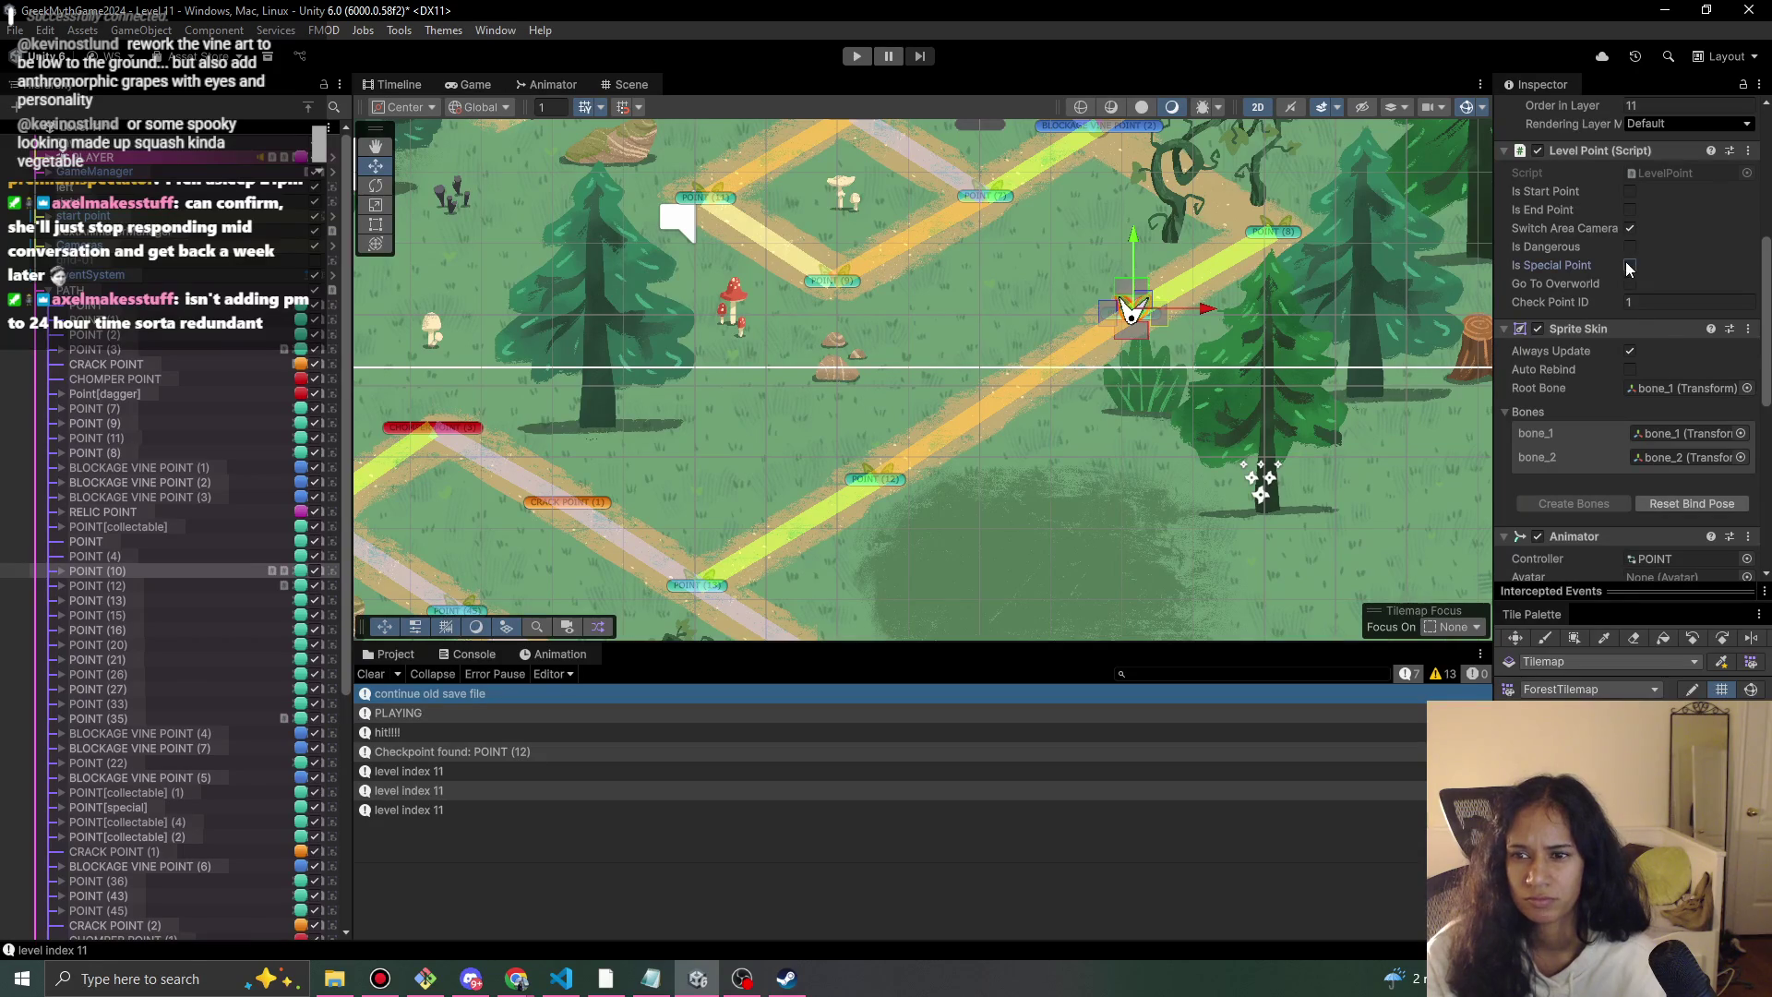
{"action": "scroll", "coordinate": [1626, 262], "scroll_direction": "down", "scroll_amount": 8}
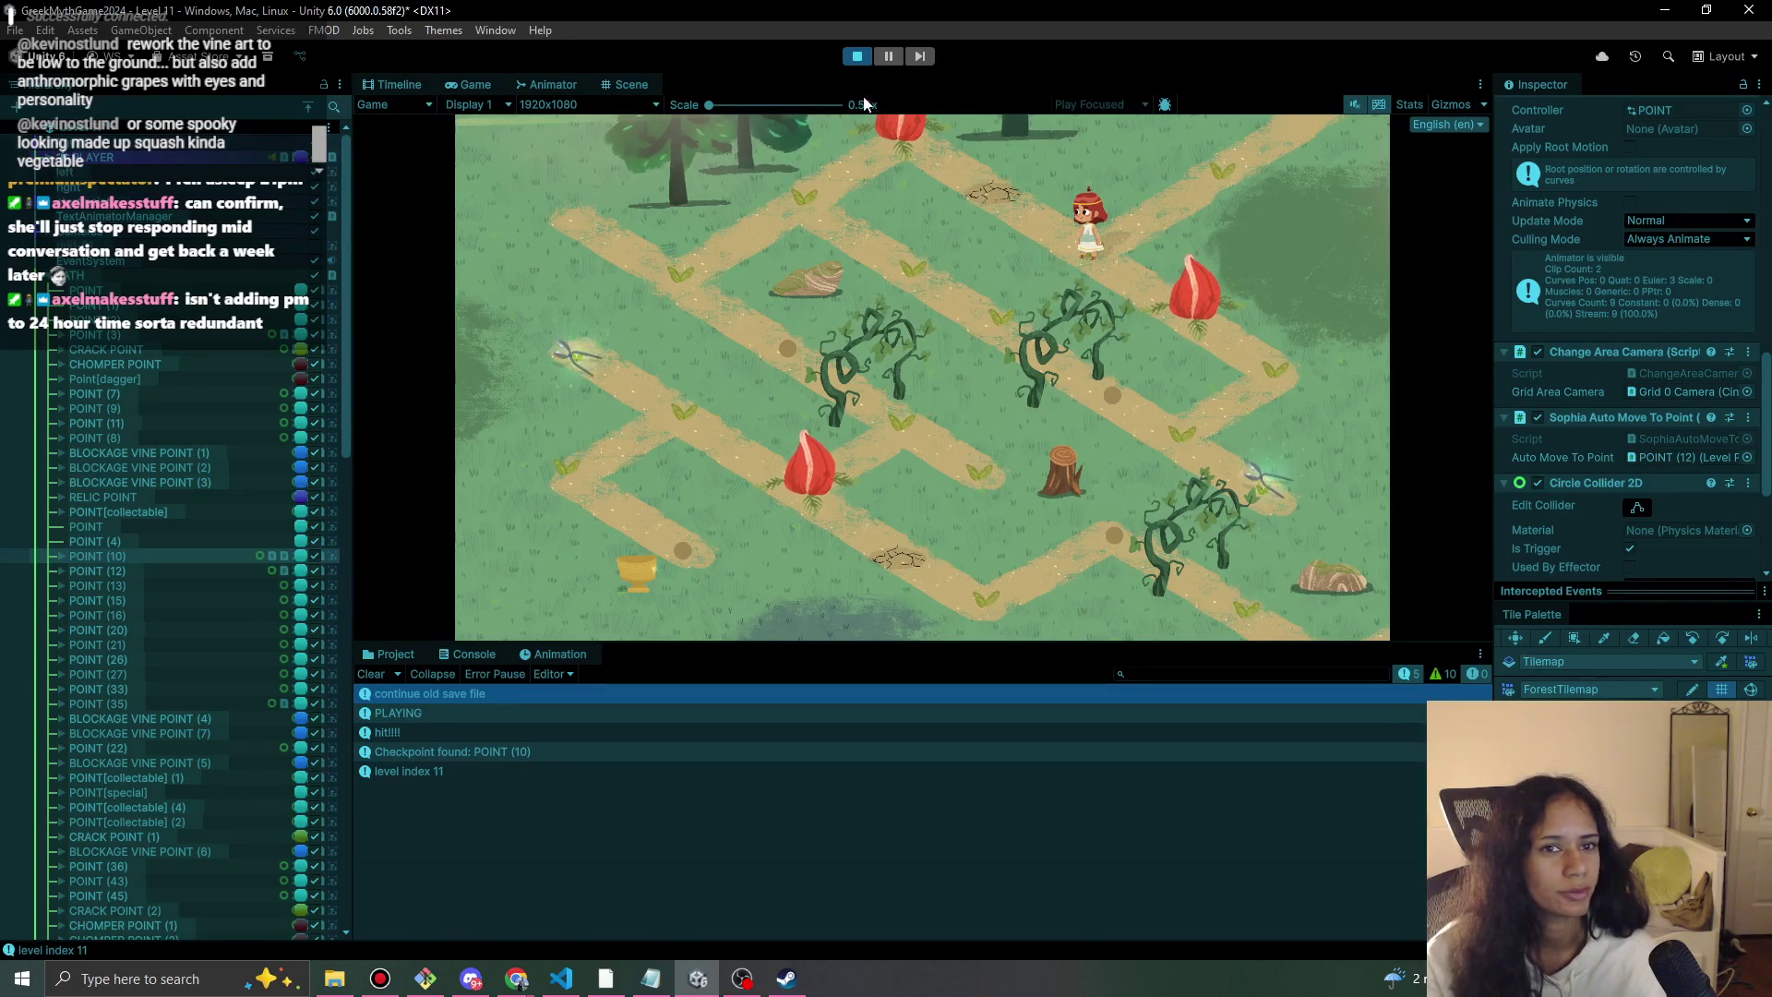
{"action": "left_click", "coordinate": [857, 55]}
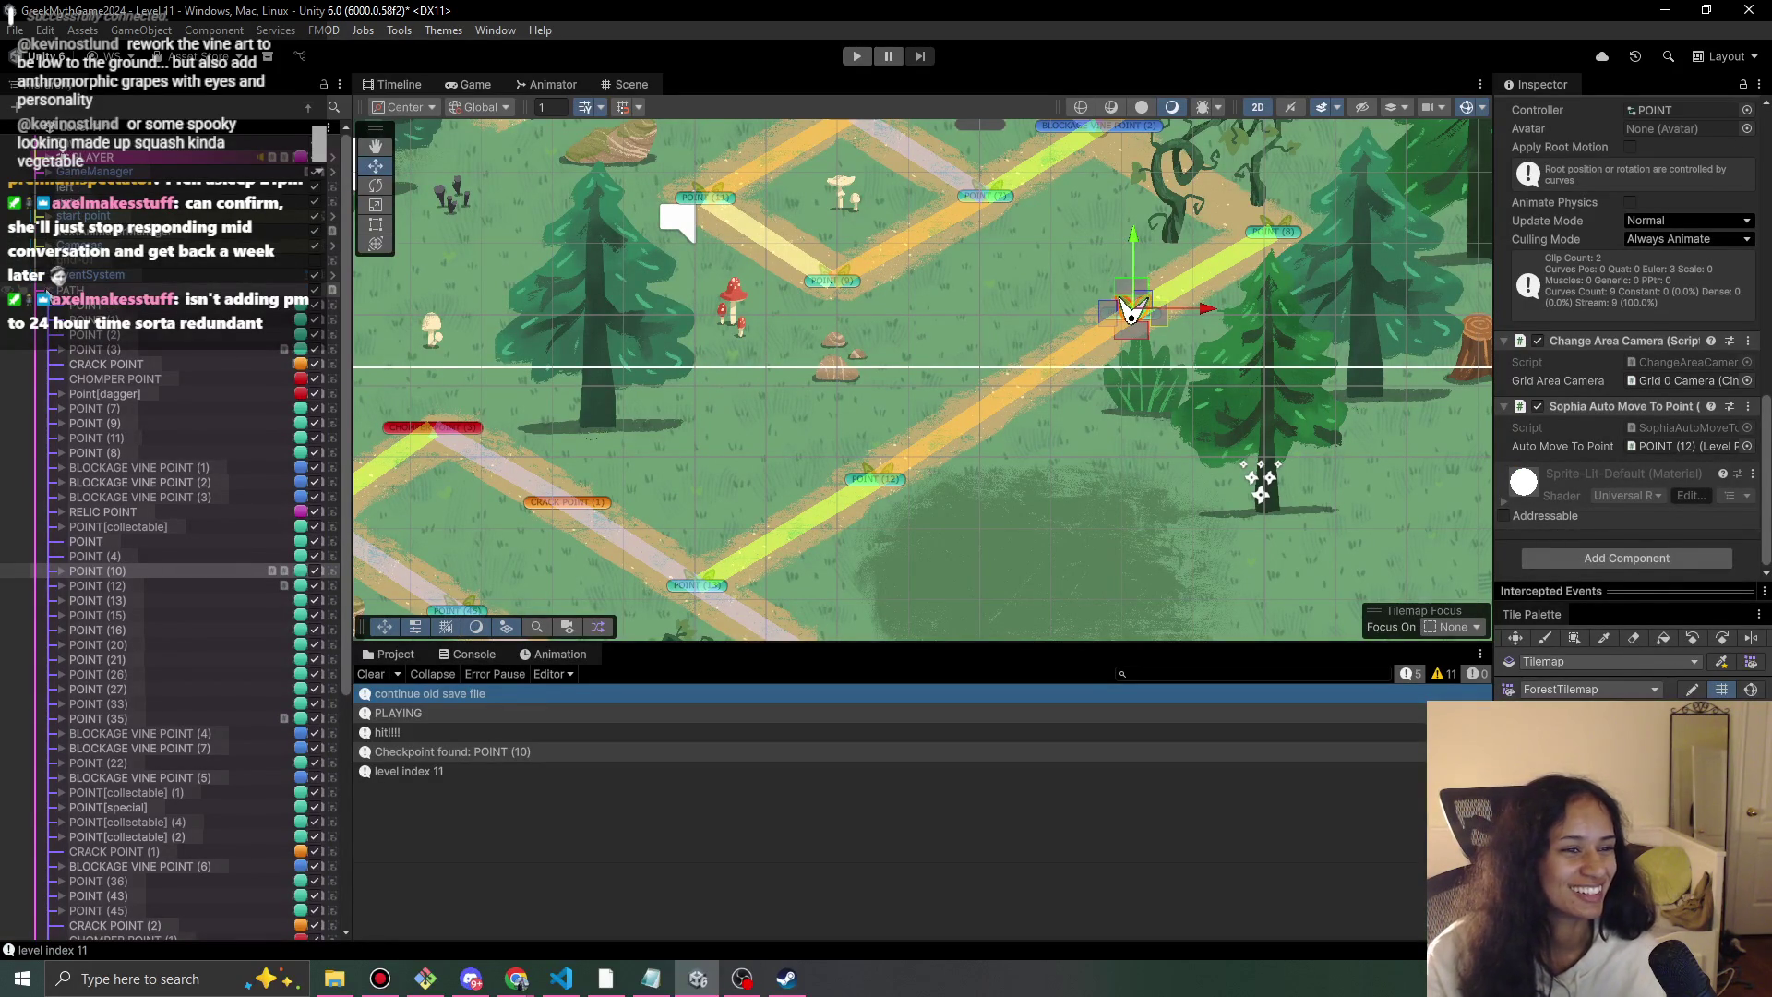
Collapse the PATH group in the Hierarchy and select Grid 2 Camera under Cameras.
{"action": "left_click", "coordinate": [48, 293]}
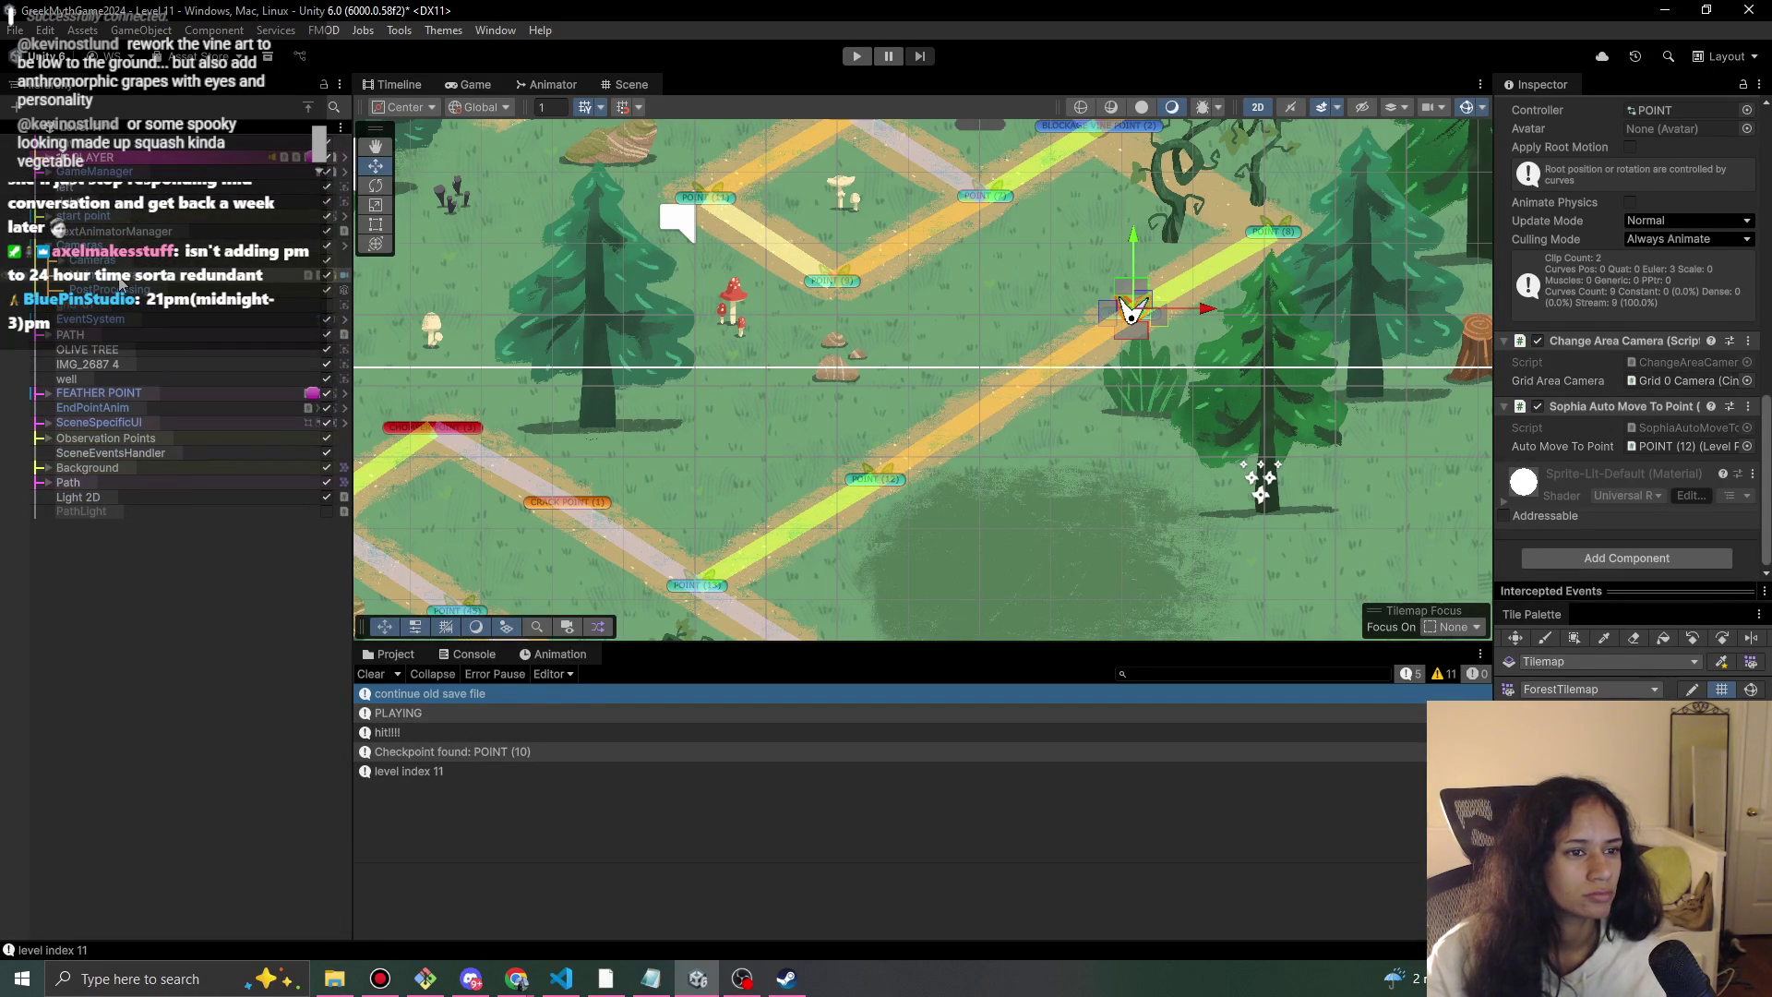
{"action": "left_click", "coordinate": [126, 305]}
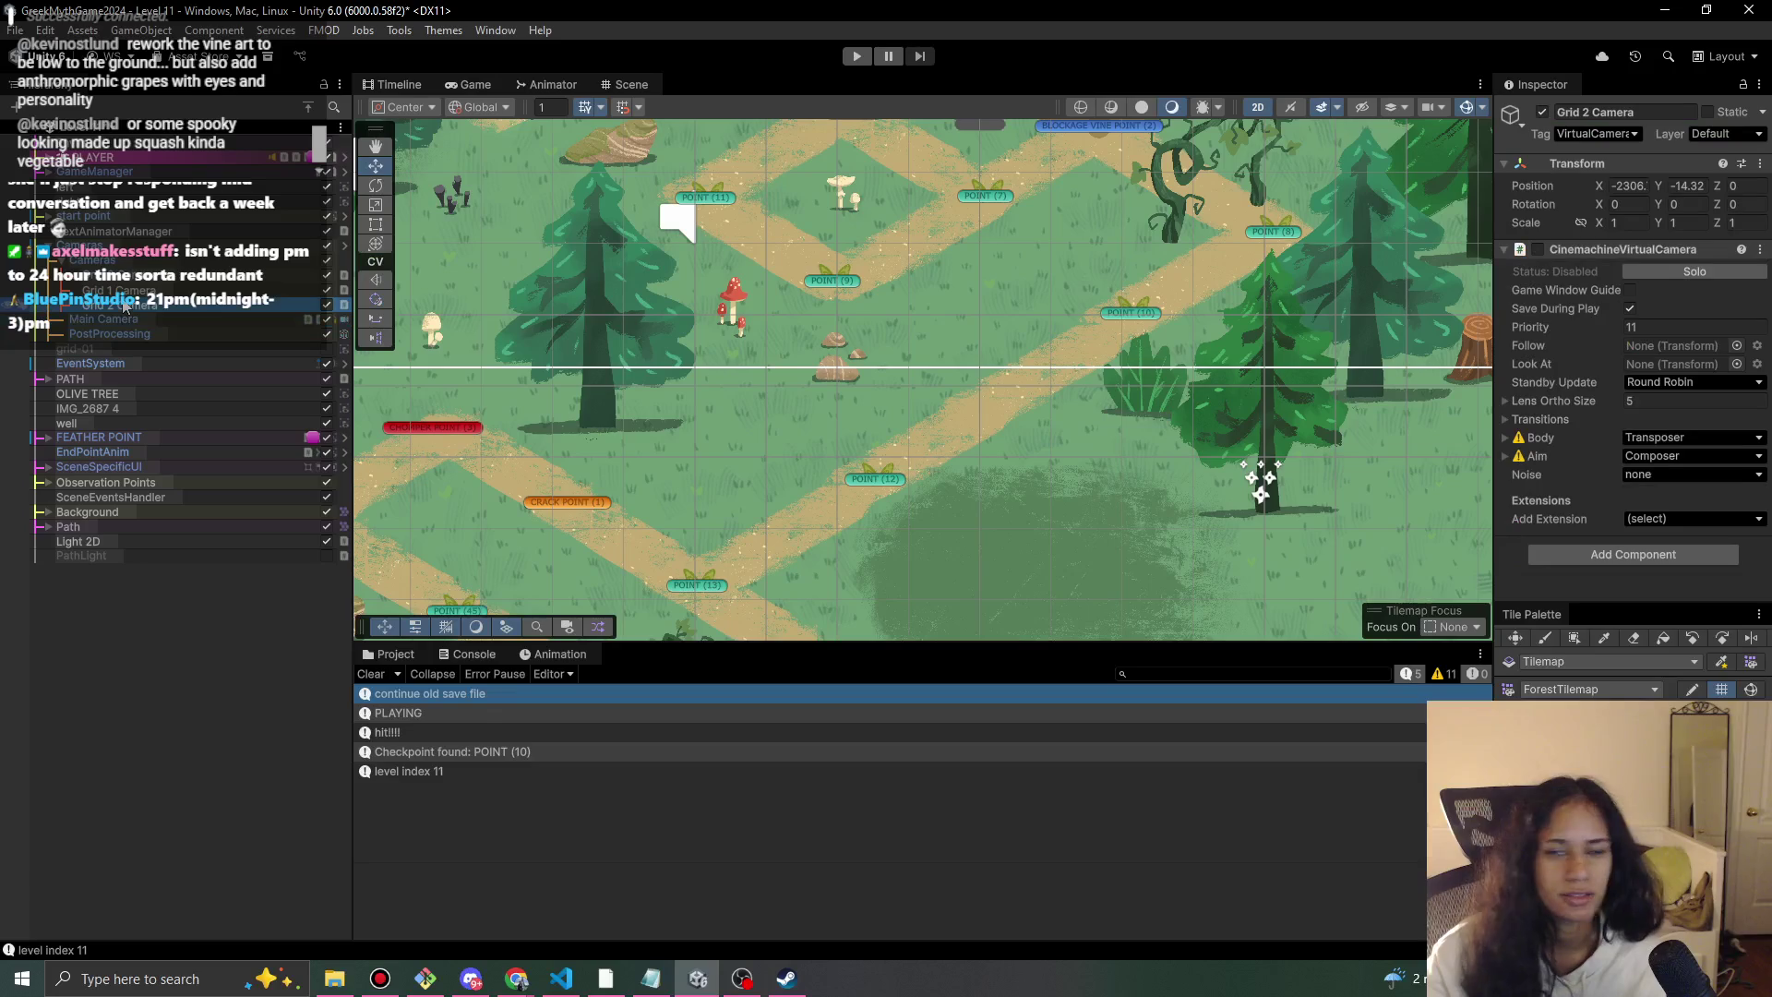
Set Grid 1 Camera's lens ortho size to 5.15 and make its virtual camera live.
{"action": "double_click", "coordinate": [120, 290]}
{"action": "left_click", "coordinate": [1620, 405]}
{"action": "type", "text": ".15"}
{"action": "left_click", "coordinate": [1538, 249]}
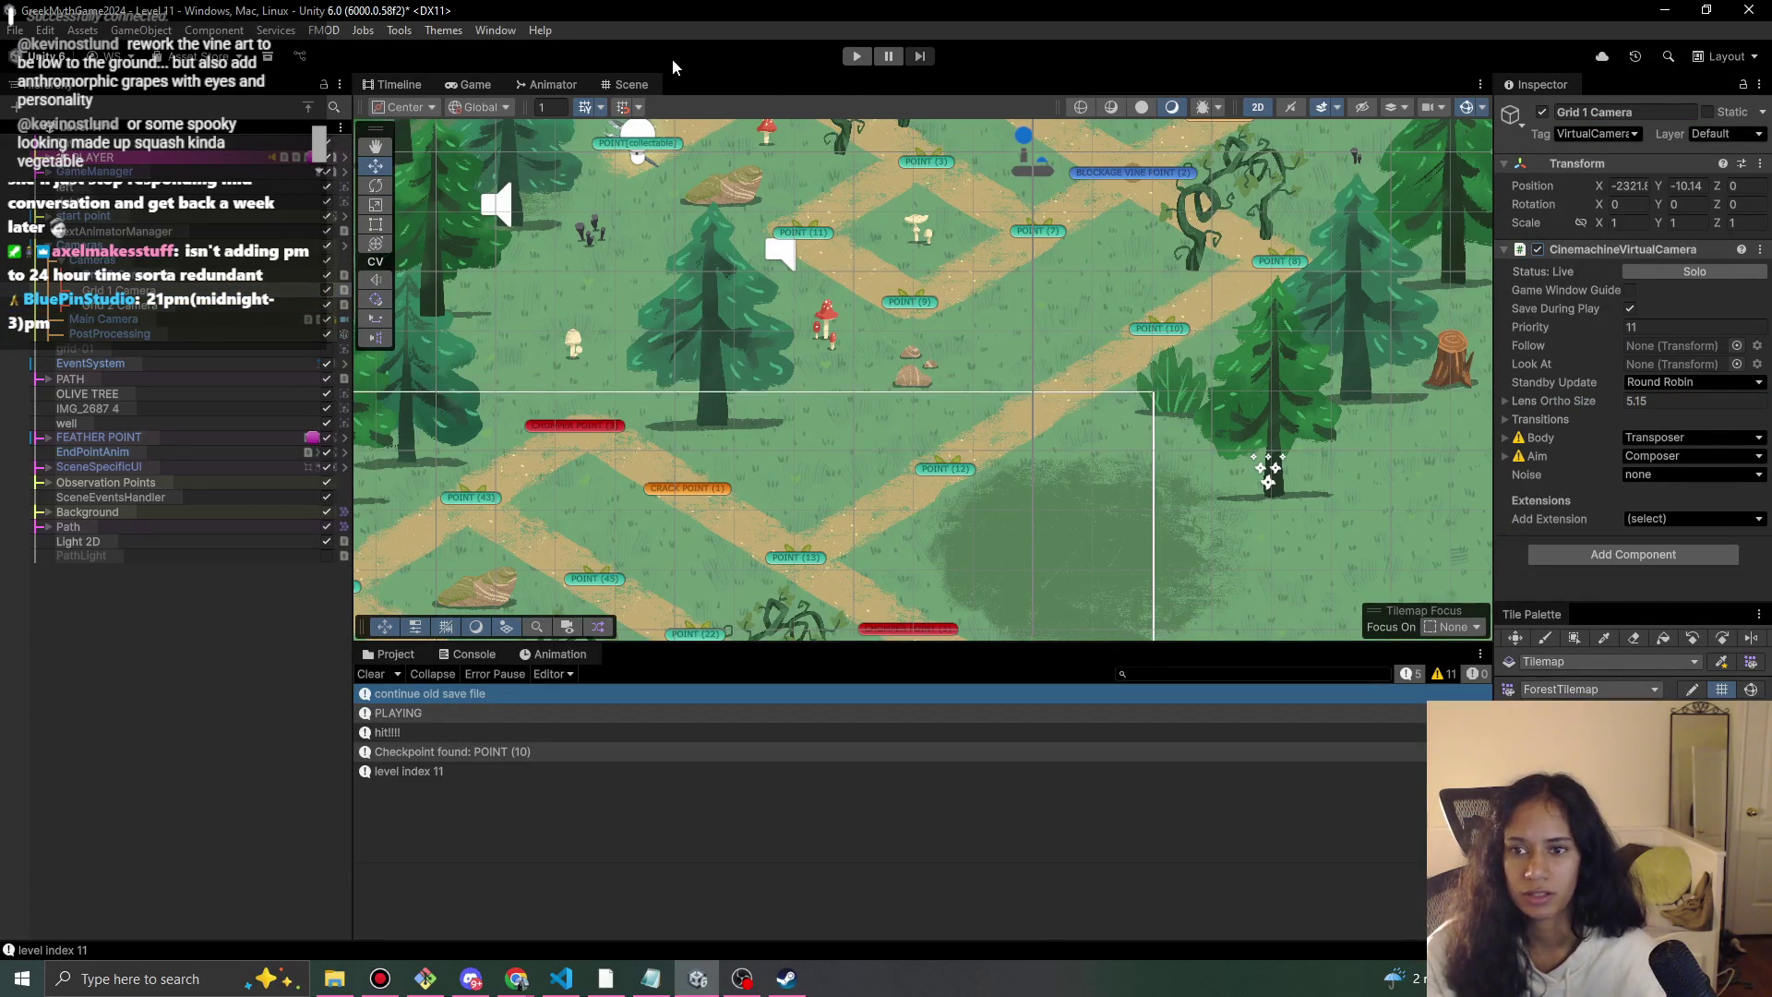
Nudge Grid 1 Camera slightly up and right, checking its framing in the Game view.
{"action": "left_click", "coordinate": [476, 84]}
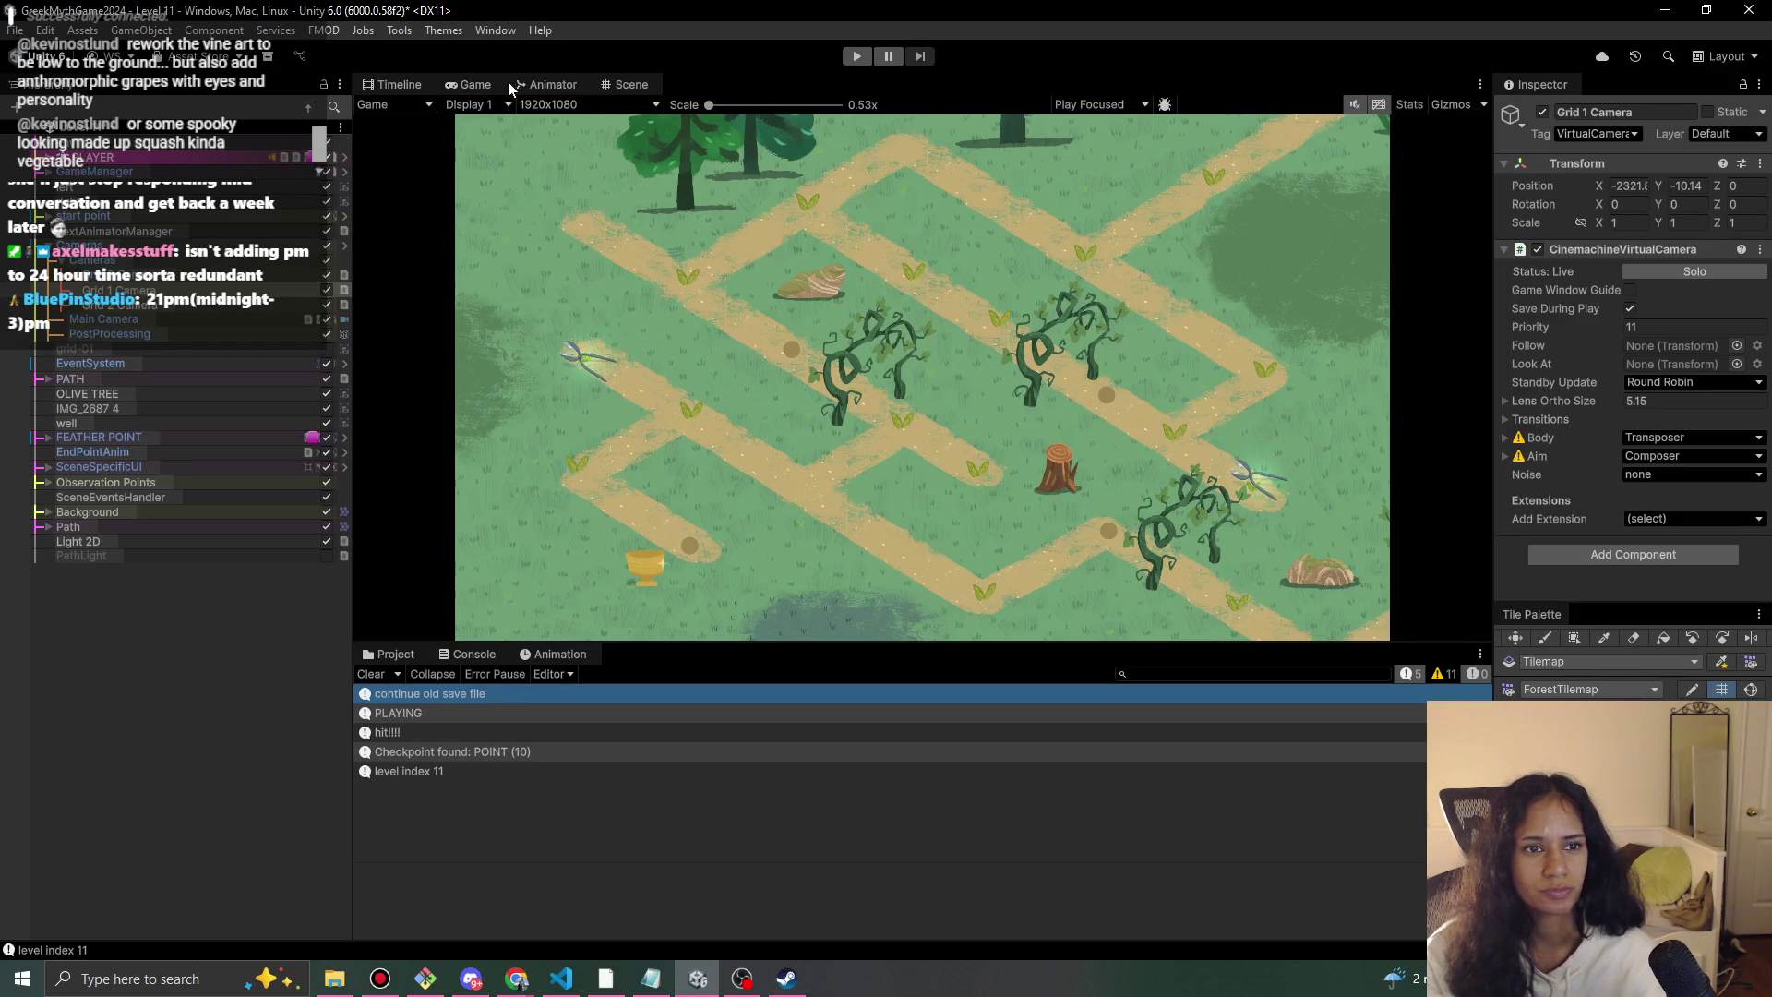
{"action": "left_click", "coordinate": [628, 85]}
{"action": "key", "text": "f"}
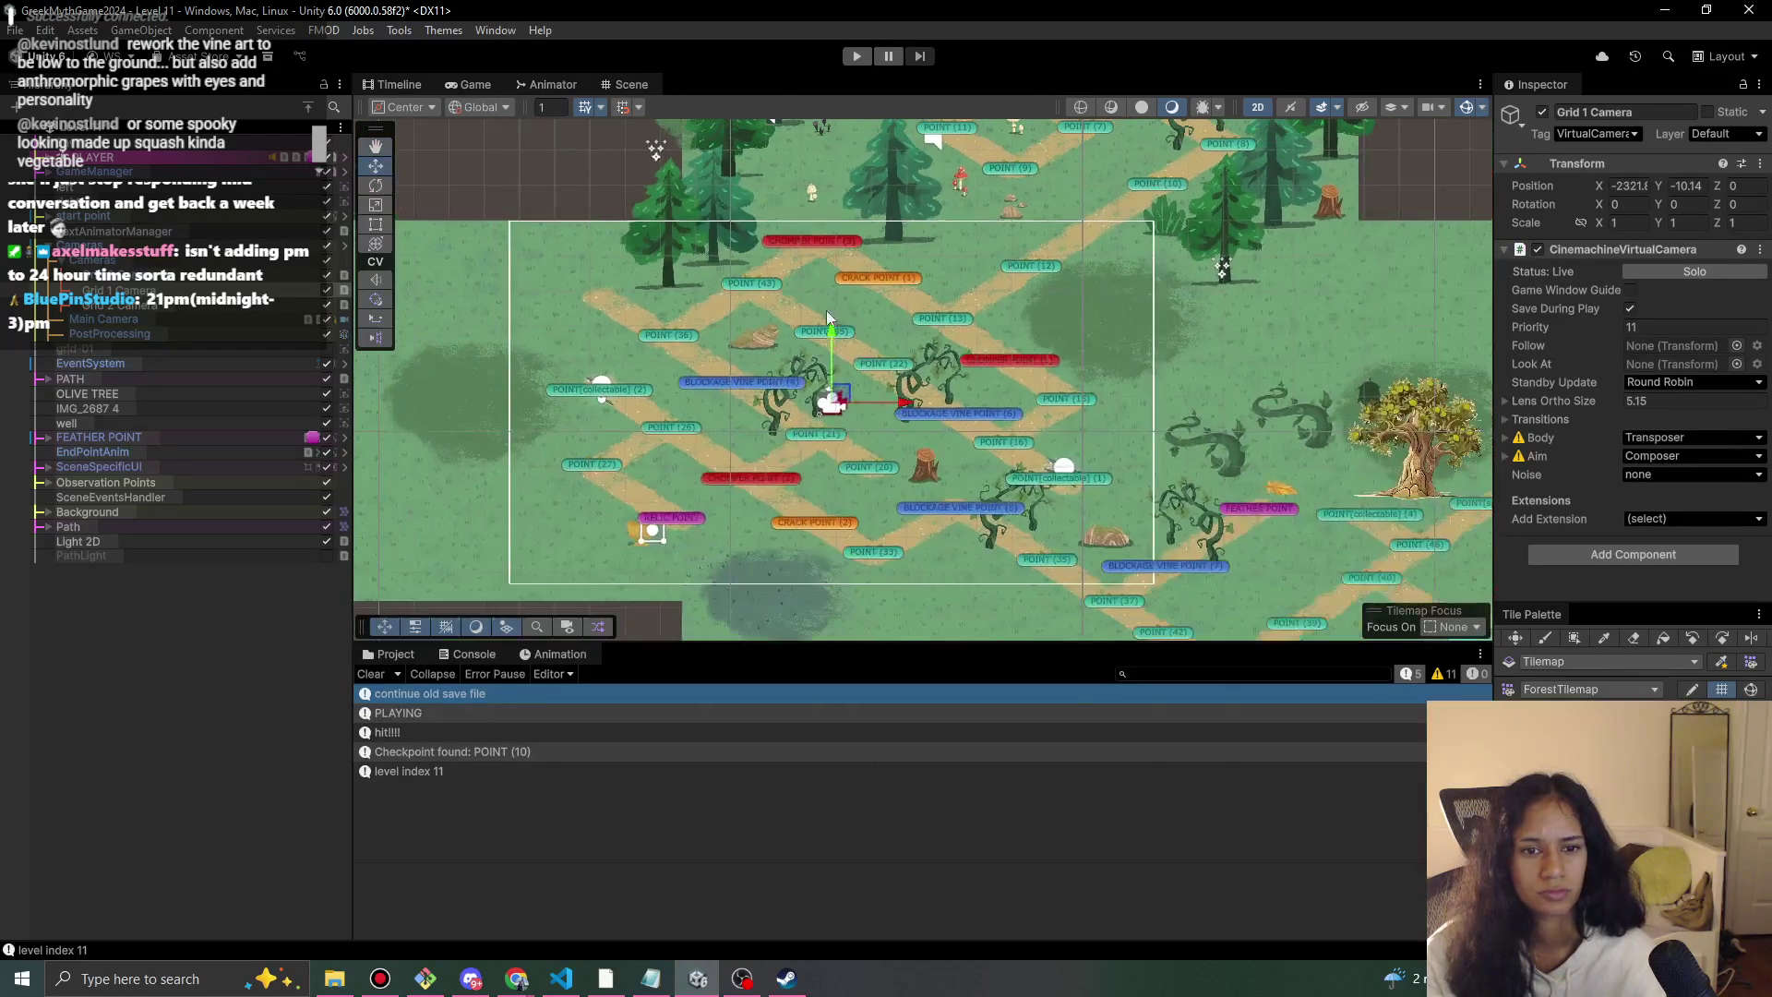
{"action": "left_click_drag", "start_coordinate": [843, 397], "coordinate": [852, 391]}
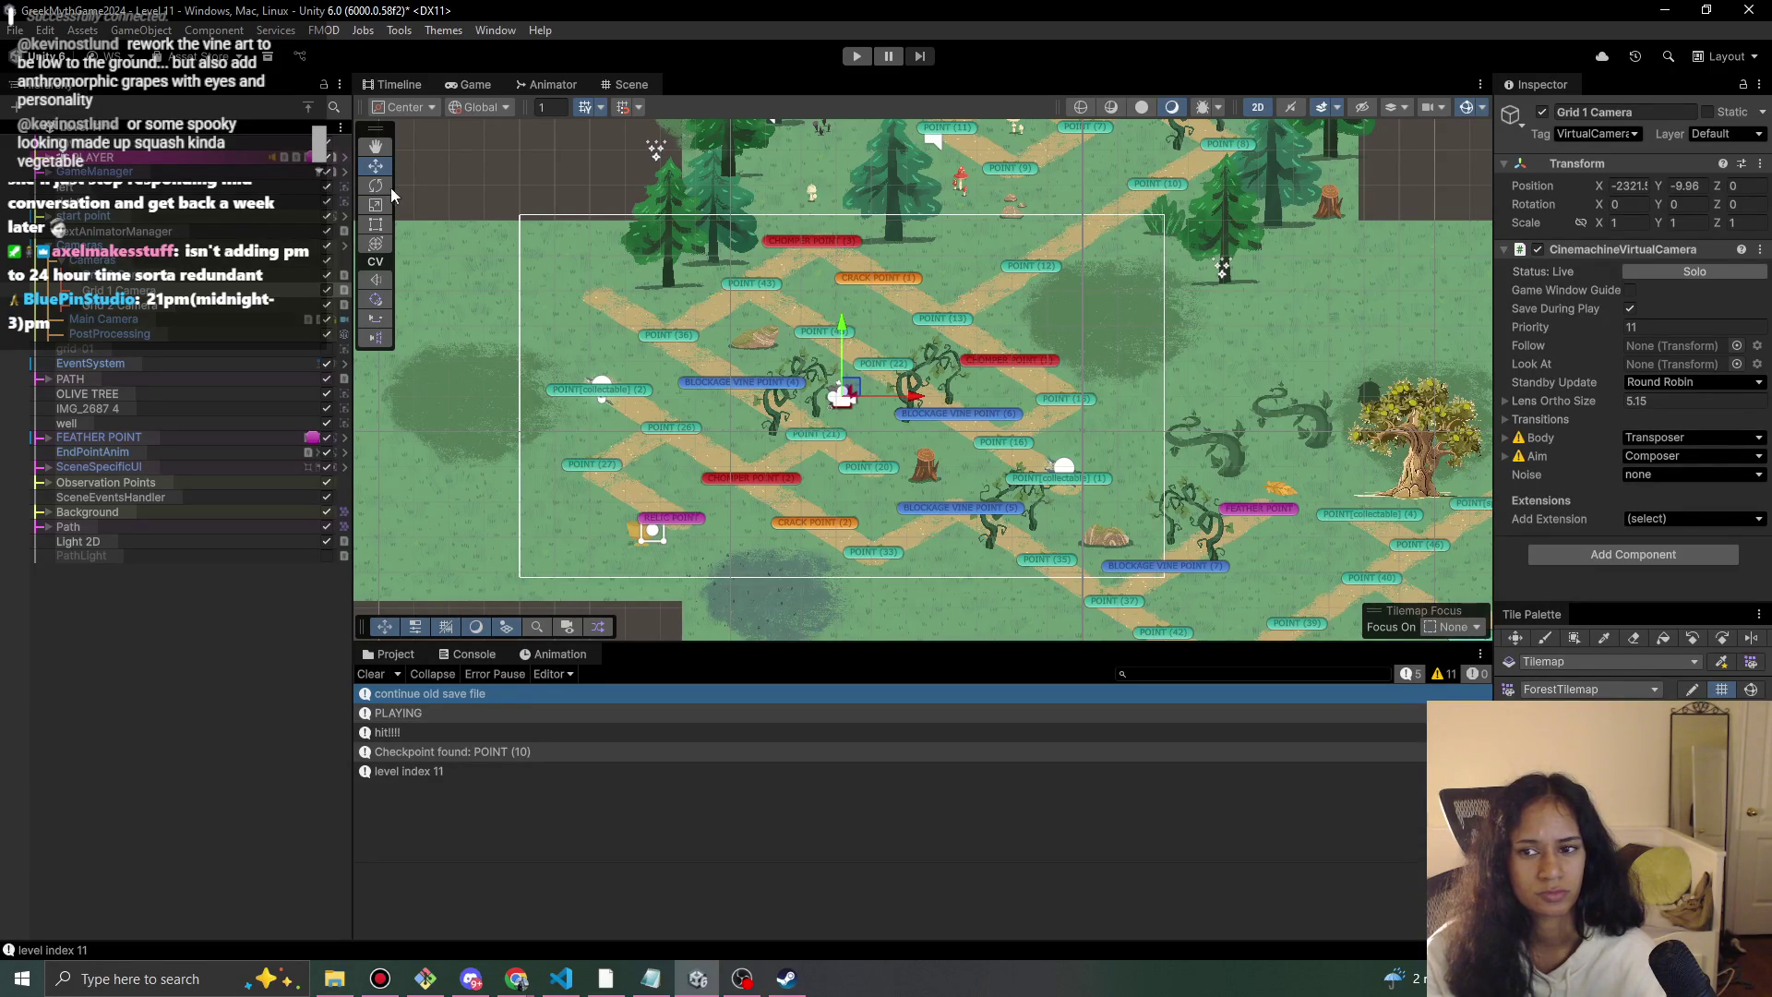
{"action": "left_click", "coordinate": [480, 85]}
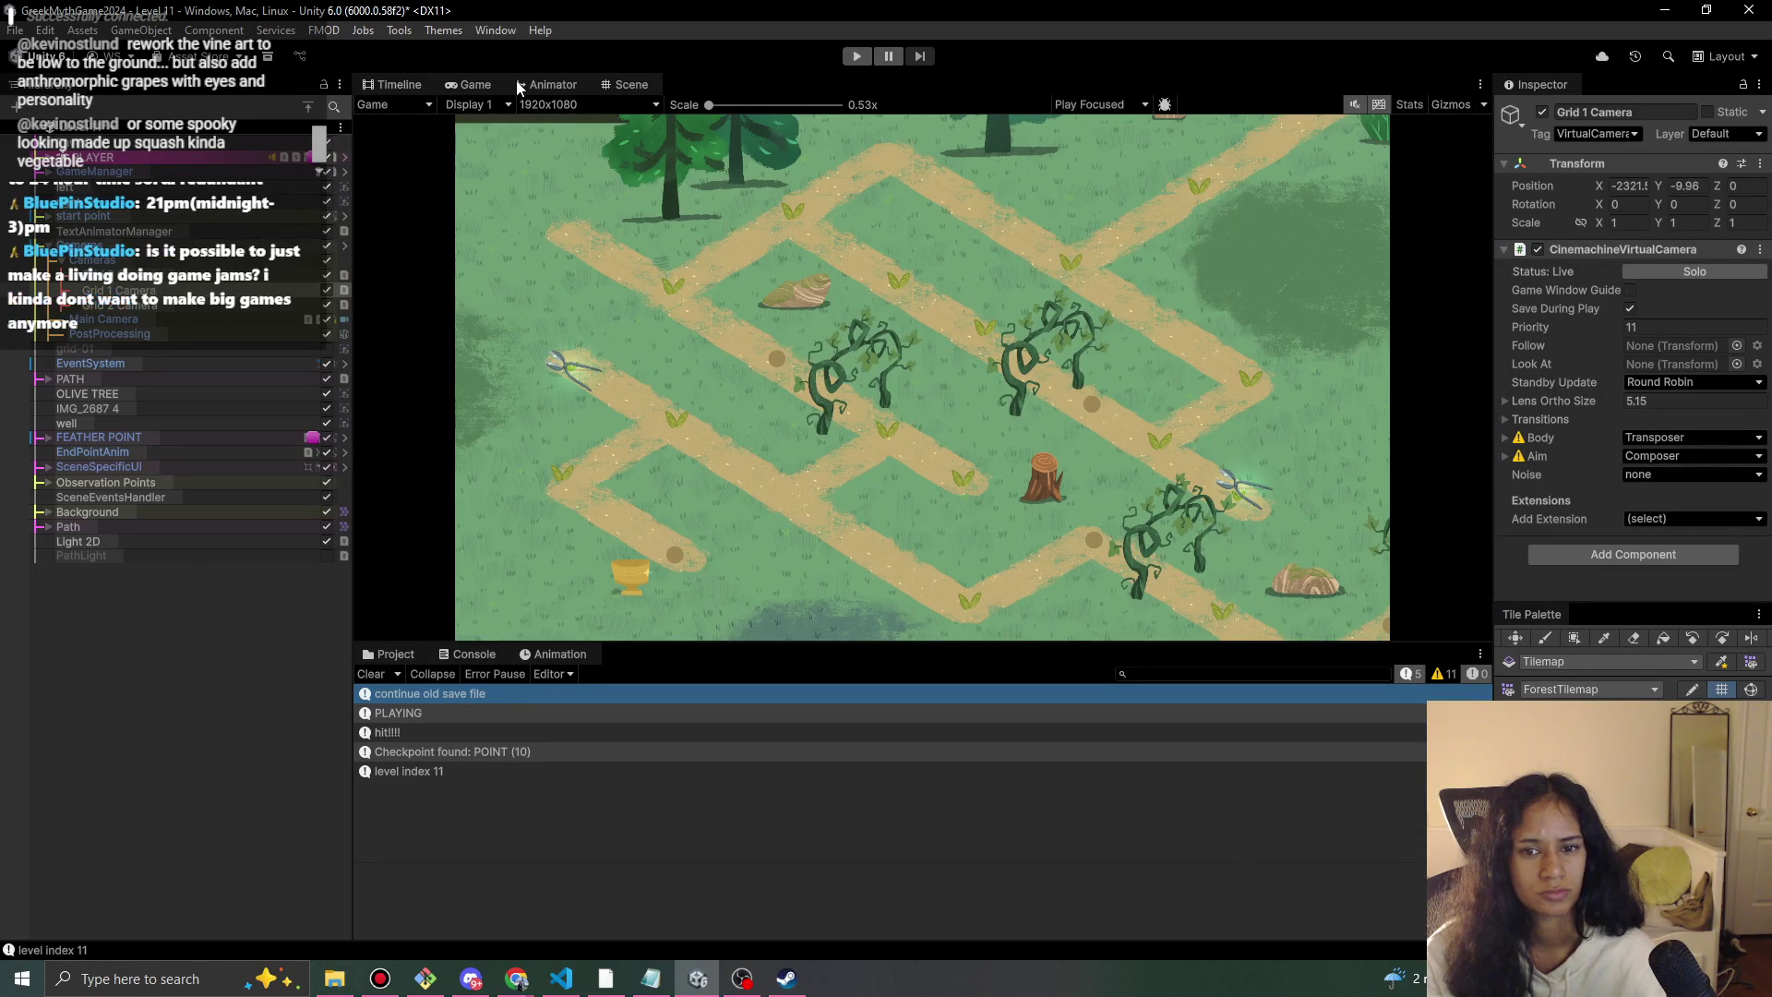
Leave Grid 1 Camera's virtual camera disabled, then select DialogueLocalHandling in the scene.
{"action": "left_click", "coordinate": [1541, 249]}
{"action": "left_click", "coordinate": [1538, 250]}
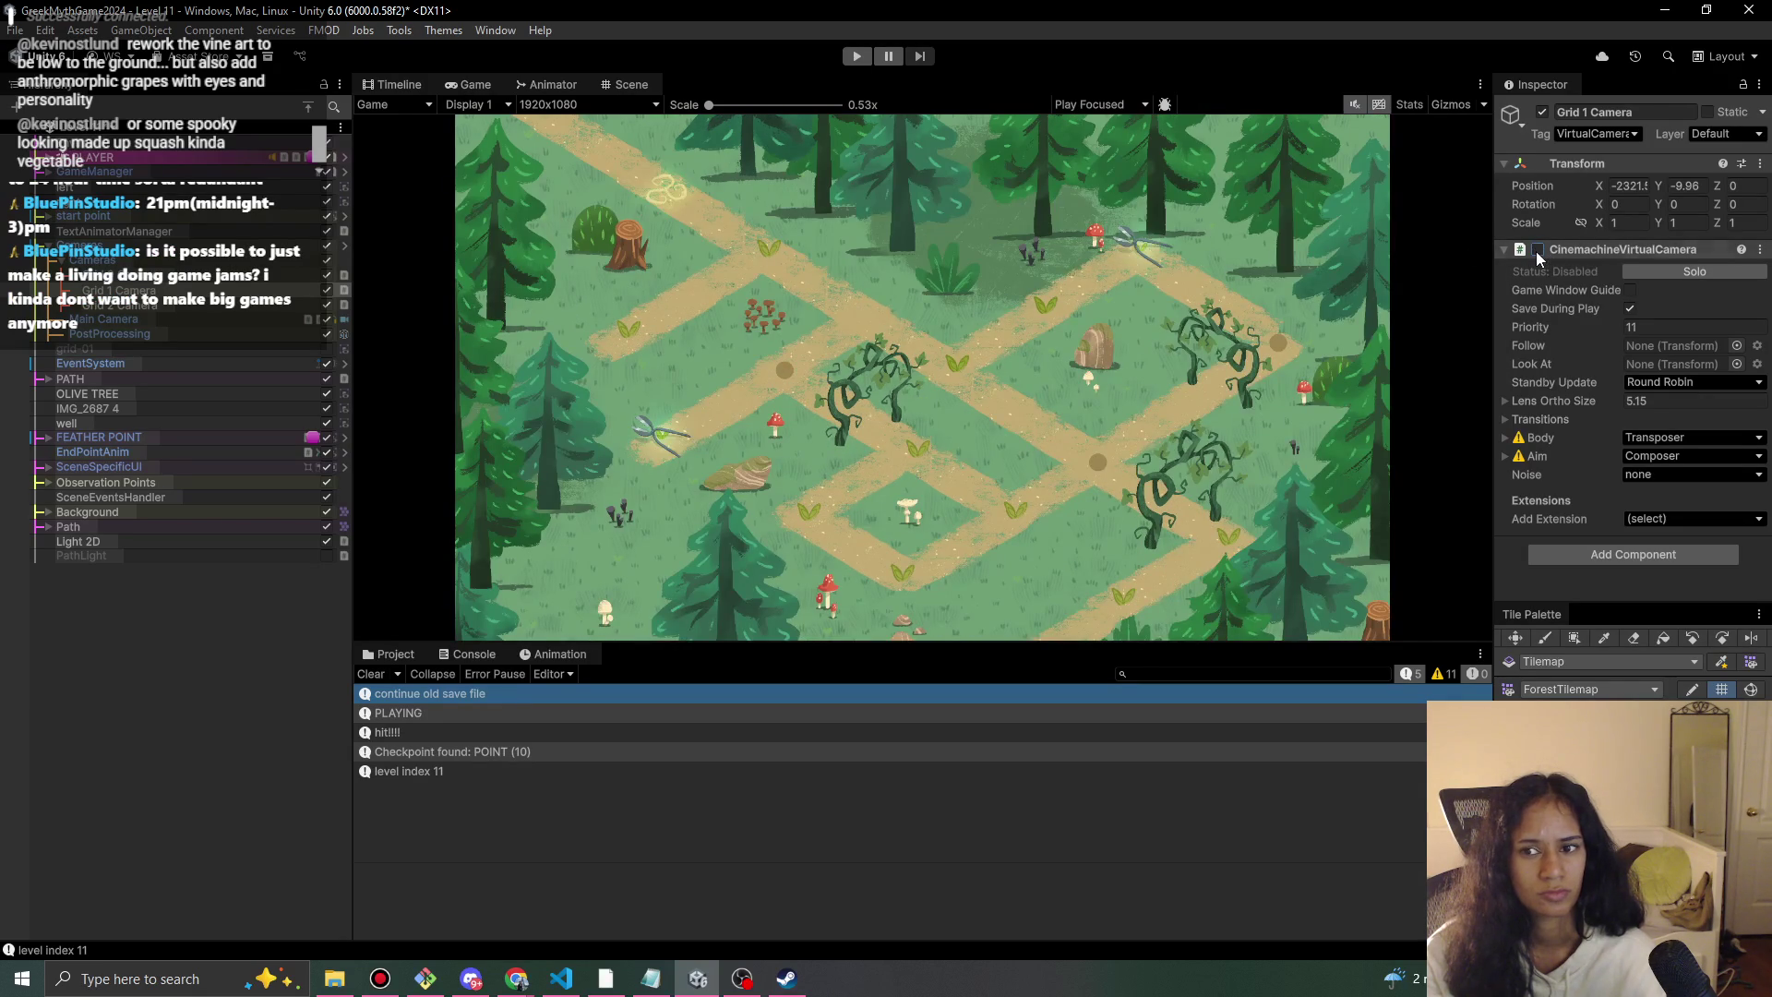
{"action": "left_click", "coordinate": [1536, 249]}
{"action": "left_click", "coordinate": [1536, 250]}
{"action": "left_click", "coordinate": [1536, 250]}
{"action": "left_click", "coordinate": [630, 85]}
{"action": "mouse_move", "coordinate": [416, 369]}
{"action": "left_mouse_down"}
{"action": "mouse_move", "coordinate": [554, 443]}
{"action": "mouse_move", "coordinate": [661, 559]}
{"action": "left_mouse_up"}
{"action": "left_click", "coordinate": [661, 559]}
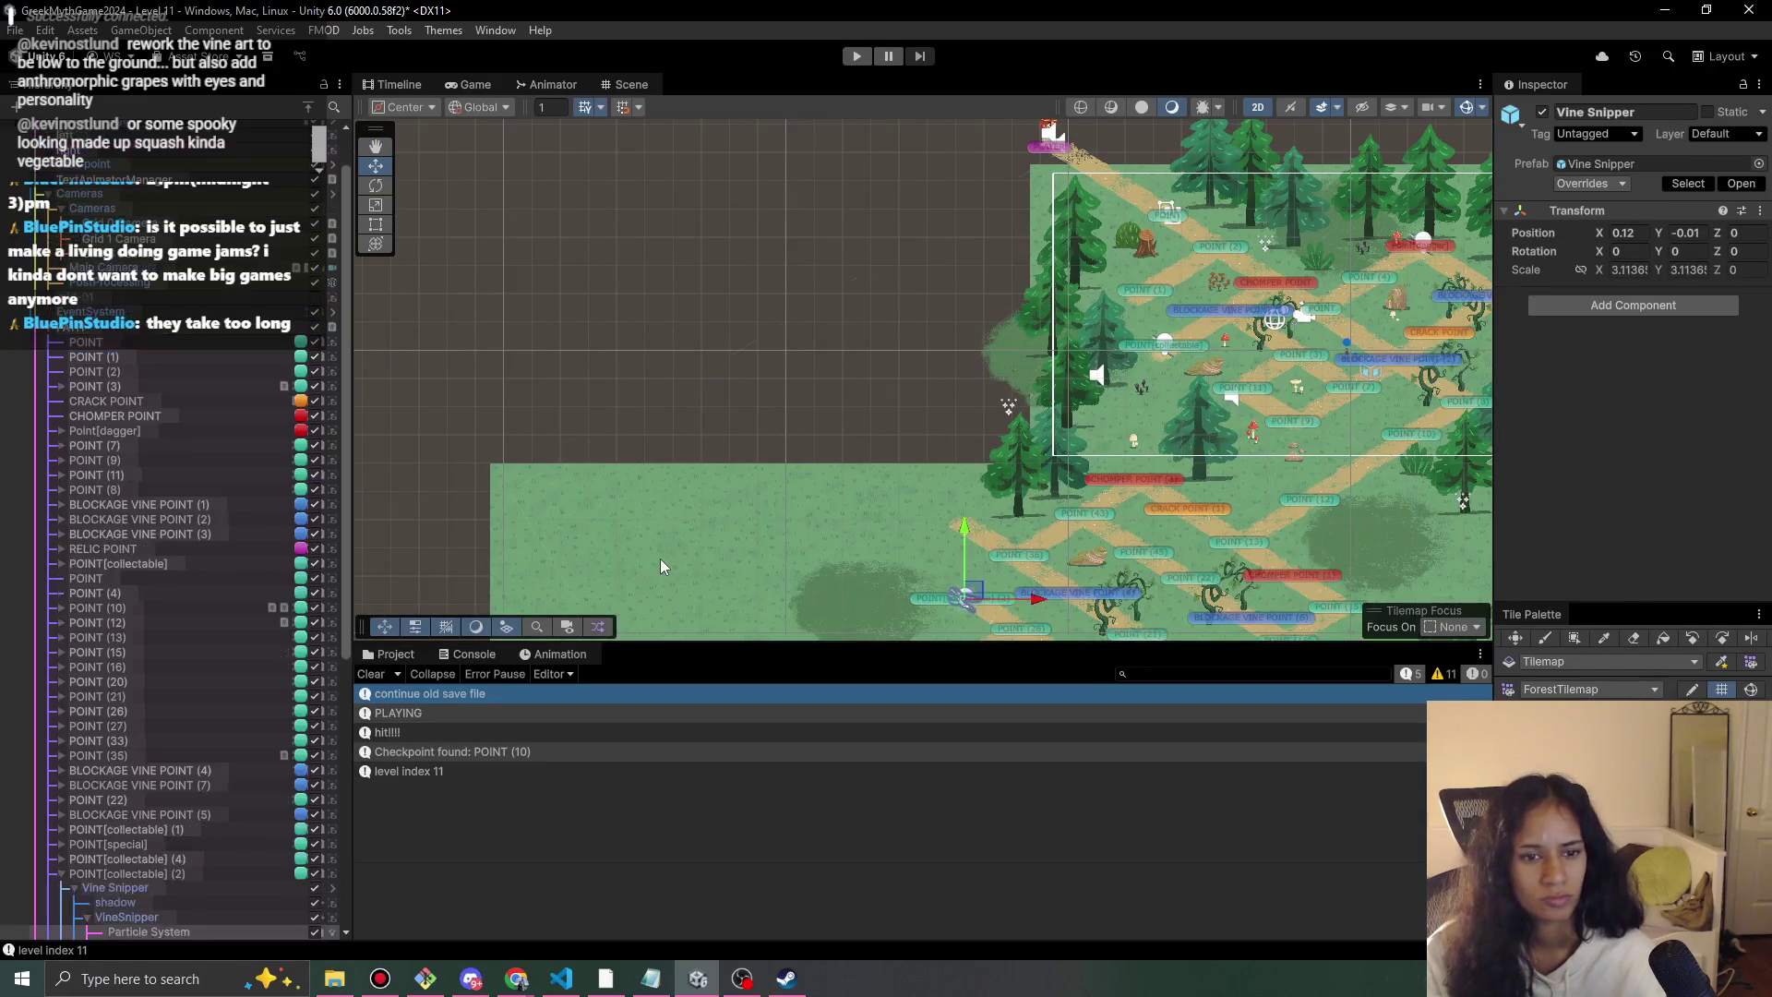
Choose GrassTilemap with the grass-painting brush in Tile Palette and pan across the level map.
{"action": "left_click", "coordinate": [1642, 689]}
{"action": "left_click", "coordinate": [1588, 729]}
{"action": "left_click", "coordinate": [1545, 638]}
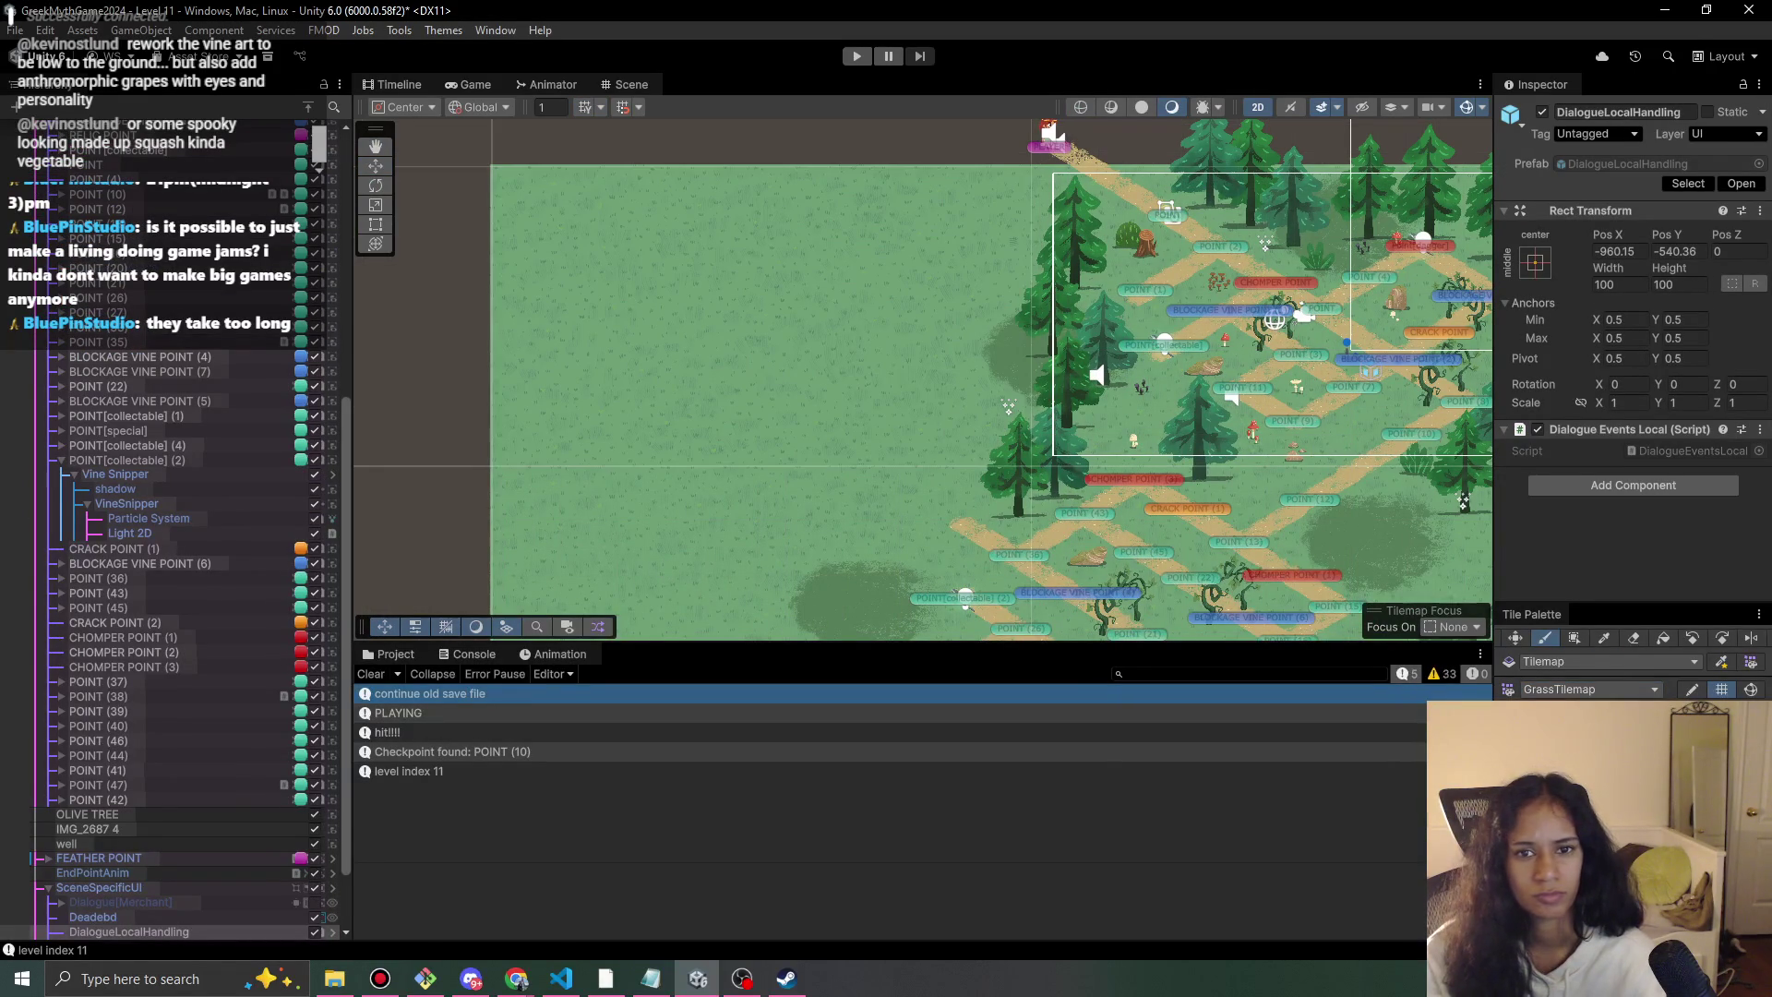
{"action": "scroll", "coordinate": [933, 365], "scroll_direction": "up", "scroll_amount": 3}
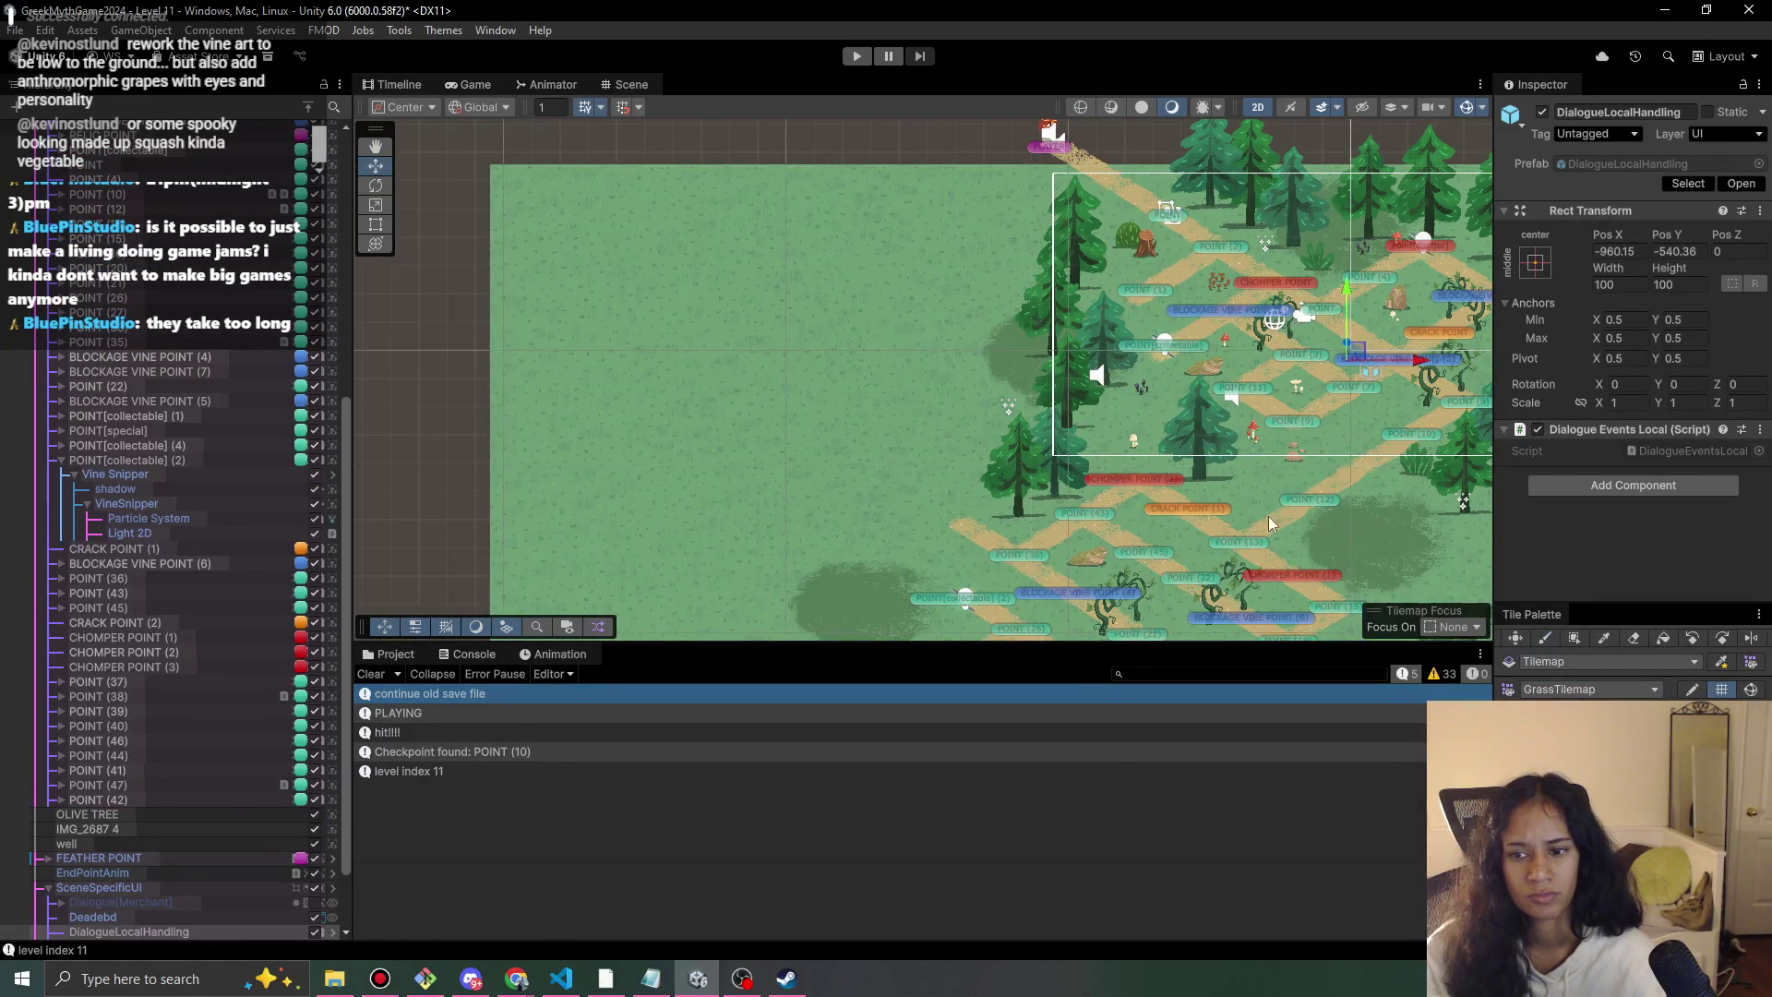
{"action": "left_click_drag", "start_coordinate": [956, 360], "coordinate": [962, 192]}
{"action": "scroll", "coordinate": [961, 192], "scroll_direction": "down", "scroll_amount": 3}
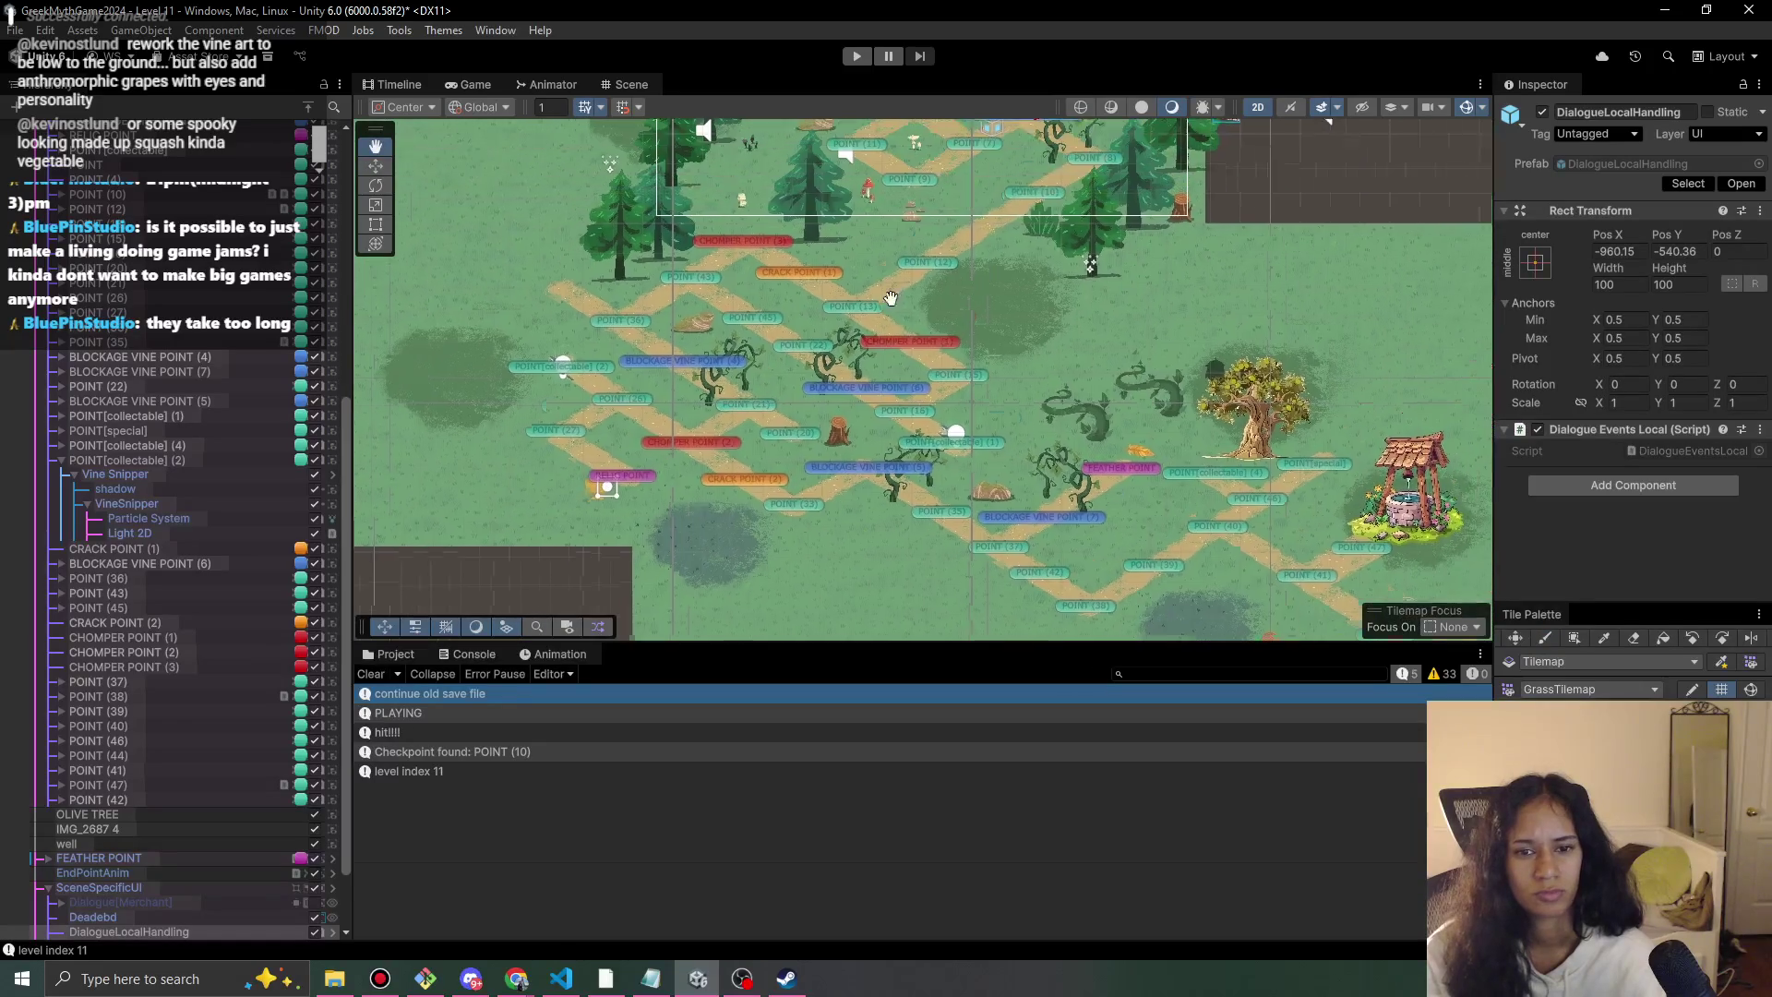
{"action": "scroll", "coordinate": [823, 336], "scroll_direction": "up", "scroll_amount": 2}
{"action": "left_click_drag", "start_coordinate": [988, 571], "coordinate": [1036, 469]}
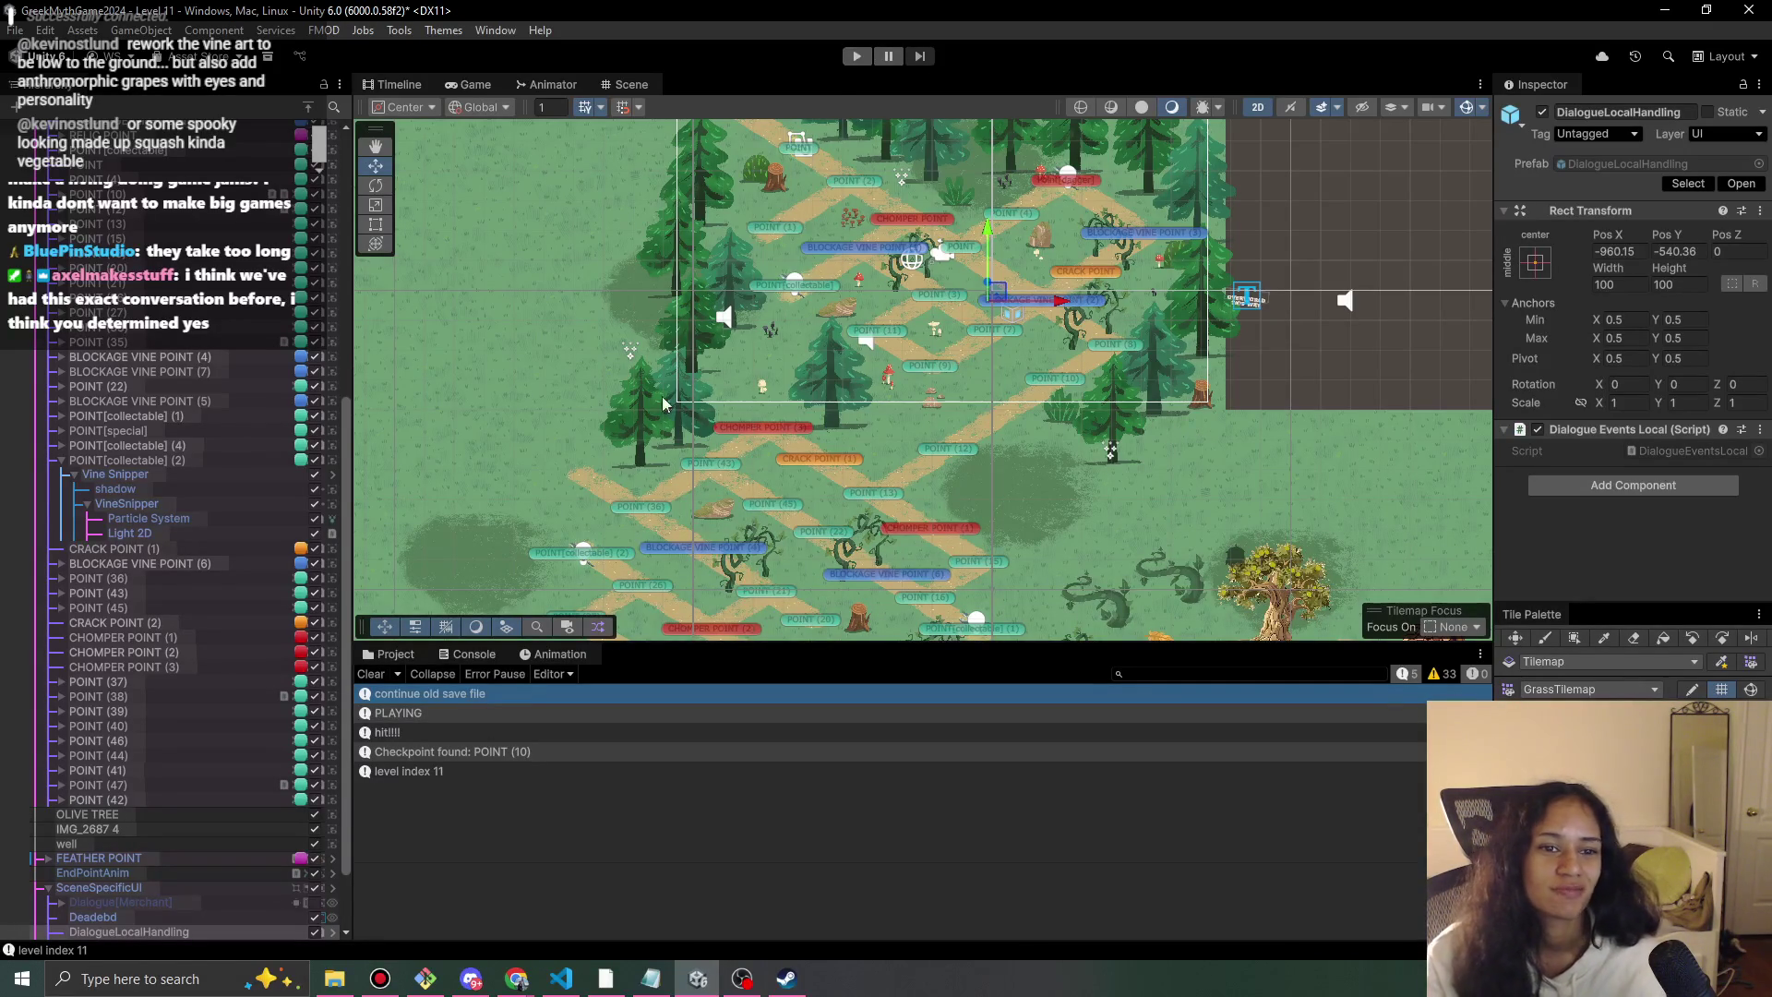
Select the Vine Snipper, then the forest-grass-1 sprite beneath it, and survey the forest area.
{"action": "left_click", "coordinate": [686, 347]}
{"action": "left_click", "coordinate": [692, 335]}
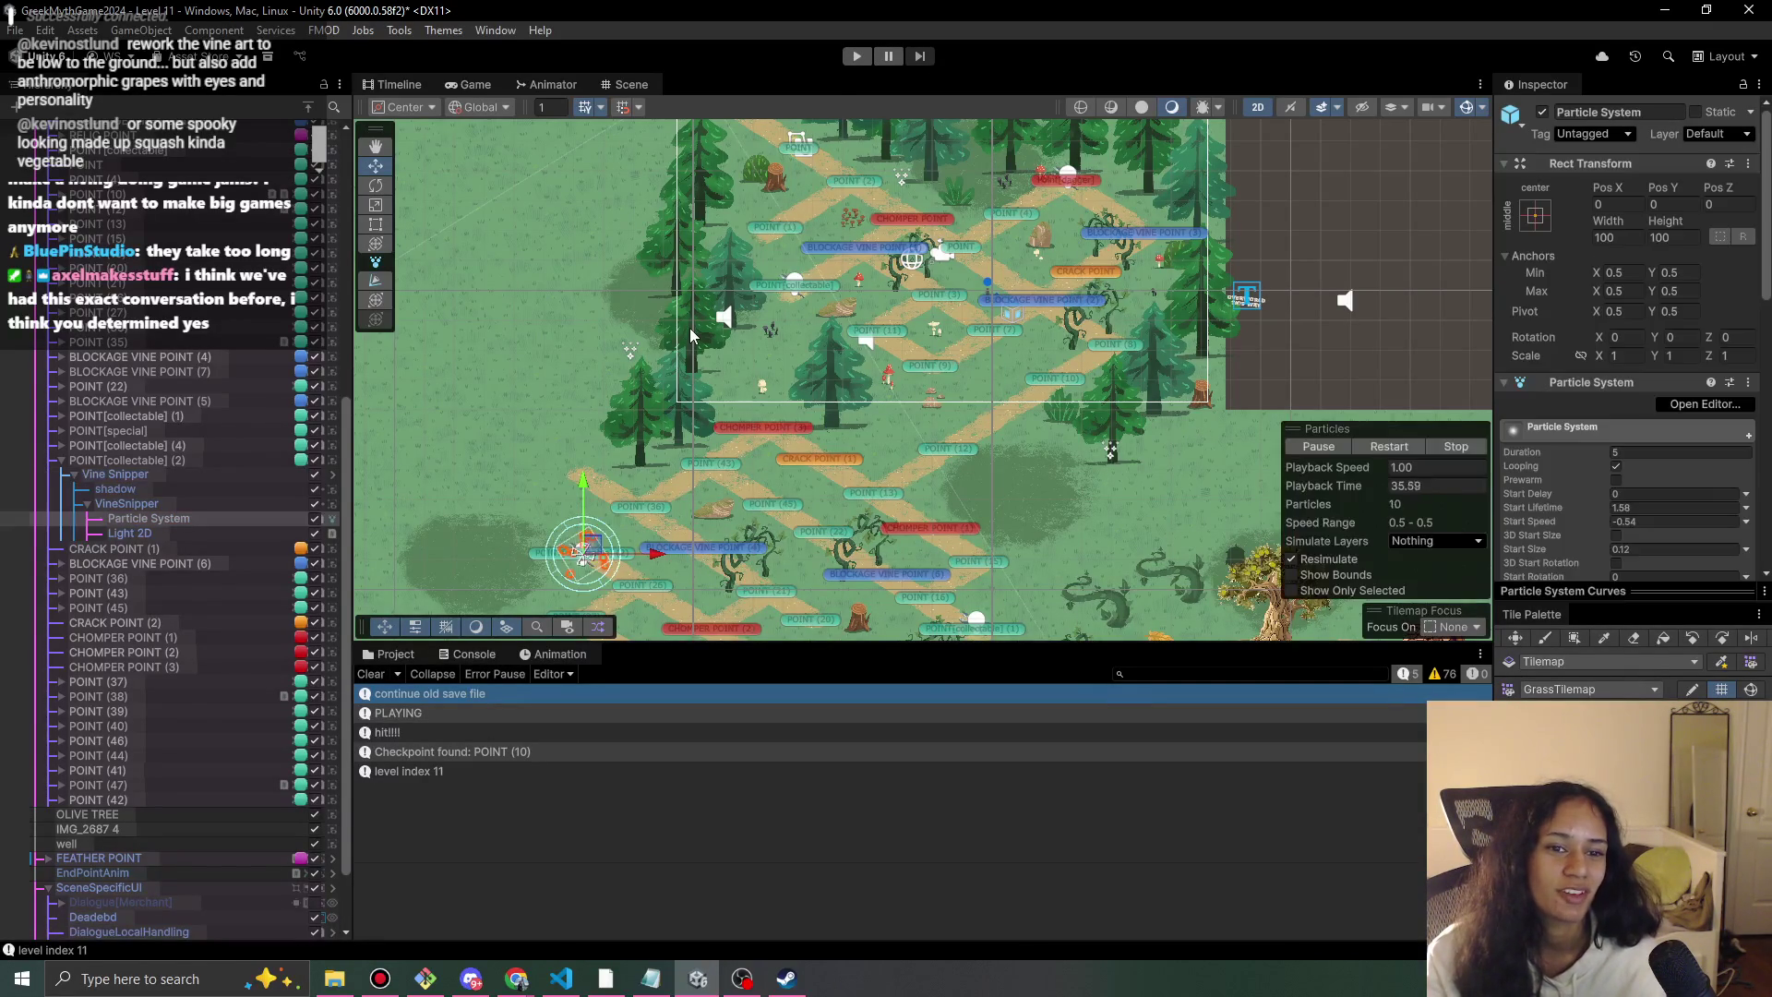
{"action": "left_click", "coordinate": [691, 335]}
{"action": "left_click_drag", "start_coordinate": [692, 335], "coordinate": [661, 410]}
{"action": "scroll", "coordinate": [214, 404], "scroll_direction": "up", "scroll_amount": 3}
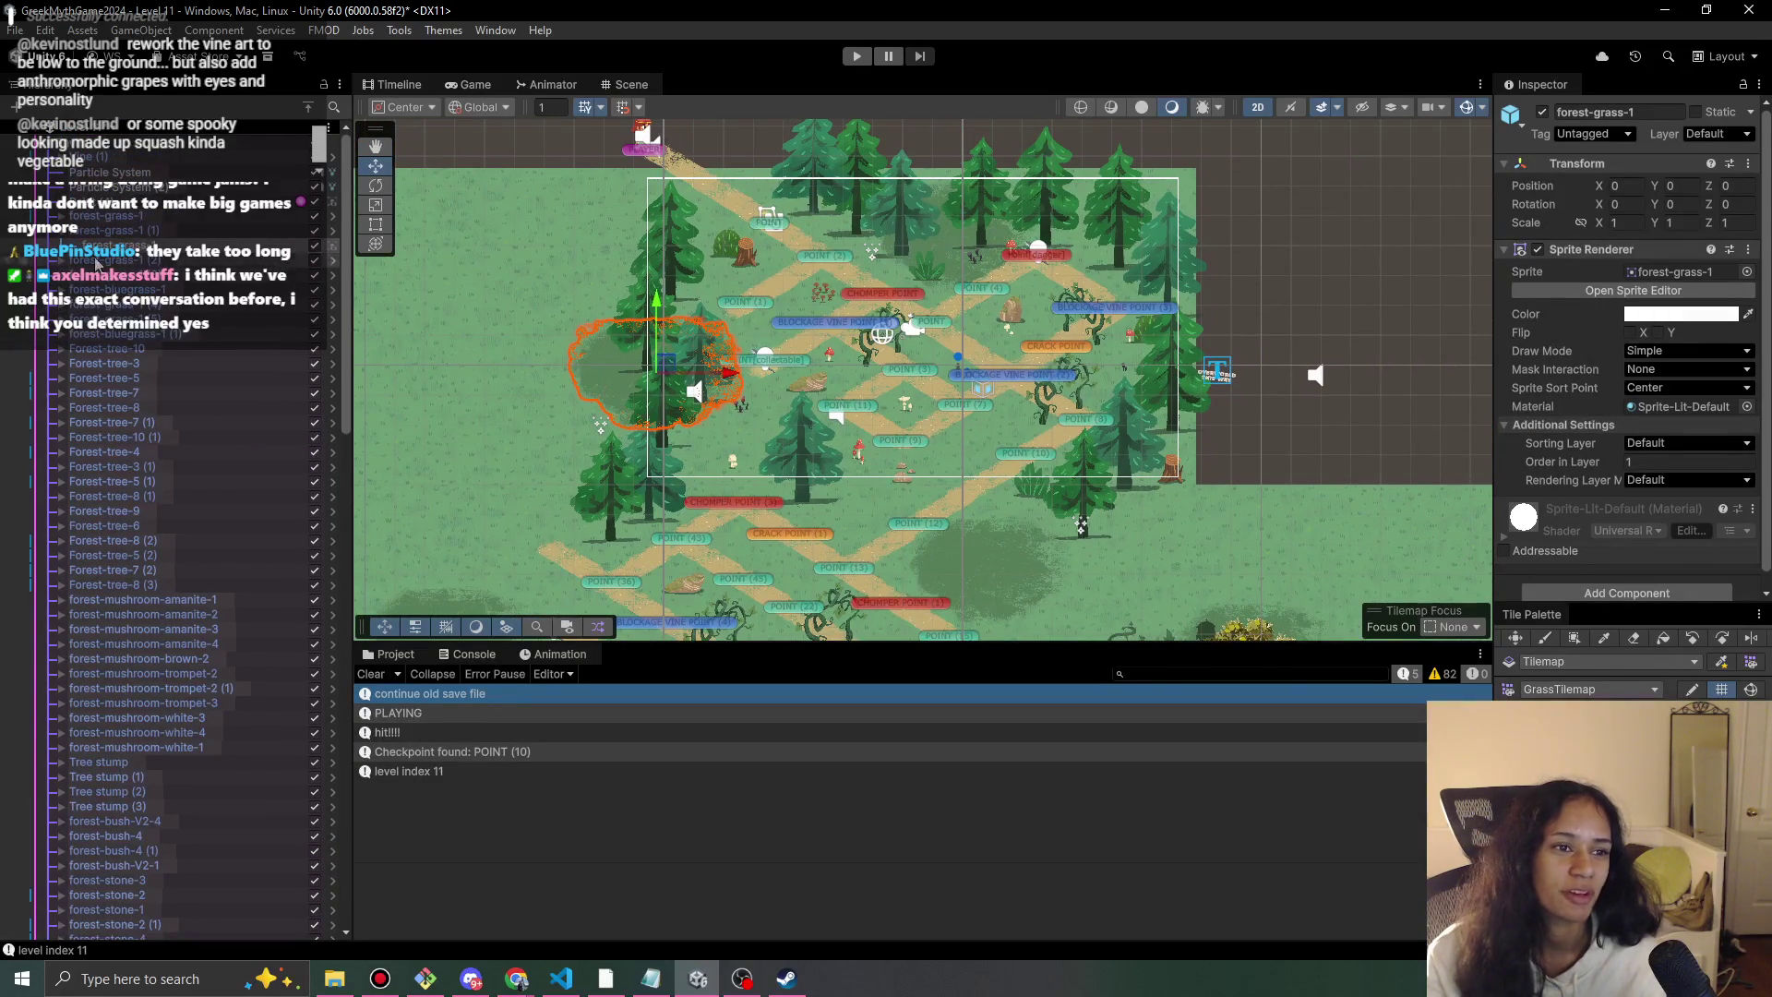
{"action": "scroll", "coordinate": [64, 236], "scroll_direction": "down", "scroll_amount": 1}
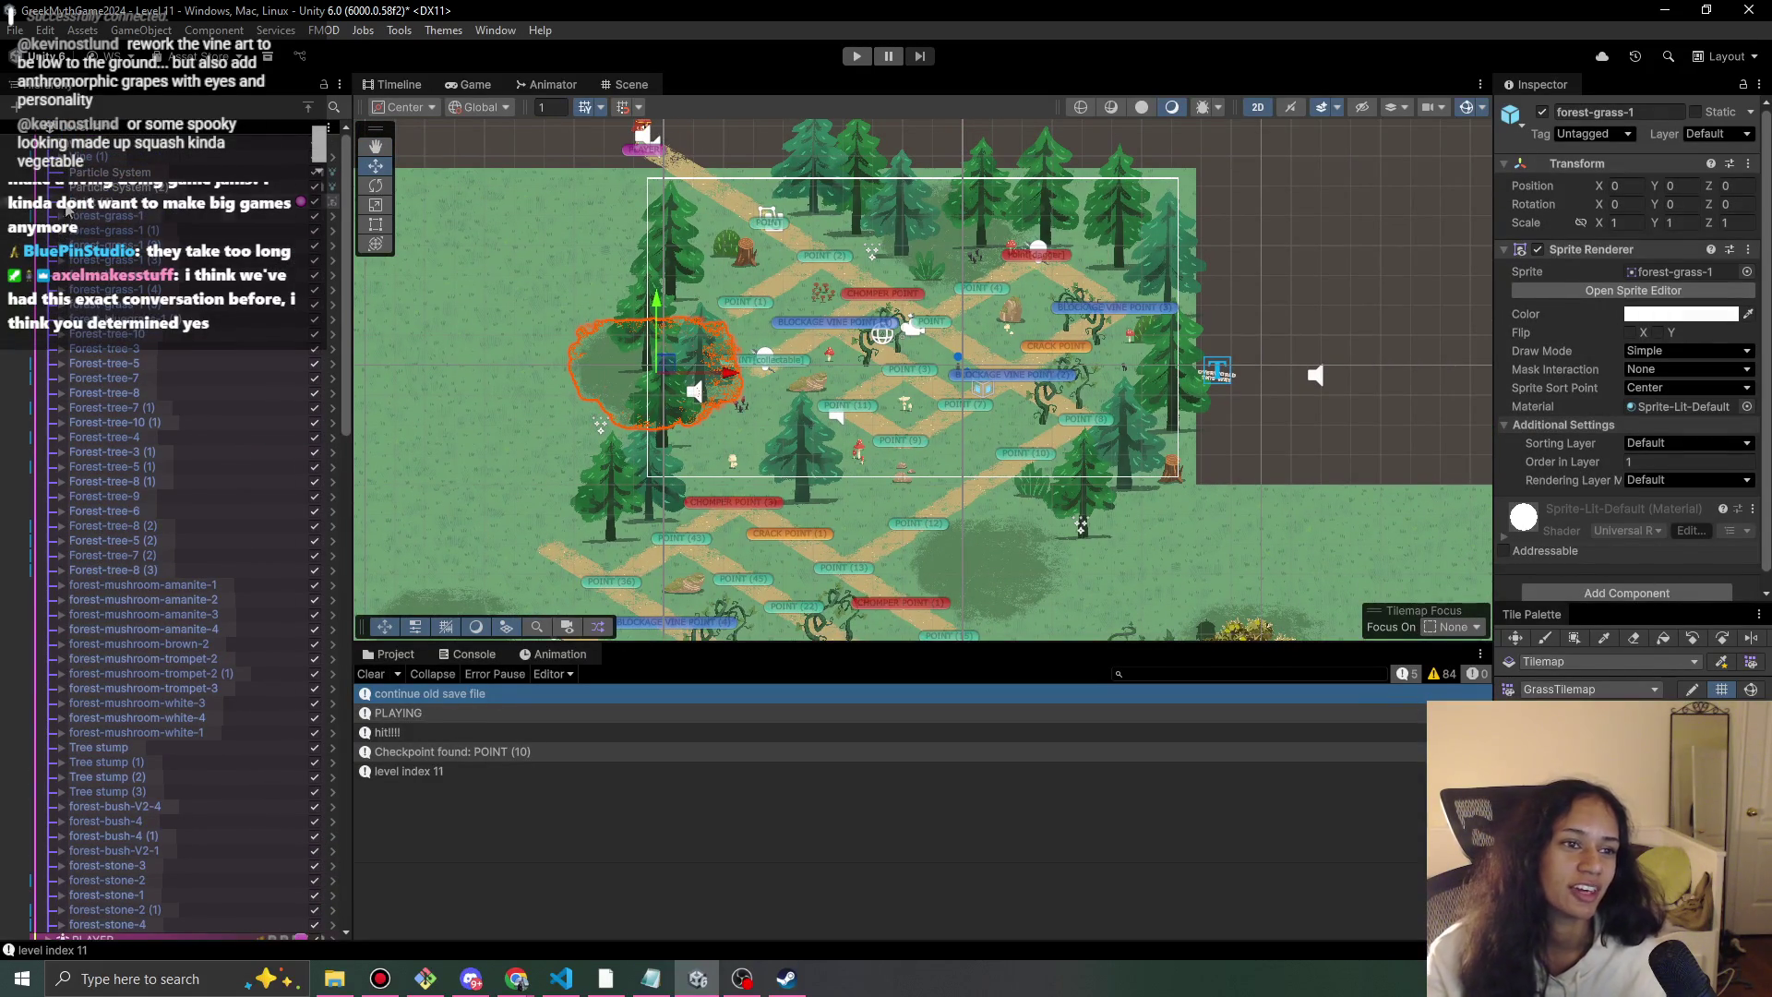
{"action": "scroll", "coordinate": [184, 554], "scroll_direction": "down", "scroll_amount": 2}
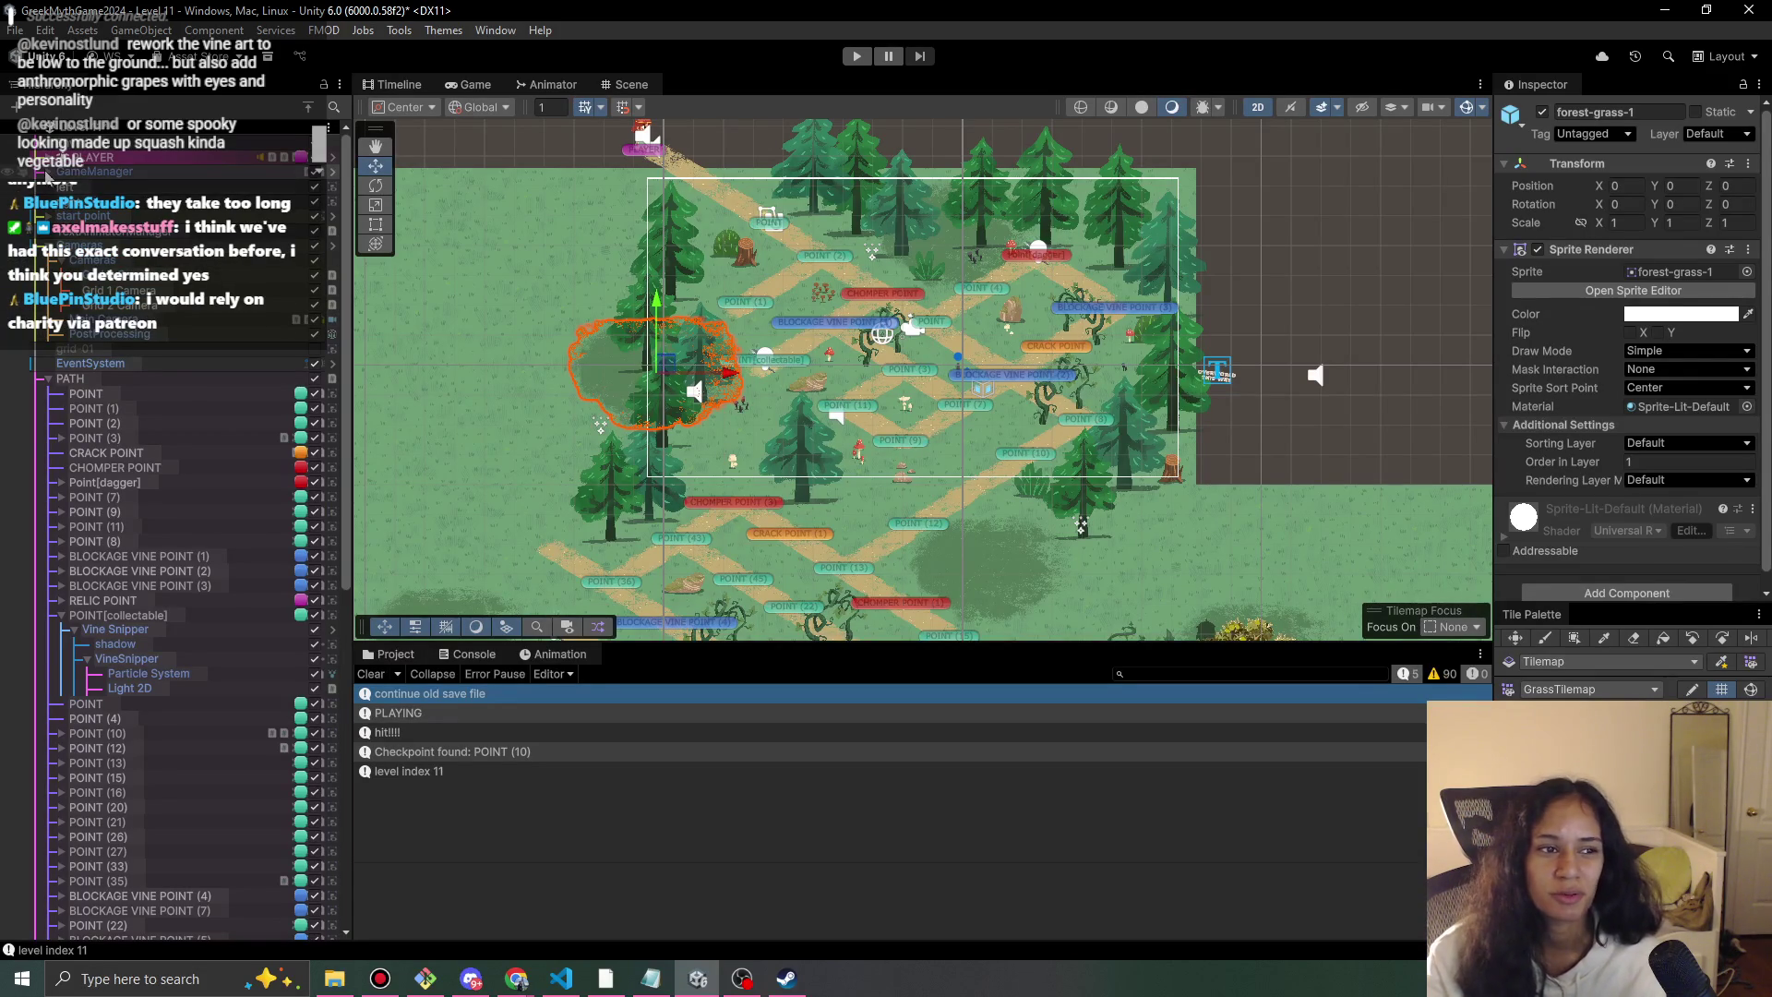
{"action": "scroll", "coordinate": [255, 376], "scroll_direction": "down", "scroll_amount": 10}
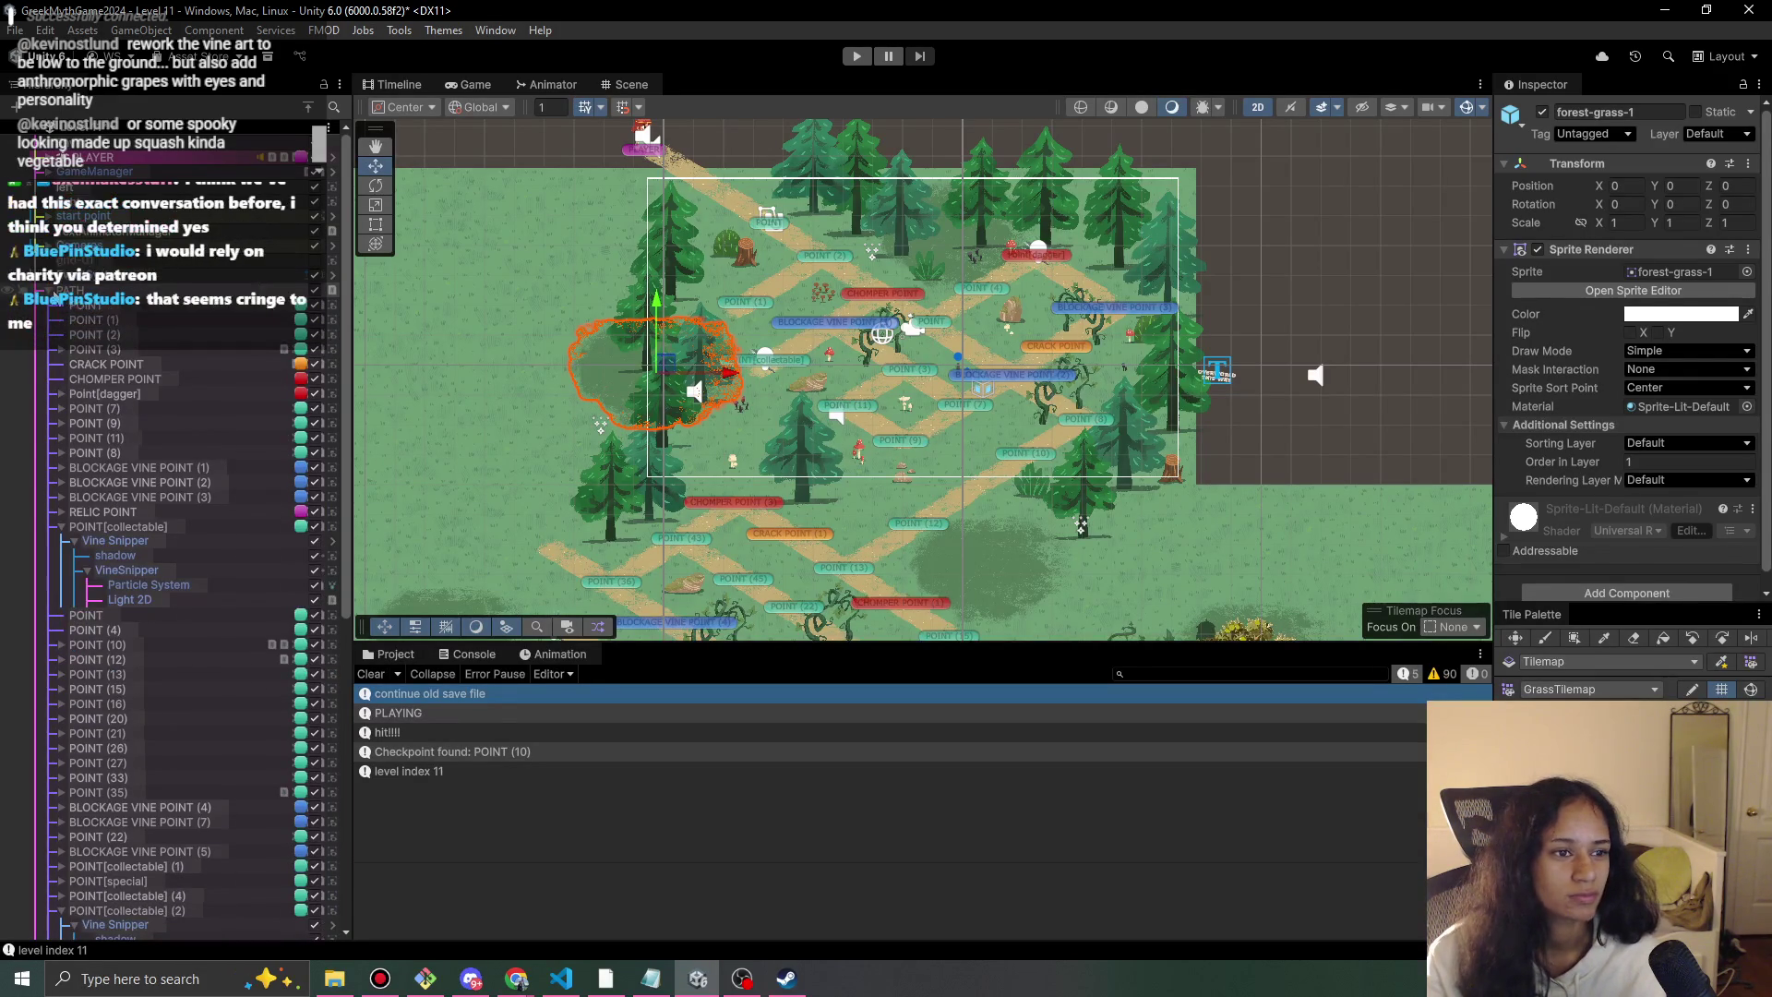
{"action": "scroll", "coordinate": [566, 470], "scroll_direction": "up", "scroll_amount": 3}
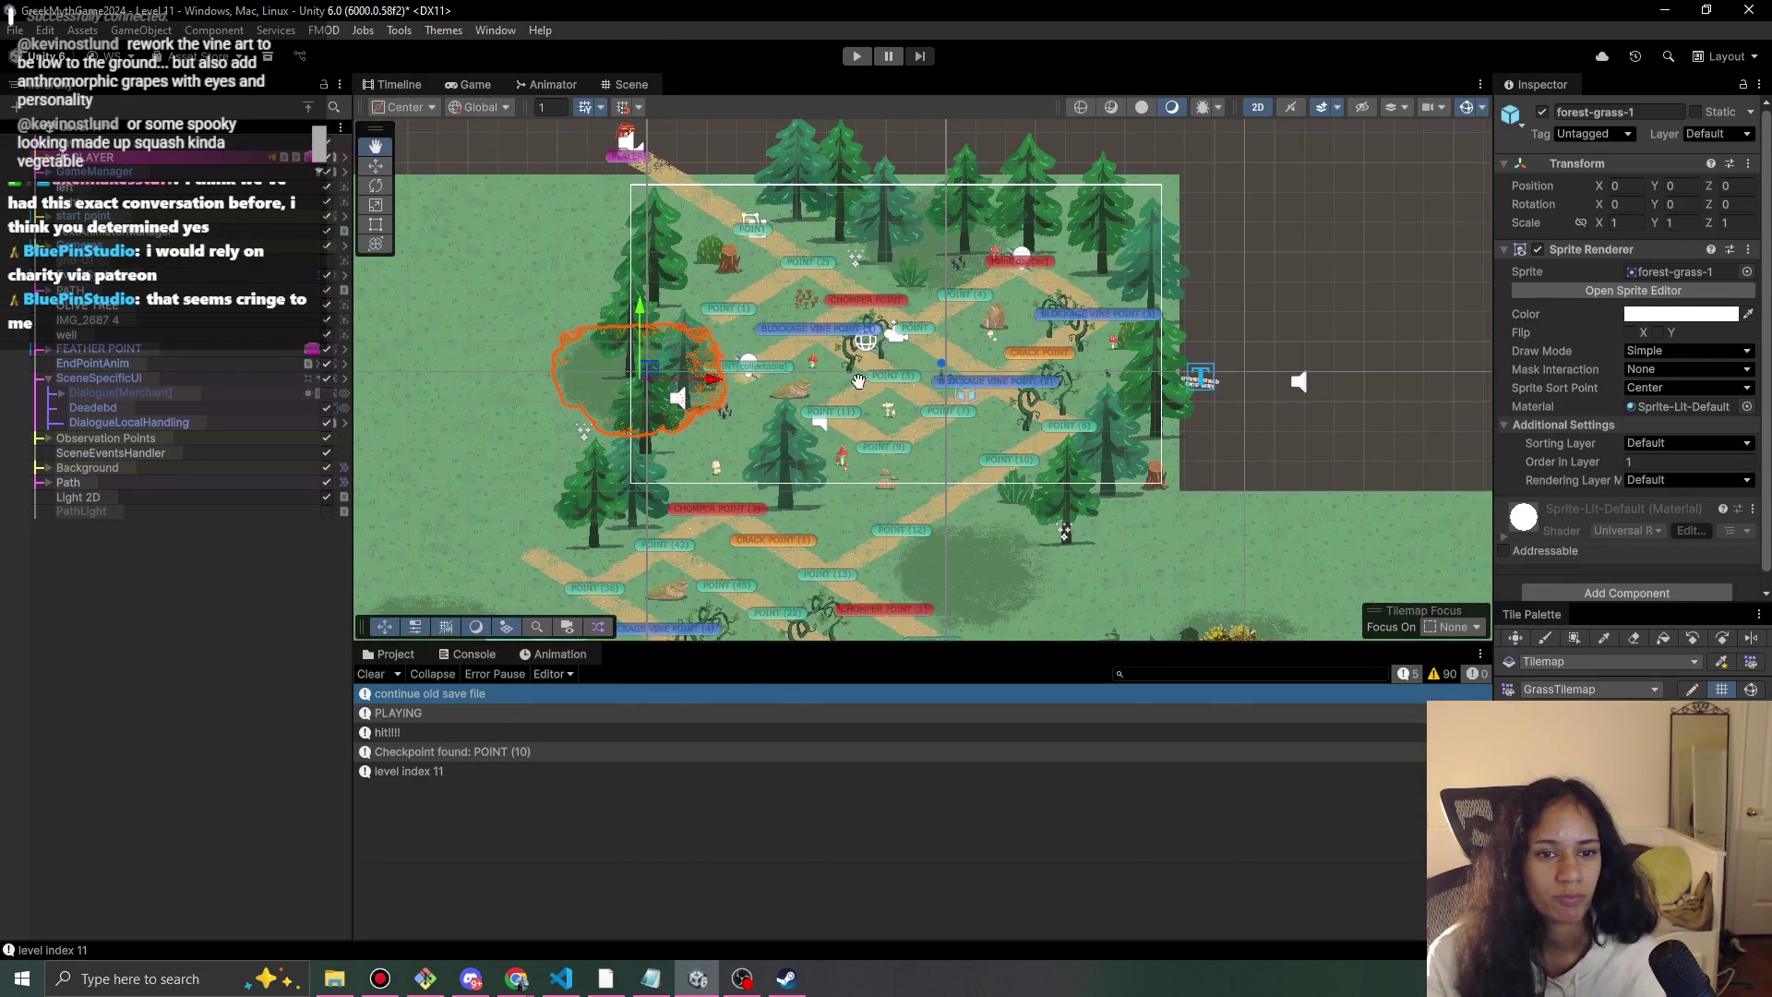
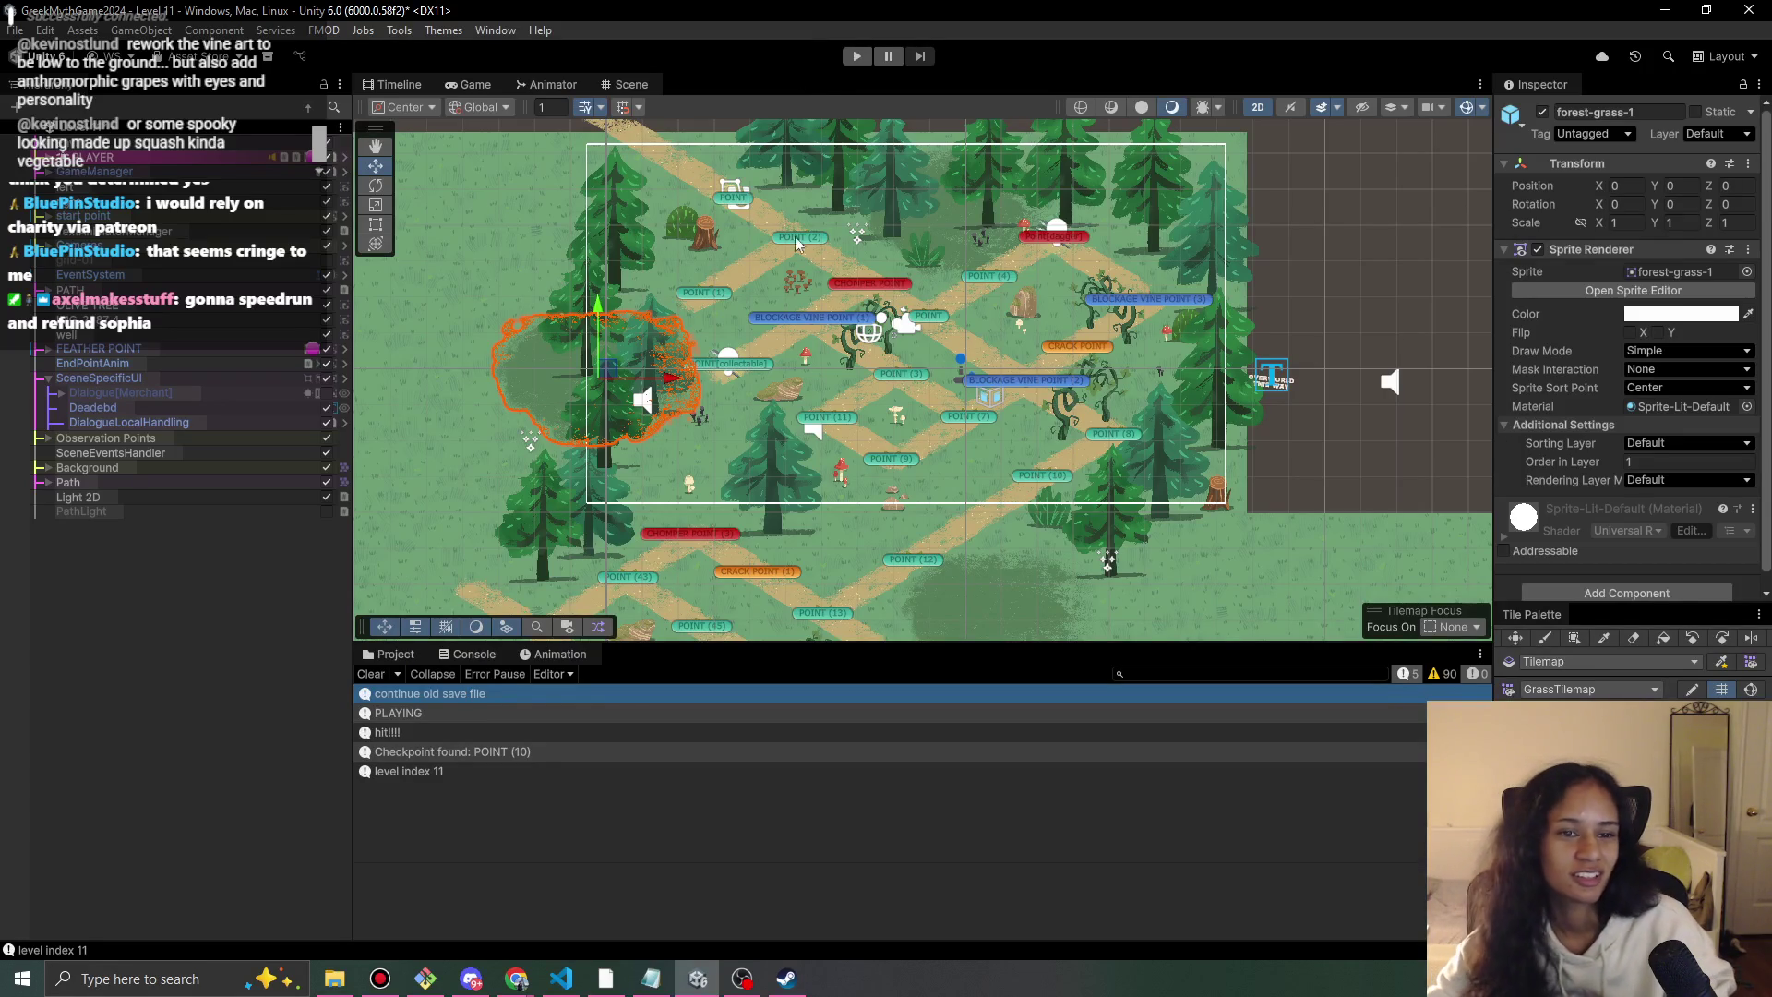
Run the level, walk the character through the maze toward the pink flowers, then stop.
{"action": "left_click", "coordinate": [856, 57]}
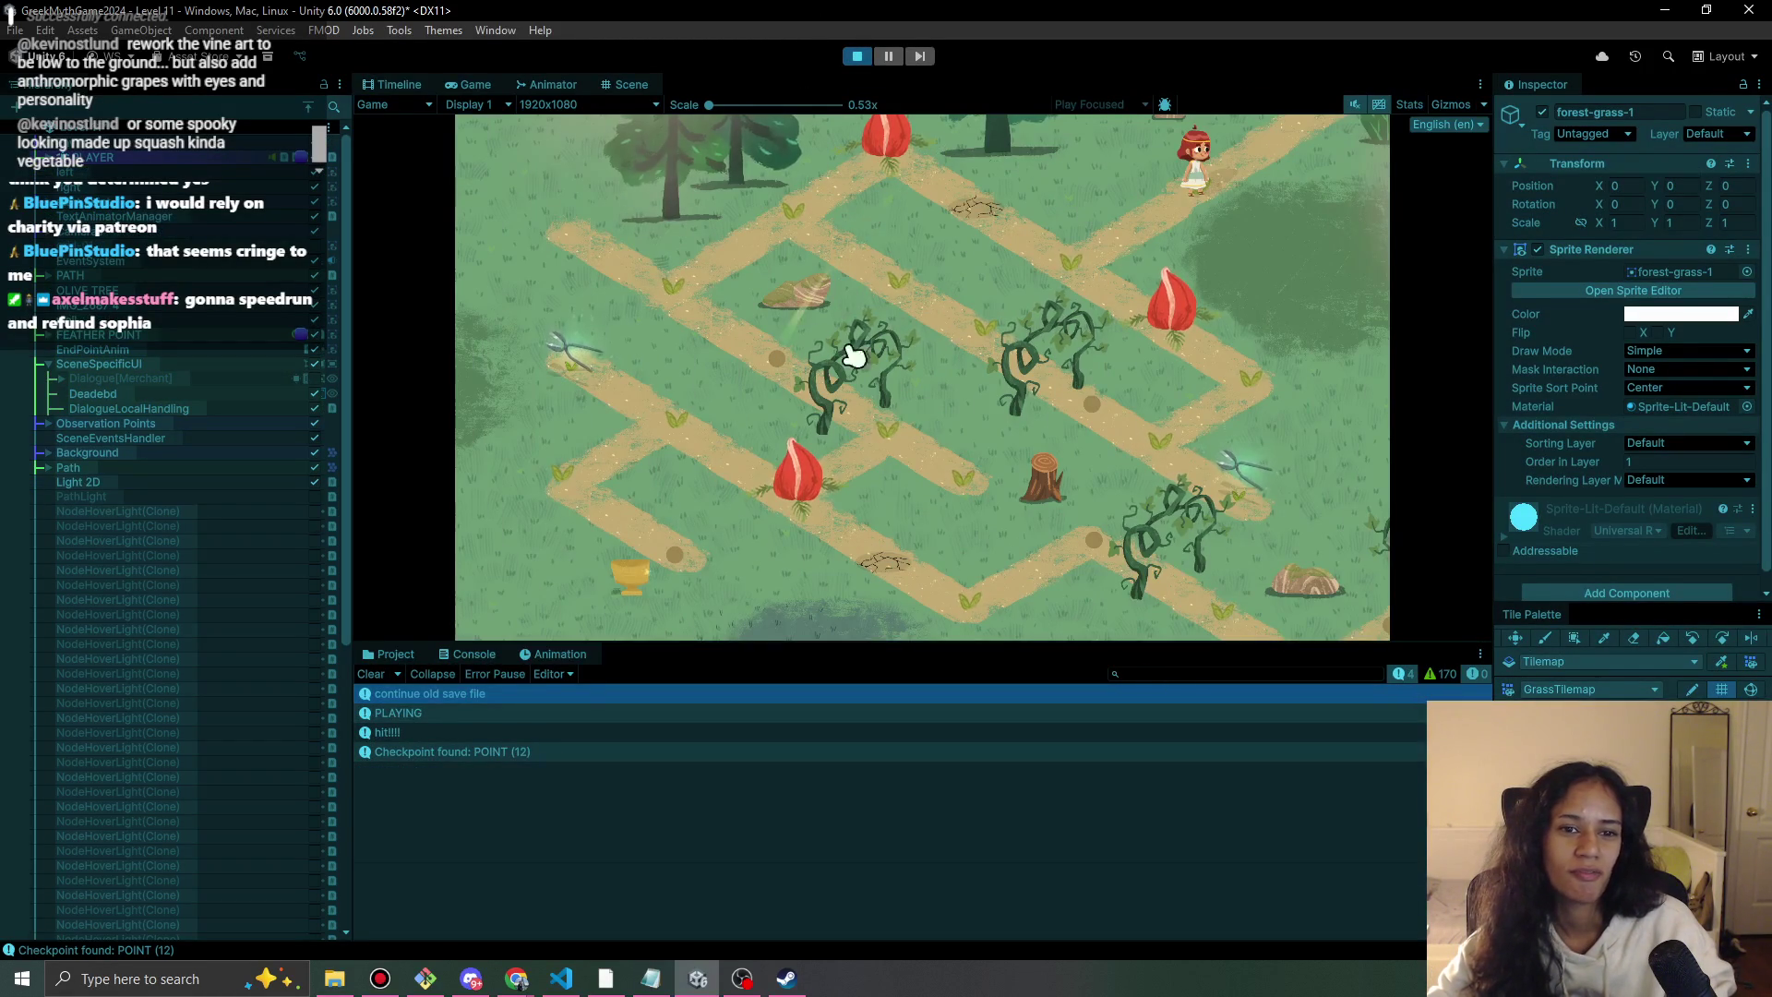
{"action": "left_click", "coordinate": [1057, 279]}
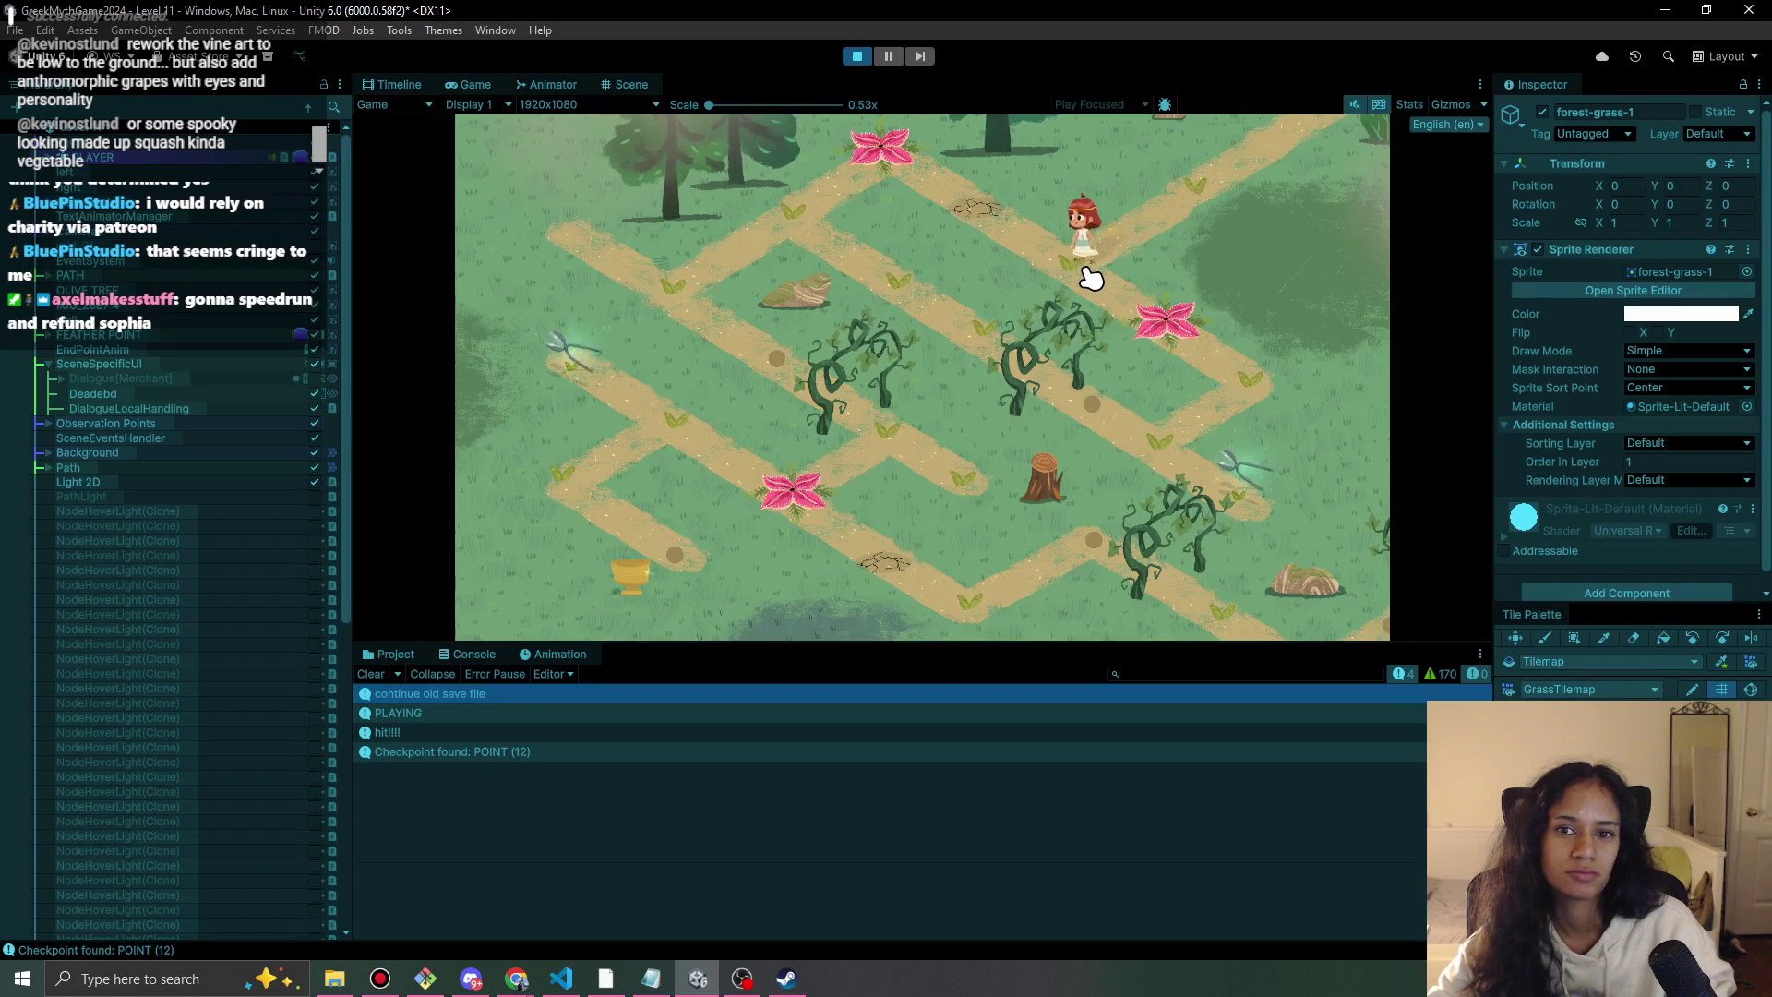
{"action": "left_click", "coordinate": [1188, 178]}
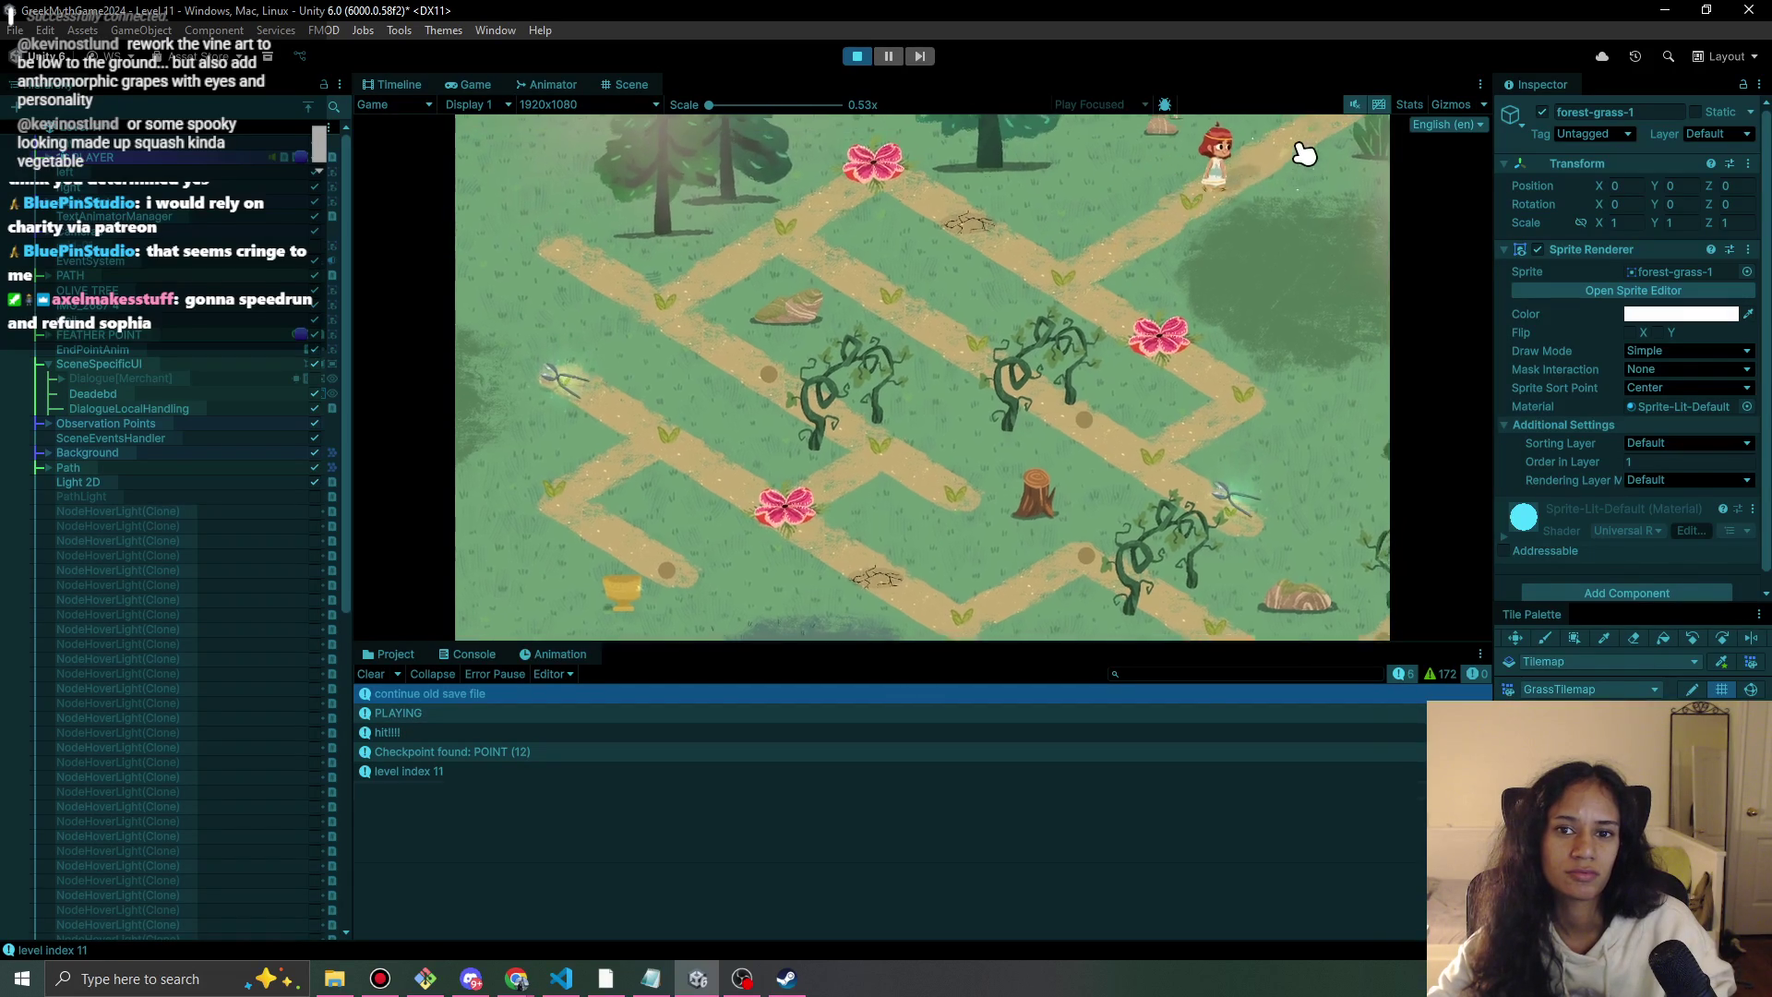
{"action": "left_click", "coordinate": [1305, 154]}
{"action": "left_click", "coordinate": [1209, 379]}
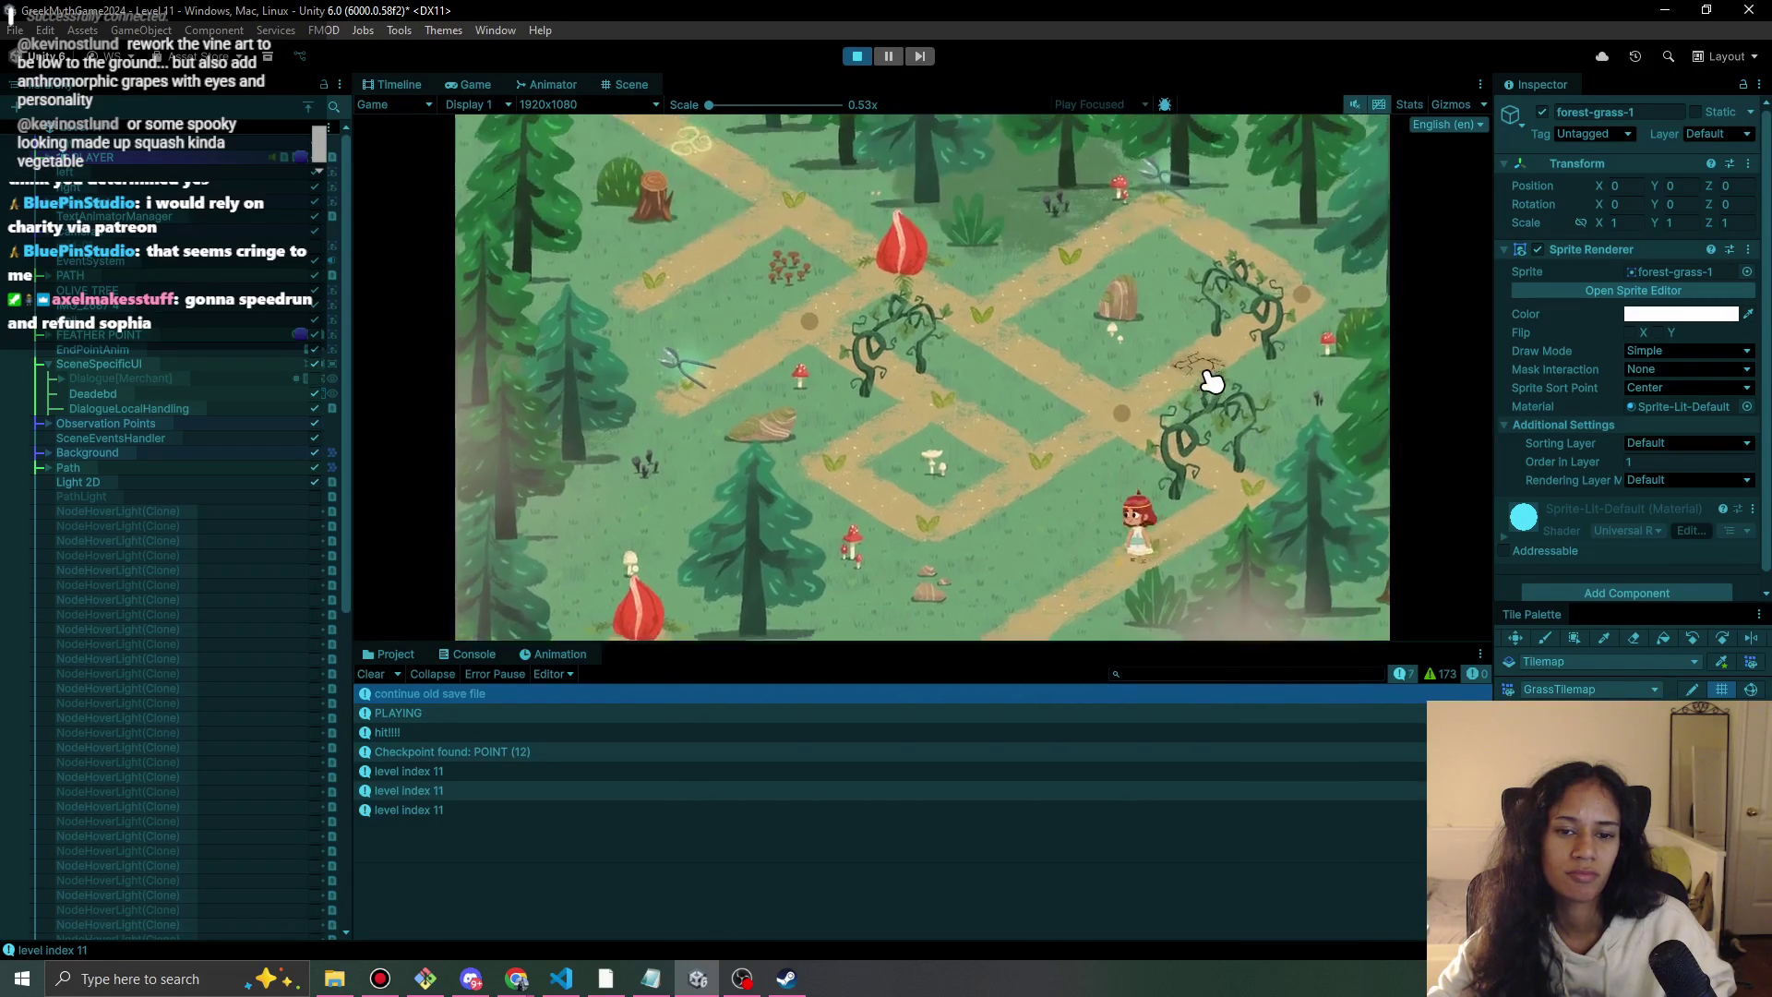
{"action": "left_click", "coordinate": [1210, 380]}
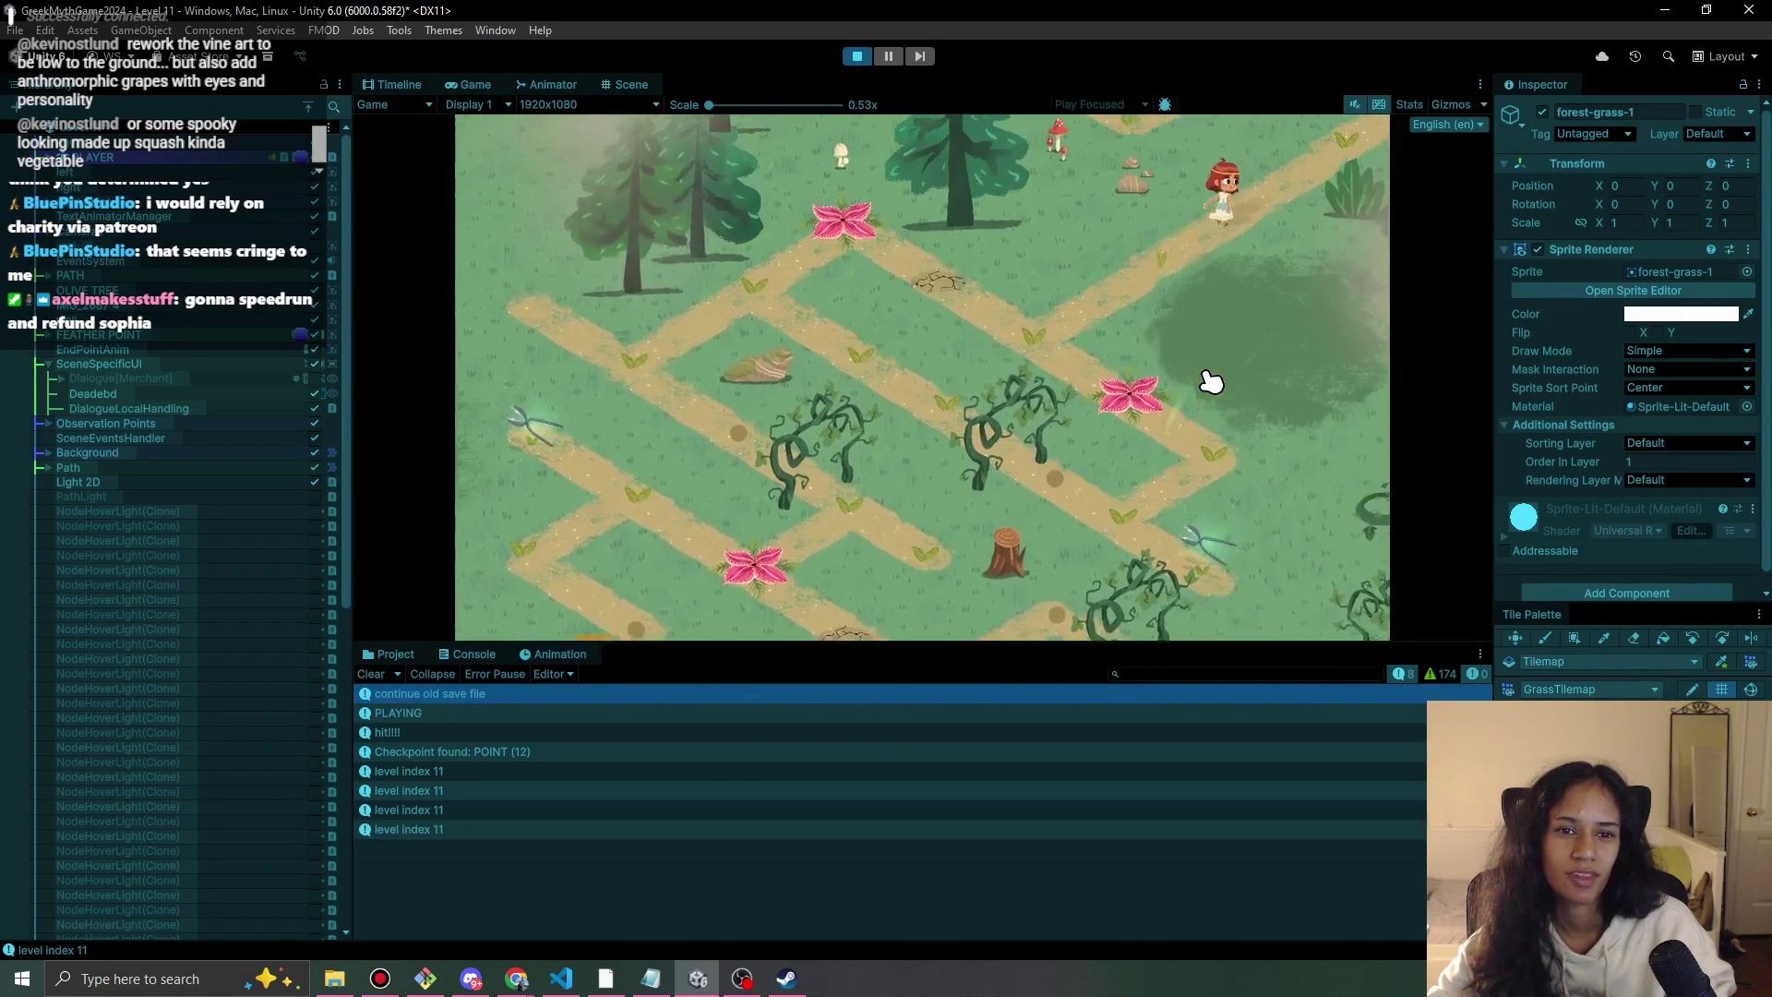
{"action": "left_click", "coordinate": [1208, 377]}
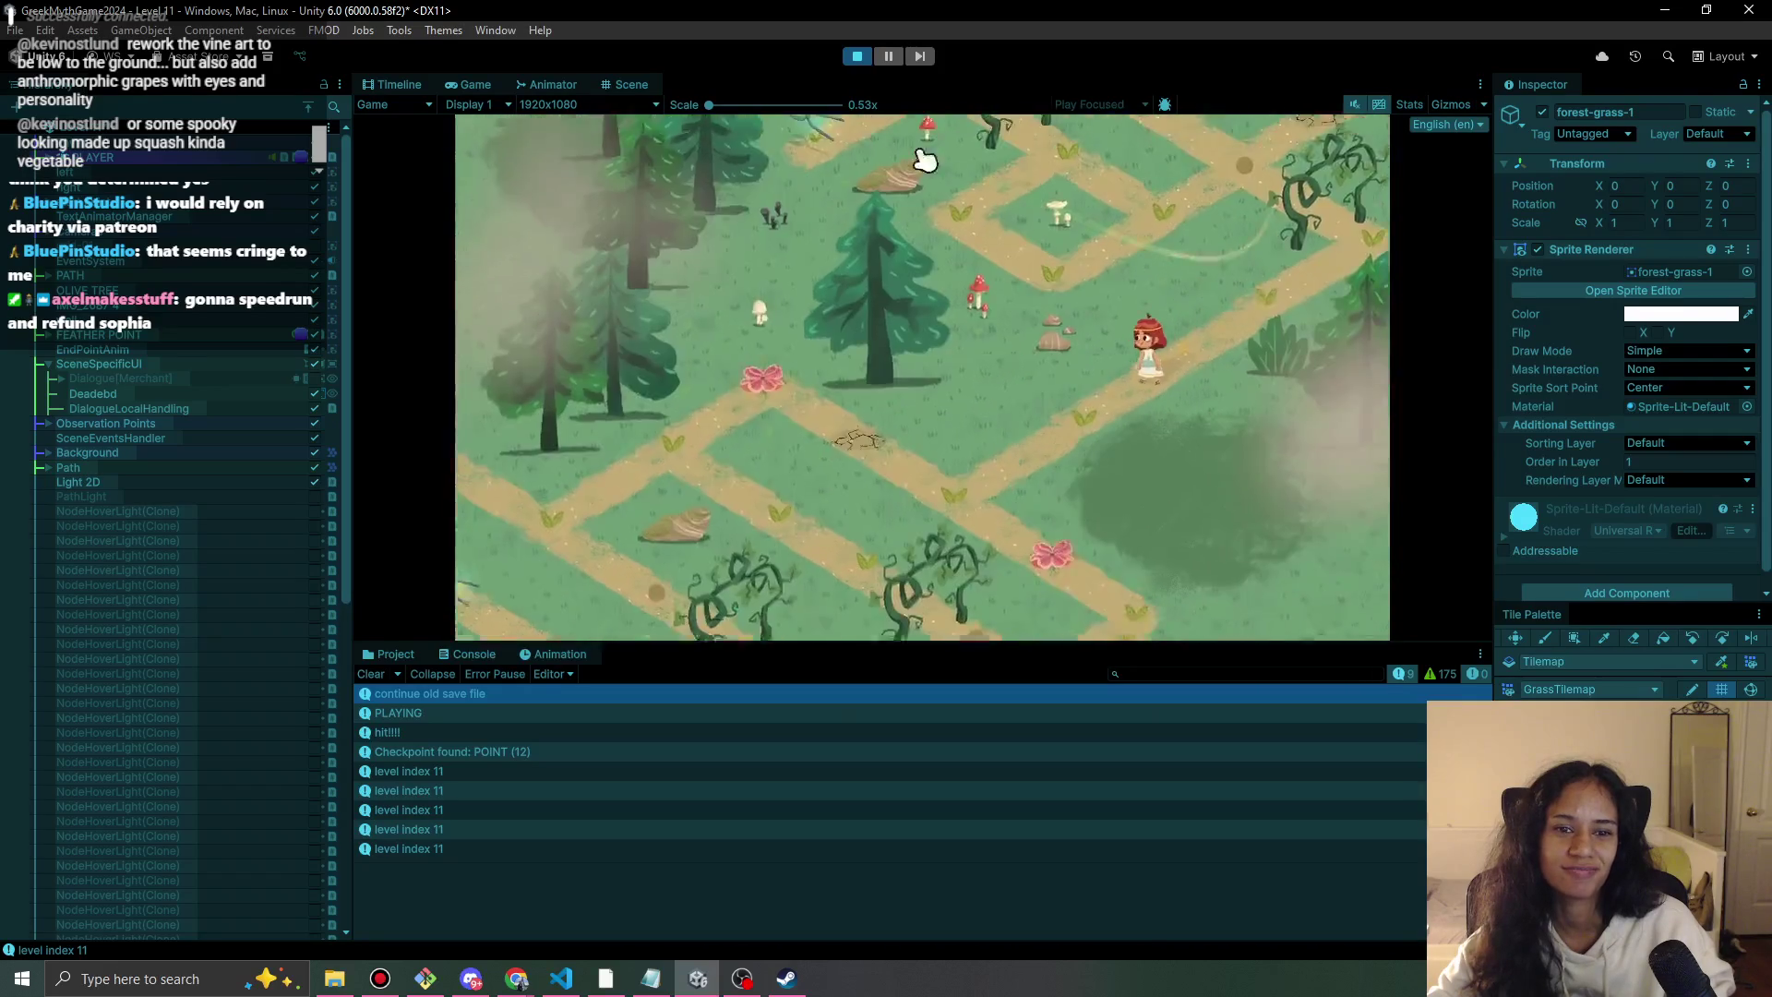
{"action": "left_click", "coordinate": [859, 57]}
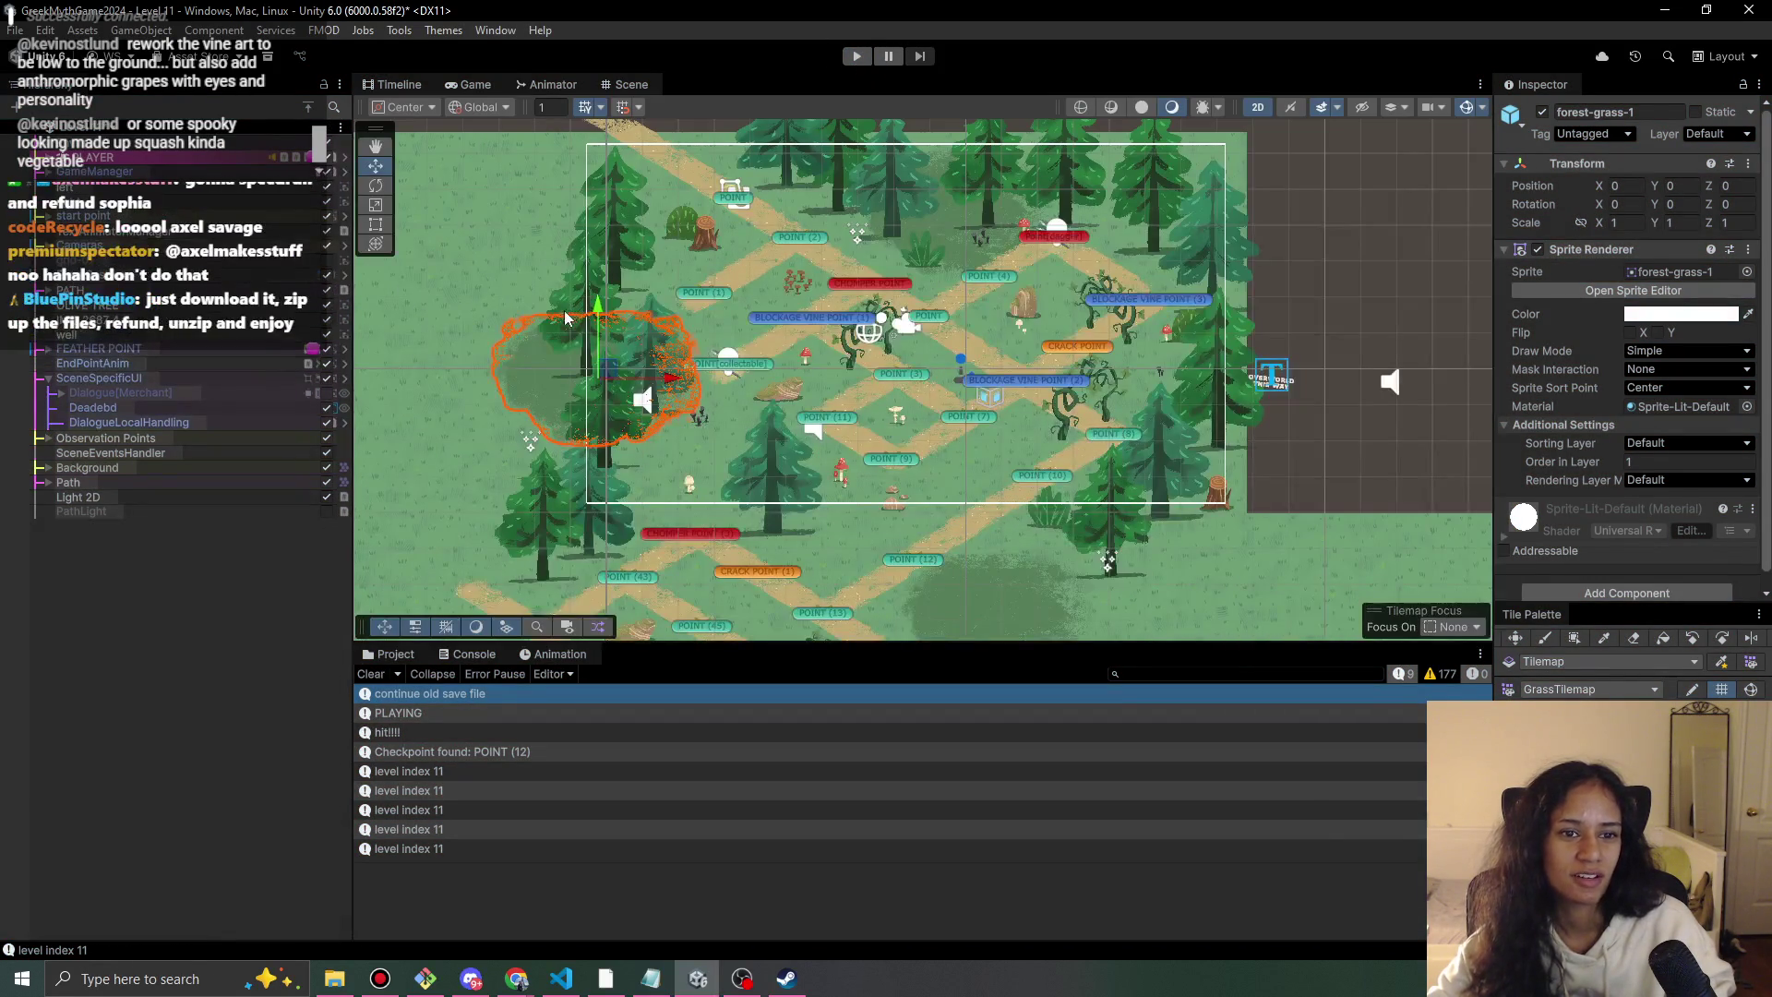
Disable the Particle System (2) object on the left side of the level.
{"action": "left_click_drag", "start_coordinate": [567, 318], "coordinate": [677, 358]}
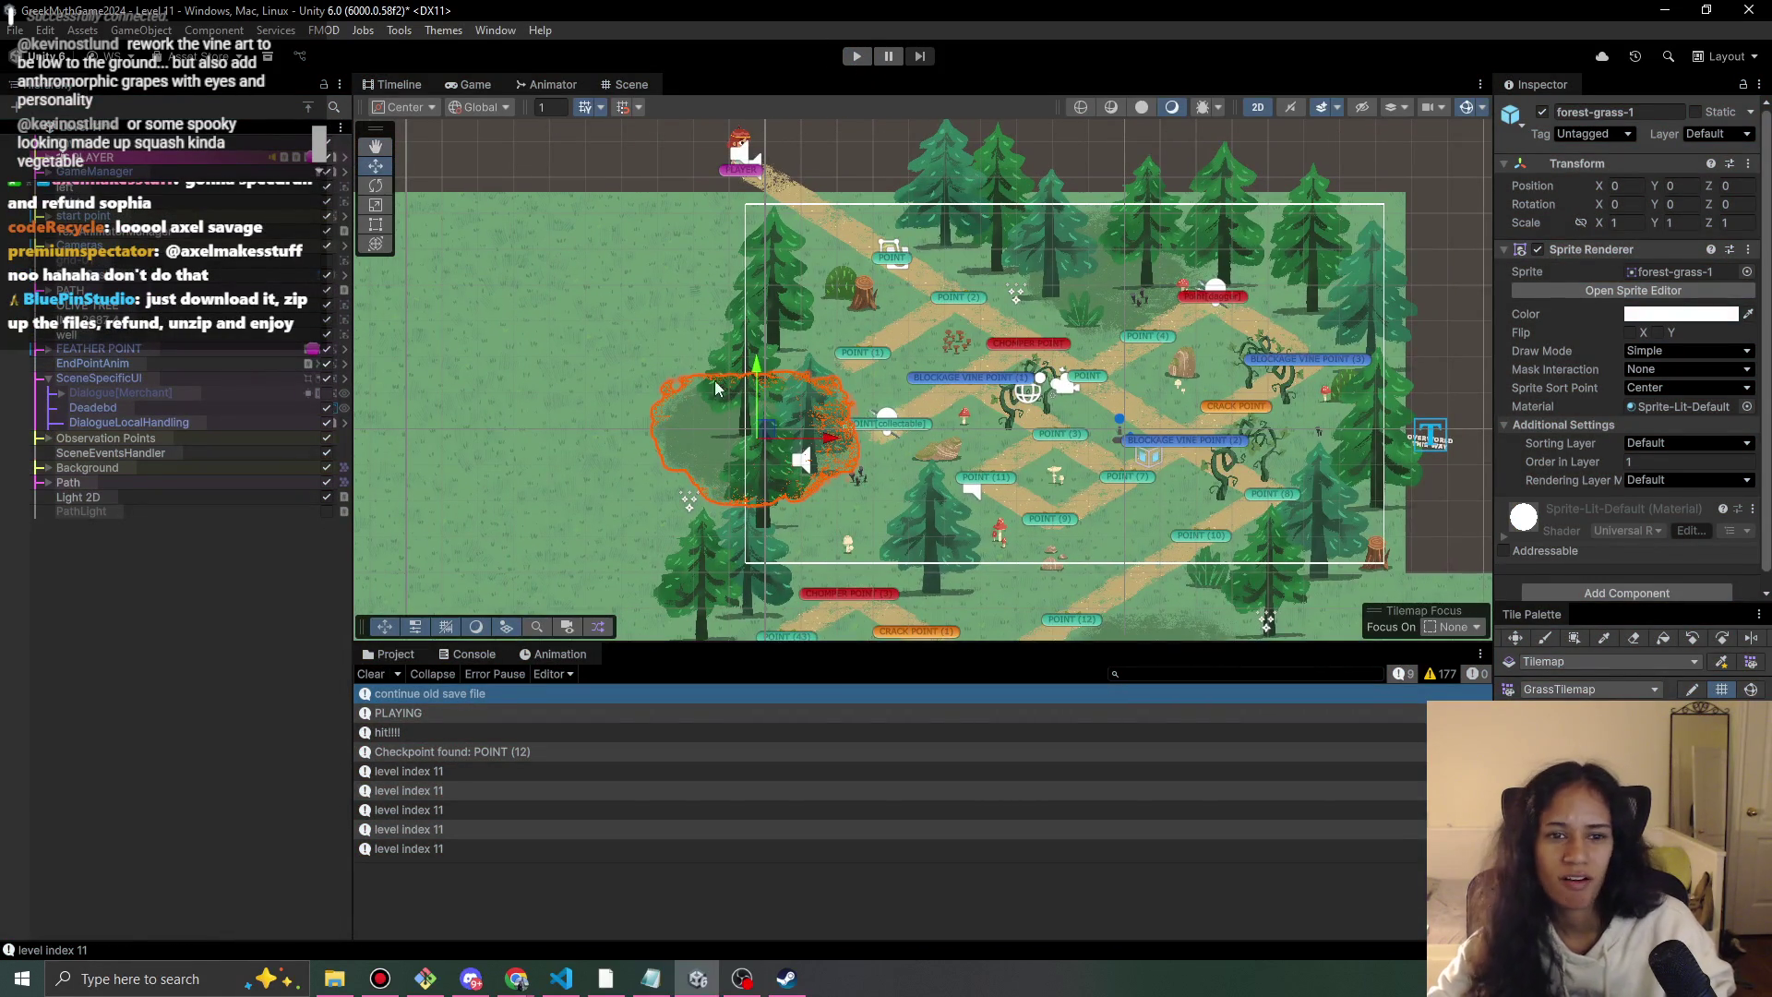
{"action": "left_click", "coordinate": [678, 358]}
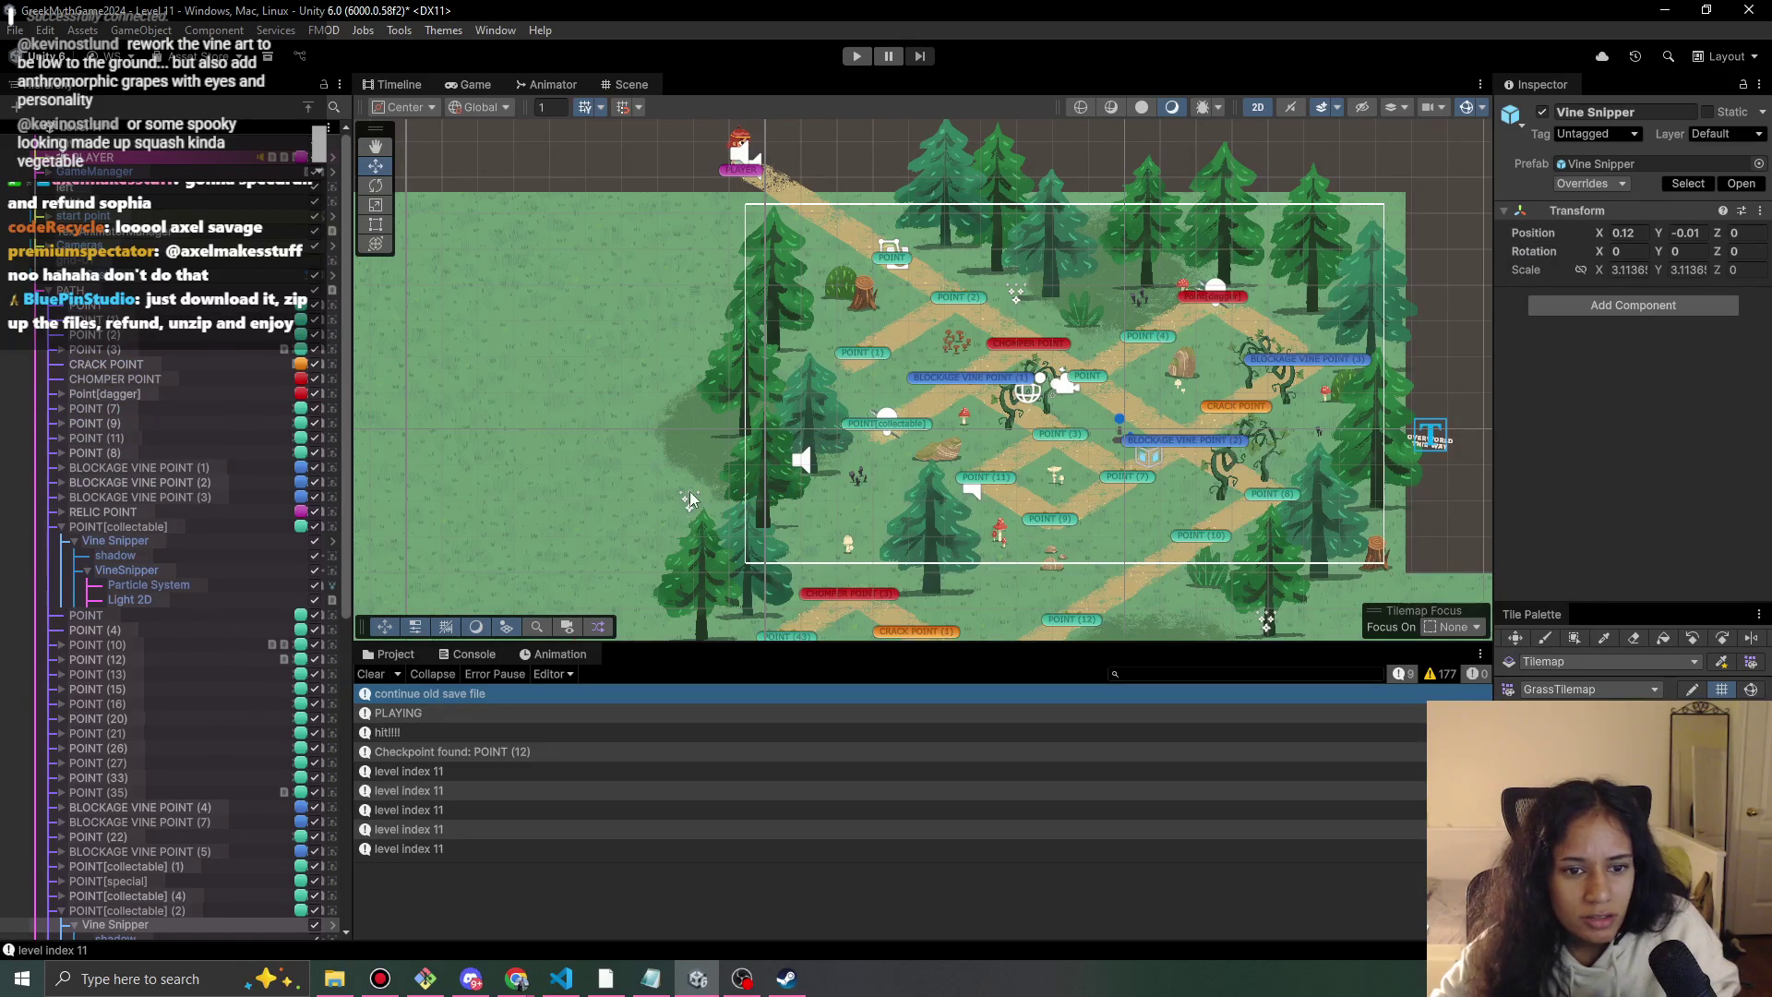
{"action": "left_click", "coordinate": [689, 491]}
{"action": "left_click", "coordinate": [1542, 111]}
Select the Vine Snipper in another part of the map.
{"action": "mouse_move", "coordinate": [701, 553]}
{"action": "left_mouse_down"}
{"action": "mouse_move", "coordinate": [951, 198]}
{"action": "mouse_move", "coordinate": [665, 346]}
{"action": "mouse_move", "coordinate": [731, 420]}
{"action": "mouse_move", "coordinate": [997, 308]}
{"action": "left_mouse_up"}
{"action": "scroll", "coordinate": [1040, 395], "scroll_direction": "up", "scroll_amount": 5}
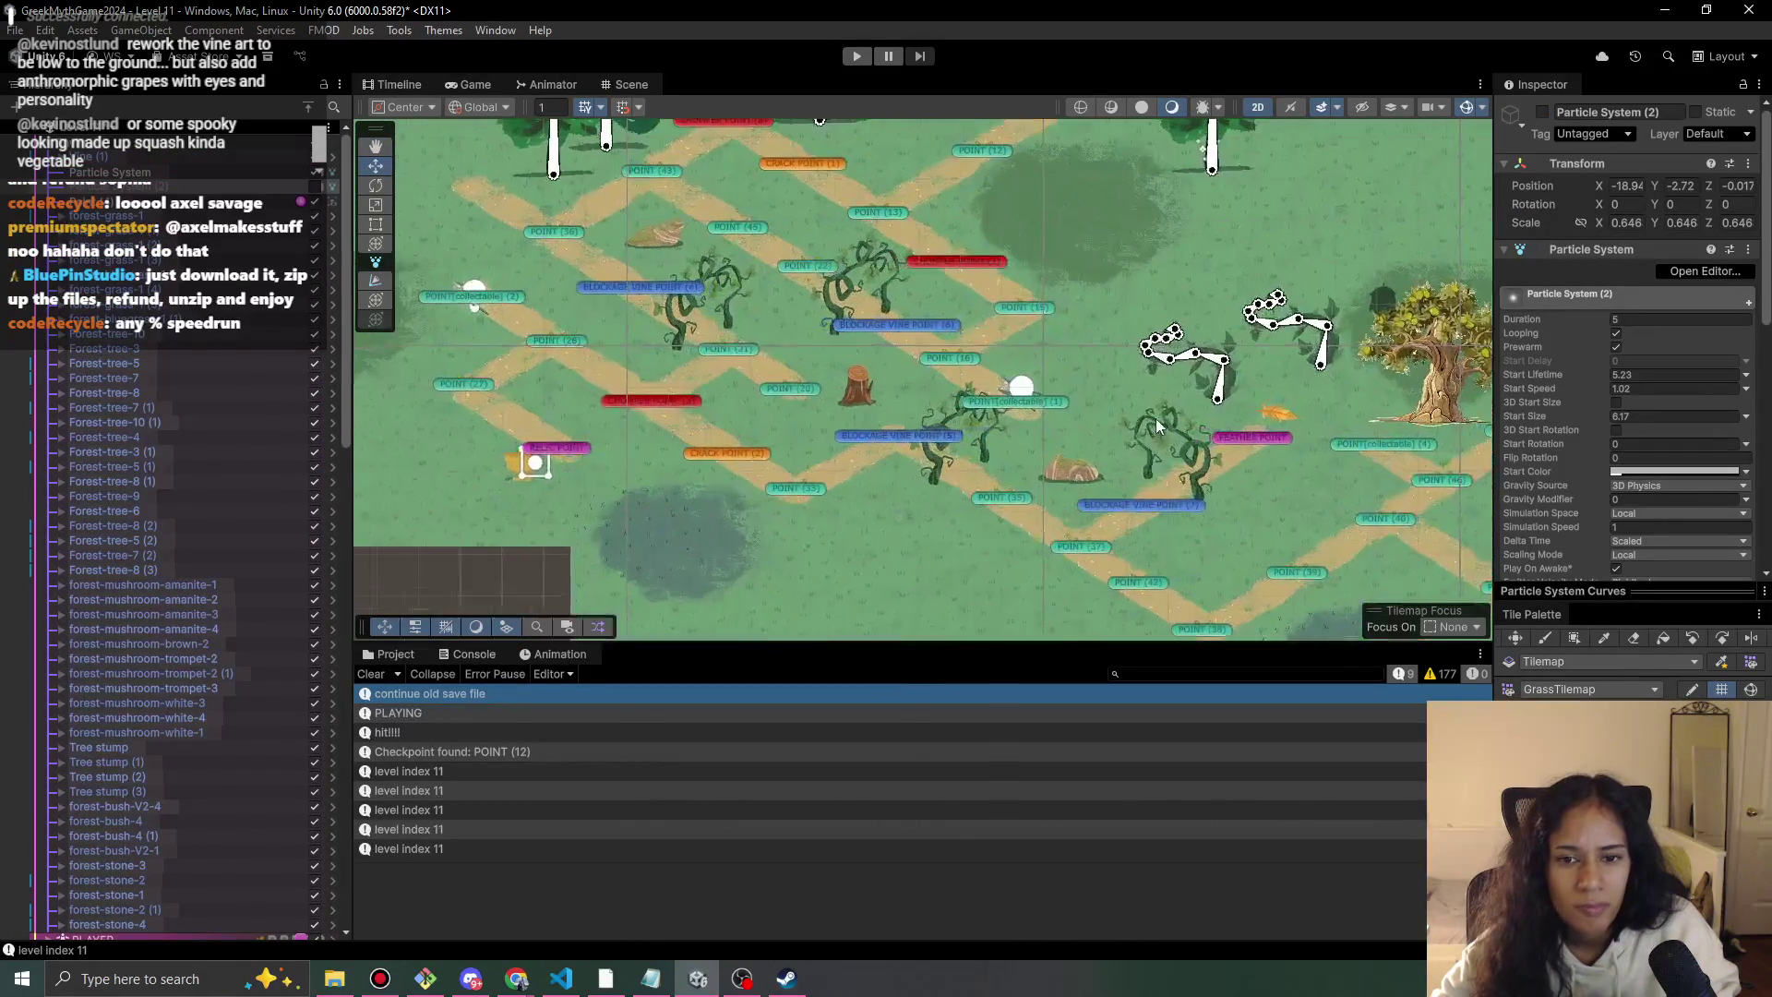
{"action": "left_click", "coordinate": [995, 386]}
{"action": "scroll", "coordinate": [995, 376], "scroll_direction": "down", "scroll_amount": 3}
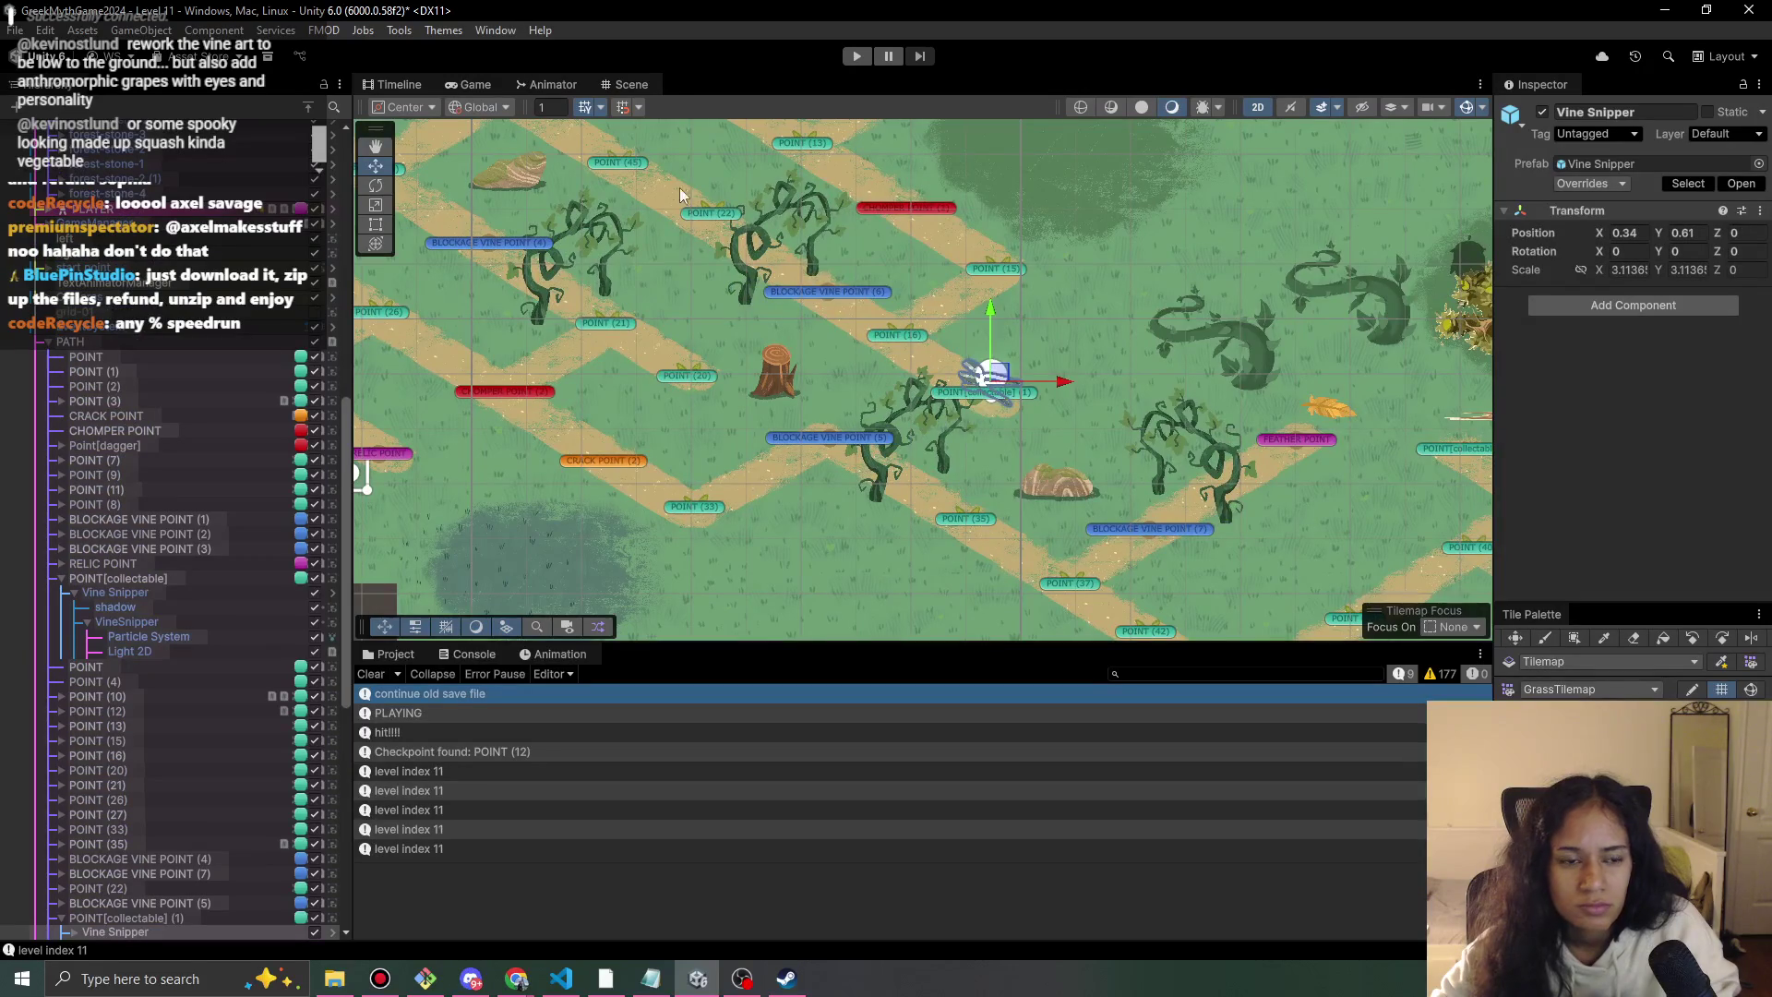
{"action": "scroll", "coordinate": [945, 308], "scroll_direction": "up", "scroll_amount": 3}
{"action": "scroll", "coordinate": [946, 308], "scroll_direction": "down", "scroll_amount": 3}
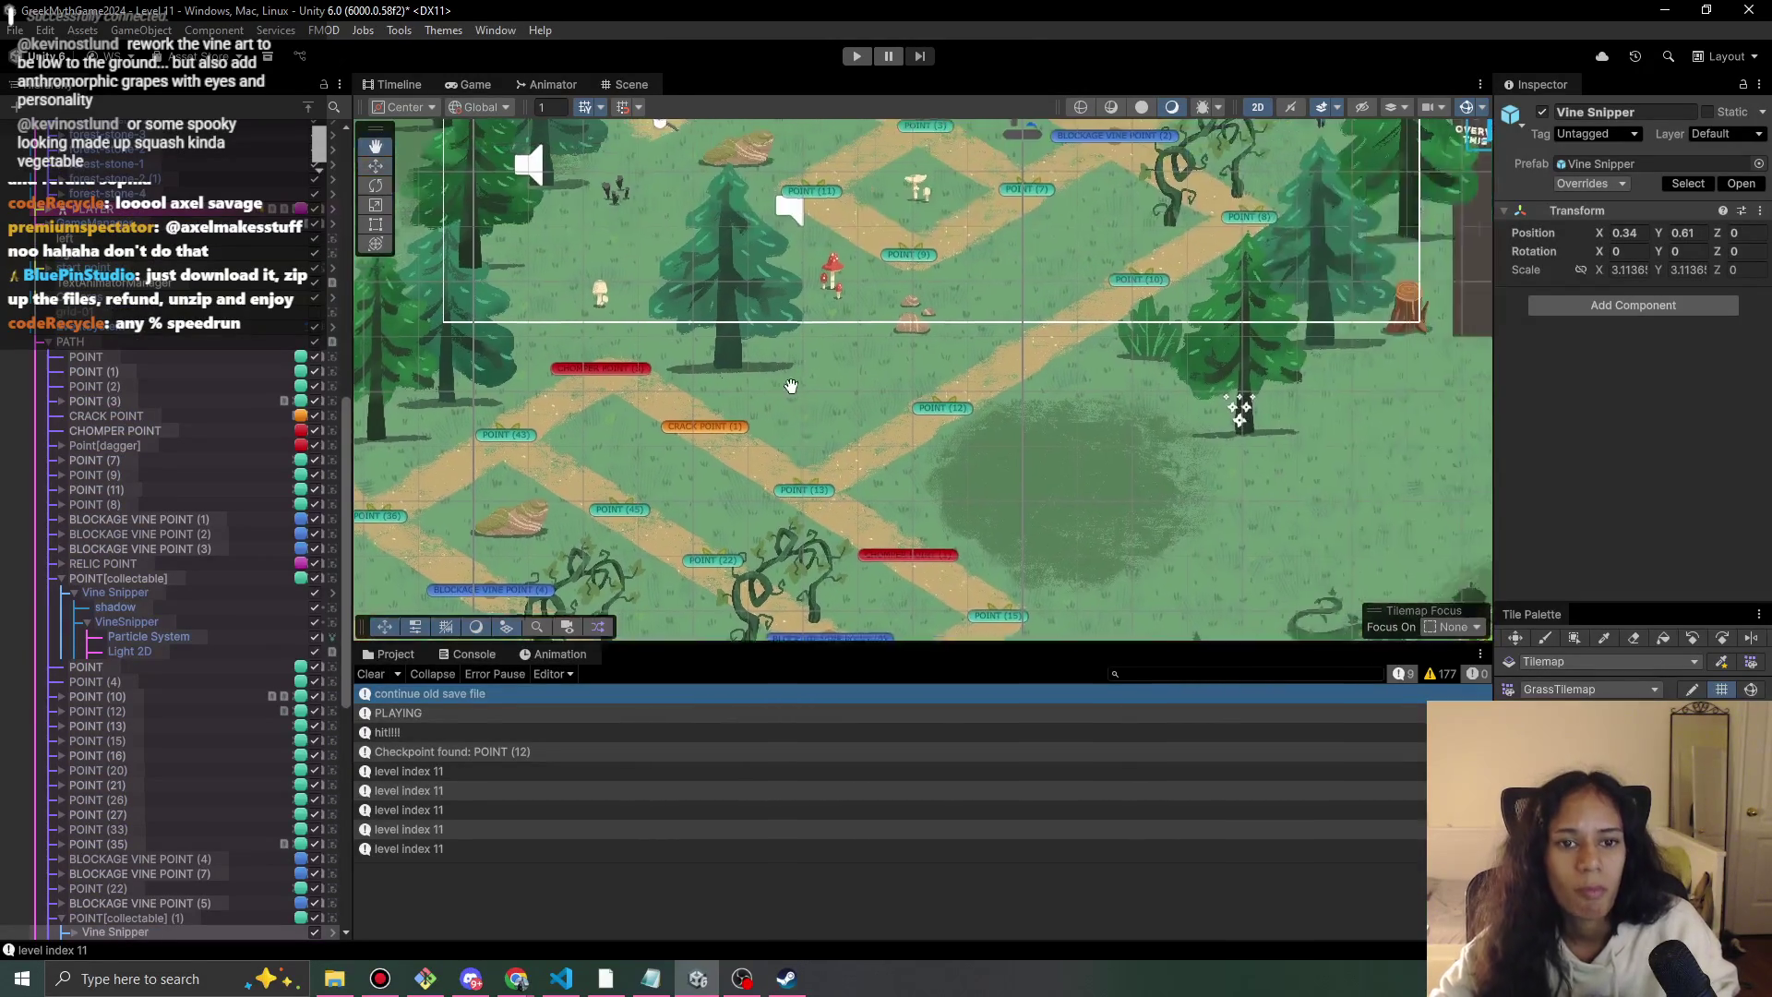
{"action": "scroll", "coordinate": [905, 444], "scroll_direction": "up", "scroll_amount": 3}
{"action": "scroll", "coordinate": [1028, 258], "scroll_direction": "down", "scroll_amount": 8}
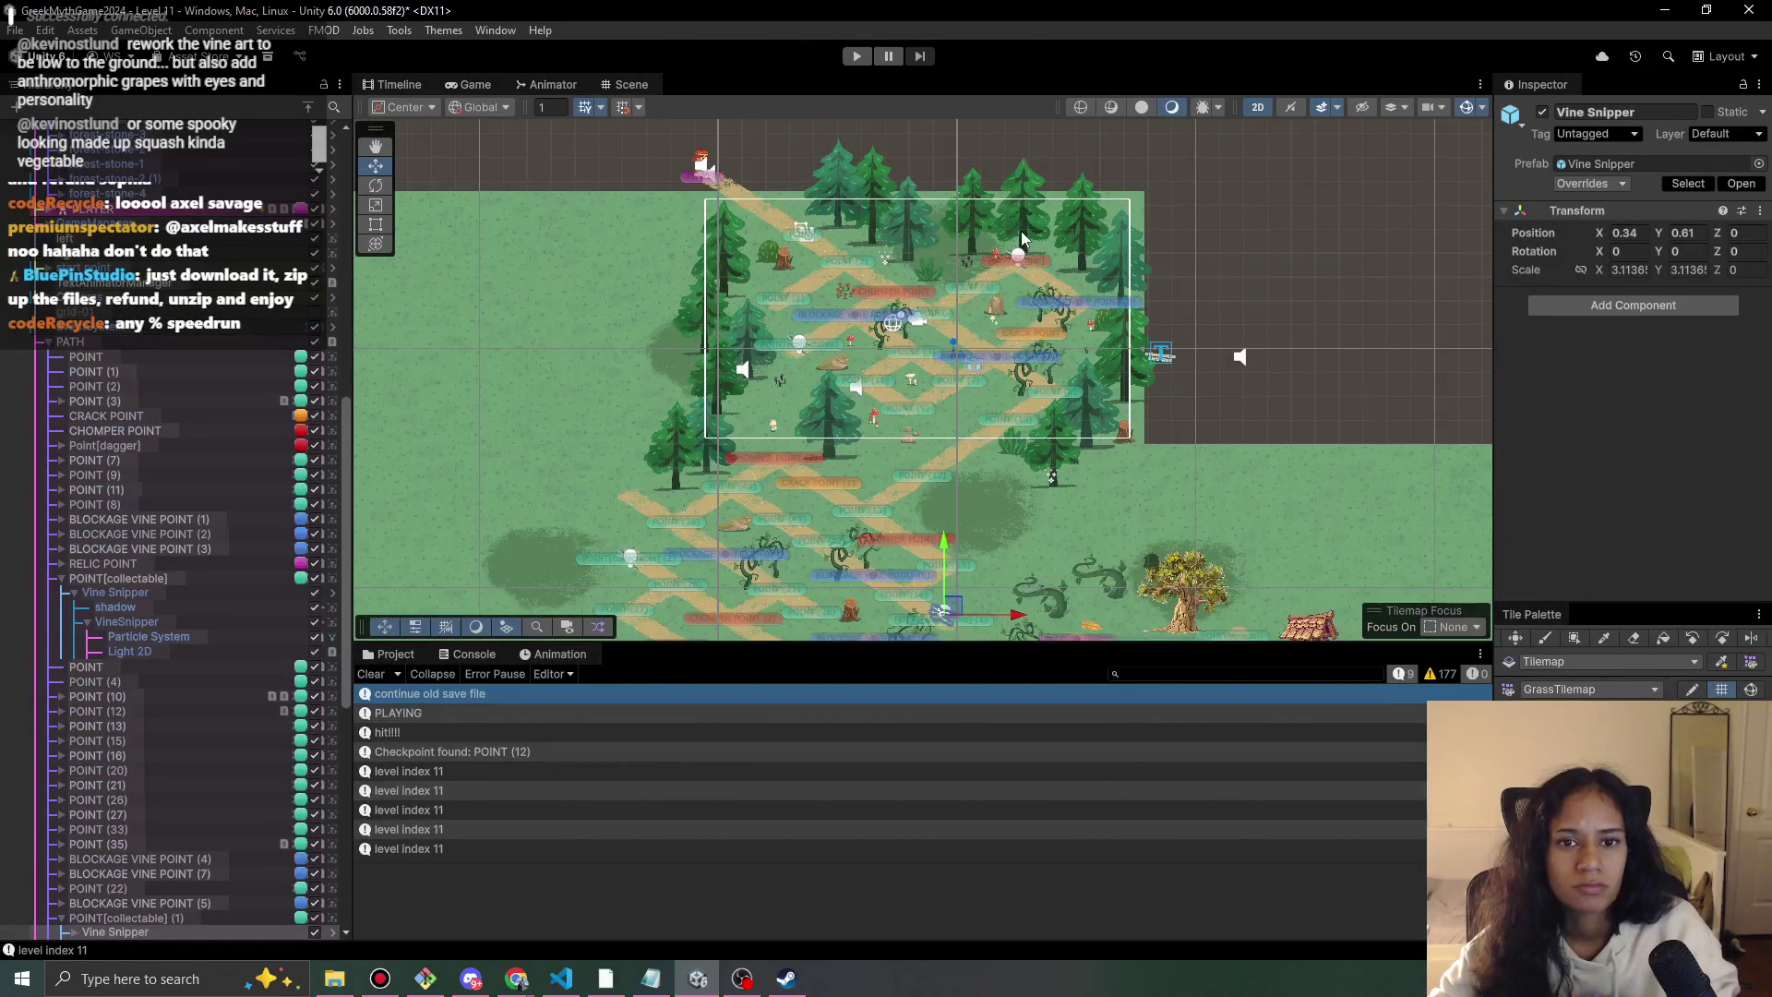
Select the top forest tree, Forest-tree-7 (1), as a whole object.
{"action": "left_click", "coordinate": [1024, 237]}
{"action": "left_click", "coordinate": [1032, 213]}
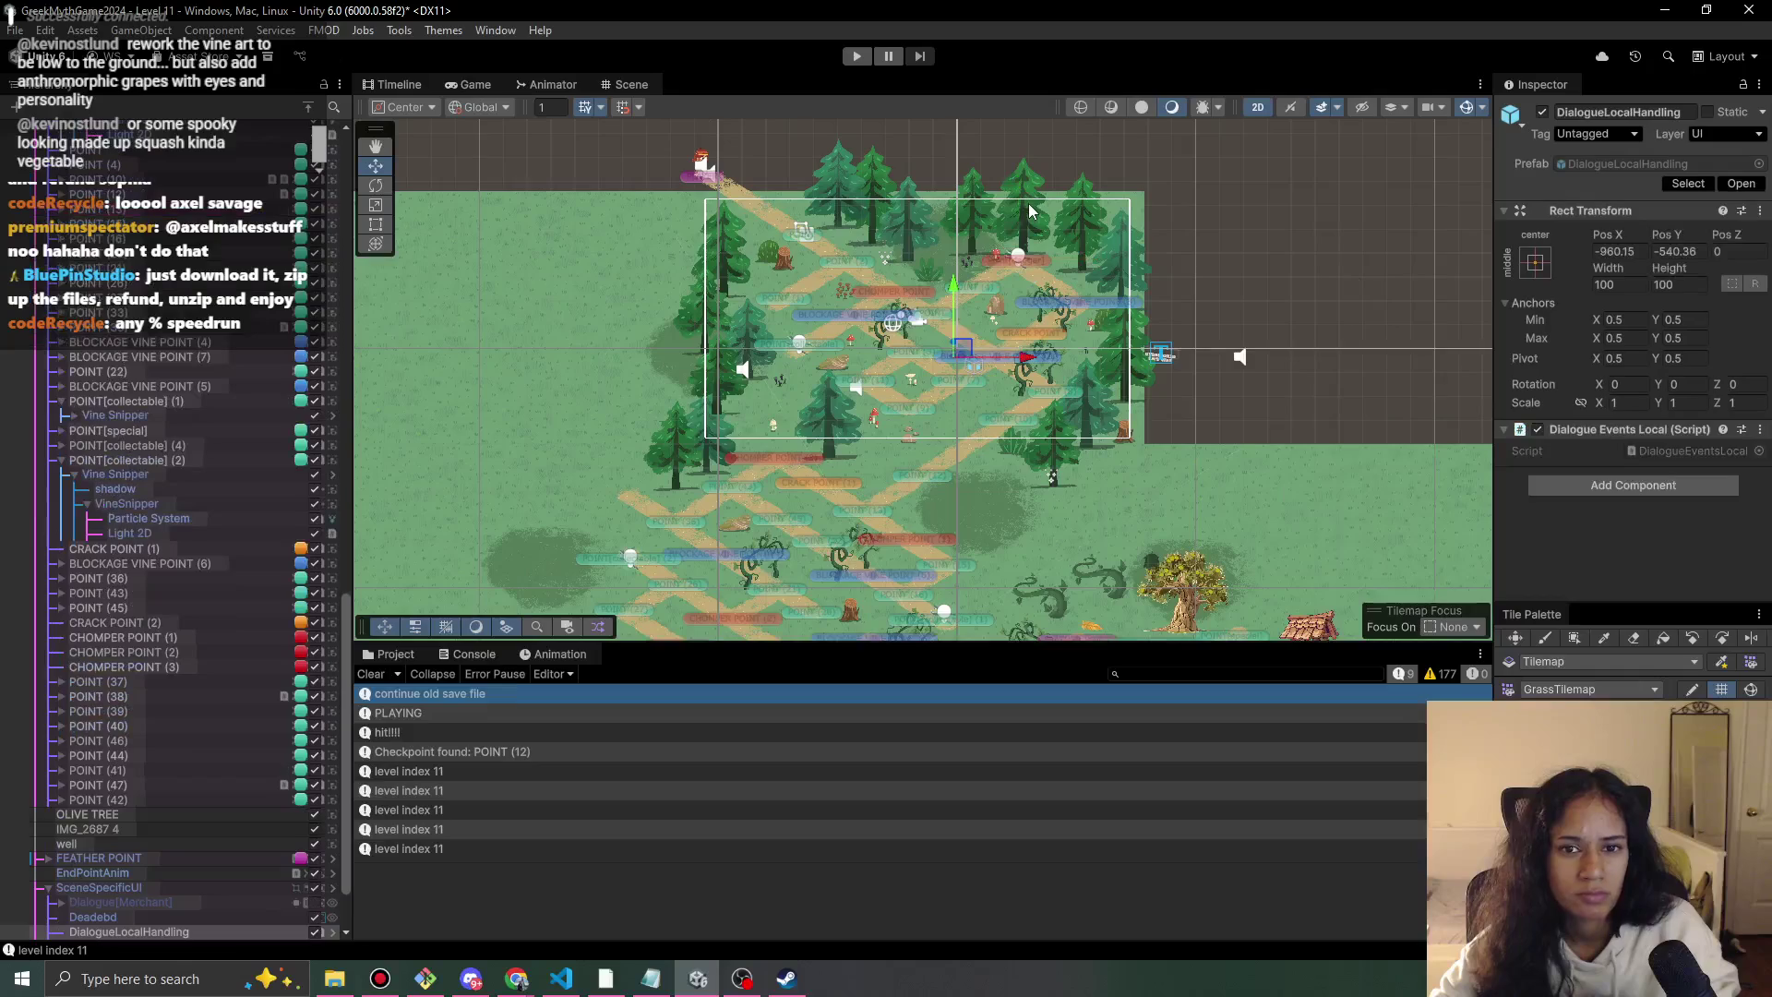
{"action": "left_click", "coordinate": [1030, 214]}
{"action": "left_click", "coordinate": [1027, 214]}
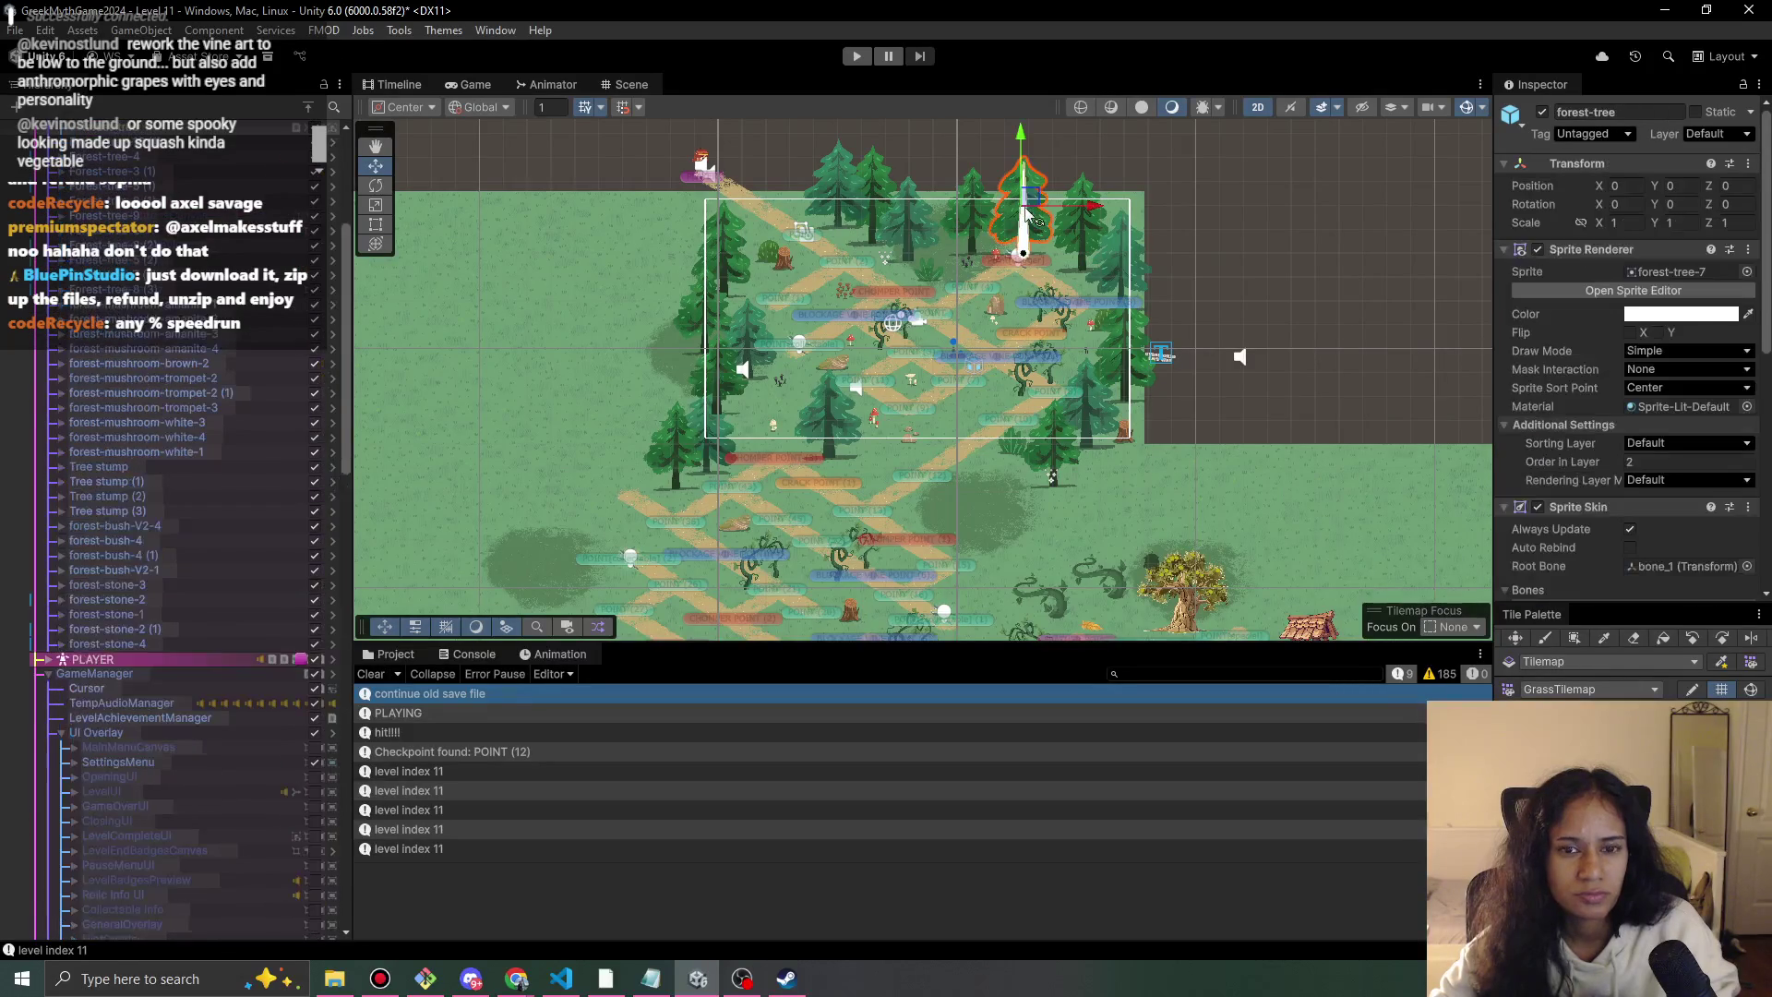
{"action": "scroll", "coordinate": [148, 647], "scroll_direction": "up", "scroll_amount": 3}
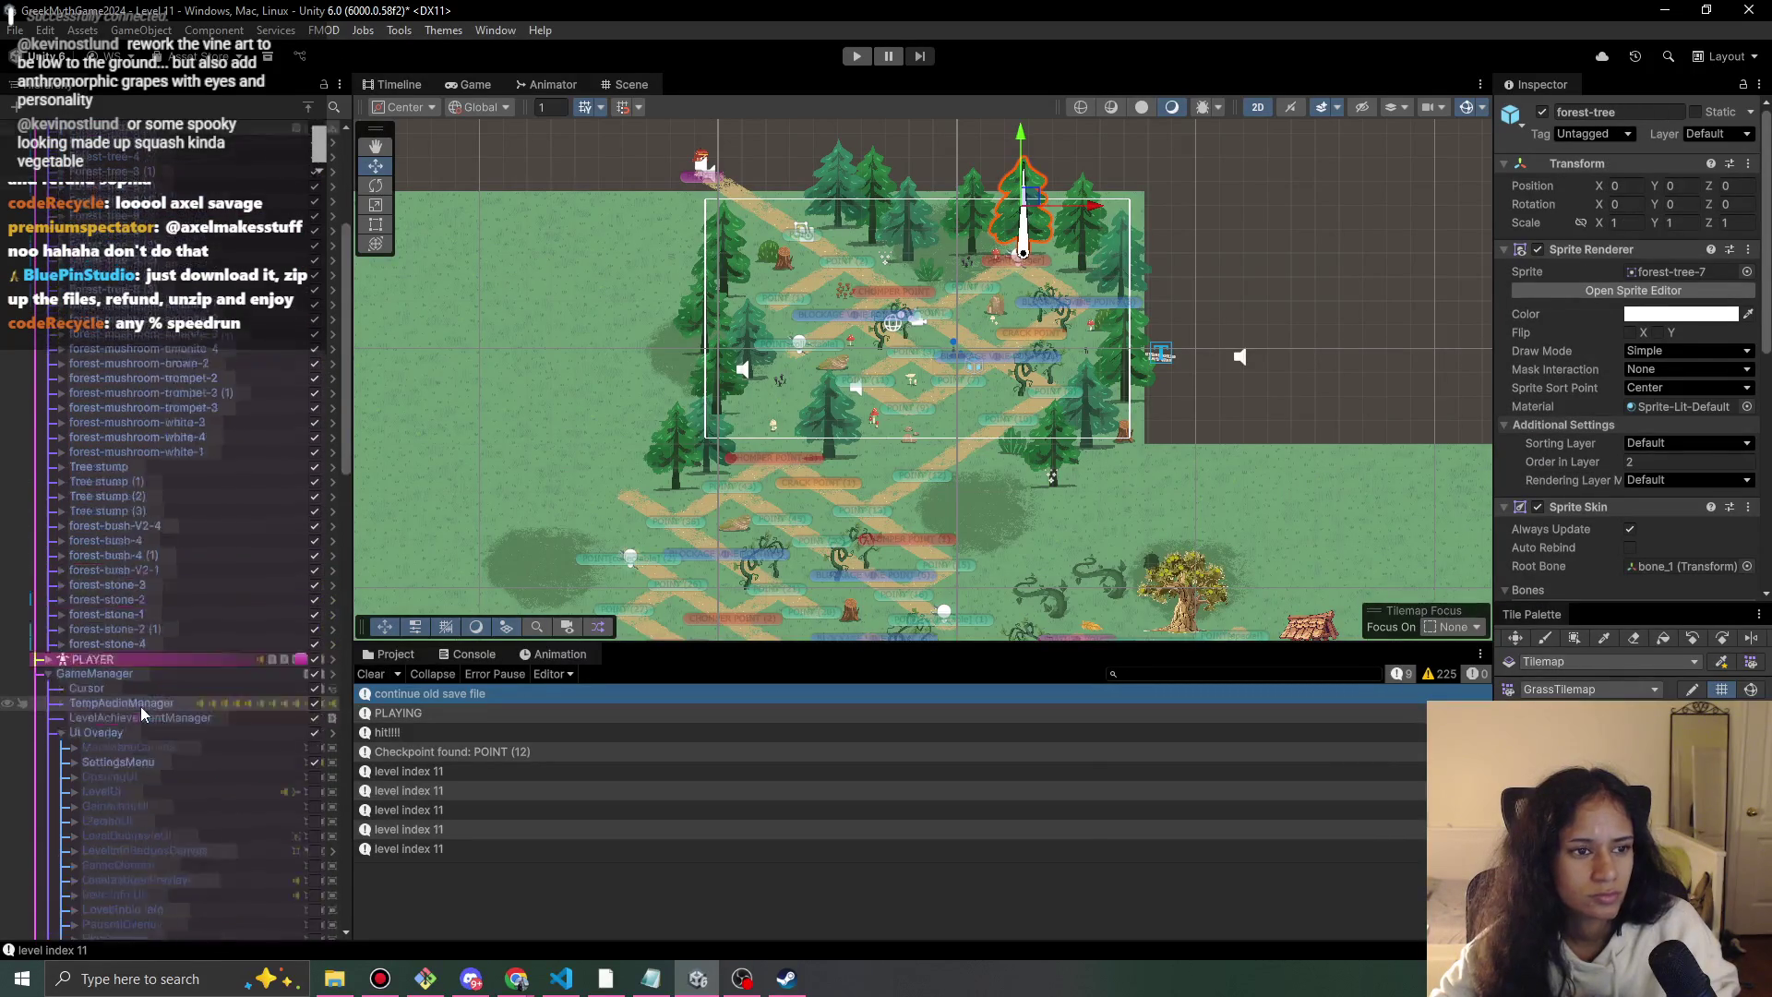
{"action": "left_click", "coordinate": [165, 153]}
Duplicate the top tree down-left and Forest-tree-5 (2) onto the map's left middle.
{"action": "key", "text": "ctrl+d"}
{"action": "mouse_move", "coordinate": [1034, 215]}
{"action": "left_mouse_down"}
{"action": "mouse_move", "coordinate": [568, 499]}
{"action": "mouse_move", "coordinate": [588, 480]}
{"action": "mouse_move", "coordinate": [596, 496]}
{"action": "mouse_move", "coordinate": [655, 417]}
{"action": "left_mouse_up"}
{"action": "left_click", "coordinate": [1156, 346]}
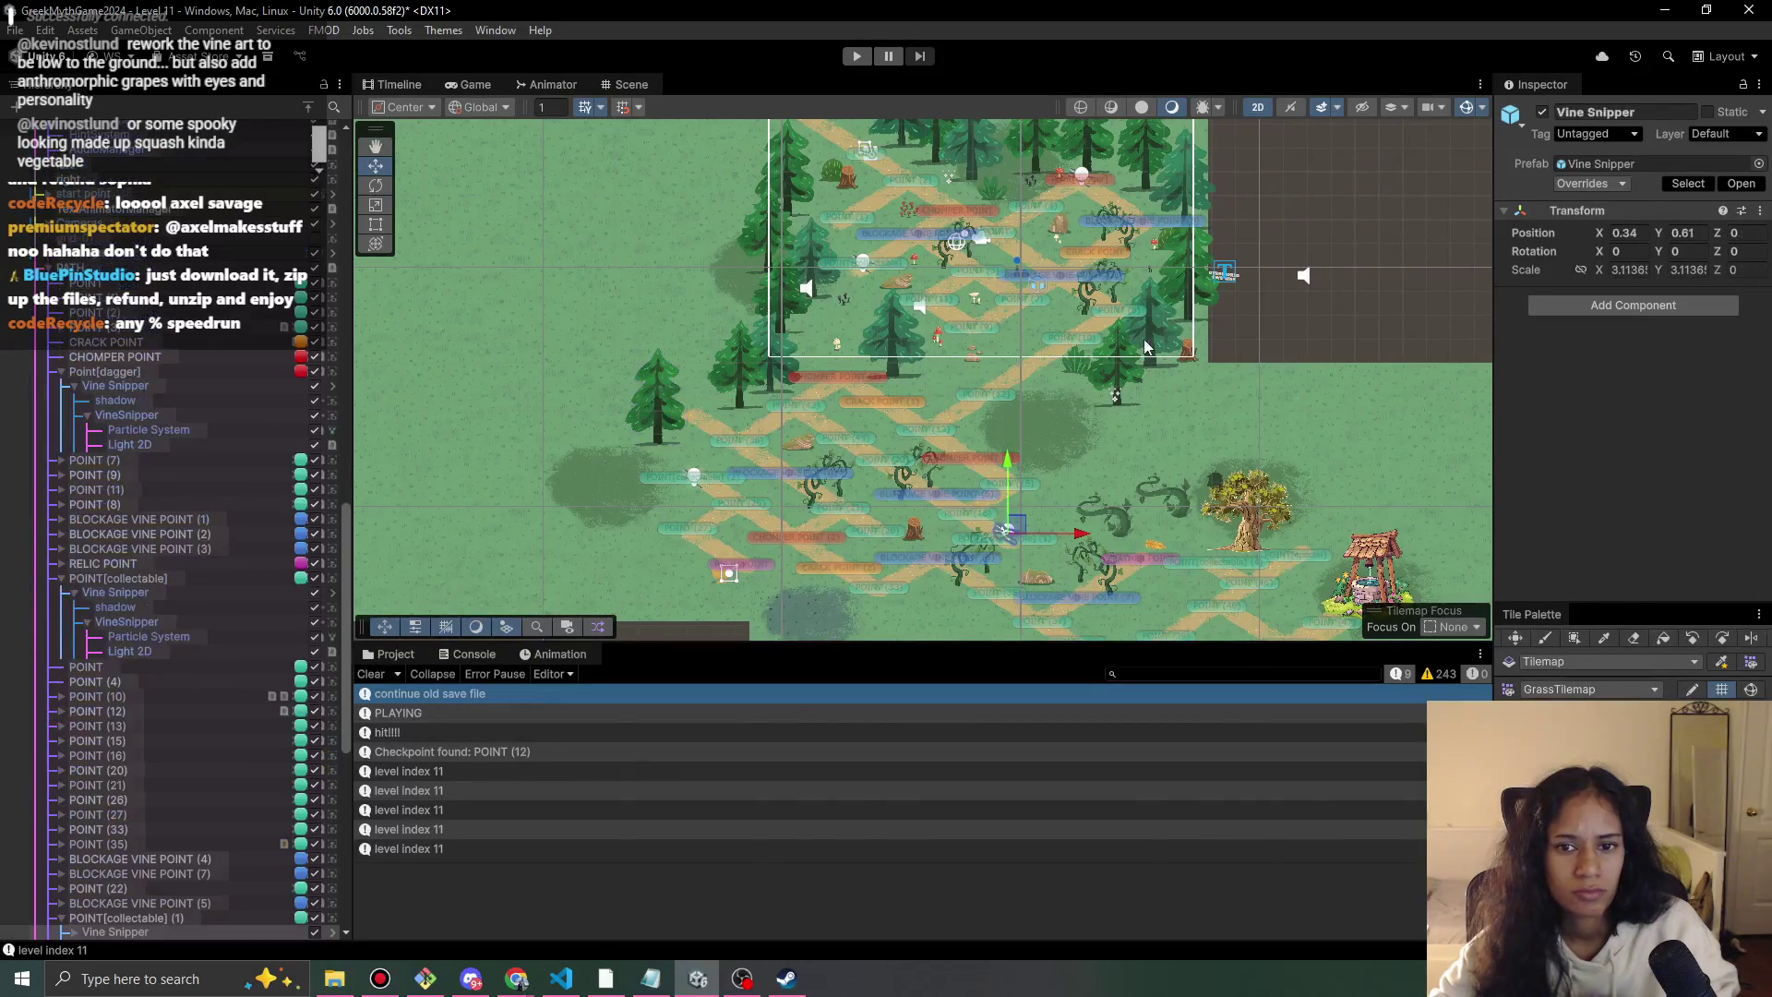
{"action": "left_click", "coordinate": [1151, 332]}
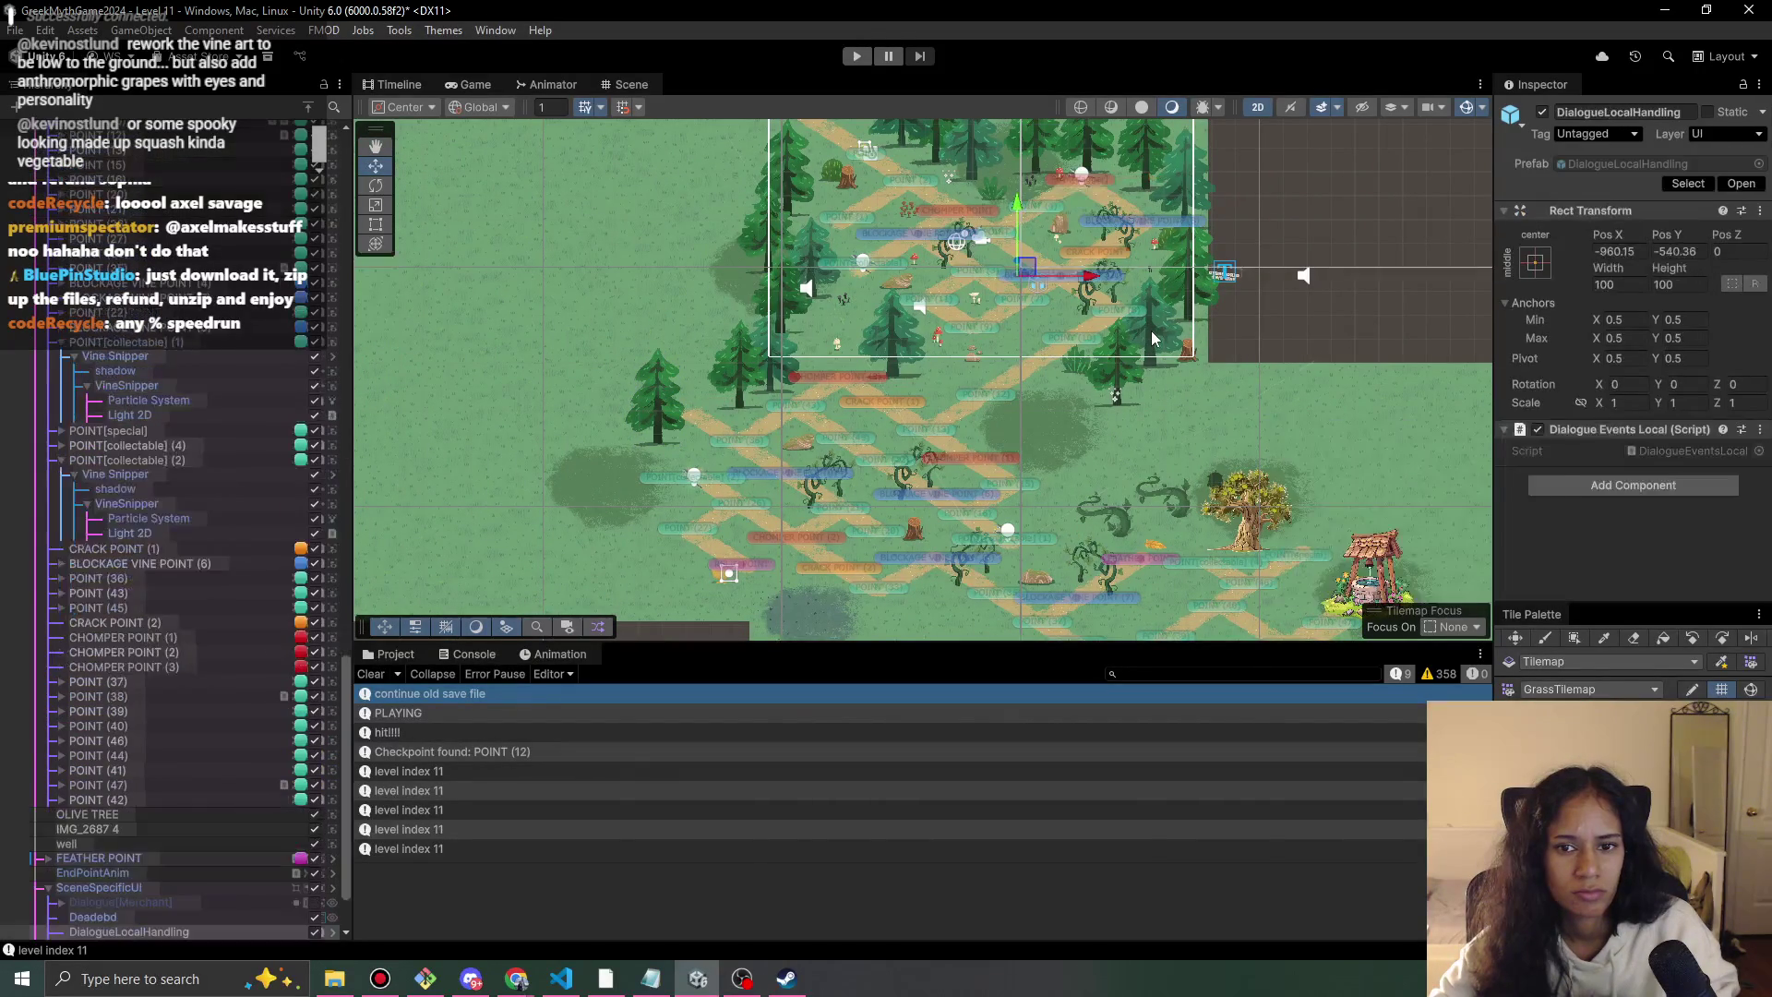
{"action": "left_click", "coordinate": [1152, 332]}
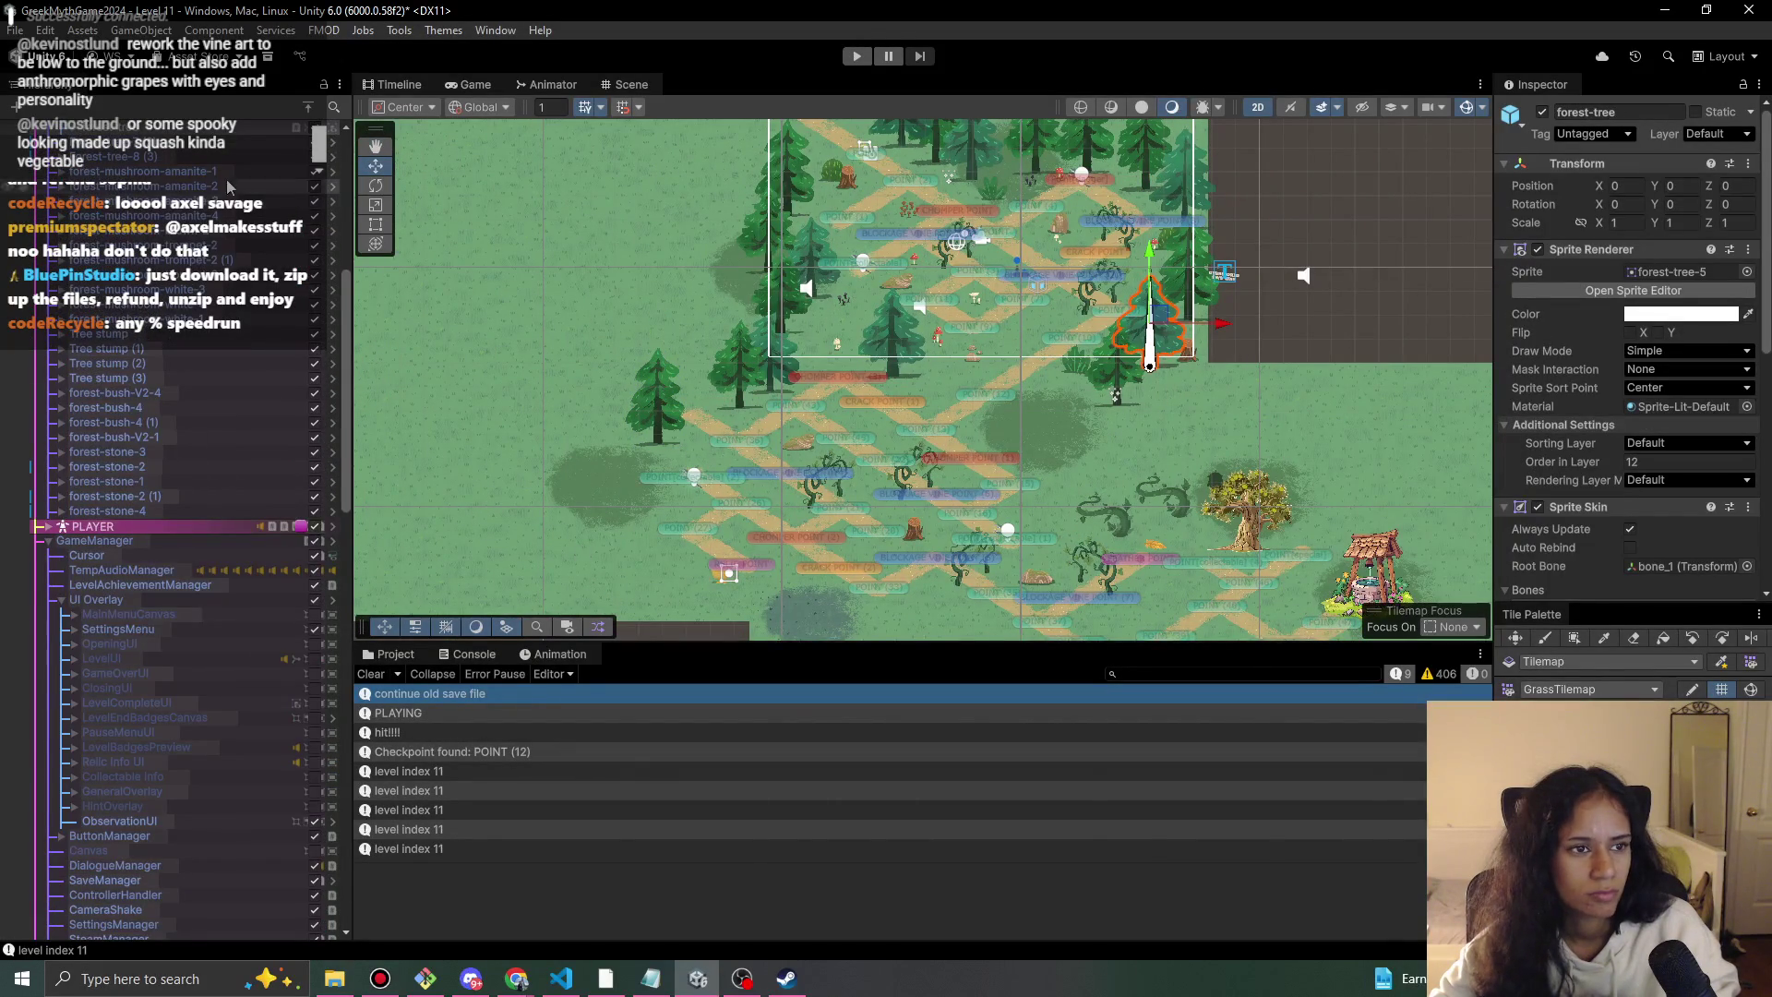
{"action": "left_click", "coordinate": [1151, 332]}
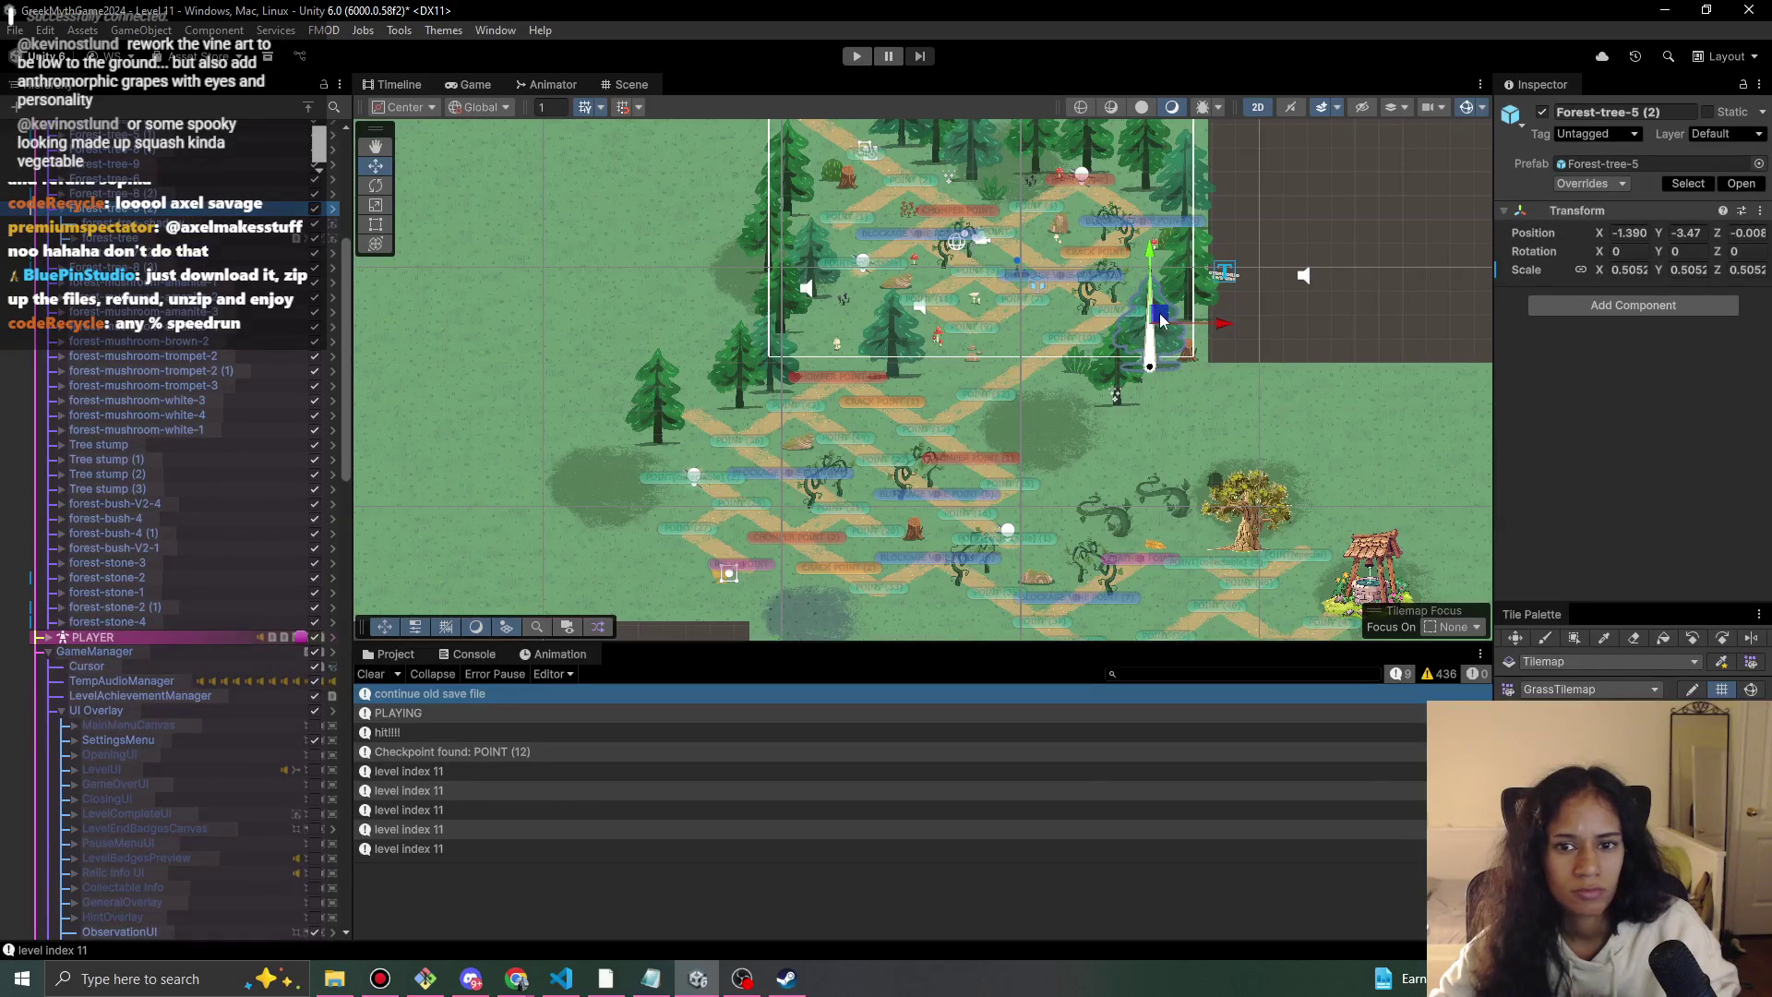
{"action": "key", "text": "ctrl+d"}
{"action": "mouse_move", "coordinate": [1186, 312]}
{"action": "left_mouse_down"}
{"action": "mouse_move", "coordinate": [751, 547]}
{"action": "mouse_move", "coordinate": [661, 513]}
{"action": "left_mouse_up"}
Duplicate Forest-tree-8 (1) beside the vines and Forest-tree-6 toward the lower paths.
{"action": "scroll", "coordinate": [744, 434], "scroll_direction": "up", "scroll_amount": 3}
{"action": "scroll", "coordinate": [744, 434], "scroll_direction": "right", "scroll_amount": 5}
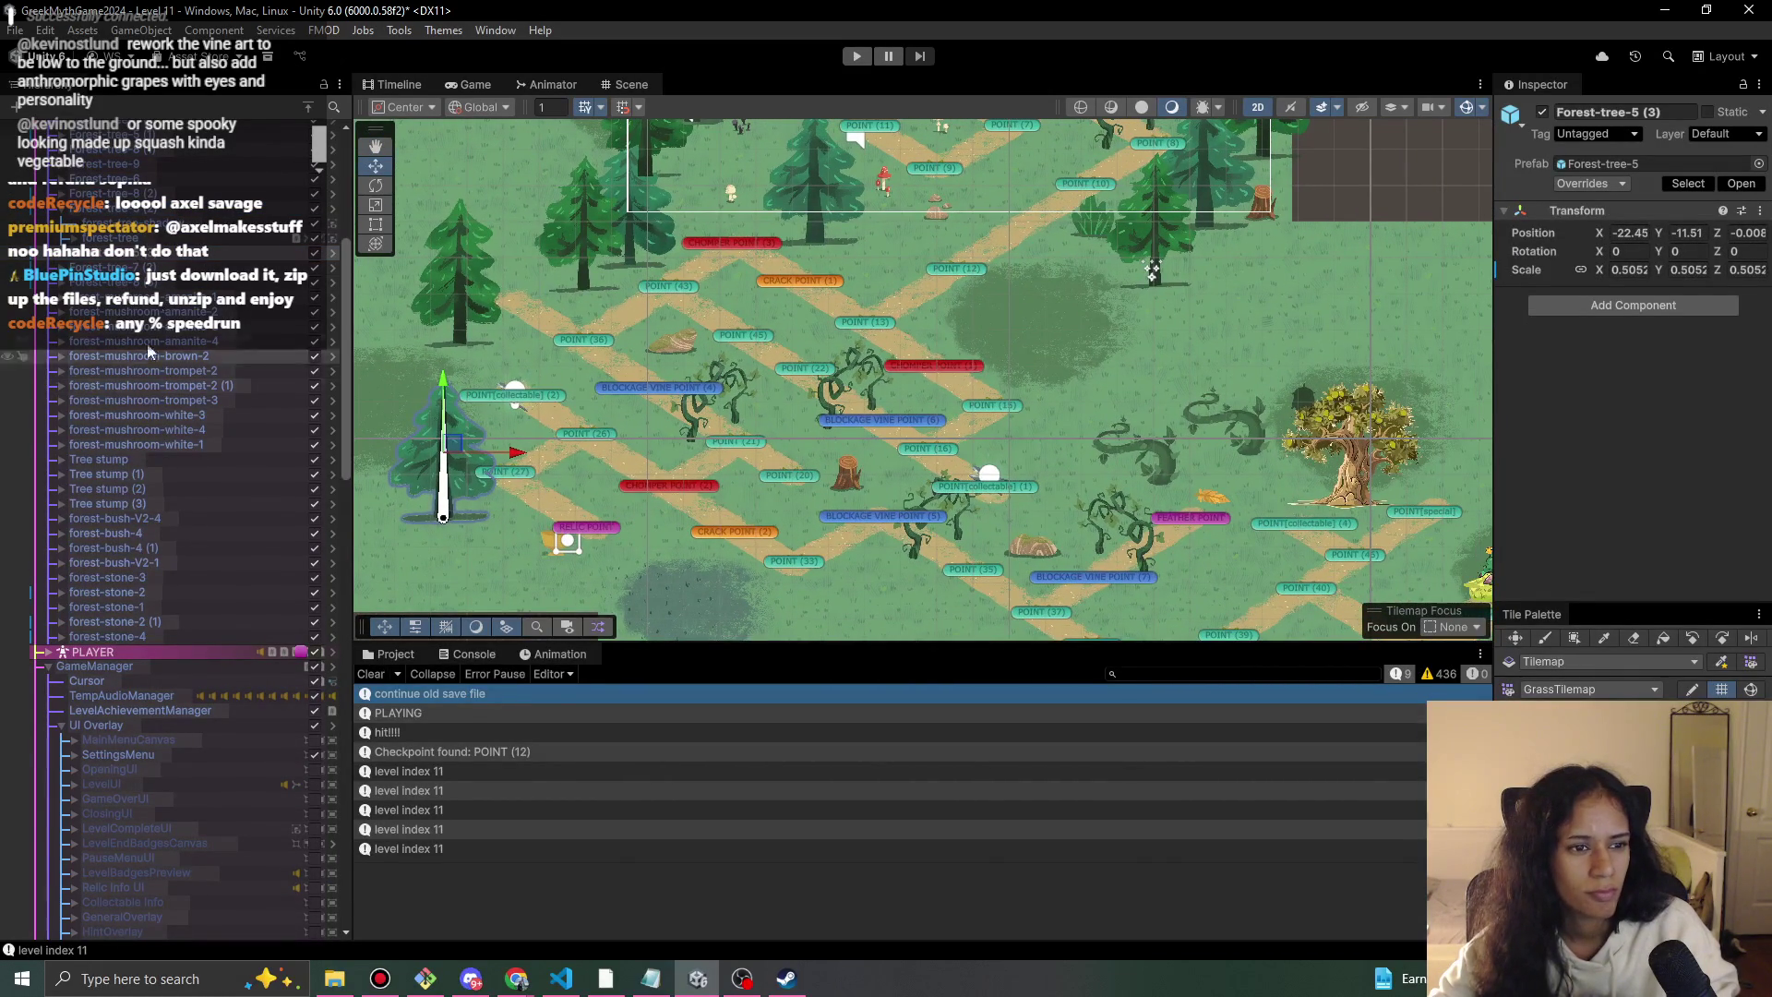
{"action": "left_click", "coordinate": [167, 153]}
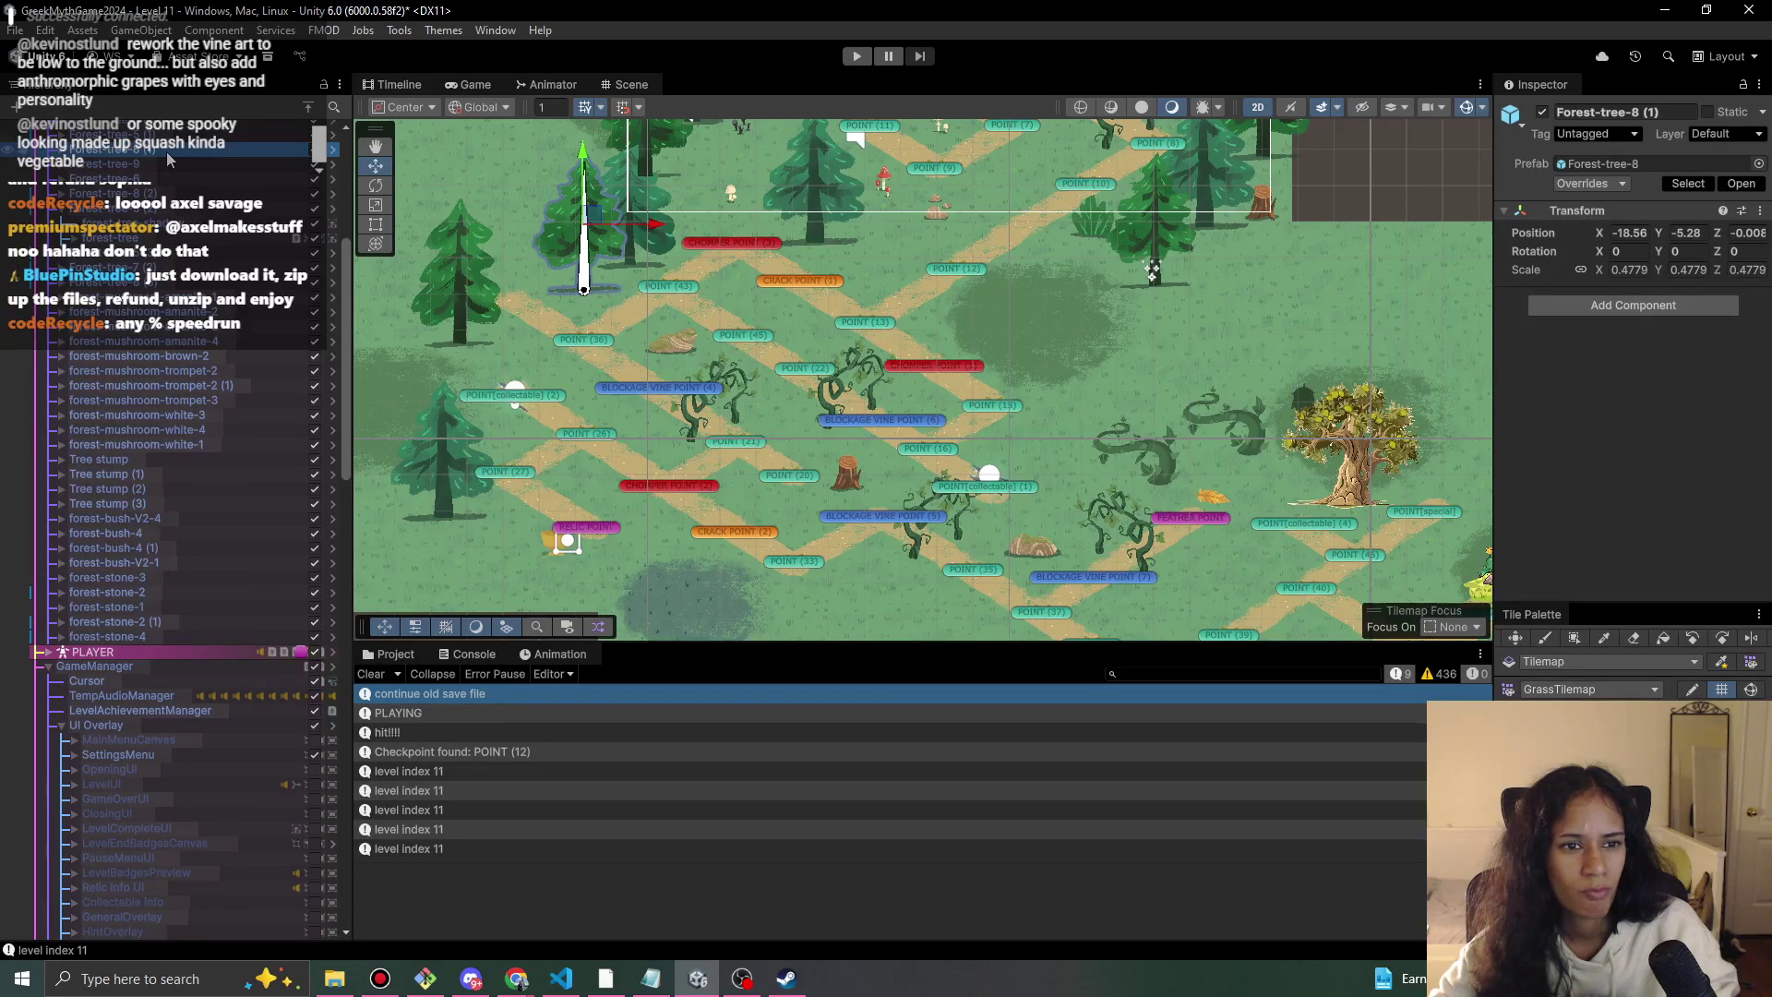
{"action": "key", "text": "ctrl+d"}
{"action": "mouse_move", "coordinate": [595, 225]}
{"action": "left_mouse_down"}
{"action": "mouse_move", "coordinate": [1078, 295]}
{"action": "mouse_move", "coordinate": [1056, 372]}
{"action": "mouse_move", "coordinate": [1057, 417]}
{"action": "mouse_move", "coordinate": [1076, 417]}
{"action": "left_mouse_up"}
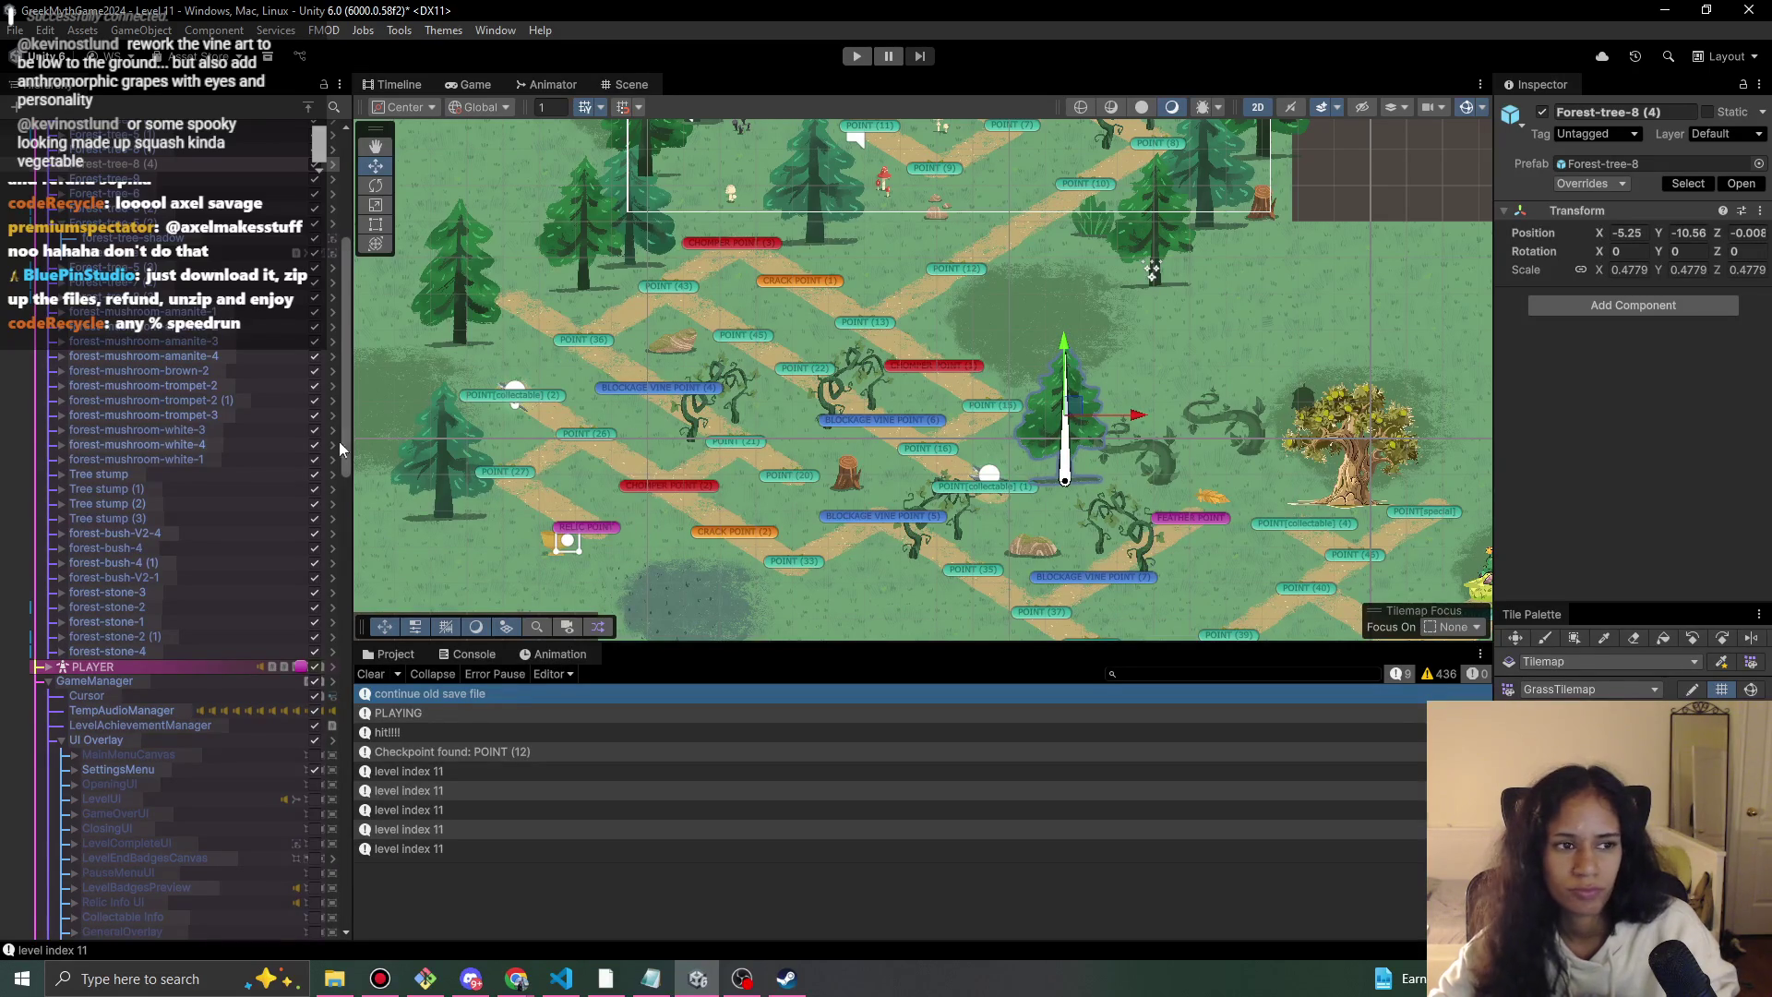
{"action": "left_click", "coordinate": [104, 193]}
{"action": "scroll", "coordinate": [911, 368], "scroll_direction": "down", "scroll_amount": 1}
{"action": "scroll", "coordinate": [911, 368], "scroll_direction": "up", "scroll_amount": 1}
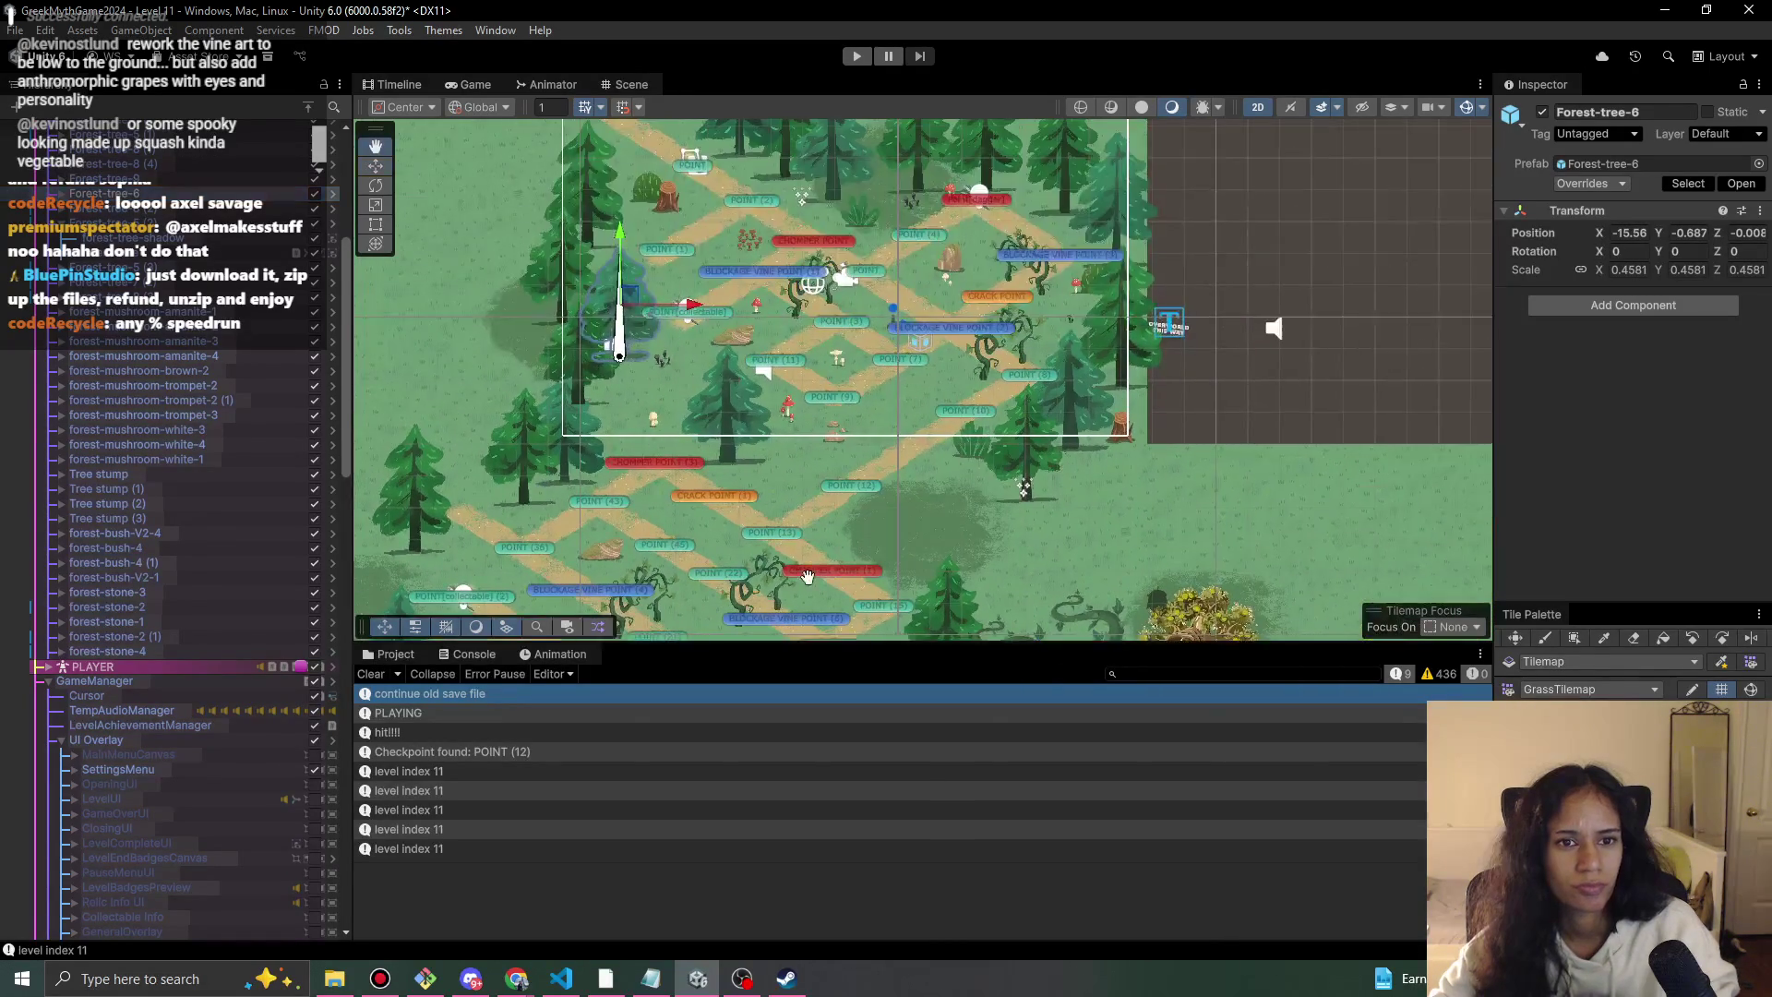
{"action": "key", "text": "ctrl+d"}
{"action": "mouse_move", "coordinate": [658, 210]}
{"action": "left_mouse_down"}
{"action": "mouse_move", "coordinate": [657, 420]}
{"action": "mouse_move", "coordinate": [726, 221]}
{"action": "mouse_move", "coordinate": [686, 452]}
{"action": "mouse_move", "coordinate": [699, 435]}
{"action": "left_mouse_up"}
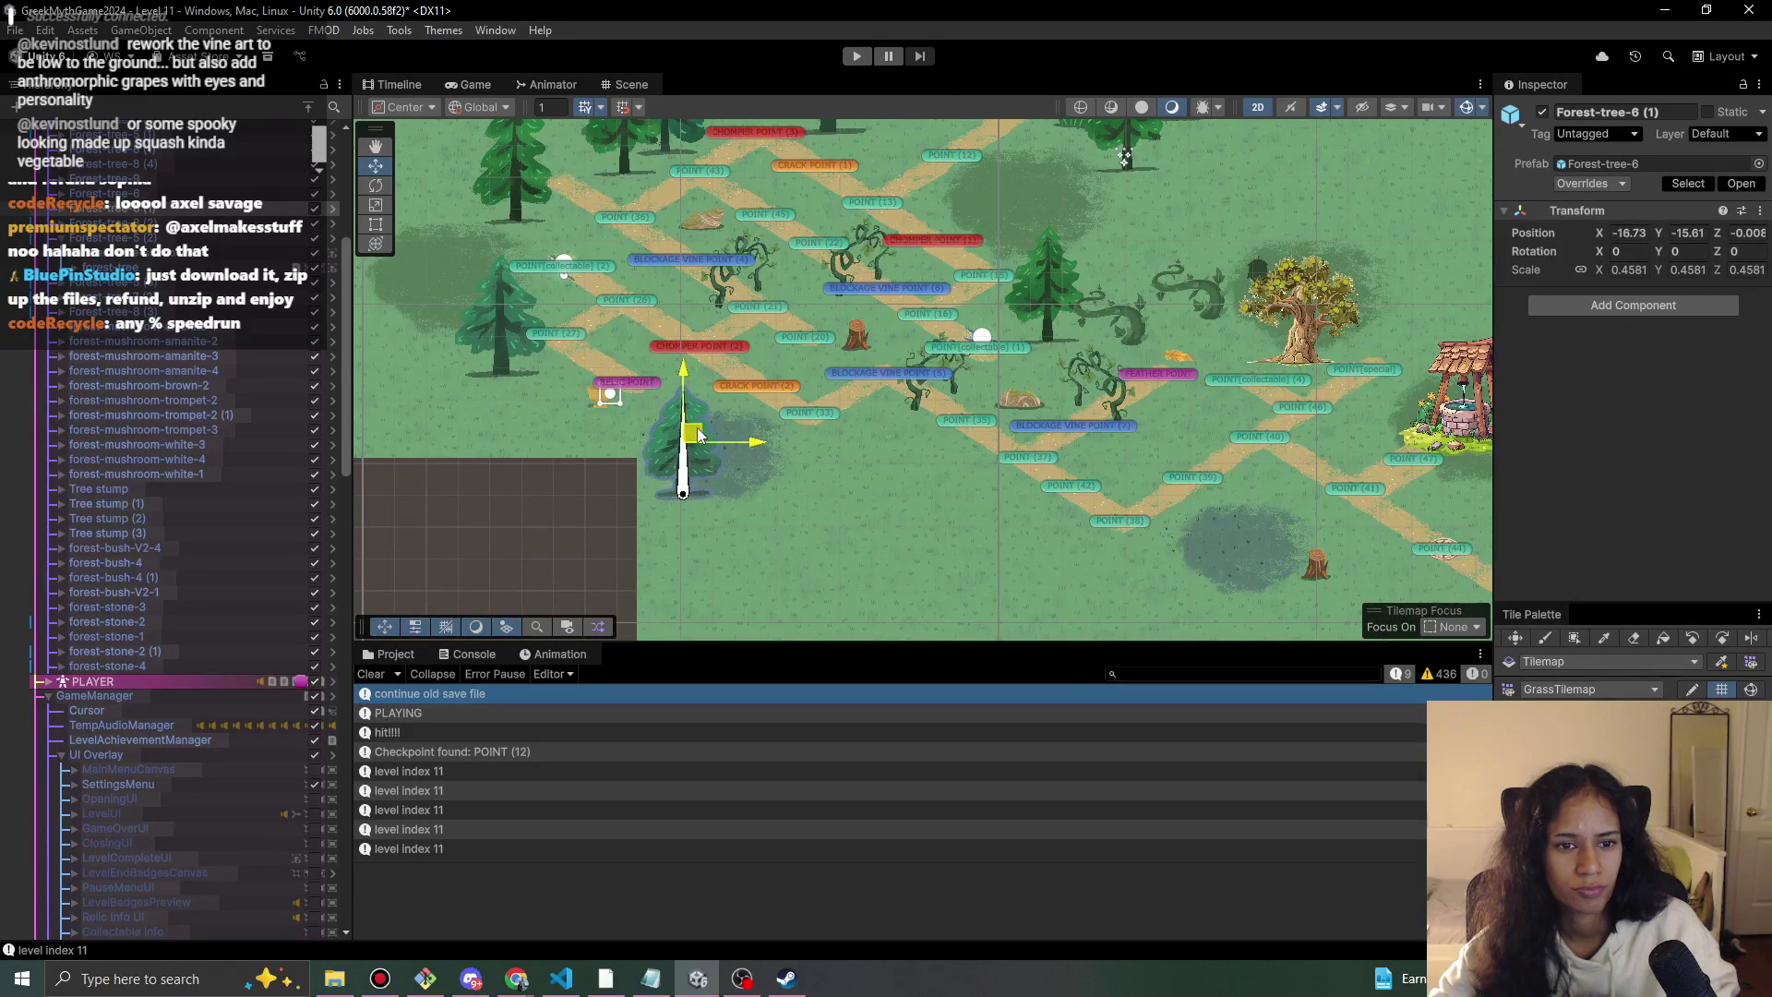
Frame Forest-tree-5 (1) and then Forest-tree-10 in the Scene view.
{"action": "scroll", "coordinate": [167, 379], "scroll_direction": "up", "scroll_amount": 5}
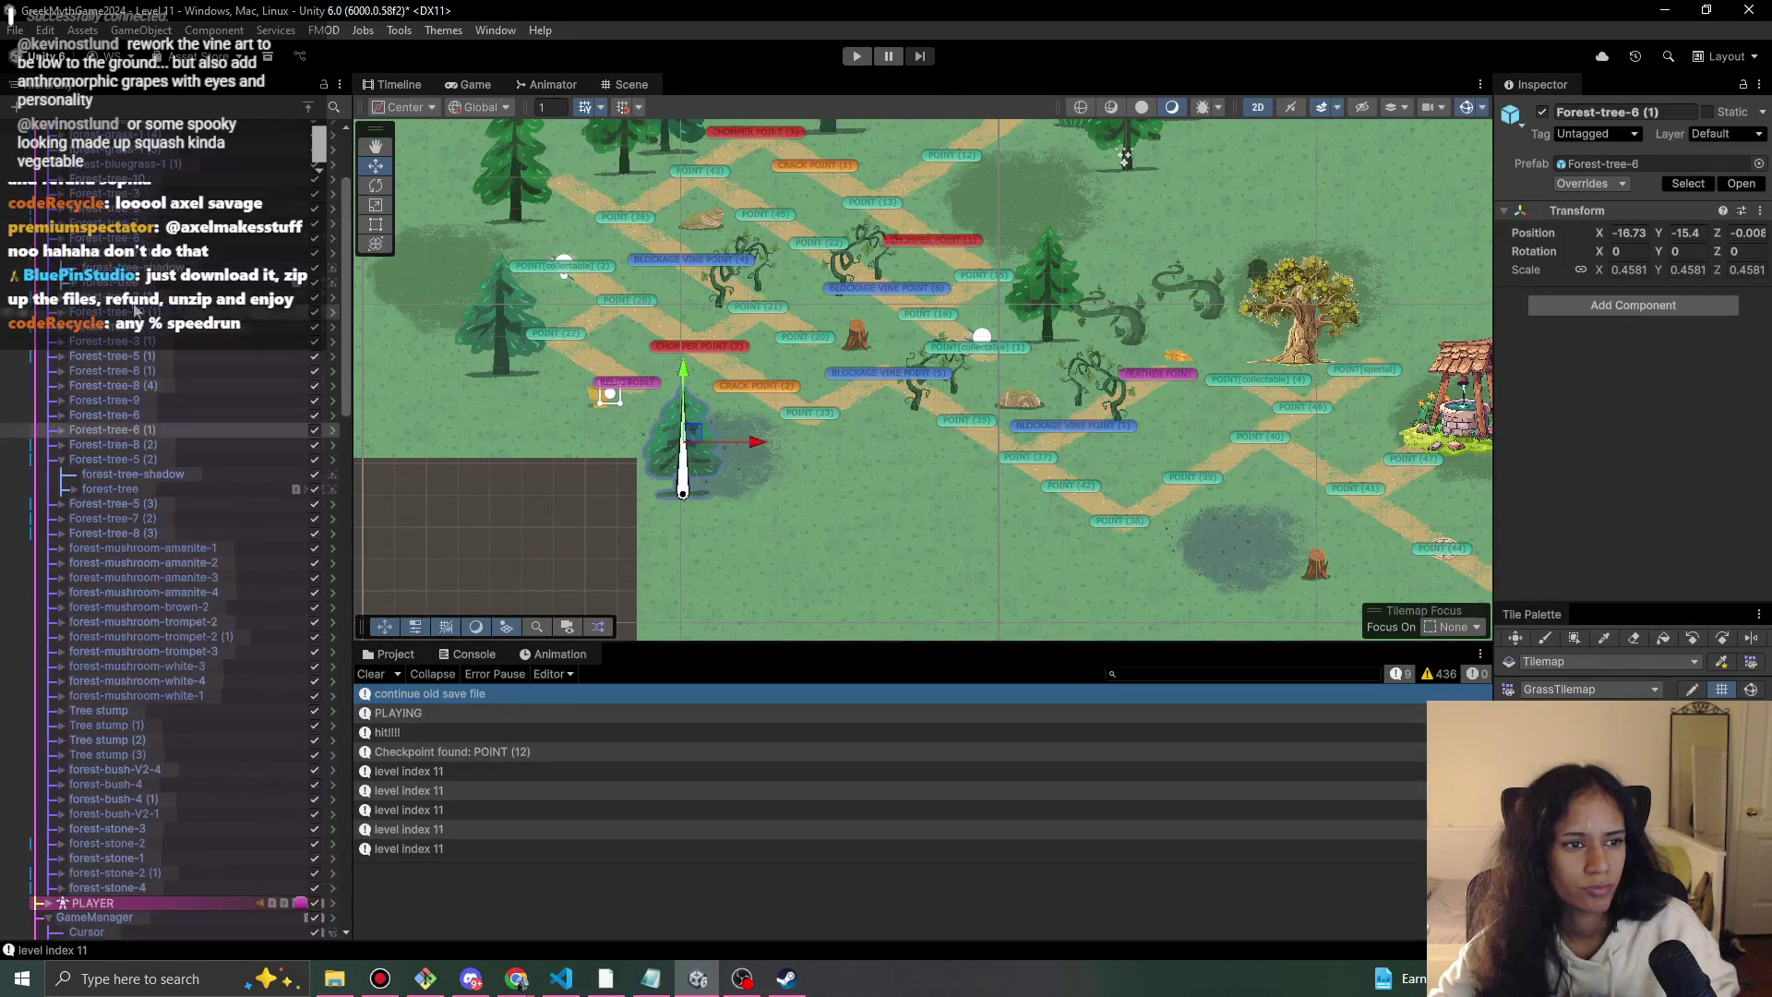
{"action": "left_click", "coordinate": [92, 356]}
{"action": "double_click", "coordinate": [139, 357]}
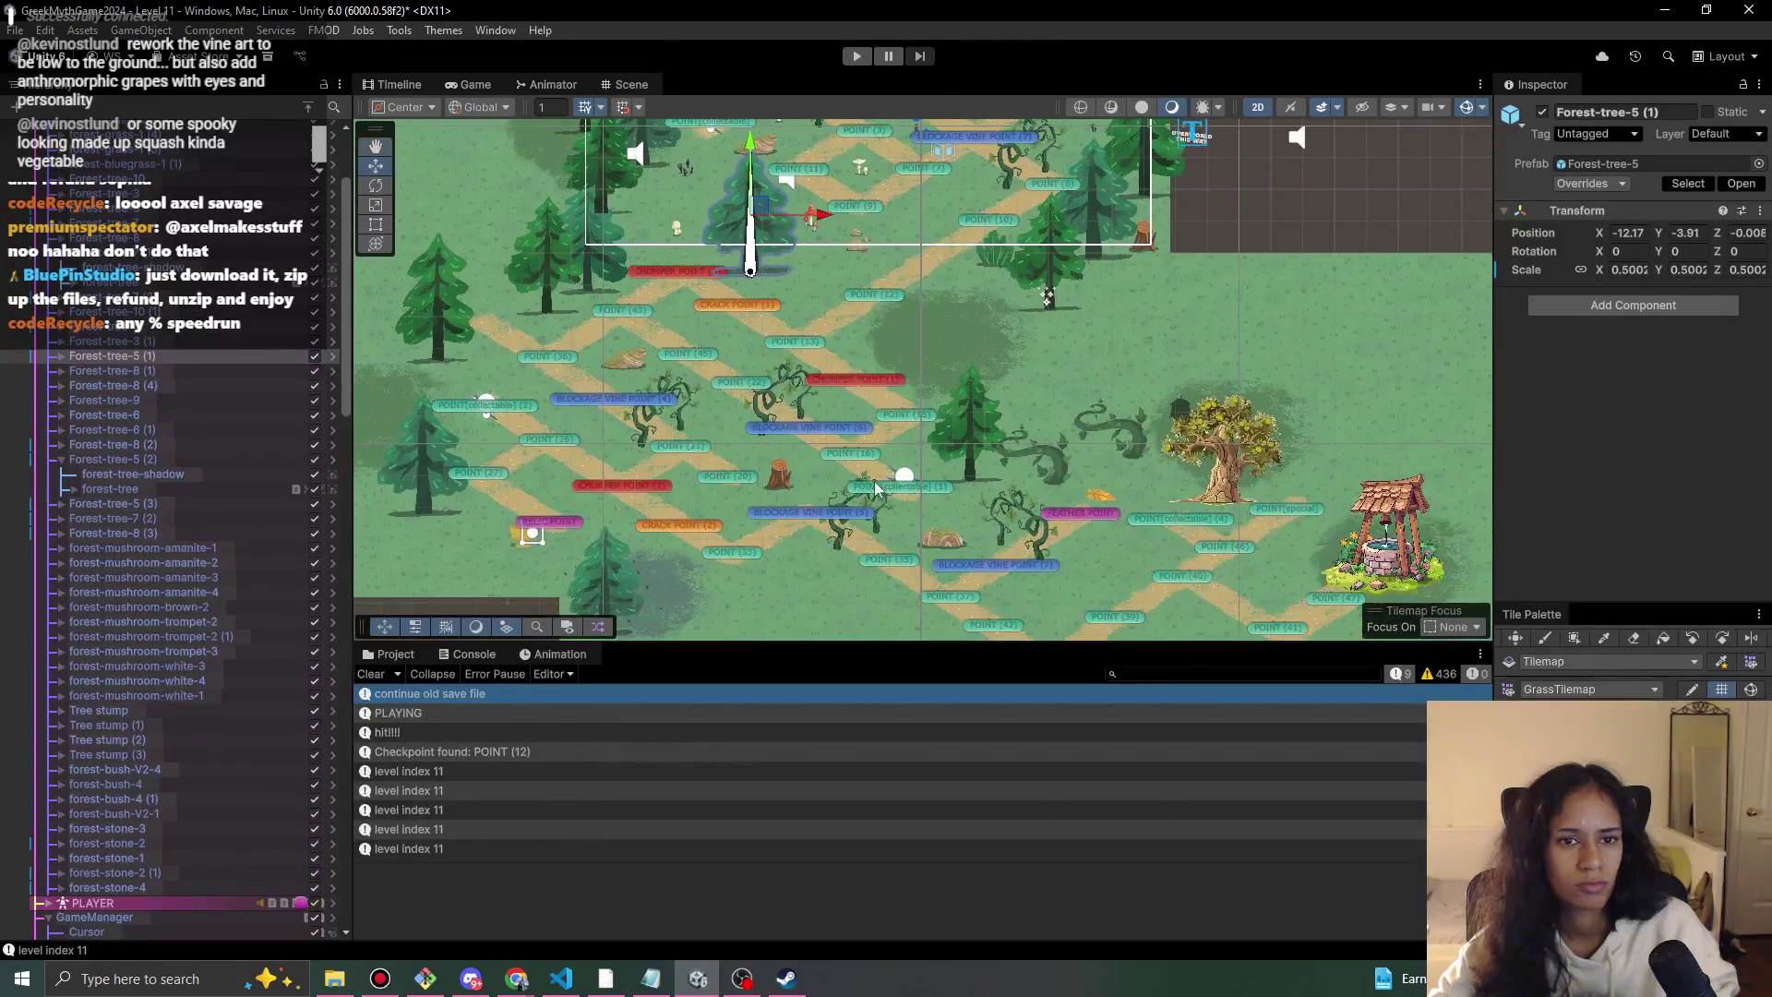
{"action": "left_click", "coordinate": [102, 193]}
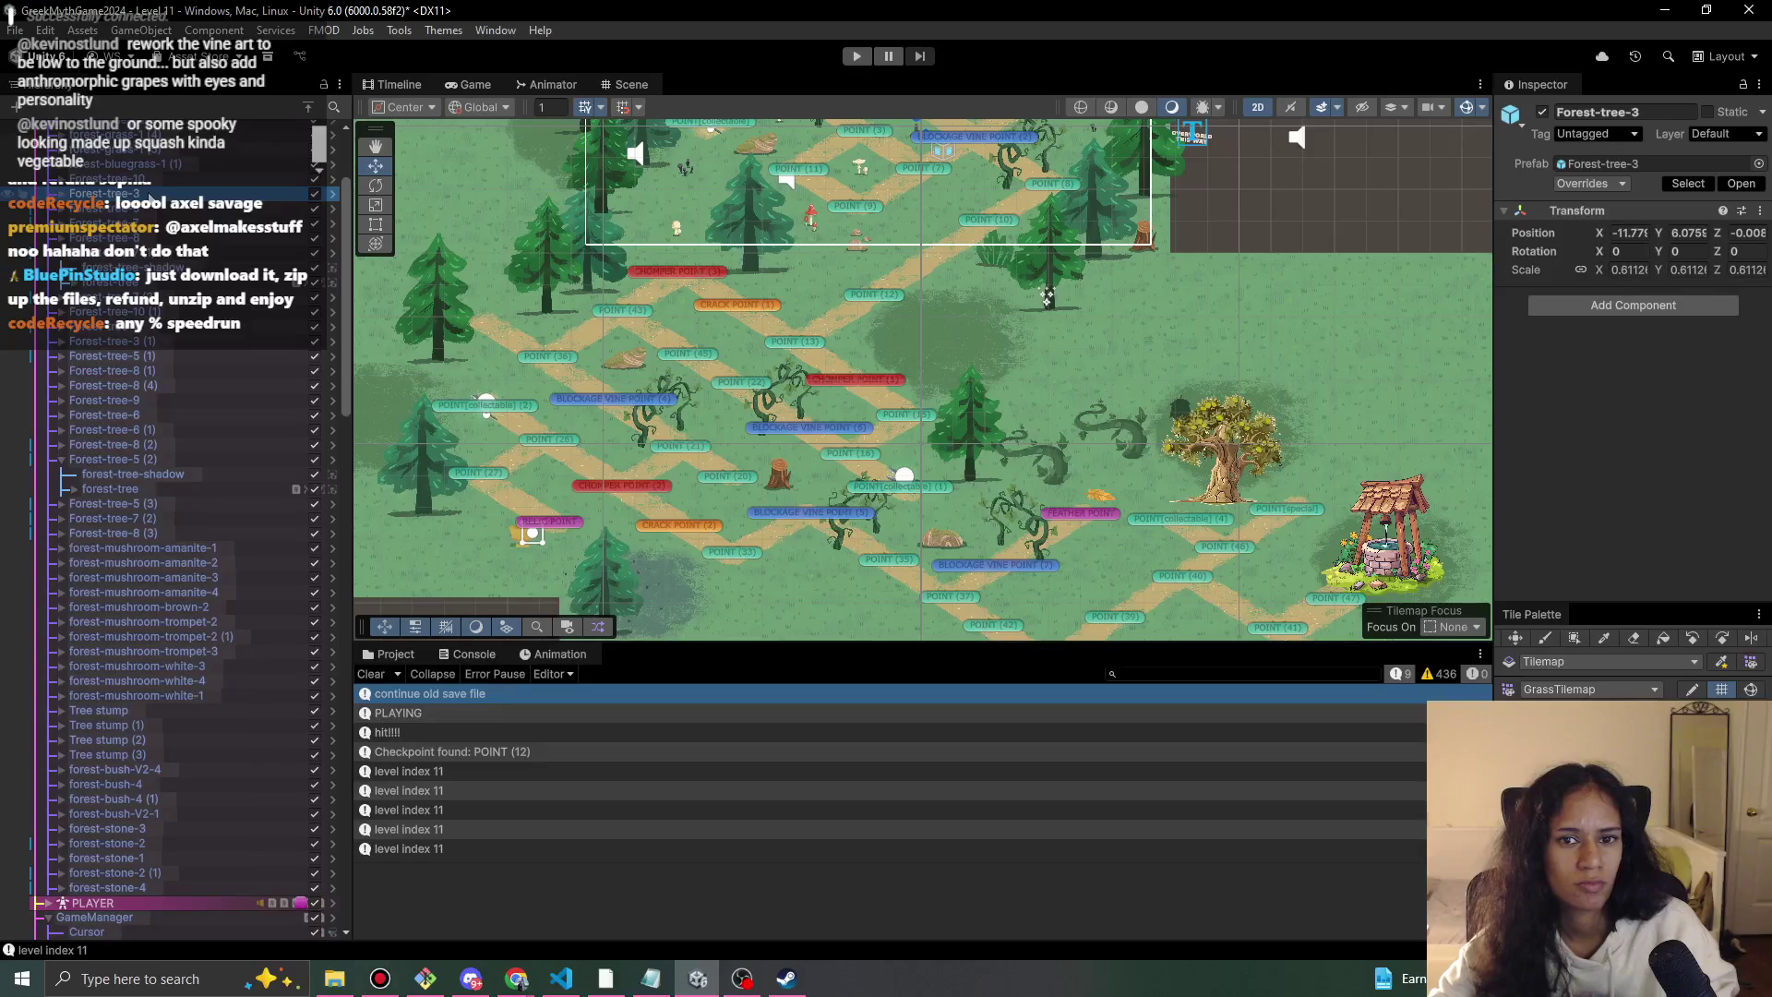
{"action": "scroll", "coordinate": [90, 430], "scroll_direction": "up", "scroll_amount": 4}
{"action": "double_click", "coordinate": [102, 333]}
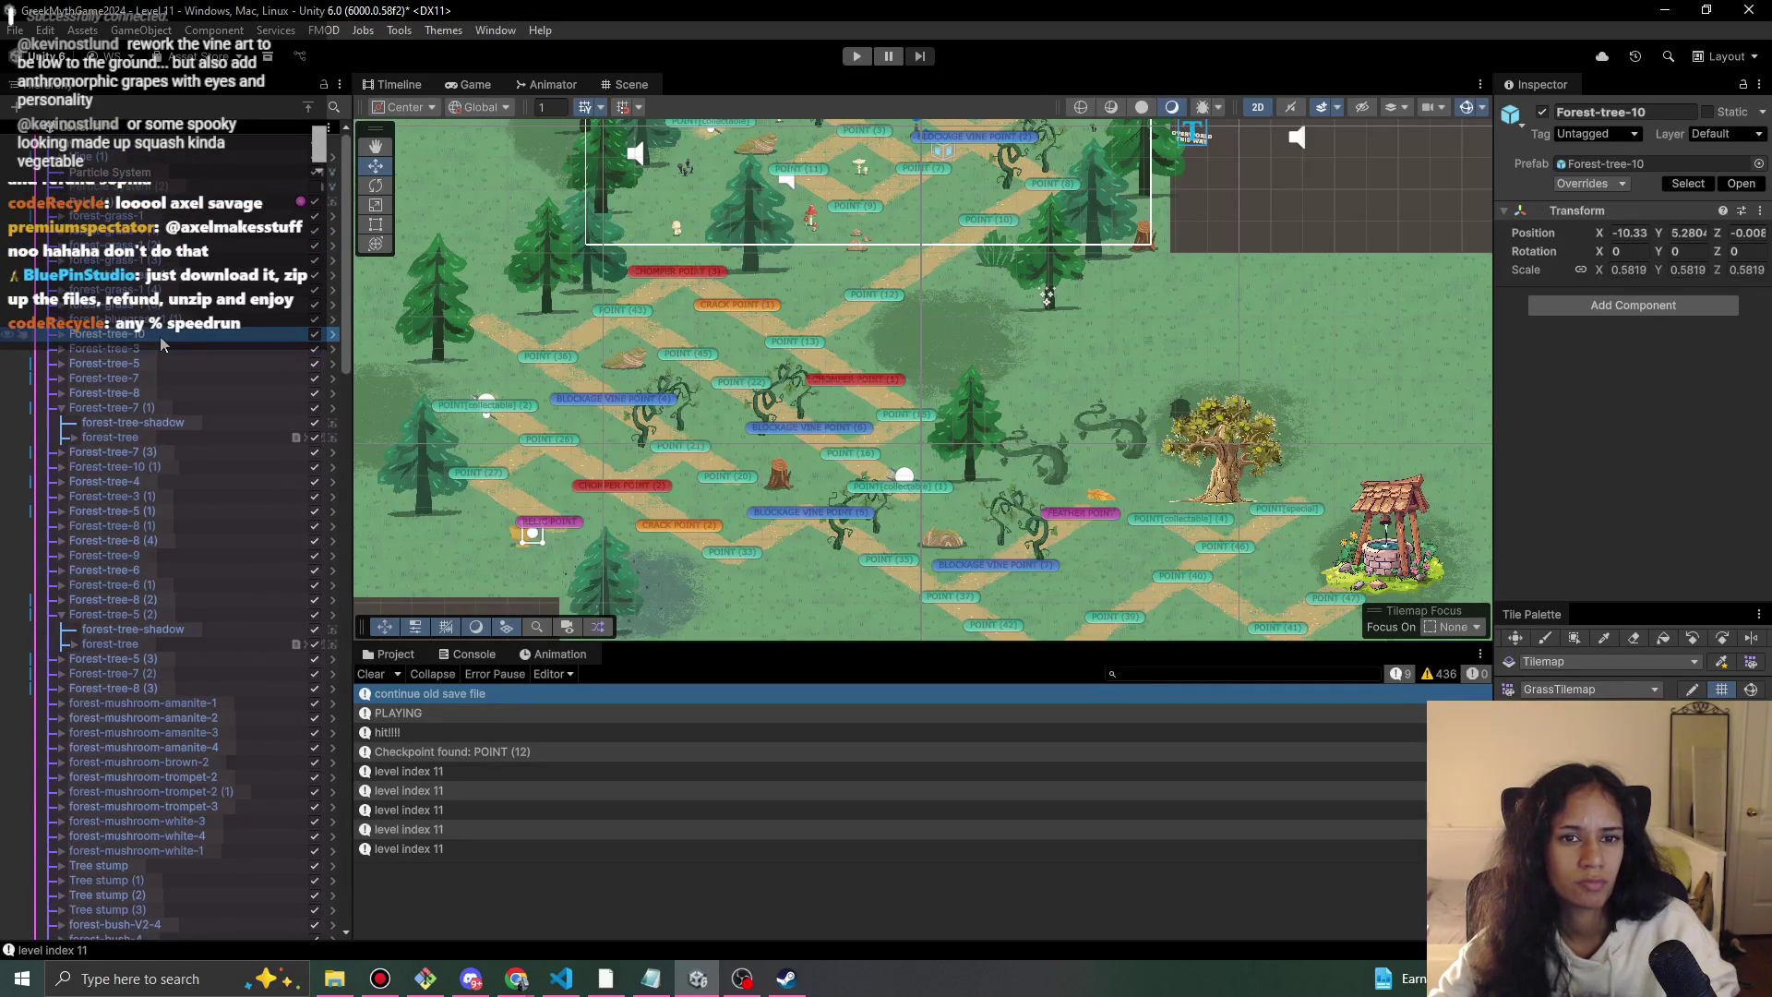
{"action": "scroll", "coordinate": [734, 417], "scroll_direction": "down", "scroll_amount": 3}
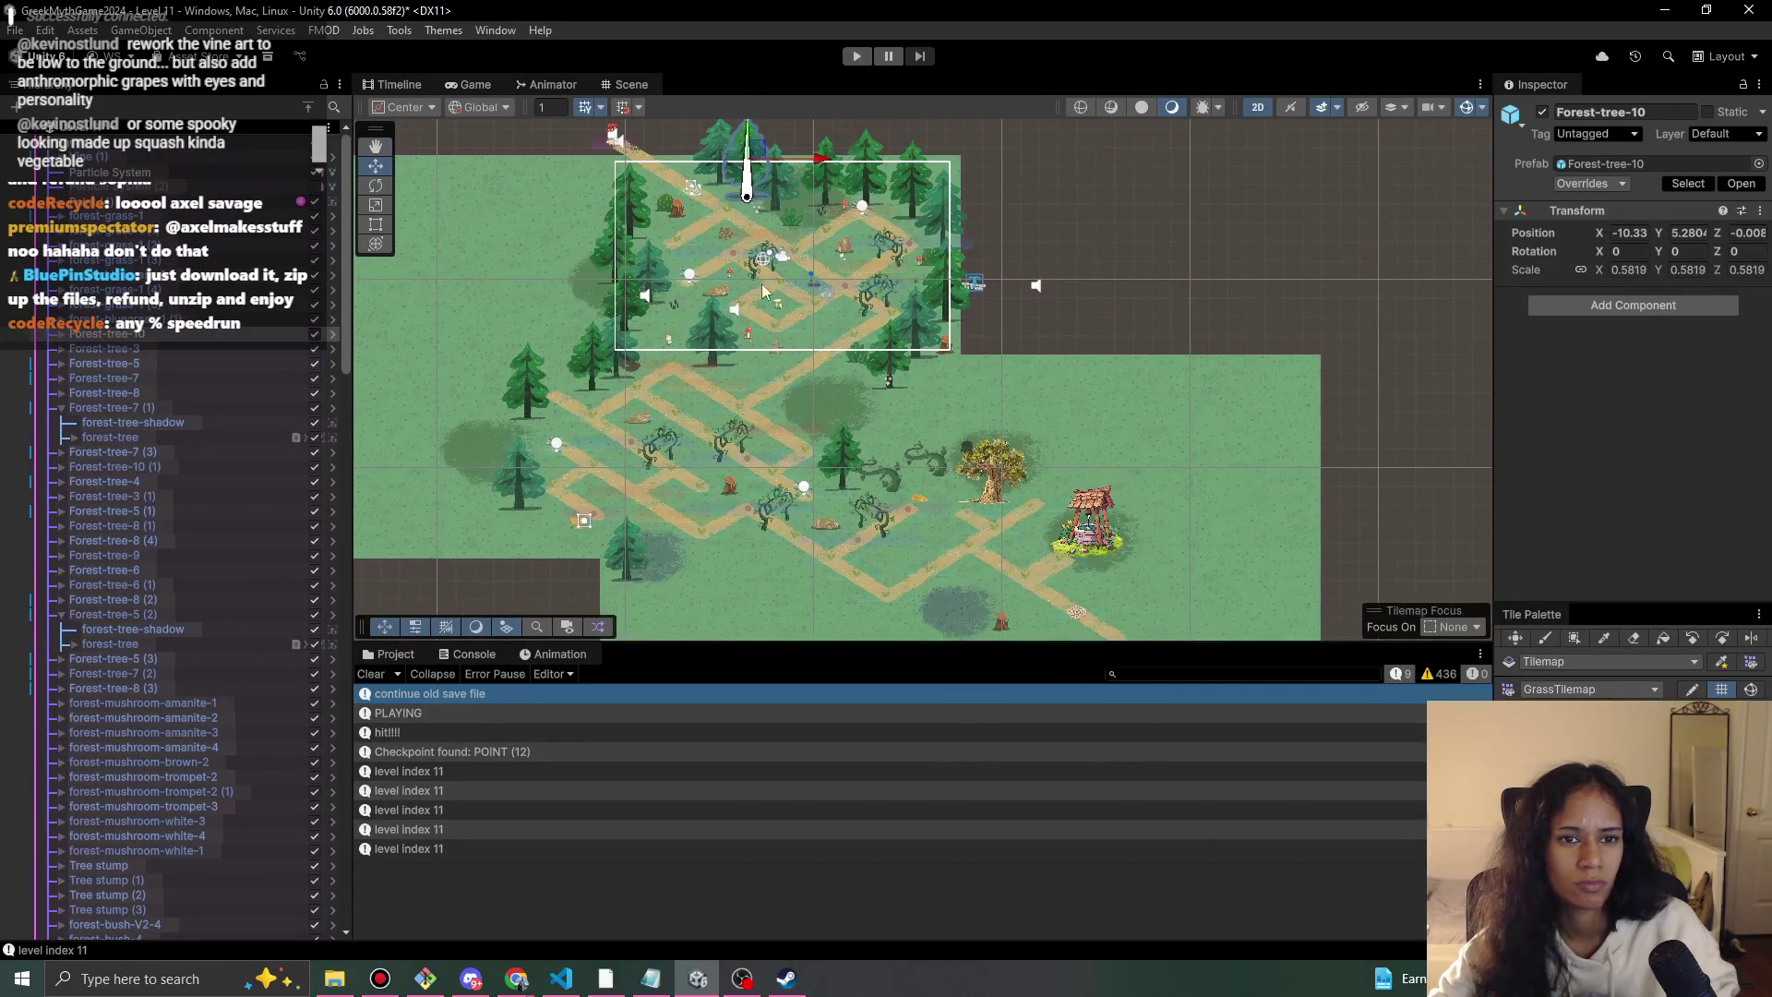
Duplicate Forest-tree-10 and move the copy down into the middle of the maze.
{"action": "key", "text": "ctrl+d"}
{"action": "mouse_move", "coordinate": [768, 162]}
{"action": "left_mouse_down"}
{"action": "mouse_move", "coordinate": [764, 560]}
{"action": "mouse_move", "coordinate": [851, 391]}
{"action": "left_mouse_up"}
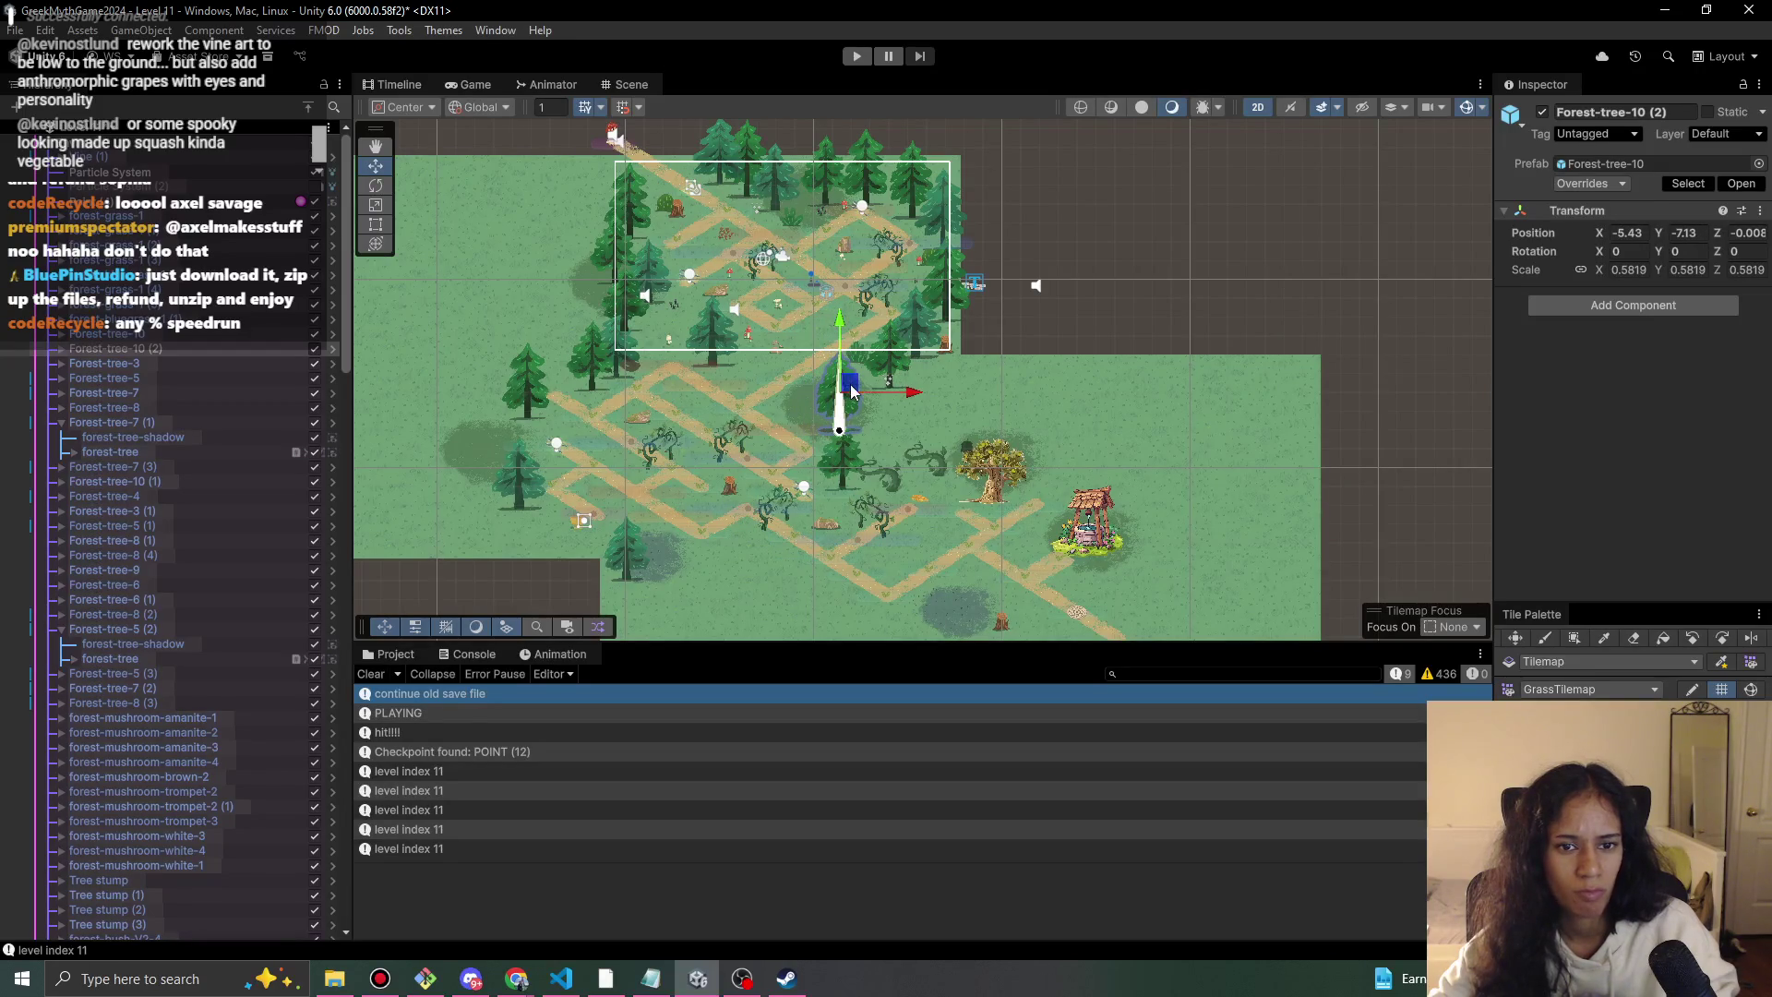
{"action": "scroll", "coordinate": [852, 391], "scroll_direction": "up", "scroll_amount": 5}
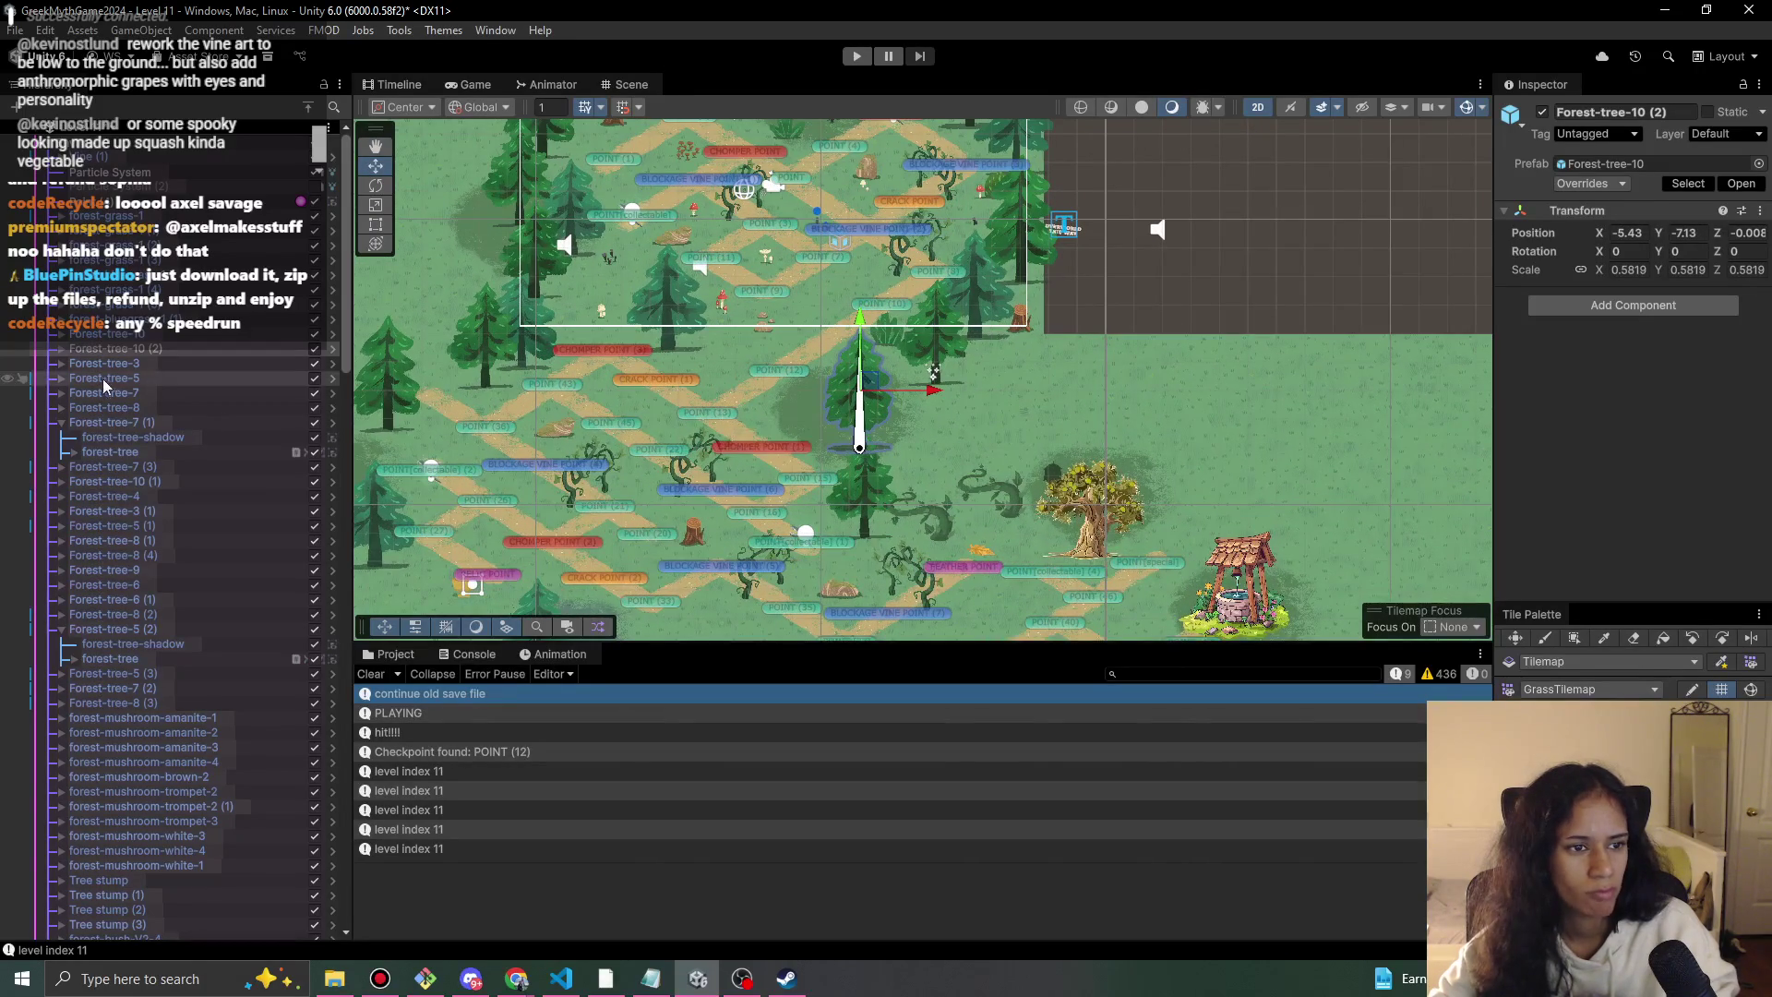
Set the copy's tree sprite Order in Layer to 12 and nudge the tree slightly up-left.
{"action": "left_click", "coordinate": [61, 348]}
{"action": "left_click", "coordinate": [110, 377]}
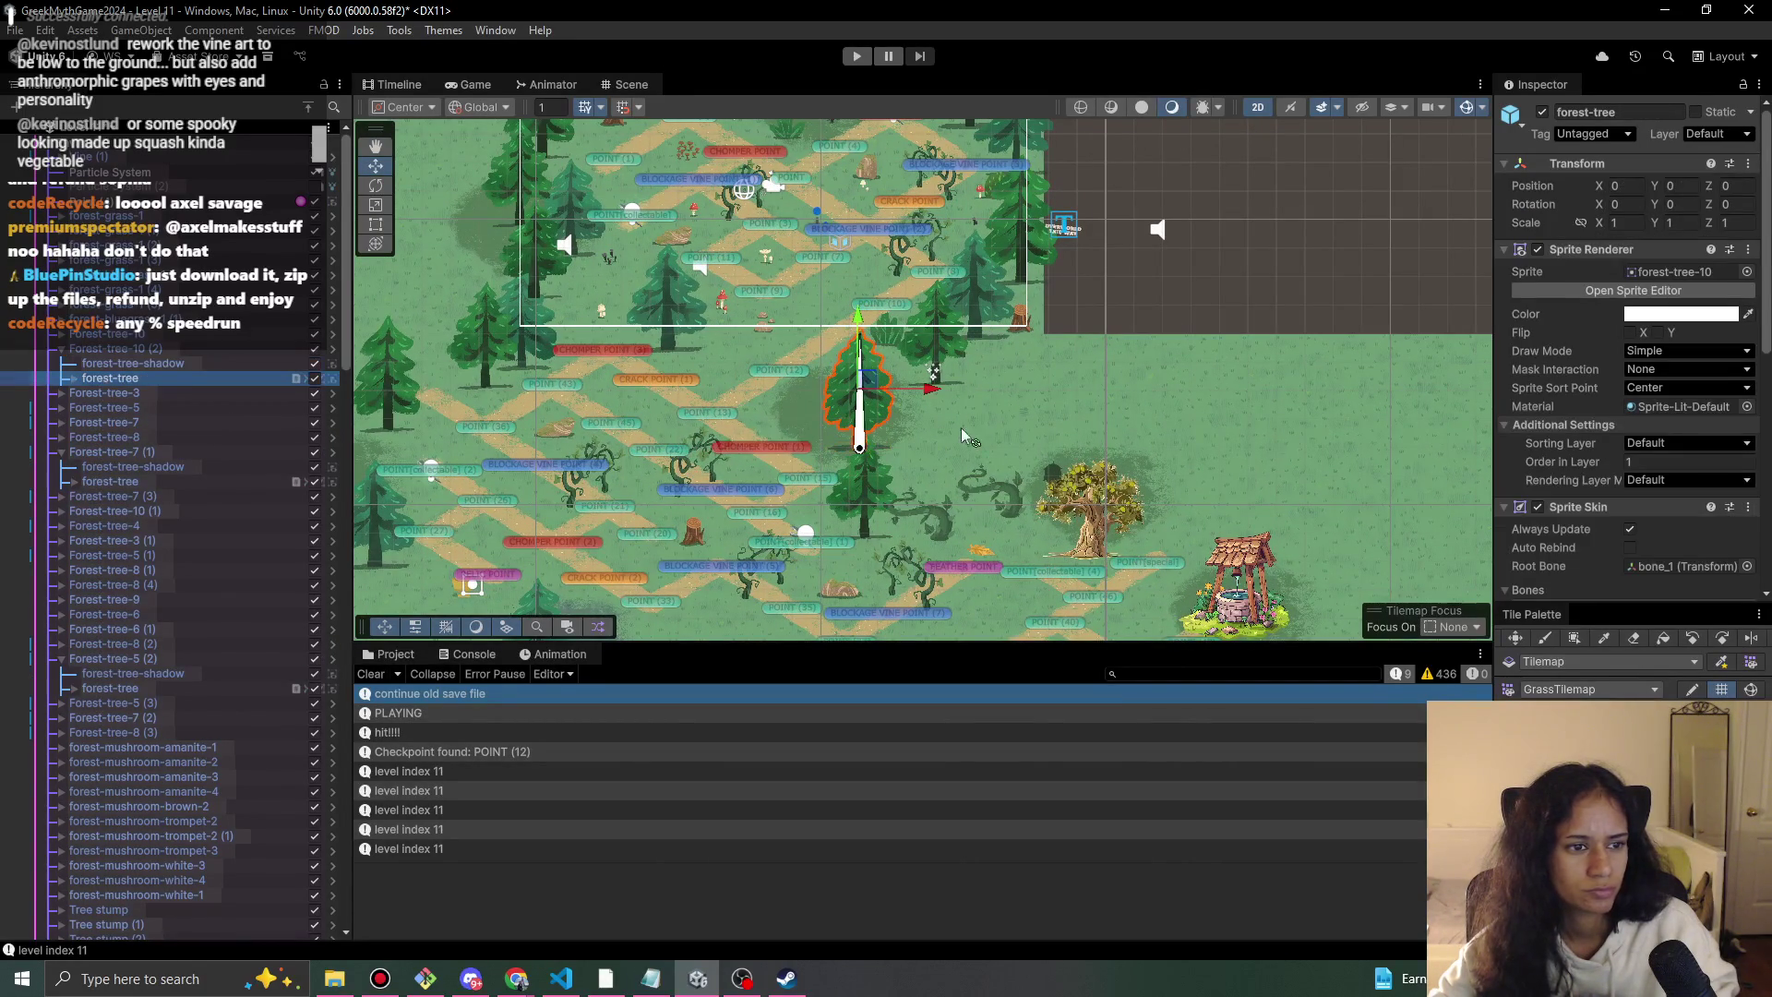
{"action": "left_click", "coordinate": [197, 366]}
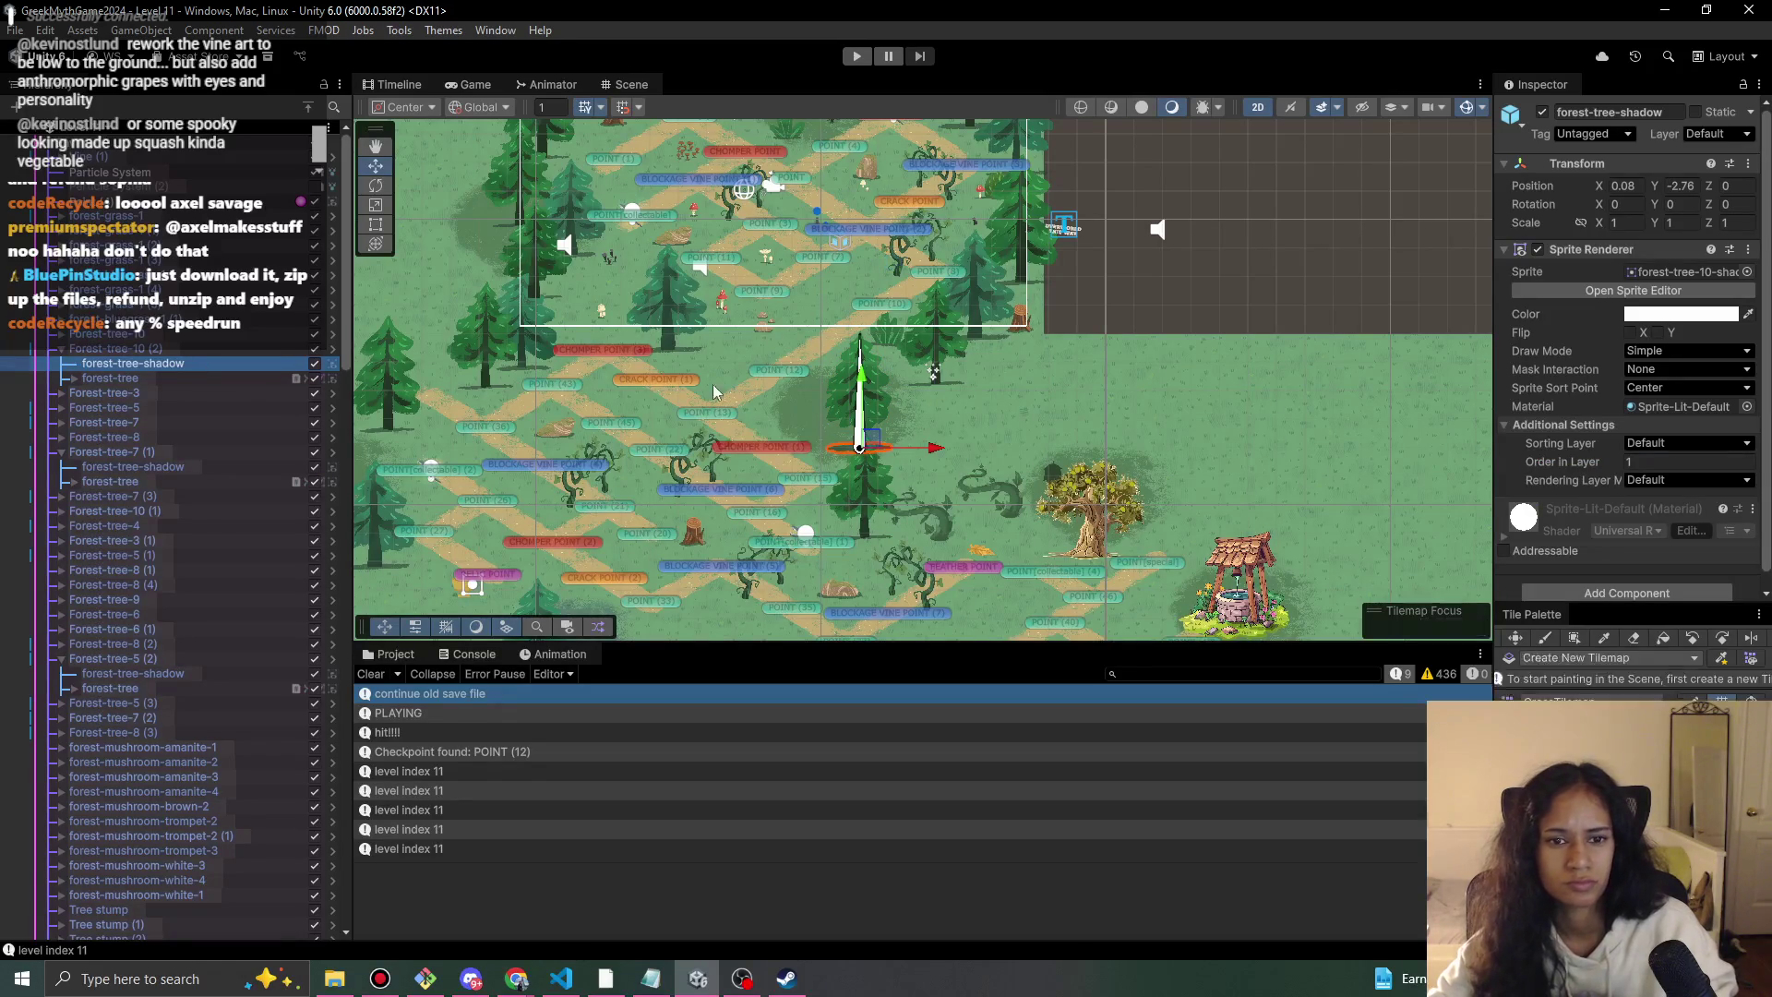
{"action": "left_click", "coordinate": [159, 352]}
{"action": "left_click", "coordinate": [147, 377]}
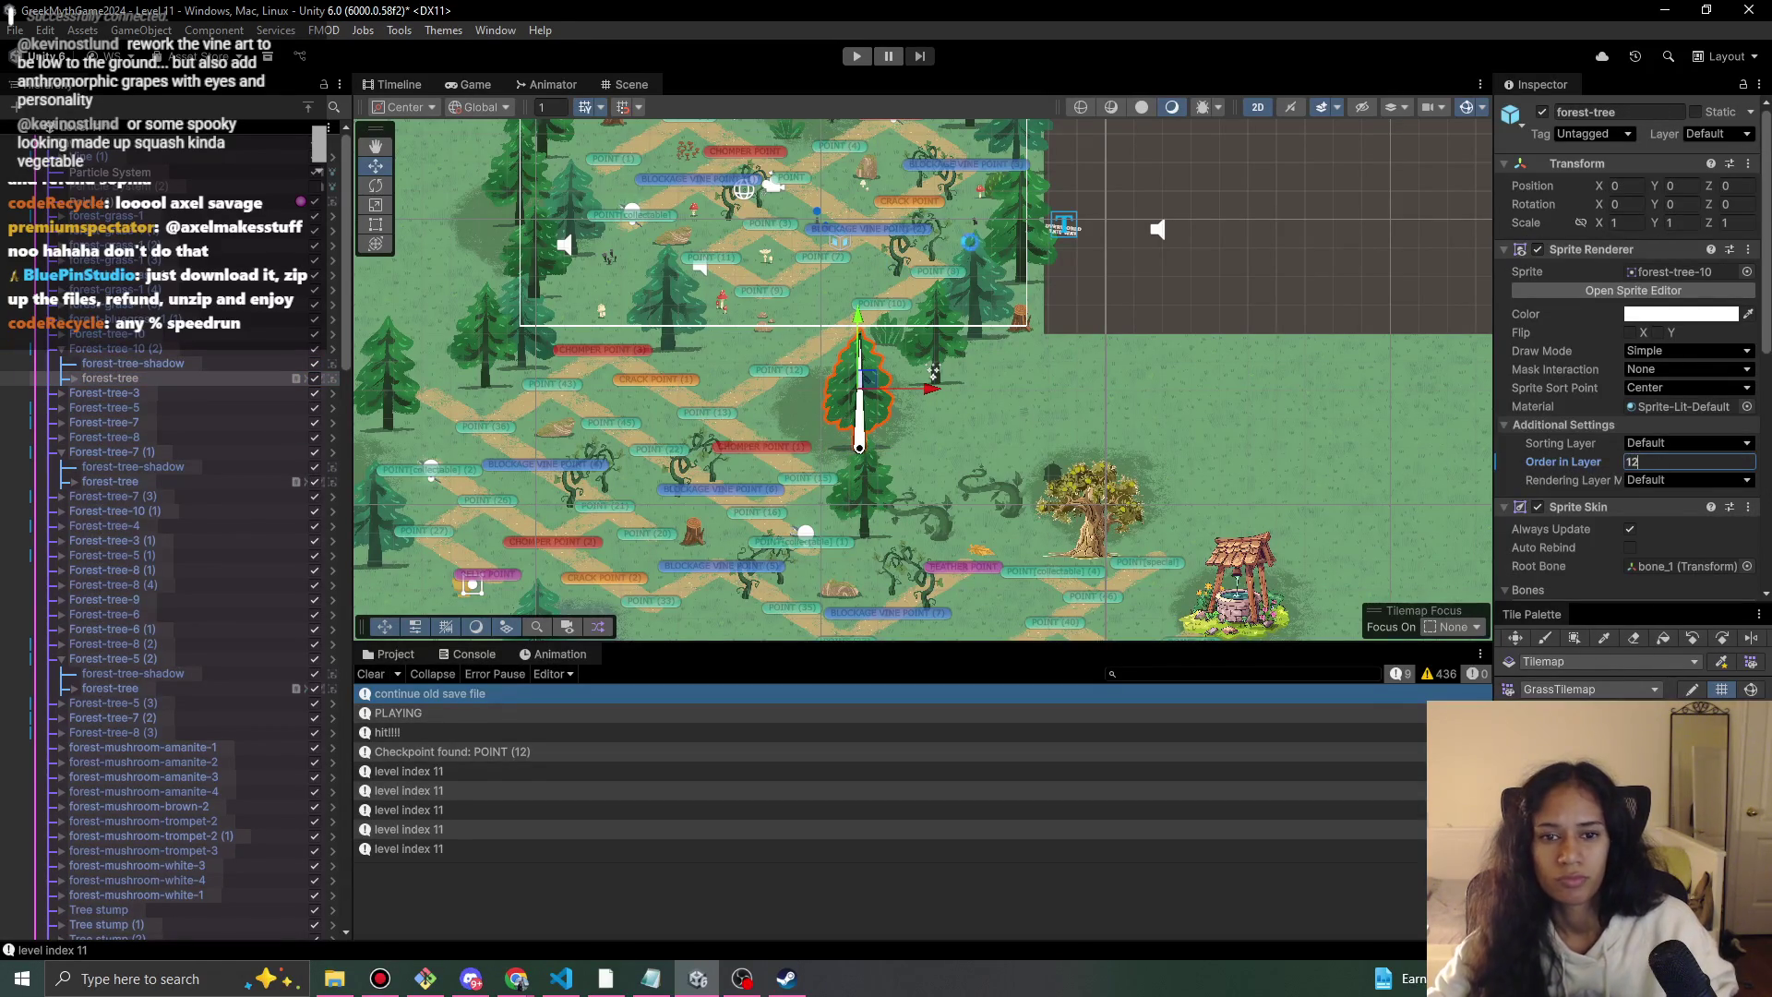
{"action": "left_click", "coordinate": [185, 349]}
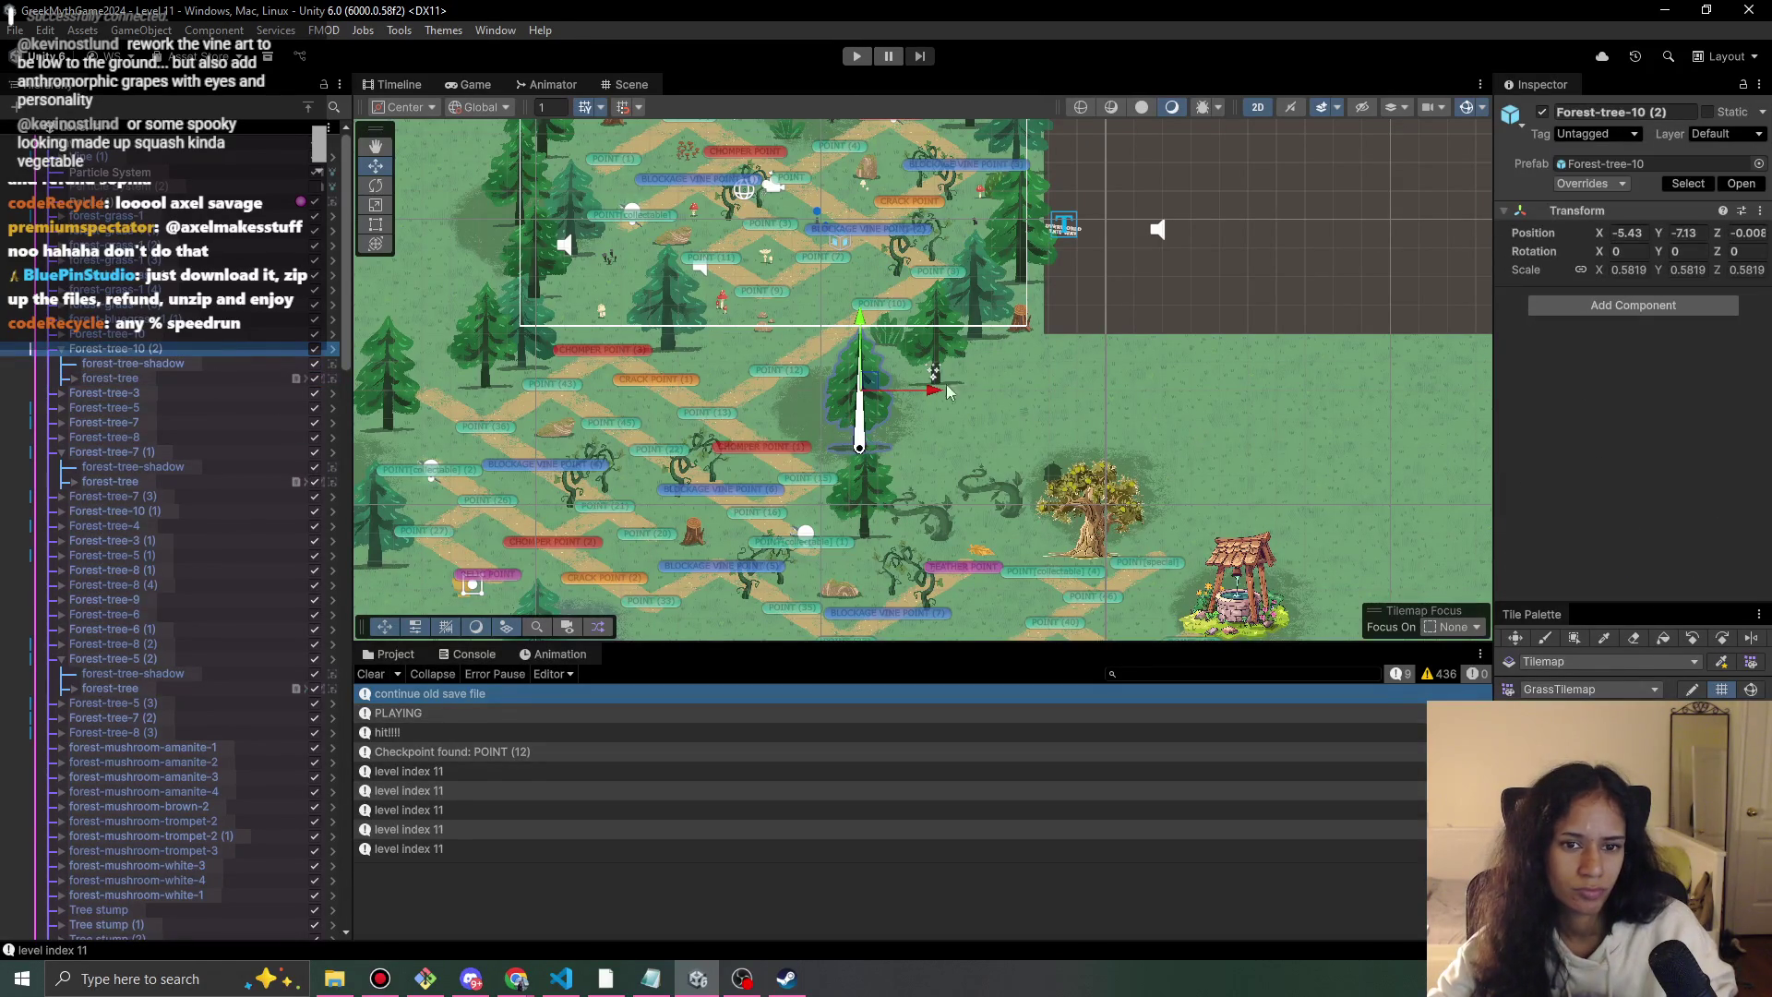
{"action": "left_click_drag", "start_coordinate": [869, 392], "coordinate": [861, 385]}
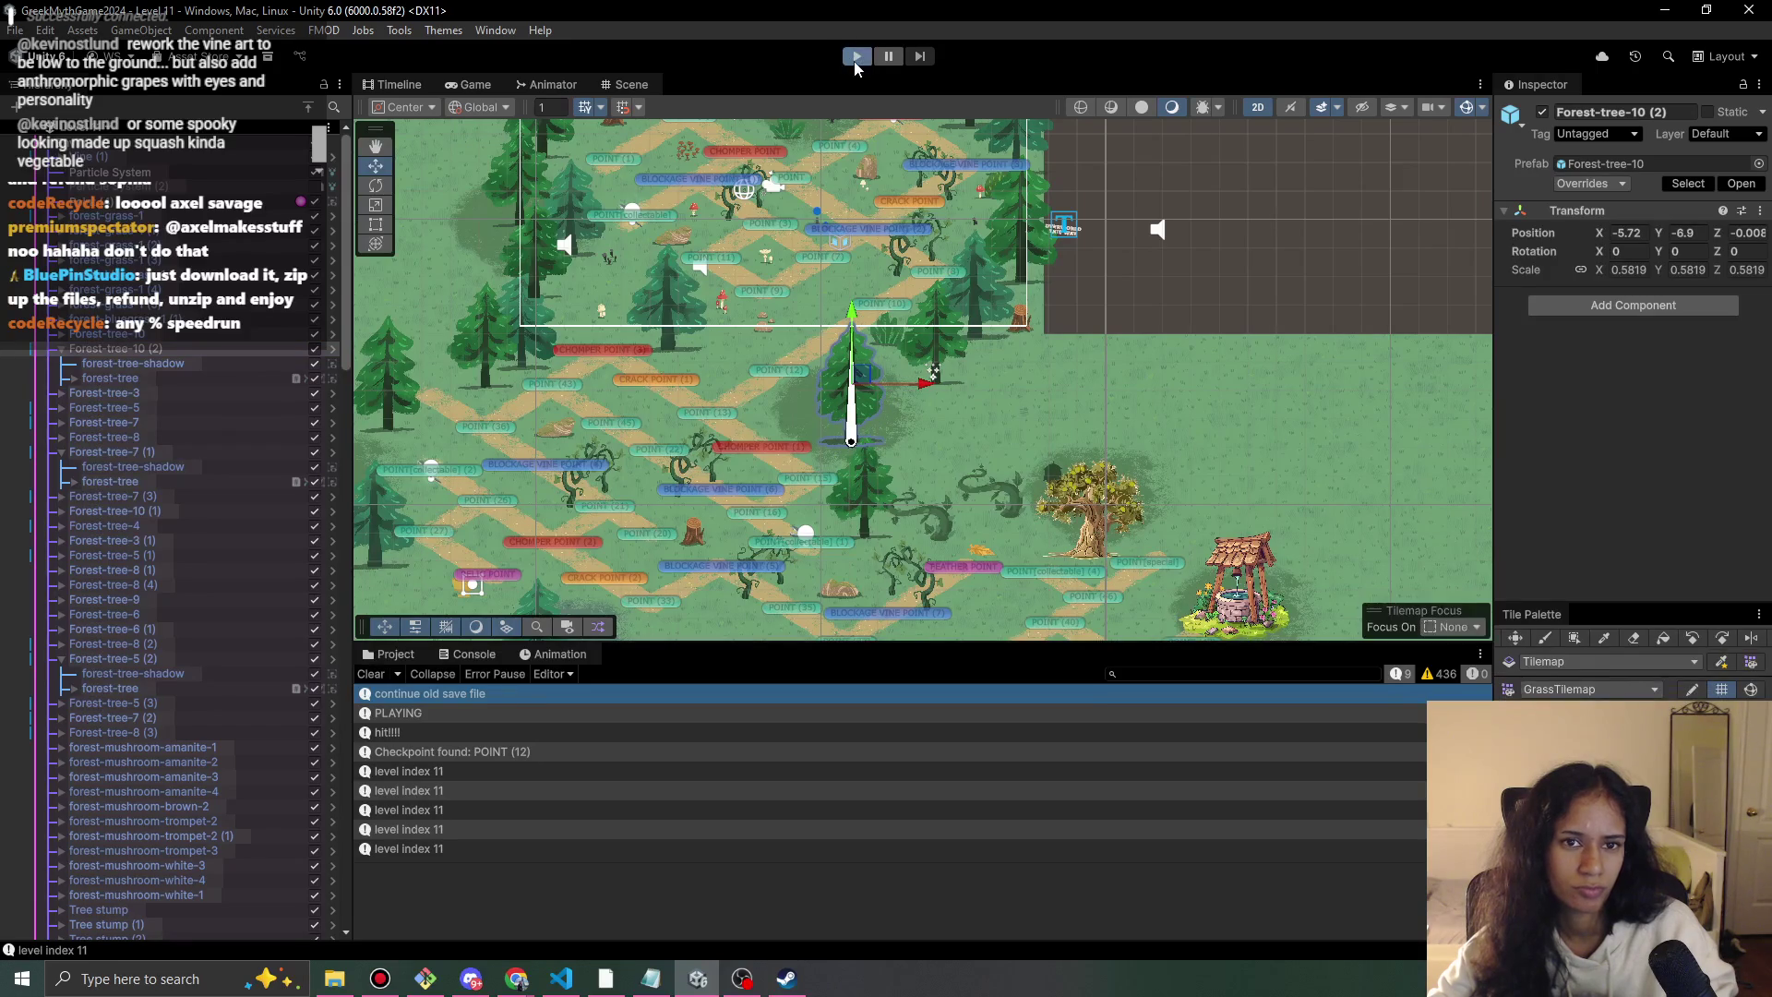
Test the level, walking the character down-left to reach checkpoint POINT (12), then stop.
{"action": "left_click", "coordinate": [856, 63]}
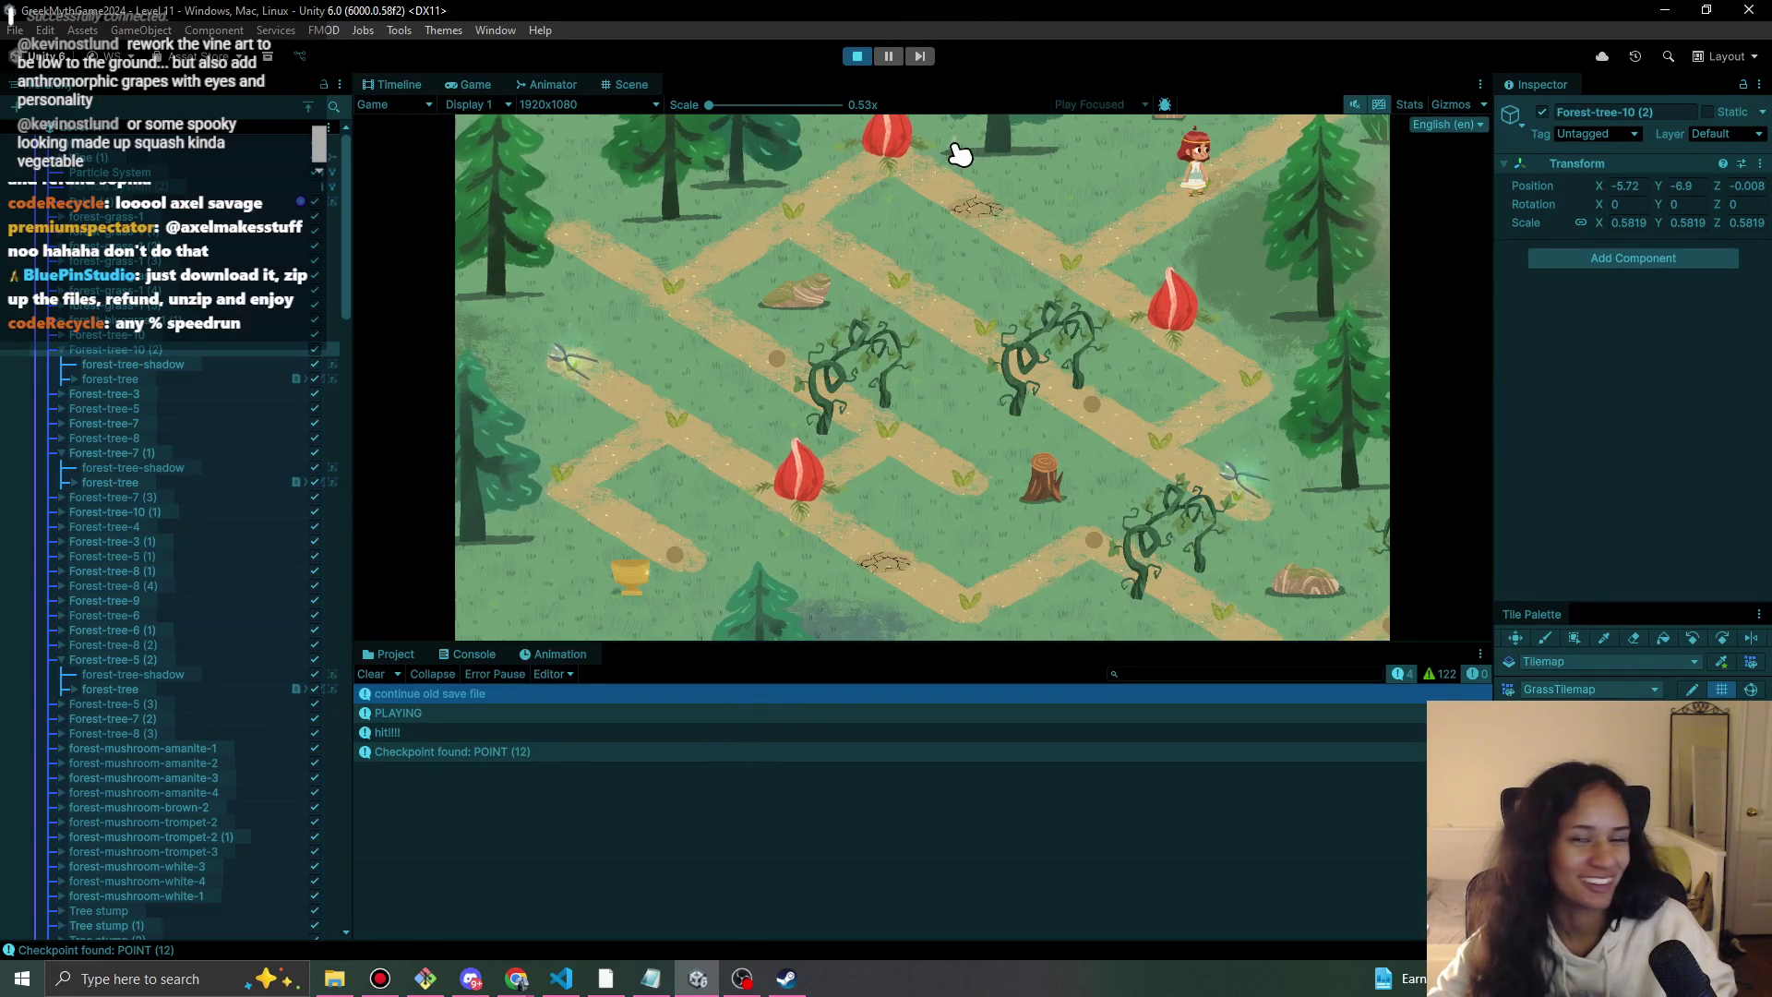
{"action": "left_click", "coordinate": [1077, 245]}
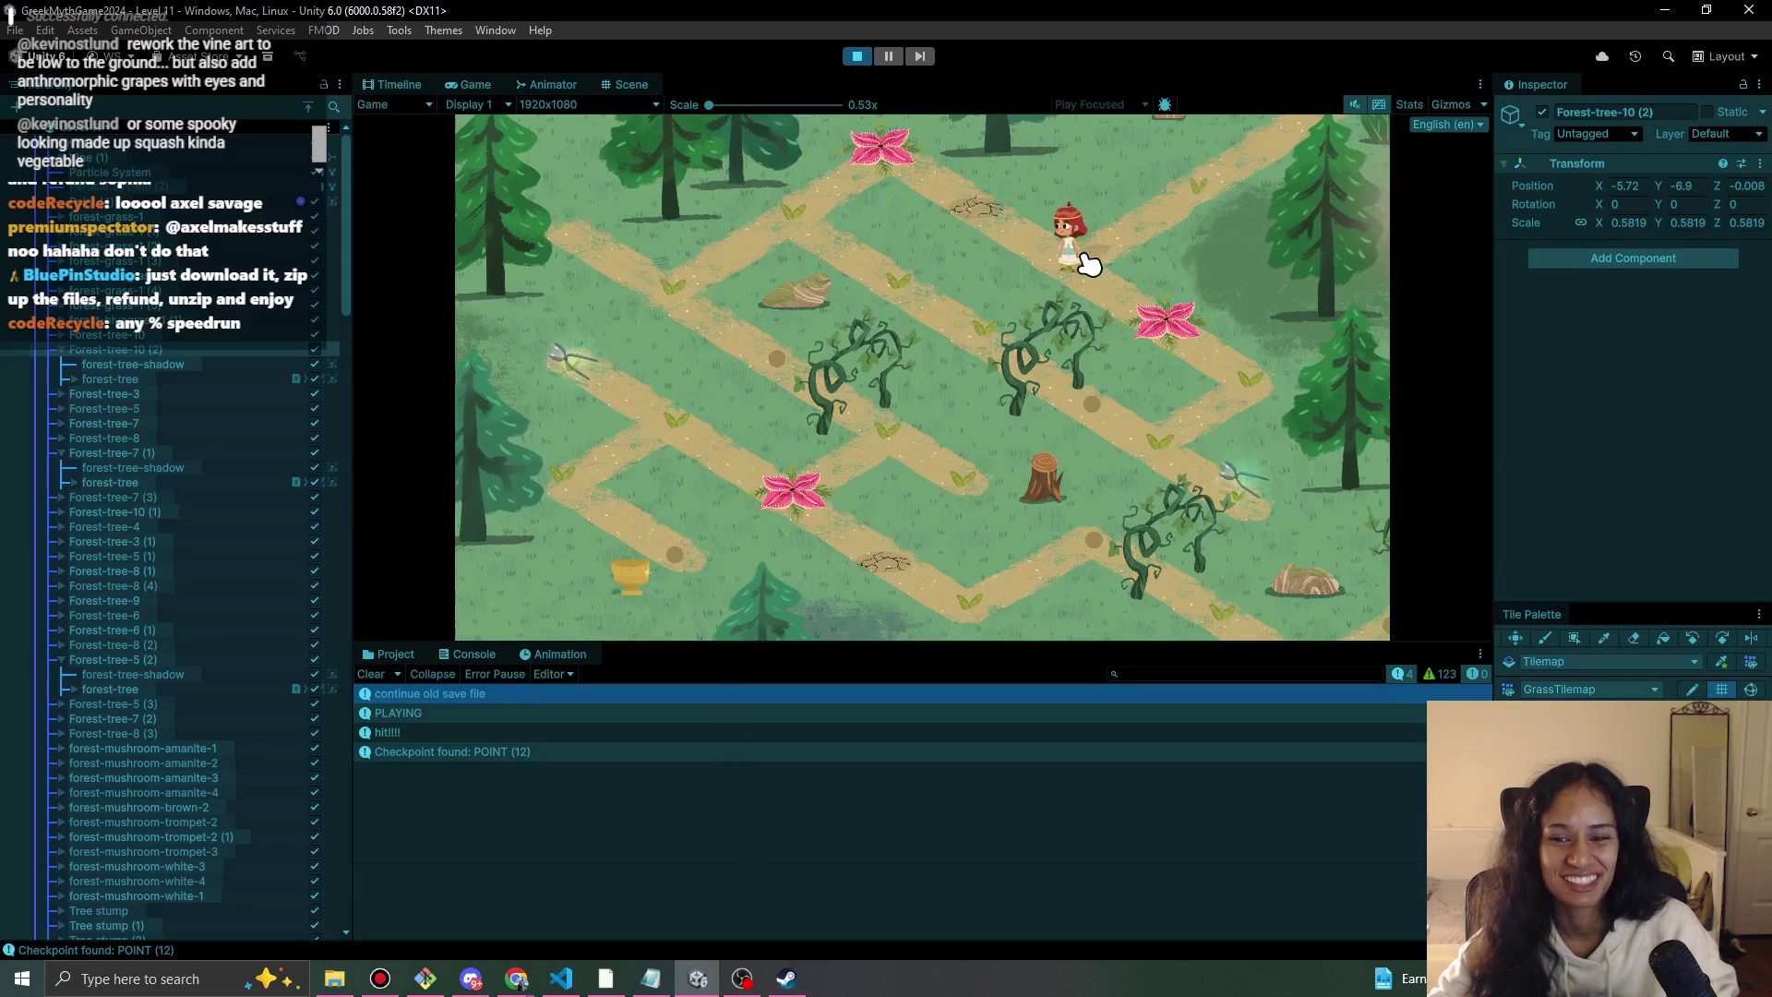
{"action": "left_click", "coordinate": [860, 57]}
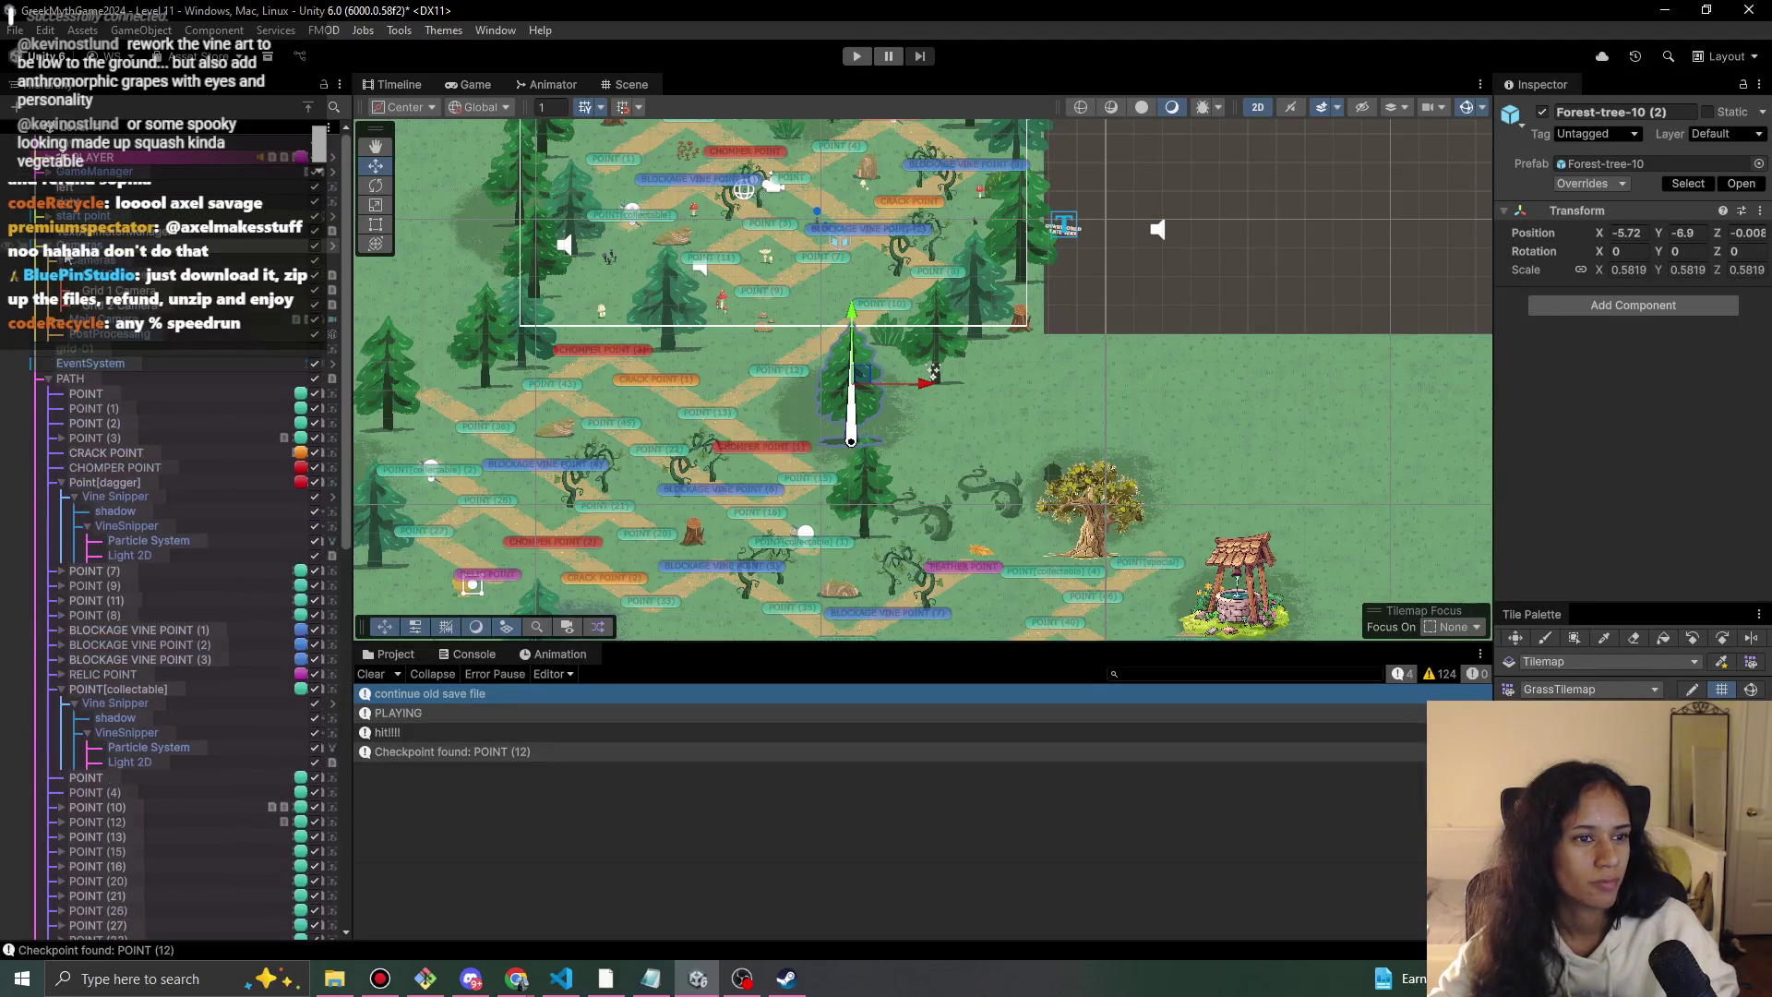
Select Grid 1 Camera and start replacing its Lens Ortho Size of 5.15.
{"action": "left_click", "coordinate": [1145, 383]}
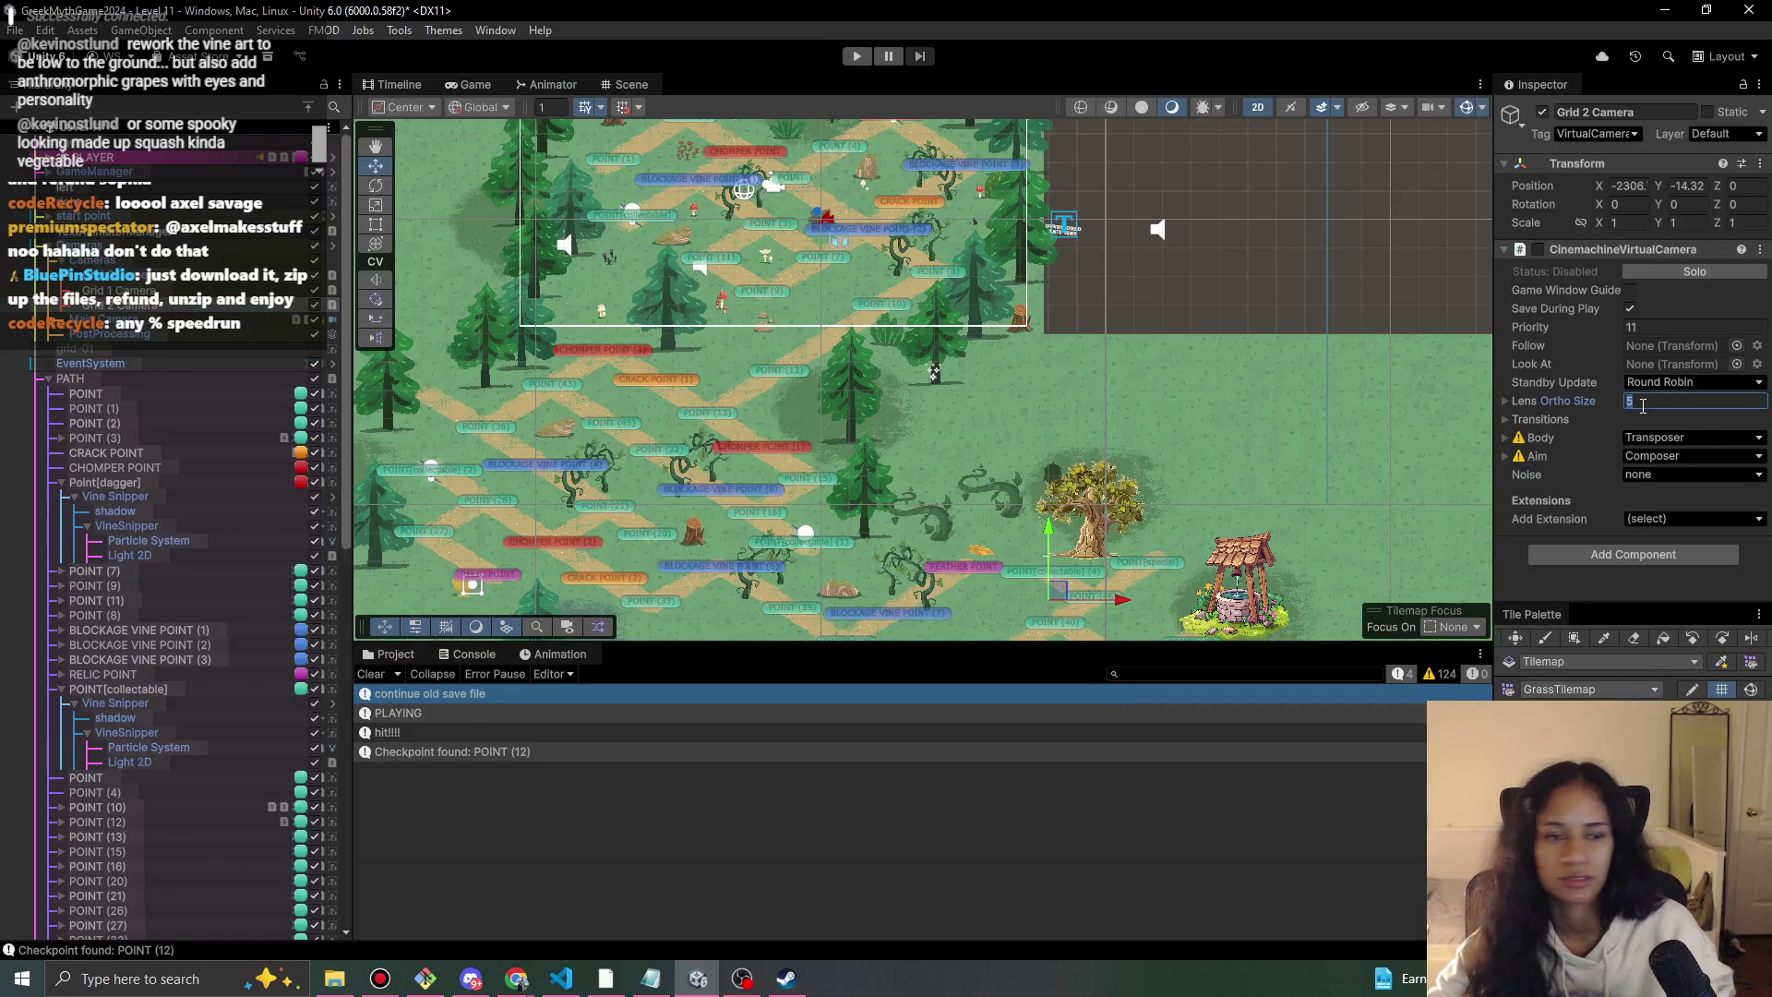
{"action": "left_click", "coordinate": [184, 290]}
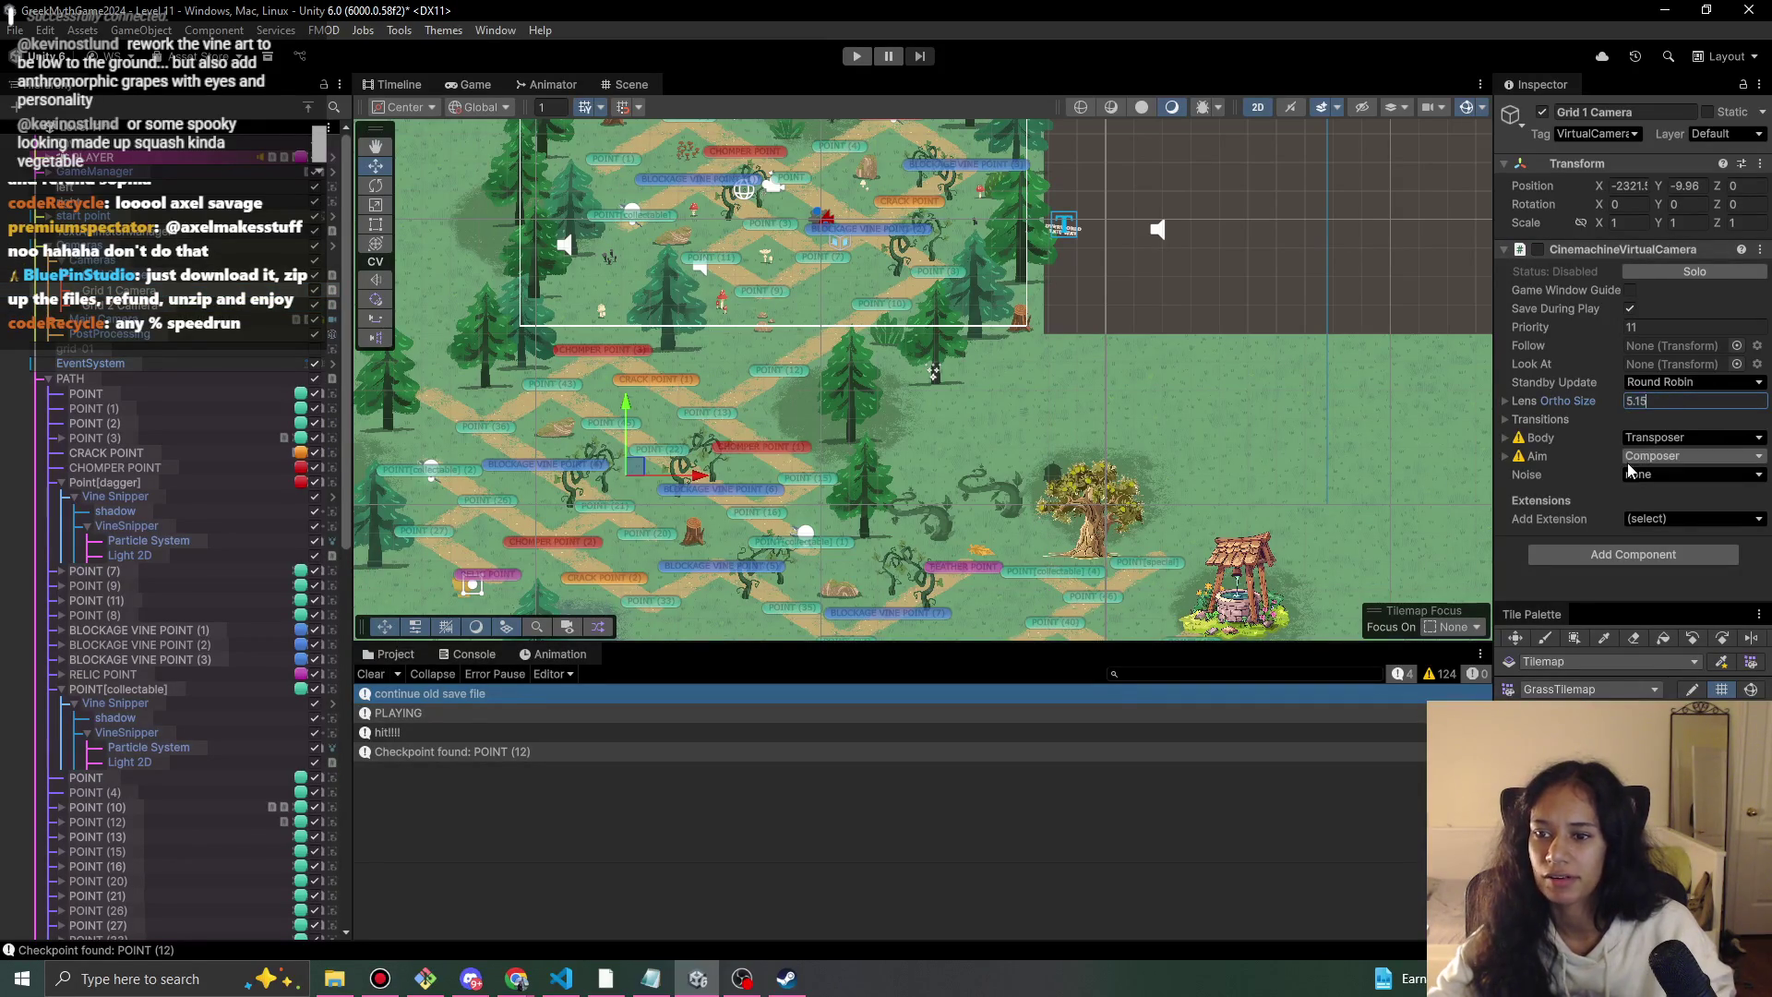
{"action": "key", "text": "BackSpace"}
{"action": "key", "text": "BackSpace"}
Finish the ortho size at 5.5 and run a quick test to check the camera framing.
{"action": "type", "text": "5"}
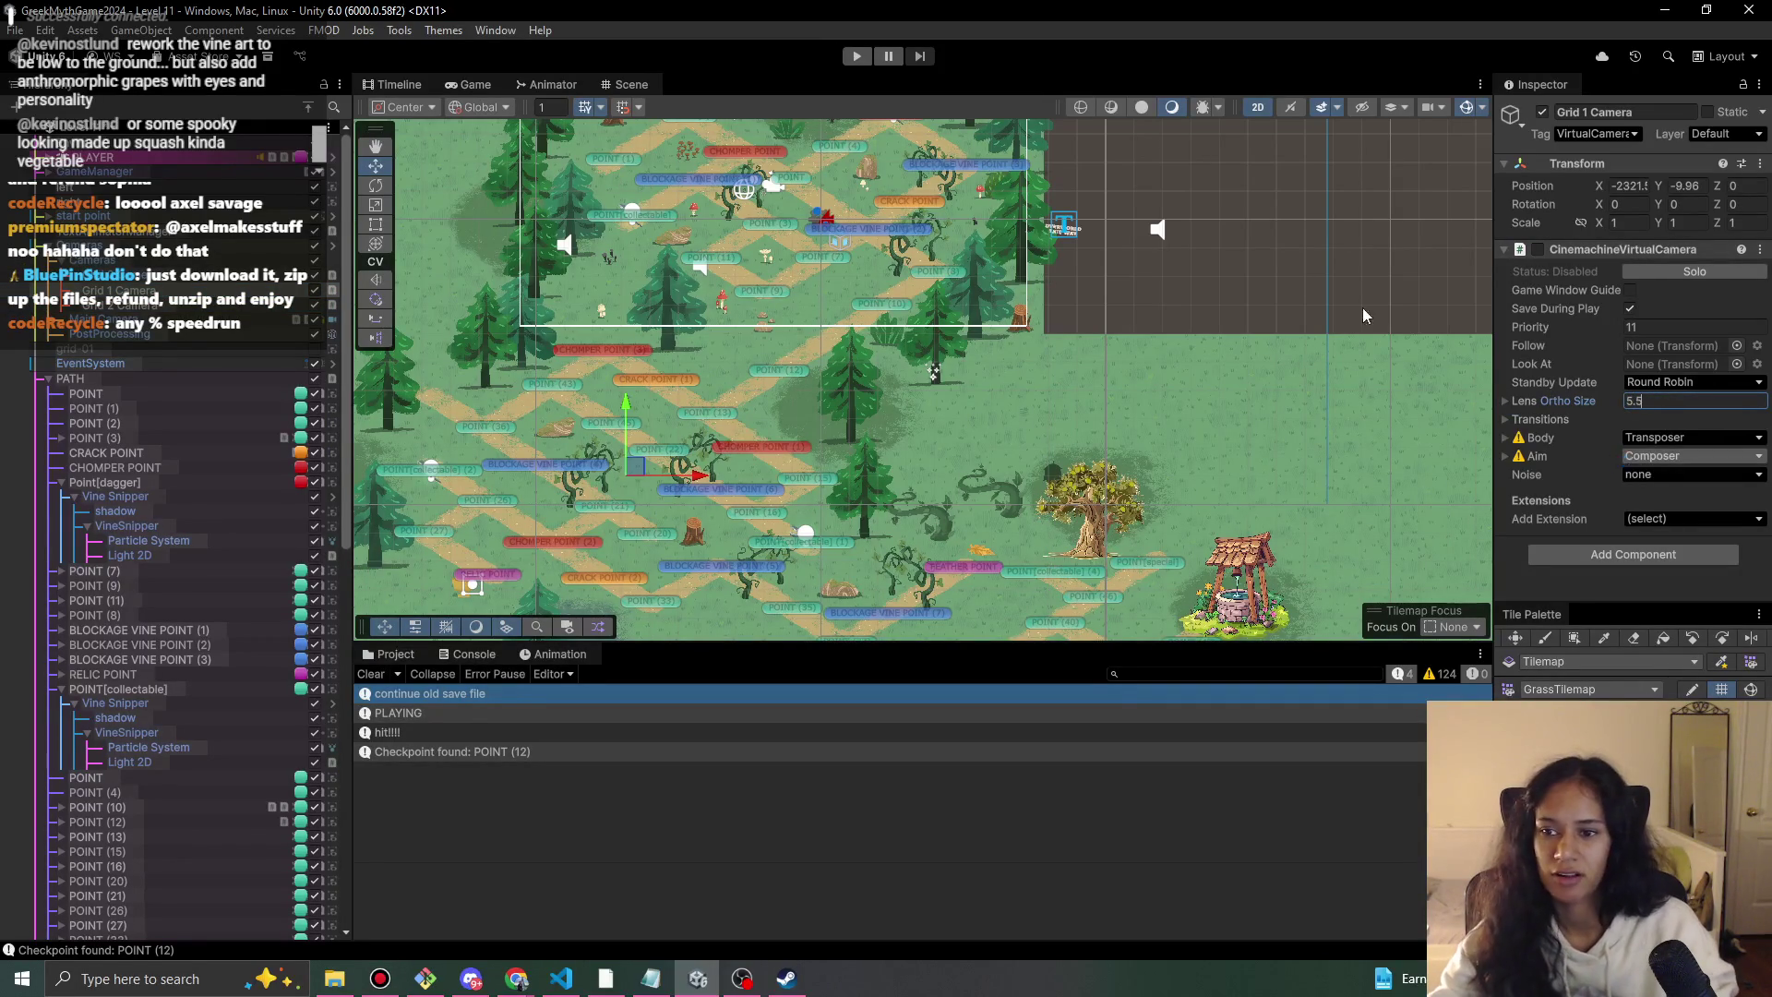
{"action": "left_click", "coordinate": [866, 57]}
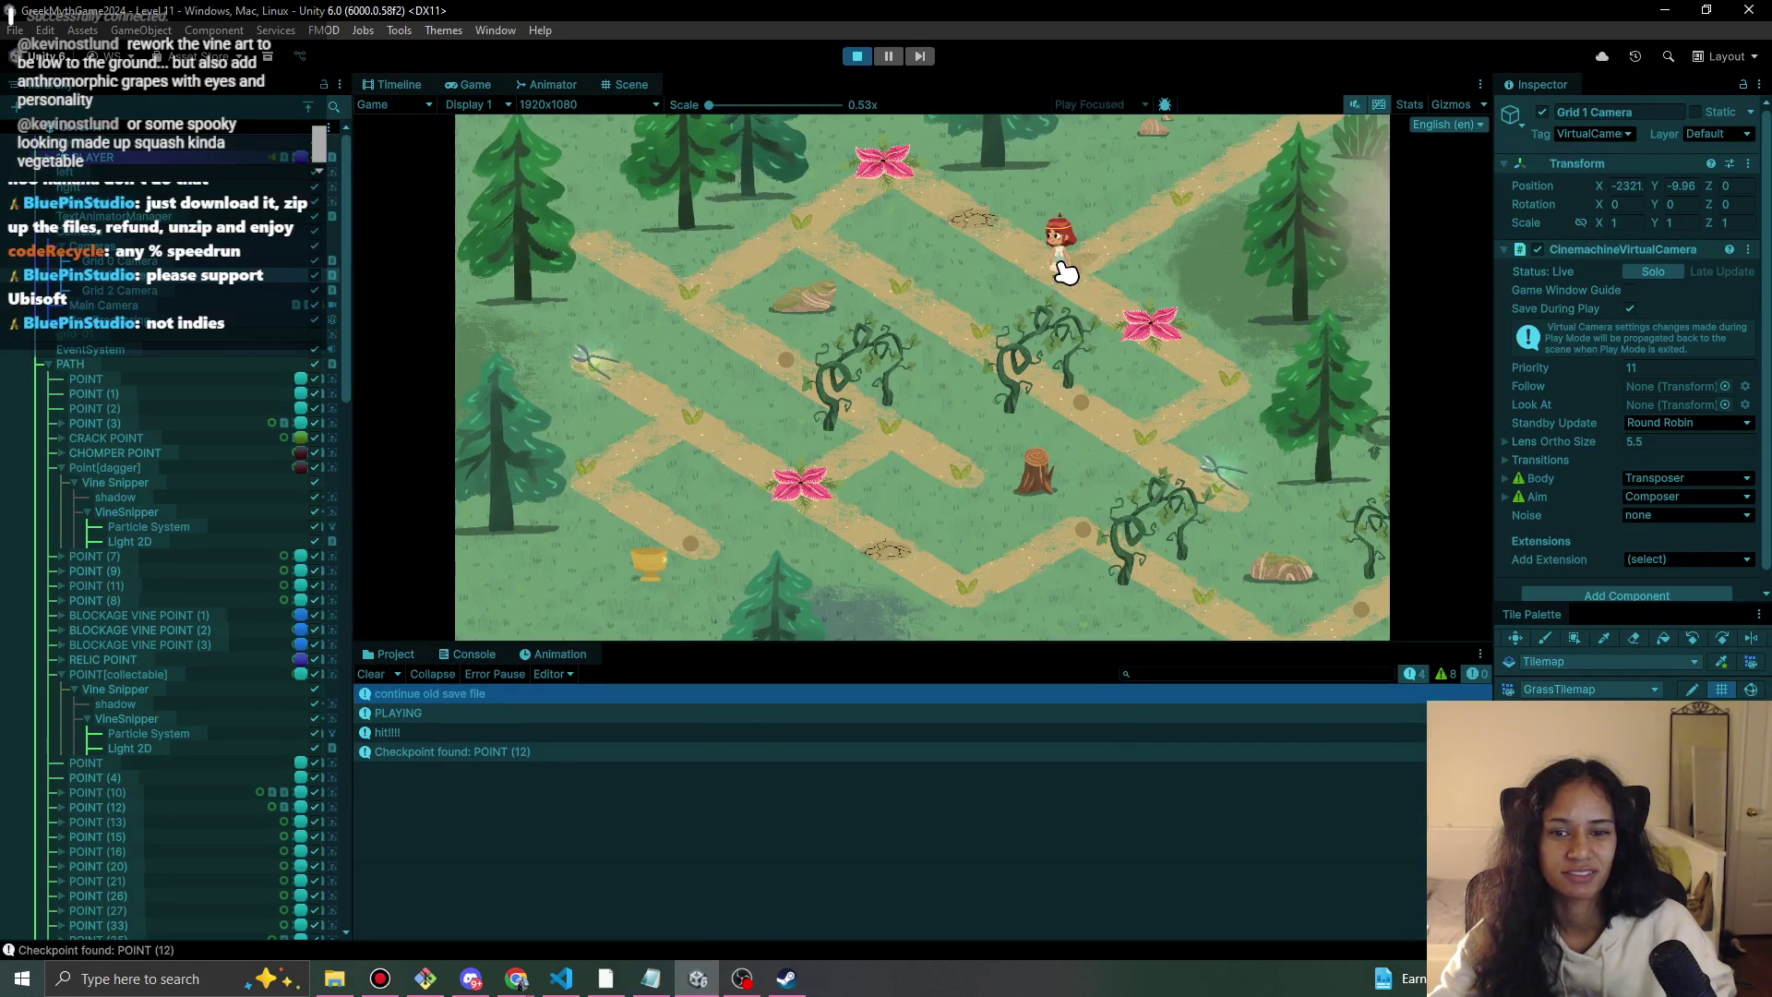
{"action": "left_click", "coordinate": [857, 57]}
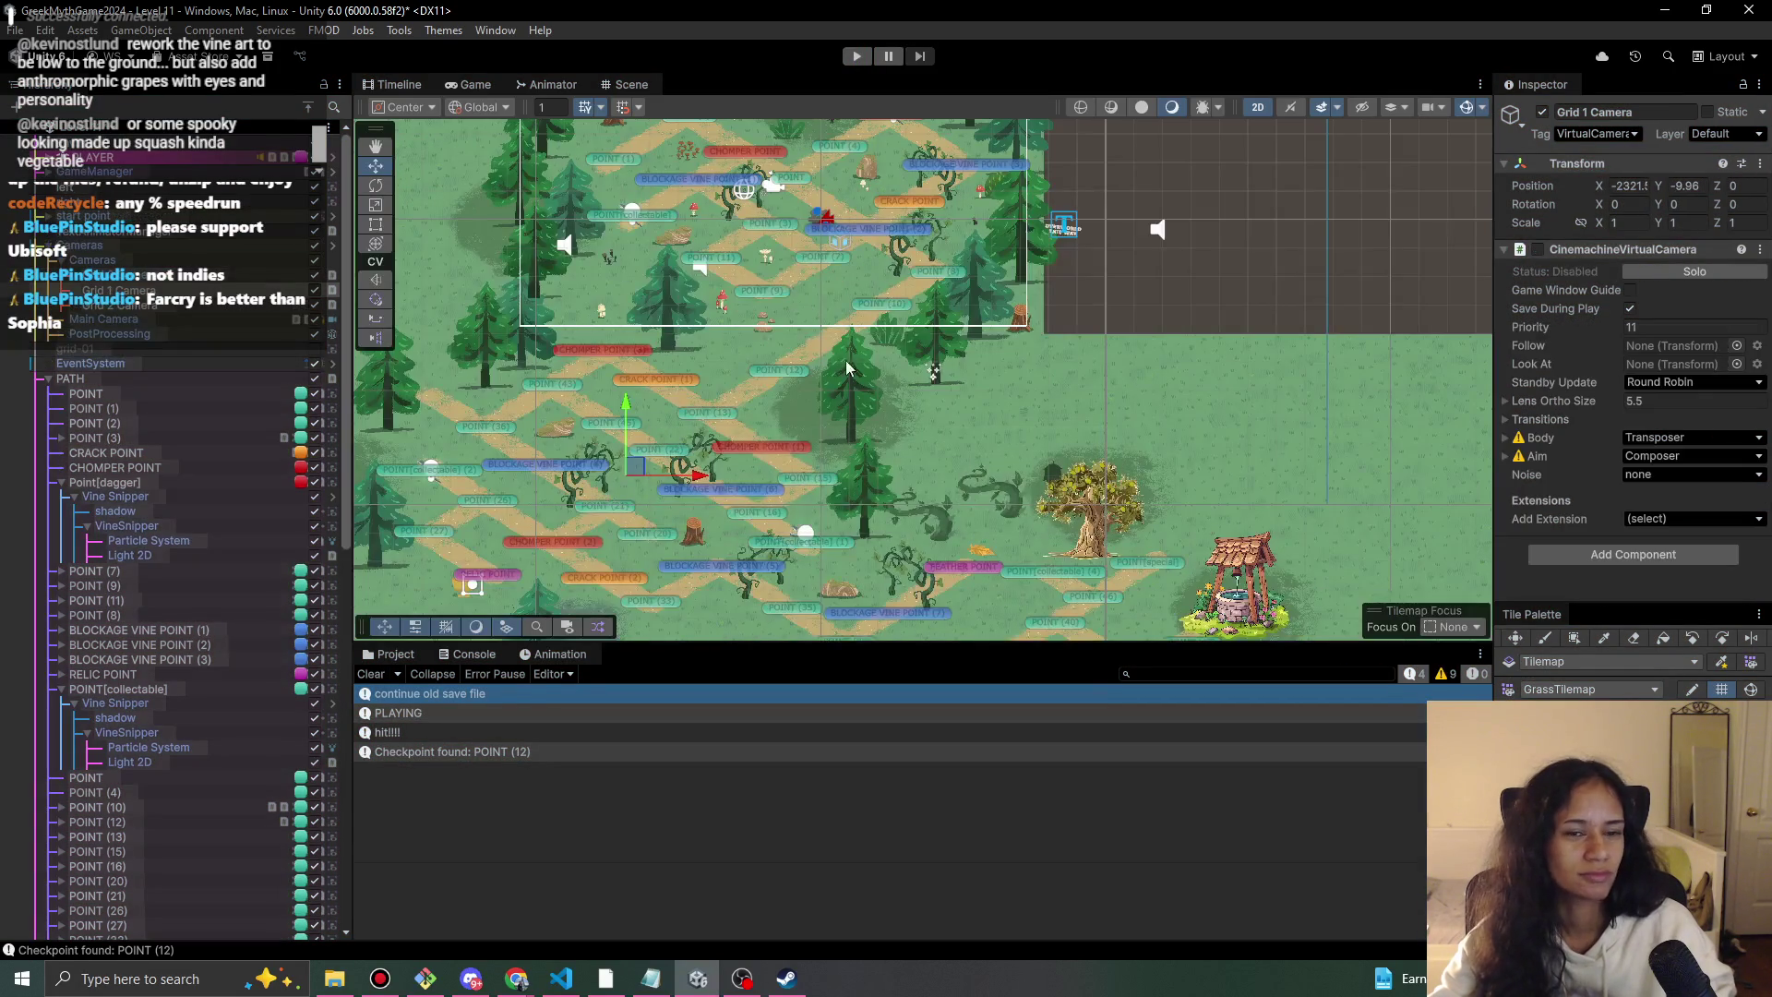
{"action": "left_click_drag", "start_coordinate": [847, 367], "coordinate": [808, 344]}
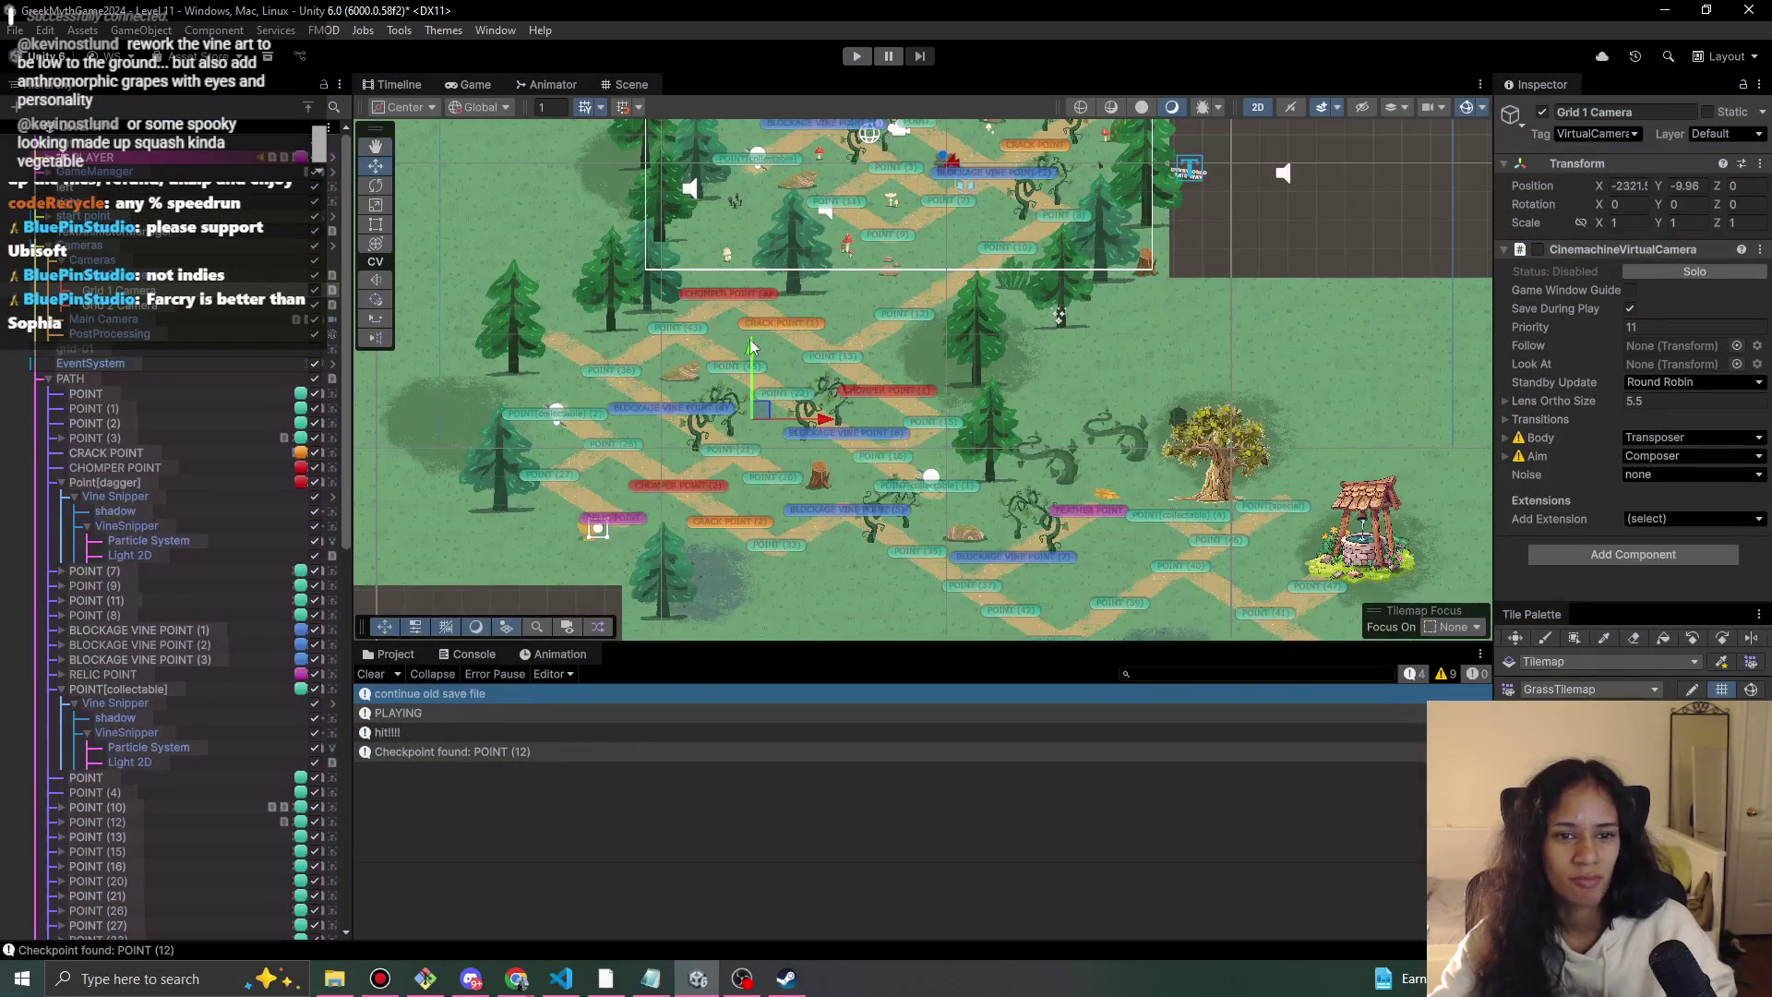
Raise the Grid 1 Camera frame slightly with its virtual camera temporarily enabled.
{"action": "left_click", "coordinate": [1538, 250]}
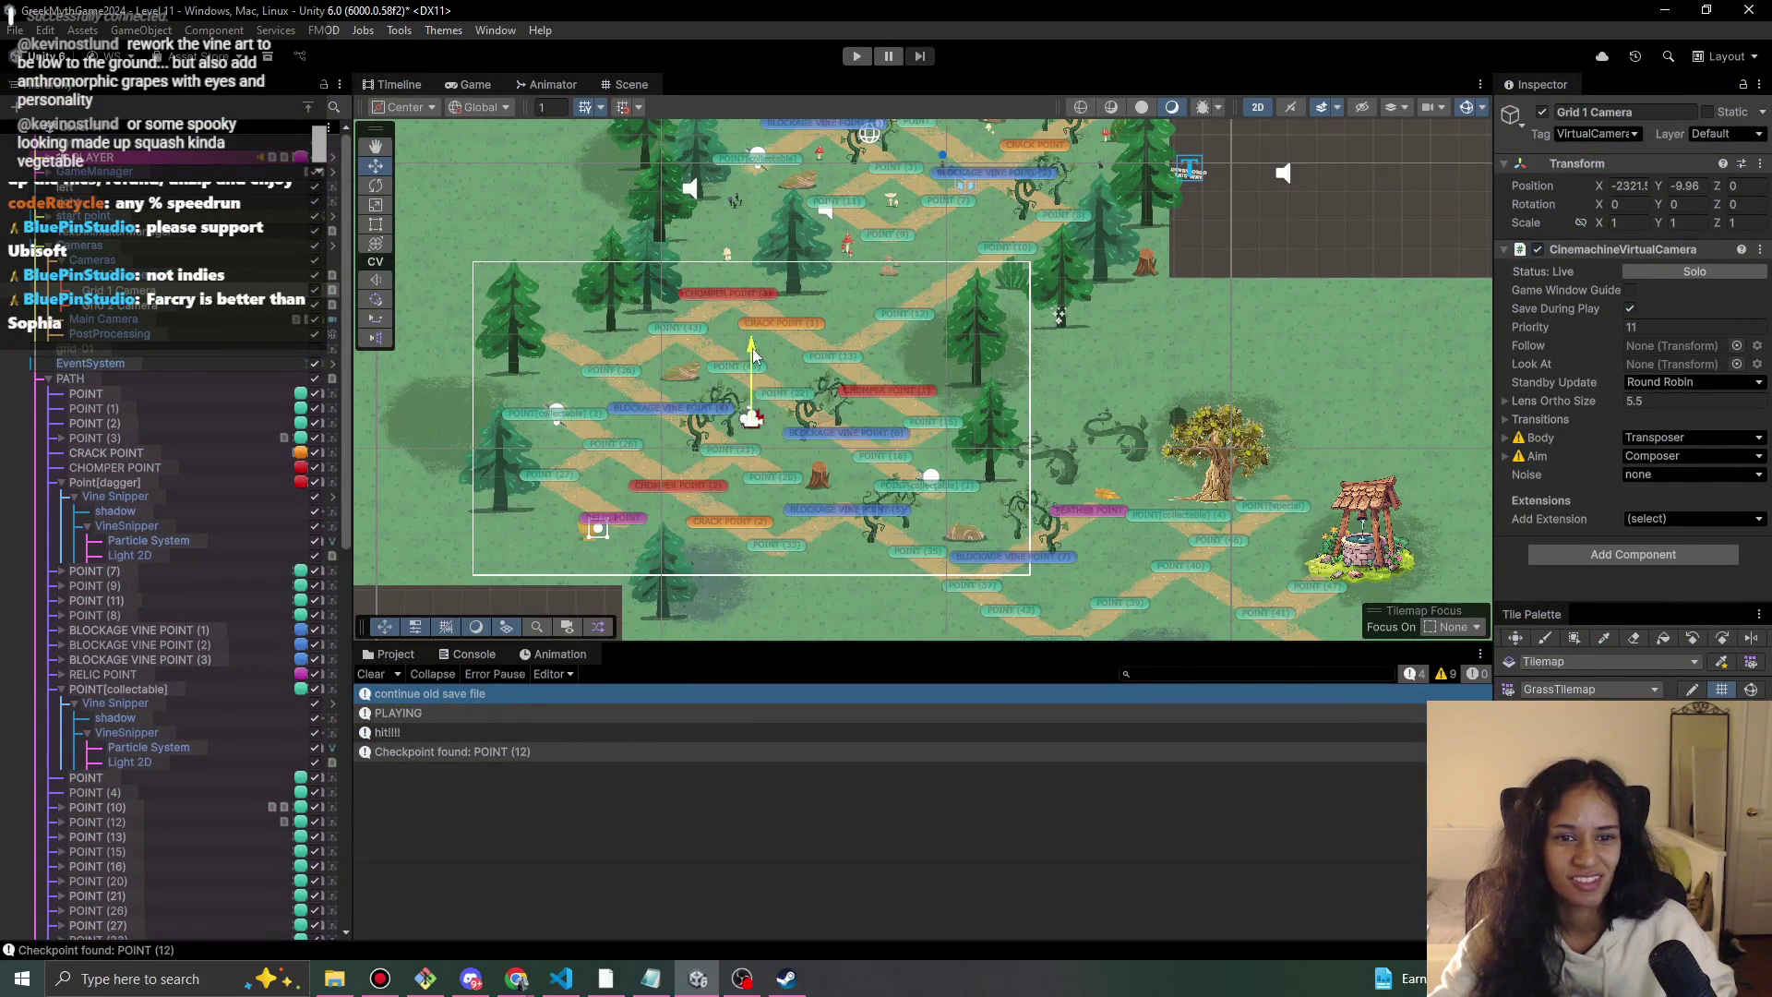
{"action": "left_click_drag", "start_coordinate": [751, 346], "coordinate": [750, 349]}
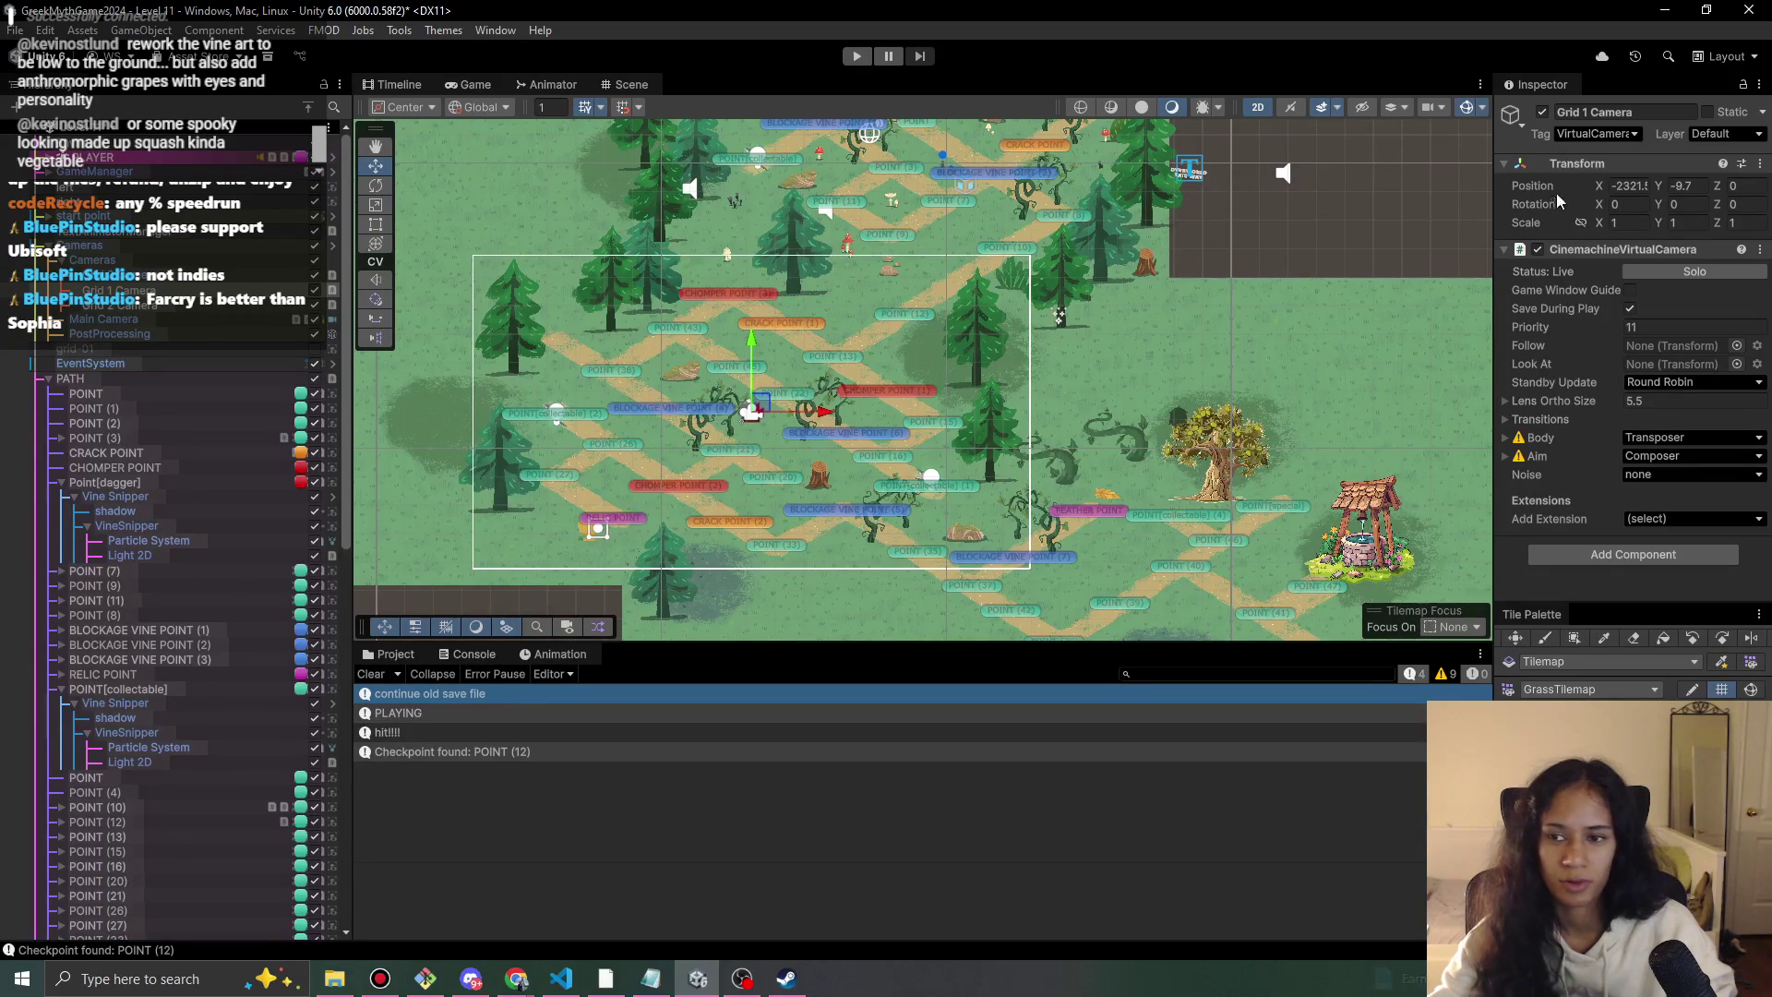
{"action": "left_click", "coordinate": [1538, 250]}
Start a test run and step the character between path tiles until the flowers bloom.
{"action": "left_click", "coordinate": [856, 55]}
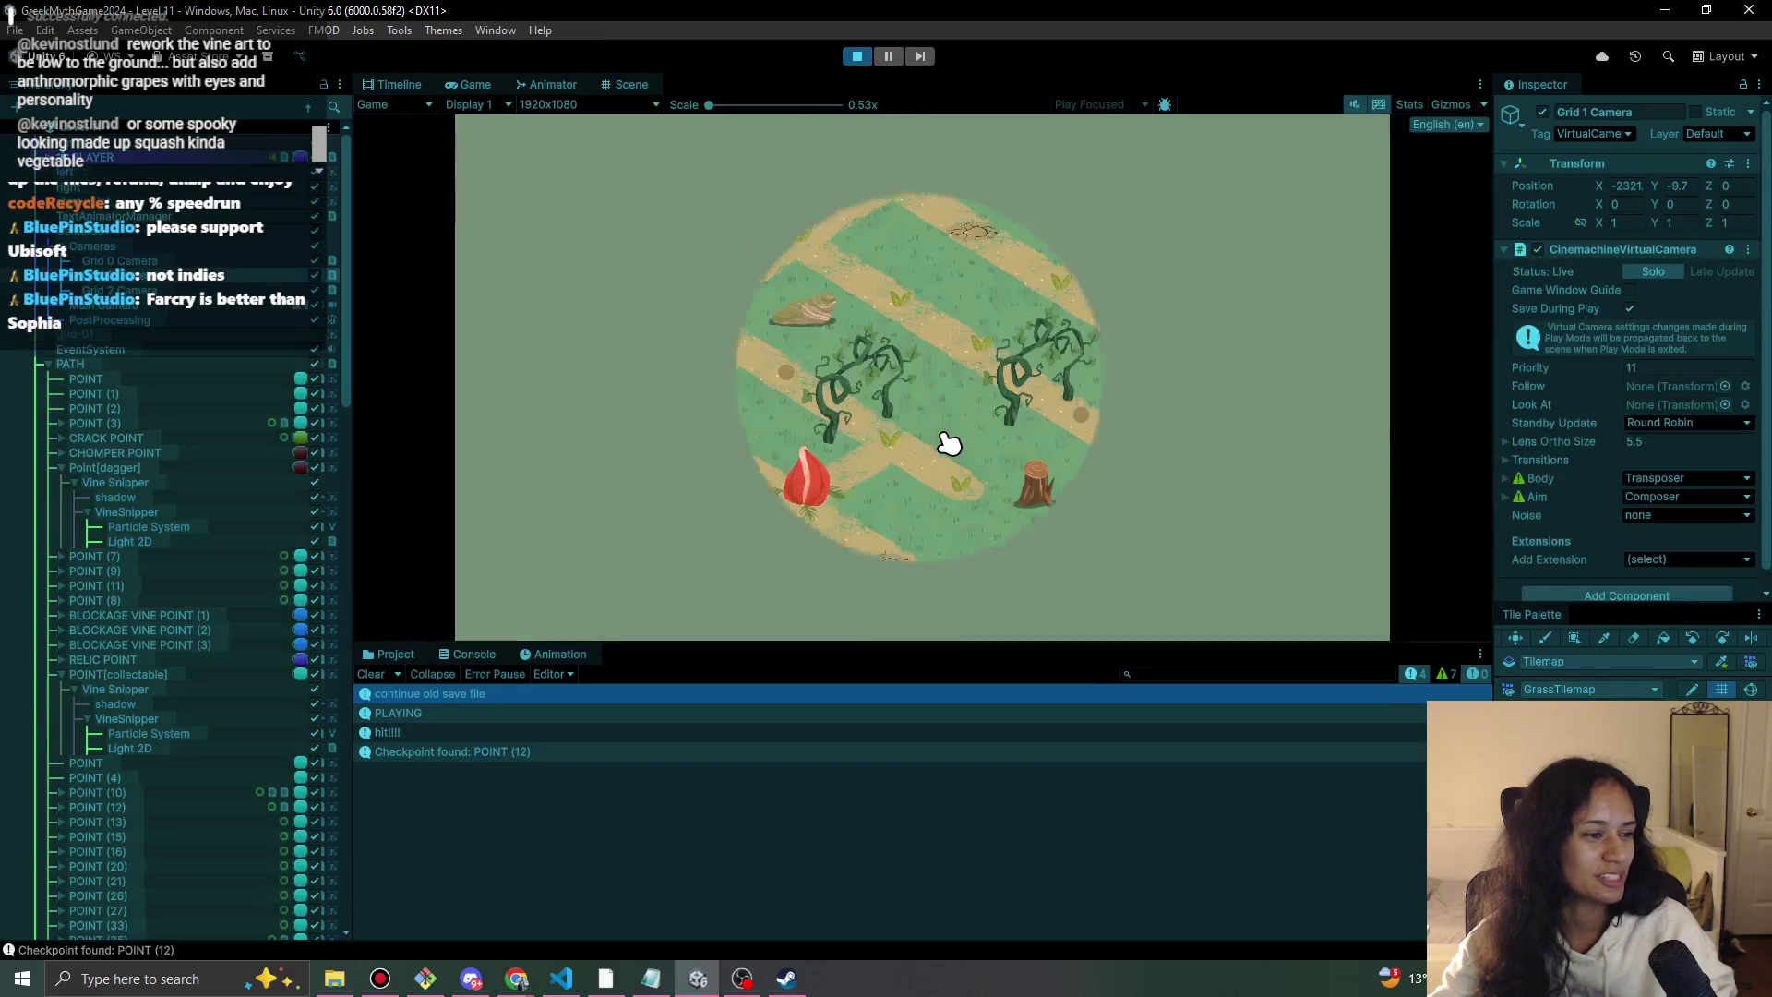
{"action": "left_click", "coordinate": [1061, 268]}
{"action": "left_click", "coordinate": [1174, 231]}
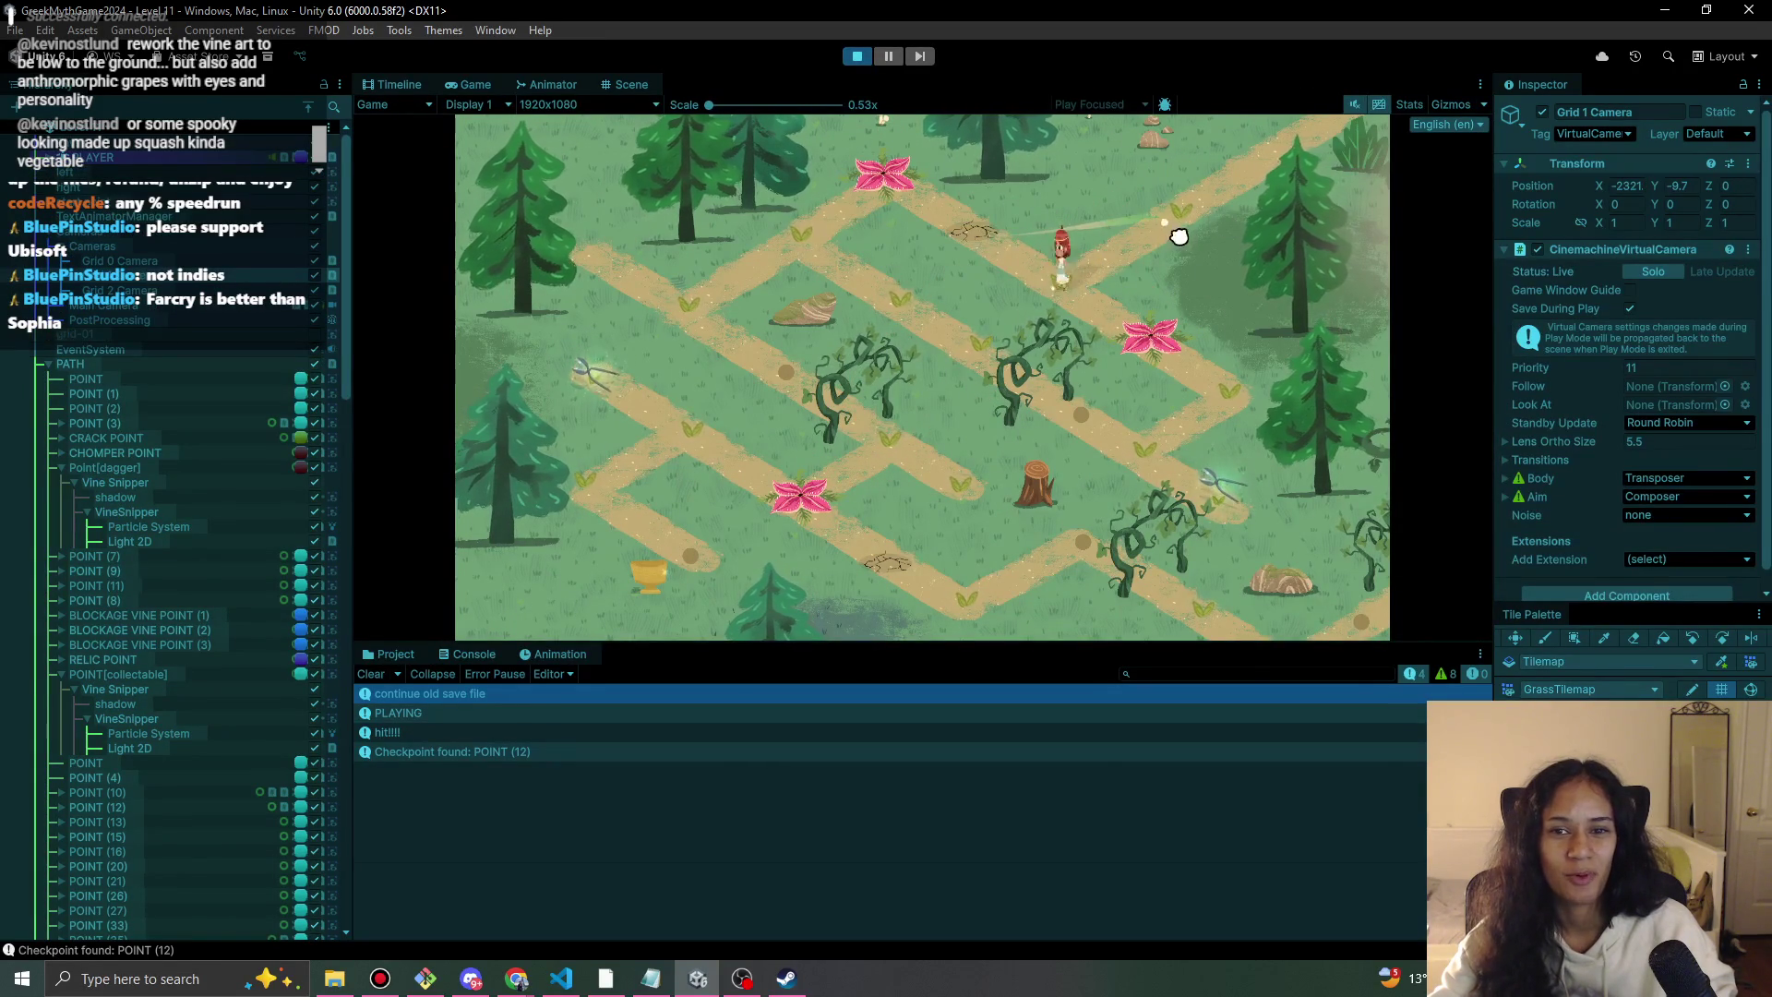
{"action": "left_click", "coordinate": [1062, 288]}
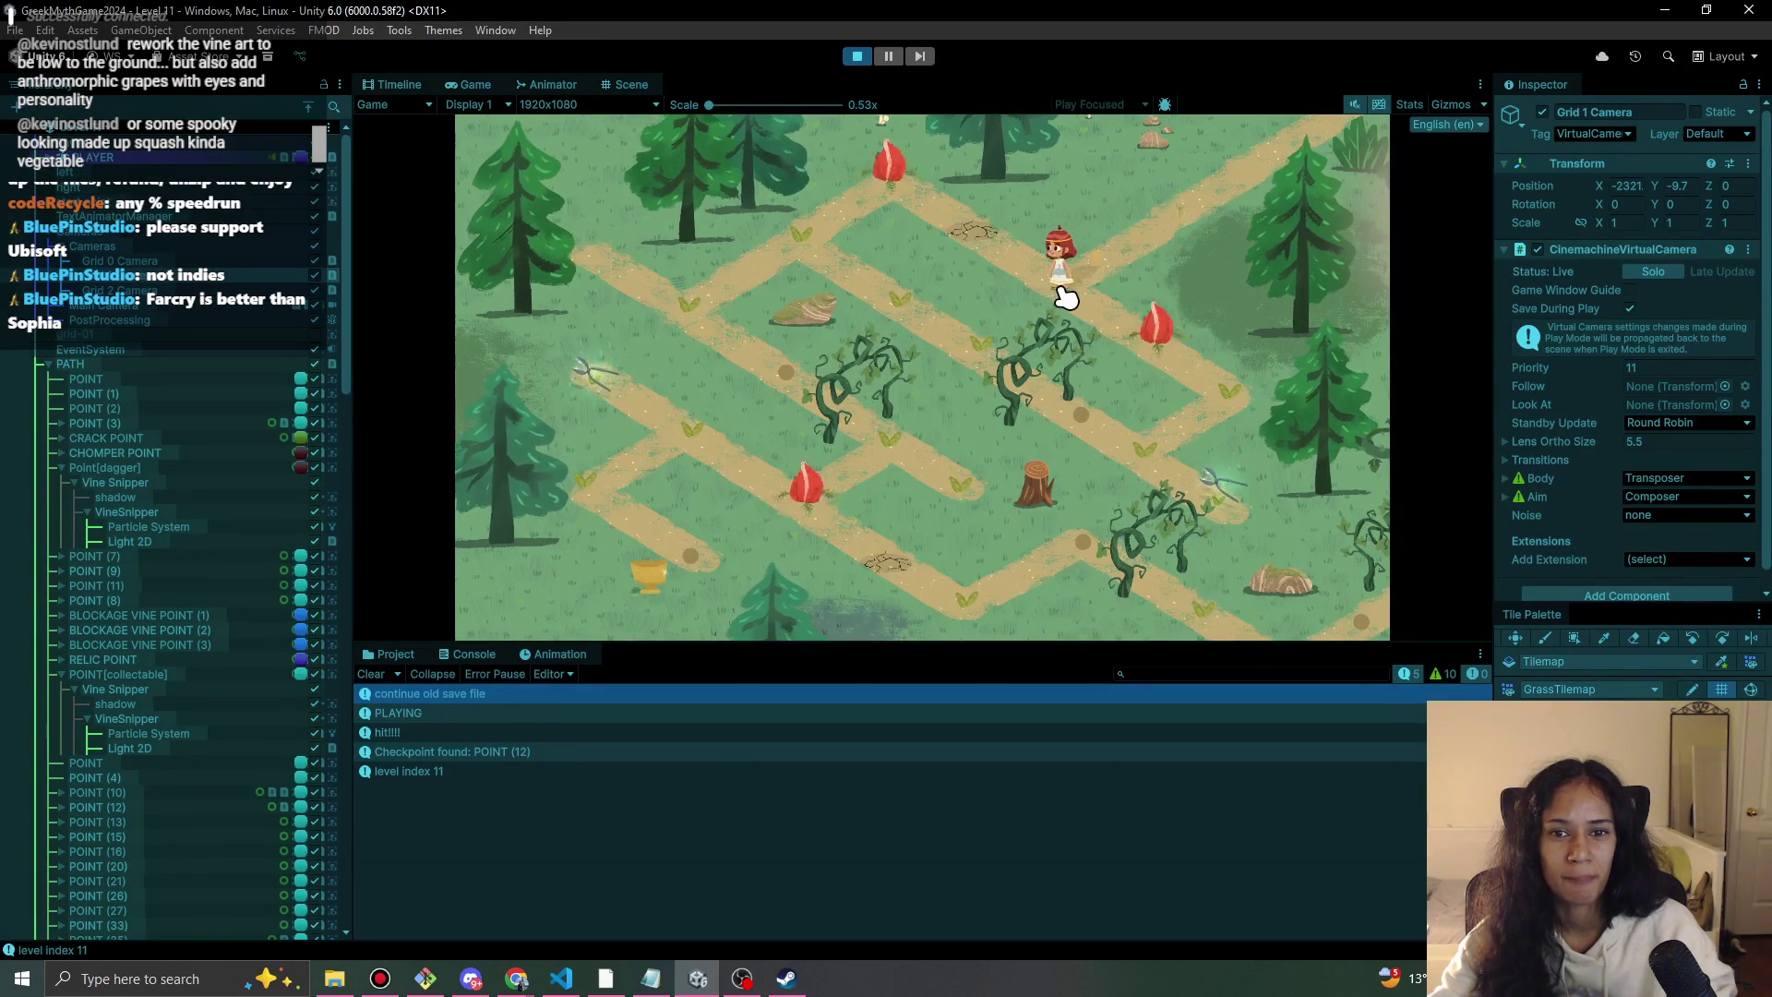
{"action": "left_click", "coordinate": [1036, 285]}
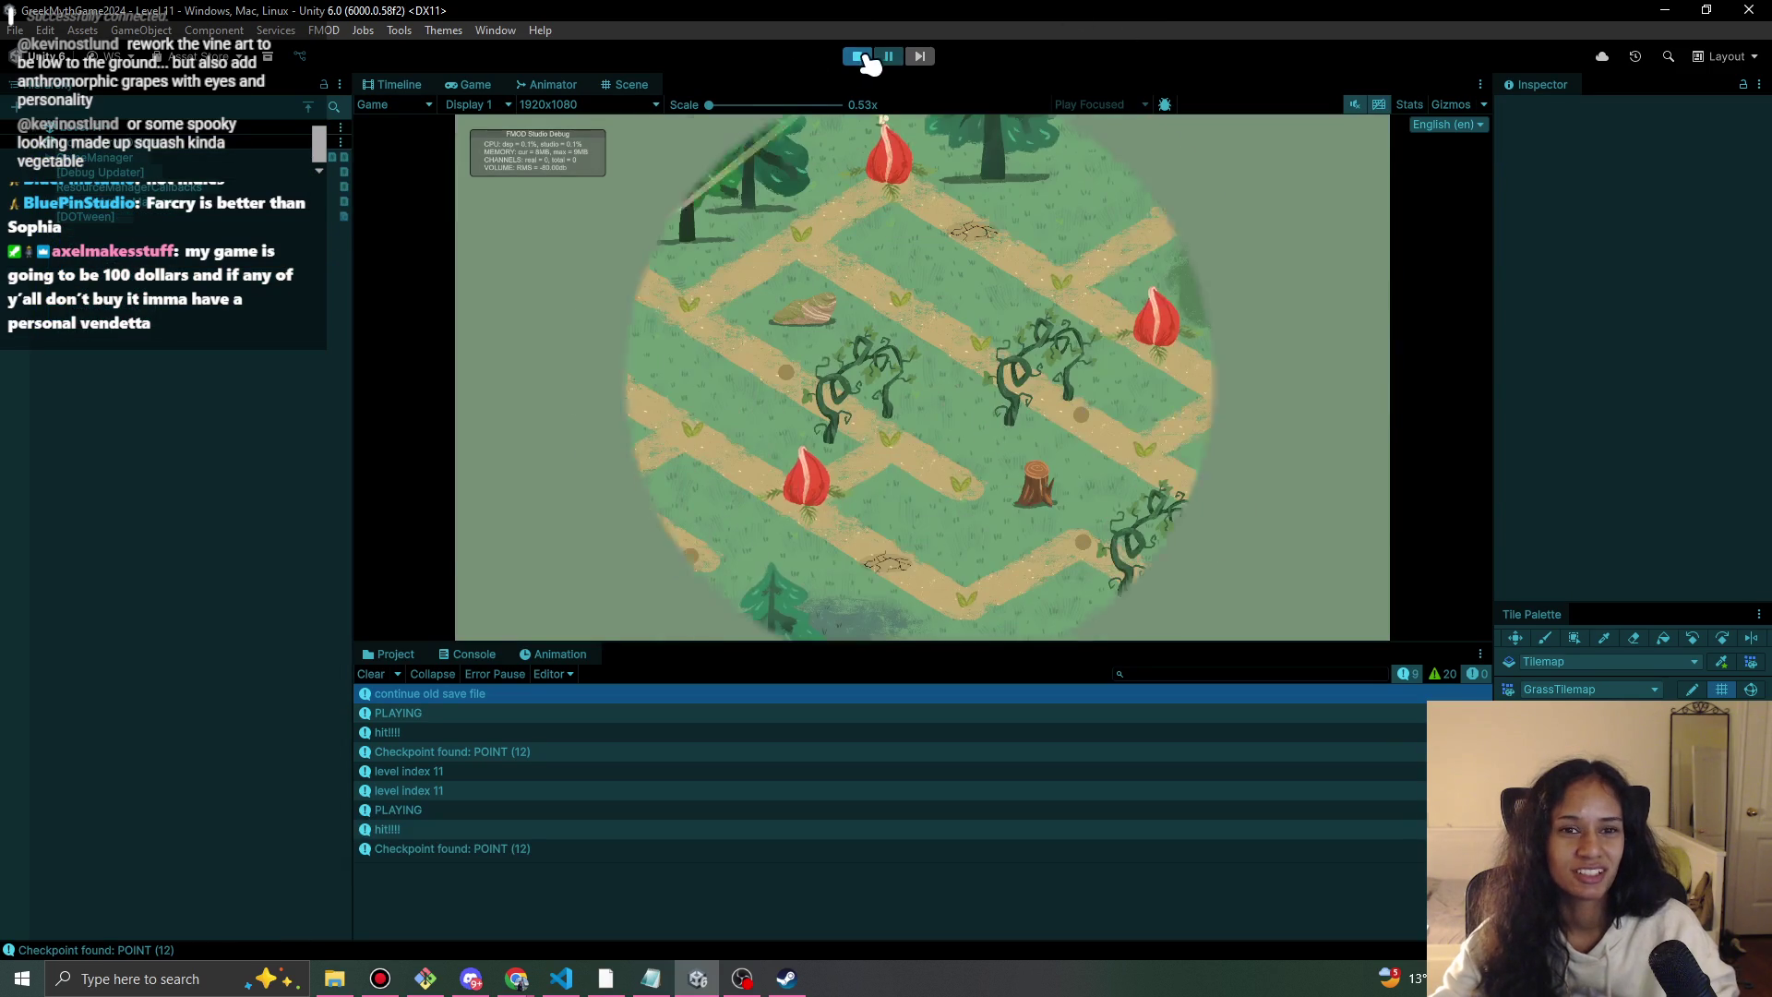
Walk the character onto the cracked spot and off it twice, then stop the test.
{"action": "left_click", "coordinate": [1035, 307]}
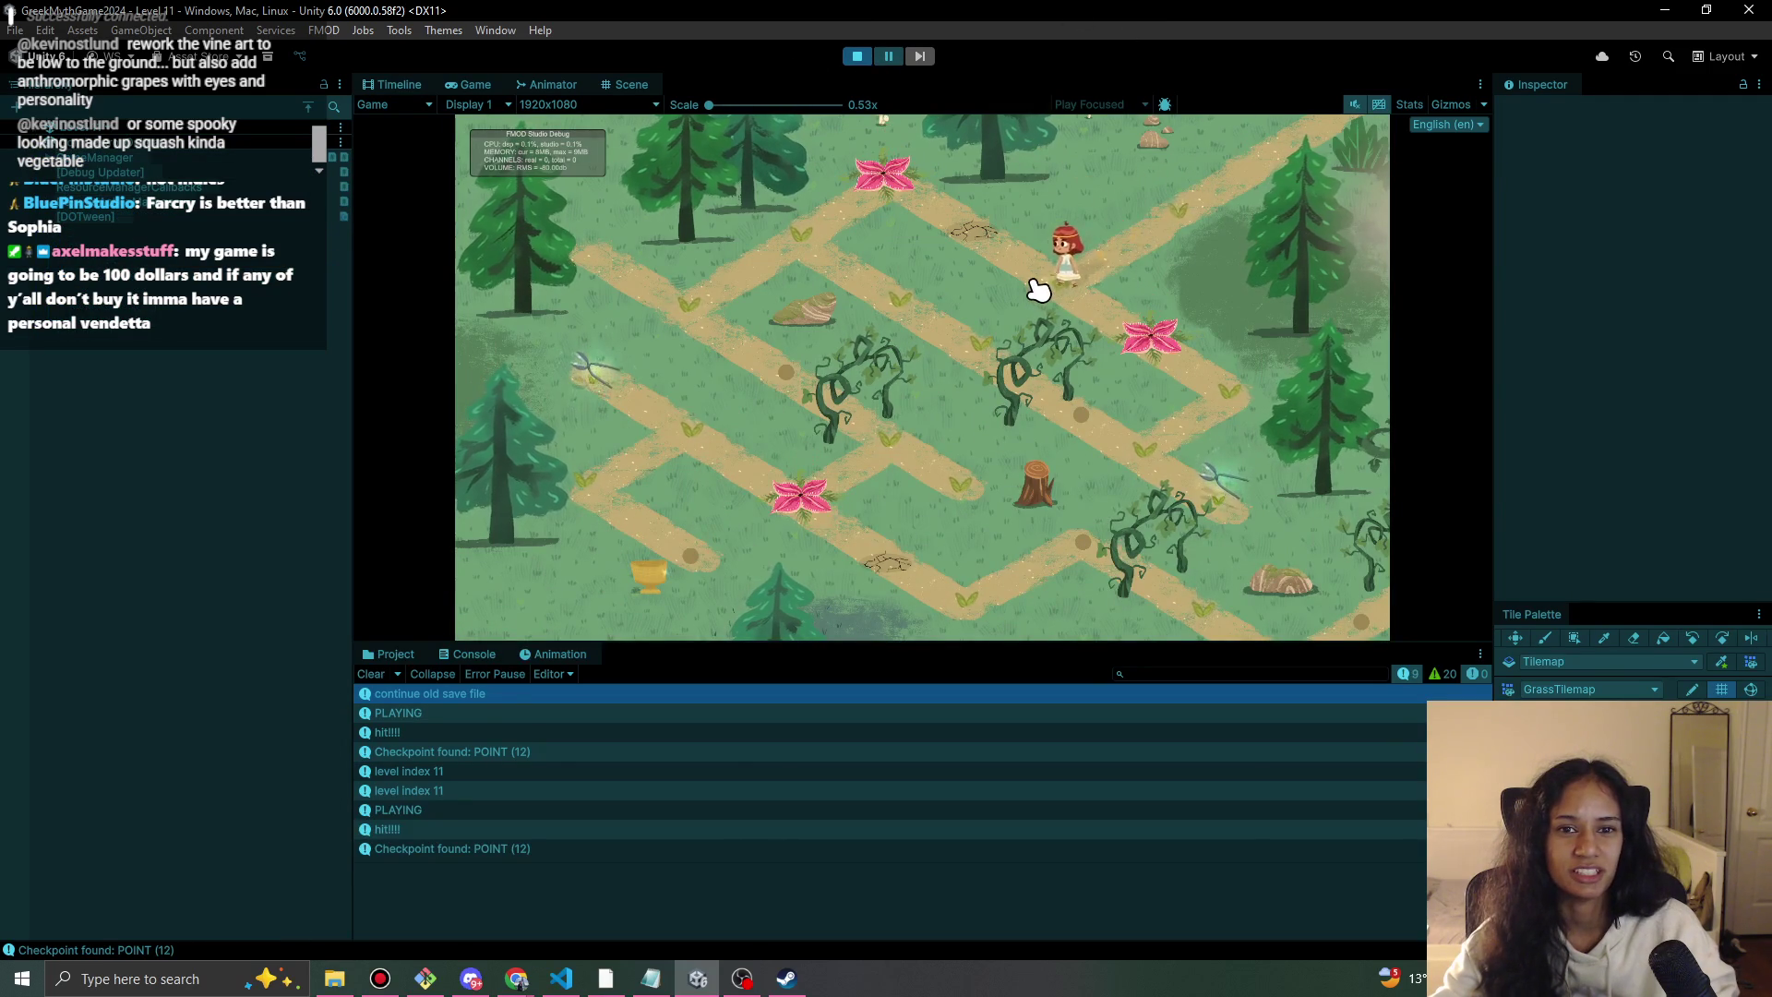
{"action": "left_click", "coordinate": [995, 225]}
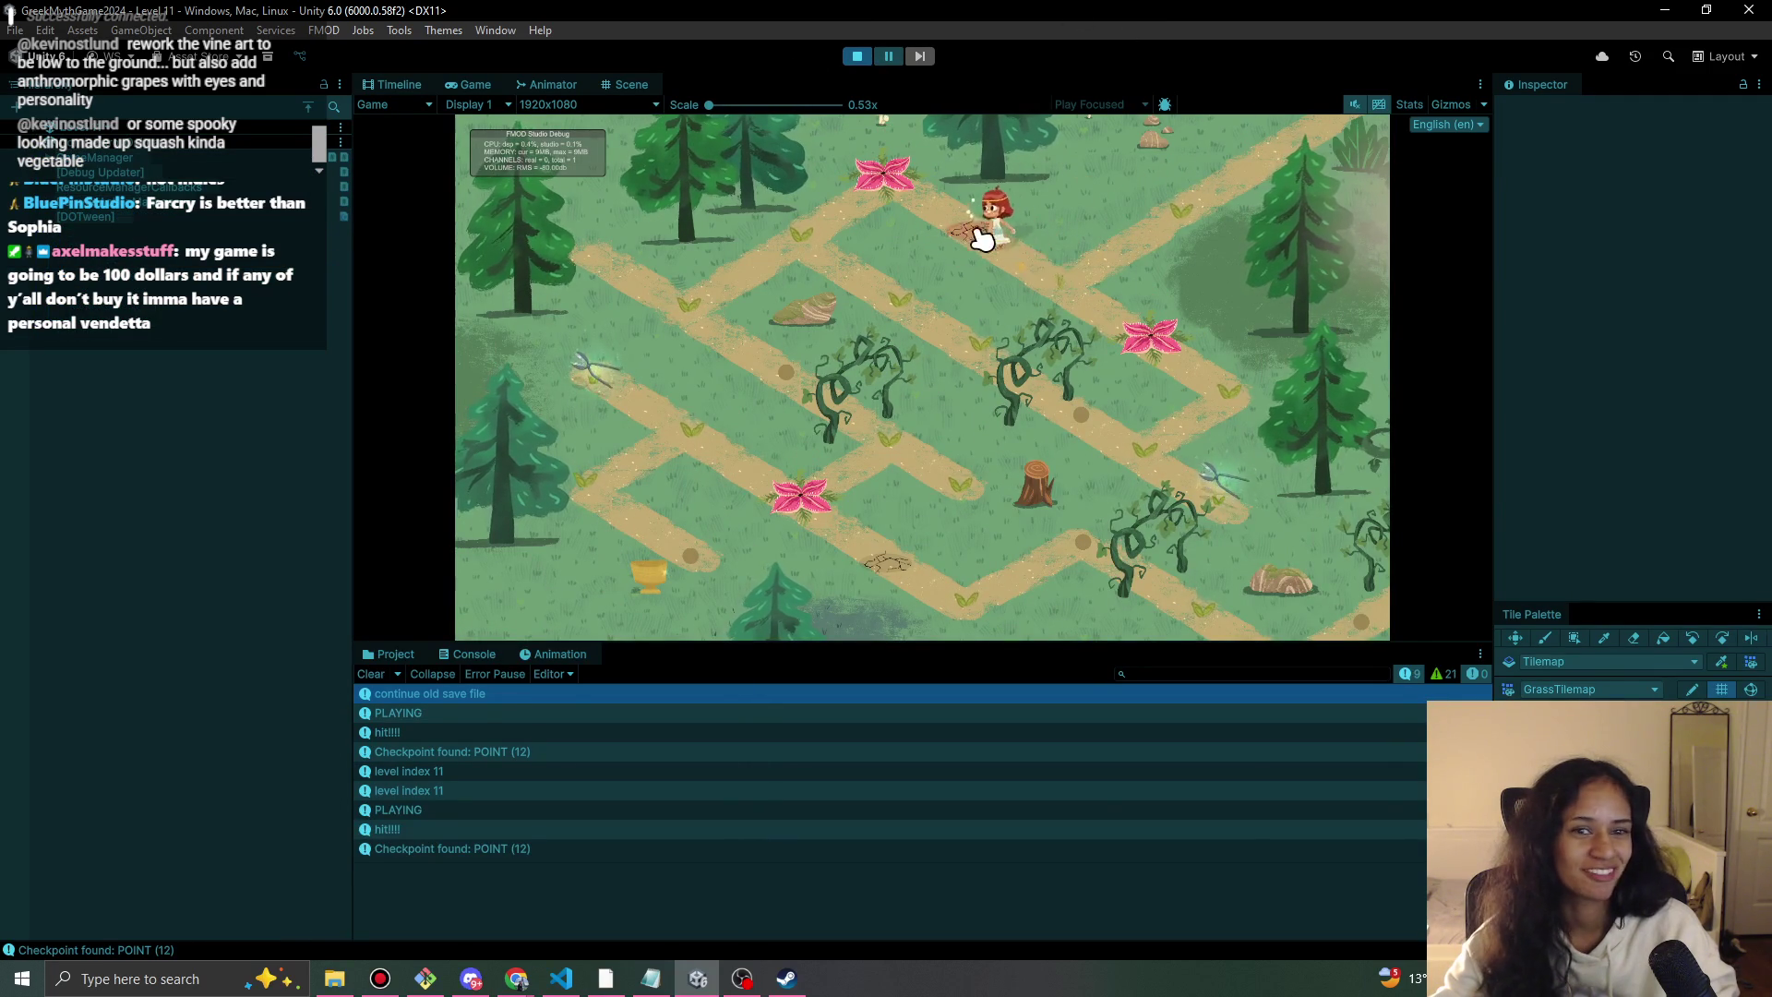
{"action": "left_click", "coordinate": [1073, 299]}
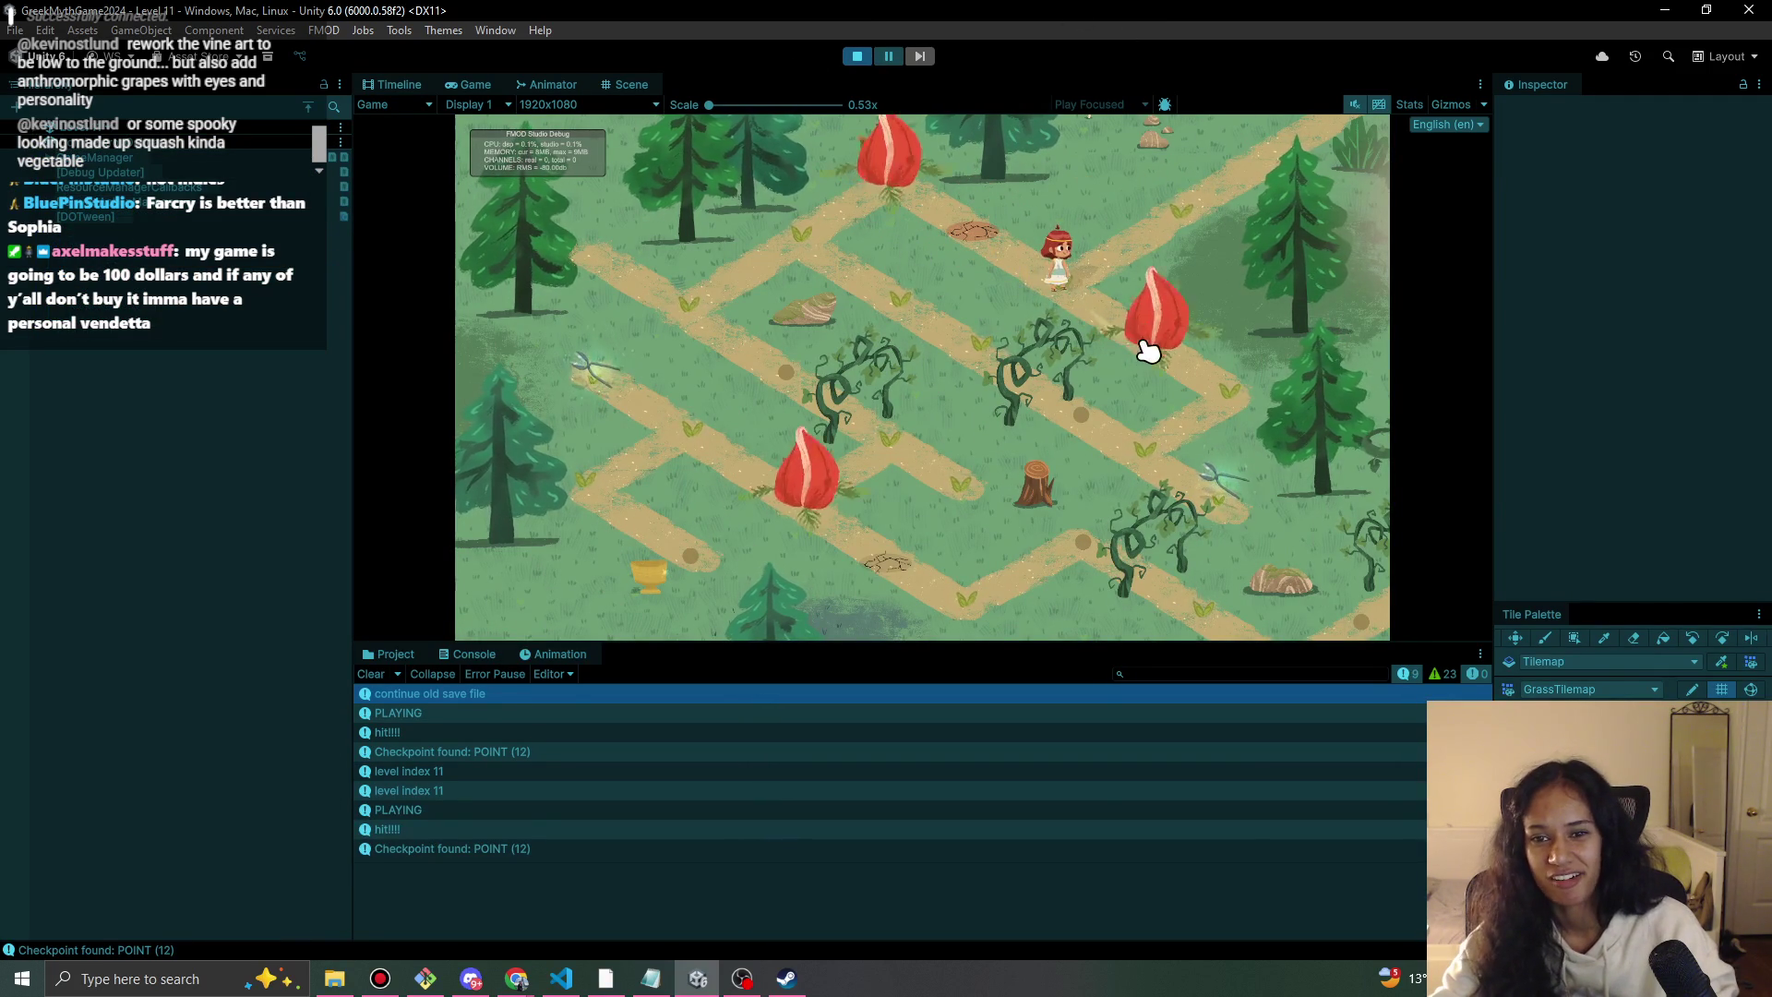
{"action": "left_click", "coordinate": [995, 238]}
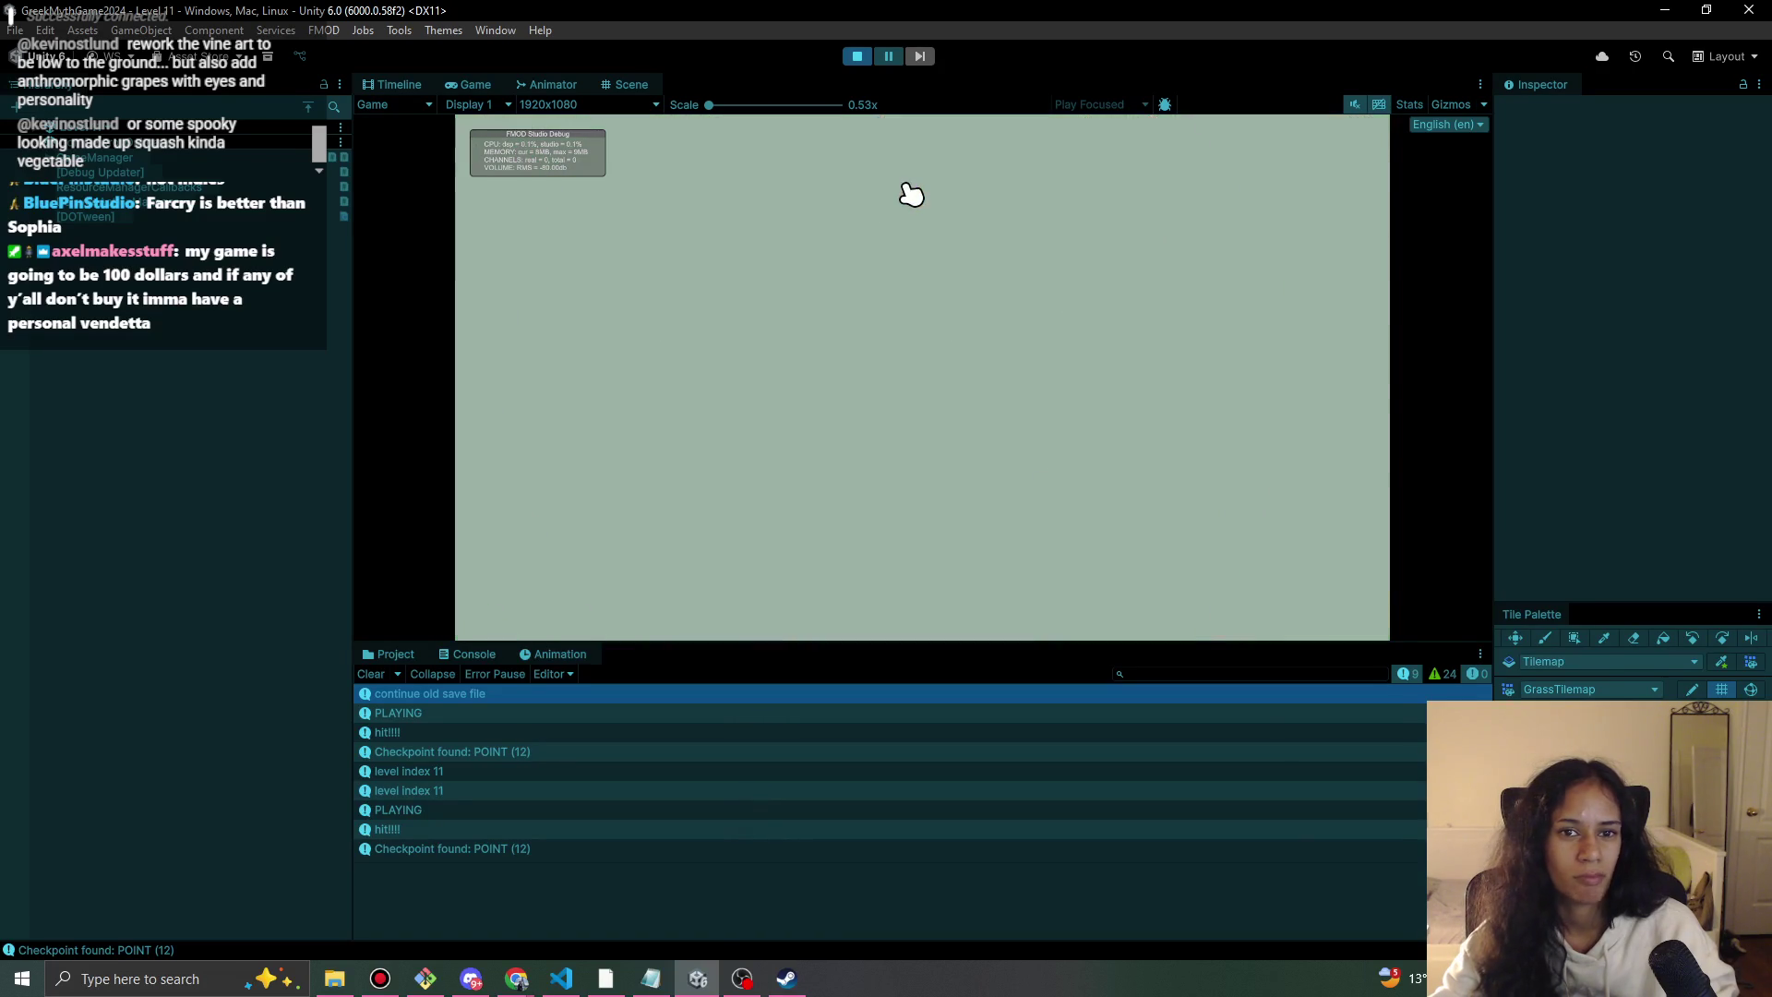
{"action": "left_click", "coordinate": [858, 57]}
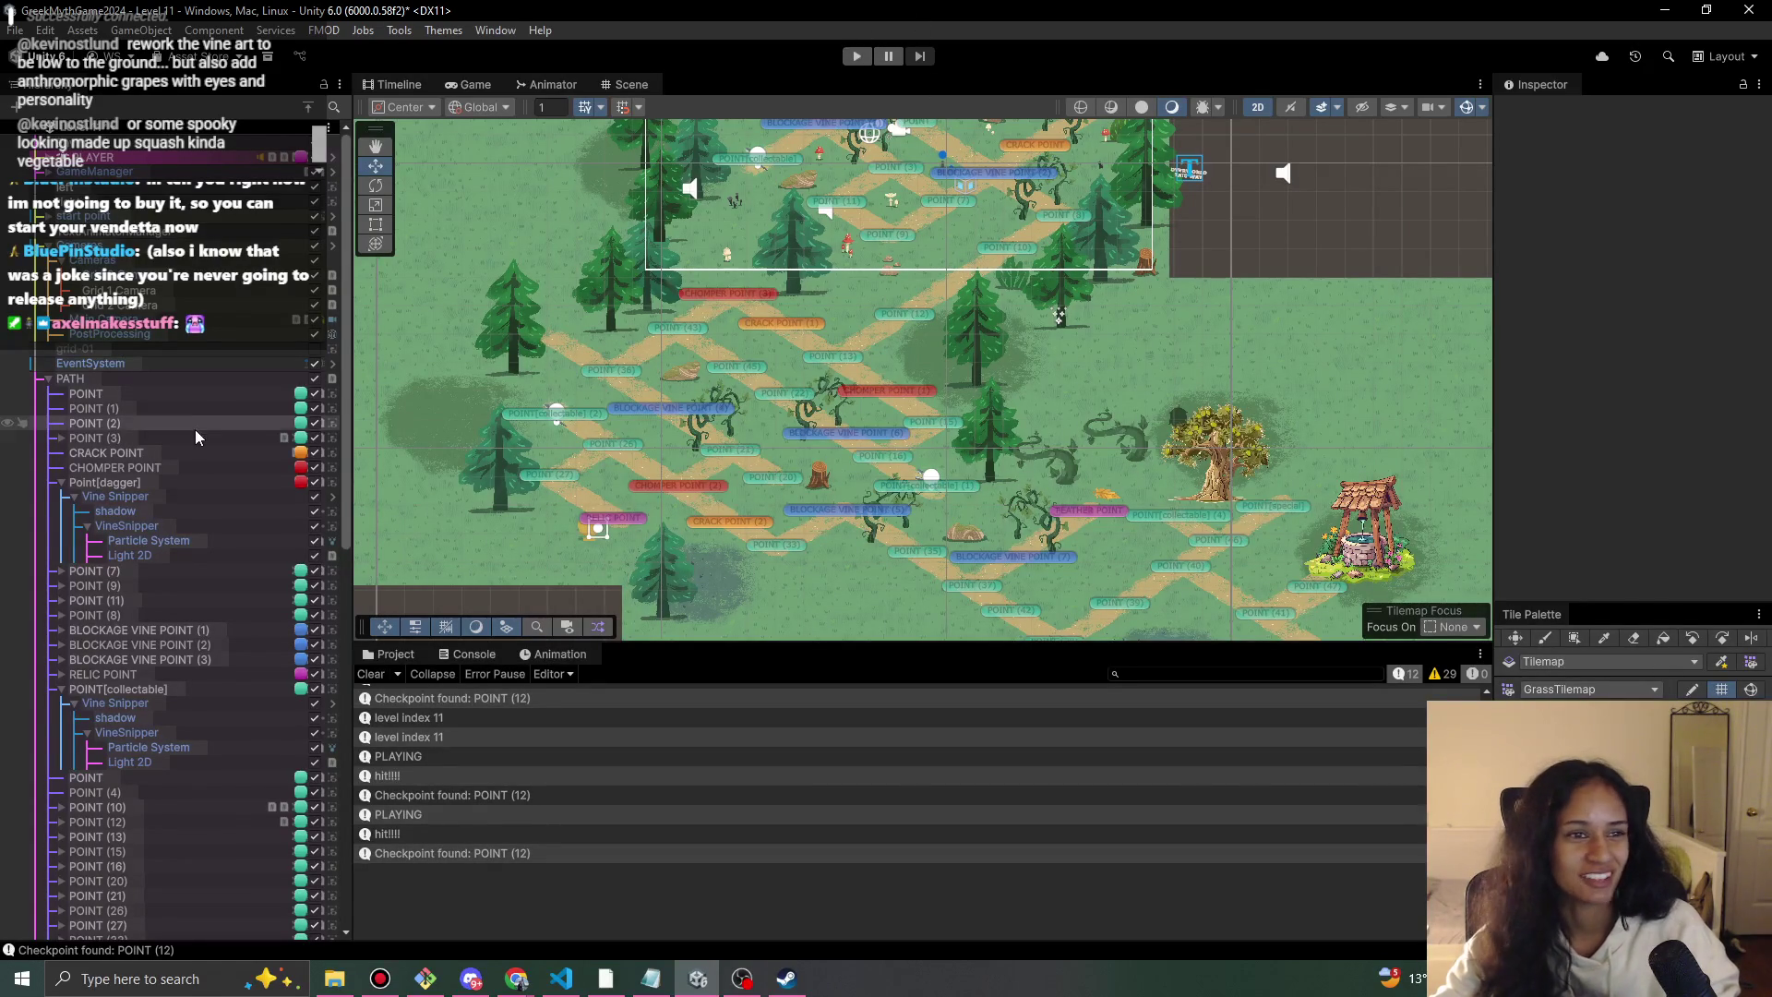
Collapse the PATH group, run another test of the level, and zoom the Scene view in.
{"action": "left_click", "coordinate": [50, 379]}
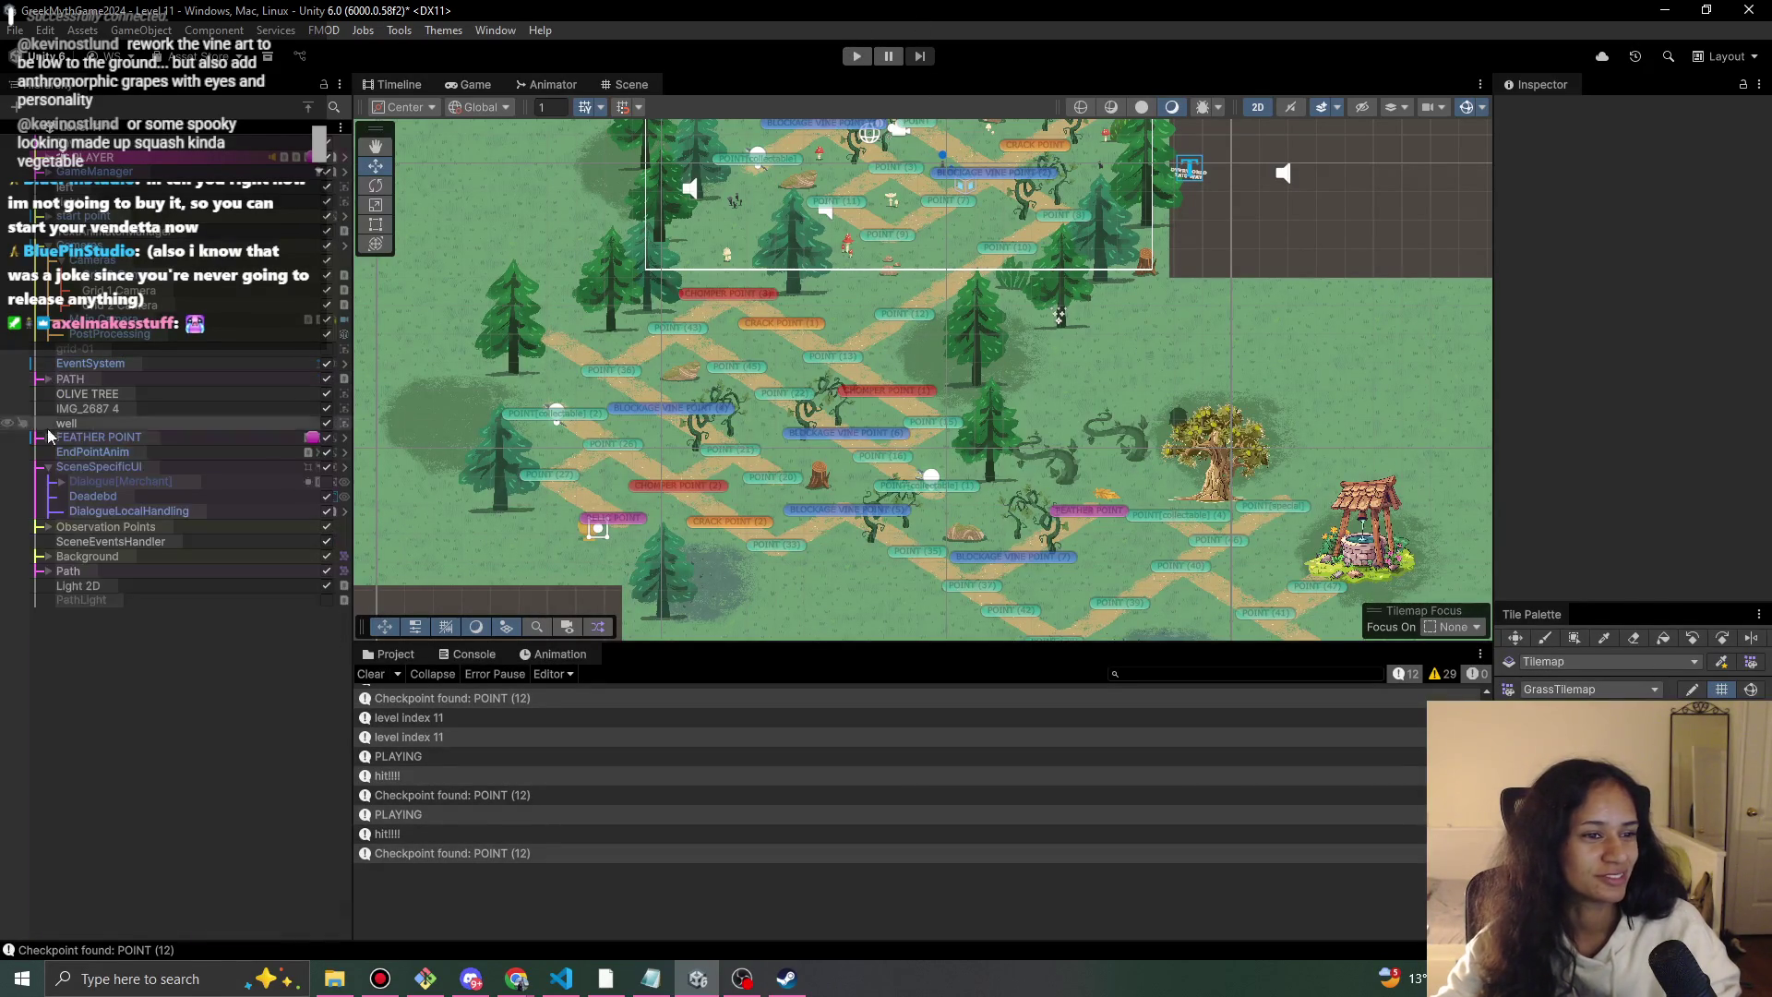
{"action": "left_click", "coordinate": [858, 58]}
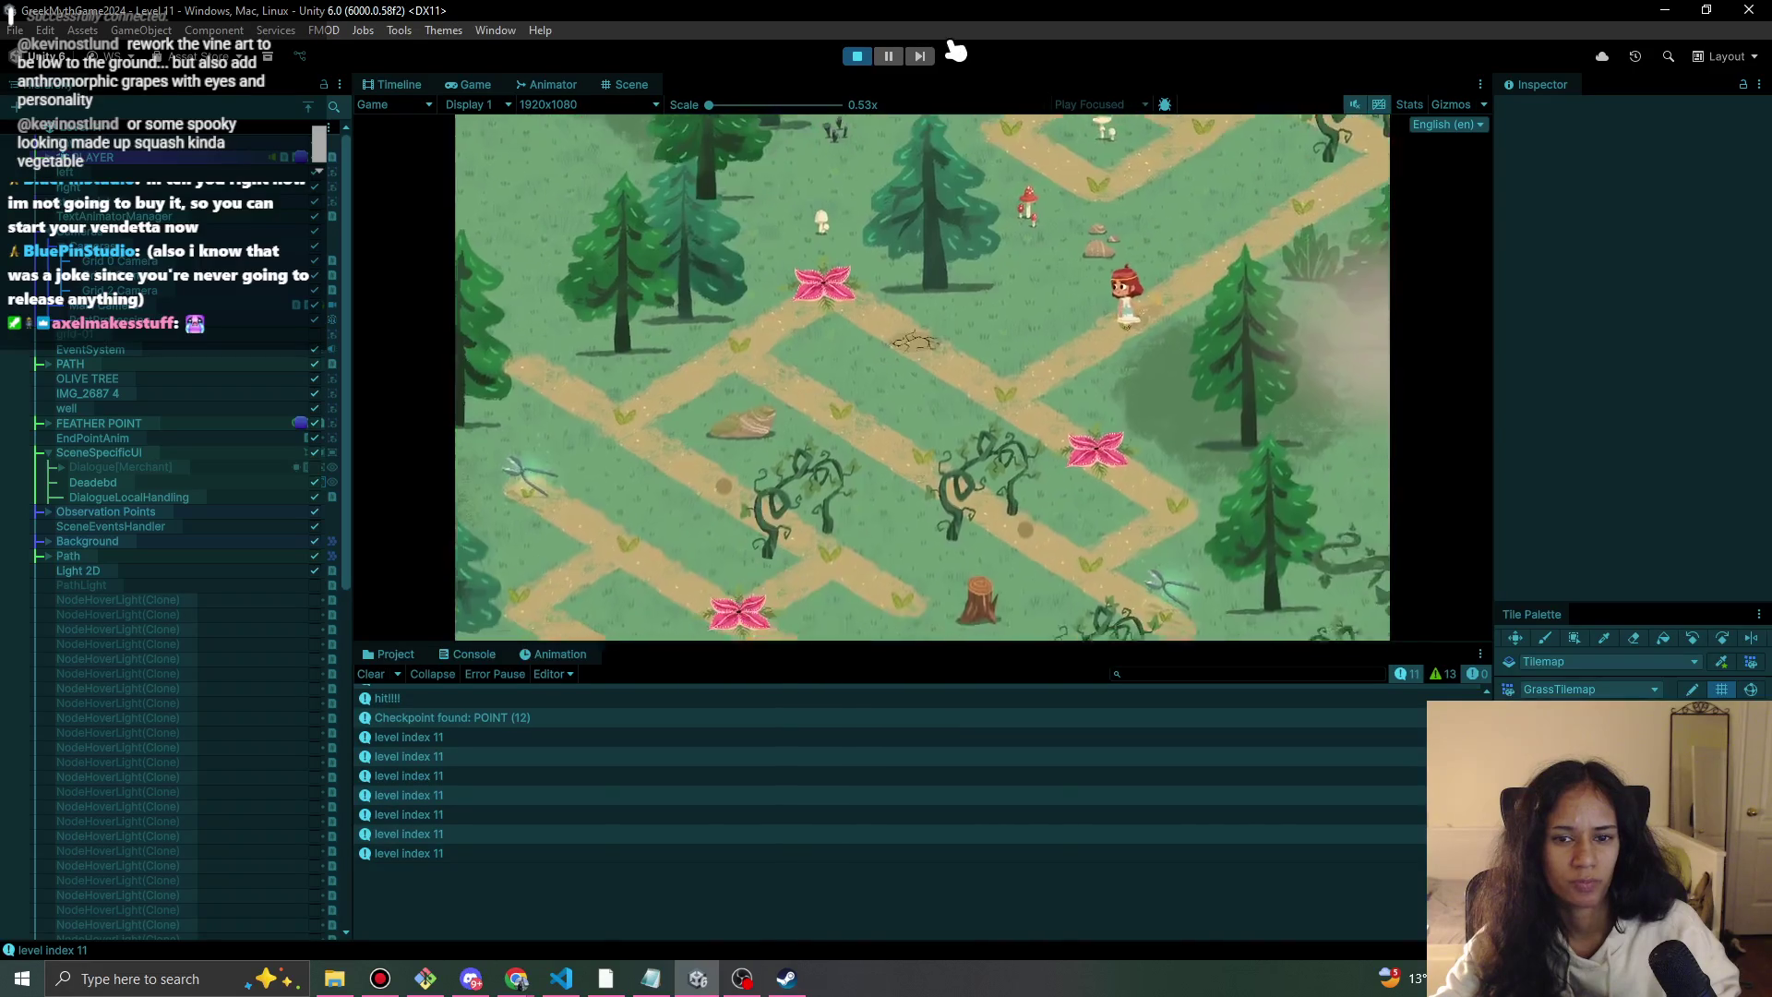
{"action": "left_click", "coordinate": [861, 56]}
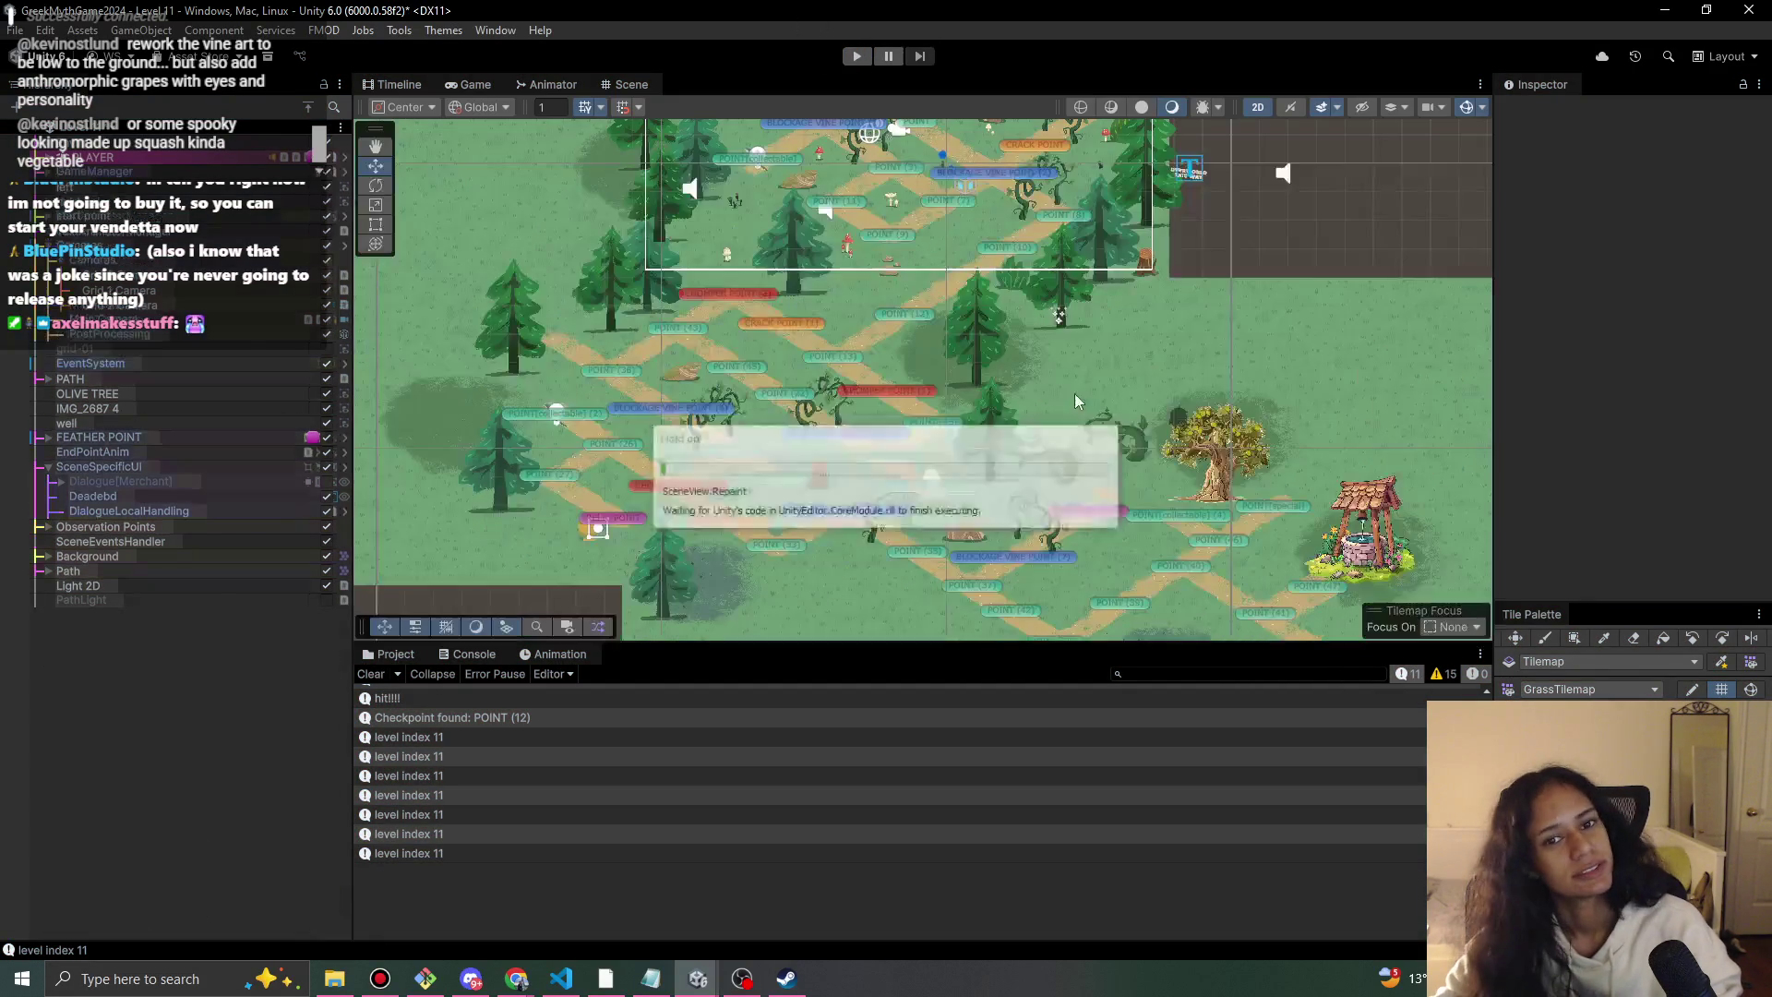
{"action": "scroll", "coordinate": [761, 433], "scroll_direction": "up", "scroll_amount": 5}
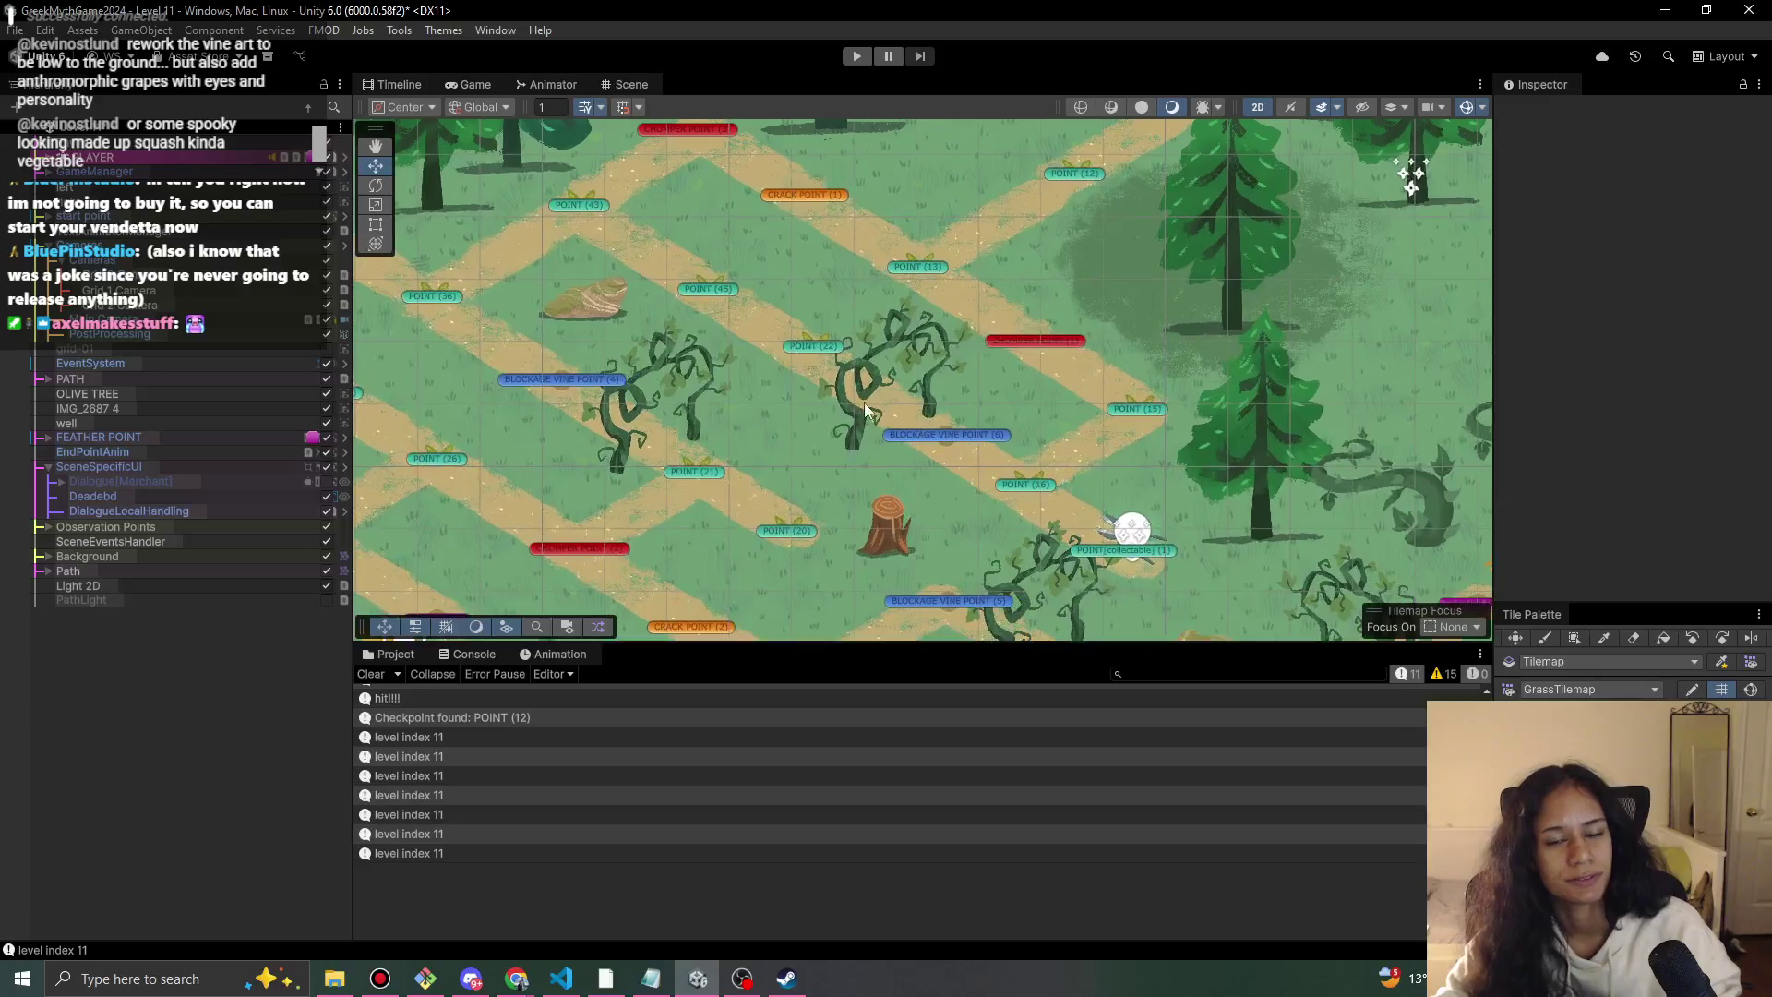
Move the BlockedVineSprites group from about X 0.4, Y -2.39 to X 1.1, Y -1.96.
{"action": "left_click", "coordinate": [851, 432]}
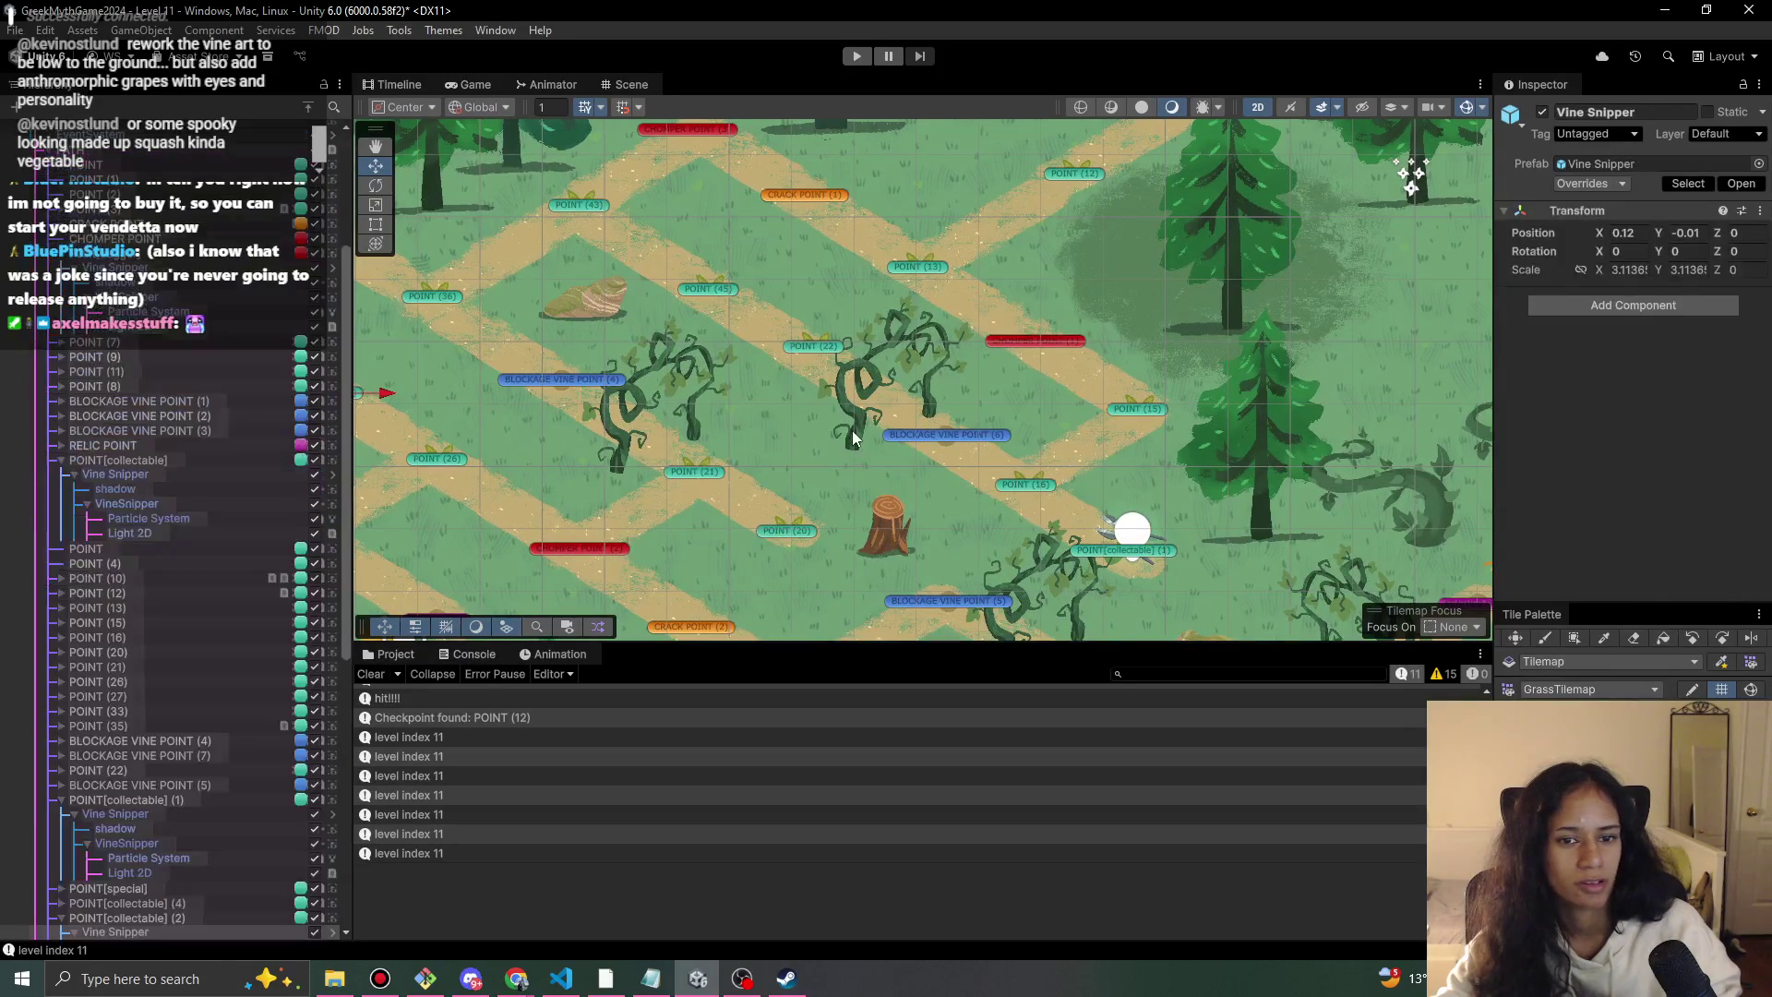
{"action": "left_click", "coordinate": [855, 434]}
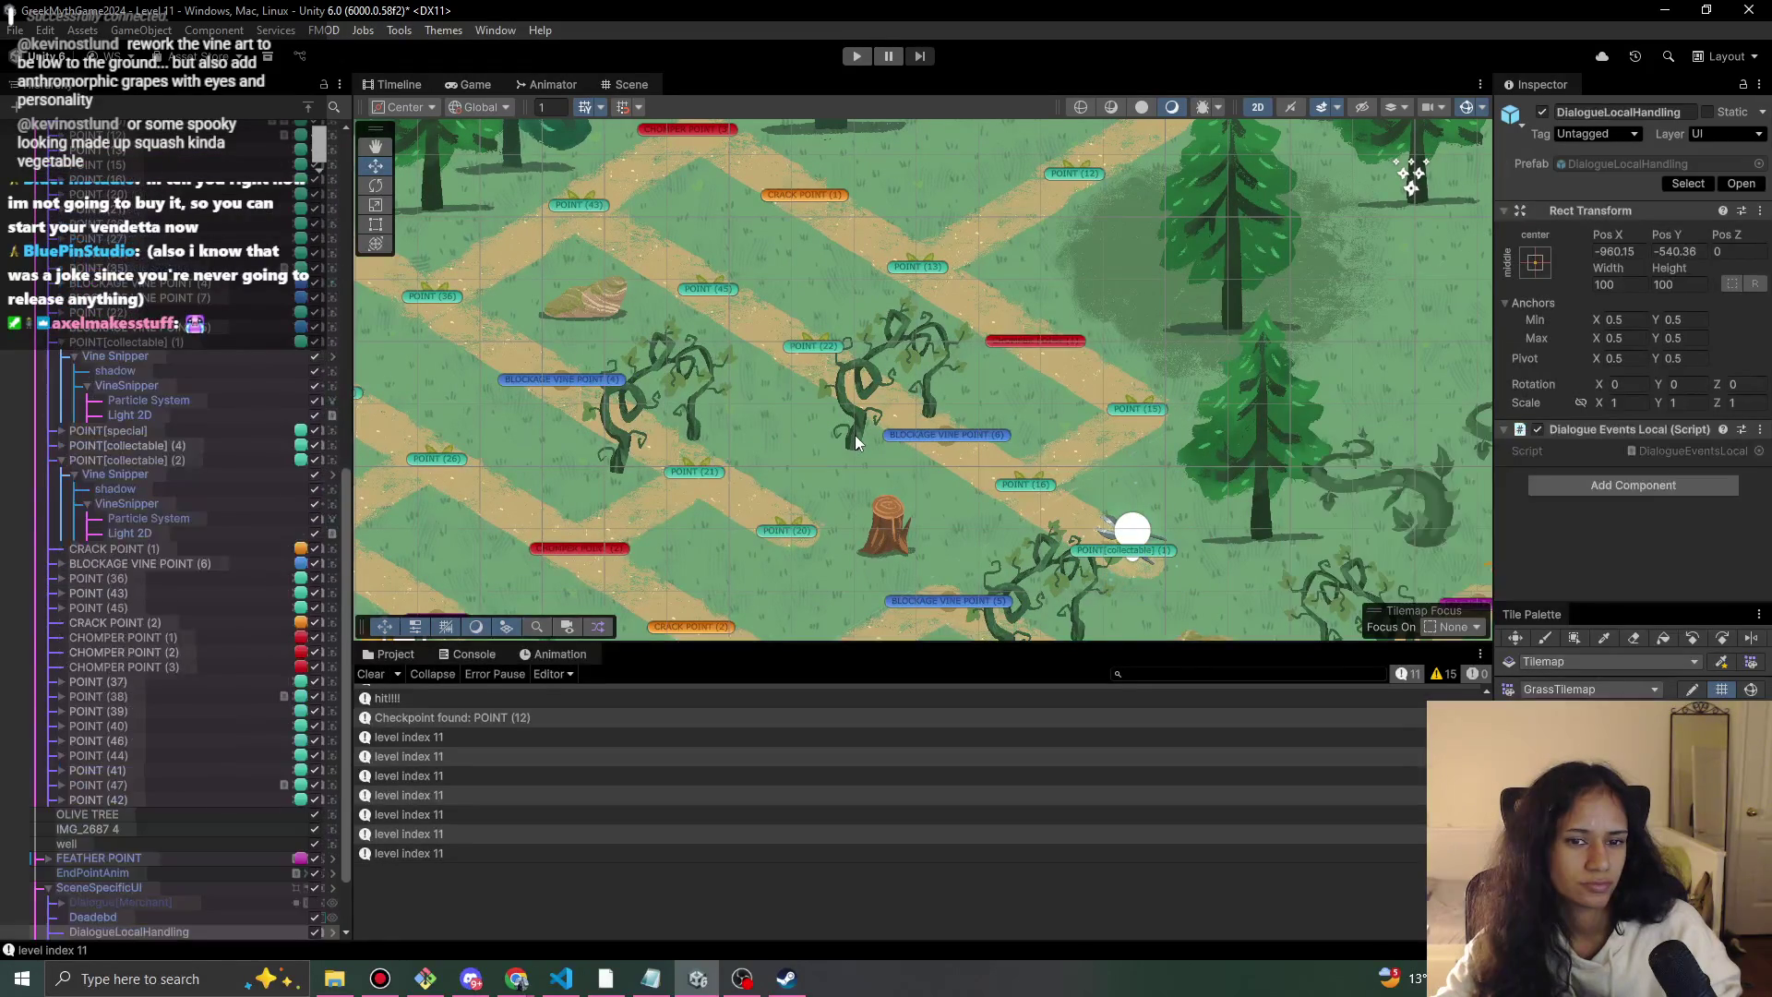
{"action": "left_click", "coordinate": [179, 581]}
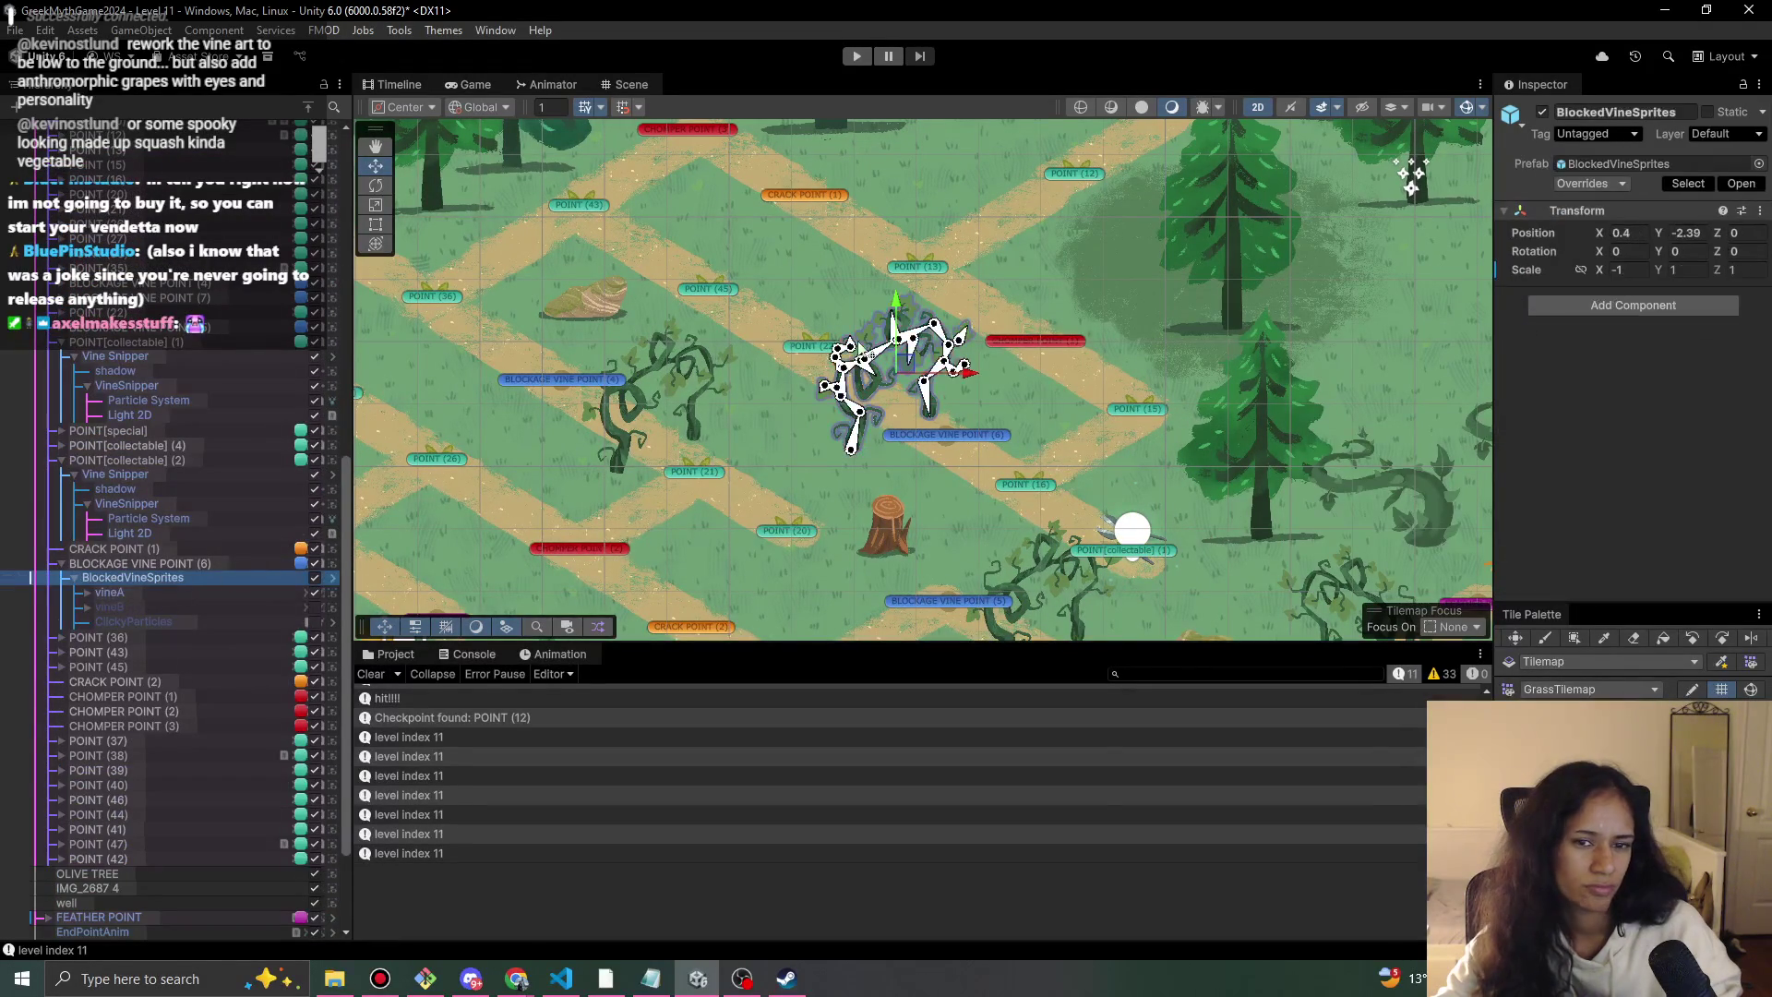
{"action": "left_click_drag", "start_coordinate": [912, 367], "coordinate": [927, 359]}
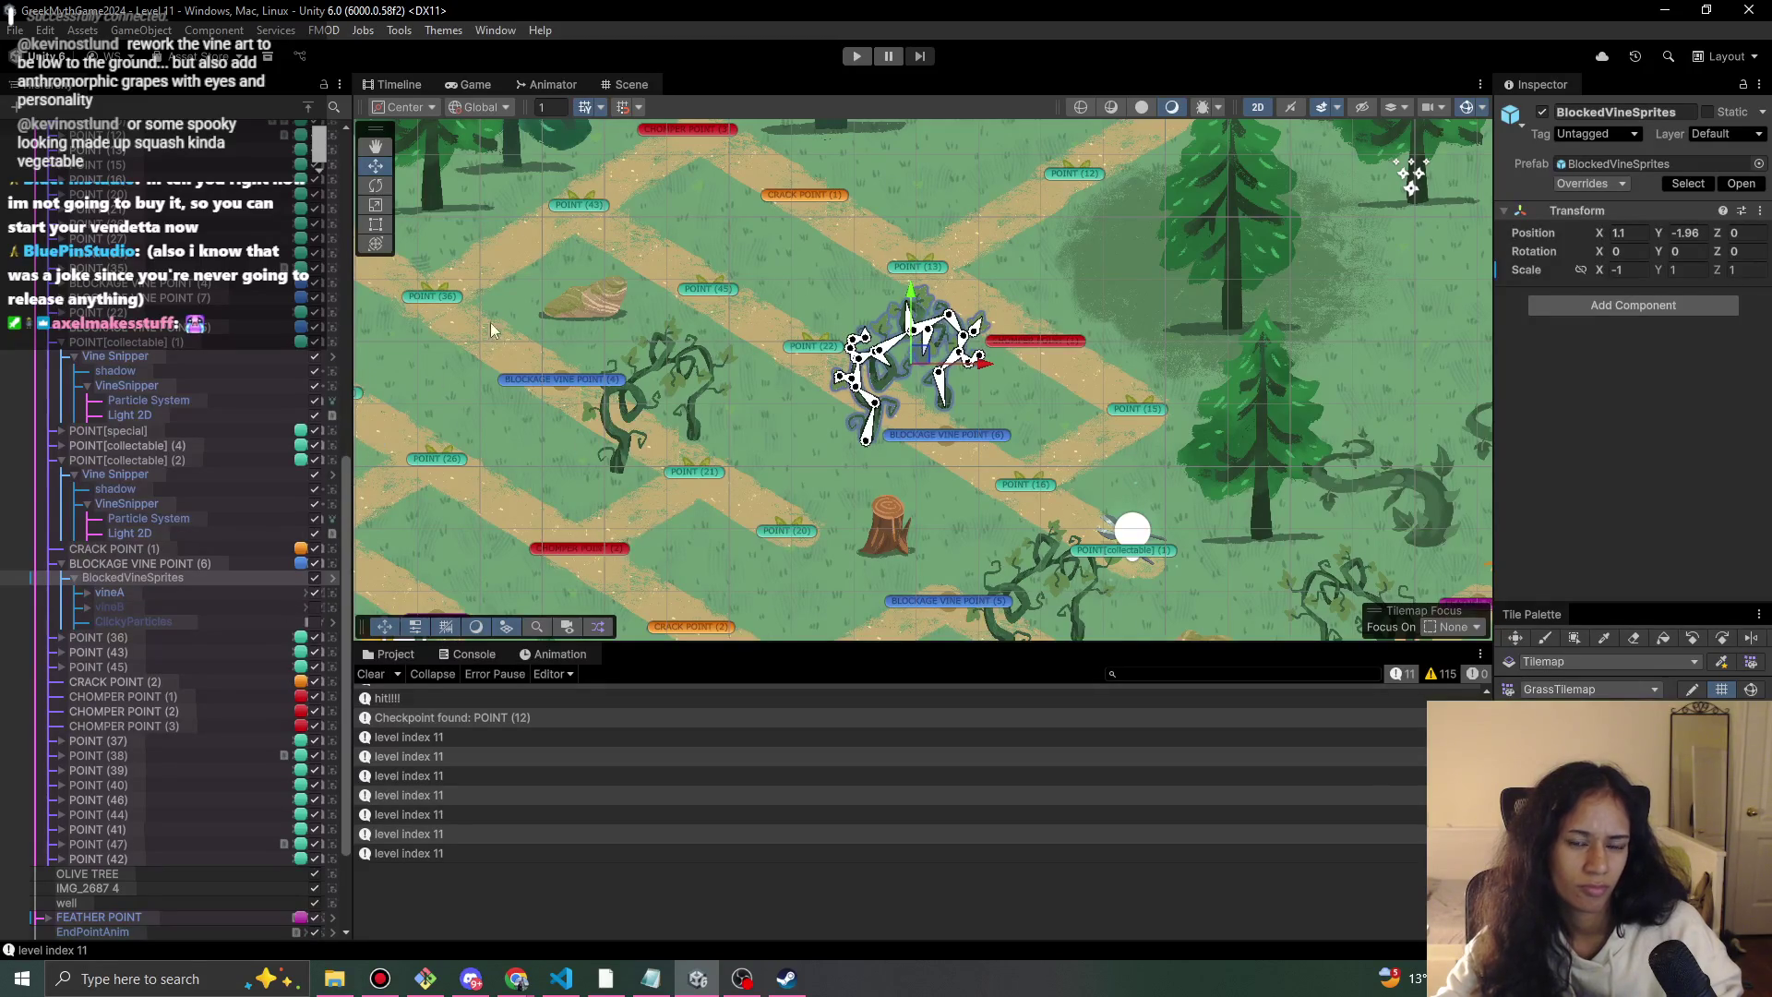
{"action": "scroll", "coordinate": [615, 336], "scroll_direction": "down", "scroll_amount": 5}
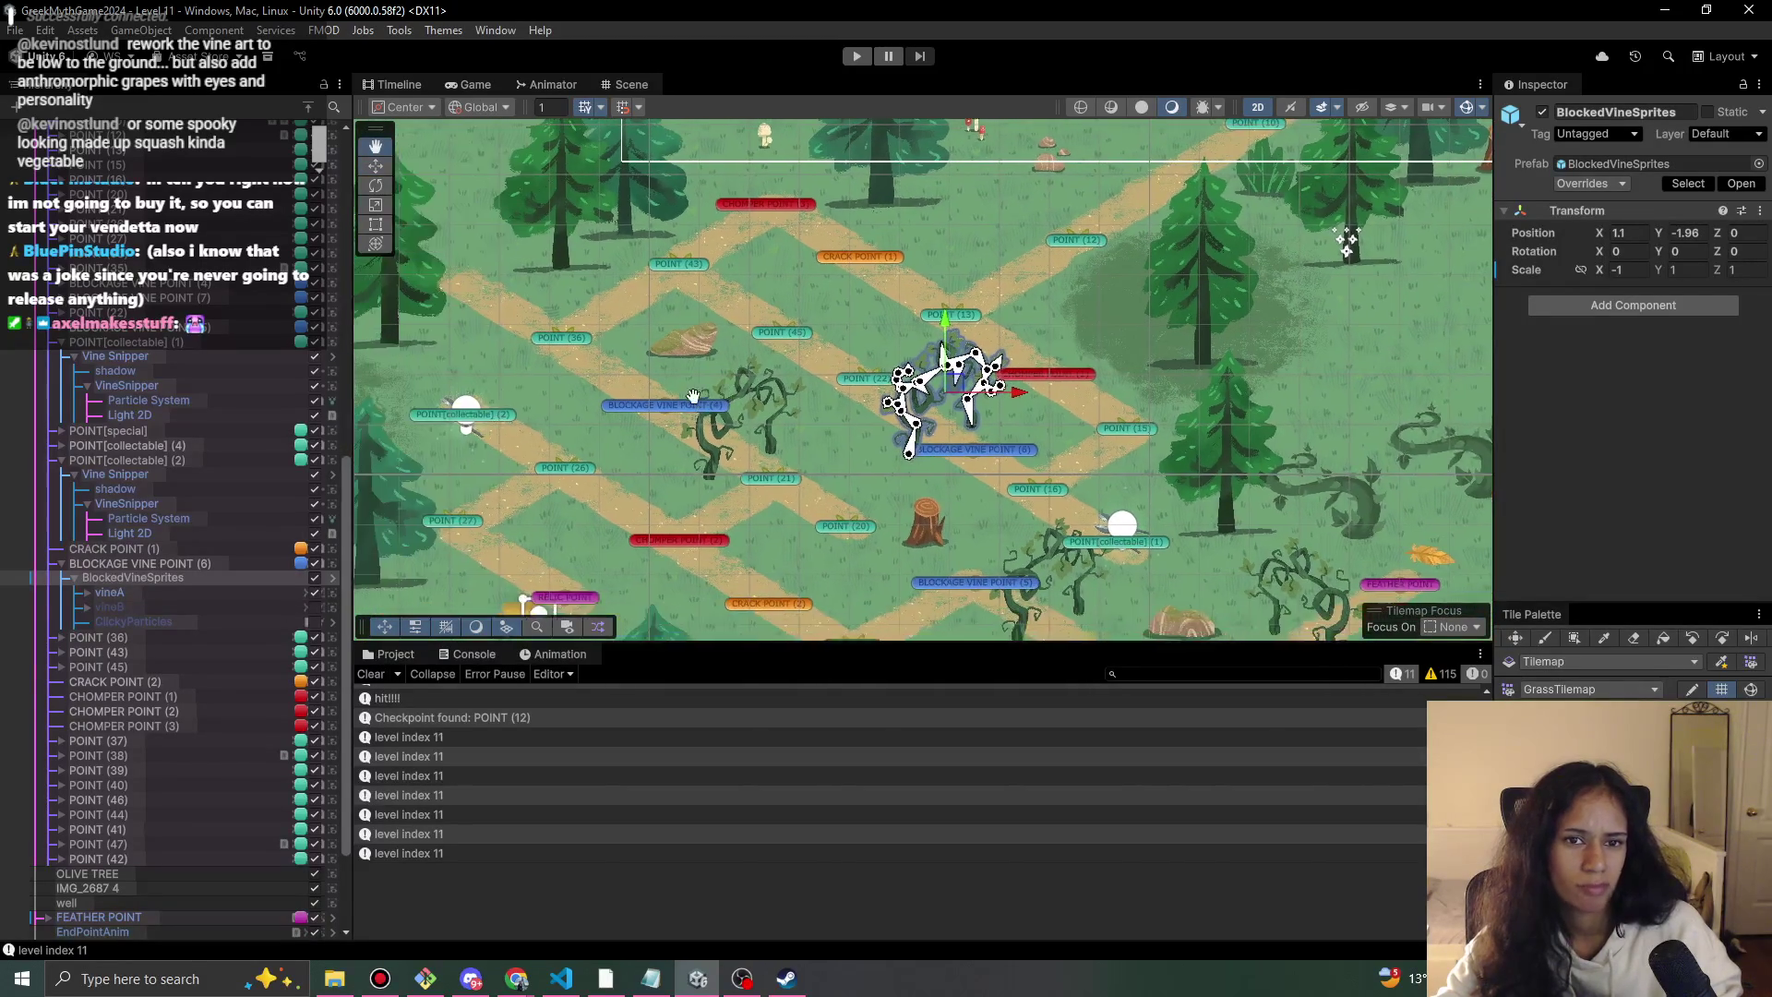
{"action": "scroll", "coordinate": [147, 416], "scroll_direction": "up", "scroll_amount": 15}
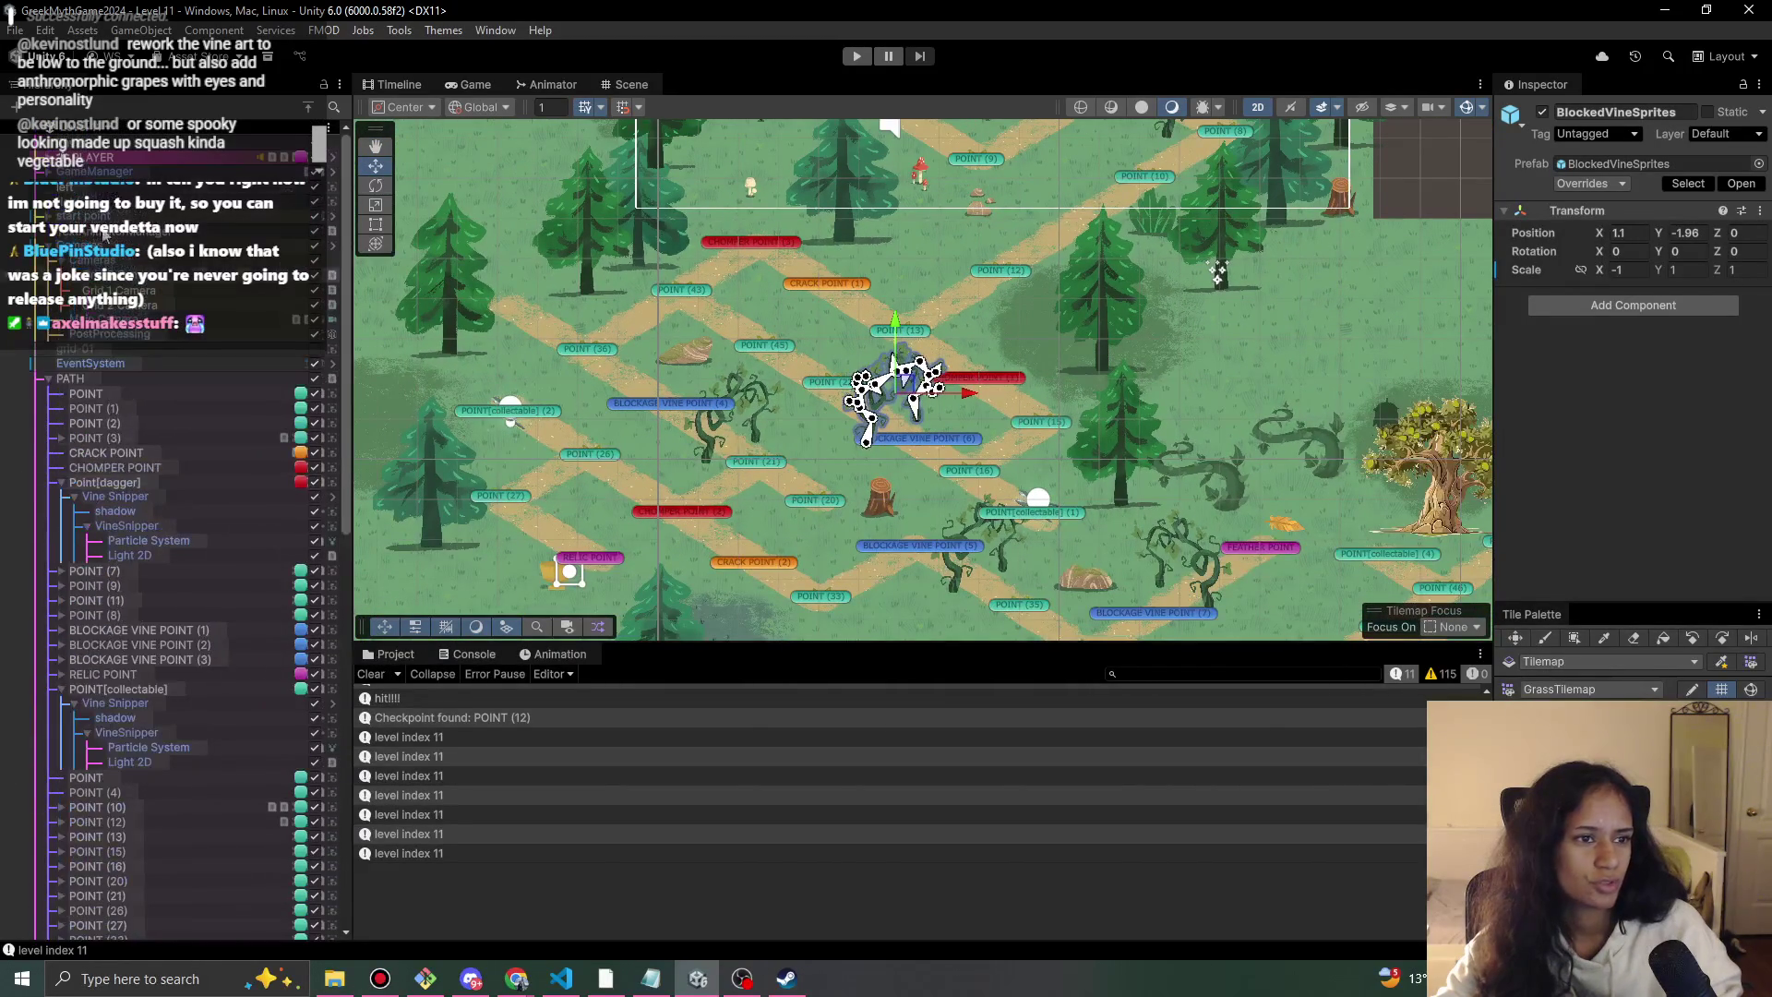
Collapse the PATH group and expand the Background decorations in the Hierarchy.
{"action": "left_click", "coordinate": [43, 380]}
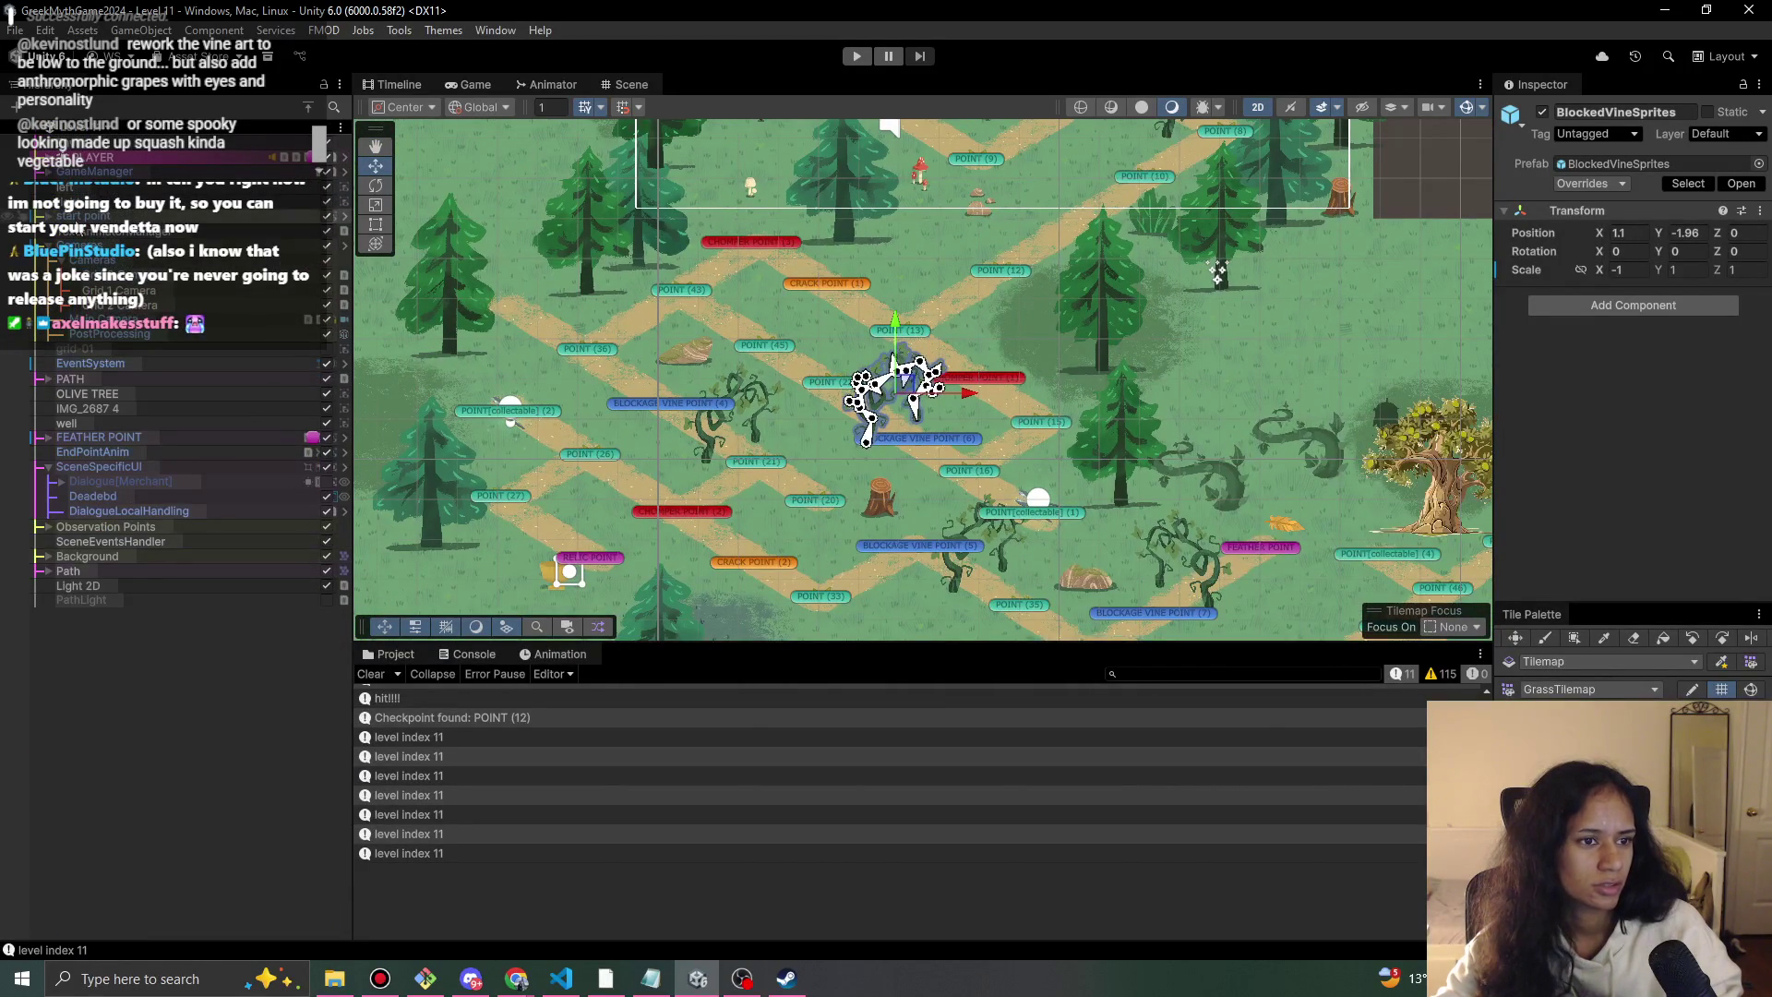
{"action": "left_click", "coordinate": [39, 557]}
{"action": "scroll", "coordinate": [208, 293], "scroll_direction": "down", "scroll_amount": 5}
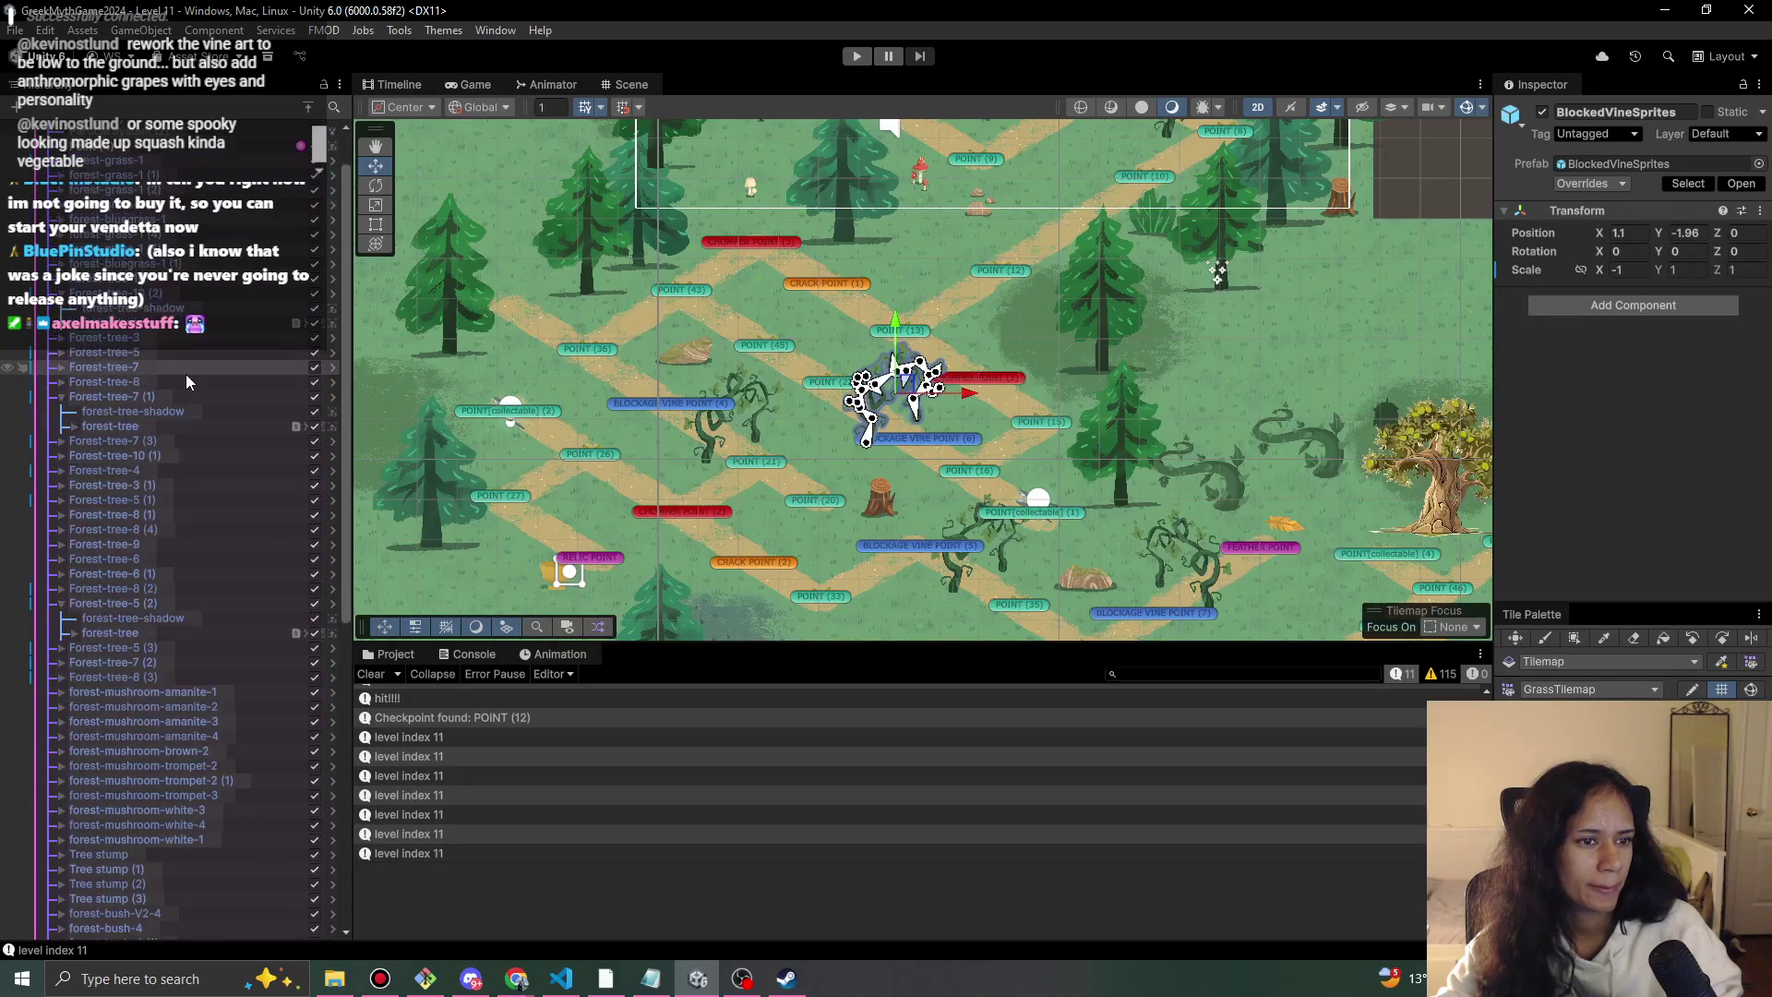
Duplicate forest-mushroom-amanite-1 and place the copy beside a vine on the path.
{"action": "scroll", "coordinate": [140, 541], "scroll_direction": "down", "scroll_amount": 10}
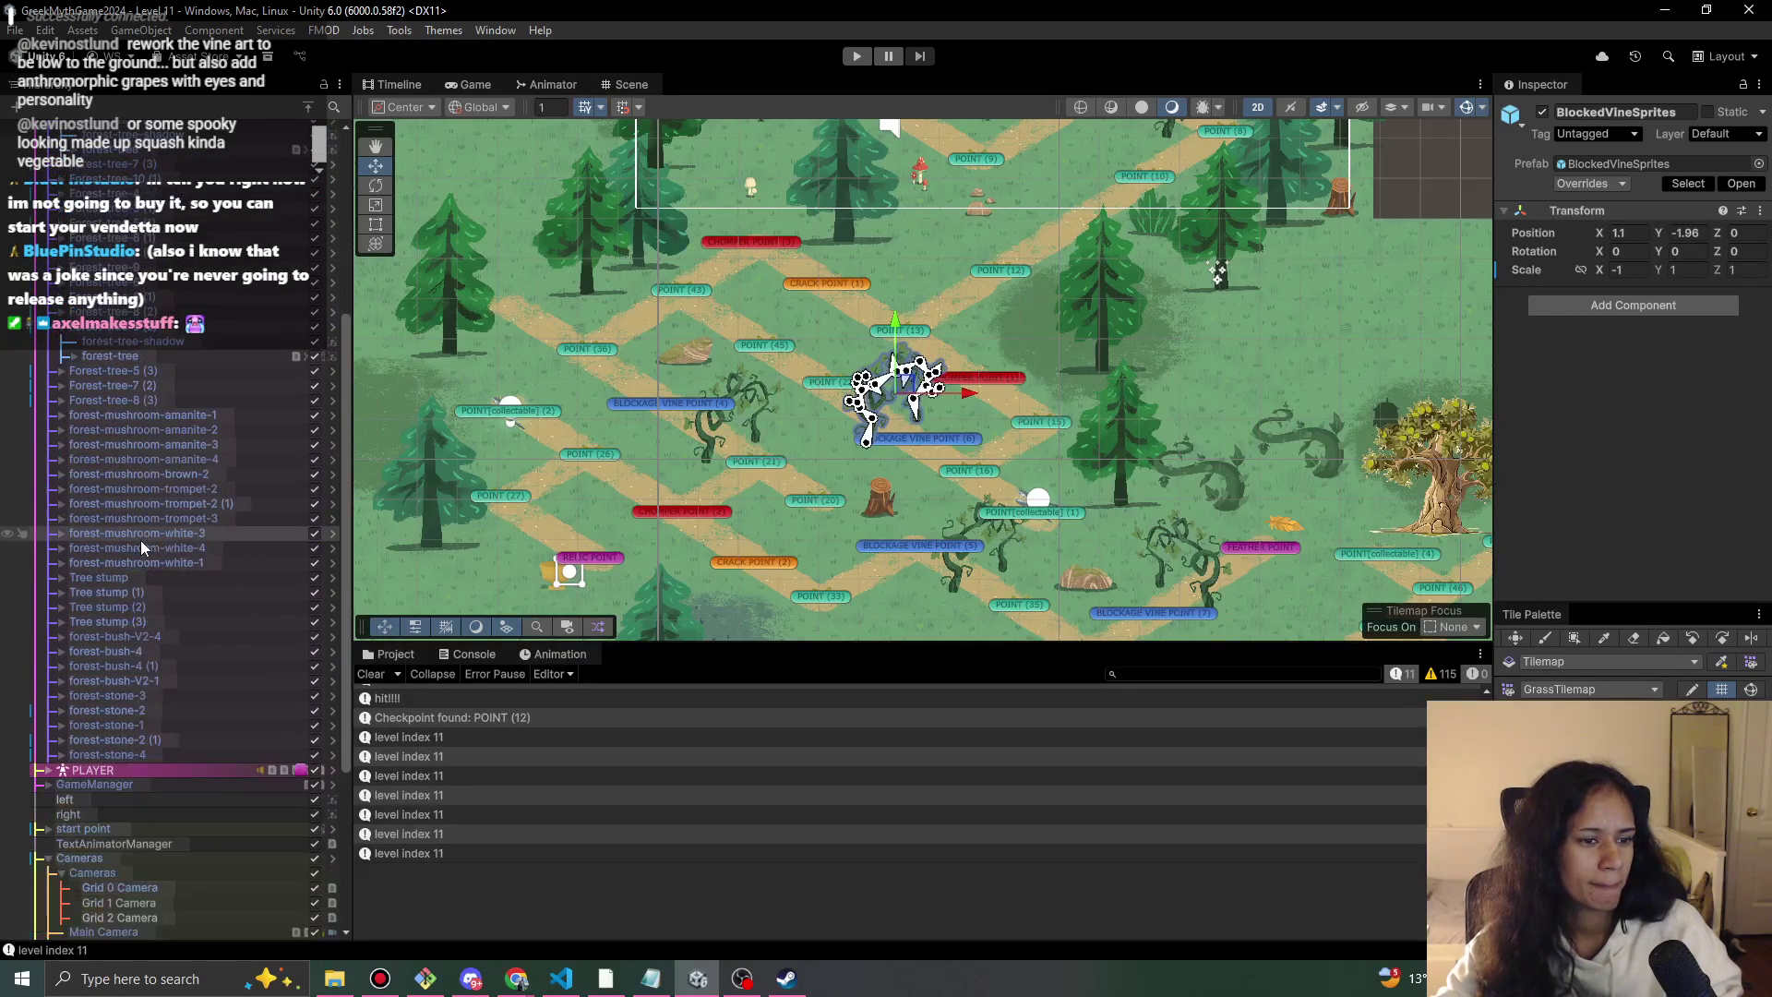
{"action": "left_click", "coordinate": [196, 445]}
{"action": "left_click", "coordinate": [189, 474]}
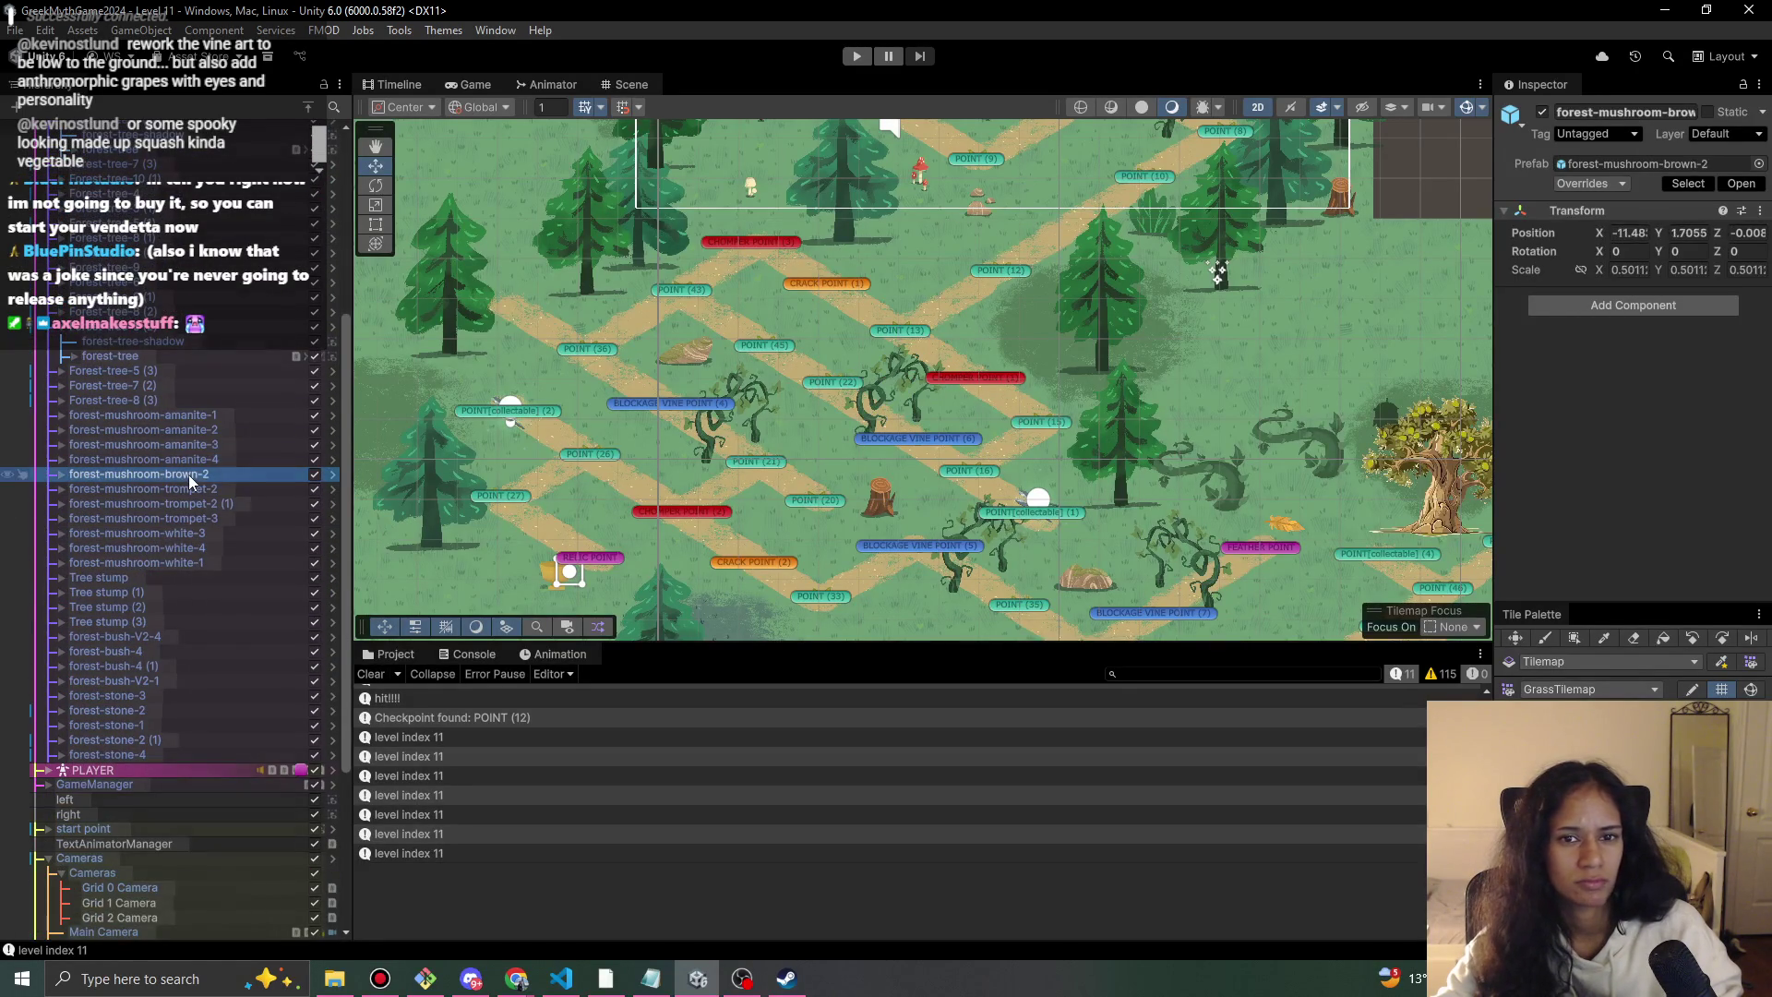
{"action": "left_click", "coordinate": [219, 426]}
{"action": "left_click", "coordinate": [219, 417]}
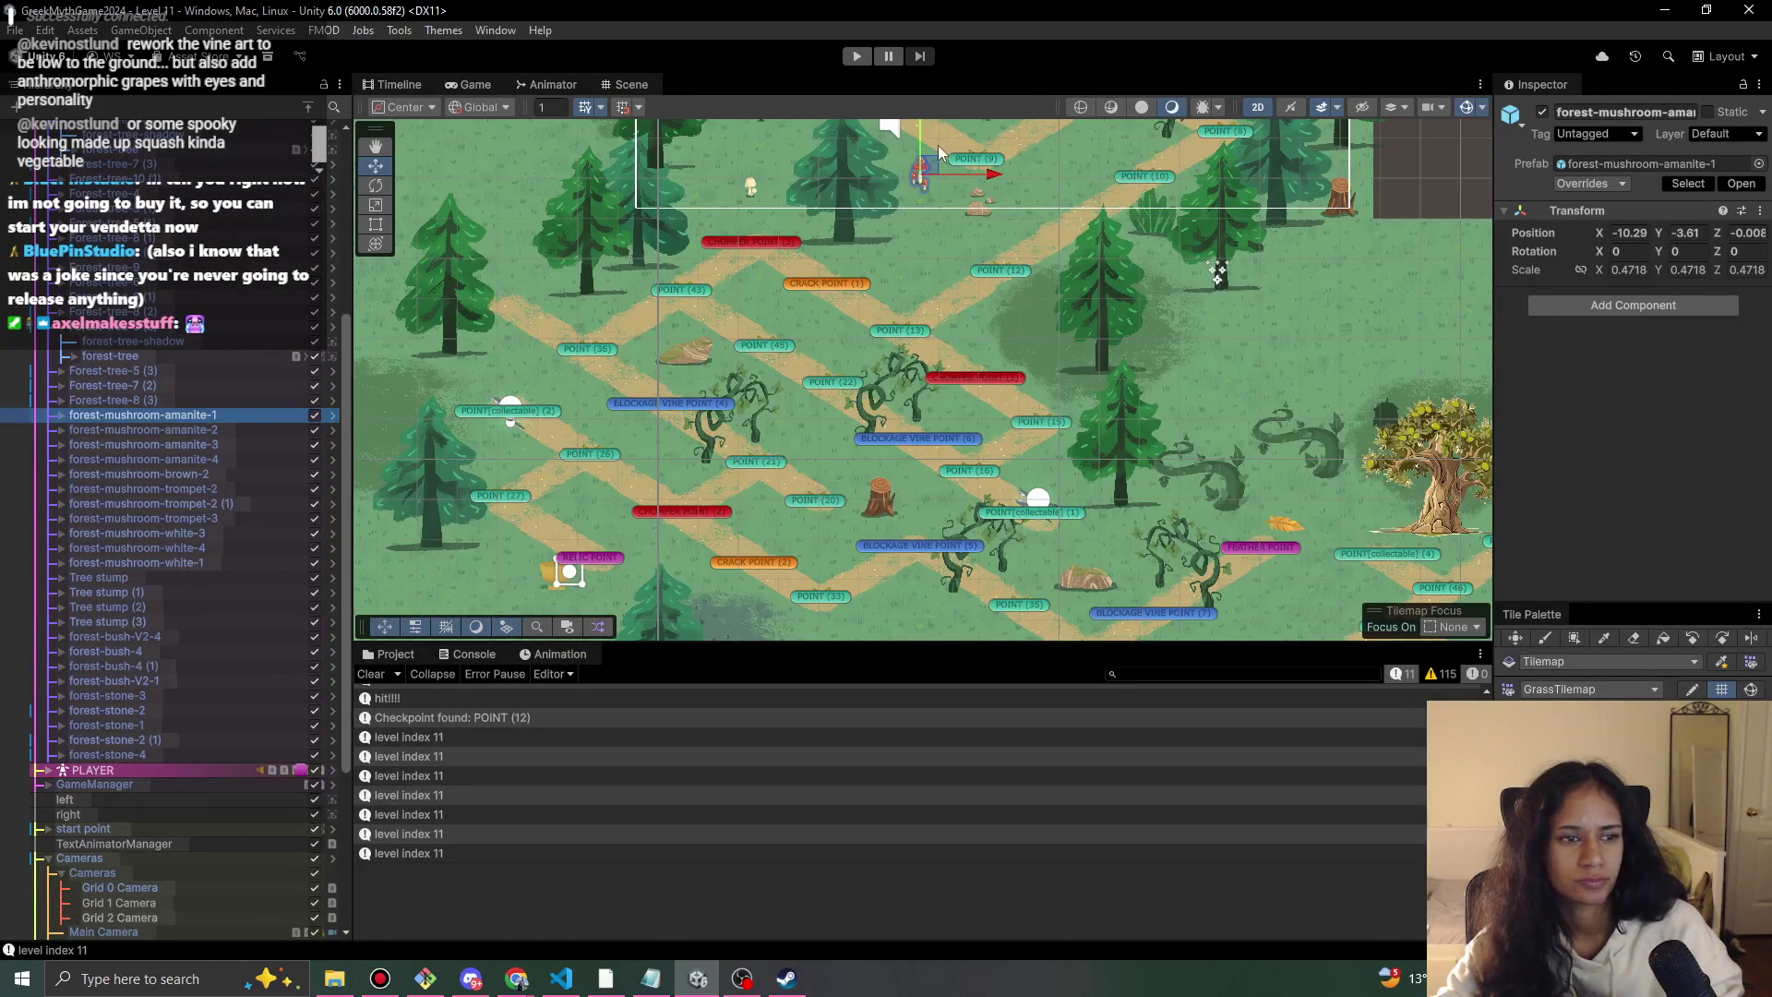
{"action": "key", "text": "ctrl+d"}
{"action": "mouse_move", "coordinate": [930, 167]}
{"action": "left_mouse_down"}
{"action": "mouse_move", "coordinate": [888, 364]}
{"action": "mouse_move", "coordinate": [816, 425]}
{"action": "left_mouse_up"}
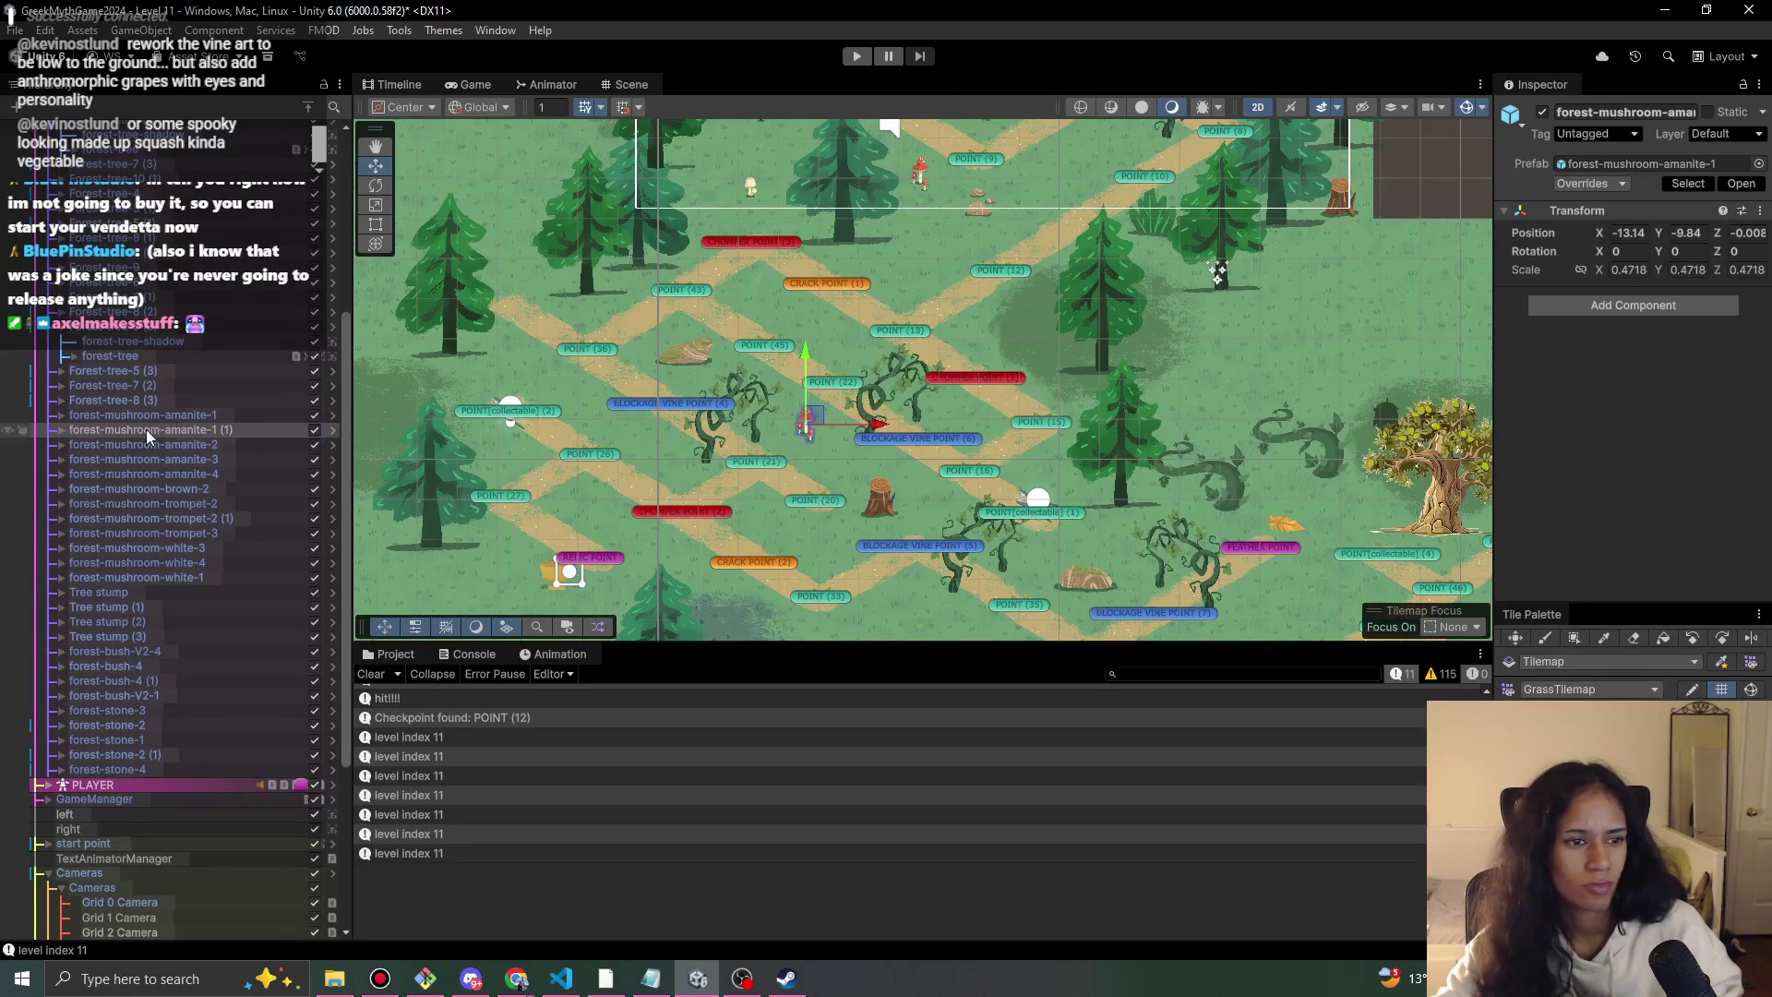
Duplicate forest-mushroom-amanite-2 and move the copy to the maze's left edge.
{"action": "left_click", "coordinate": [211, 415]}
{"action": "left_click", "coordinate": [236, 444]}
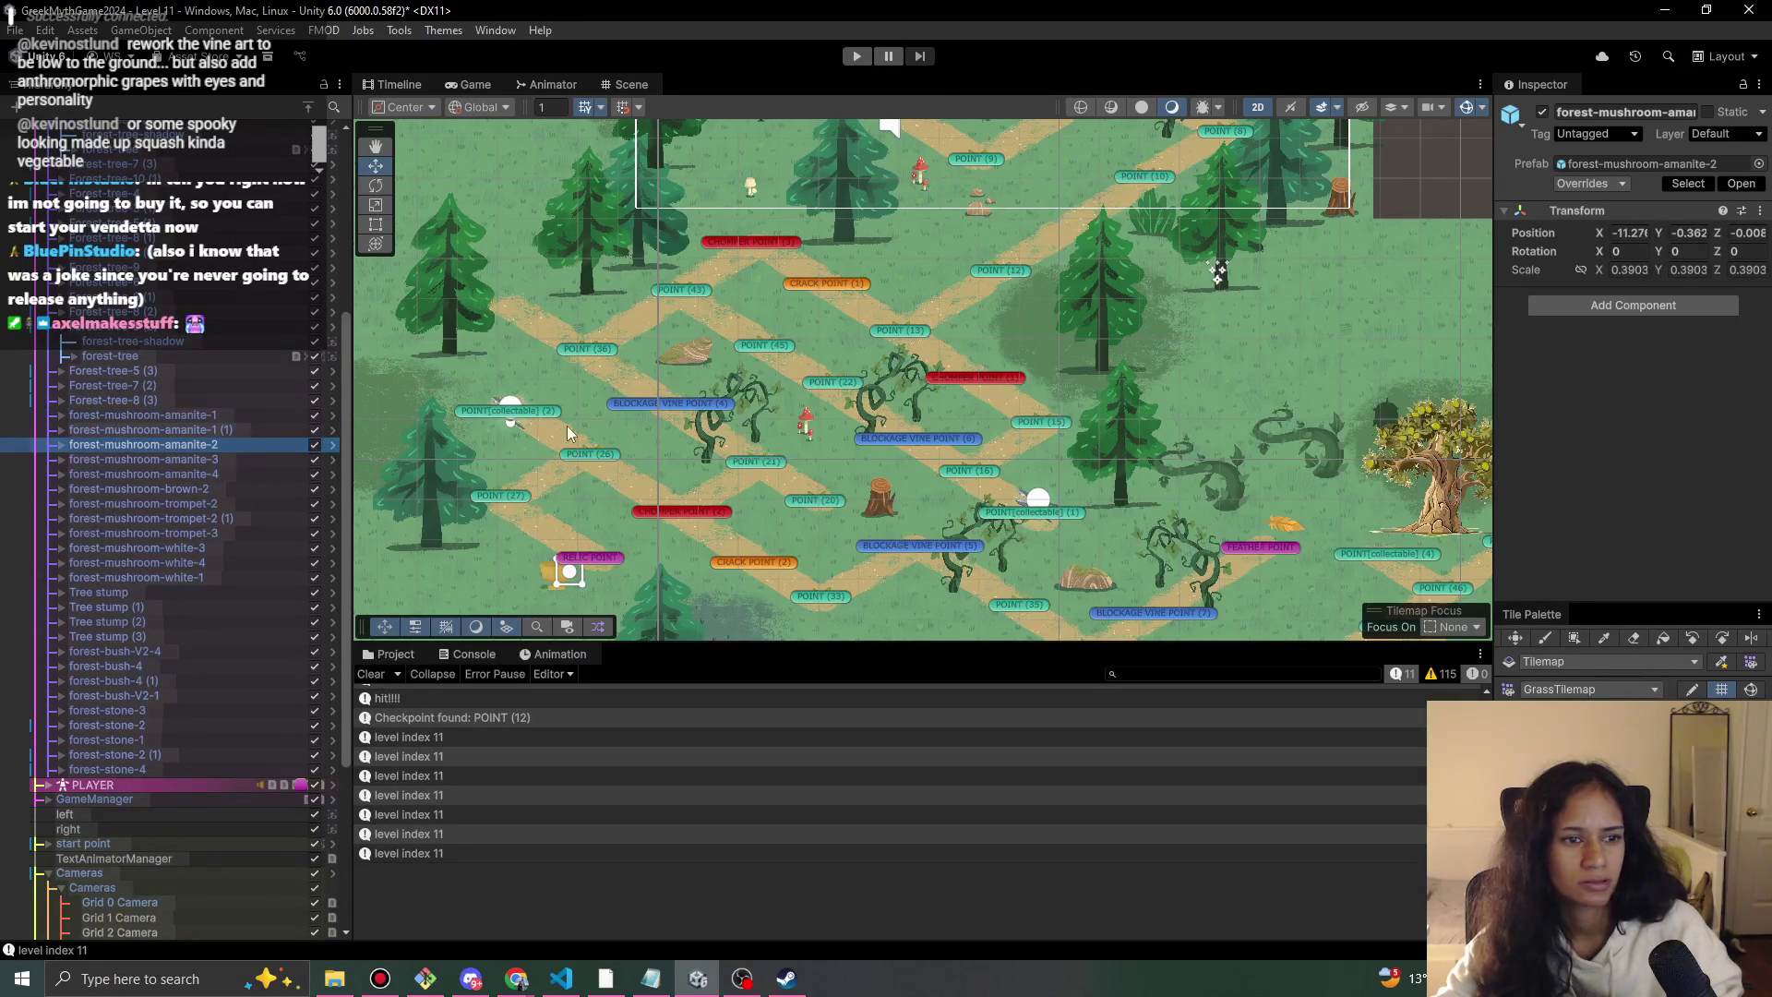
{"action": "key", "text": "ctrl+d"}
{"action": "scroll", "coordinate": [1270, 234], "scroll_direction": "down", "scroll_amount": 5}
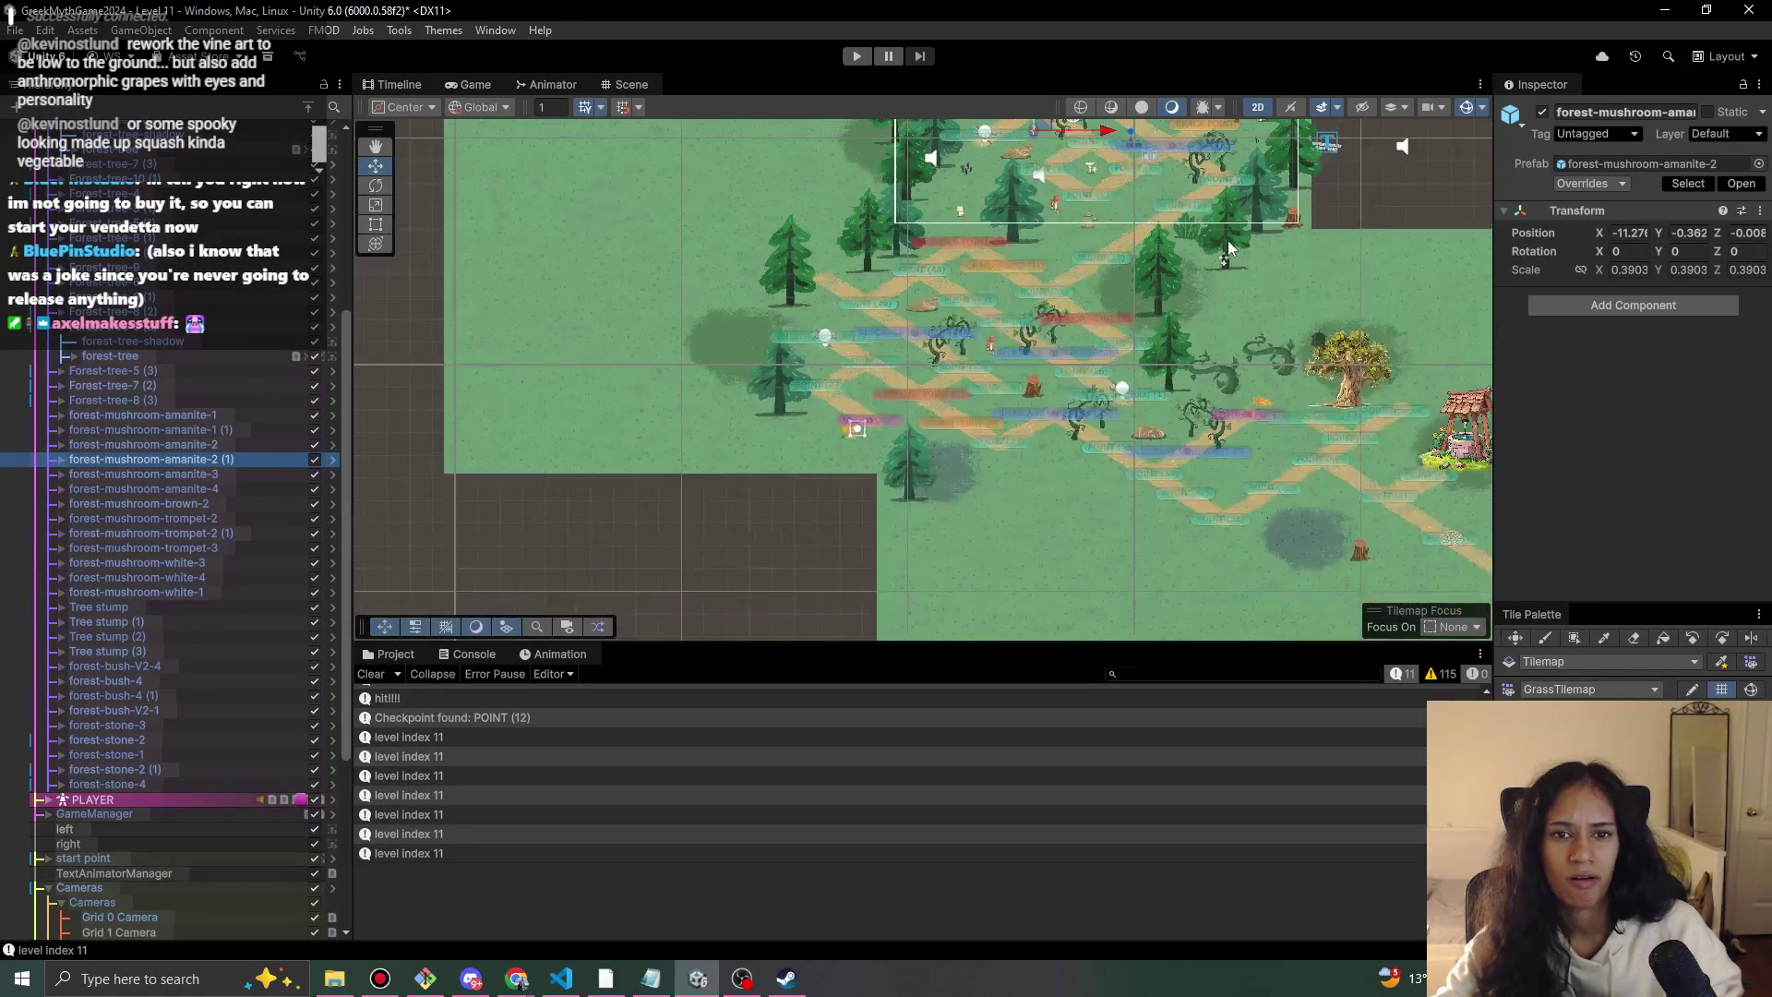
{"action": "left_click_drag", "start_coordinate": [977, 255], "coordinate": [750, 395]}
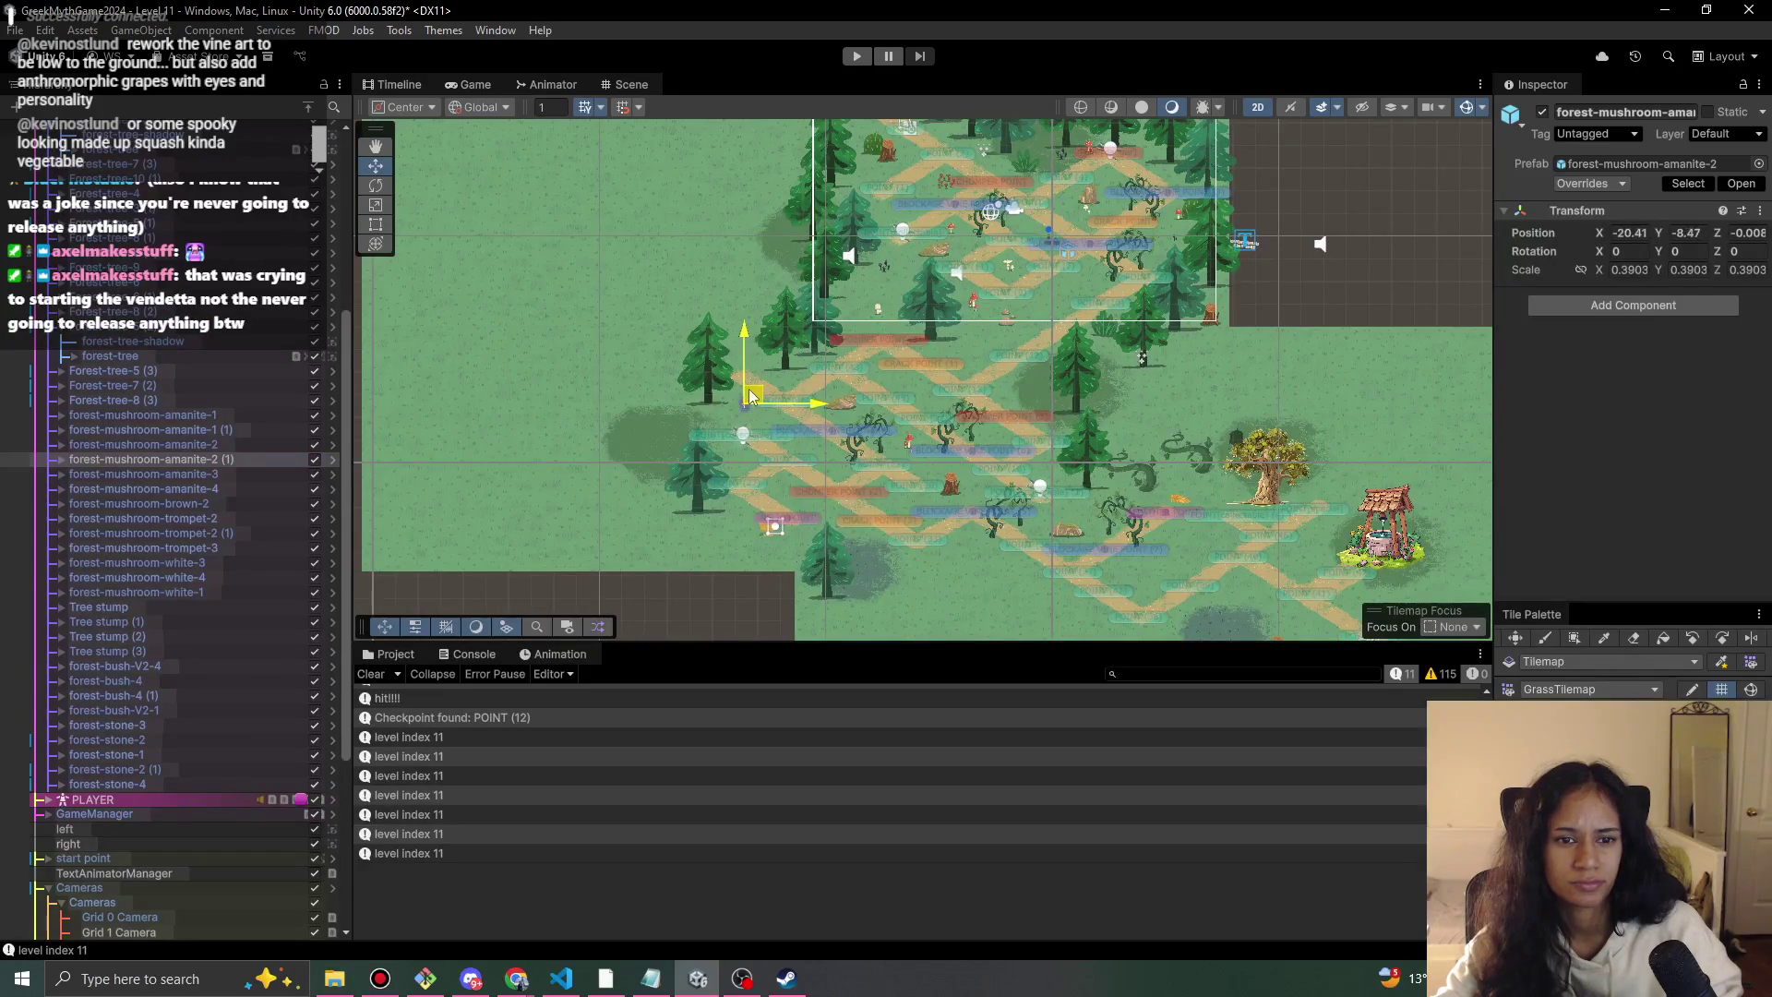
{"action": "scroll", "coordinate": [866, 426], "scroll_direction": "up", "scroll_amount": 5}
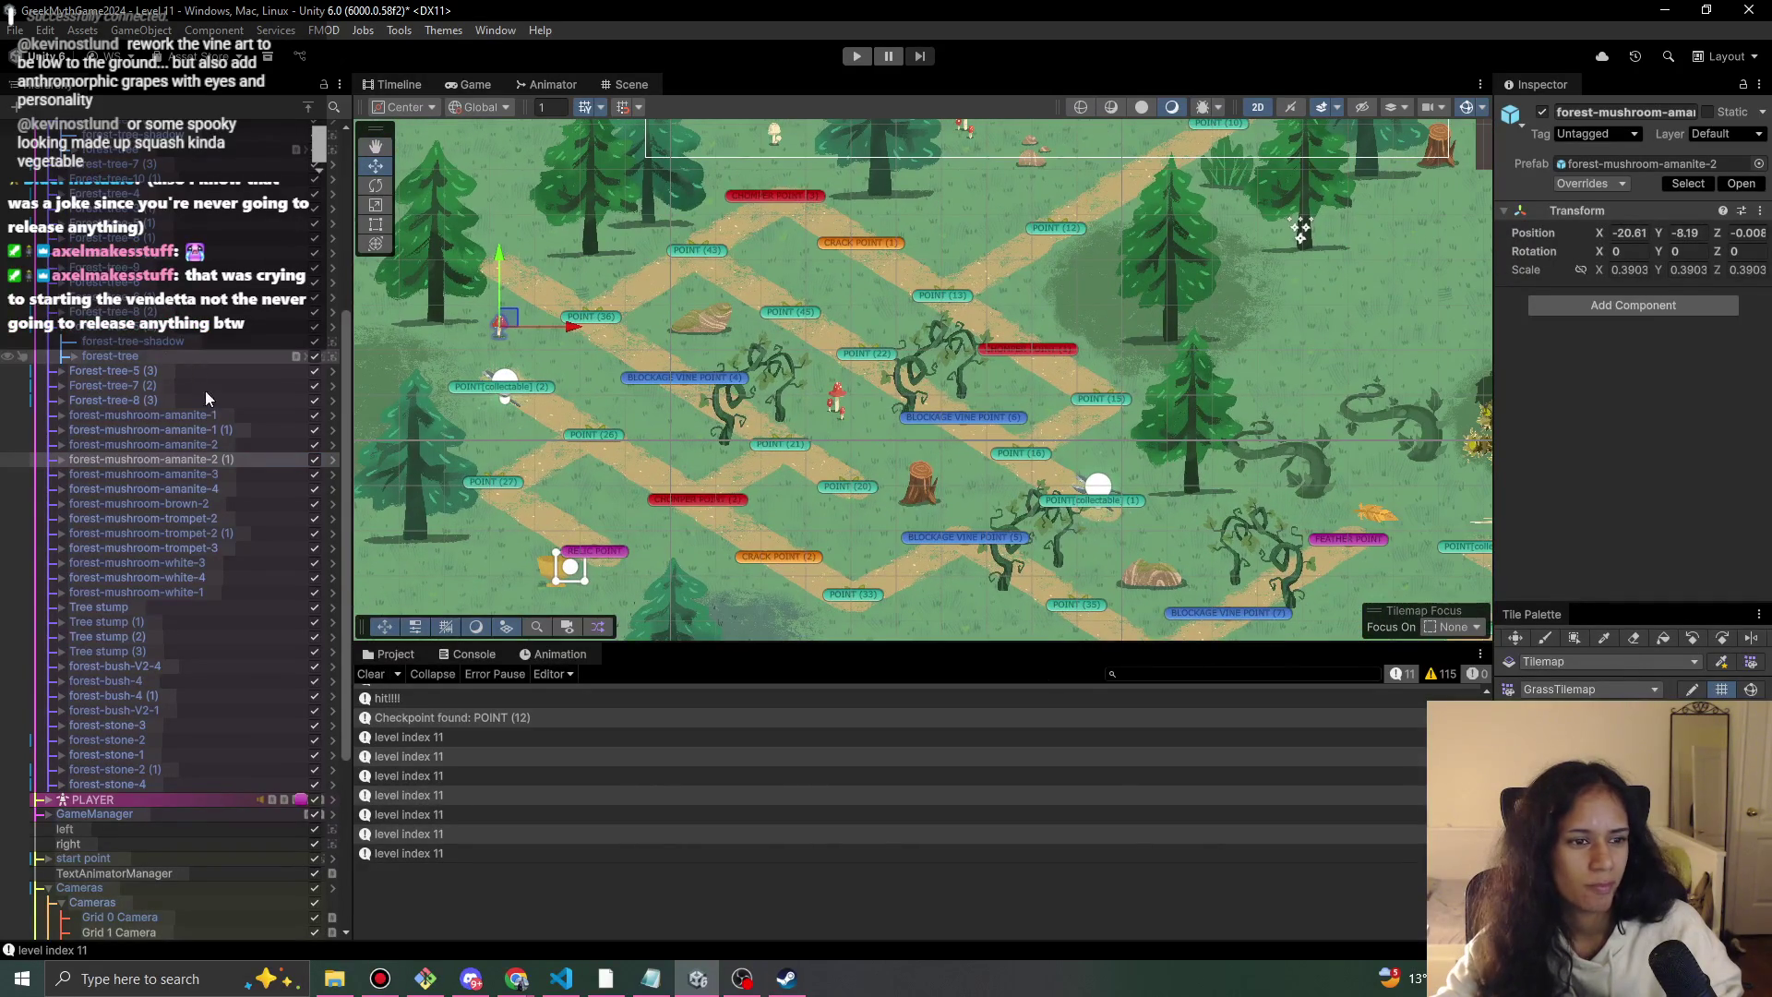
Duplicate forest-mushroom-brown-2 and place the copy at about X -15.55, Y -4.51.
{"action": "left_click", "coordinate": [205, 504]}
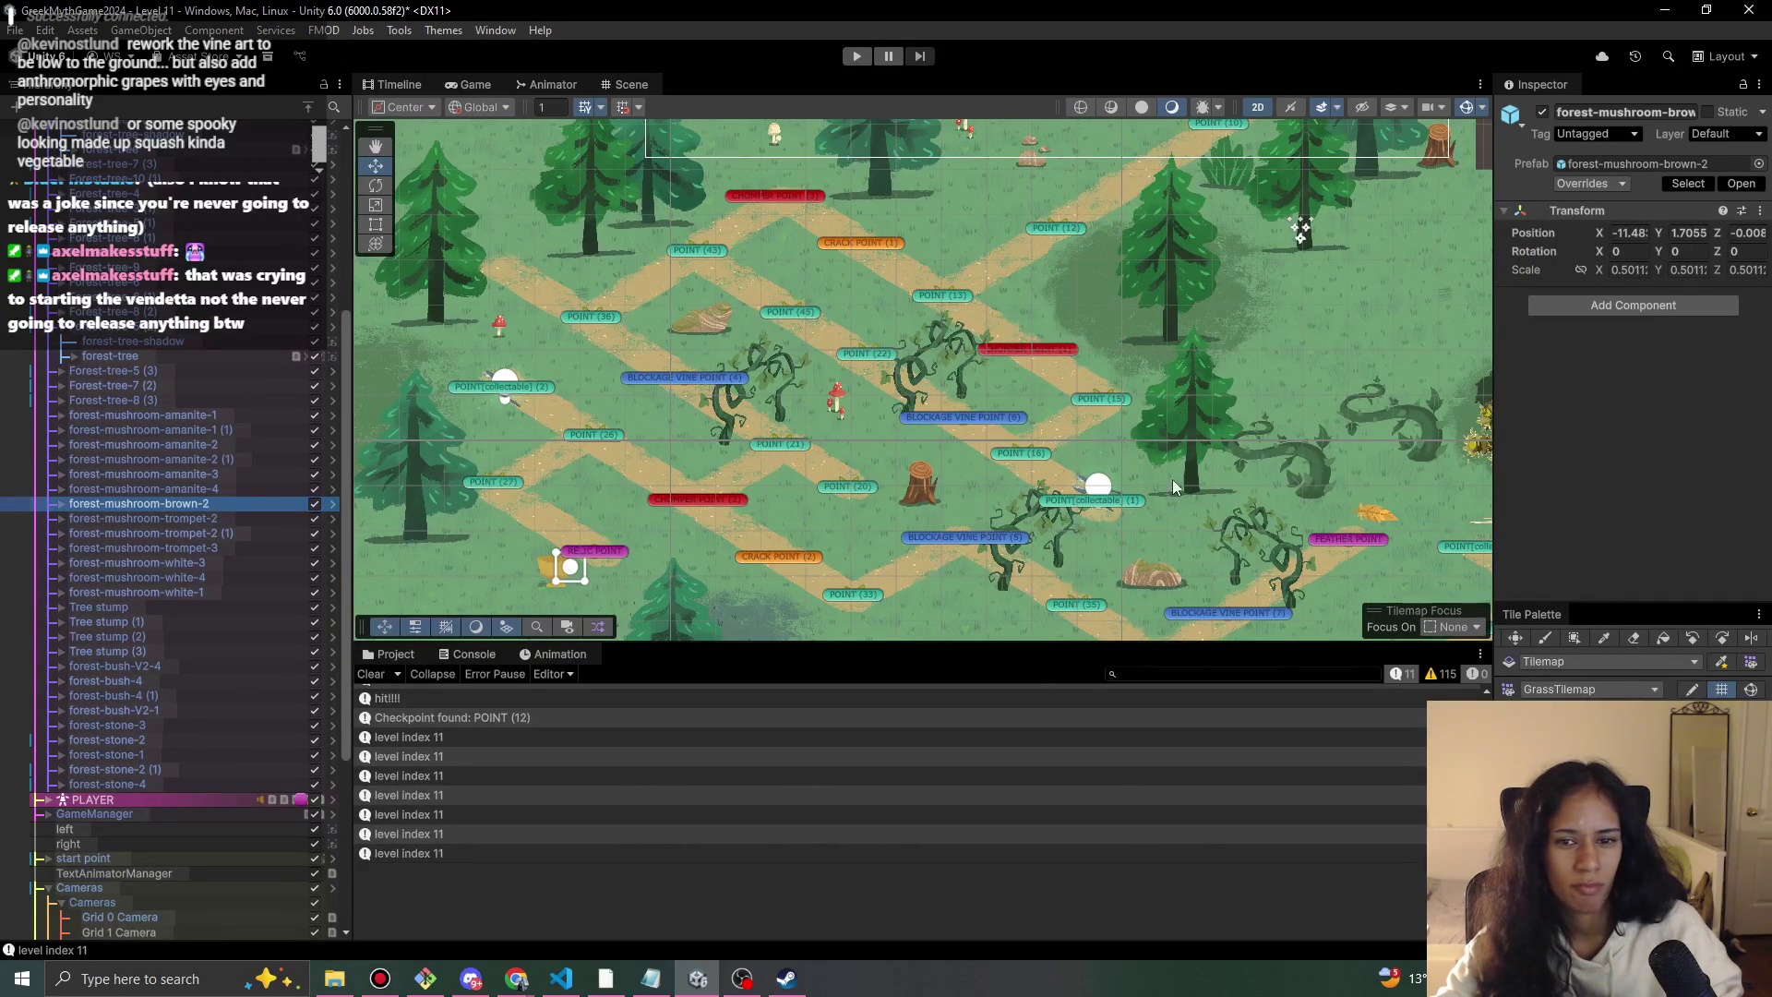
{"action": "scroll", "coordinate": [1010, 477], "scroll_direction": "down", "scroll_amount": 4}
{"action": "mouse_move", "coordinate": [1011, 392]}
{"action": "left_mouse_down"}
{"action": "mouse_move", "coordinate": [876, 466]}
{"action": "mouse_move", "coordinate": [794, 457]}
{"action": "left_mouse_up"}
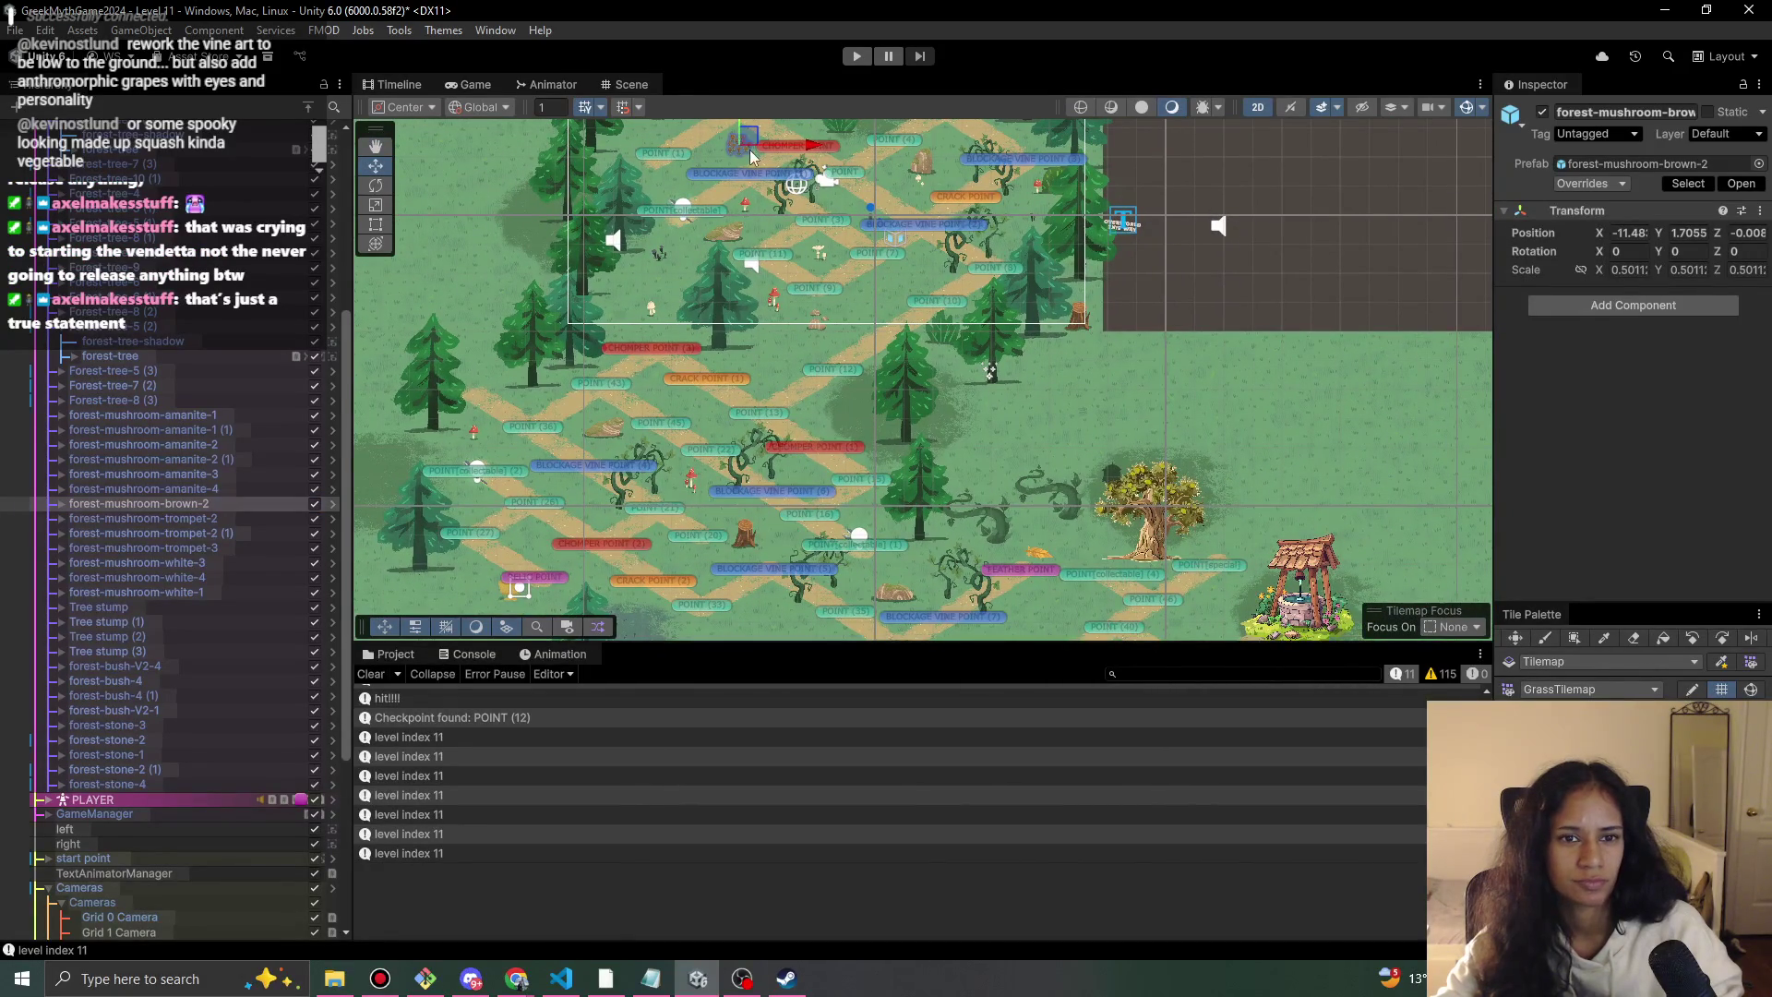
{"action": "key", "text": "ctrl+d"}
{"action": "mouse_move", "coordinate": [750, 157]}
{"action": "left_mouse_down"}
{"action": "mouse_move", "coordinate": [817, 462]}
{"action": "mouse_move", "coordinate": [761, 503]}
{"action": "mouse_move", "coordinate": [727, 388]}
{"action": "mouse_move", "coordinate": [661, 366]}
{"action": "mouse_move", "coordinate": [635, 323]}
{"action": "left_mouse_up"}
Run a short play-test of the maze with the new mushroom copies, then stop it.
{"action": "left_click", "coordinate": [857, 57]}
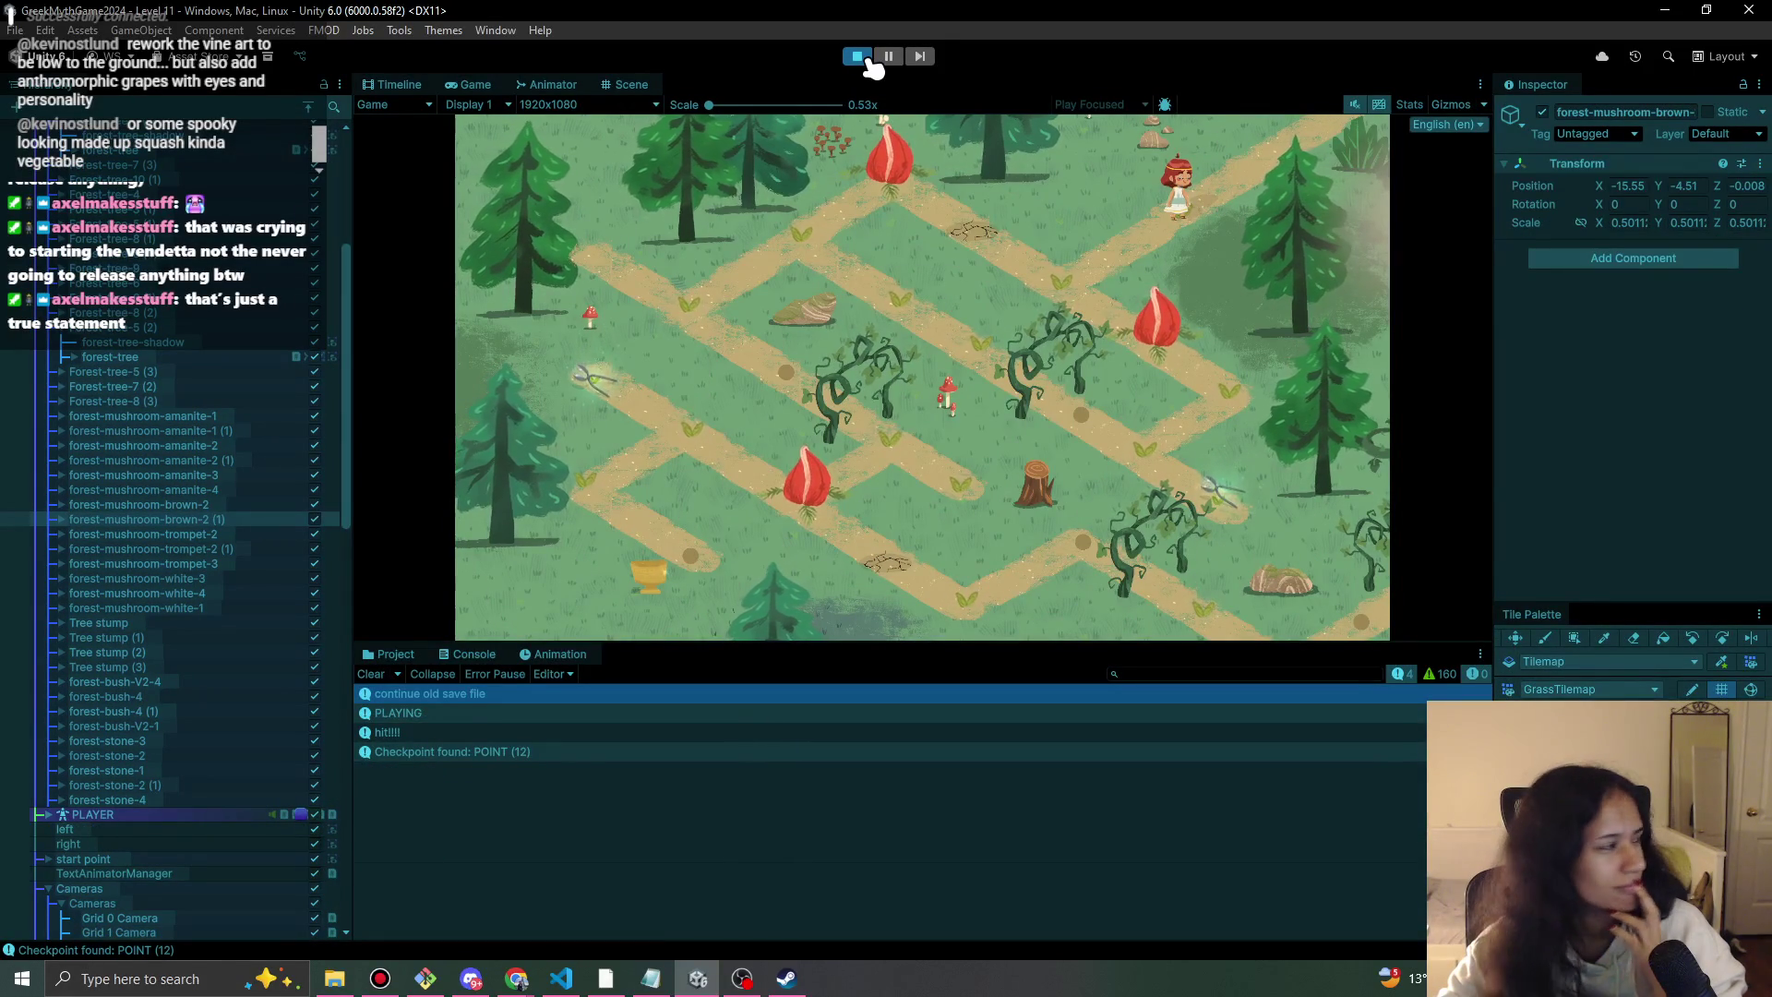
{"action": "left_click", "coordinate": [869, 59]}
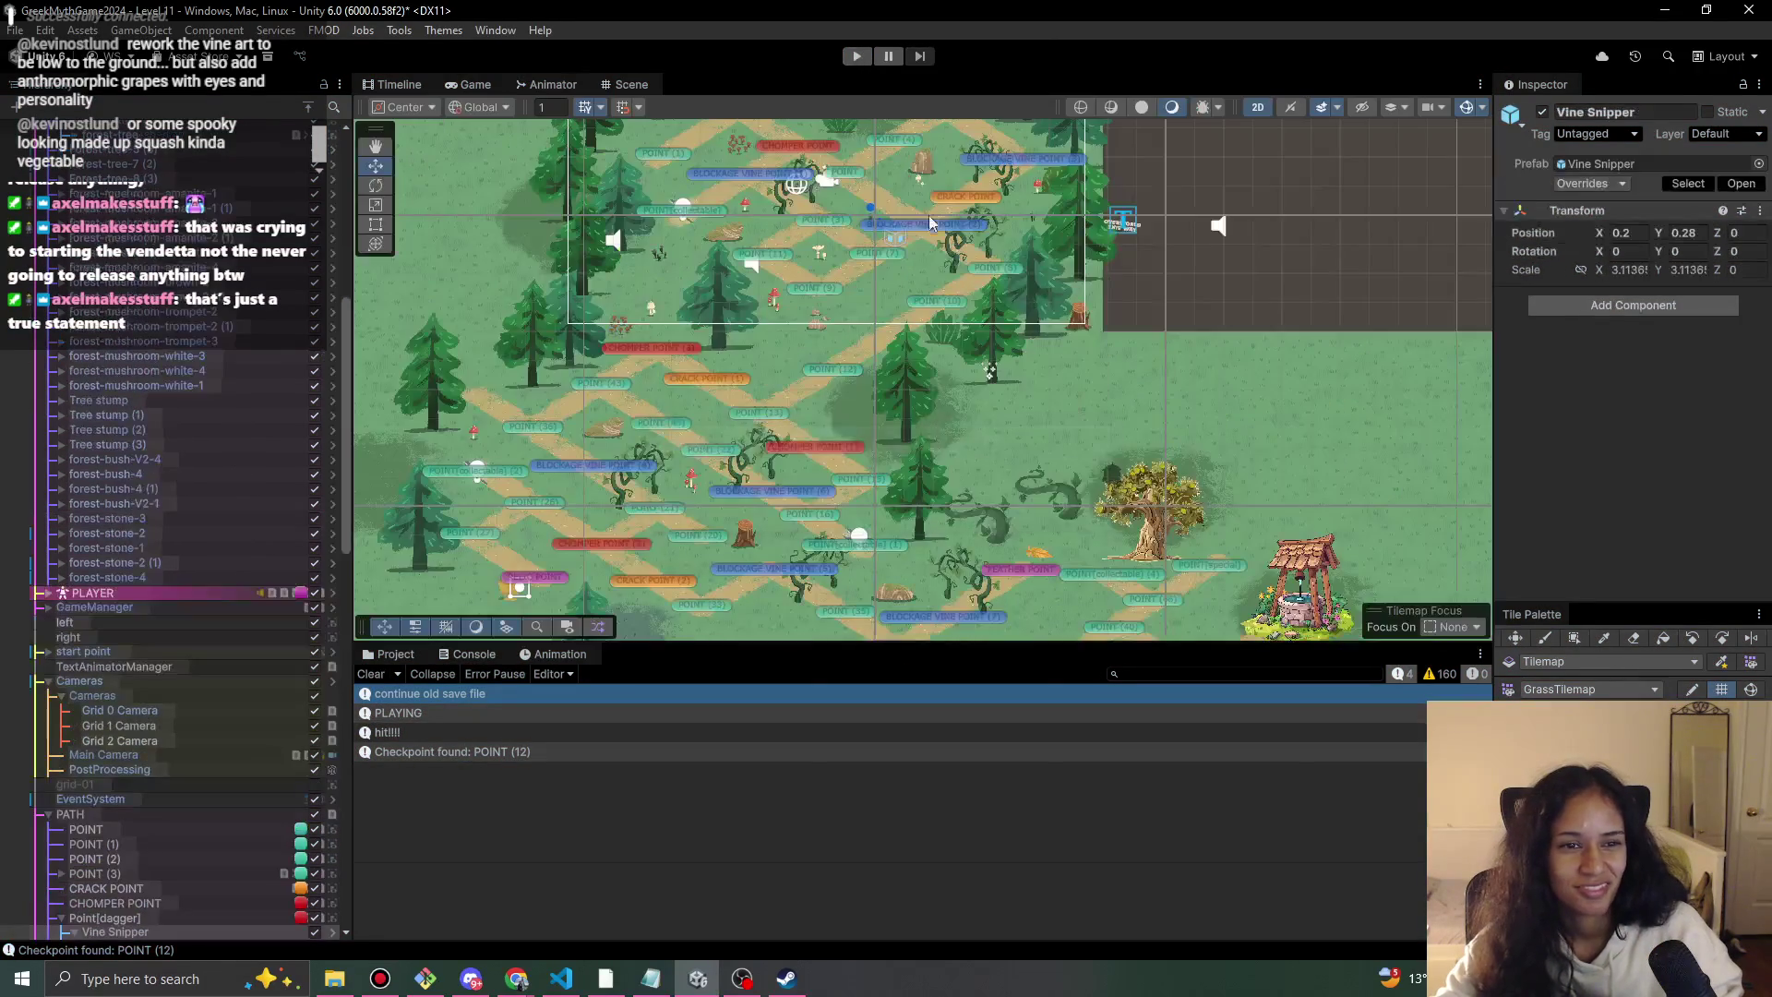
Look through the stone decorations in the Hierarchy and frame the view on forest-stone-4.
{"action": "left_click", "coordinate": [161, 518]}
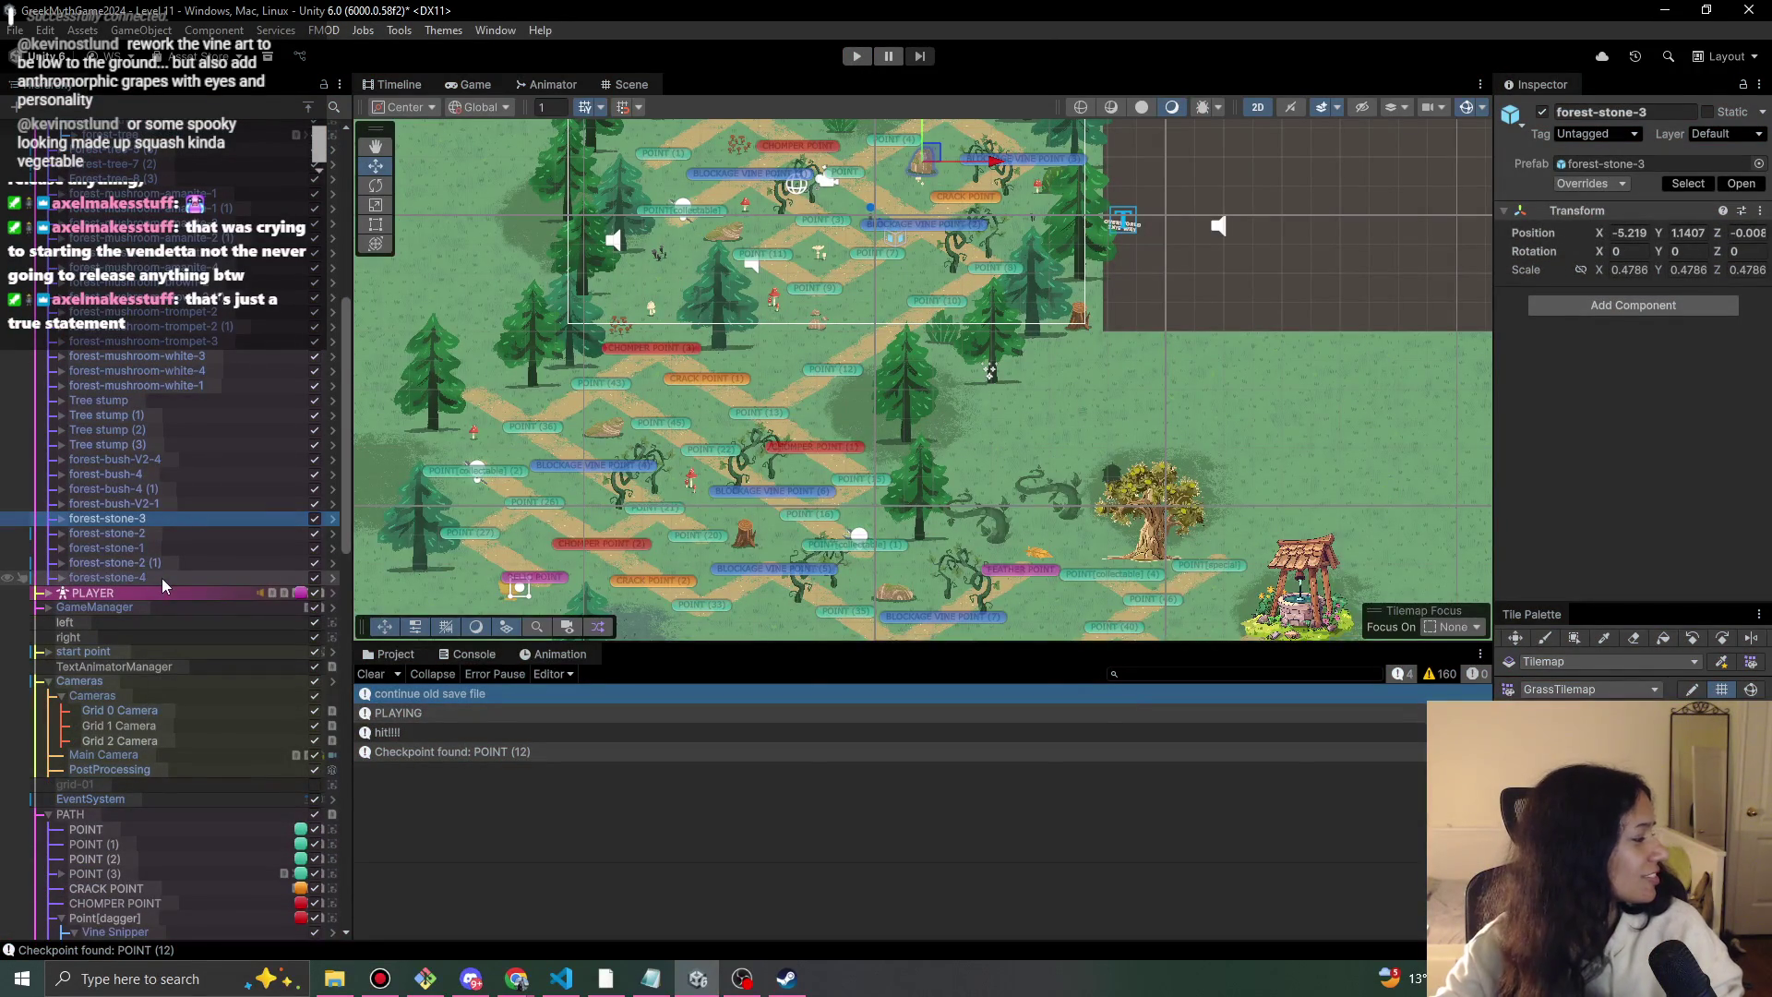
{"action": "left_click", "coordinate": [185, 532]}
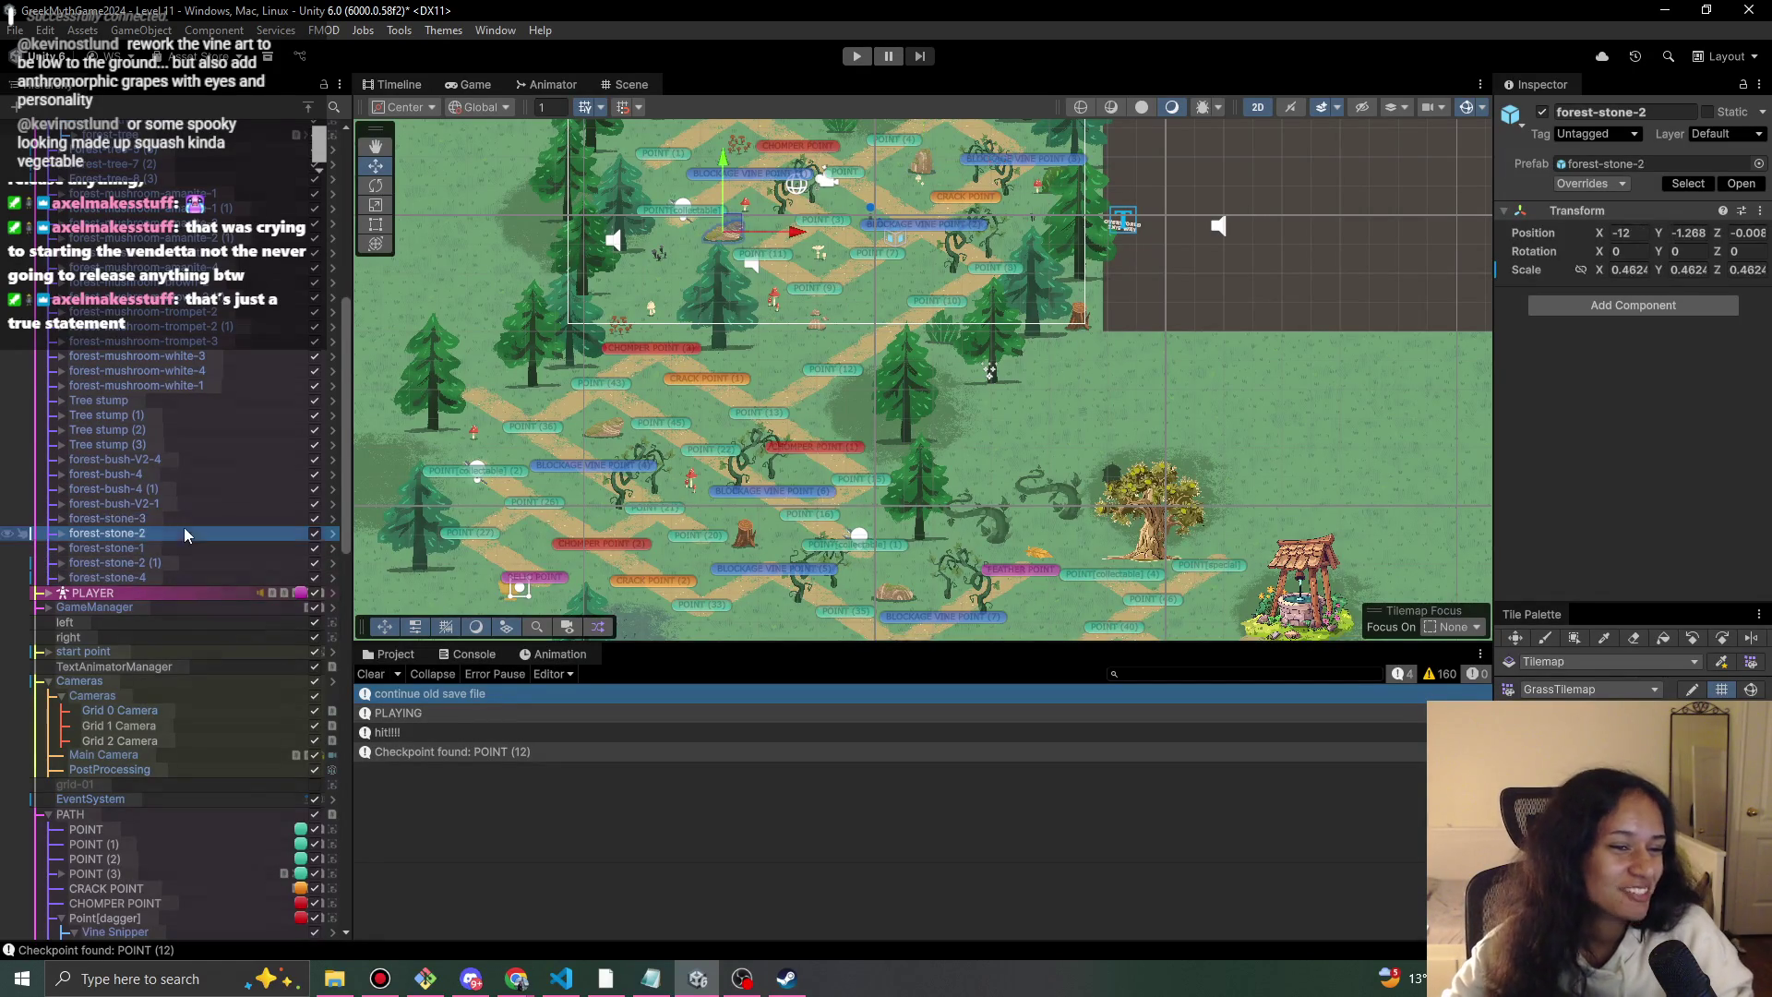
{"action": "left_click", "coordinate": [60, 532]}
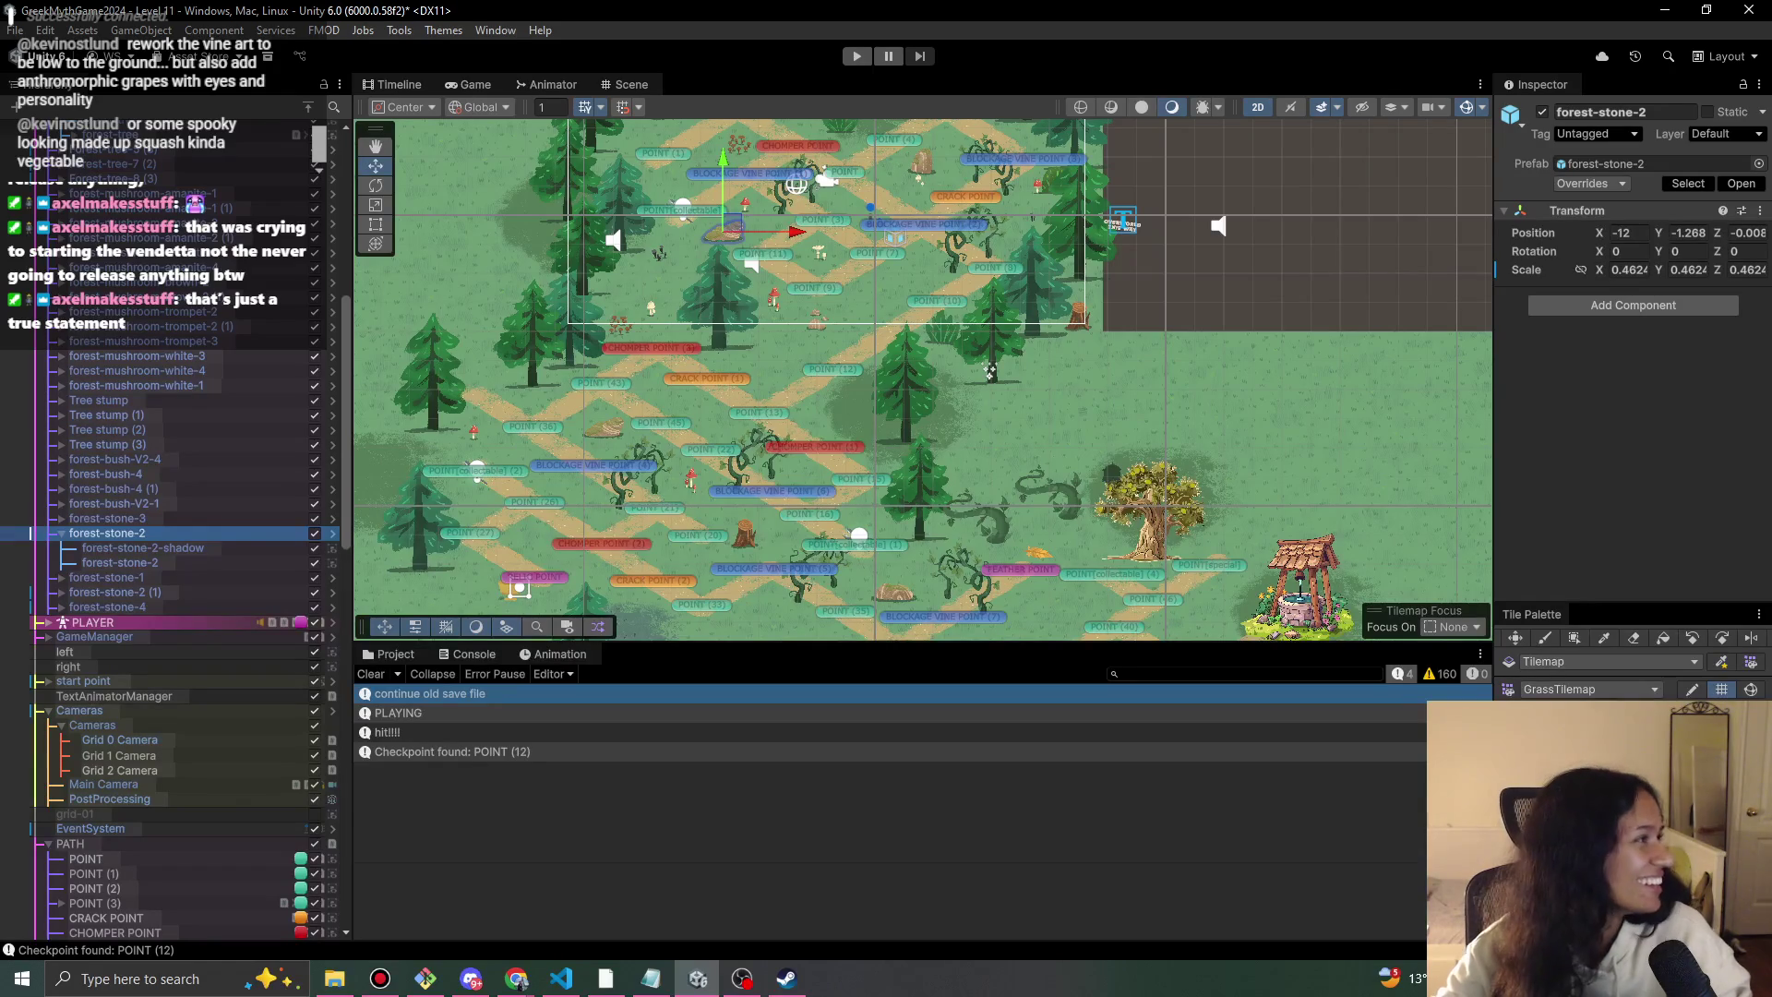
{"action": "key", "text": "alt+Tab"}
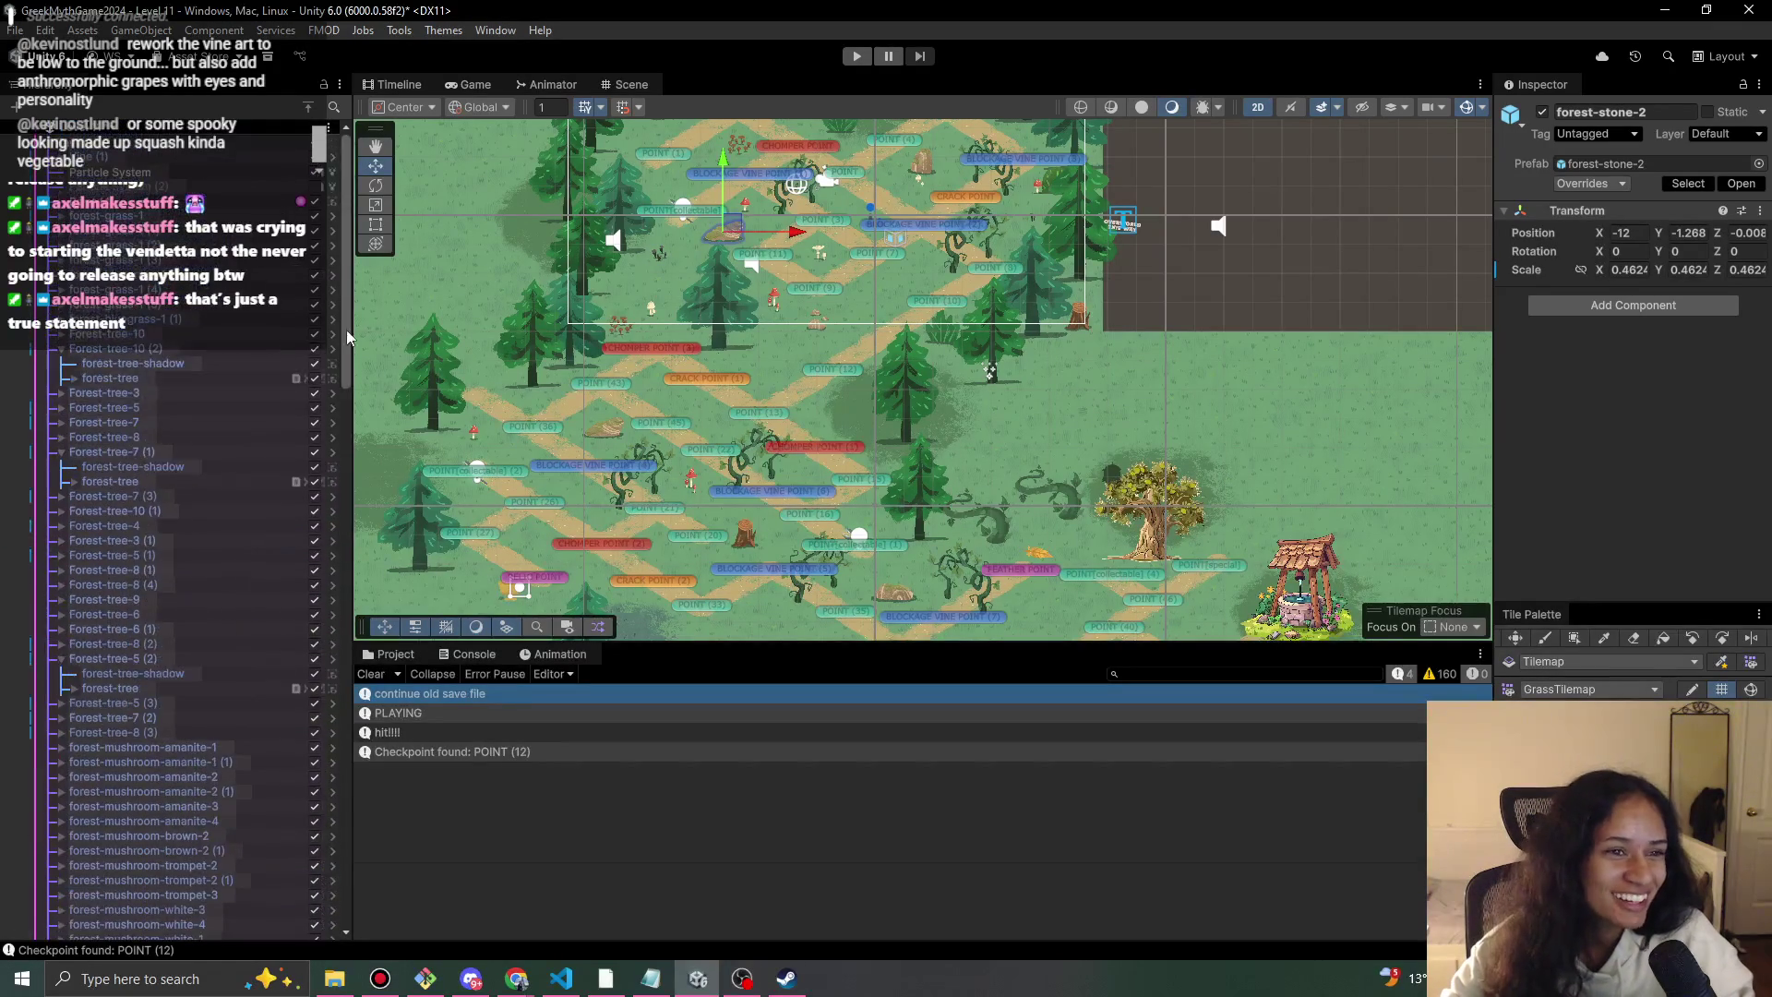
{"action": "key", "text": "alt+Tab"}
{"action": "left_click", "coordinate": [92, 622]}
{"action": "left_click", "coordinate": [106, 592]}
{"action": "key", "text": "f"}
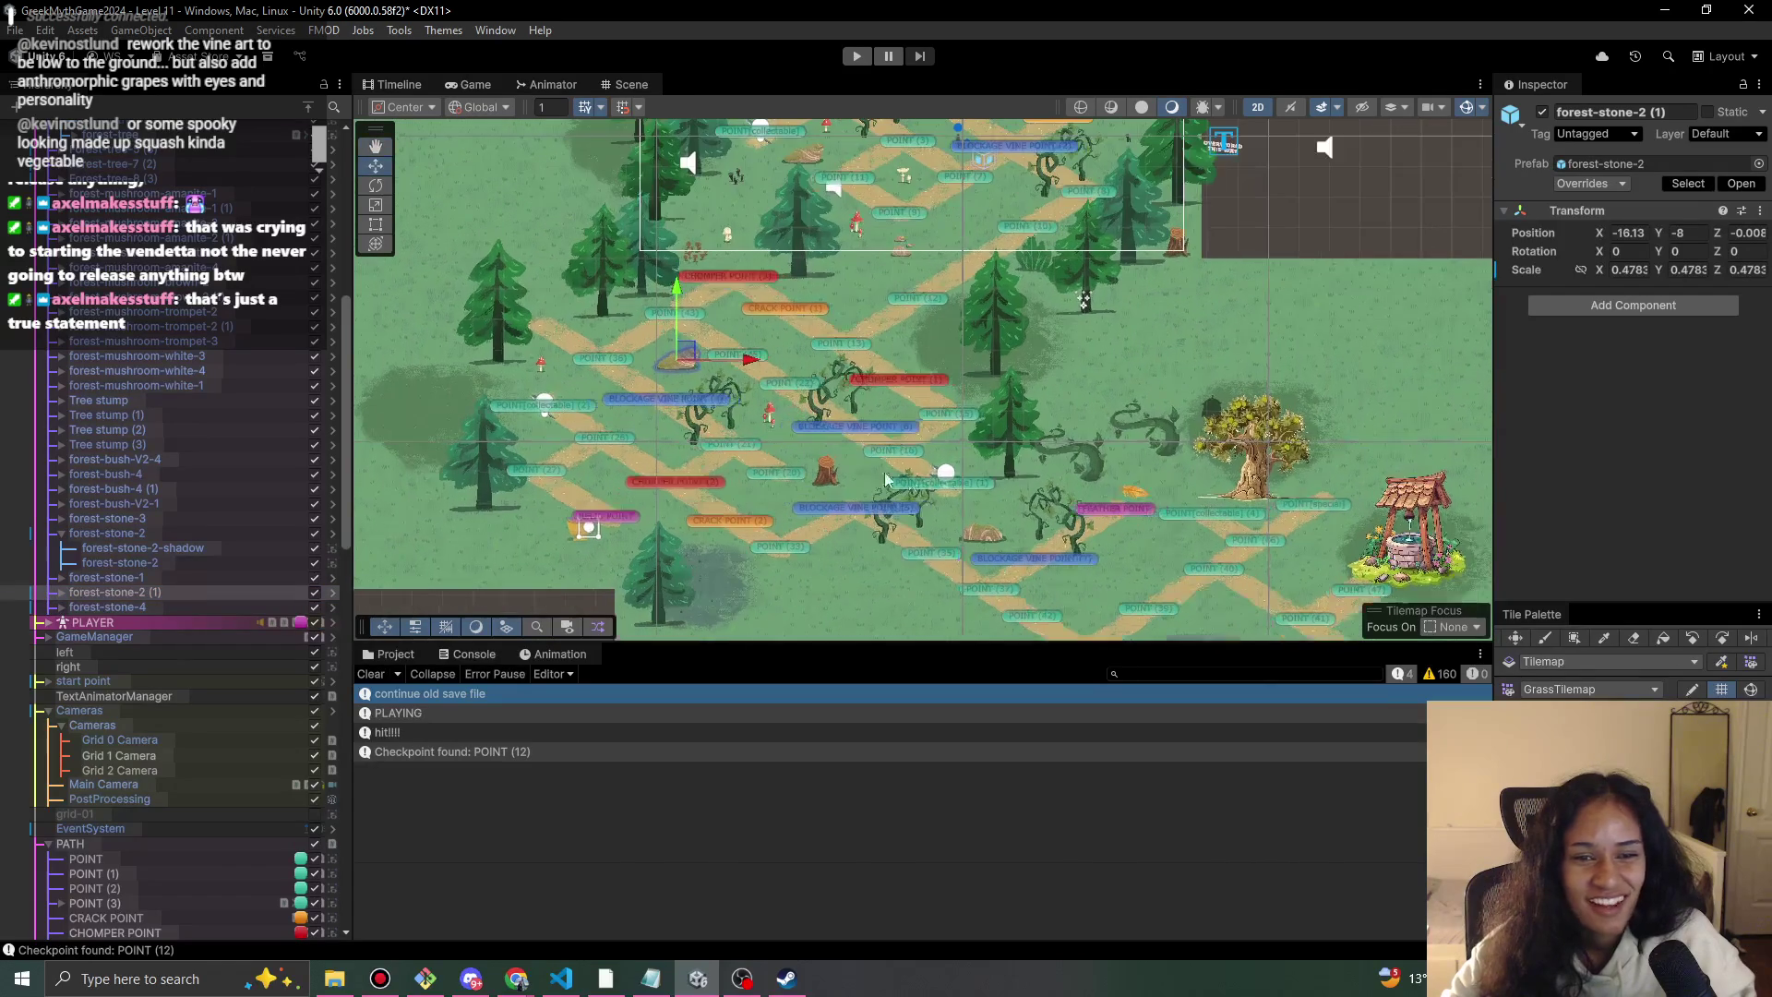
{"action": "left_click", "coordinate": [164, 607]}
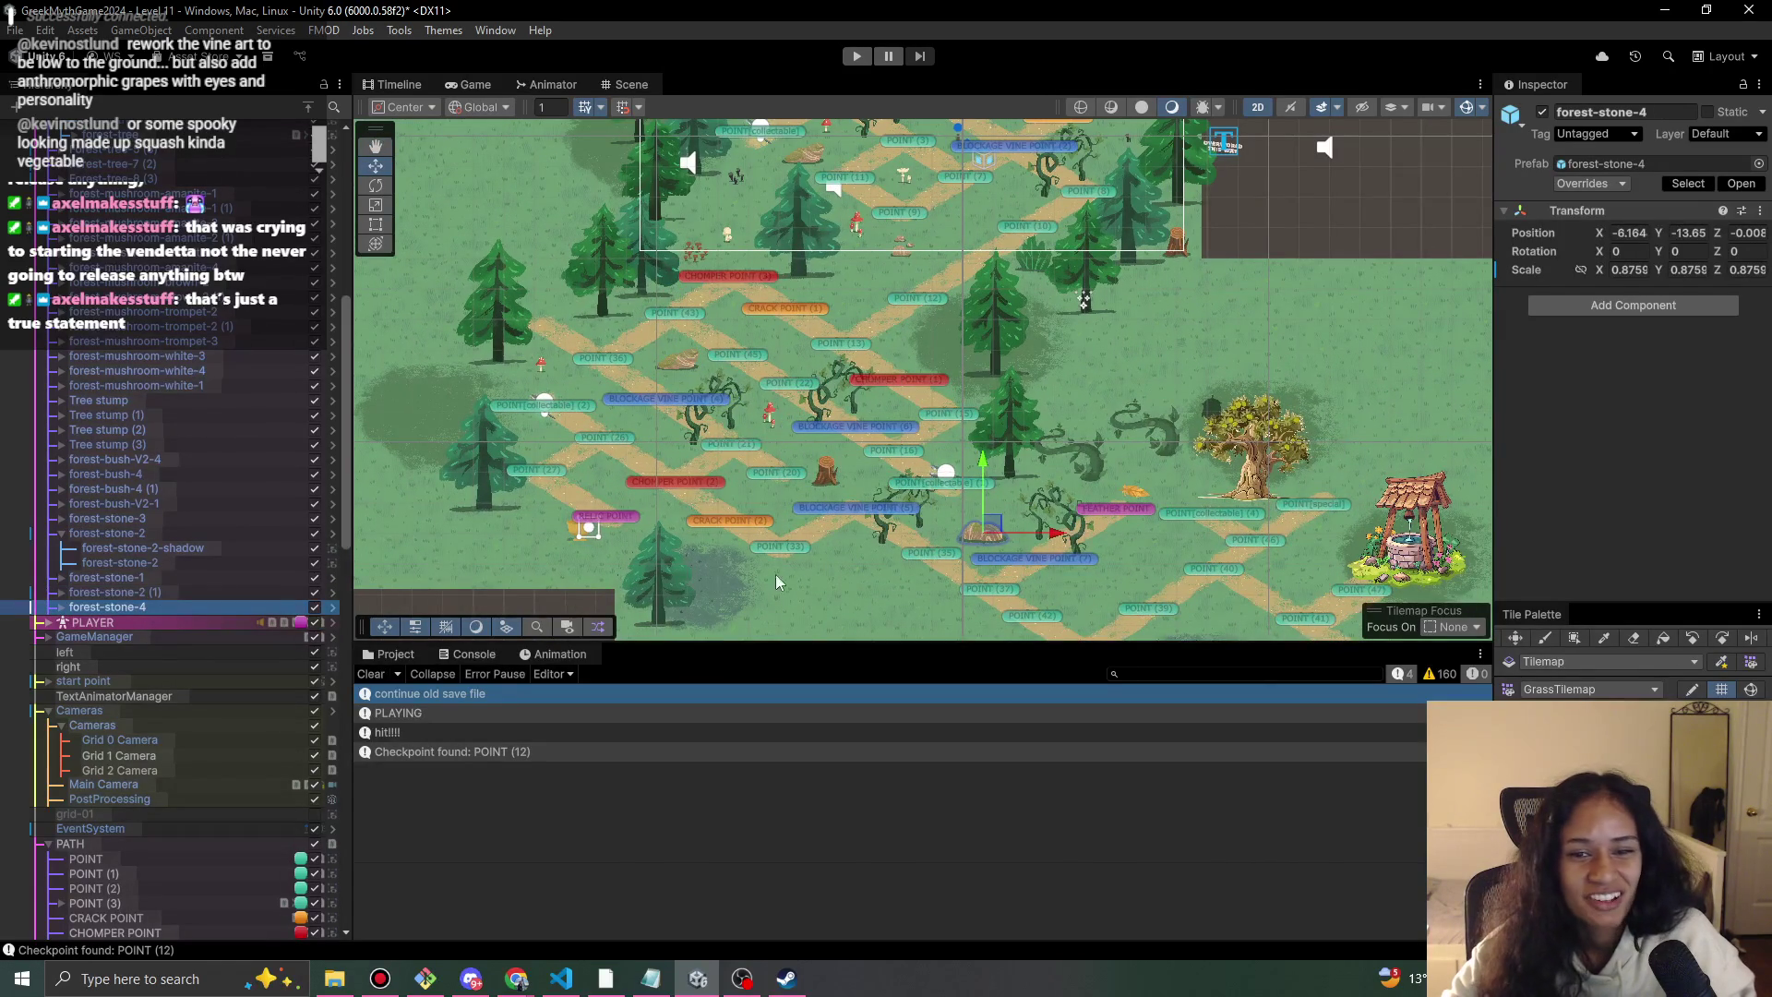
{"action": "key", "text": "f"}
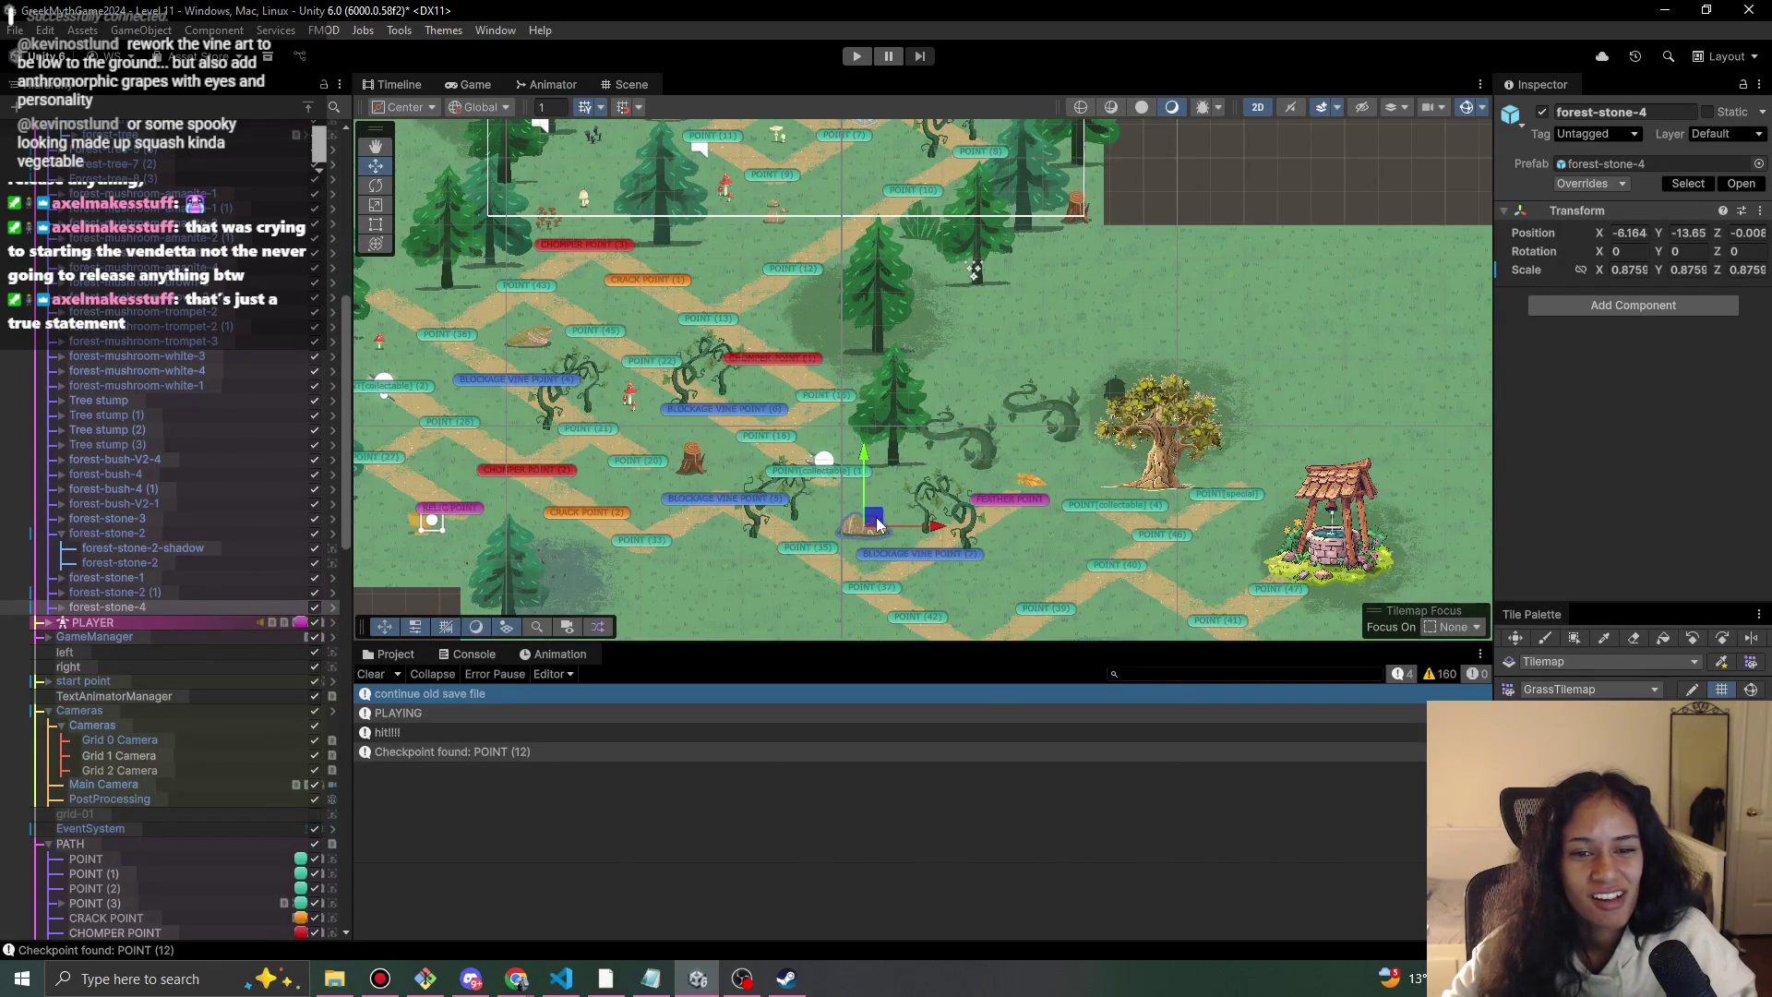
Duplicate forest-stone-4 and position the copy at about X -20.84, Y -10.43.
{"action": "key", "text": "ctrl+d"}
{"action": "mouse_move", "coordinate": [877, 523]}
{"action": "left_mouse_down"}
{"action": "mouse_move", "coordinate": [660, 269]}
{"action": "mouse_move", "coordinate": [736, 267]}
{"action": "mouse_move", "coordinate": [1131, 460]}
{"action": "mouse_move", "coordinate": [1039, 546]}
{"action": "mouse_move", "coordinate": [1034, 531]}
{"action": "left_mouse_up"}
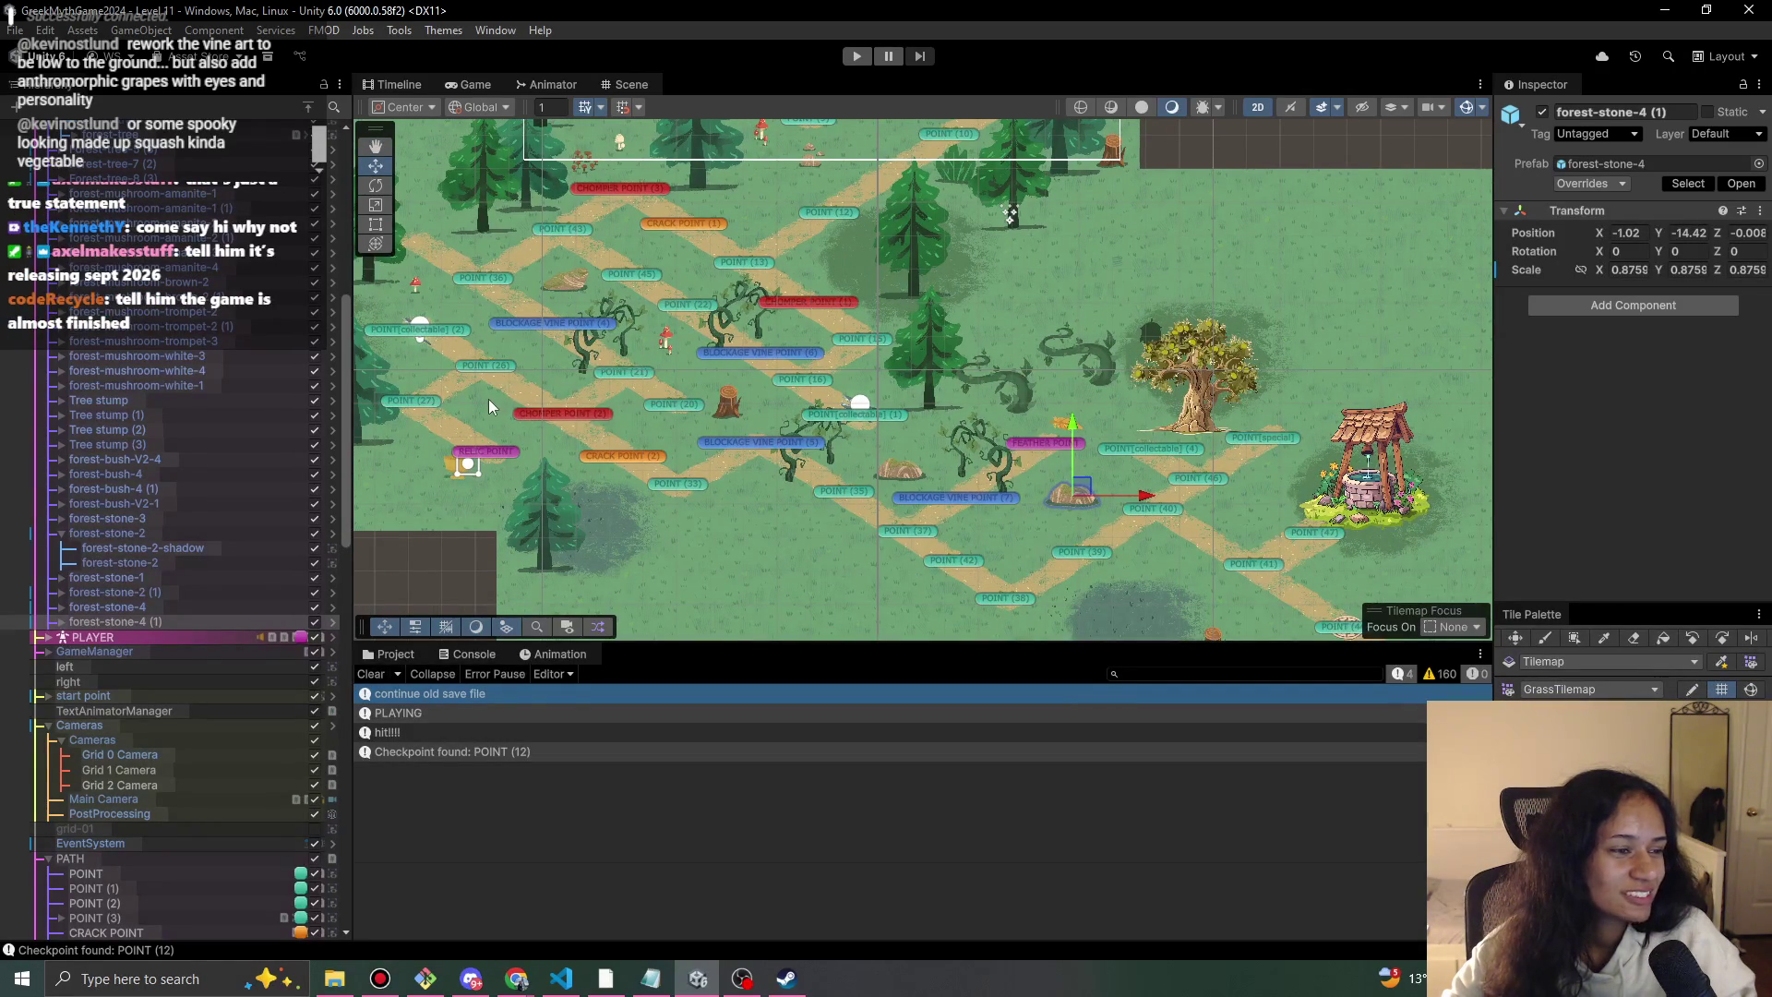
{"action": "left_click_drag", "start_coordinate": [575, 399], "coordinate": [605, 420]}
{"action": "left_click_drag", "start_coordinate": [1145, 426], "coordinate": [1091, 458]}
{"action": "left_click_drag", "start_coordinate": [685, 475], "coordinate": [585, 507]}
{"action": "mouse_move", "coordinate": [1004, 551]}
{"action": "left_mouse_down"}
{"action": "mouse_move", "coordinate": [481, 335]}
{"action": "mouse_move", "coordinate": [400, 380]}
{"action": "left_mouse_up"}
{"action": "left_click_drag", "start_coordinate": [584, 434], "coordinate": [818, 519]}
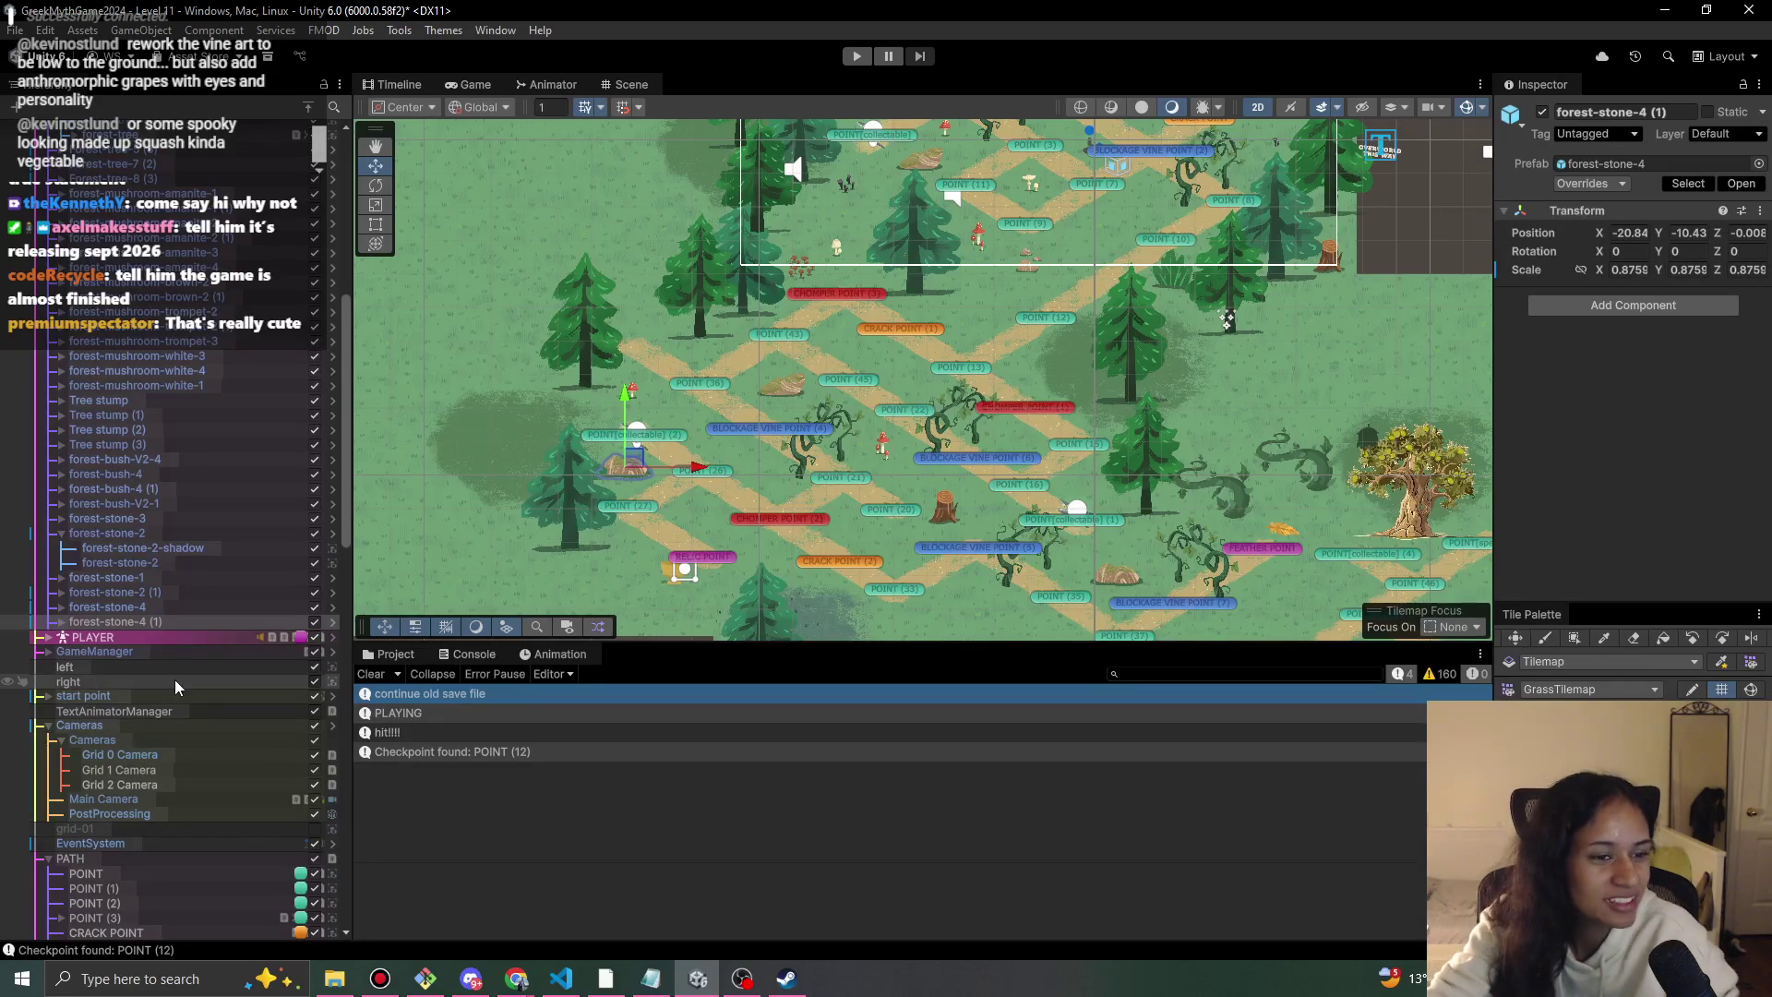
Collapse the PATH and Cameras groups and show the Stones prefab folder.
{"action": "scroll", "coordinate": [230, 746], "scroll_direction": "down", "scroll_amount": 5}
{"action": "scroll", "coordinate": [236, 742], "scroll_direction": "down", "scroll_amount": 4}
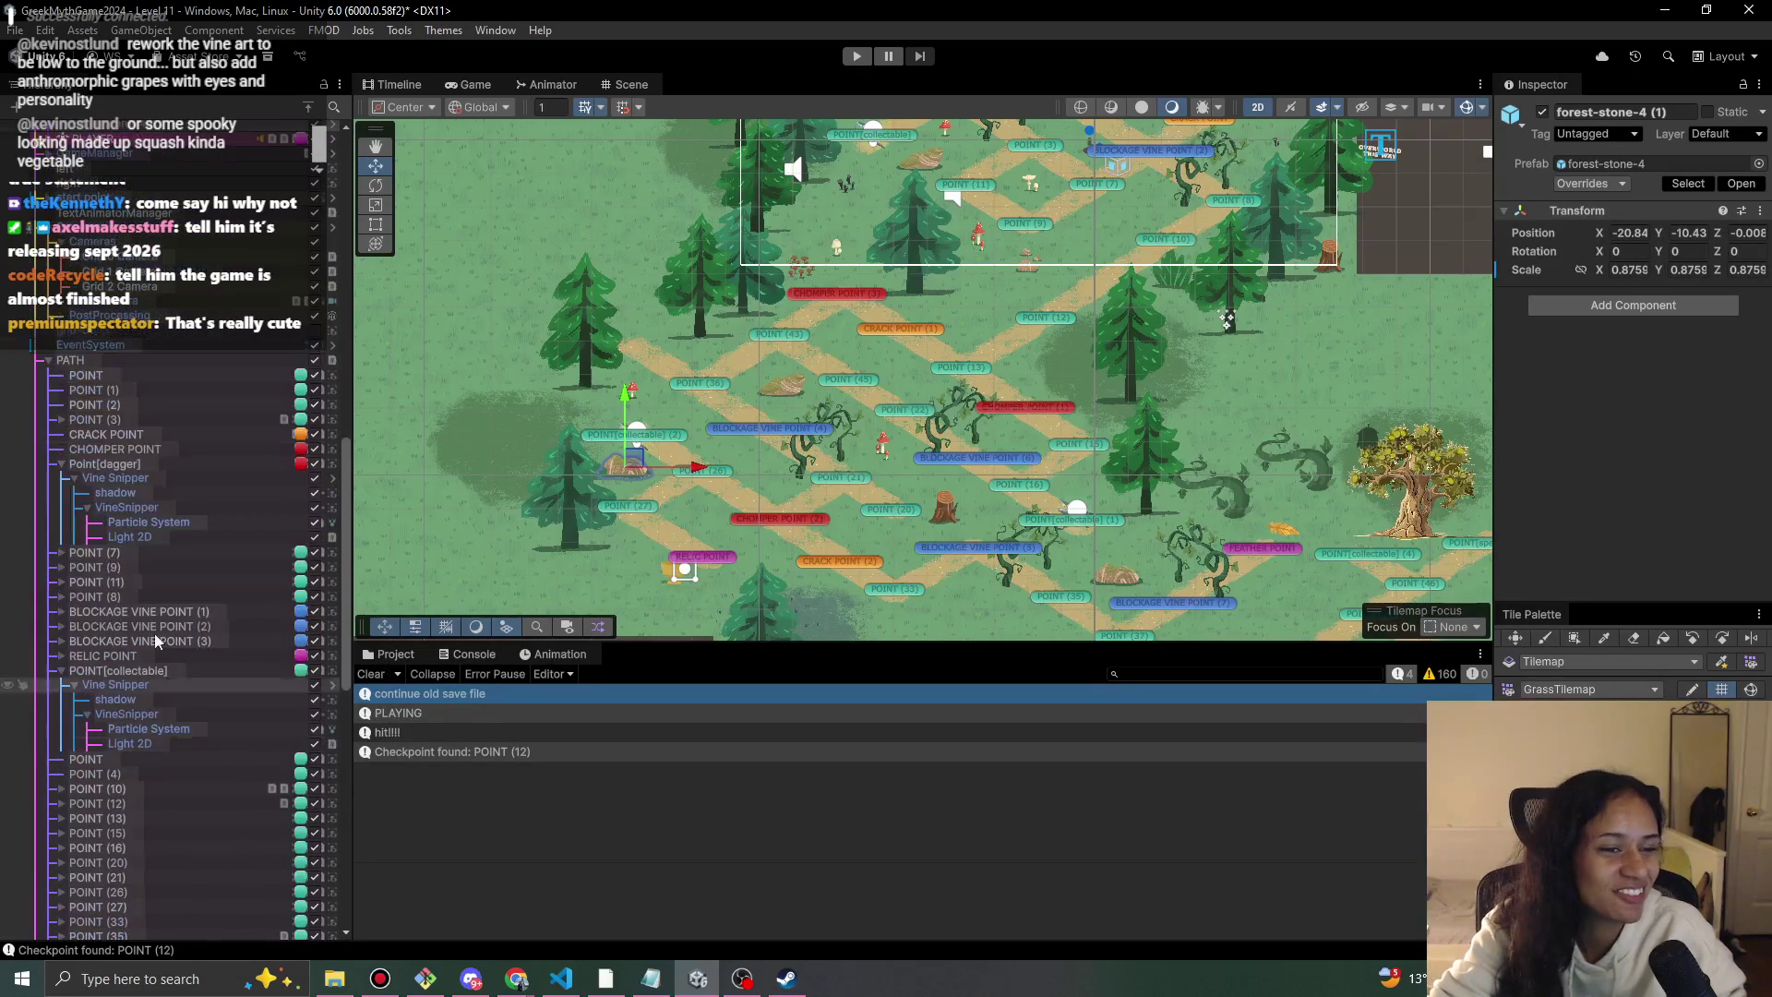
{"action": "left_click", "coordinate": [48, 366]}
{"action": "left_click", "coordinate": [48, 577]}
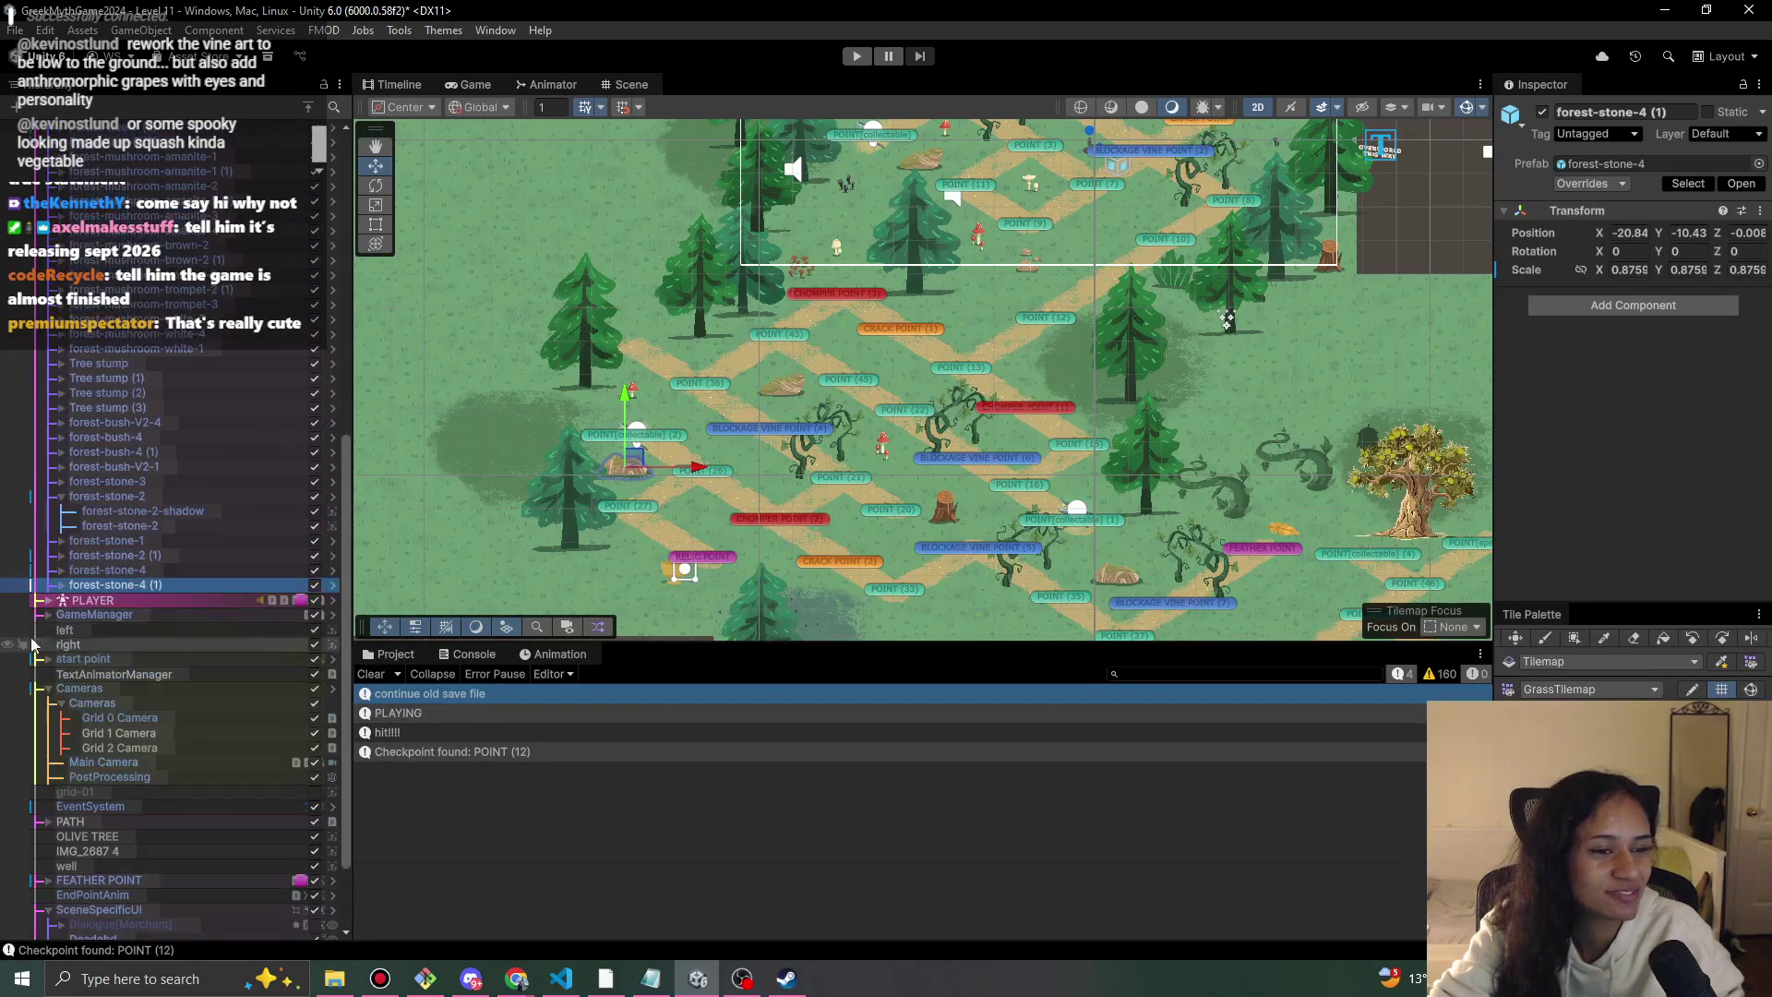
{"action": "mouse_move", "coordinate": [578, 493]}
{"action": "left_mouse_down"}
{"action": "mouse_move", "coordinate": [509, 481]}
{"action": "mouse_move", "coordinate": [551, 455]}
{"action": "left_mouse_up"}
{"action": "scroll", "coordinate": [606, 472], "scroll_direction": "down", "scroll_amount": 1}
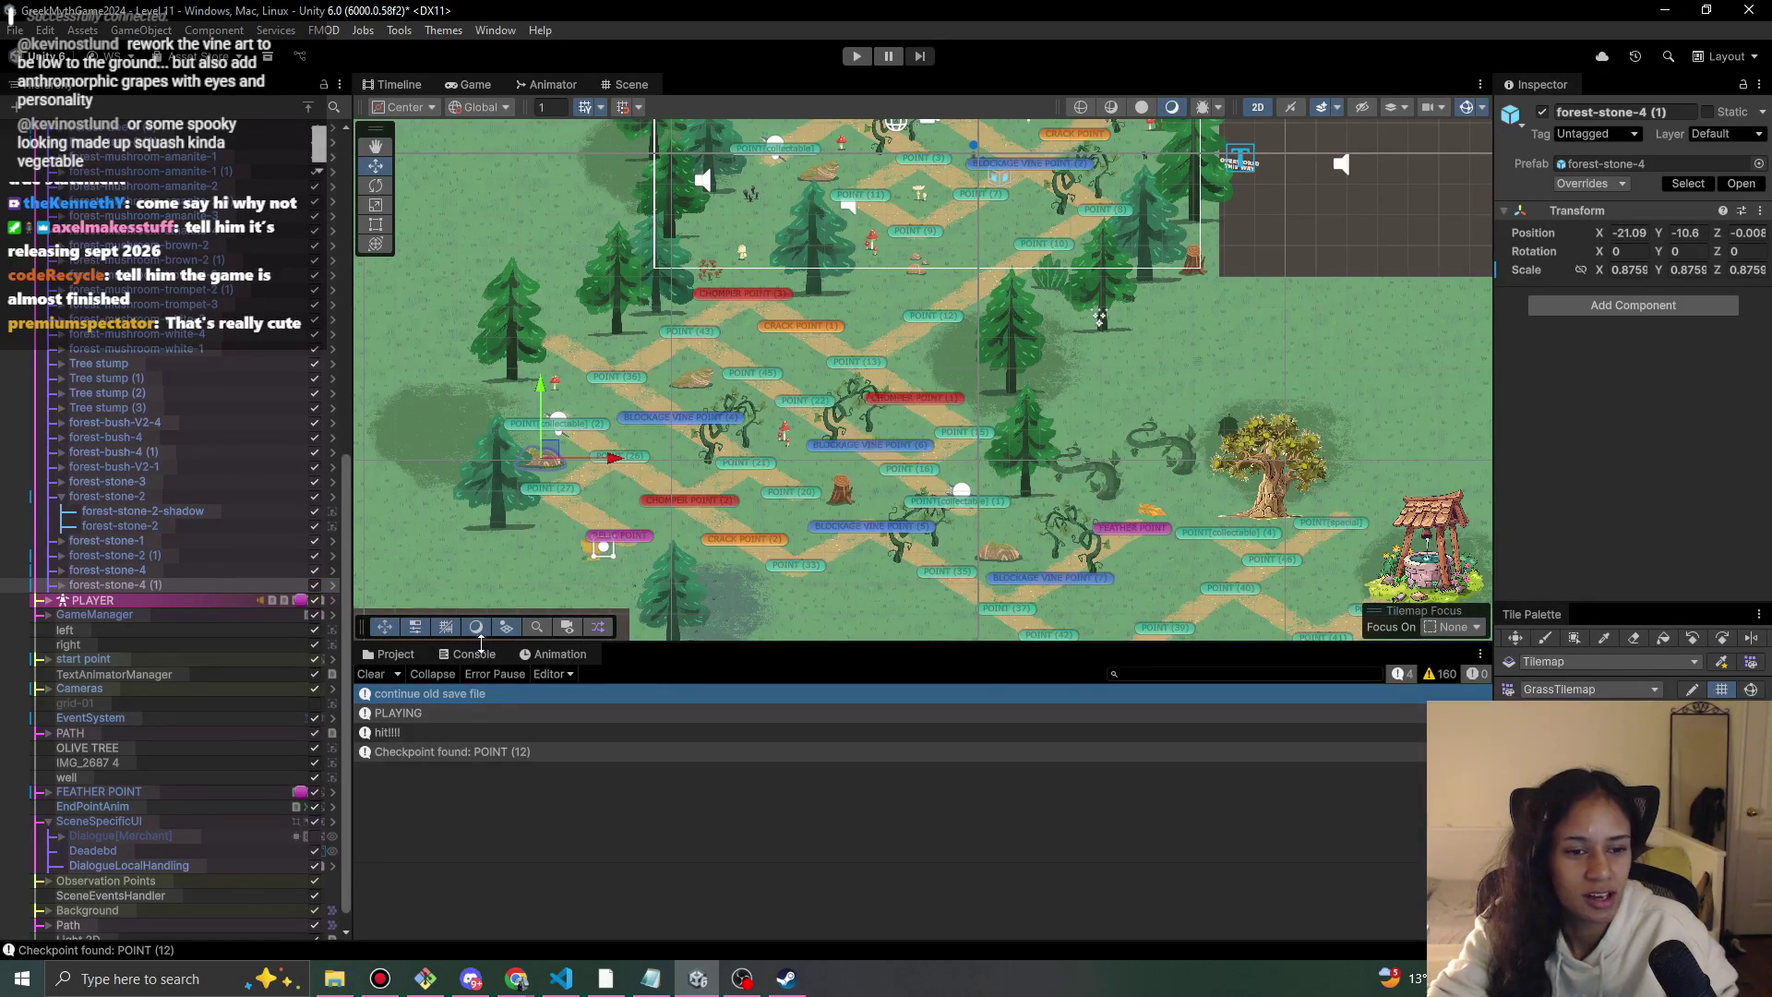
{"action": "left_click", "coordinate": [395, 654]}
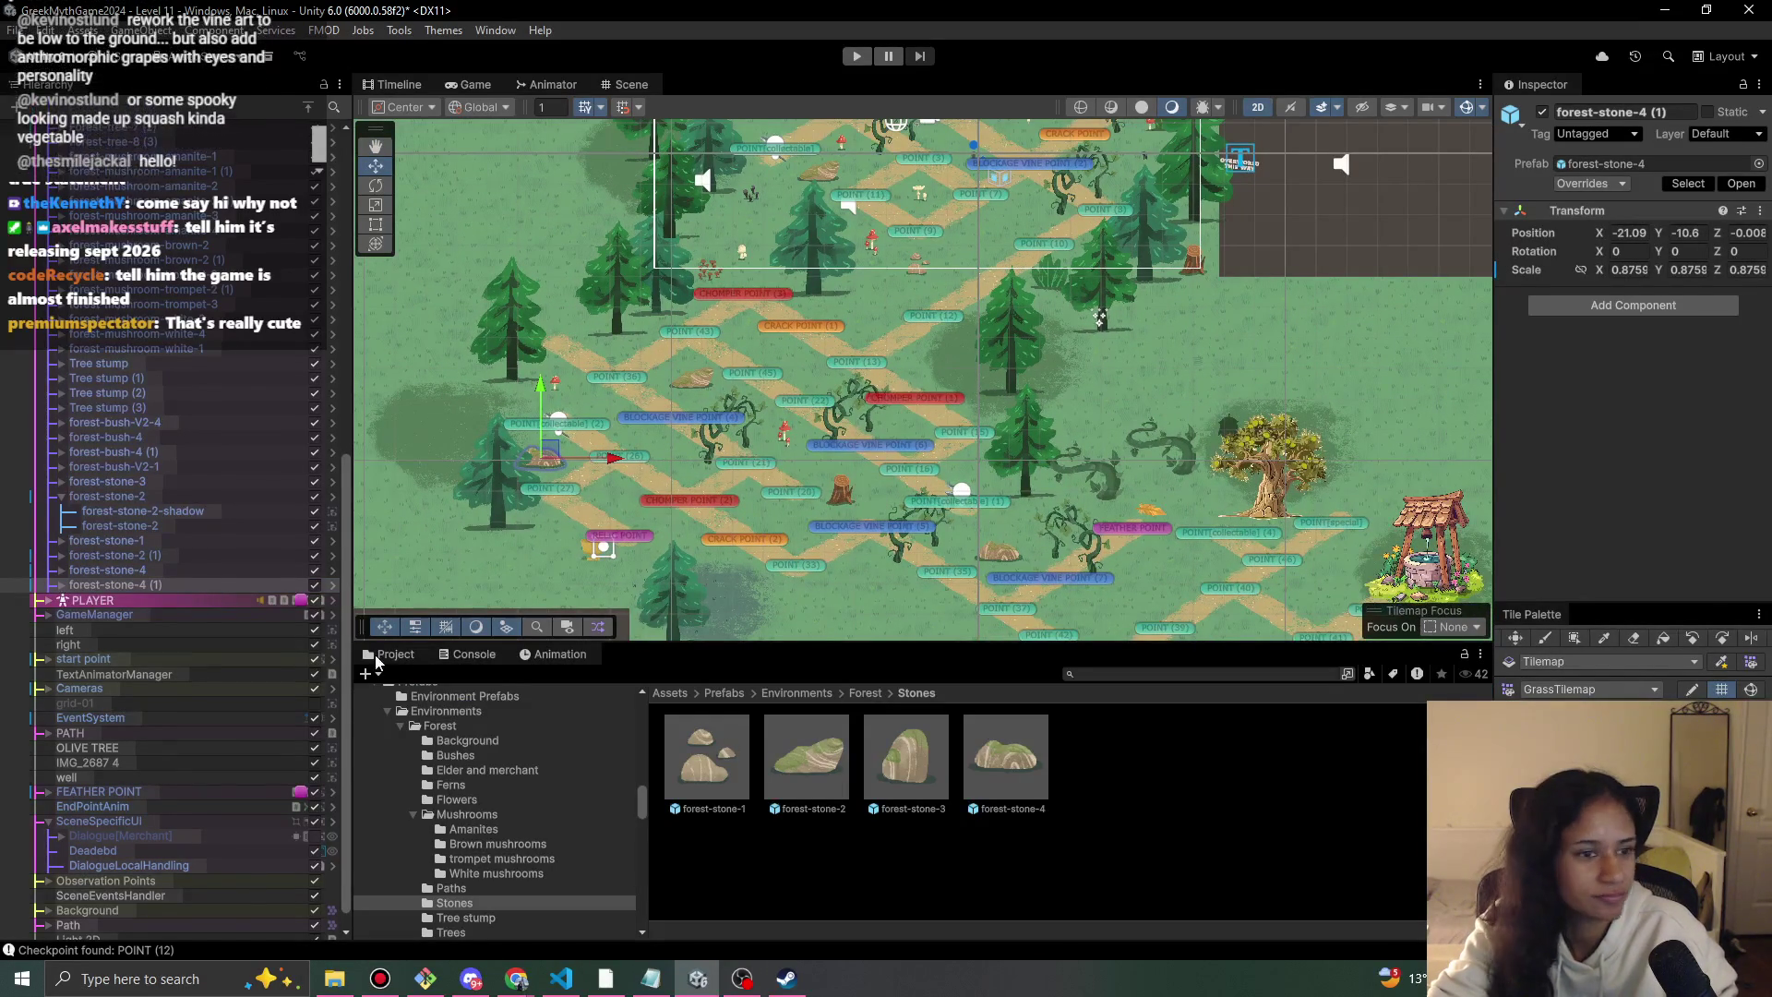
{"action": "scroll", "coordinate": [184, 633], "scroll_direction": "up", "scroll_amount": 3}
Duplicate forest-mushroom-trompet-2 (1), place the copy, and play-test by walking the girl down-left.
{"action": "left_click", "coordinate": [185, 371]}
{"action": "left_click", "coordinate": [201, 386]}
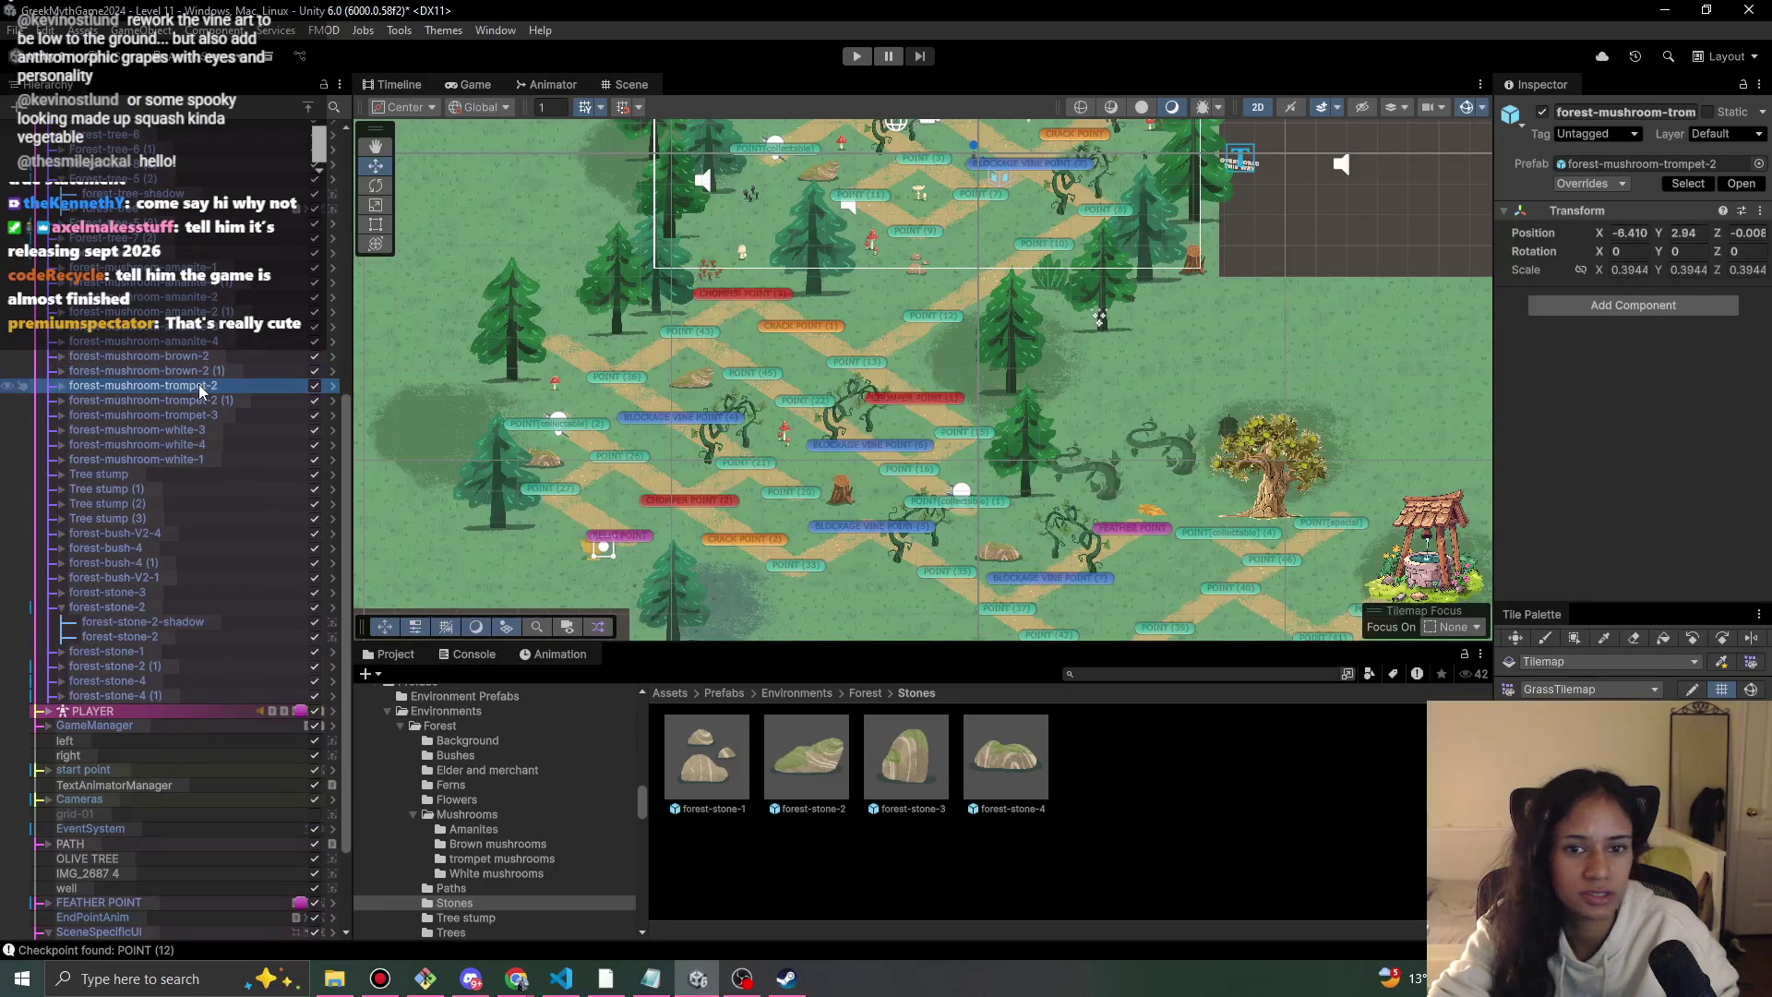
{"action": "left_click", "coordinate": [194, 402]}
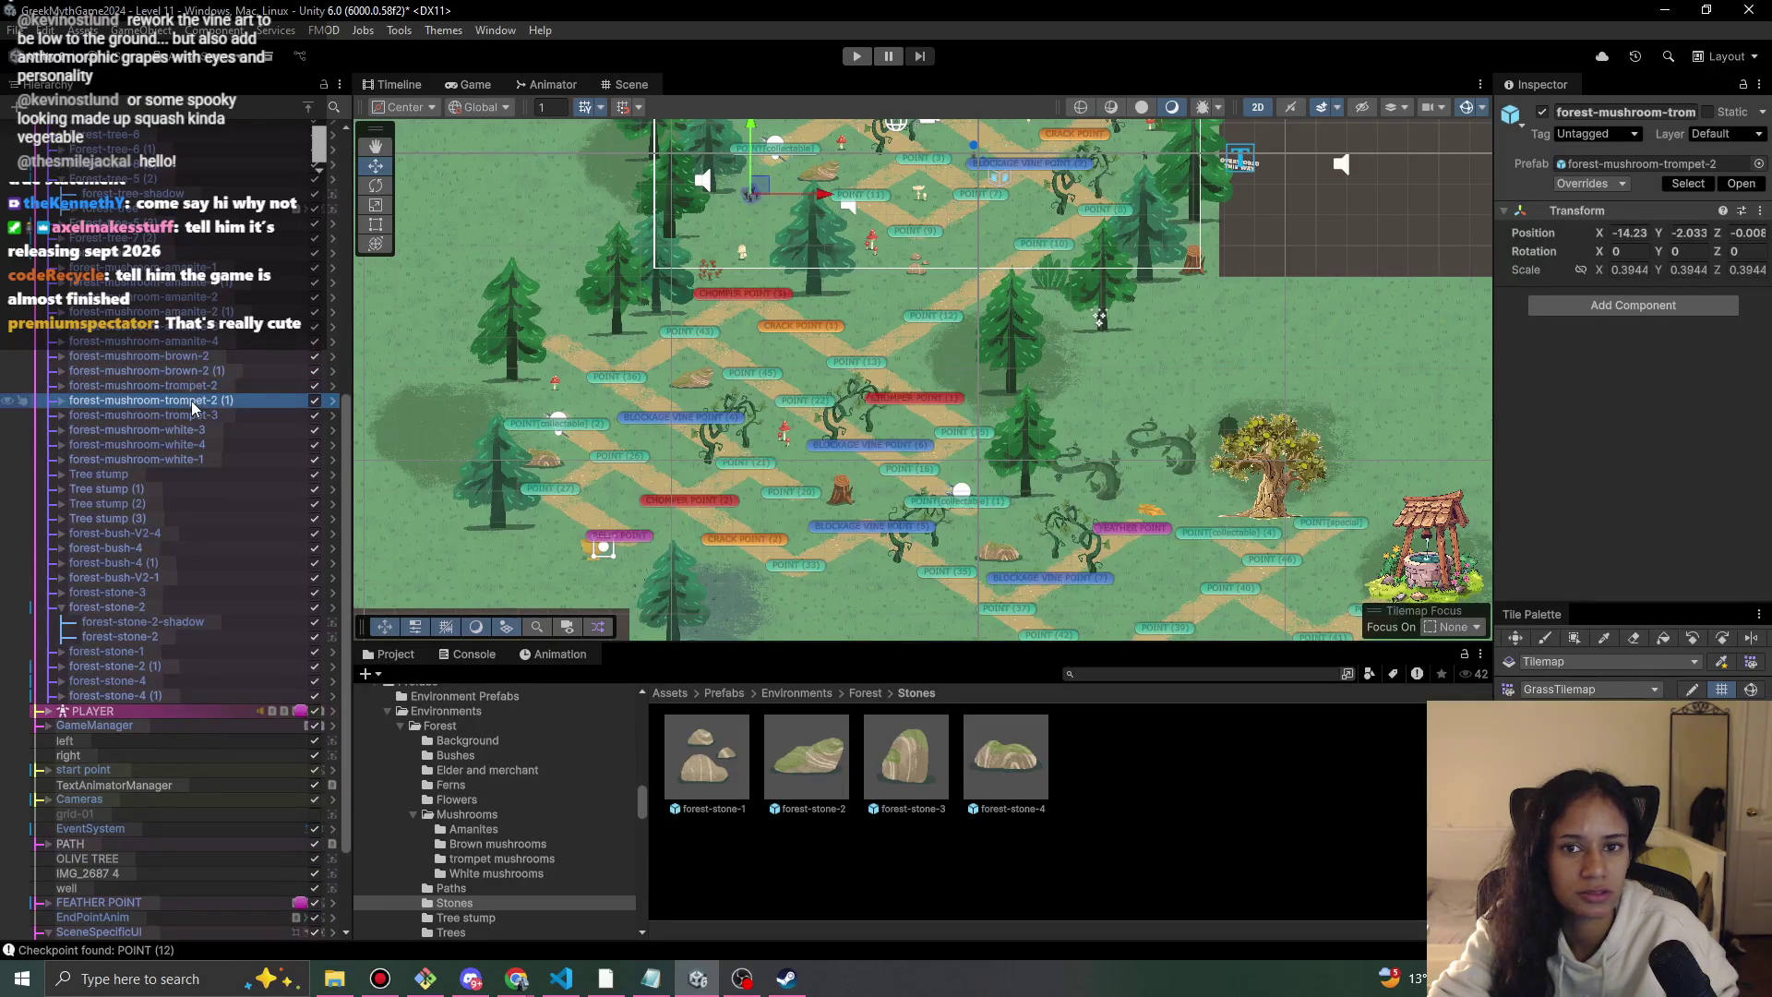
{"action": "key", "text": "ctrl+d"}
{"action": "mouse_move", "coordinate": [752, 189]}
{"action": "left_mouse_down"}
{"action": "mouse_move", "coordinate": [831, 525]}
{"action": "mouse_move", "coordinate": [807, 526]}
{"action": "left_mouse_up"}
{"action": "left_click", "coordinate": [857, 57]}
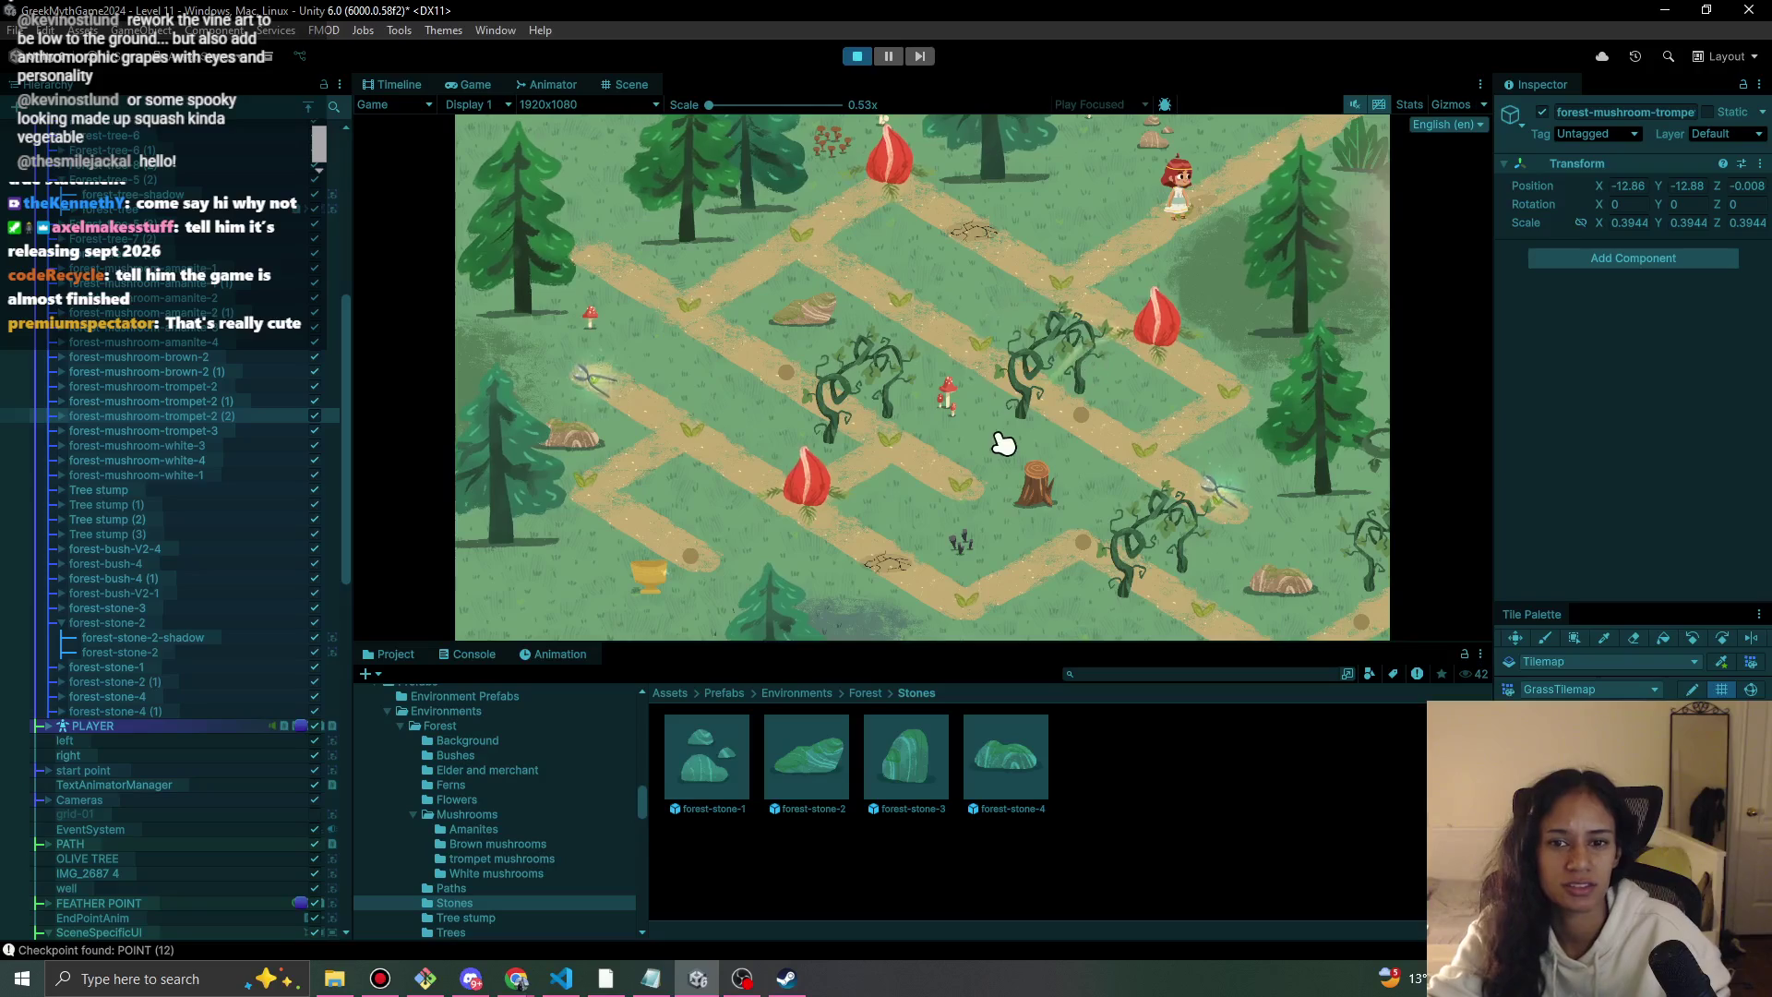
{"action": "left_click", "coordinate": [882, 219]}
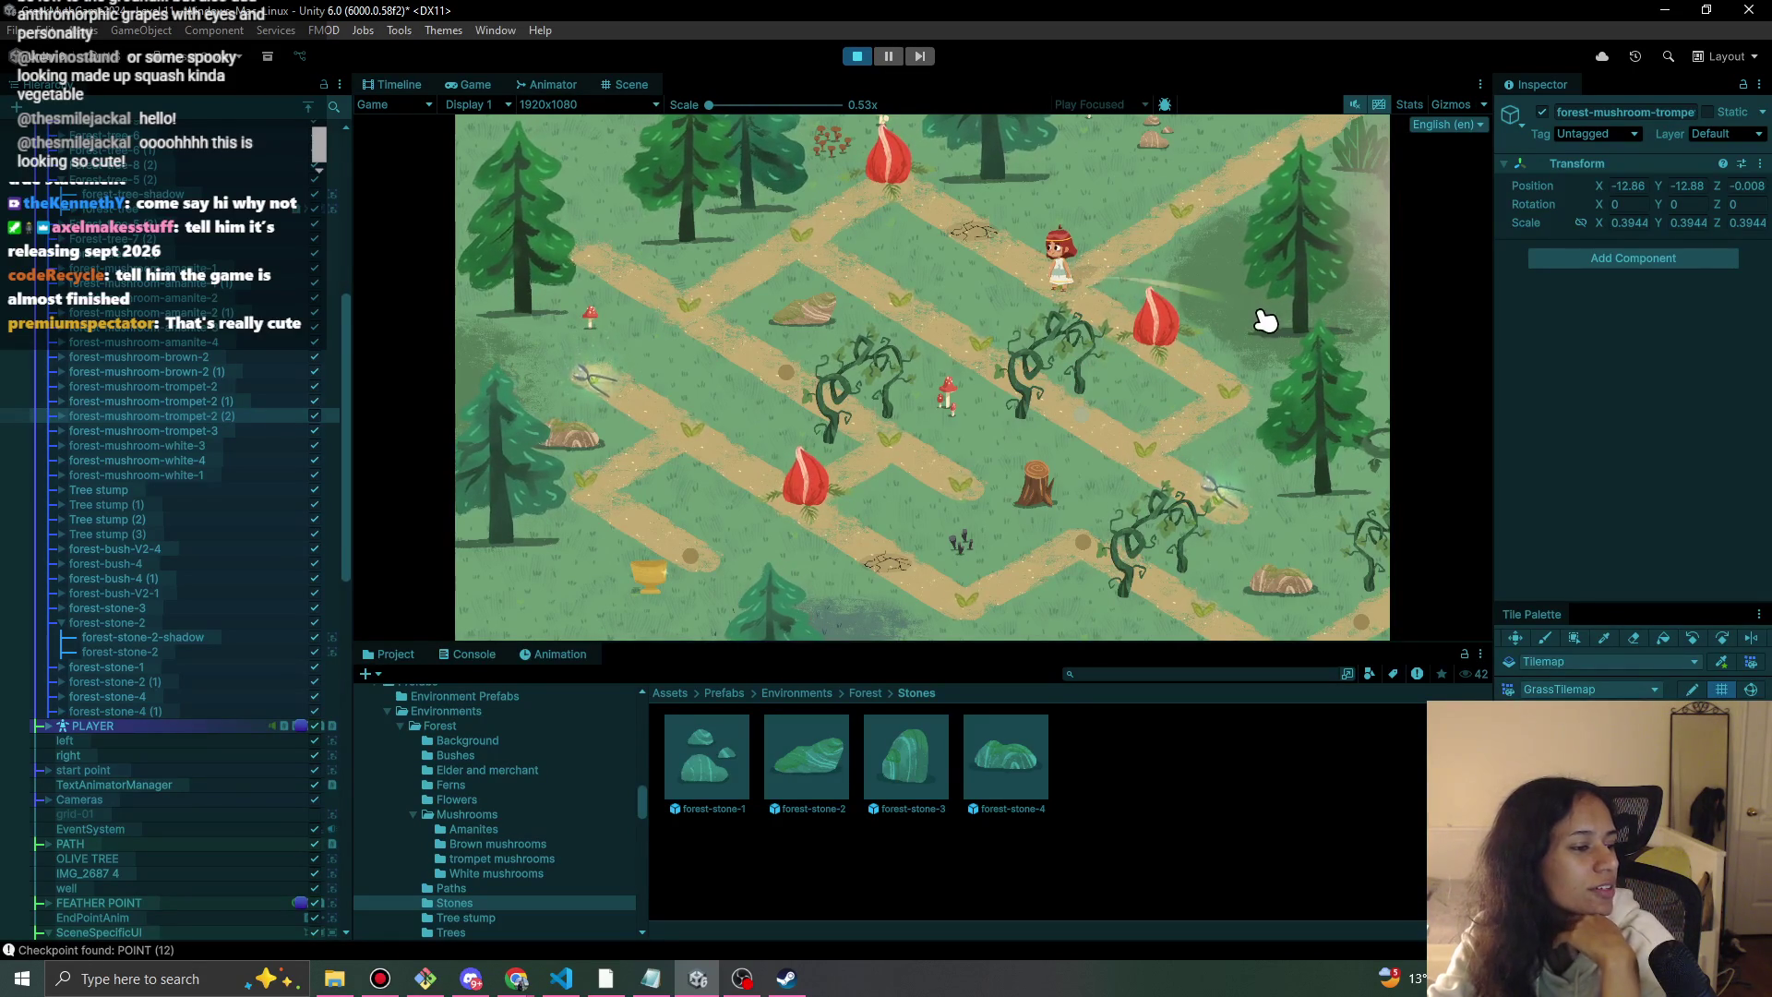
Walk the girl up-right along the maze path, then end the play-test.
{"action": "left_click", "coordinate": [1185, 196]}
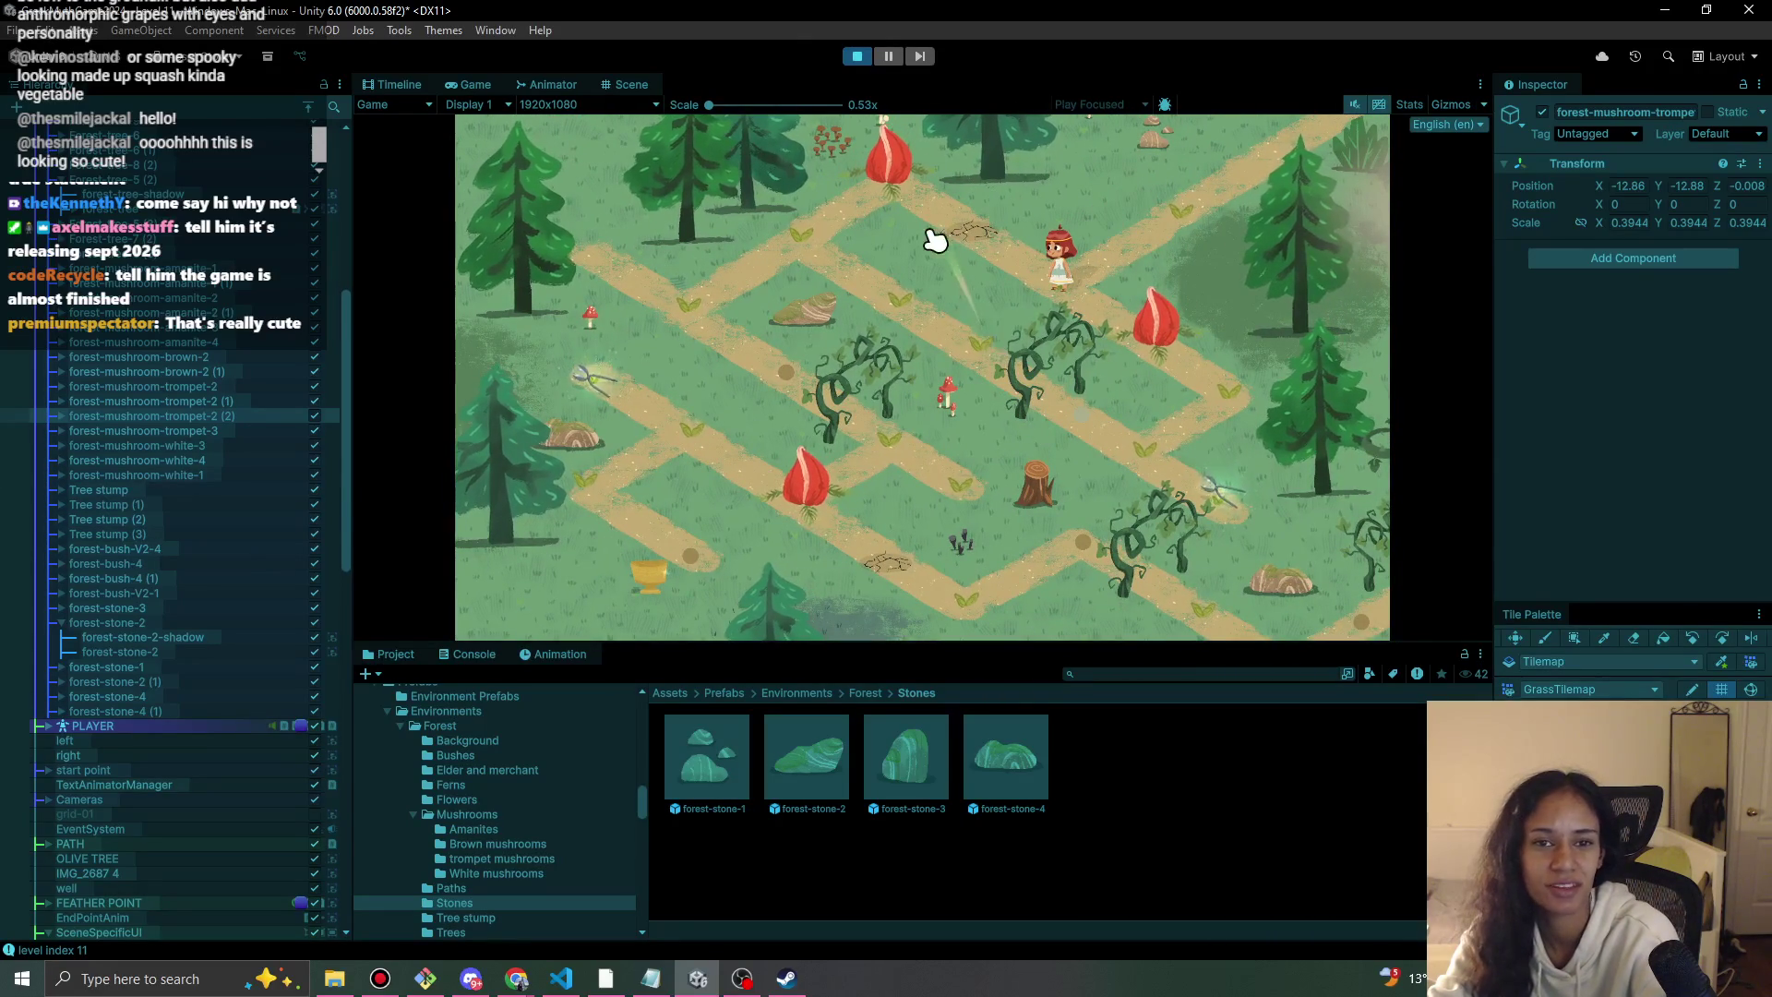
{"action": "left_click", "coordinate": [851, 55]}
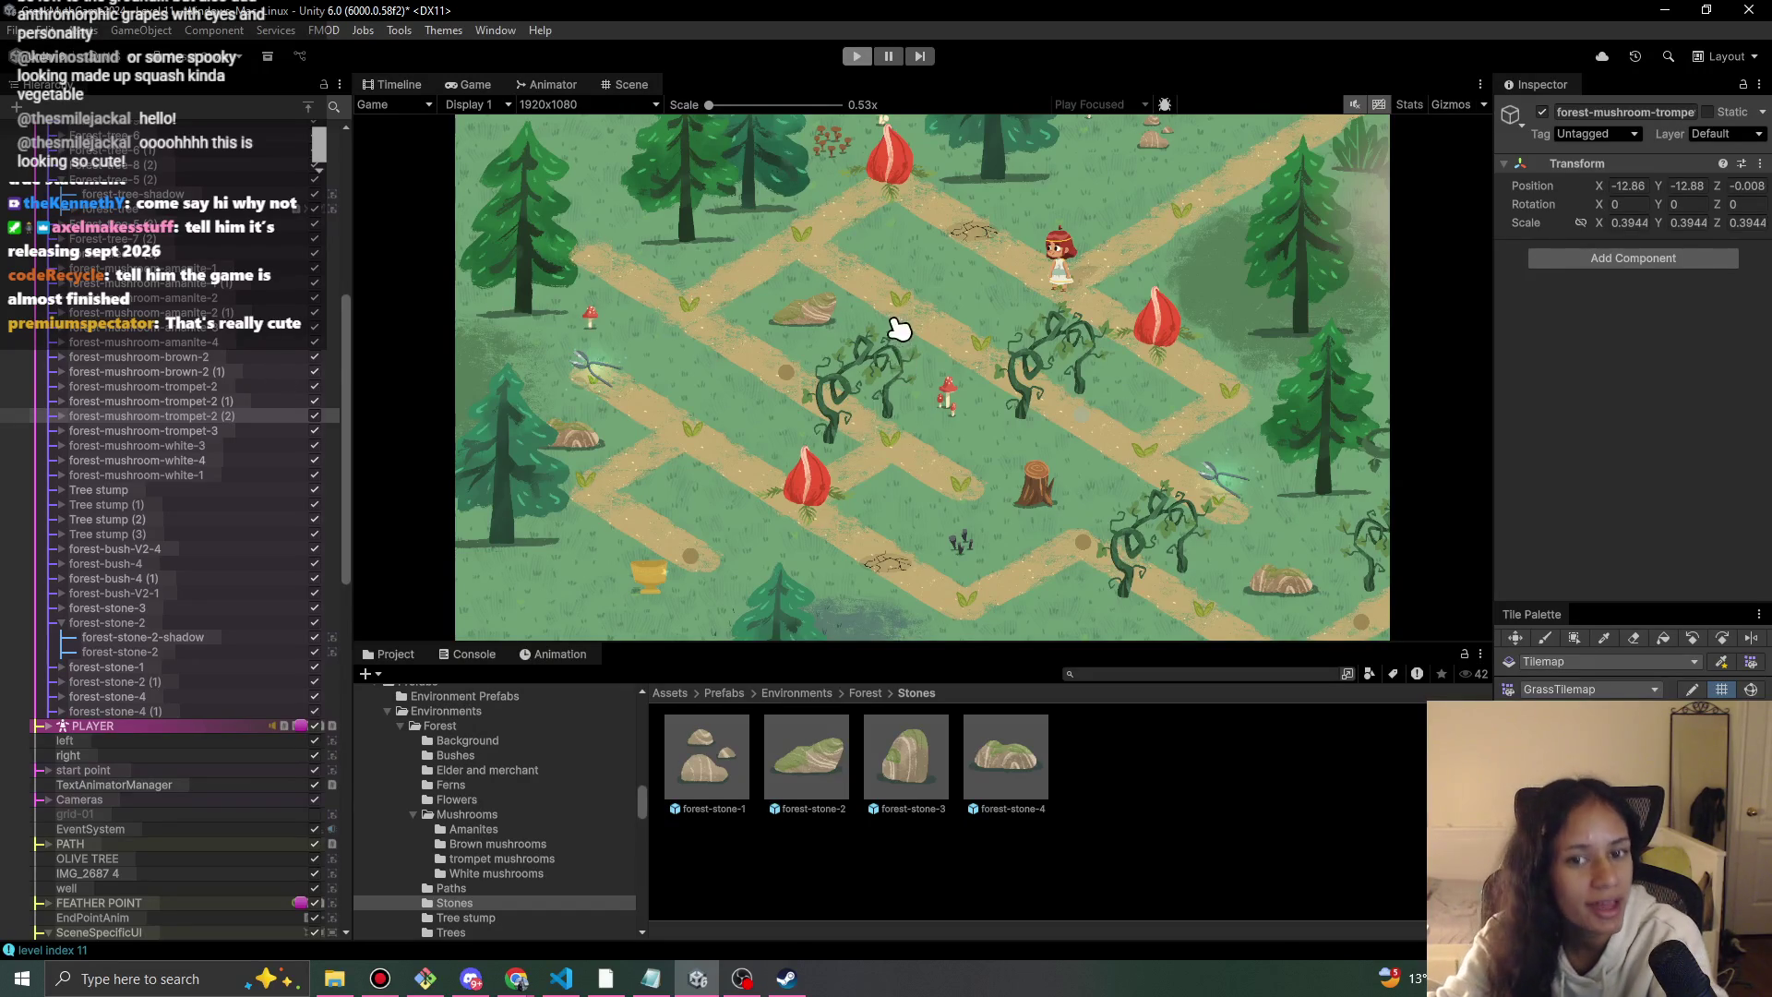
Load the elder's camp level from the level list, answering the unsaved-changes prompt.
{"action": "scroll", "coordinate": [894, 361], "scroll_direction": "down", "scroll_amount": 2}
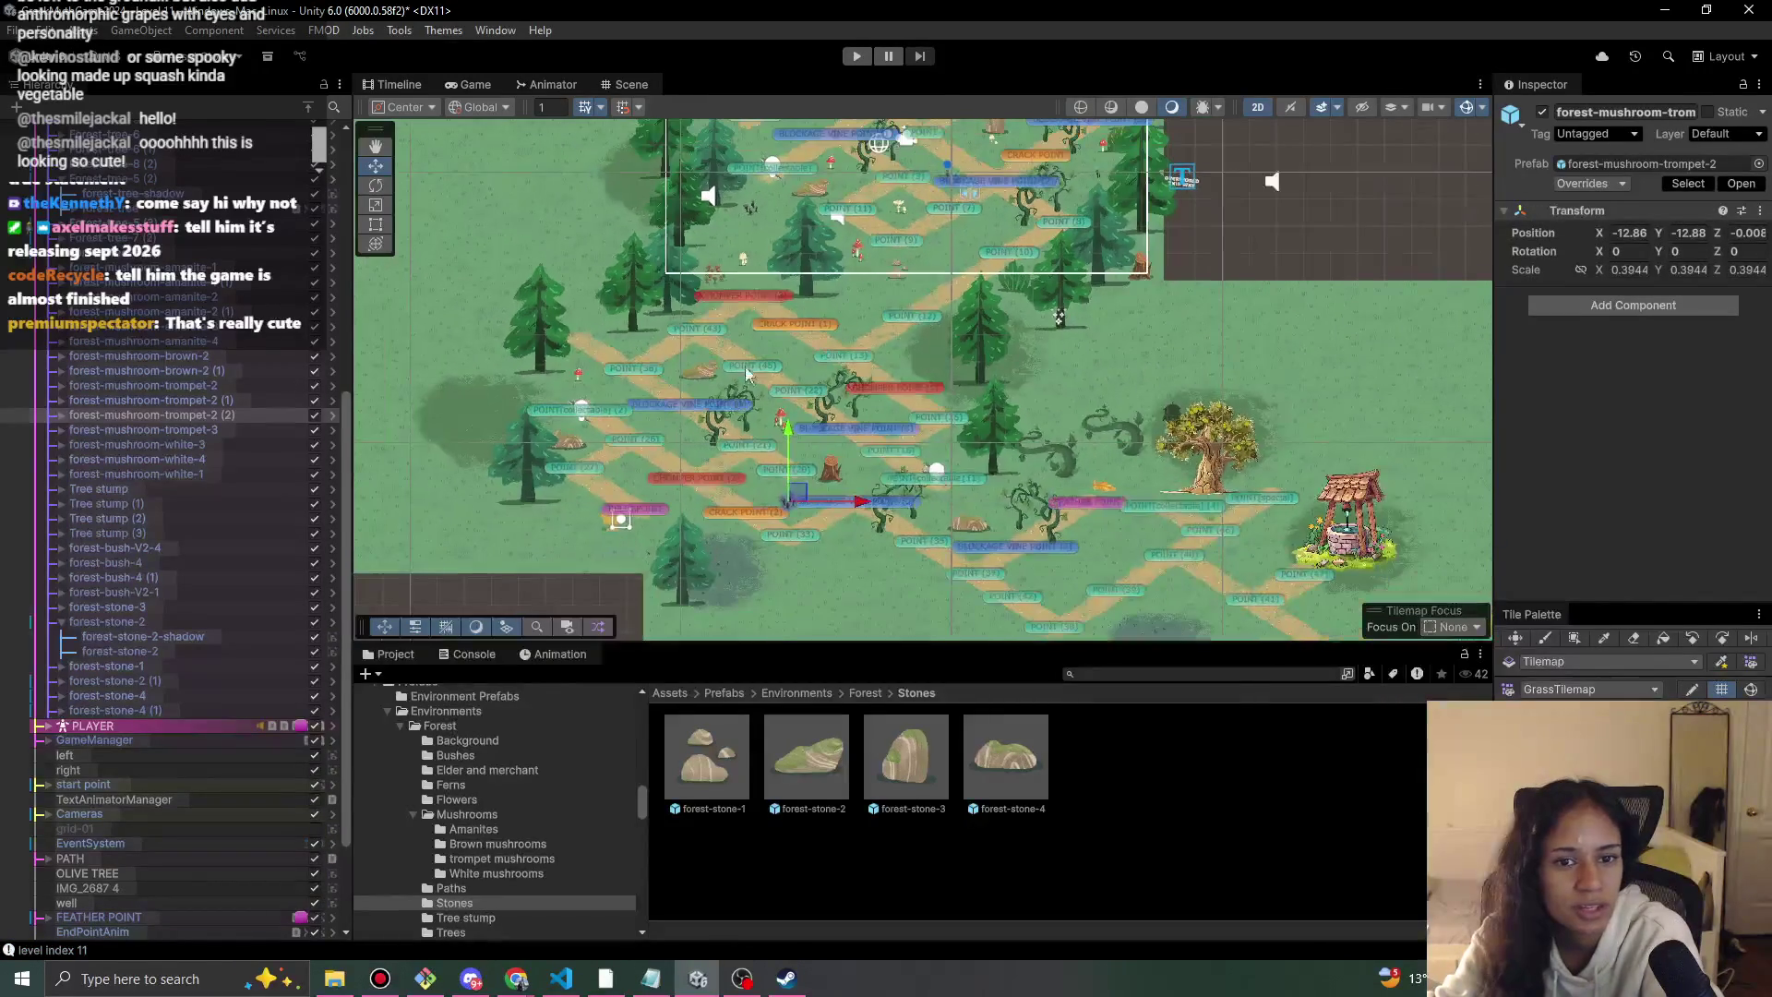
{"action": "scroll", "coordinate": [247, 295], "scroll_direction": "up", "scroll_amount": 6}
{"action": "left_click", "coordinate": [248, 295]}
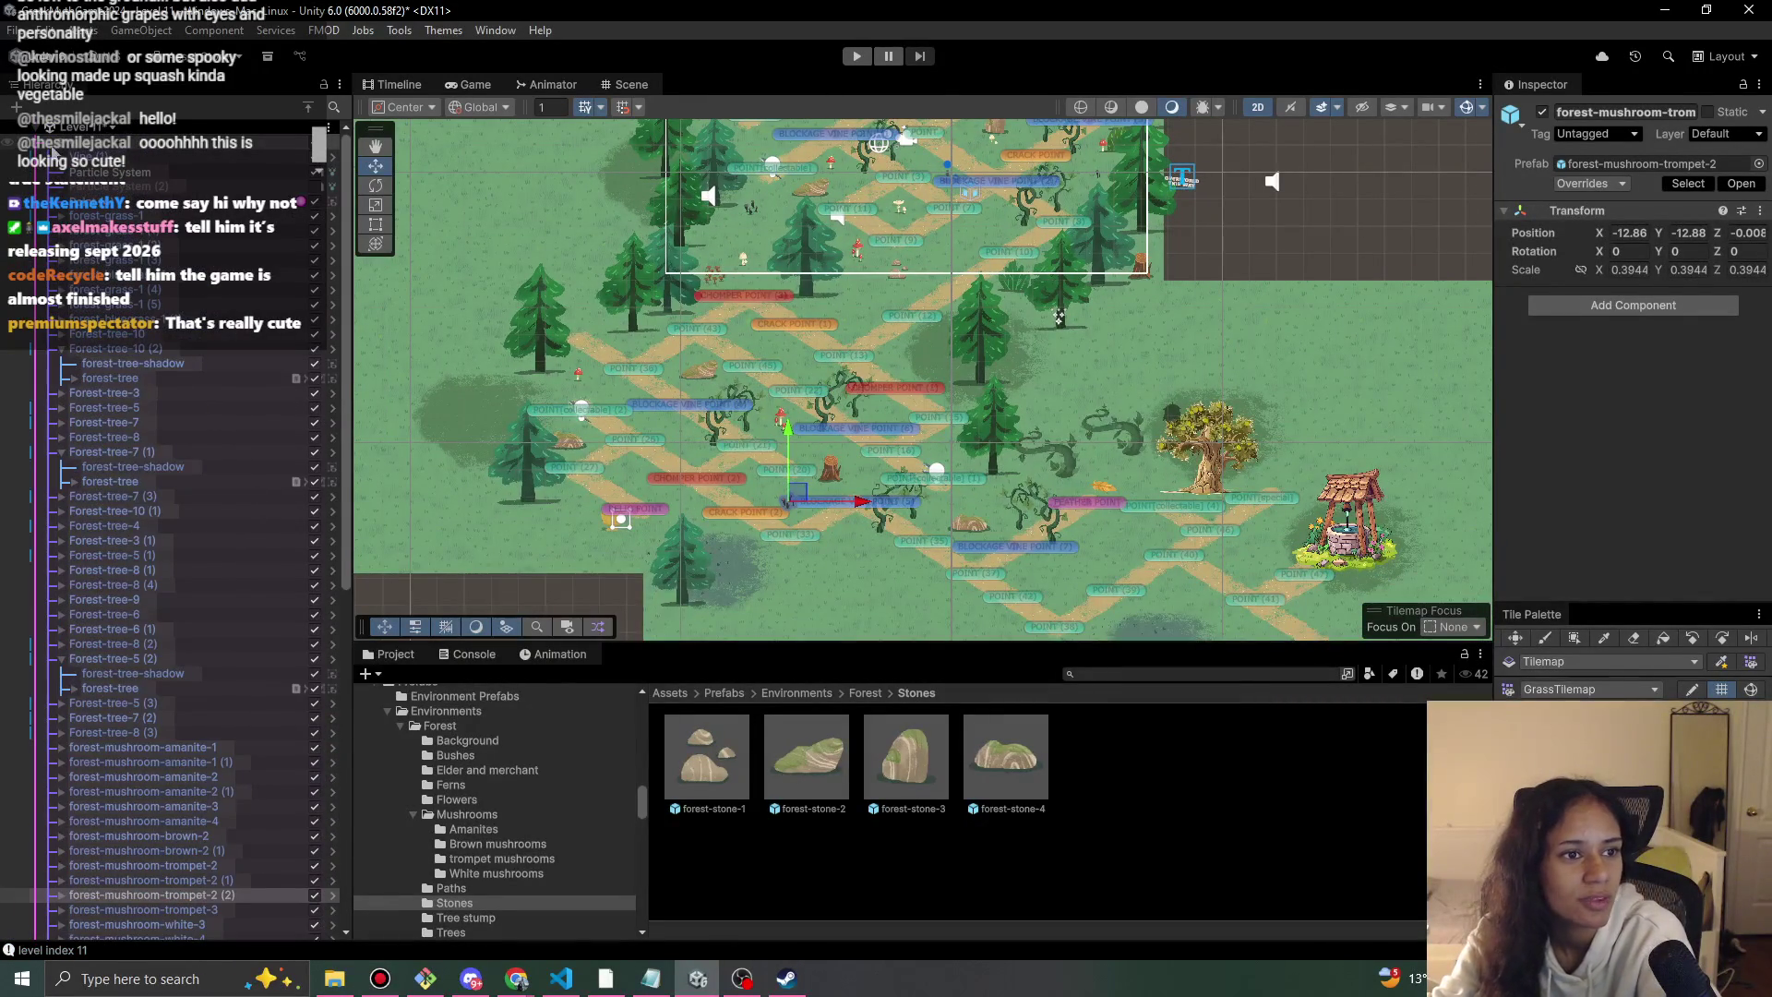
{"action": "left_click", "coordinate": [171, 261]}
{"action": "left_click", "coordinate": [110, 308]}
{"action": "left_click", "coordinate": [861, 527]}
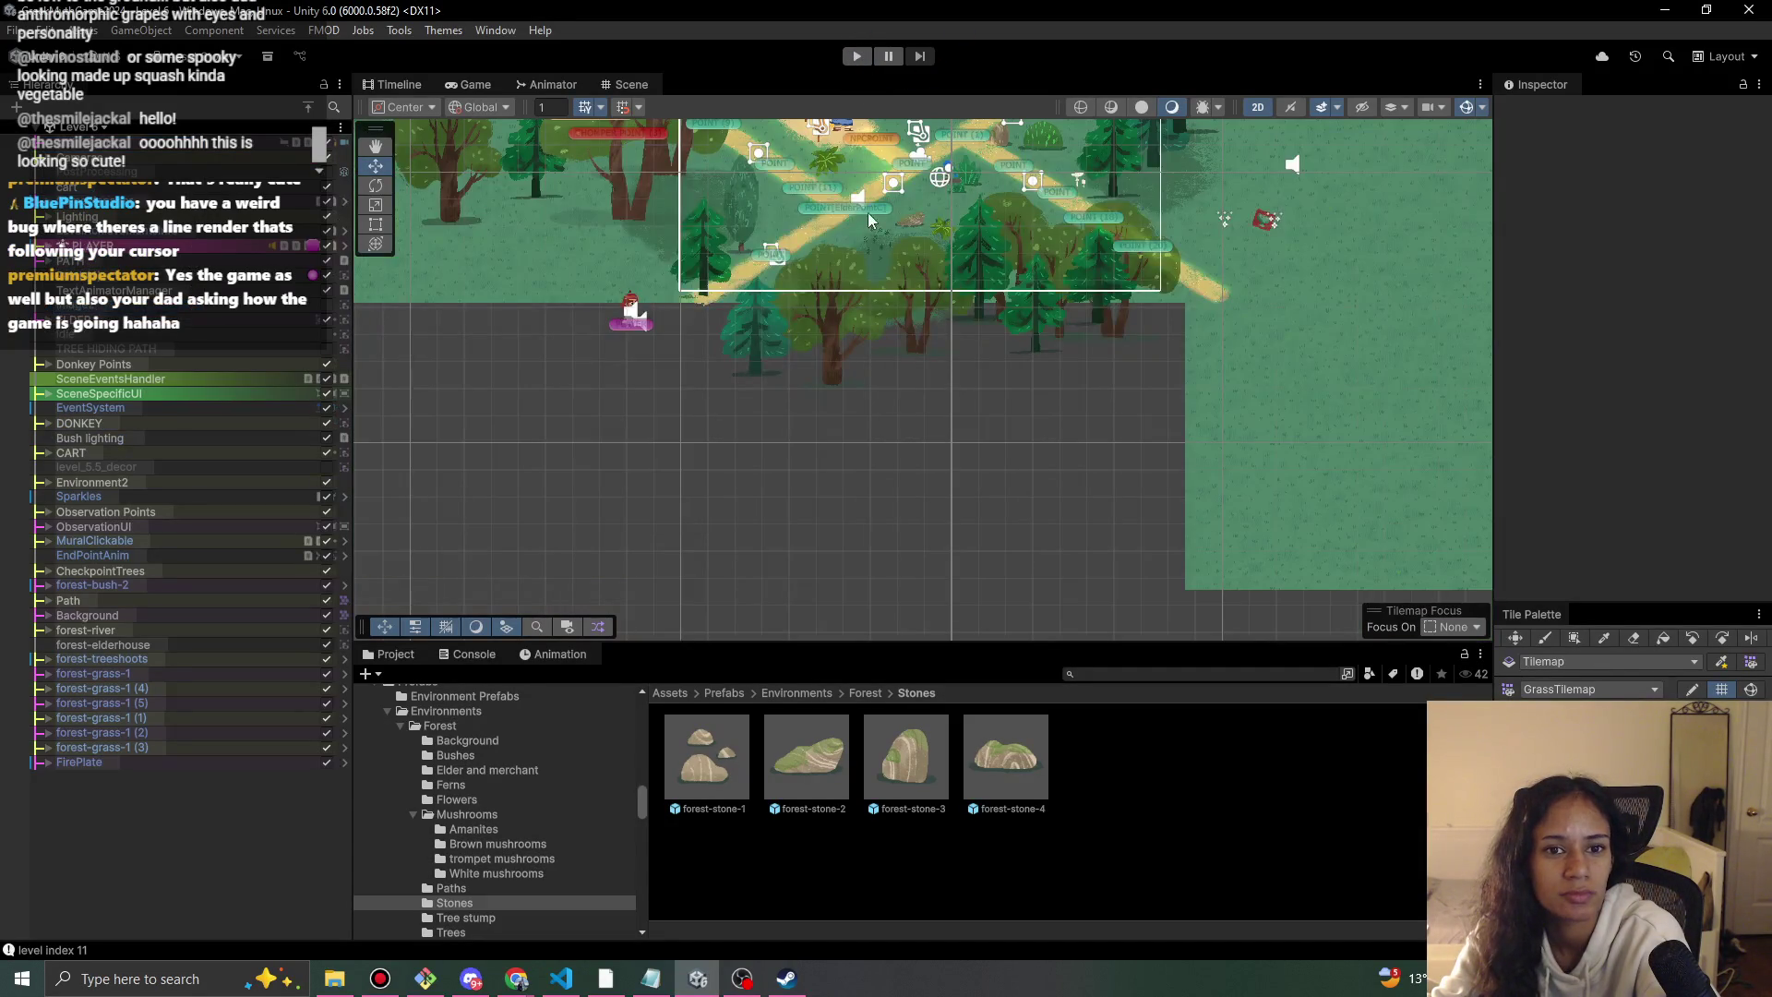
Pan over the newly loaded level and play-test it briefly.
{"action": "left_click_drag", "start_coordinate": [780, 590], "coordinate": [780, 510]}
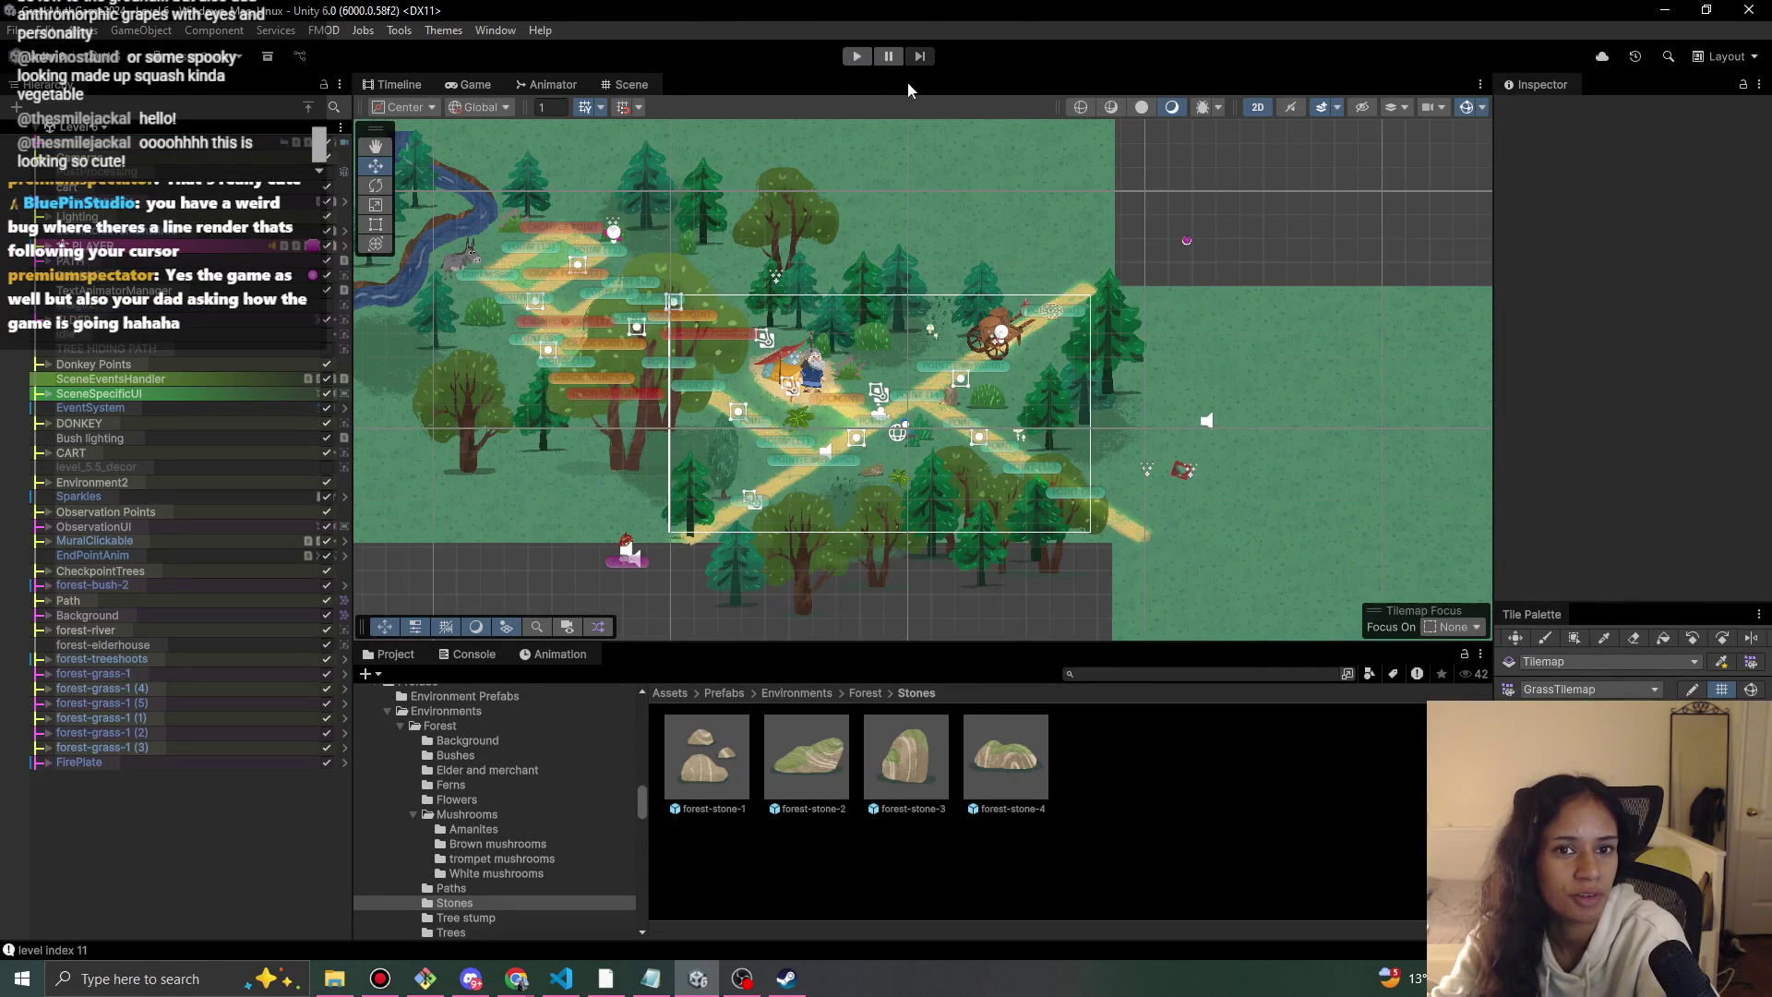
{"action": "left_click", "coordinate": [856, 56]}
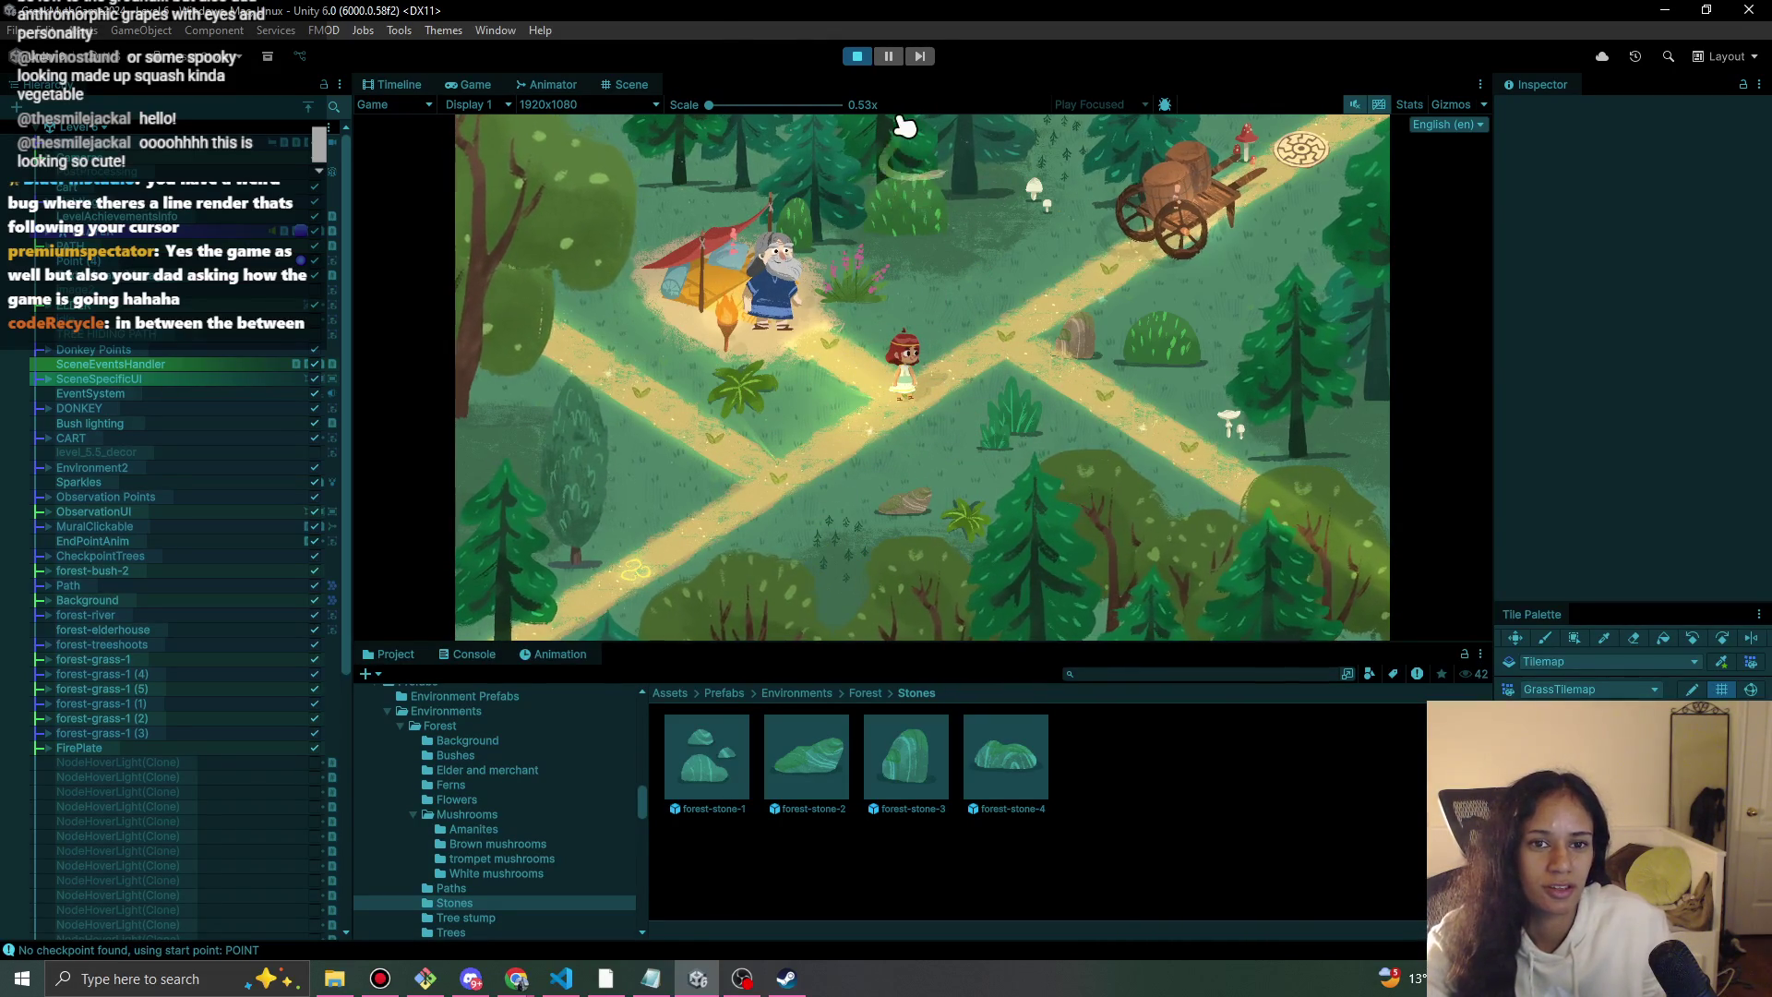
{"action": "left_click", "coordinate": [857, 57]}
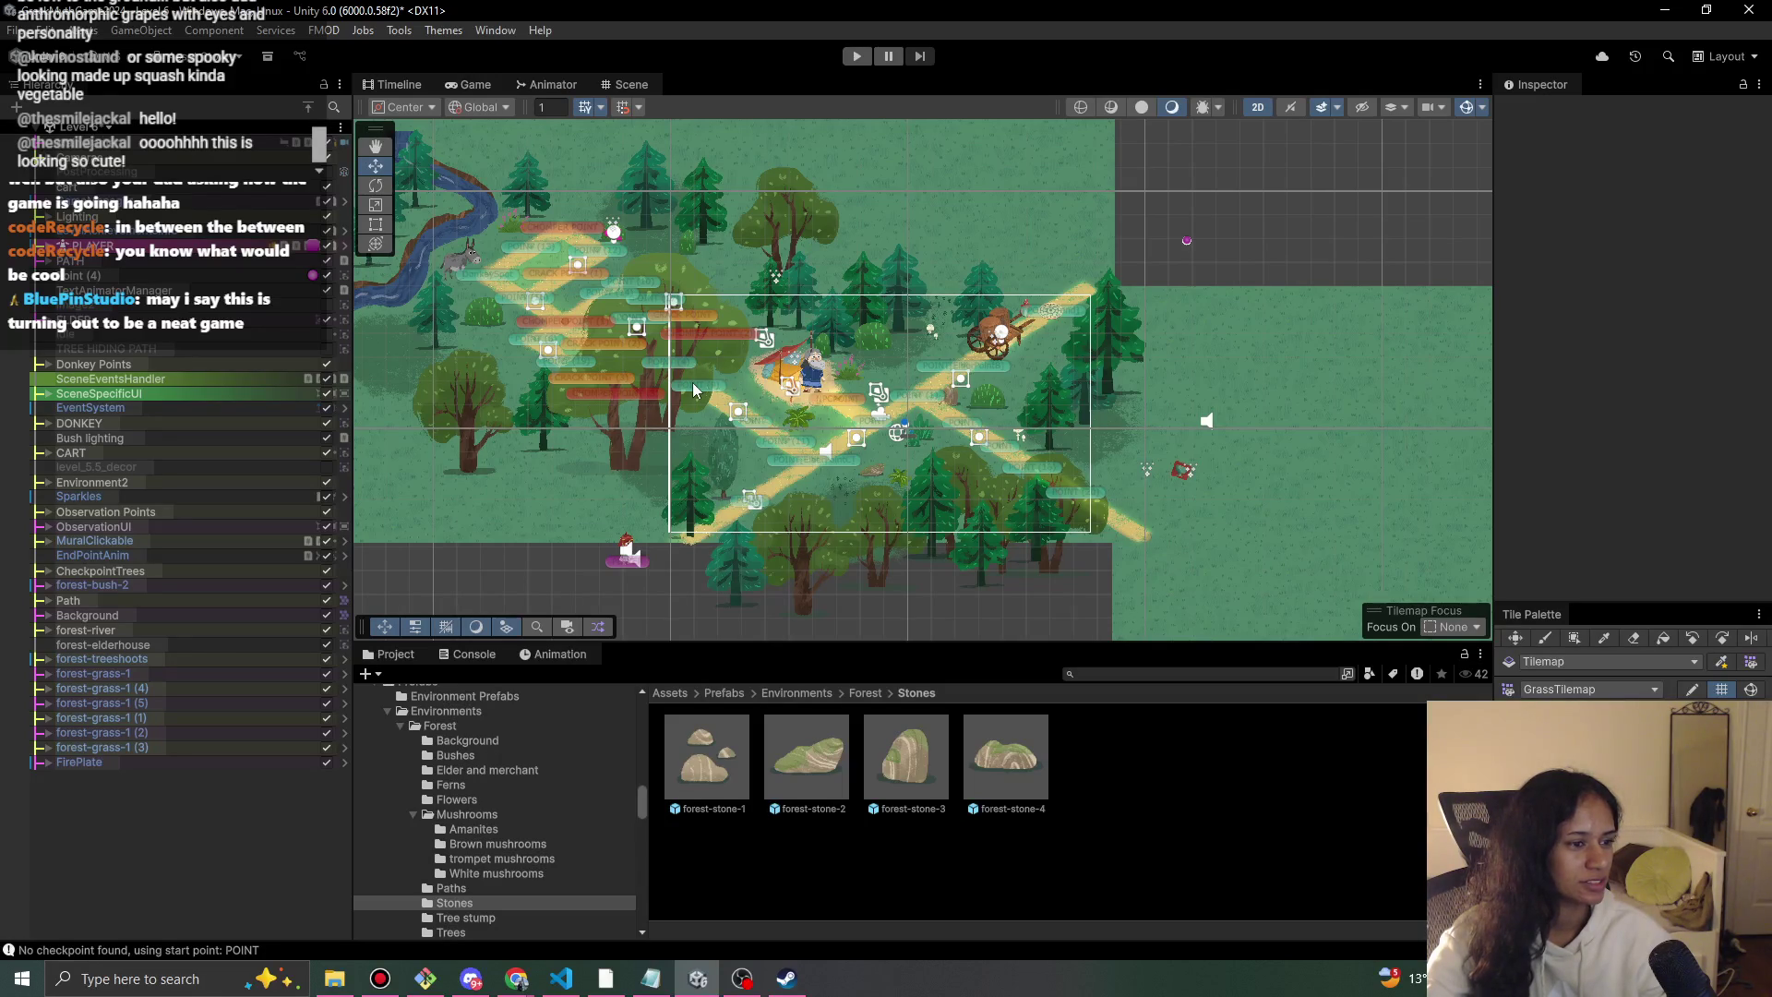
Replay the elder's level, walking the girl up the path to the elder, then stop.
{"action": "scroll", "coordinate": [694, 388], "scroll_direction": "up", "scroll_amount": 1}
{"action": "left_click_drag", "start_coordinate": [634, 413], "coordinate": [662, 374]}
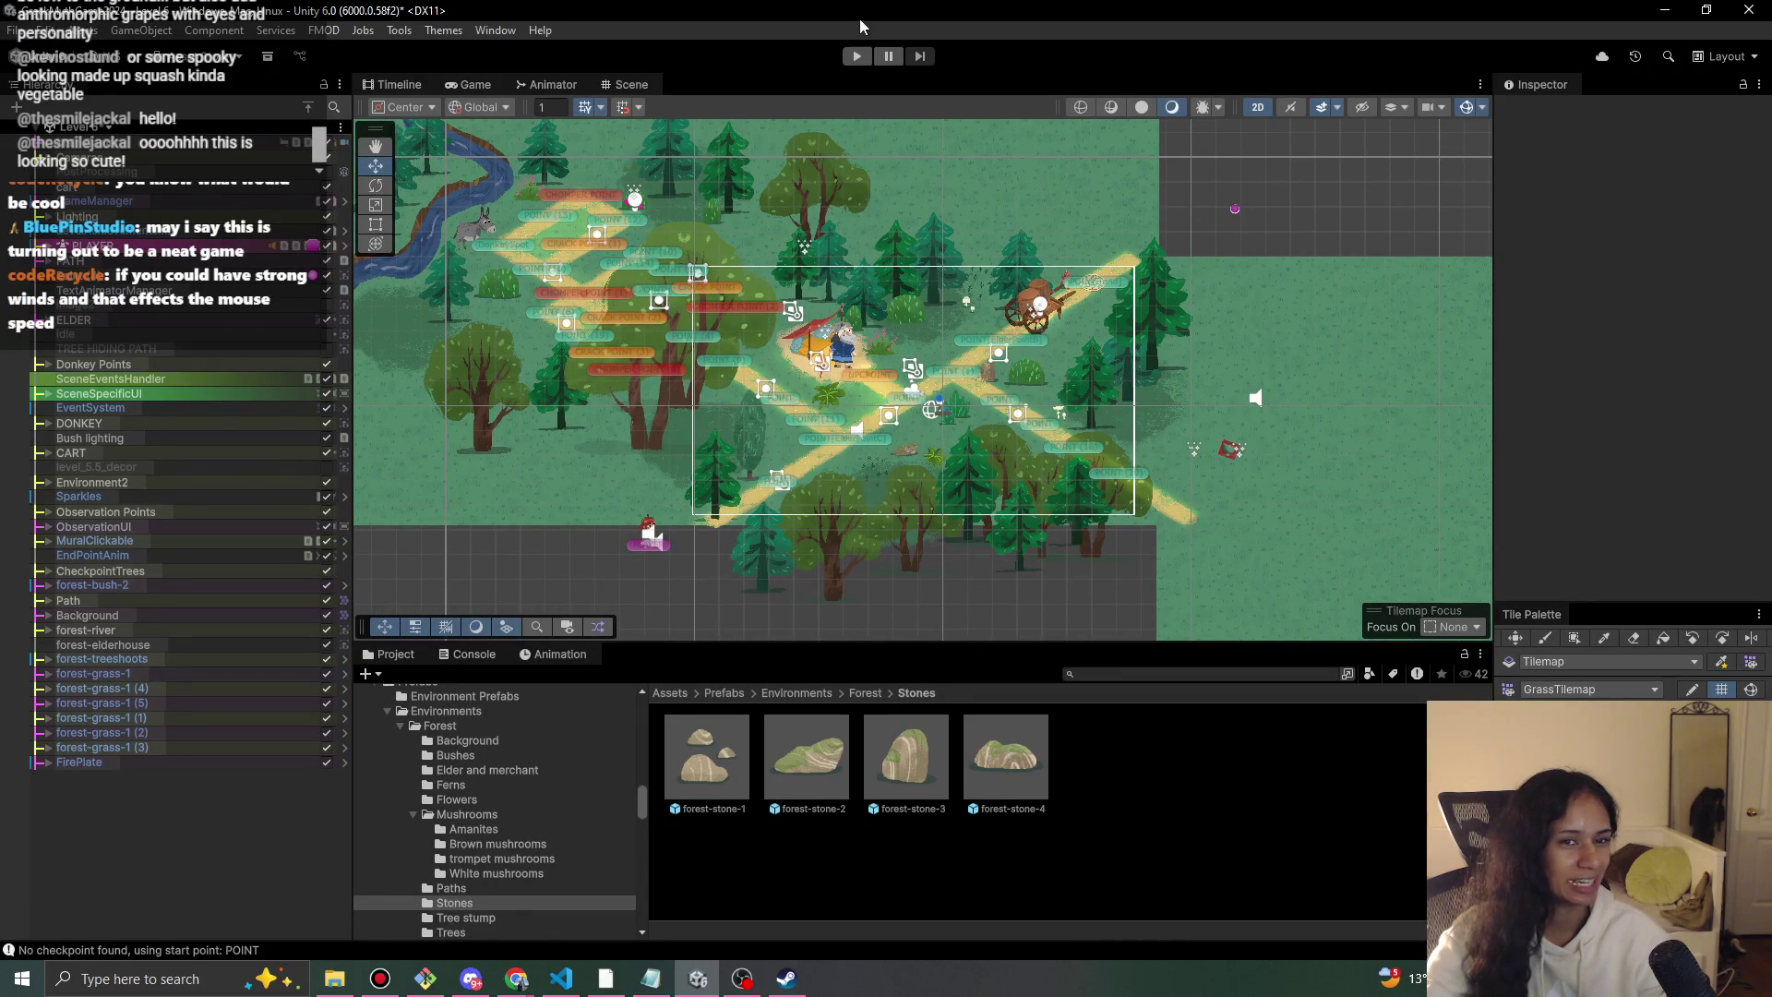
{"action": "left_click", "coordinate": [856, 58]}
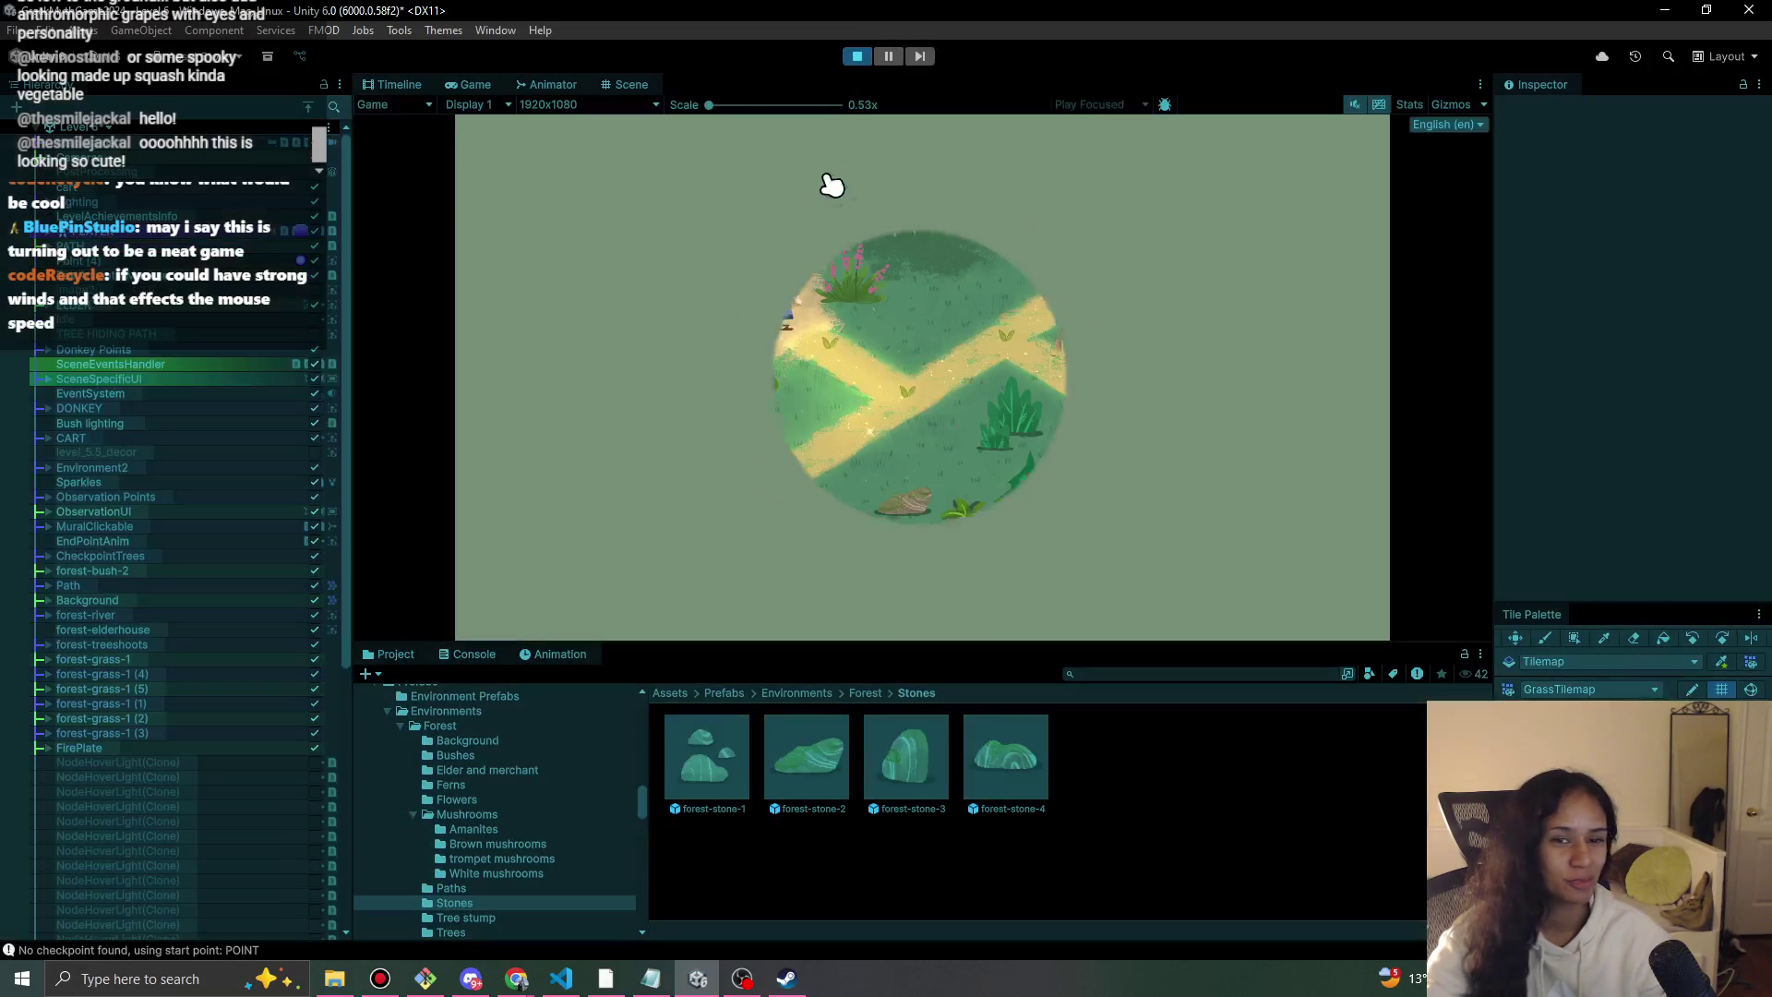
{"action": "mouse_move", "coordinate": [771, 492]}
{"action": "left_mouse_down"}
{"action": "mouse_move", "coordinate": [969, 384]}
{"action": "mouse_move", "coordinate": [905, 407]}
{"action": "mouse_move", "coordinate": [877, 379]}
{"action": "mouse_move", "coordinate": [1120, 277]}
{"action": "mouse_move", "coordinate": [895, 406]}
{"action": "mouse_move", "coordinate": [831, 323]}
{"action": "left_mouse_up"}
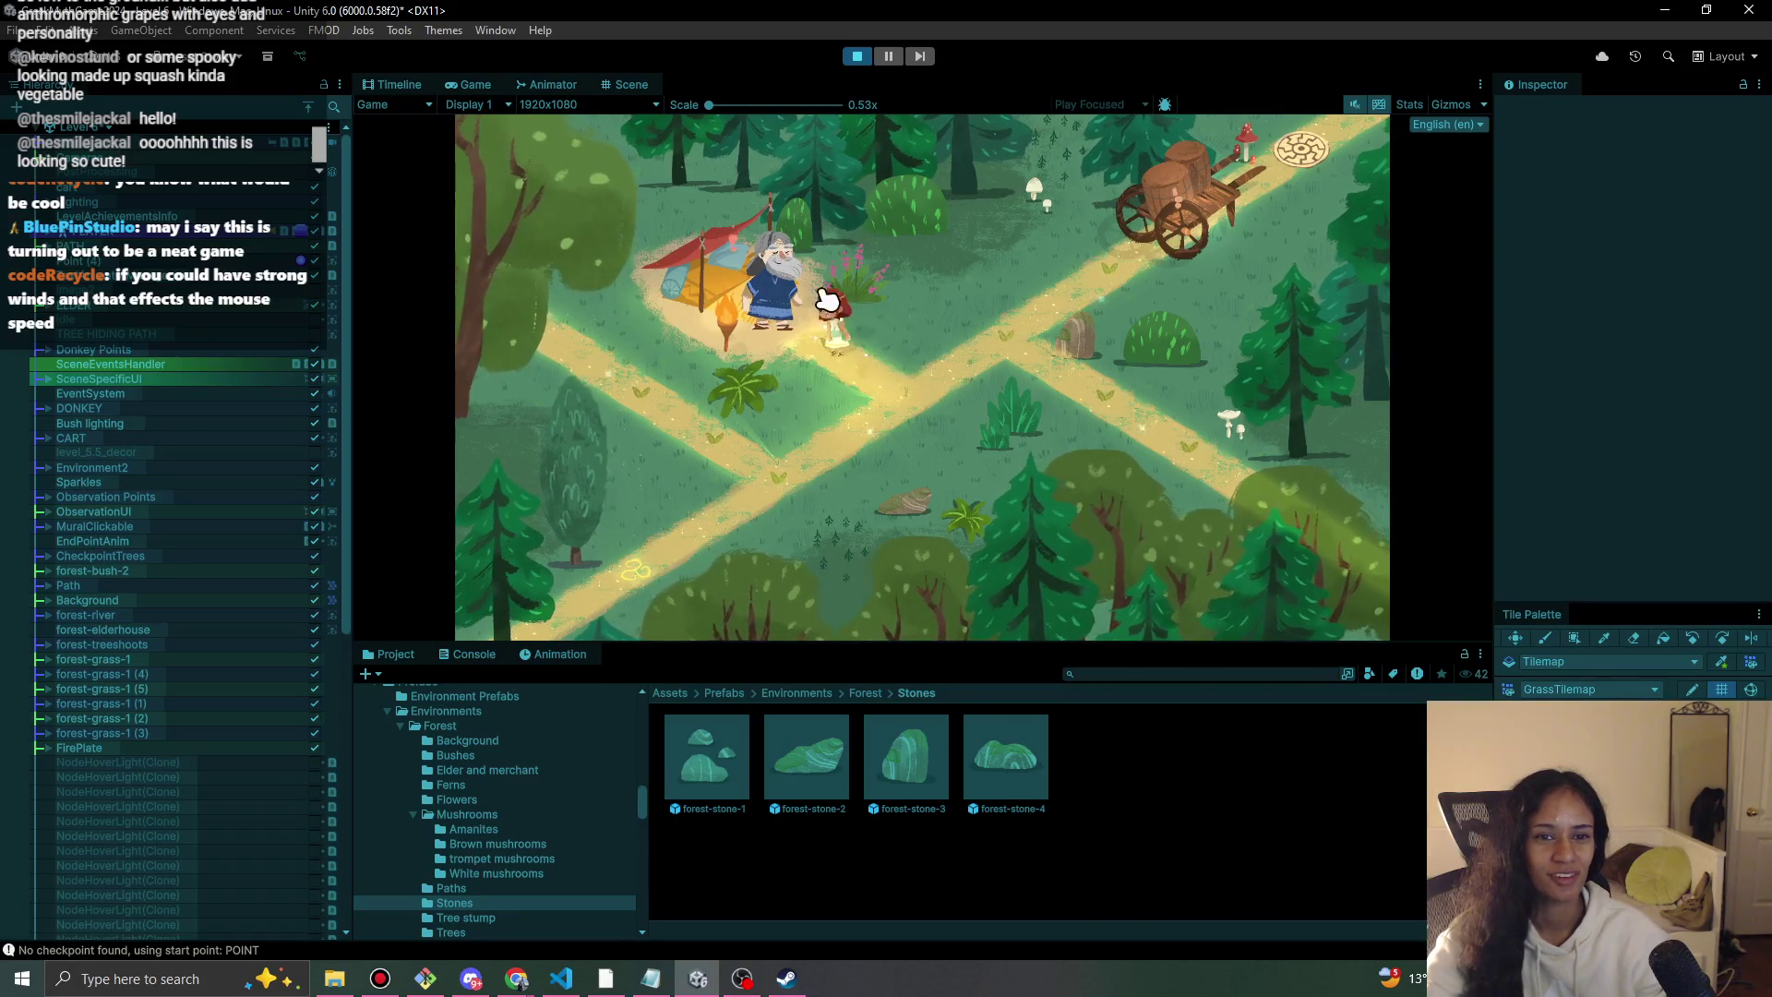
{"action": "left_click", "coordinate": [855, 56]}
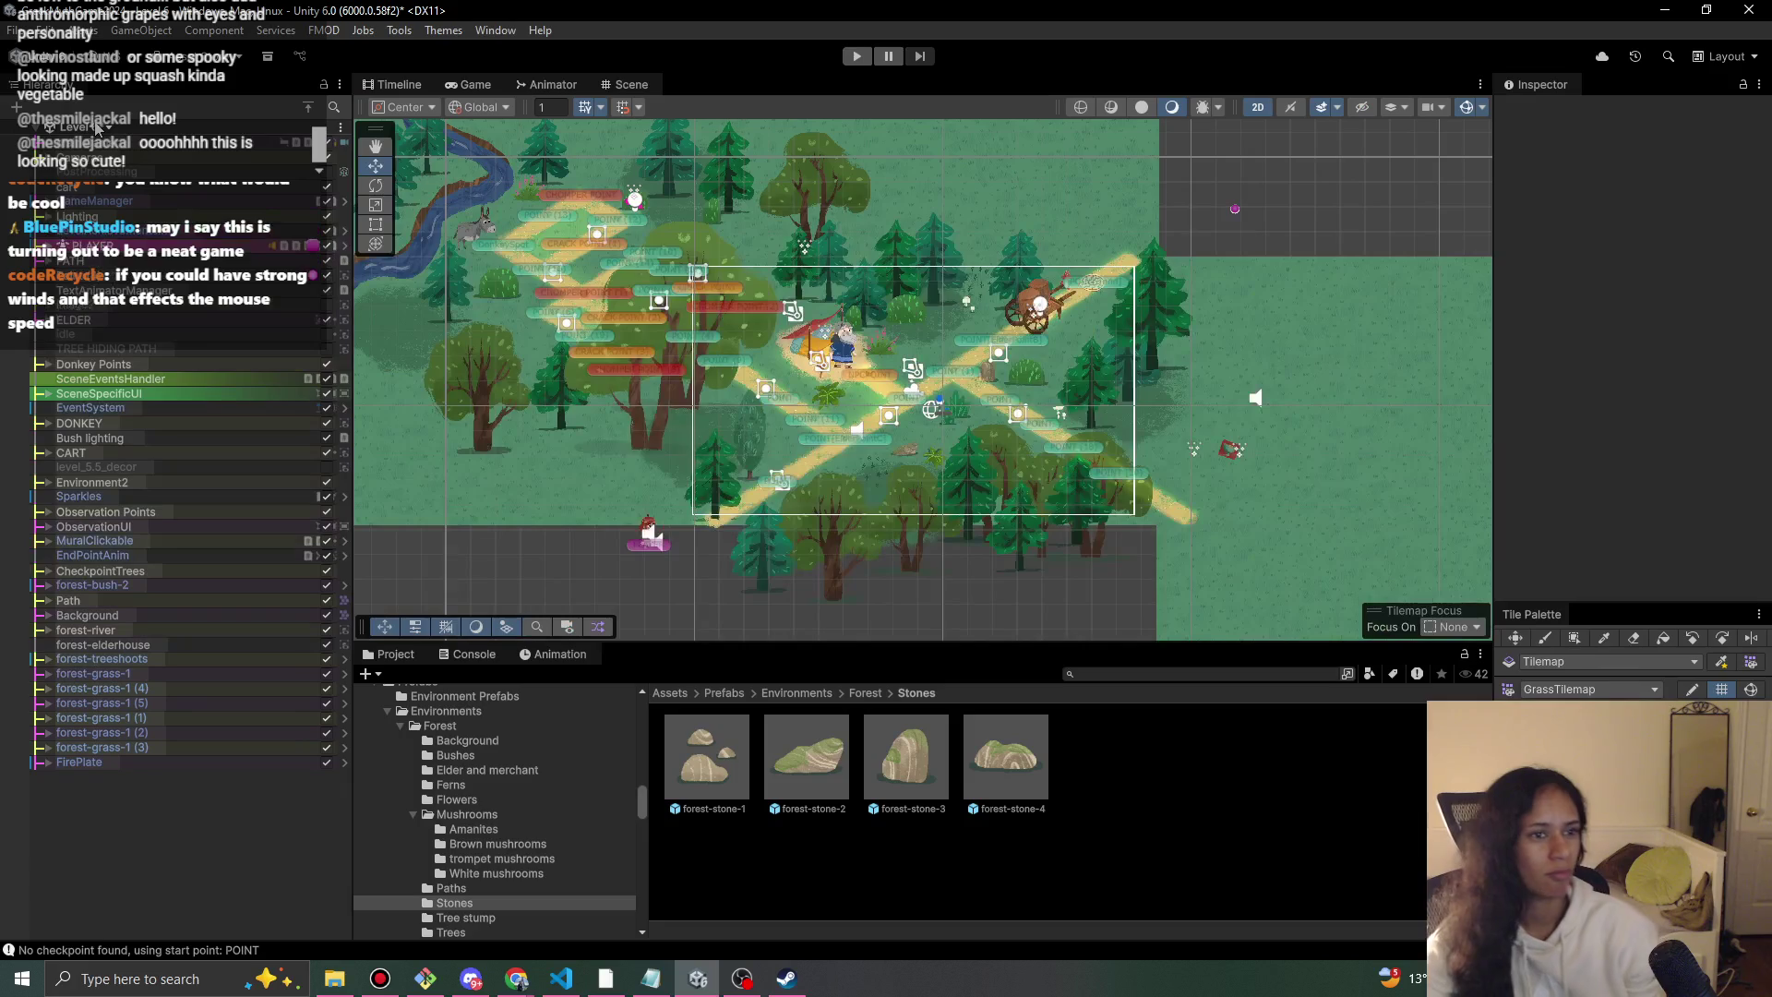
{"action": "left_click", "coordinate": [96, 129]}
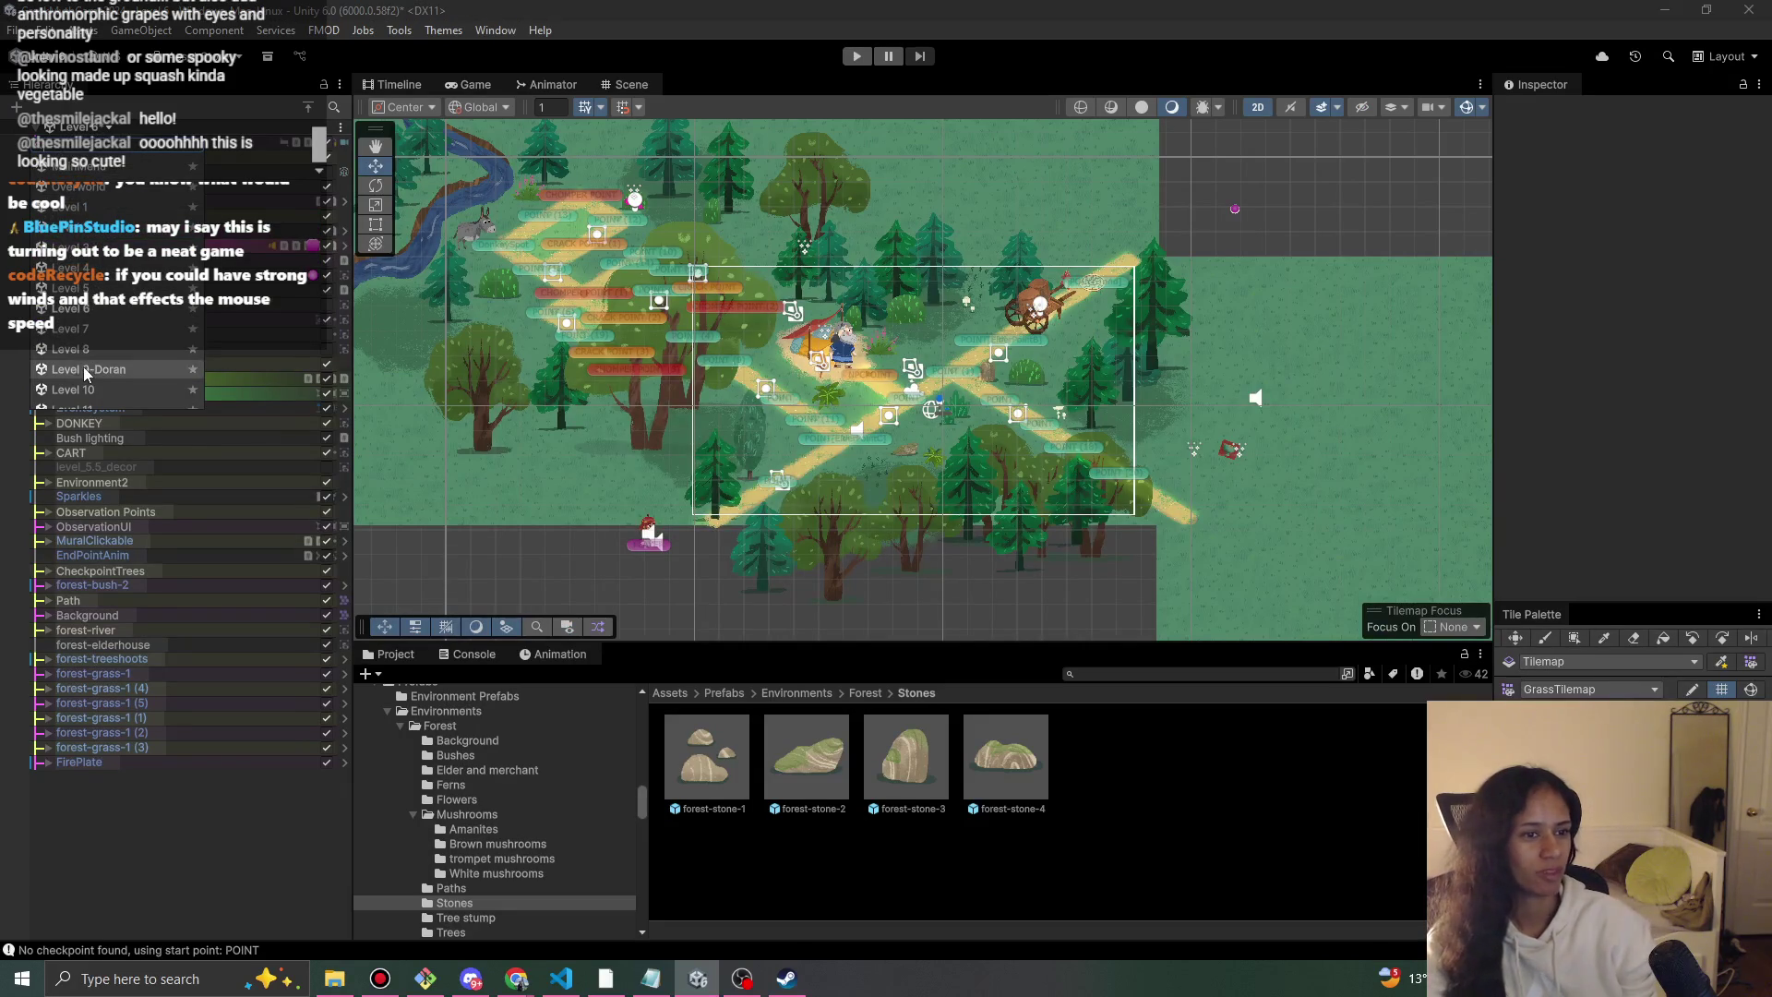
Save Level 6, switch to the river forest level, and start playing it.
{"action": "left_click", "coordinate": [95, 331]}
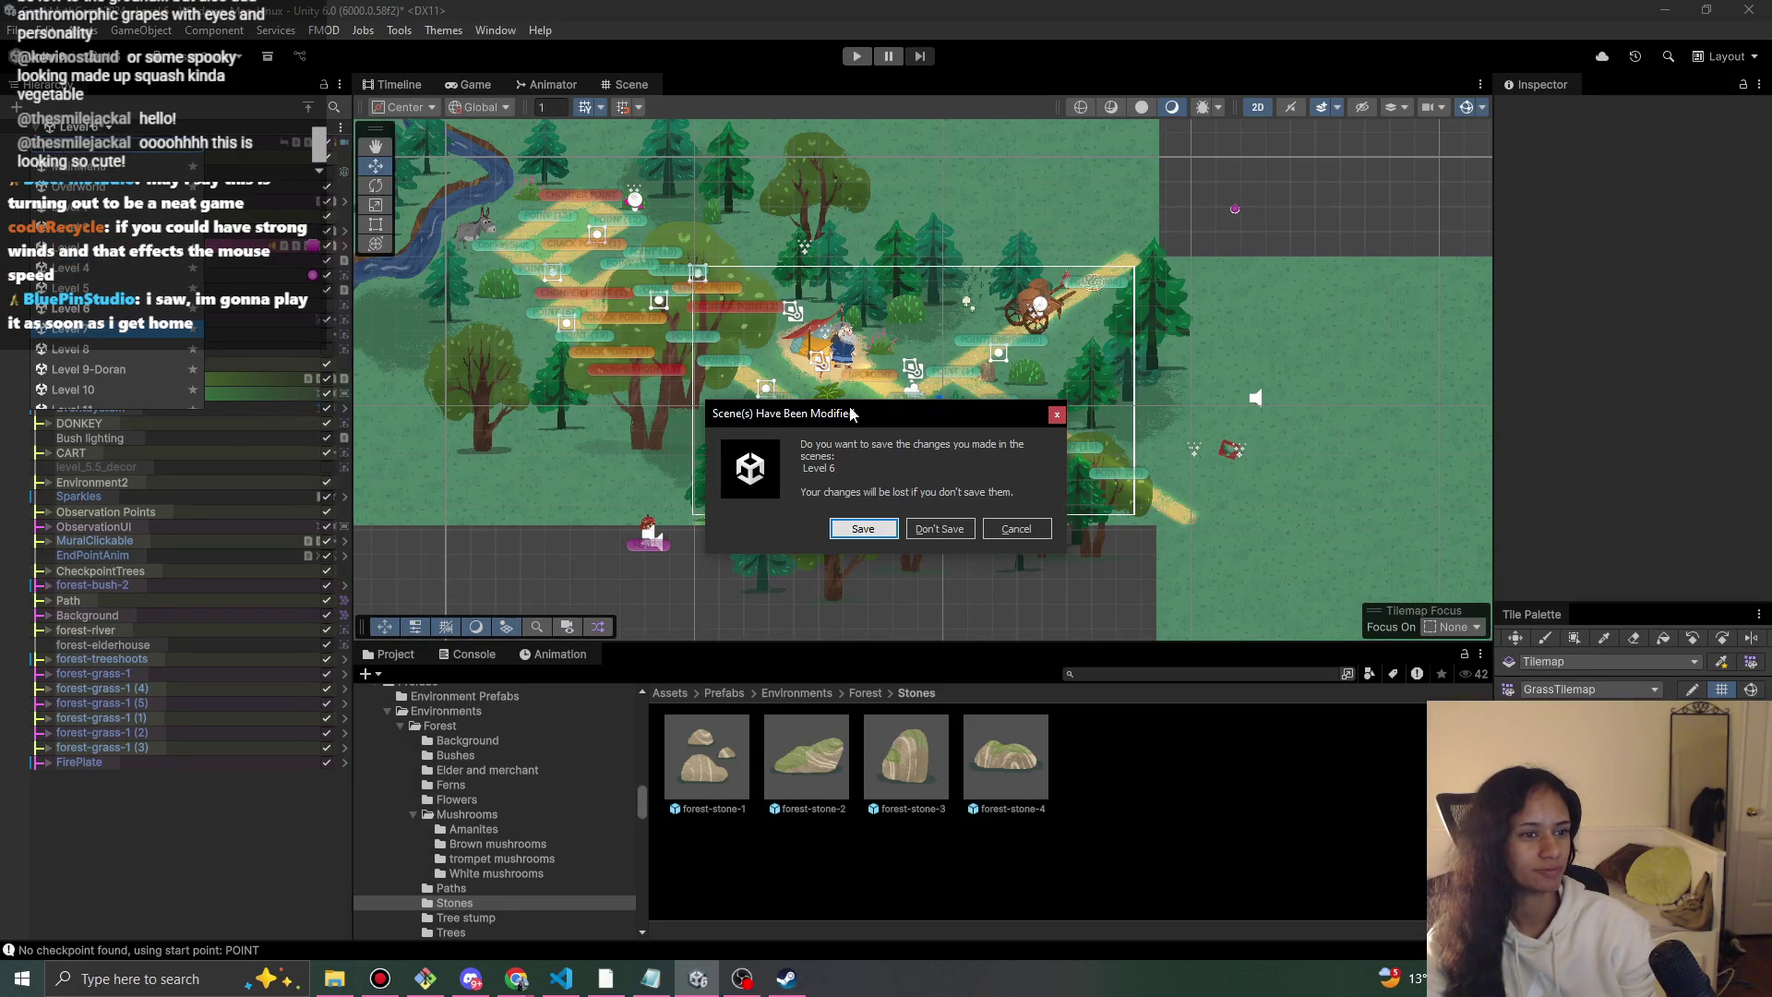
{"action": "left_click", "coordinate": [865, 529]}
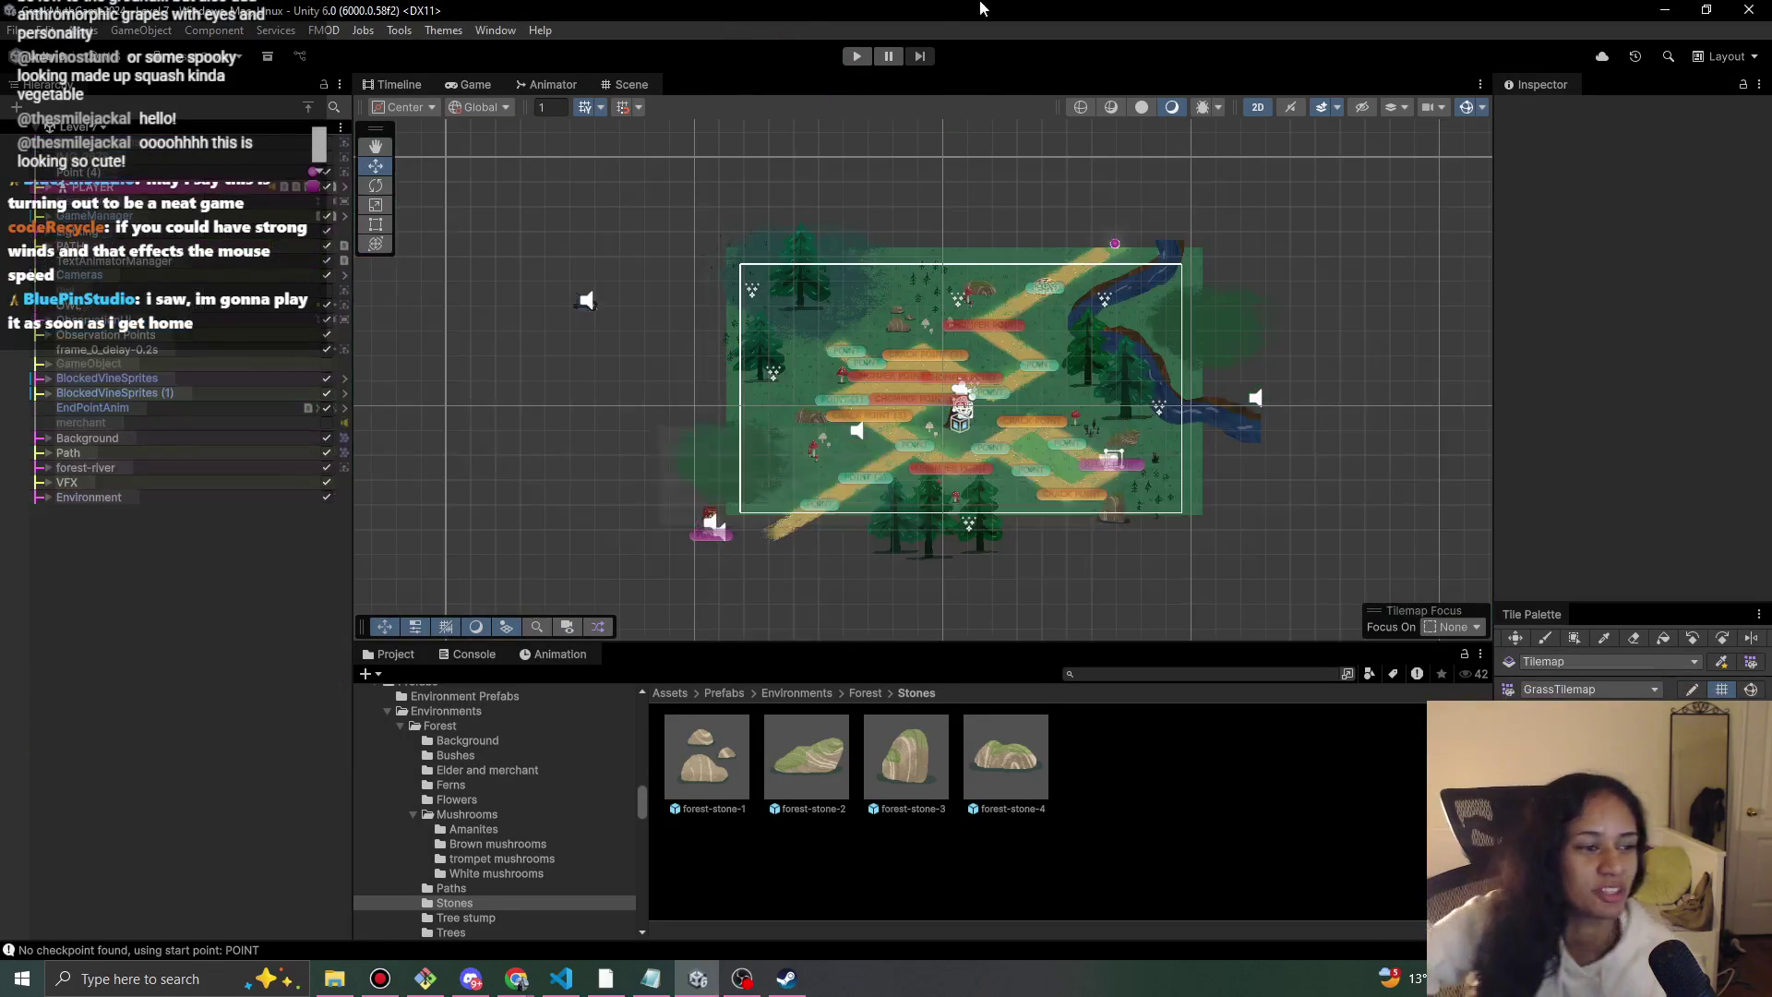
{"action": "left_click", "coordinate": [857, 57]}
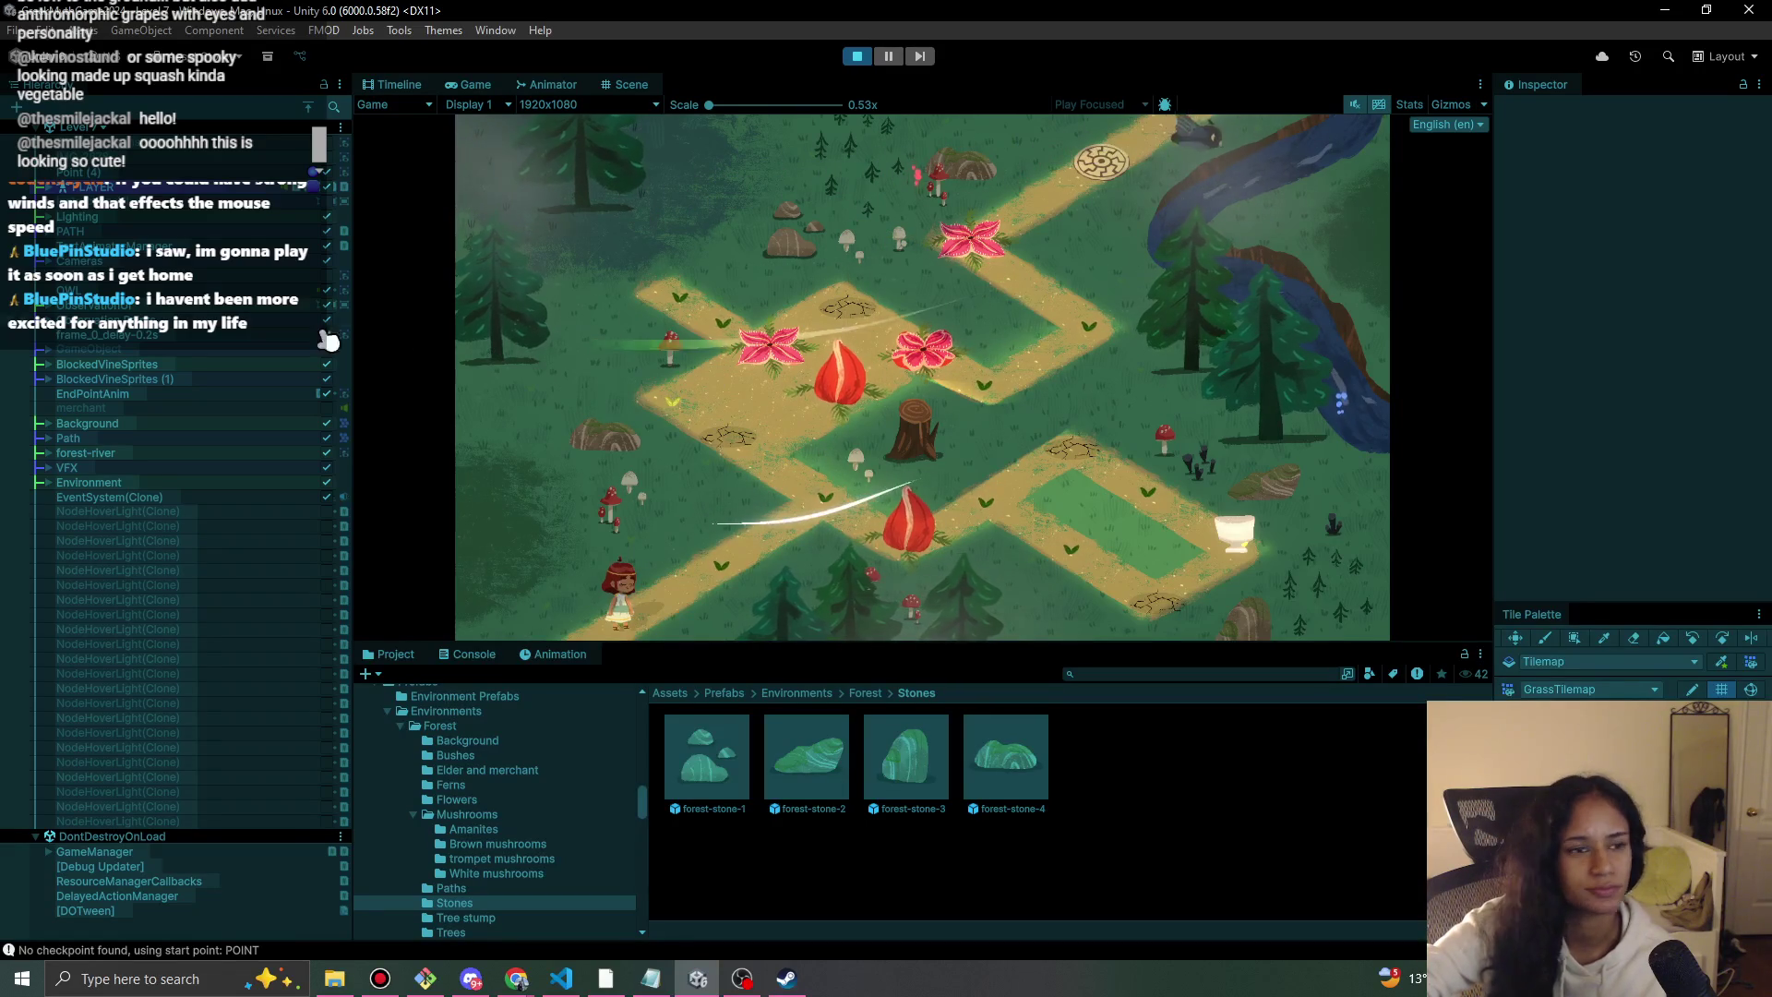
Stop the test run, raise Global Light 2D intensity to 0.54, and replay the level.
{"action": "left_click", "coordinate": [858, 56]}
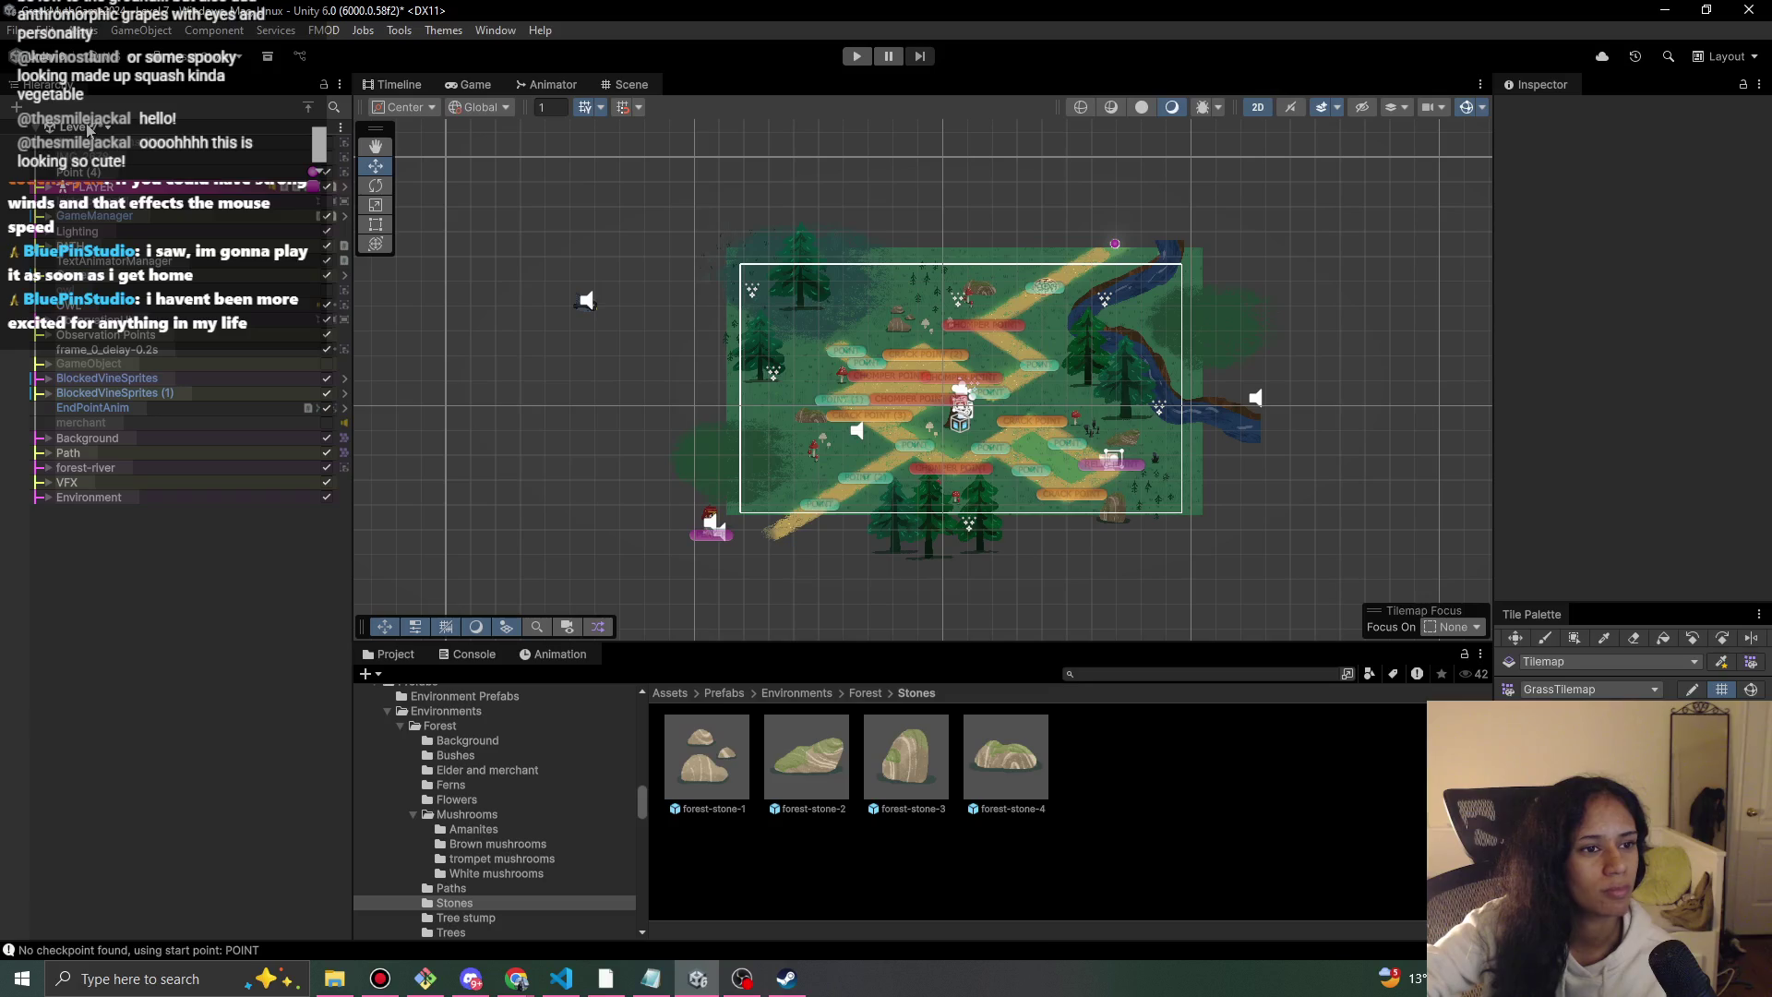
{"action": "left_click", "coordinate": [49, 483]}
{"action": "left_click", "coordinate": [49, 483]}
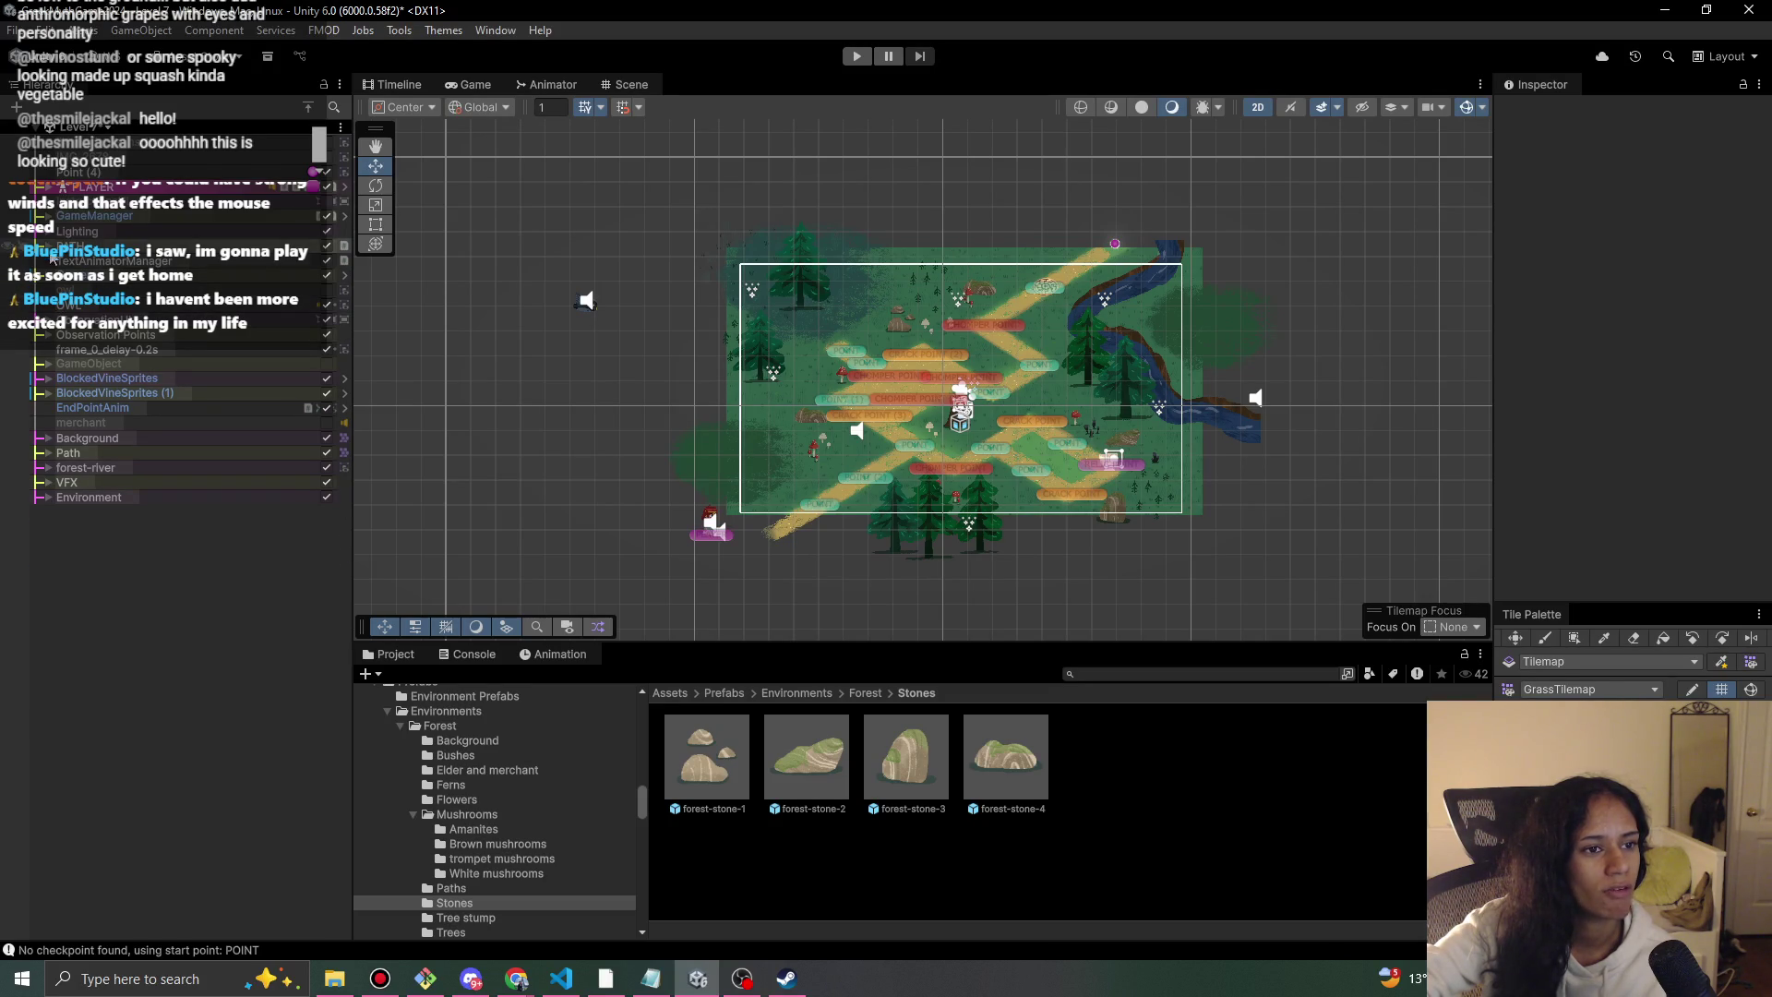
{"action": "left_click", "coordinate": [113, 265]}
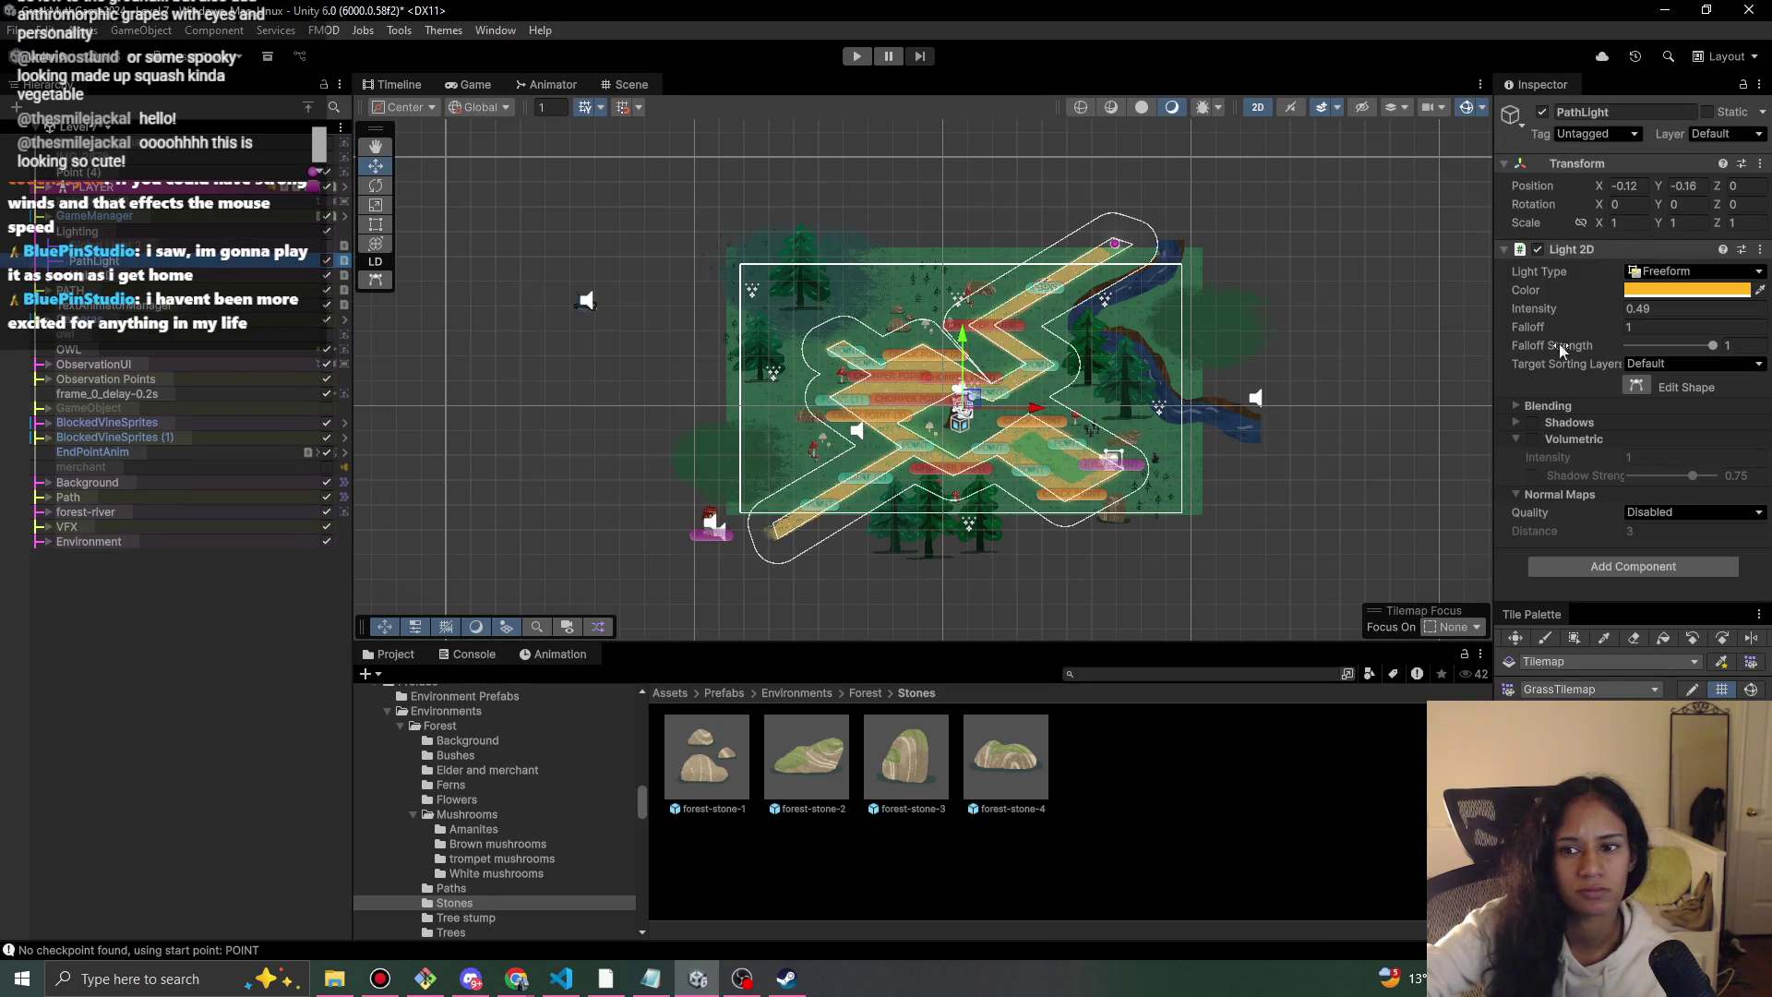
{"action": "key", "text": "Down"}
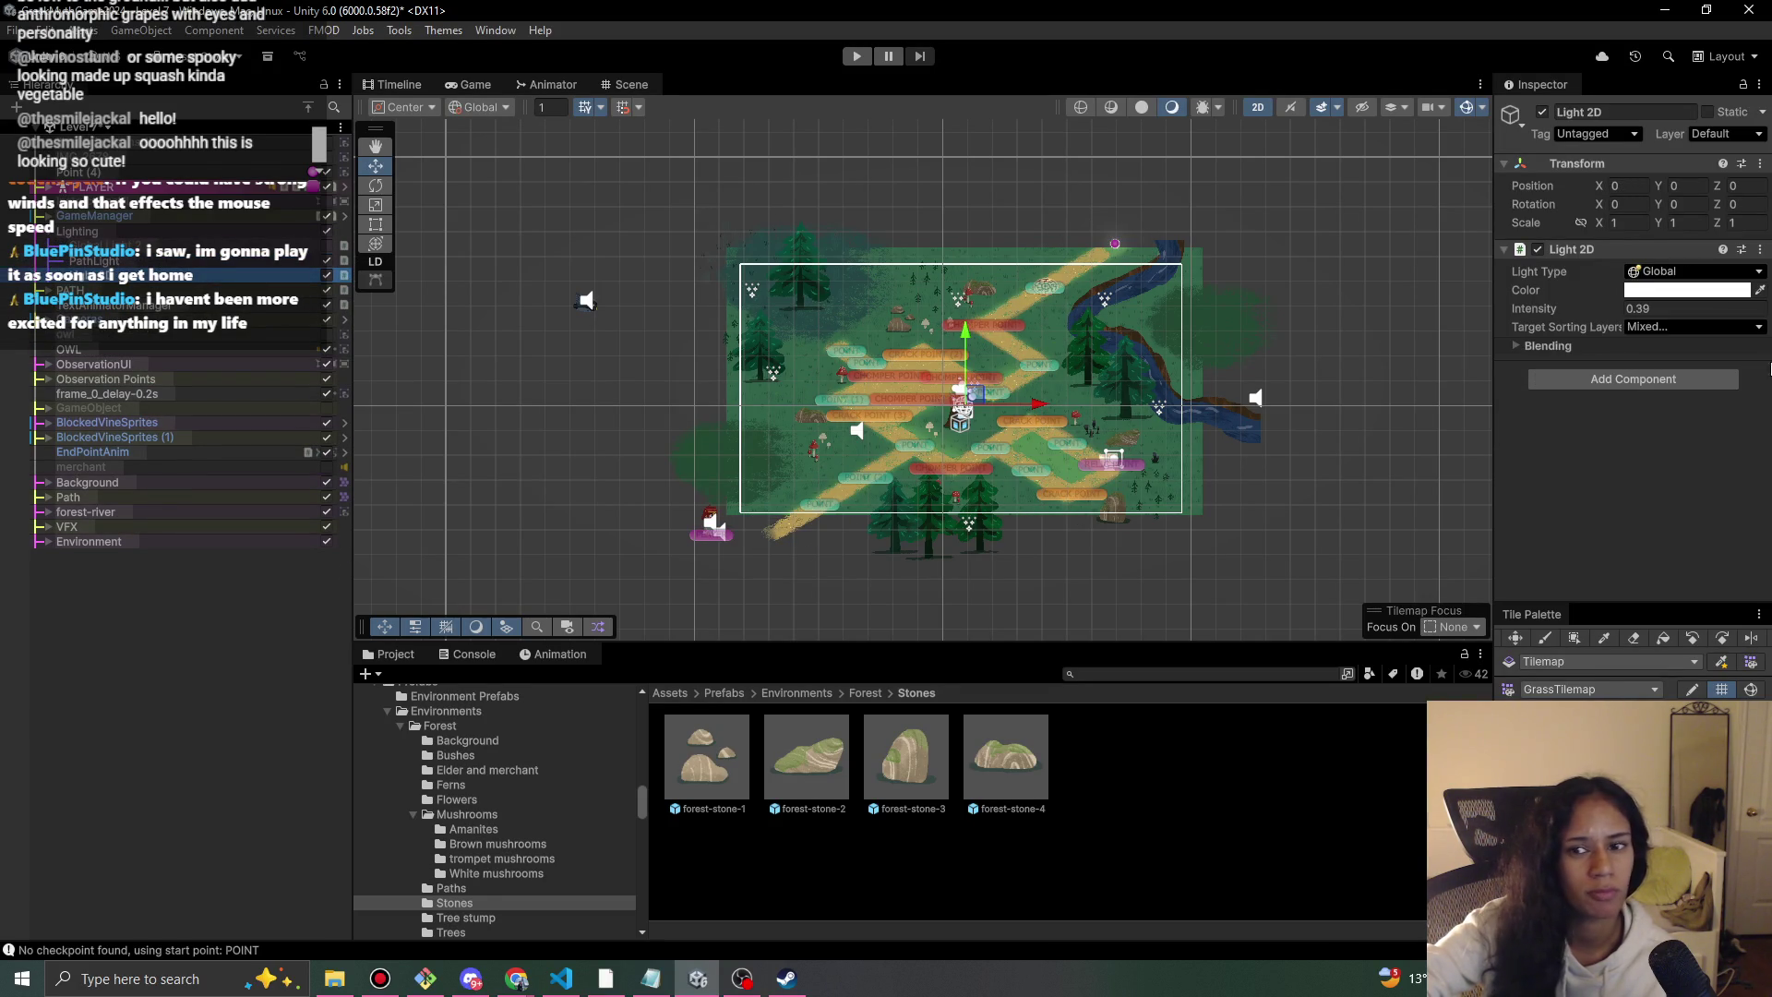
{"action": "left_click_drag", "start_coordinate": [1552, 317], "coordinate": [1562, 316]}
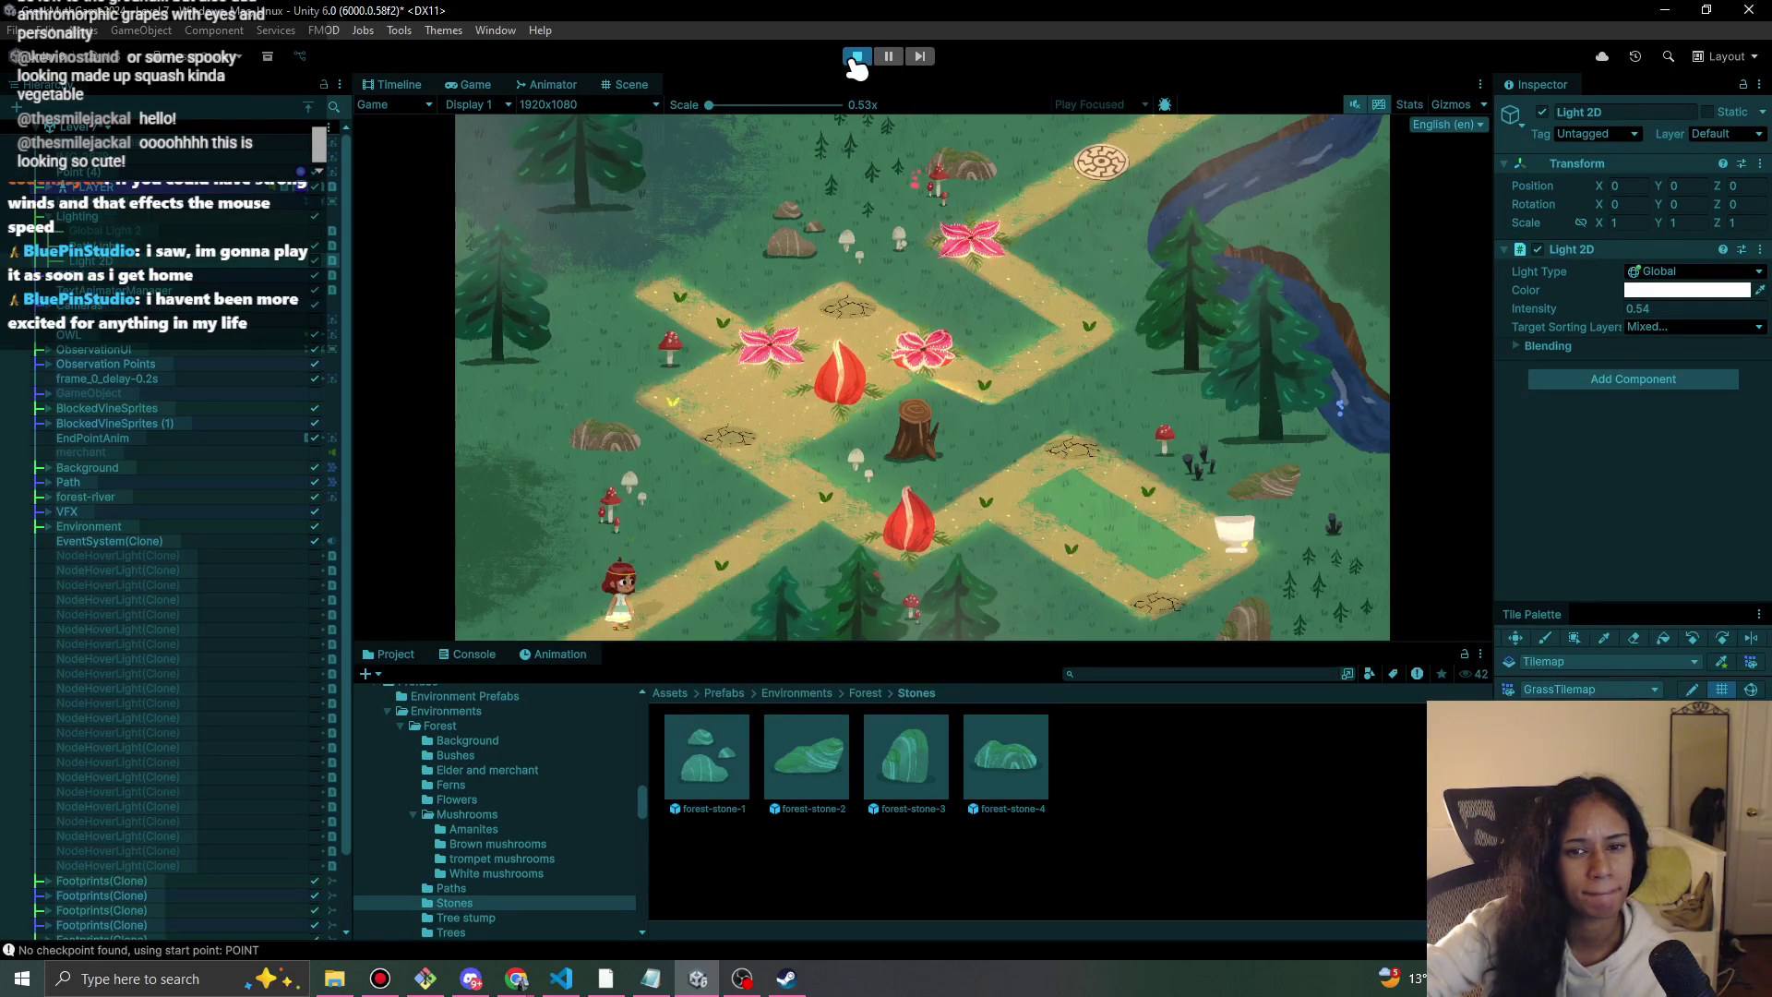
{"action": "left_click", "coordinate": [857, 59]}
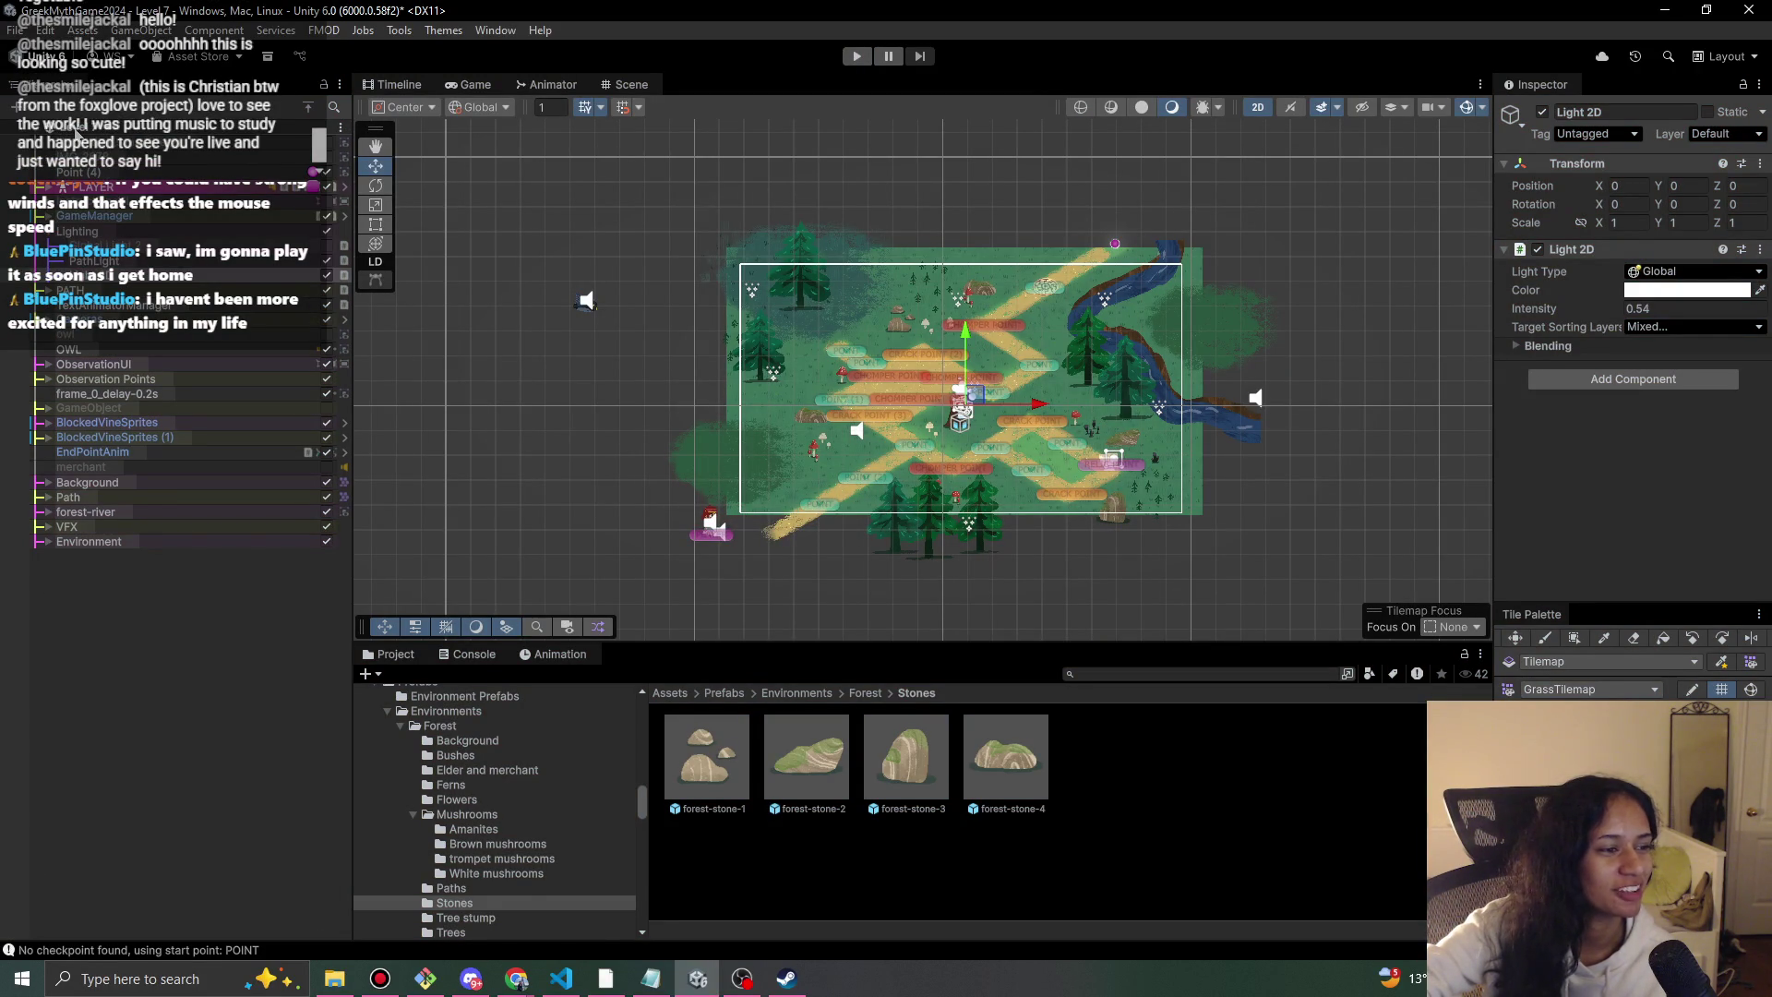
{"action": "left_click", "coordinate": [76, 134]}
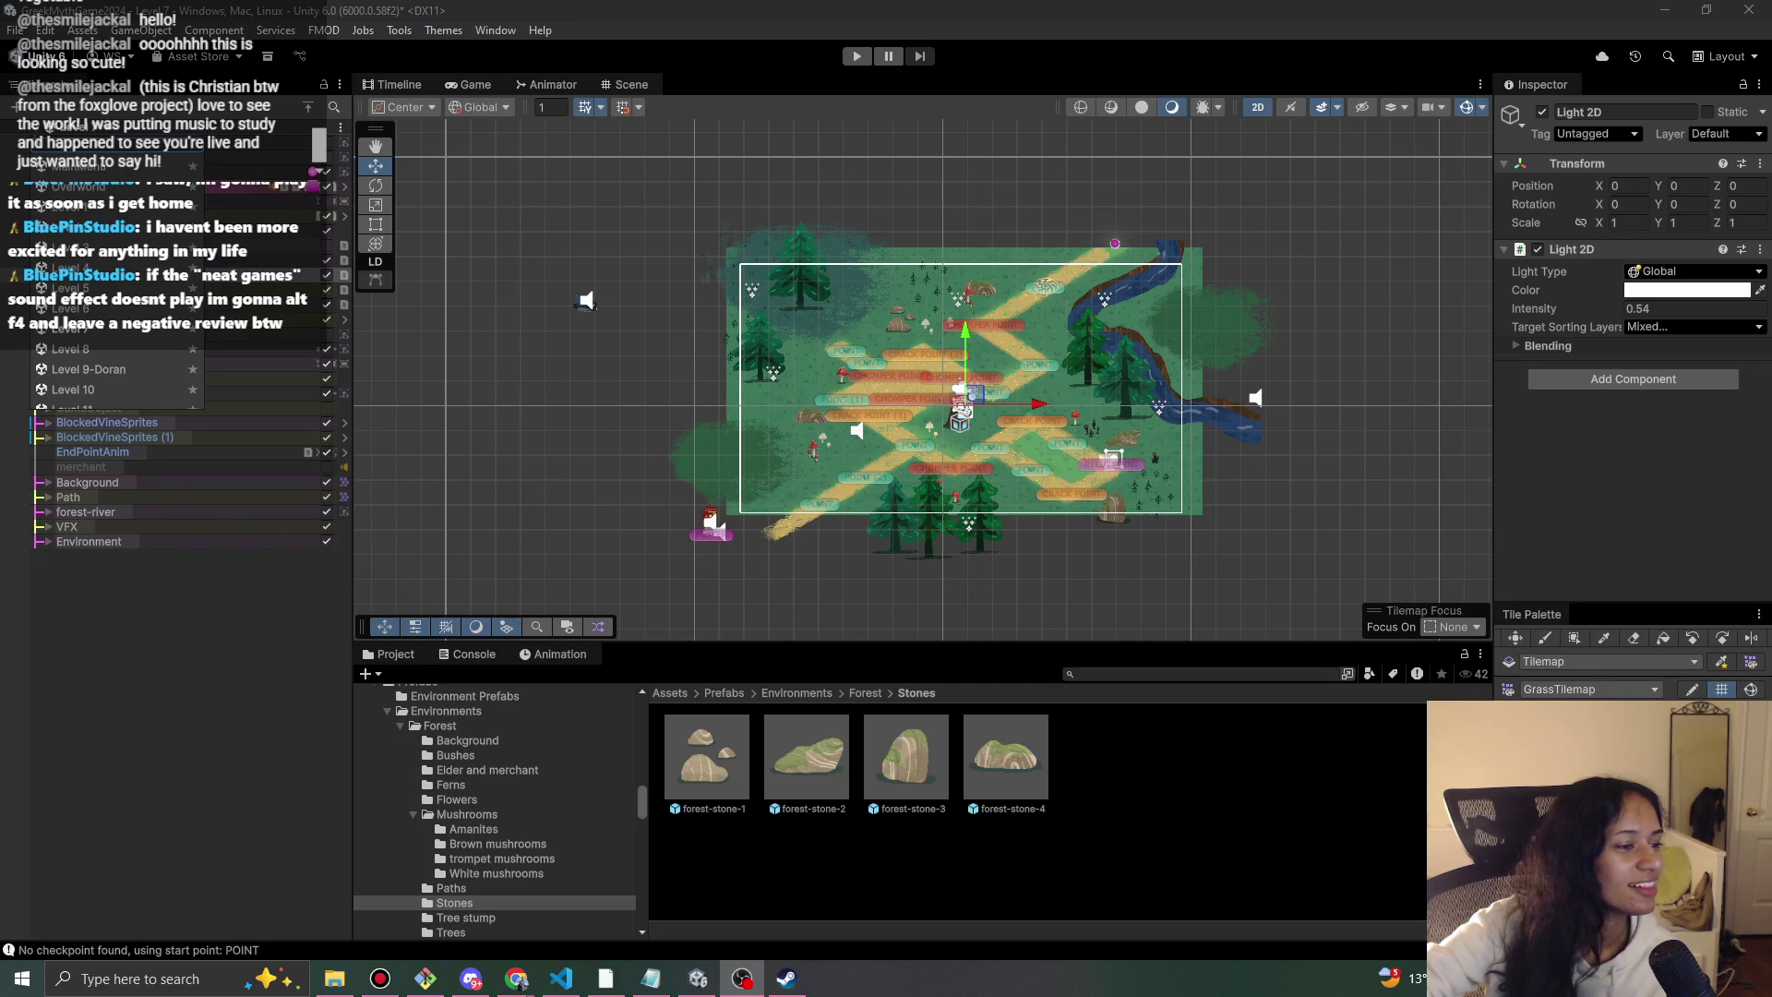
Save the Level 7 changes when prompted, then load the Level 11 forest maze scene.
{"action": "left_click", "coordinate": [259, 159]}
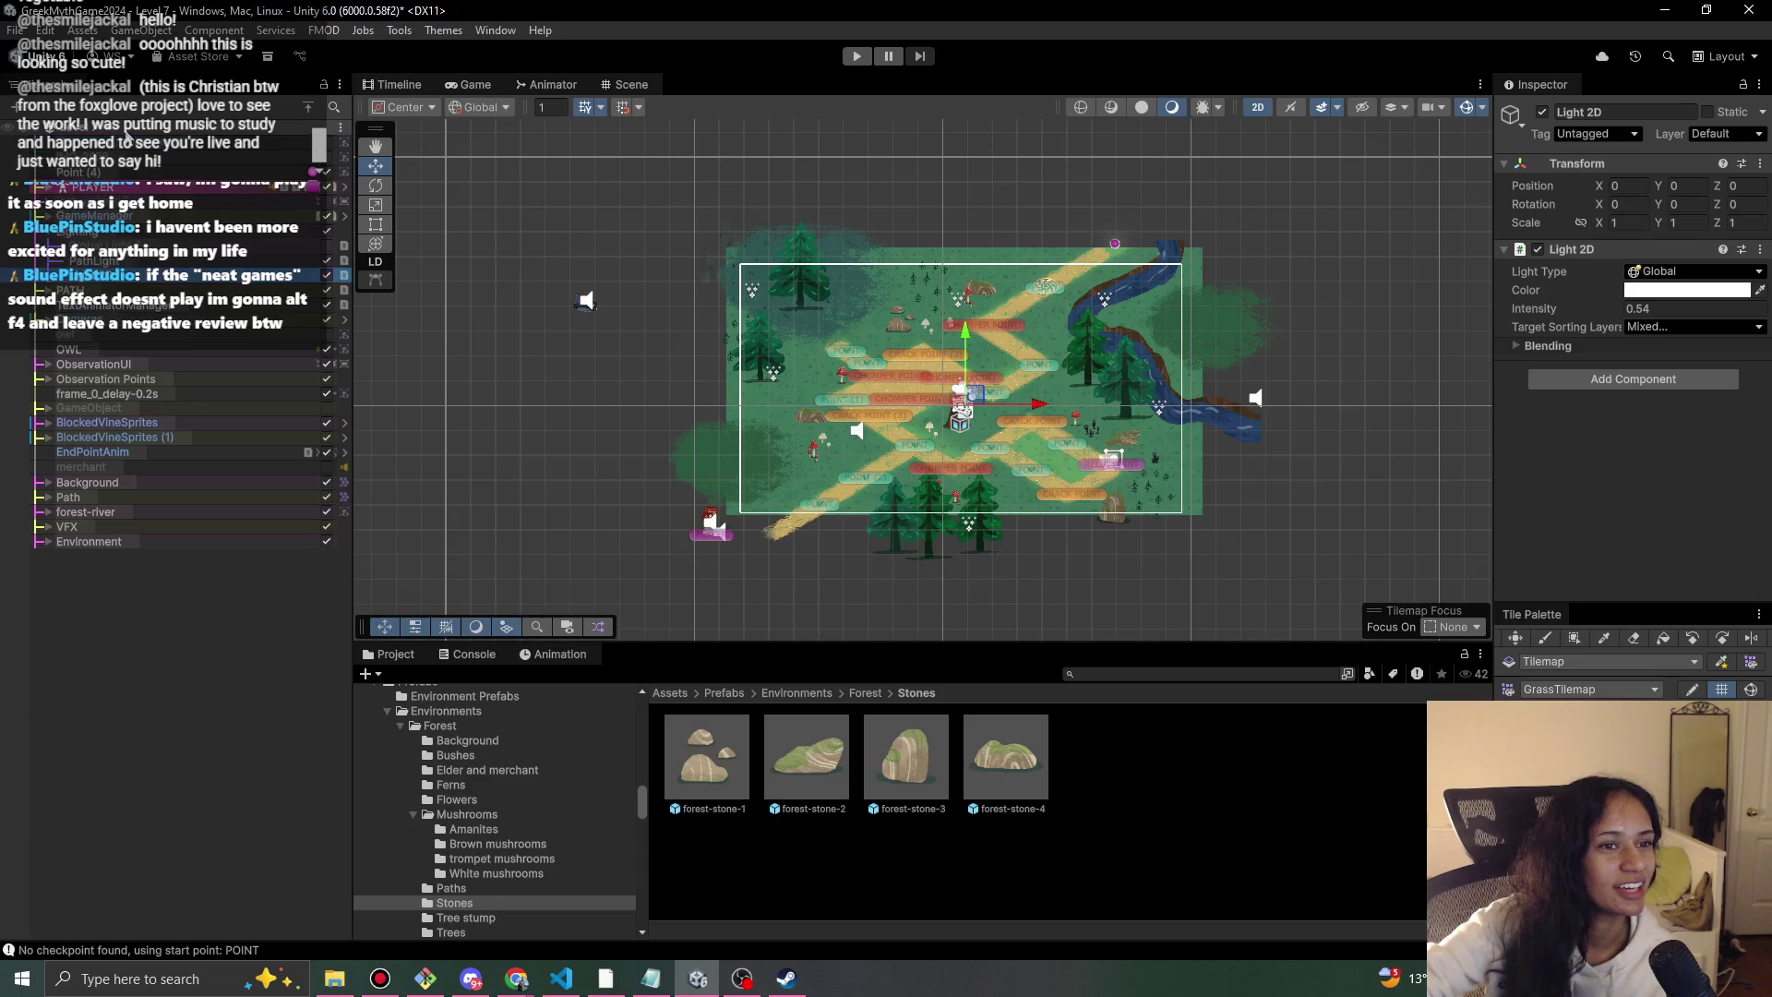
{"action": "left_click", "coordinate": [109, 137]}
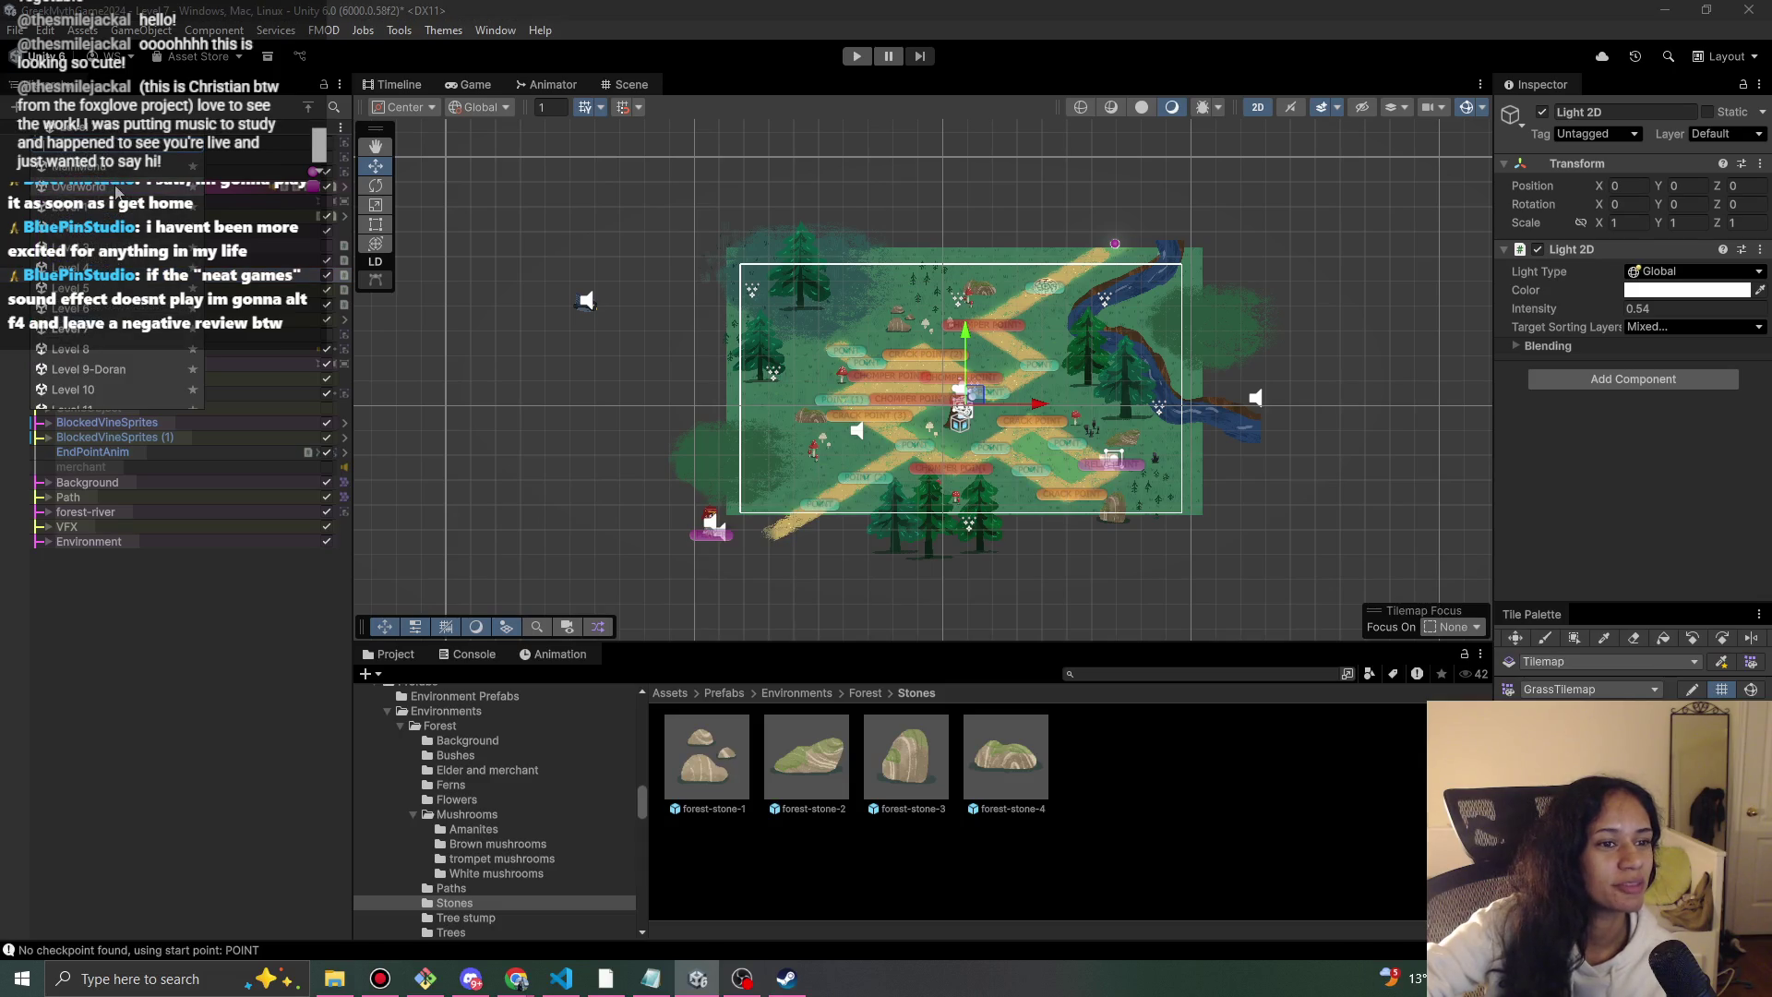
{"action": "left_click", "coordinate": [114, 373]}
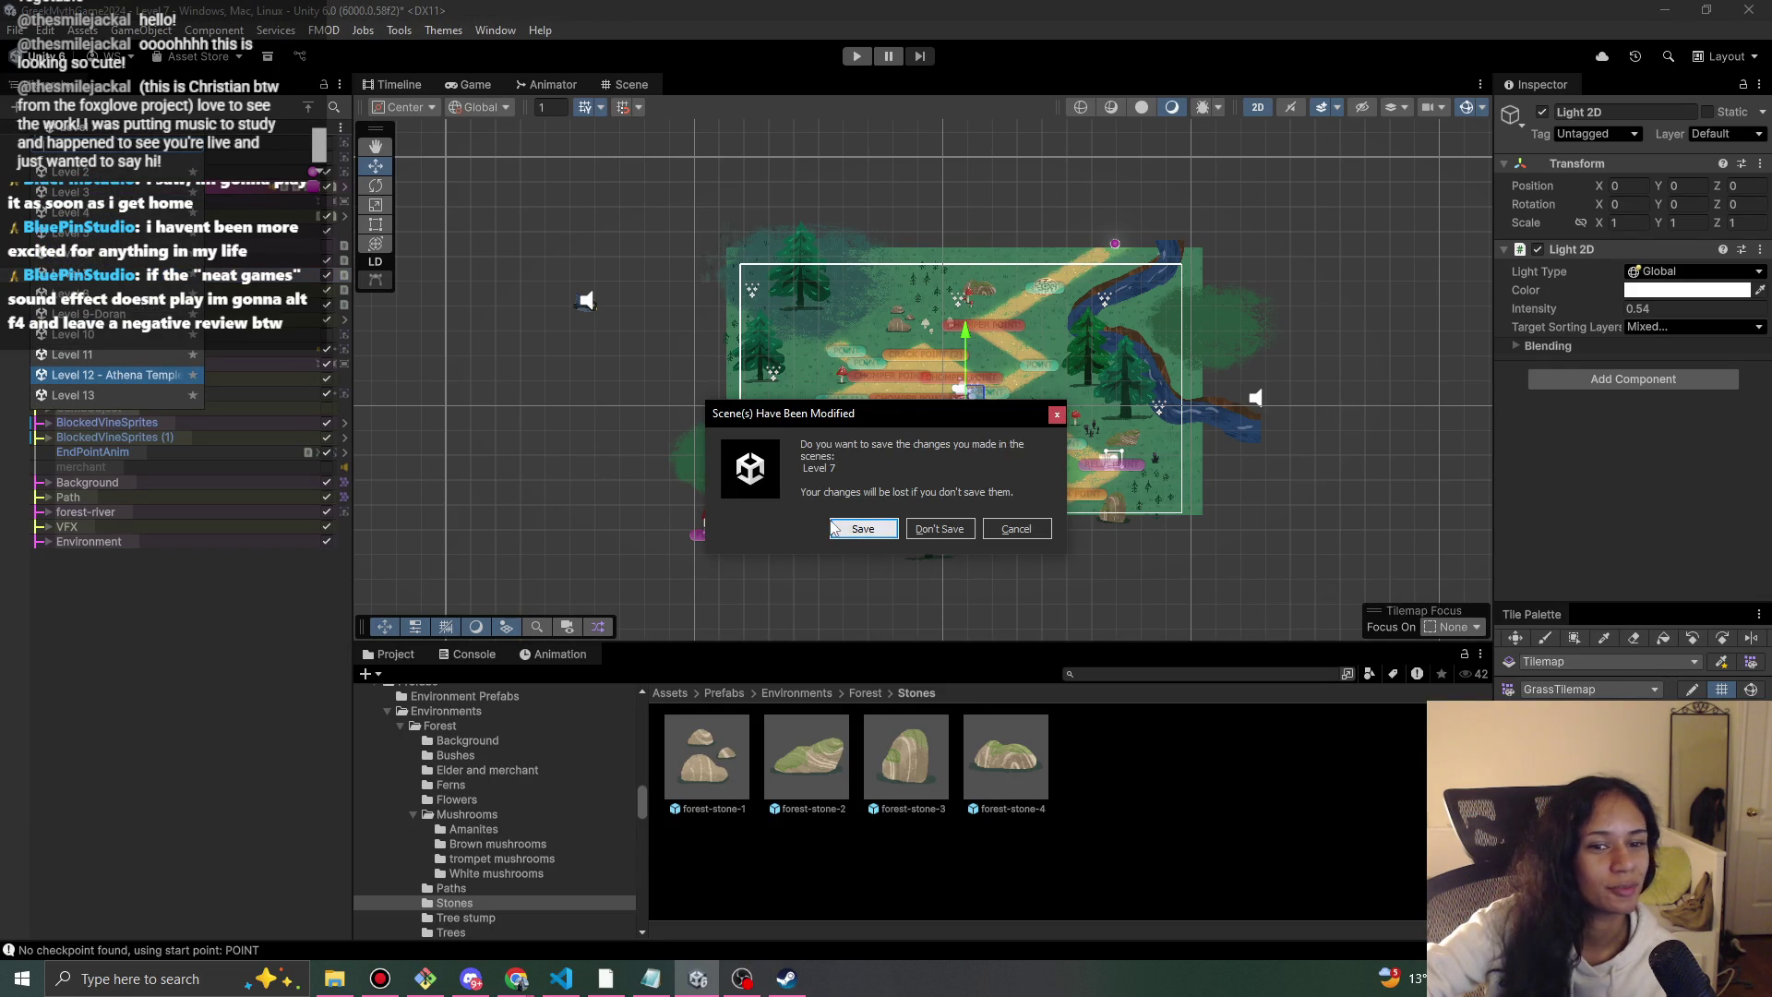
{"action": "left_click", "coordinate": [858, 529]}
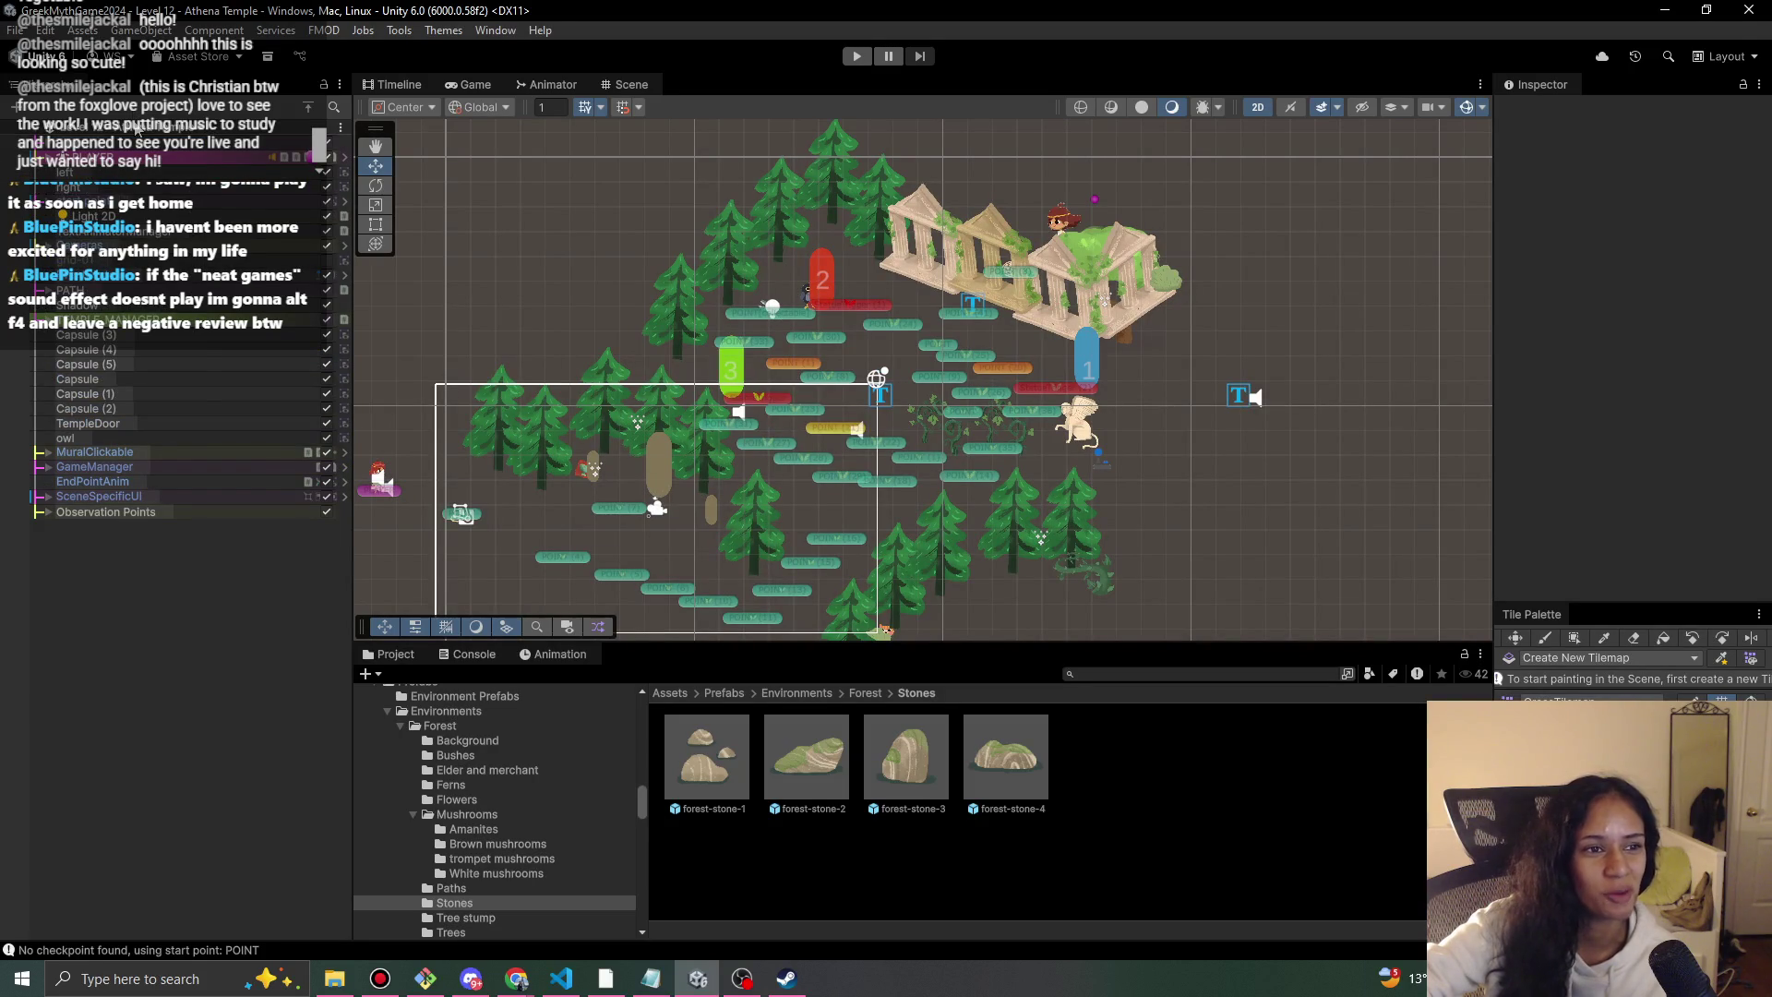
{"action": "left_click", "coordinate": [88, 127]}
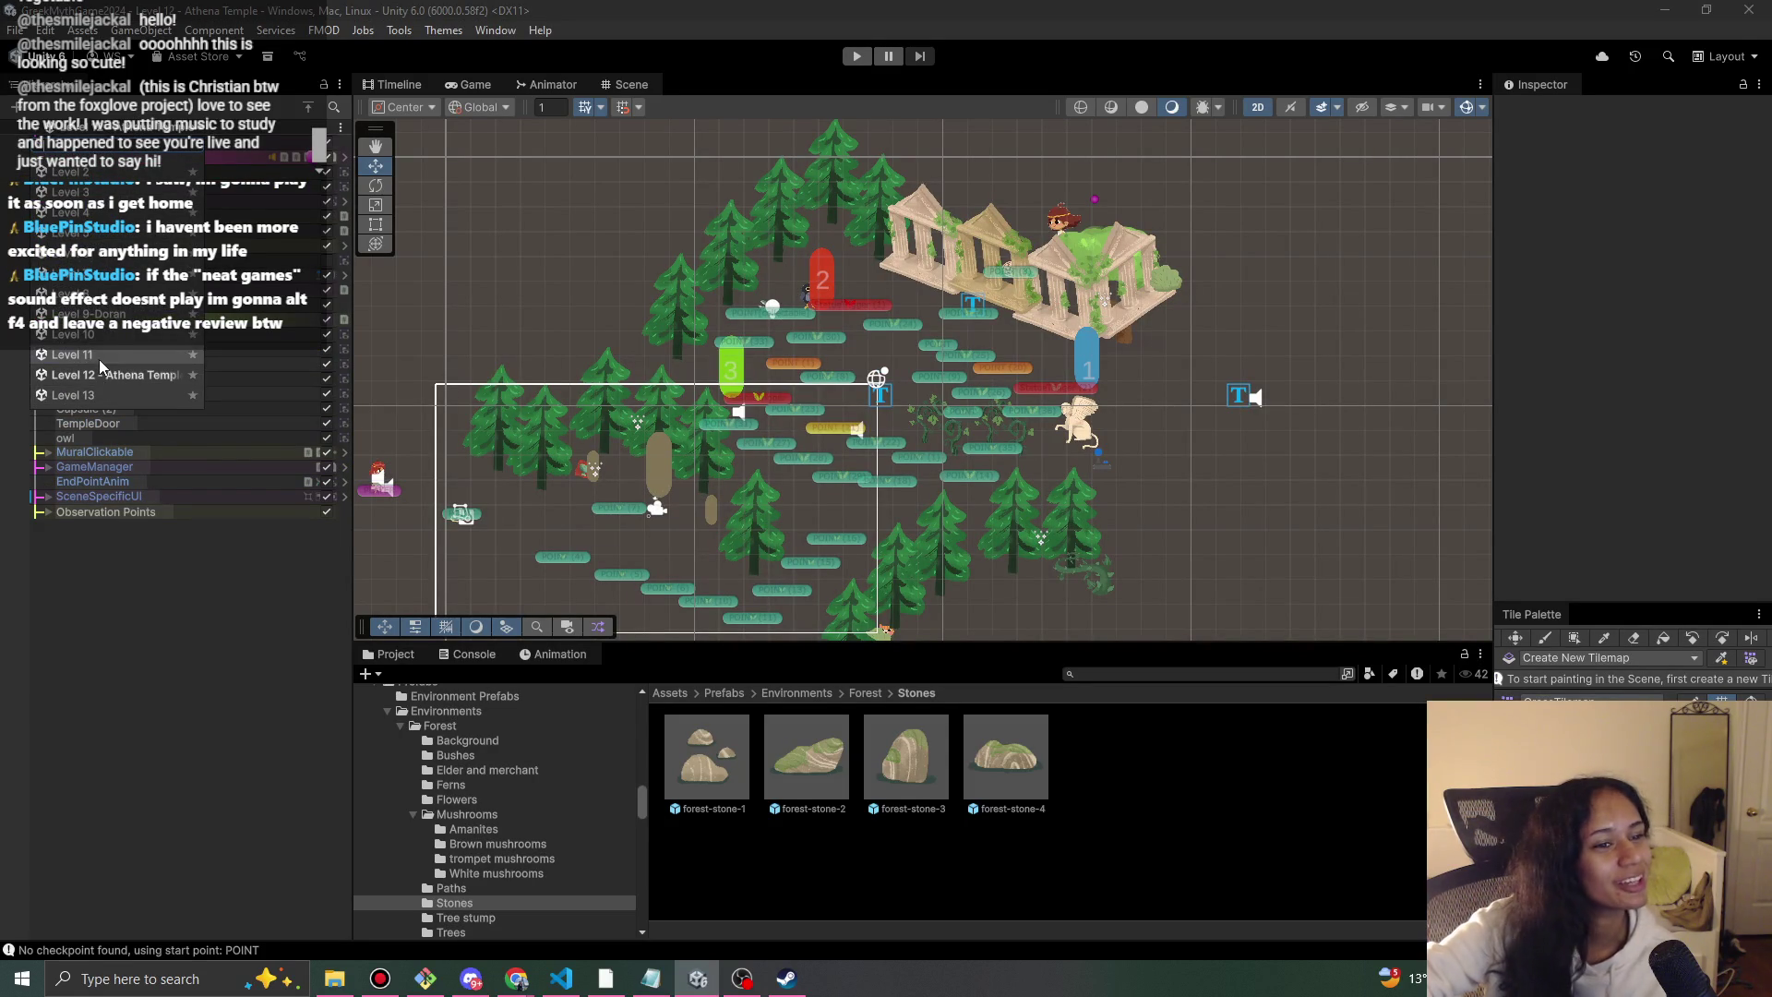
{"action": "left_click", "coordinate": [97, 355]}
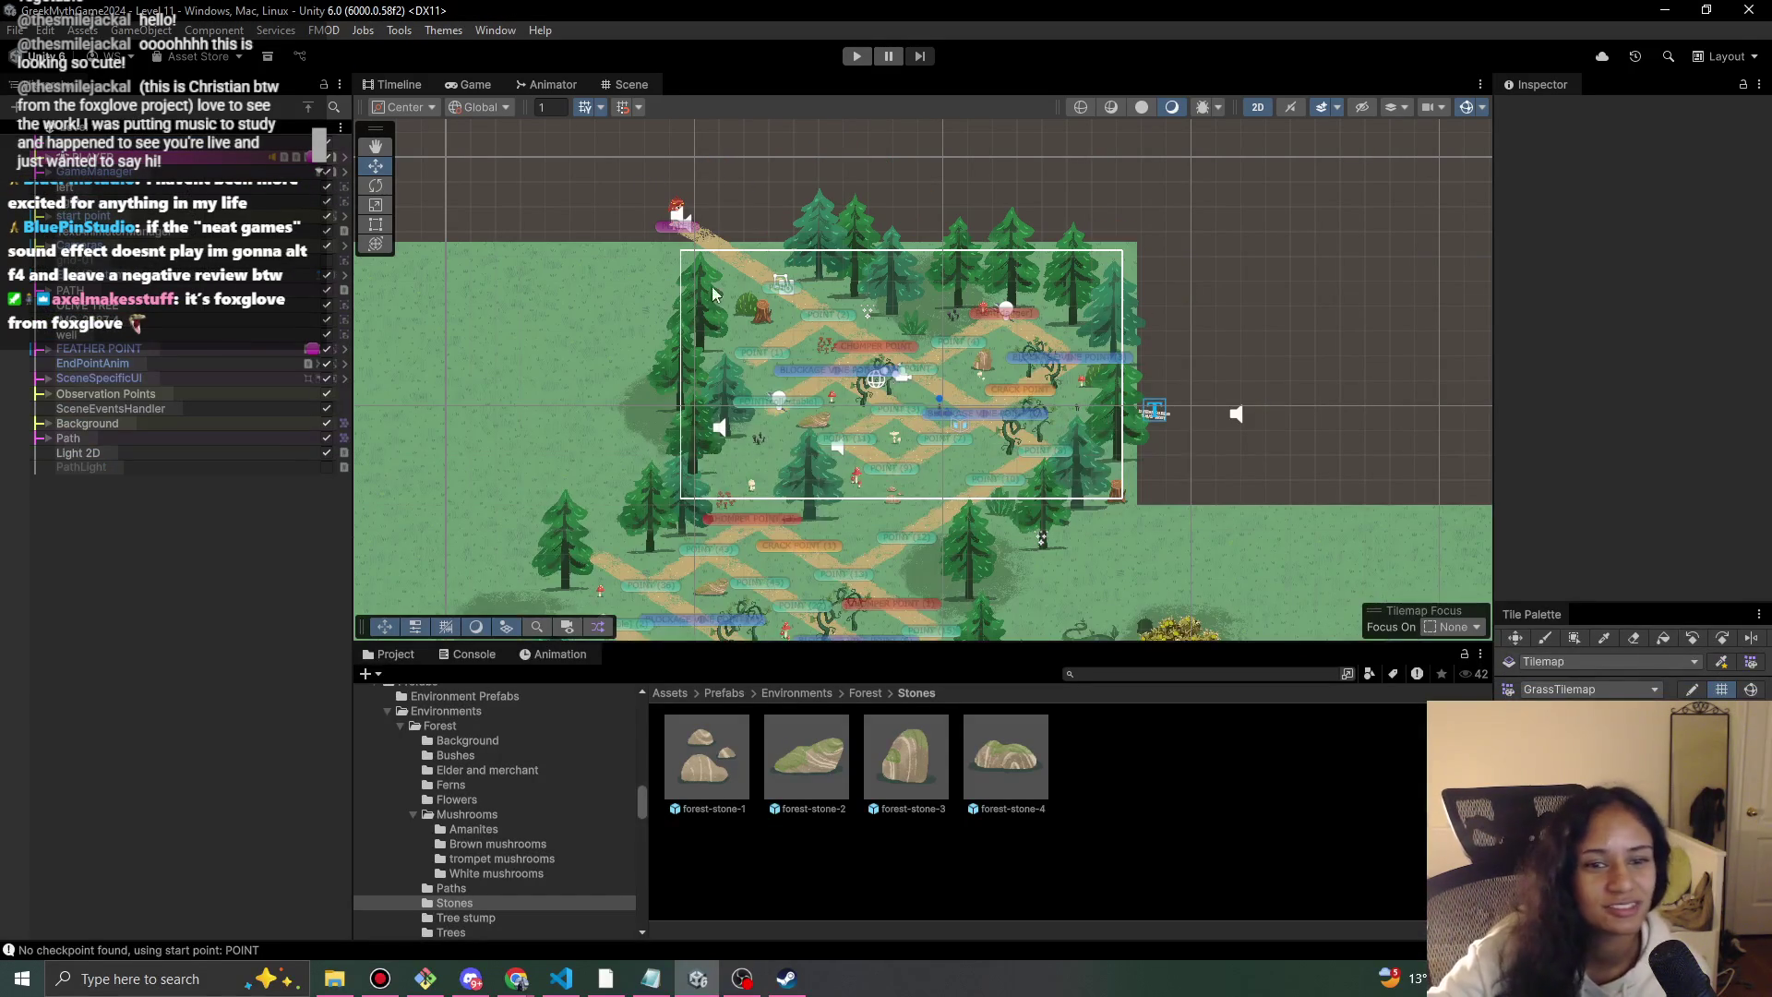
Play-test Level 11: walk the girl down the path, snip the vine, walk to the upper intersection, stop.
{"action": "left_click", "coordinate": [858, 57]}
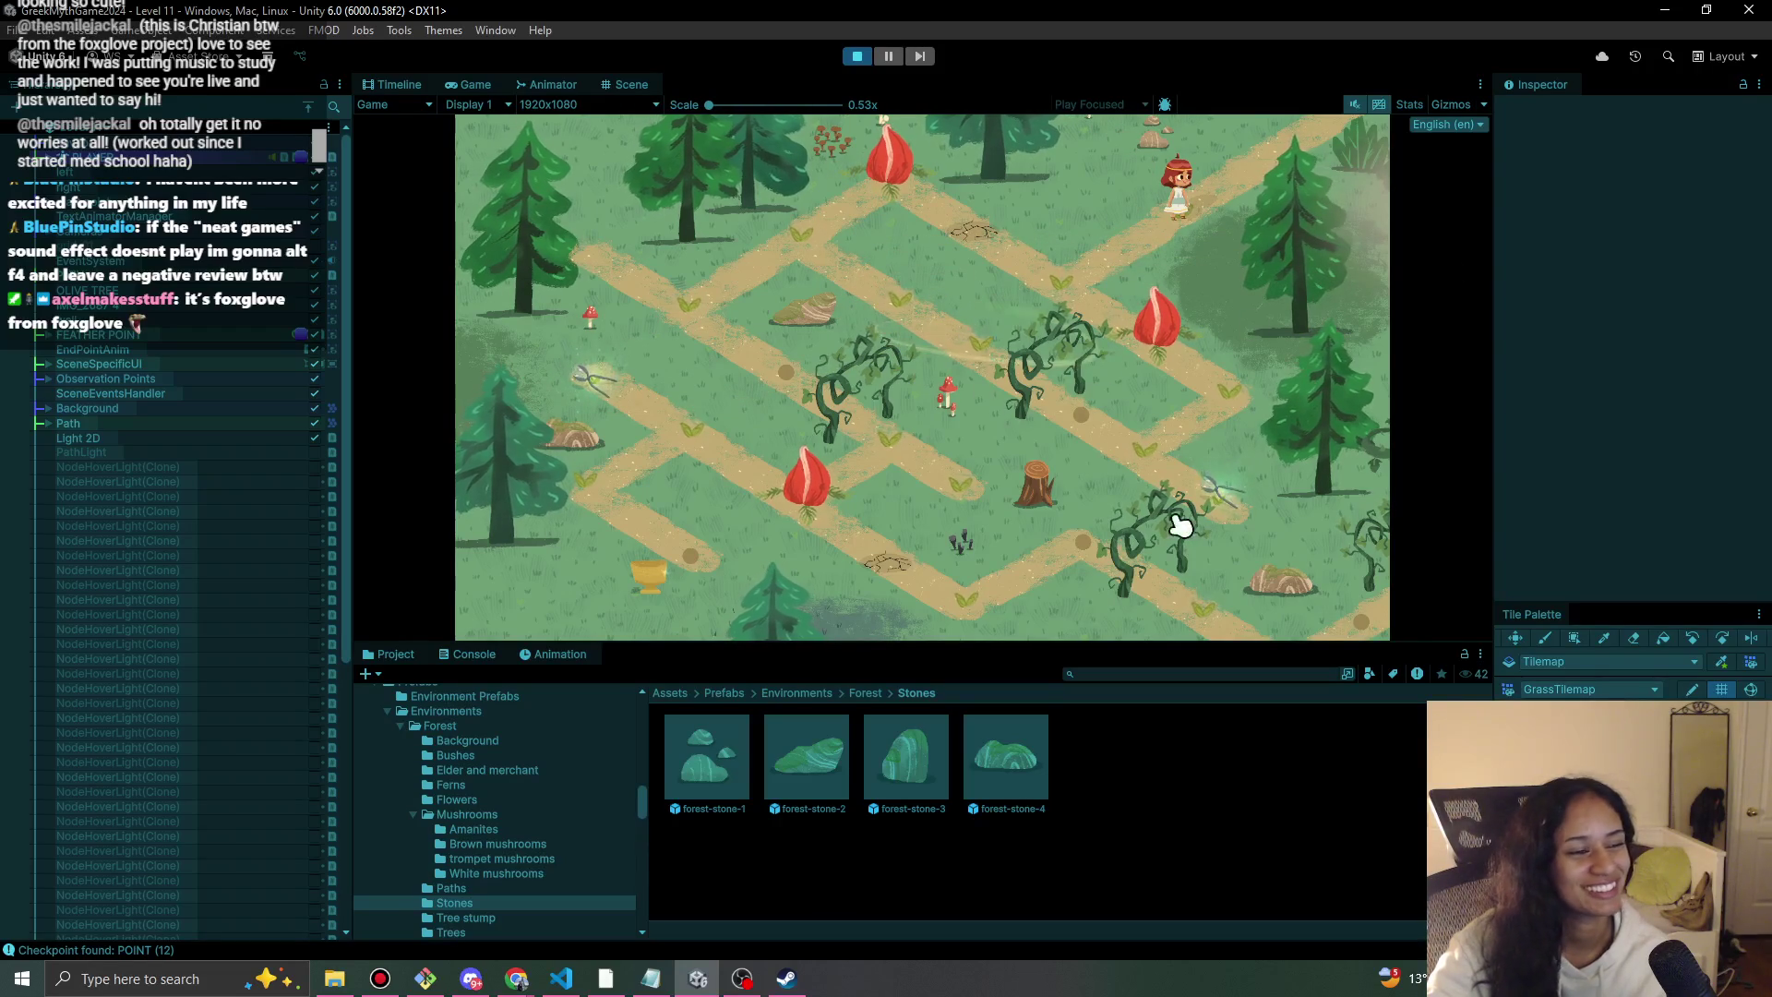
{"action": "left_click", "coordinate": [1080, 259]}
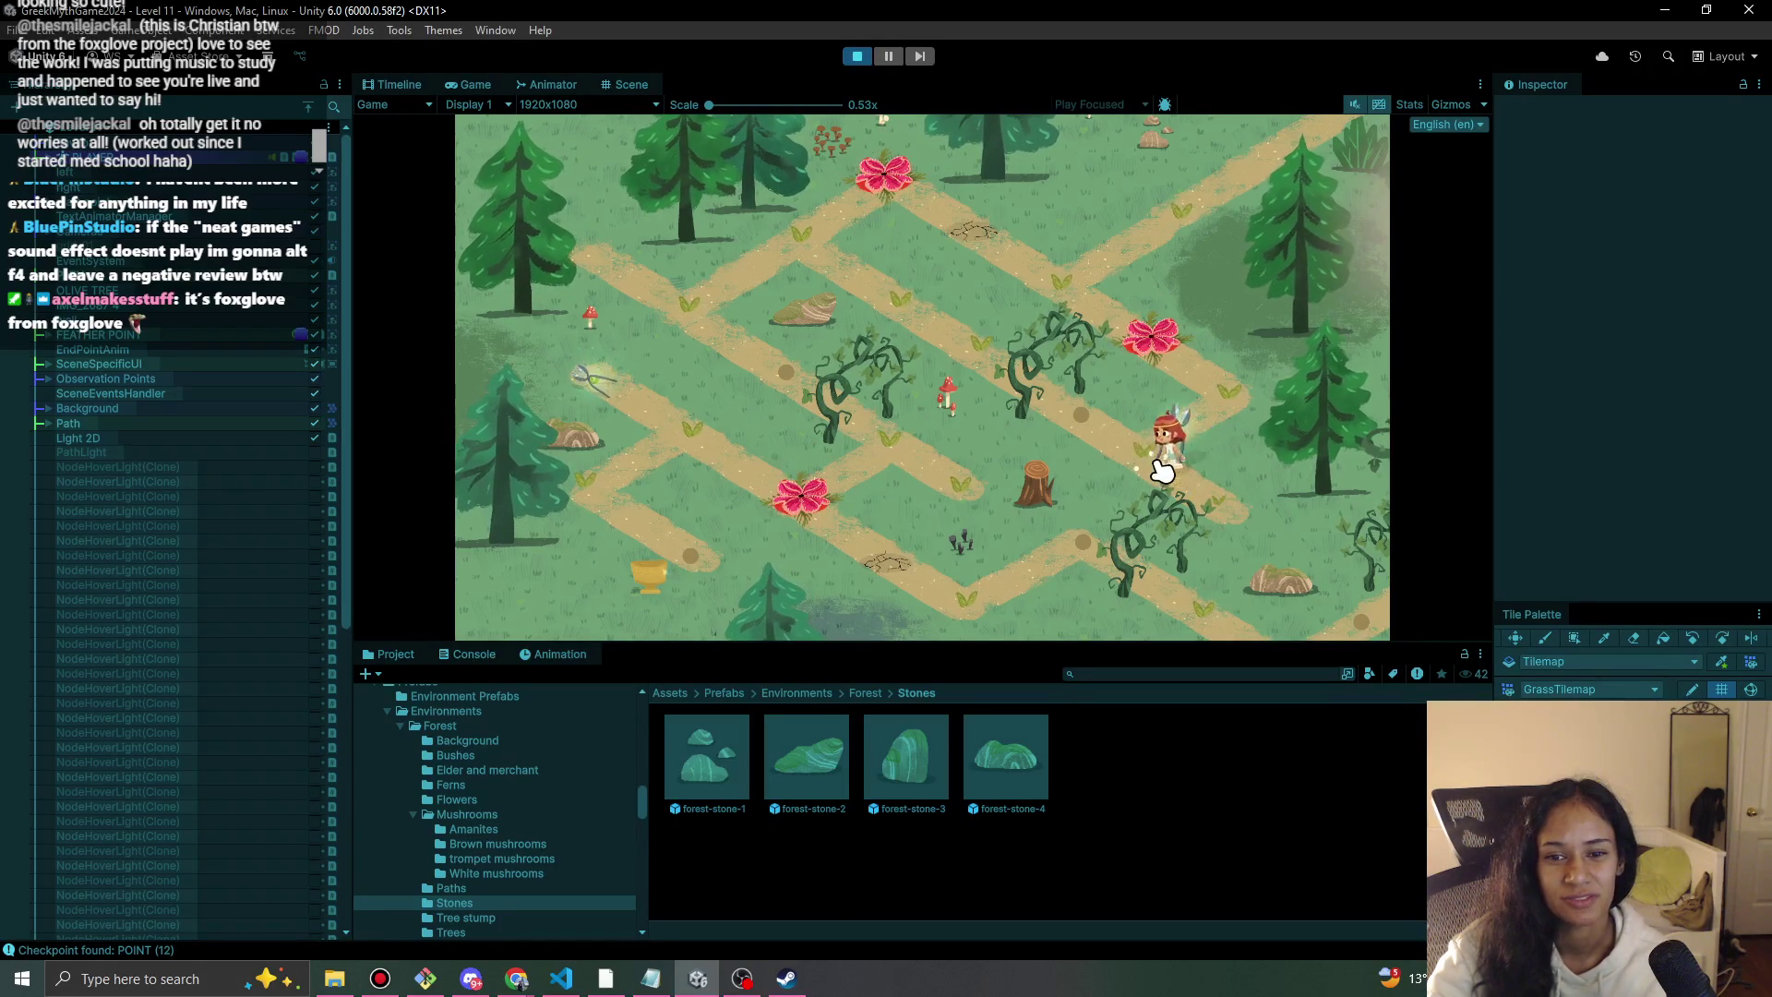
{"action": "left_click", "coordinate": [1087, 430]}
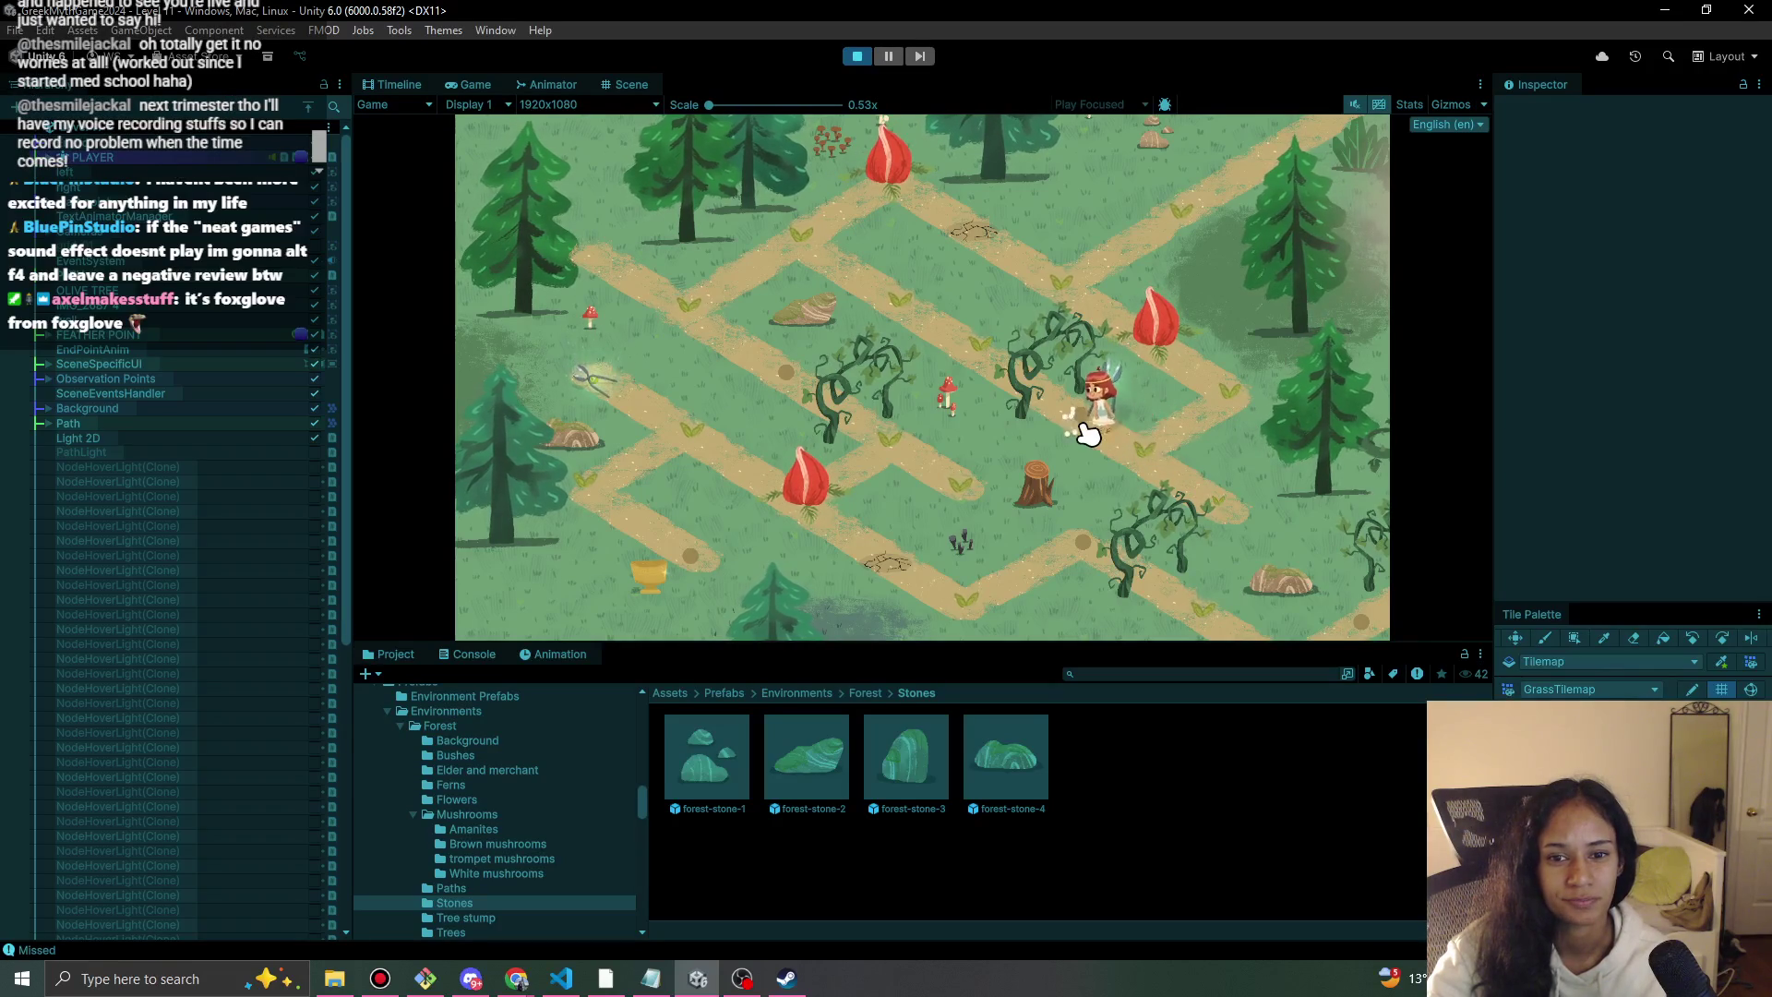
{"action": "left_click", "coordinate": [1070, 384]}
{"action": "left_click", "coordinate": [1069, 388]}
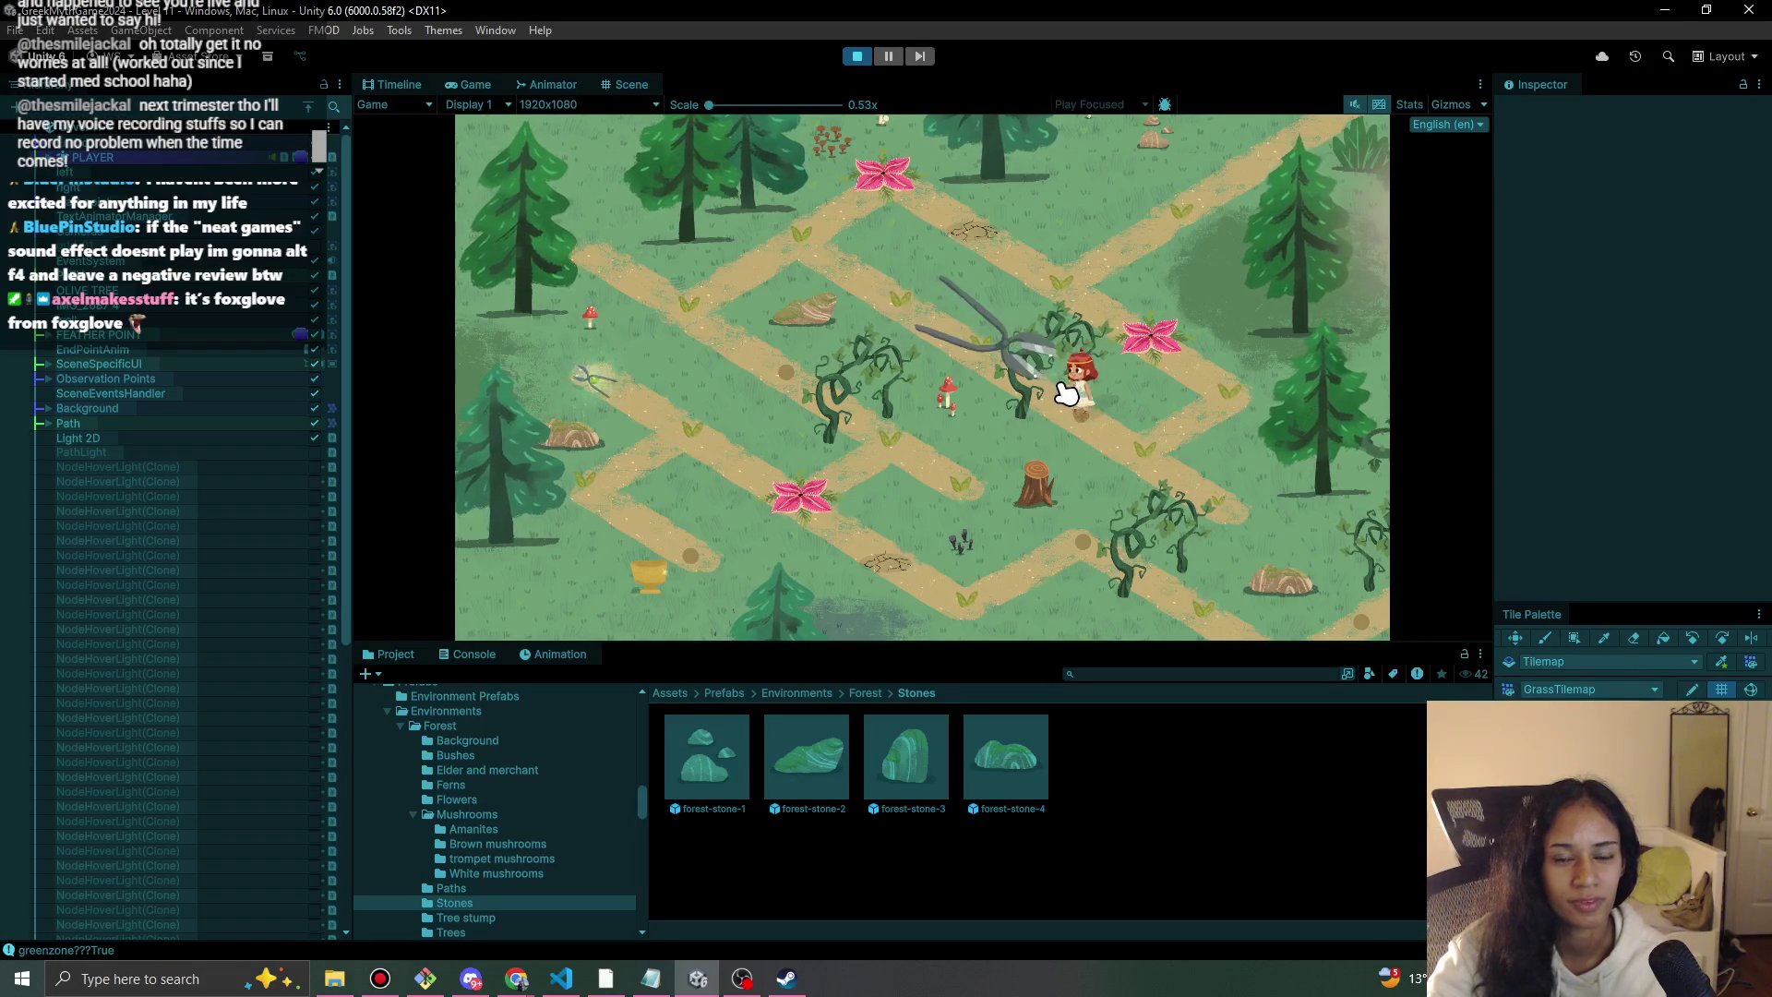
{"action": "left_click", "coordinate": [984, 349]}
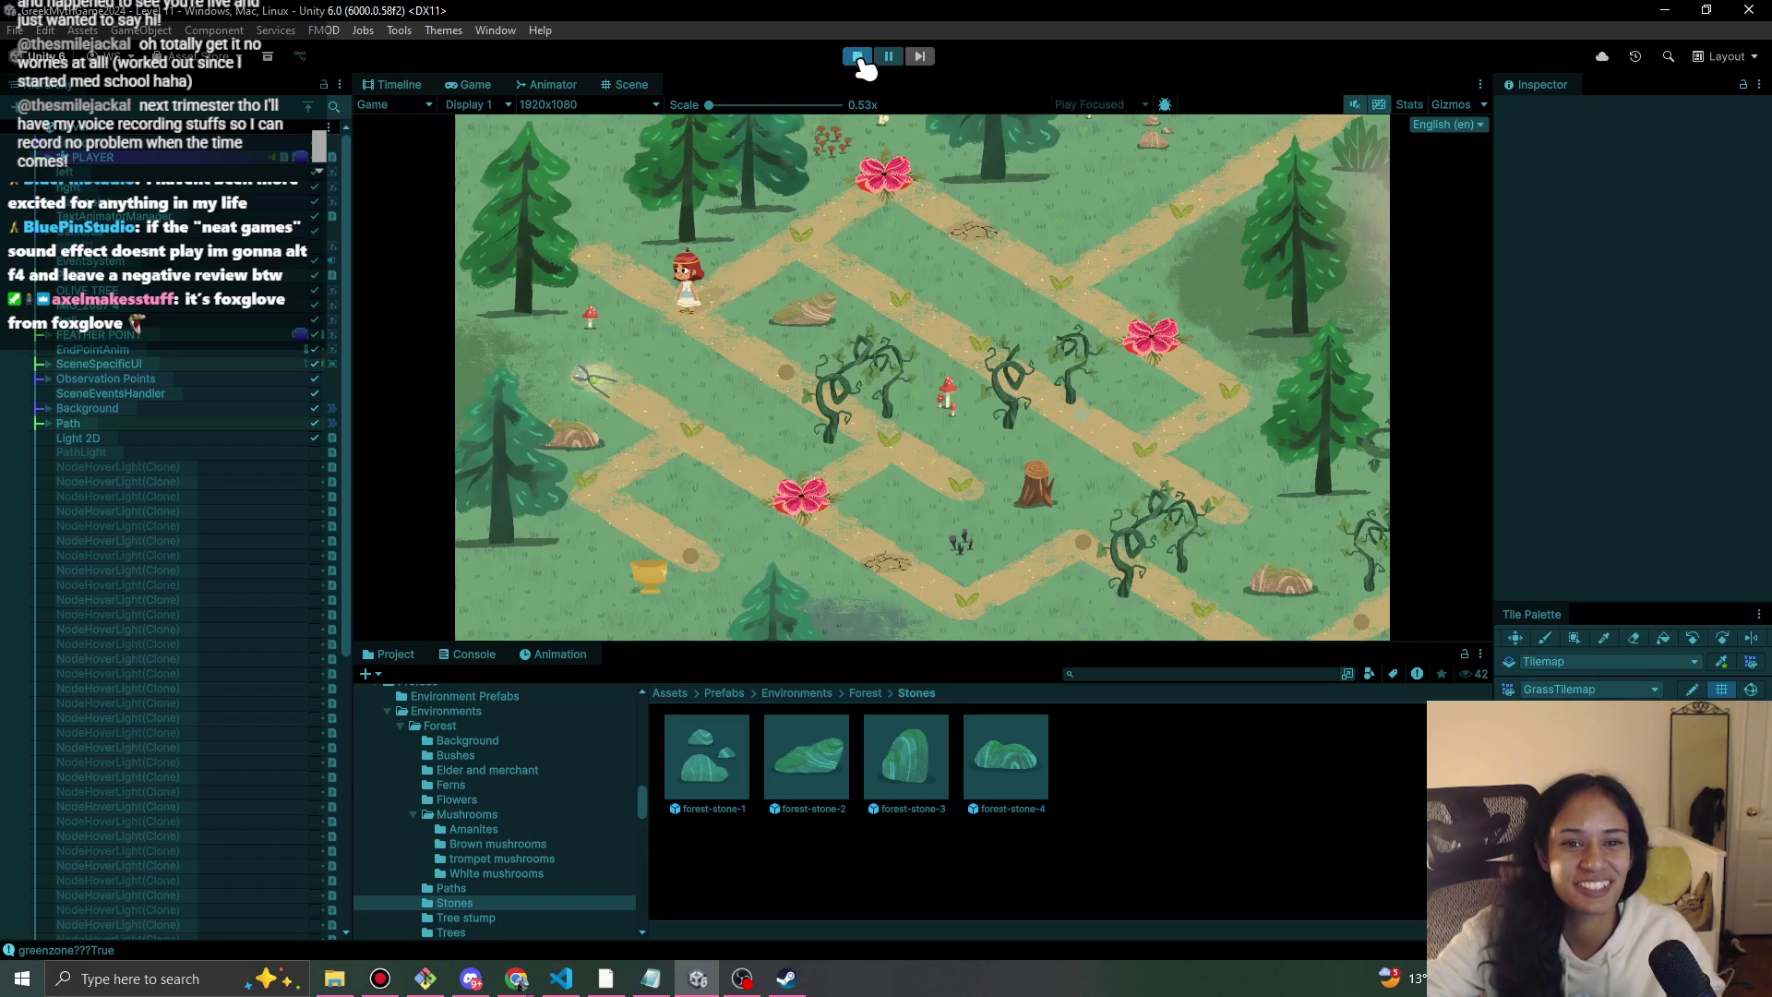
{"action": "left_click", "coordinate": [888, 56]}
{"action": "left_click", "coordinate": [857, 56]}
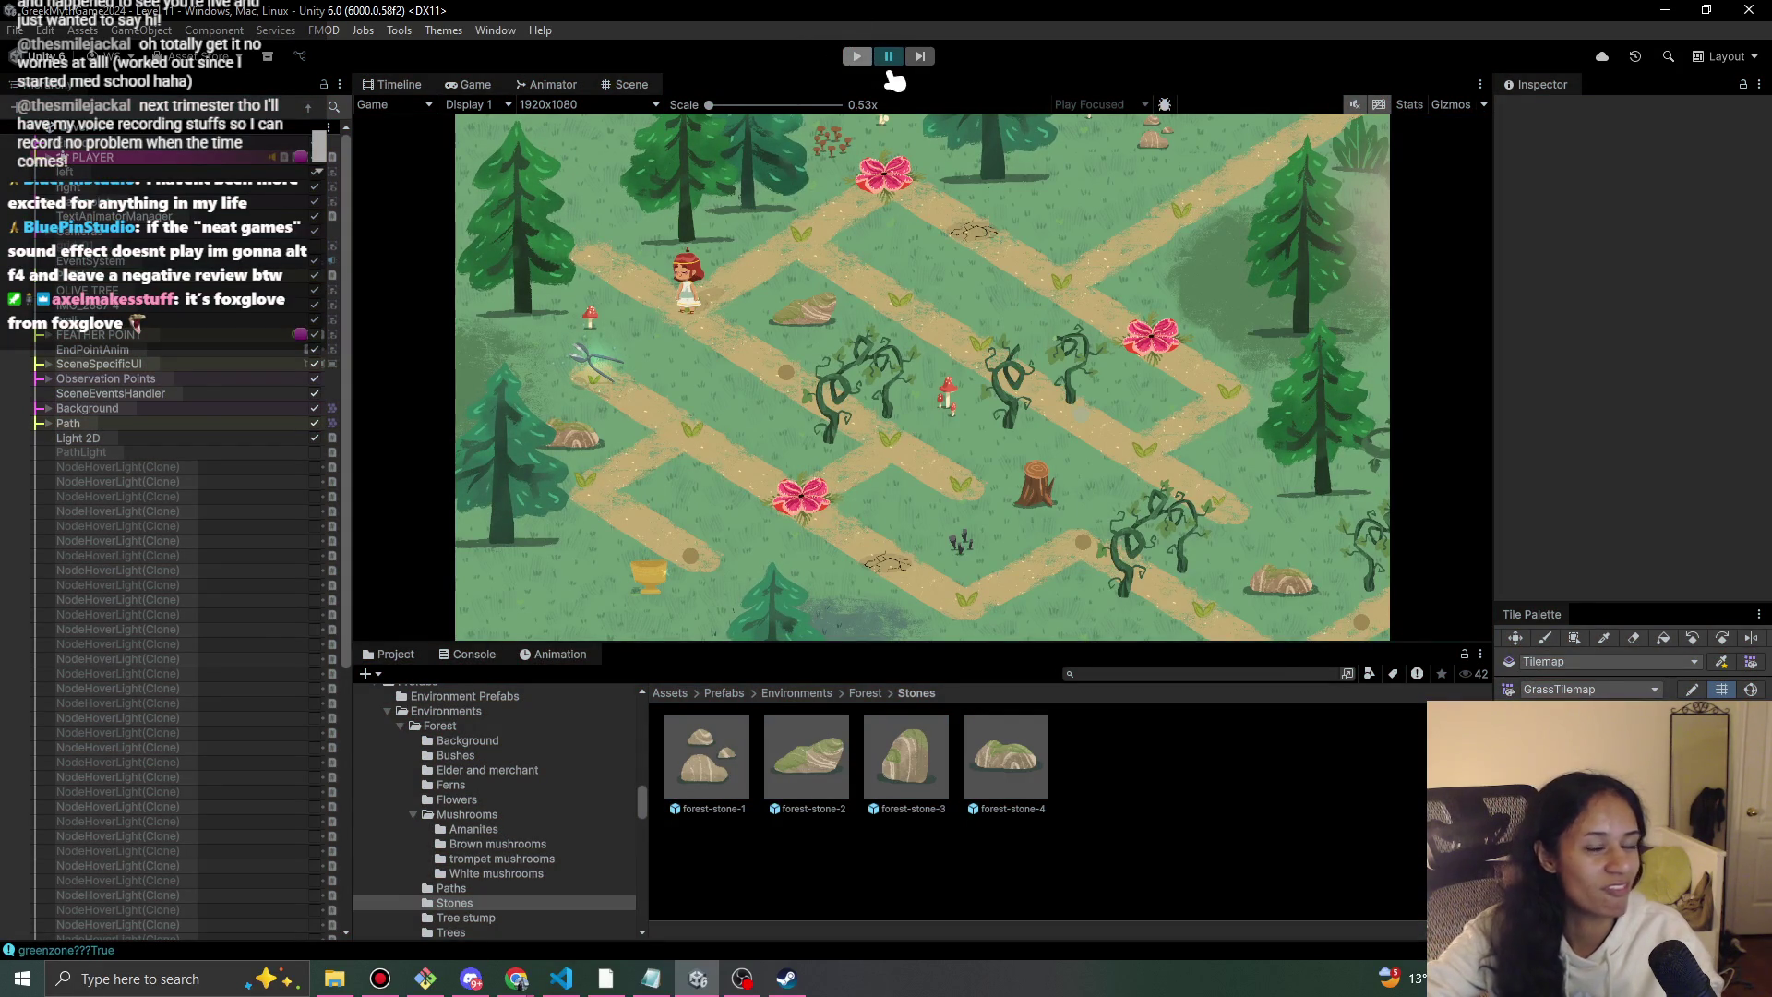
{"action": "left_click", "coordinate": [858, 56]}
Nudge the forest-bluegrass-1 patch slightly left to about X -4.61, Y -2.5.
{"action": "scroll", "coordinate": [821, 522], "scroll_direction": "down", "scroll_amount": 3}
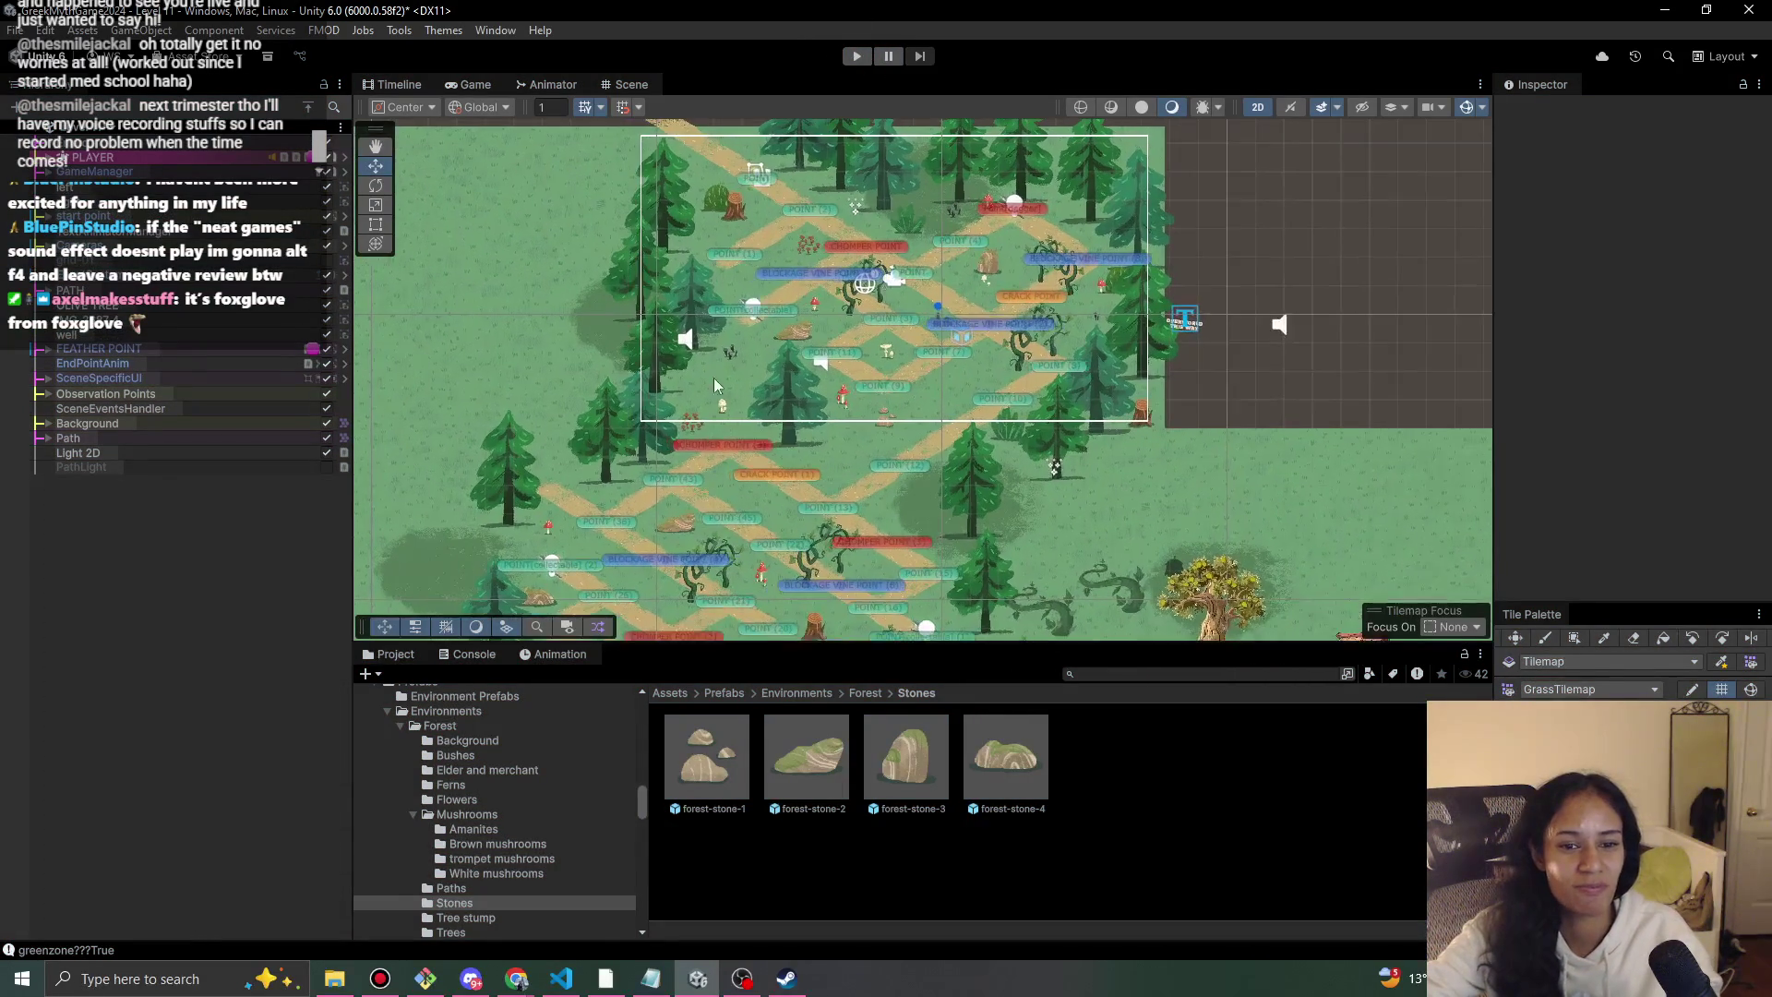
{"action": "scroll", "coordinate": [748, 219], "scroll_direction": "up", "scroll_amount": 3}
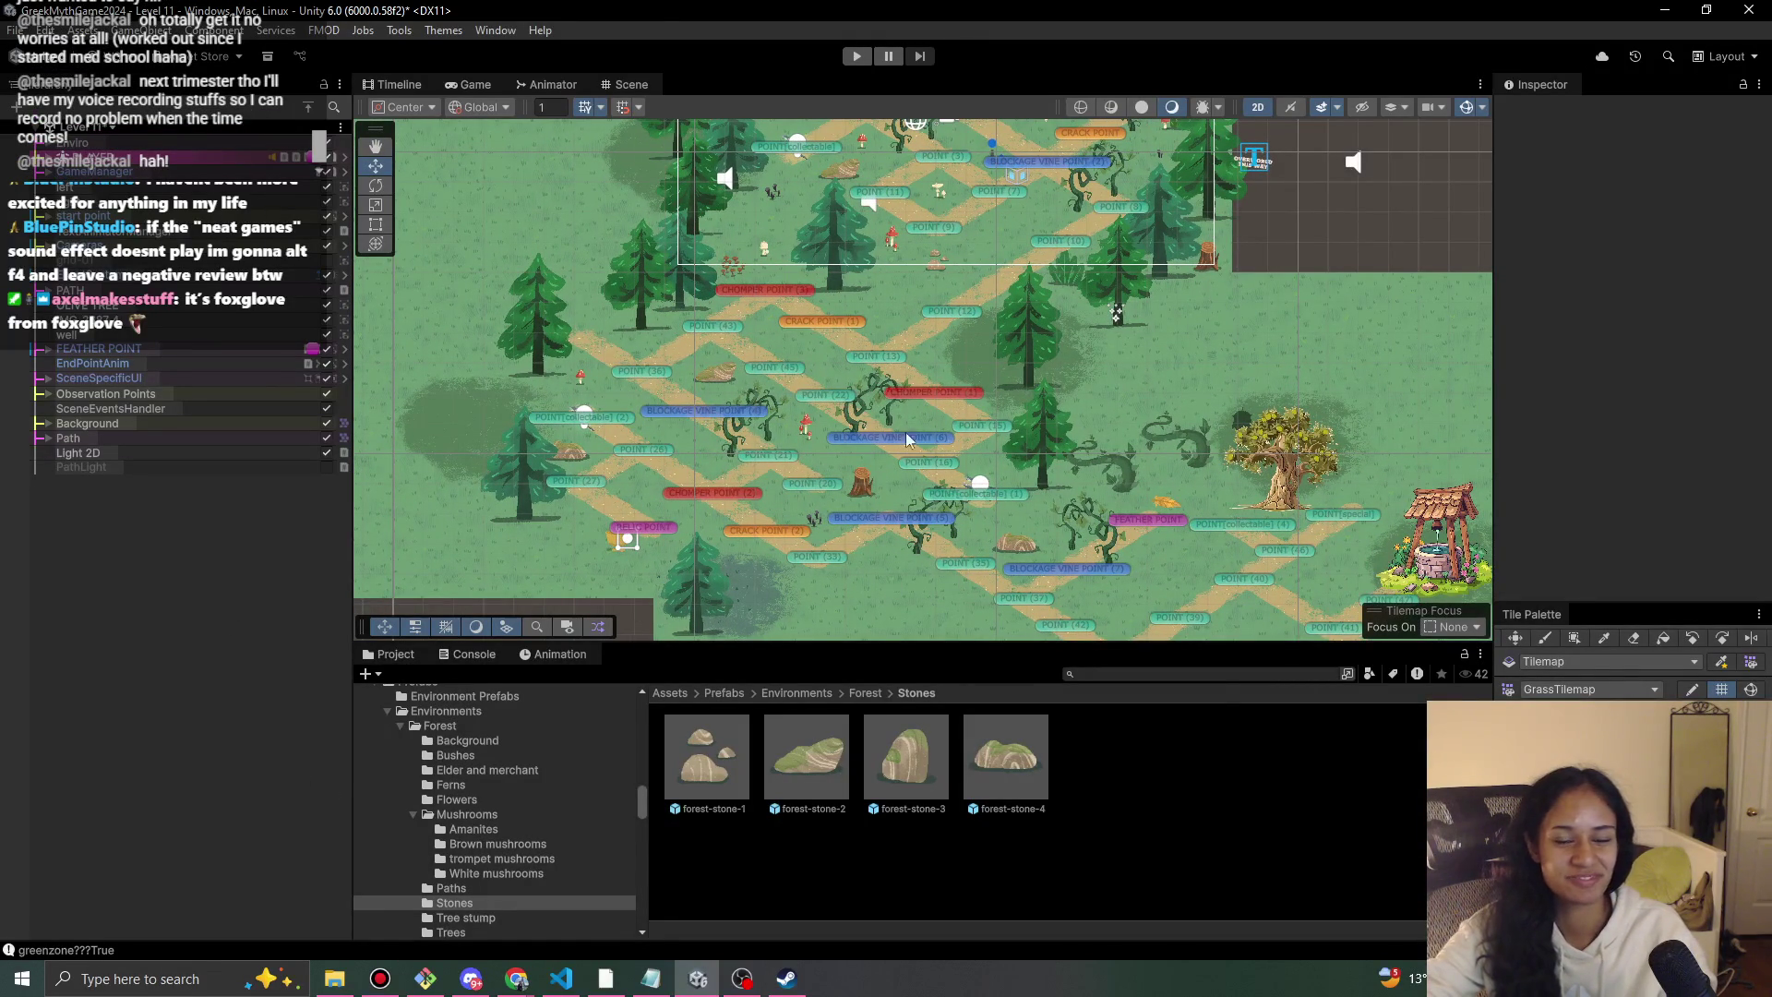
{"action": "scroll", "coordinate": [905, 439], "scroll_direction": "up", "scroll_amount": 3}
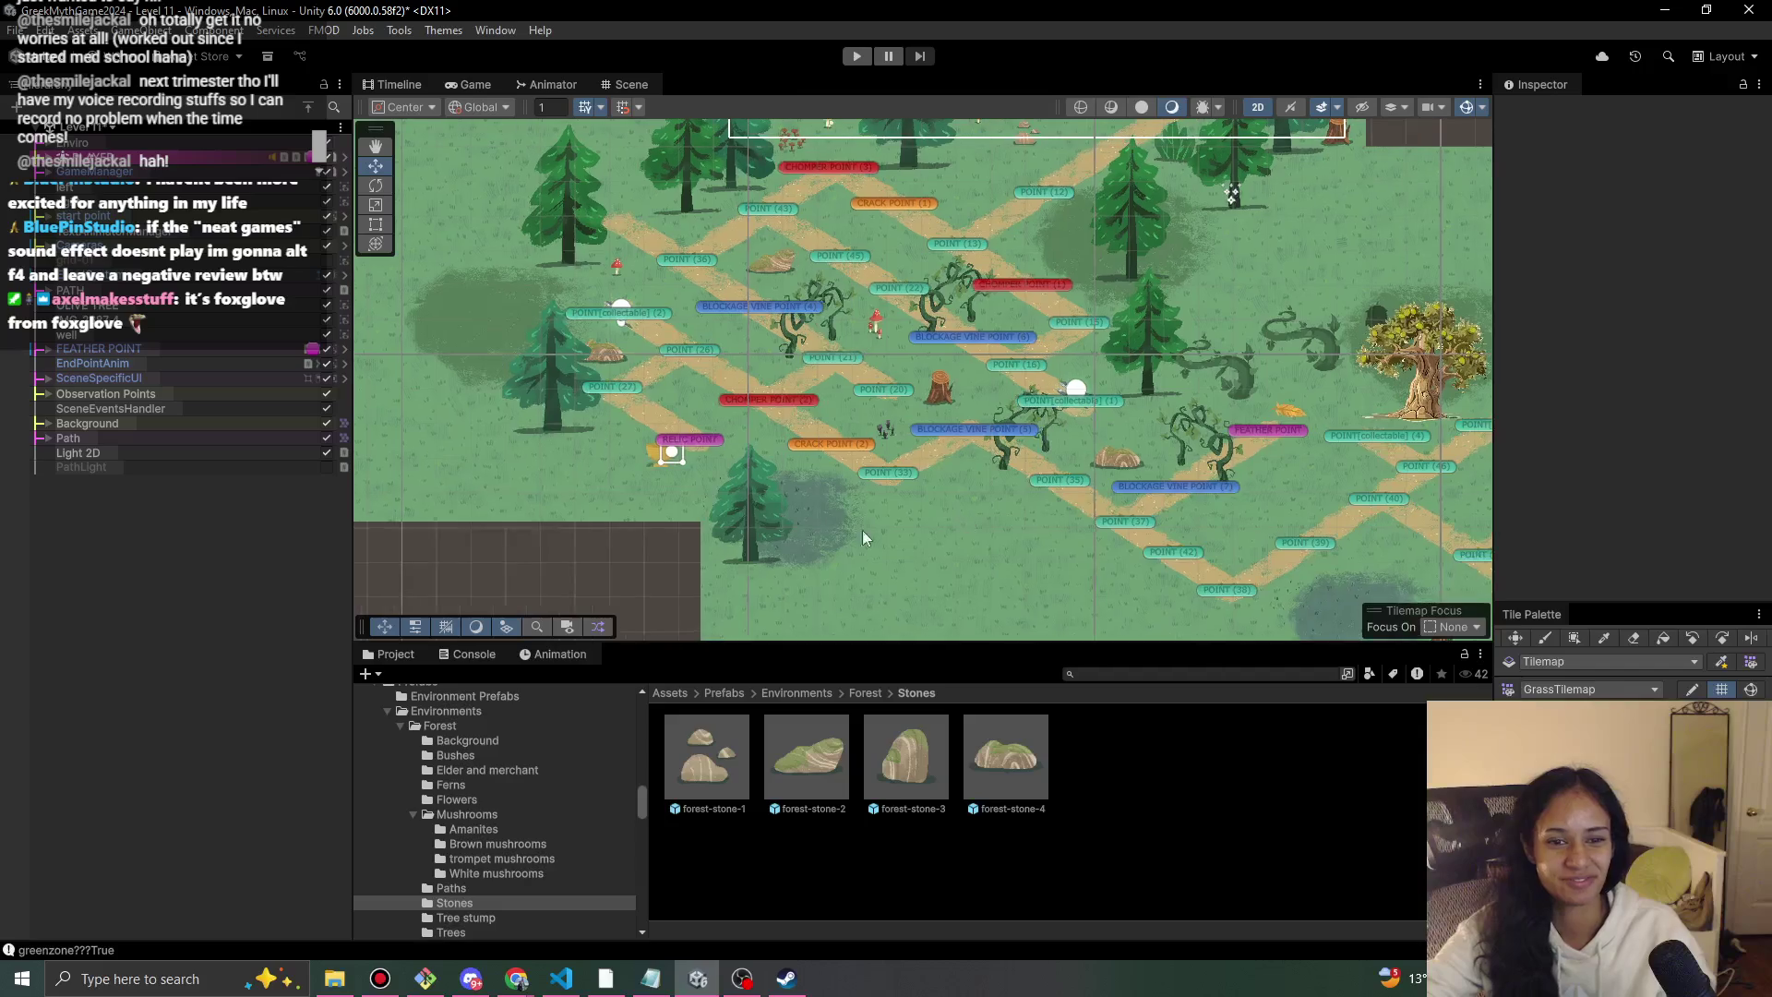
{"action": "left_click", "coordinate": [786, 539]}
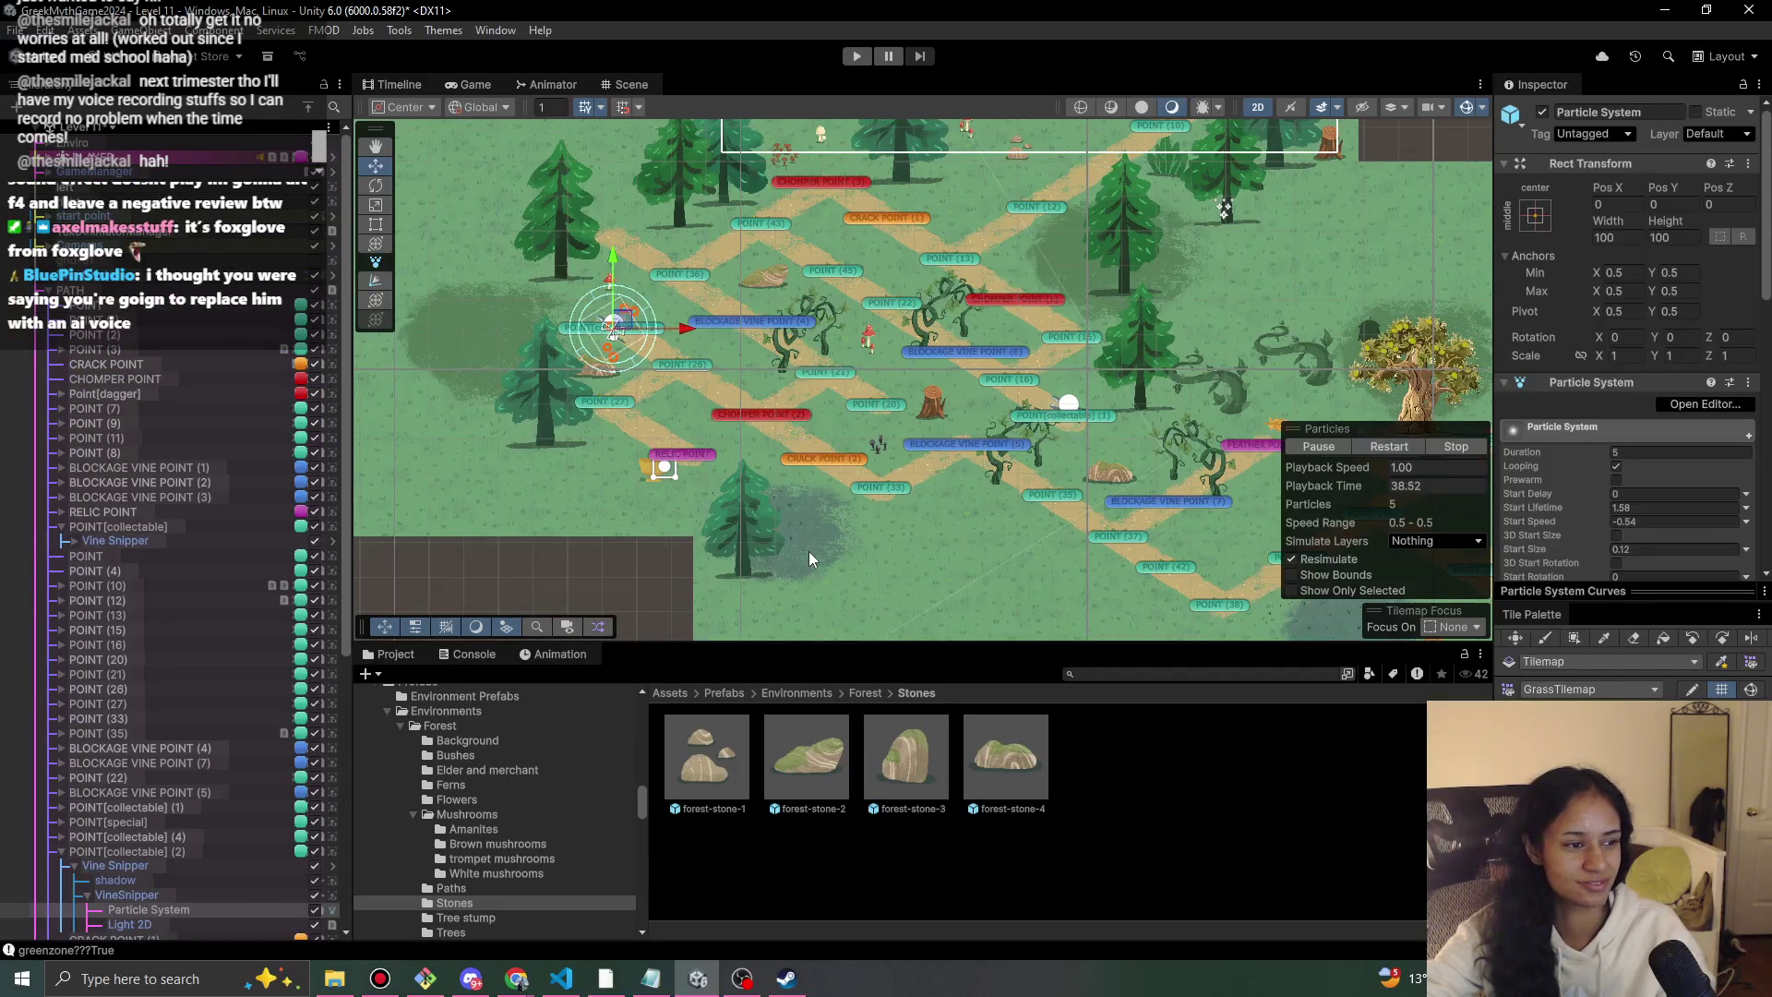
{"action": "left_click", "coordinate": [839, 513]}
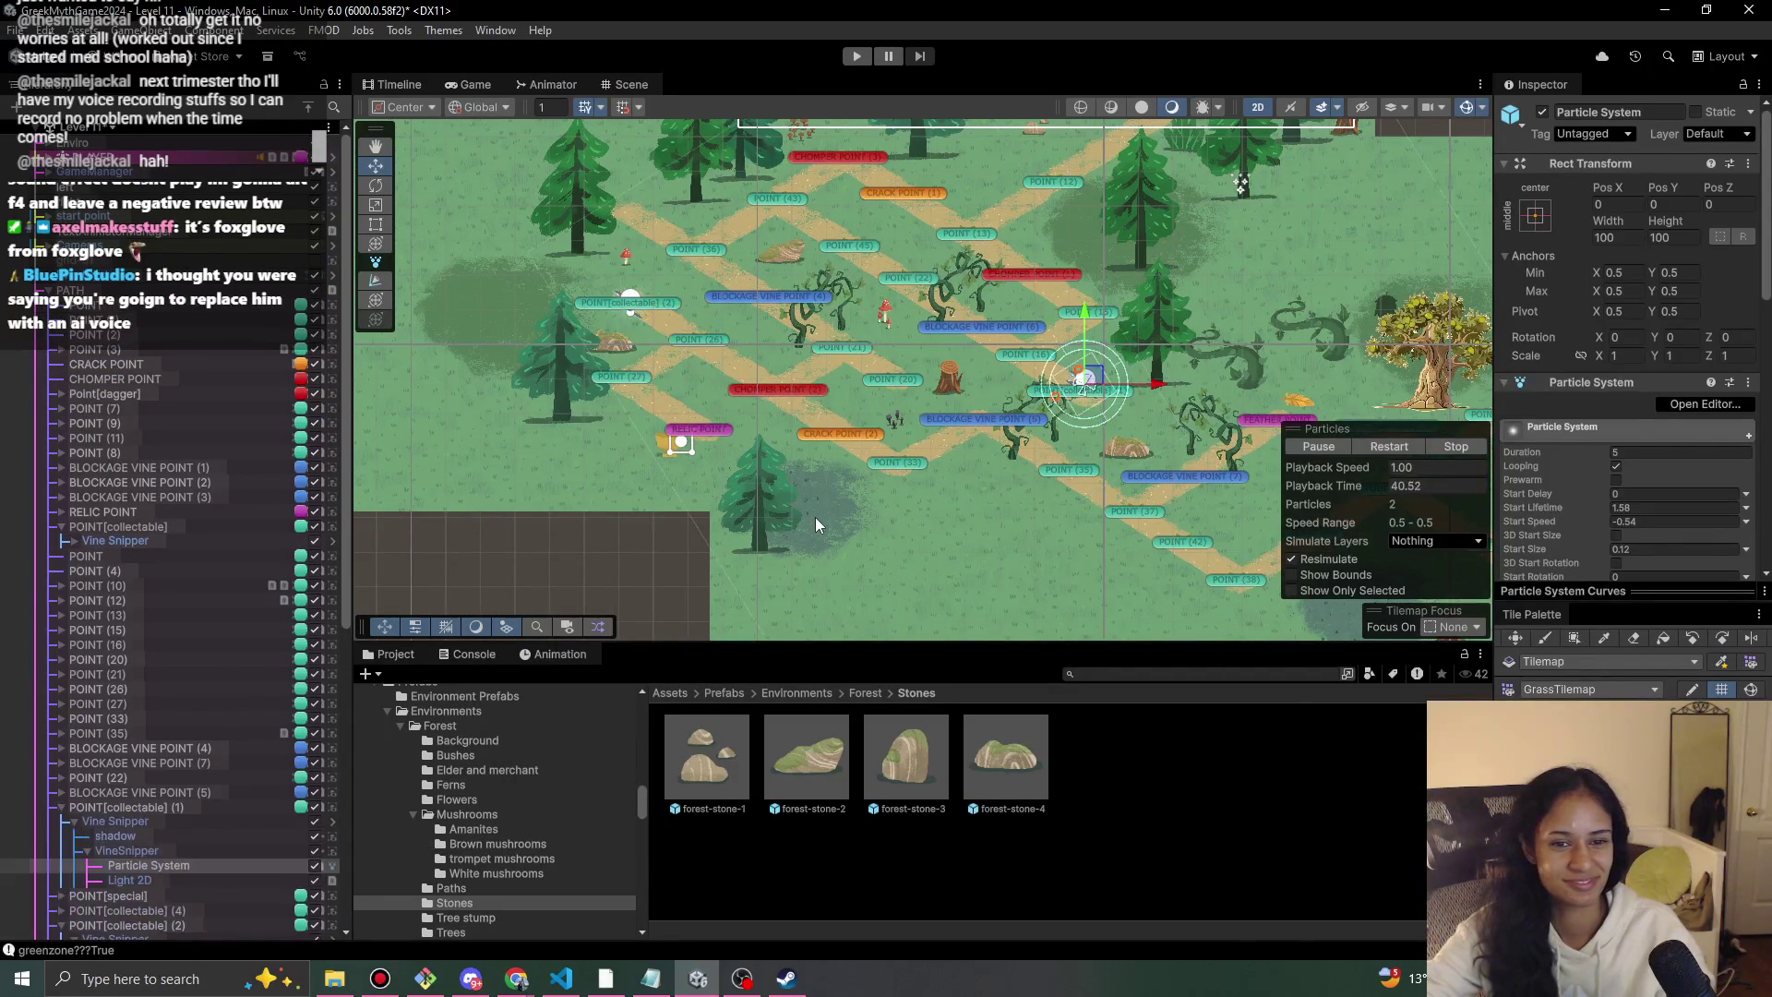
{"action": "left_click", "coordinate": [816, 525]}
{"action": "left_click", "coordinate": [816, 524]}
{"action": "mouse_move", "coordinate": [816, 525]}
{"action": "left_mouse_down"}
{"action": "mouse_move", "coordinate": [783, 510]}
{"action": "mouse_move", "coordinate": [774, 531]}
{"action": "left_mouse_up"}
Show the Forest prefabs folder in the Project panel.
{"action": "scroll", "coordinate": [938, 535], "scroll_direction": "down", "scroll_amount": 2}
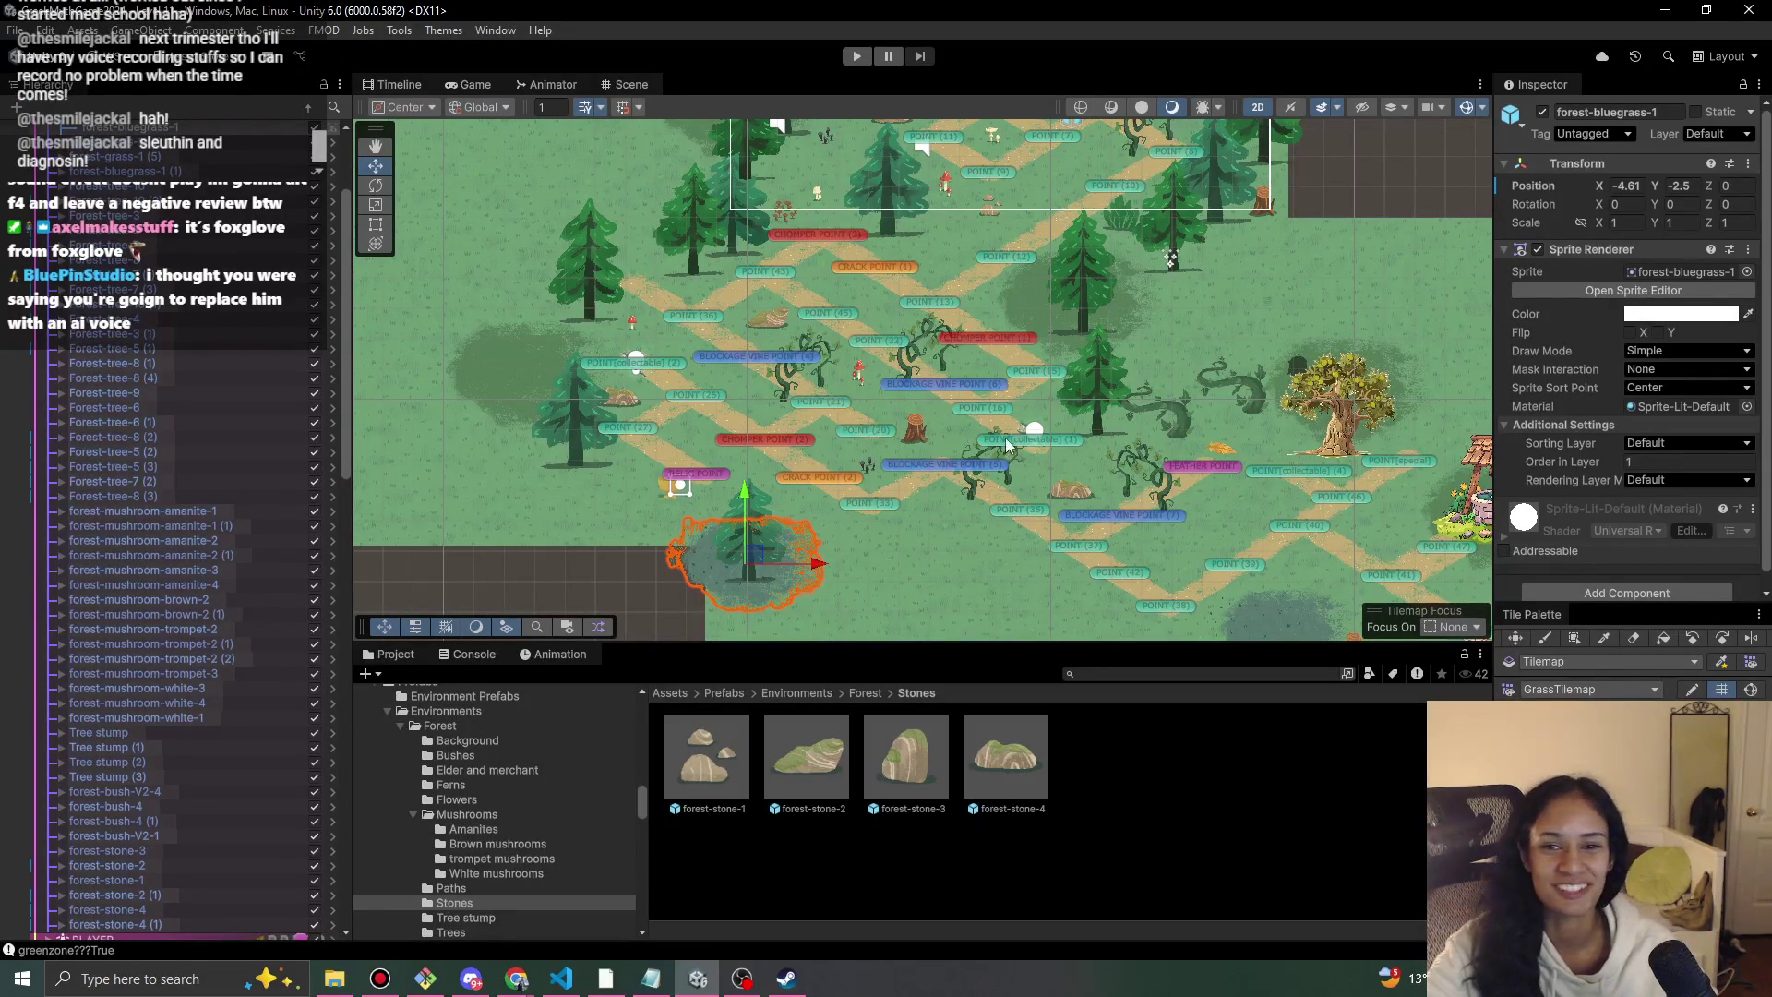
{"action": "scroll", "coordinate": [253, 459], "scroll_direction": "up", "scroll_amount": 5}
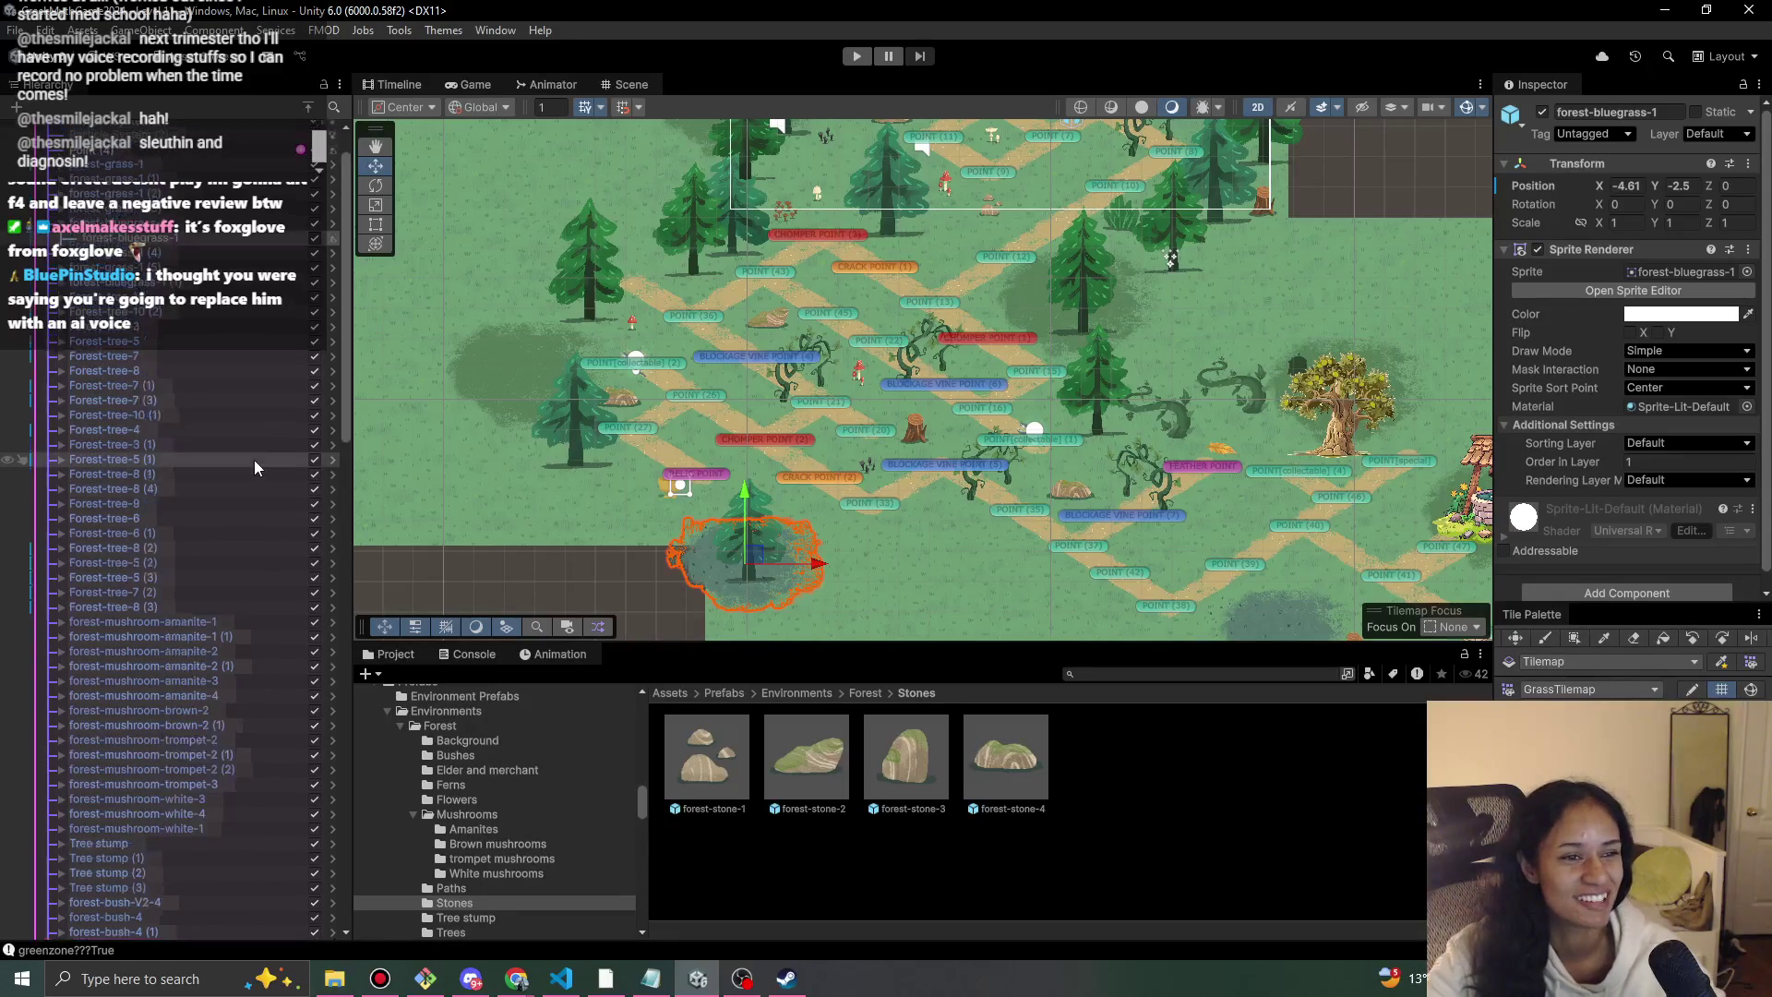
{"action": "scroll", "coordinate": [55, 289], "scroll_direction": "down", "scroll_amount": 1}
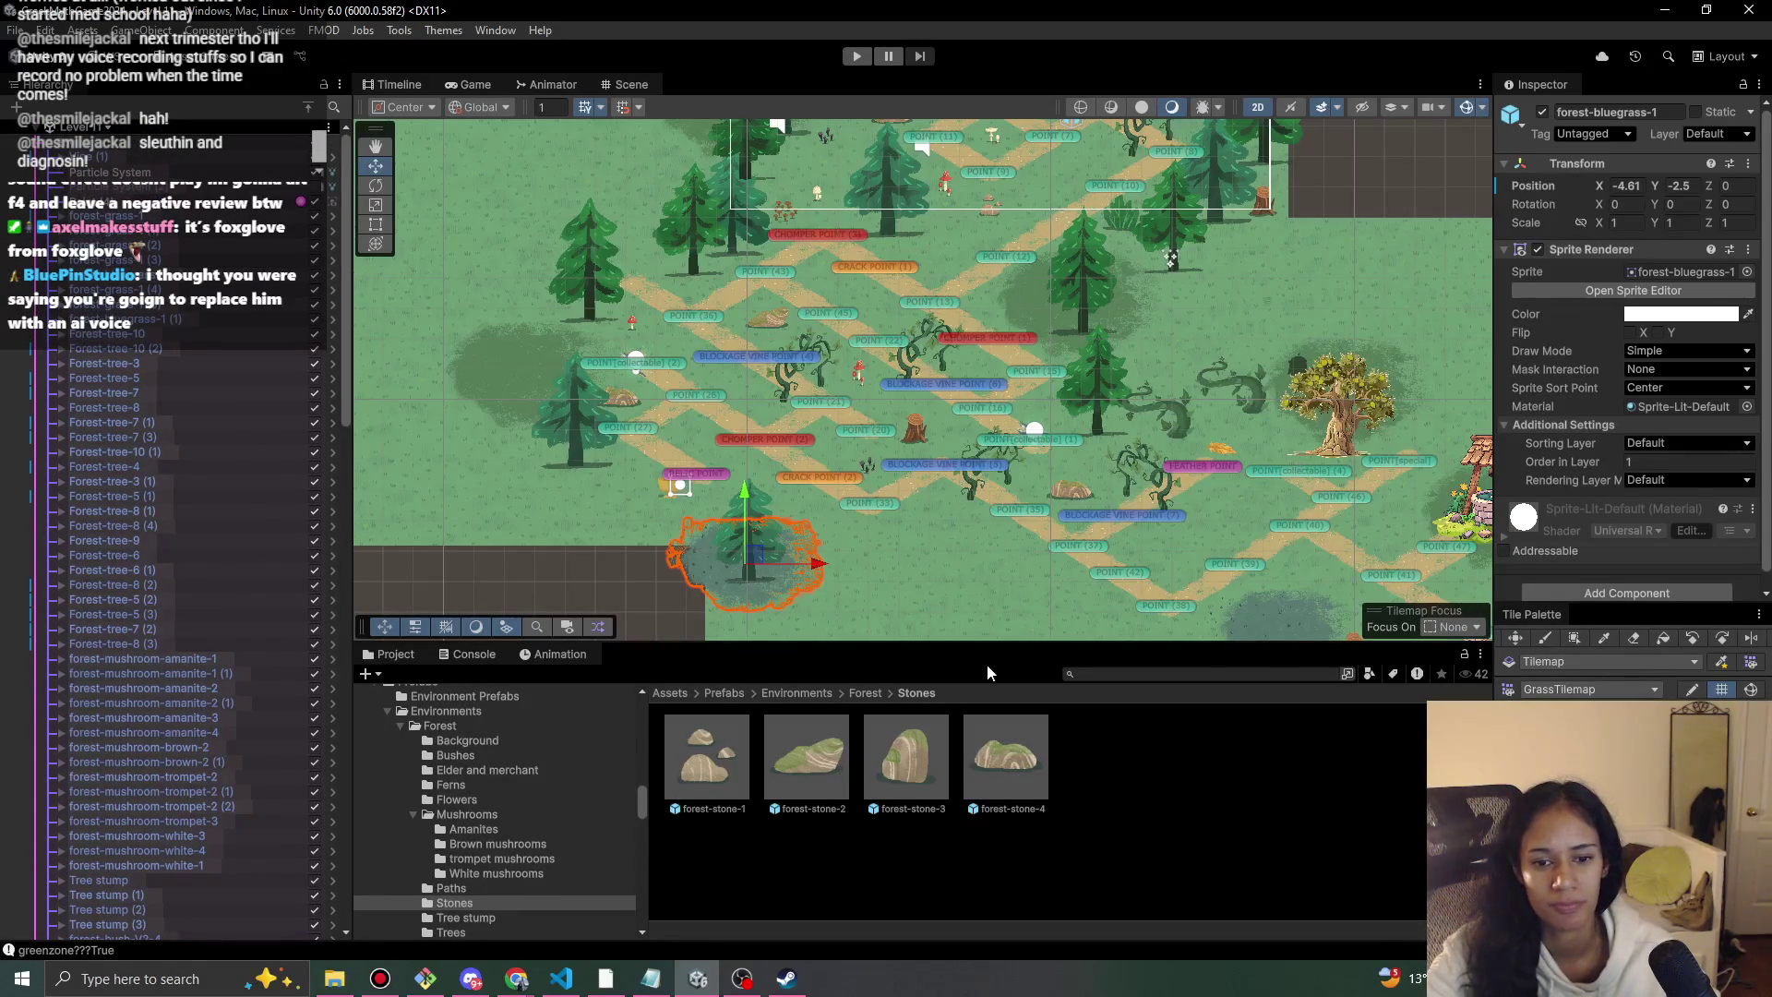
{"action": "left_click", "coordinate": [866, 693]}
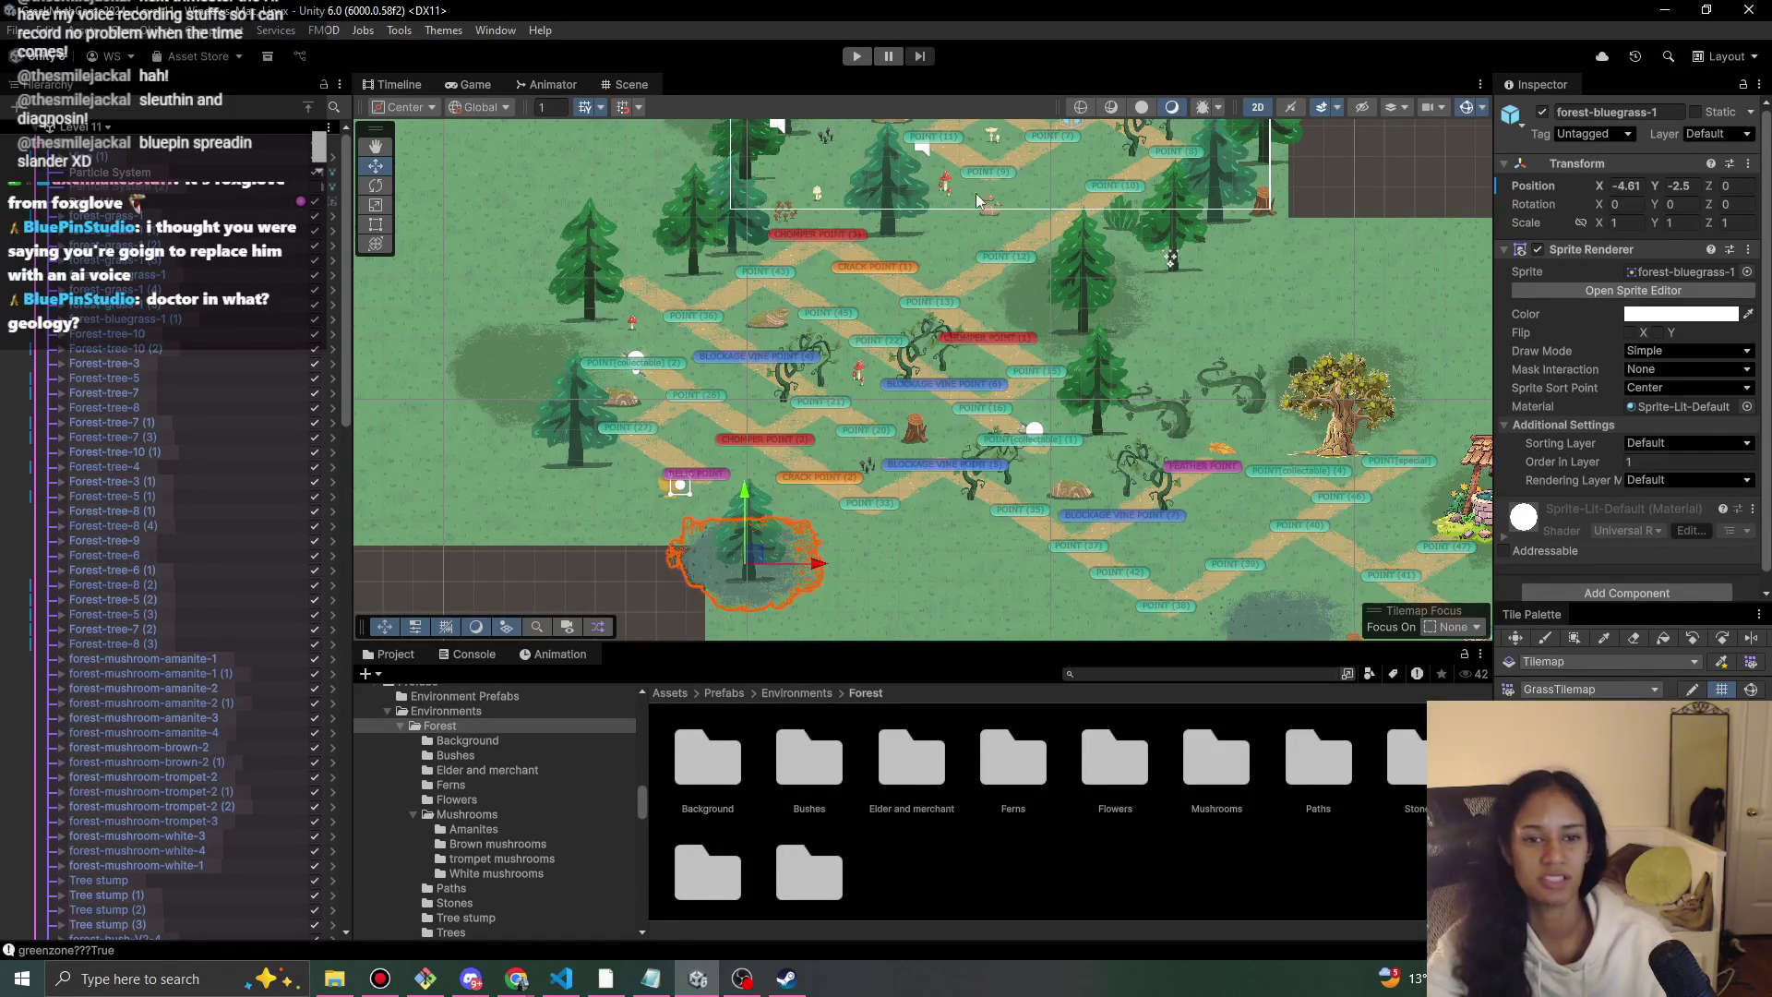
Pan the map view and select POINT (36) on the path.
{"action": "mouse_move", "coordinate": [739, 467]}
{"action": "left_mouse_down"}
{"action": "mouse_move", "coordinate": [701, 465]}
{"action": "mouse_move", "coordinate": [654, 526]}
{"action": "mouse_move", "coordinate": [628, 507]}
{"action": "mouse_move", "coordinate": [735, 466]}
{"action": "mouse_move", "coordinate": [837, 462]}
{"action": "left_mouse_up"}
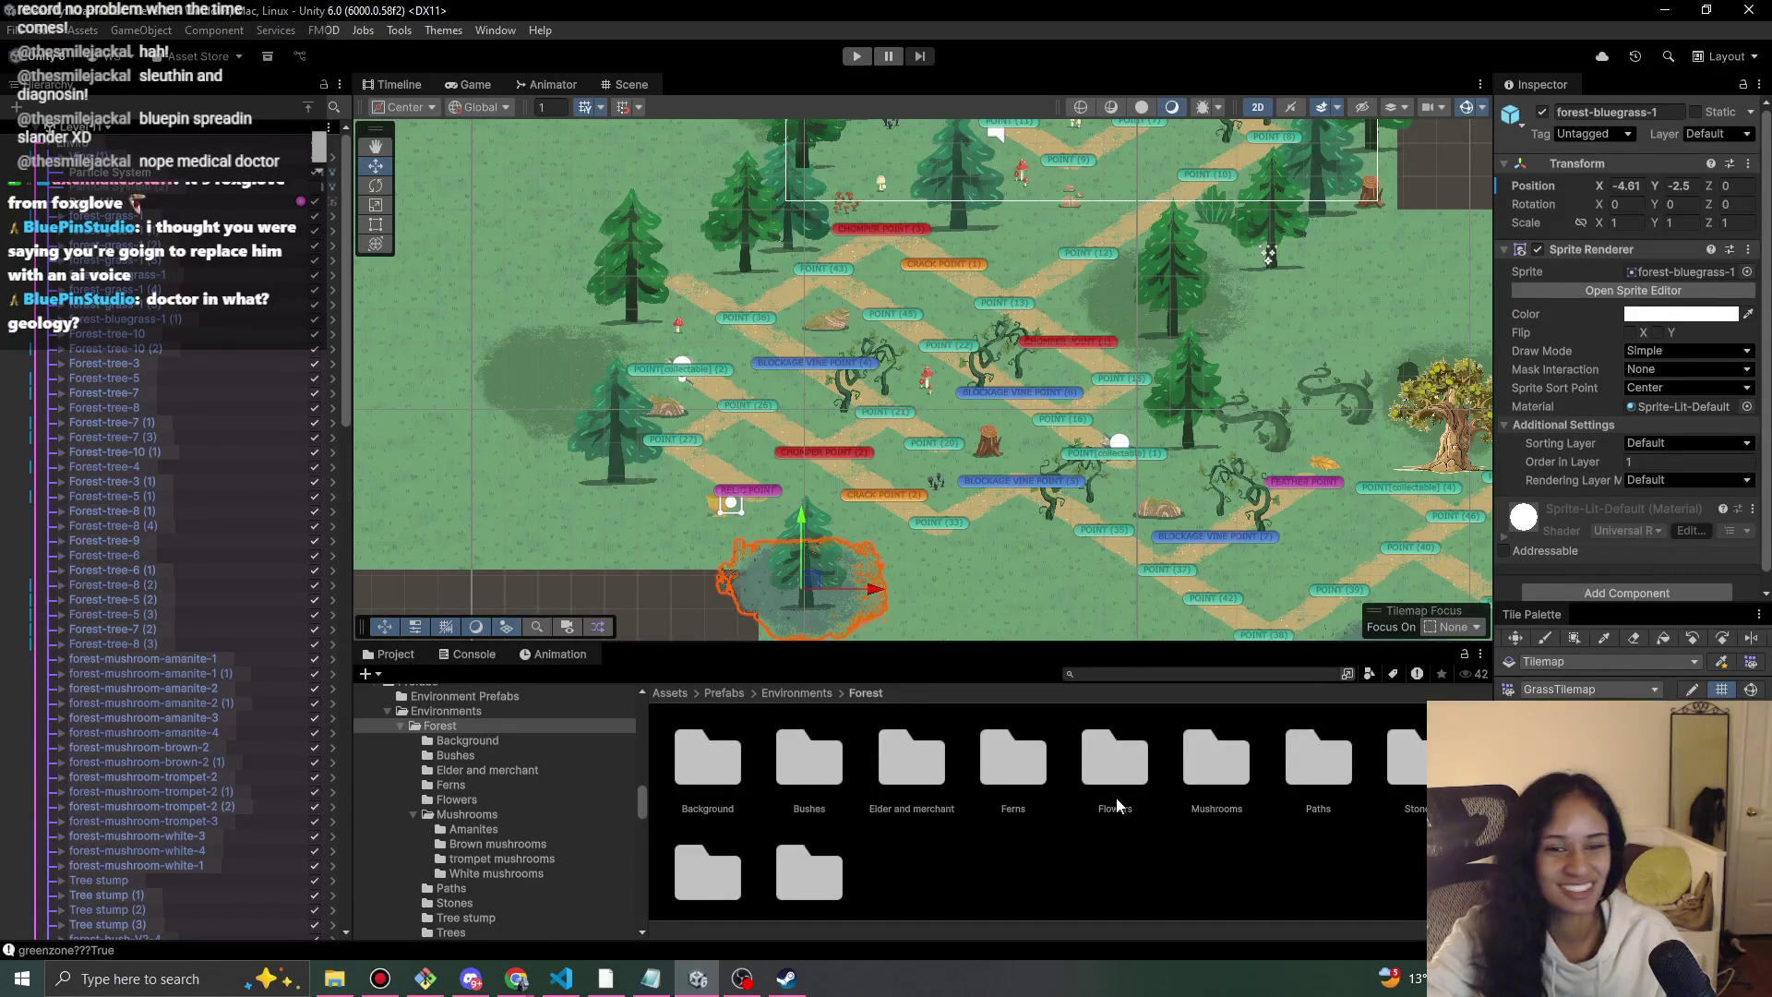
{"action": "scroll", "coordinate": [915, 447], "scroll_direction": "right", "scroll_amount": 2}
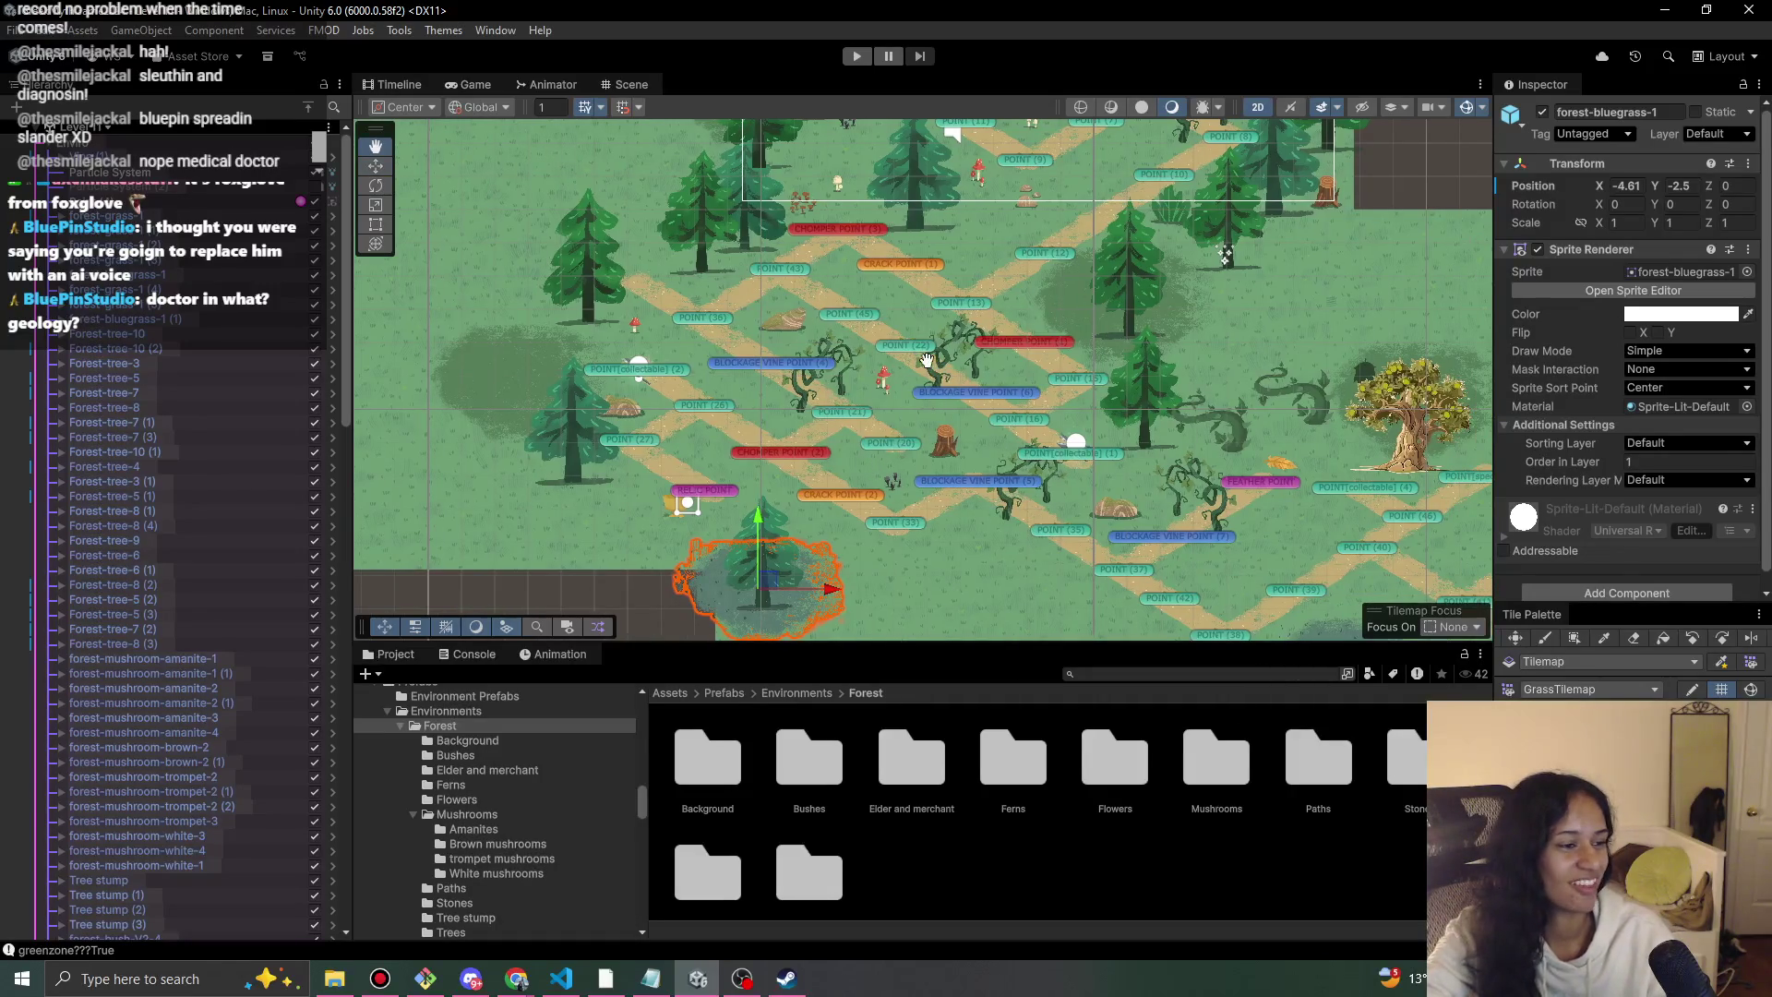
{"action": "scroll", "coordinate": [941, 263], "scroll_direction": "up", "scroll_amount": 1}
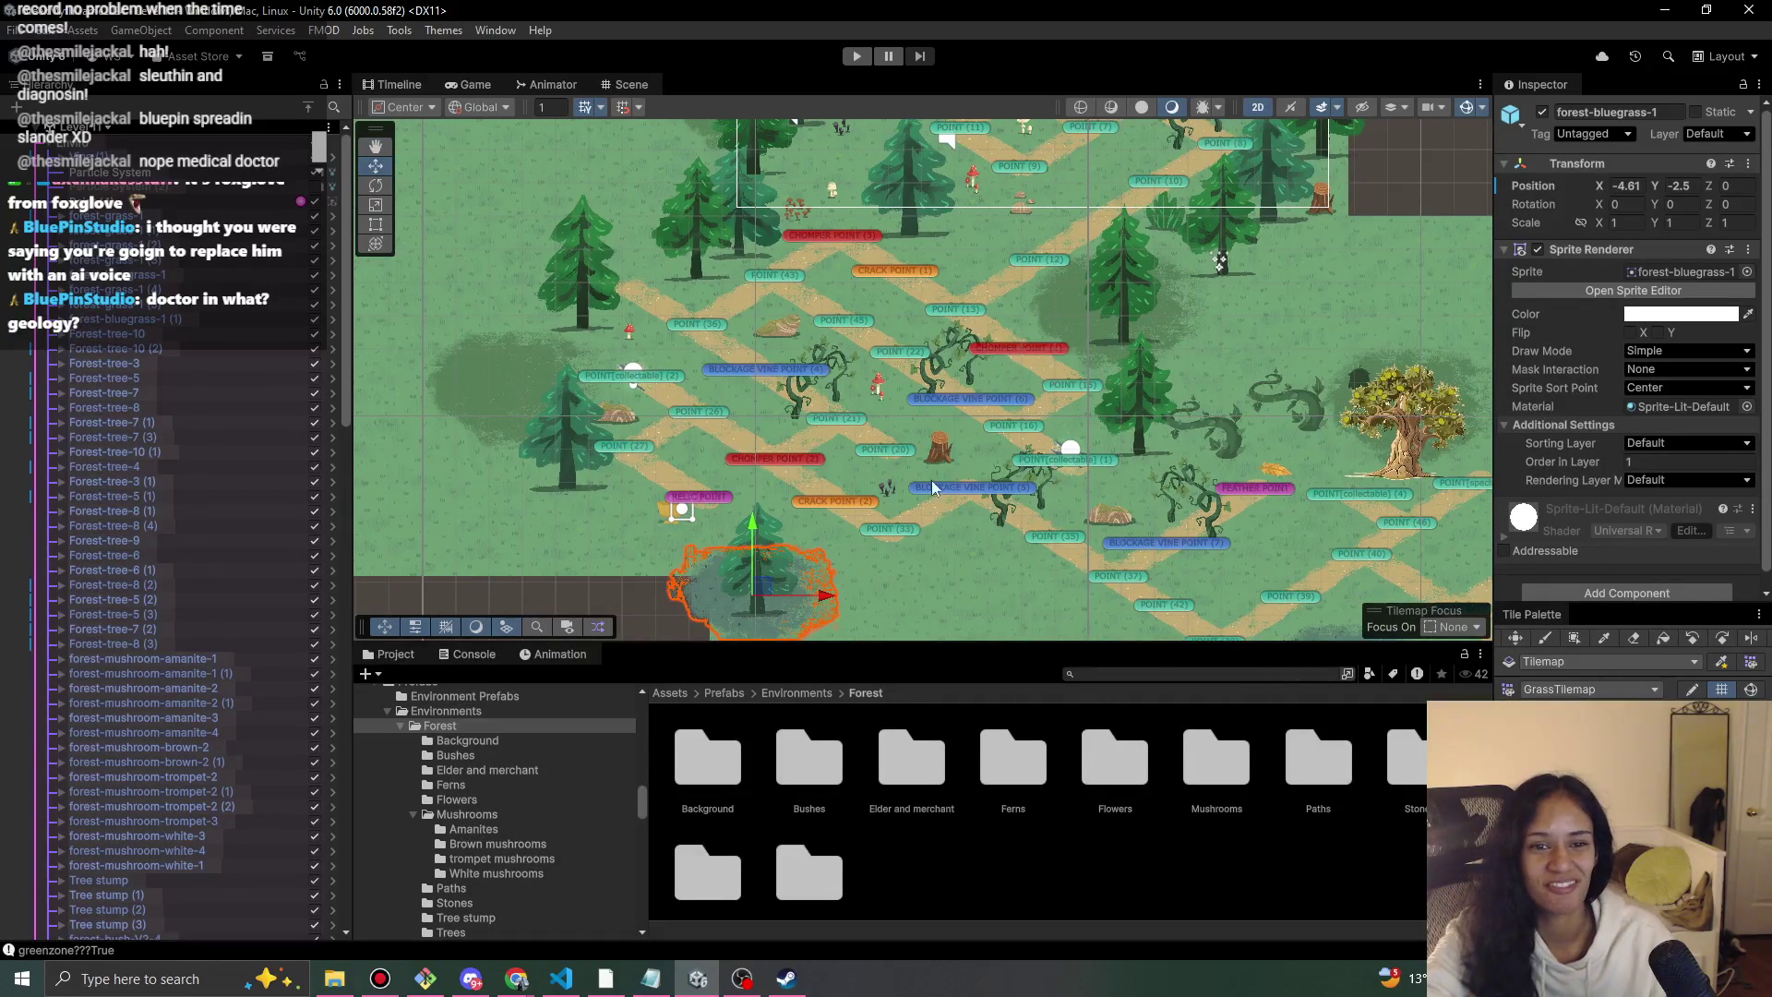
{"action": "scroll", "coordinate": [755, 390], "scroll_direction": "up", "scroll_amount": 2}
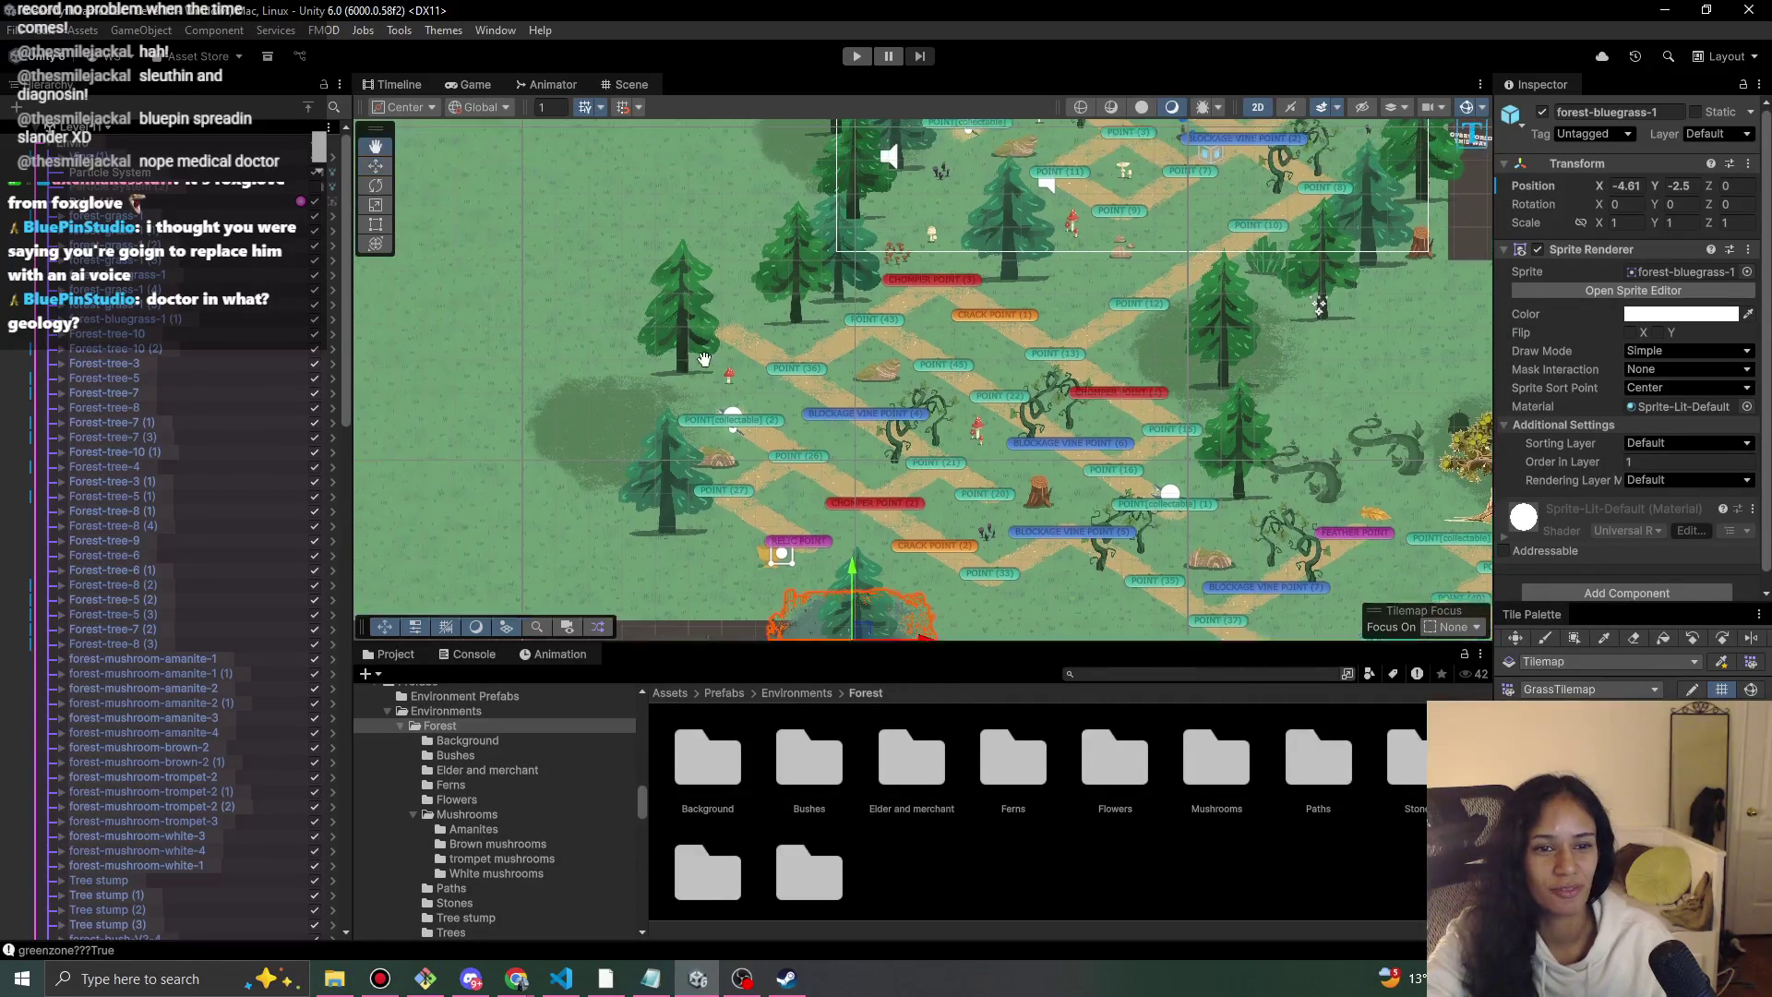
{"action": "scroll", "coordinate": [755, 397], "scroll_direction": "up", "scroll_amount": 3}
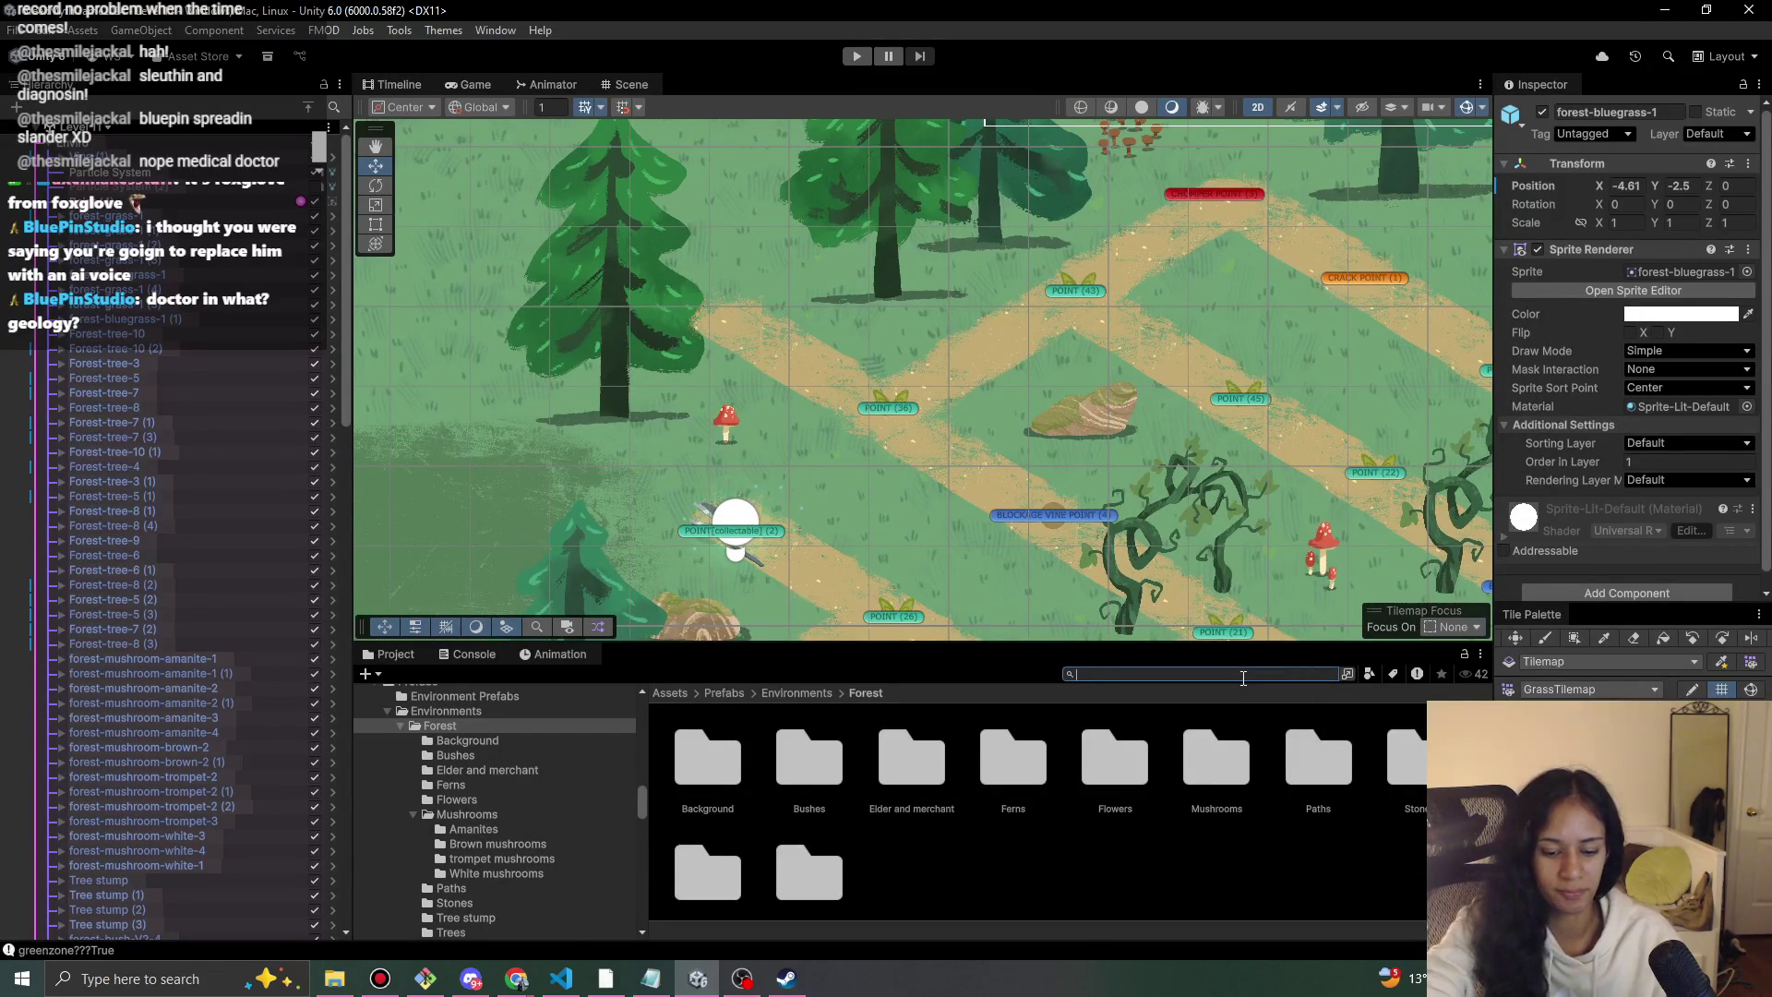
{"action": "left_click", "coordinate": [888, 409]}
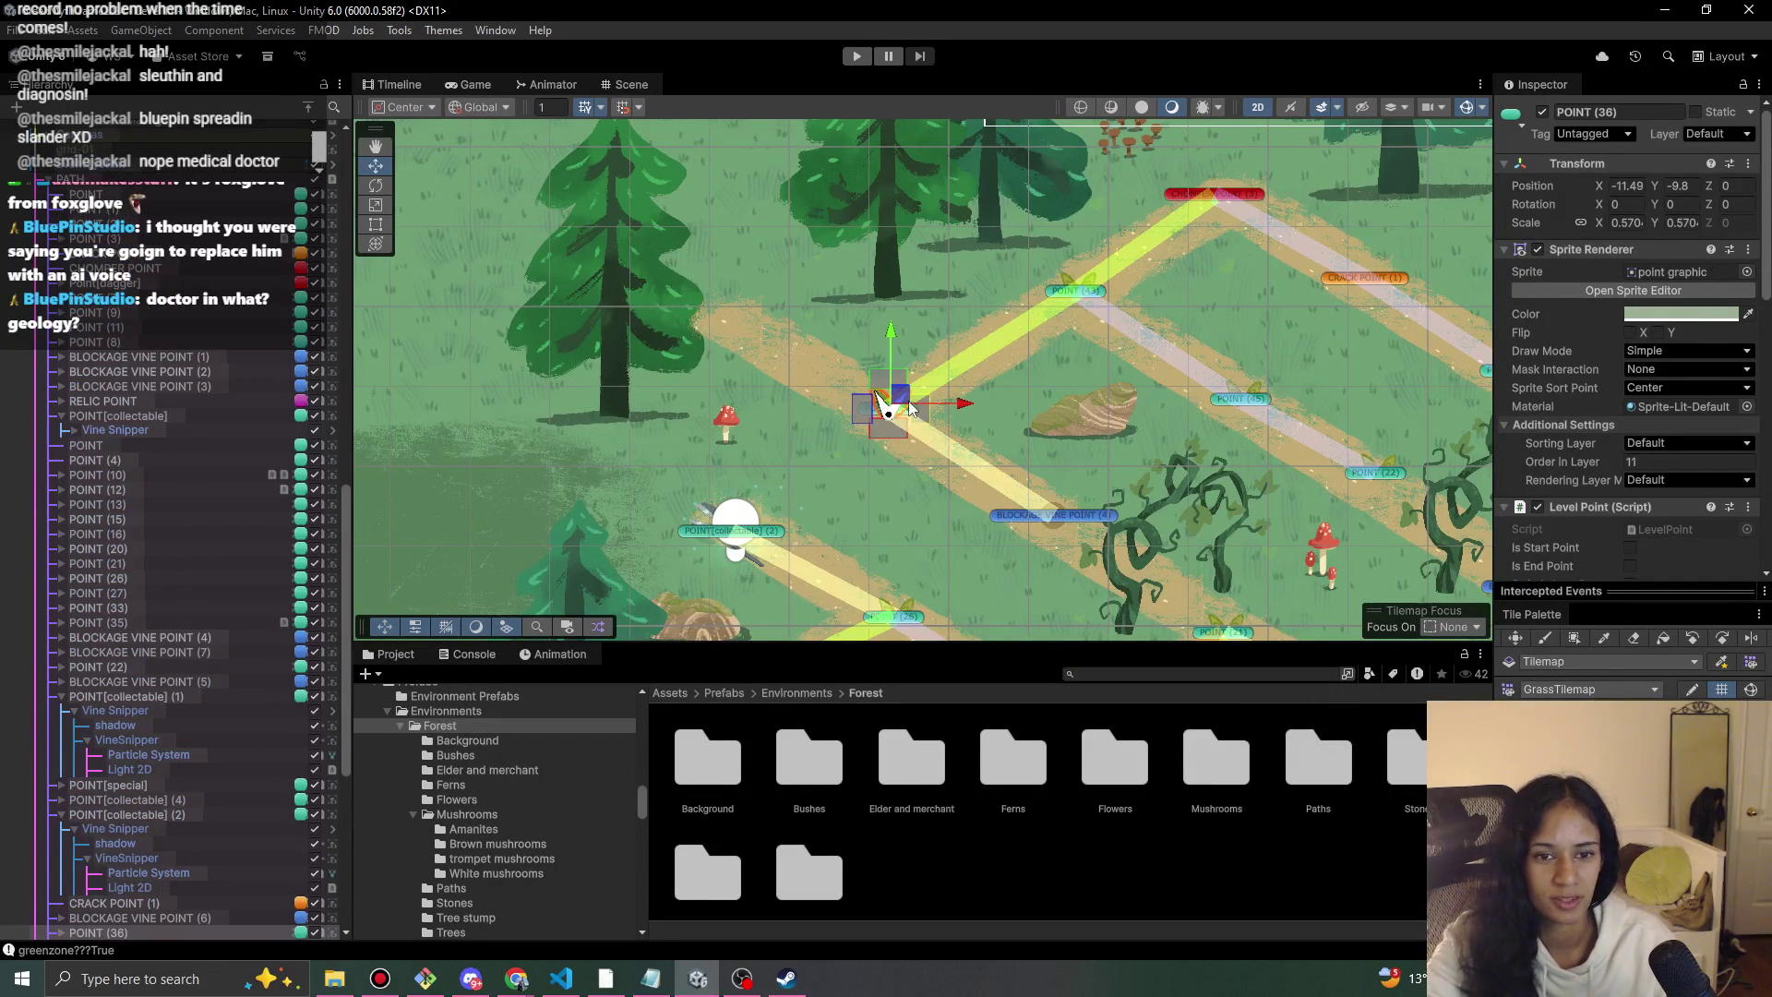
Duplicate POINT (36) and place the copy further up-left along the path.
{"action": "key", "text": "ctrl+d"}
{"action": "mouse_move", "coordinate": [892, 406]}
{"action": "left_mouse_down"}
{"action": "mouse_move", "coordinate": [713, 315]}
{"action": "mouse_move", "coordinate": [738, 320]}
{"action": "left_mouse_up"}
{"action": "left_click_drag", "start_coordinate": [1056, 438], "coordinate": [740, 301]}
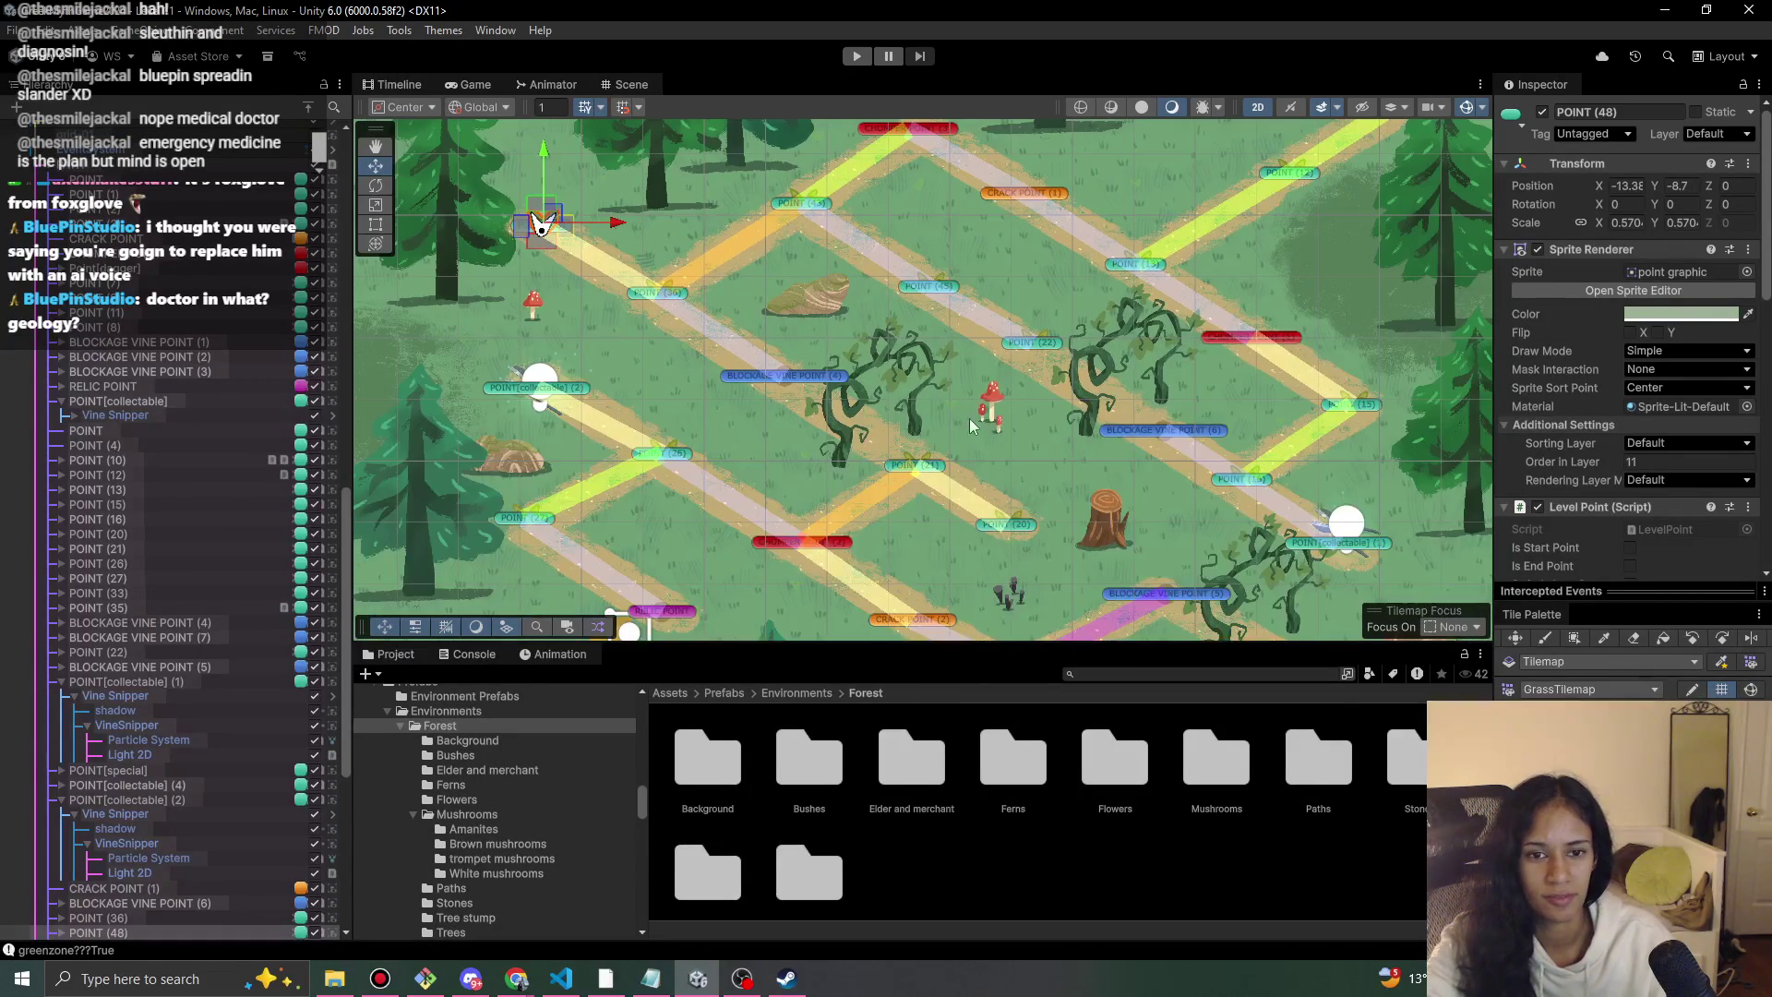
{"action": "scroll", "coordinate": [859, 382], "scroll_direction": "down", "scroll_amount": 5}
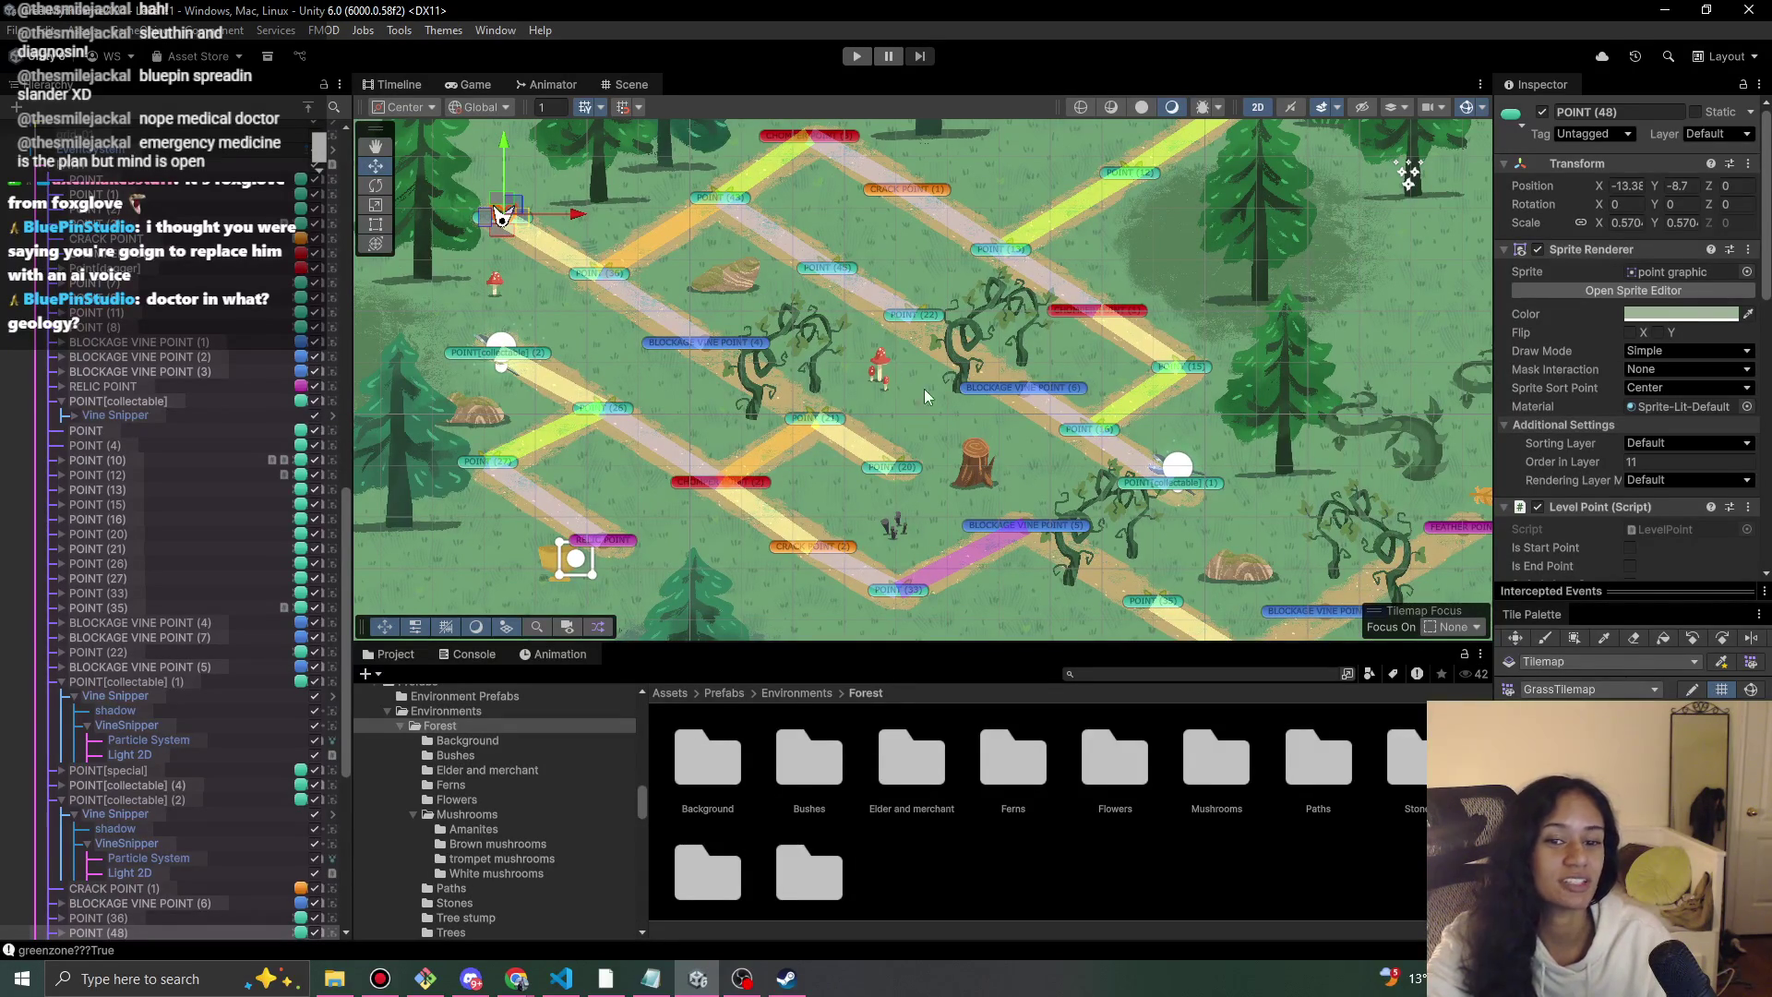
{"action": "left_click_drag", "start_coordinate": [1036, 368], "coordinate": [952, 391]}
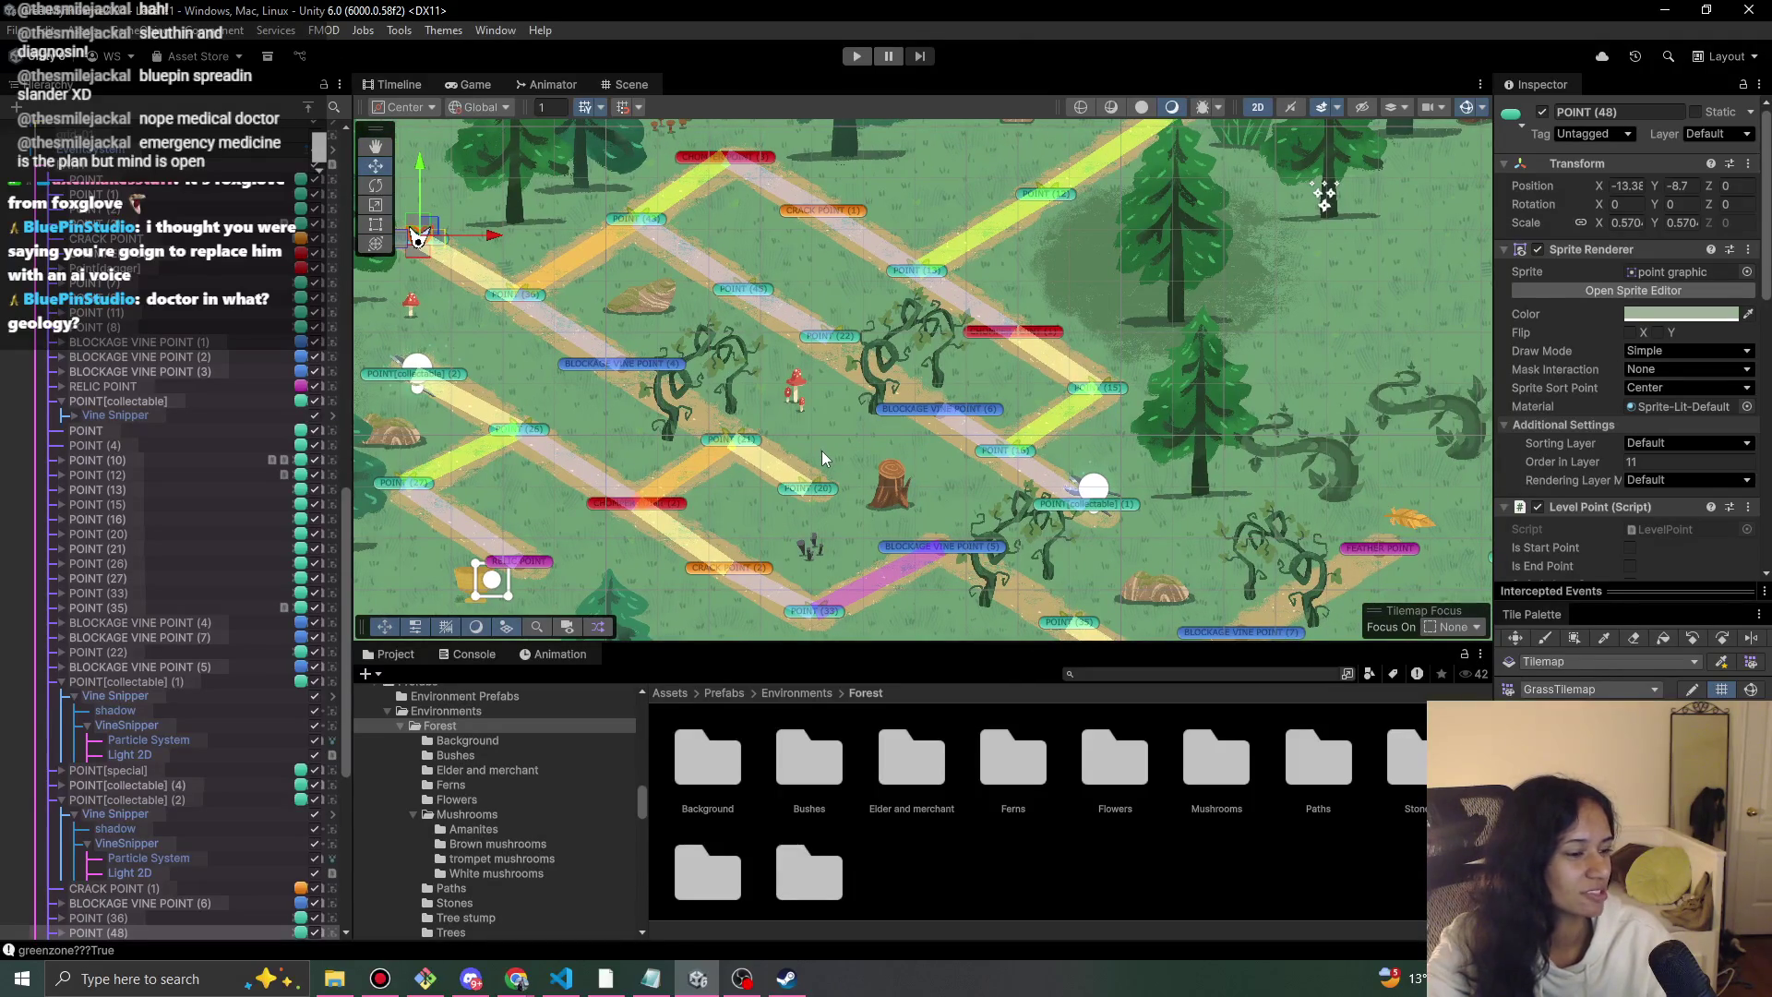
{"action": "left_click_drag", "start_coordinate": [759, 381], "coordinate": [810, 369]}
{"action": "scroll", "coordinate": [811, 372], "scroll_direction": "down", "scroll_amount": 1}
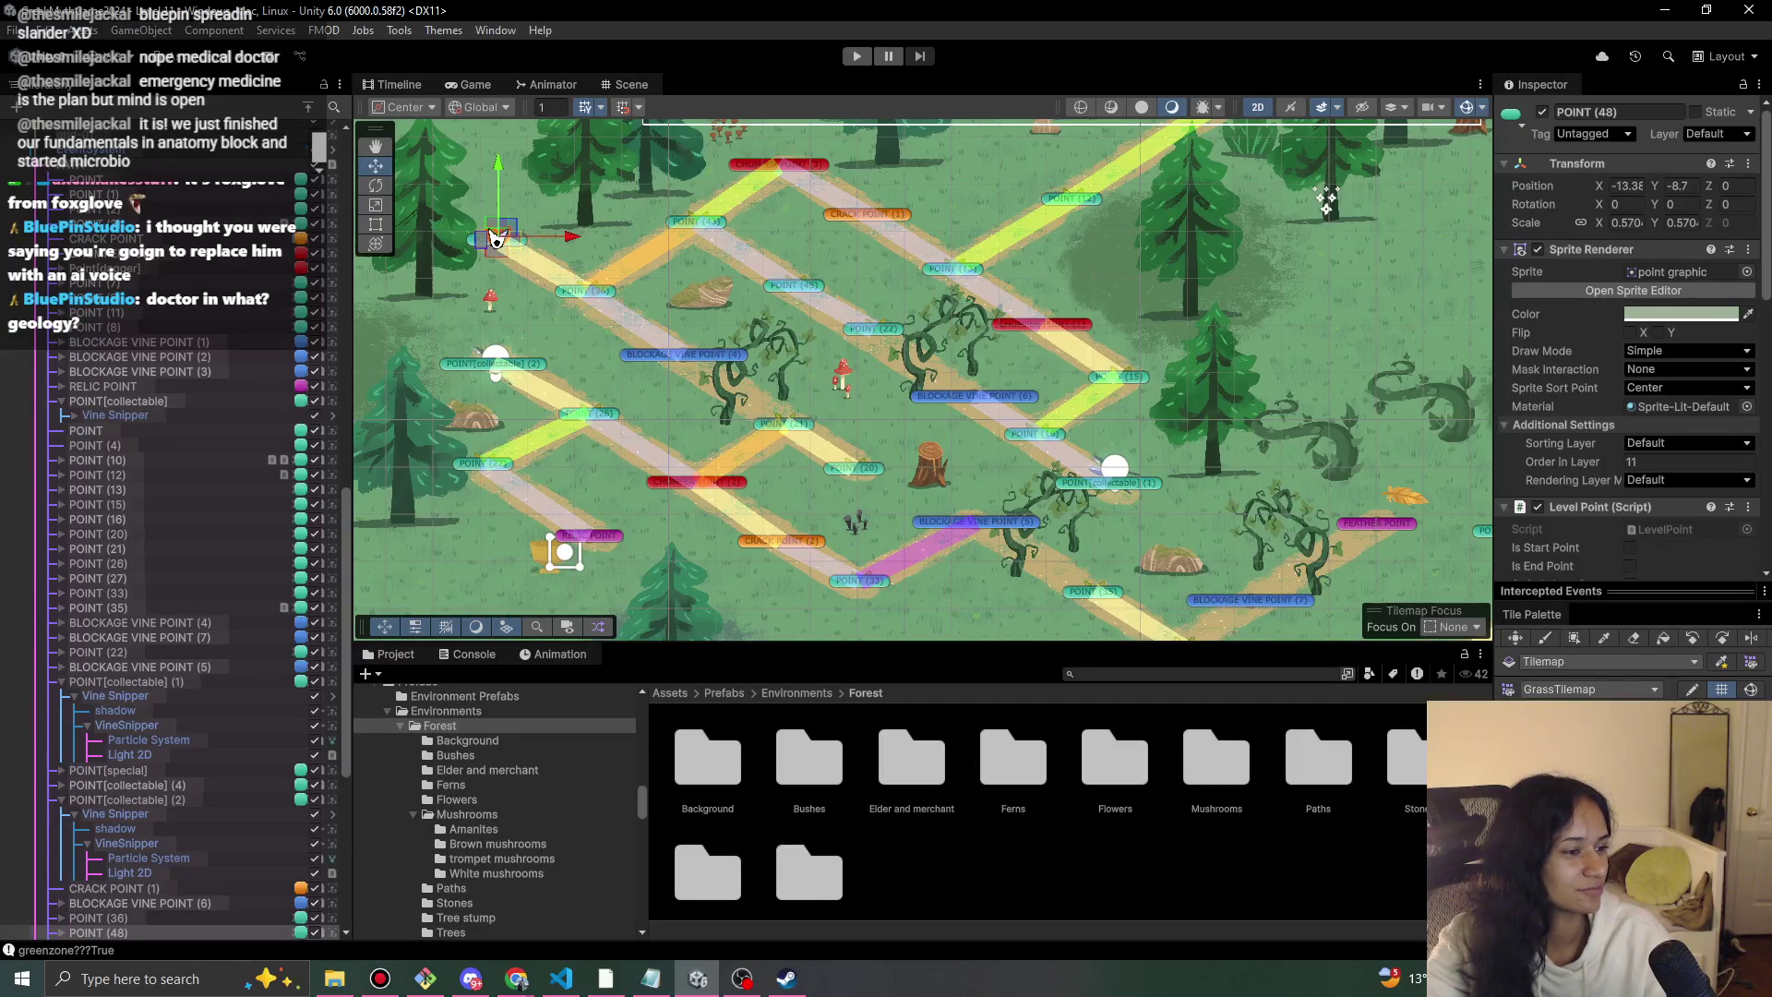
Look around the maze map, then start a play-test and walk the girl down the path.
{"action": "key", "text": "alt+Tab"}
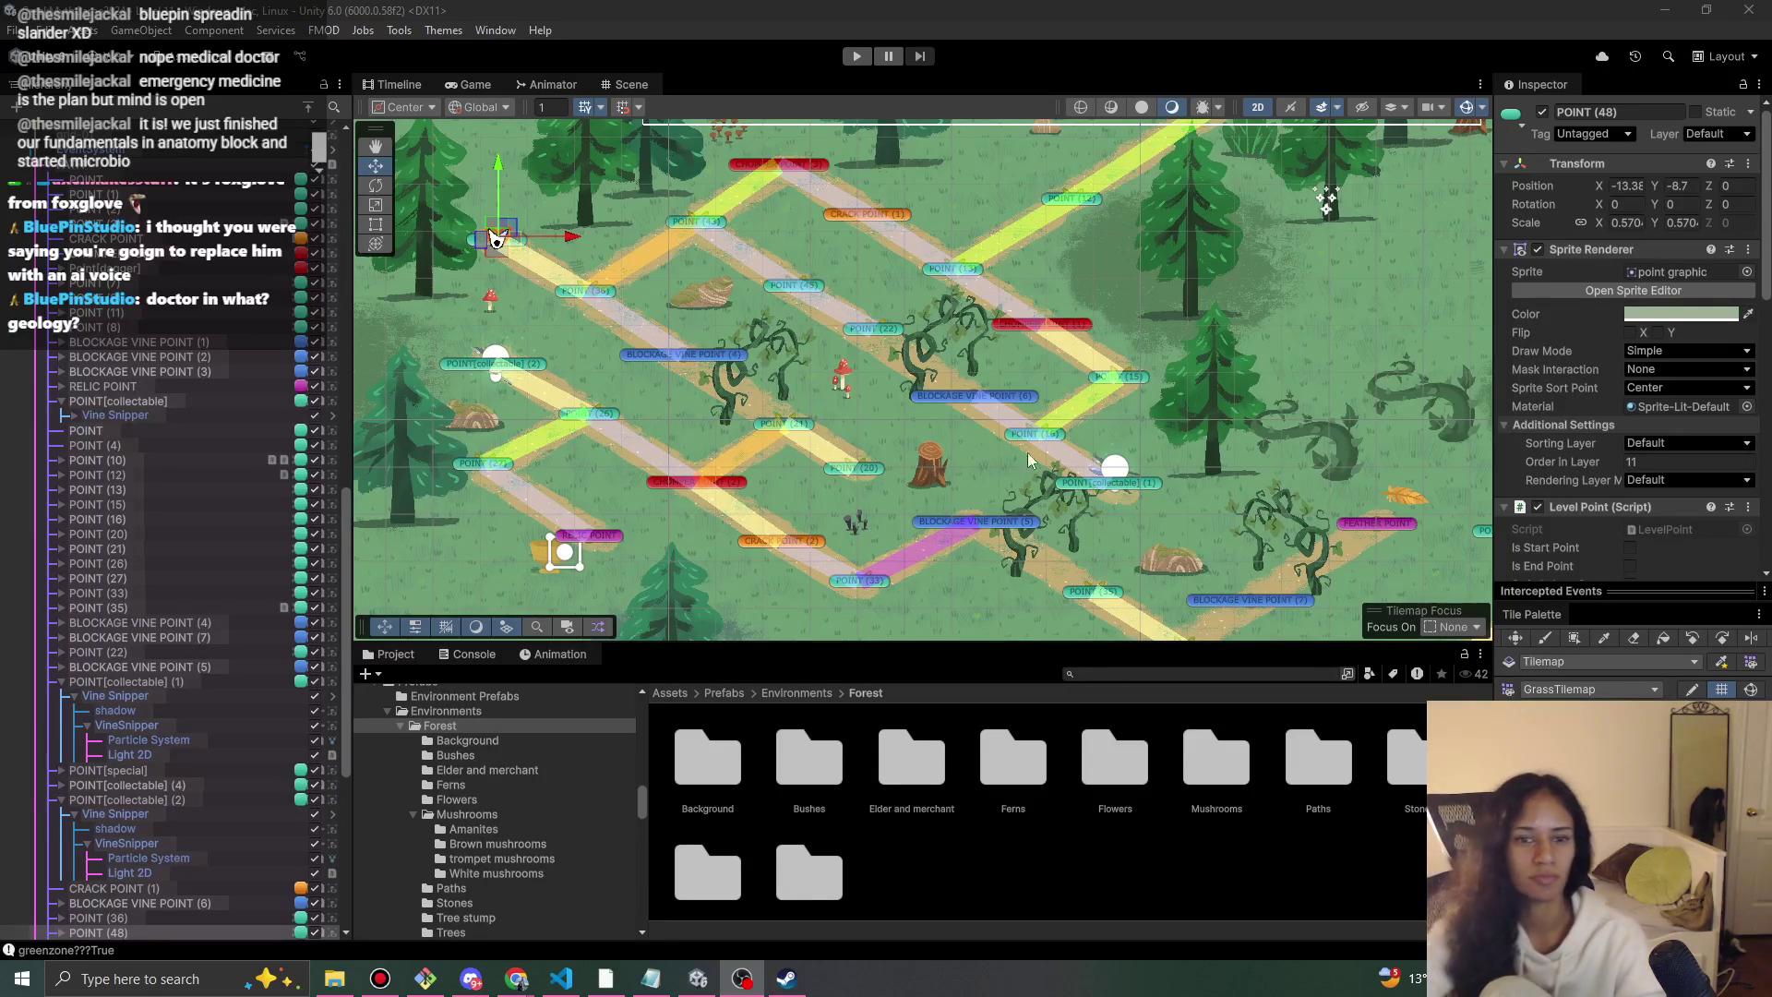
{"action": "mouse_move", "coordinate": [1032, 317]}
{"action": "left_mouse_down"}
{"action": "mouse_move", "coordinate": [935, 455]}
{"action": "mouse_move", "coordinate": [722, 497]}
{"action": "mouse_move", "coordinate": [721, 426]}
{"action": "left_mouse_up"}
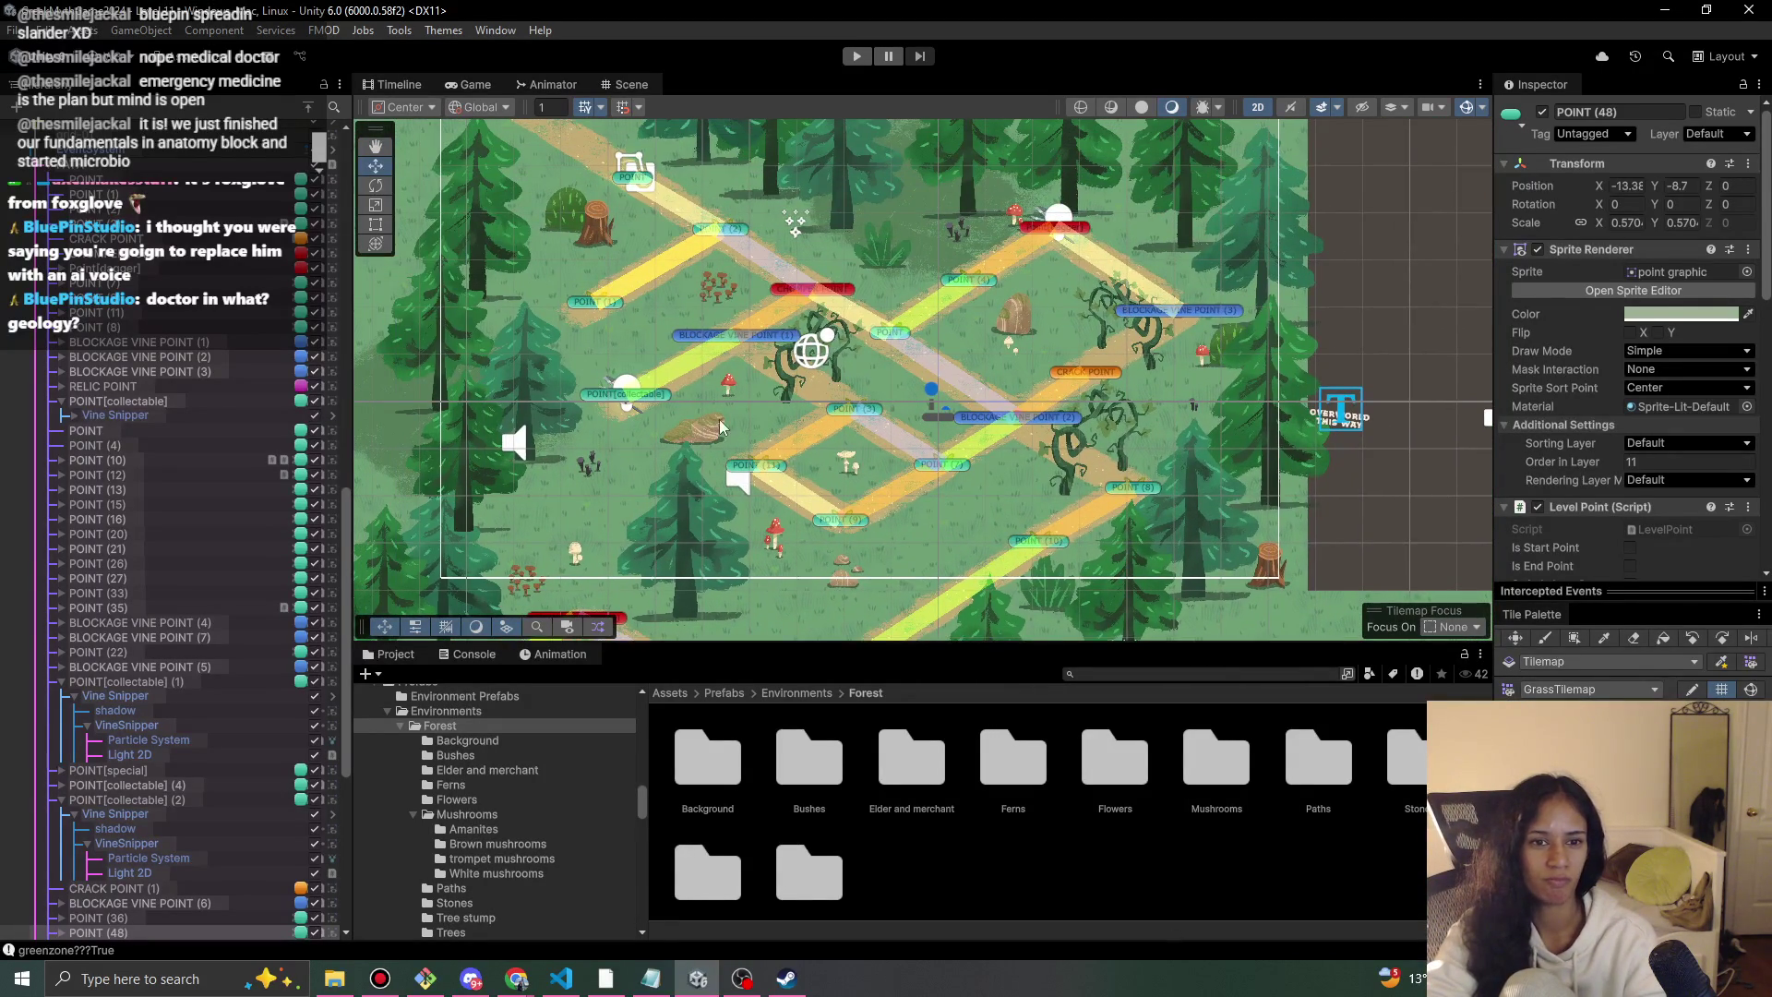
{"action": "key", "text": "Down"}
{"action": "key", "text": "Left"}
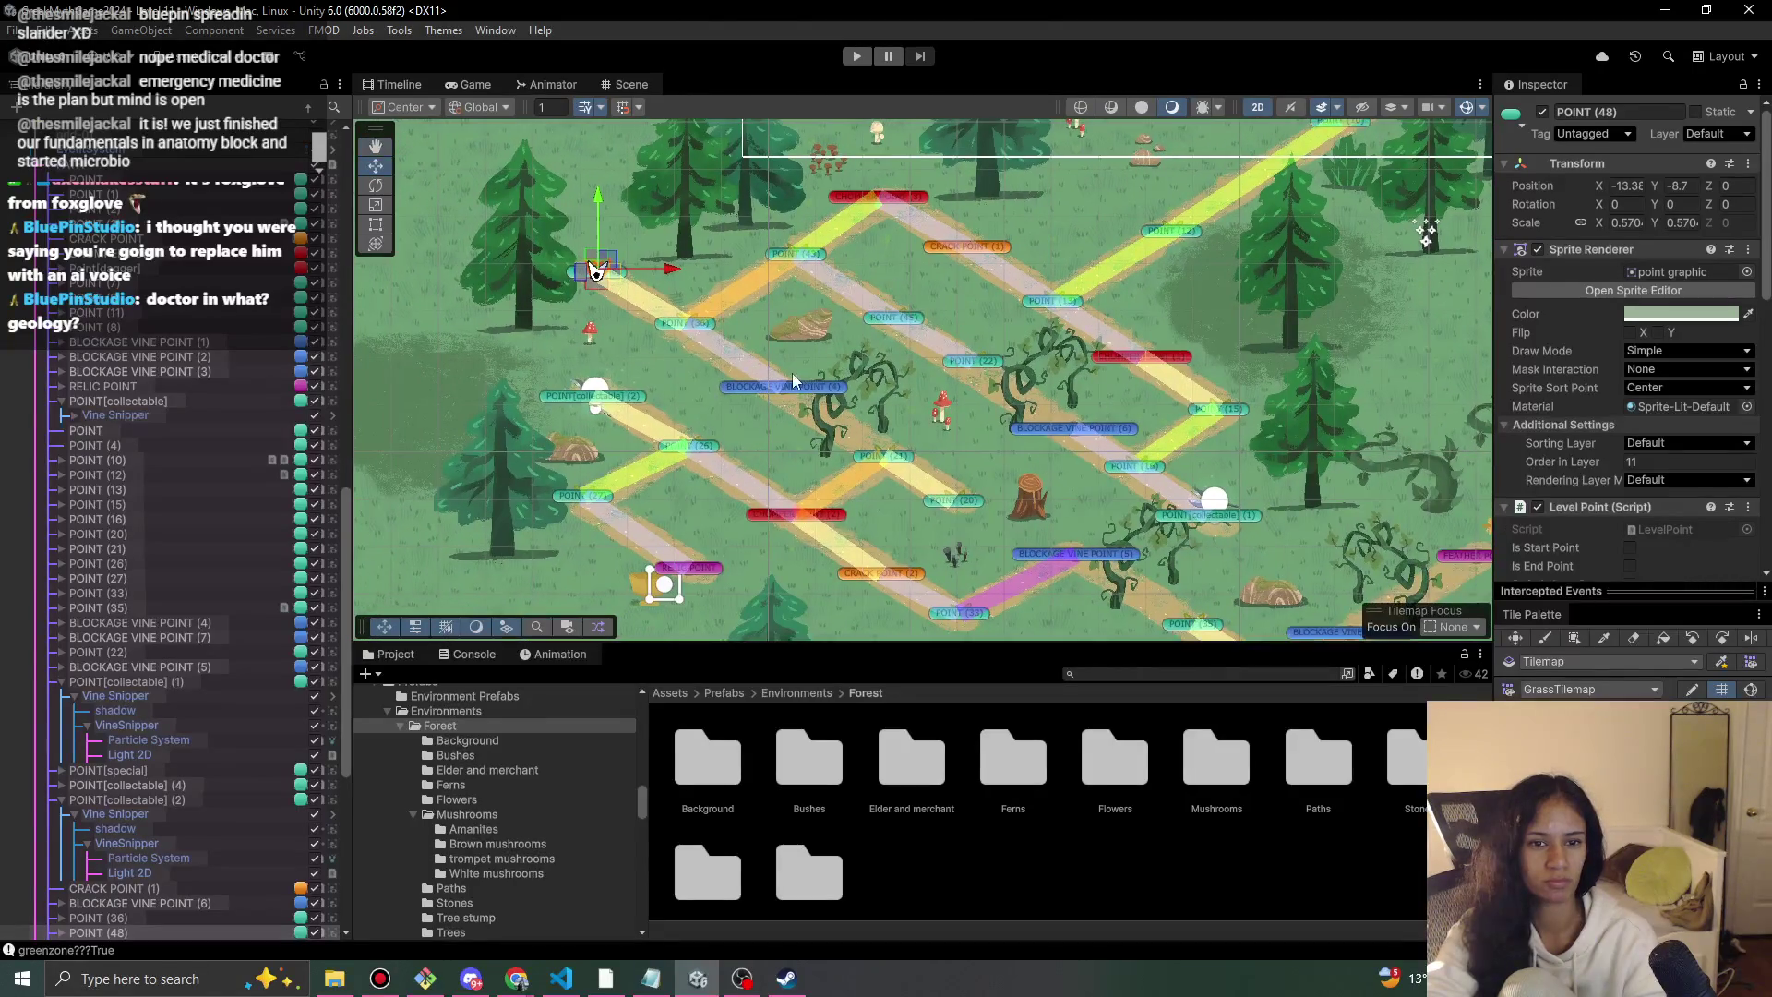
{"action": "key", "text": "Down"}
{"action": "key", "text": "Down"}
{"action": "key", "text": "Down"}
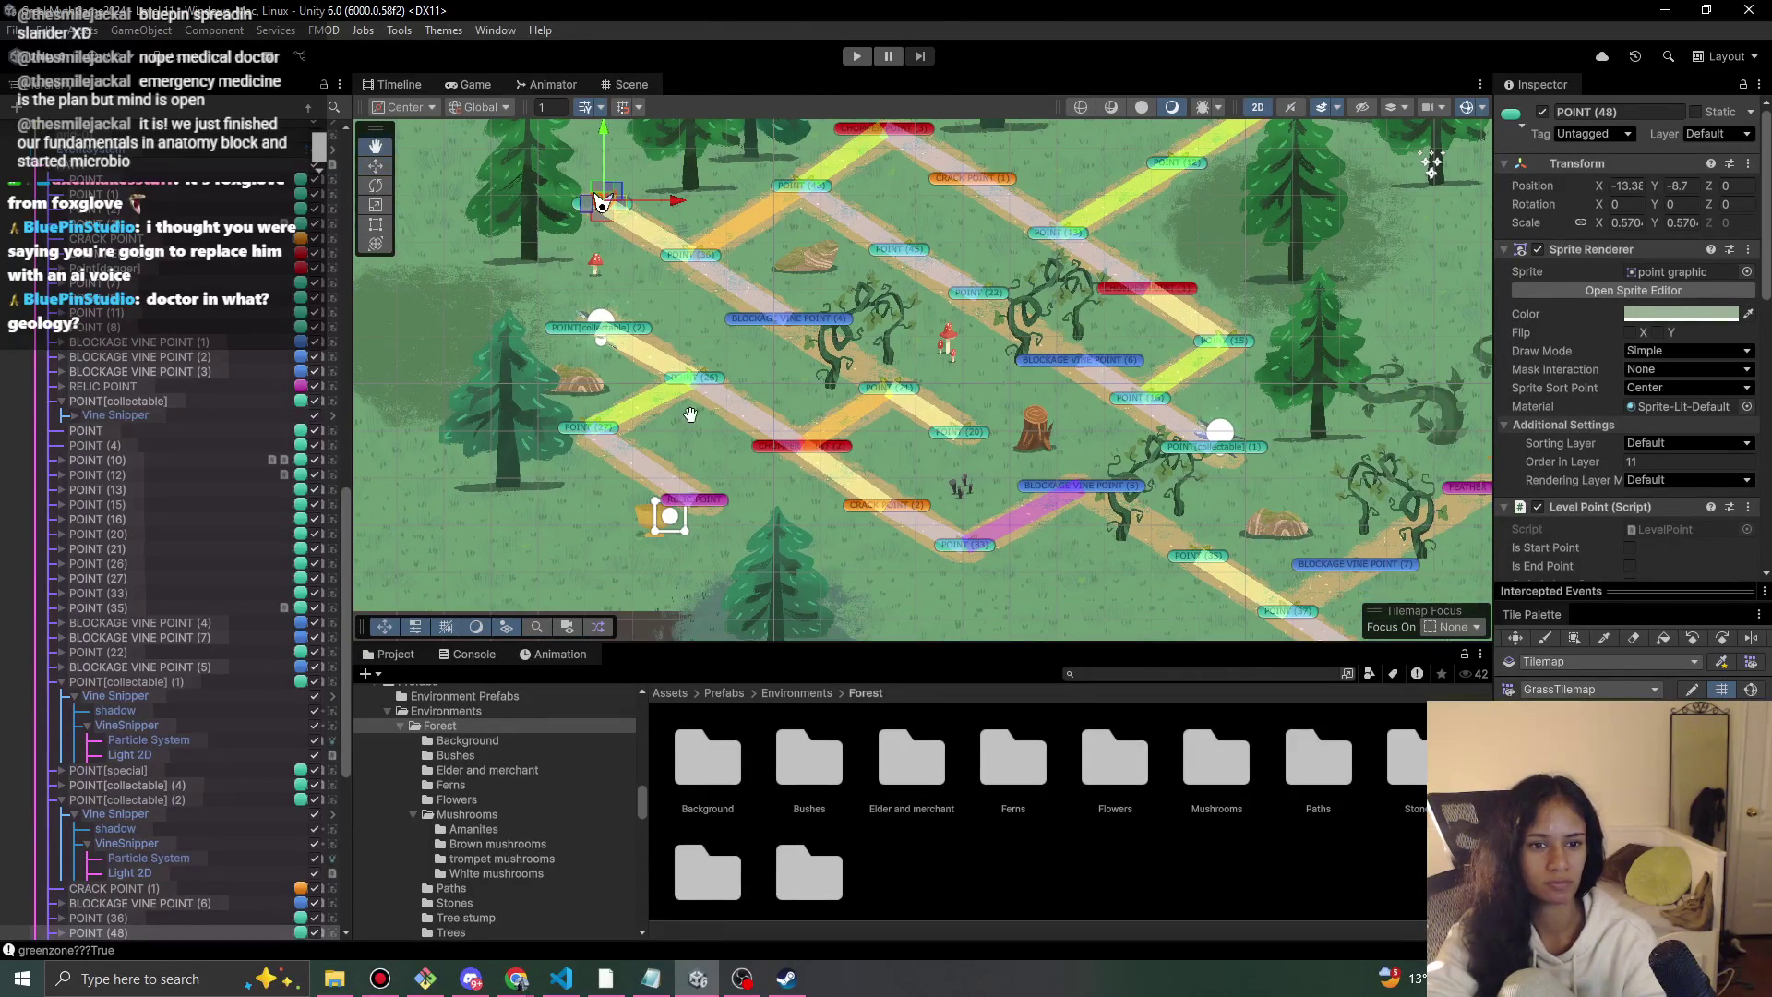
{"action": "key", "text": "Up"}
{"action": "key", "text": "Up"}
{"action": "key", "text": "Up"}
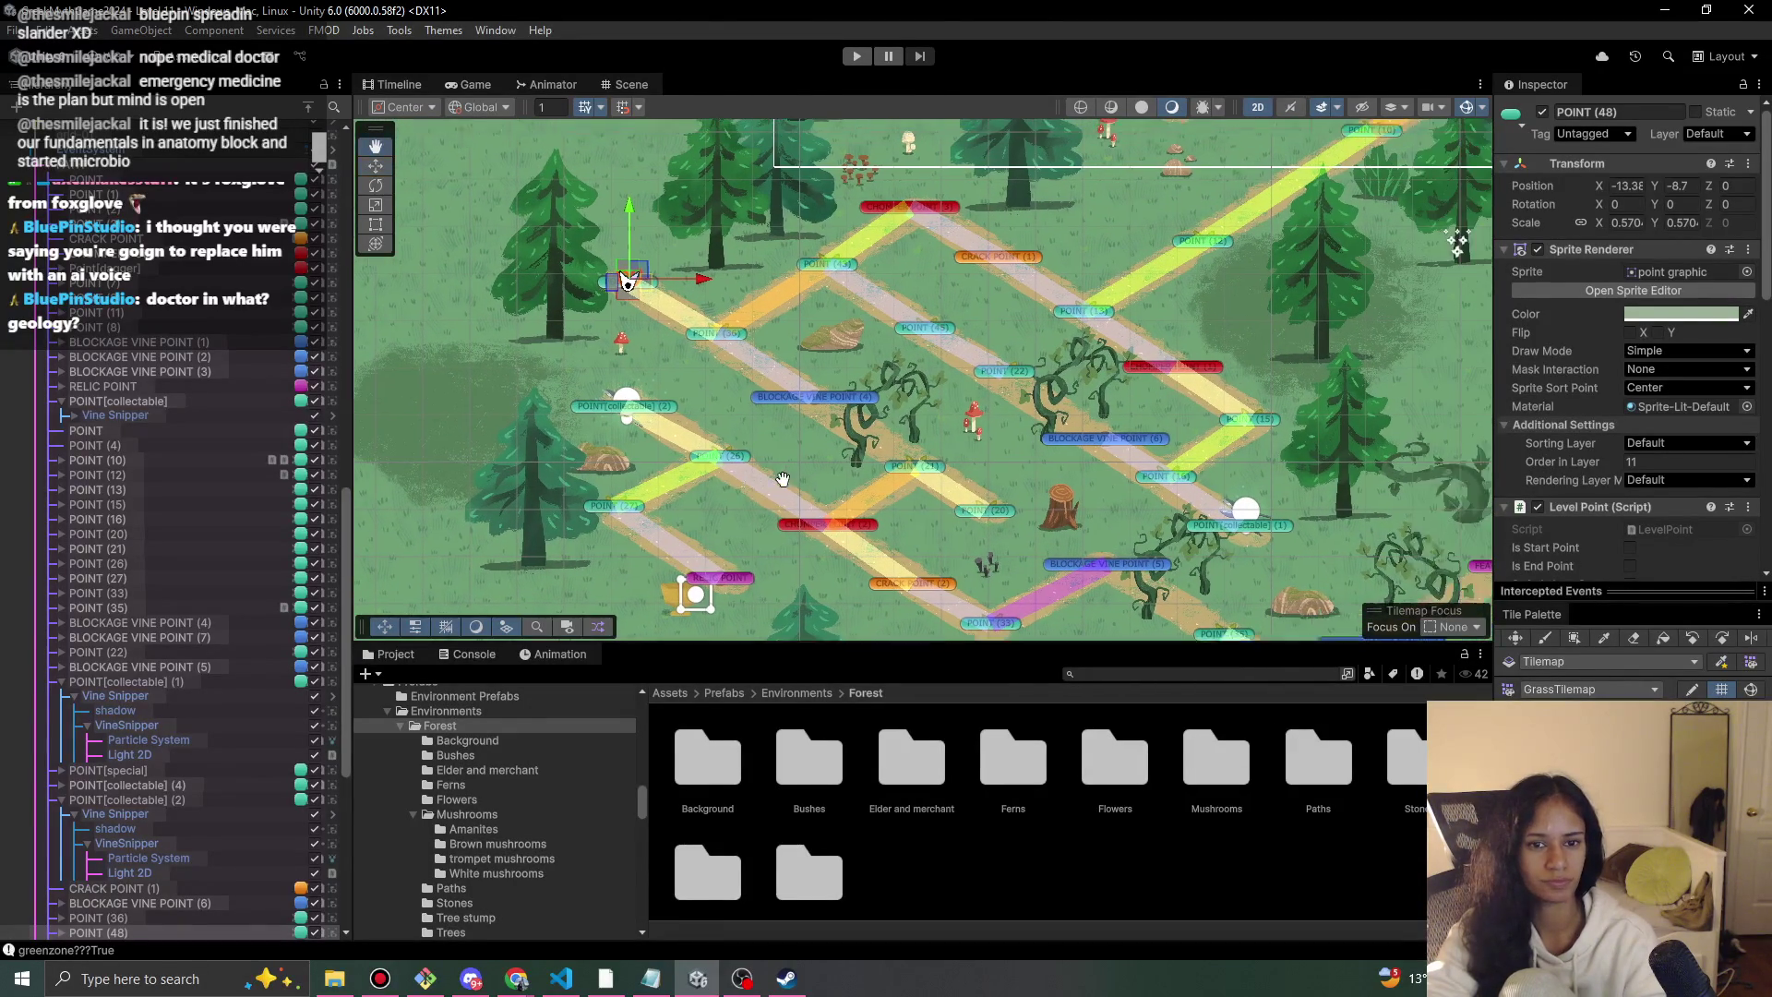
{"action": "key", "text": "Right"}
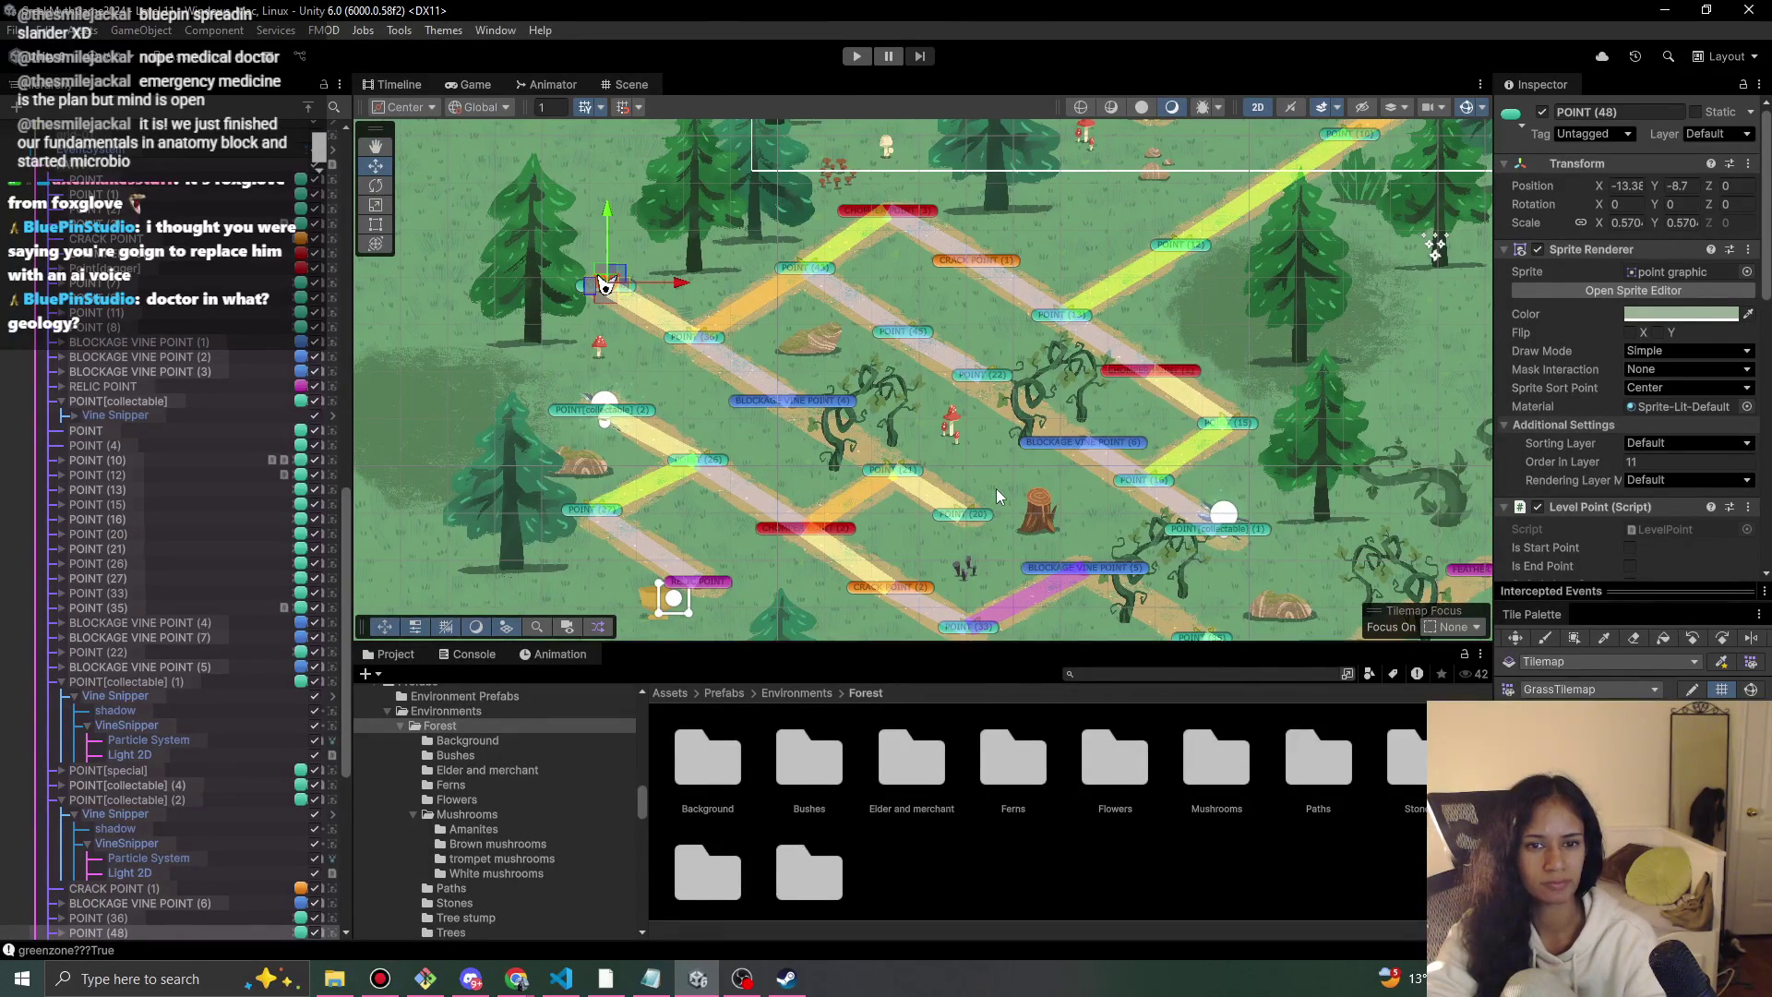
{"action": "left_click", "coordinate": [862, 59]}
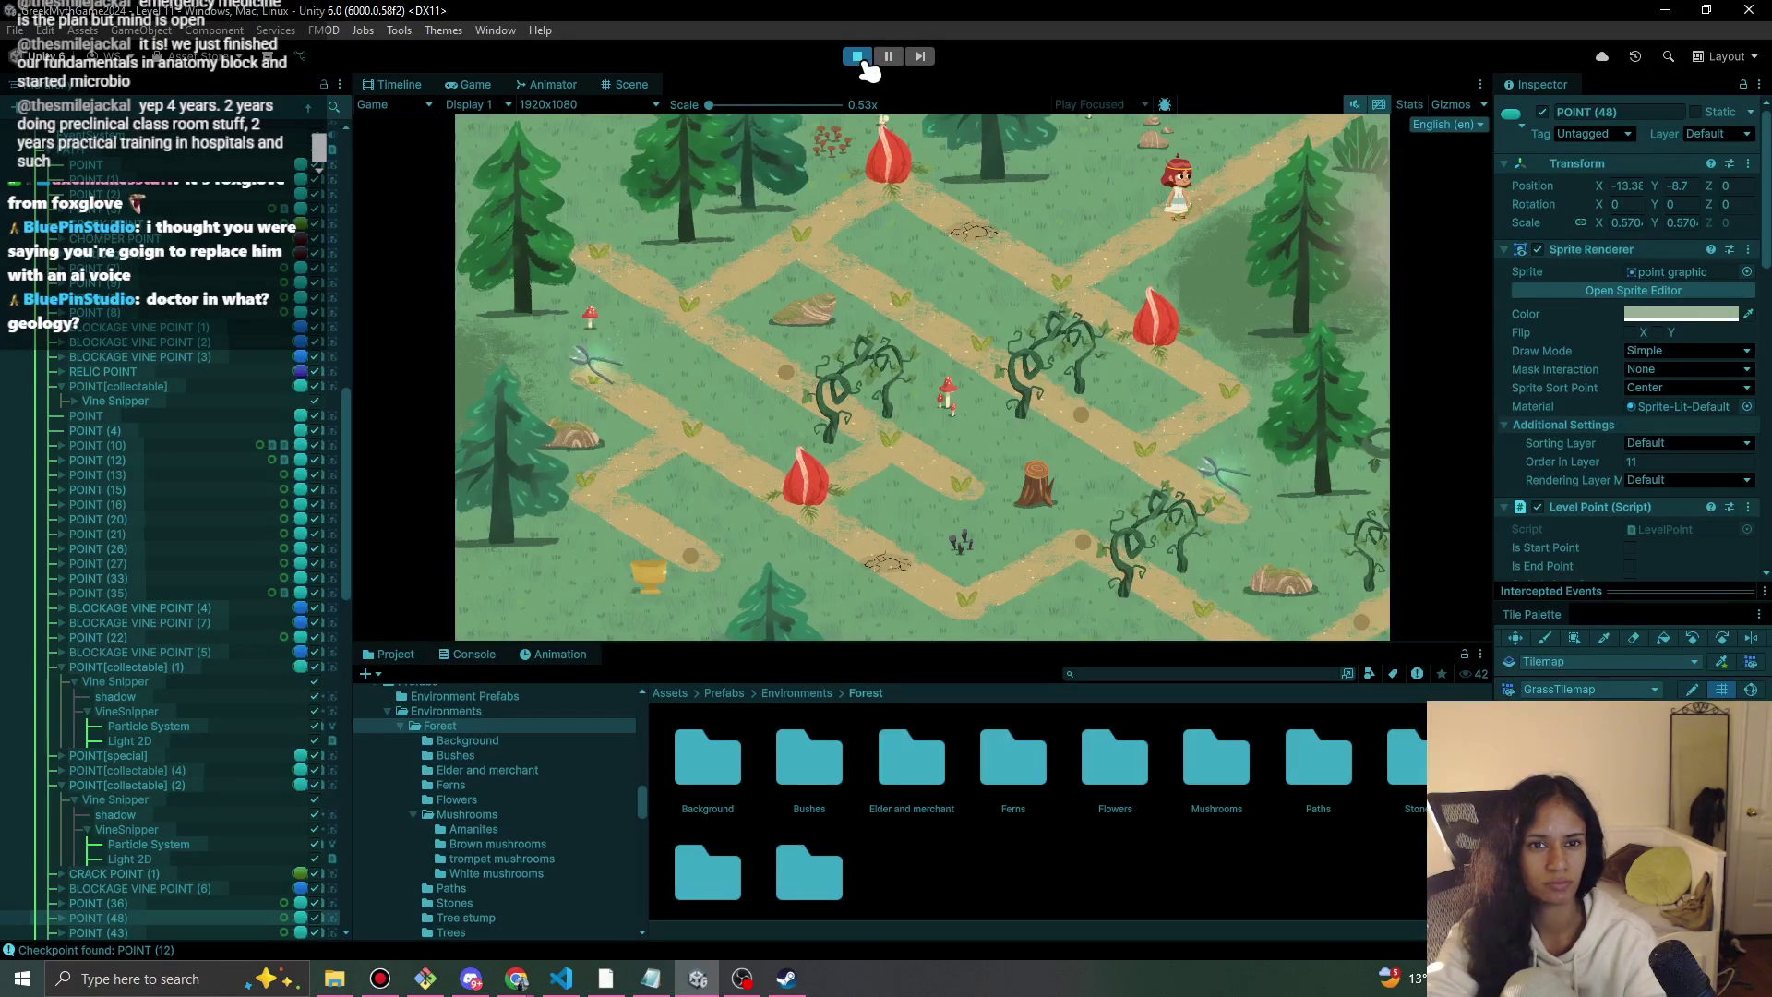
{"action": "left_click", "coordinate": [1080, 294]}
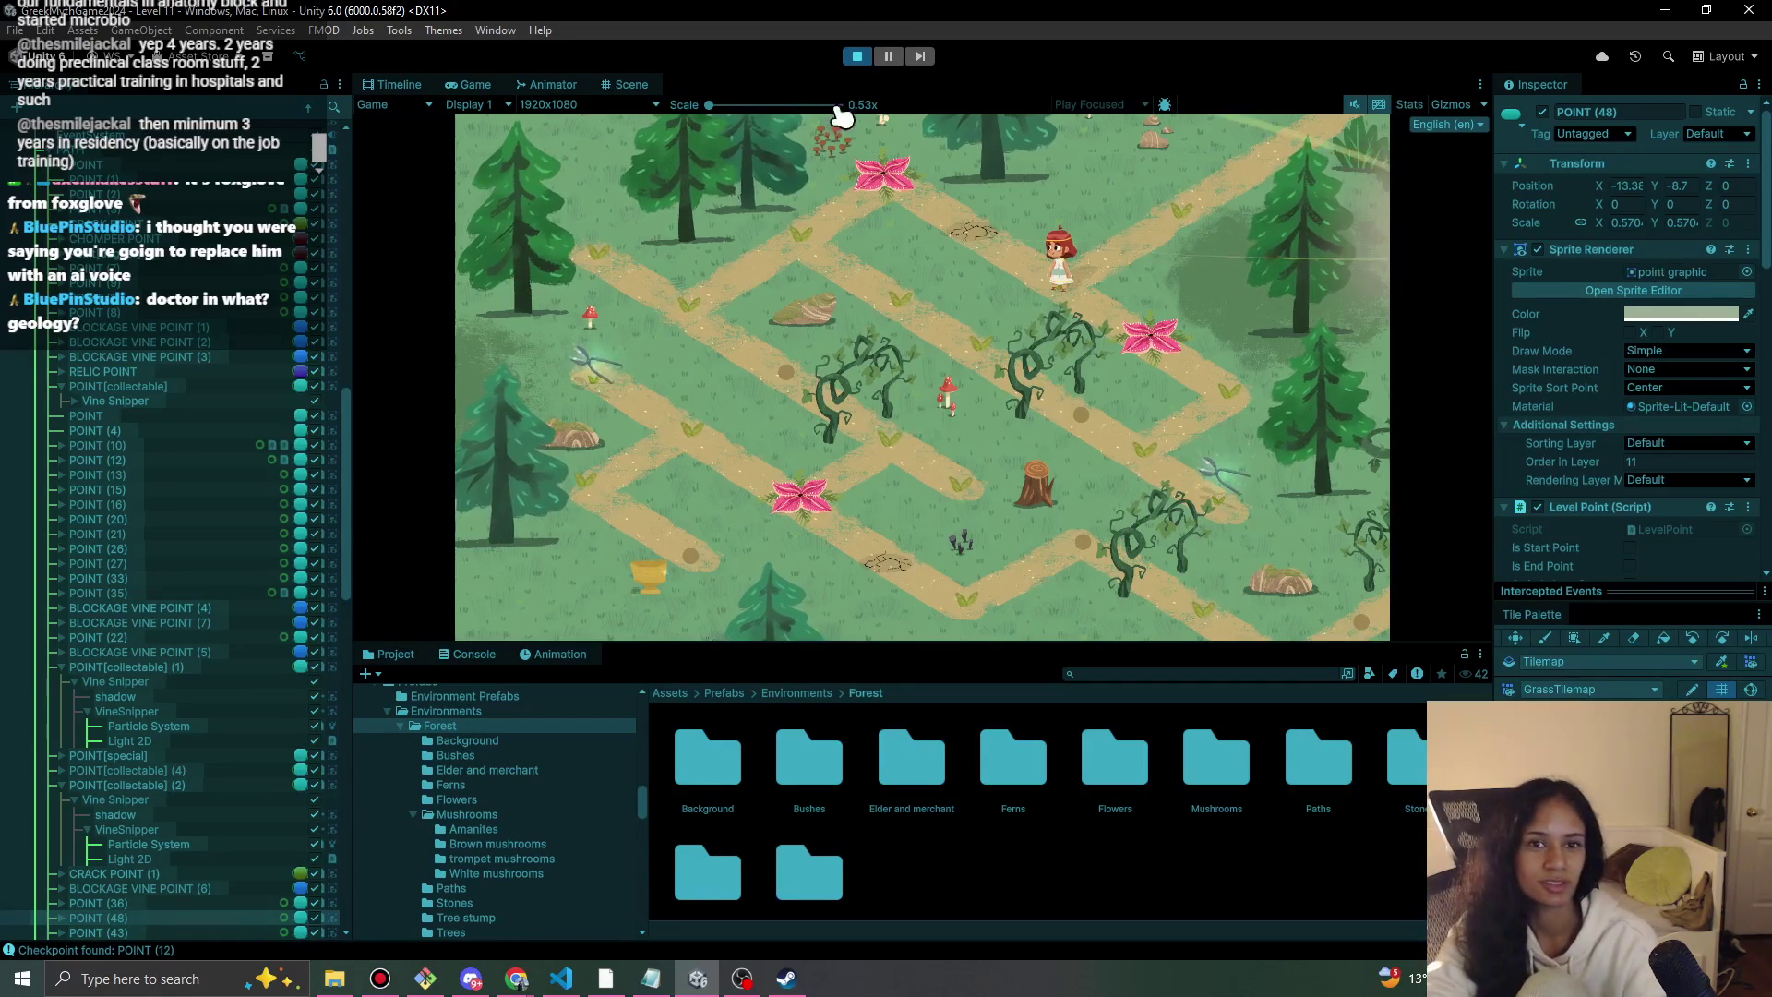
Restart the play-test, walk the girl onto the flower and back down, then stop.
{"action": "left_click", "coordinate": [859, 57]}
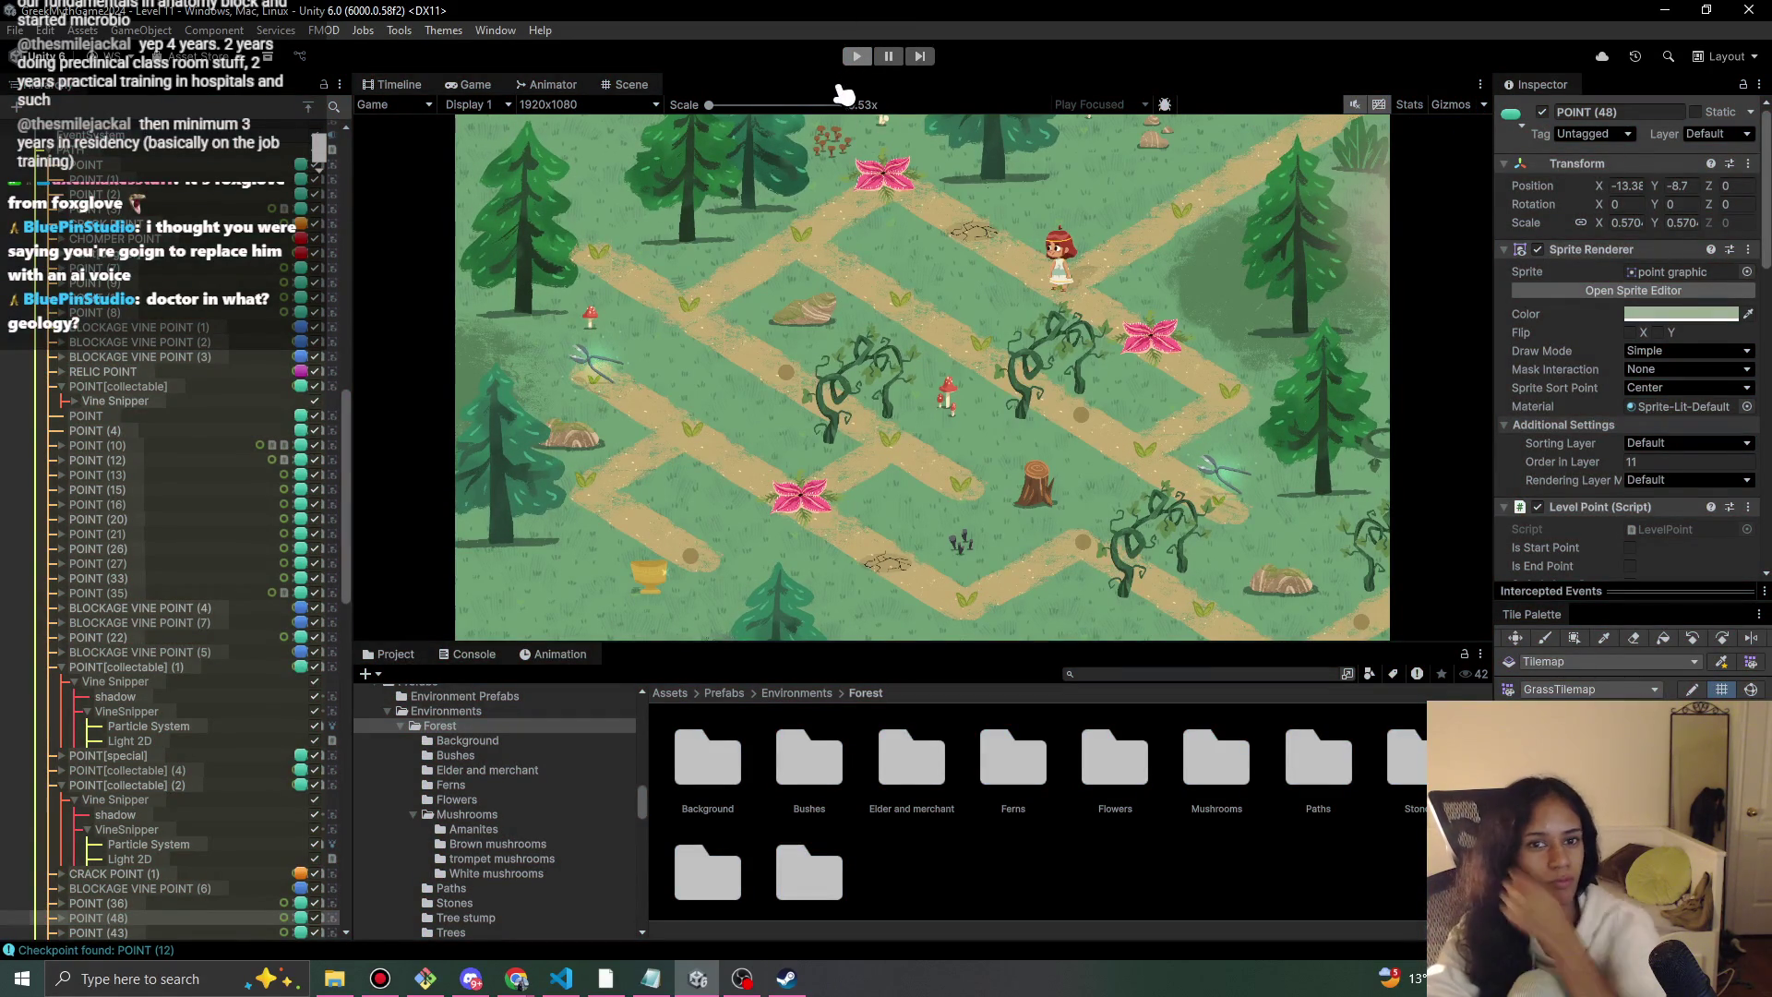
{"action": "left_click", "coordinate": [859, 57]}
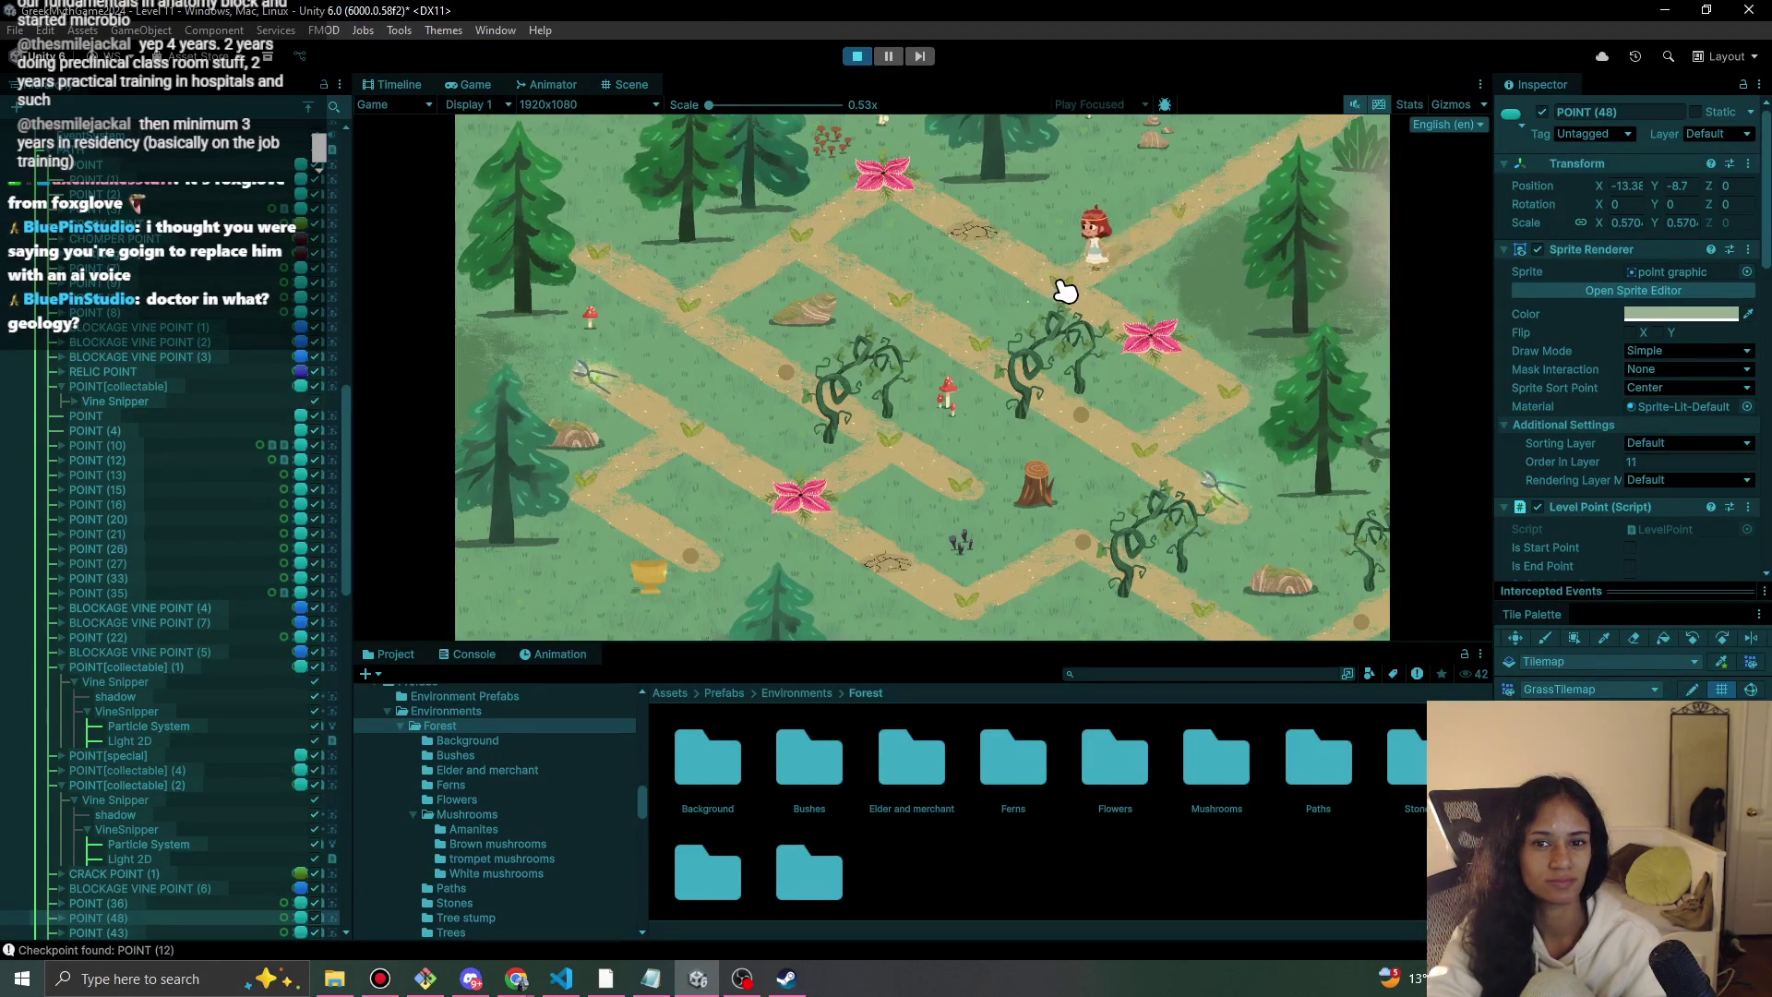
{"action": "left_click", "coordinate": [982, 243]}
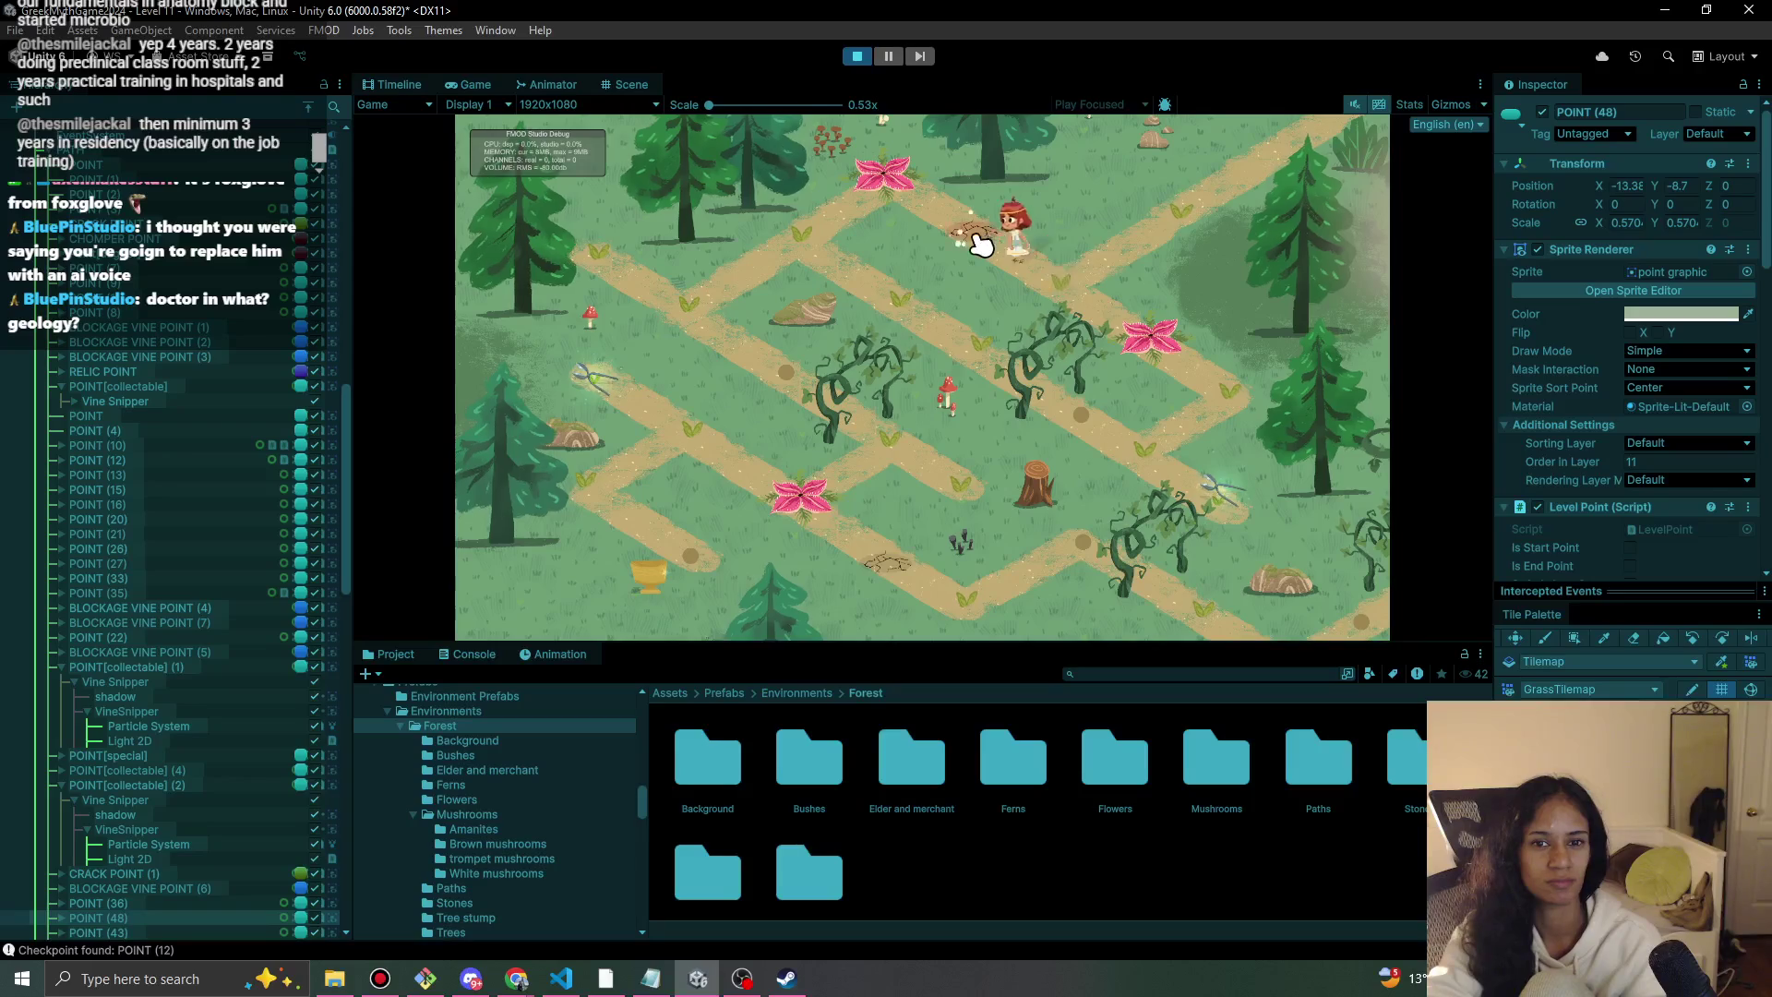
{"action": "left_click", "coordinate": [904, 196]}
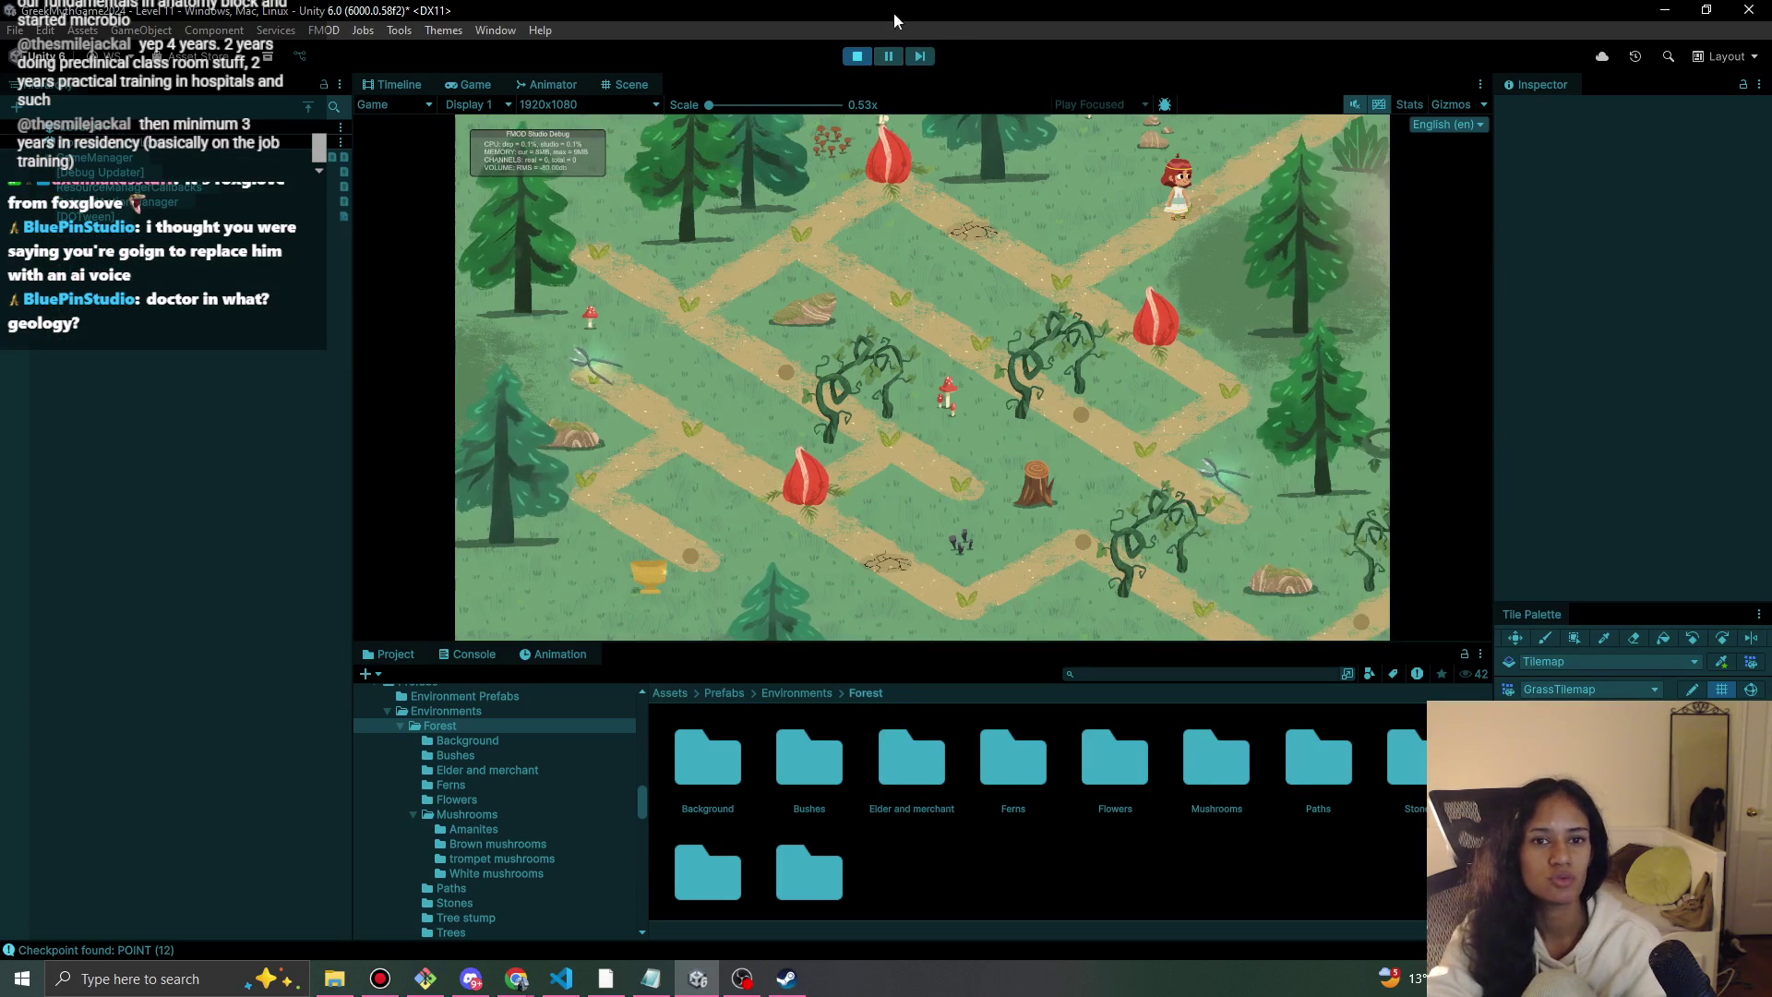
{"action": "left_click", "coordinate": [1089, 265]}
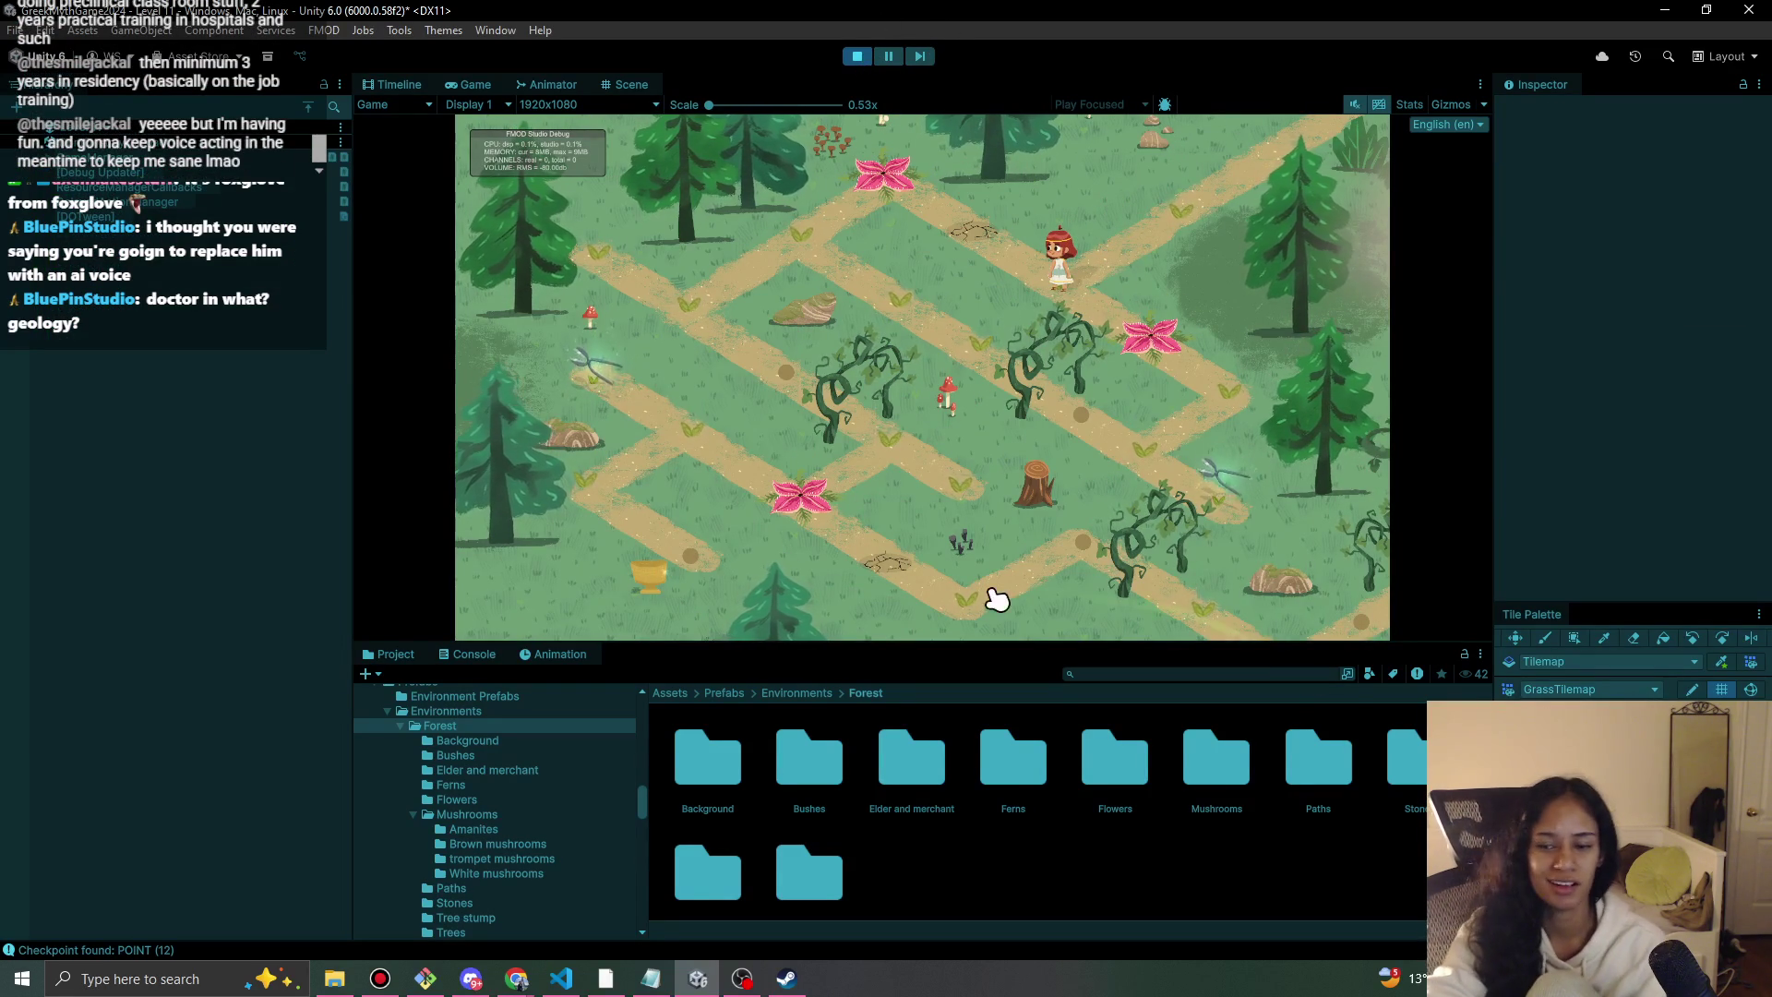
{"action": "left_click", "coordinate": [857, 56]}
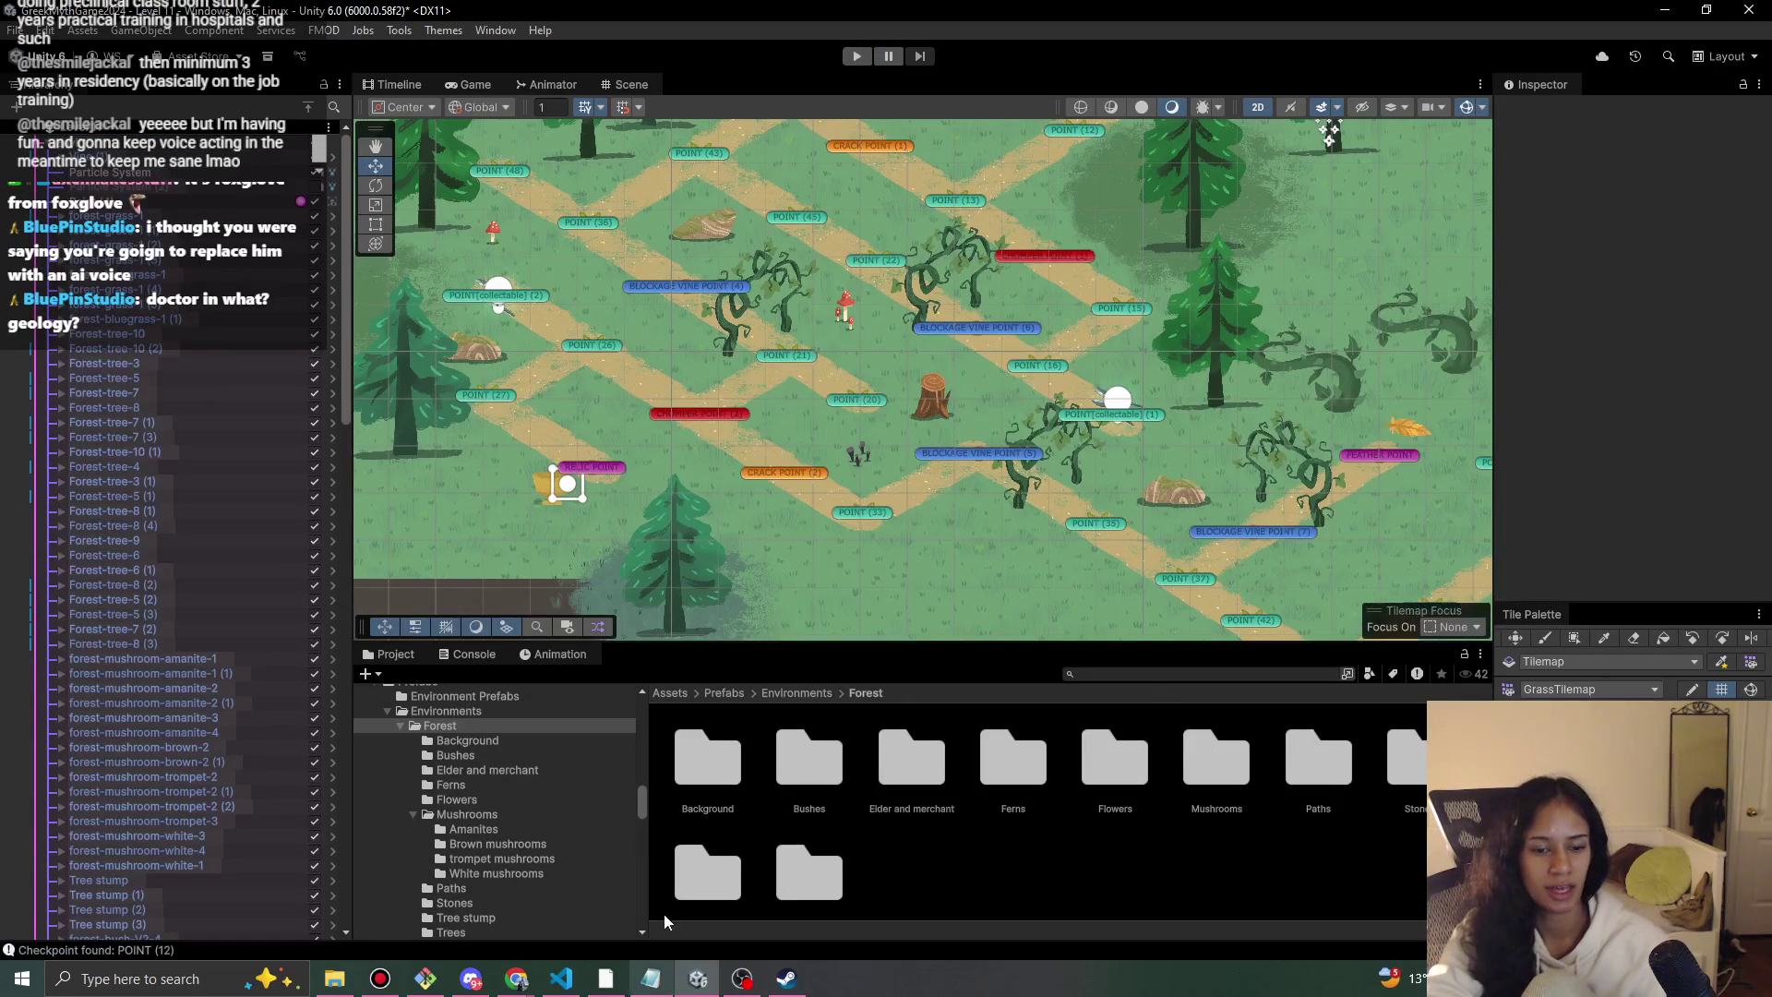
{"action": "left_click", "coordinate": [561, 982]}
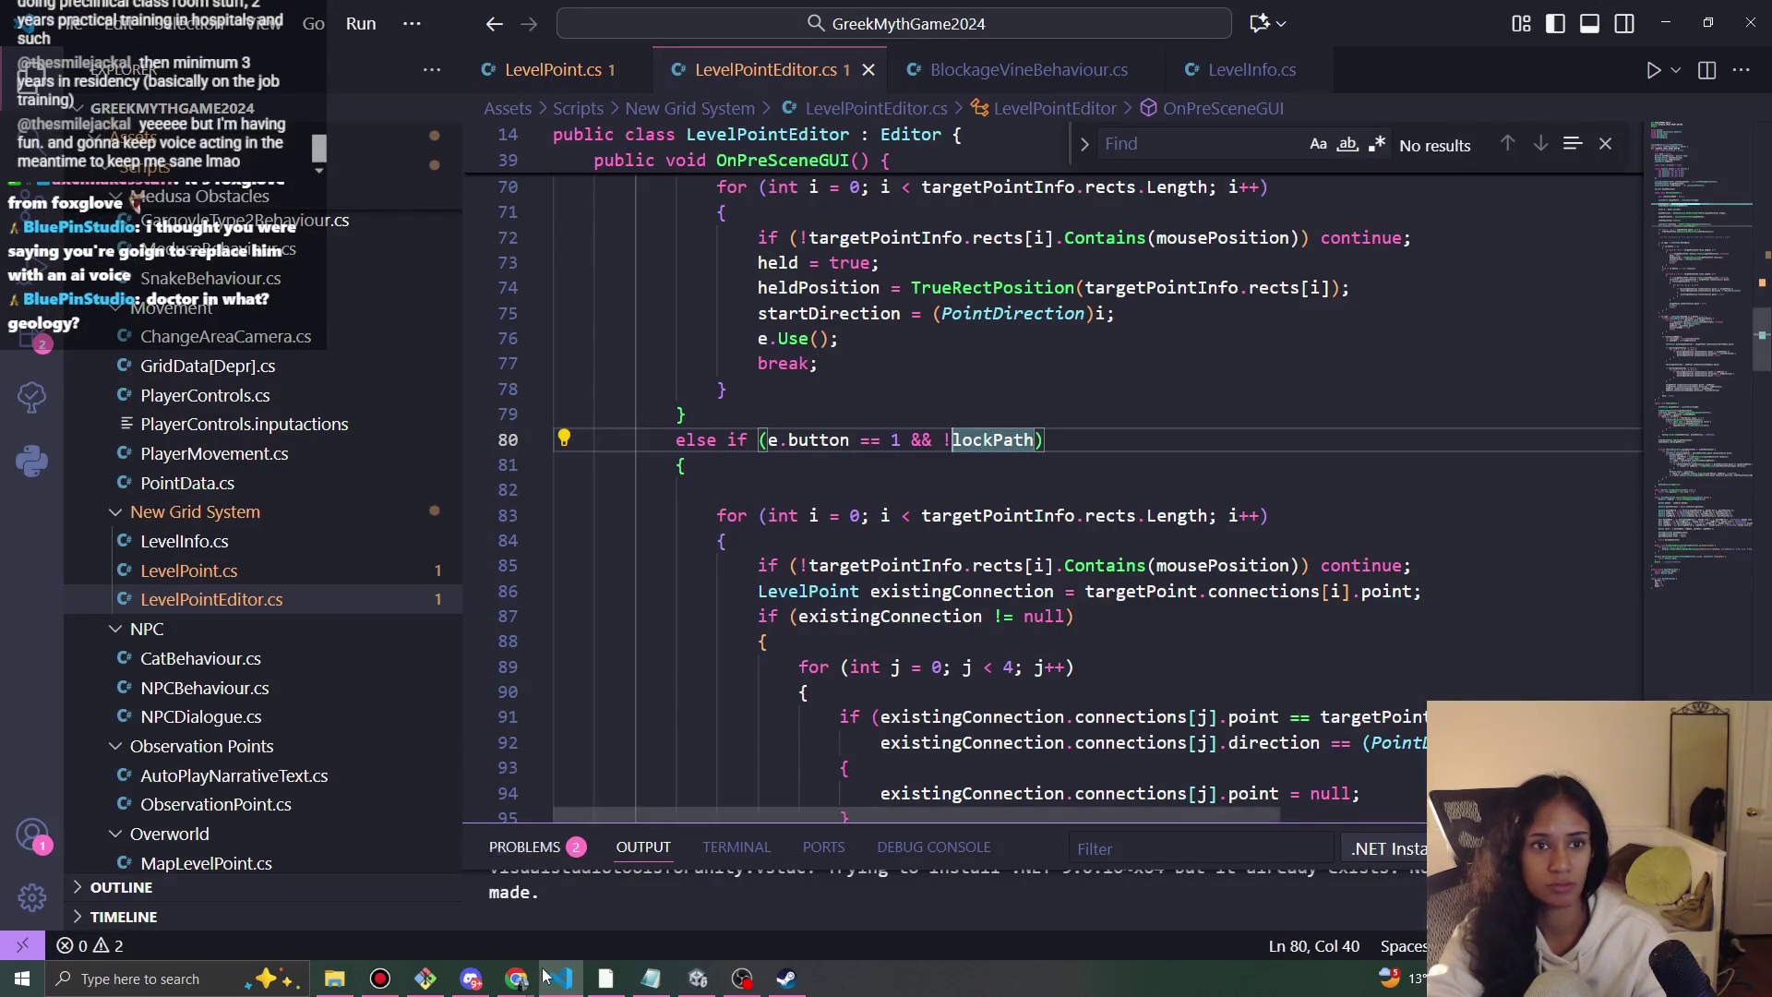
Set level 11's lastCheckpoint to 3 in SophiasPathSaveData.json and restart the Unity play-test.
{"action": "left_click", "coordinate": [335, 979]}
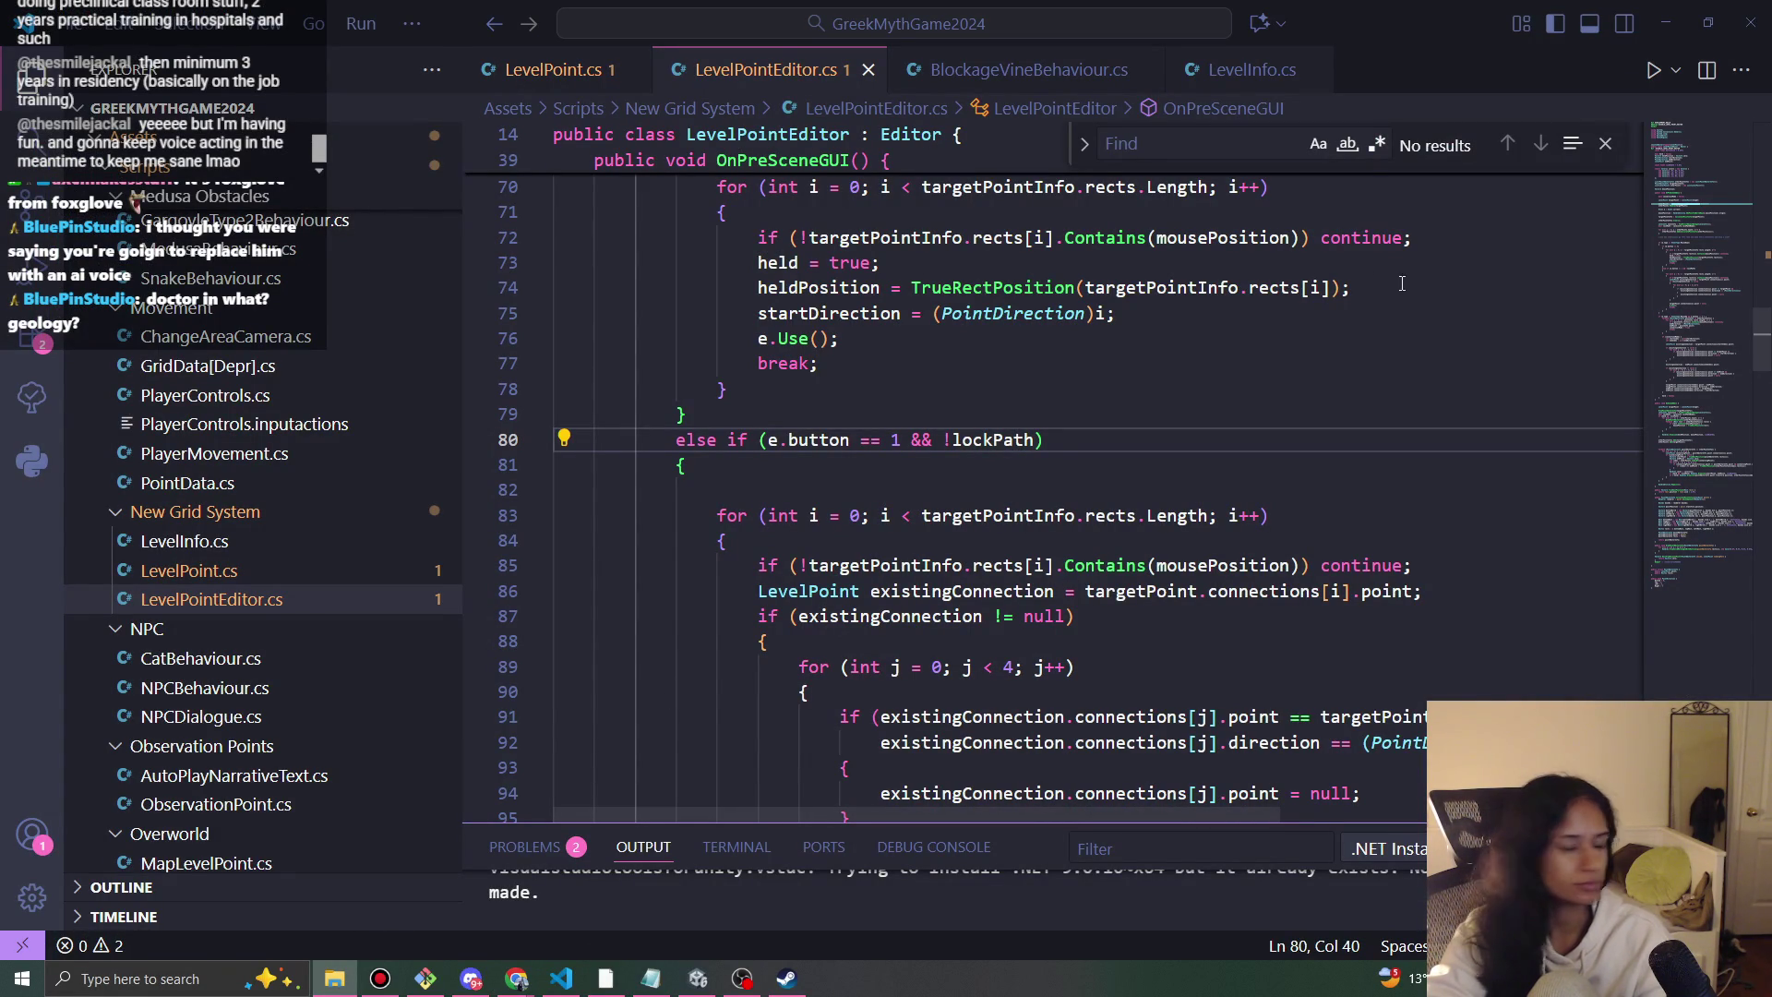
{"action": "scroll", "coordinate": [940, 367], "scroll_direction": "down", "scroll_amount": 15}
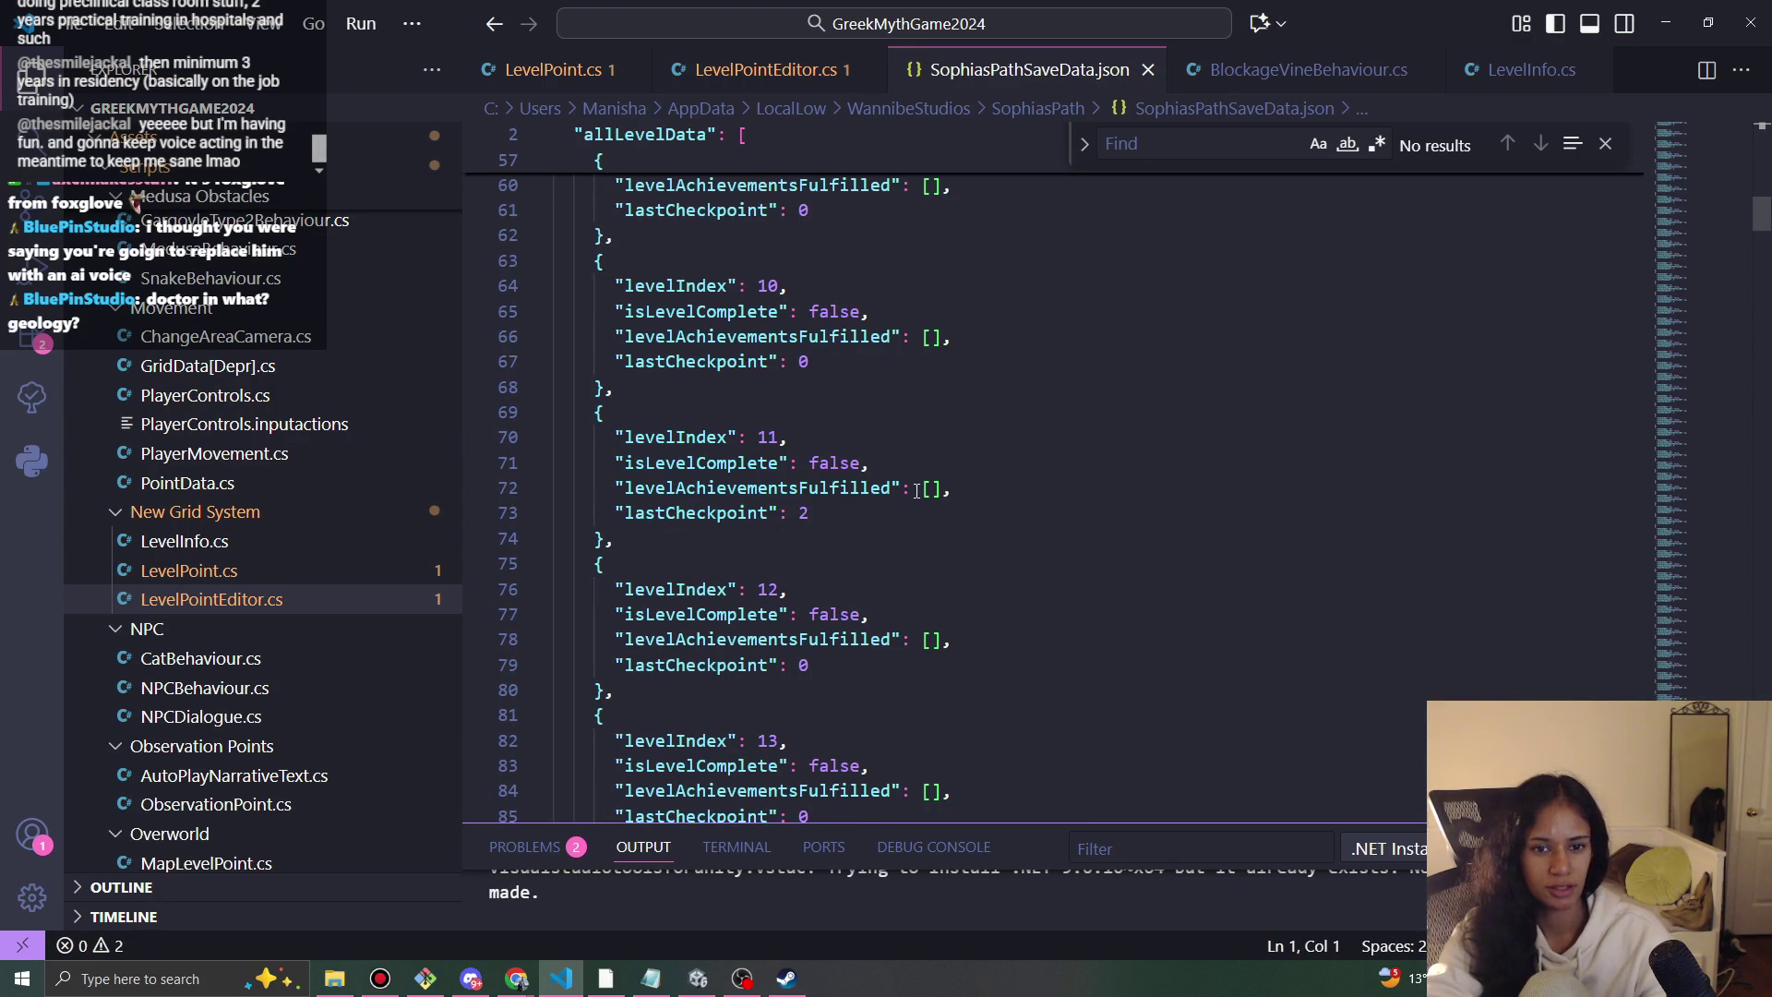
{"action": "left_click", "coordinate": [818, 521]}
{"action": "type", "text": "3"}
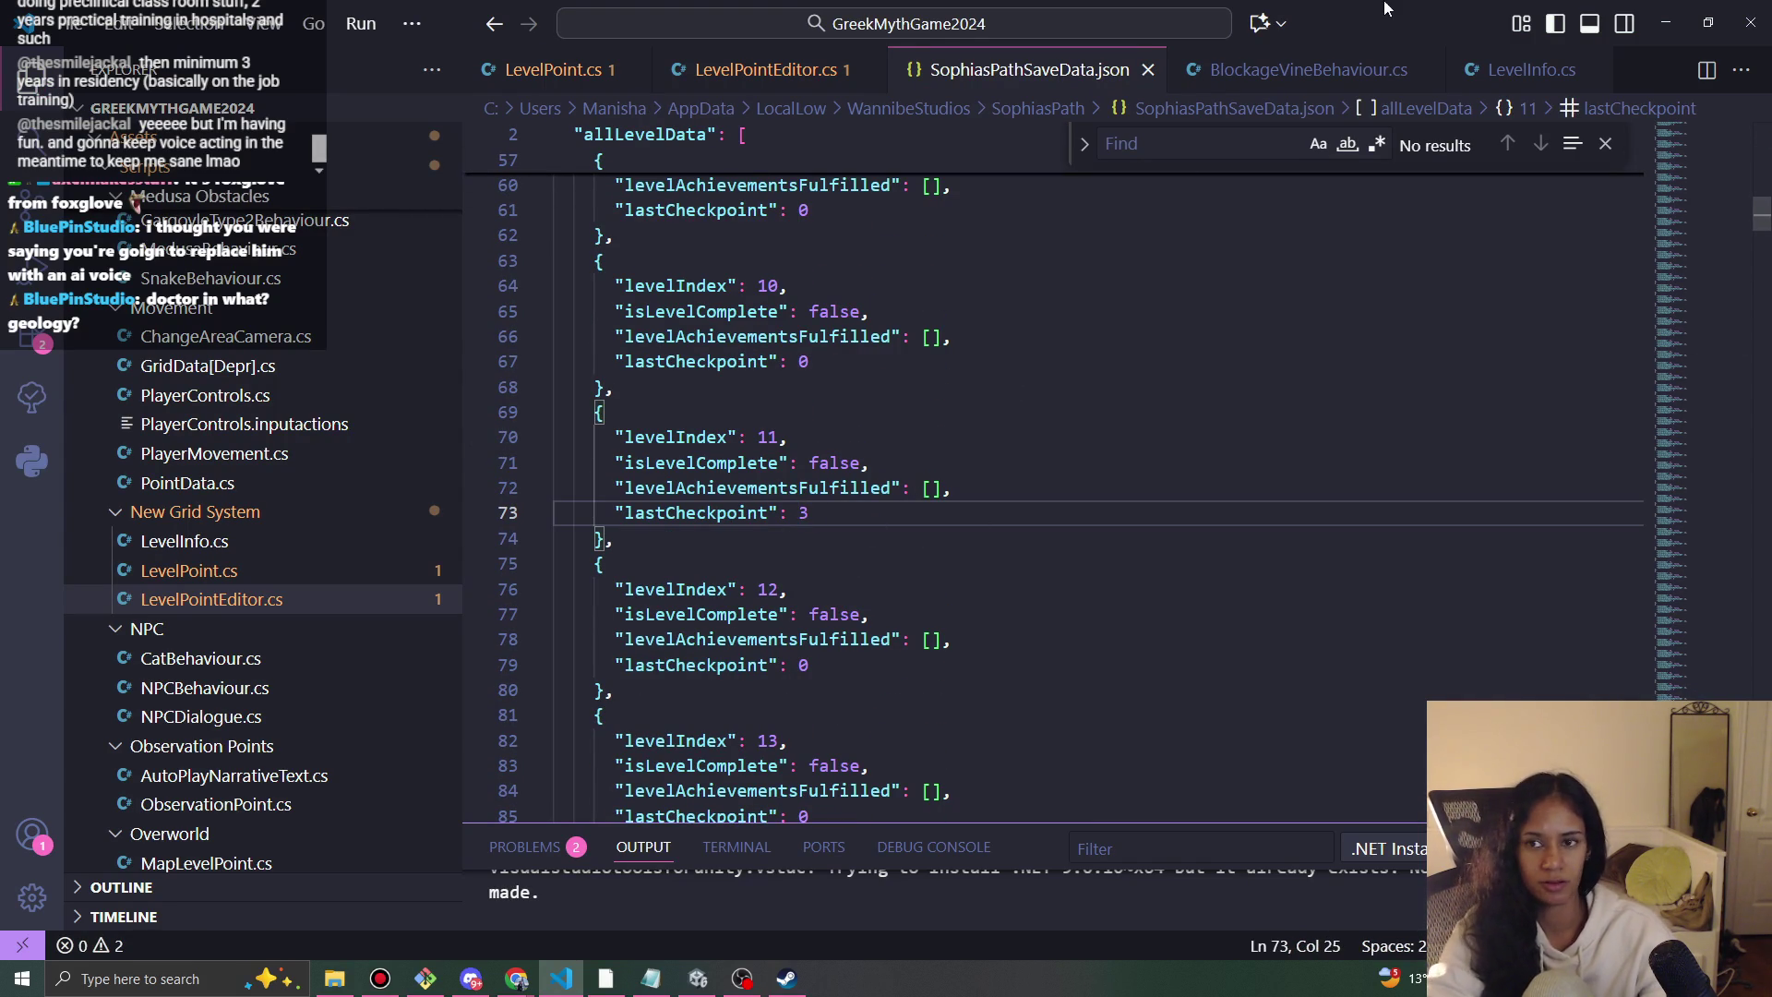
{"action": "left_click", "coordinate": [1666, 22]}
{"action": "left_click", "coordinate": [856, 56]}
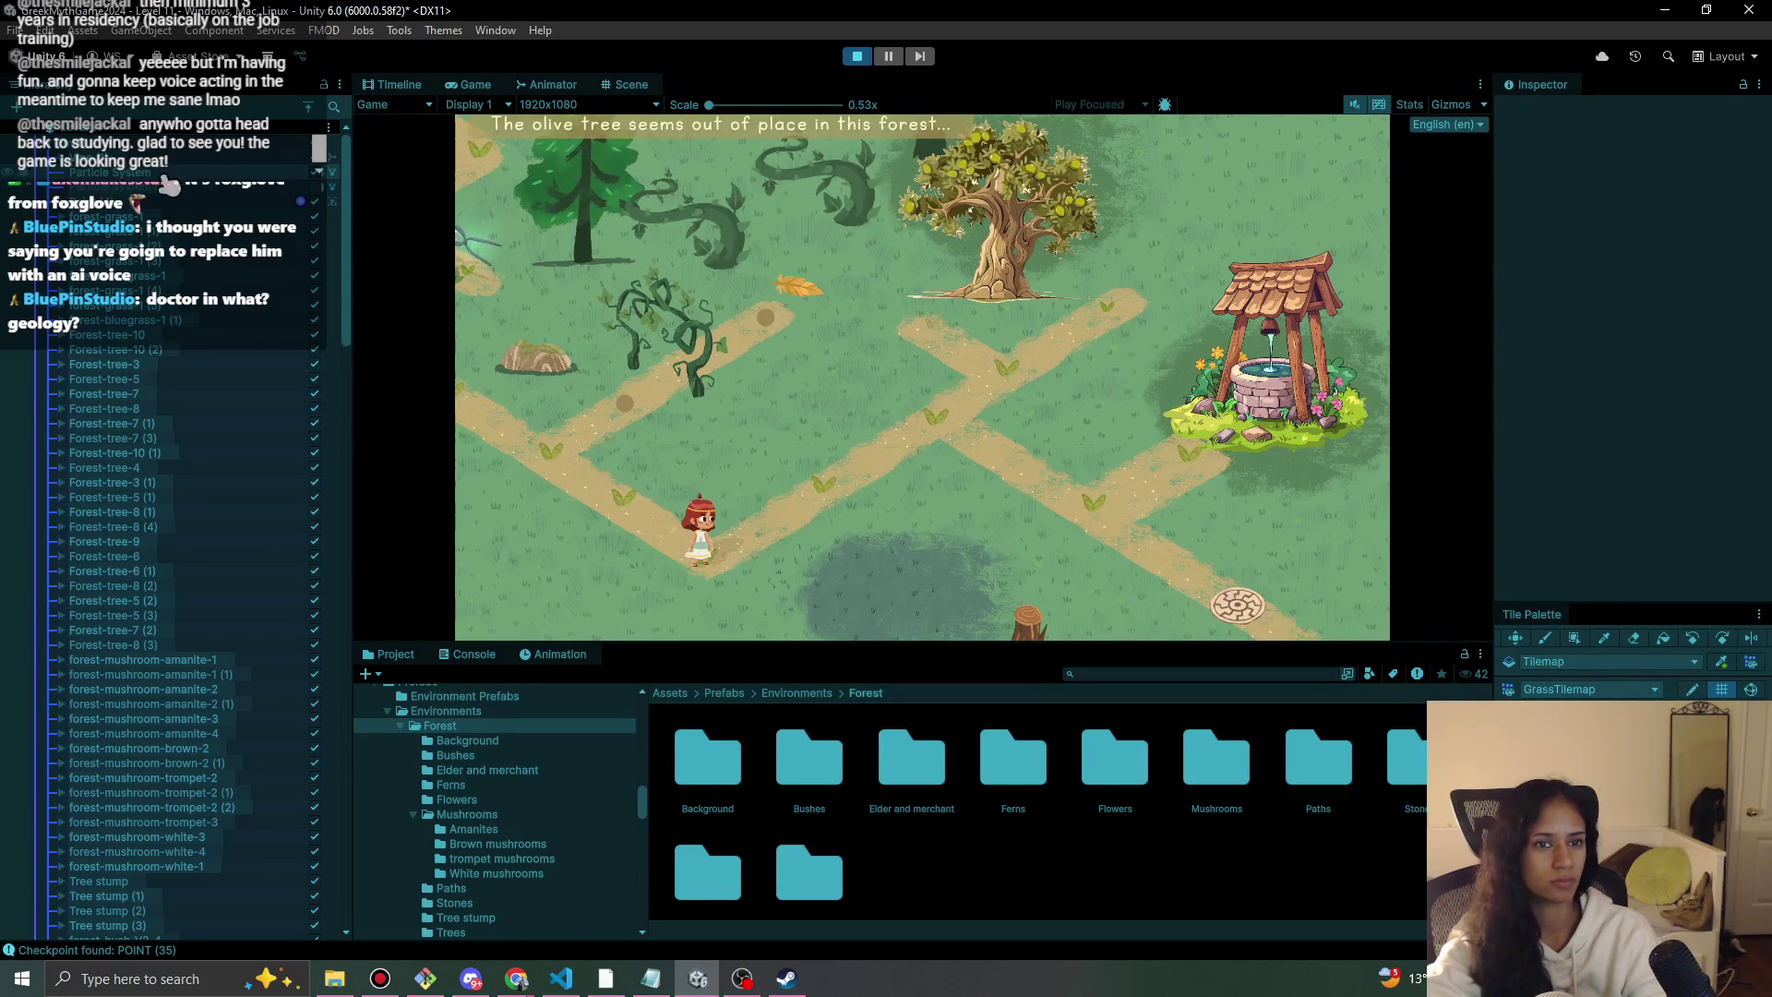
Select Grid 2 Camera and drag its frame slightly up and left in the Scene view.
{"action": "scroll", "coordinate": [77, 157], "scroll_direction": "up", "scroll_amount": 10}
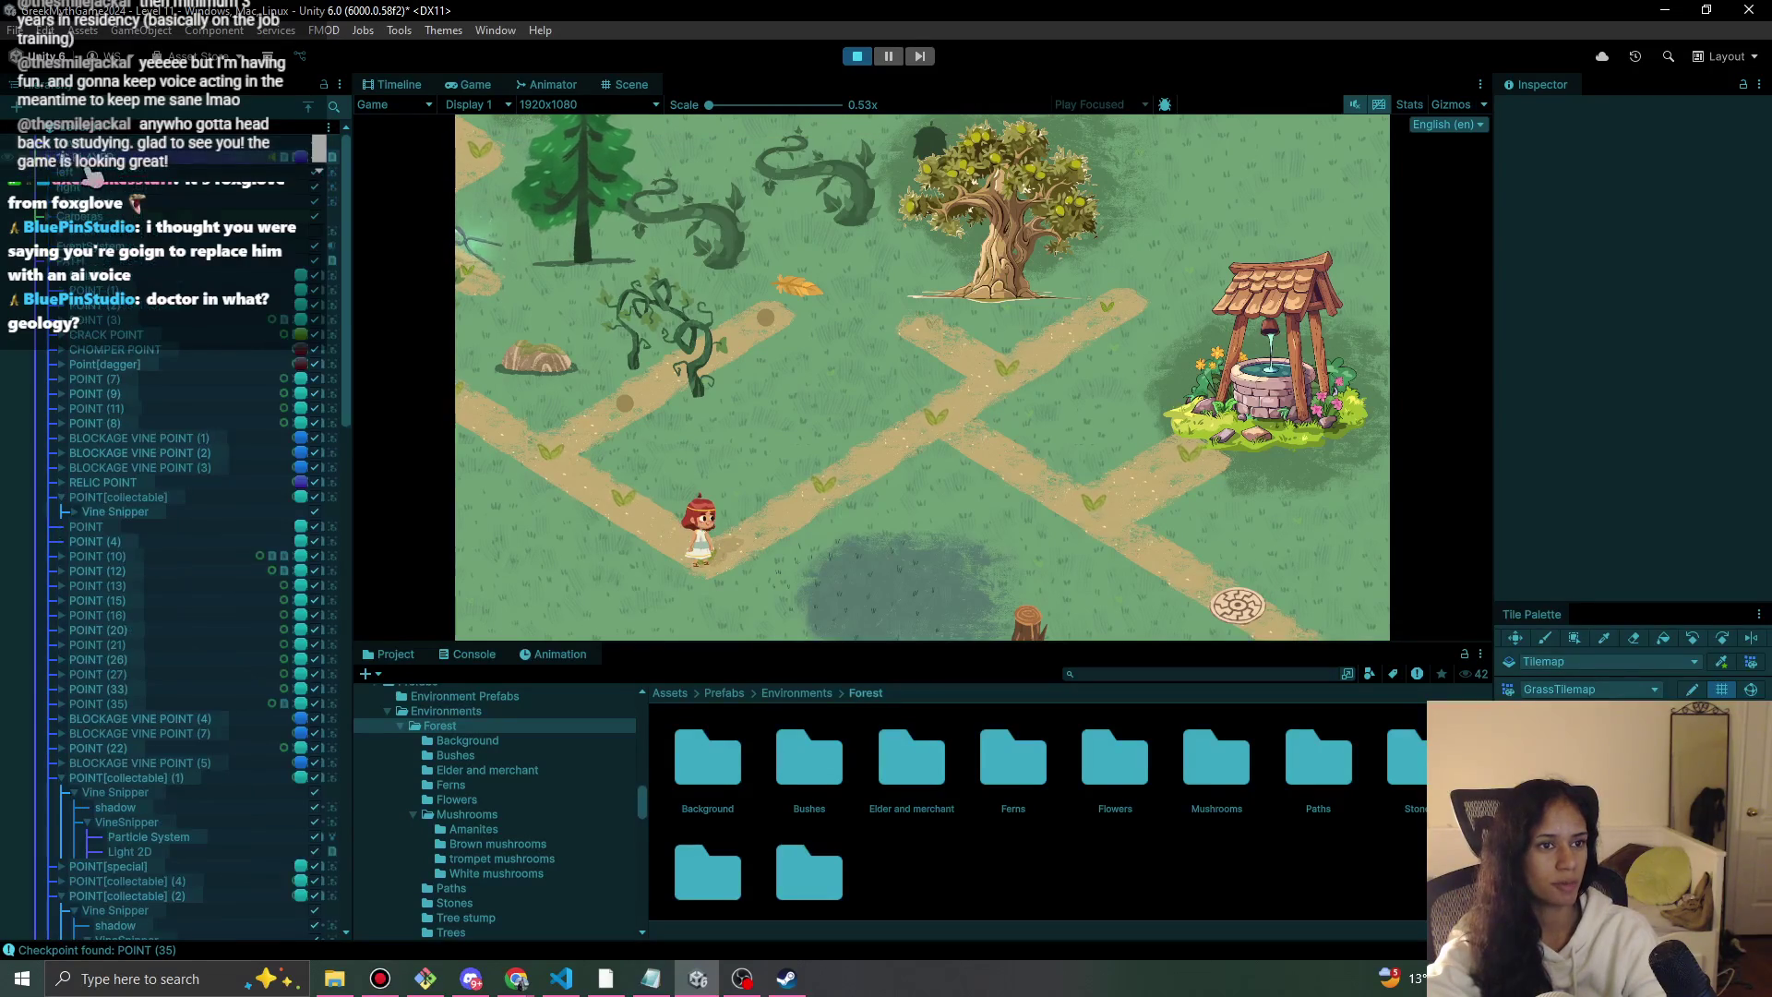
{"action": "left_click", "coordinate": [69, 246]}
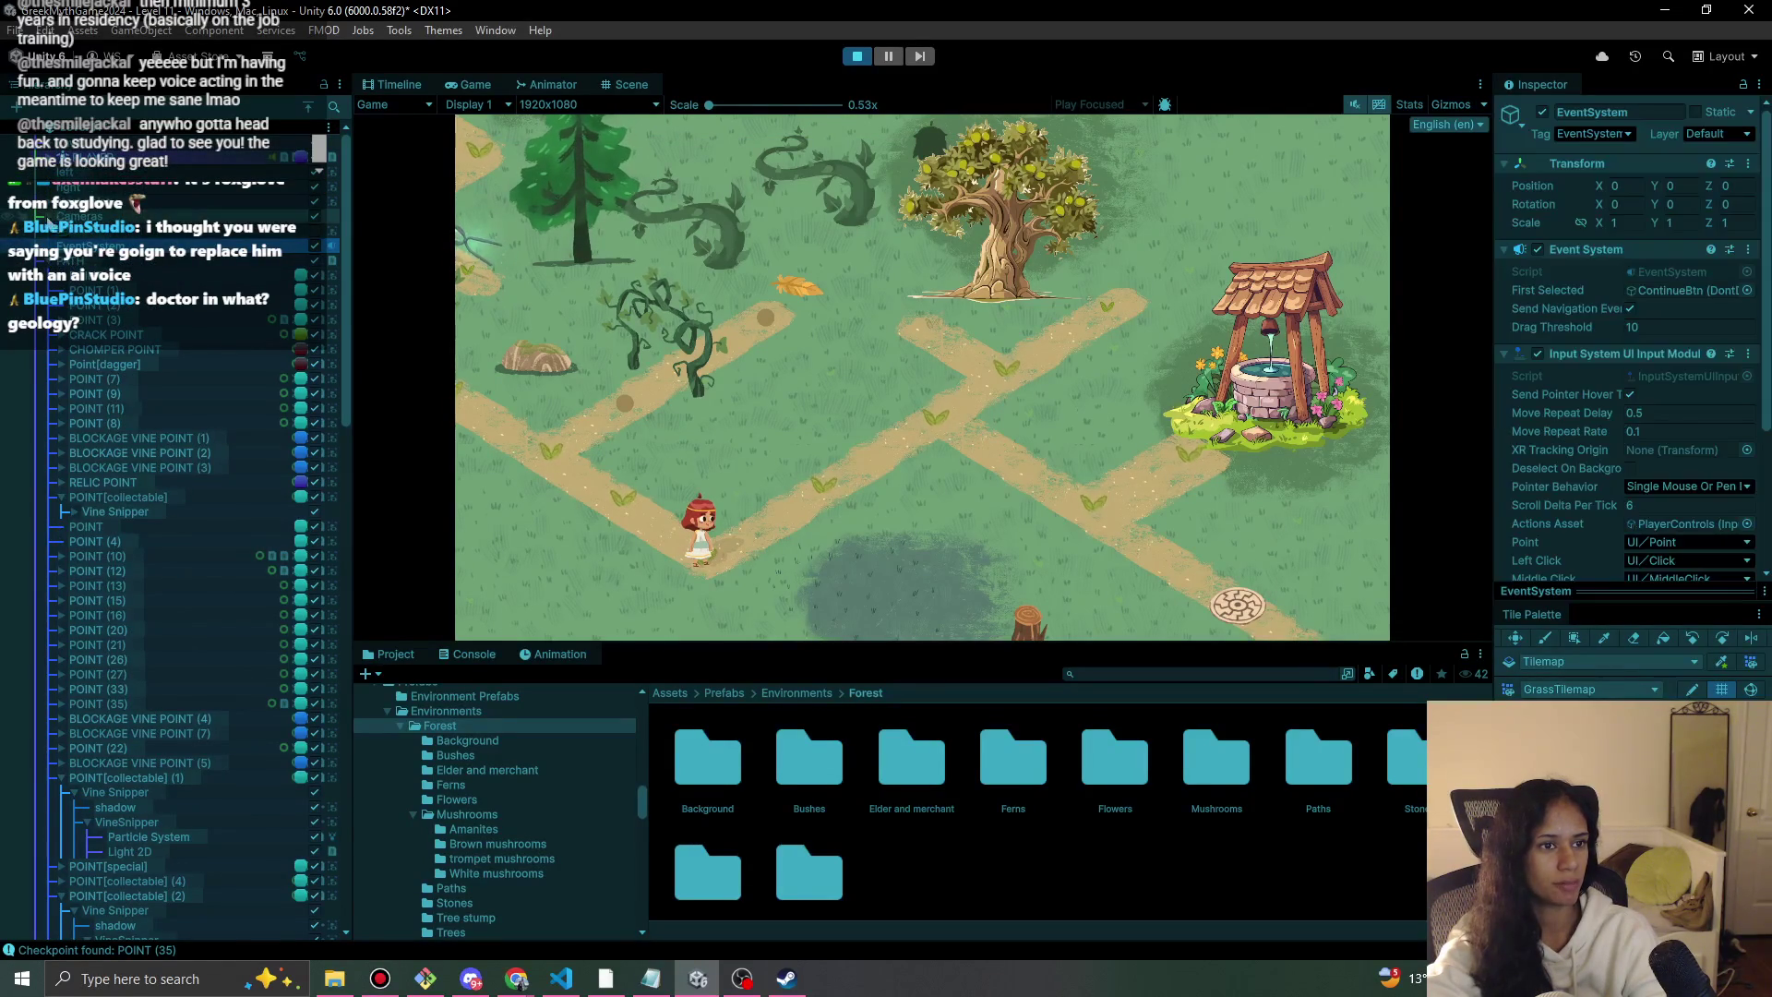
{"action": "scroll", "coordinate": [63, 286], "scroll_direction": "up", "scroll_amount": 1}
{"action": "scroll", "coordinate": [57, 314], "scroll_direction": "down", "scroll_amount": 10}
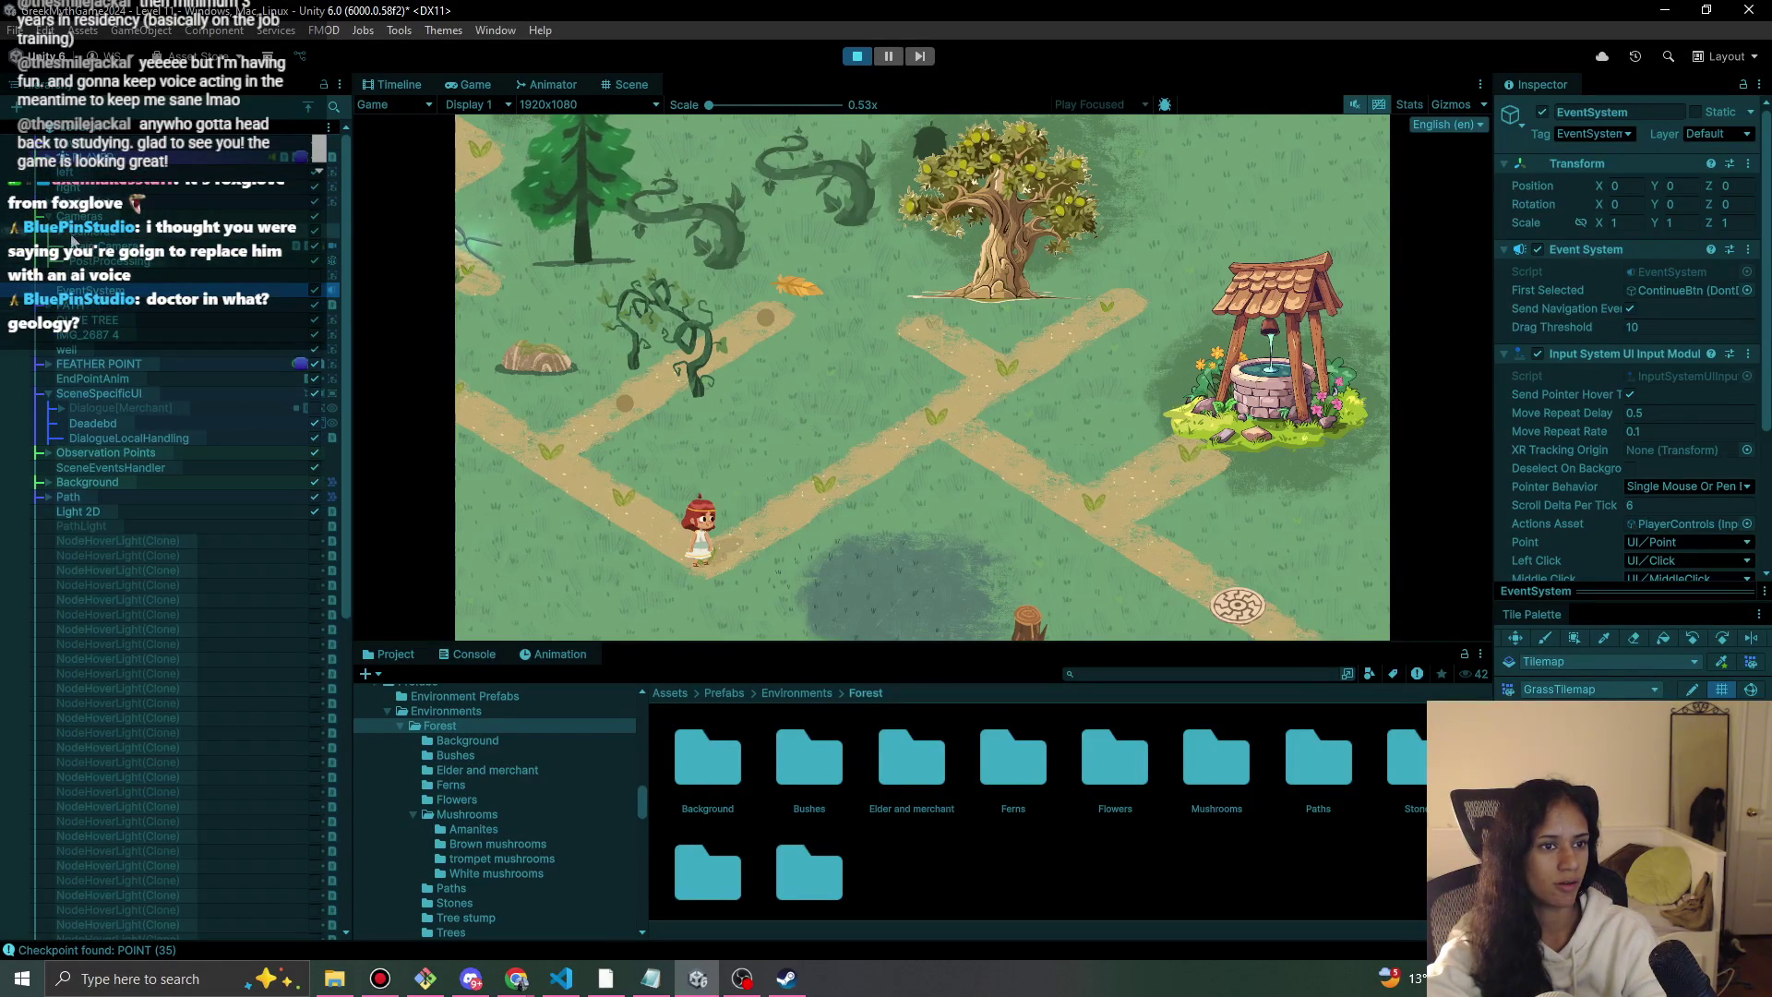
{"action": "scroll", "coordinate": [65, 236], "scroll_direction": "up", "scroll_amount": 1}
{"action": "left_click", "coordinate": [139, 275]}
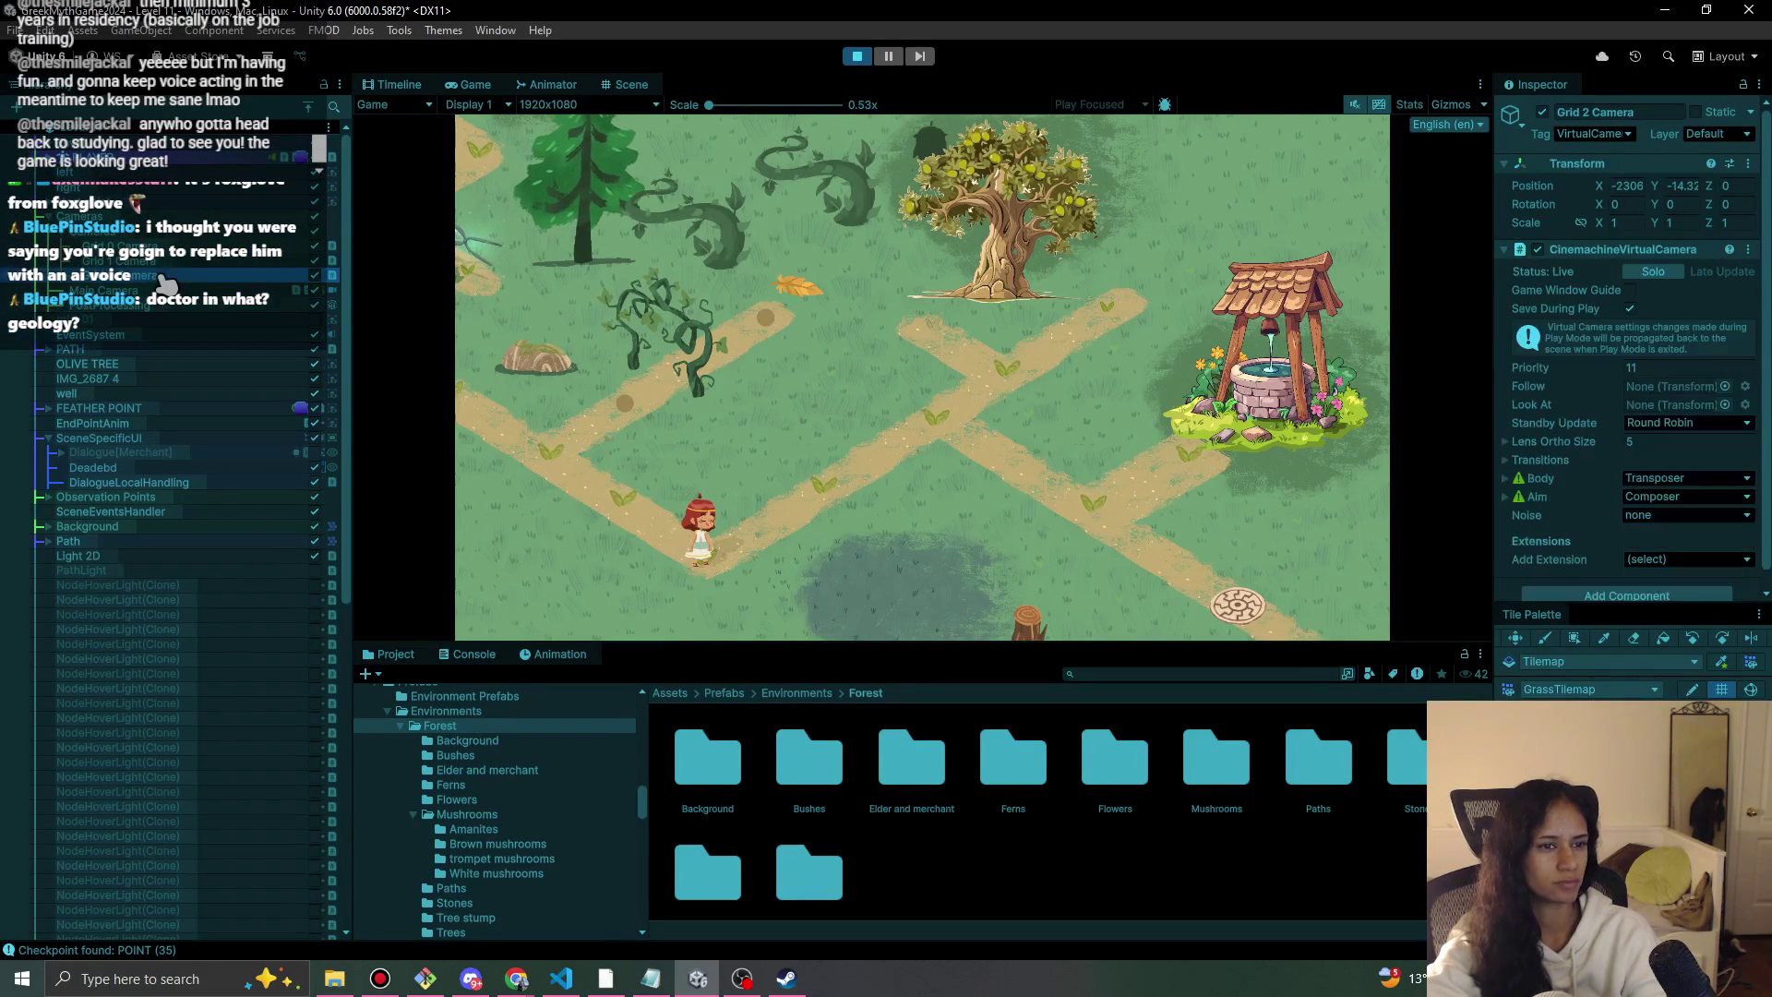
{"action": "left_click", "coordinate": [614, 86]}
{"action": "scroll", "coordinate": [713, 336], "scroll_direction": "up", "scroll_amount": 3}
{"action": "mouse_move", "coordinate": [827, 348]}
{"action": "left_mouse_down"}
{"action": "mouse_move", "coordinate": [795, 327]}
{"action": "mouse_move", "coordinate": [771, 341]}
{"action": "left_mouse_up"}
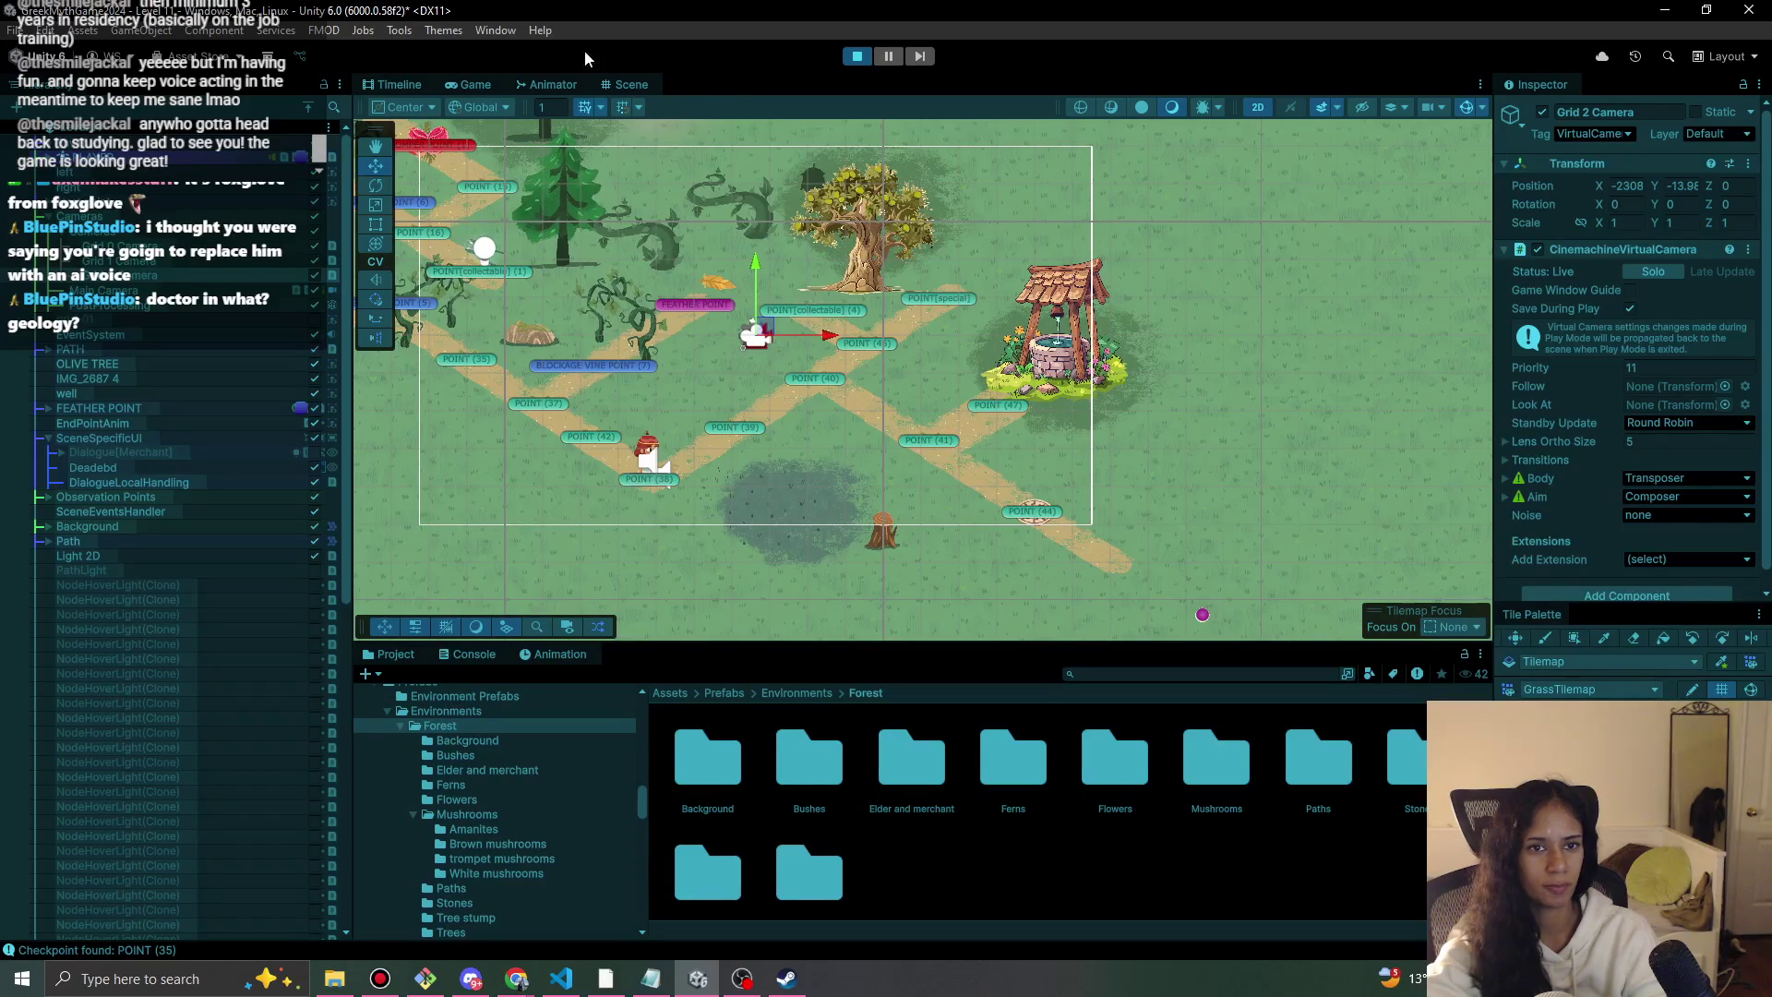
{"action": "left_click", "coordinate": [489, 84]}
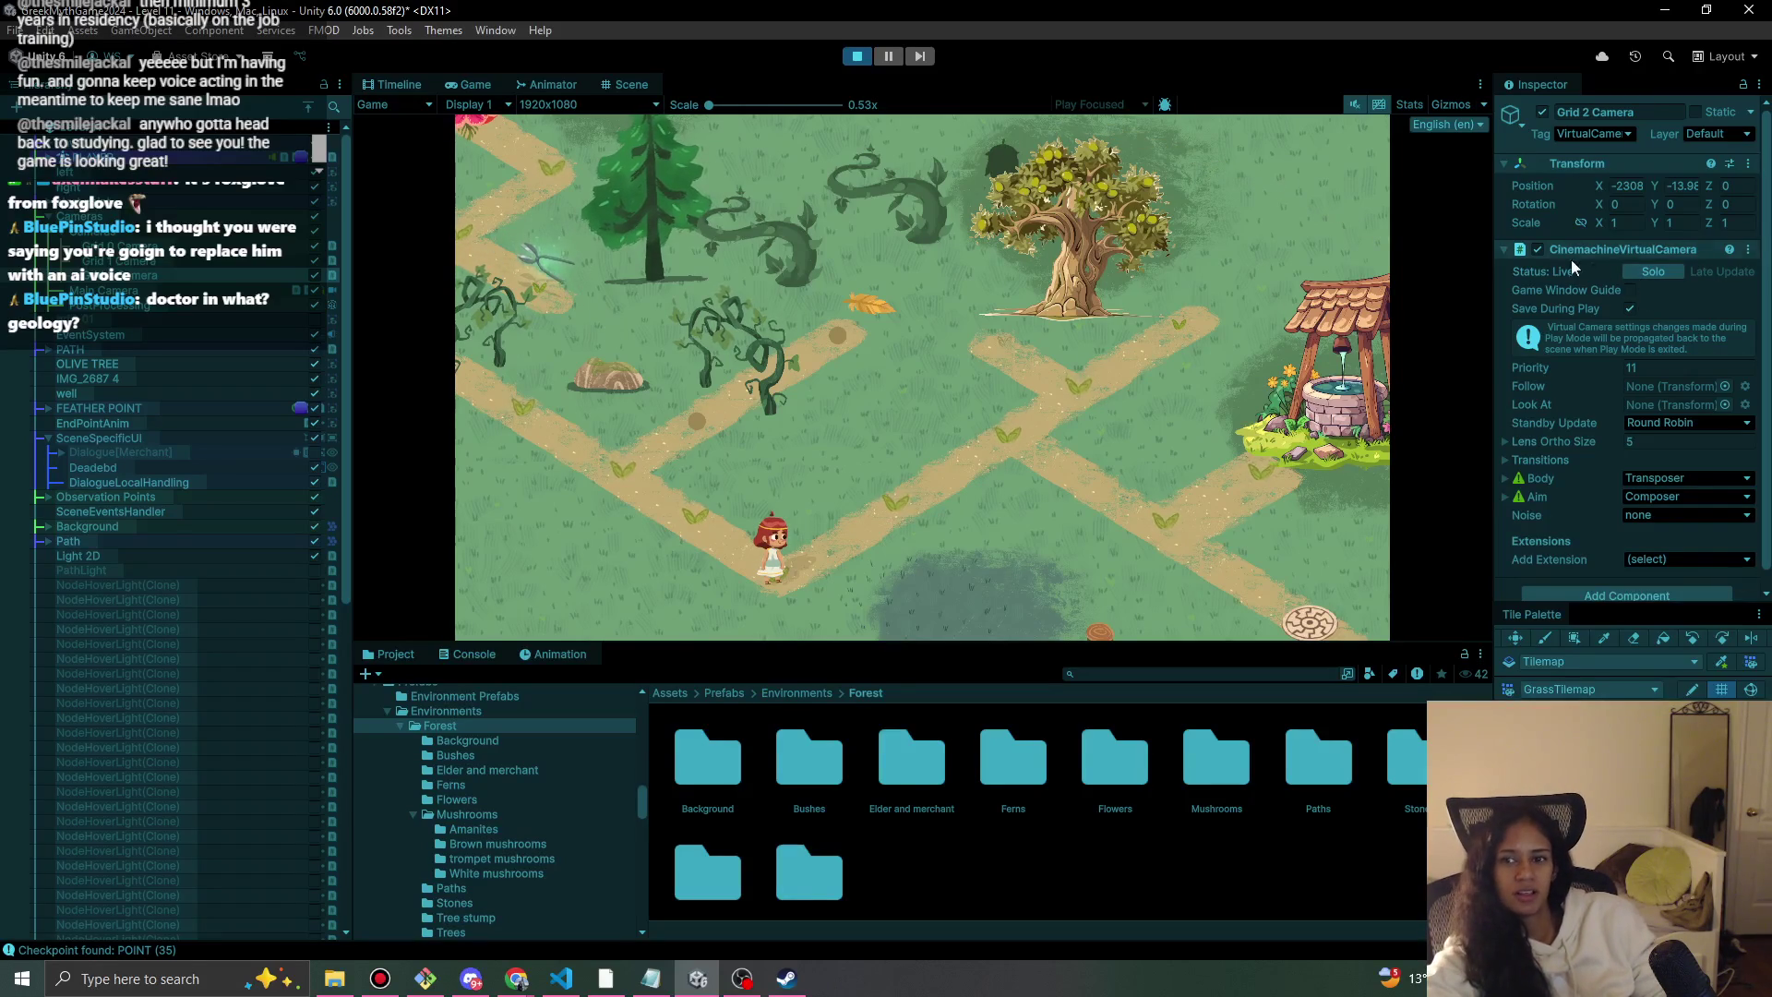
Enable the Grid 2 Camera's virtual camera so it frames the running game.
{"action": "left_click", "coordinate": [1537, 249]}
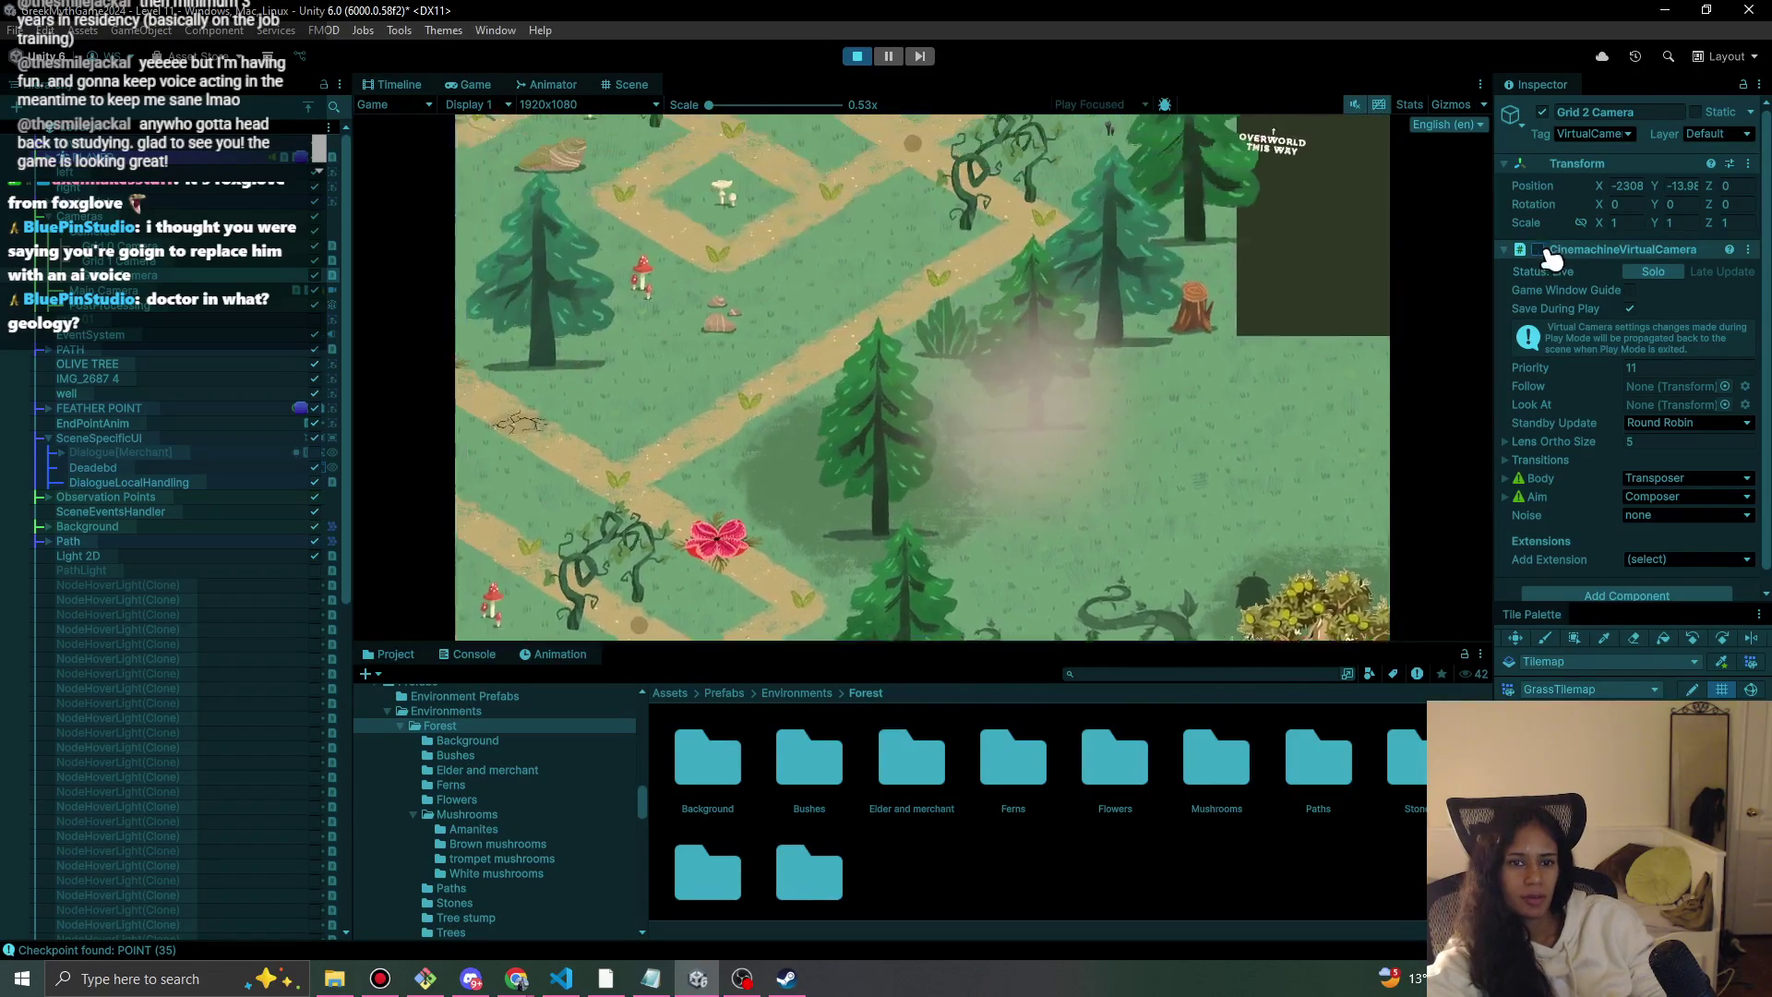
Select Grid 1 Camera and enable its CinemachineVirtualCamera component.
{"action": "left_click", "coordinate": [1532, 250]}
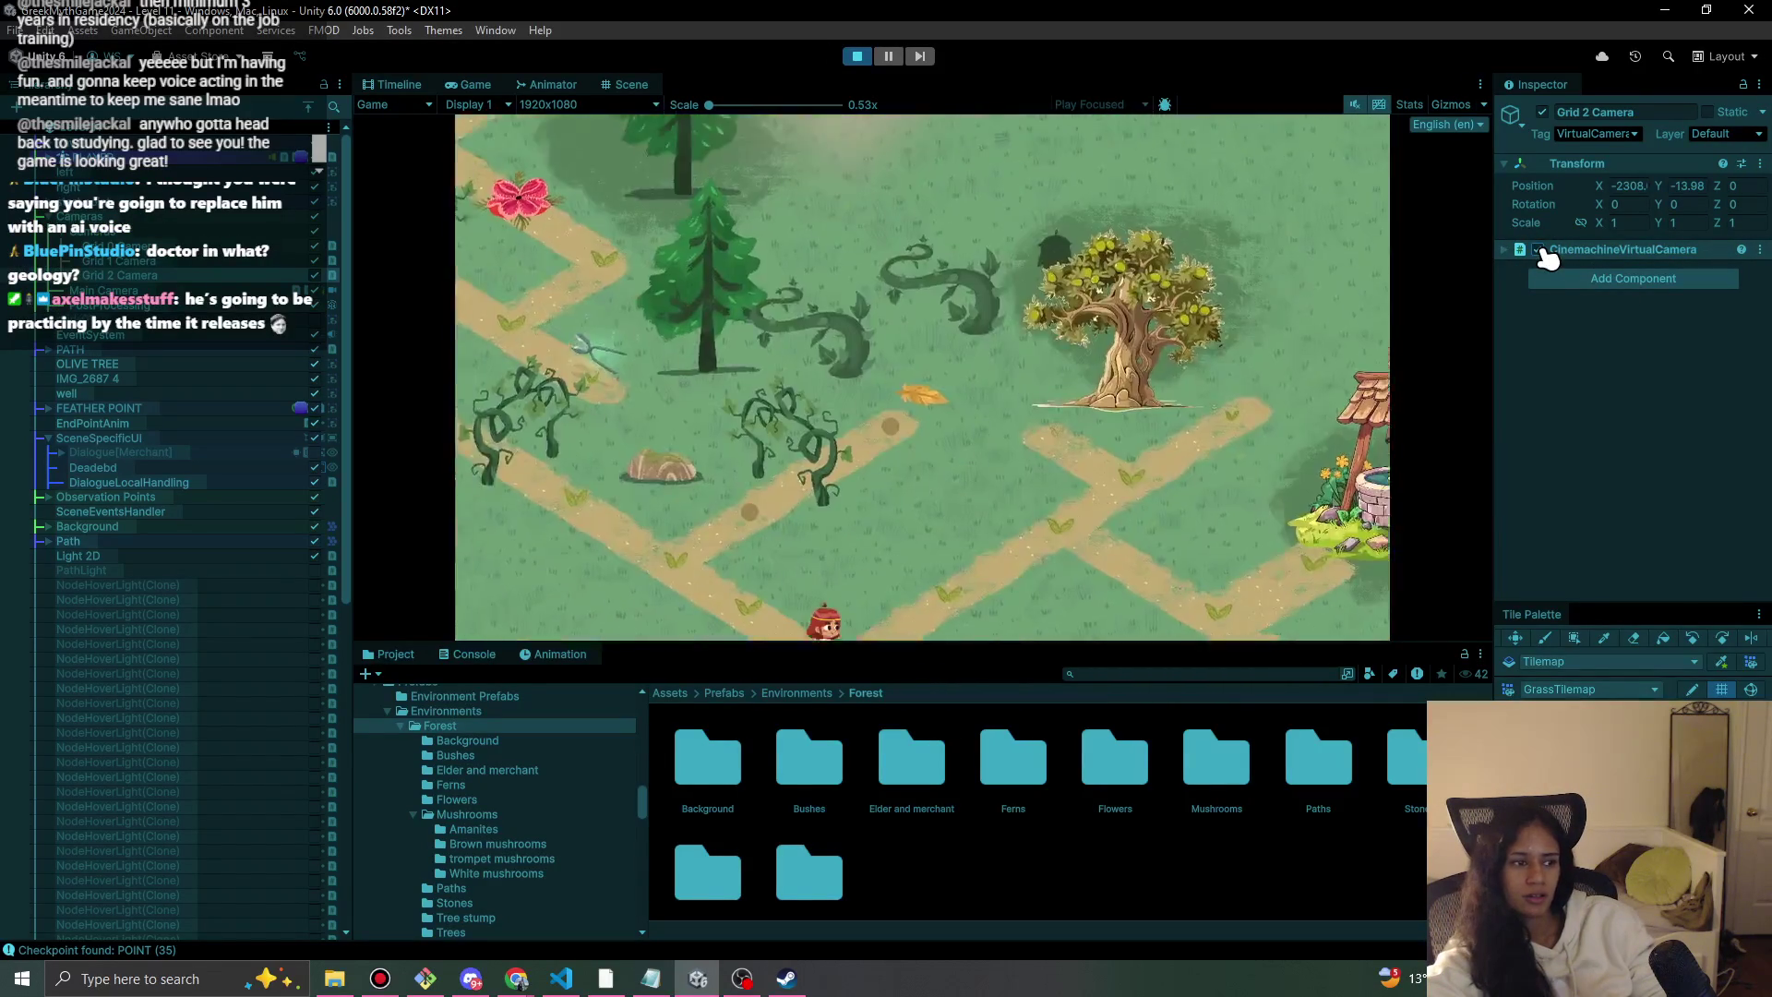
{"action": "left_click", "coordinate": [136, 261]}
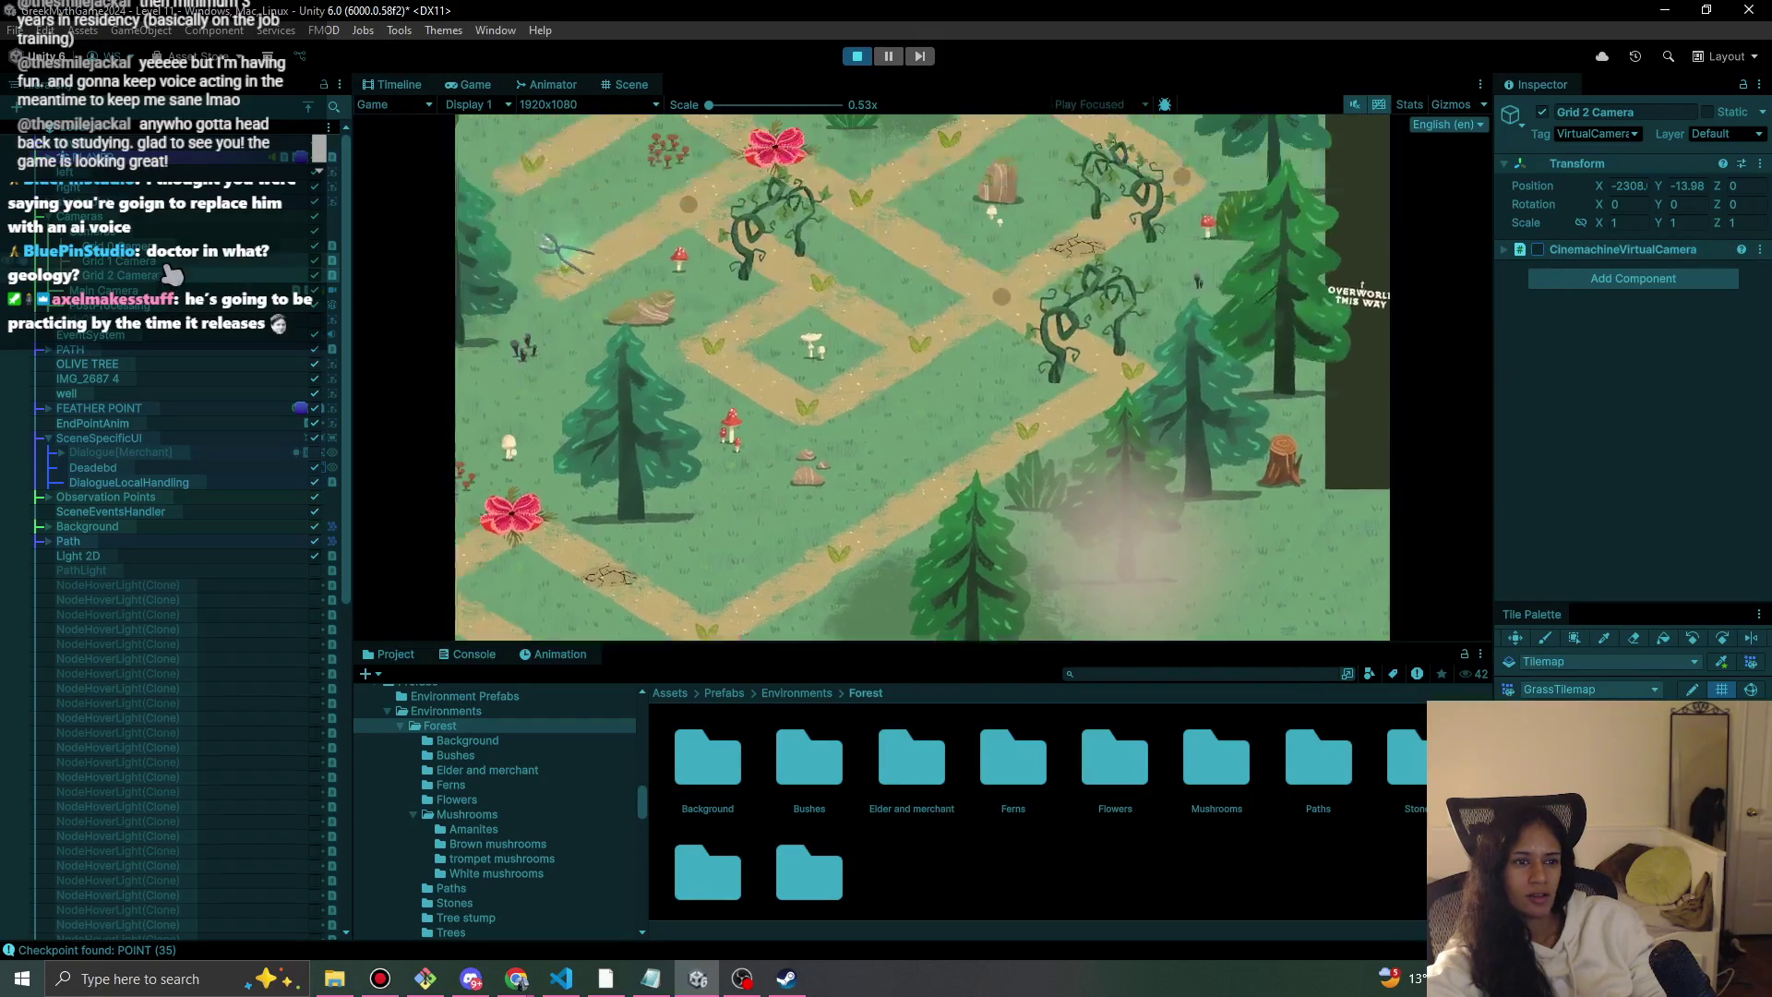
{"action": "left_click", "coordinate": [1538, 249]}
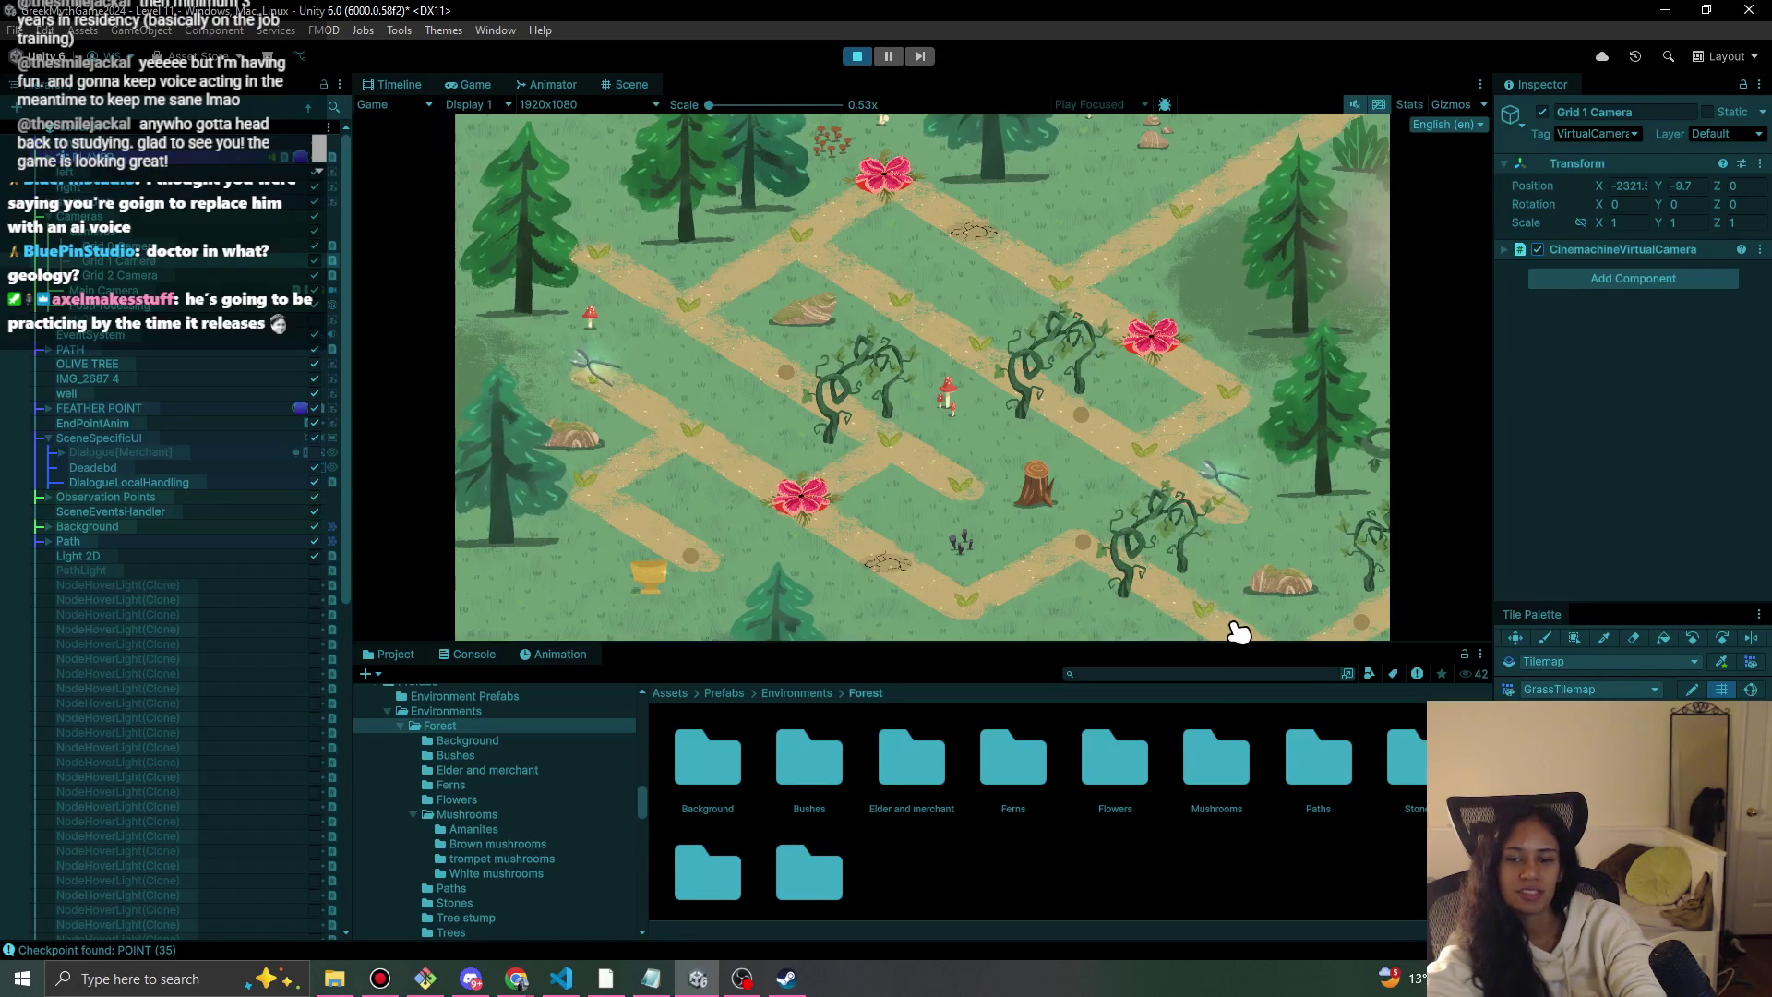
{"action": "key", "text": "alt+Tab"}
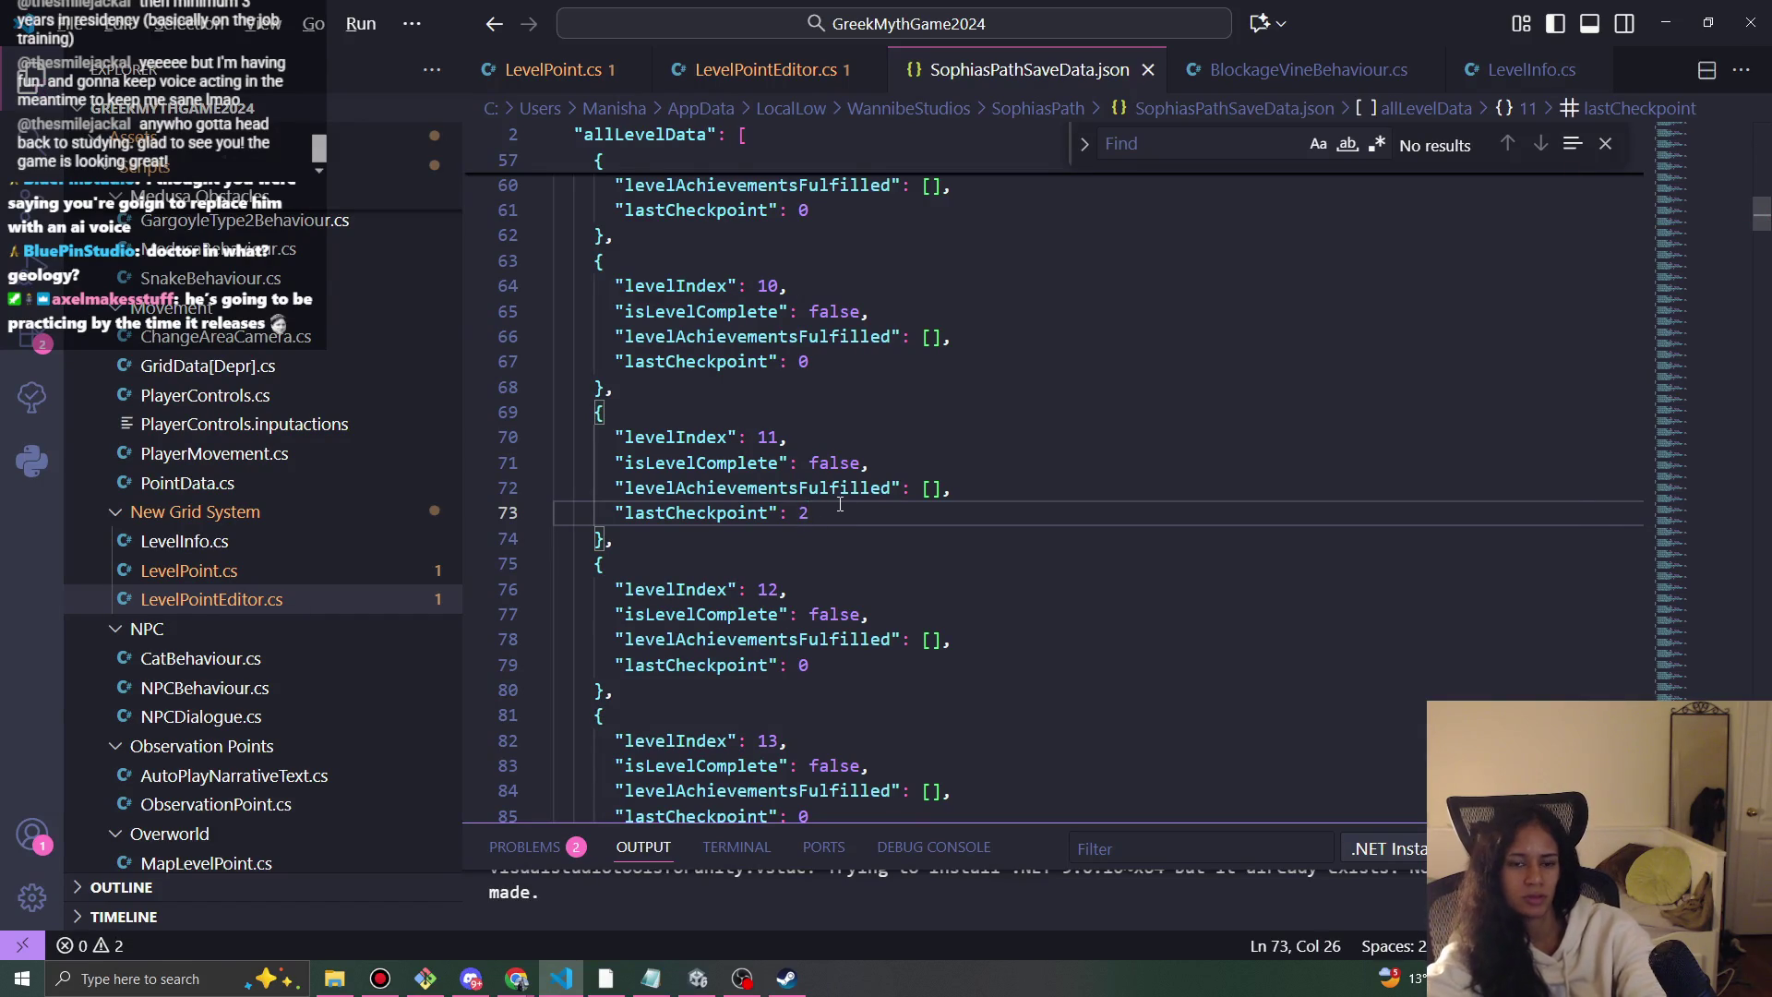
Return to Unity and start a new Level 11 play-test.
{"action": "key", "text": "alt+Tab"}
{"action": "left_click", "coordinate": [857, 56]}
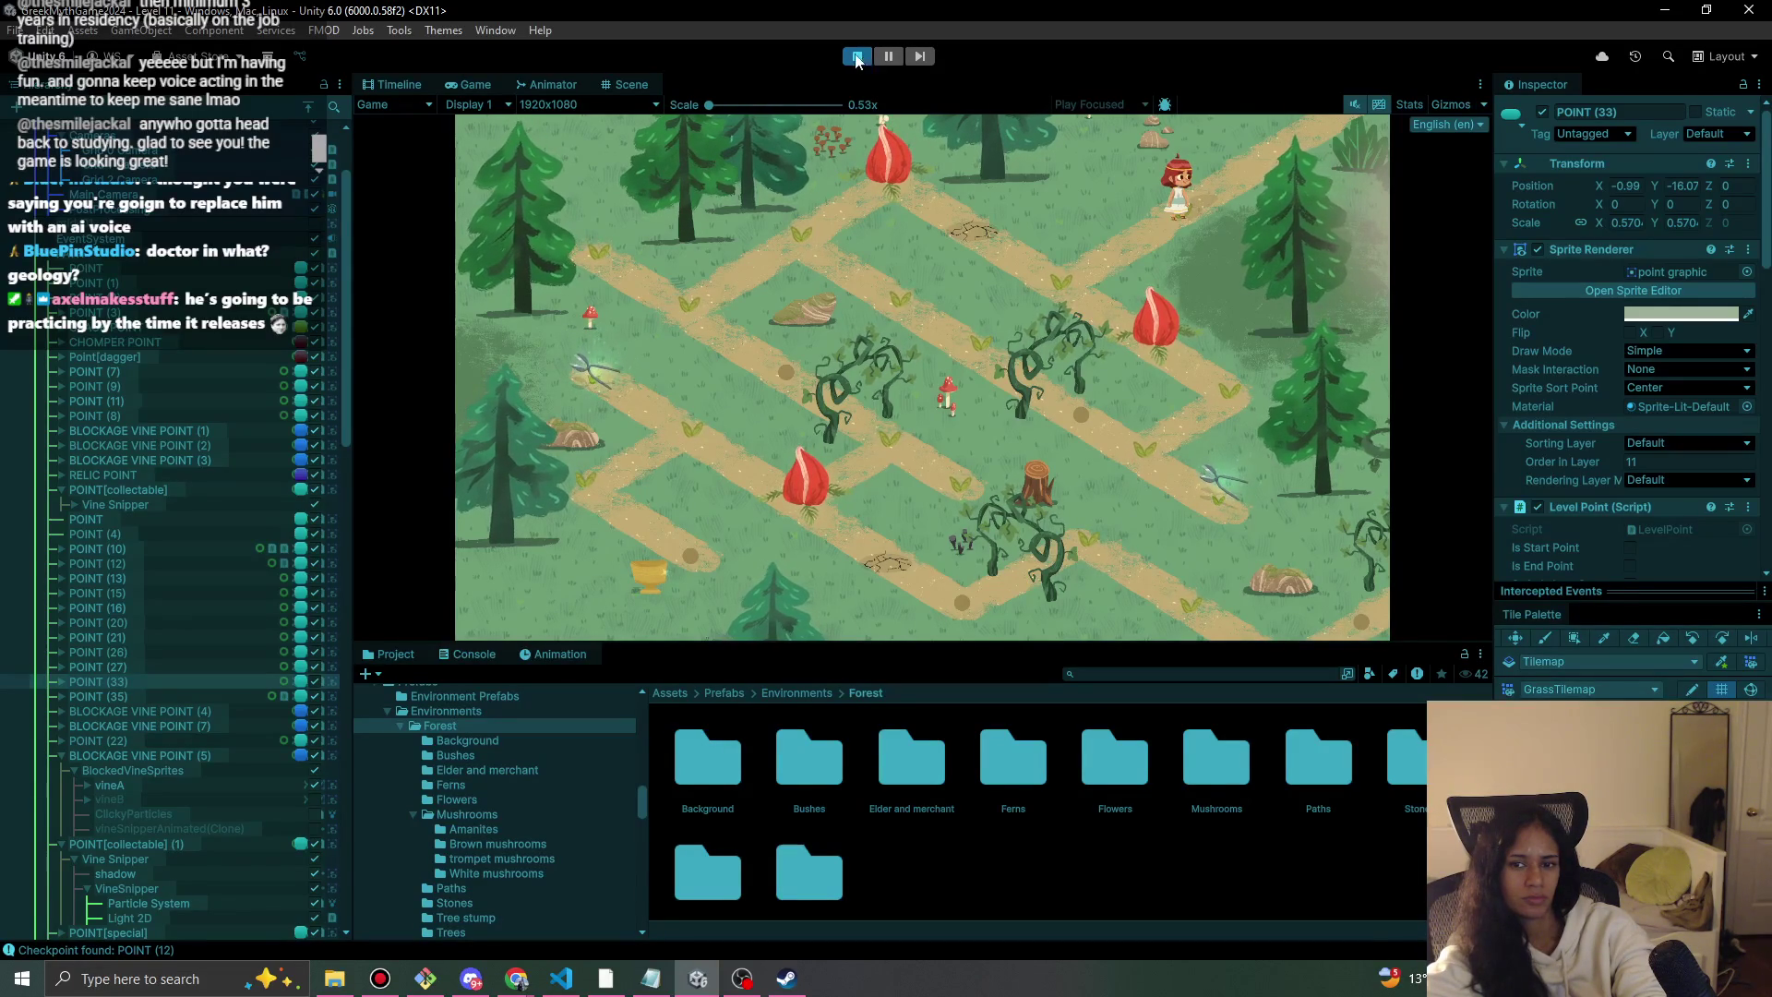
Stop the game and pan around the maze paths near the vine snipper.
{"action": "left_click", "coordinate": [858, 58]}
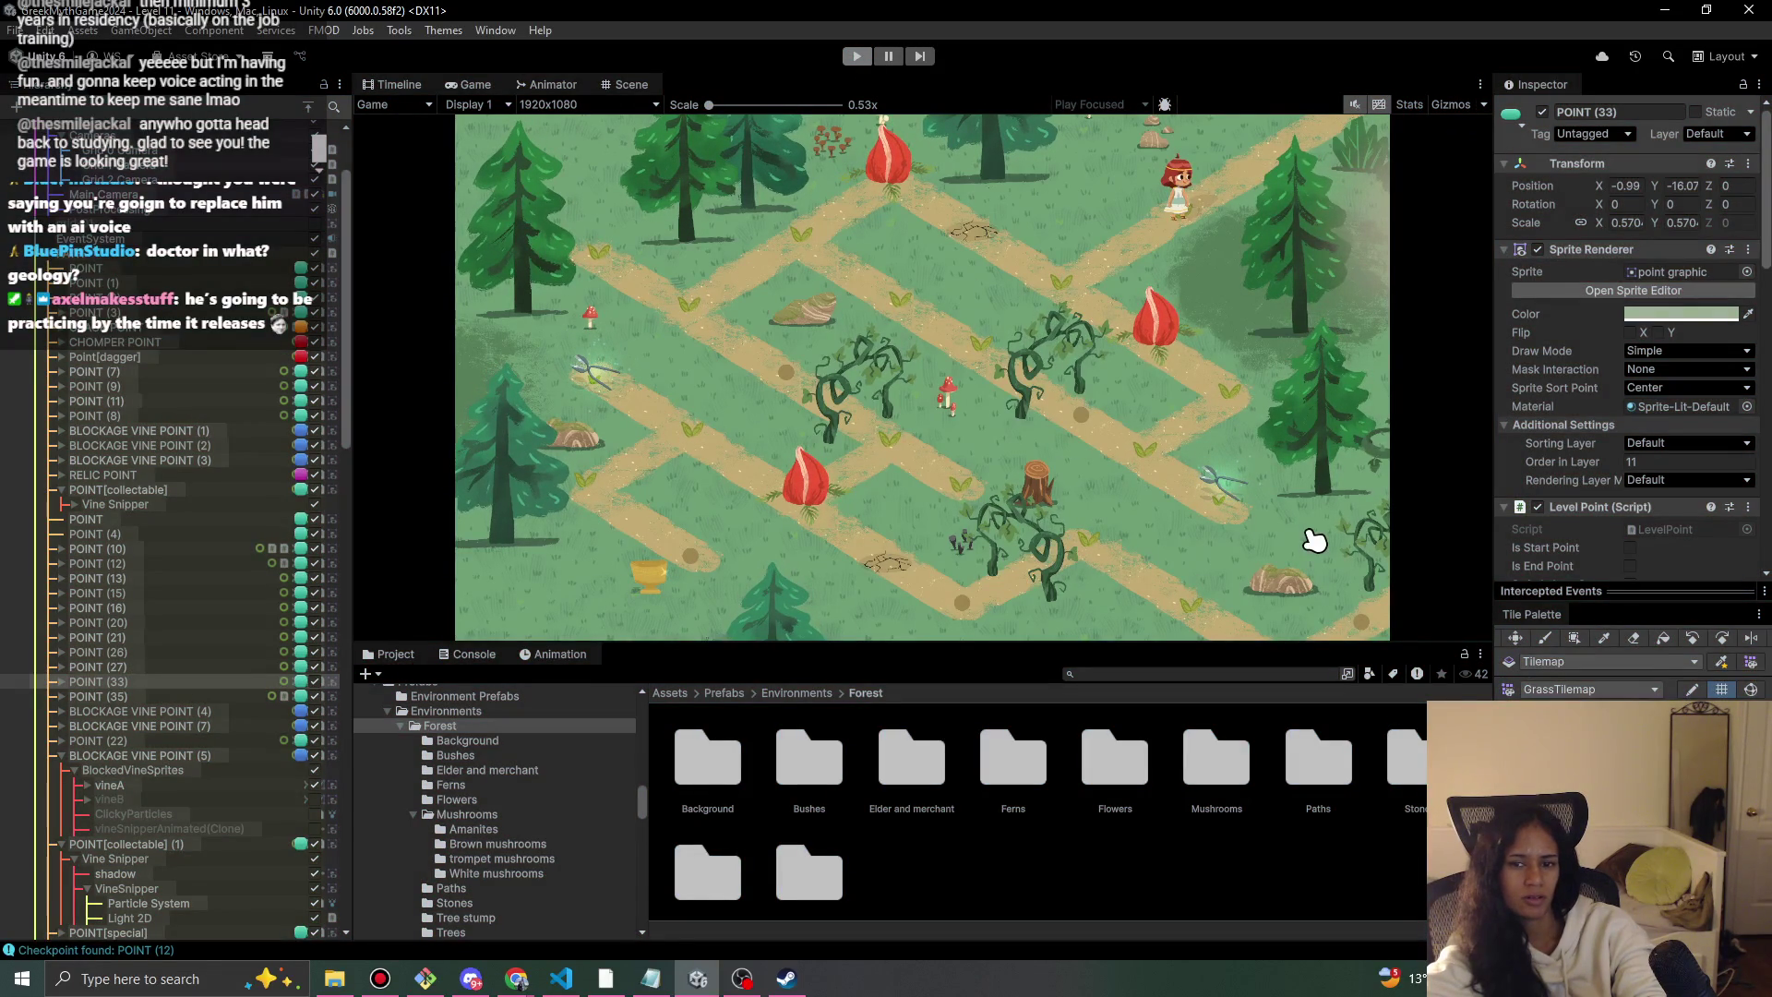
{"action": "left_click_drag", "start_coordinate": [1056, 431], "coordinate": [914, 424]}
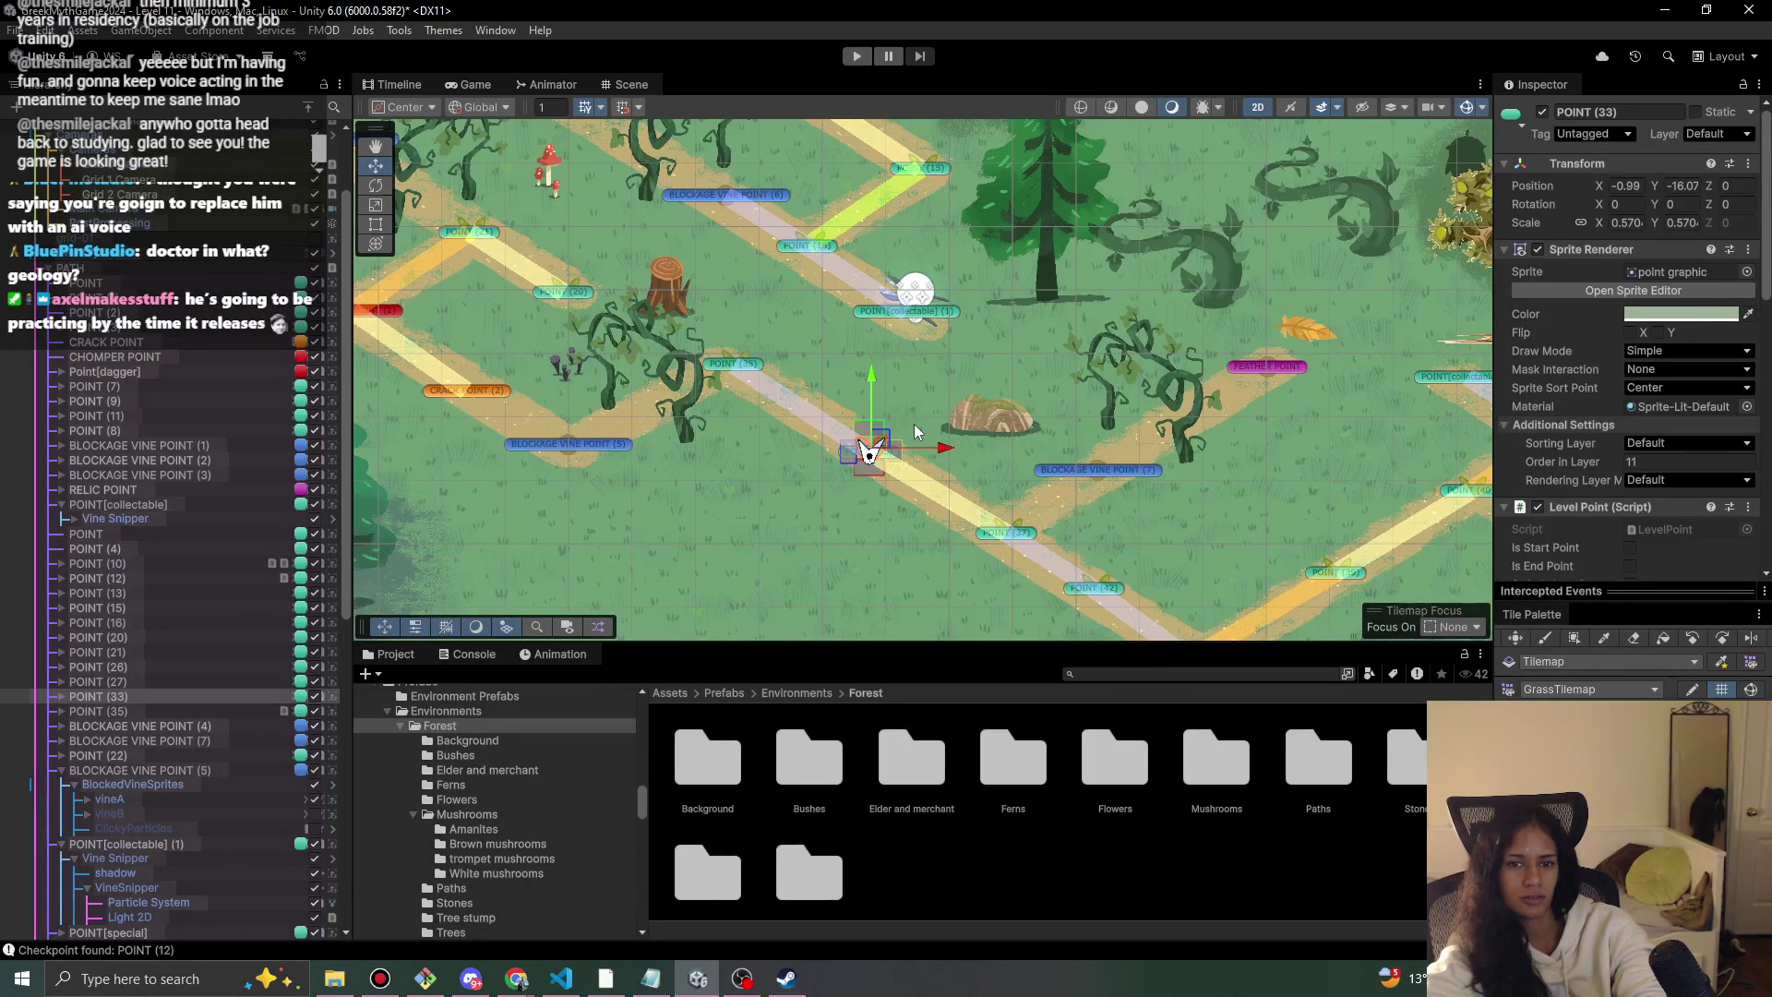
{"action": "scroll", "coordinate": [923, 480], "scroll_direction": "down", "scroll_amount": 1}
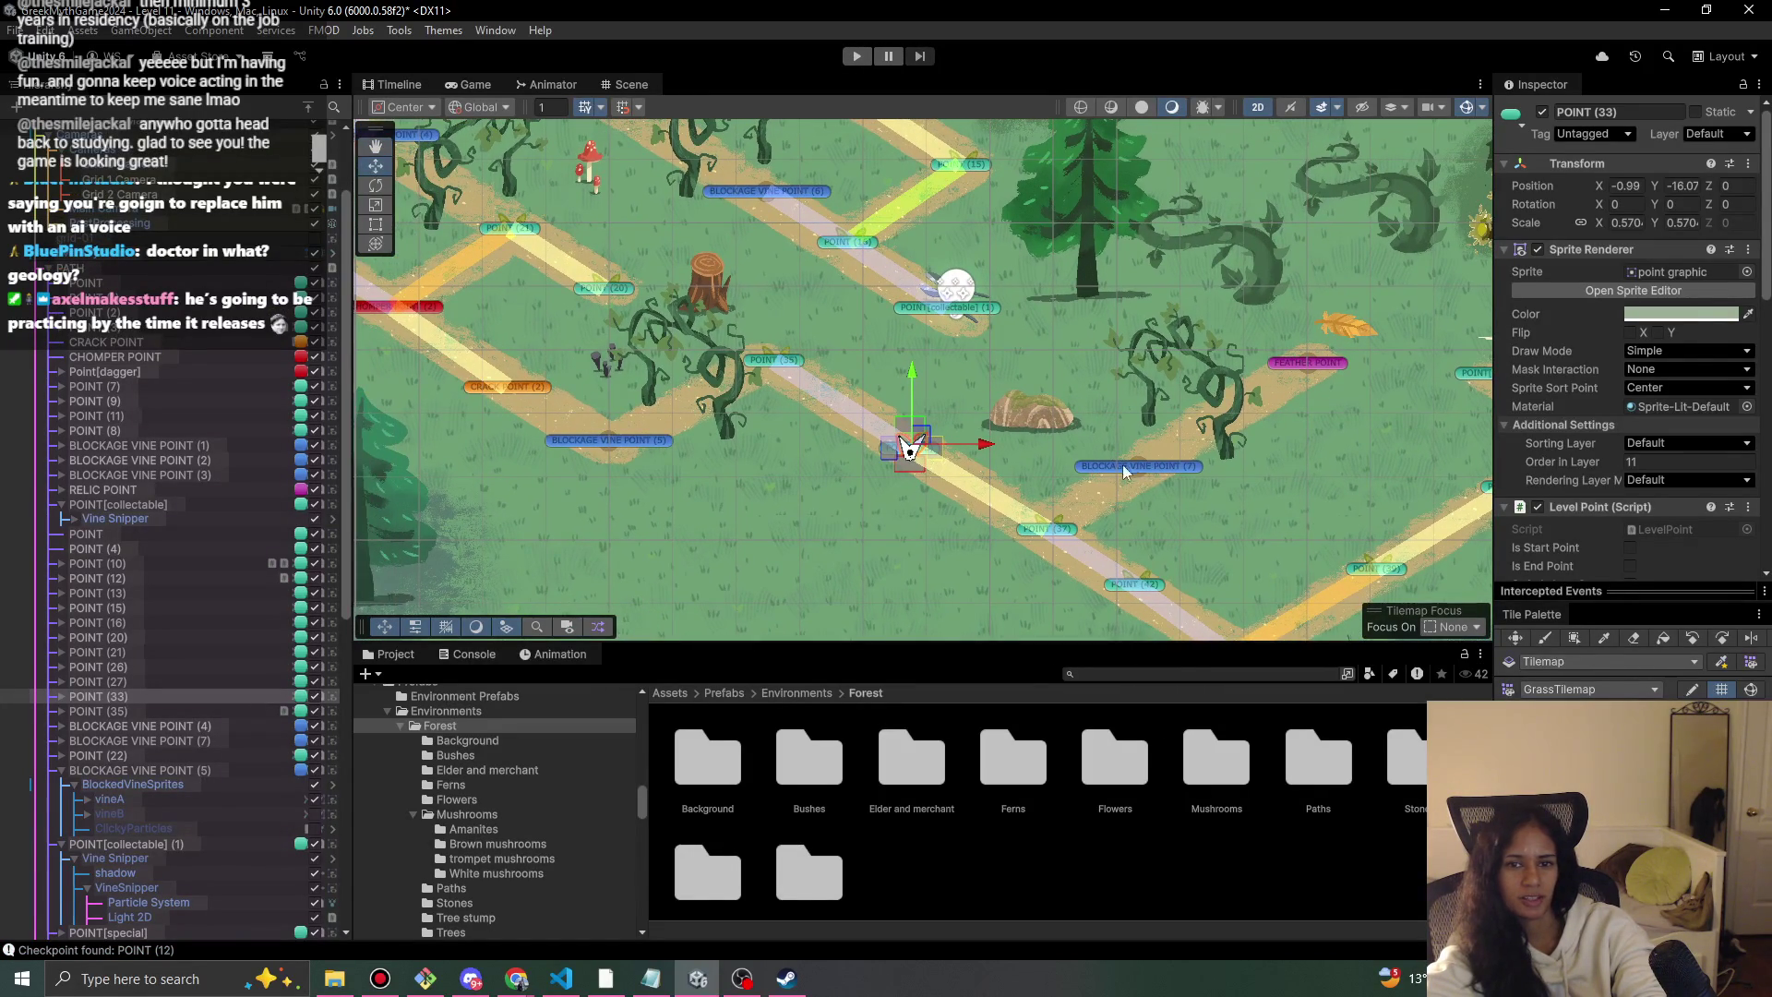
{"action": "mouse_move", "coordinate": [942, 505]}
{"action": "left_mouse_down"}
{"action": "mouse_move", "coordinate": [894, 487]}
{"action": "mouse_move", "coordinate": [1006, 507]}
{"action": "mouse_move", "coordinate": [1149, 485]}
{"action": "mouse_move", "coordinate": [617, 418]}
{"action": "mouse_move", "coordinate": [536, 369]}
{"action": "left_mouse_up"}
{"action": "scroll", "coordinate": [1149, 485], "scroll_direction": "down", "scroll_amount": 2}
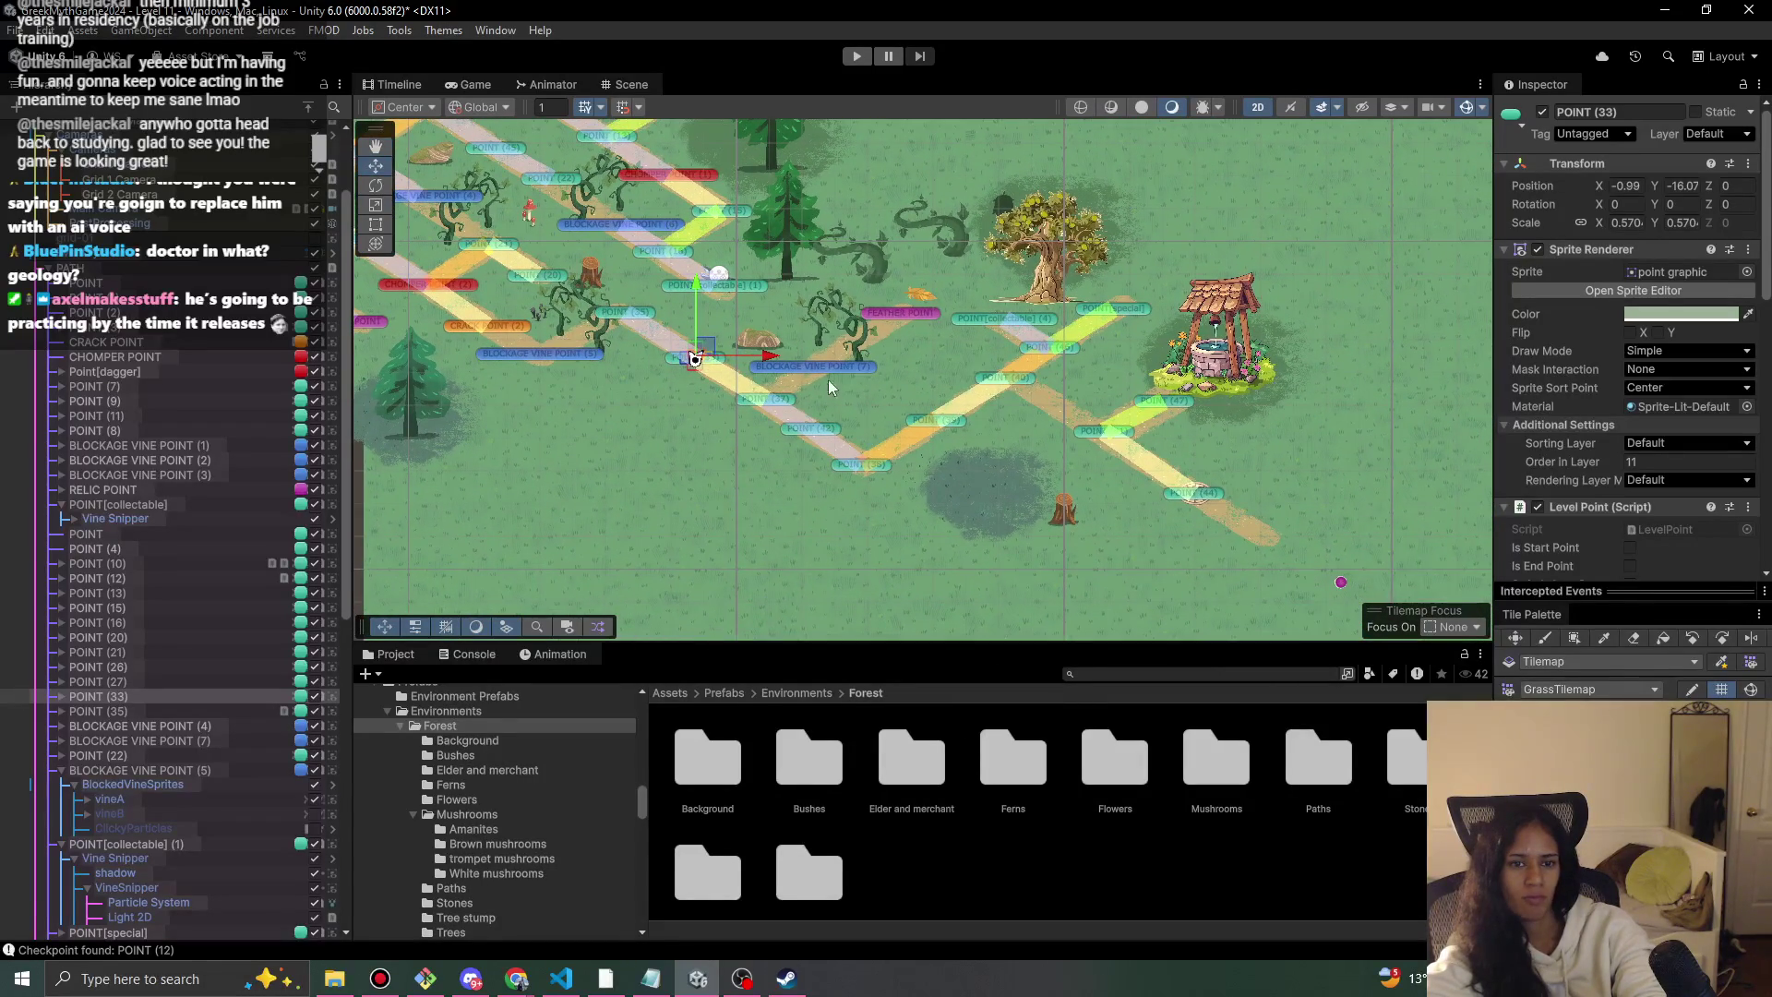
{"action": "scroll", "coordinate": [620, 435], "scroll_direction": "up", "scroll_amount": 3}
{"action": "scroll", "coordinate": [621, 435], "scroll_direction": "up", "scroll_amount": 1}
{"action": "scroll", "coordinate": [1528, 461], "scroll_direction": "down", "scroll_amount": 10}
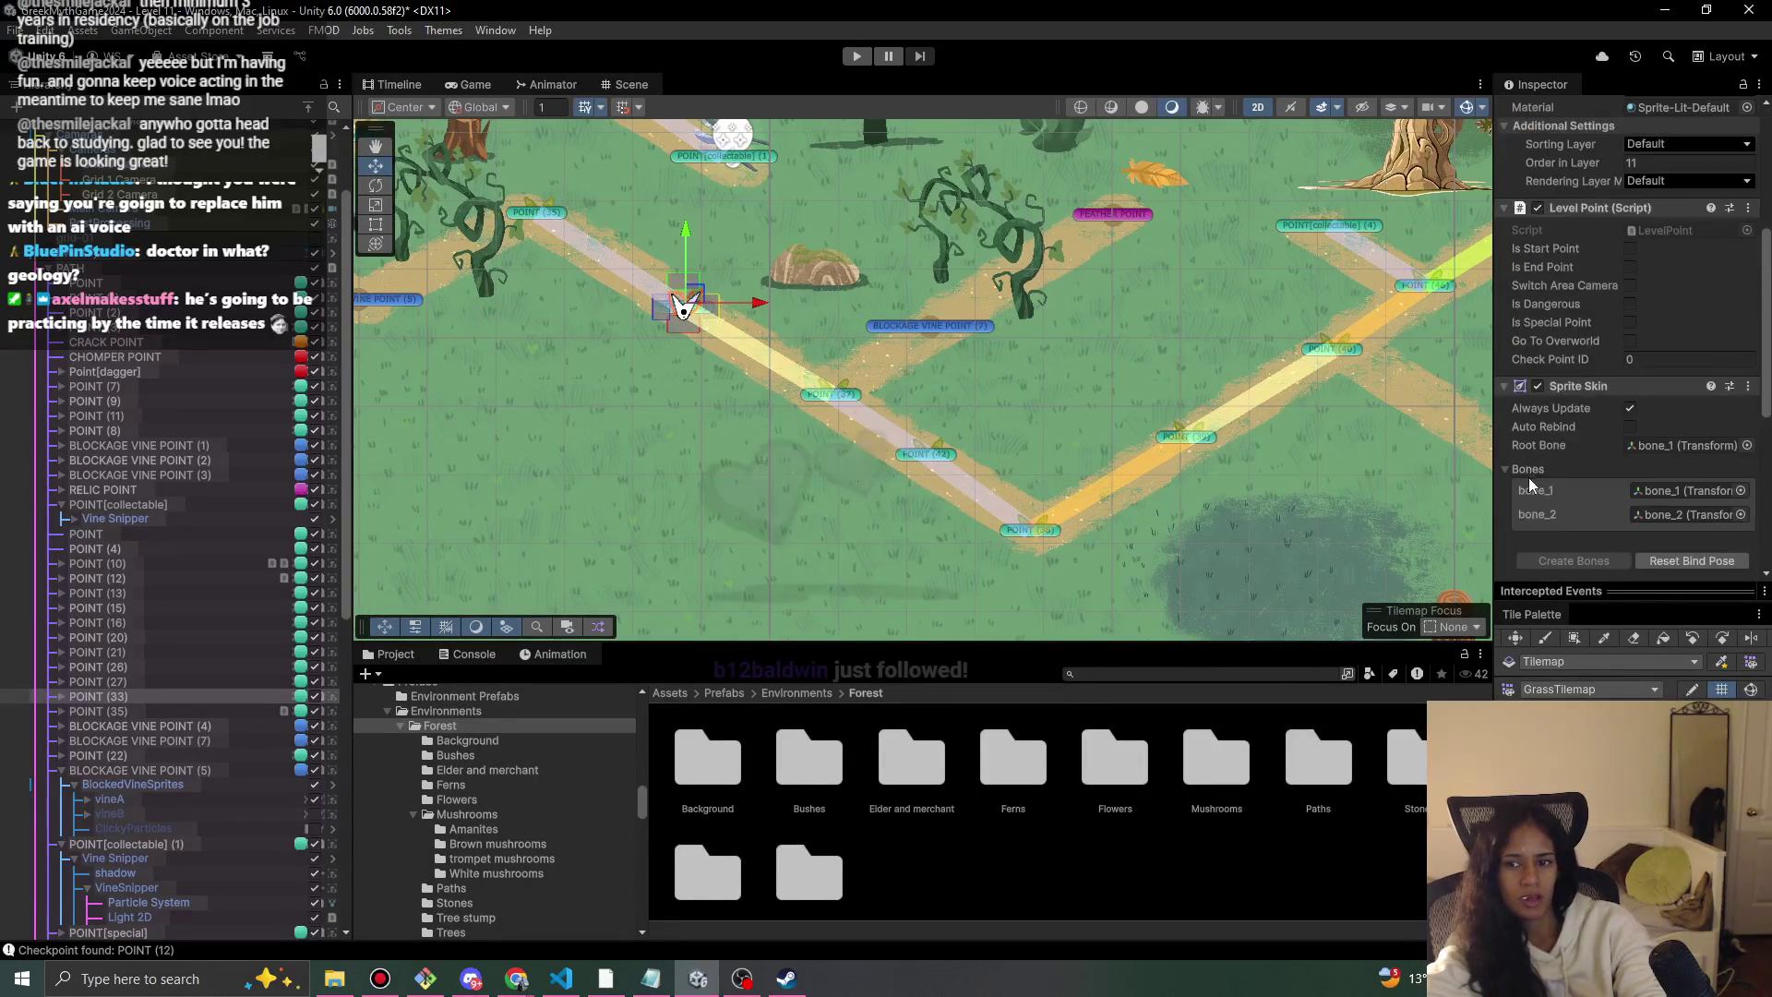
{"action": "scroll", "coordinate": [1529, 510], "scroll_direction": "down", "scroll_amount": 3}
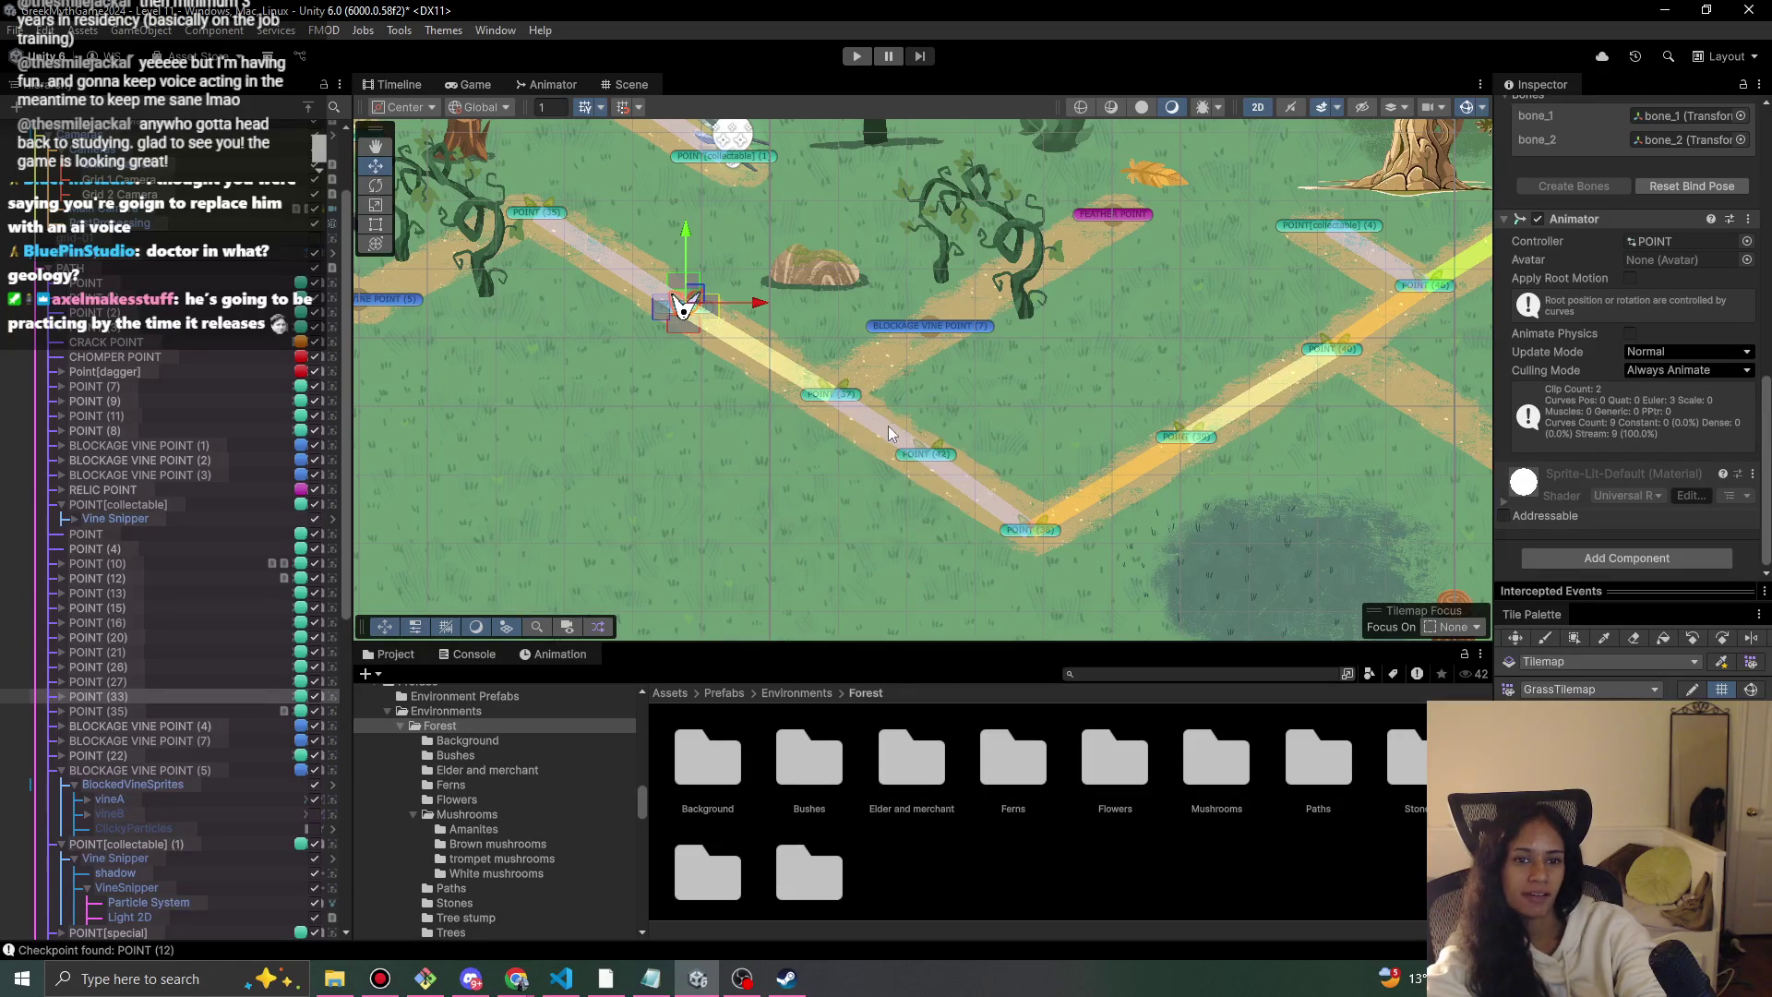
Select POINT (37) on the path to inspect it.
{"action": "left_click_drag", "start_coordinate": [685, 403], "coordinate": [711, 460]}
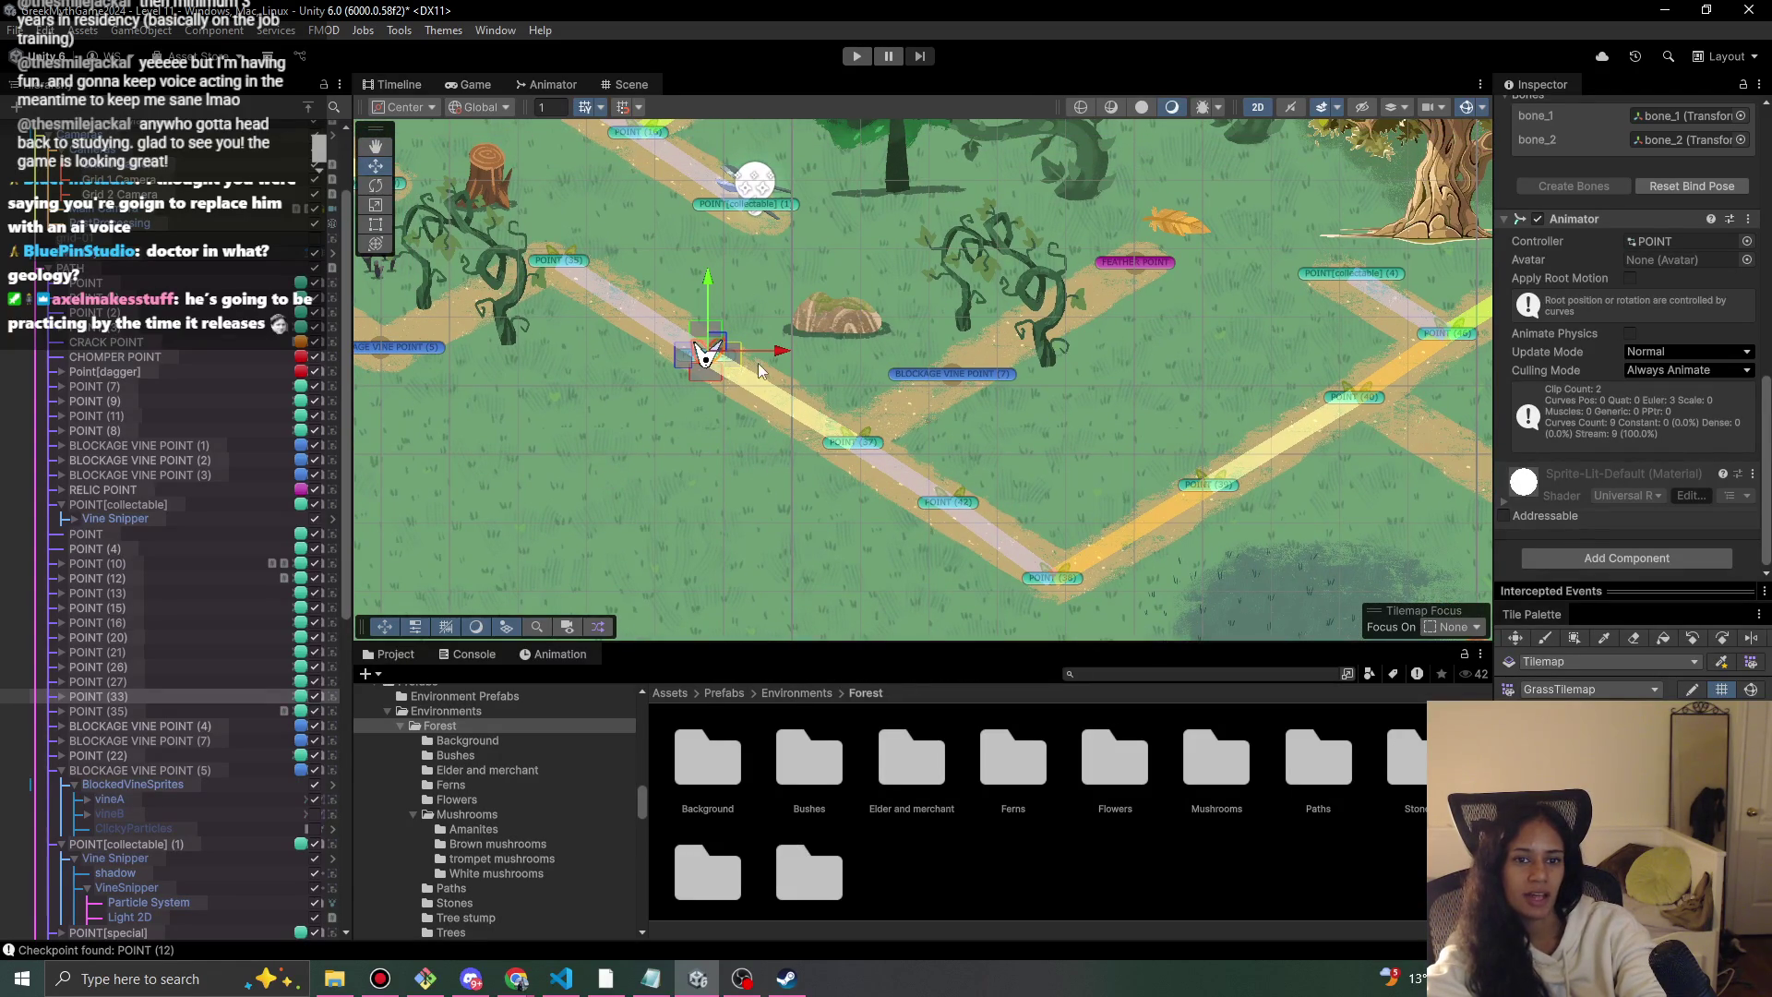
{"action": "left_click", "coordinate": [852, 444]}
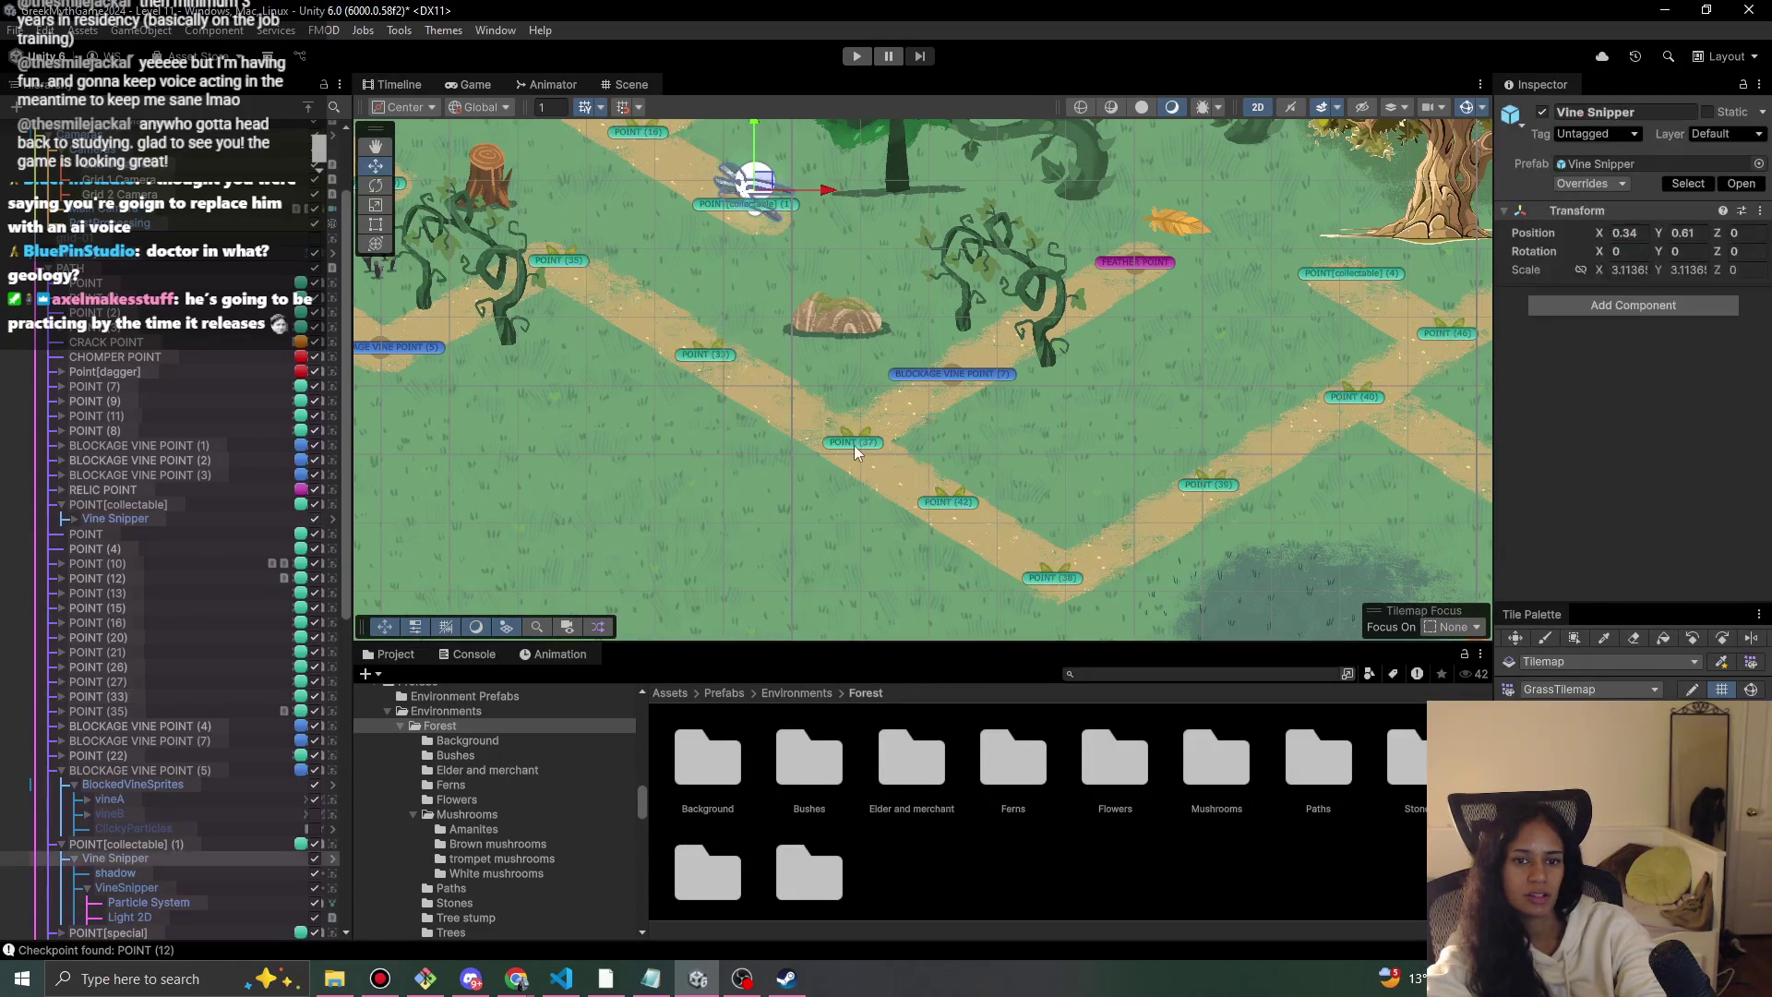
{"action": "left_click", "coordinate": [852, 444]}
{"action": "scroll", "coordinate": [729, 434], "scroll_direction": "down", "scroll_amount": 3}
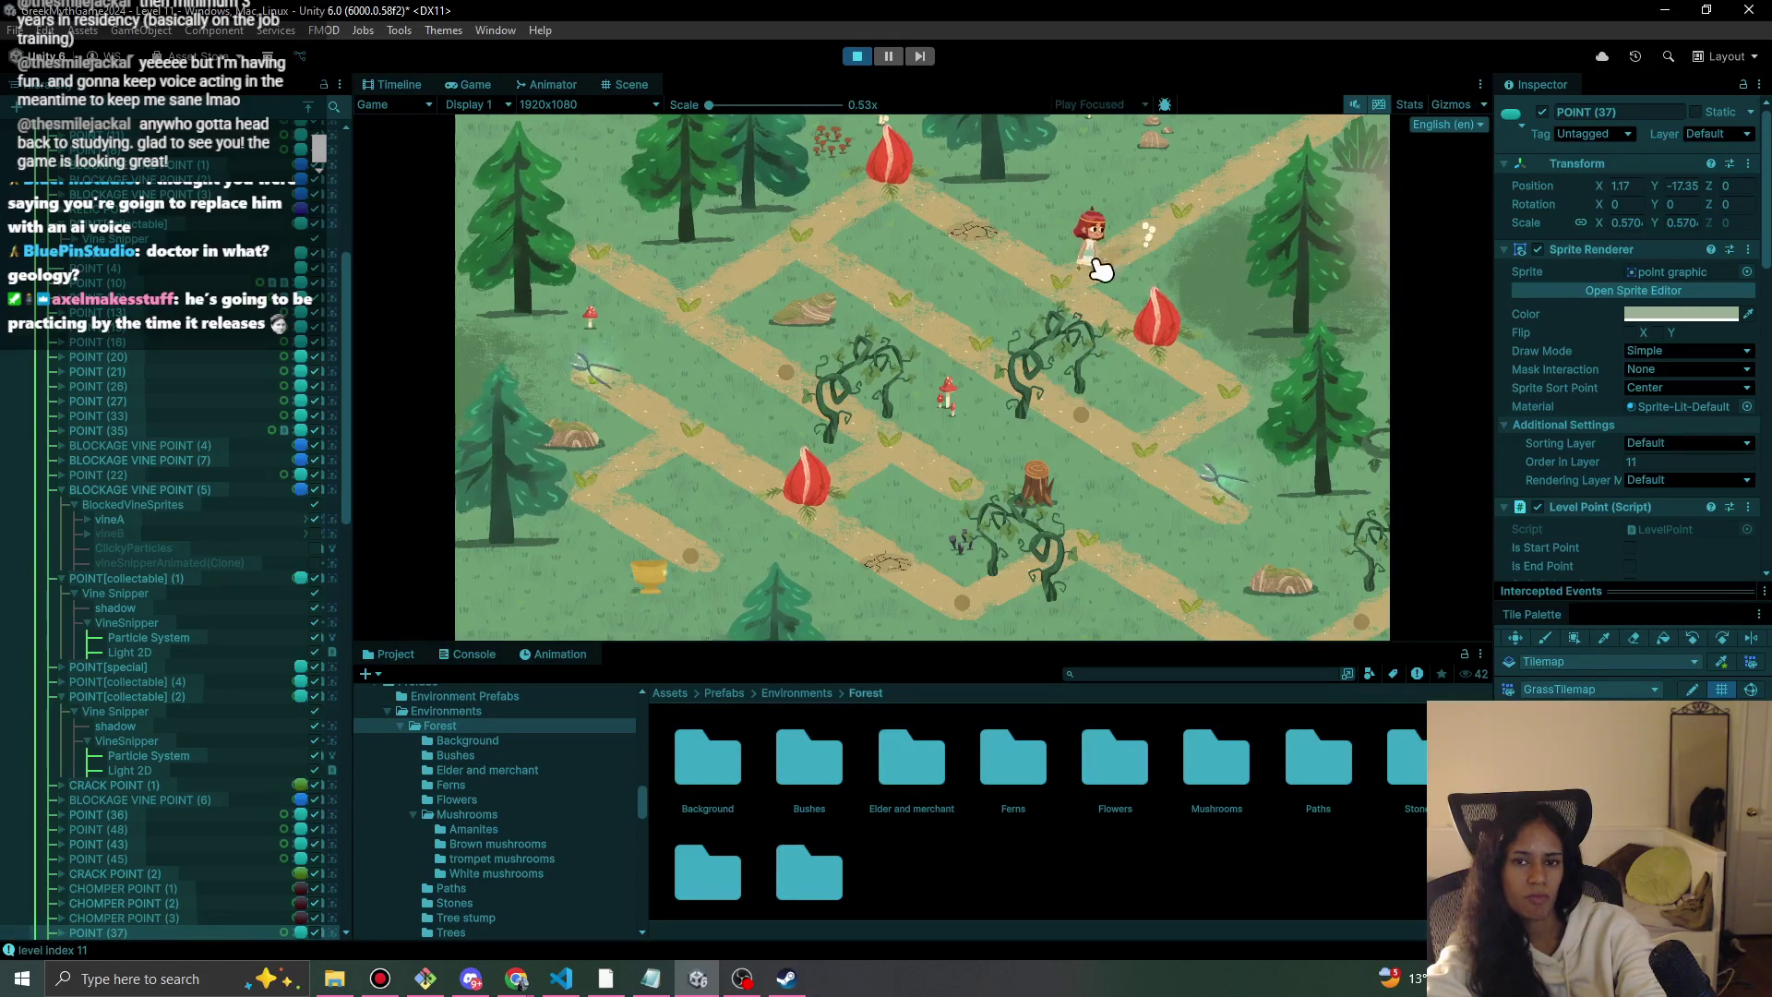
Walk the character along the path to the chalice and dismiss the Statue of Athena card.
{"action": "left_click", "coordinate": [1075, 271]}
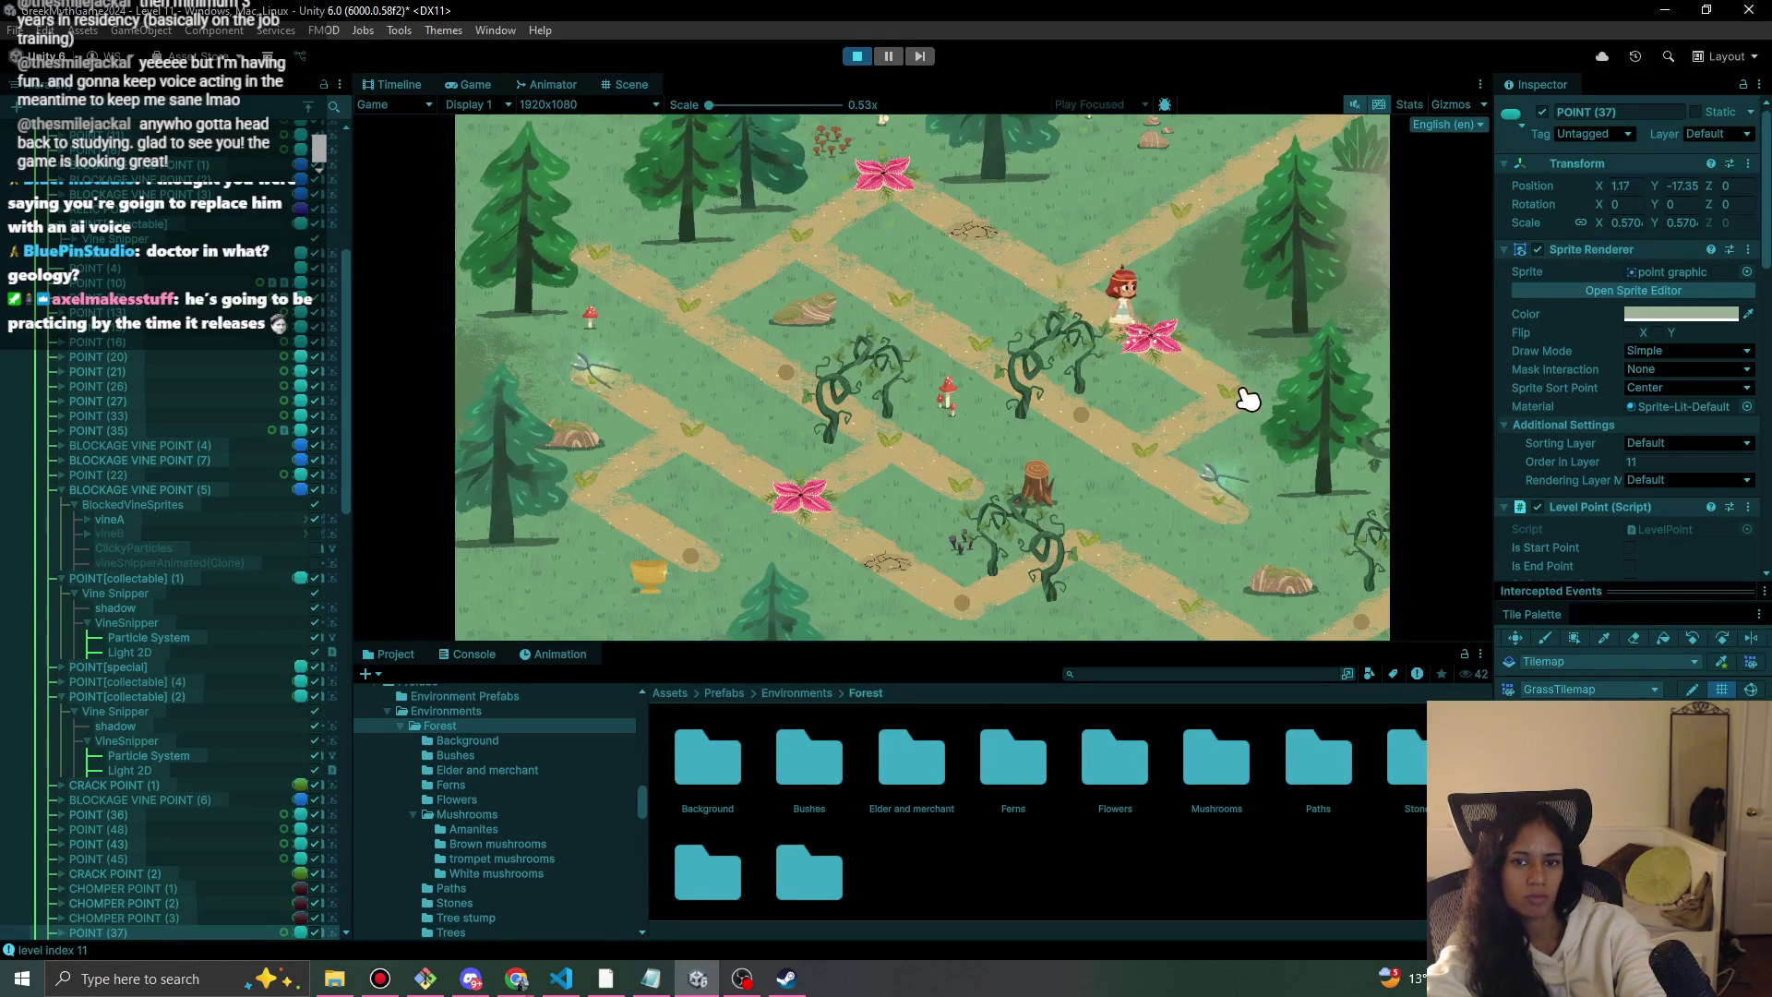
{"action": "left_click", "coordinate": [1209, 522]}
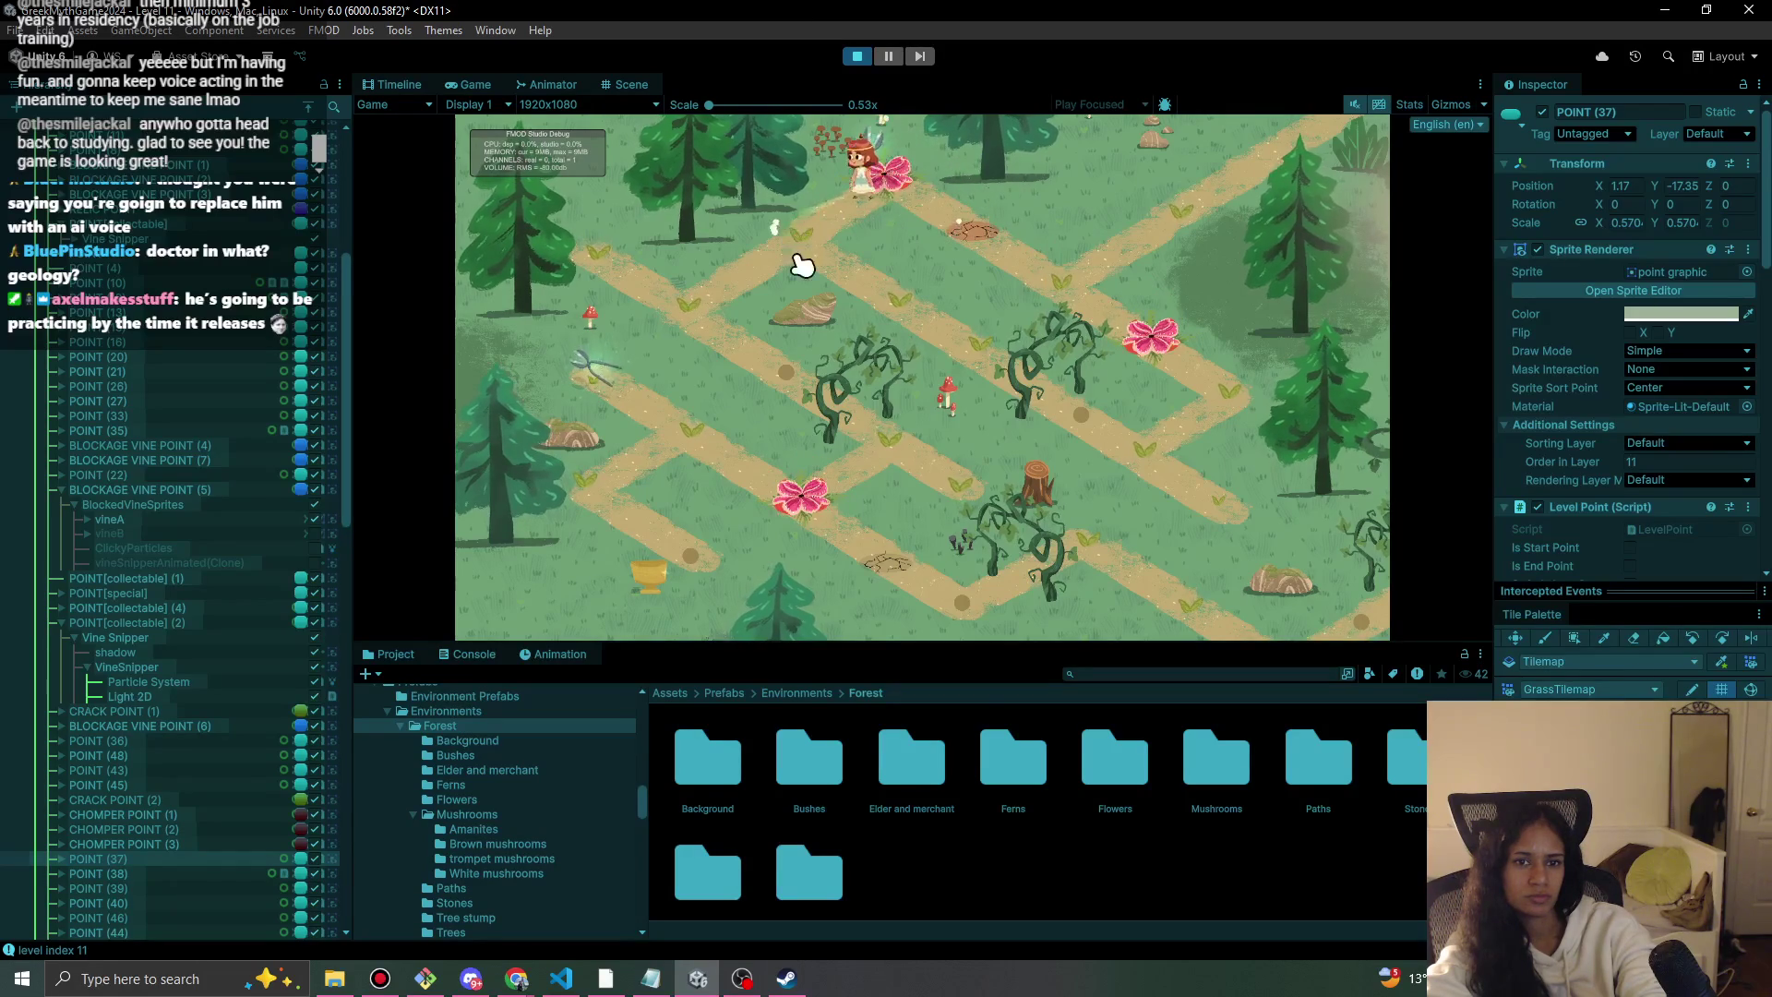
{"action": "left_click", "coordinate": [805, 398]}
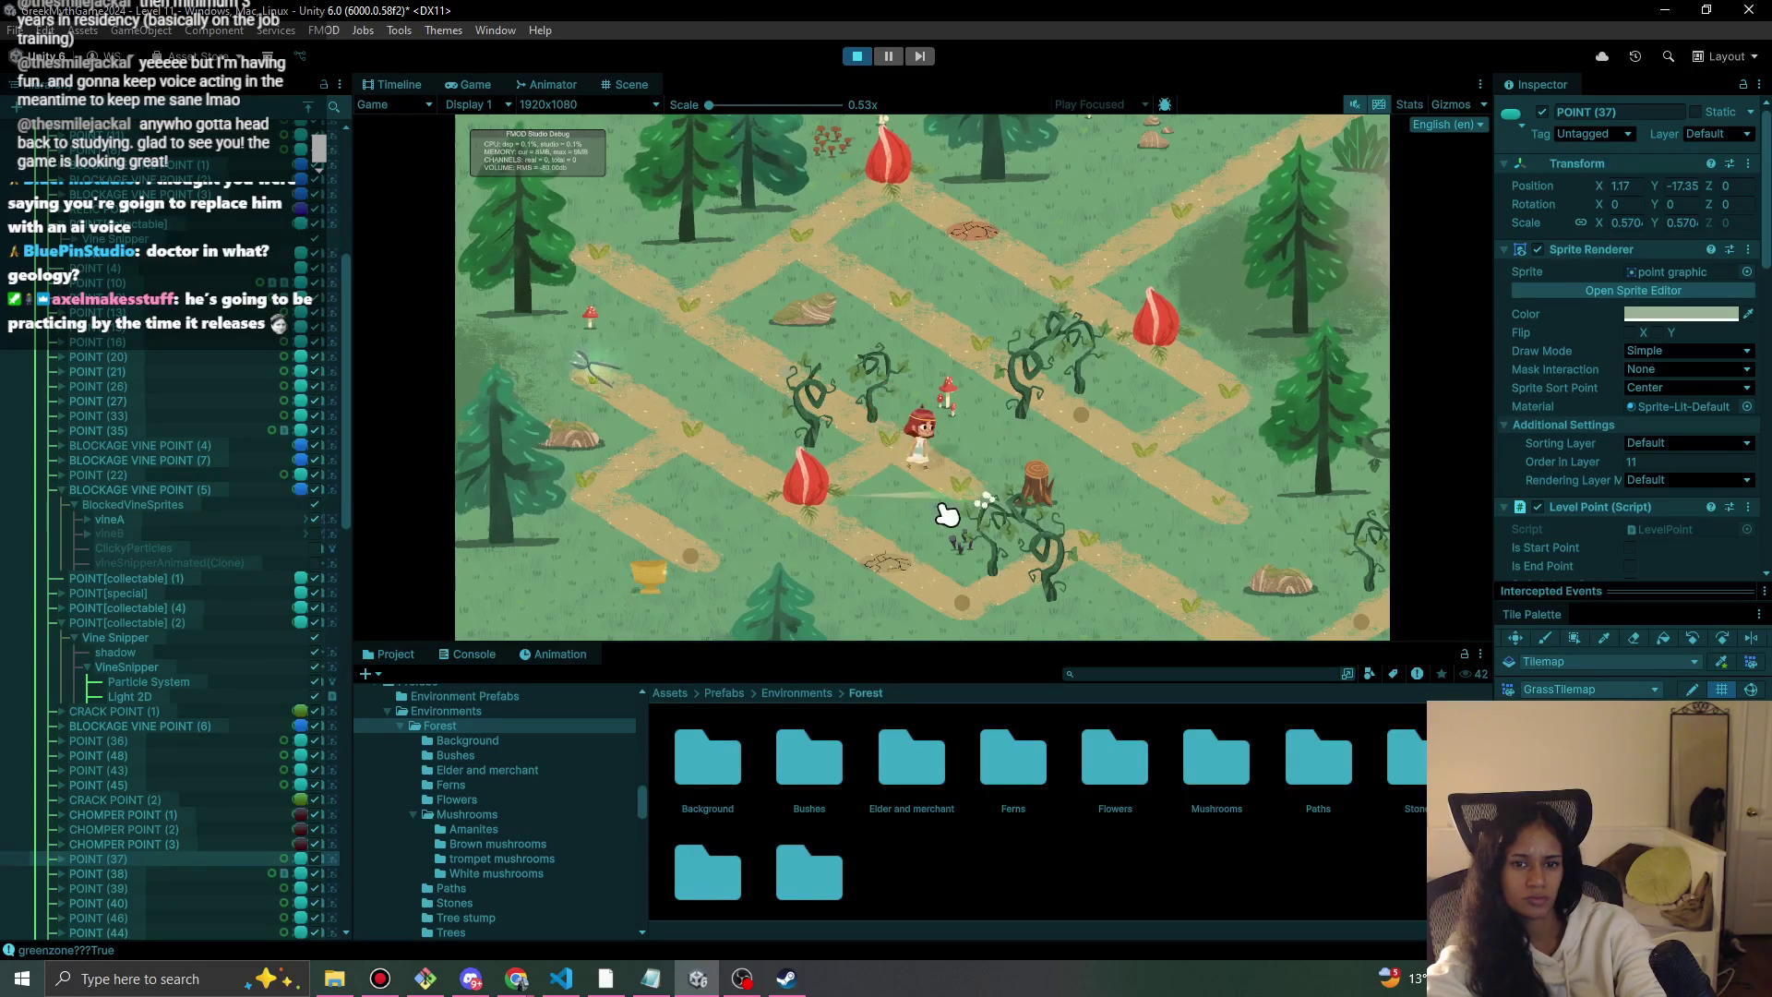
{"action": "left_click", "coordinate": [926, 473]}
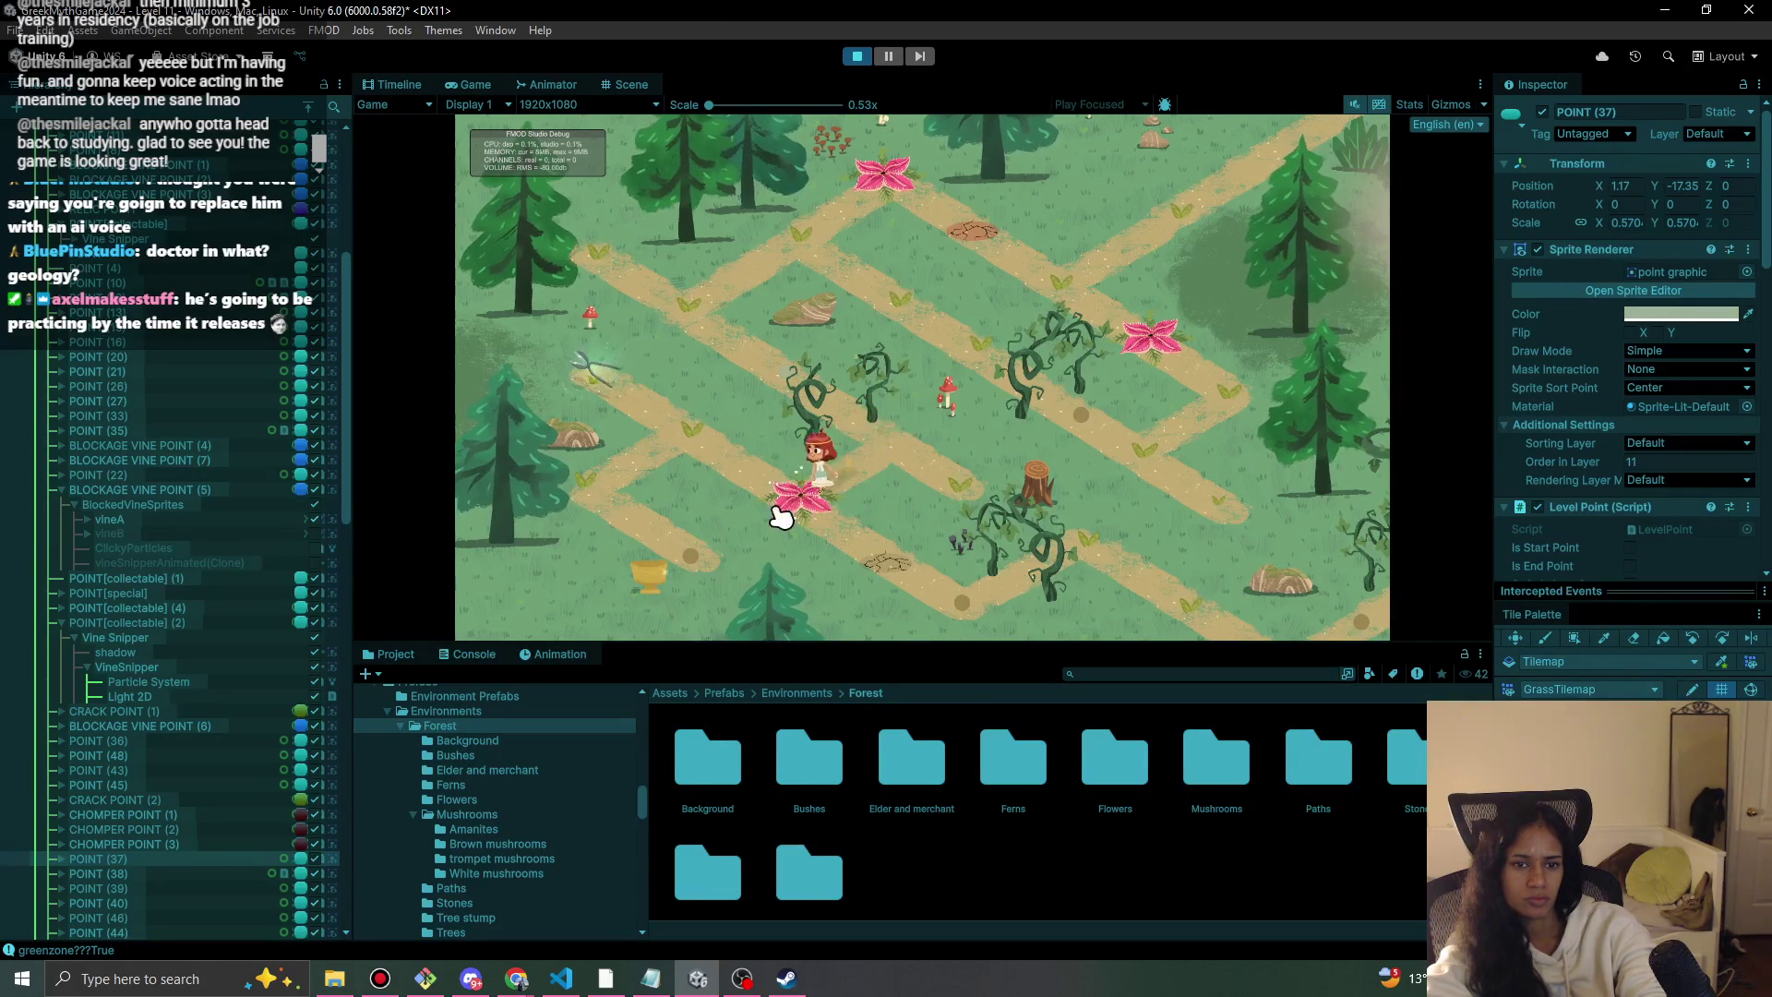
{"action": "left_click", "coordinate": [600, 378]}
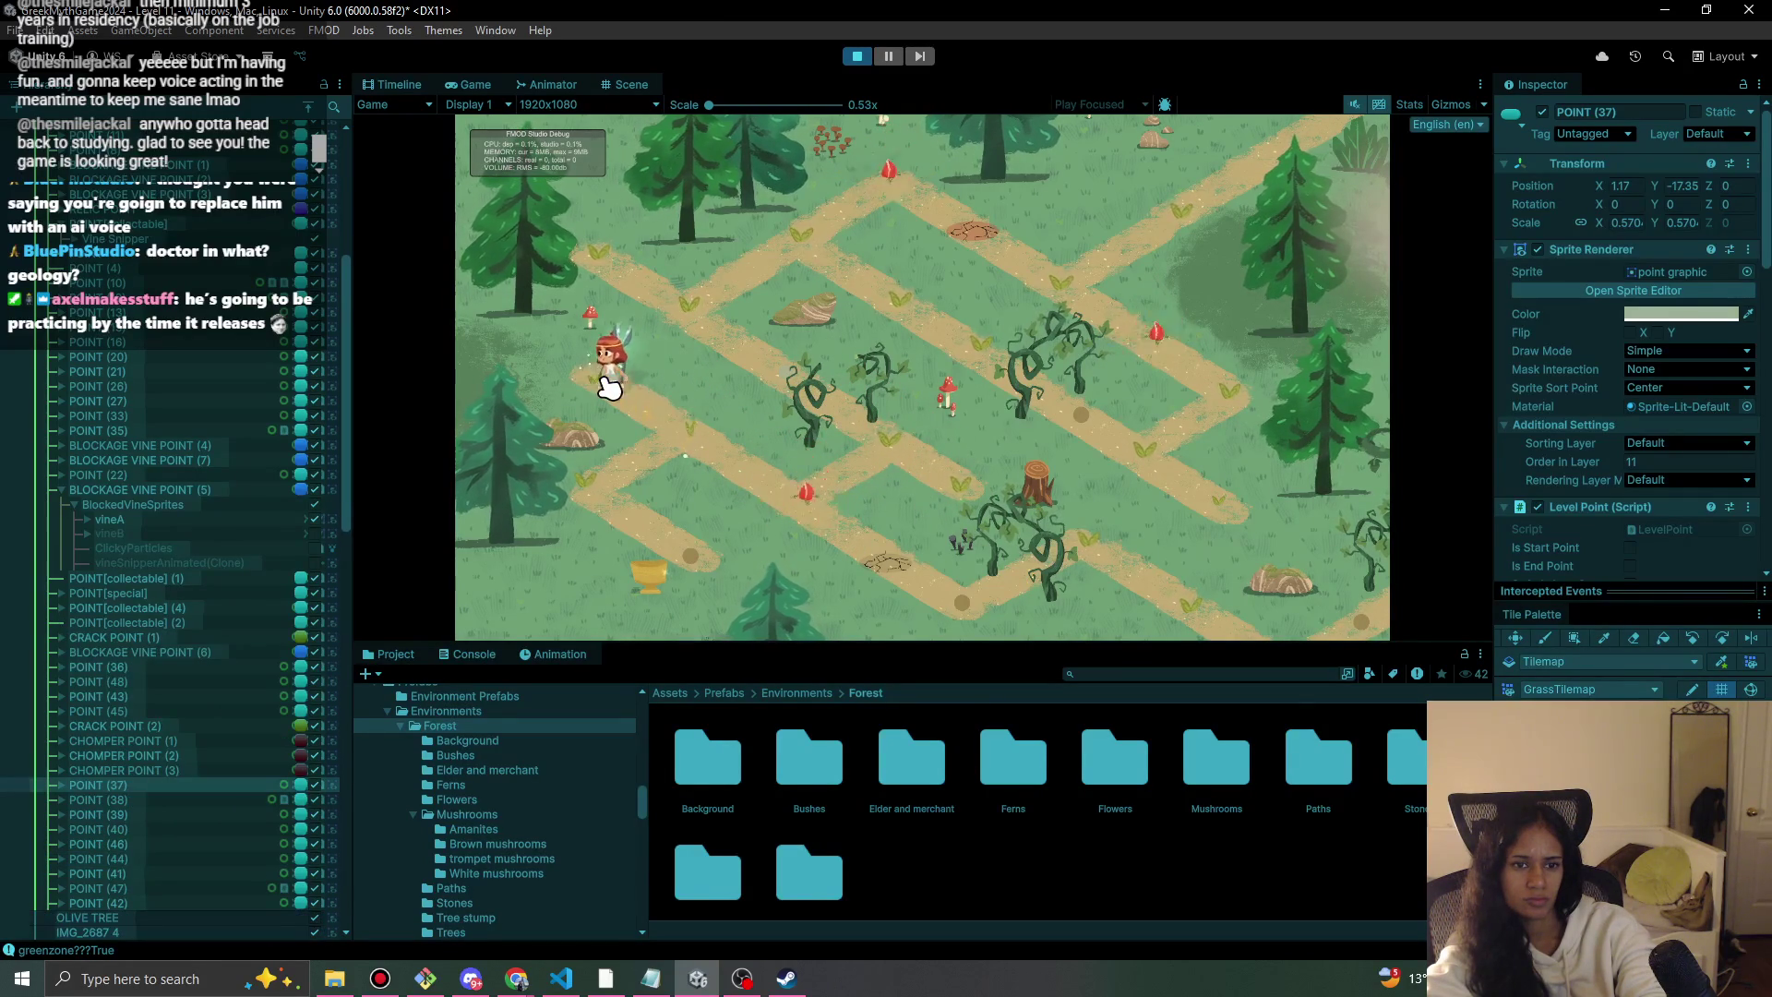
{"action": "left_click", "coordinate": [587, 478]}
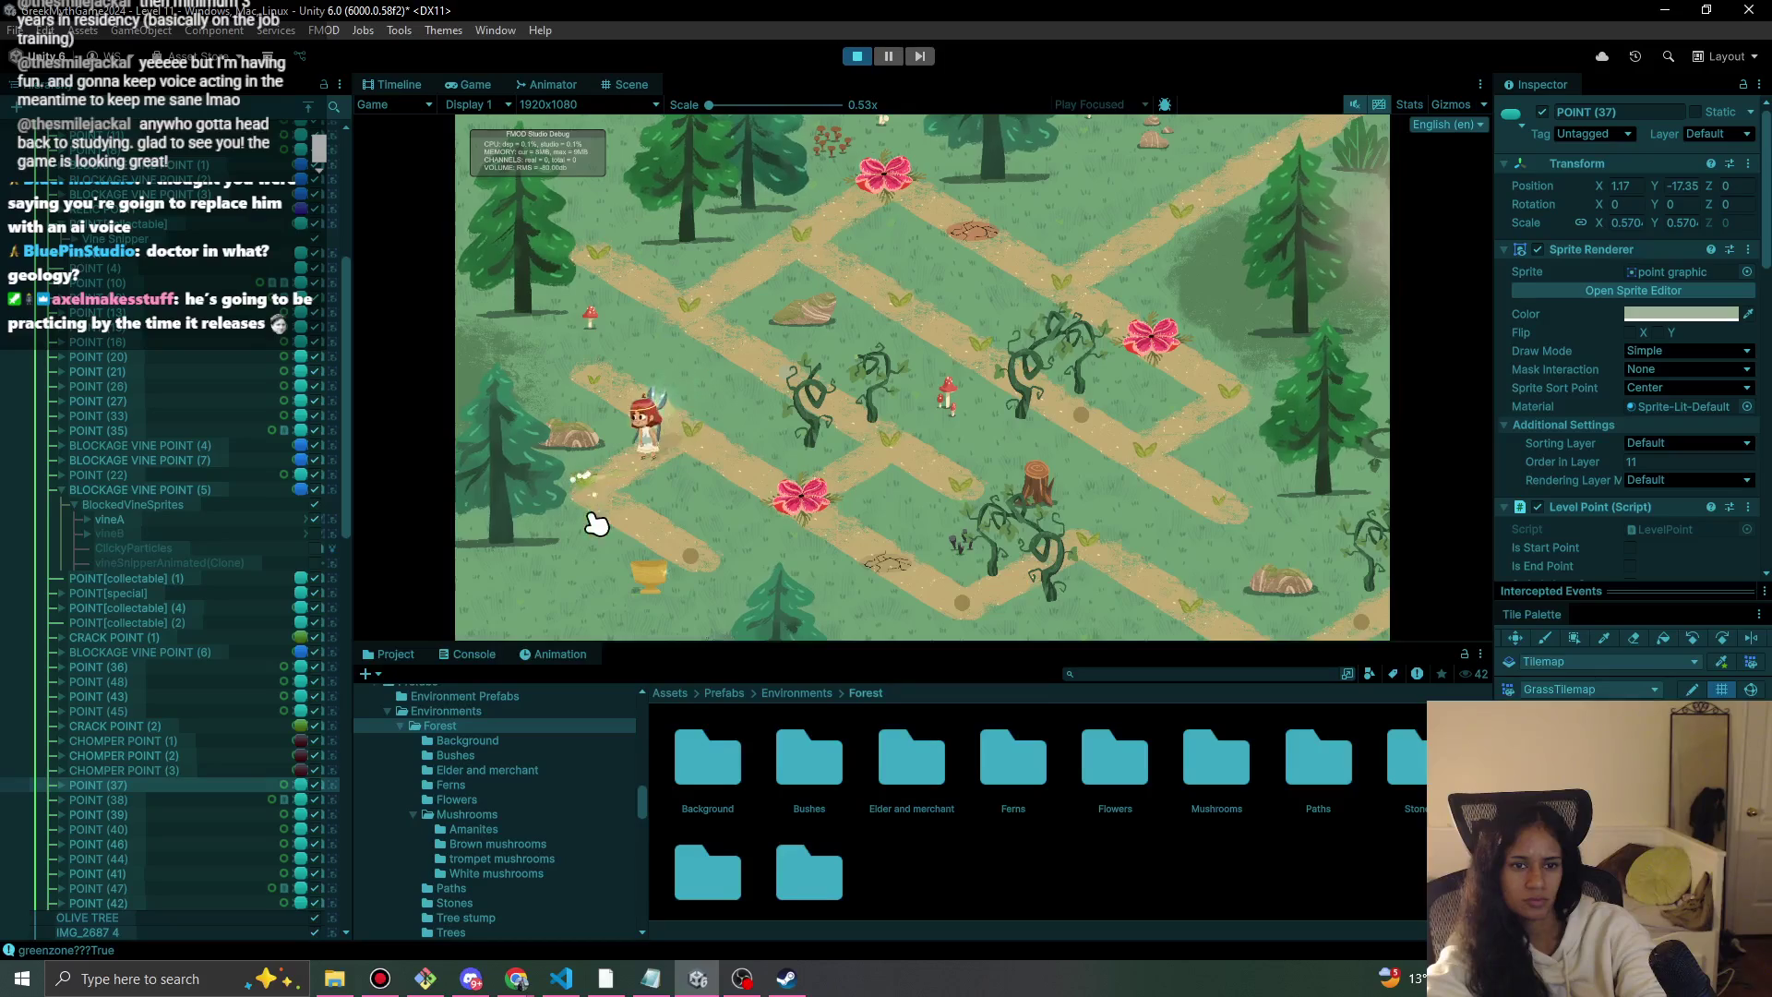
{"action": "left_click", "coordinate": [677, 553]}
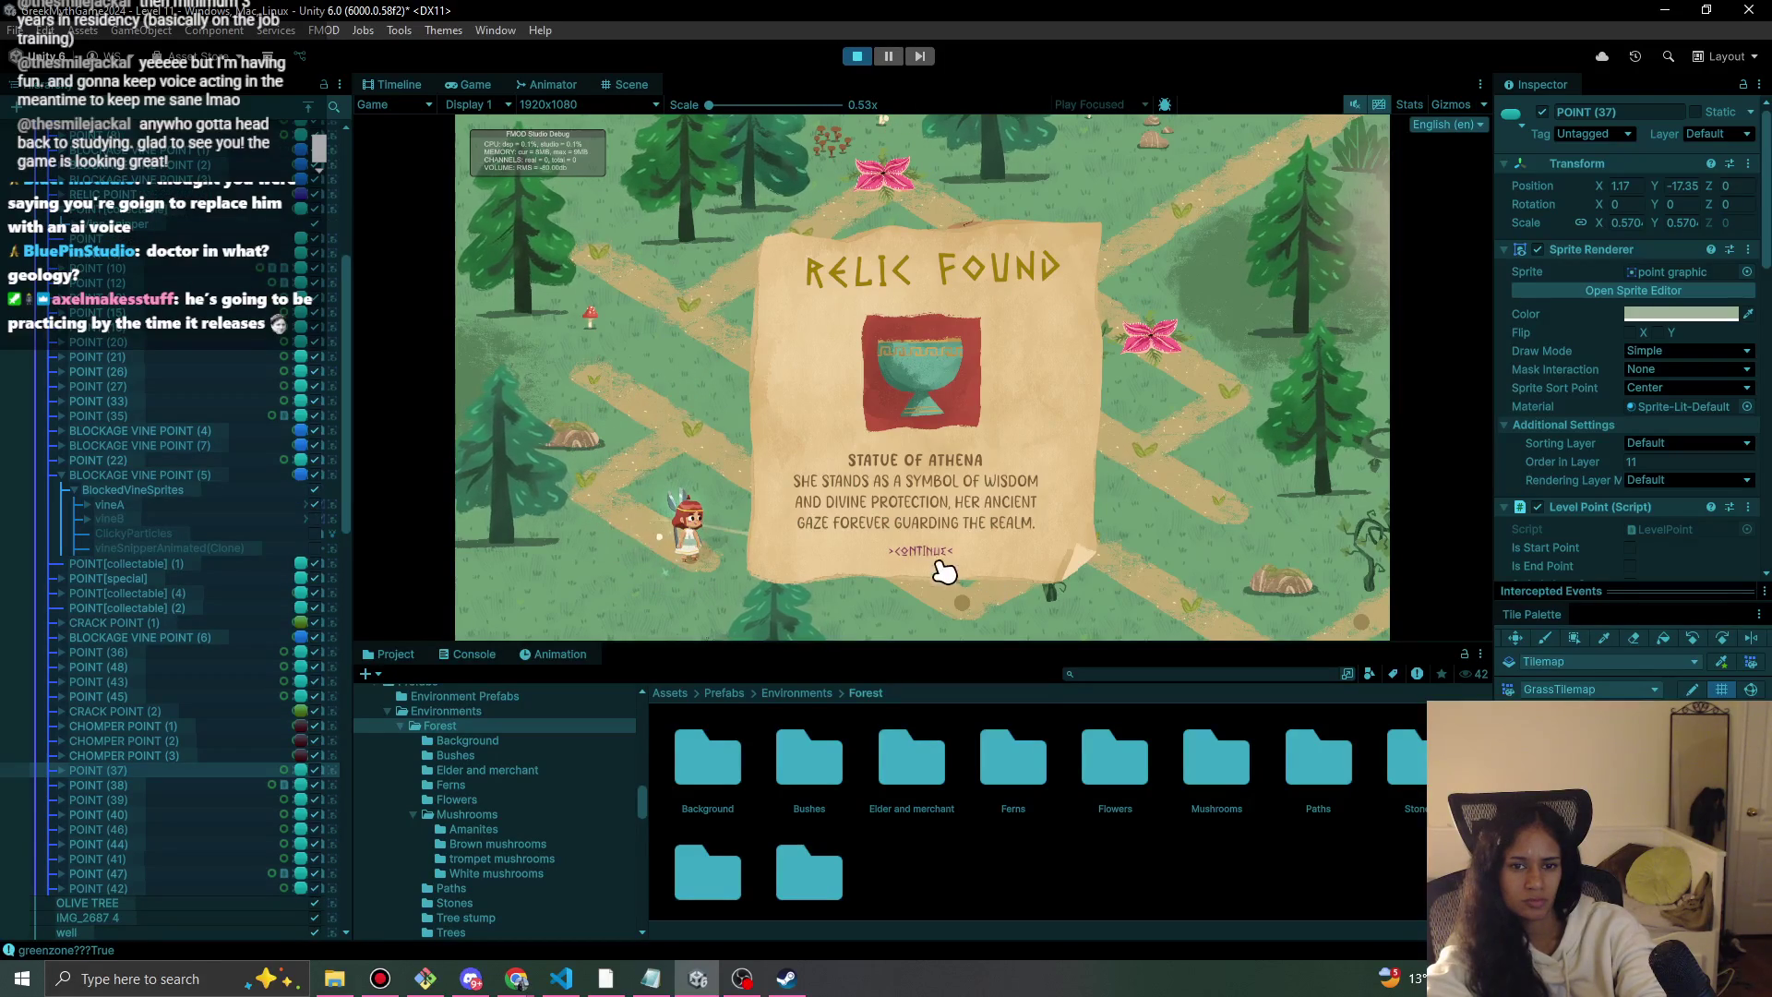
{"action": "left_click", "coordinate": [941, 565]}
Walk on past the lower crossing onto the crack point, then return to the Scene view.
{"action": "left_click", "coordinate": [639, 540]}
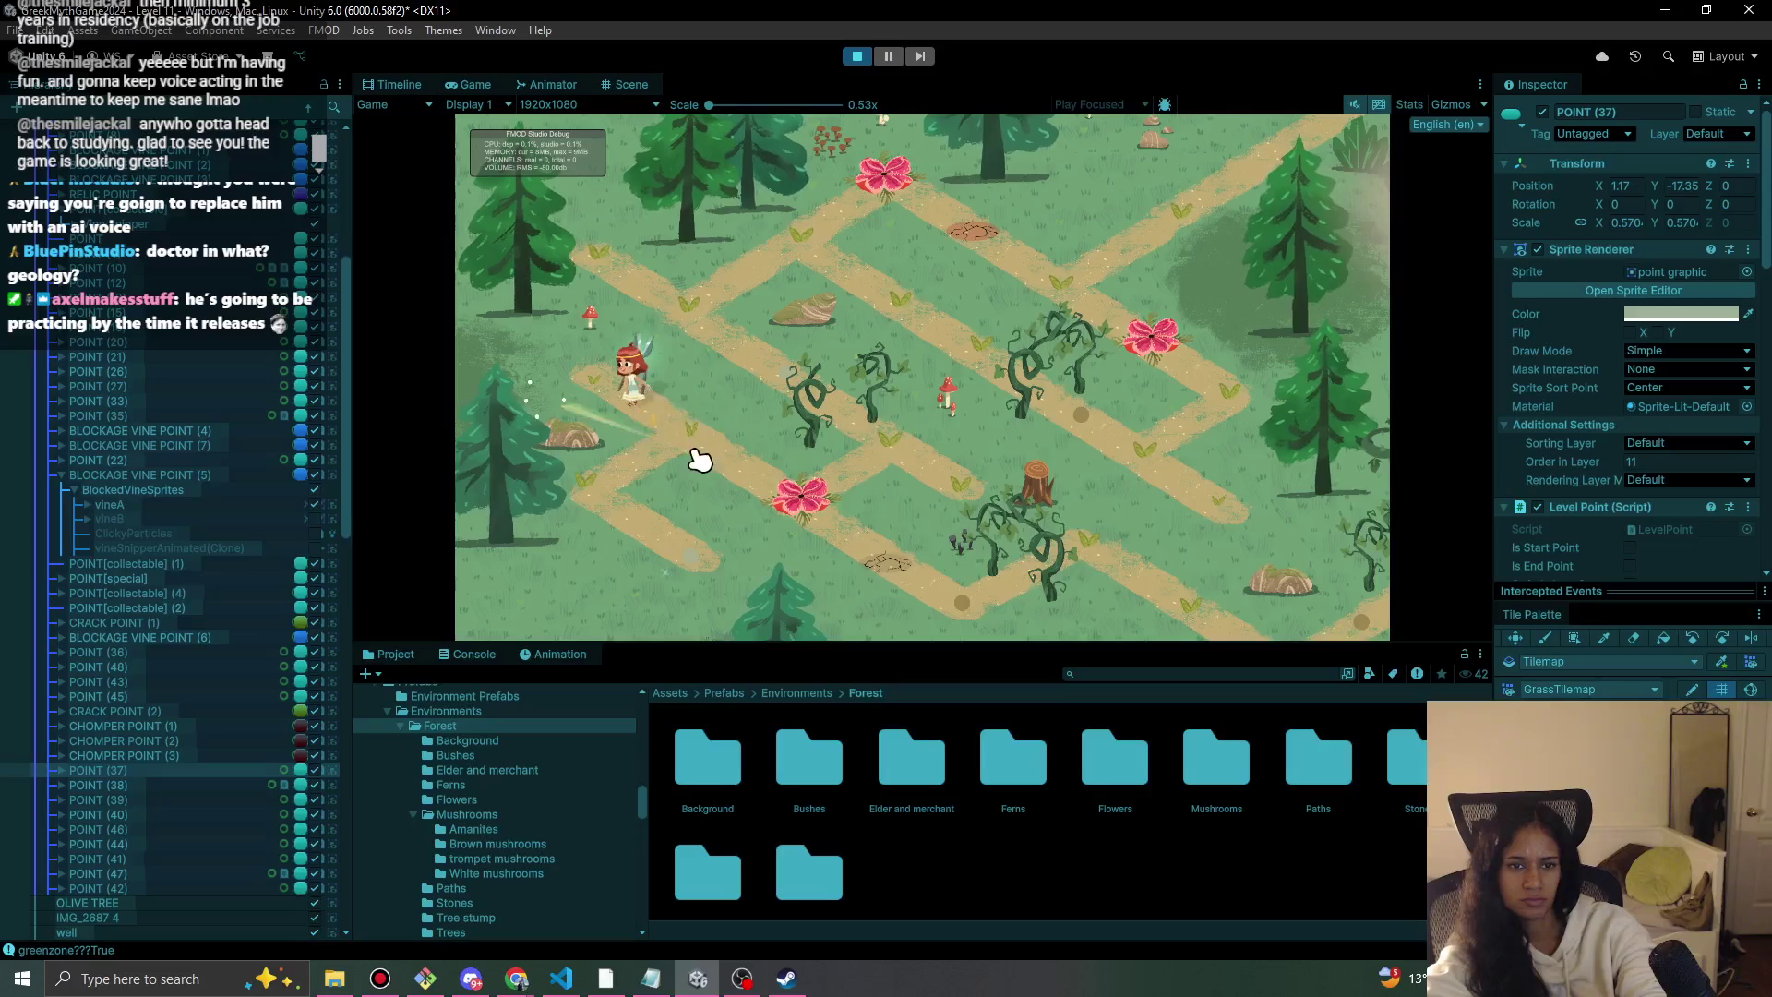
{"action": "left_click", "coordinate": [886, 552]}
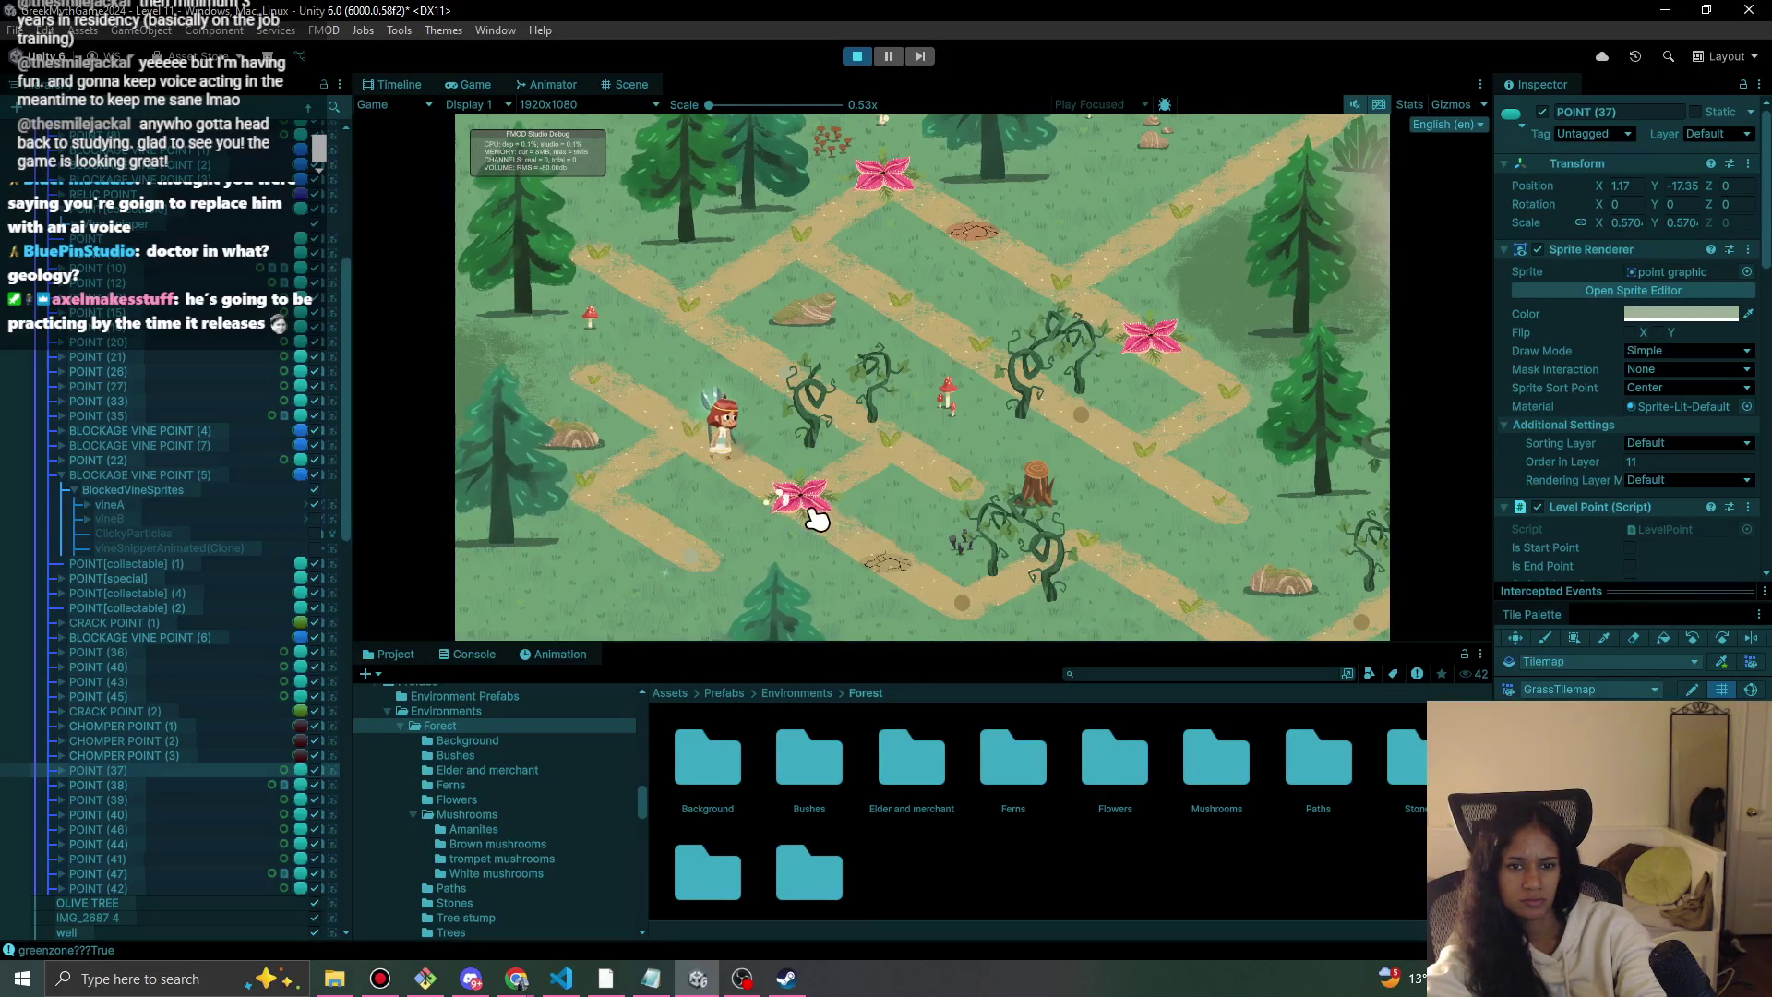
{"action": "left_click", "coordinate": [976, 614]}
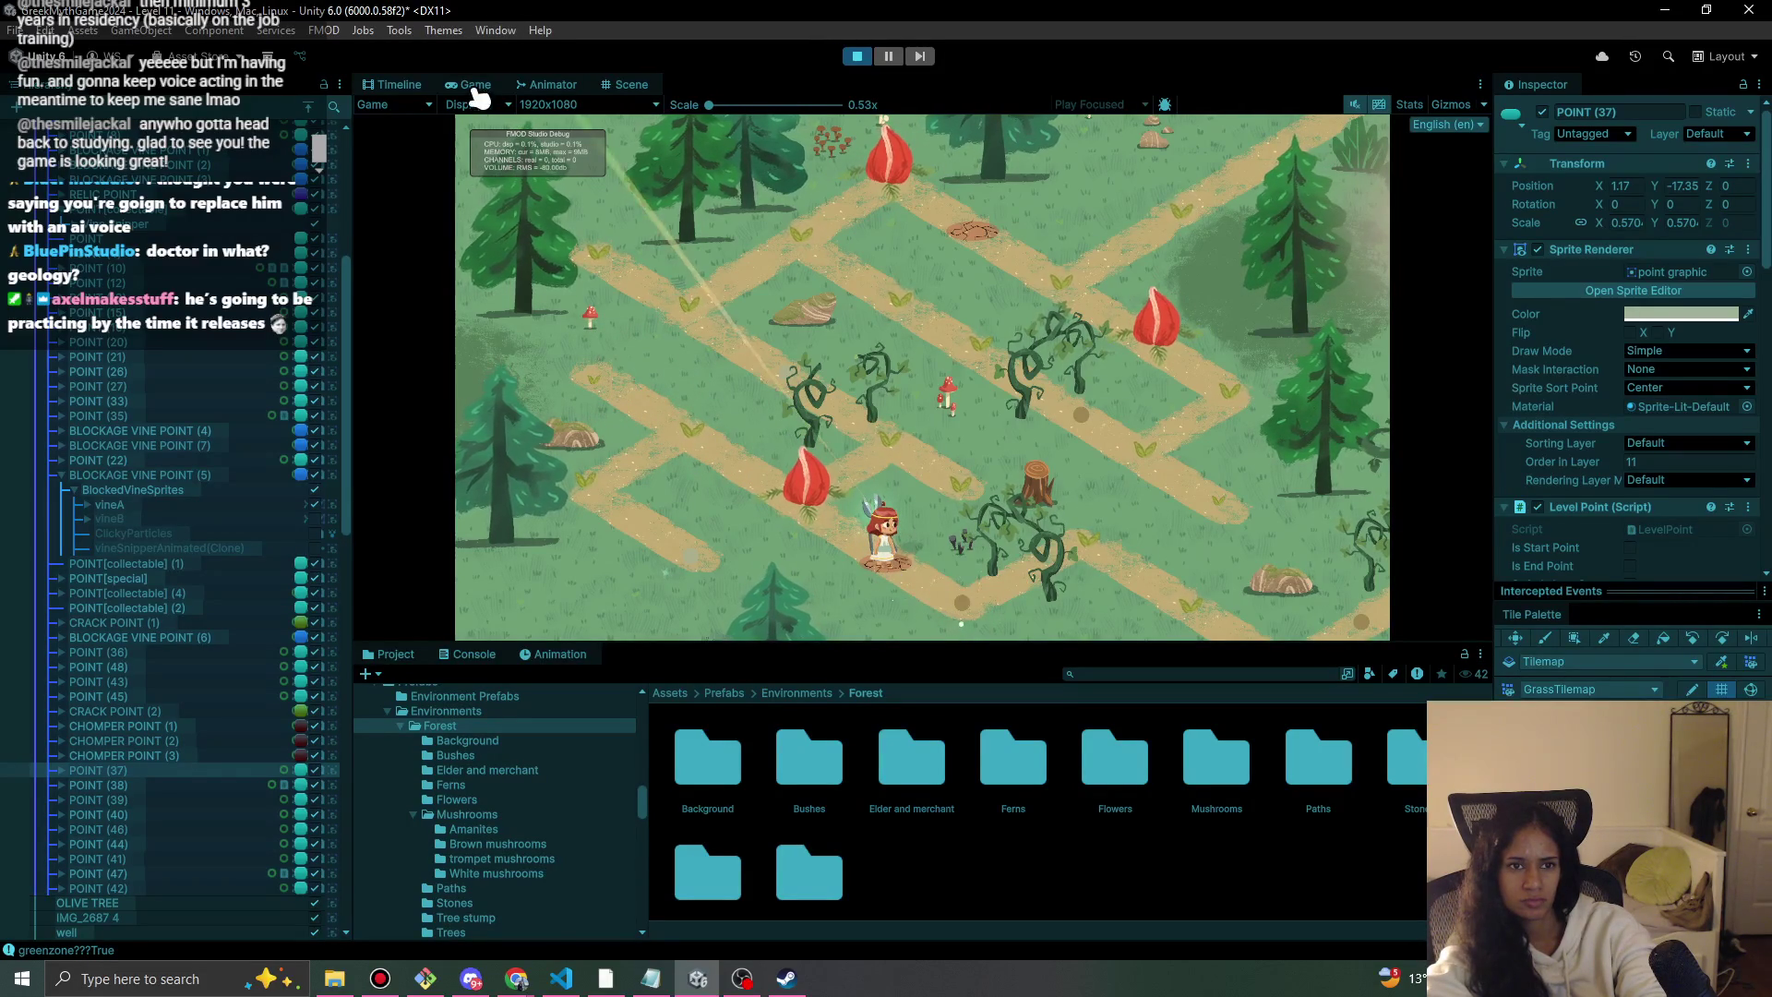
{"action": "left_click", "coordinate": [612, 86]}
{"action": "scroll", "coordinate": [517, 397], "scroll_direction": "up", "scroll_amount": 3}
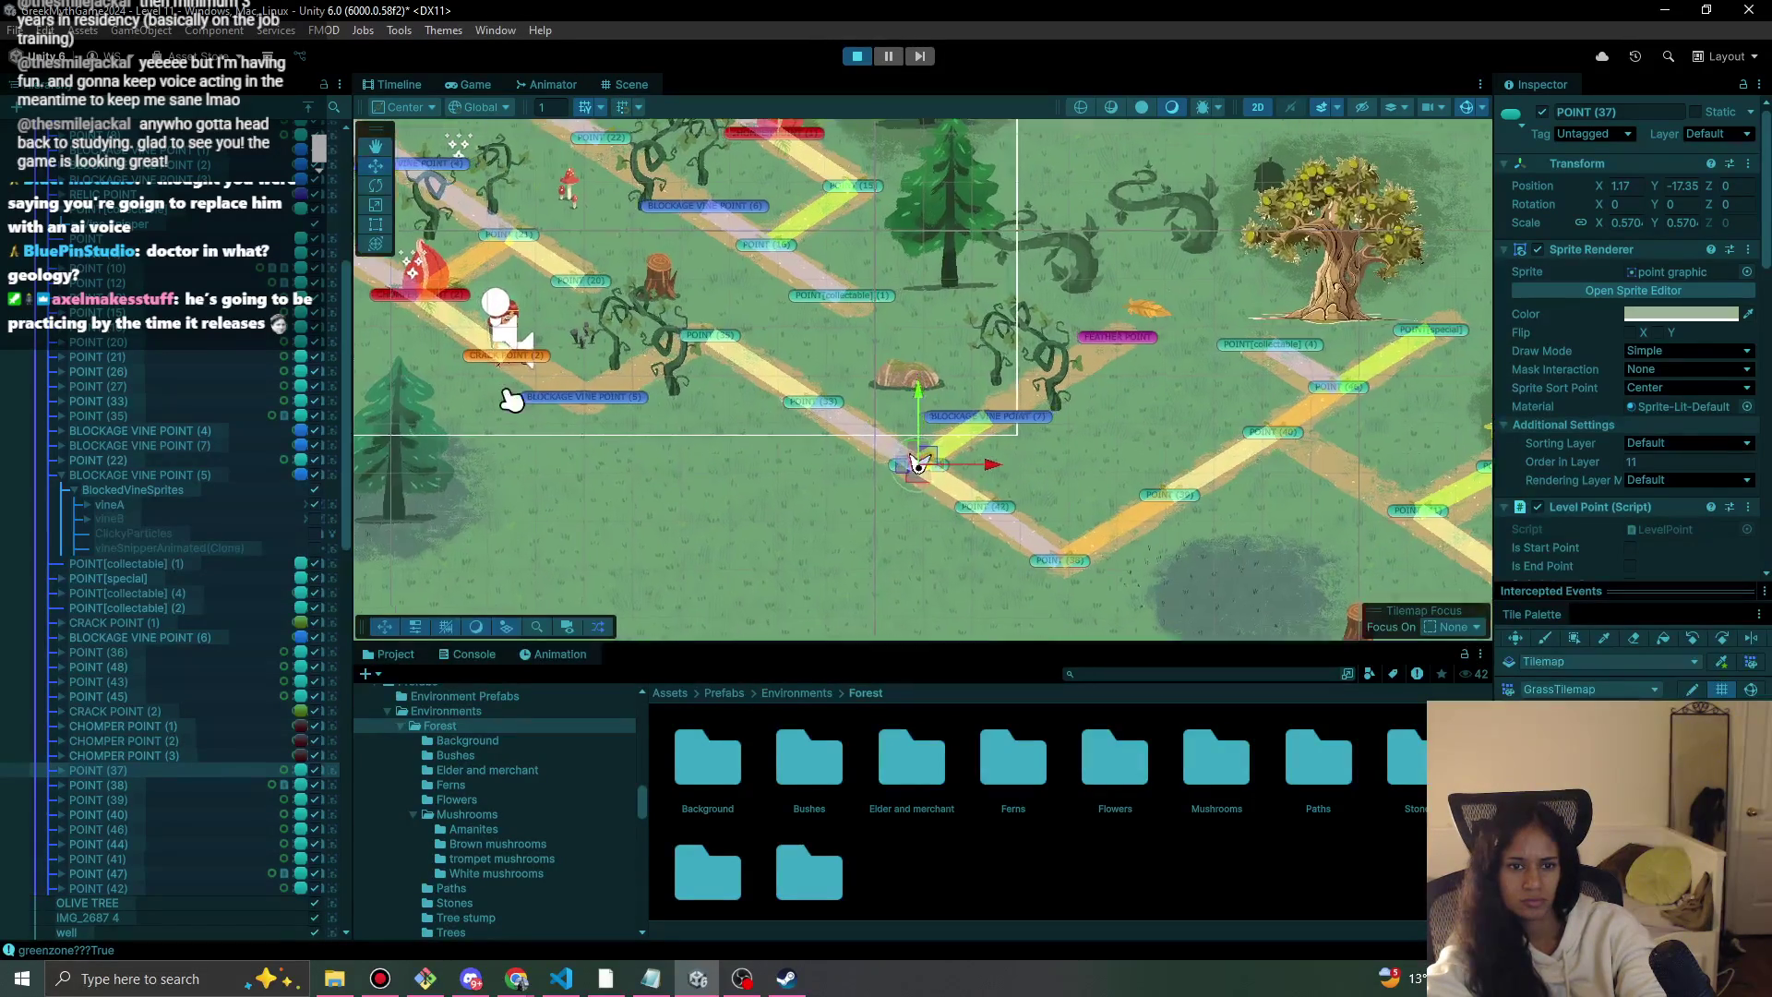
Select BLOCKAGE VINE POINT (5), then stop and restart the play-test.
{"action": "left_click", "coordinate": [585, 401]}
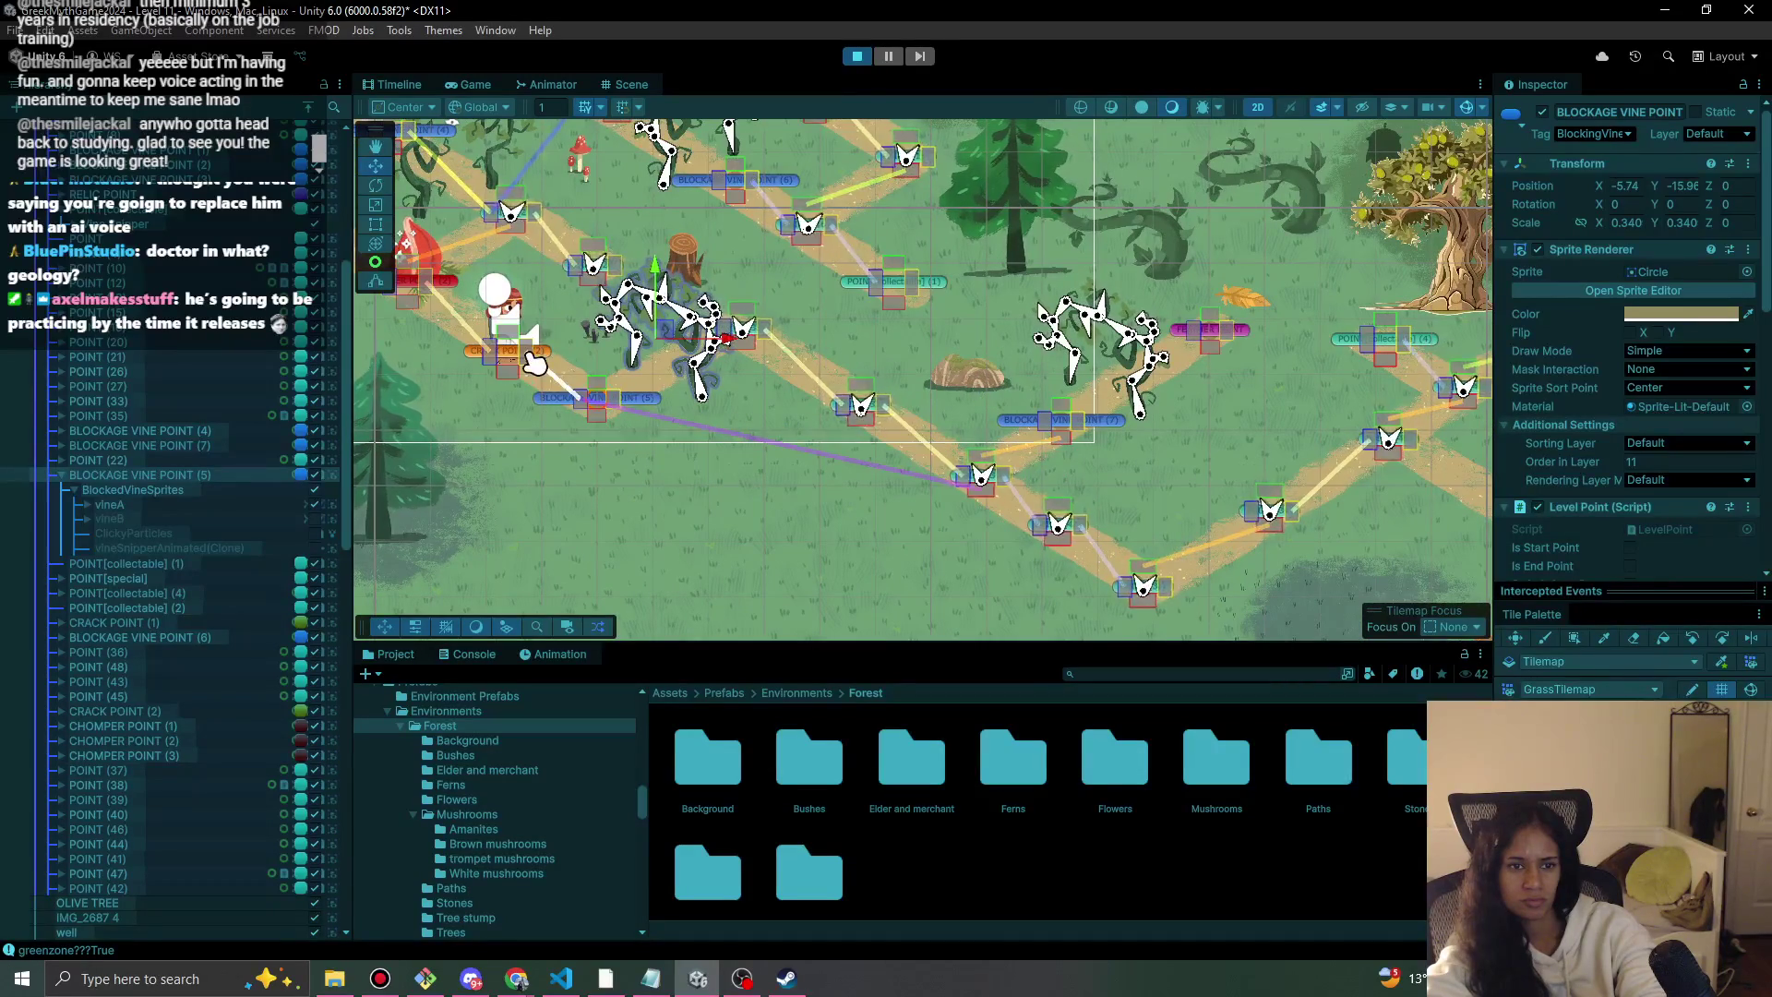
{"action": "left_click", "coordinate": [471, 84]}
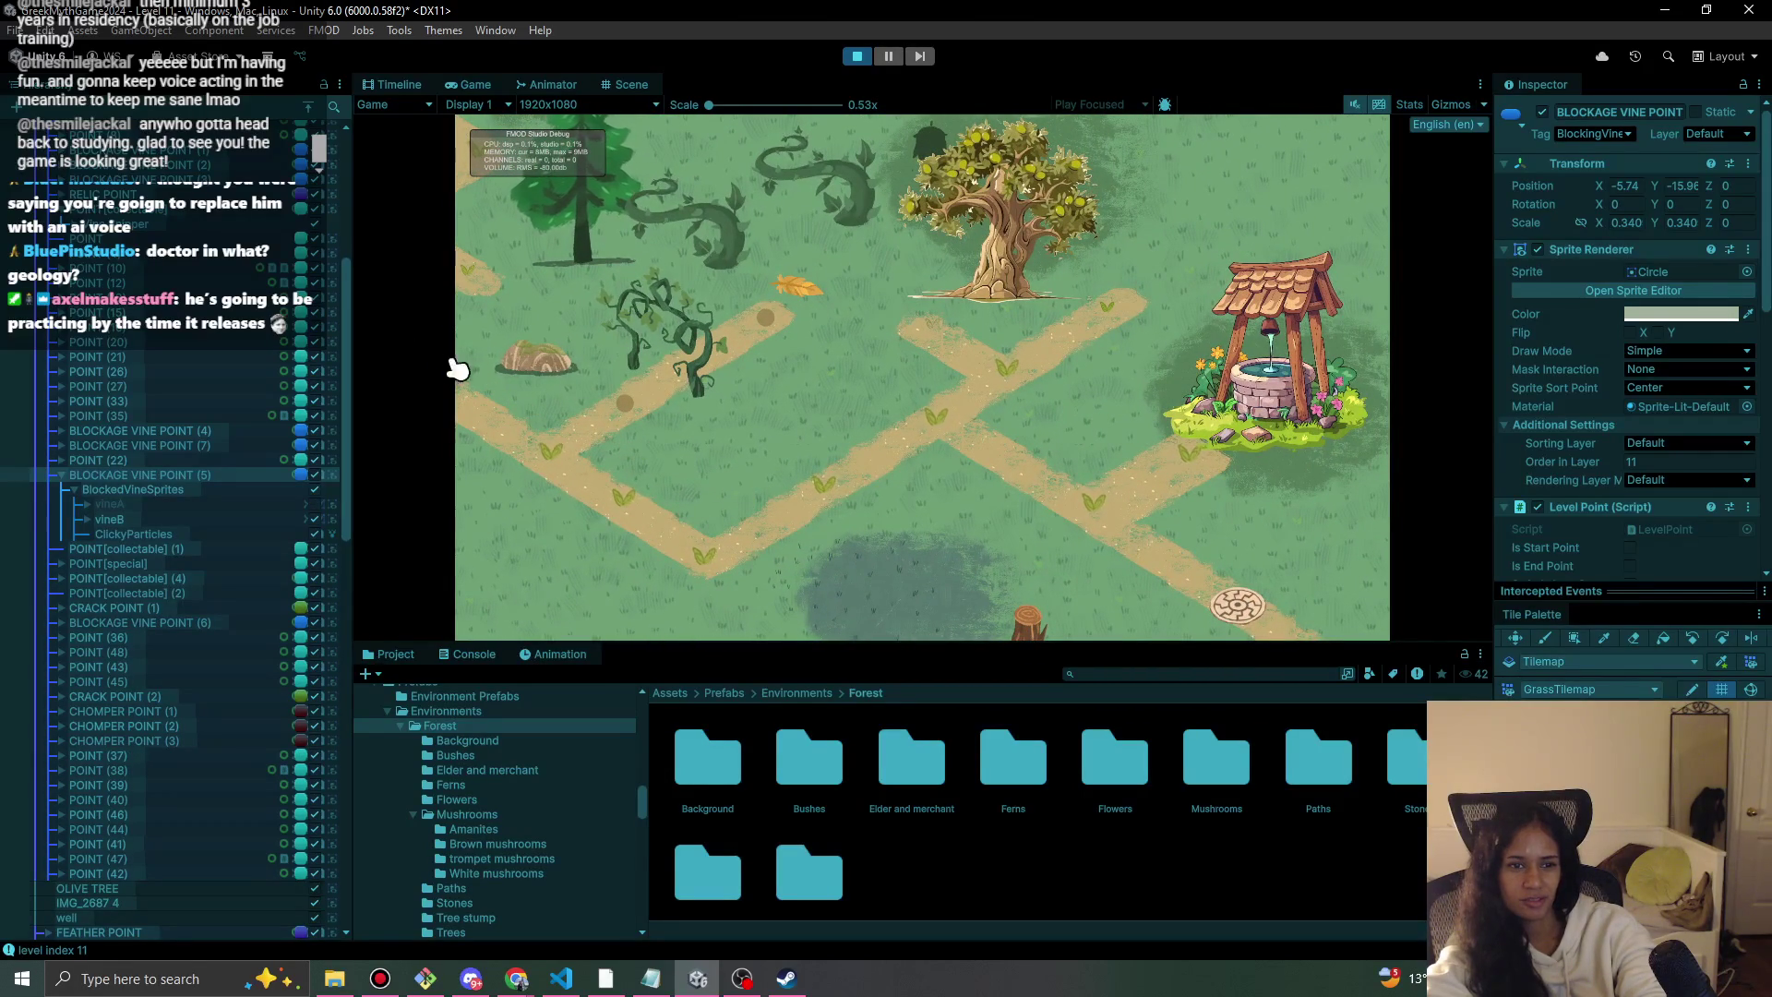
{"action": "left_click", "coordinate": [859, 56]}
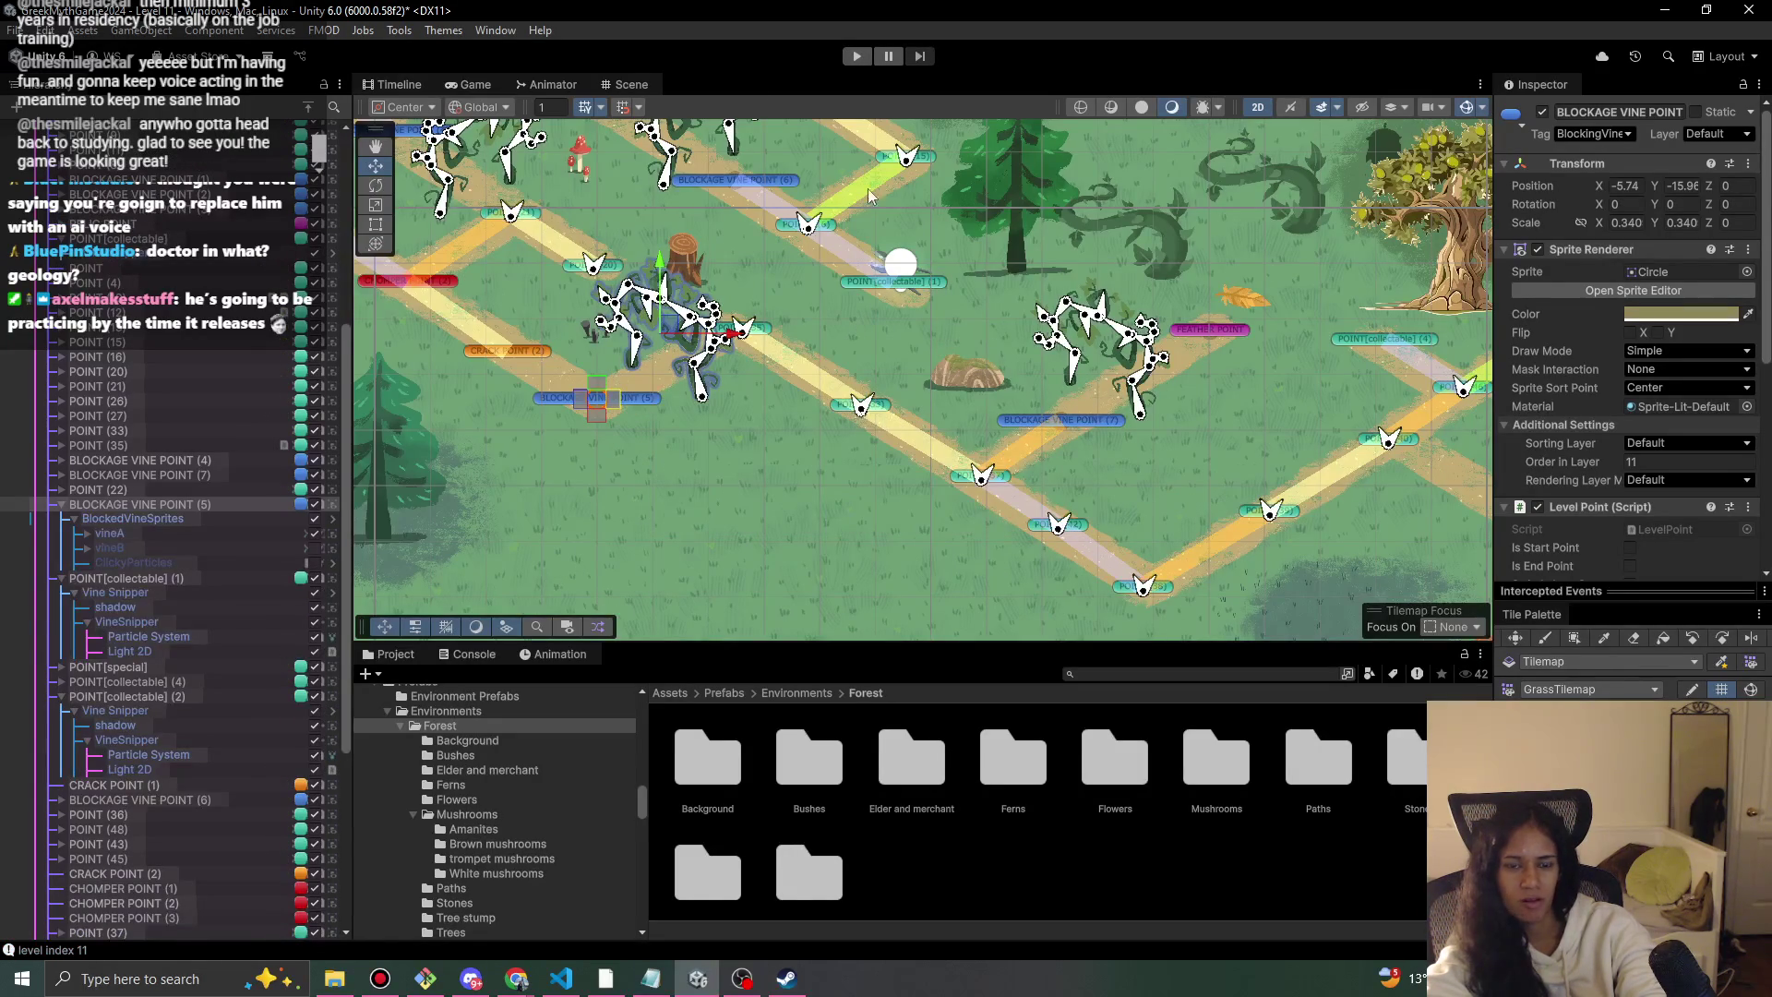
{"action": "left_click", "coordinate": [867, 58]}
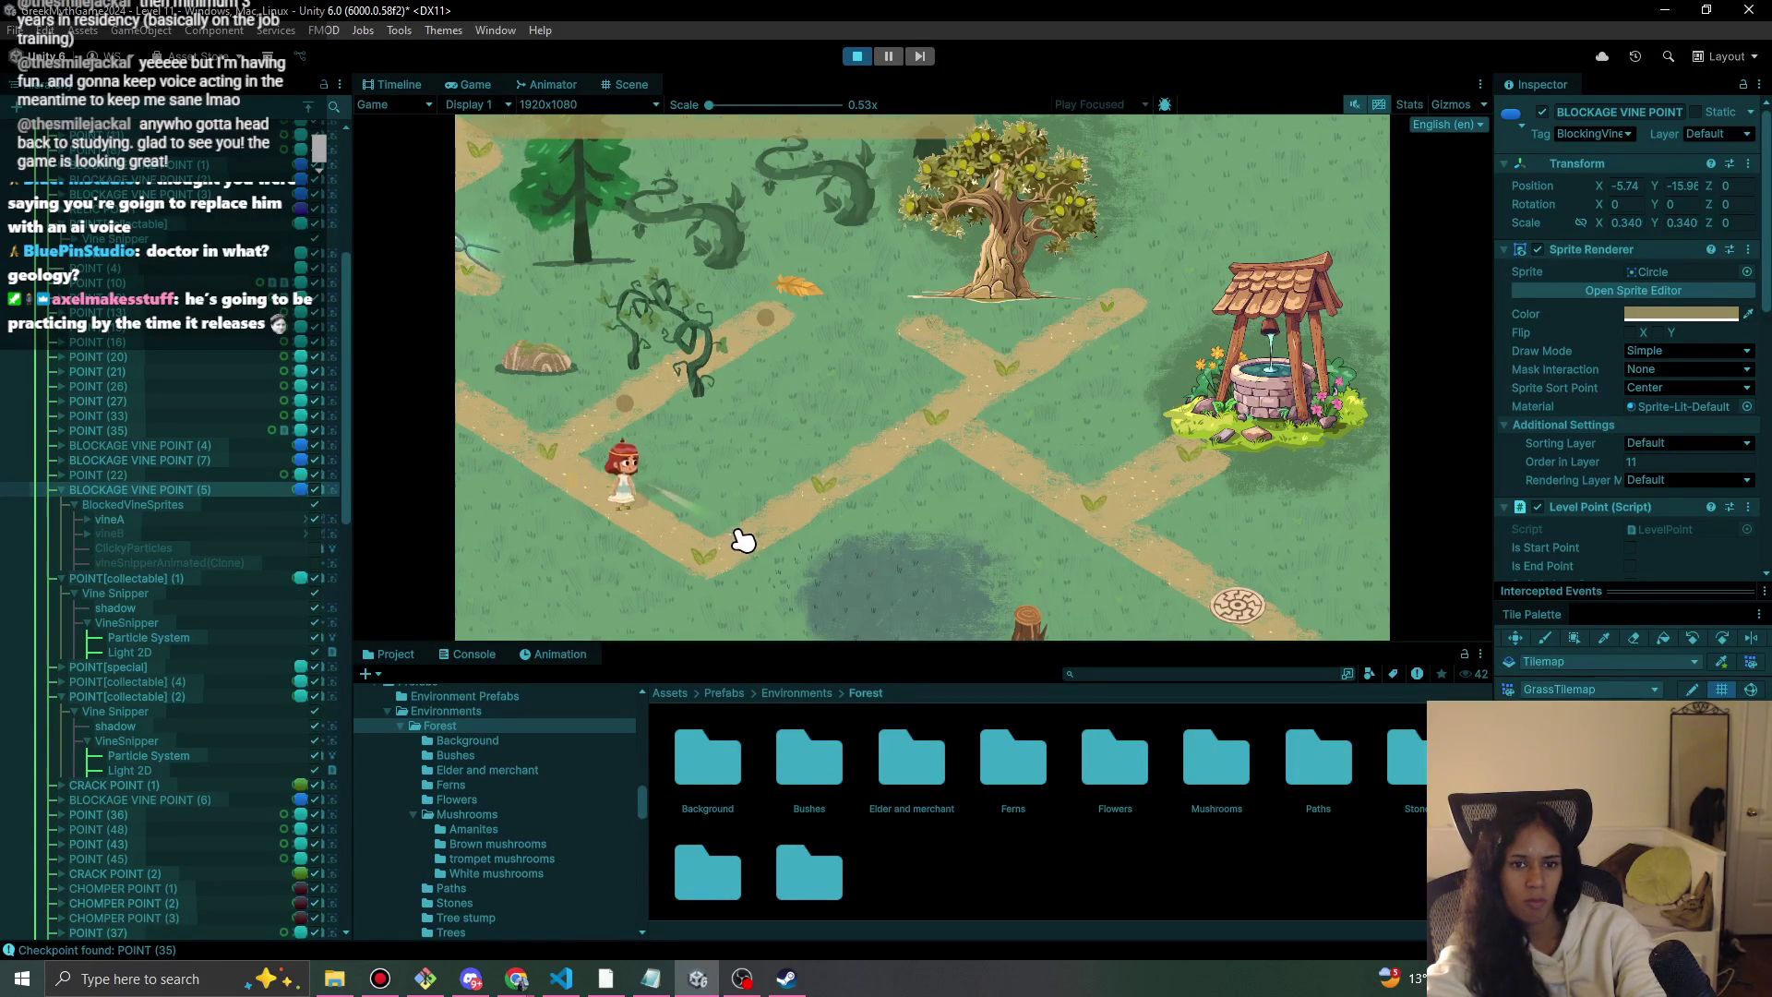
Walk the character up to the olive tree and the vine snipper, then down-left.
{"action": "left_click", "coordinate": [934, 146]}
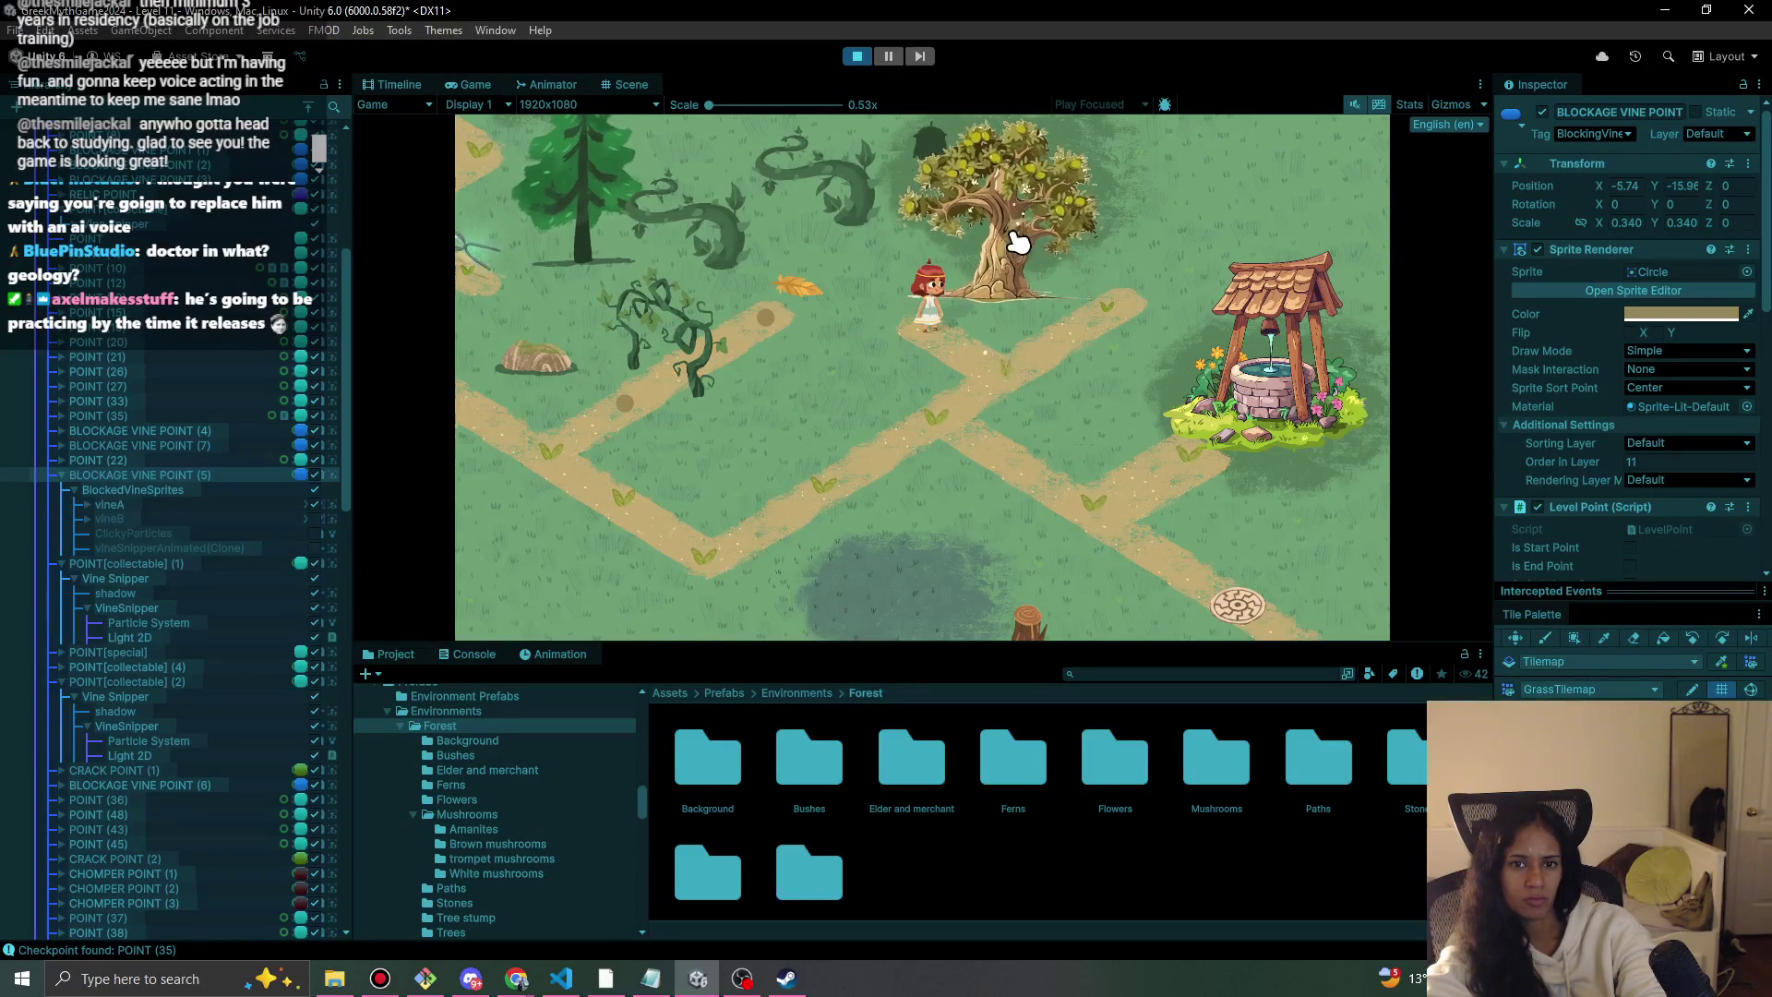
{"action": "left_click", "coordinate": [1000, 369]}
{"action": "left_click", "coordinate": [1103, 309]}
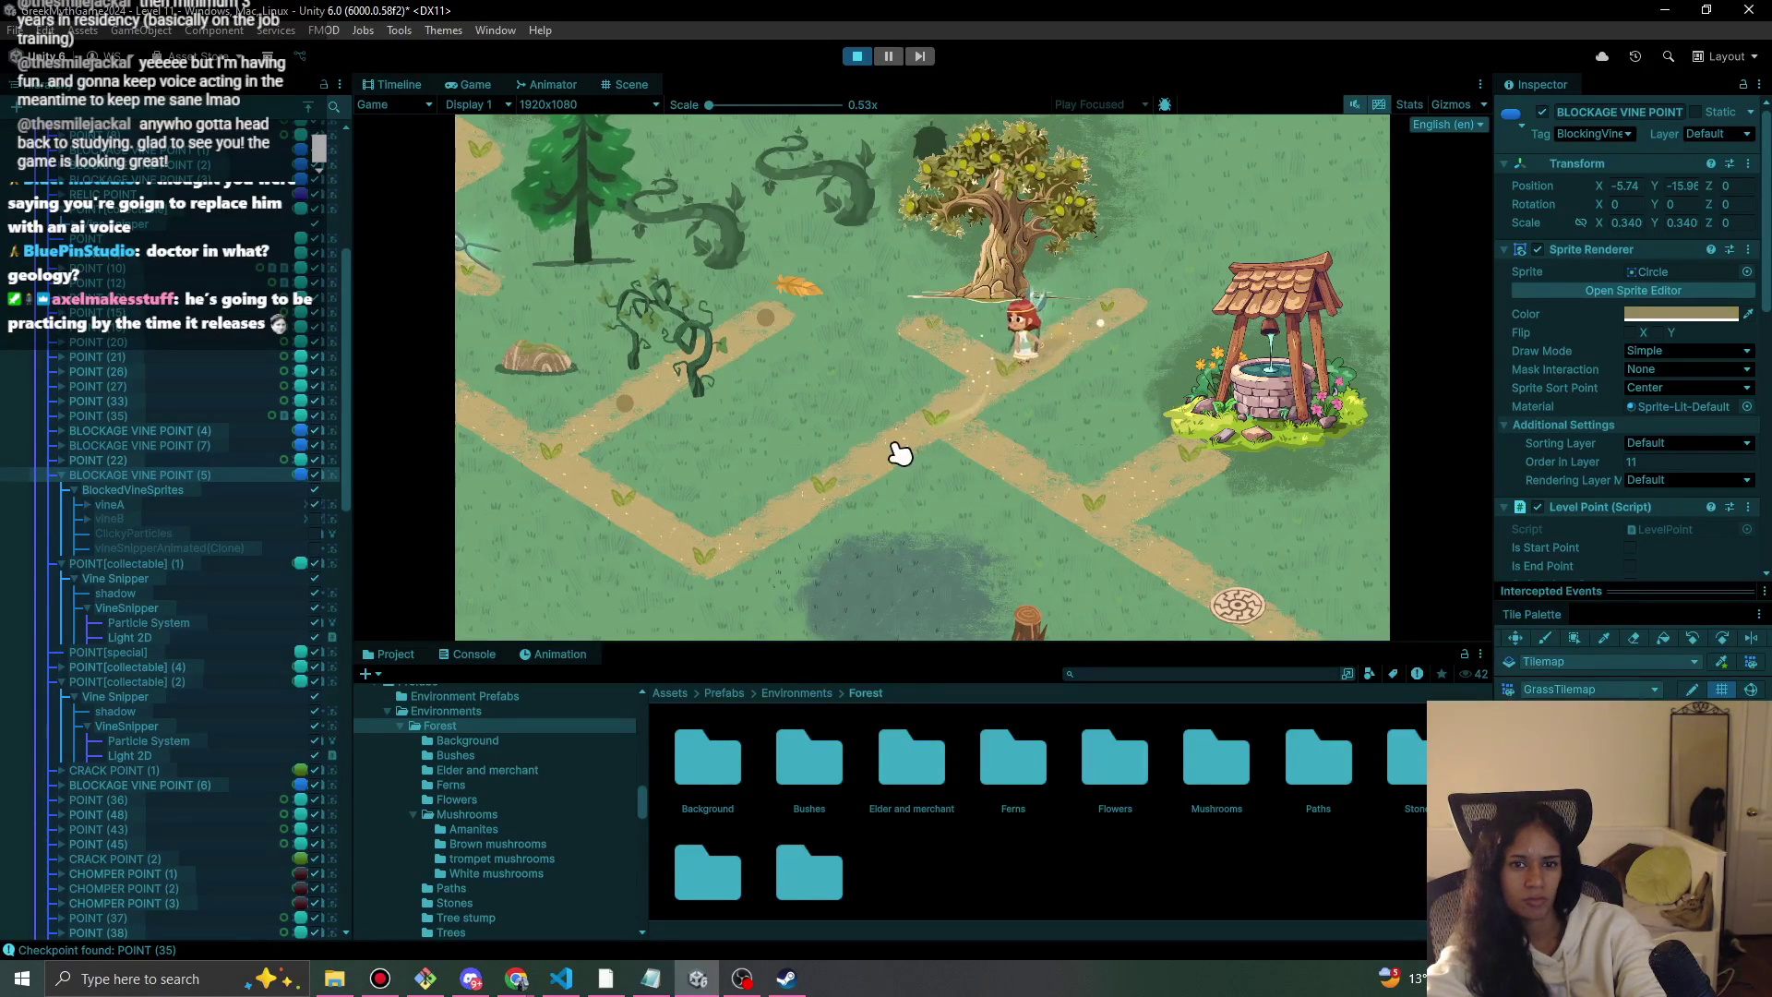
{"action": "left_click", "coordinate": [1089, 519]}
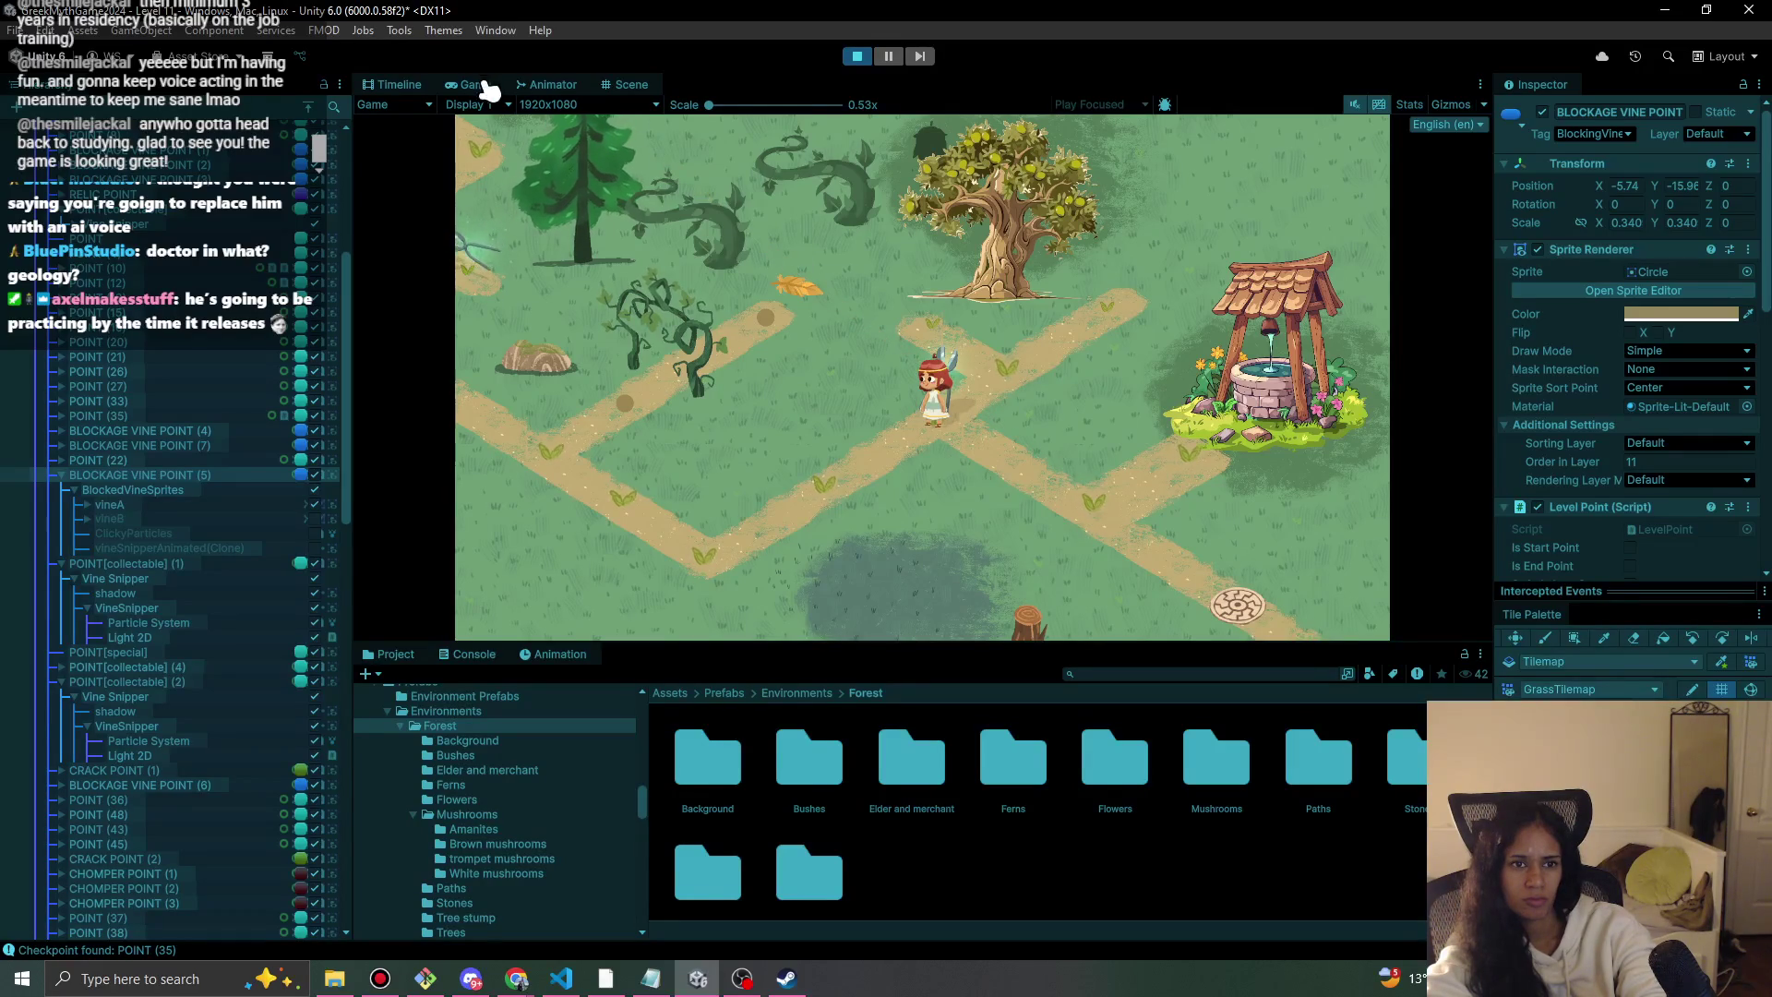
Select path point POINT (41) in the Scene view.
{"action": "left_click", "coordinate": [631, 84]}
{"action": "scroll", "coordinate": [893, 452], "scroll_direction": "up", "scroll_amount": 3}
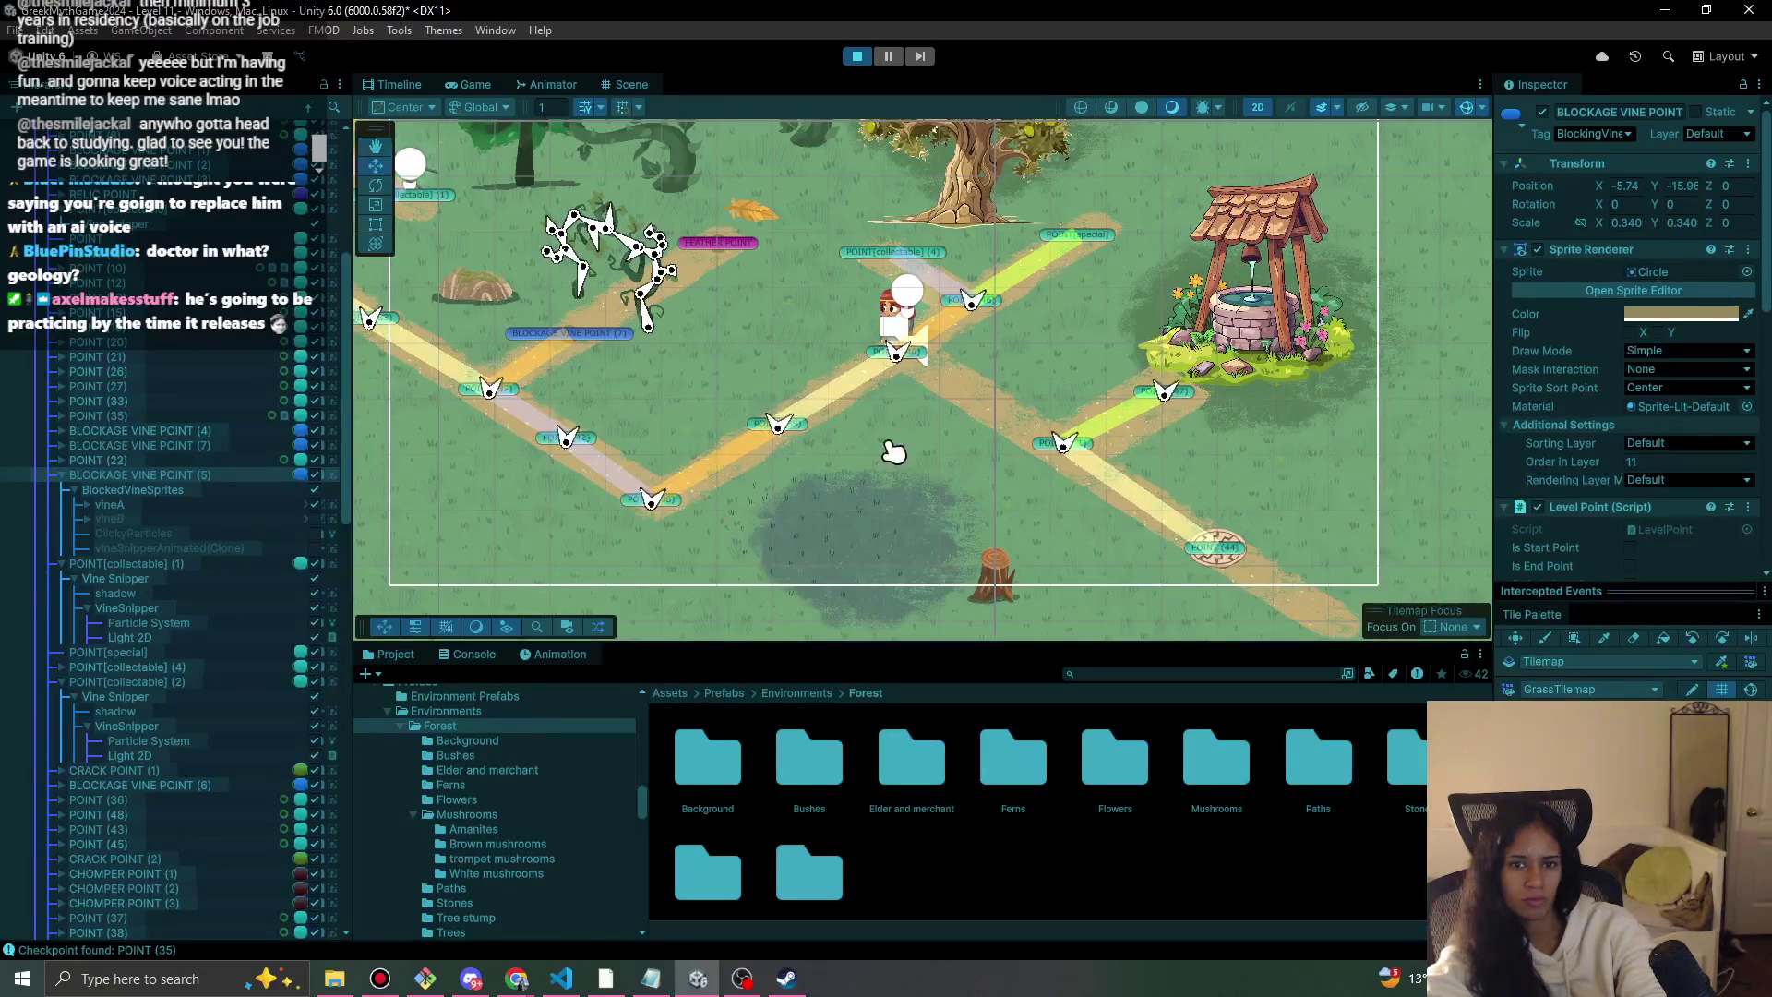
{"action": "left_click", "coordinate": [1062, 443]}
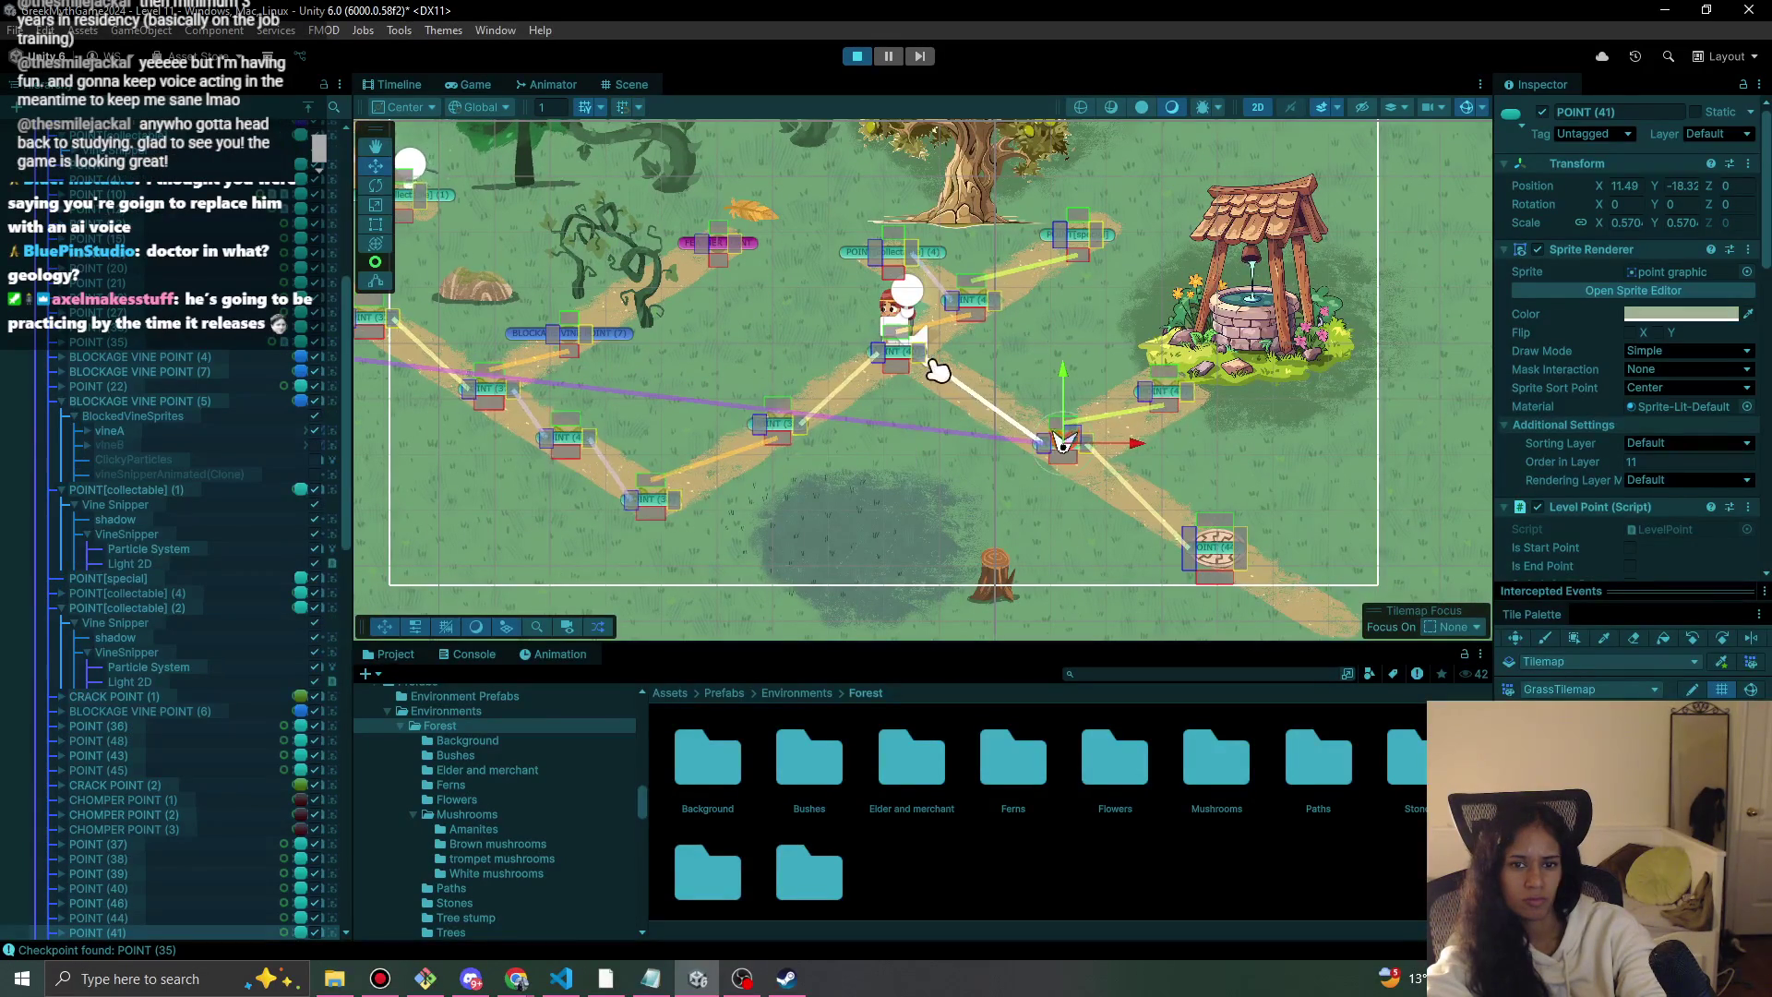
Dismiss the well dialogue, walk onto the round stone tile, and stop the game.
{"action": "left_click", "coordinate": [475, 84]}
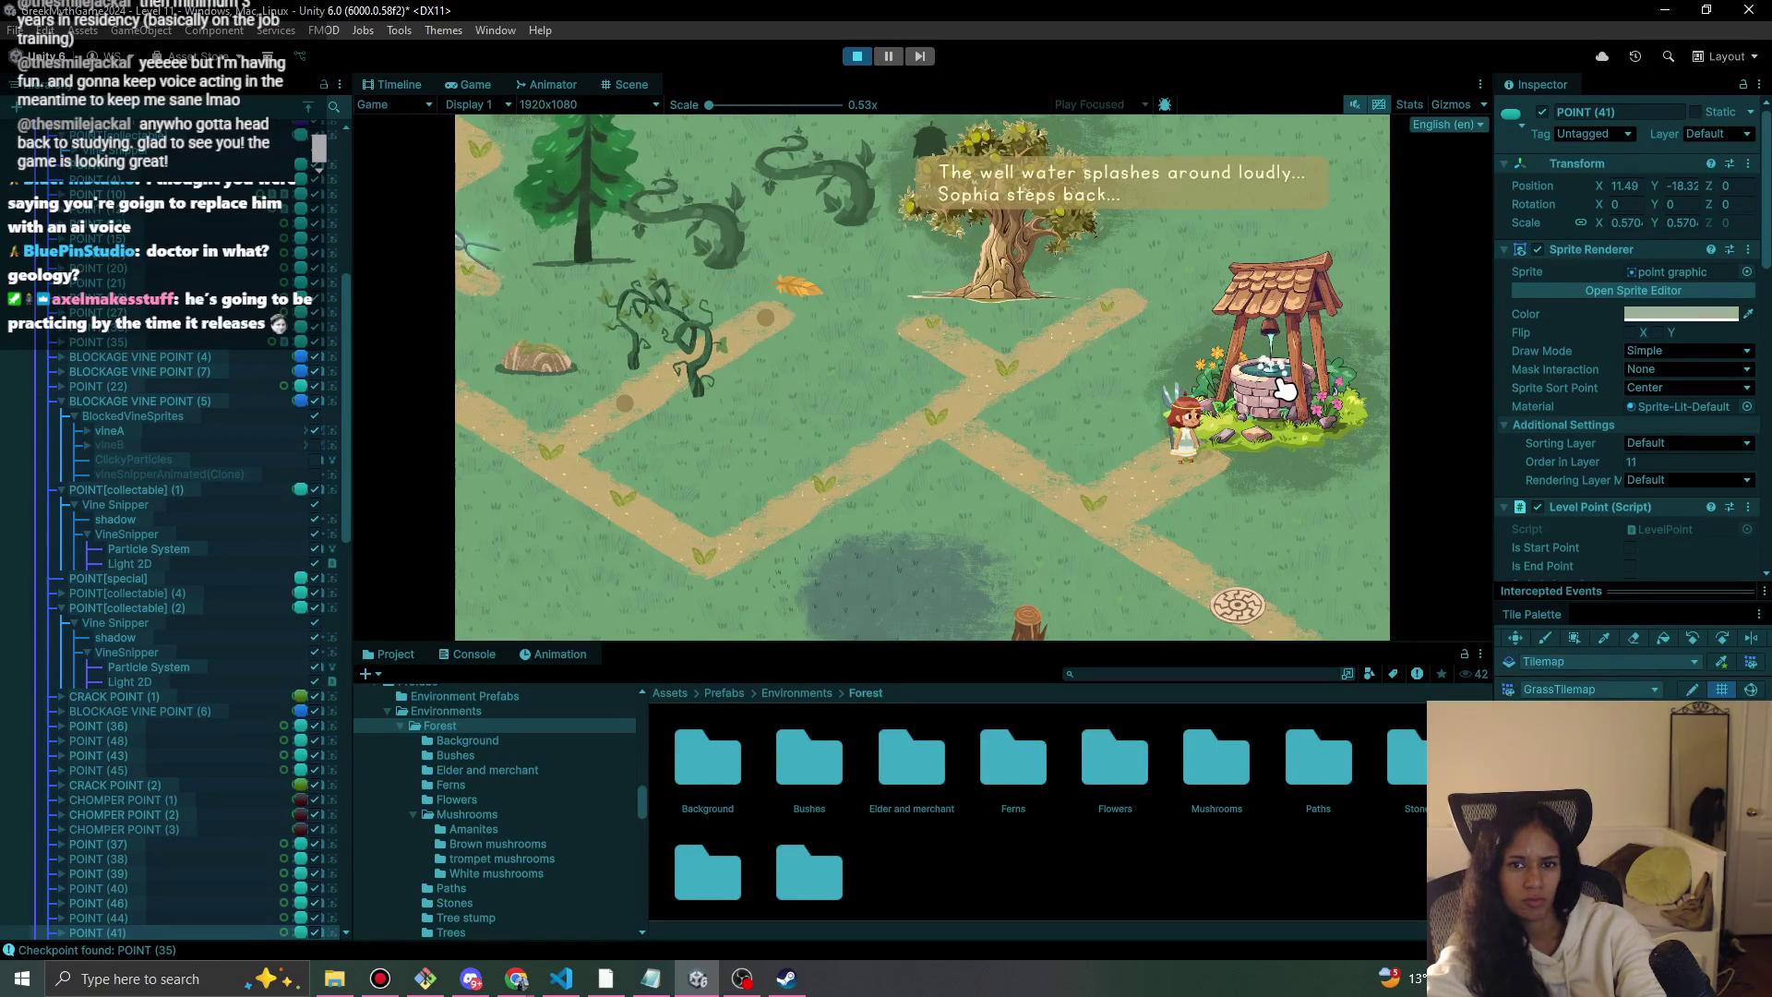
{"action": "left_click", "coordinate": [1091, 533]}
{"action": "left_click", "coordinate": [1237, 598]}
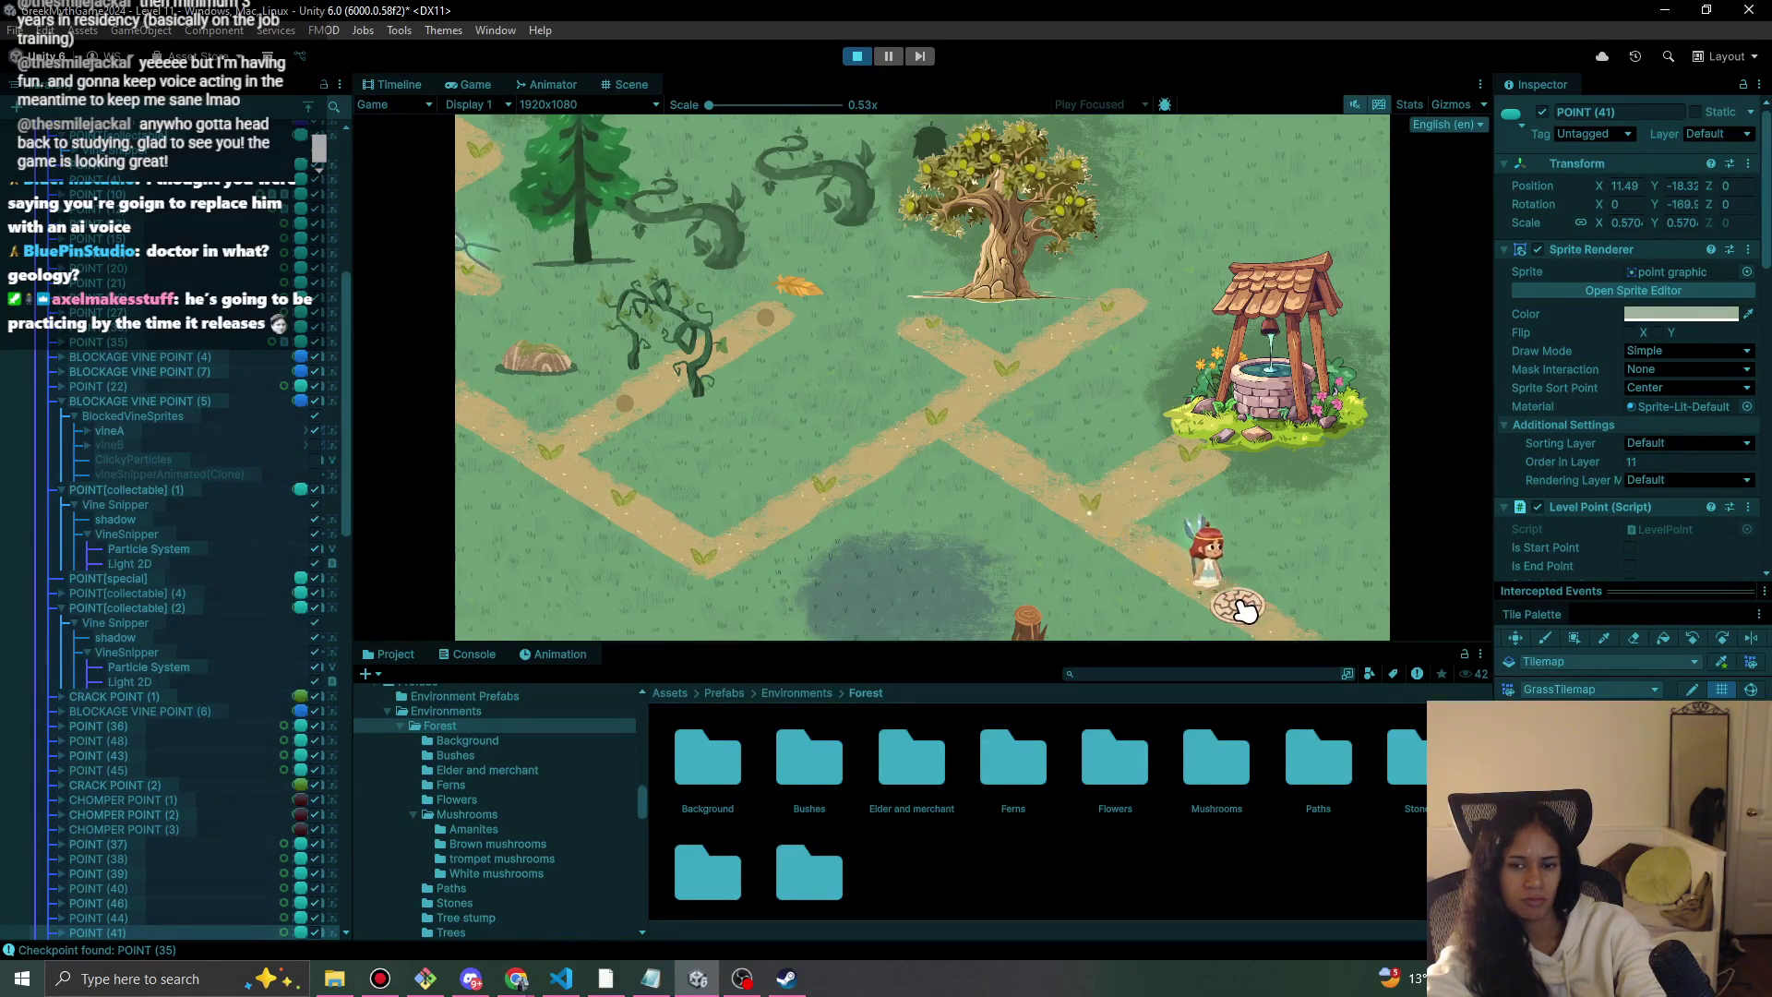
{"action": "left_click", "coordinate": [857, 57]}
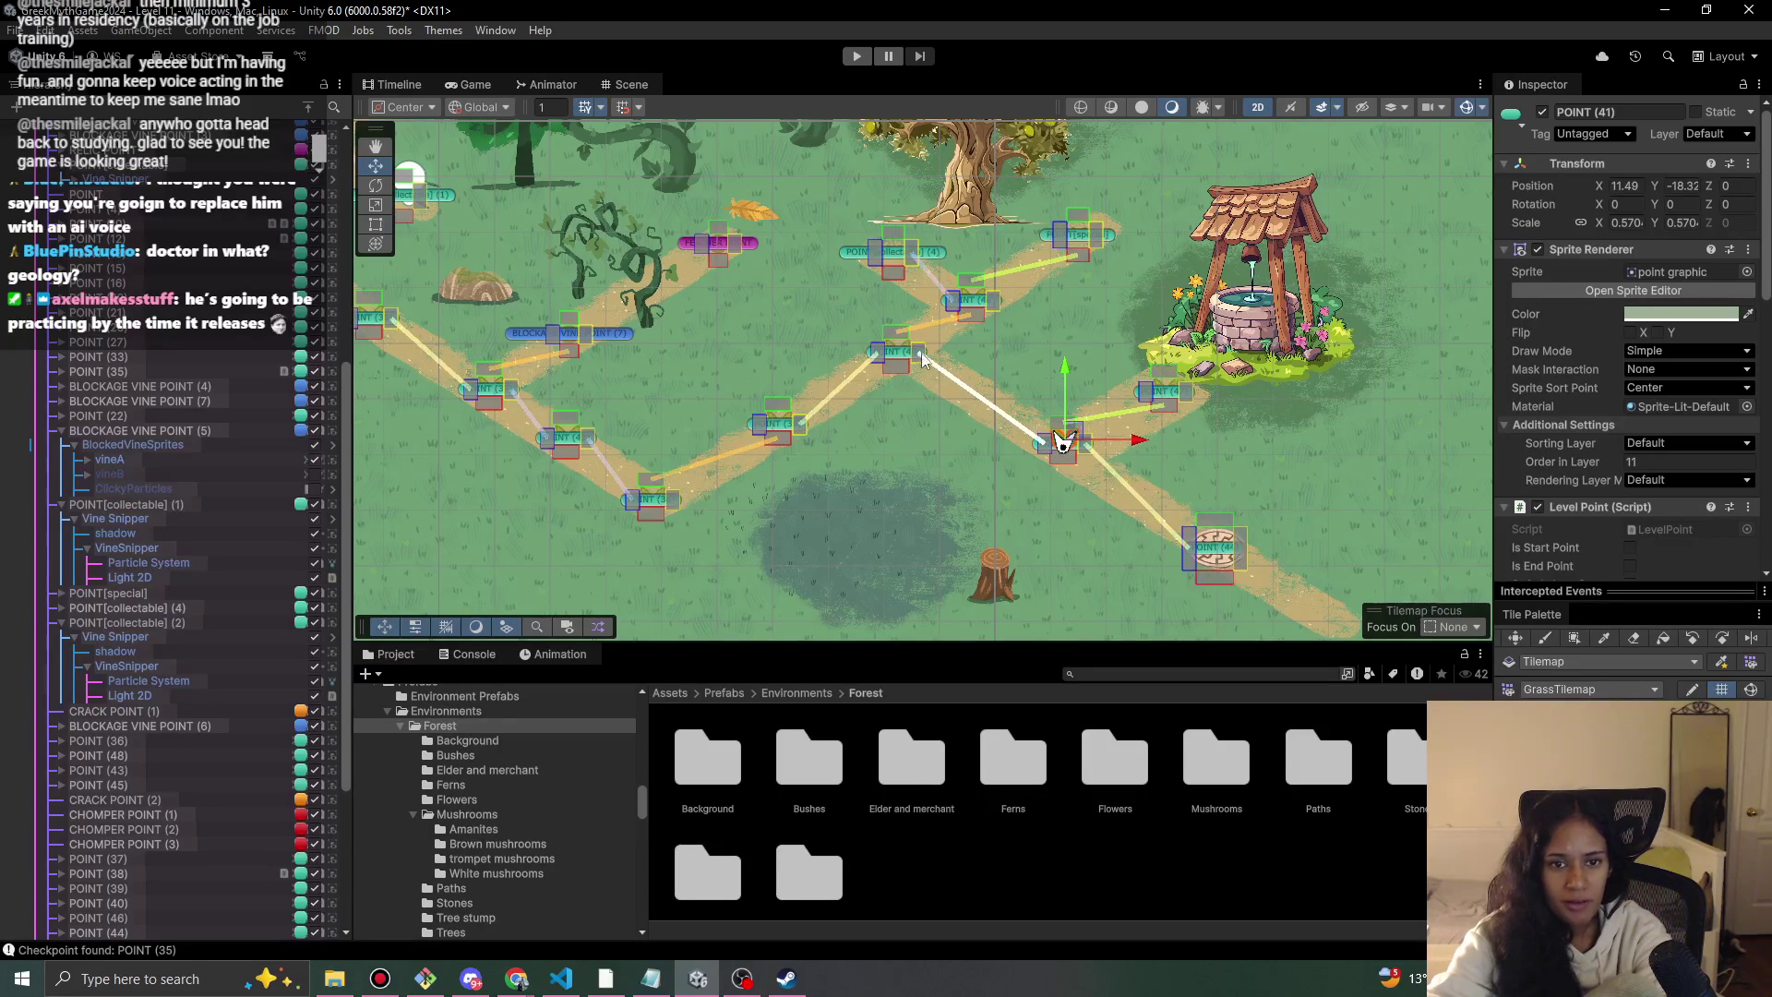
Duplicate pine tree Forest-tree-5 (3) and drag the copy to the right along the maze.
{"action": "left_click_drag", "start_coordinate": [785, 337], "coordinate": [770, 410]}
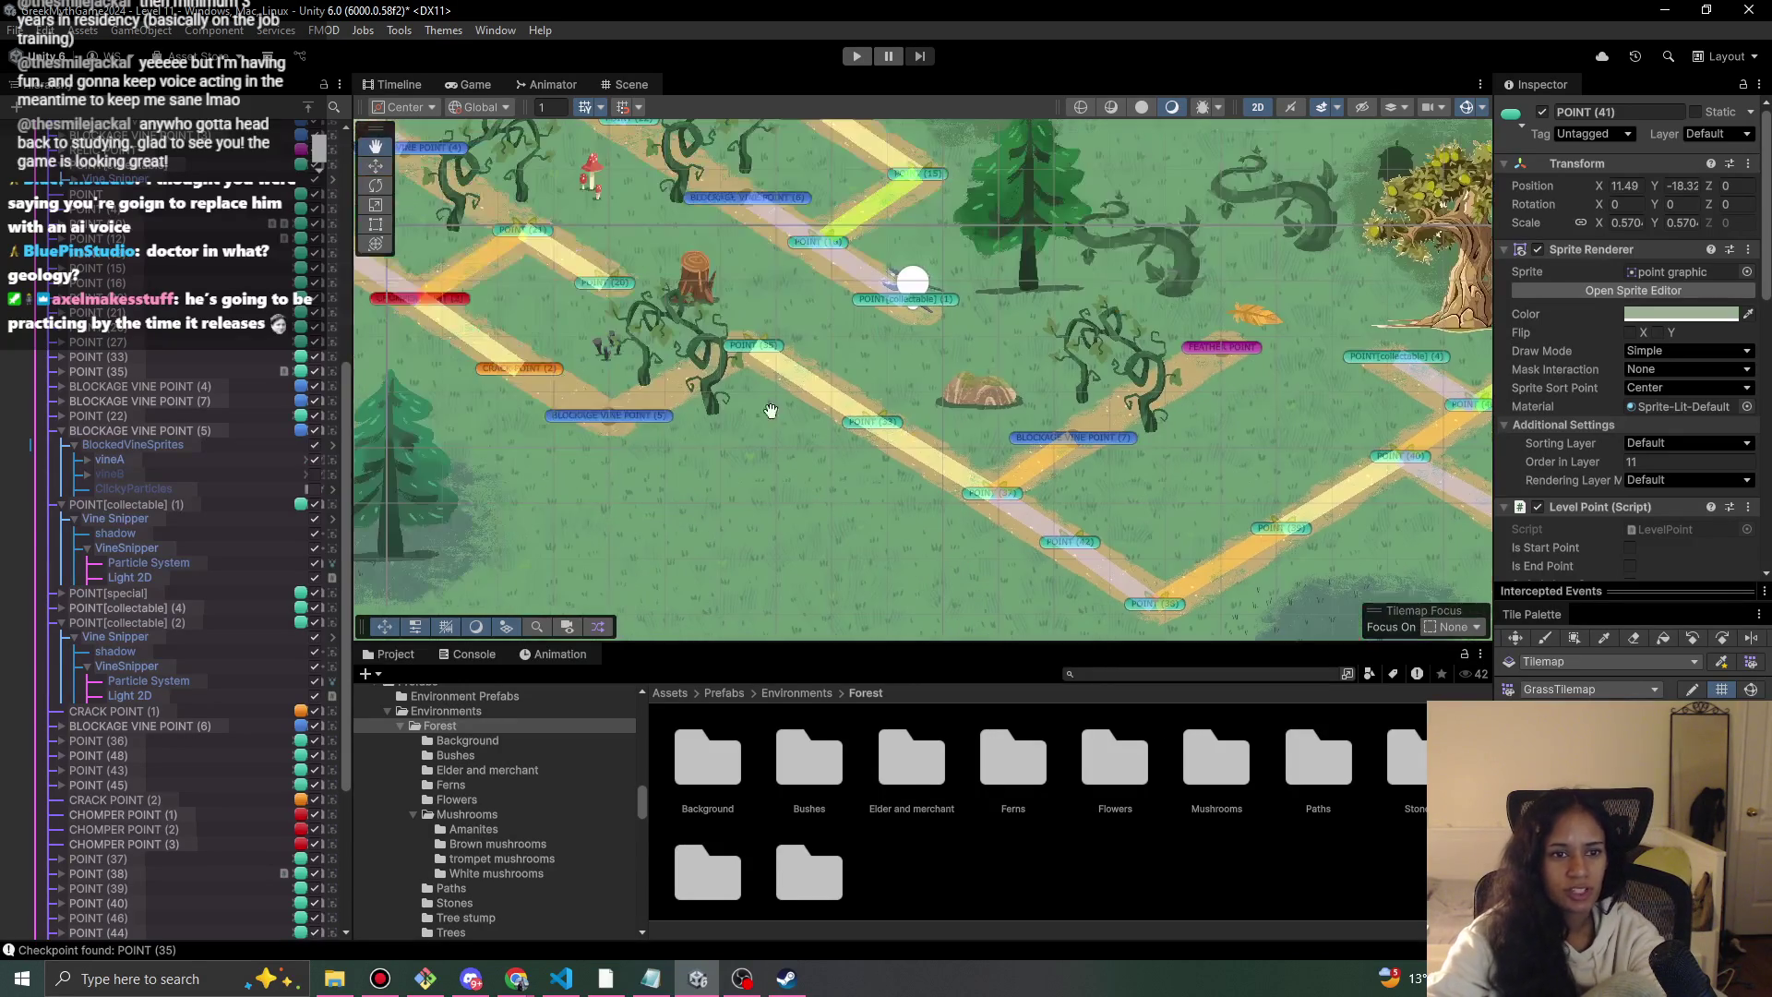
{"action": "left_click", "coordinate": [604, 420]}
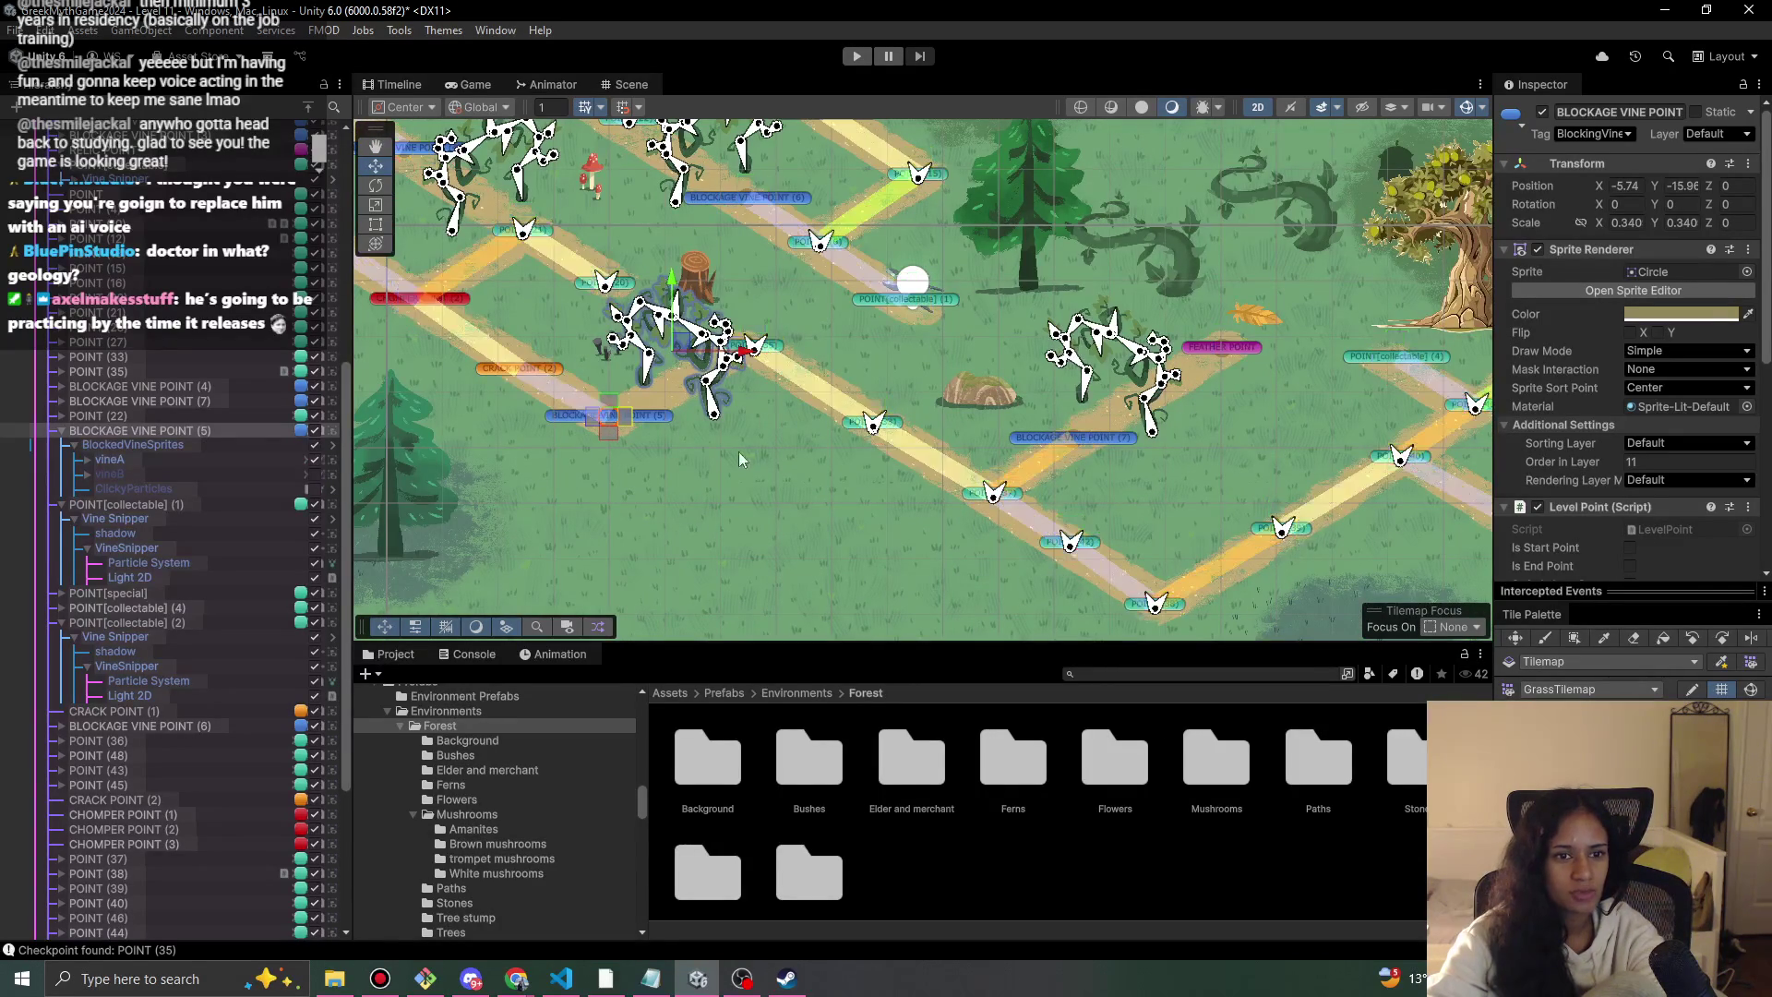
{"action": "scroll", "coordinate": [738, 451], "scroll_direction": "down", "scroll_amount": 3}
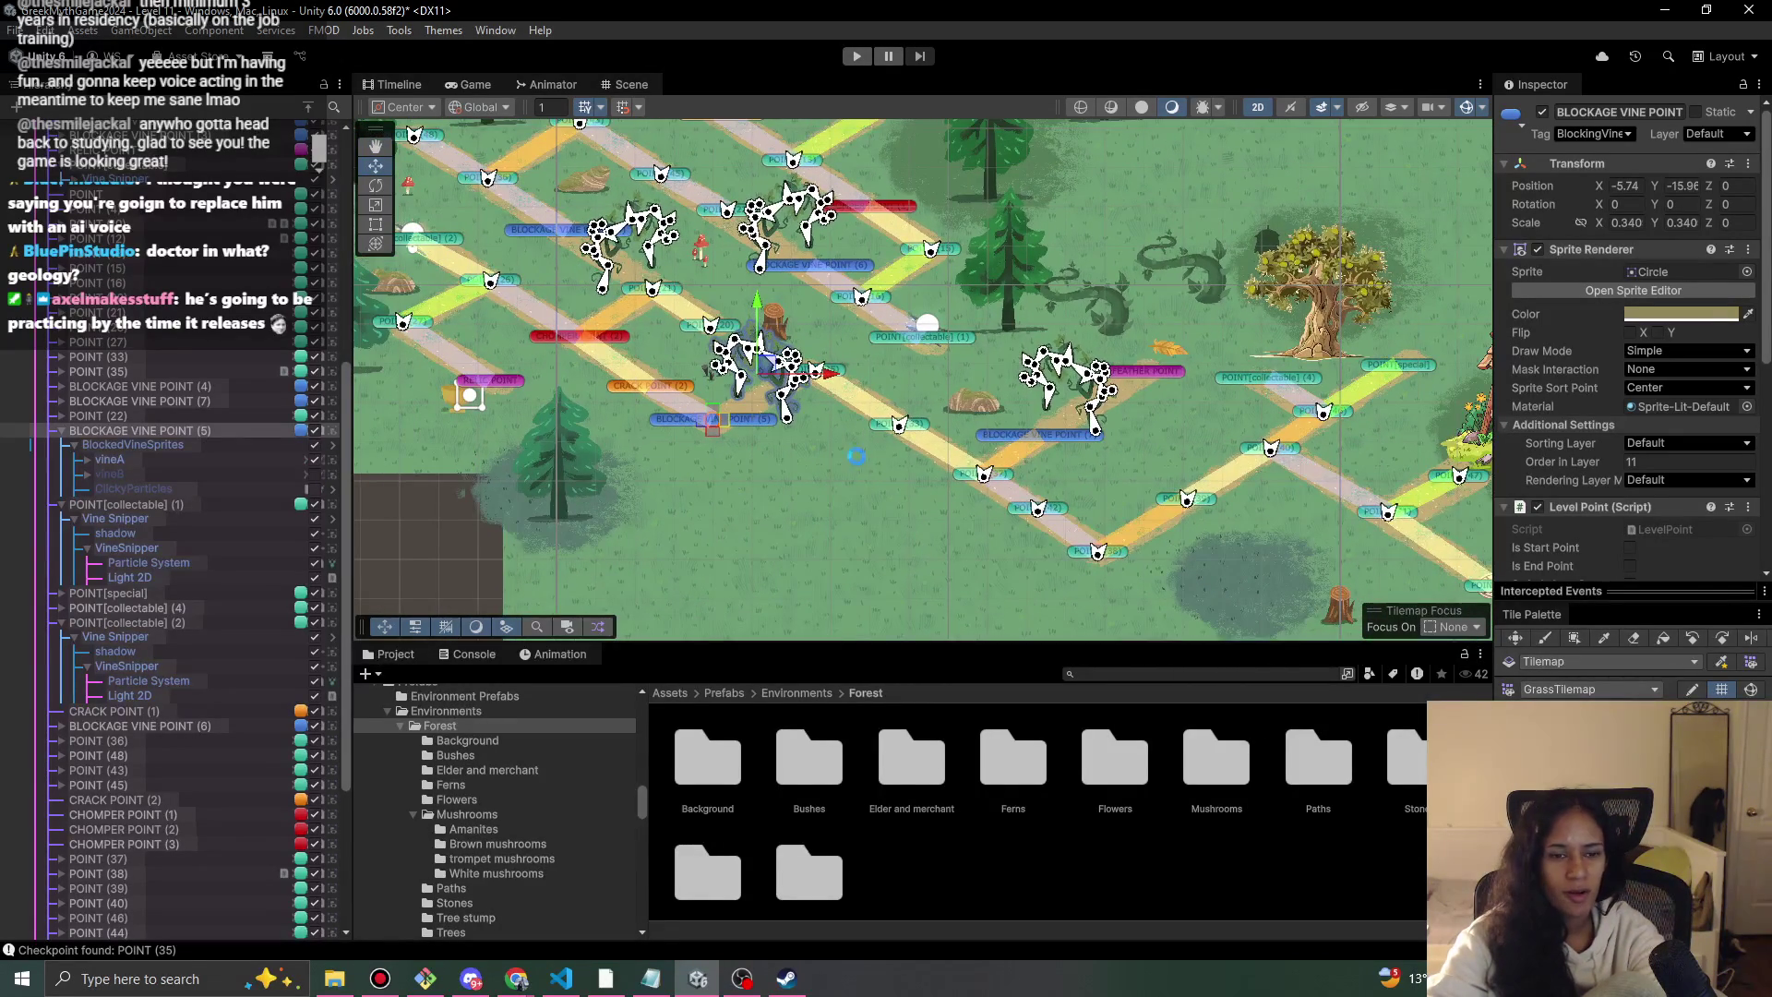
{"action": "scroll", "coordinate": [707, 395], "scroll_direction": "left", "scroll_amount": 3}
{"action": "left_click", "coordinate": [526, 389]}
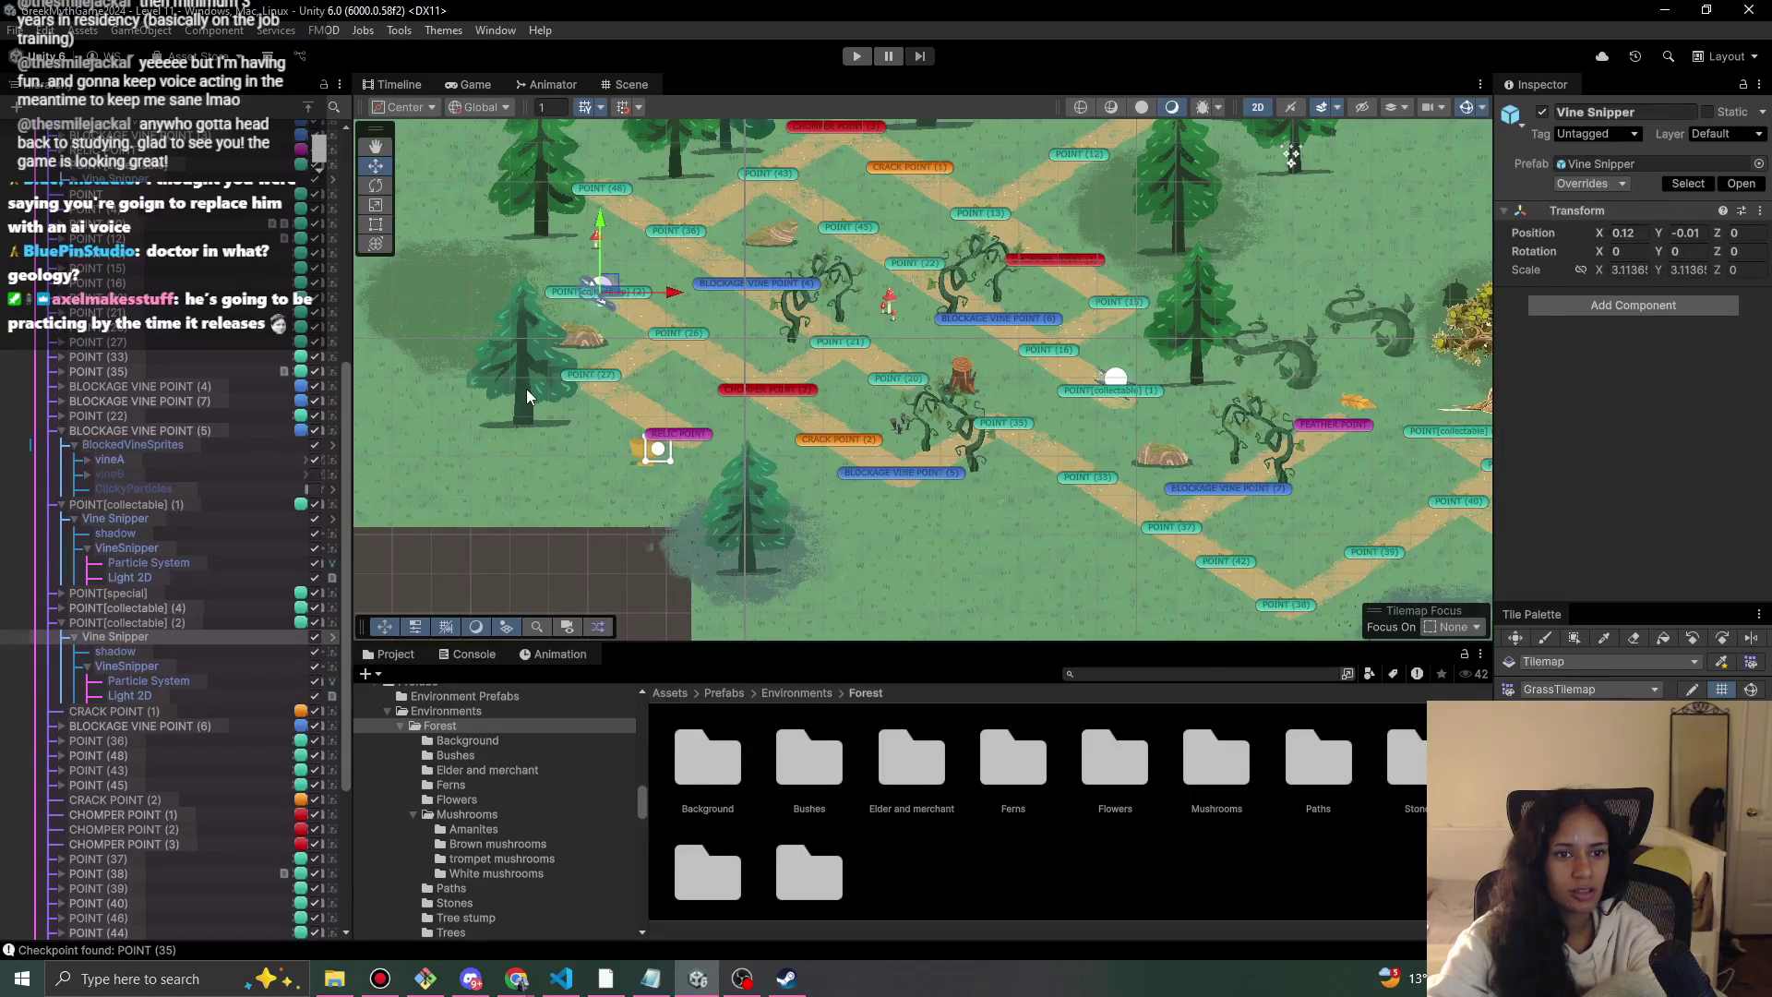
{"action": "left_click", "coordinate": [523, 379]}
{"action": "scroll", "coordinate": [224, 640], "scroll_direction": "up", "scroll_amount": 5}
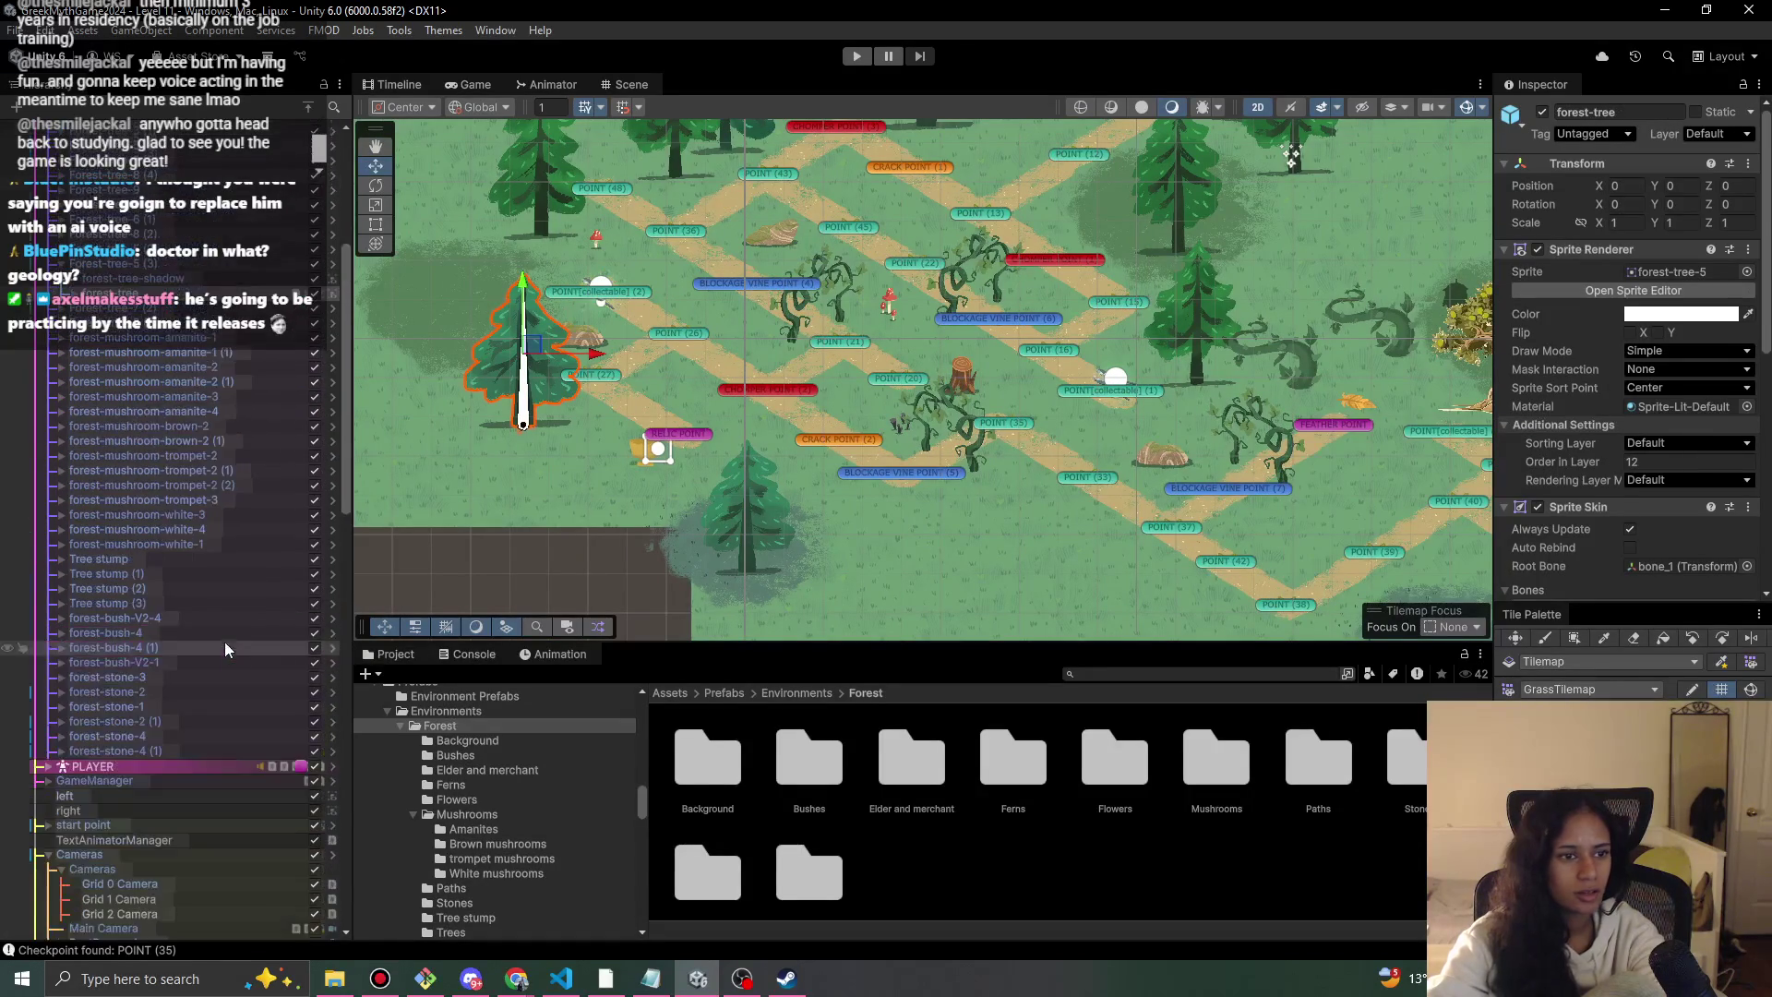
{"action": "left_click", "coordinate": [155, 375]}
{"action": "key", "text": "ctrl+d"}
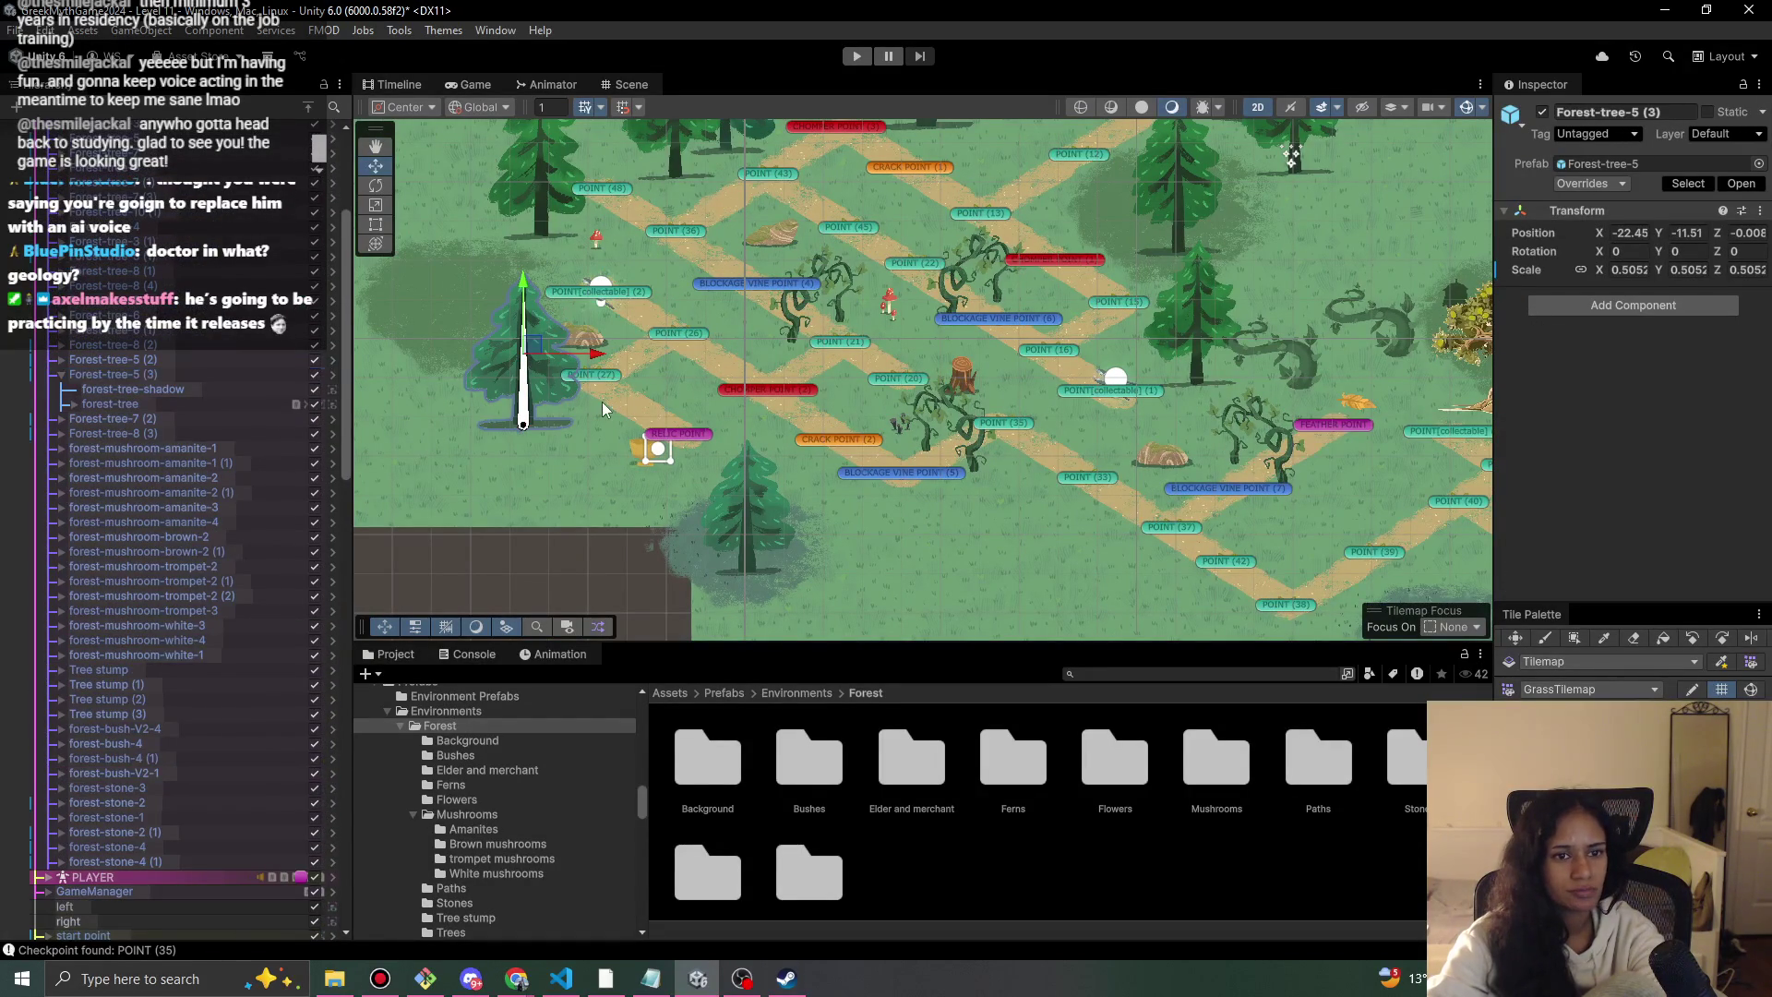
{"action": "mouse_move", "coordinate": [542, 354]}
{"action": "left_mouse_down"}
{"action": "mouse_move", "coordinate": [1165, 545]}
{"action": "mouse_move", "coordinate": [1064, 538]}
{"action": "mouse_move", "coordinate": [1310, 281]}
{"action": "mouse_move", "coordinate": [1309, 302]}
{"action": "left_mouse_up"}
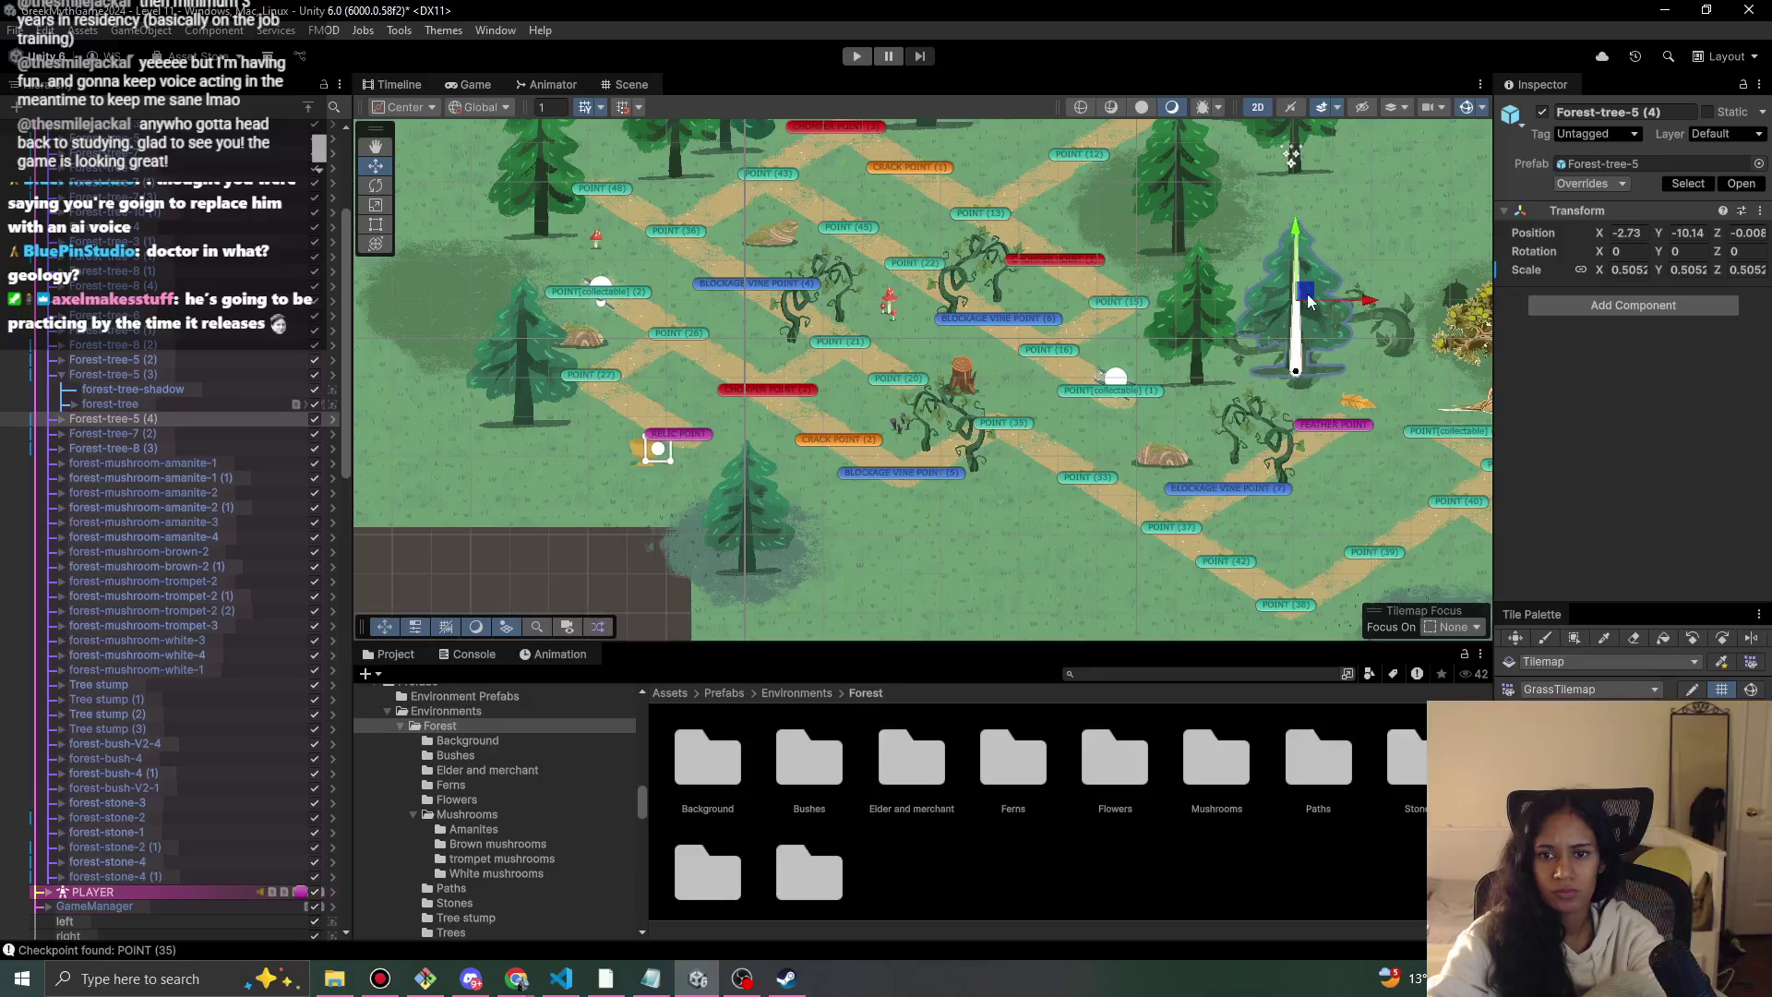
Frame the Vine Snipper in the scene, then clear the selection.
{"action": "left_click", "coordinate": [1364, 367]}
{"action": "key", "text": "f"}
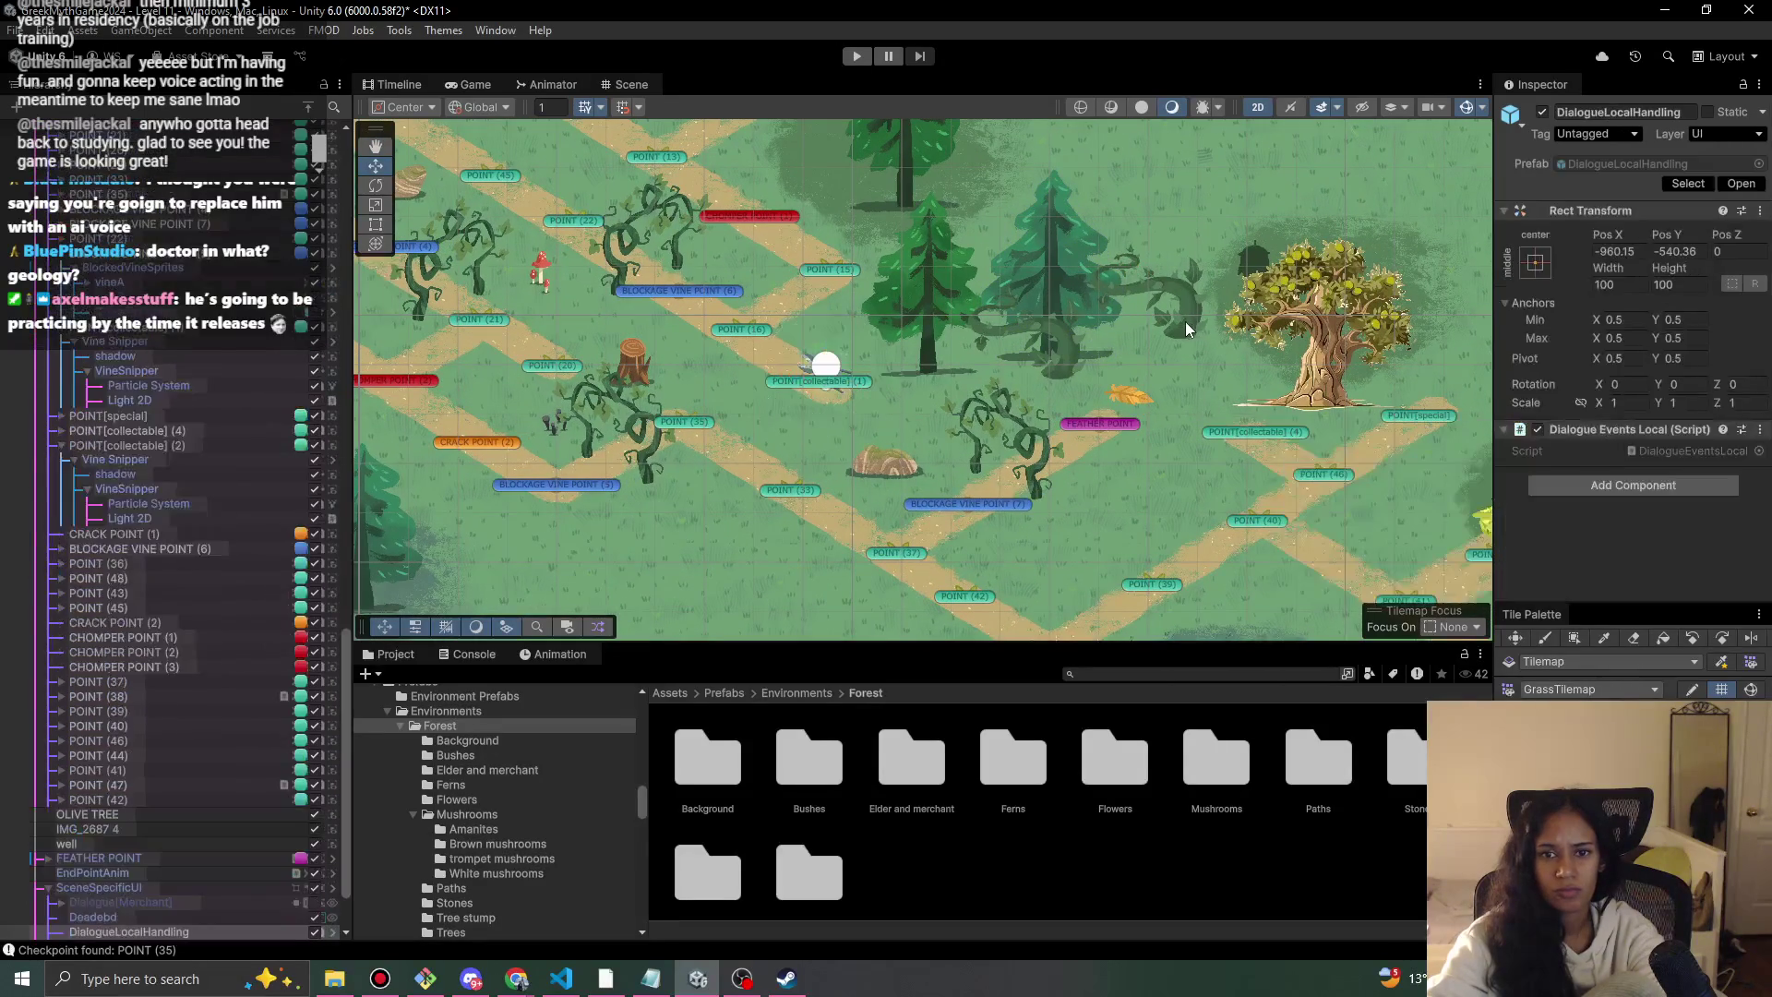
{"action": "left_click", "coordinate": [1189, 331]}
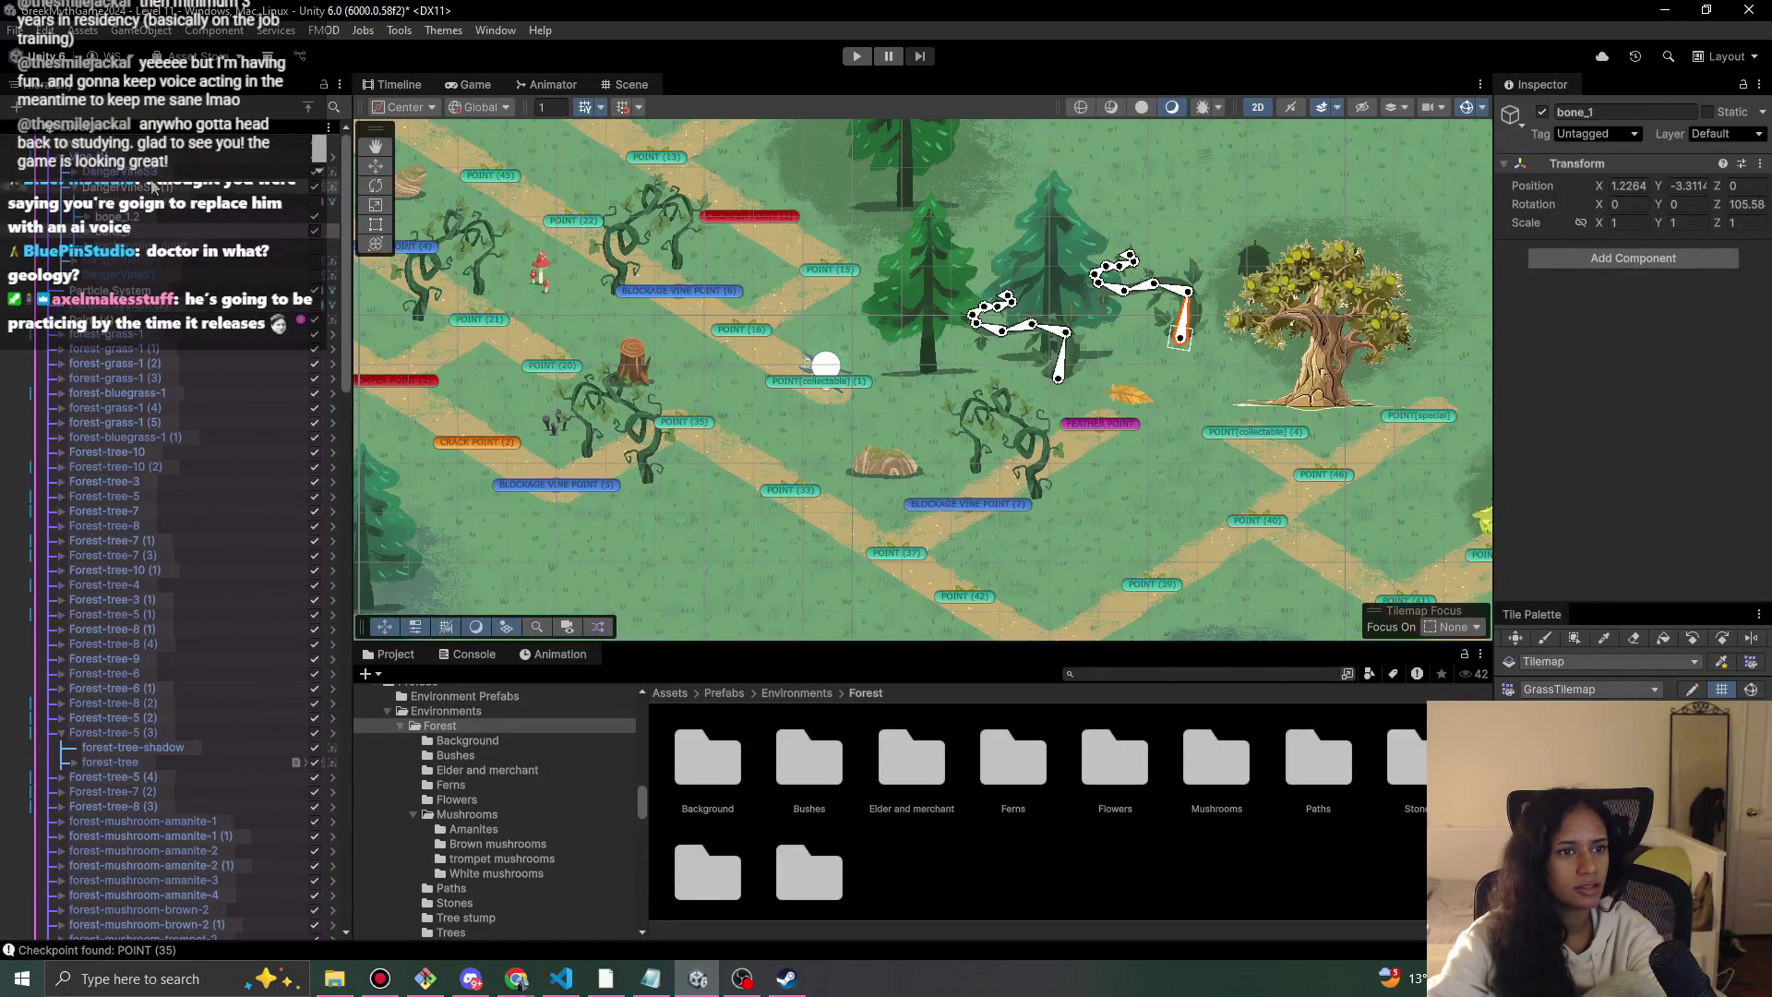
{"action": "left_click", "coordinate": [148, 185]}
{"action": "left_click", "coordinate": [153, 185], "text": "ctrl"}
{"action": "scroll", "coordinate": [153, 184], "scroll_direction": "down", "scroll_amount": 2}
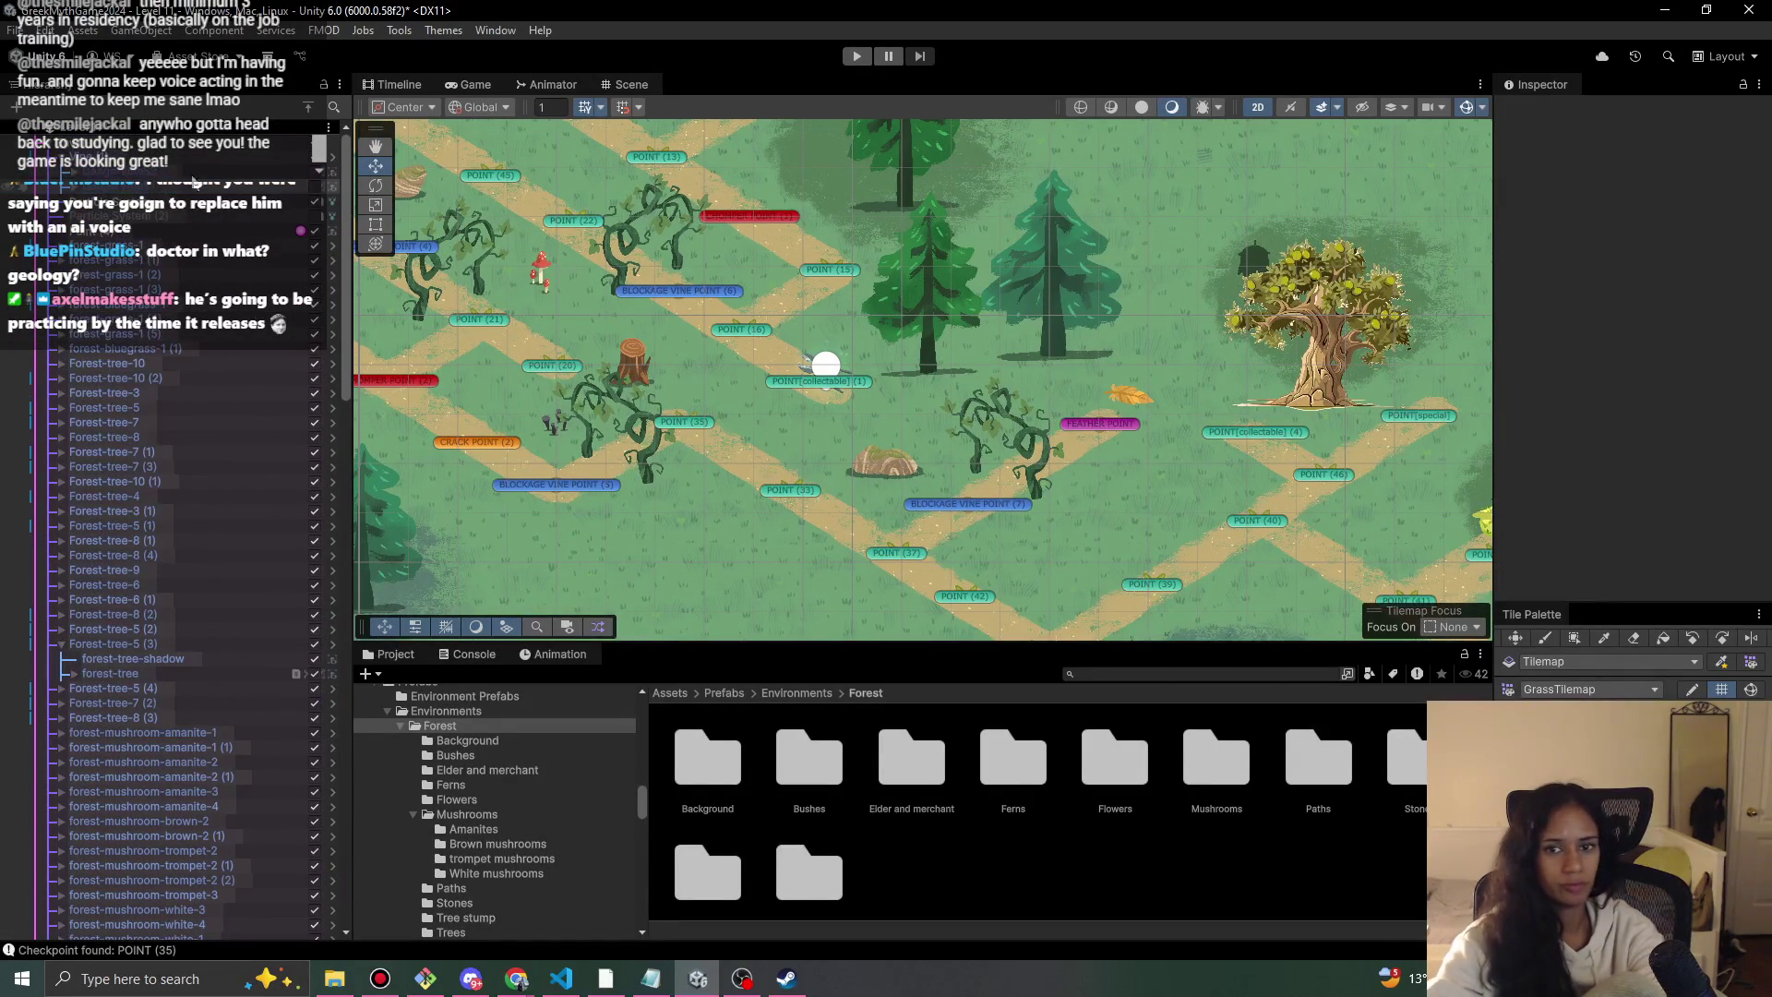
{"action": "mouse_move", "coordinate": [411, 319]}
{"action": "left_mouse_down"}
{"action": "mouse_move", "coordinate": [754, 440]}
{"action": "mouse_move", "coordinate": [713, 580]}
{"action": "left_mouse_up"}
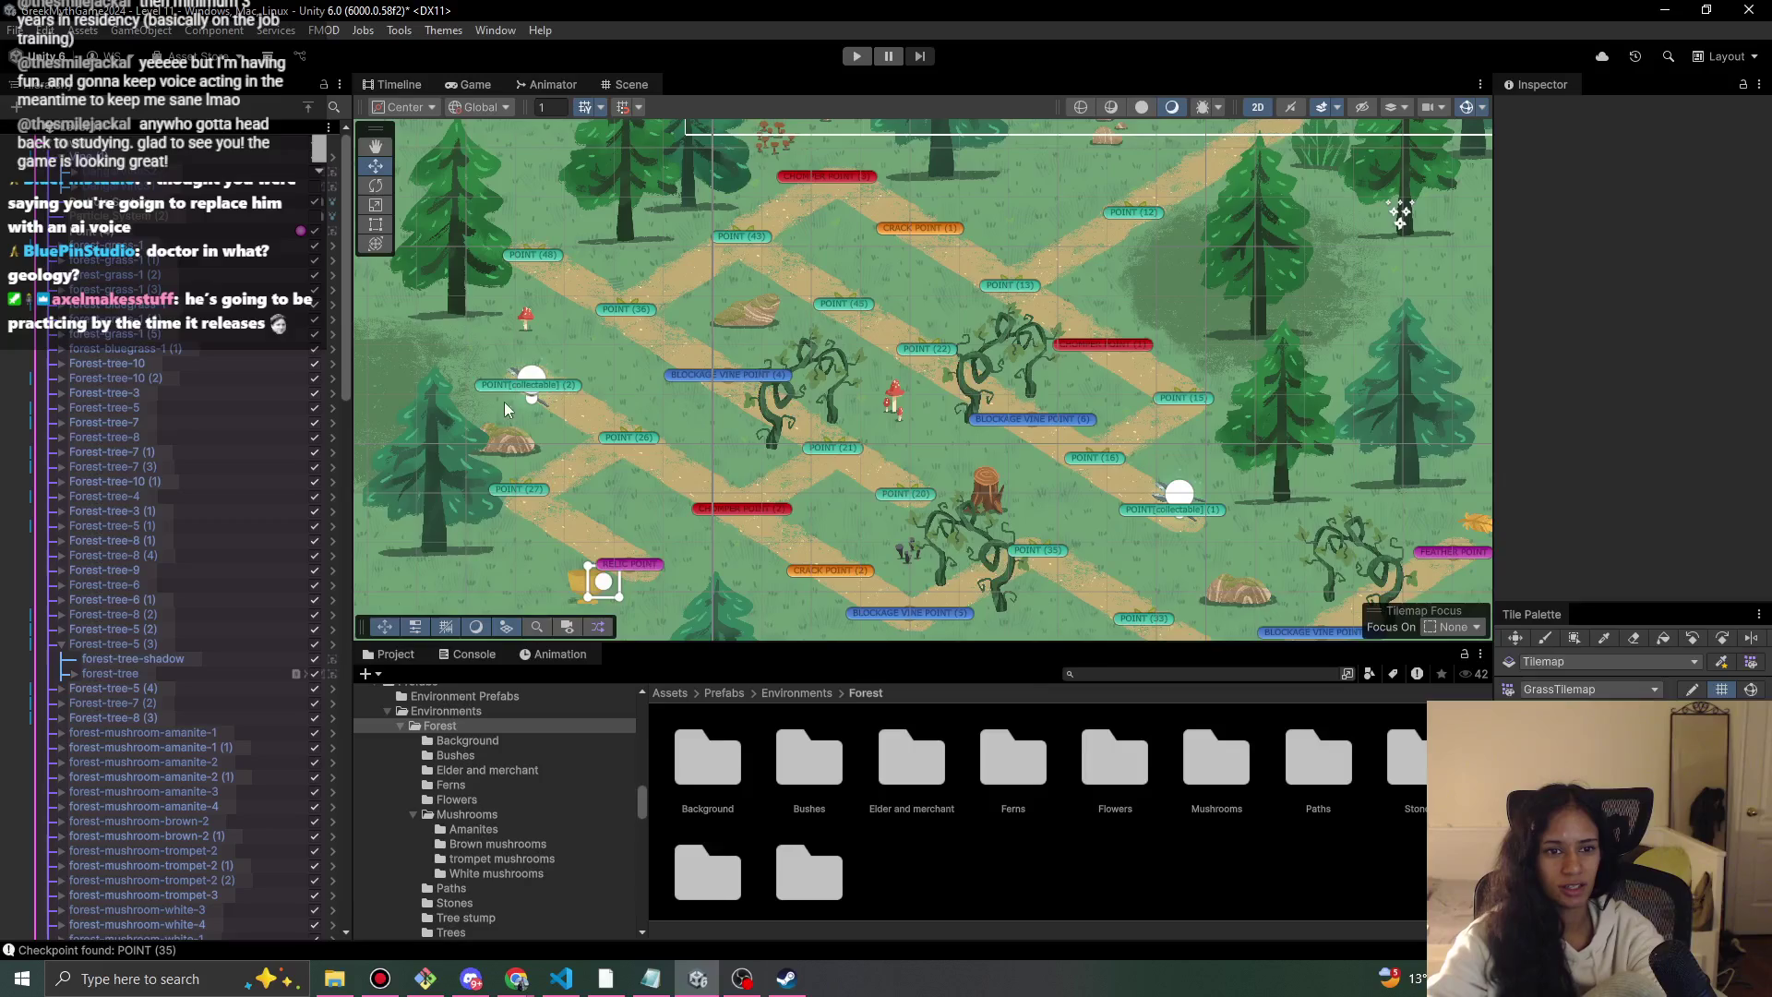
With the Move tool, click through the overlapping objects to reach the pine tree.
{"action": "key", "text": "w"}
{"action": "left_click", "coordinate": [549, 280]}
{"action": "left_click", "coordinate": [569, 284]}
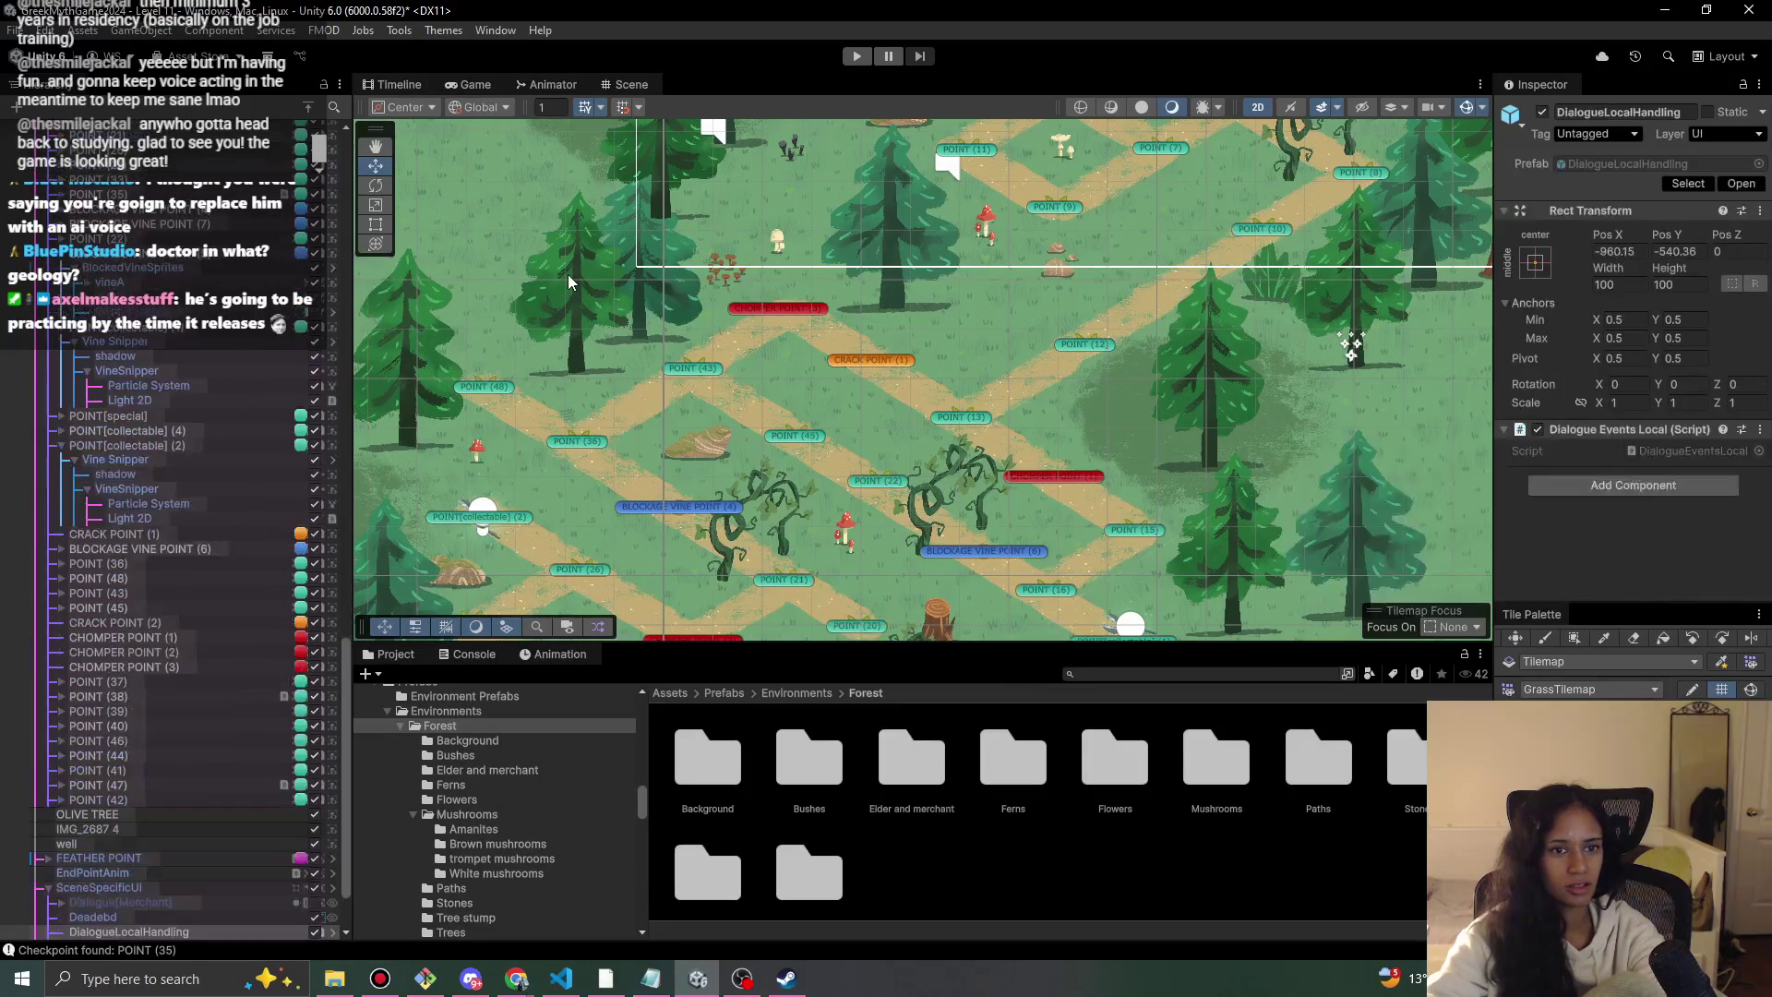
{"action": "left_click", "coordinate": [571, 292]}
{"action": "left_click", "coordinate": [584, 292]}
{"action": "left_click", "coordinate": [572, 295]}
{"action": "left_click", "coordinate": [576, 295]}
{"action": "left_click", "coordinate": [578, 295]}
{"action": "left_click", "coordinate": [578, 295]}
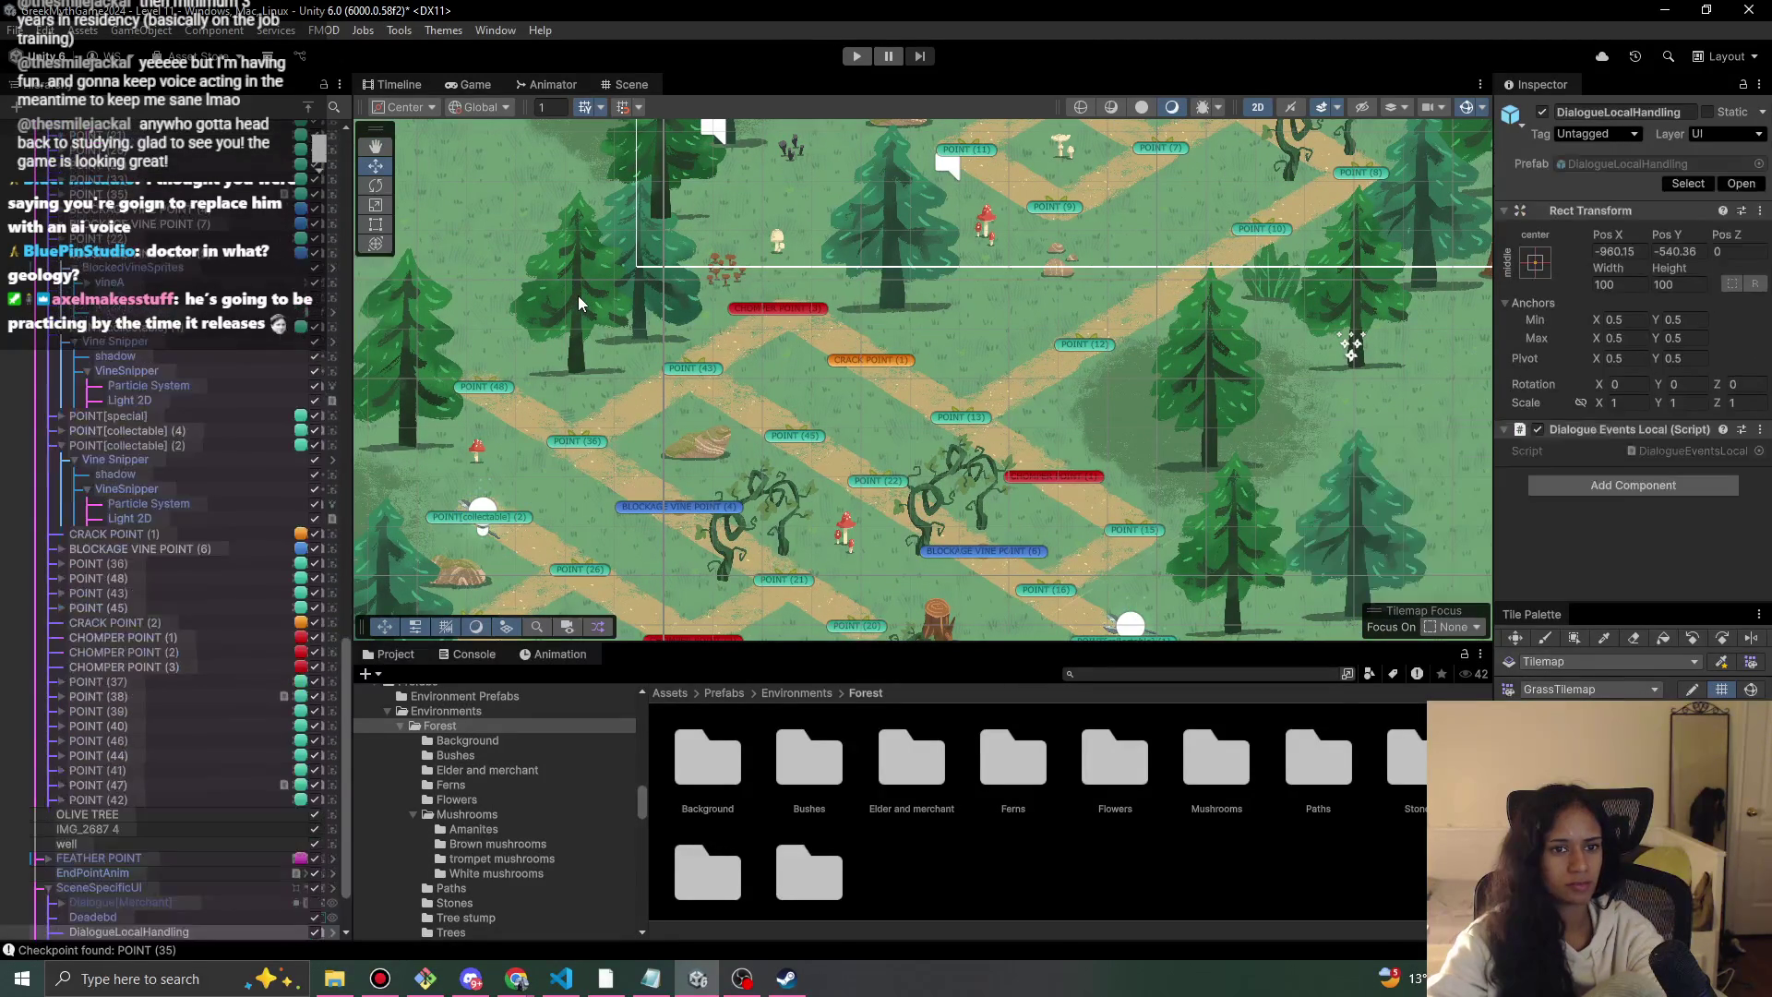
Move Forest-tree-8 (5) beside the olive tree above the well, to about X -0.2, Y -10.73.
{"action": "scroll", "coordinate": [134, 753], "scroll_direction": "up", "scroll_amount": 3}
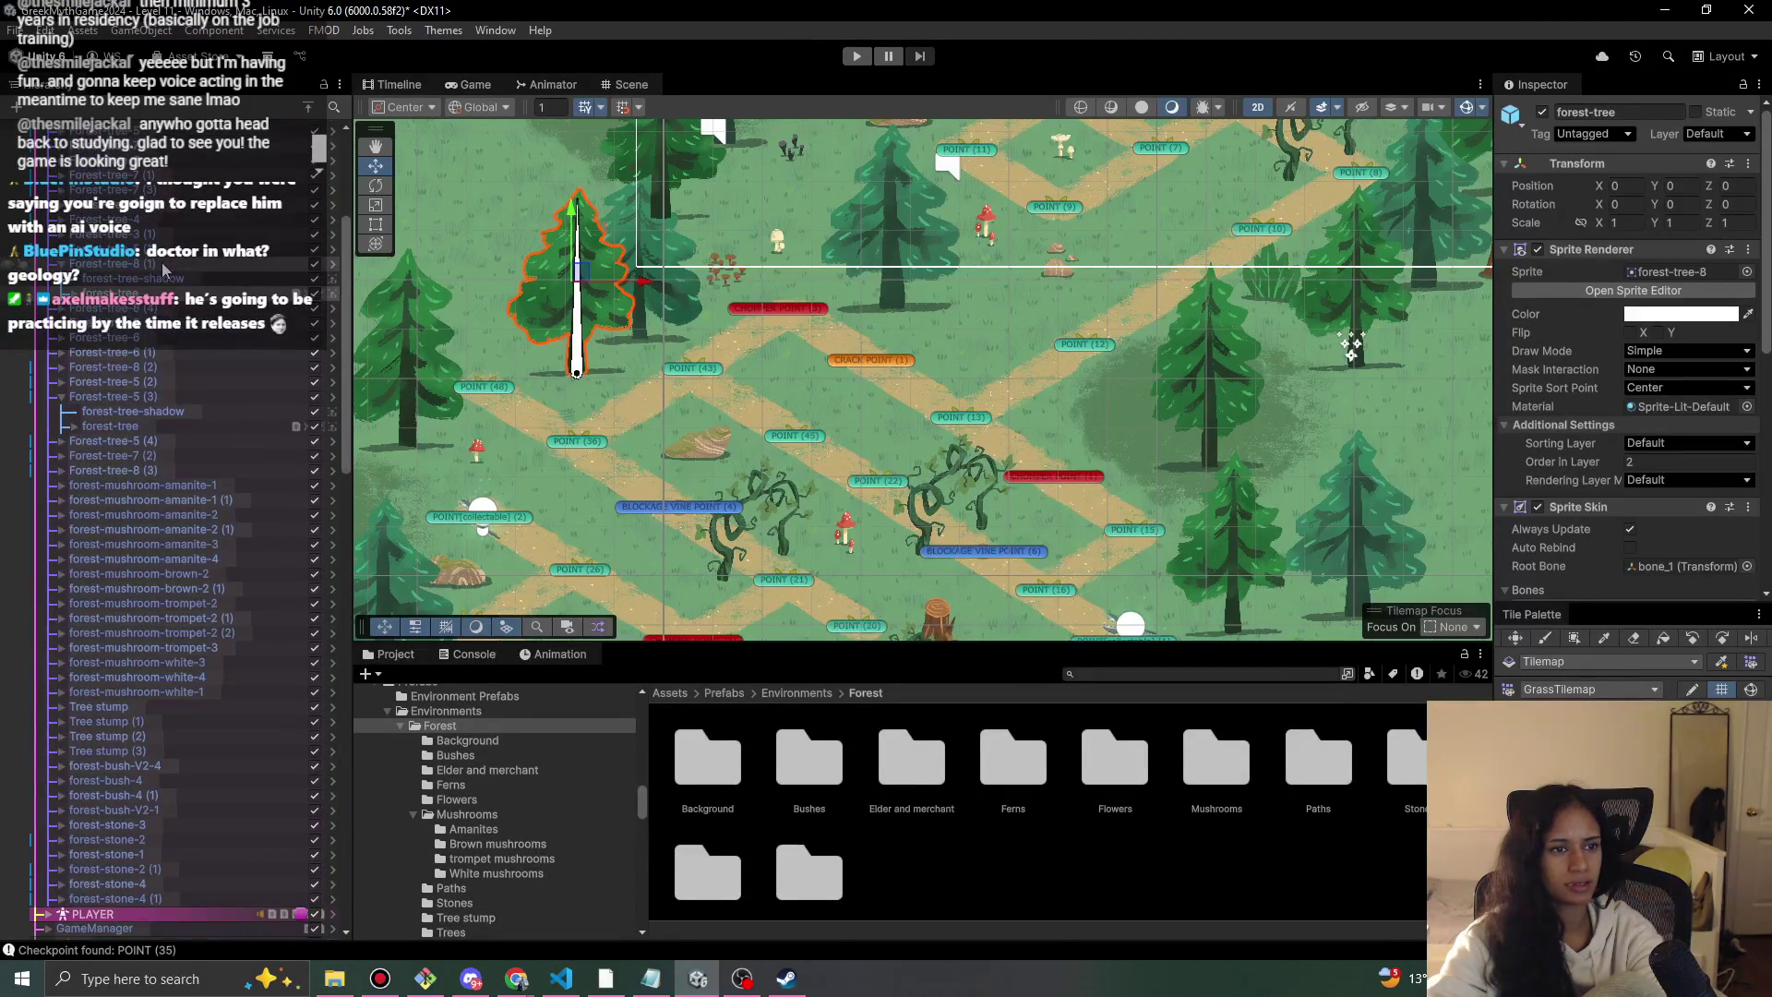
{"action": "left_click", "coordinate": [169, 270]}
{"action": "left_click", "coordinate": [1107, 416]}
{"action": "left_click", "coordinate": [1343, 529]}
{"action": "left_click_drag", "start_coordinate": [1344, 529], "coordinate": [574, 381]}
{"action": "left_click_drag", "start_coordinate": [613, 288], "coordinate": [1037, 374]}
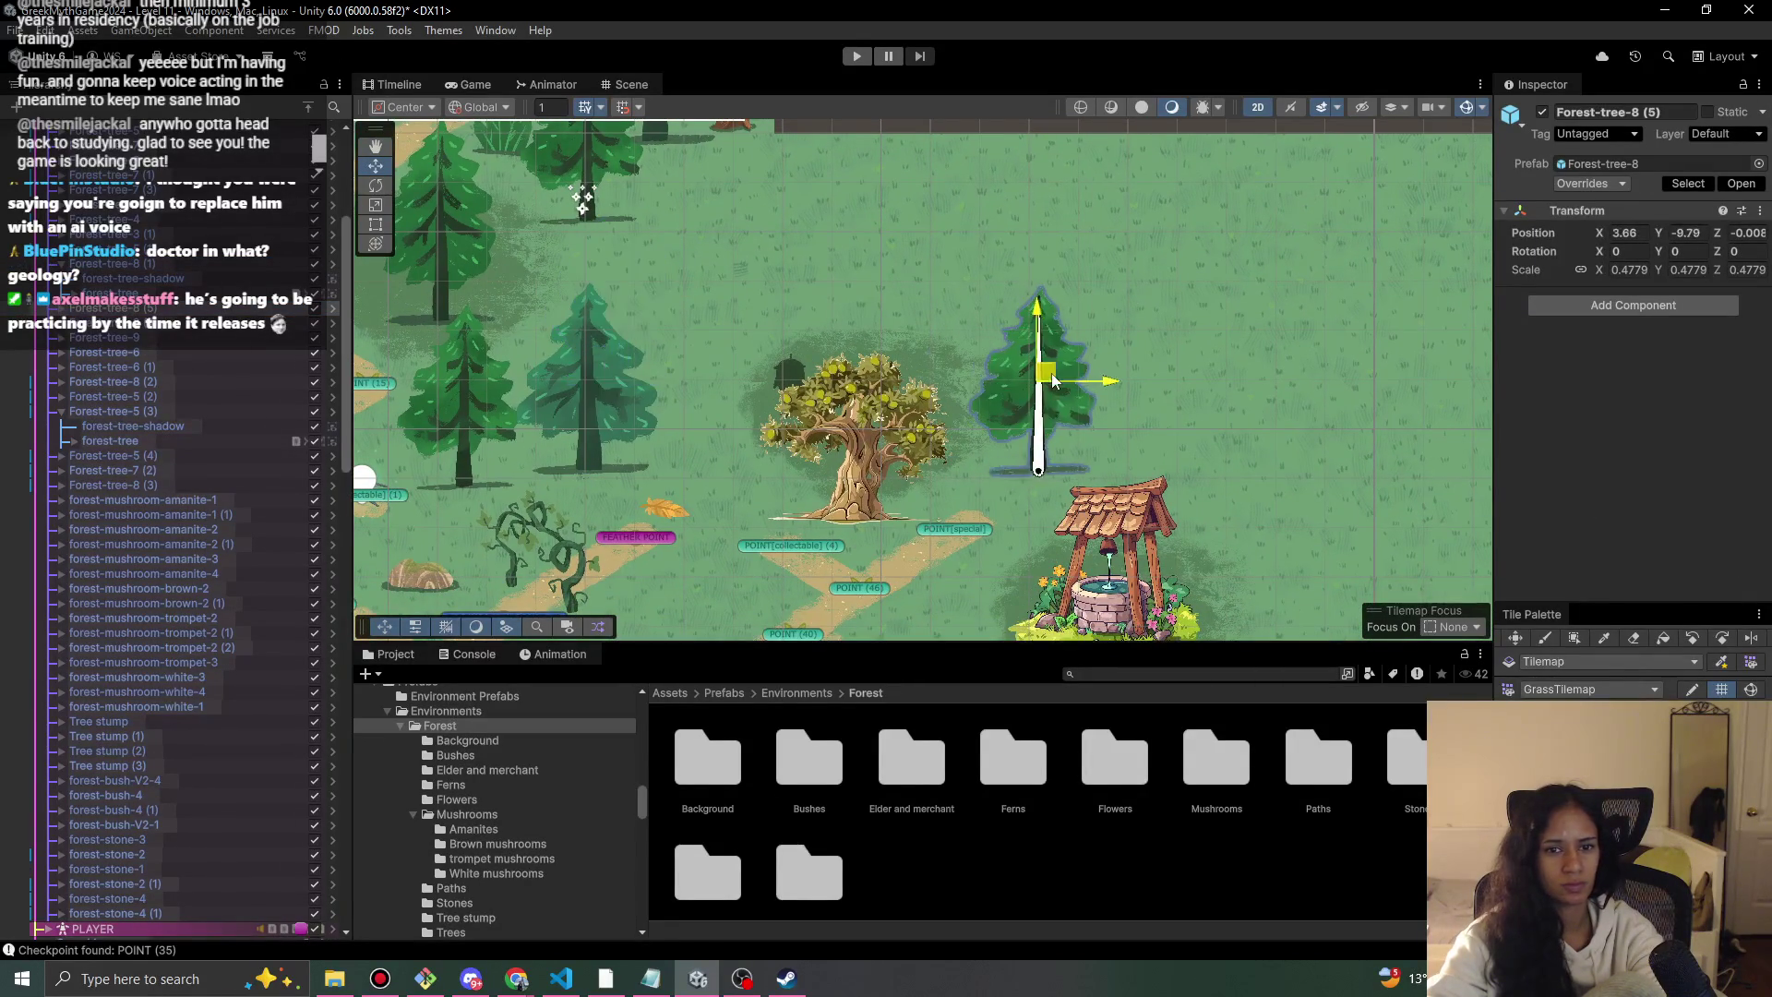
{"action": "left_click_drag", "start_coordinate": [981, 535], "coordinate": [888, 380]}
{"action": "mouse_move", "coordinate": [951, 210]}
{"action": "left_mouse_down"}
{"action": "mouse_move", "coordinate": [634, 356]}
{"action": "mouse_move", "coordinate": [664, 384]}
{"action": "mouse_move", "coordinate": [633, 336]}
{"action": "mouse_move", "coordinate": [644, 253]}
{"action": "mouse_move", "coordinate": [625, 241]}
{"action": "left_mouse_up"}
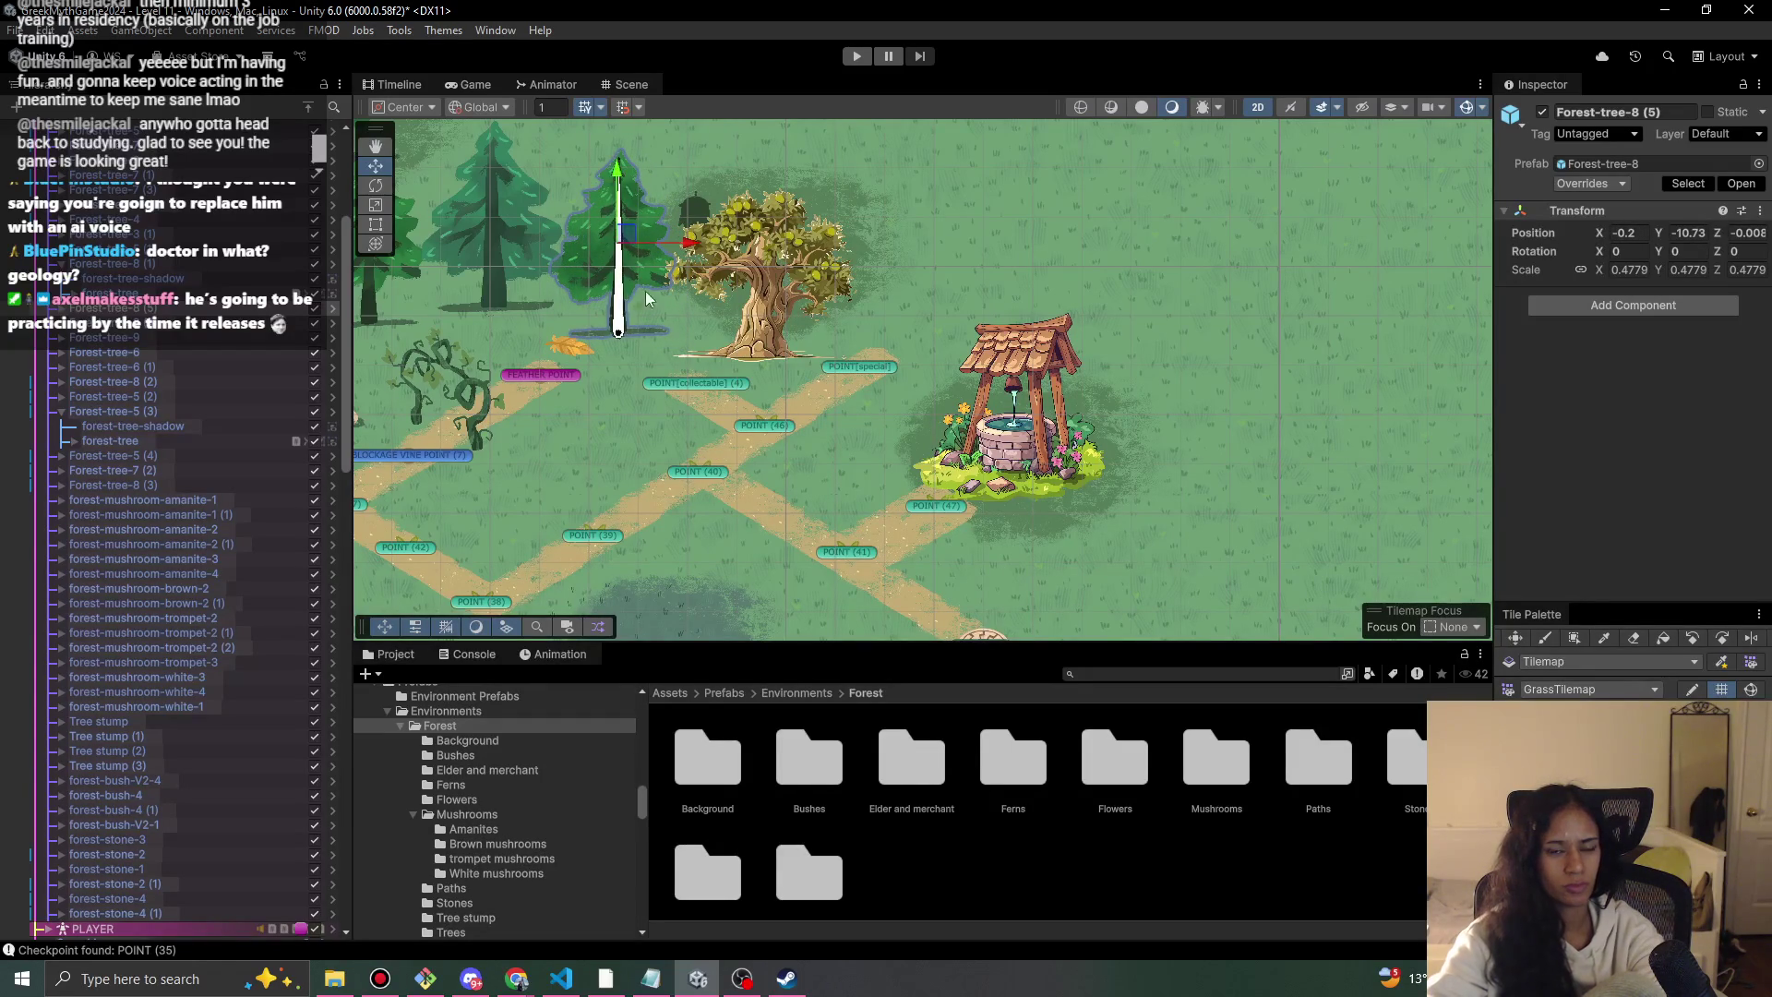
{"action": "mouse_move", "coordinate": [426, 378]}
{"action": "left_mouse_down"}
{"action": "mouse_move", "coordinate": [603, 406]}
{"action": "mouse_move", "coordinate": [1077, 586]}
{"action": "left_mouse_up"}
{"action": "scroll", "coordinate": [1077, 586], "scroll_direction": "down", "scroll_amount": 3}
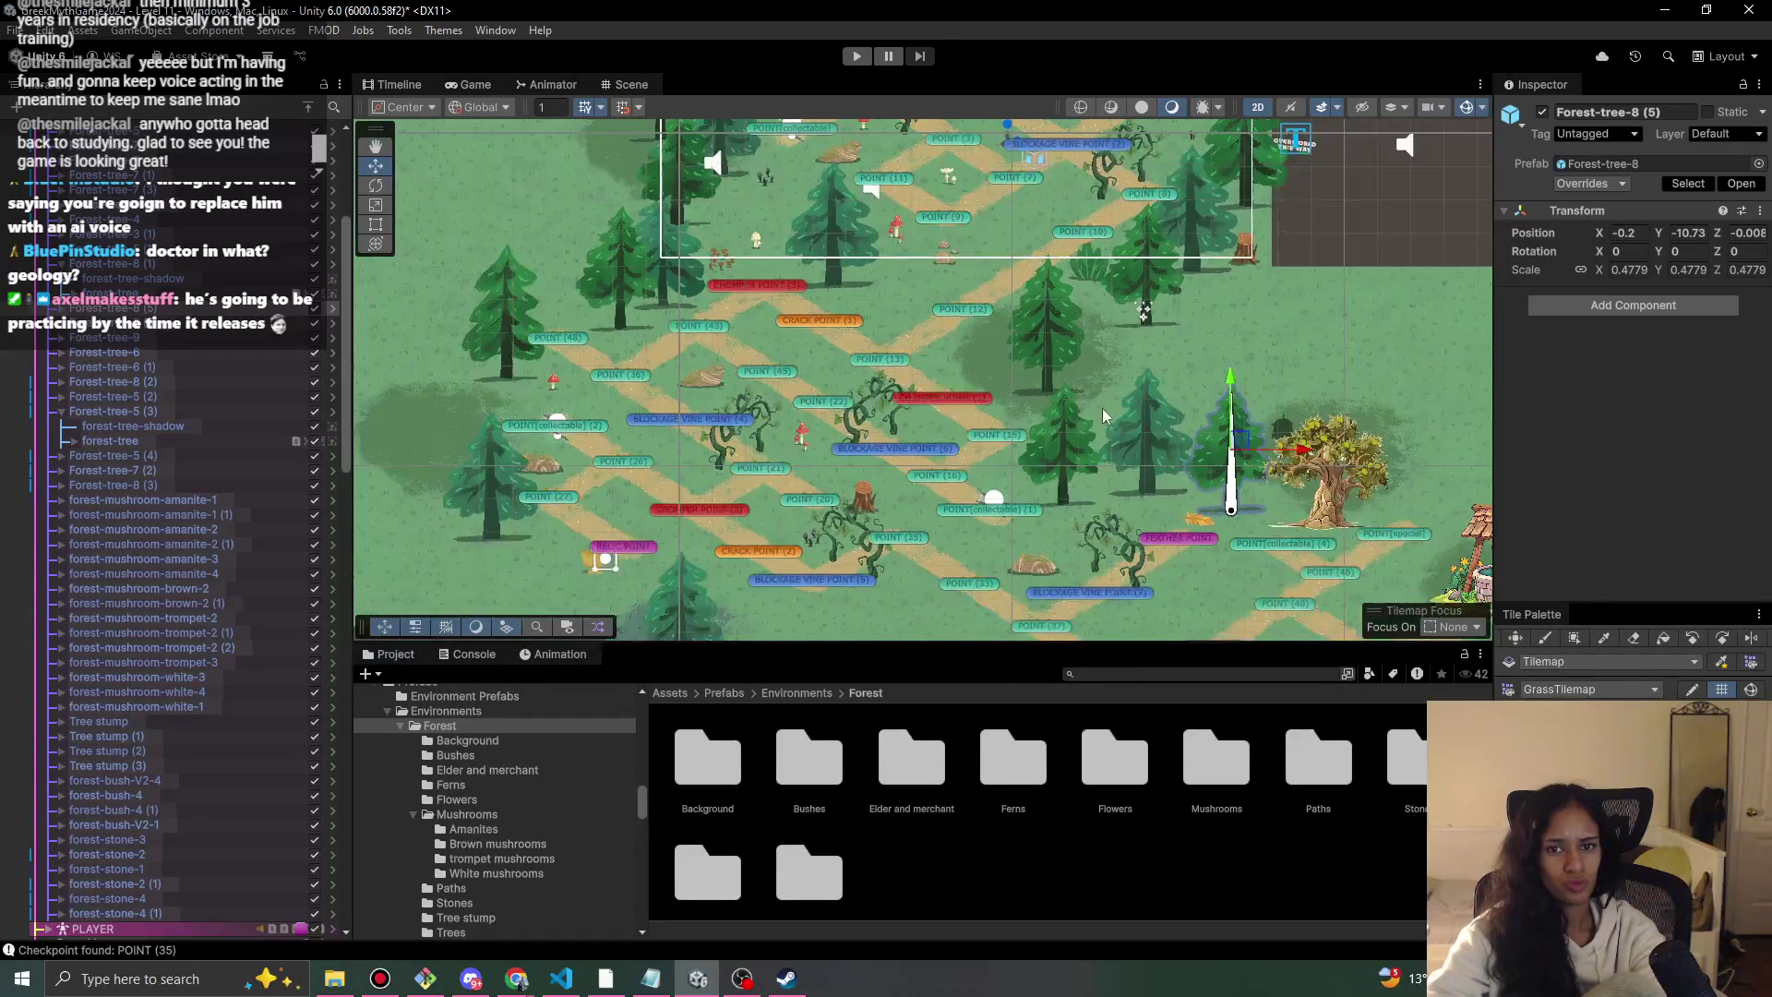
{"action": "left_click", "coordinate": [660, 344]}
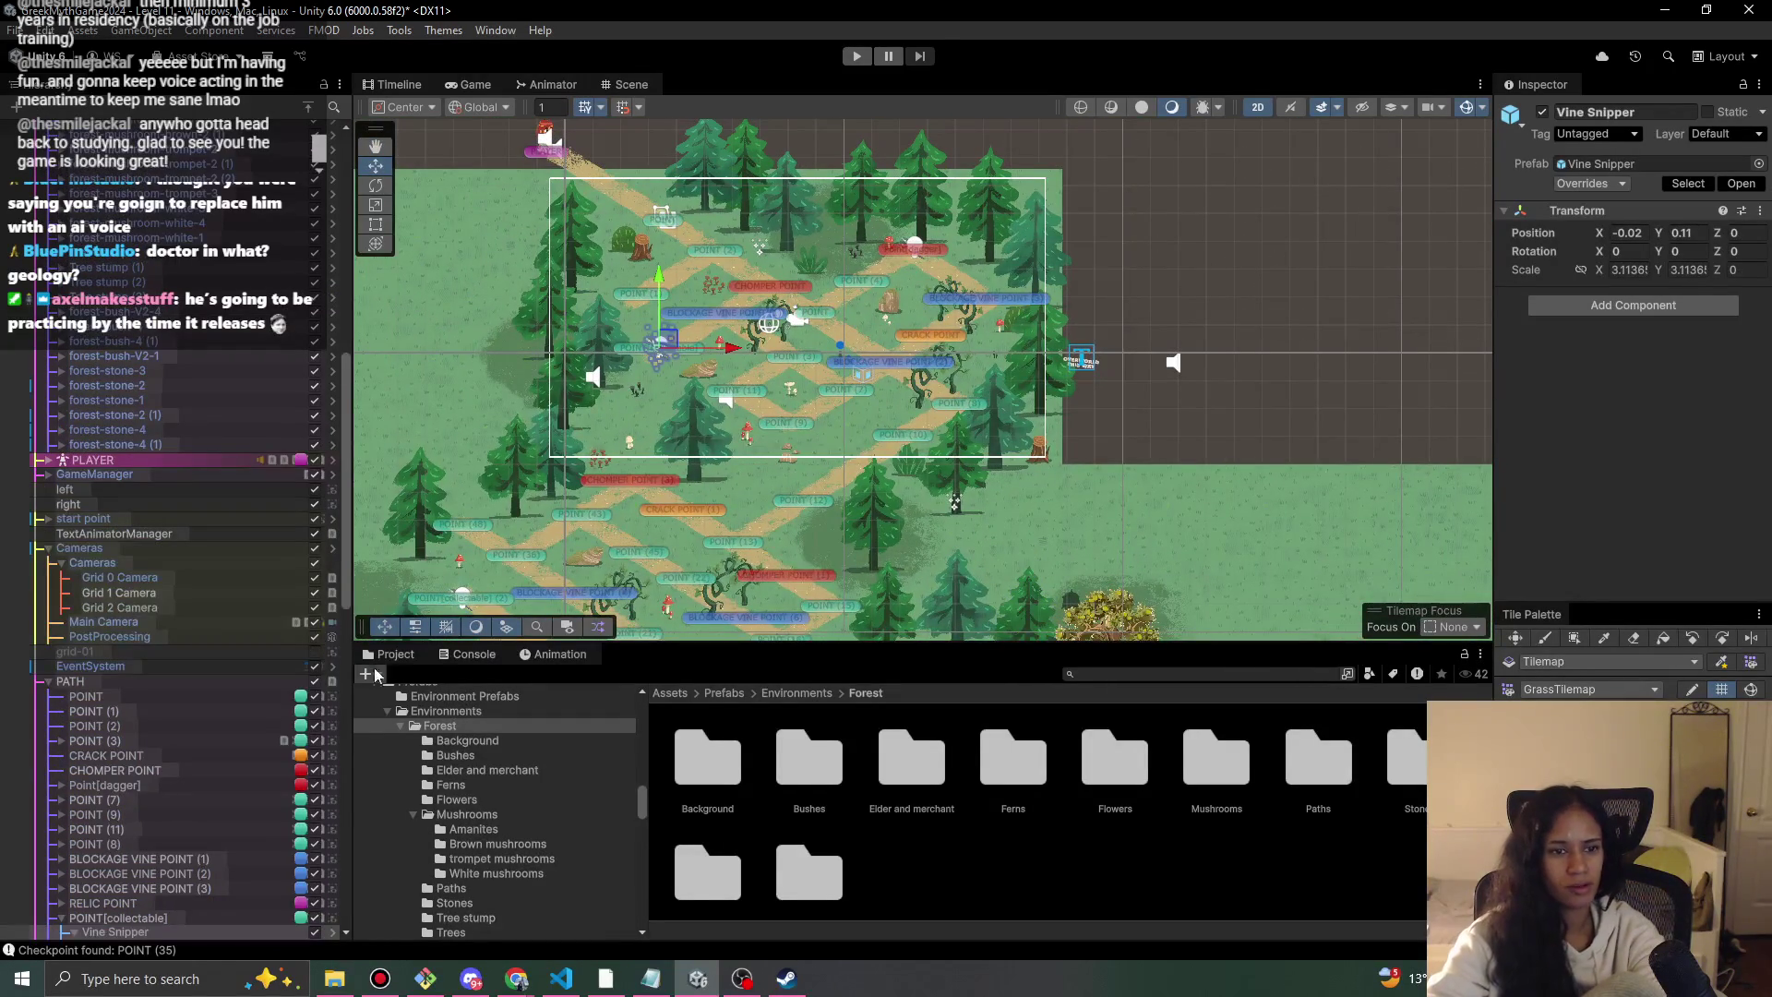
Add village-tree-3 from Environments > Village > Trees at about X -0.81, Y 6.23, then test briefly.
{"action": "left_click", "coordinate": [805, 692]}
{"action": "double_click", "coordinate": [921, 761]}
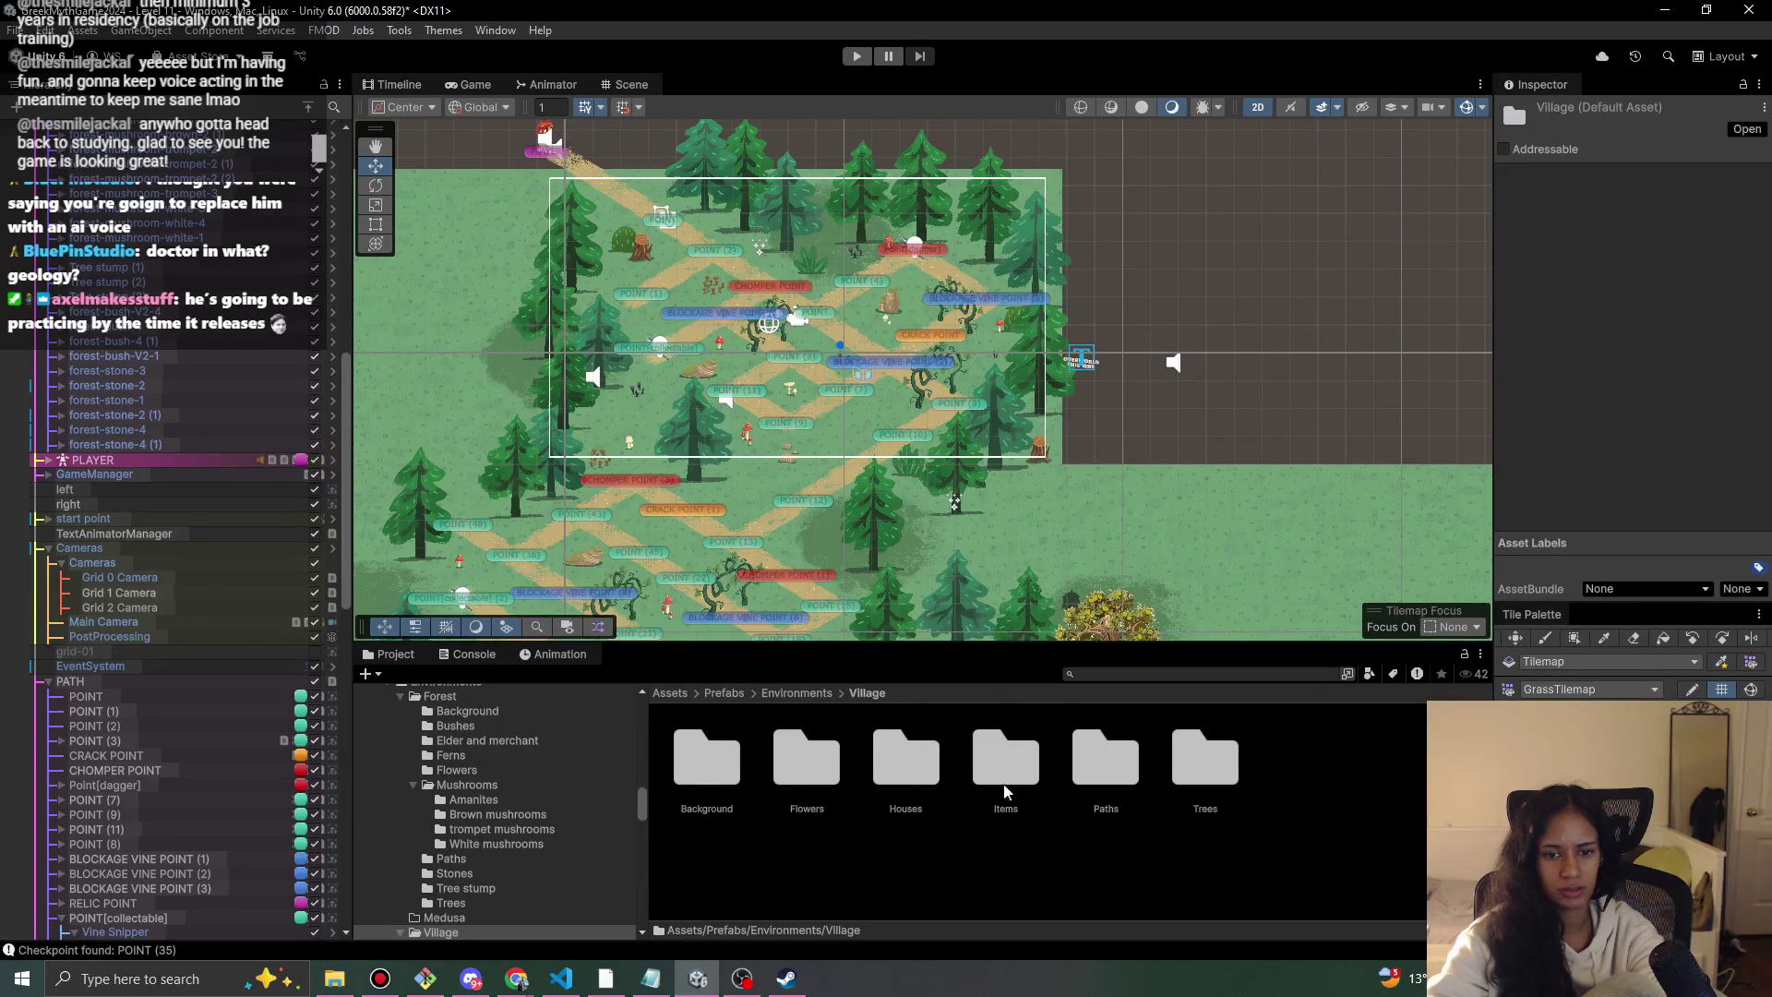
{"action": "double_click", "coordinate": [1191, 775]}
{"action": "left_click", "coordinate": [877, 780]}
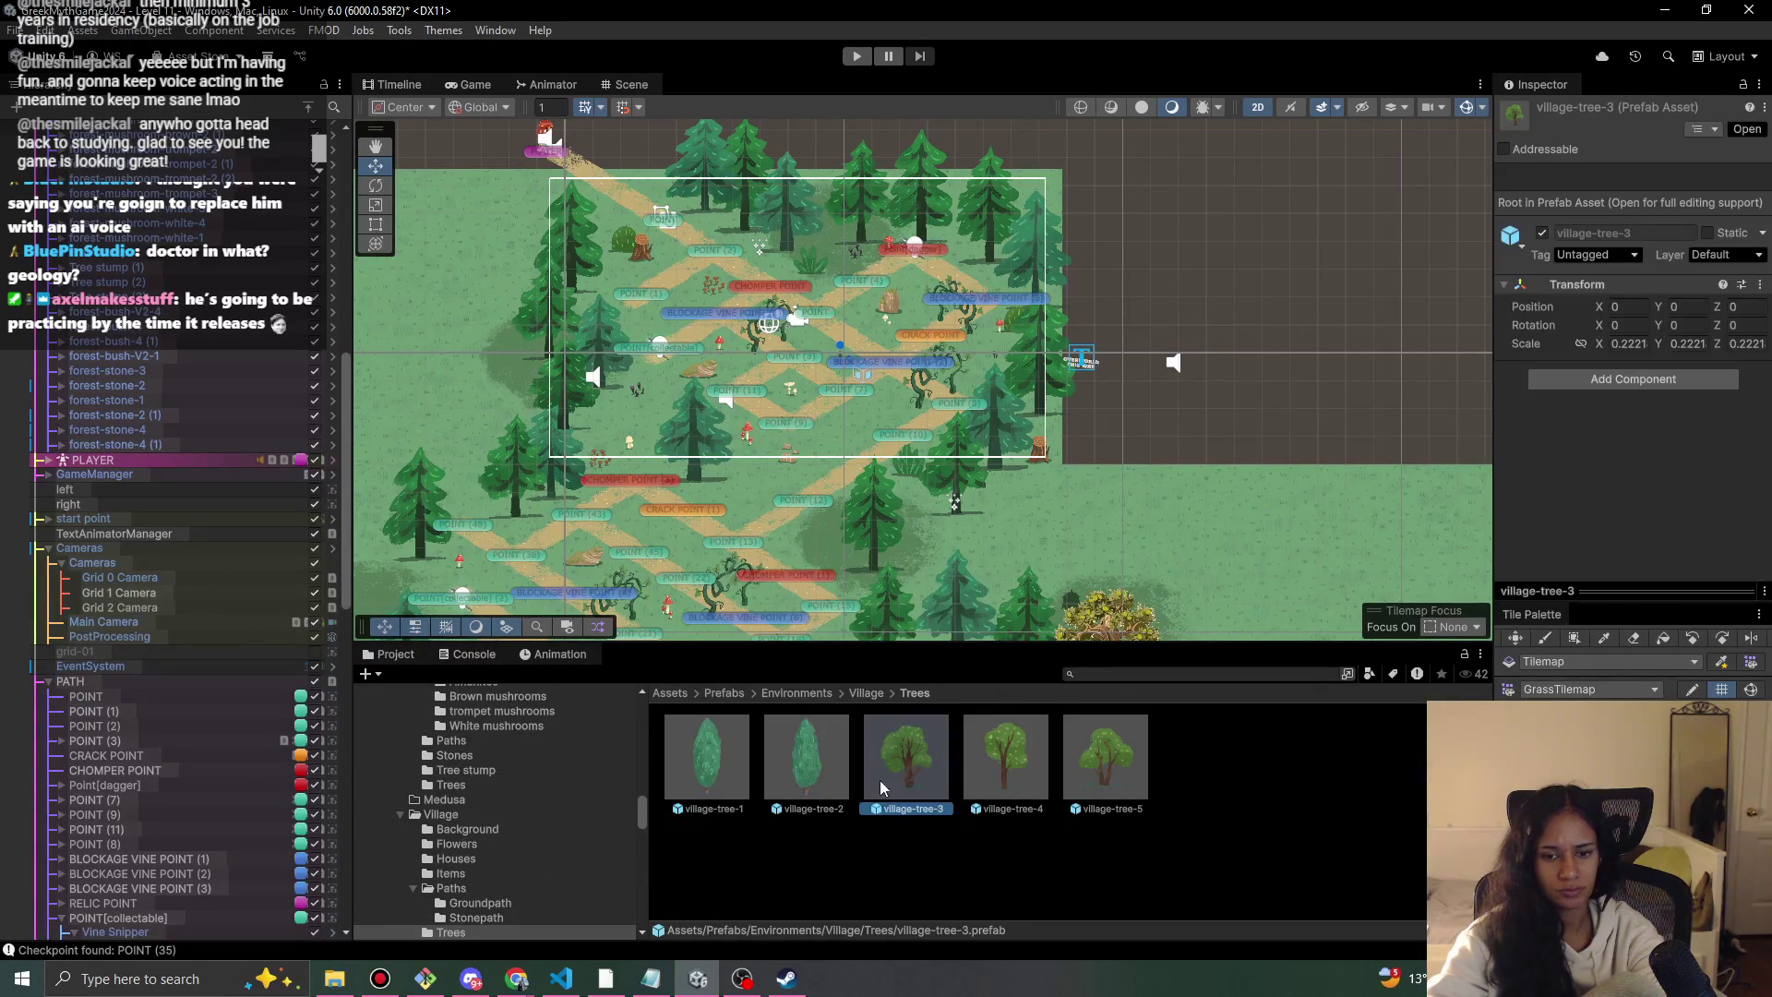
{"action": "left_click", "coordinate": [1103, 759]}
{"action": "mouse_move", "coordinate": [904, 776]}
{"action": "left_mouse_down"}
{"action": "mouse_move", "coordinate": [822, 196]}
{"action": "mouse_move", "coordinate": [833, 174]}
{"action": "left_mouse_up"}
{"action": "key", "text": "w"}
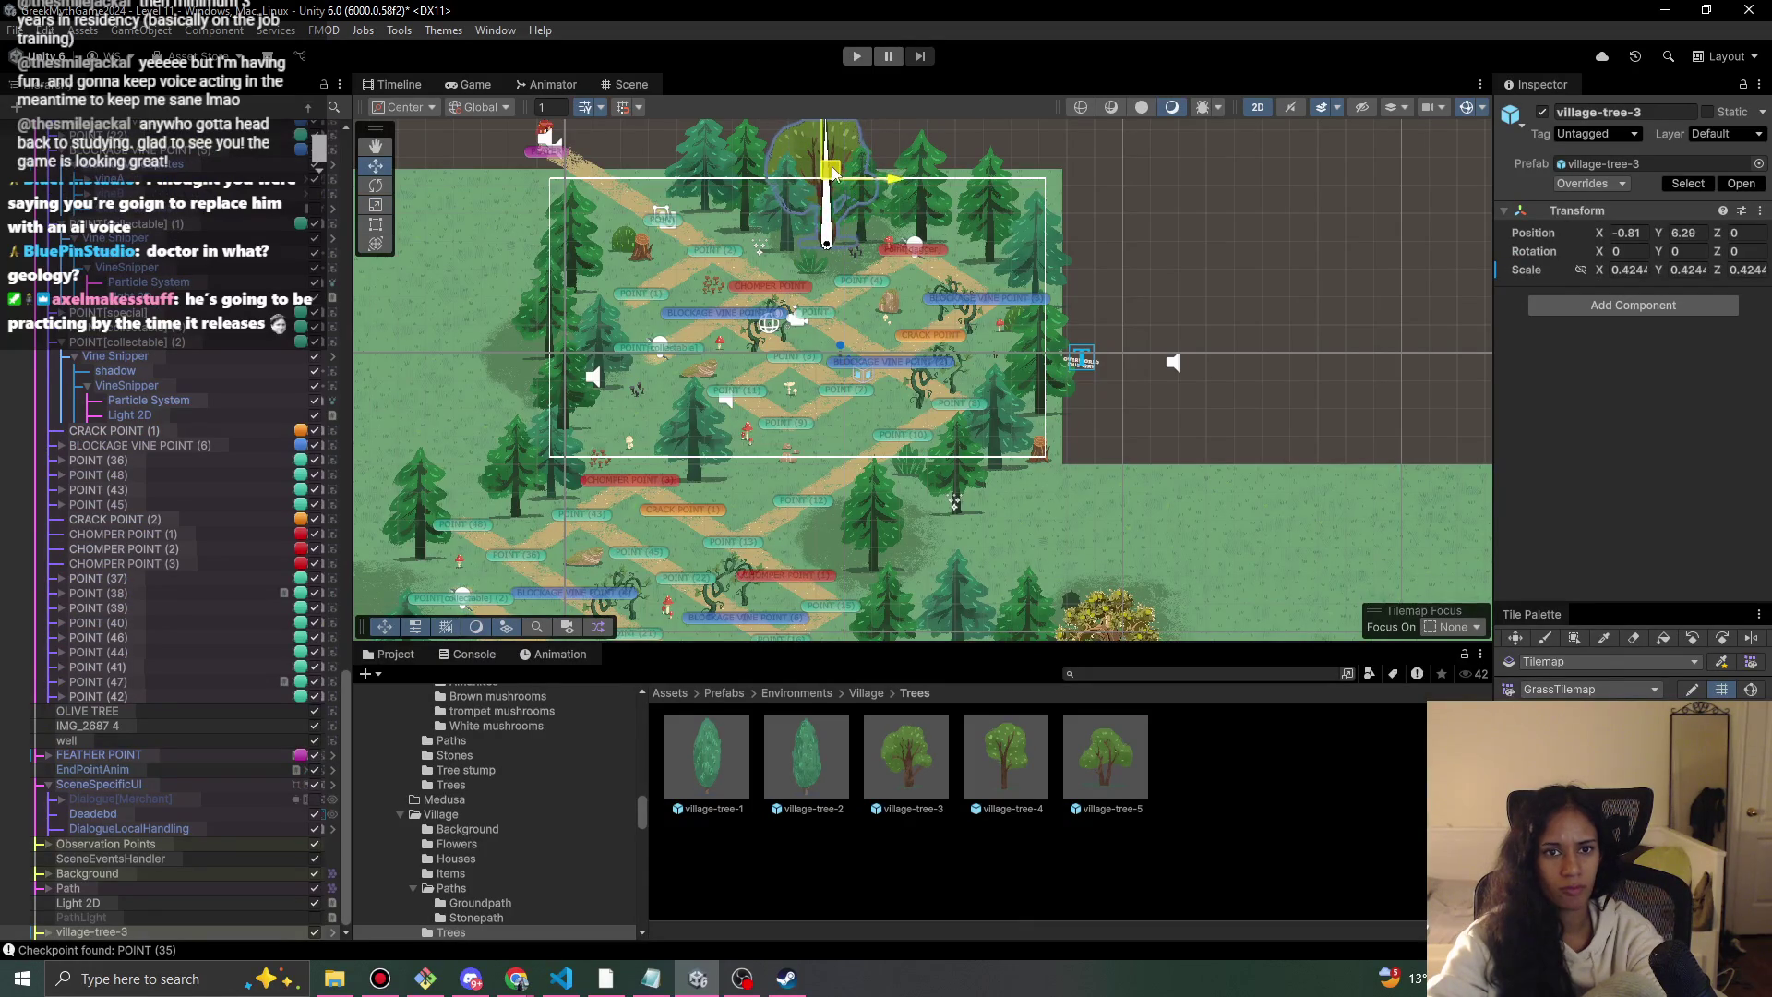
{"action": "left_click", "coordinate": [847, 50]}
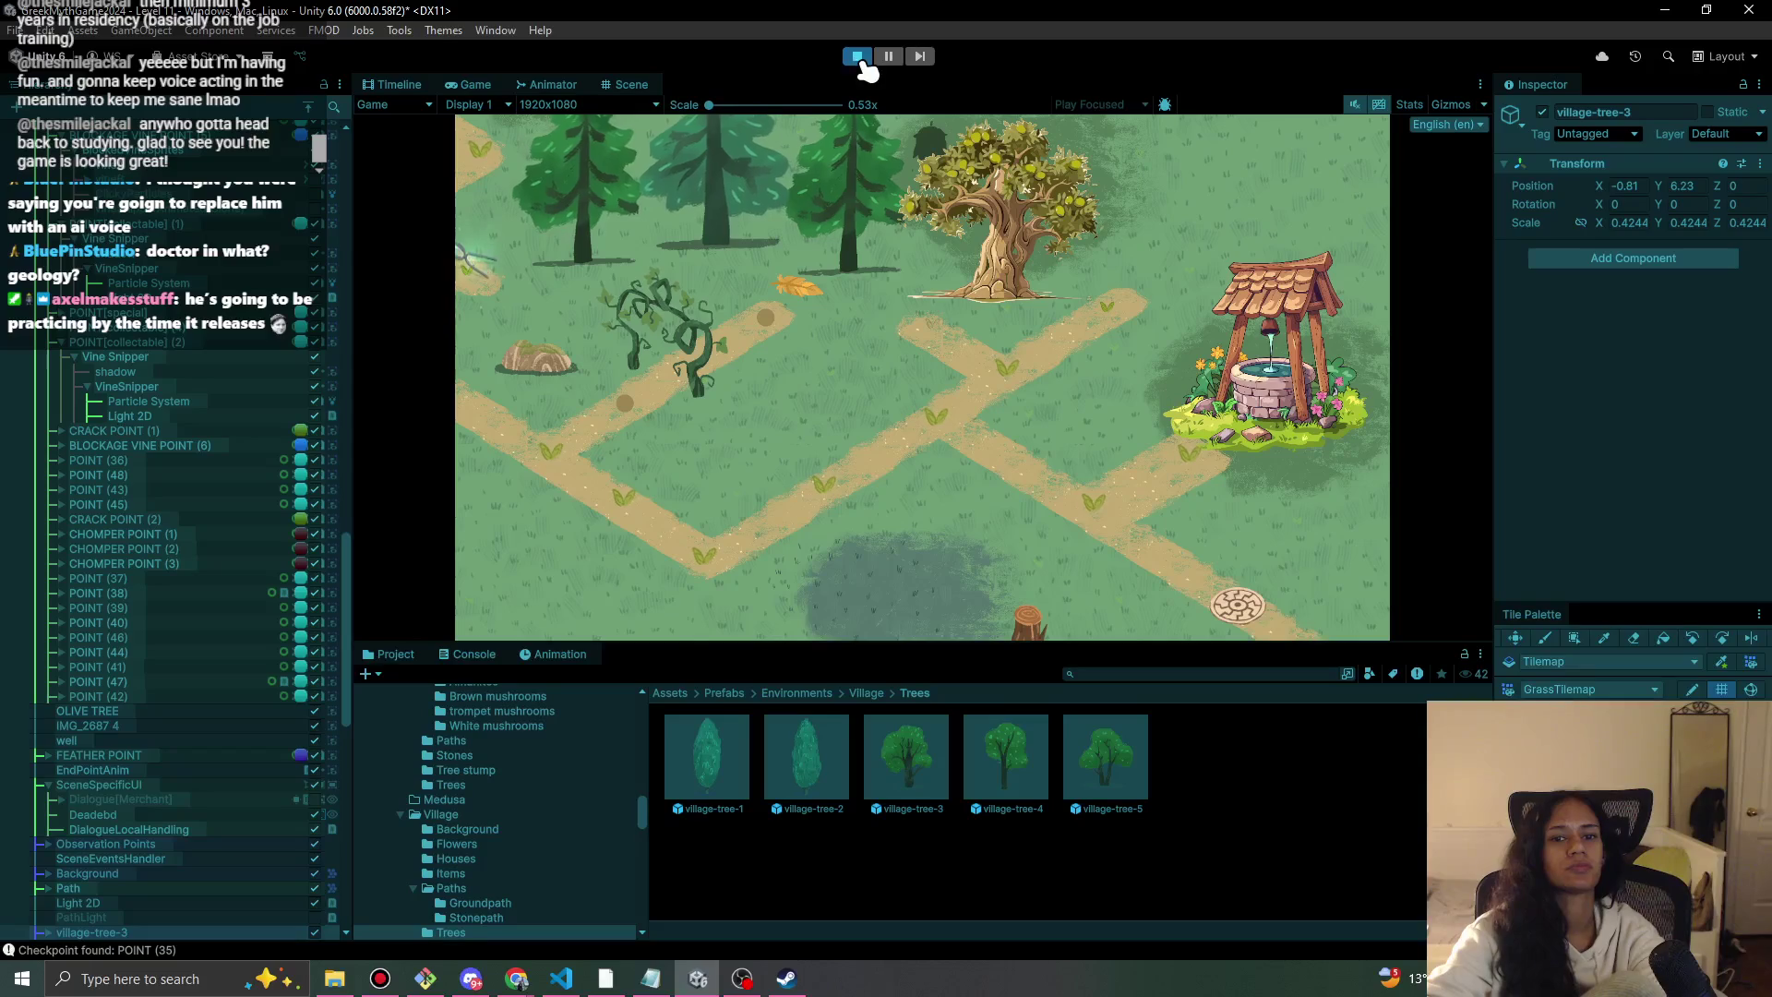
{"action": "left_click", "coordinate": [858, 57]}
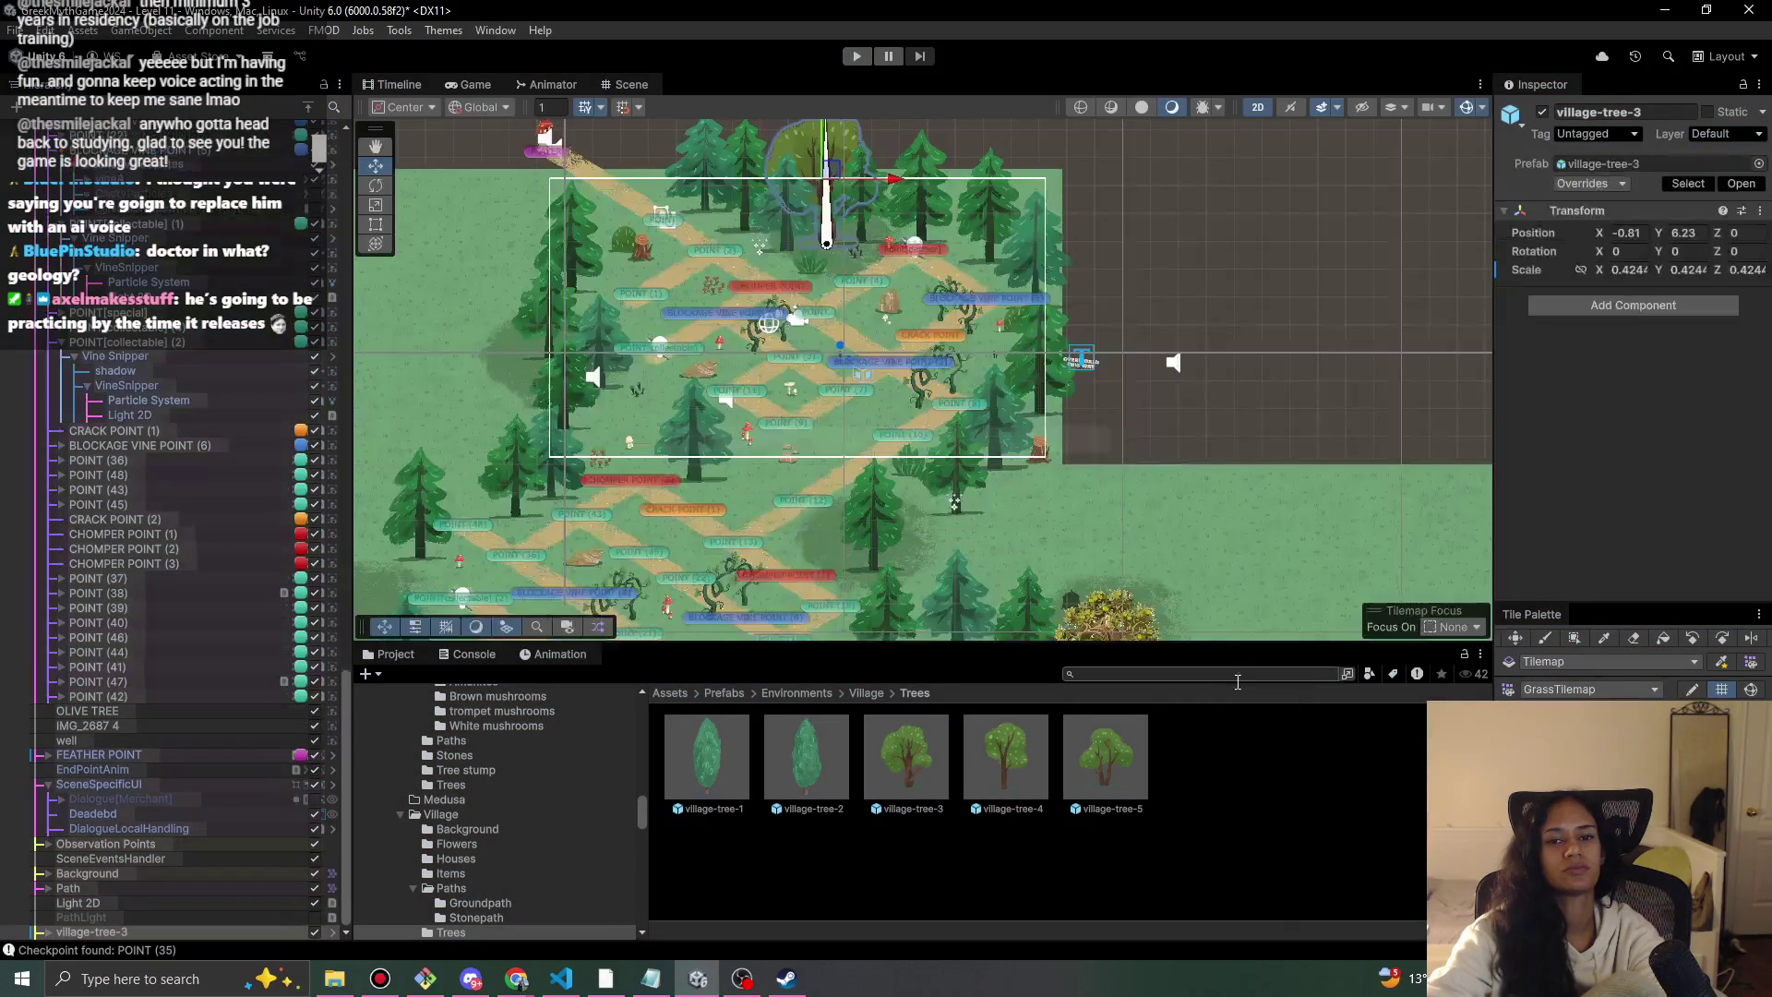
Move the OLIVE TREE up and to the right in the scene.
{"action": "left_click", "coordinate": [962, 451]}
{"action": "left_click", "coordinate": [963, 444]}
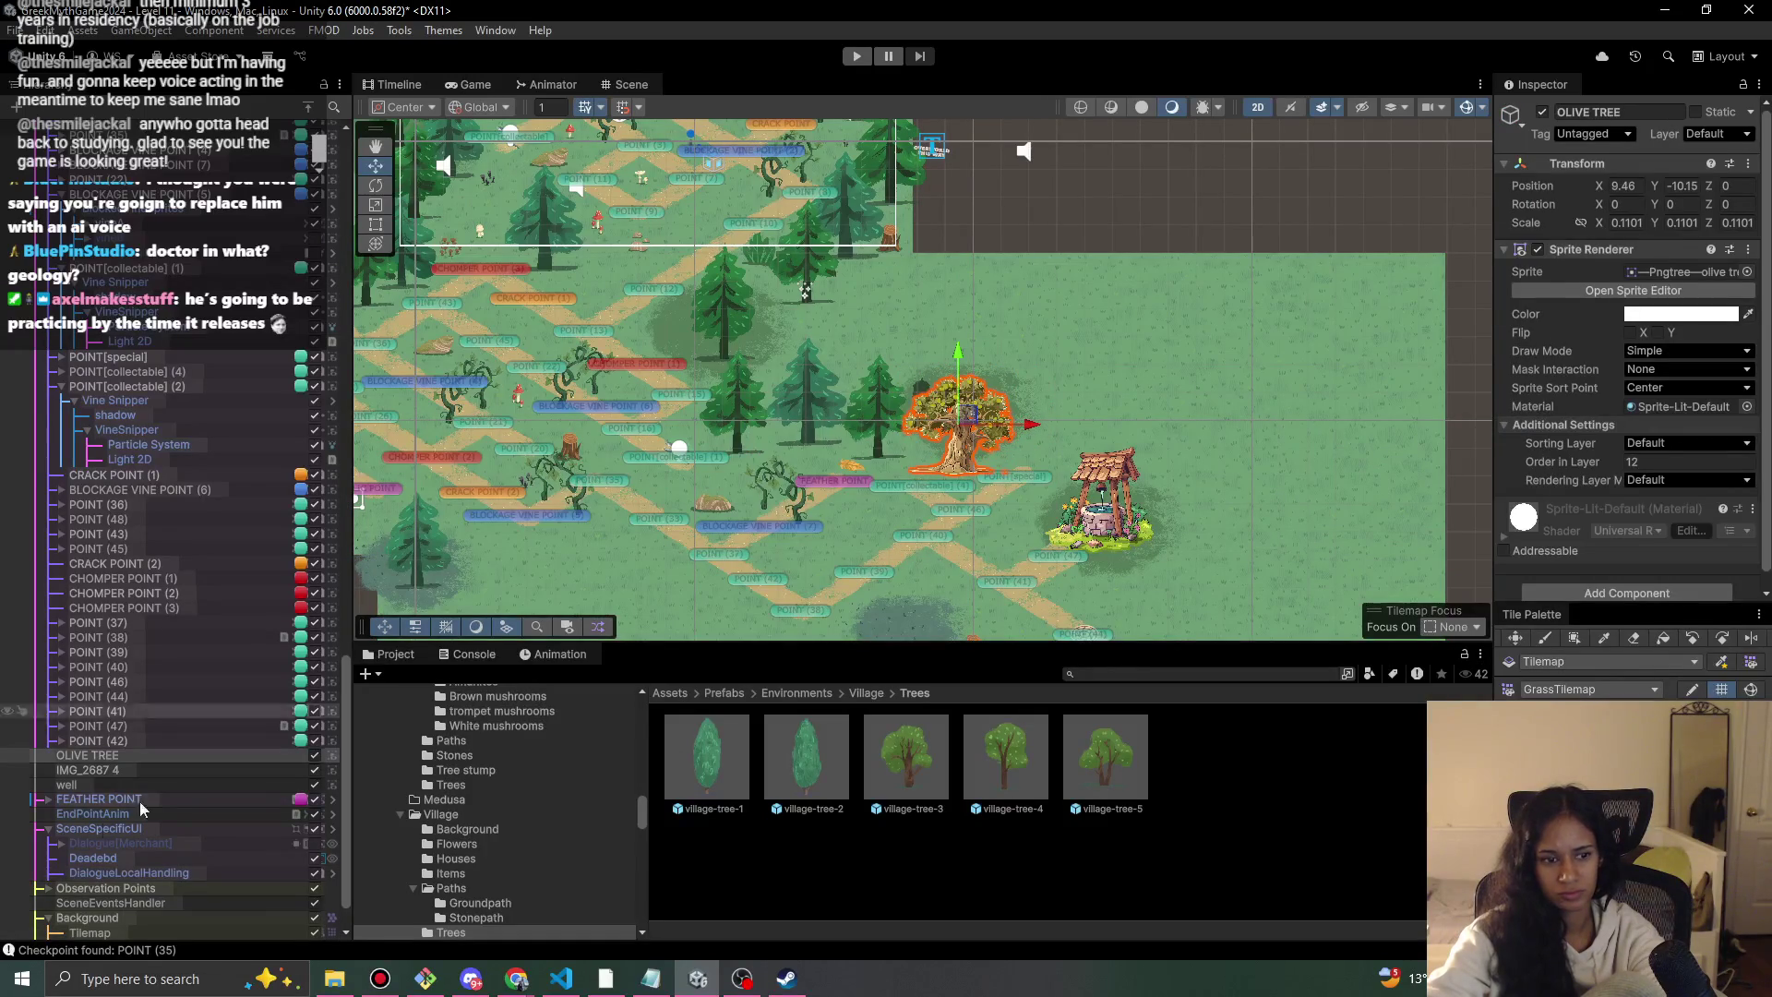
{"action": "scroll", "coordinate": [1622, 519], "scroll_direction": "down", "scroll_amount": 1}
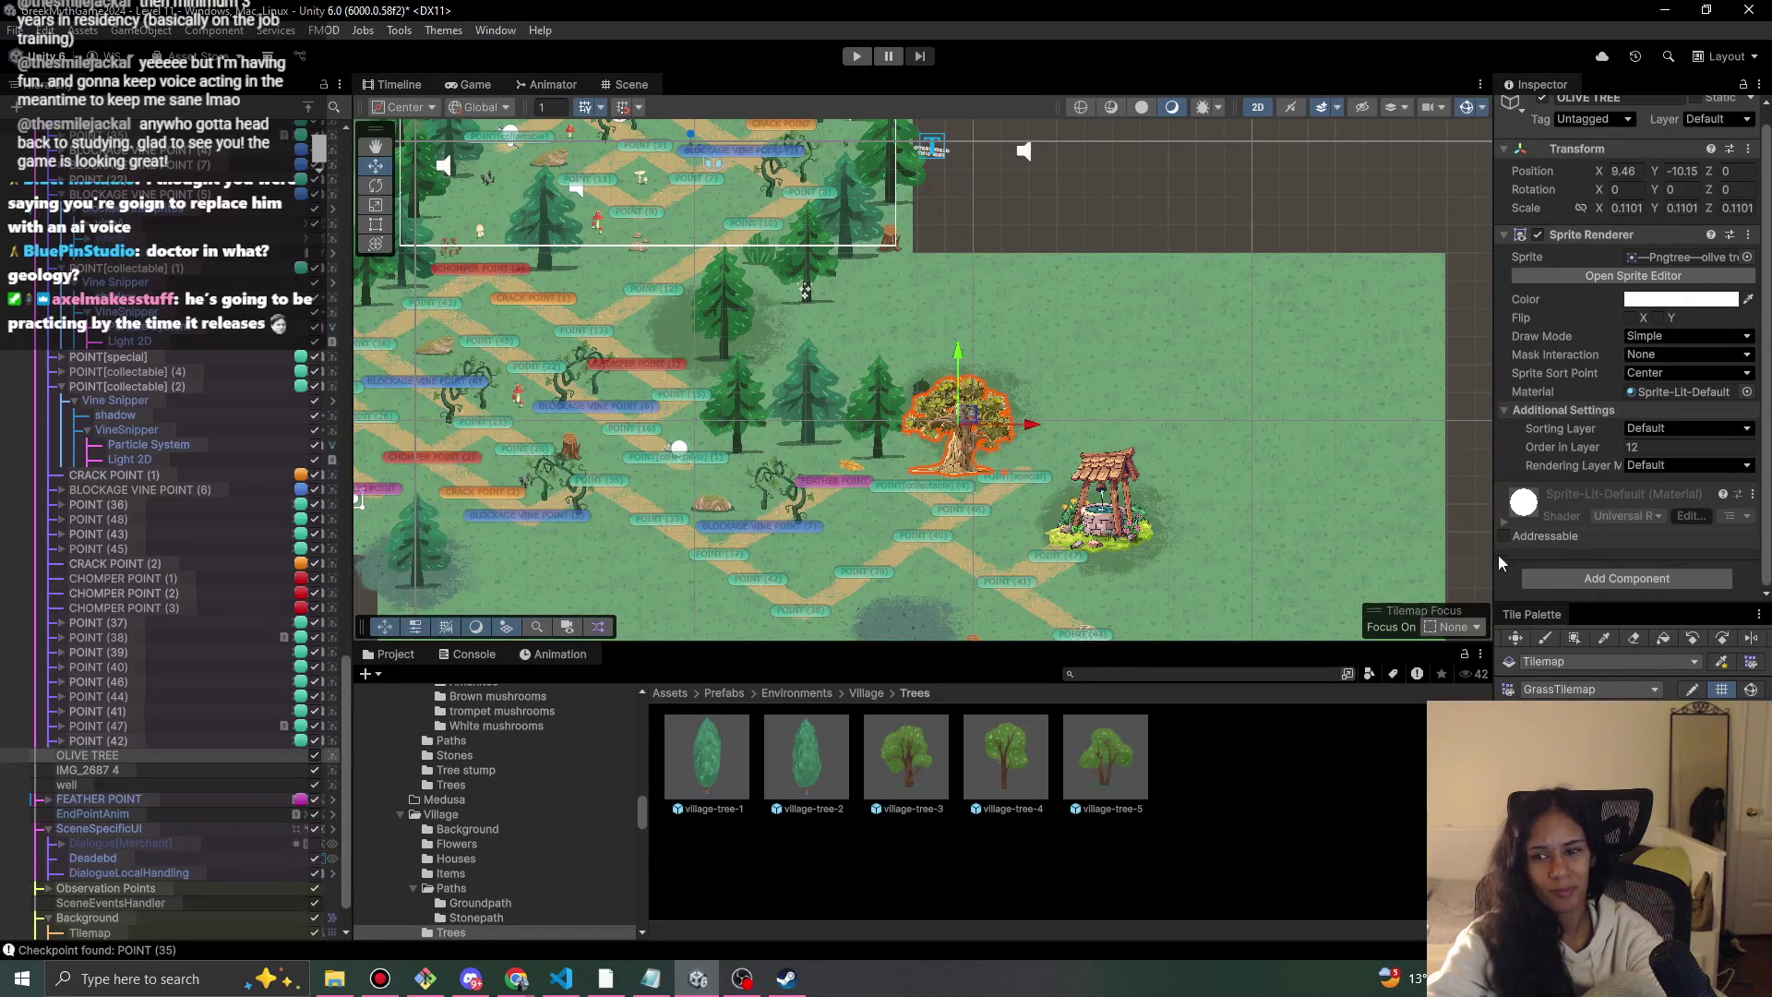
{"action": "mouse_move", "coordinate": [953, 445]}
{"action": "left_mouse_down"}
{"action": "mouse_move", "coordinate": [994, 400]}
{"action": "mouse_move", "coordinate": [1194, 292]}
{"action": "left_mouse_up"}
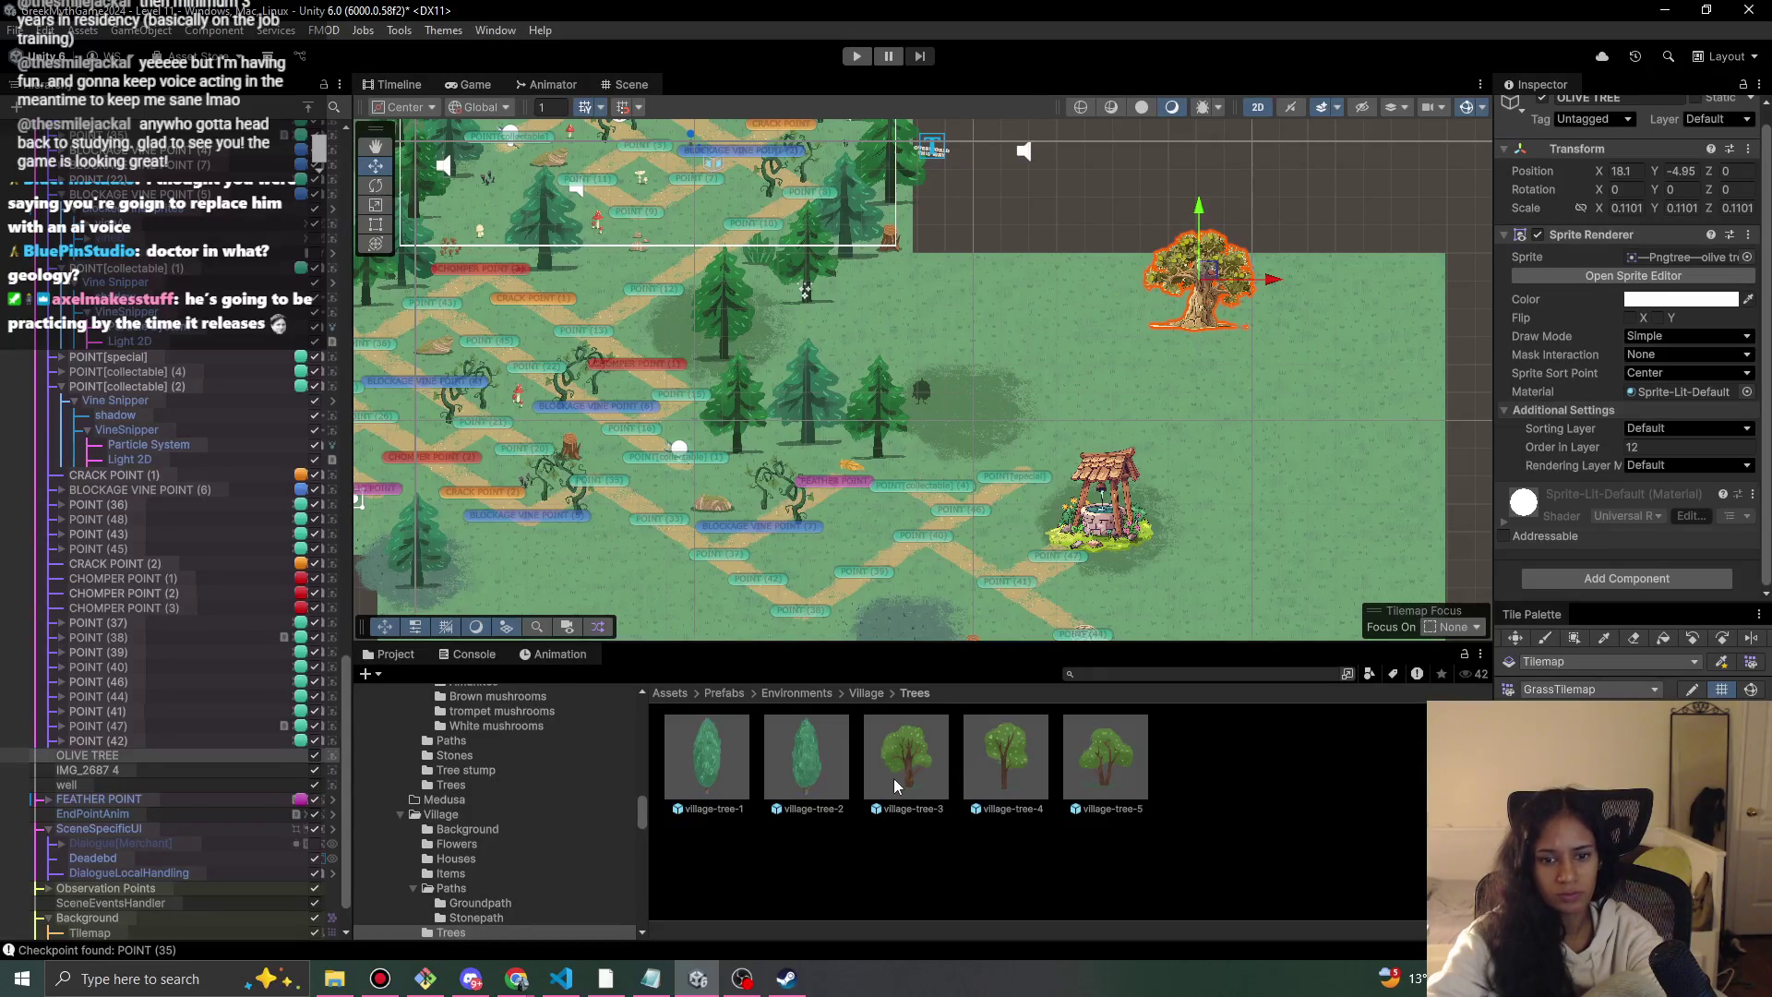
Place village-tree-3 (1) beside the well at about X 8.93, Y -9.34, scale 0.483.
{"action": "mouse_move", "coordinate": [909, 780]}
{"action": "left_mouse_down"}
{"action": "mouse_move", "coordinate": [951, 434]}
{"action": "mouse_move", "coordinate": [1005, 362]}
{"action": "left_mouse_up"}
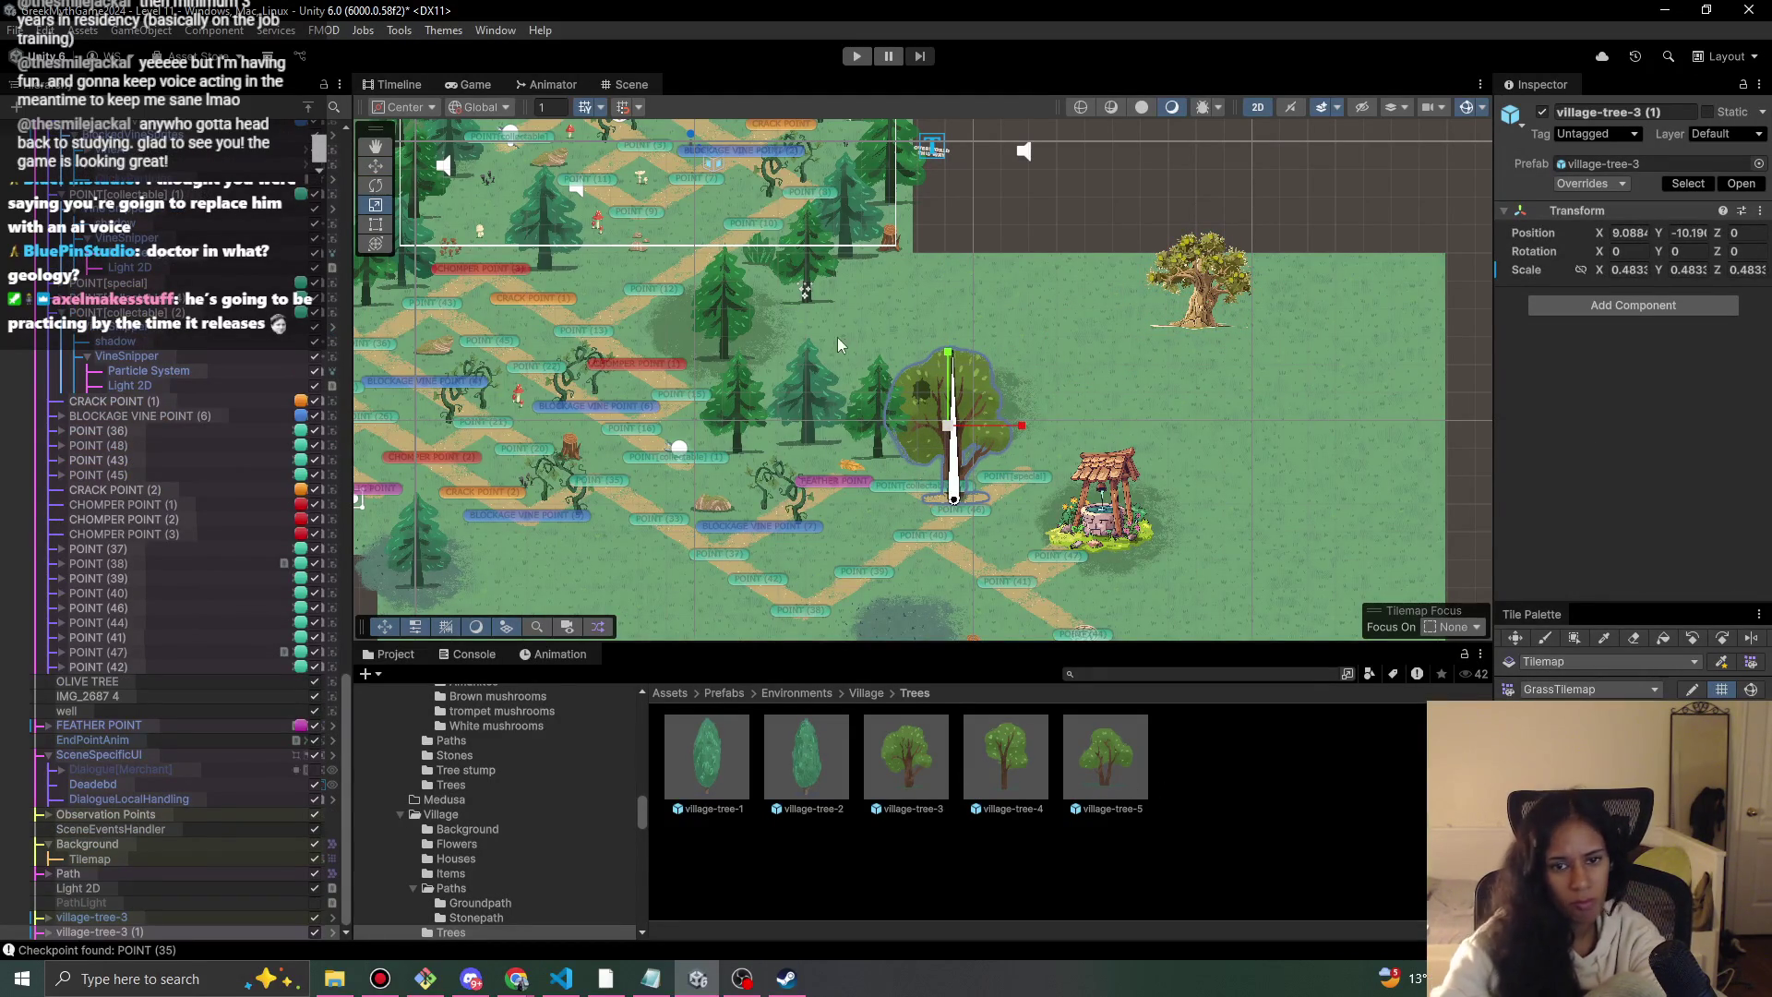
{"action": "scroll", "coordinate": [838, 341], "scroll_direction": "up", "scroll_amount": 3}
{"action": "key", "text": "w"}
{"action": "mouse_move", "coordinate": [979, 445]}
{"action": "left_mouse_down"}
{"action": "mouse_move", "coordinate": [985, 380]}
{"action": "mouse_move", "coordinate": [974, 411]}
{"action": "left_mouse_up"}
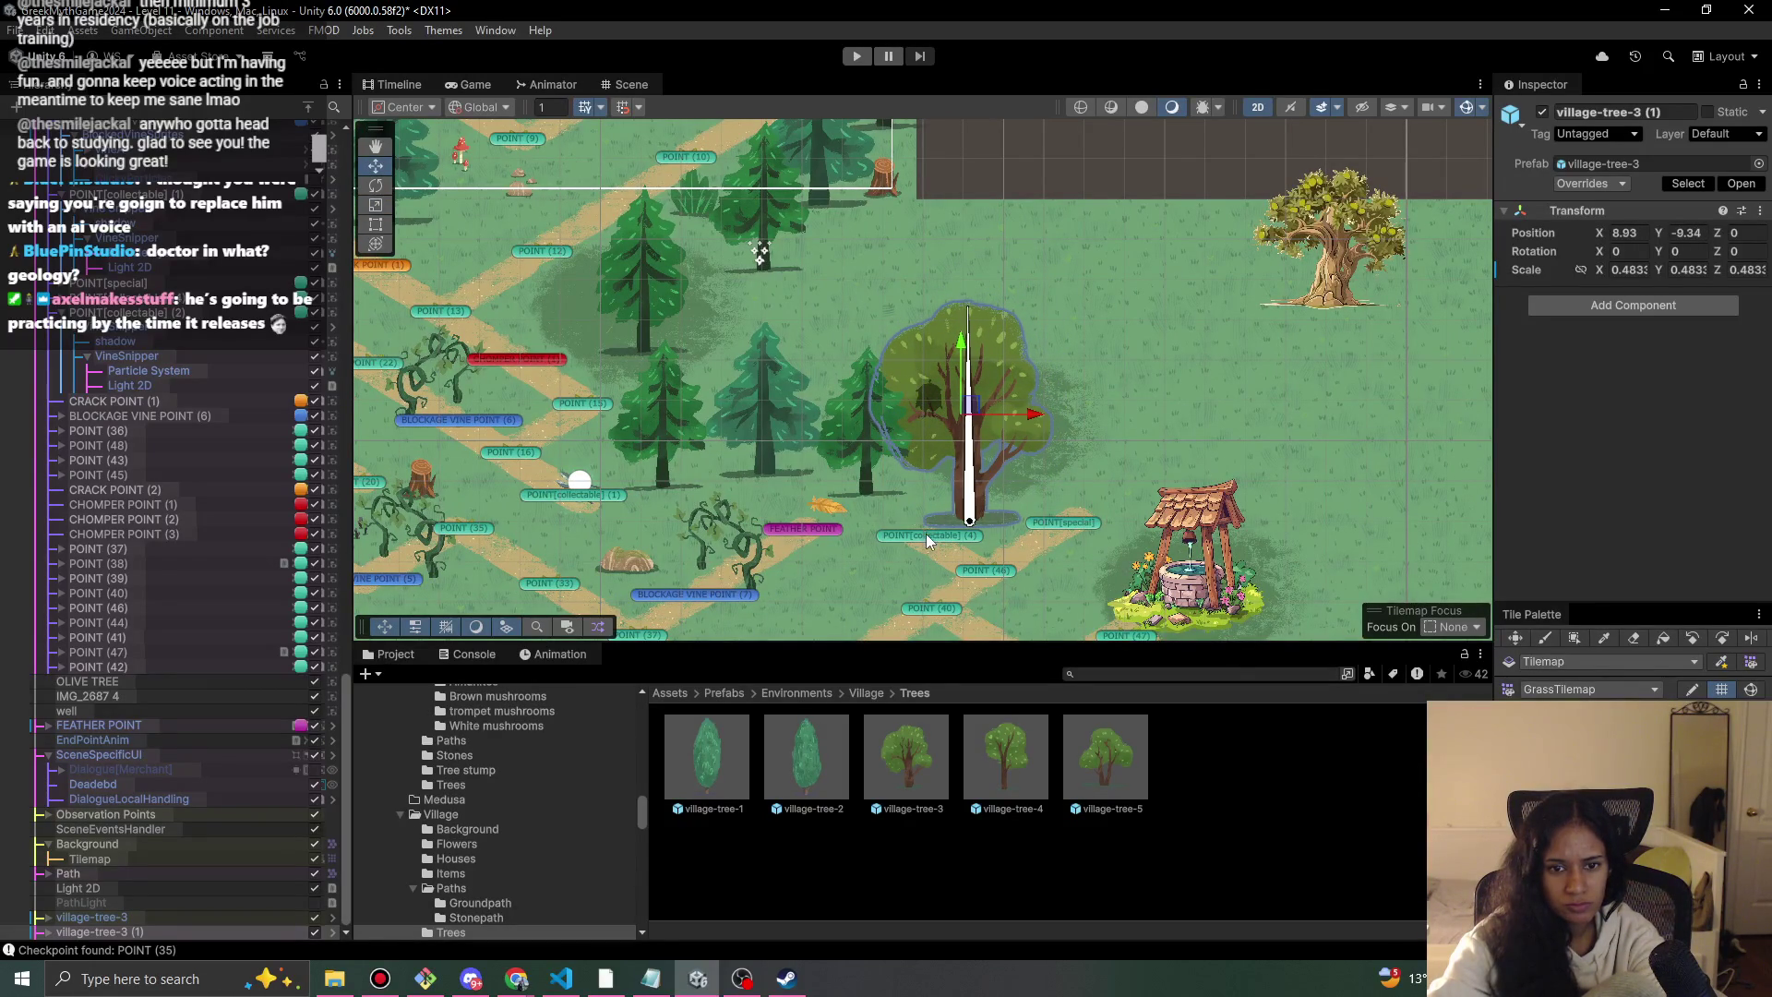
{"action": "left_click", "coordinate": [927, 540]}
{"action": "scroll", "coordinate": [1742, 470], "scroll_direction": "down", "scroll_amount": 5}
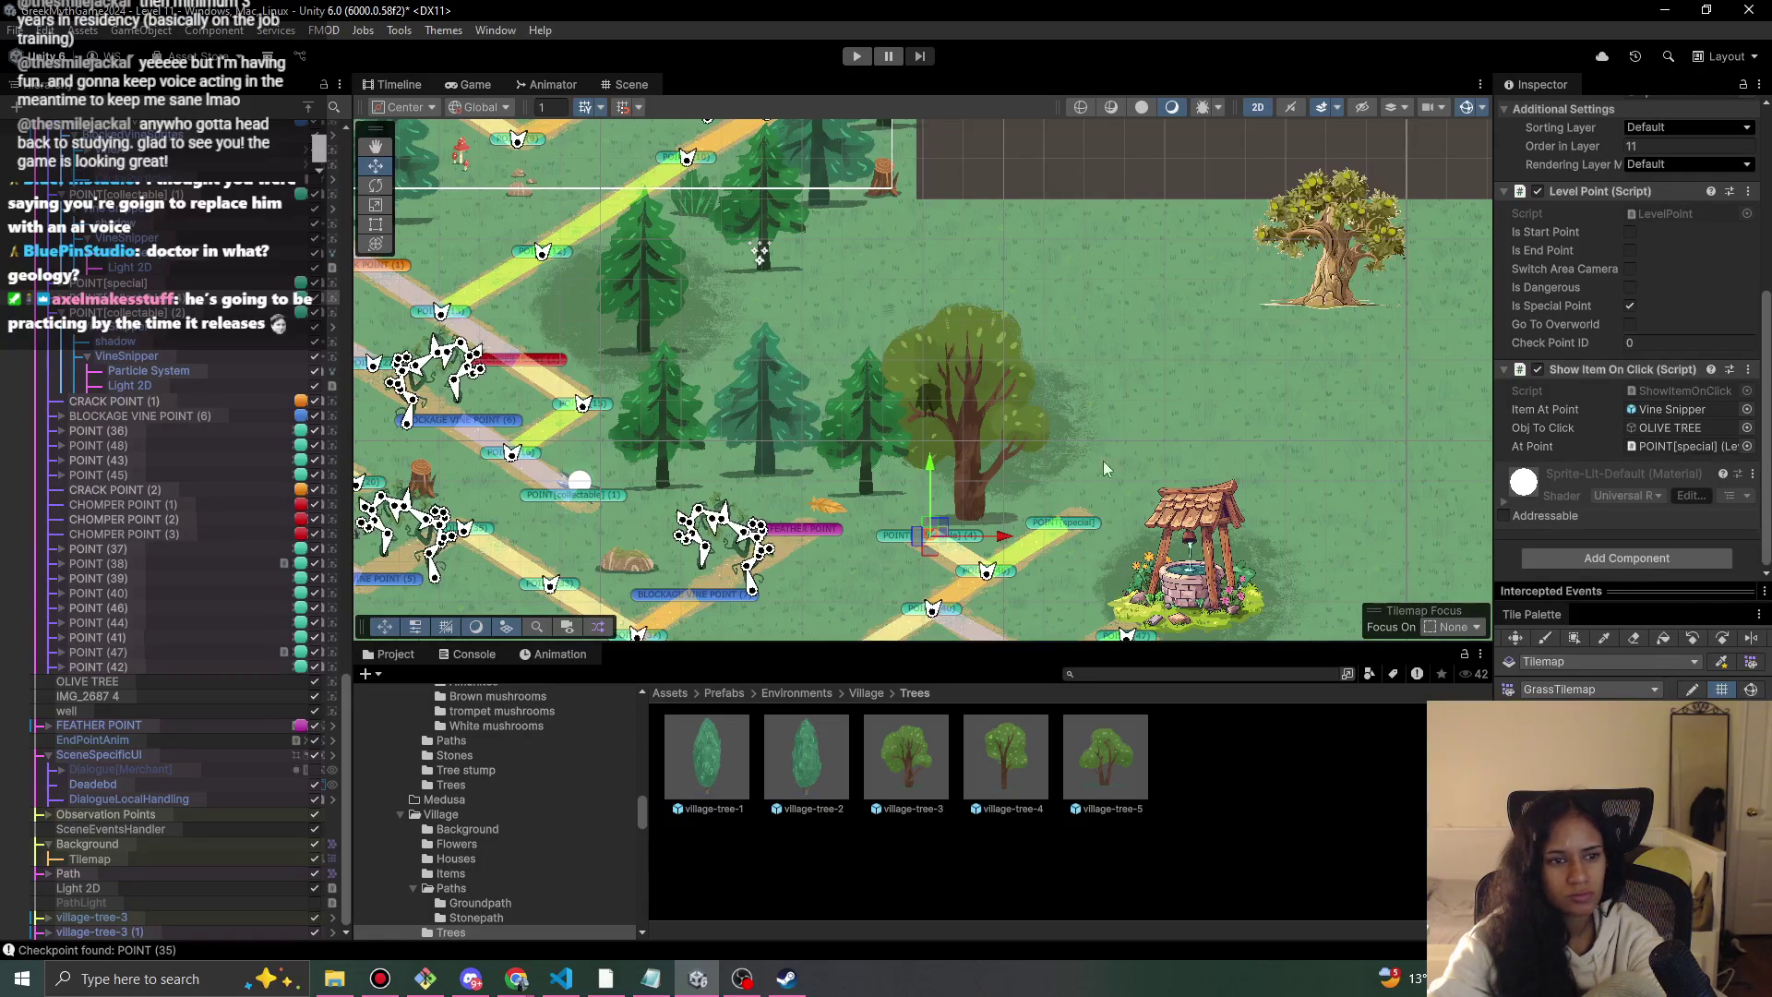
{"action": "left_click", "coordinate": [97, 931]}
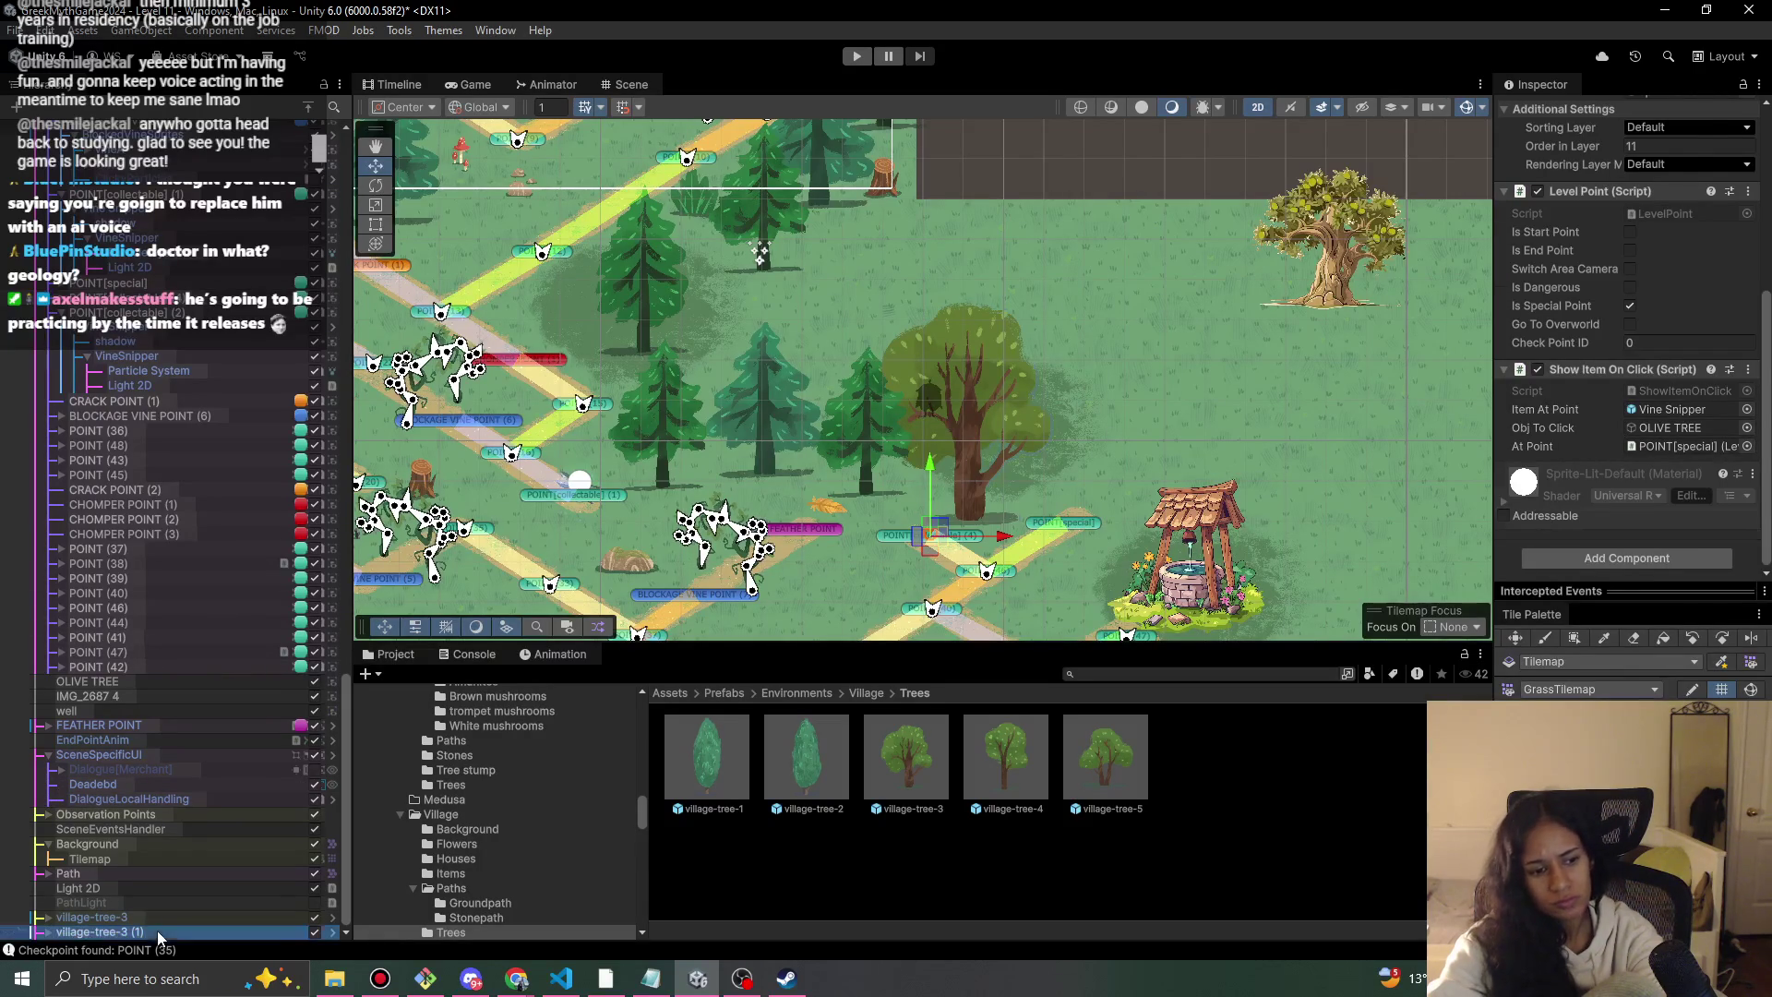
Rename village-tree-3 (1) to OLIVETREE.
{"action": "left_click", "coordinate": [1603, 111]}
{"action": "type", "text": "OLVE"}
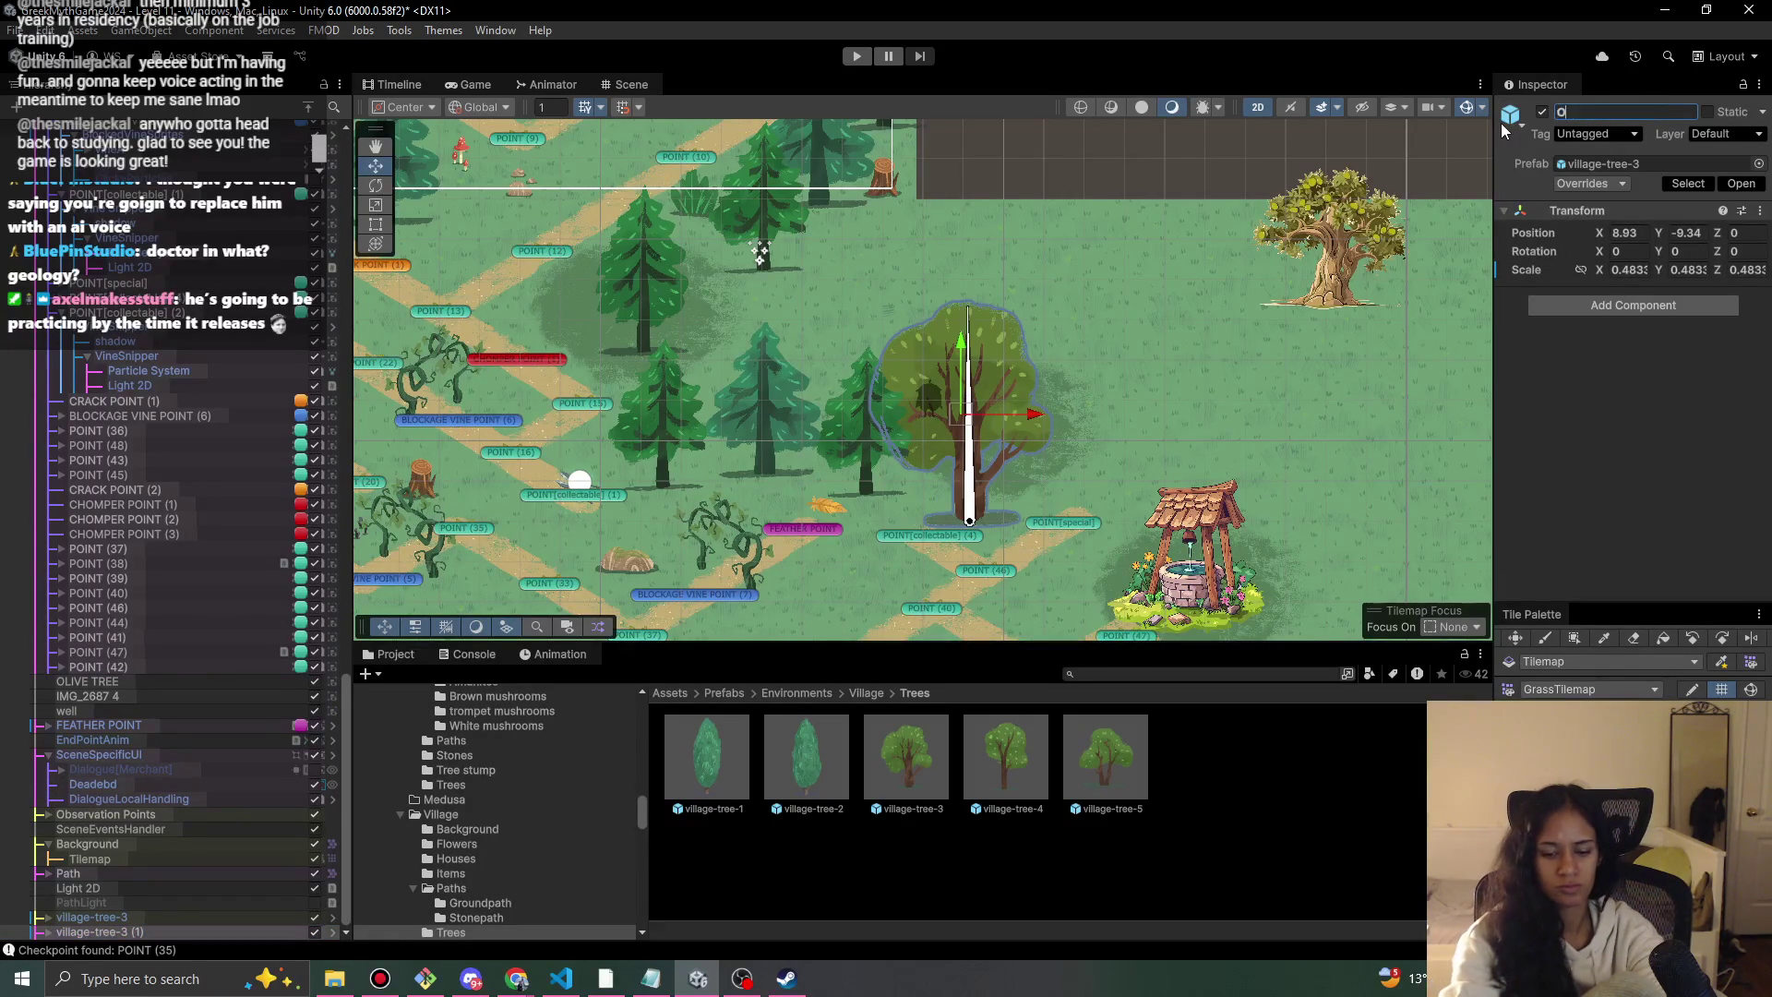
{"action": "key", "text": "BackSpace"}
{"action": "key", "text": "BackSpace"}
{"action": "type", "text": "IVETREE"}
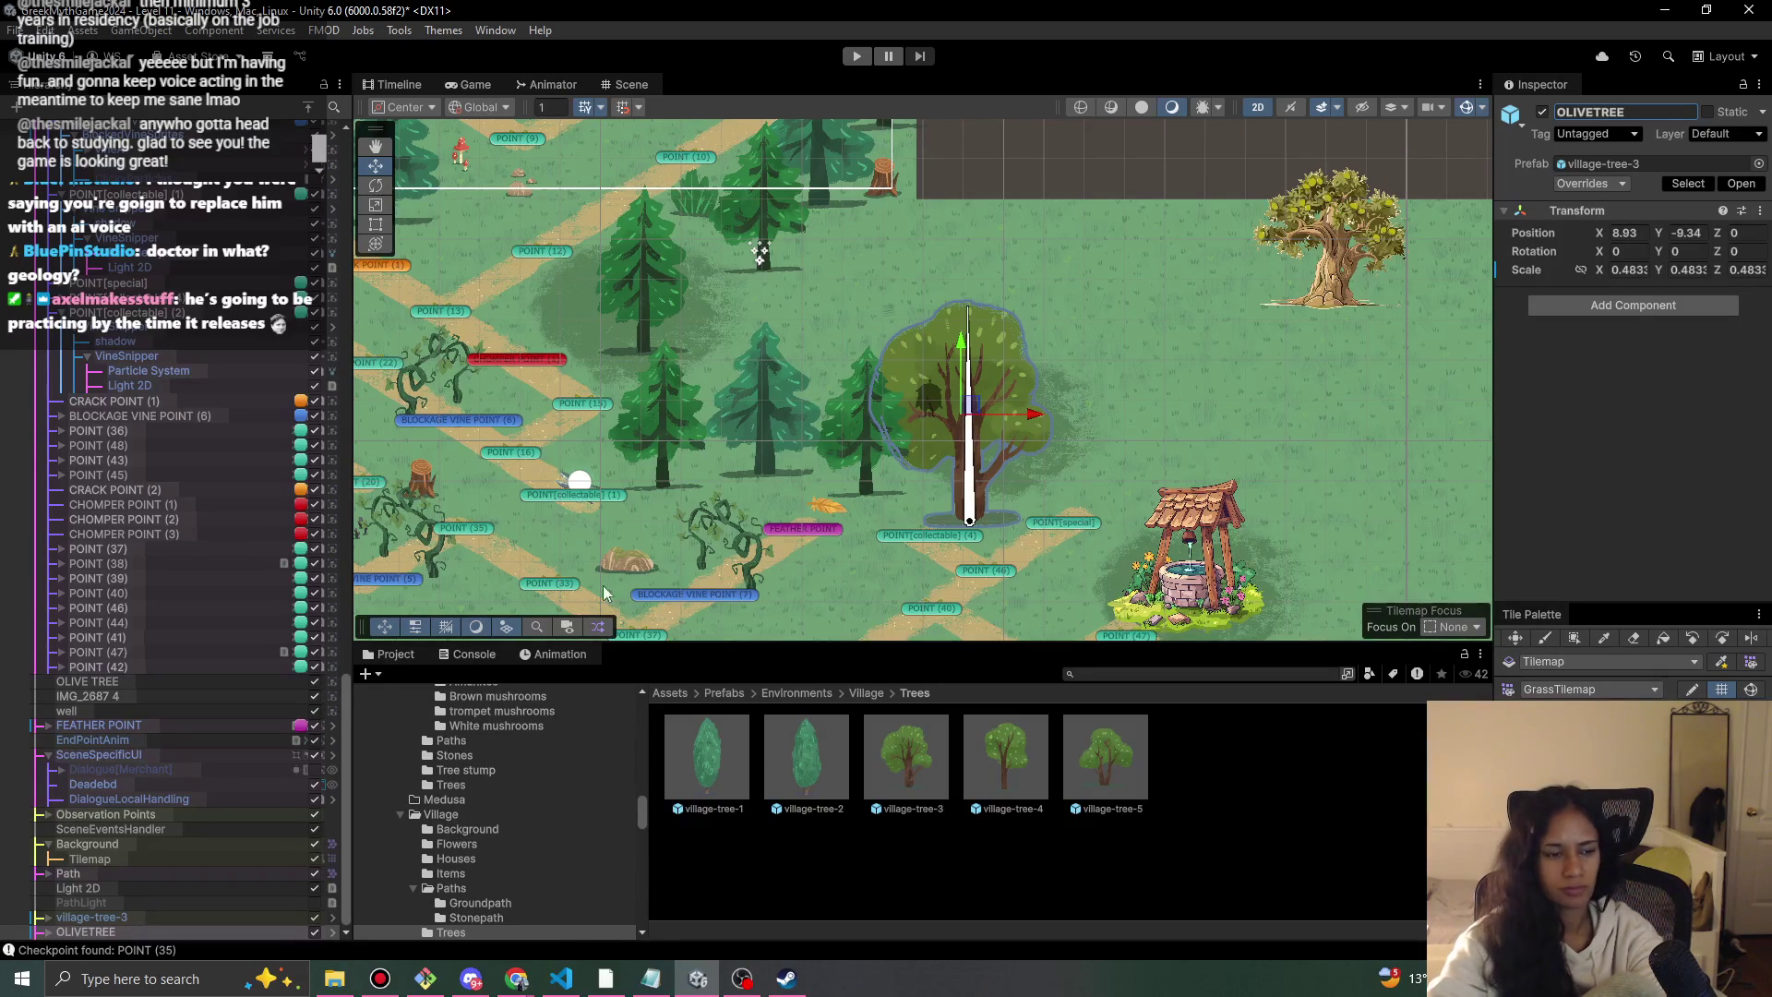
Set POINT(collectable) (4)'s Show Item On Click Obj To Click to OLIVETREE.
{"action": "left_click", "coordinate": [928, 535]}
{"action": "scroll", "coordinate": [1675, 670], "scroll_direction": "down", "scroll_amount": 5}
{"action": "left_click", "coordinate": [1750, 498]}
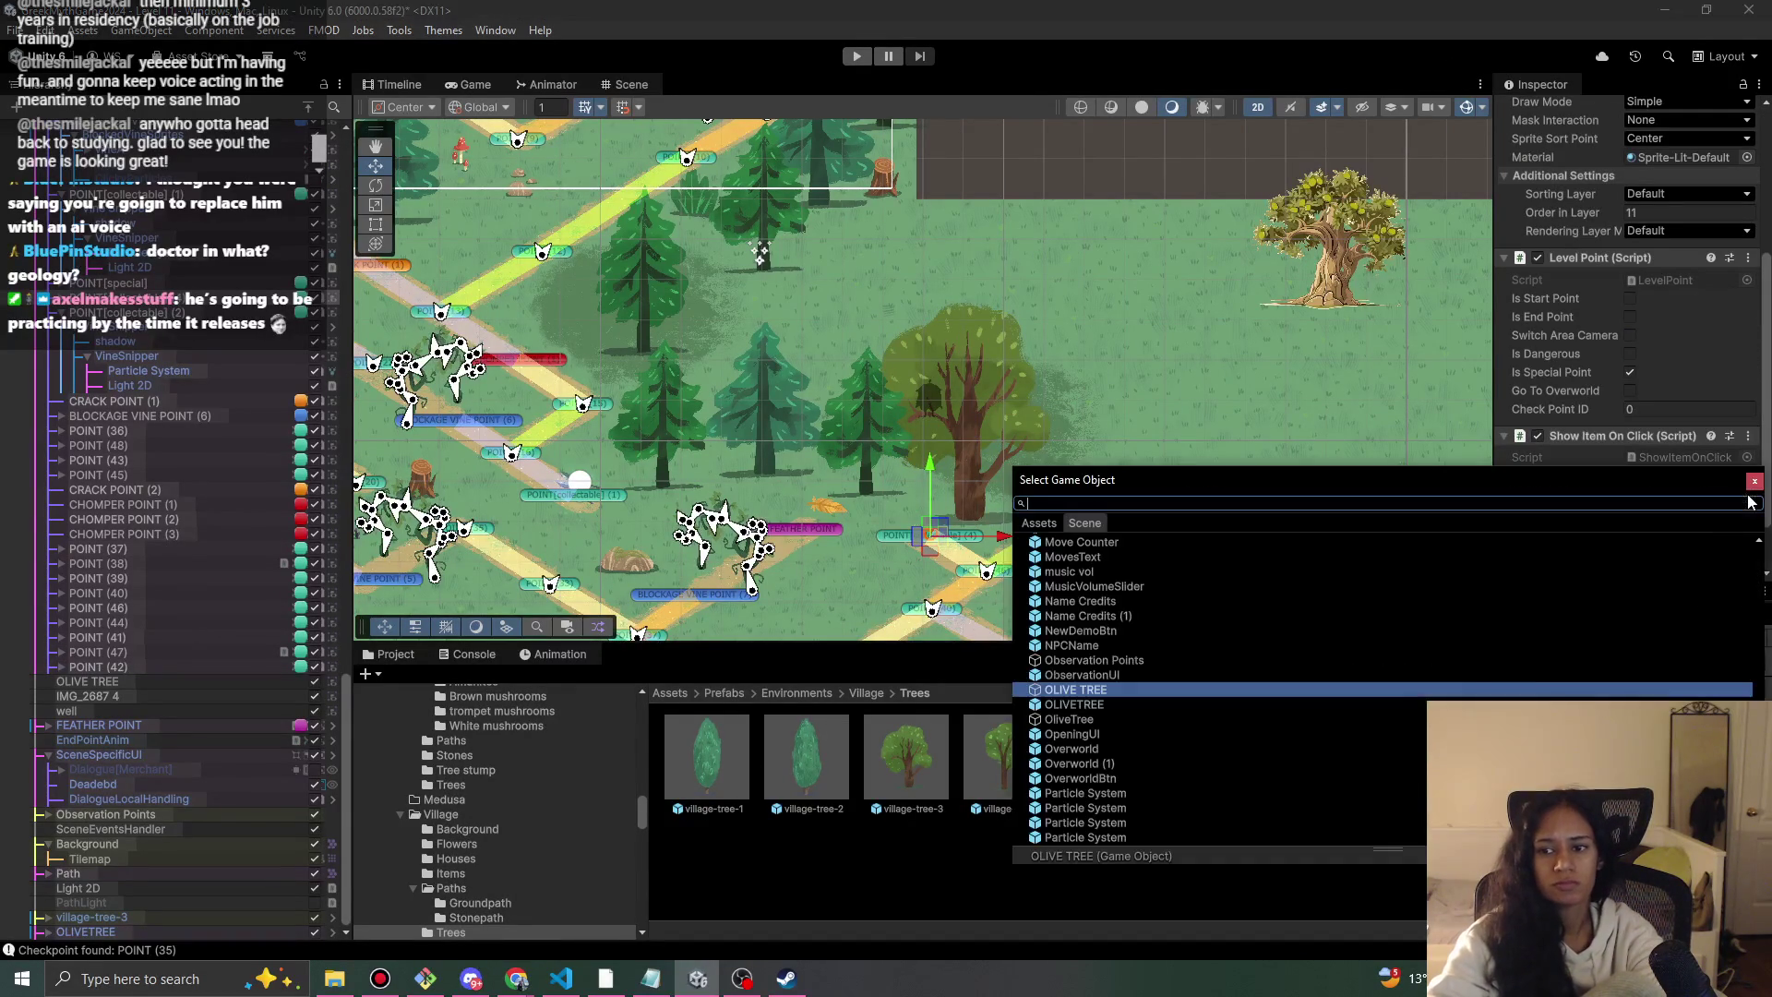
{"action": "type", "text": "Olive"}
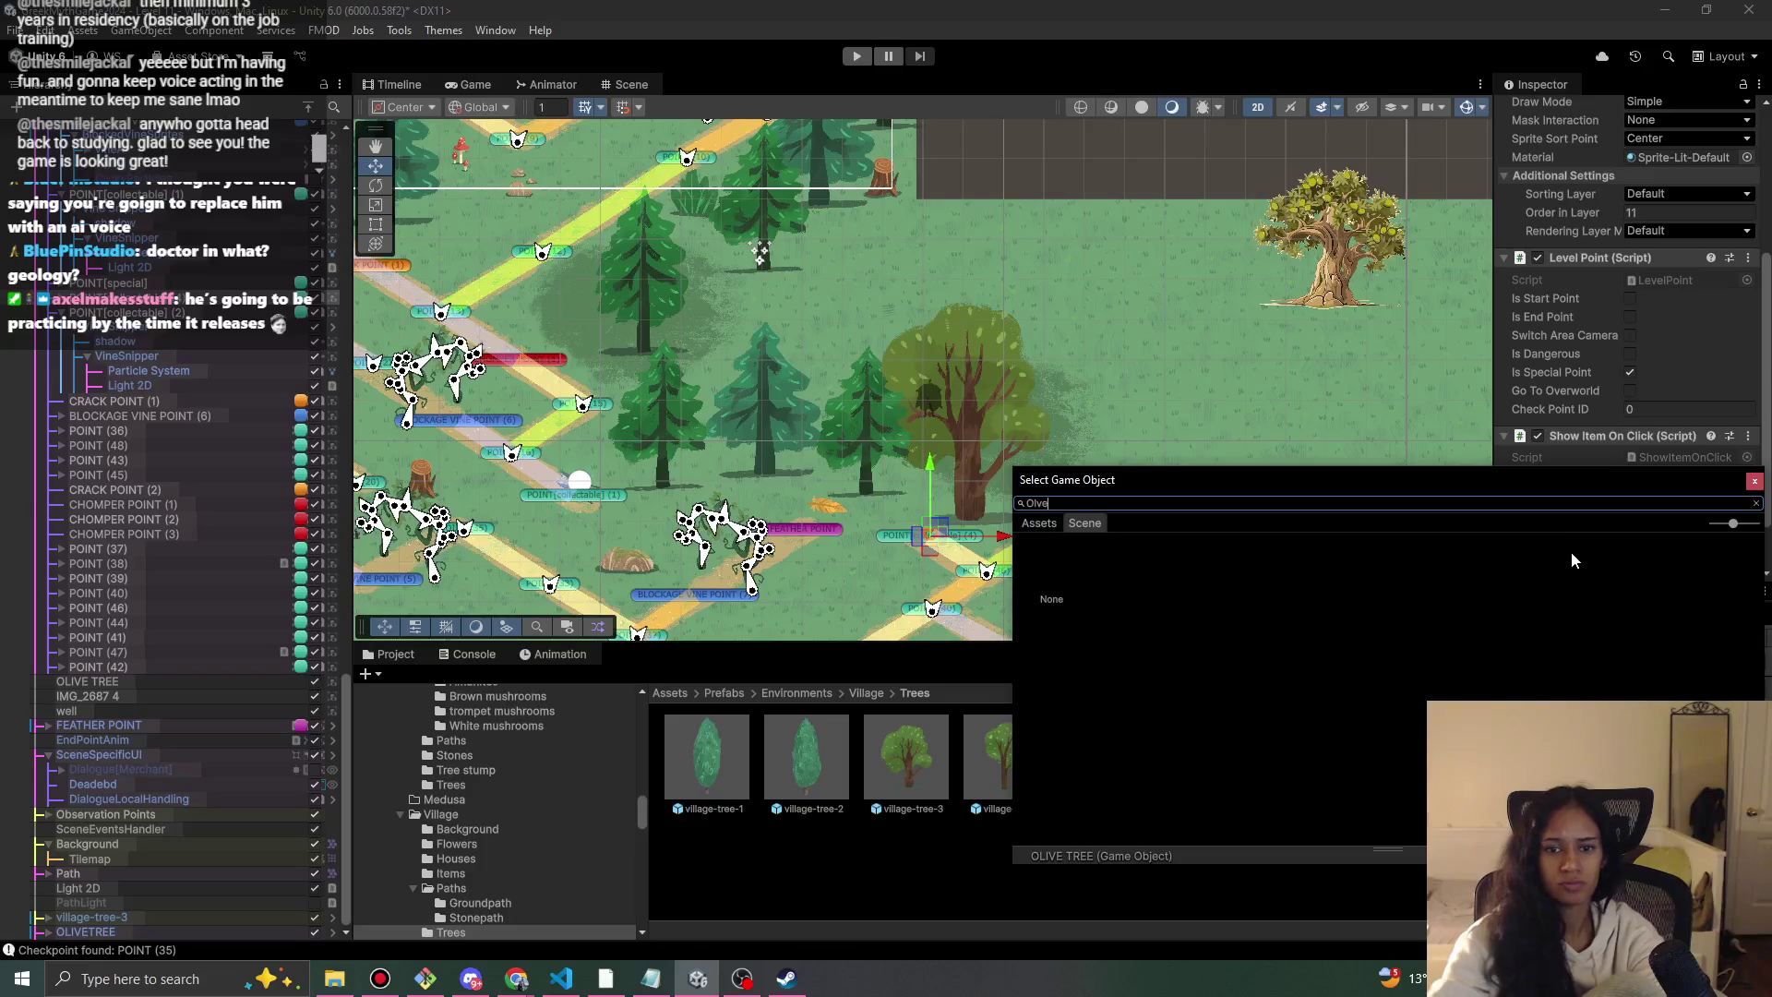
{"action": "type", "text": "e"}
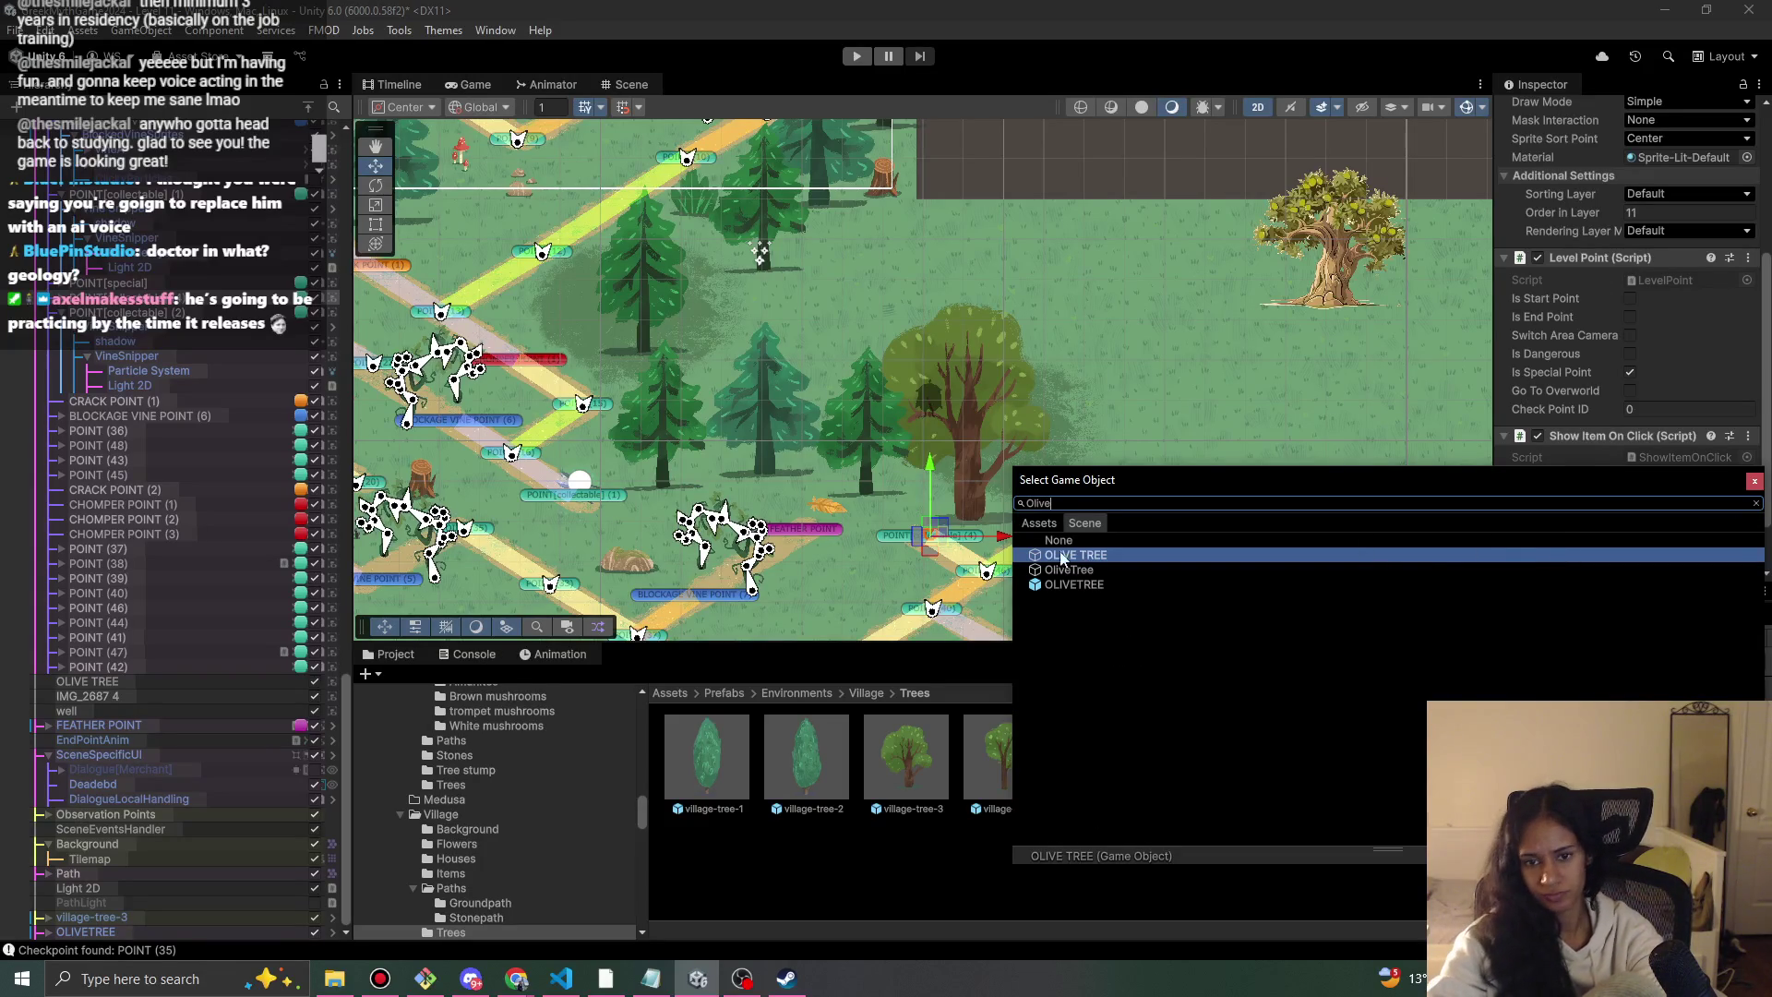
{"action": "double_click", "coordinate": [1104, 584]}
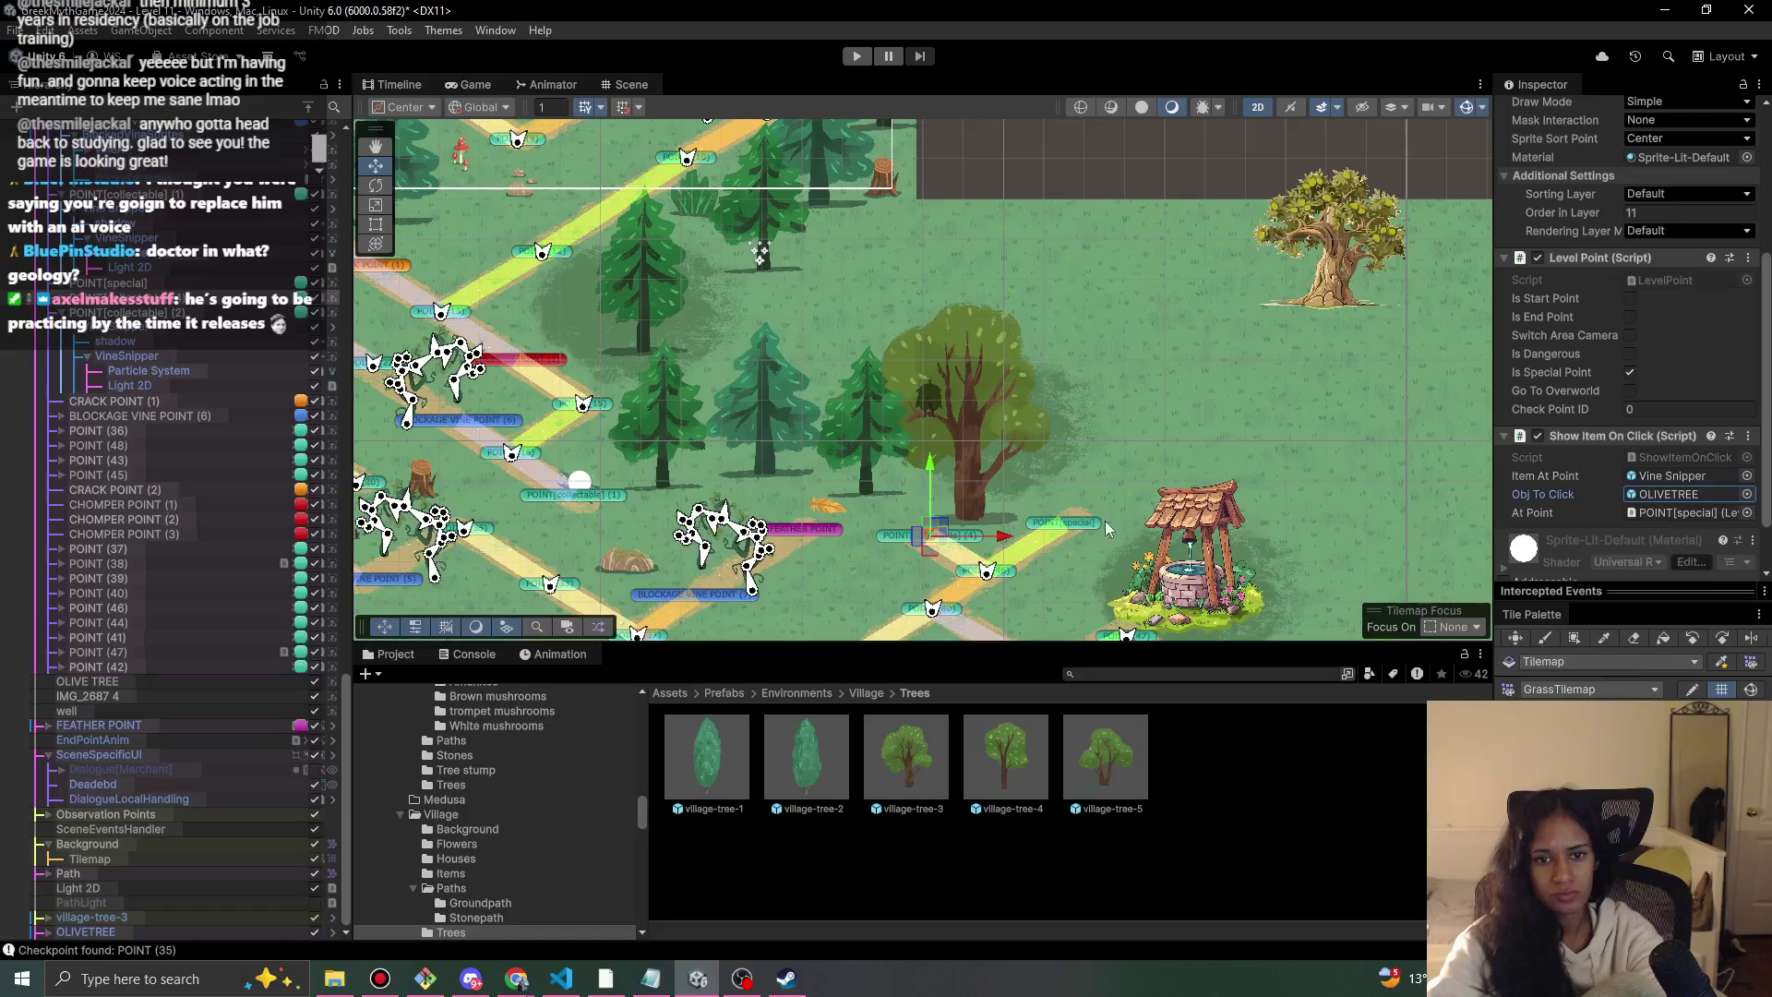
Play-test walking up to the olive tree and clicking it to reveal the Vine Snipper.
{"action": "left_click", "coordinate": [857, 55]}
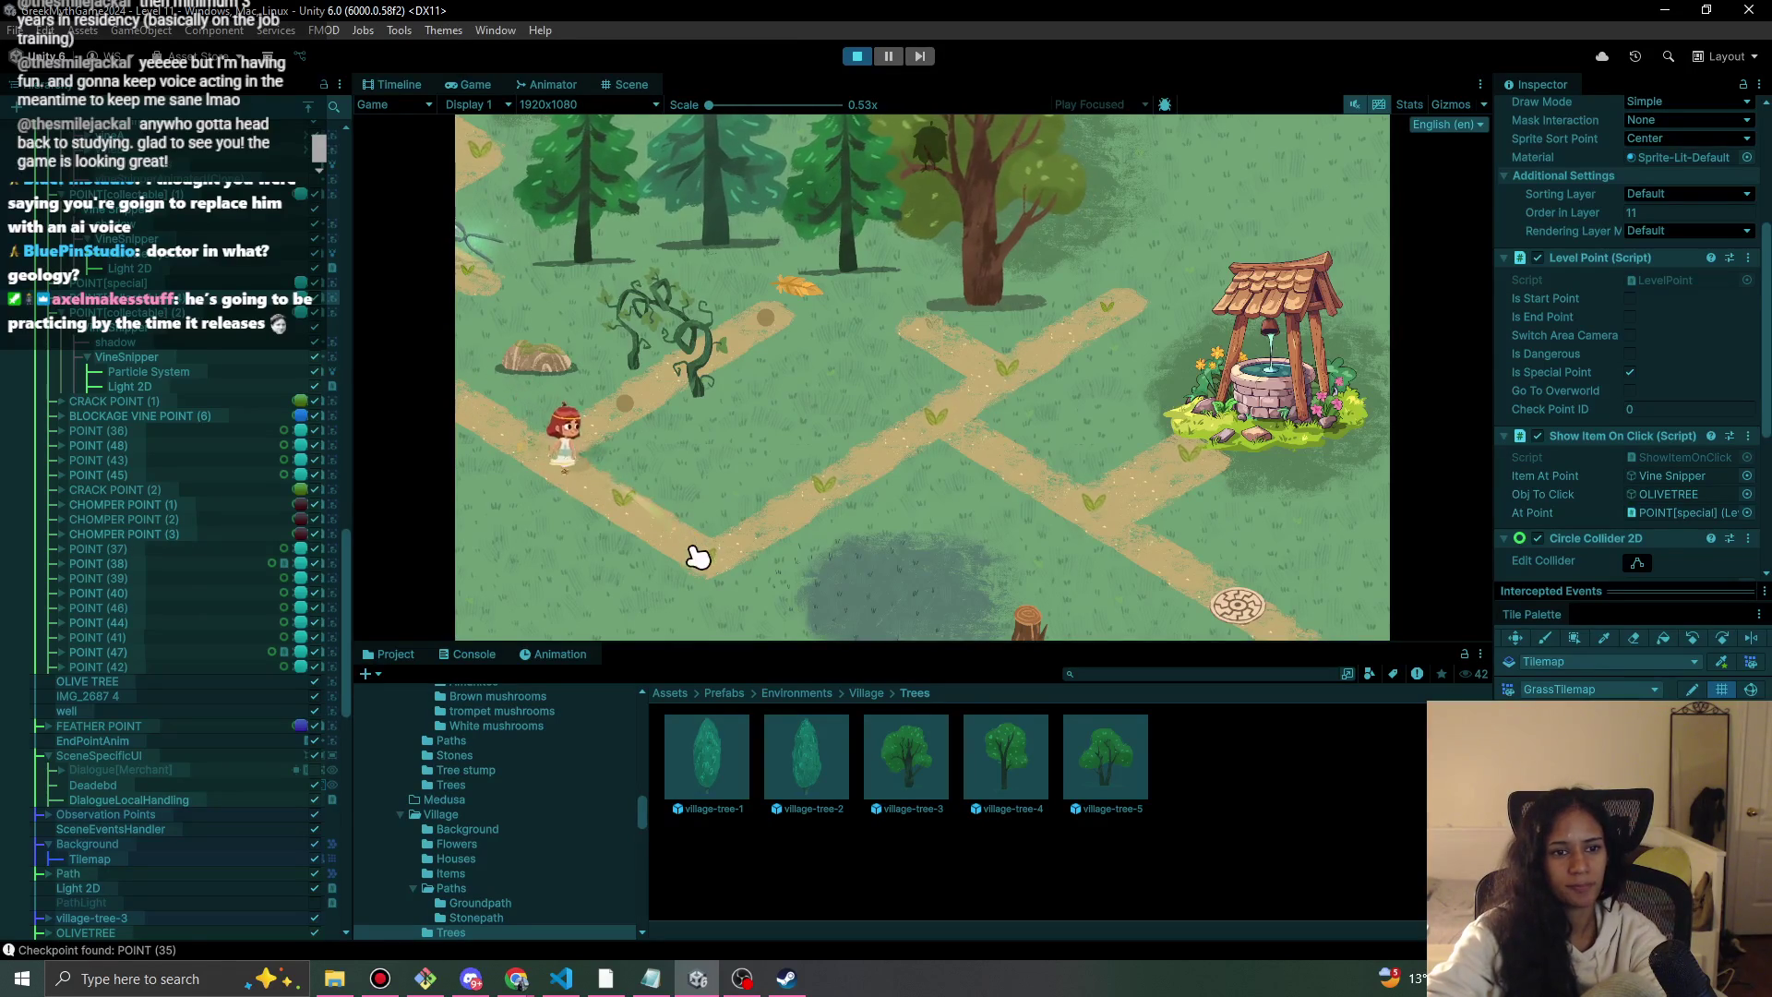
{"action": "mouse_move", "coordinate": [700, 558]}
{"action": "left_mouse_down"}
{"action": "mouse_move", "coordinate": [976, 426]}
{"action": "mouse_move", "coordinate": [997, 384]}
{"action": "mouse_move", "coordinate": [978, 324]}
{"action": "mouse_move", "coordinate": [994, 229]}
{"action": "left_mouse_up"}
{"action": "left_click", "coordinate": [988, 225]}
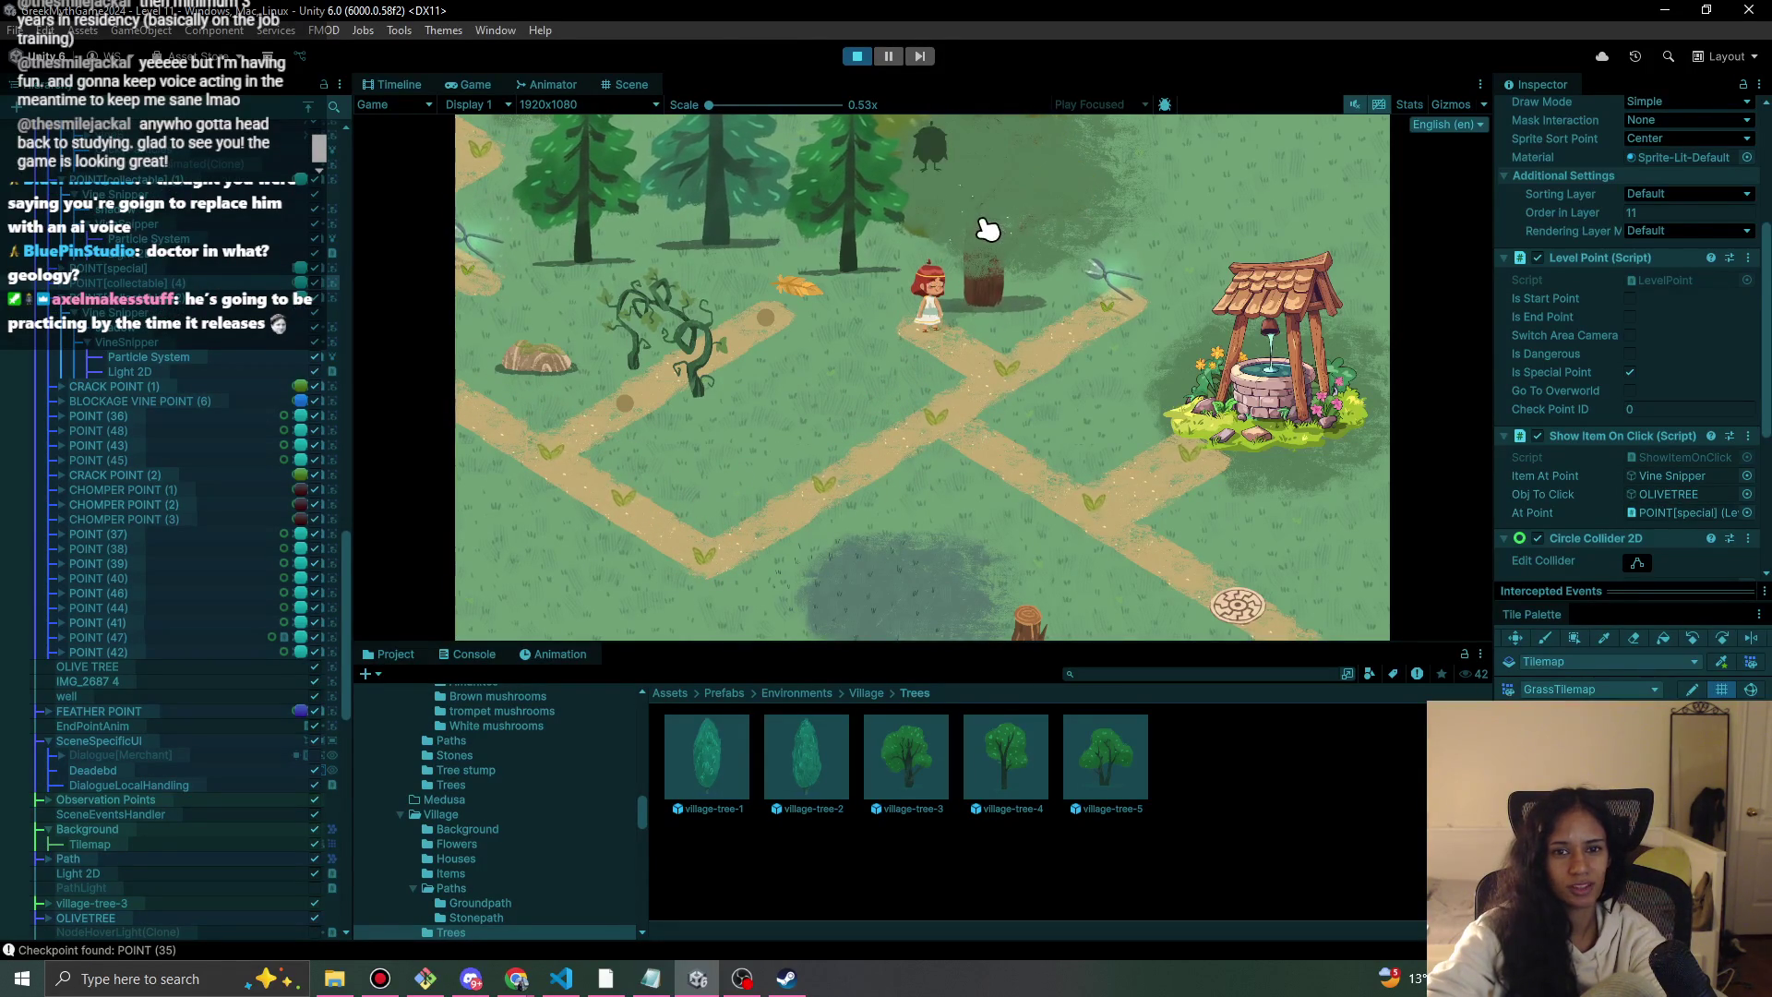
{"action": "left_click", "coordinate": [857, 57]}
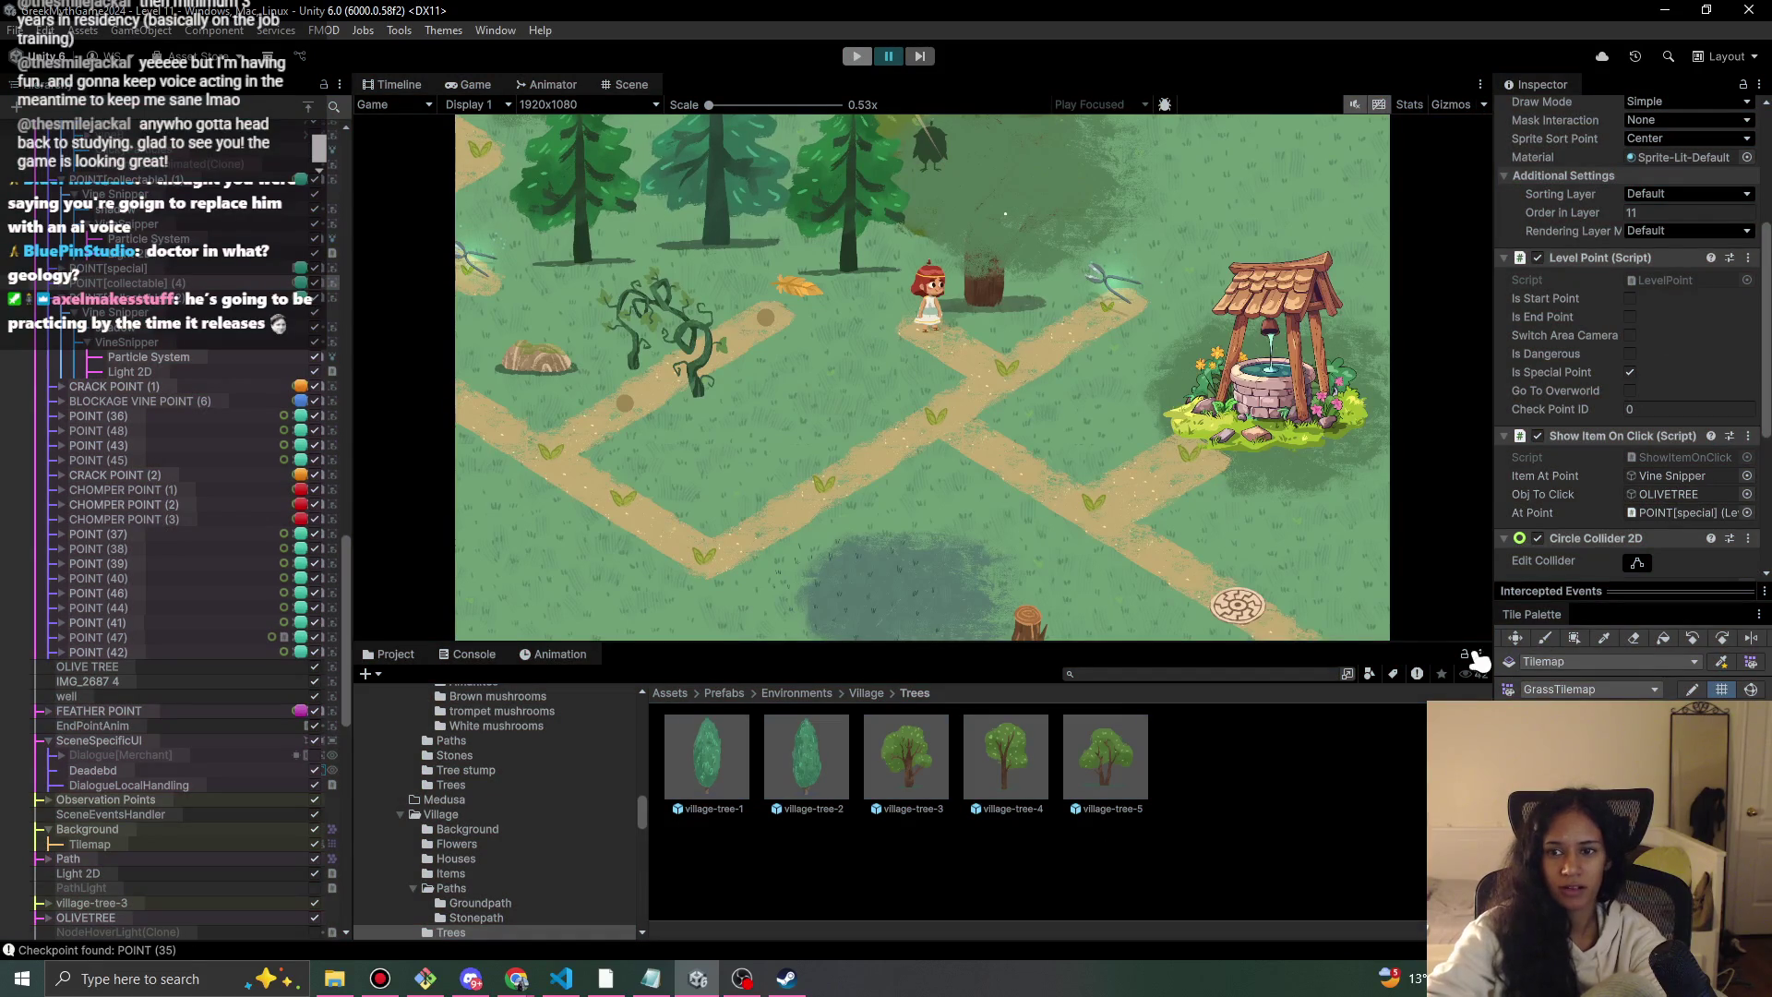
Unpack OLIVETREE completely from its village-tree-3 prefab.
{"action": "scroll", "coordinate": [1606, 526], "scroll_direction": "up", "scroll_amount": 5}
{"action": "key", "text": "f"}
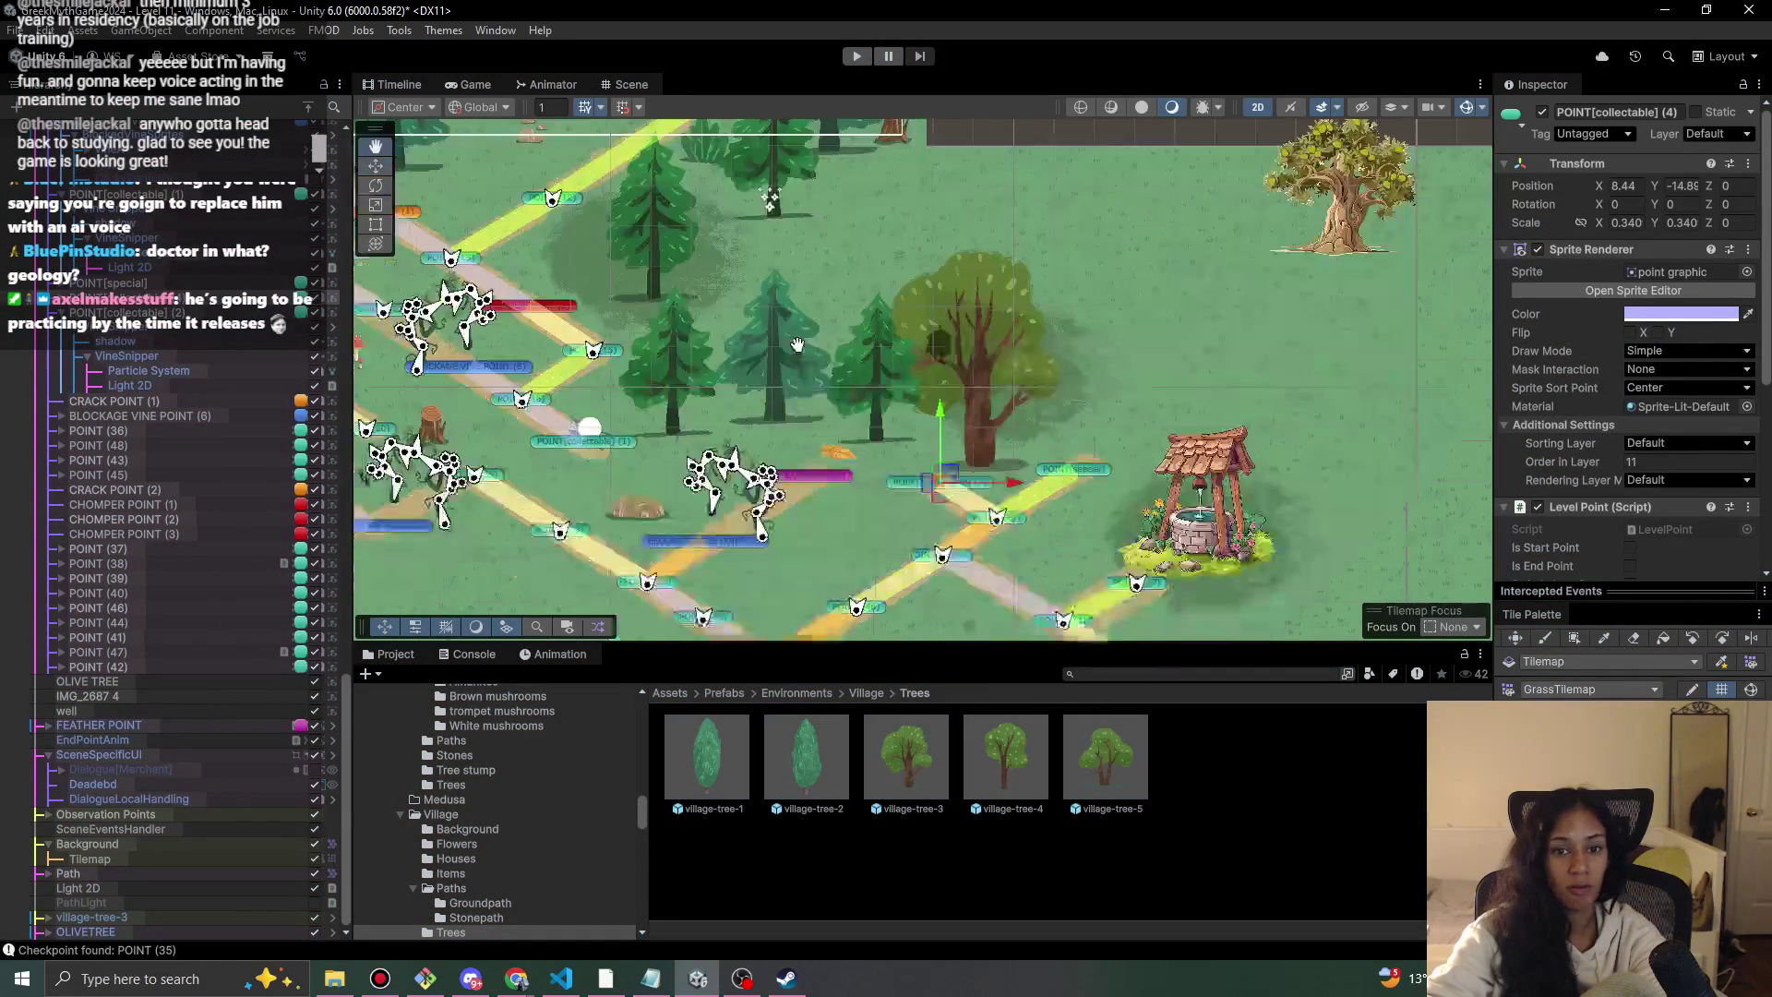
{"action": "left_click", "coordinate": [140, 929]}
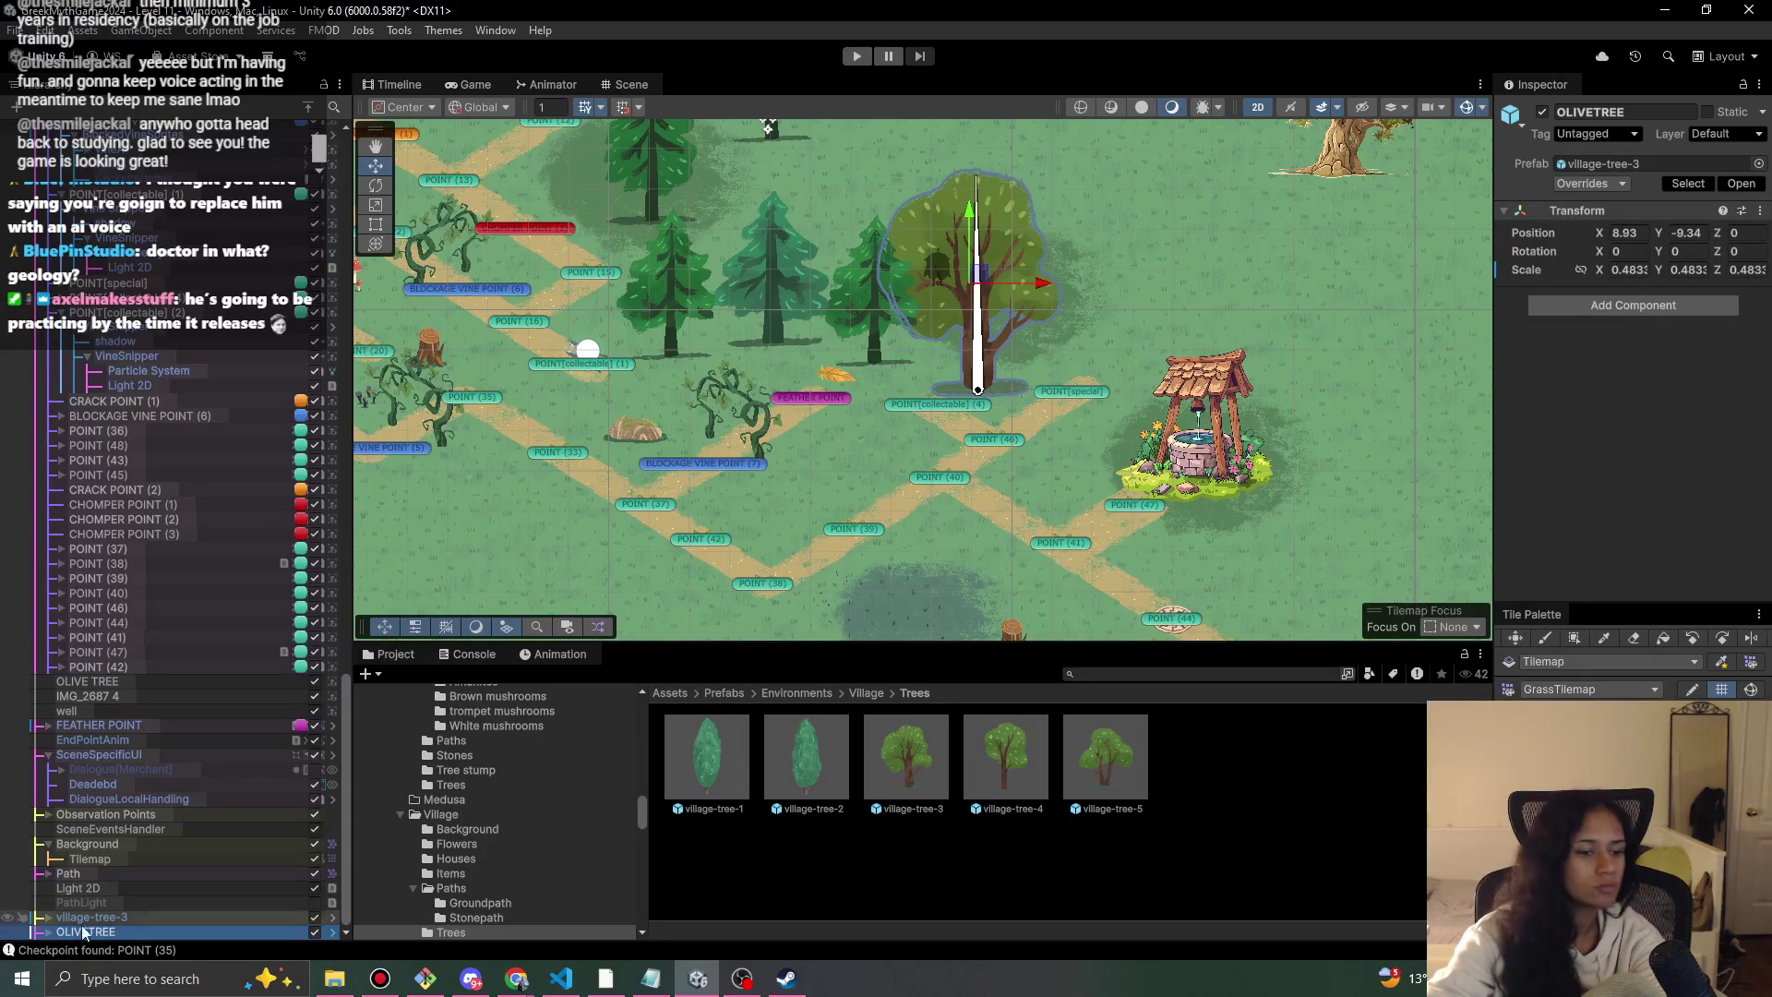
{"action": "right_click", "coordinate": [130, 929]}
{"action": "mouse_move", "coordinate": [205, 474]}
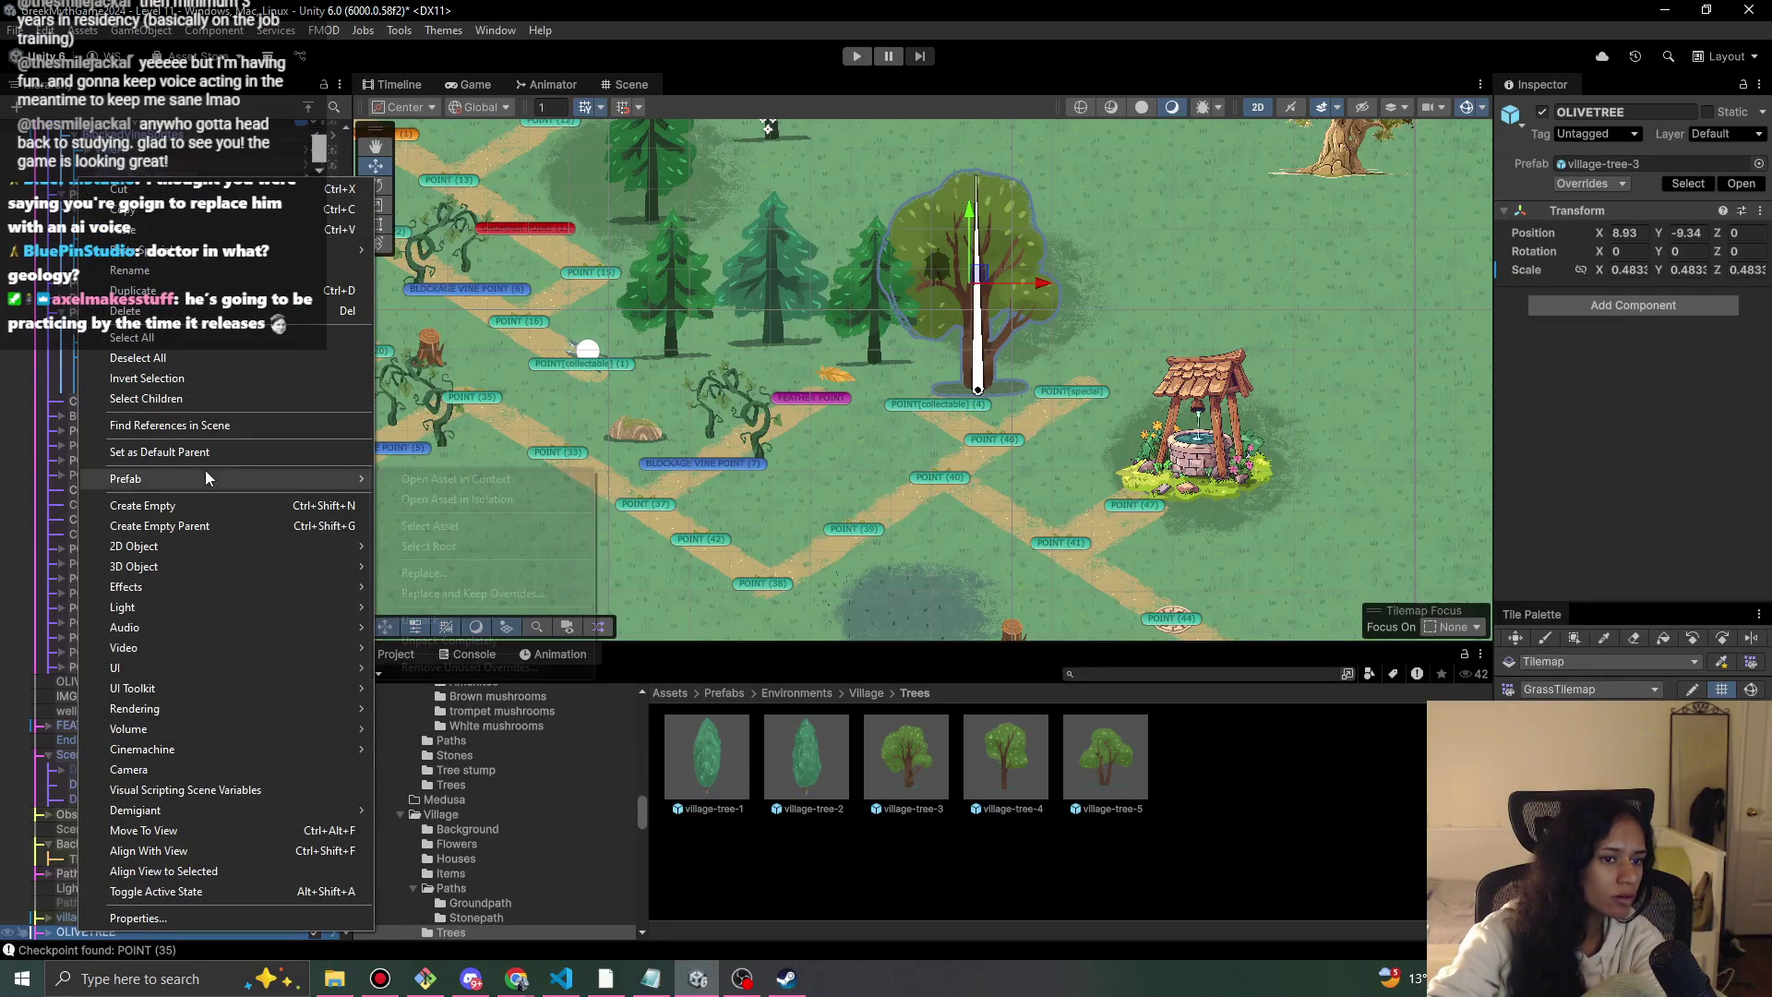
{"action": "left_click", "coordinate": [494, 639]}
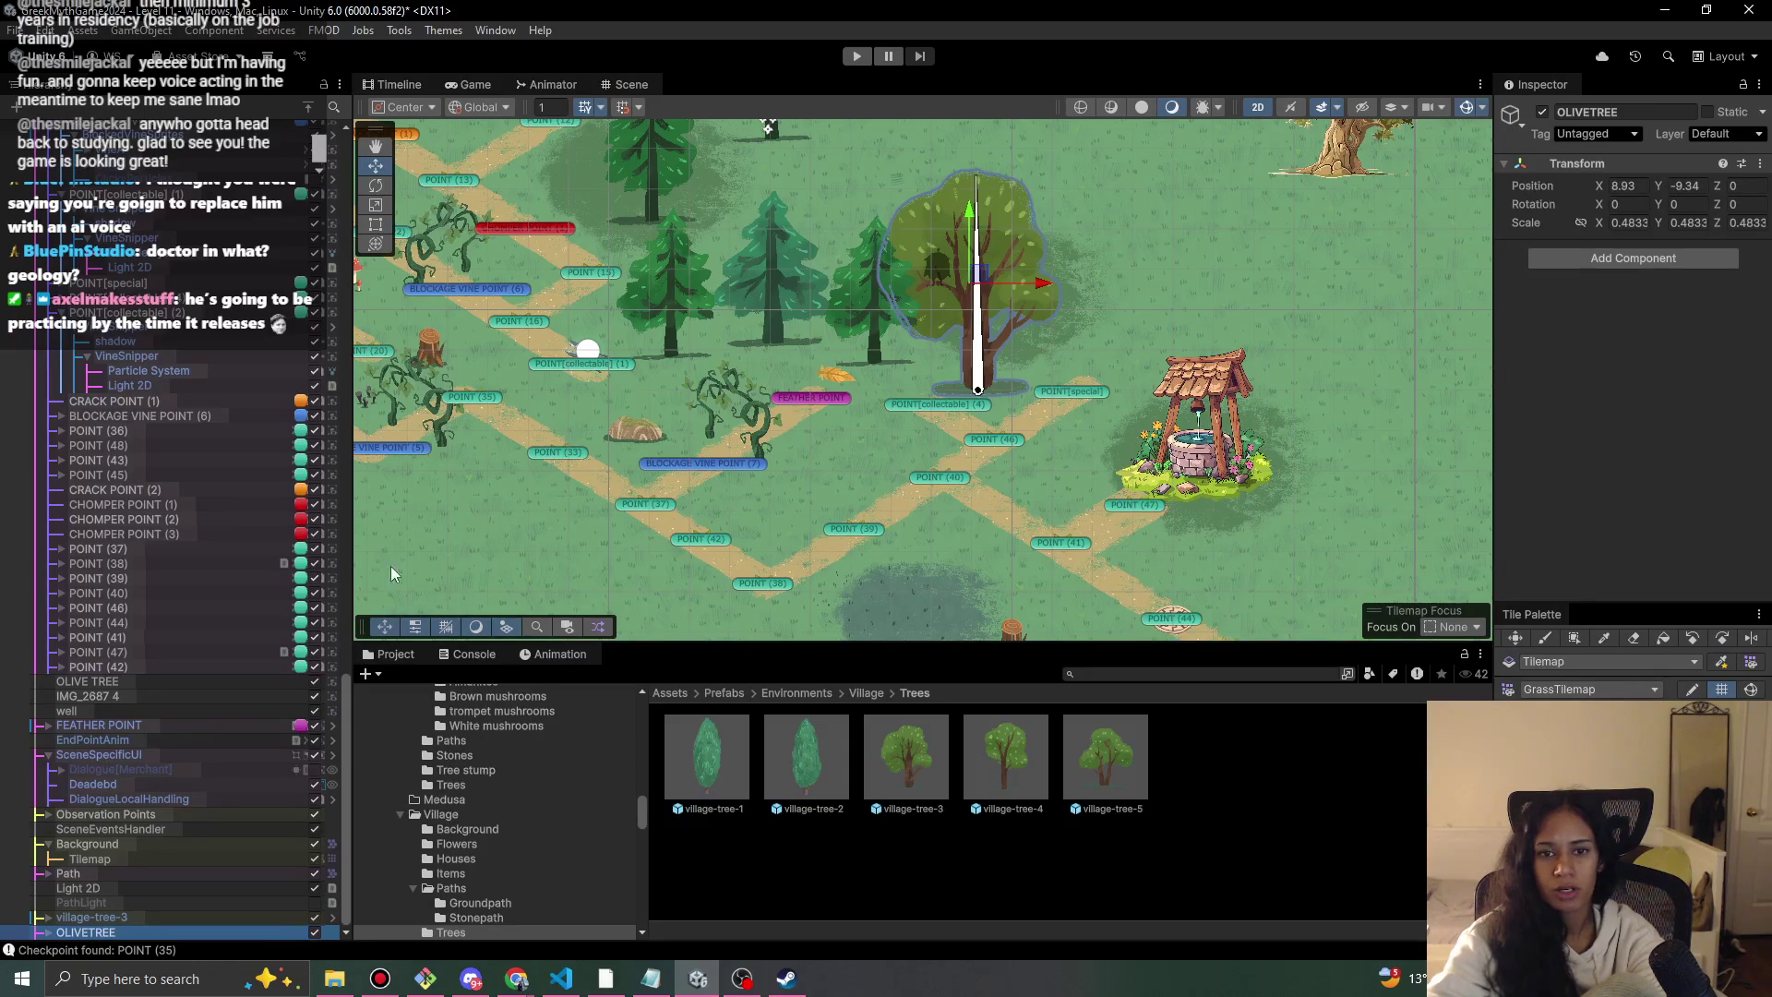
Set OLIVETREE's village-tree-3 child sprite to Order in Layer 3, then start the game.
{"action": "left_click", "coordinate": [46, 931]}
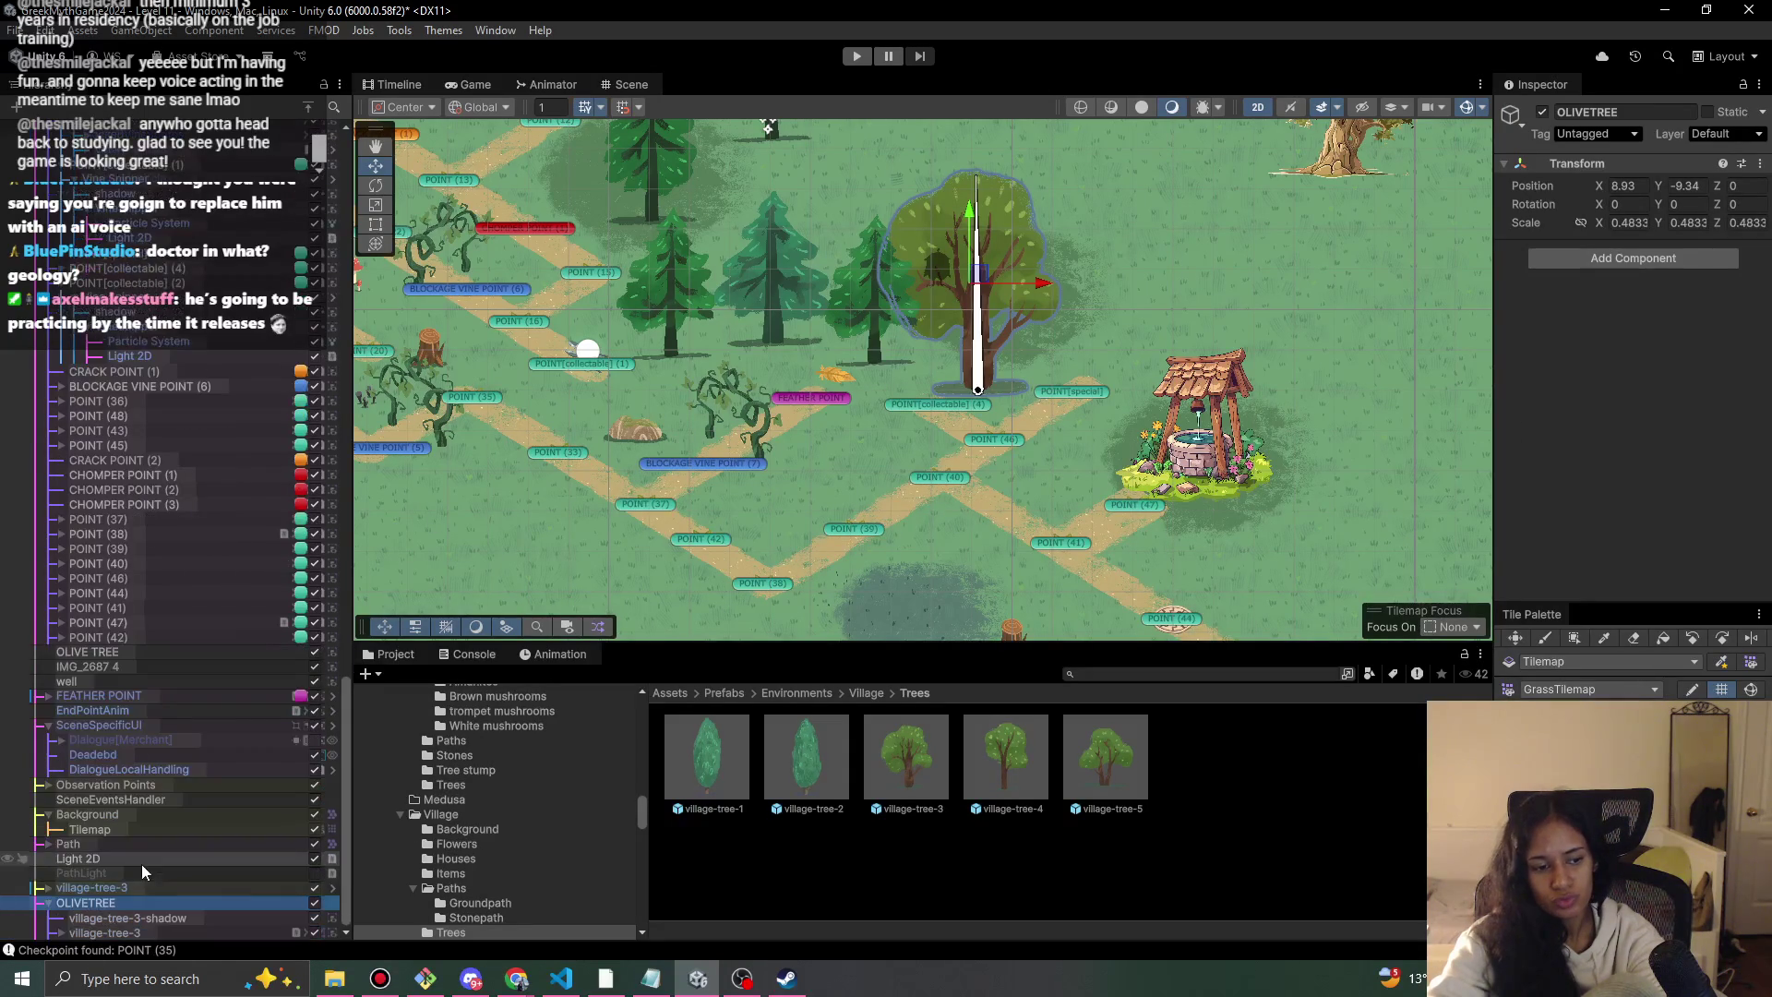
{"action": "left_click", "coordinate": [157, 920]}
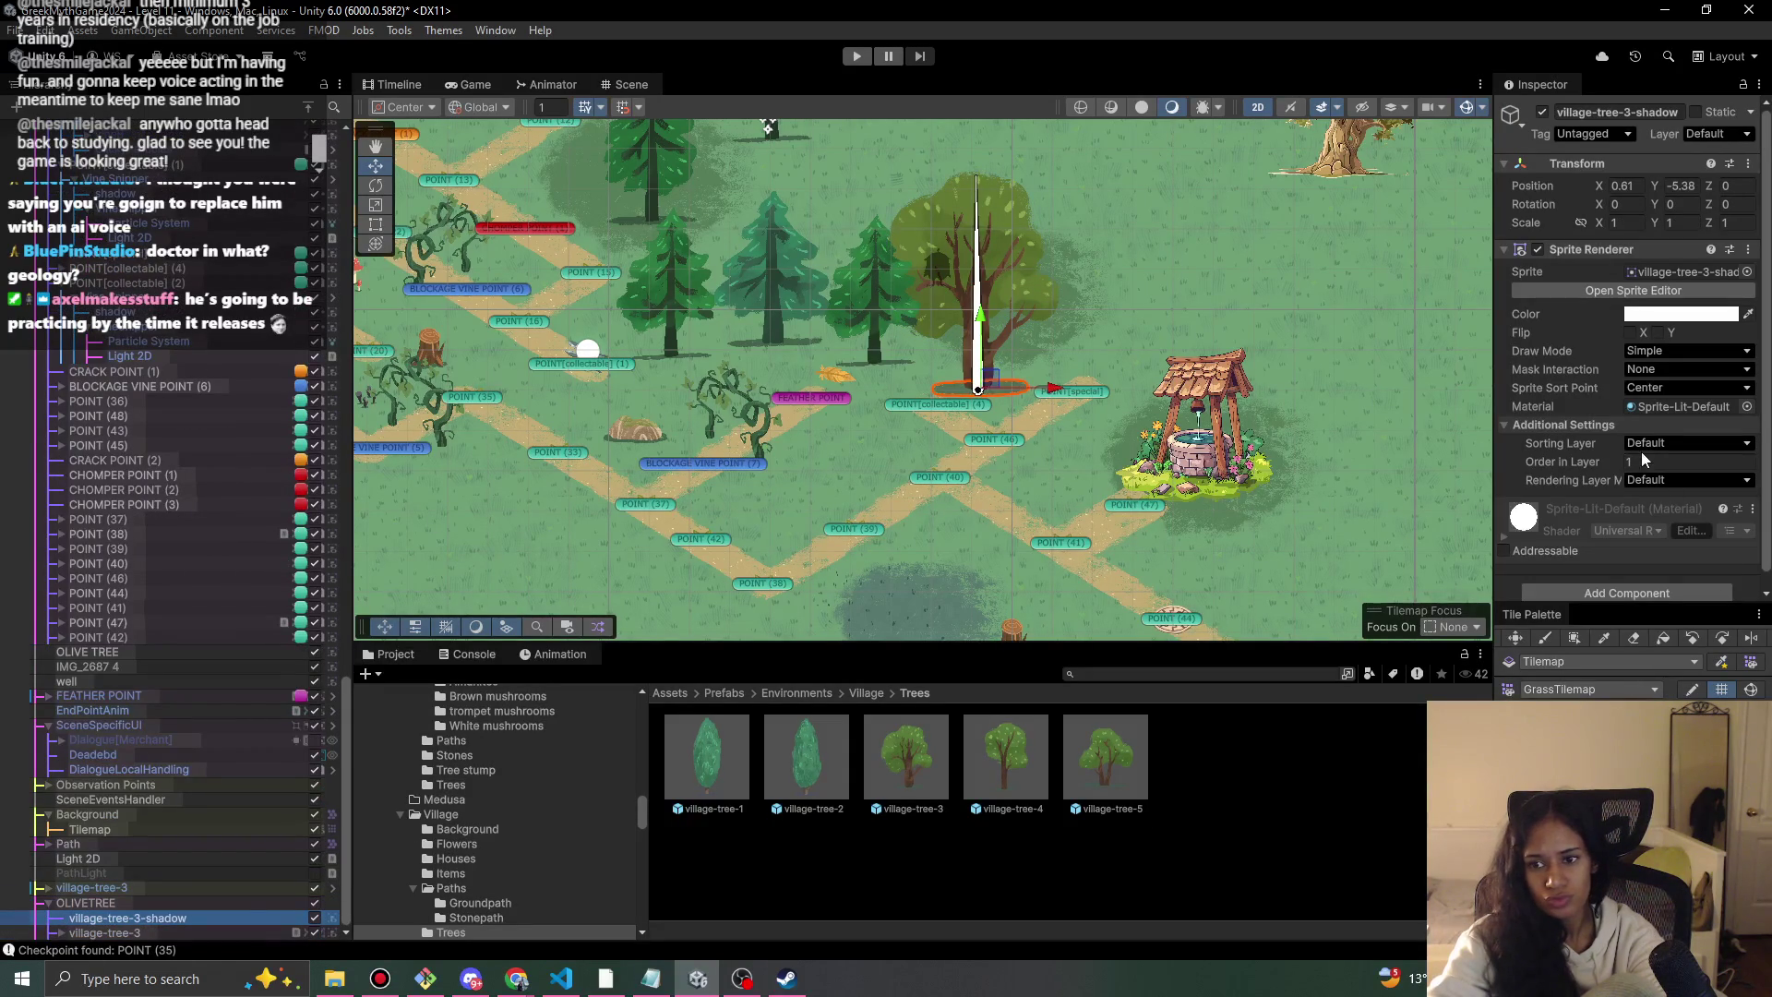
{"action": "left_click", "coordinate": [170, 931]}
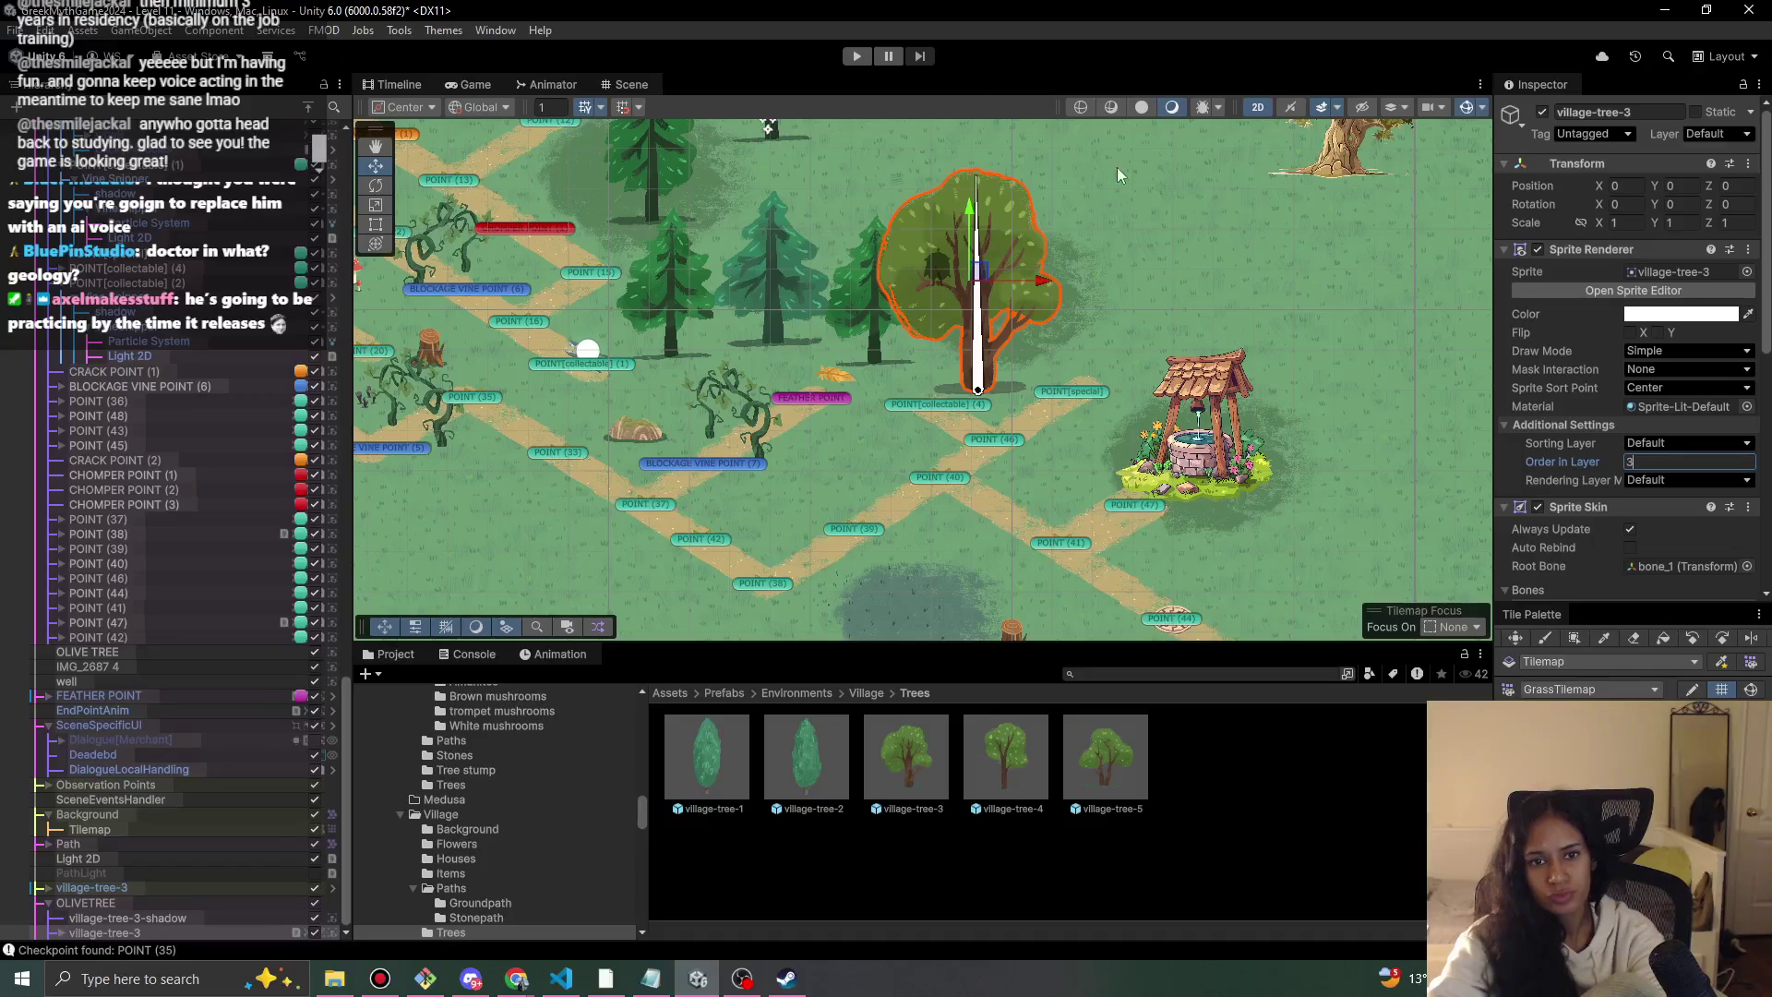
{"action": "left_click", "coordinate": [855, 57]}
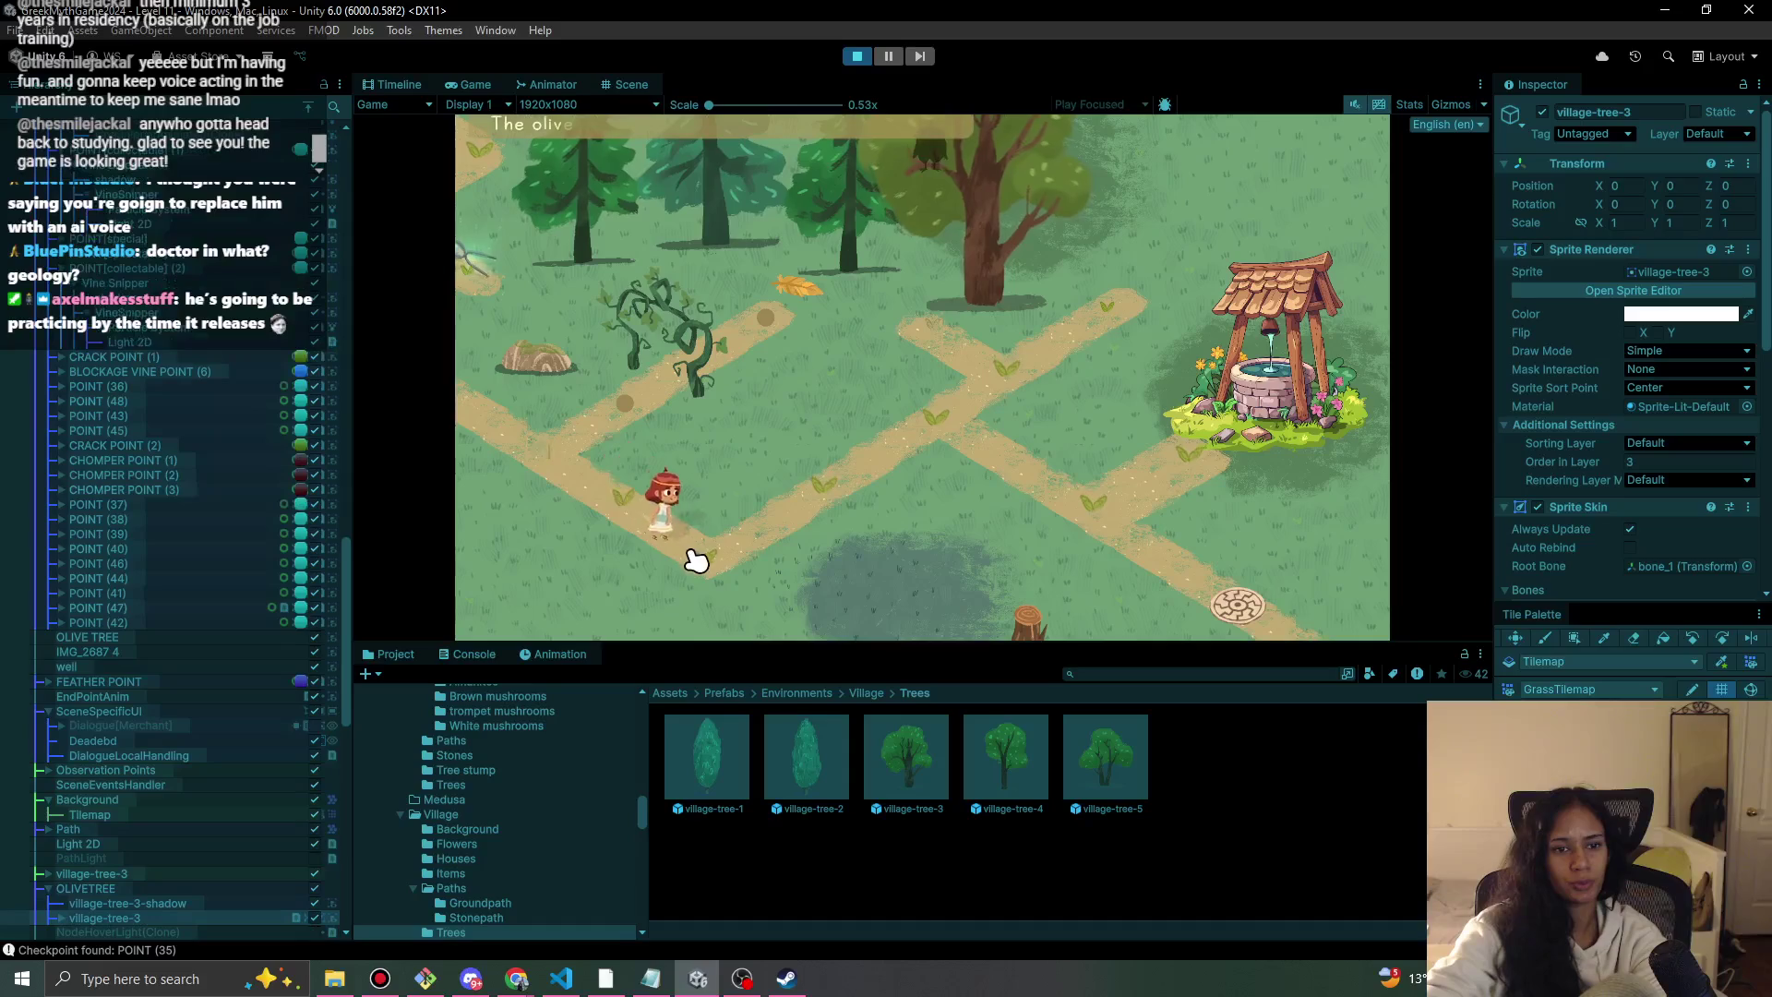
Play-test walking the girl to the olive tree and clicking it to reveal the scissors.
{"action": "mouse_move", "coordinate": [957, 279]}
{"action": "left_mouse_down"}
{"action": "mouse_move", "coordinate": [918, 435]}
{"action": "mouse_move", "coordinate": [1020, 363]}
{"action": "mouse_move", "coordinate": [890, 317]}
{"action": "mouse_move", "coordinate": [974, 340]}
{"action": "left_mouse_up"}
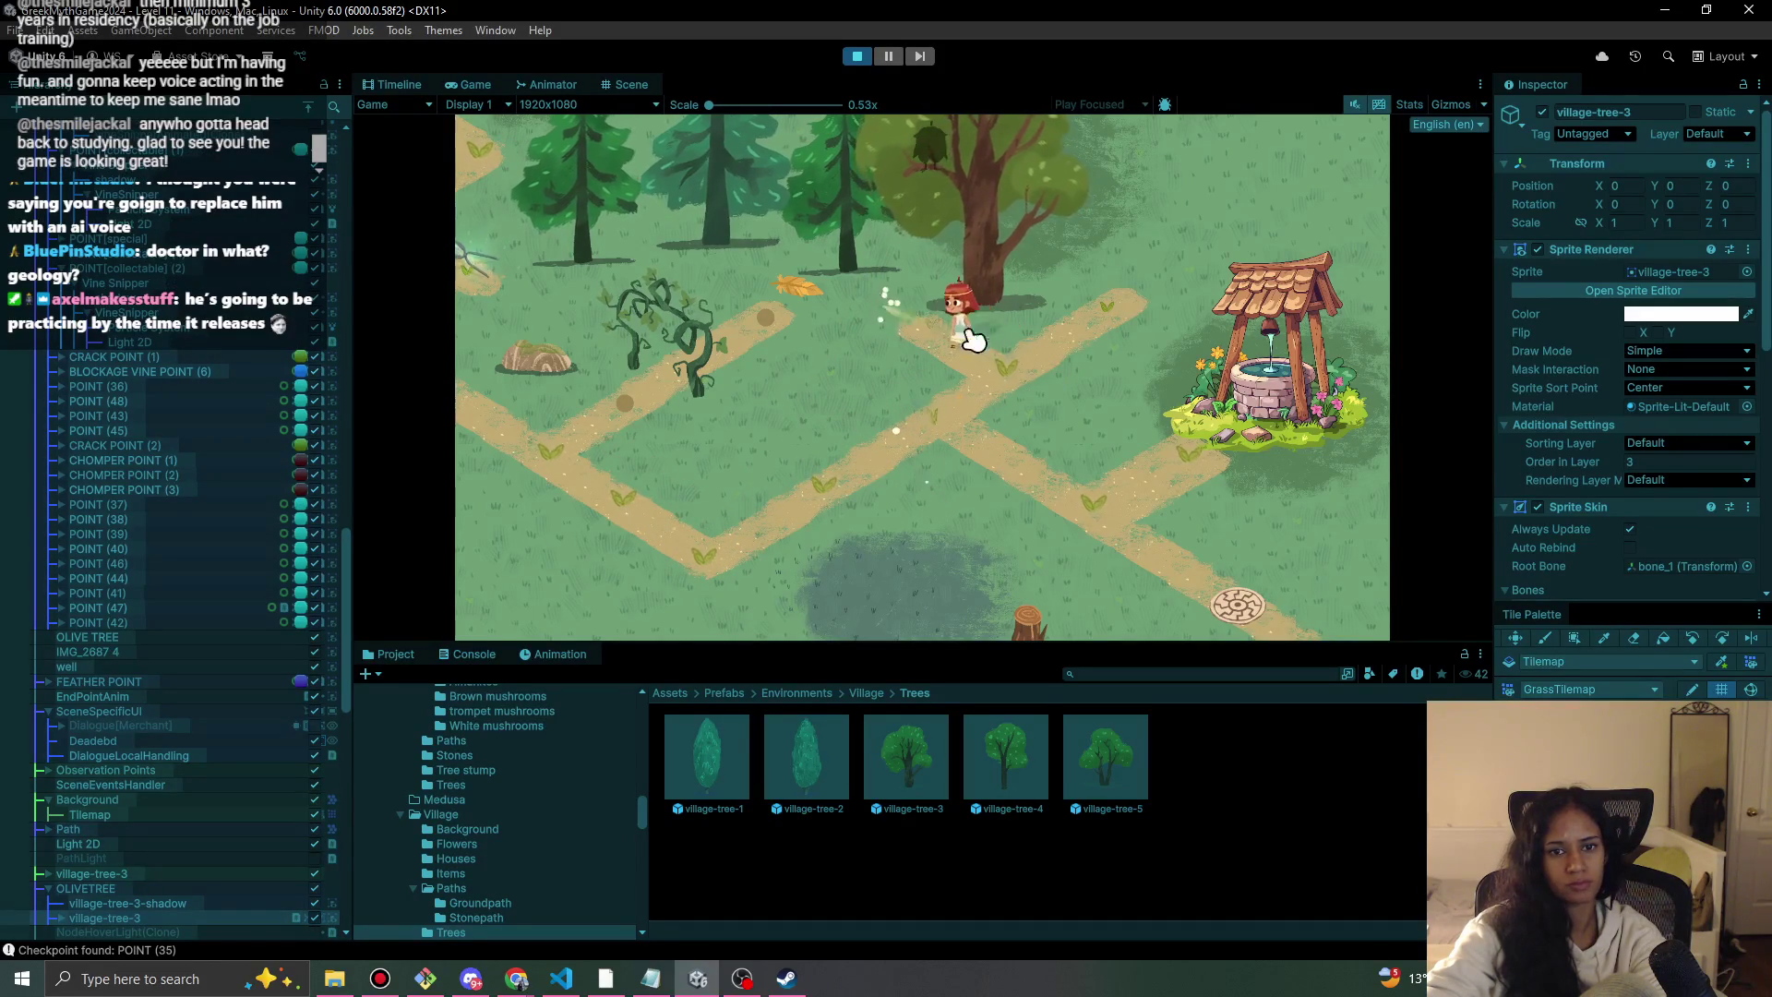
{"action": "left_click", "coordinate": [995, 277]}
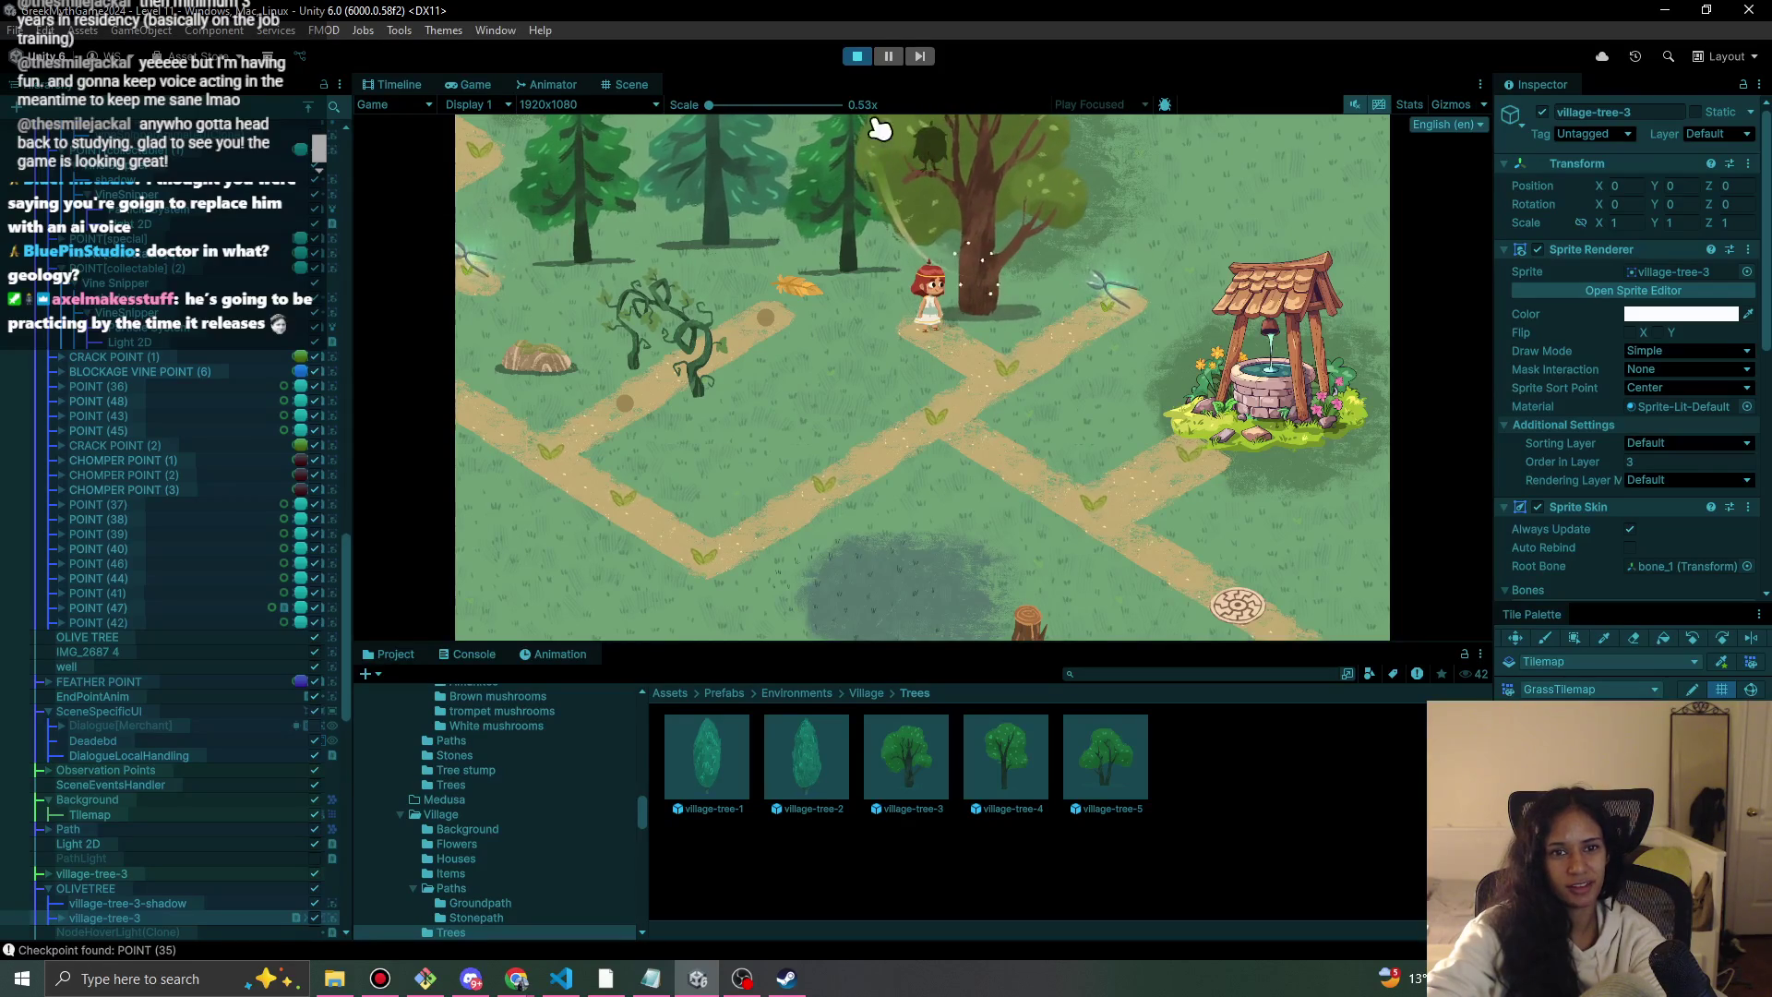
{"action": "left_click", "coordinate": [857, 57]}
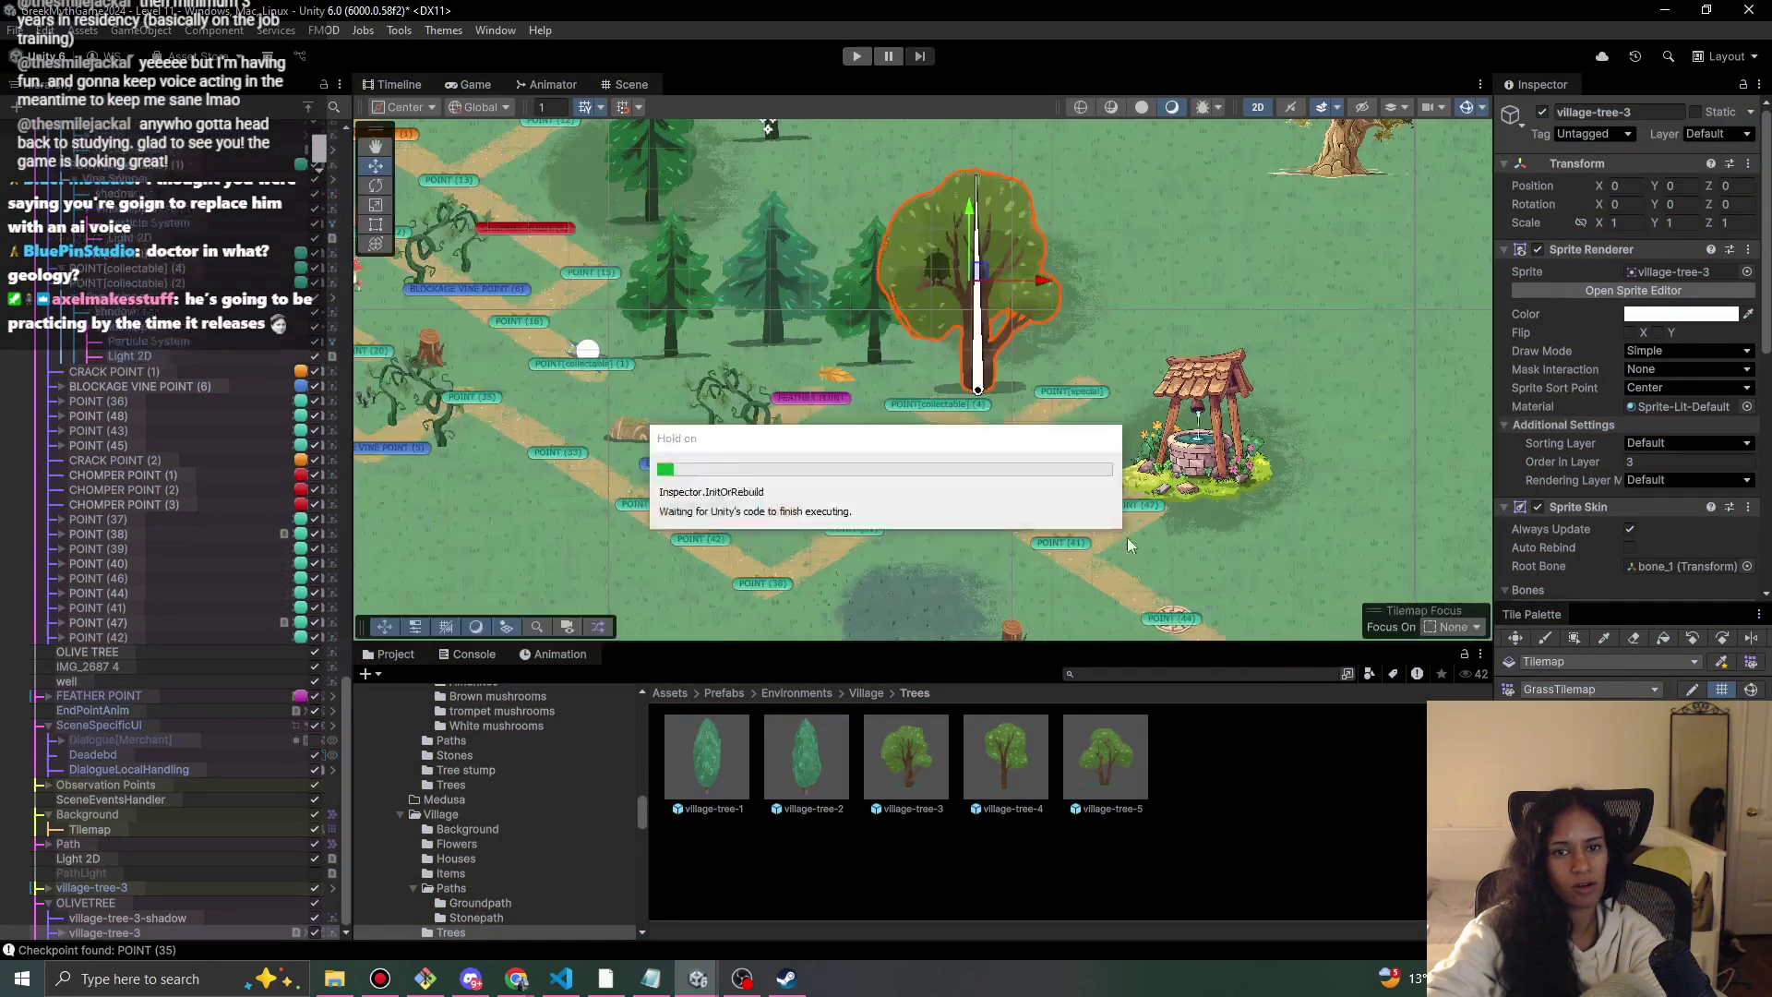
Move forest-grass-1 down-left to about X -1.22, Y -4.32 beside the olive tree, then play-test again.
{"action": "left_click", "coordinate": [1027, 358]}
{"action": "left_click_drag", "start_coordinate": [1014, 291], "coordinate": [1003, 358]}
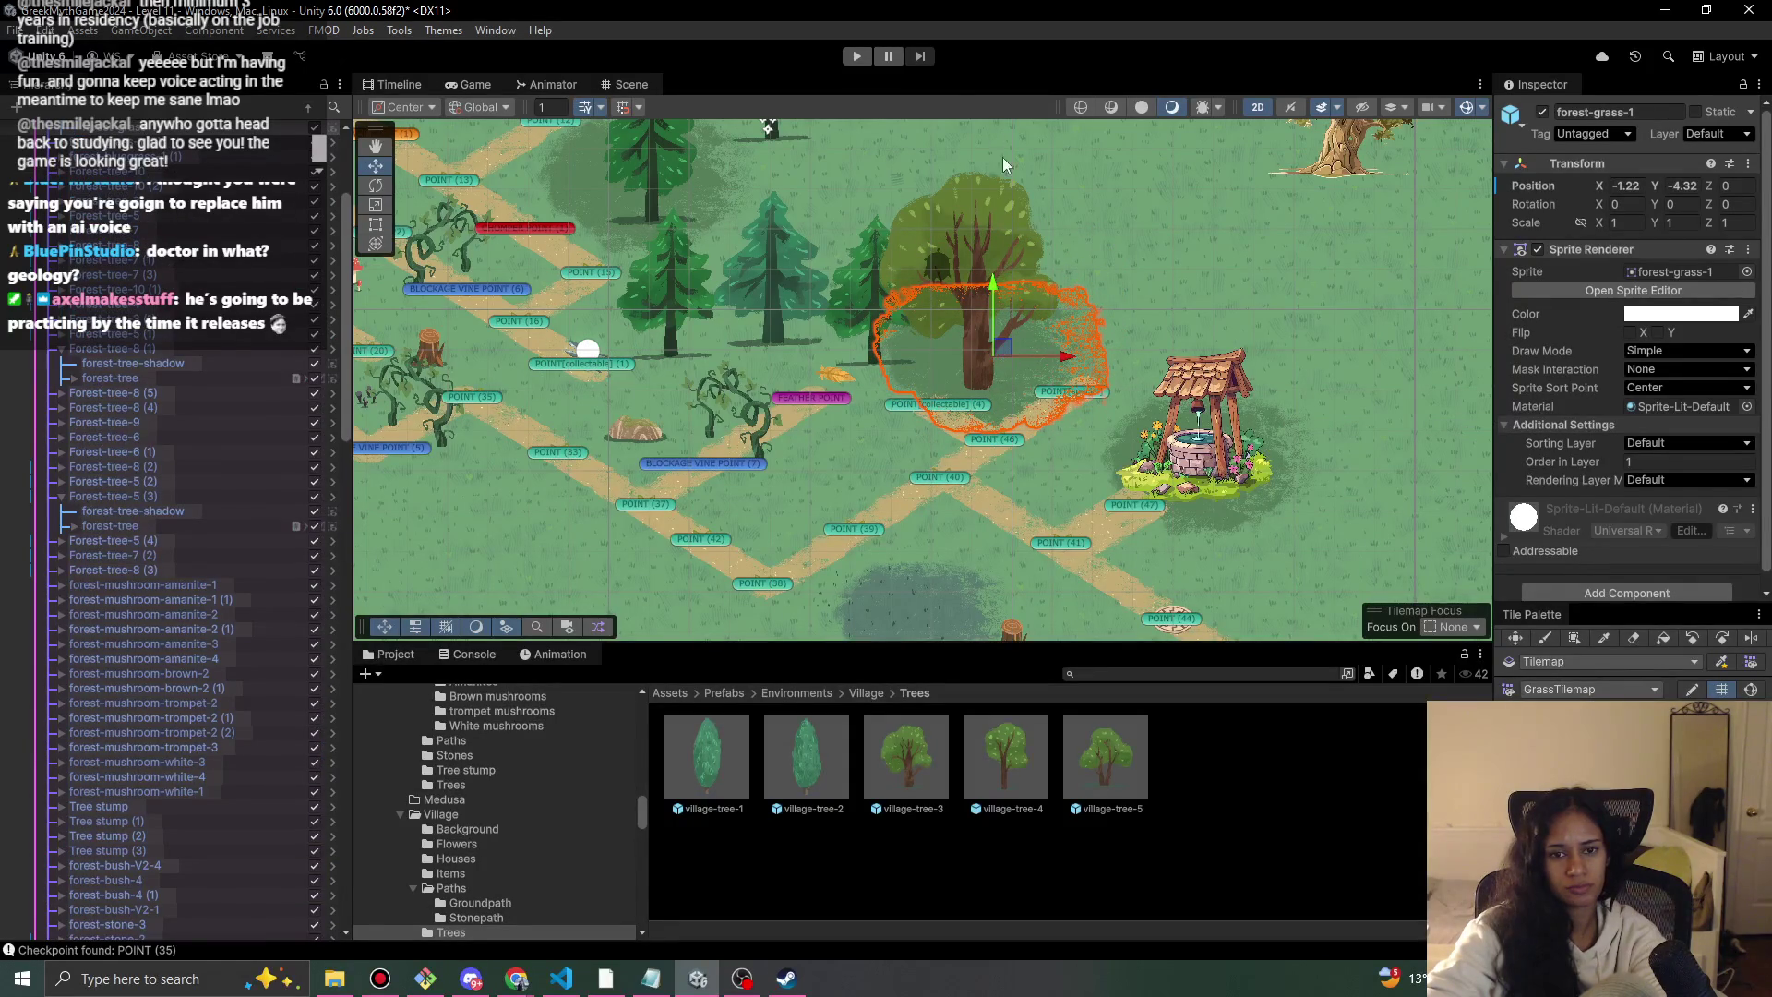
{"action": "left_click", "coordinate": [856, 57]}
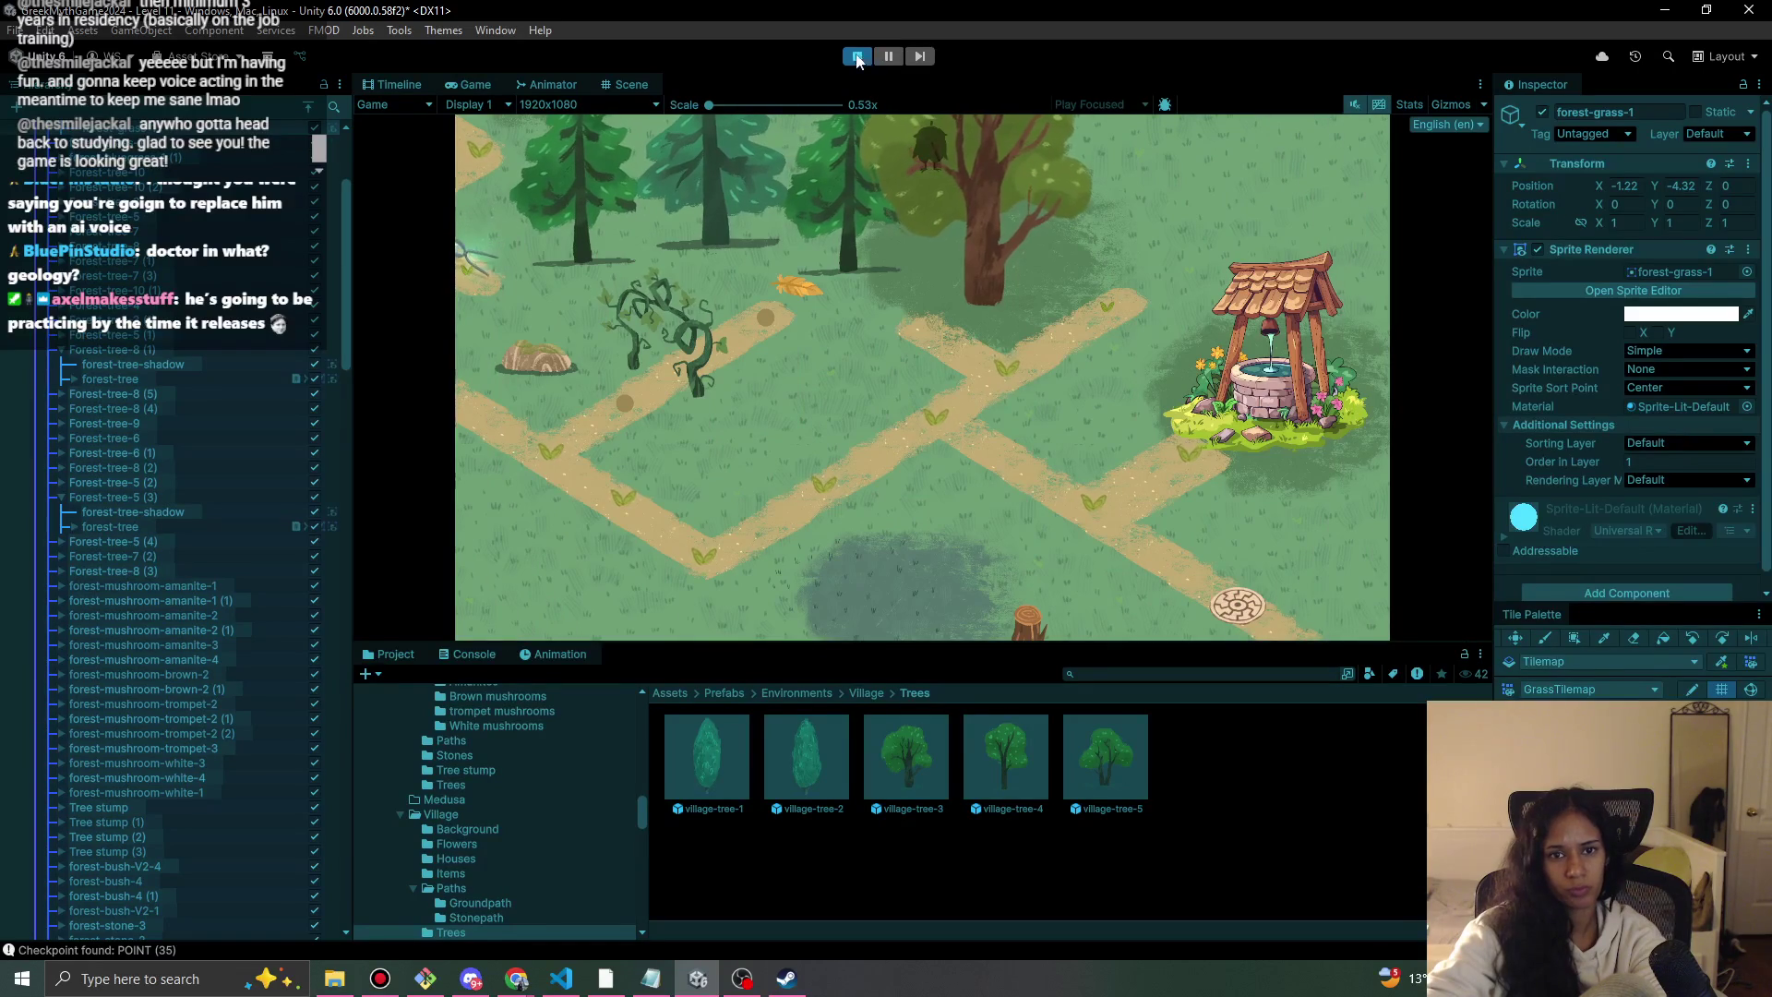
{"action": "left_click", "coordinate": [857, 57]}
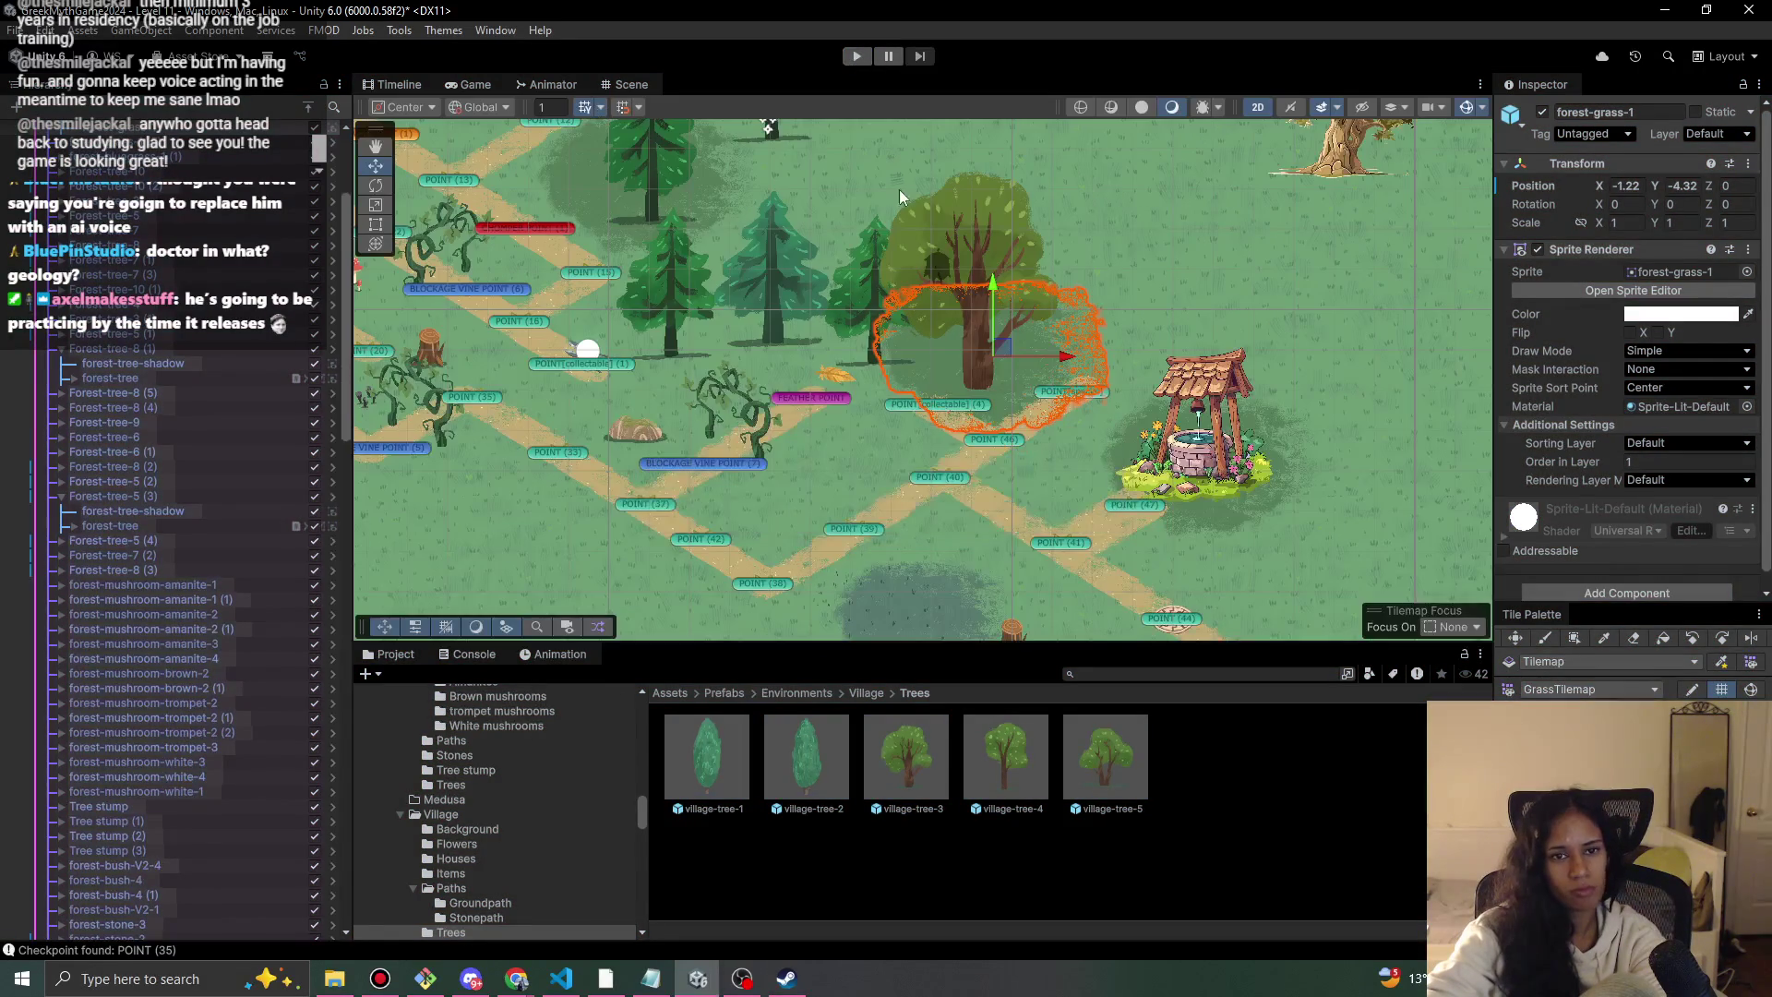
{"action": "left_click", "coordinate": [938, 275]}
Rename the IMG_2687 4 sprite to owlguy and nest it under the olive tree's bone_1.
{"action": "left_click", "coordinate": [938, 275]}
{"action": "left_click", "coordinate": [937, 275]}
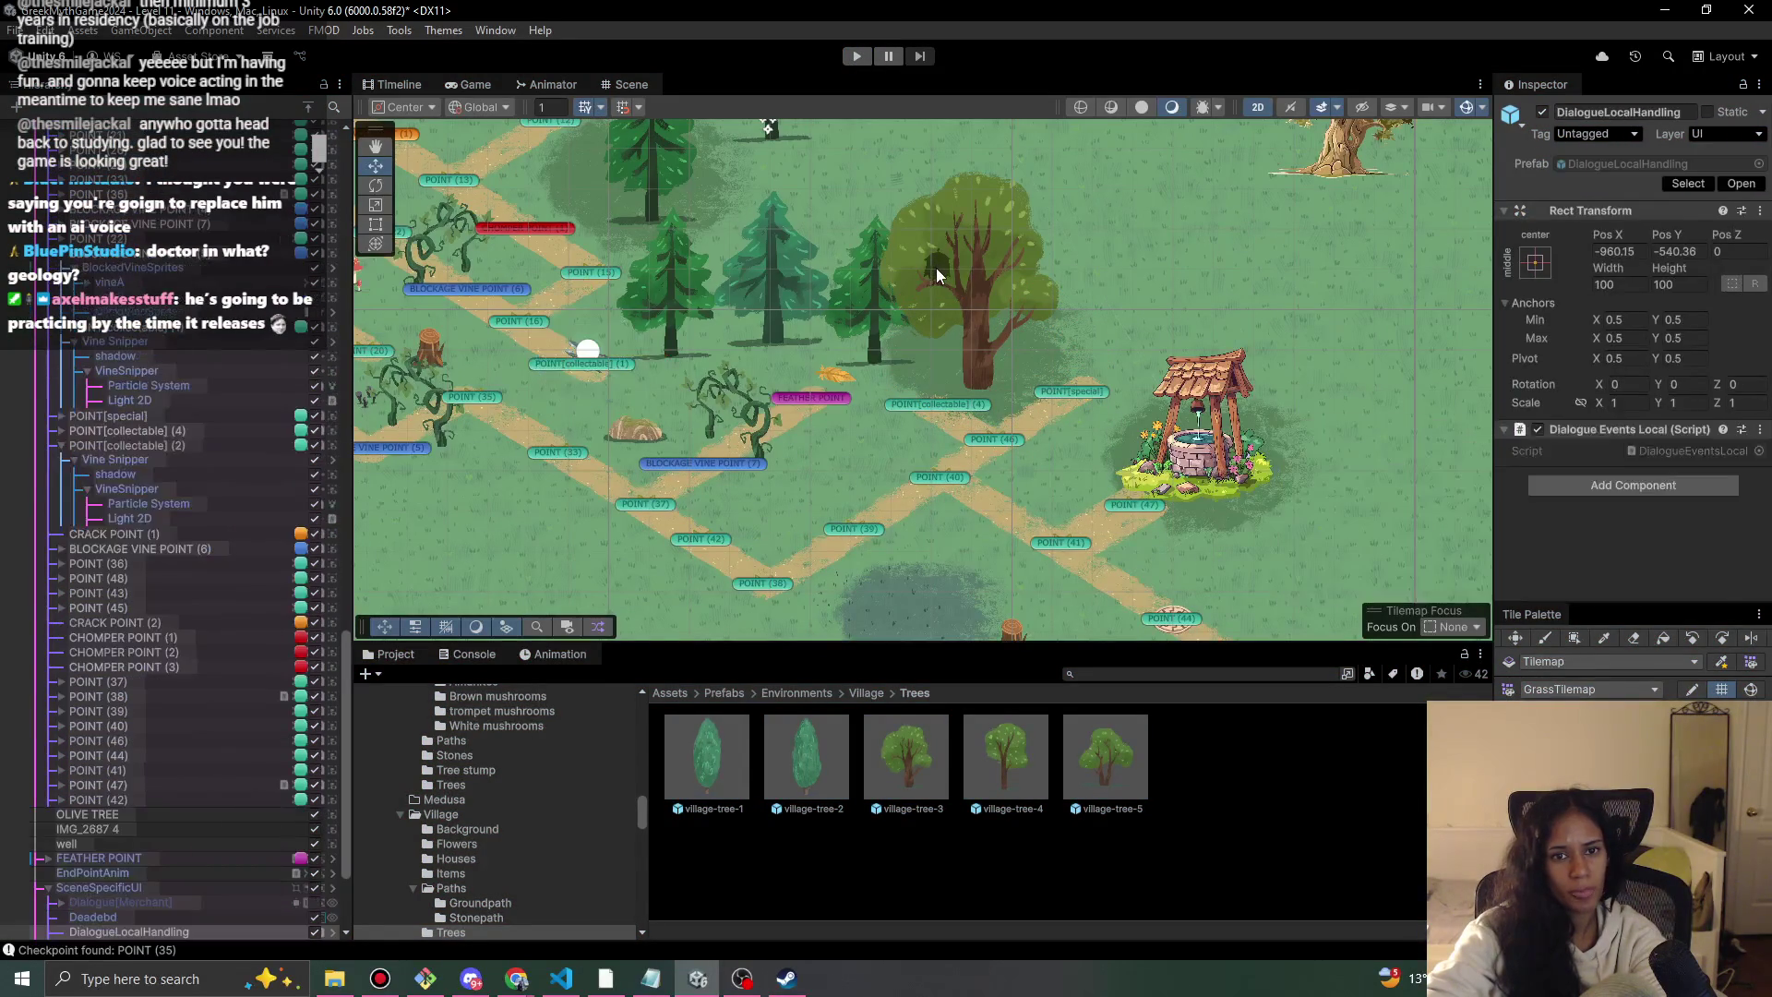
{"action": "left_click", "coordinate": [937, 275]}
{"action": "left_click_drag", "start_coordinate": [147, 979], "coordinate": [144, 906]}
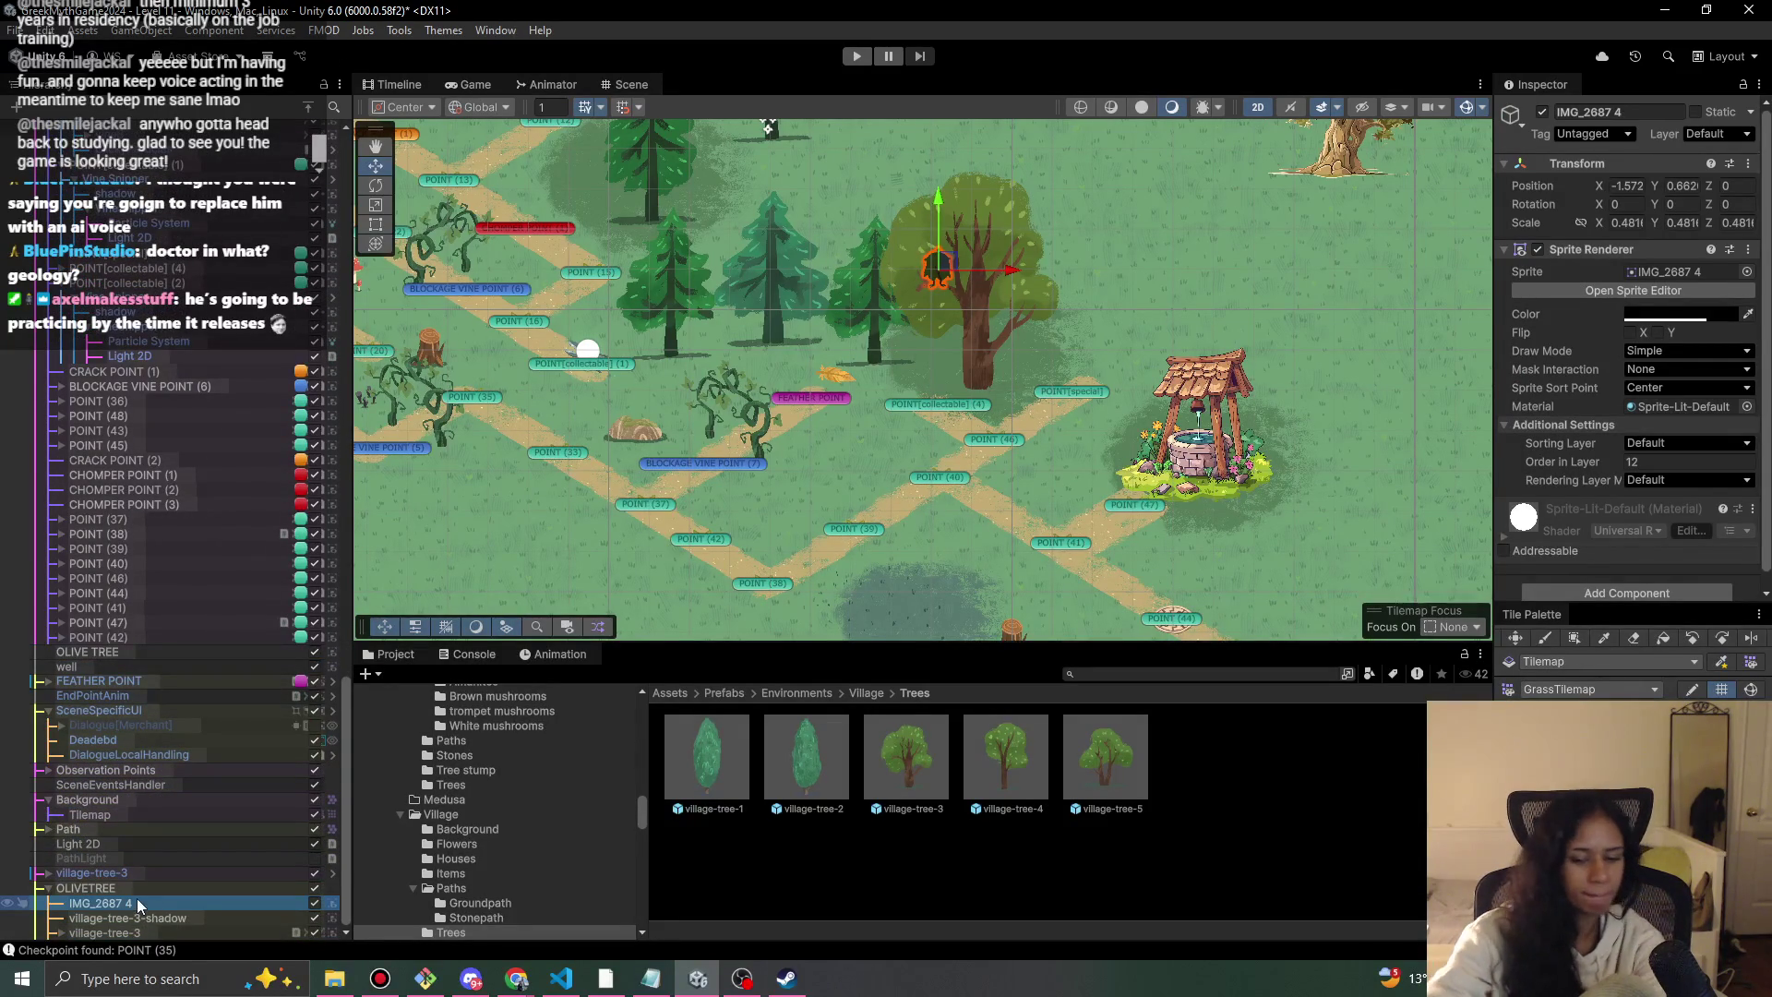
{"action": "key", "text": "Escape"}
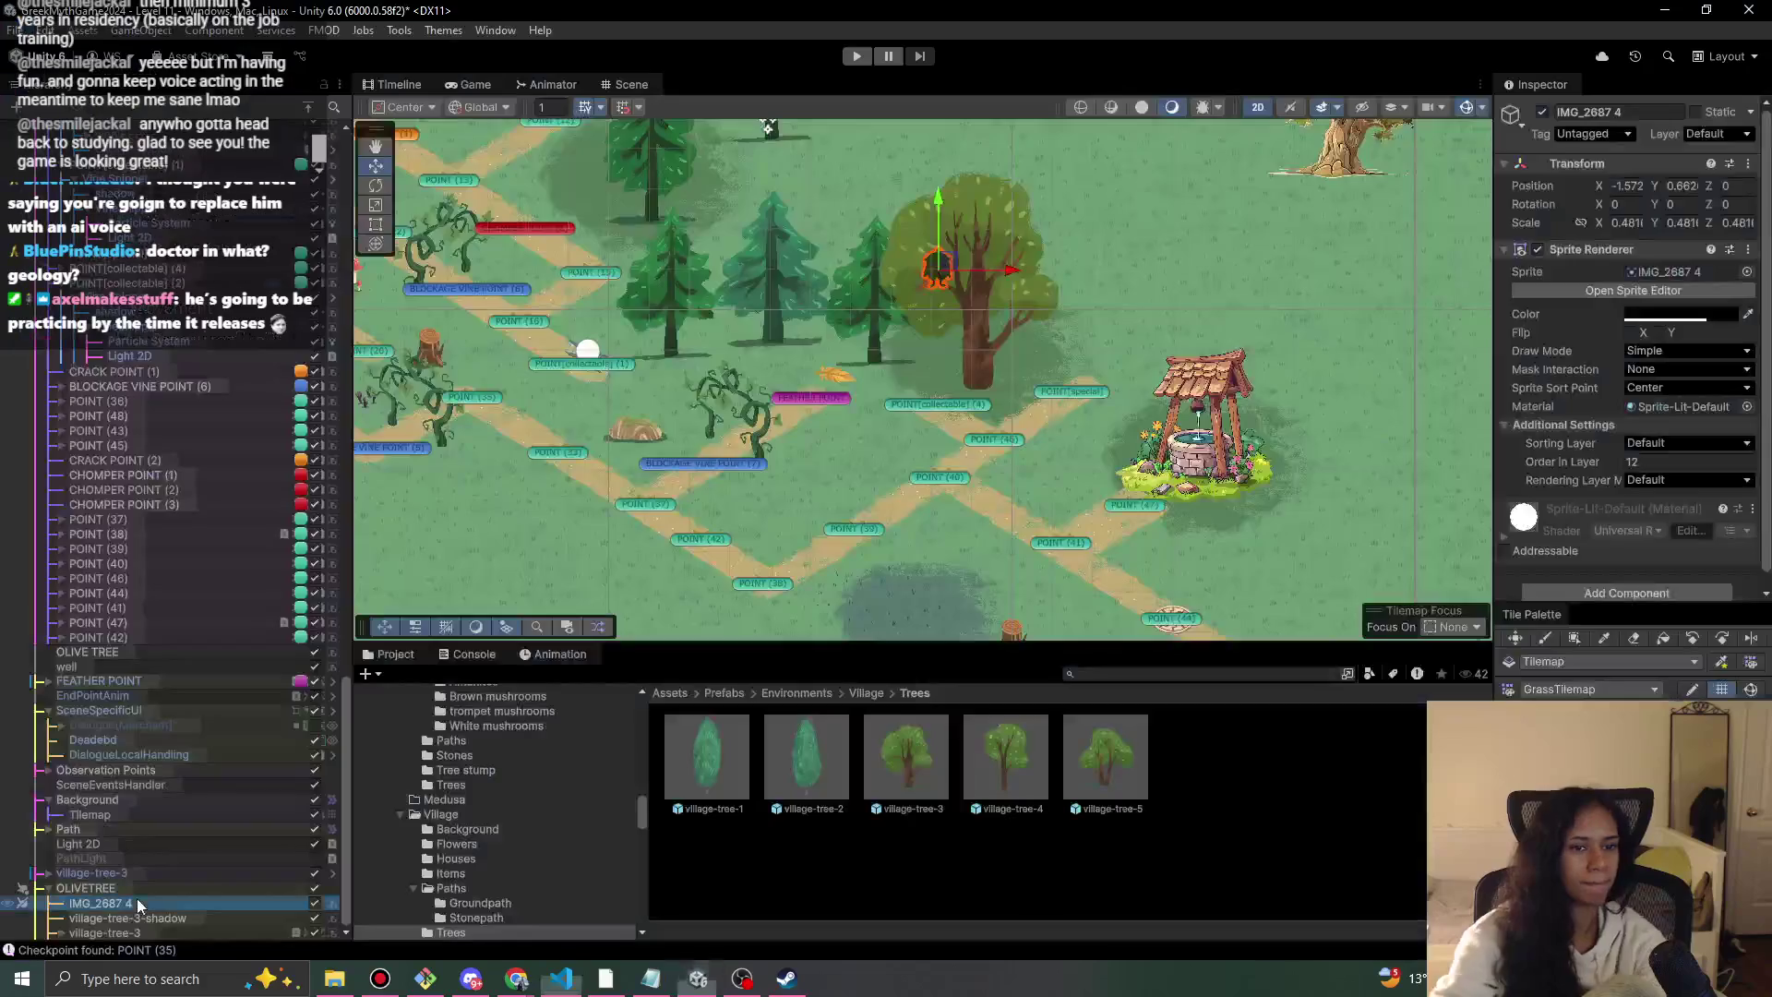
{"action": "left_click", "coordinate": [169, 897]}
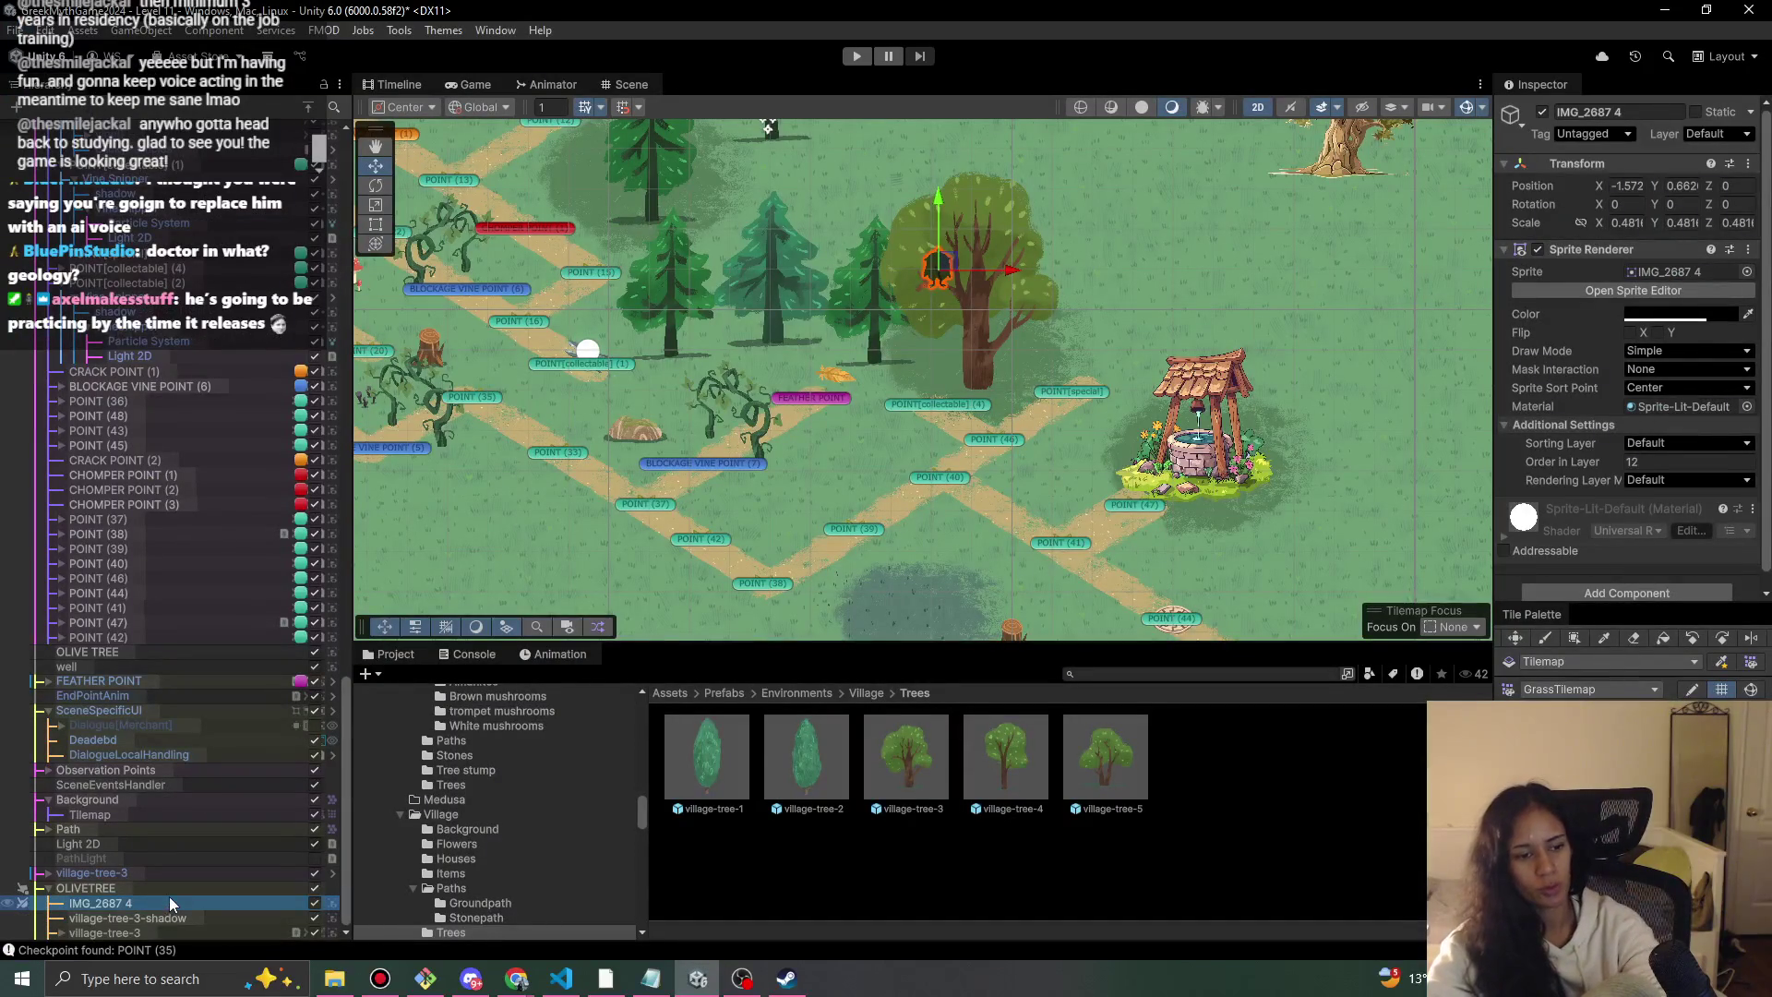
{"action": "type", "text": "owlguy"}
{"action": "key", "text": "Return"}
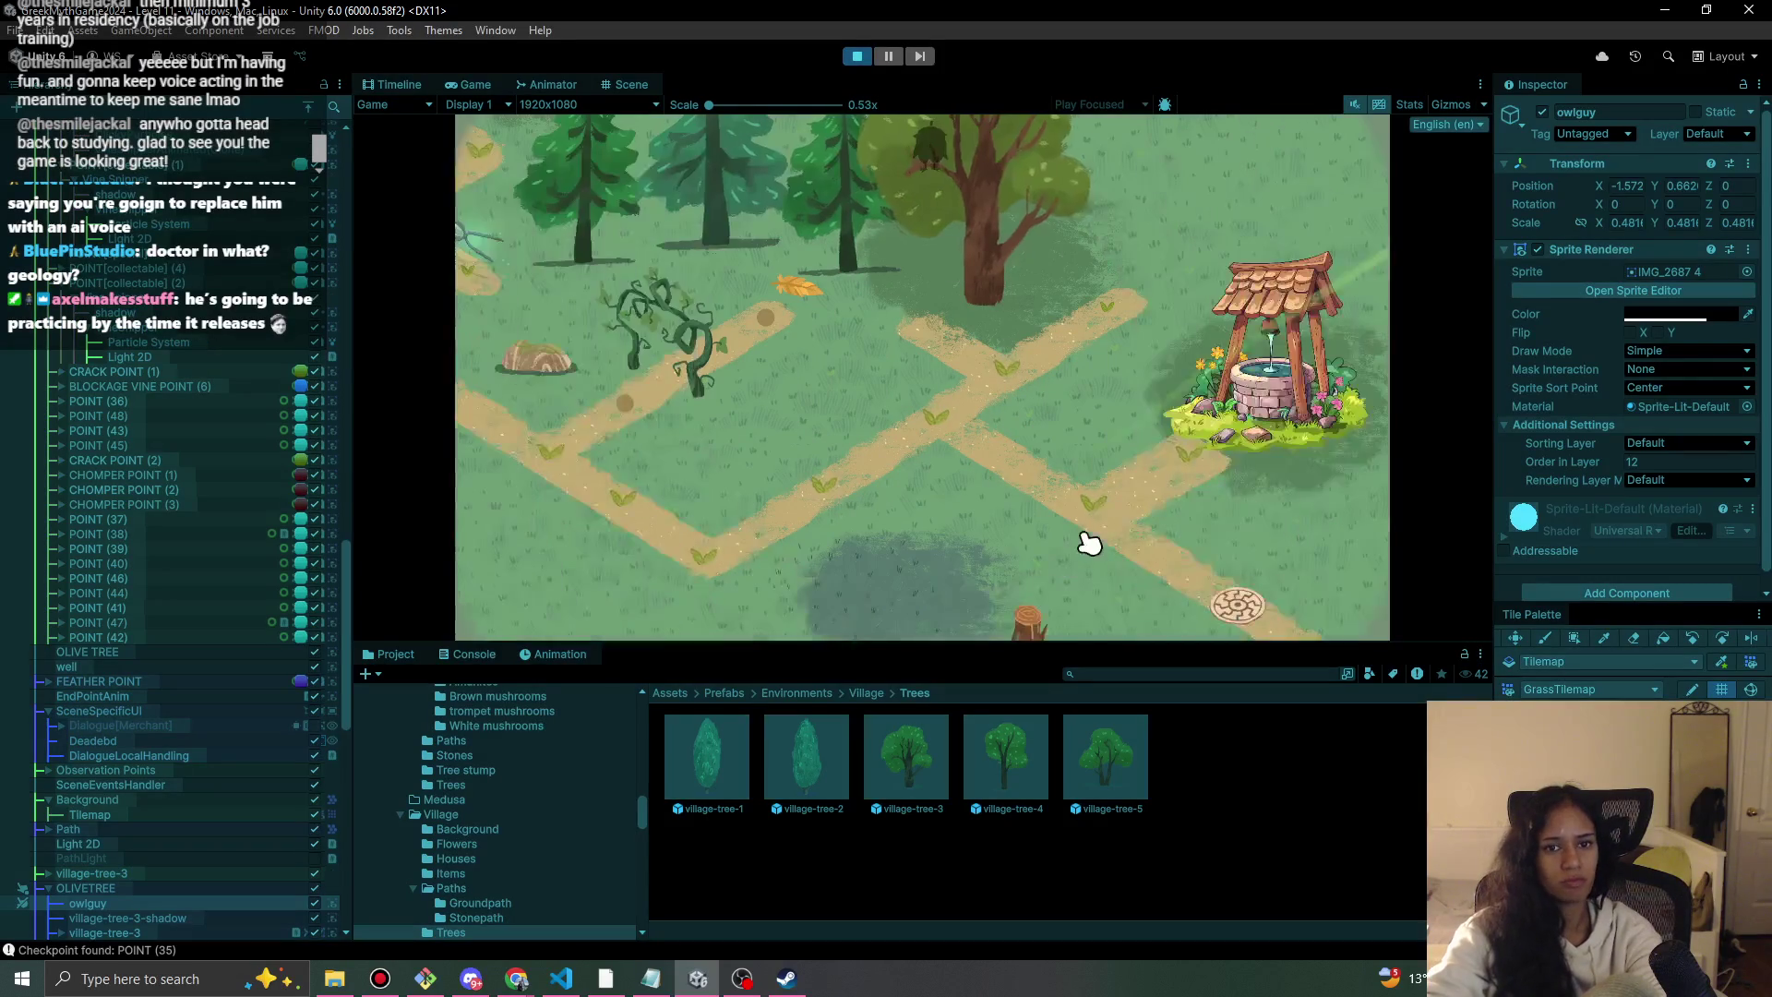
Play-test the level twice, pausing as the dialogue line finishes, then exit Play mode.
{"action": "left_click", "coordinate": [860, 58]}
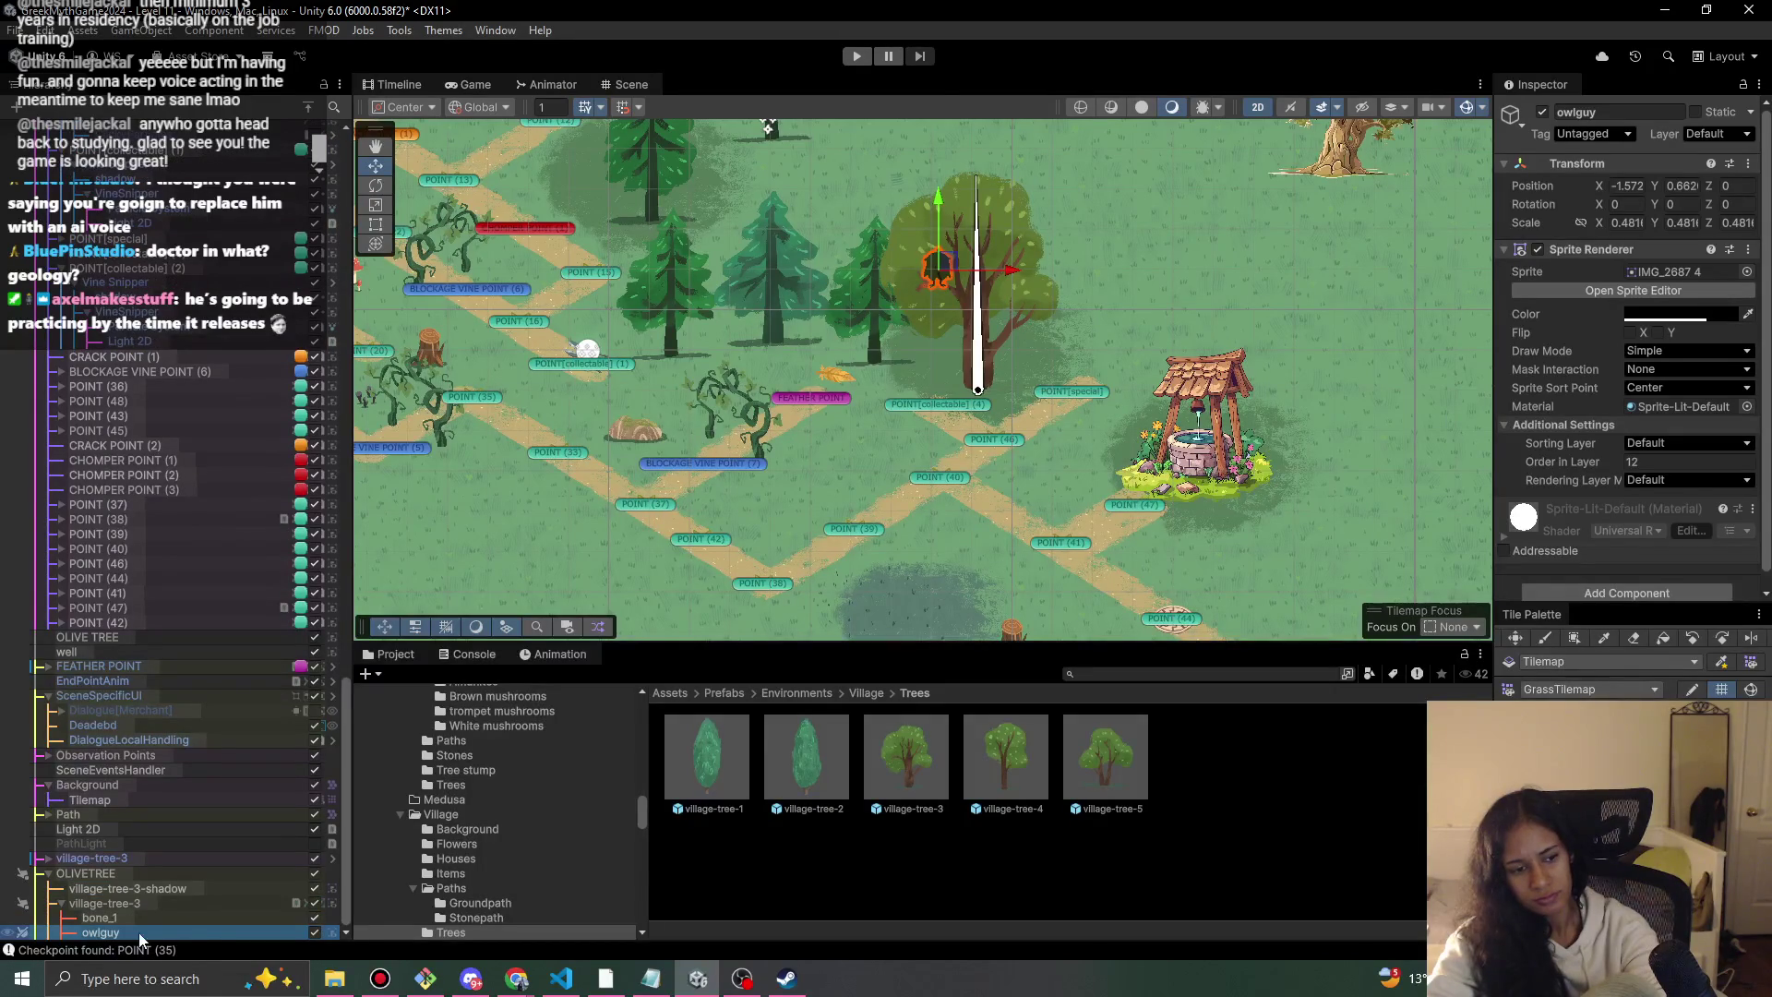
{"action": "left_click", "coordinate": [856, 57]}
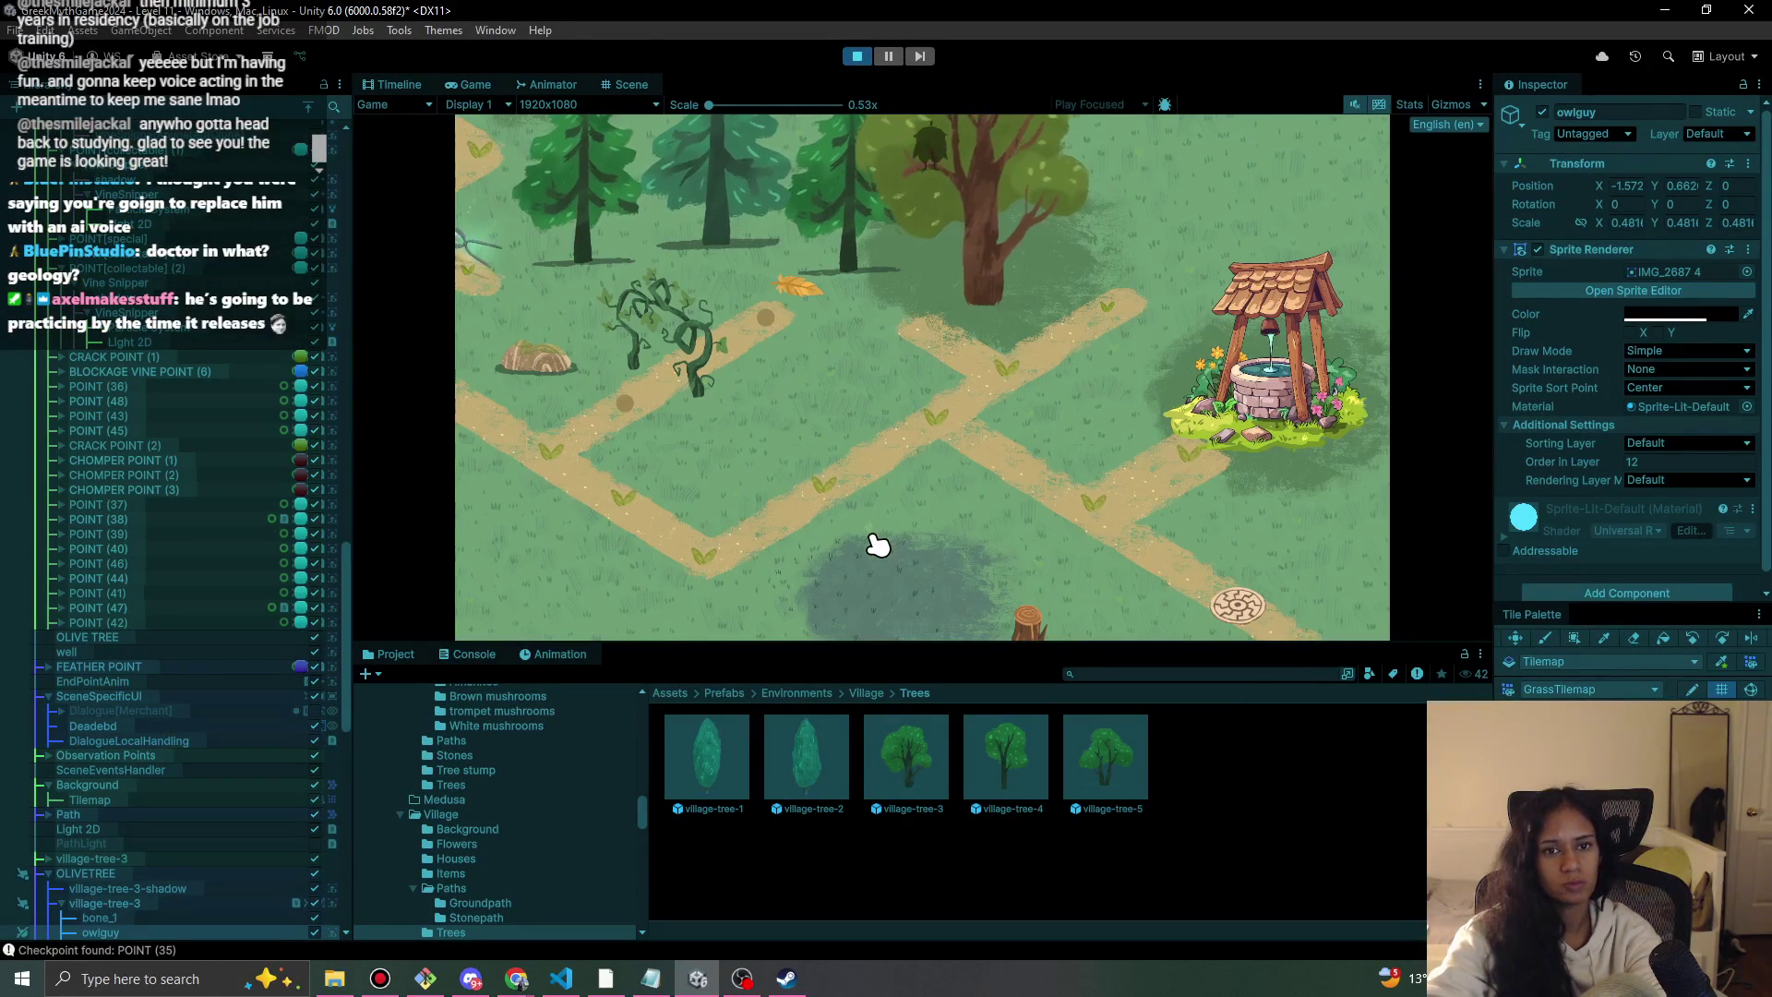
{"action": "left_click", "coordinate": [858, 57]}
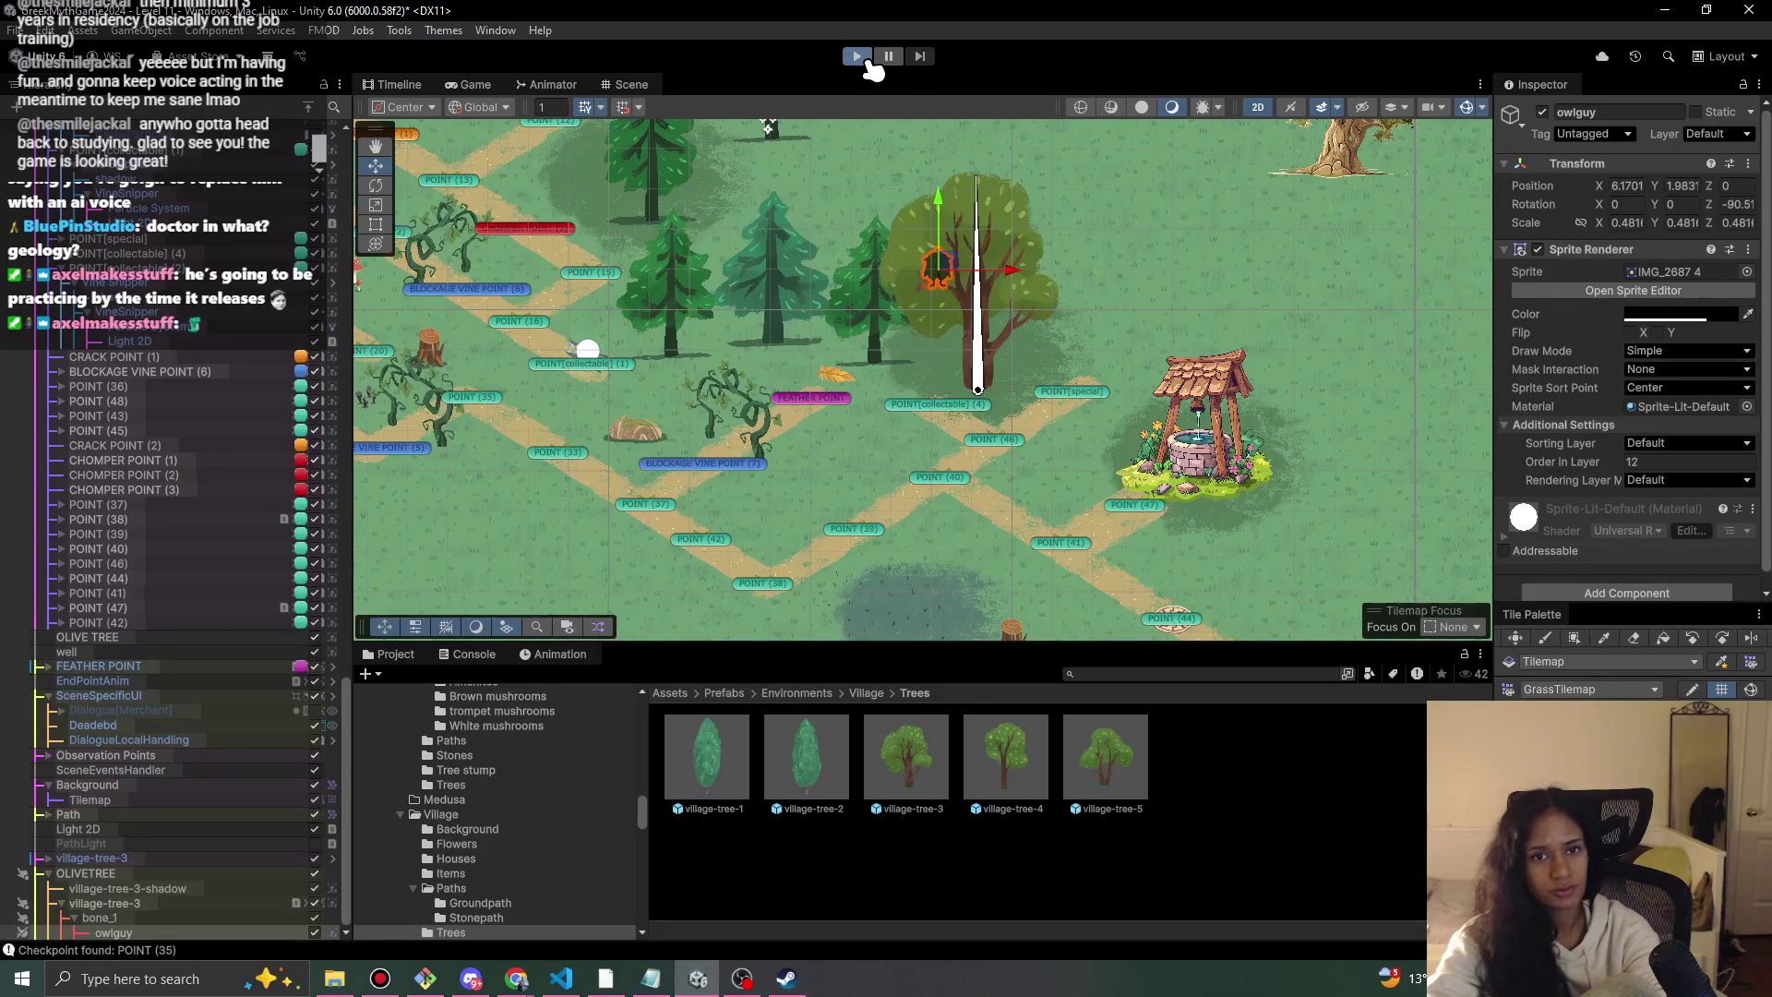
{"action": "left_click", "coordinate": [868, 60]}
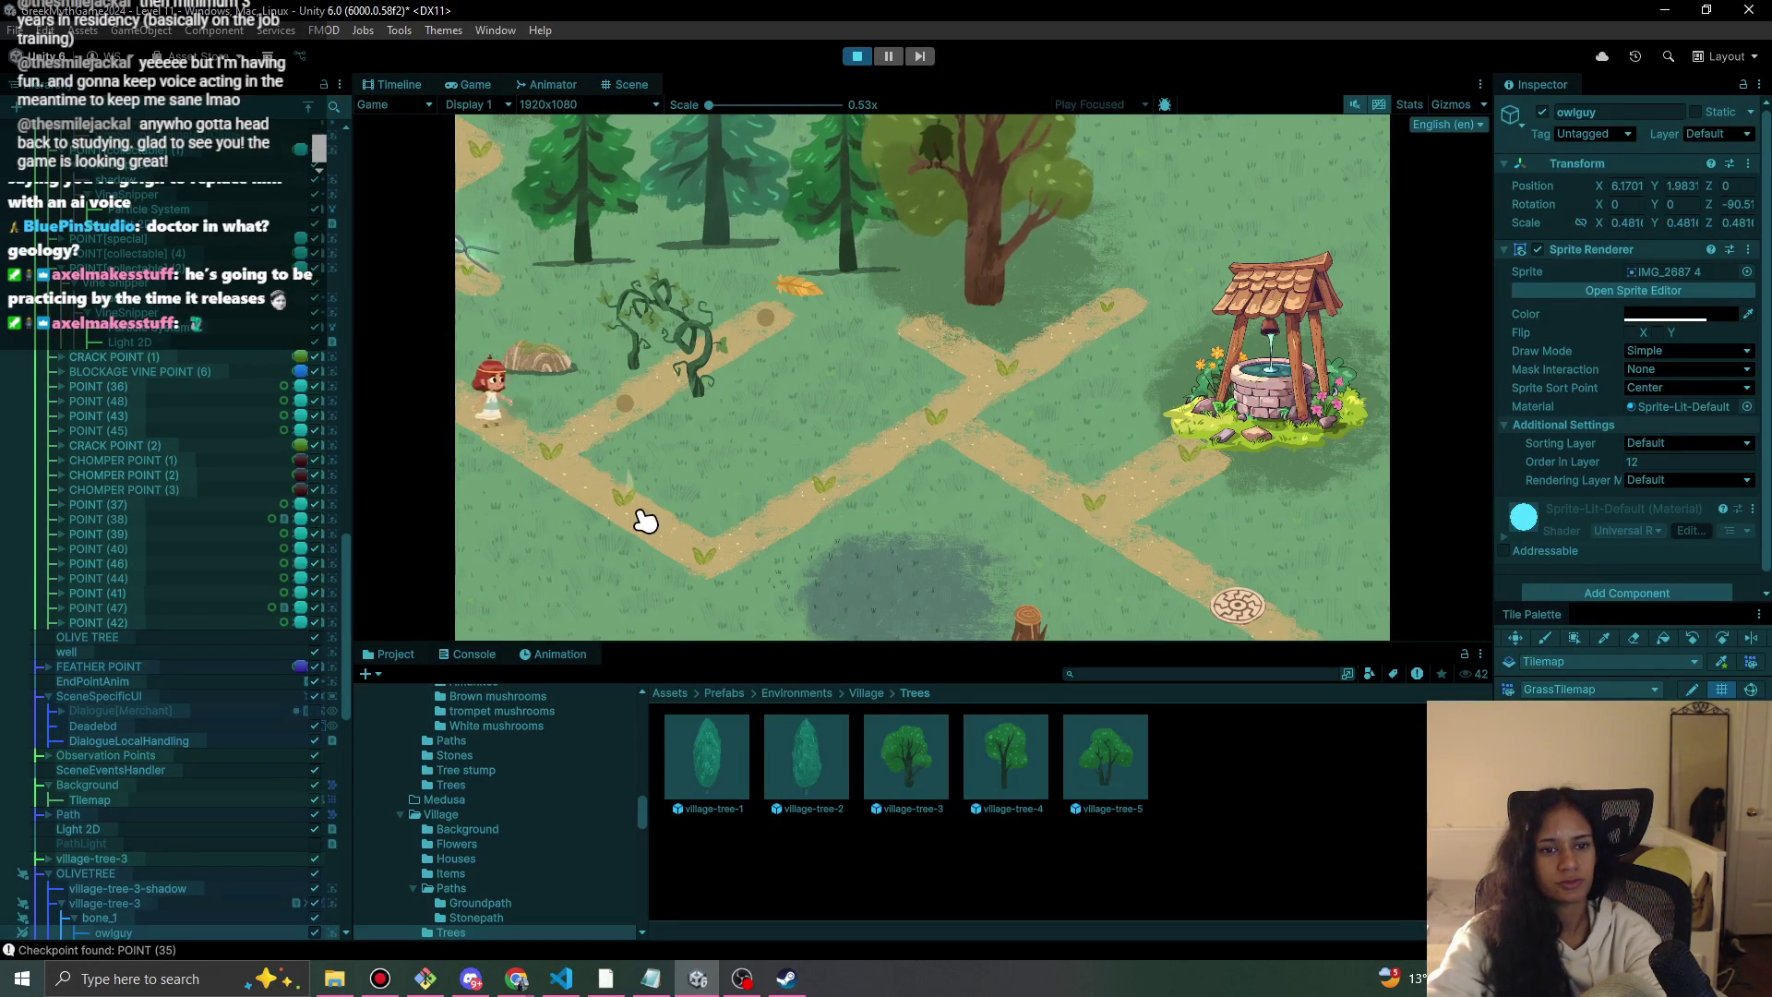
{"action": "left_click", "coordinate": [888, 56]}
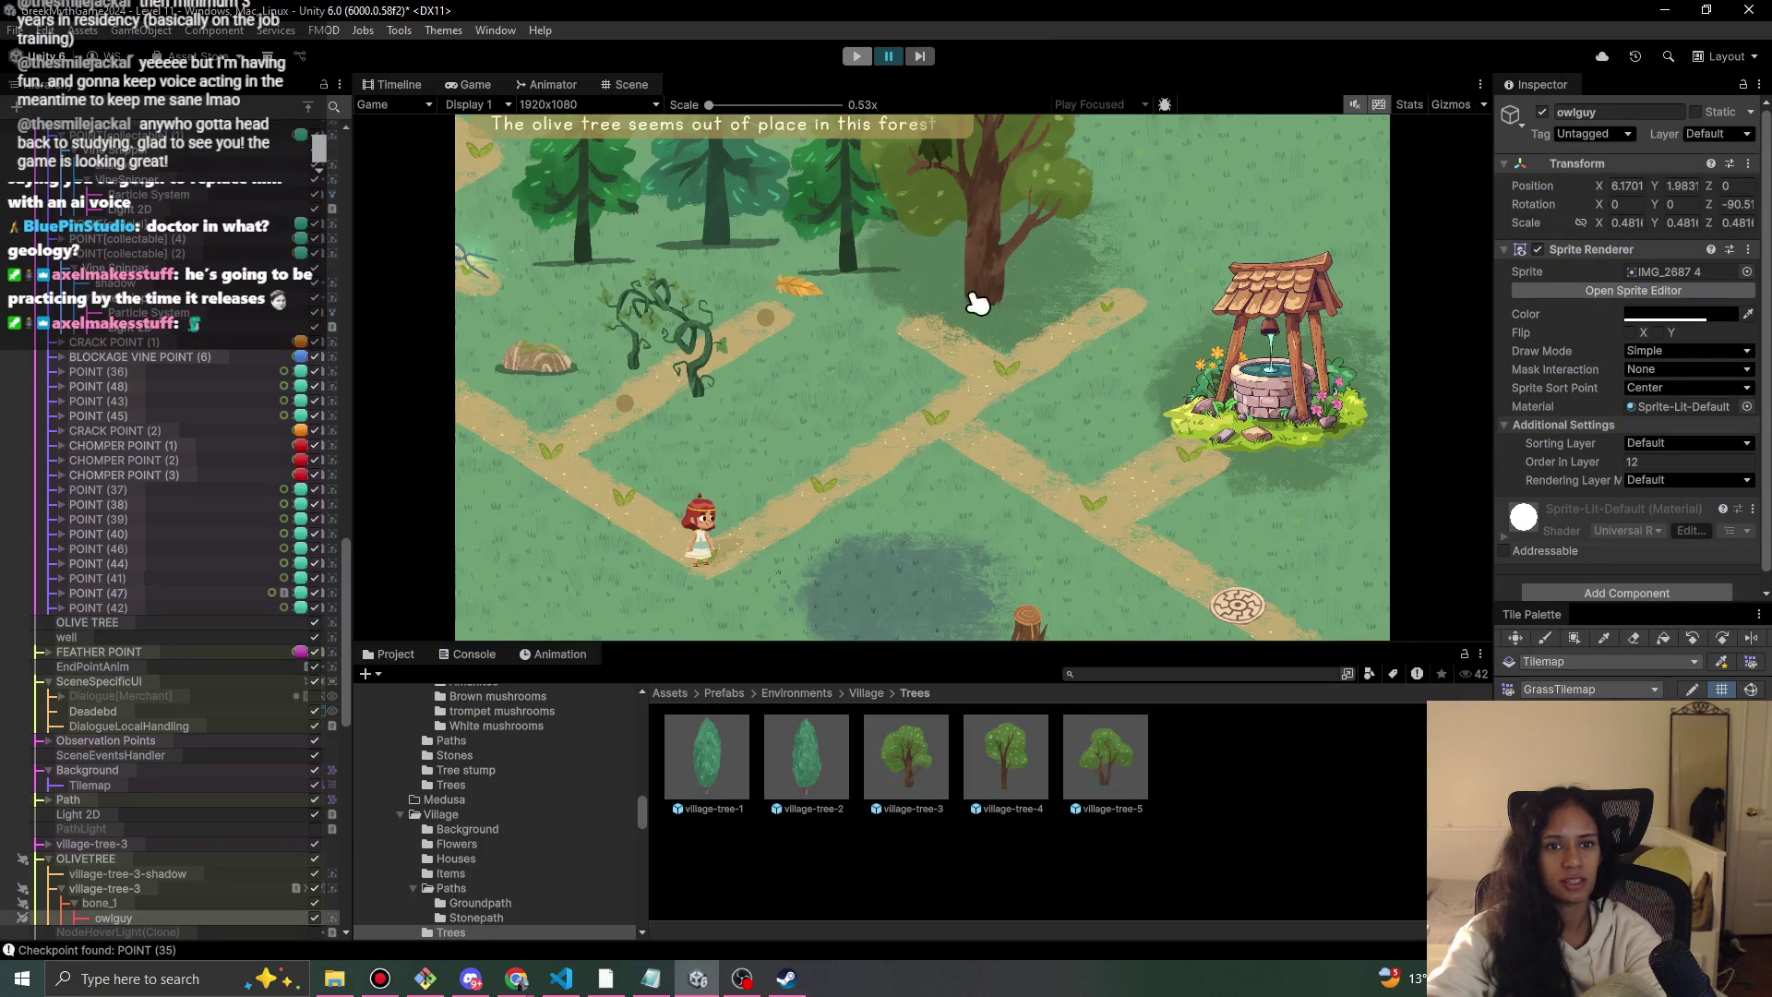
{"action": "key", "text": "ctrl+p"}
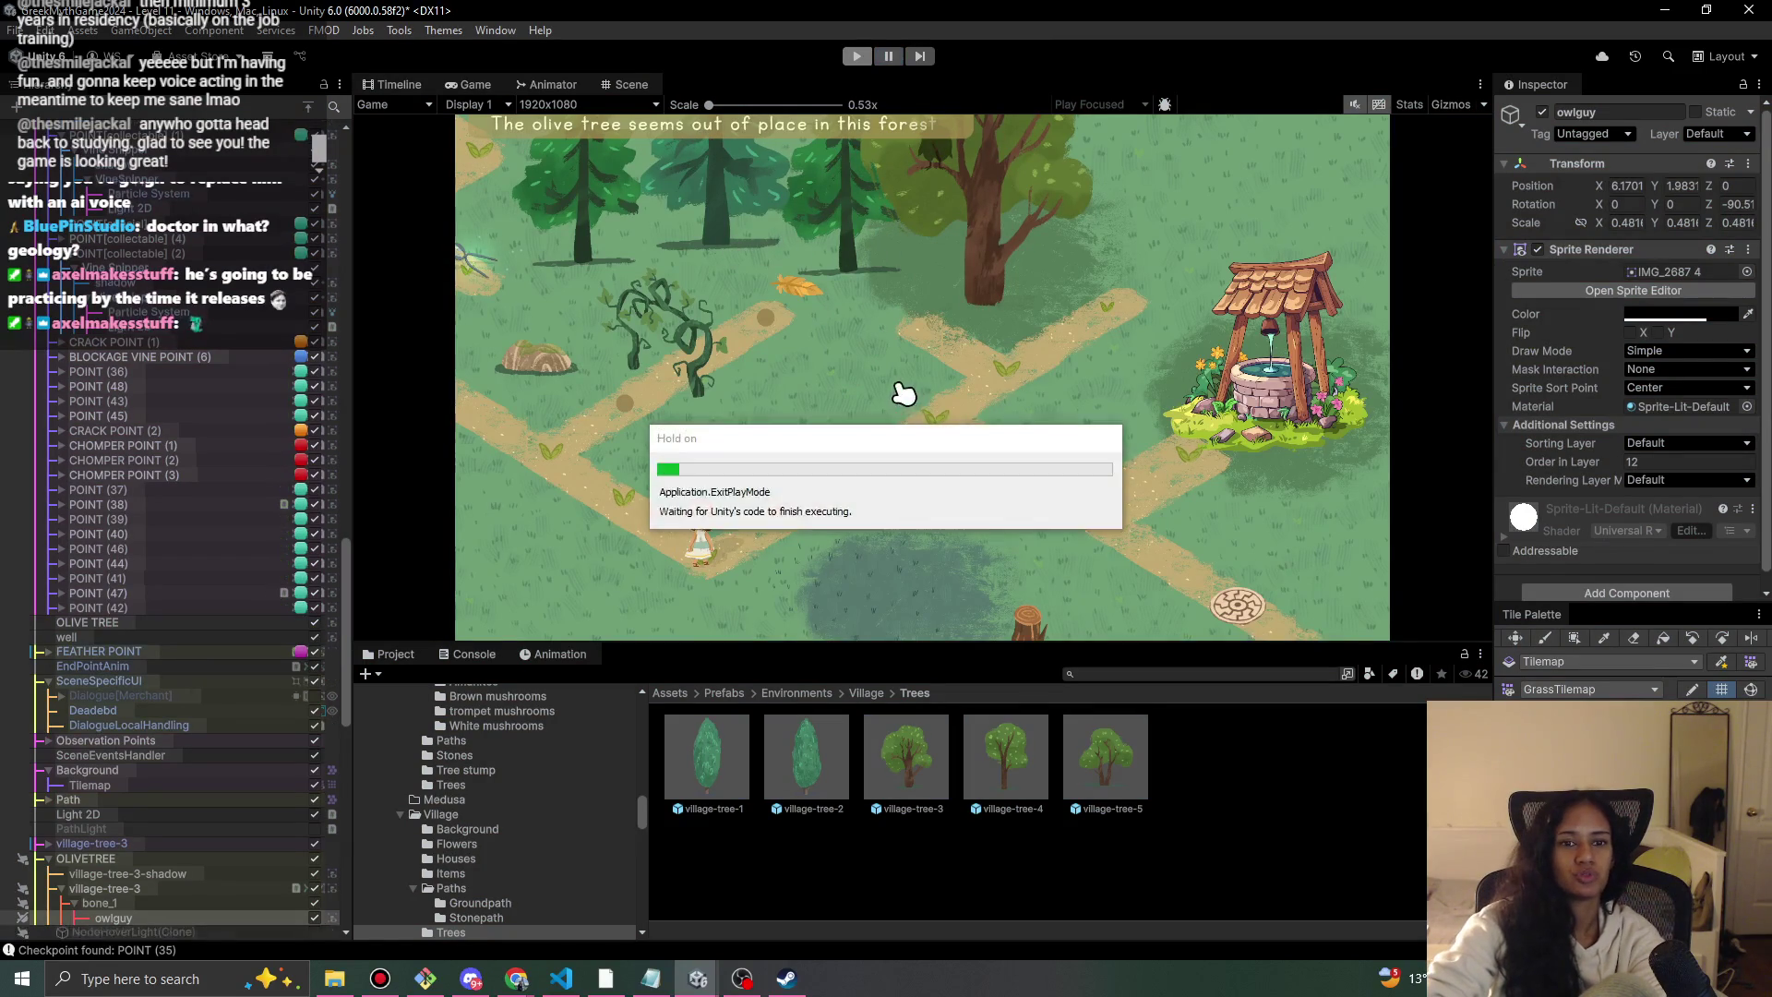
{"action": "scroll", "coordinate": [729, 445], "scroll_direction": "up", "scroll_amount": 3}
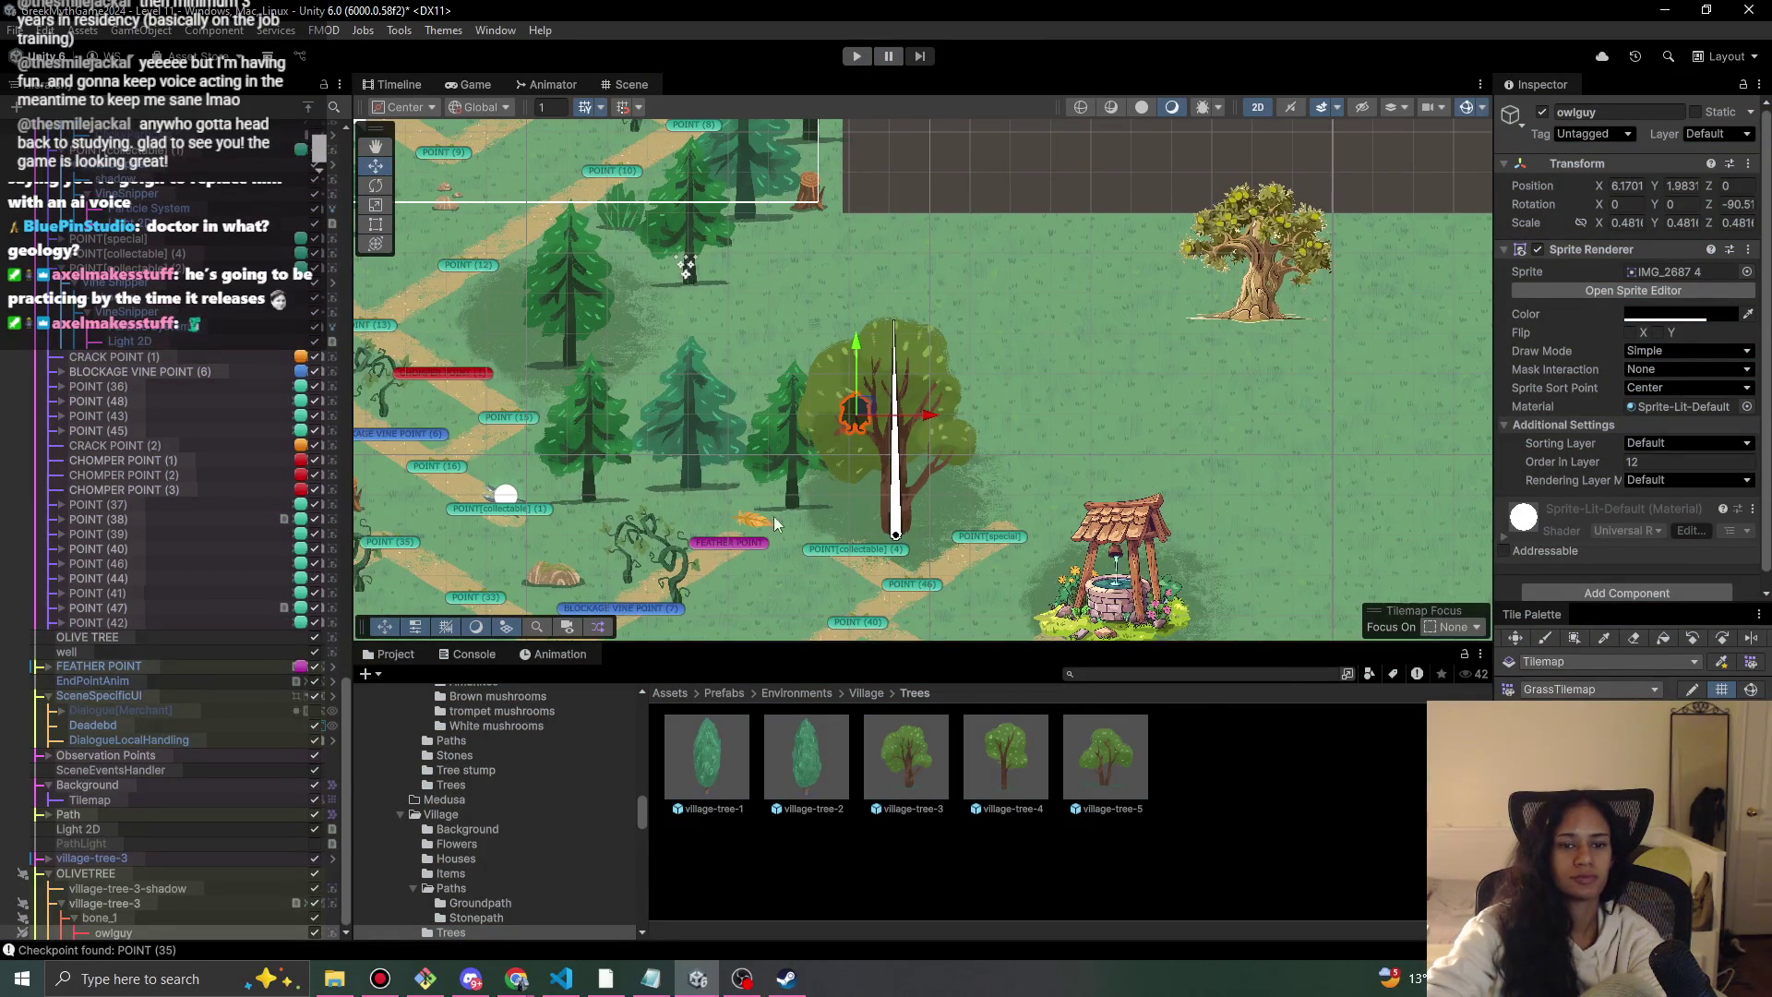
Drag the OliveTree observation point down-right next to the trunk and play-test its 'olive tree seems out of place' line.
{"action": "scroll", "coordinate": [844, 484], "scroll_direction": "up", "scroll_amount": 3}
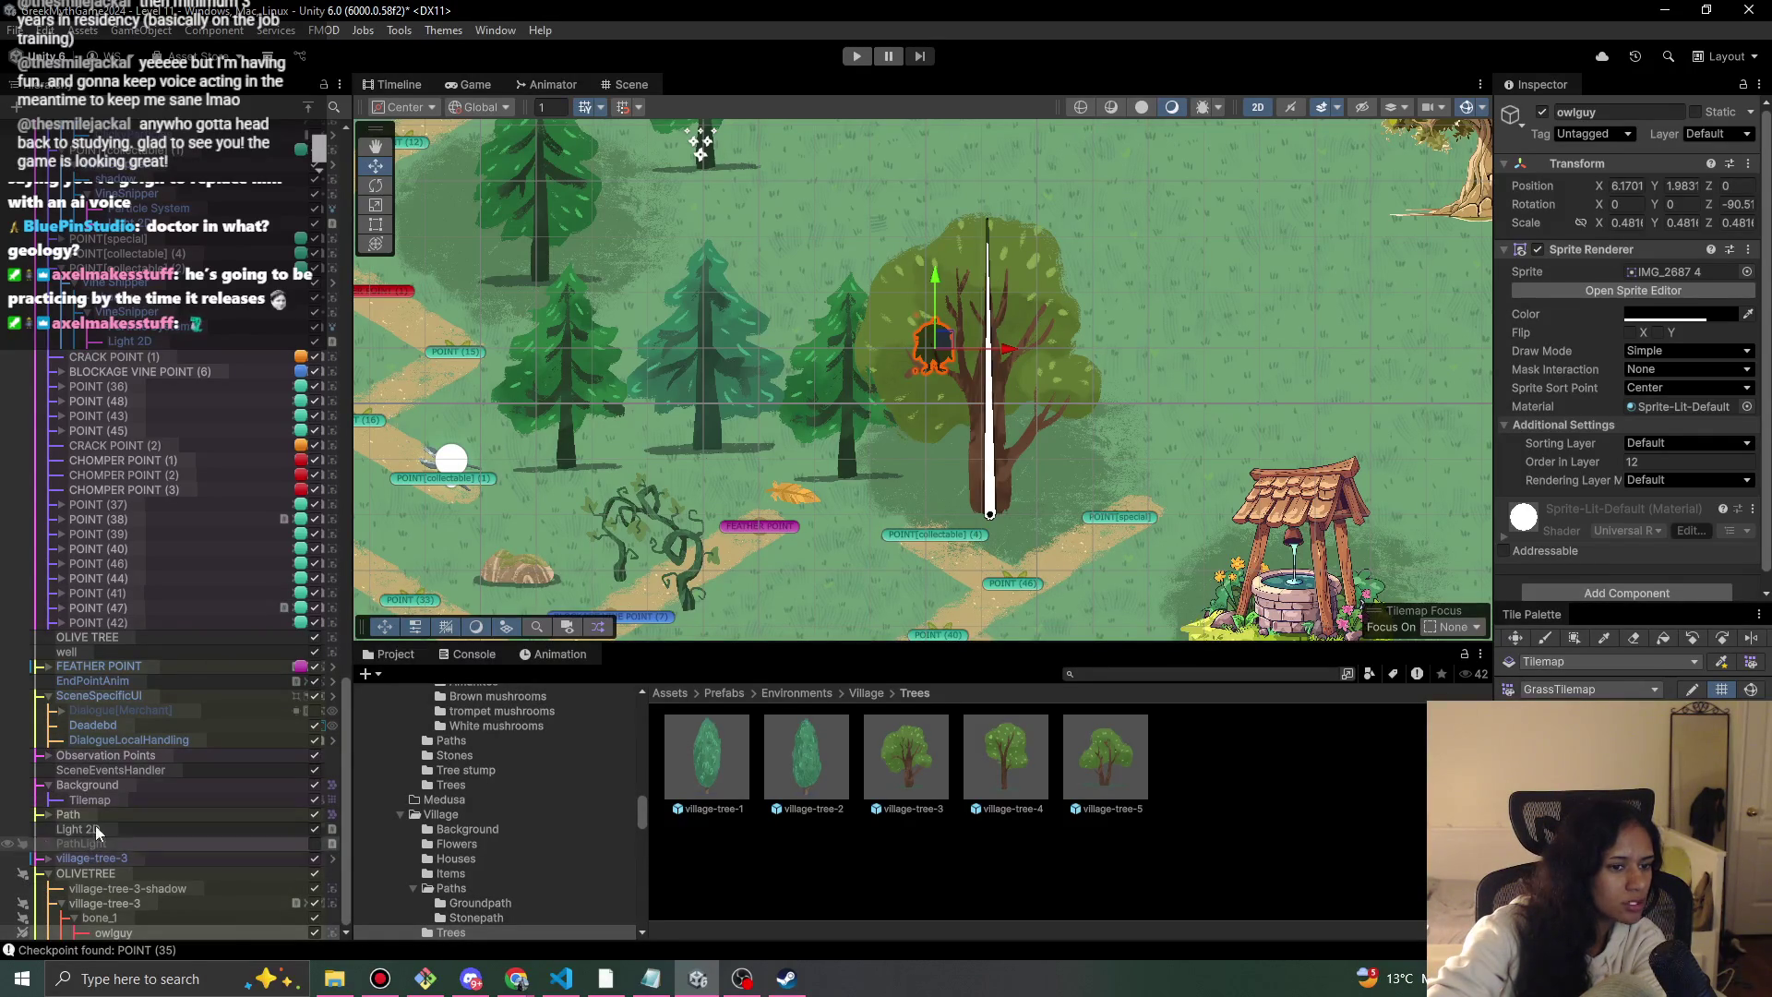
{"action": "scroll", "coordinate": [108, 684], "scroll_direction": "up", "scroll_amount": 7}
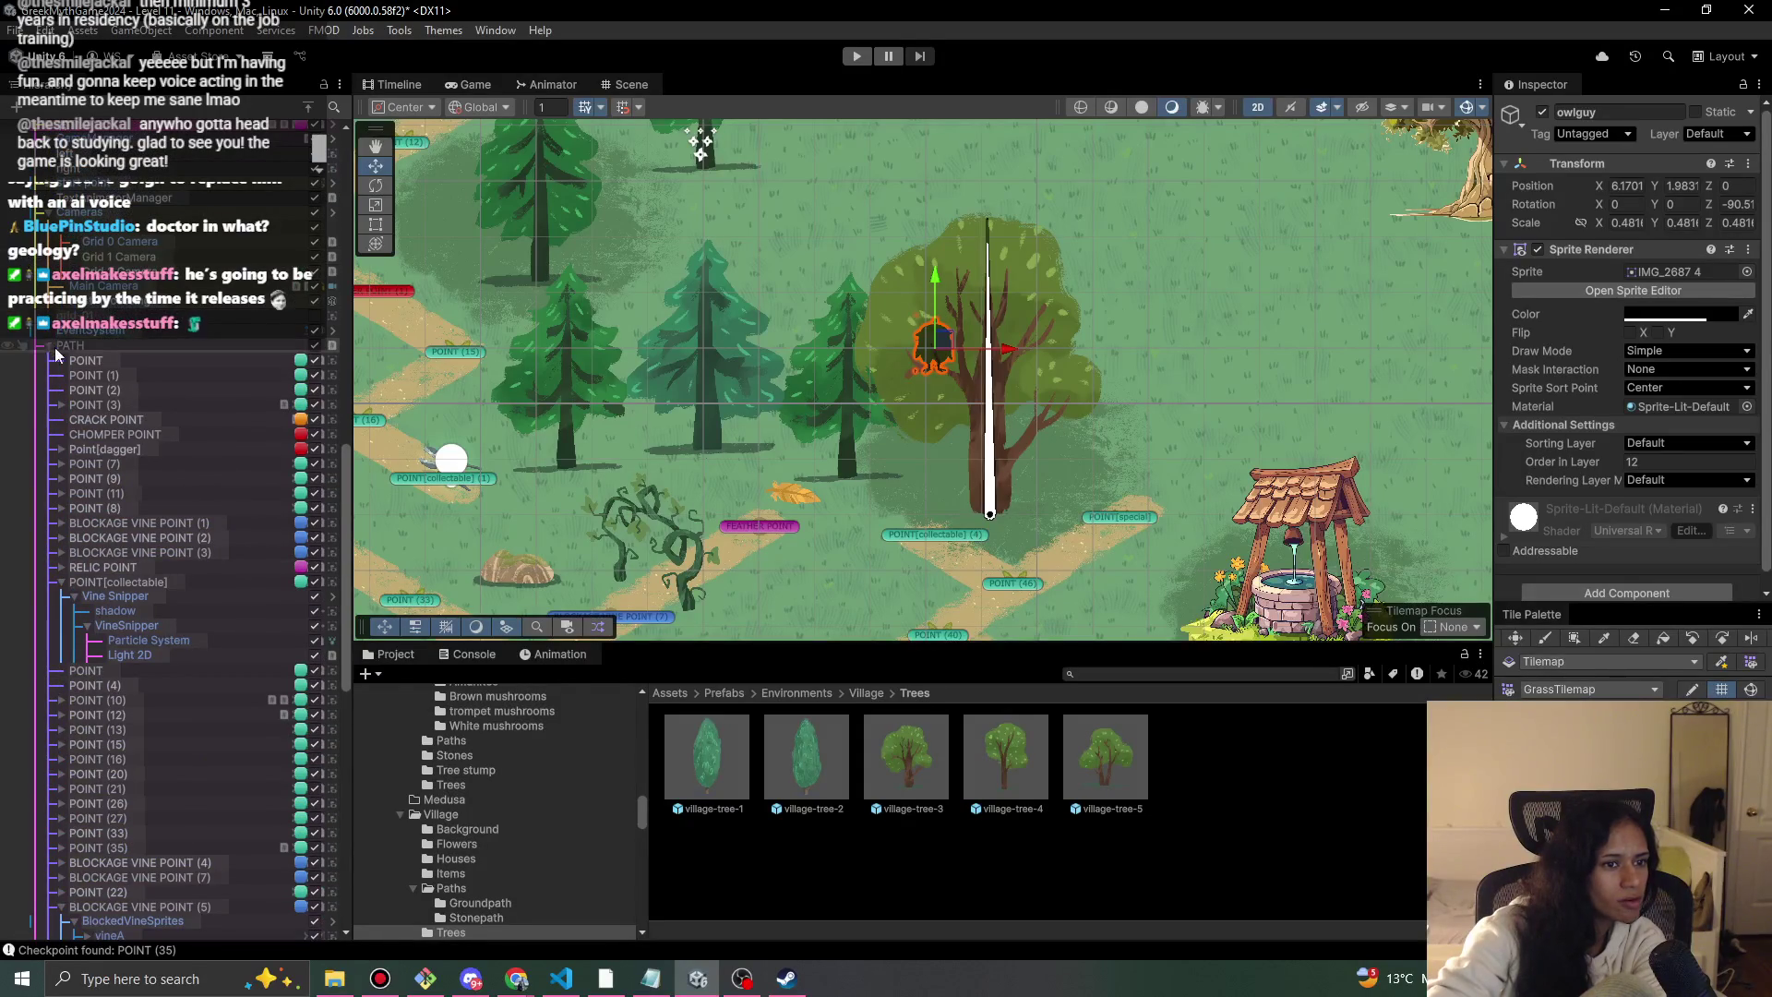
{"action": "left_click", "coordinate": [50, 346]}
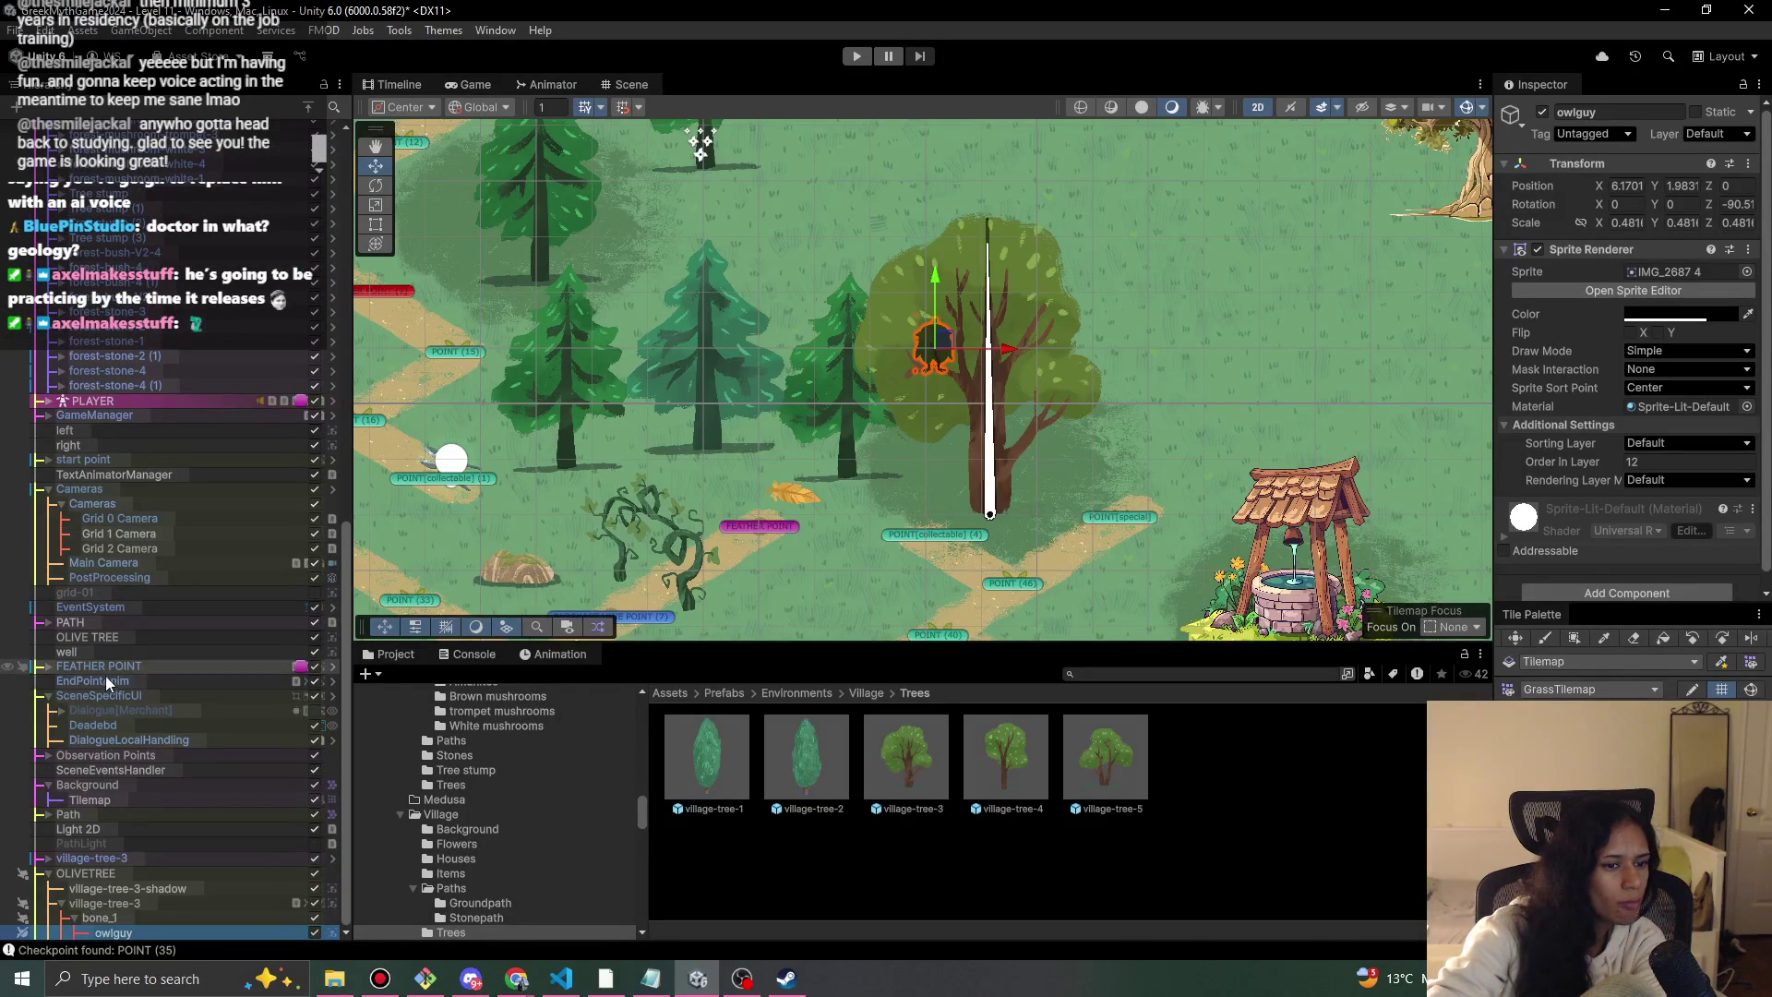
{"action": "left_click", "coordinate": [46, 756]}
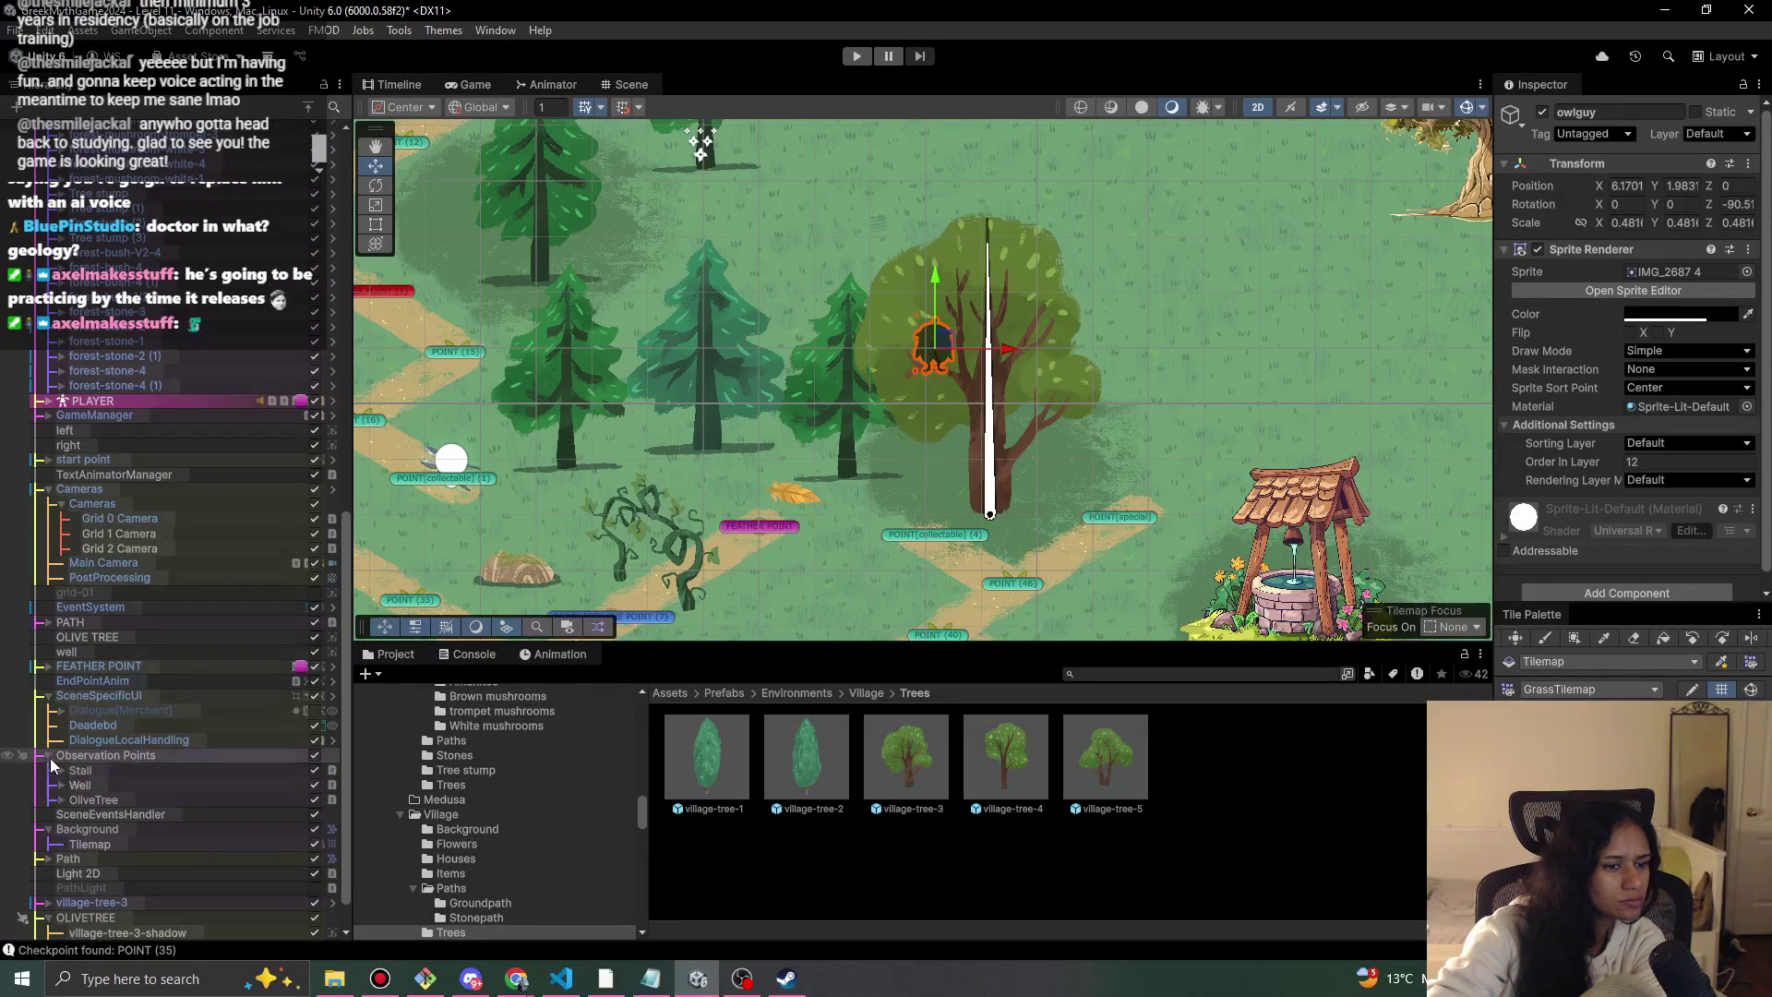
{"action": "left_click", "coordinate": [102, 798]}
{"action": "left_click_drag", "start_coordinate": [726, 314], "coordinate": [765, 351]}
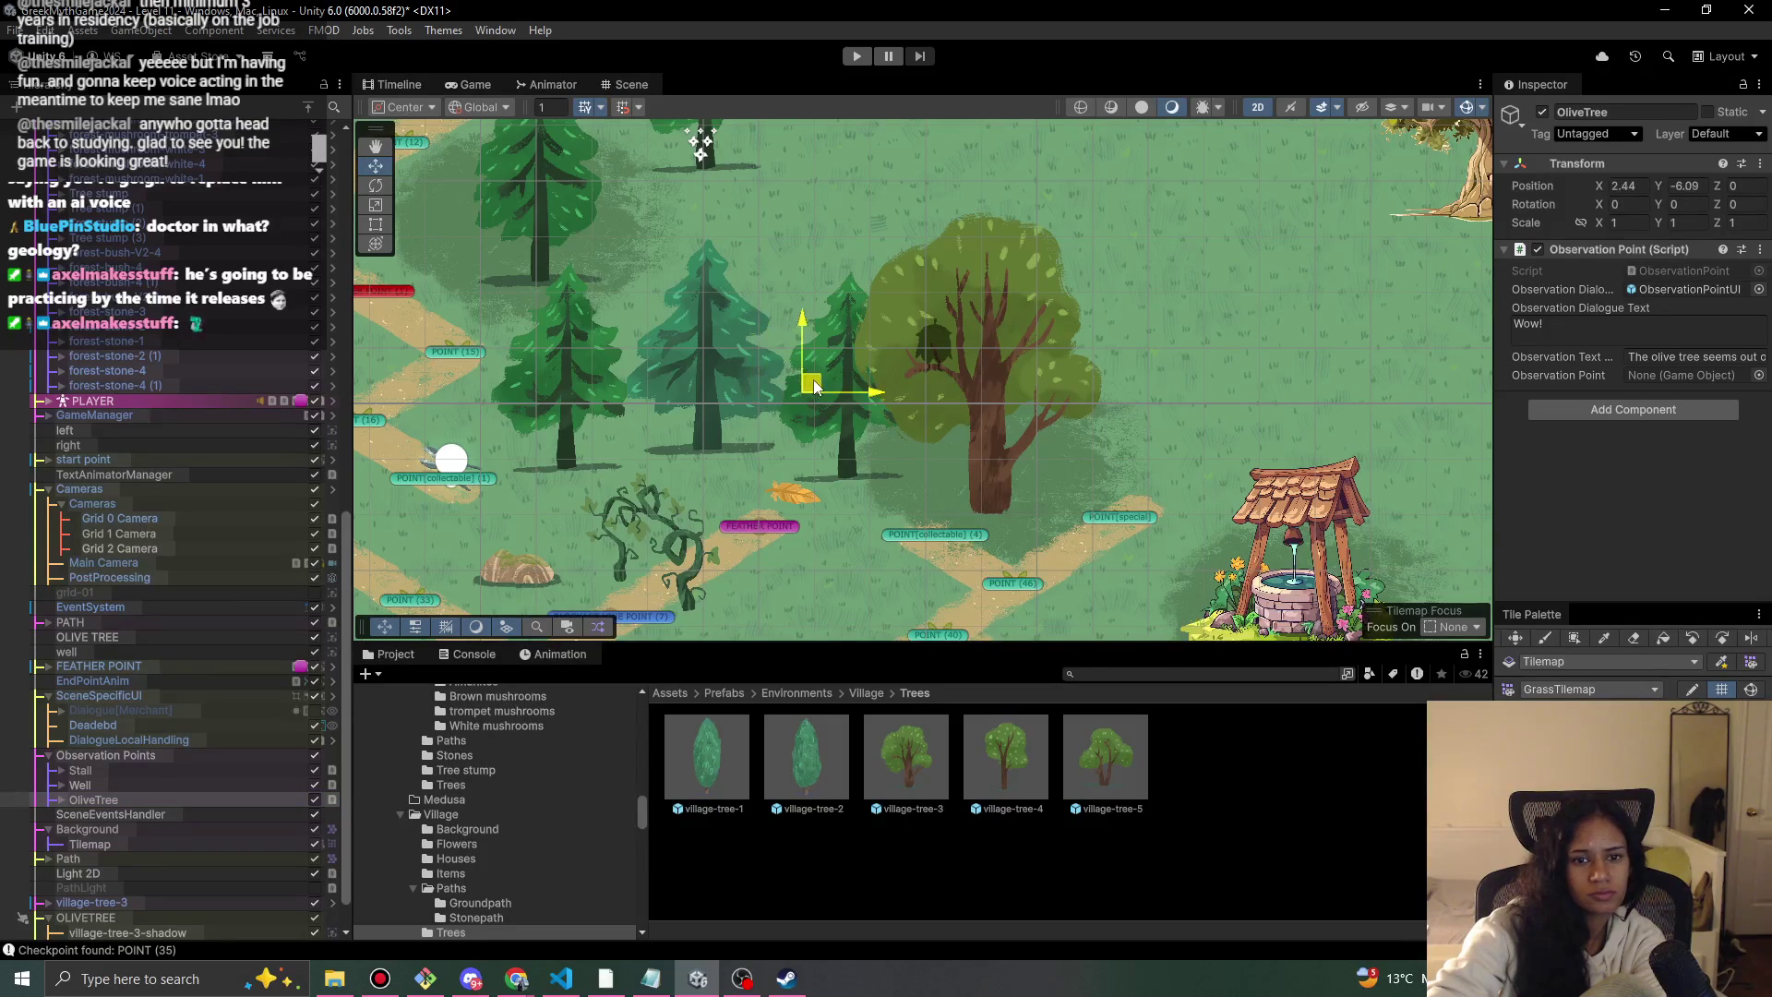
{"action": "left_click", "coordinate": [857, 57]}
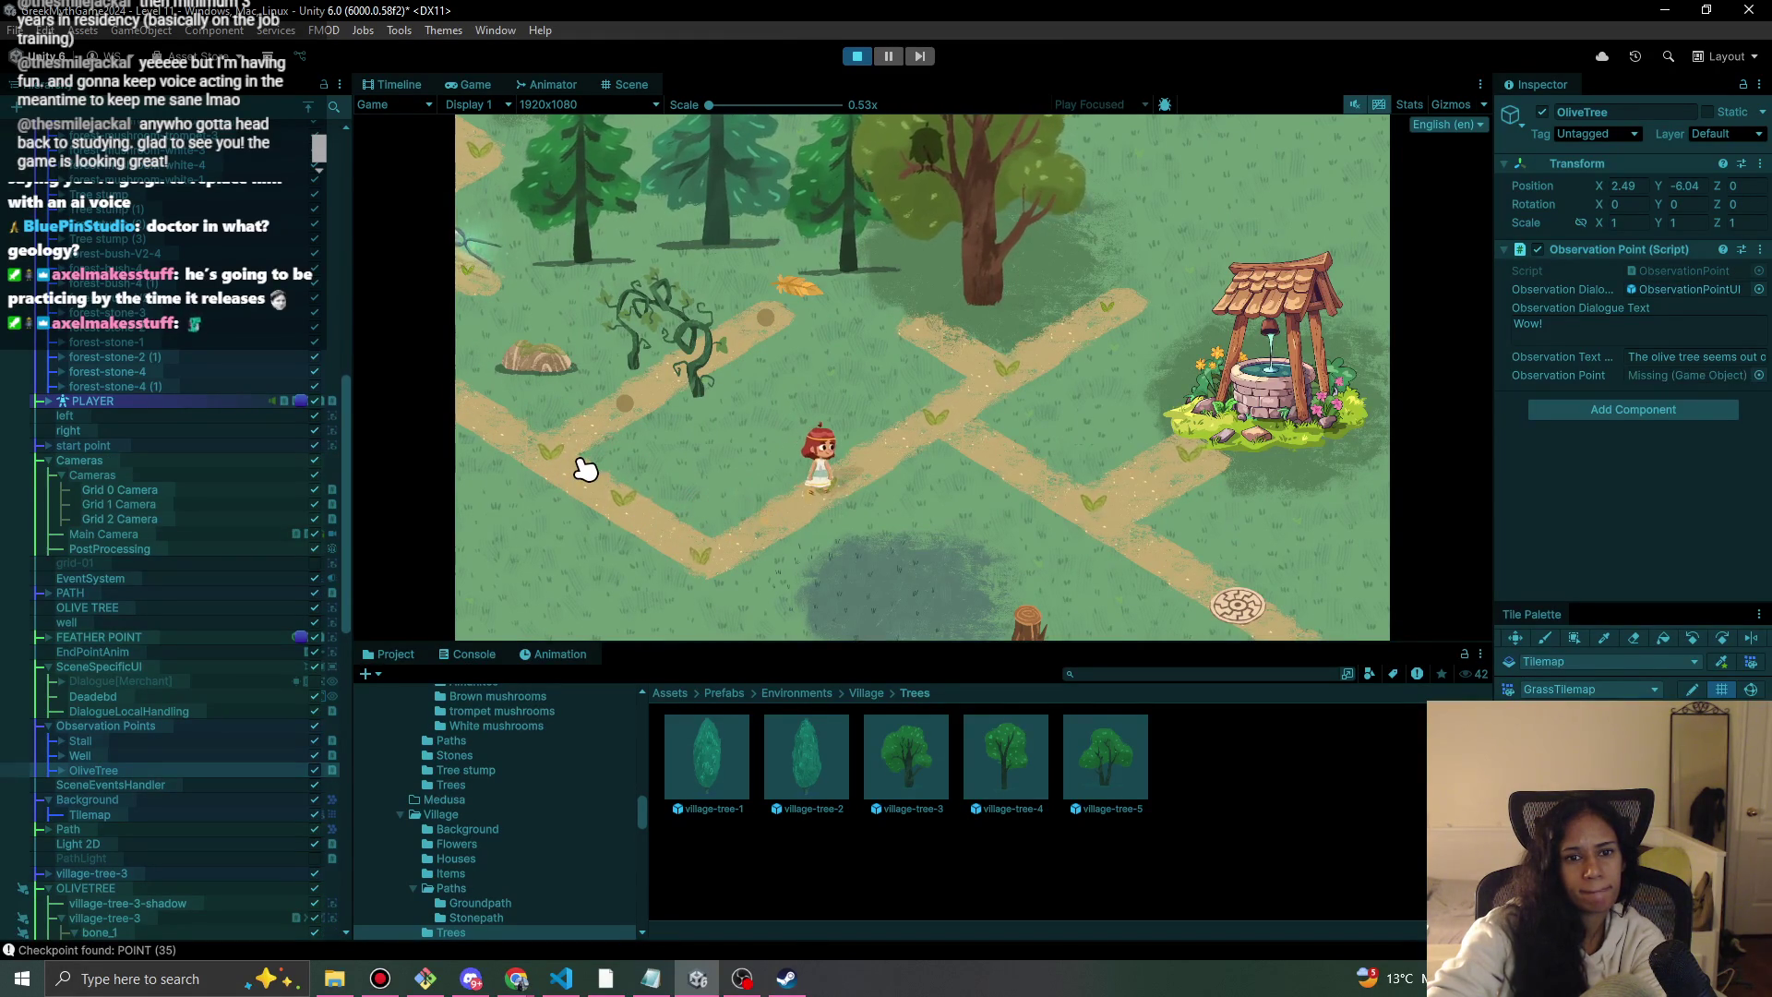
{"action": "left_click", "coordinate": [857, 56]}
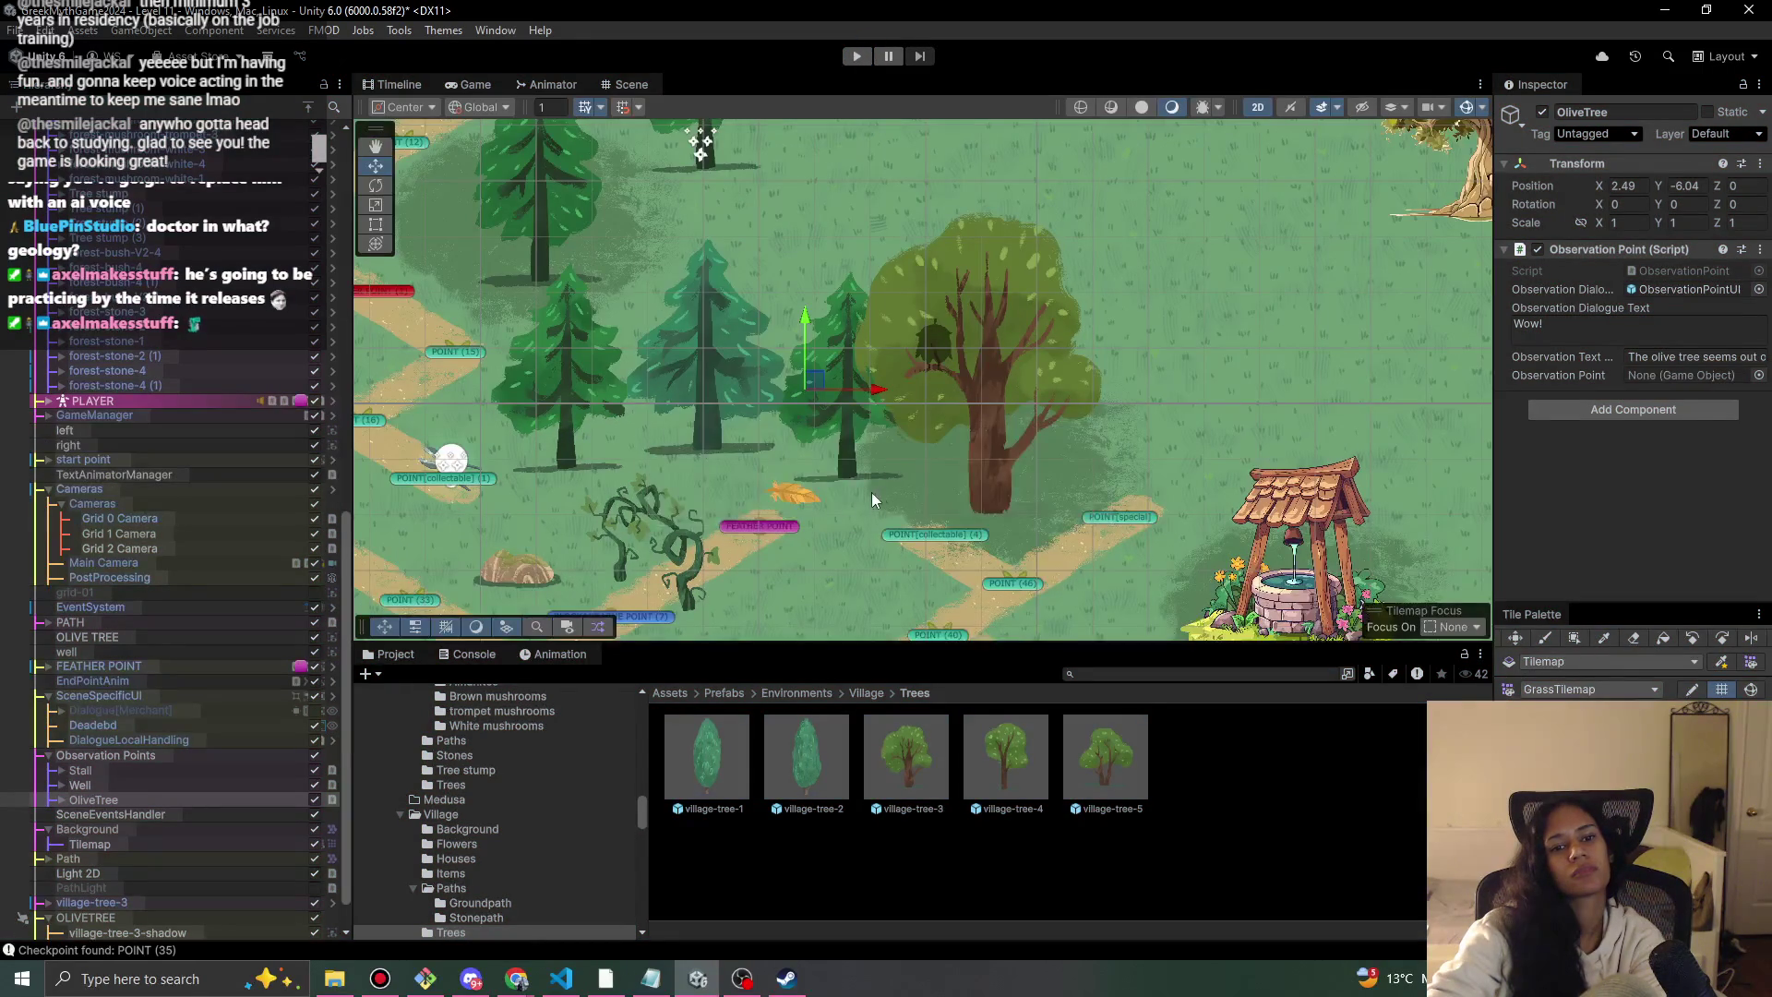
Reconnect path points POINT (39) and POINT (40) to their neighbouring points.
{"action": "left_click", "coordinate": [800, 447]}
{"action": "left_click_drag", "start_coordinate": [813, 432], "coordinate": [920, 388]}
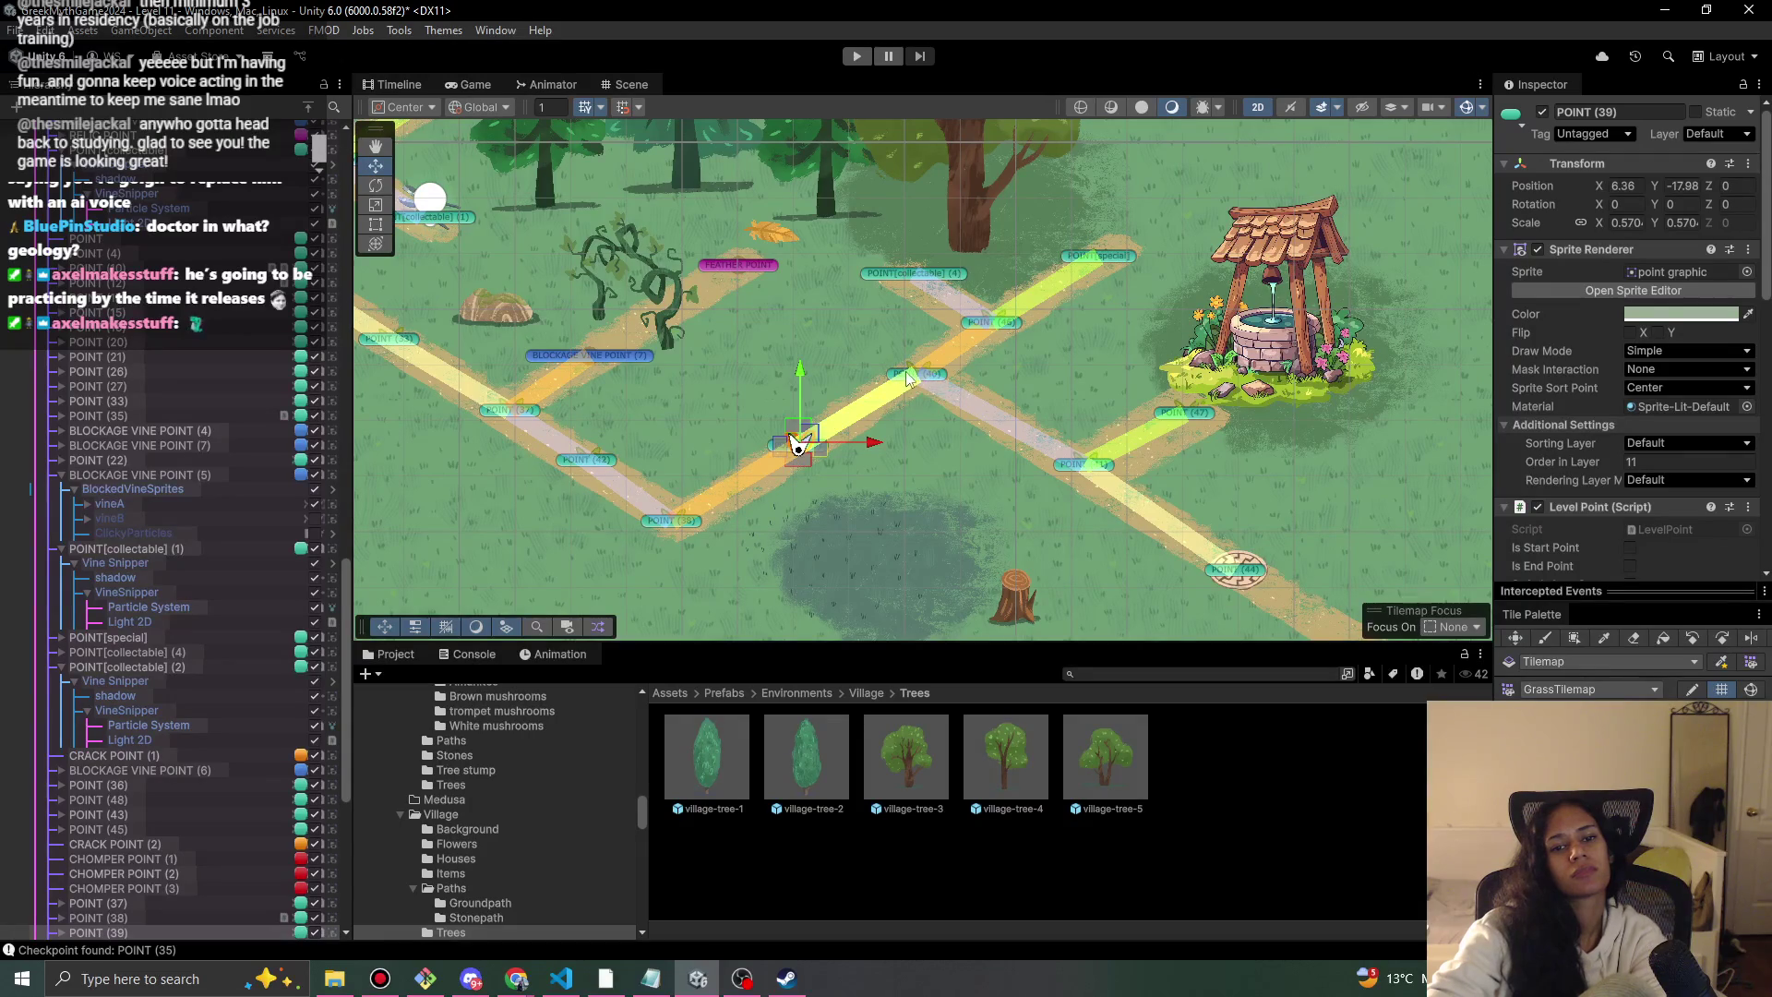
{"action": "left_click", "coordinate": [909, 374]}
{"action": "left_click", "coordinate": [853, 387]}
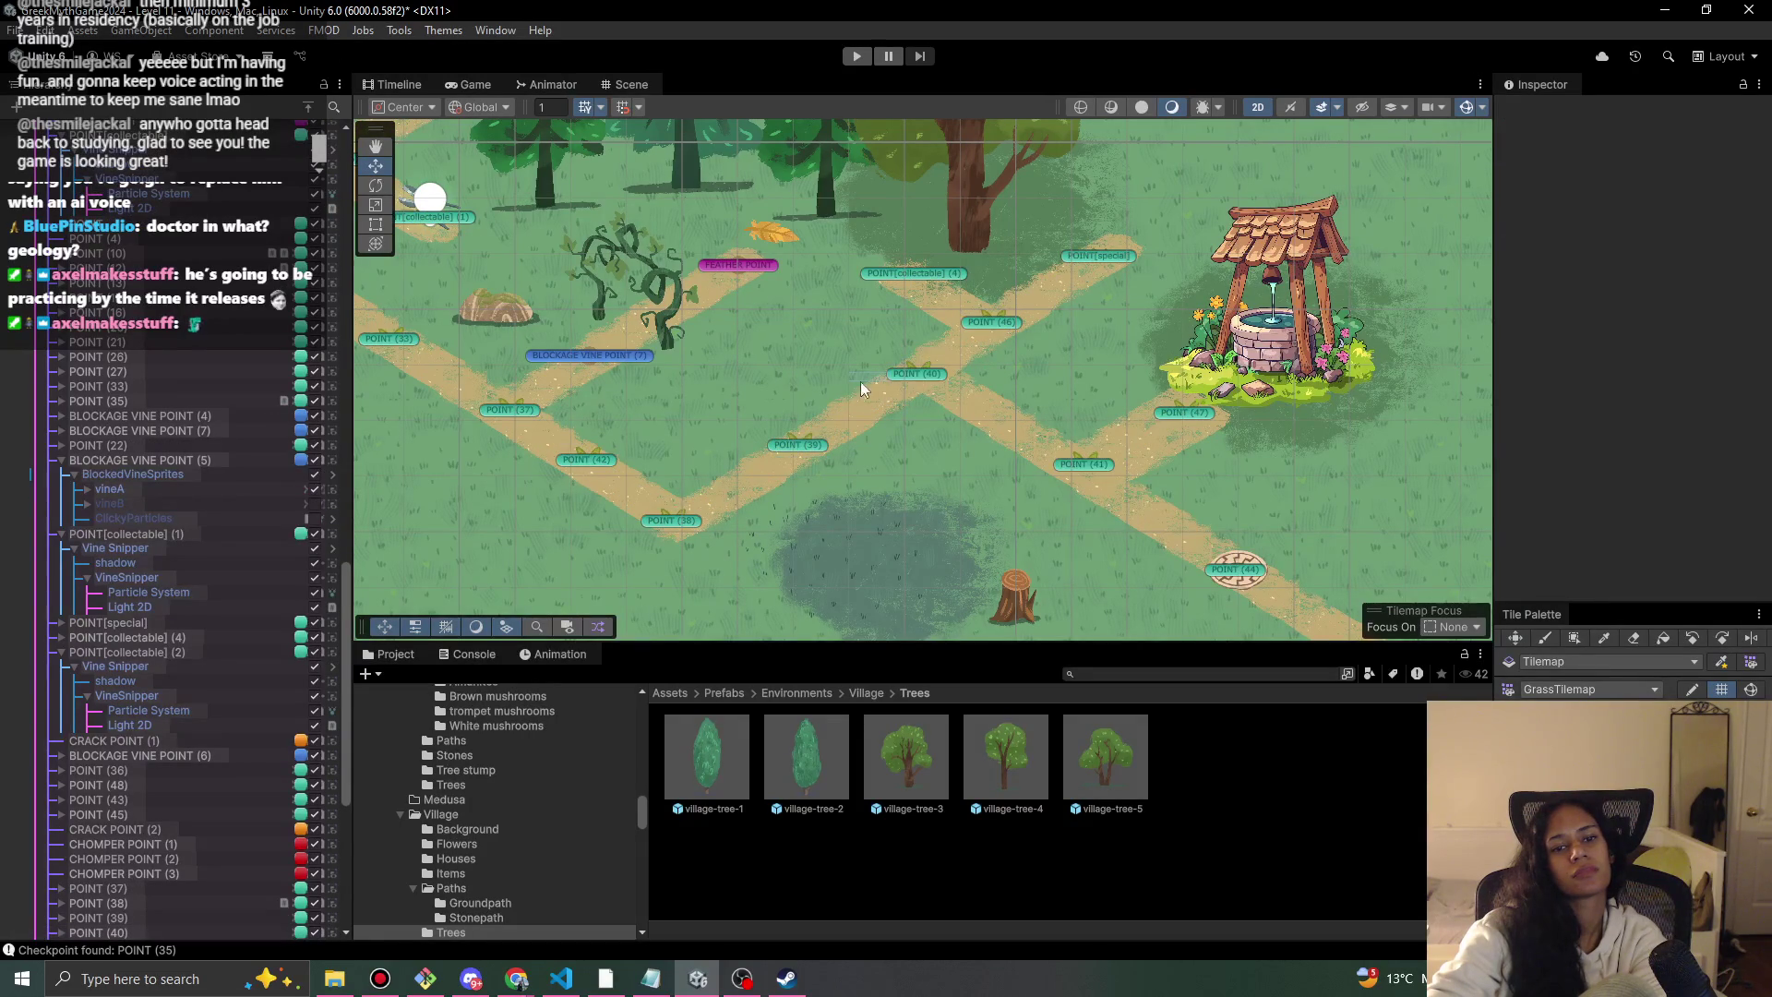
{"action": "left_click", "coordinate": [915, 374]}
{"action": "mouse_move", "coordinate": [904, 381]}
{"action": "left_mouse_down"}
{"action": "mouse_move", "coordinate": [840, 357]}
{"action": "mouse_move", "coordinate": [890, 378]}
{"action": "mouse_move", "coordinate": [883, 391]}
{"action": "left_mouse_up"}
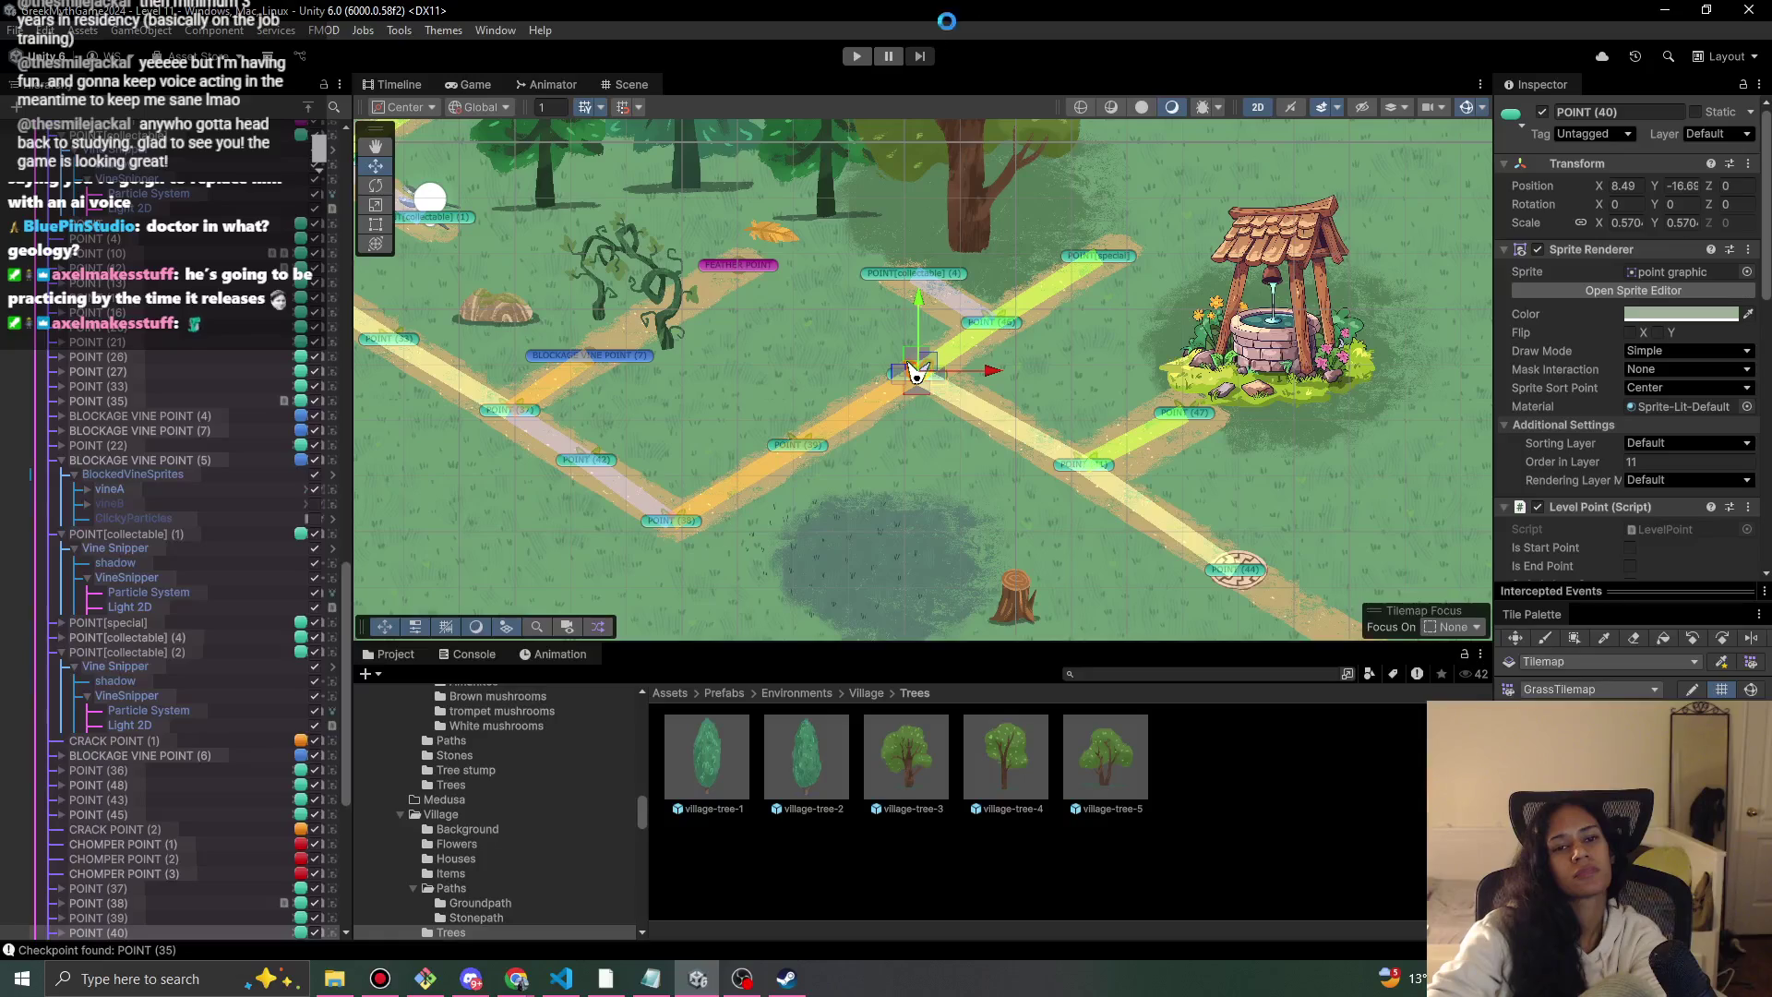
Play-test the walk to the tree, then set village-tree-3-shadow's order in layer to 2 and play again.
{"action": "left_click", "coordinate": [855, 57]}
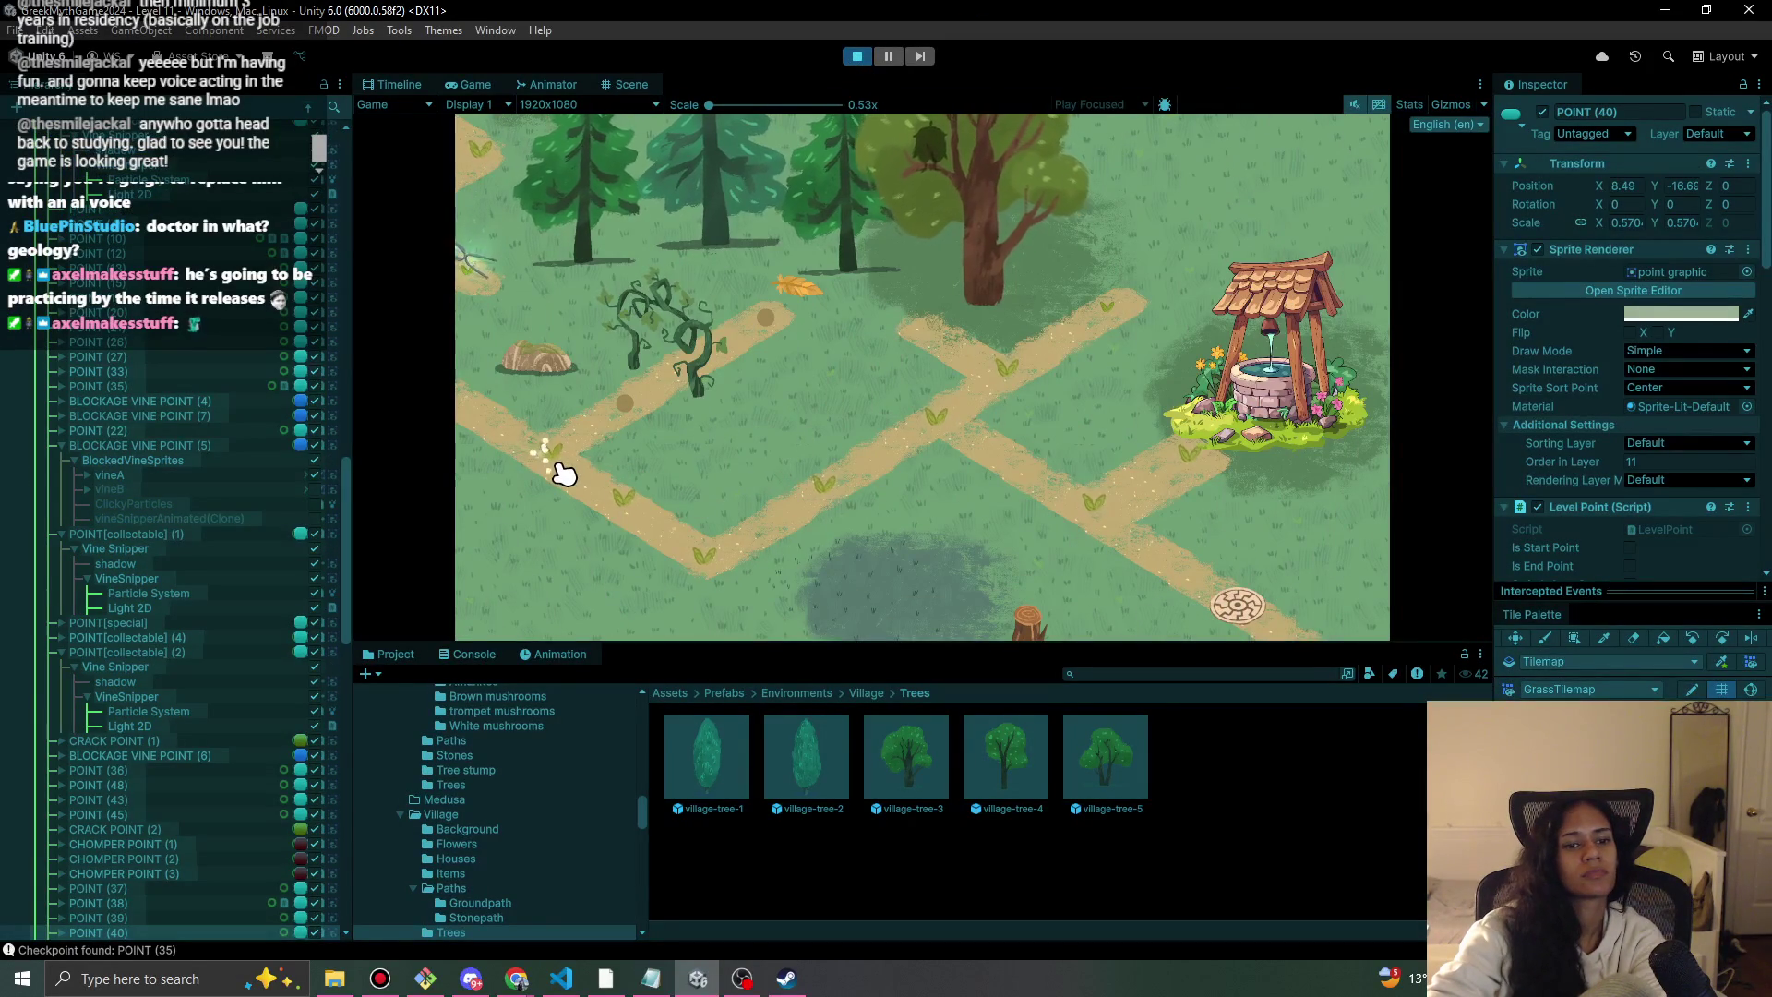
{"action": "left_click", "coordinate": [657, 526]}
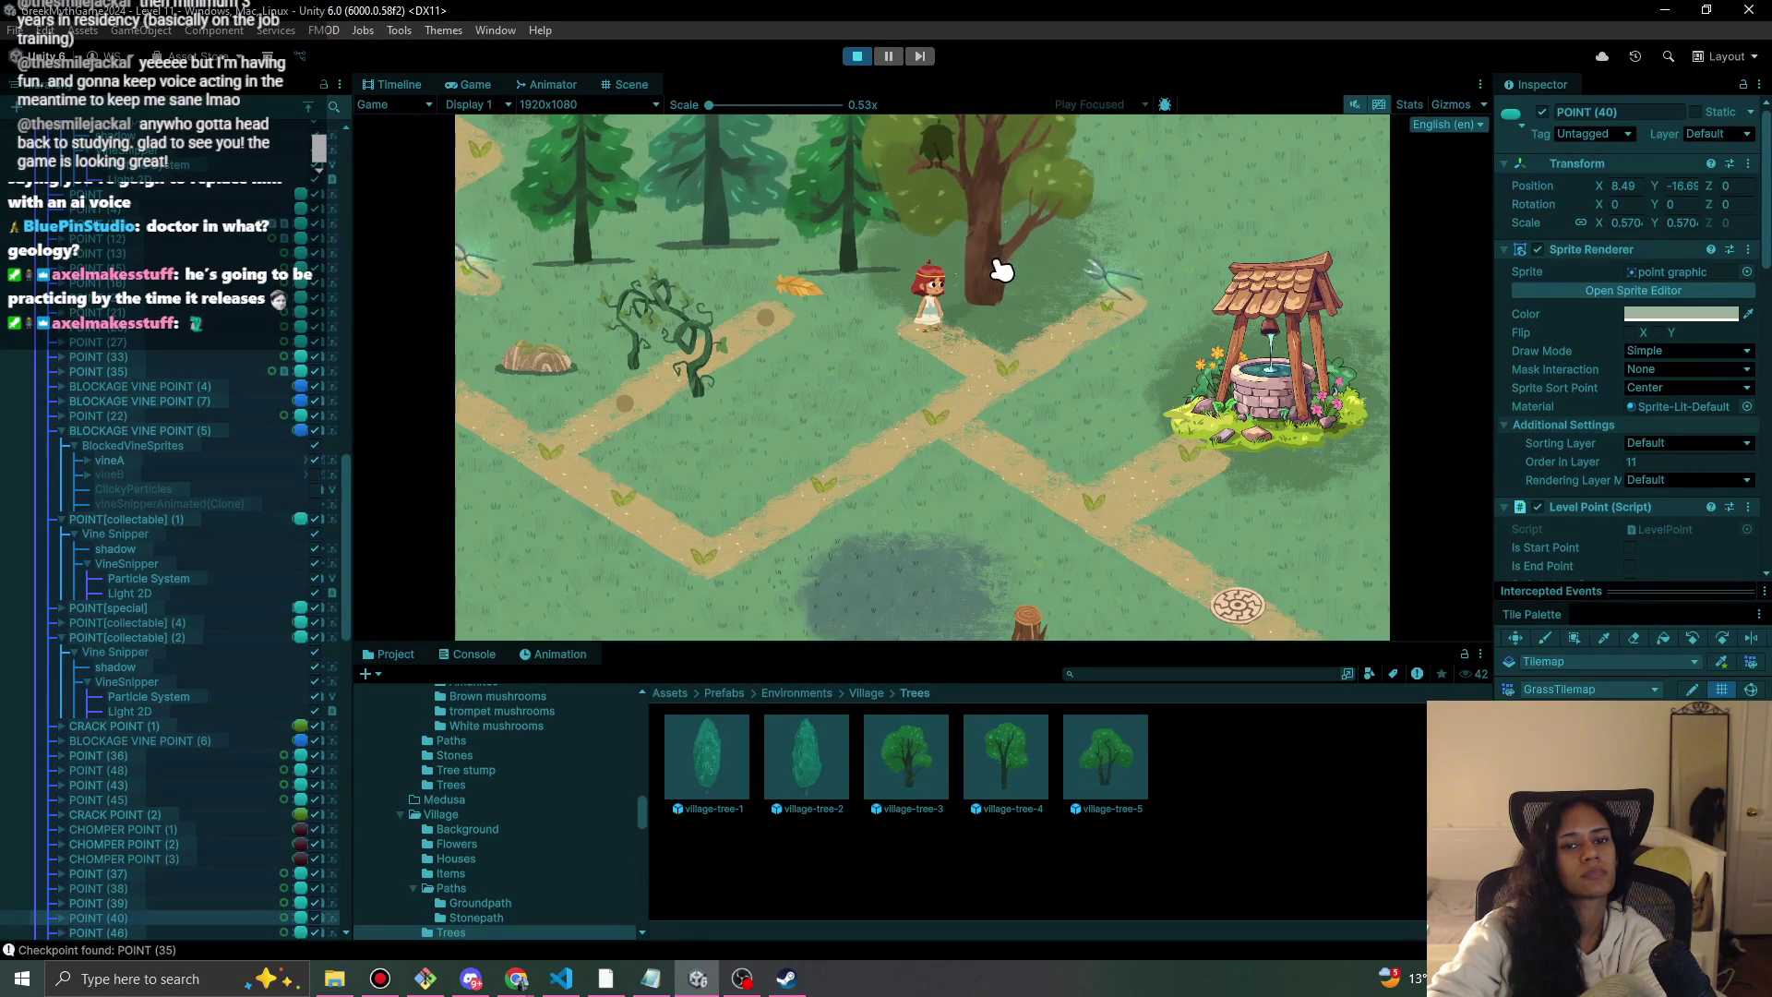
{"action": "left_click", "coordinate": [858, 57]}
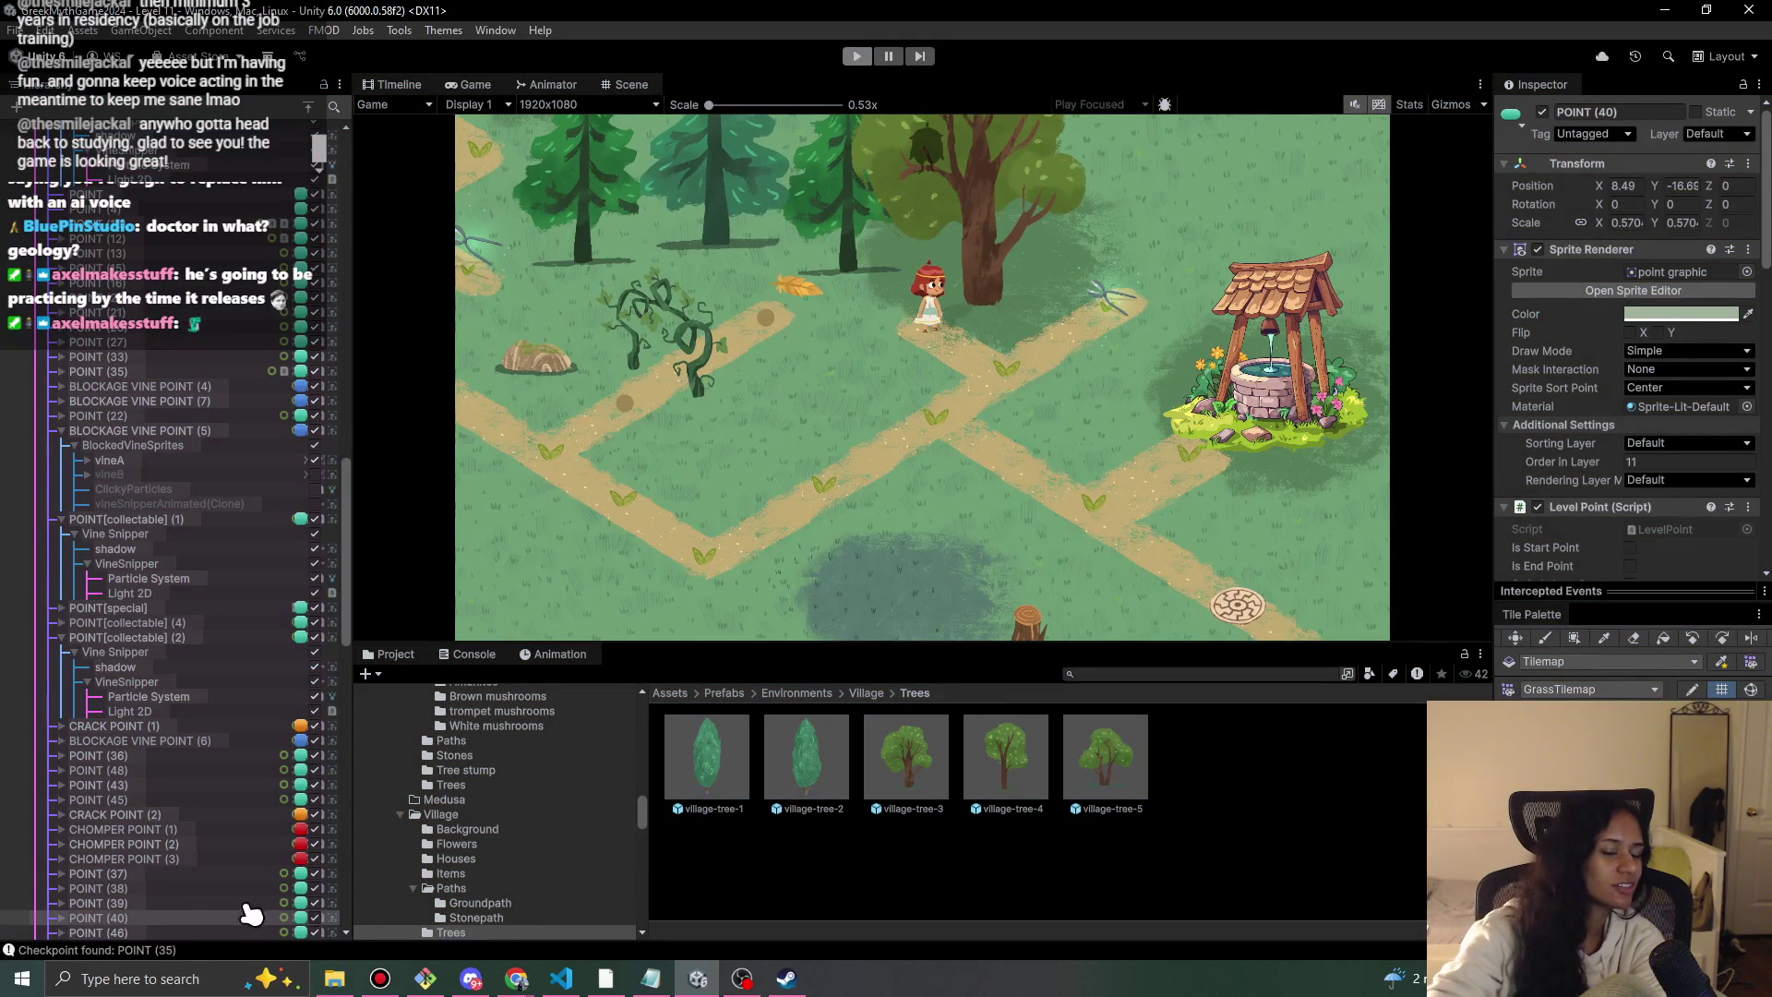
{"action": "left_click", "coordinate": [170, 889]}
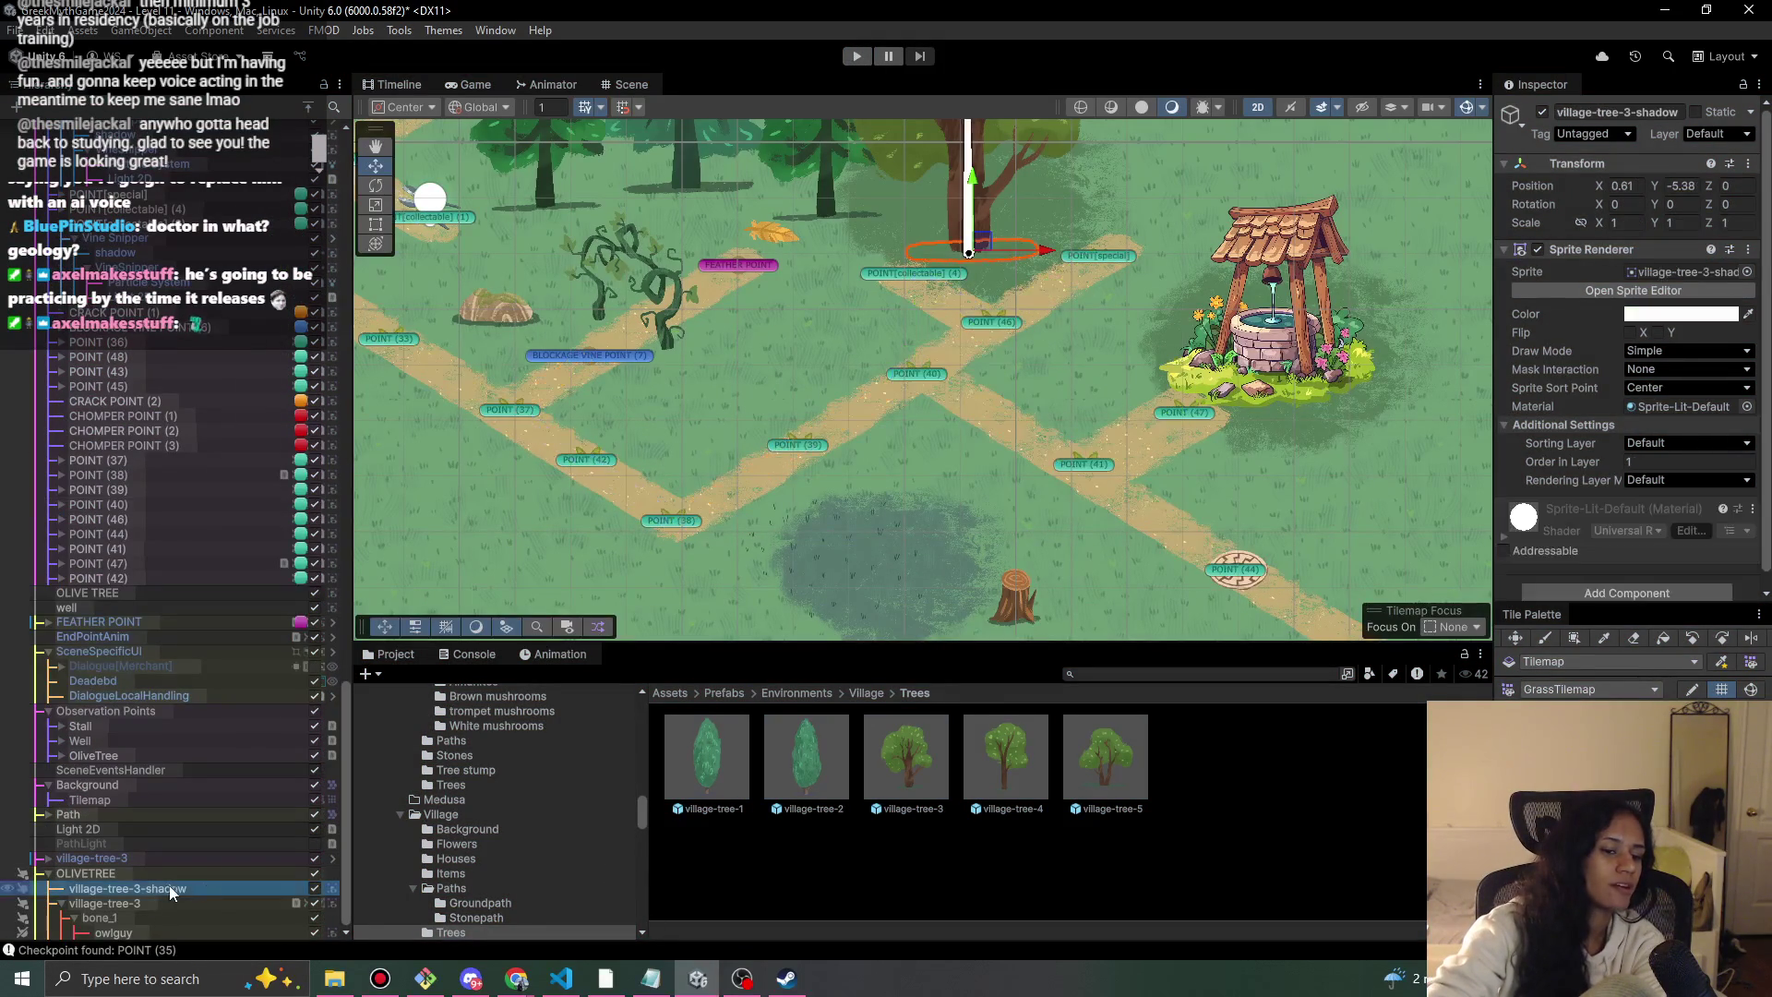
{"action": "left_click", "coordinate": [857, 56]}
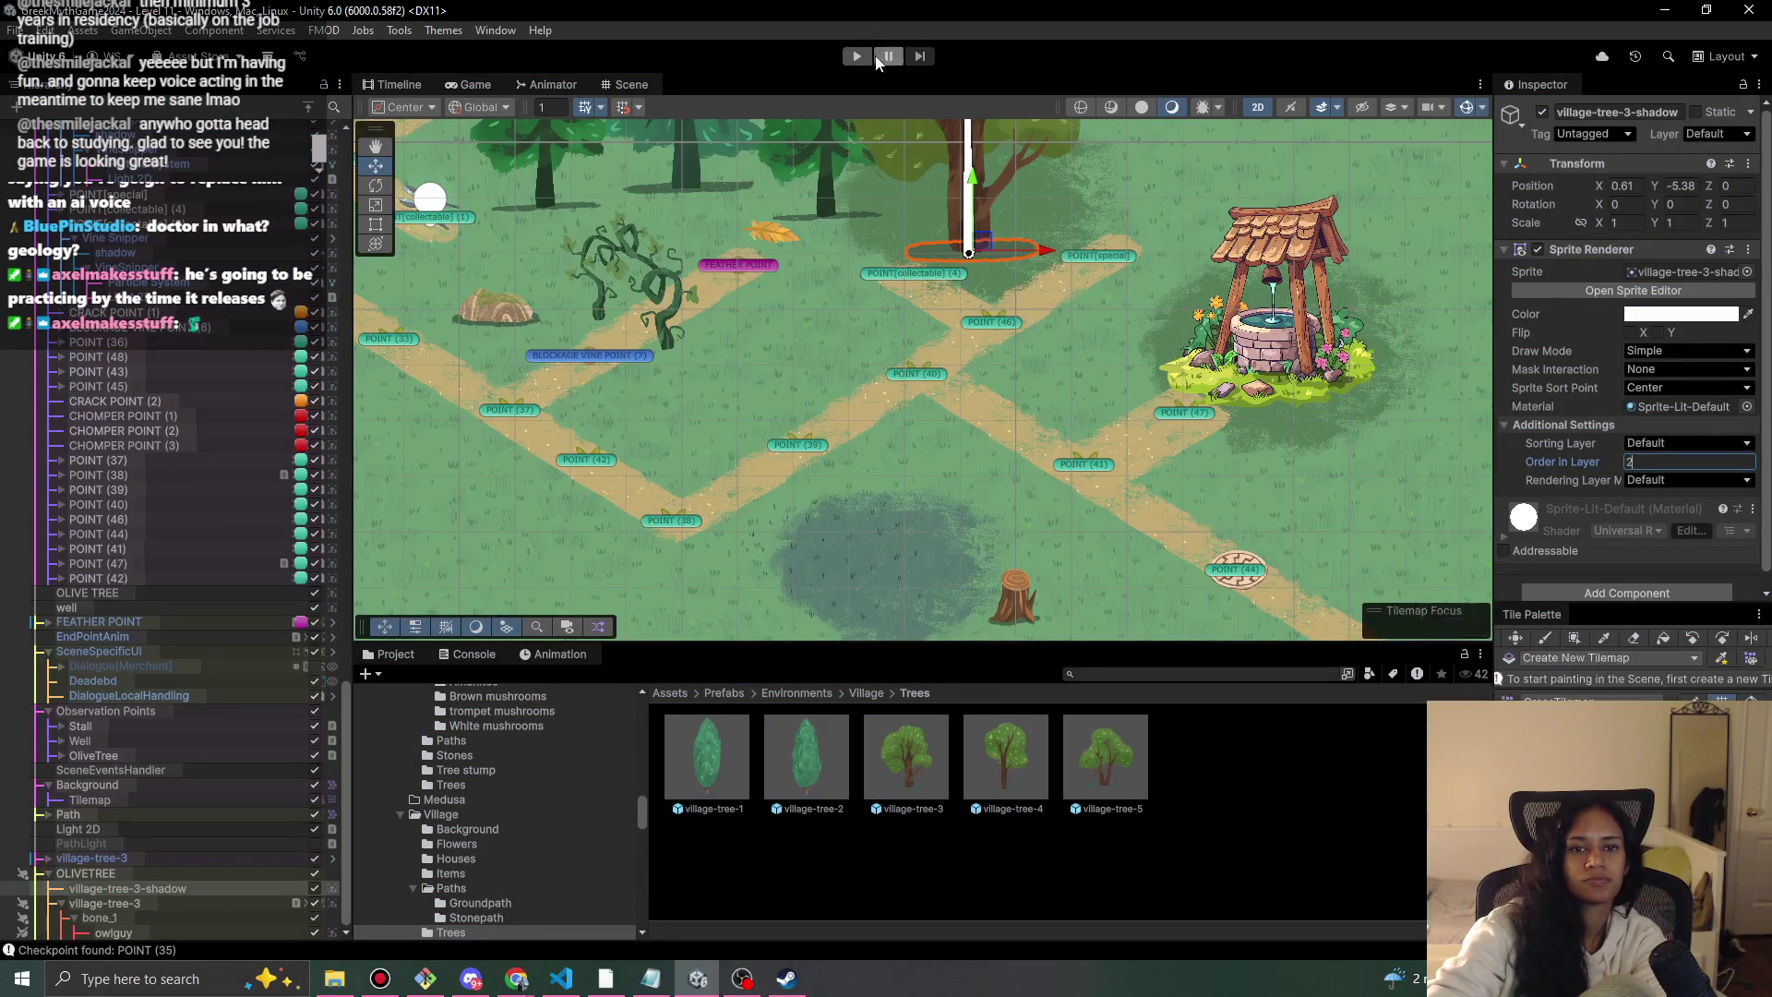
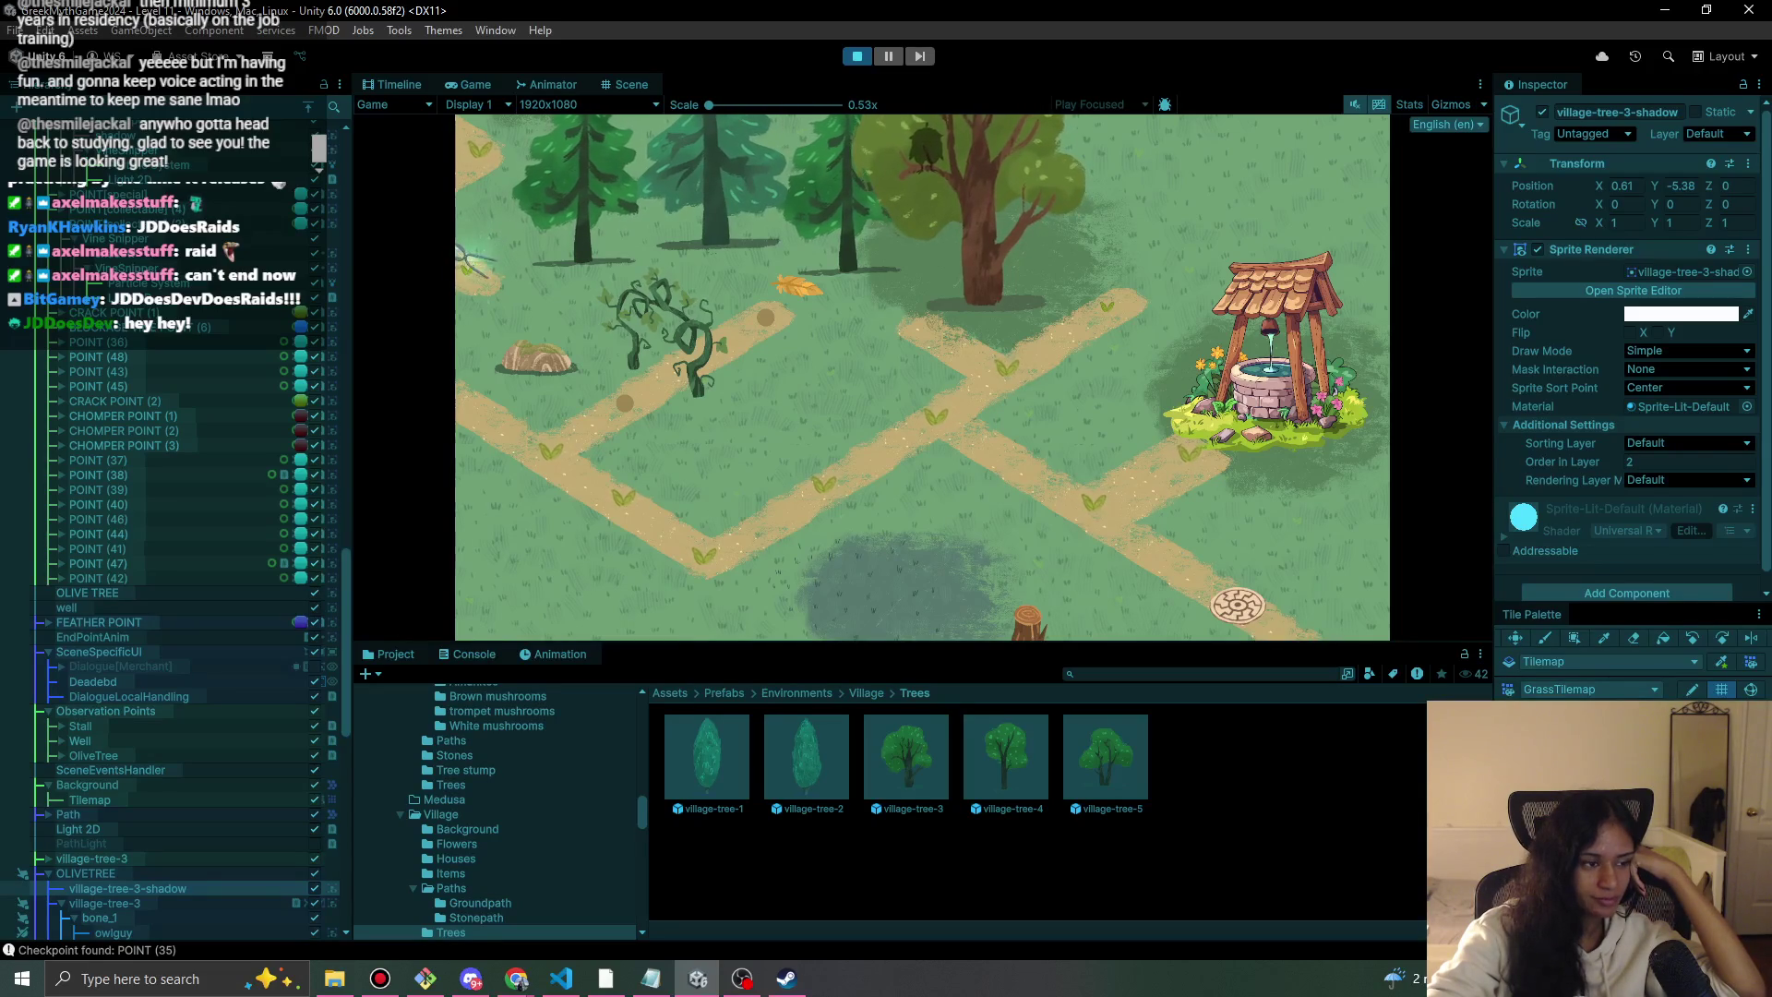
Walk the character along the path to the olive tree in the running game, then stop play mode.
{"action": "key", "text": "alt+Tab"}
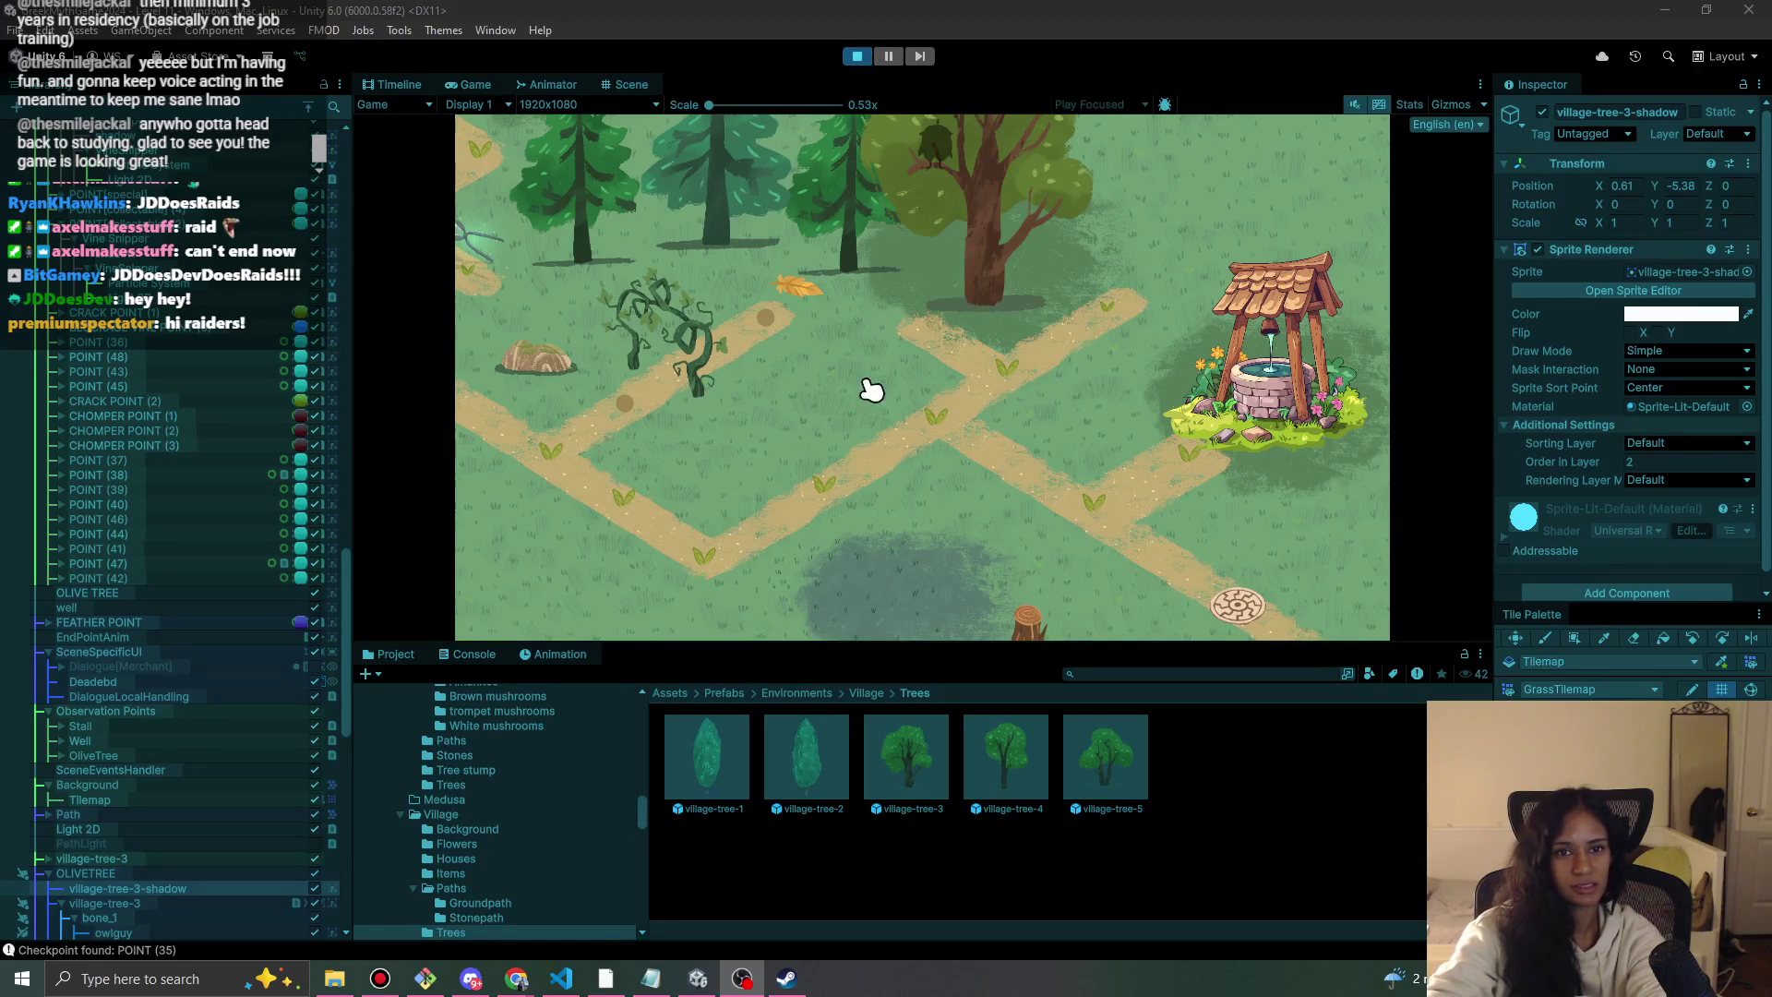
{"action": "left_click", "coordinate": [811, 383]}
{"action": "mouse_move", "coordinate": [672, 476]}
{"action": "left_mouse_down"}
{"action": "mouse_move", "coordinate": [652, 507]}
{"action": "mouse_move", "coordinate": [691, 552]}
{"action": "mouse_move", "coordinate": [836, 517]}
{"action": "mouse_move", "coordinate": [886, 479]}
{"action": "mouse_move", "coordinate": [929, 495]}
{"action": "mouse_move", "coordinate": [986, 409]}
{"action": "mouse_move", "coordinate": [1040, 379]}
{"action": "mouse_move", "coordinate": [1084, 225]}
{"action": "mouse_move", "coordinate": [988, 230]}
{"action": "mouse_move", "coordinate": [1025, 351]}
{"action": "mouse_move", "coordinate": [1120, 333]}
{"action": "mouse_move", "coordinate": [1160, 301]}
{"action": "mouse_move", "coordinate": [1088, 256]}
{"action": "left_mouse_up"}
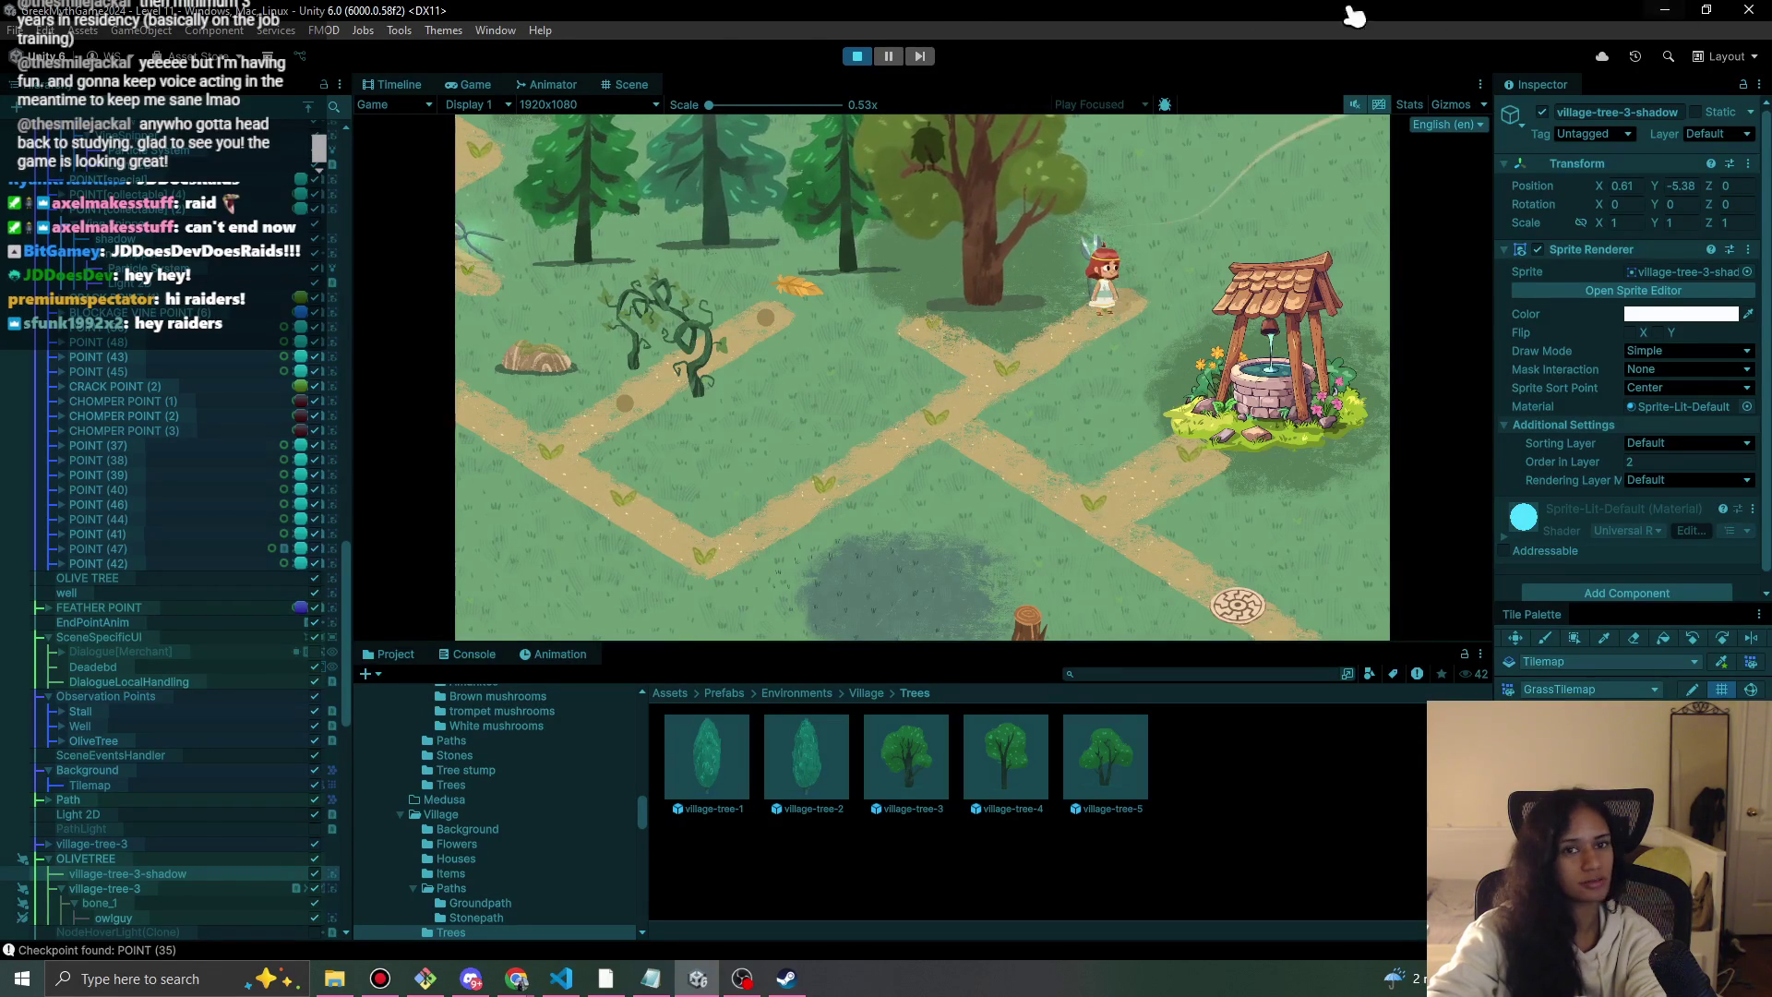
{"action": "left_click", "coordinate": [857, 56]}
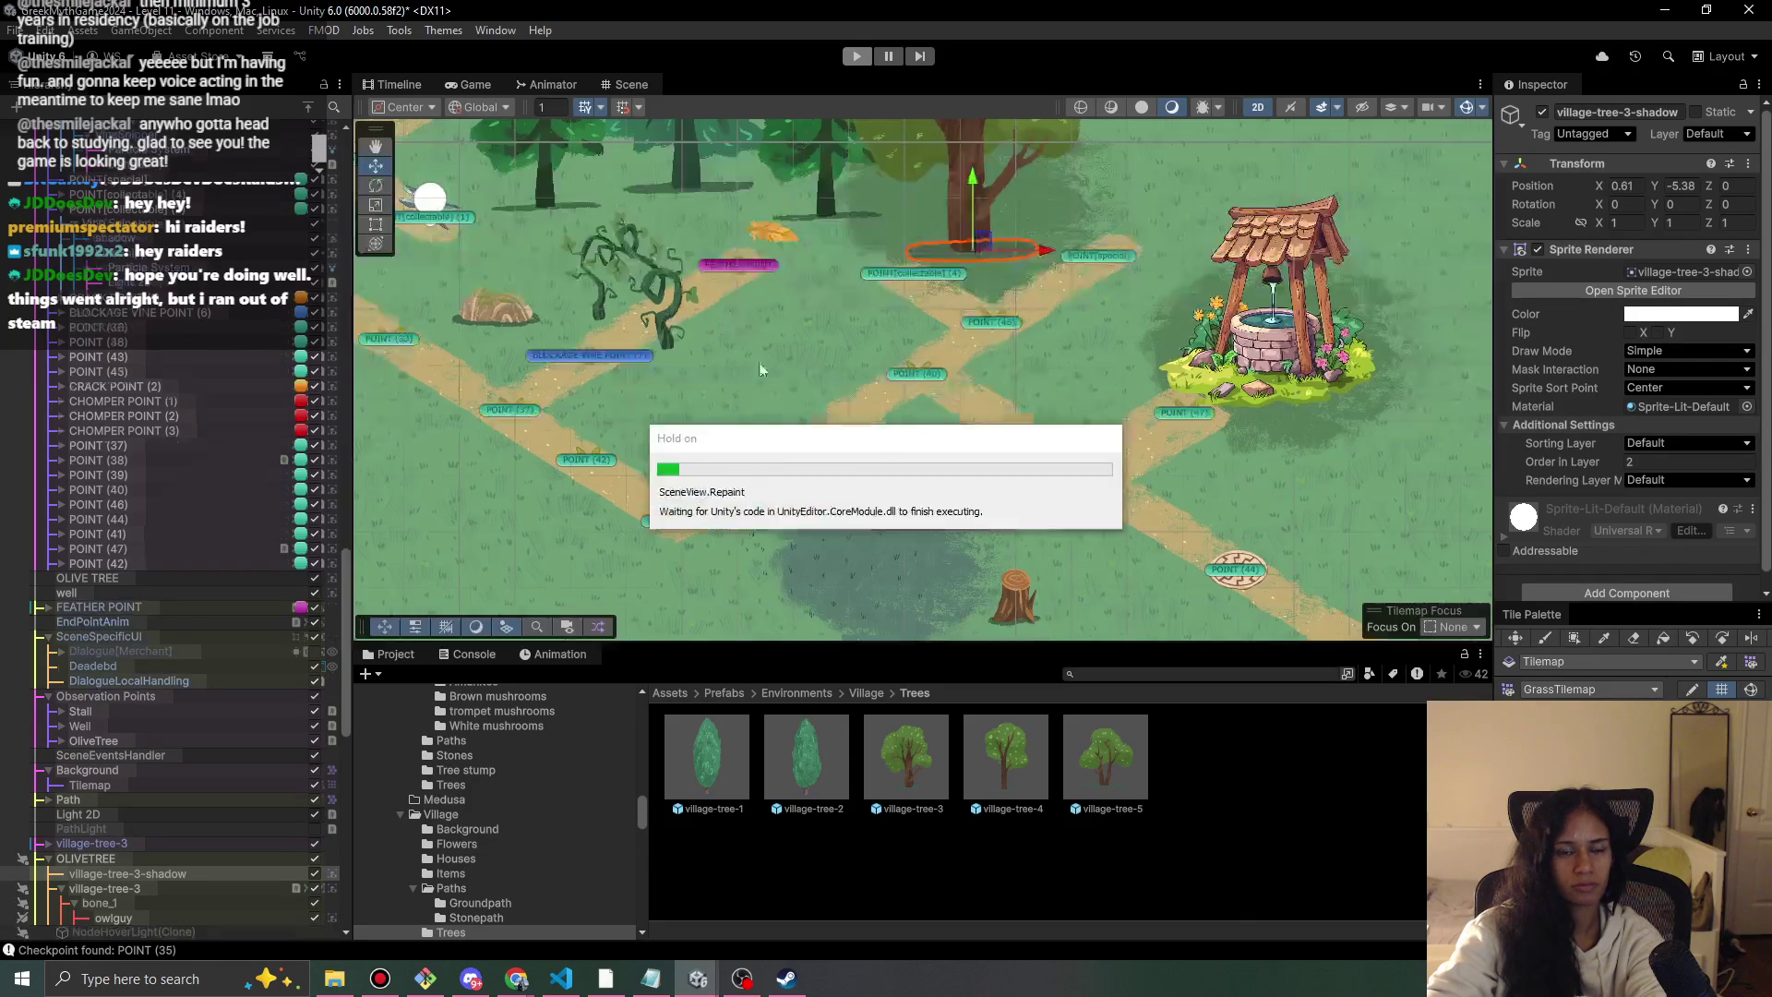
Collapse BLOCKAGE VINE POINT (5) in the Hierarchy and turn off scene picking for OLIVETREE.
{"action": "scroll", "coordinate": [381, 475], "scroll_direction": "down", "scroll_amount": 2}
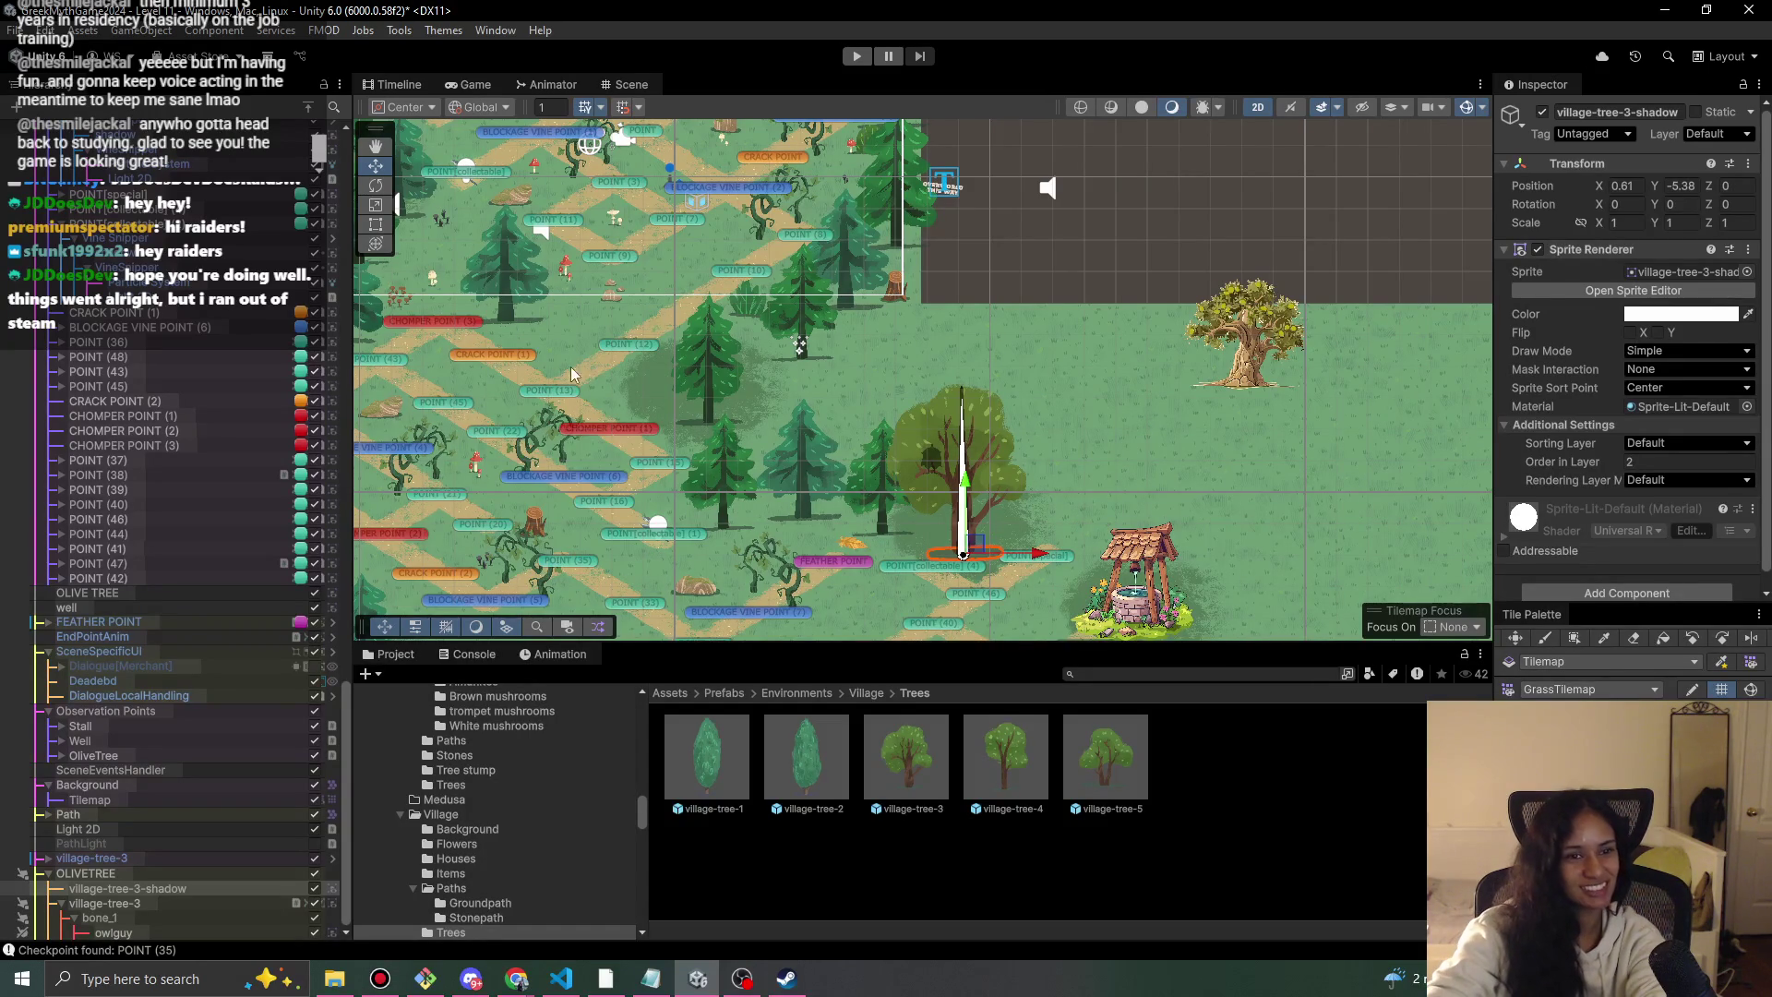
{"action": "left_click_drag", "start_coordinate": [447, 441], "coordinate": [607, 524]}
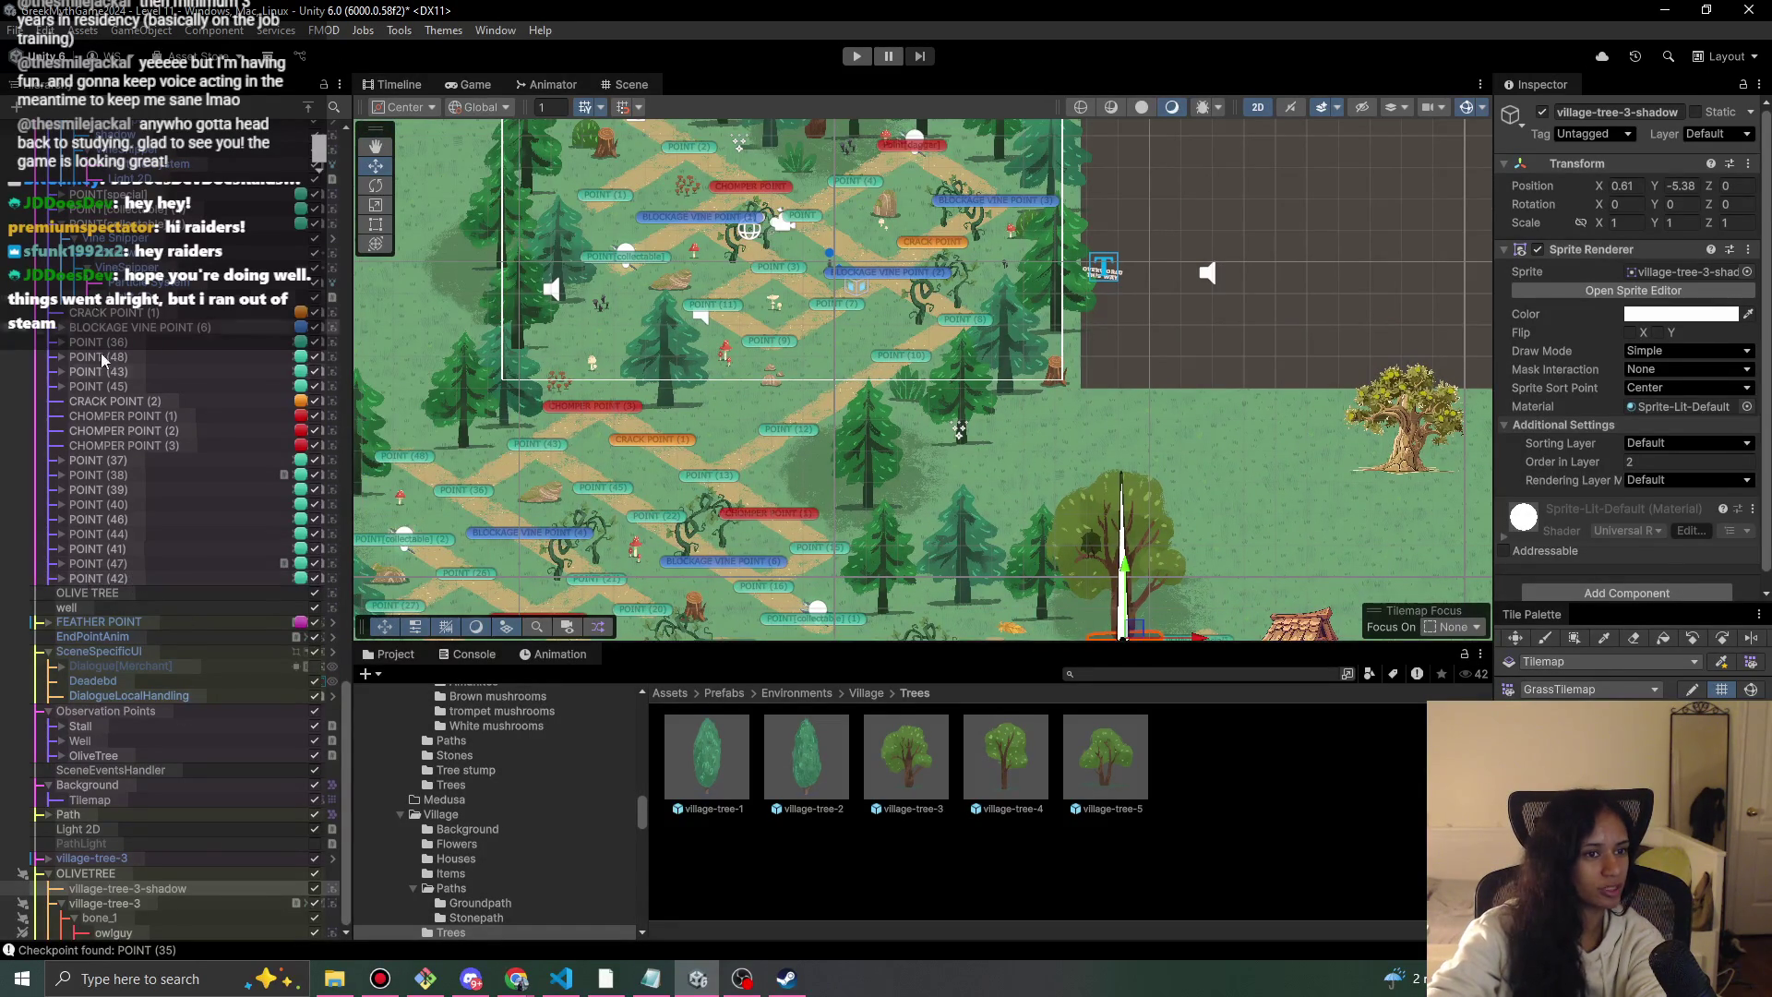
{"action": "scroll", "coordinate": [83, 425], "scroll_direction": "up", "scroll_amount": 10}
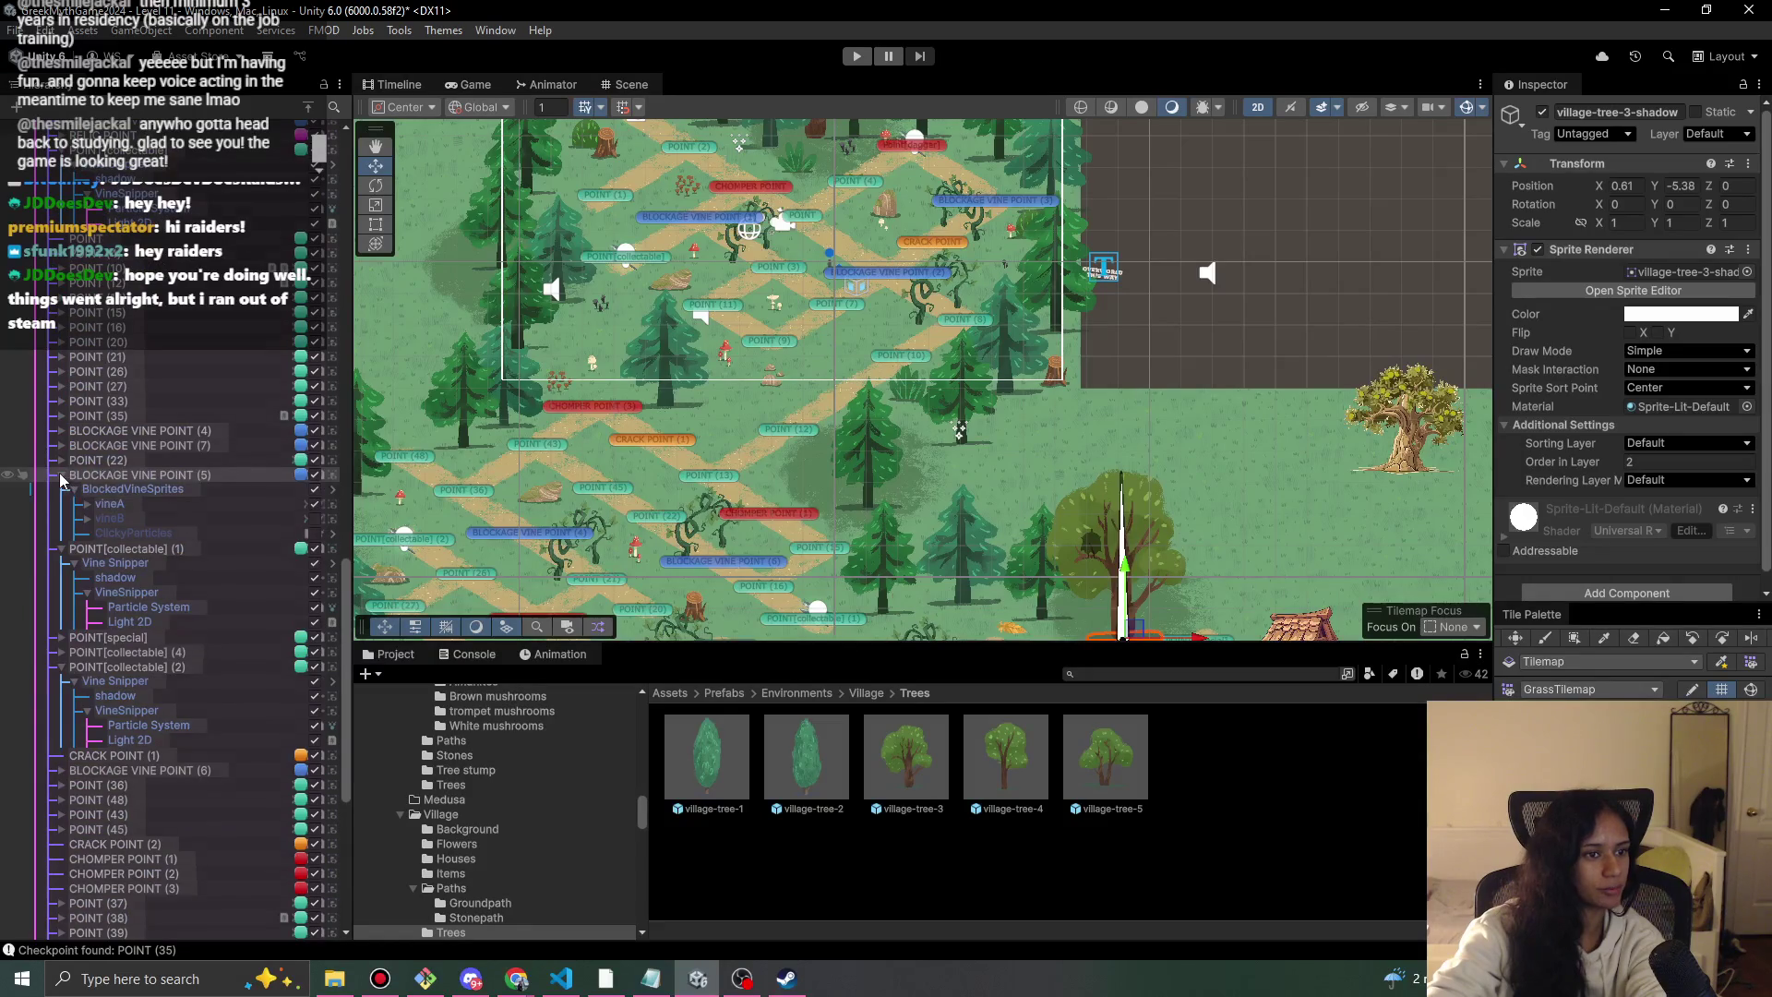
{"action": "left_click", "coordinate": [61, 475]}
{"action": "scroll", "coordinate": [104, 825], "scroll_direction": "down", "scroll_amount": 8}
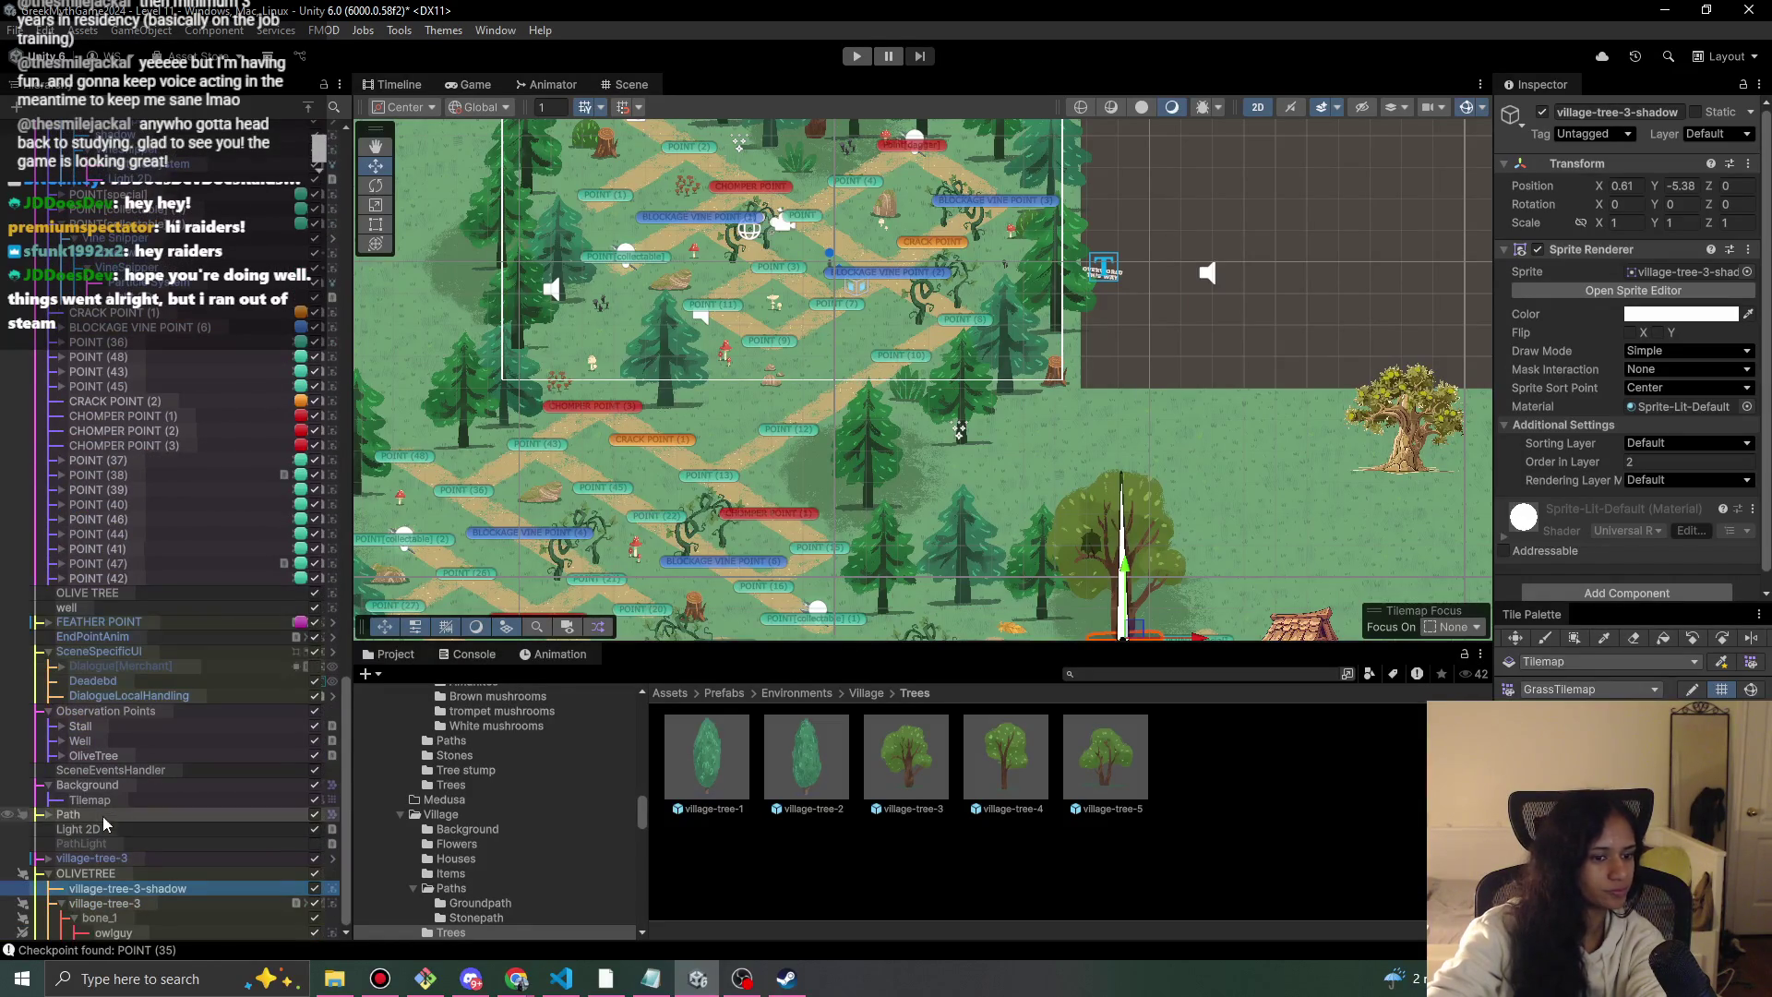
{"action": "scroll", "coordinate": [21, 934], "scroll_direction": "up", "scroll_amount": 1}
{"action": "left_click", "coordinate": [22, 932]}
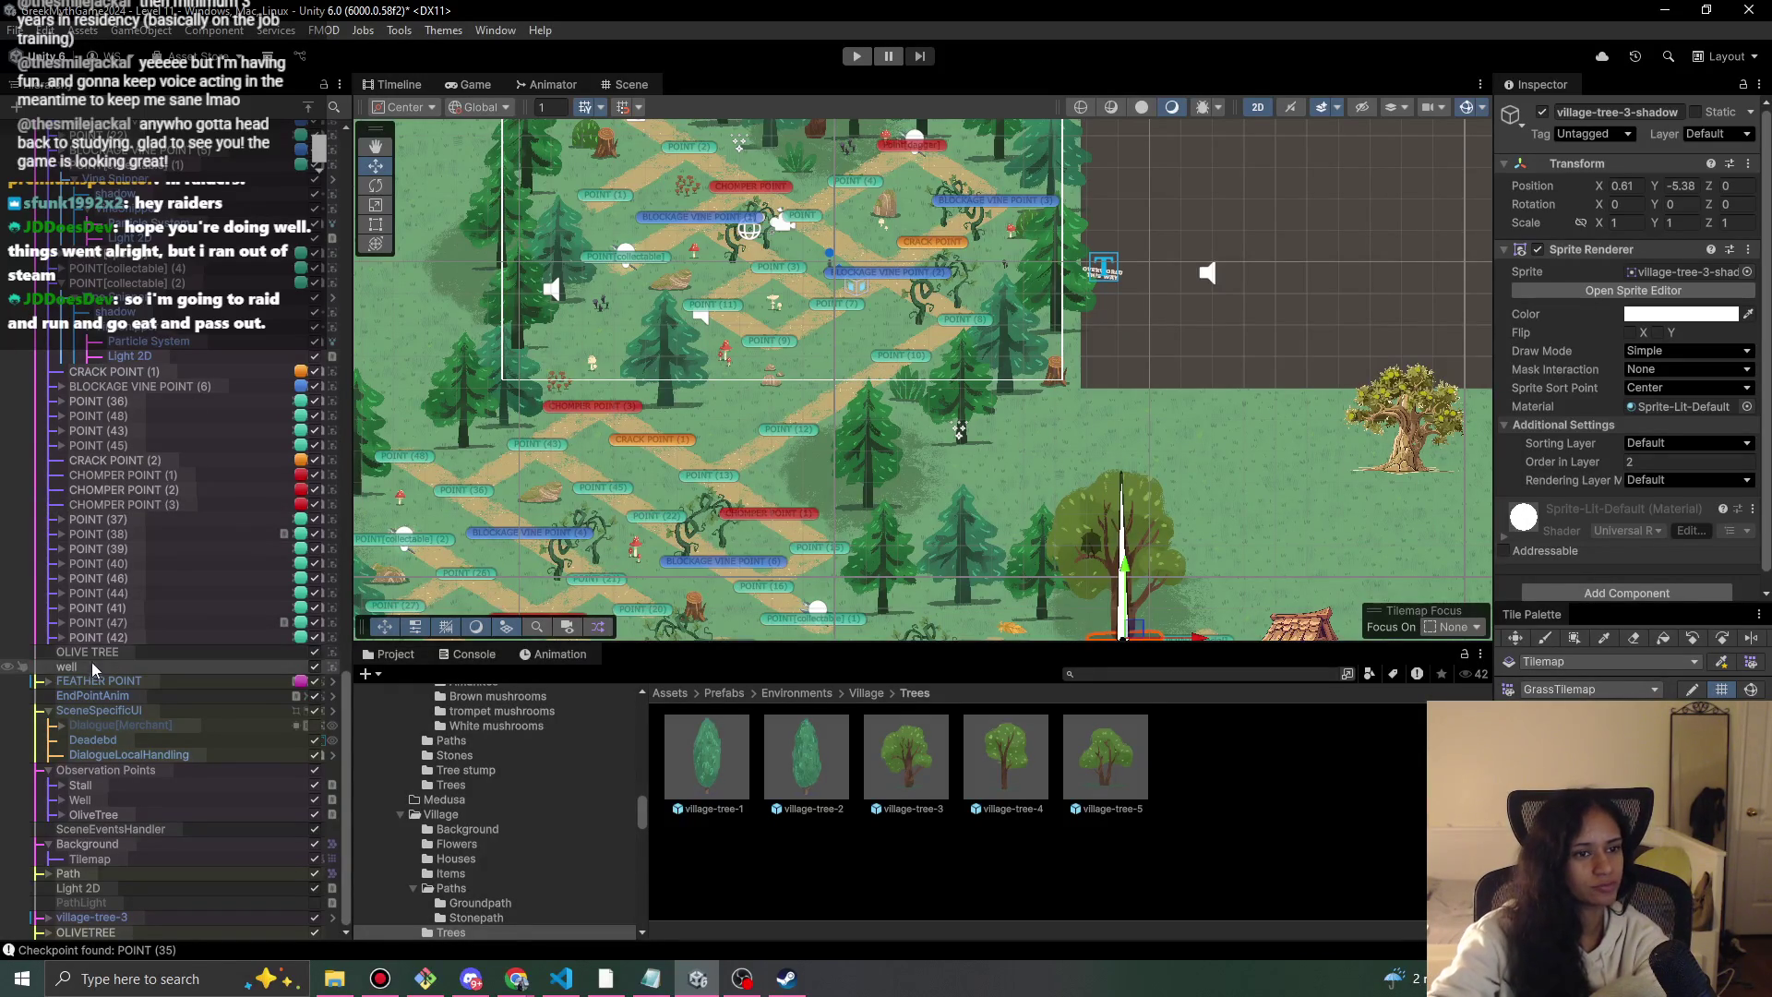
Browse the Hierarchy, selecting forest-mushroom-trompet-2 (2) and the Forest-tree-6 (1) pine.
{"action": "scroll", "coordinate": [127, 509], "scroll_direction": "up", "scroll_amount": 10}
{"action": "scroll", "coordinate": [127, 507], "scroll_direction": "down", "scroll_amount": 10}
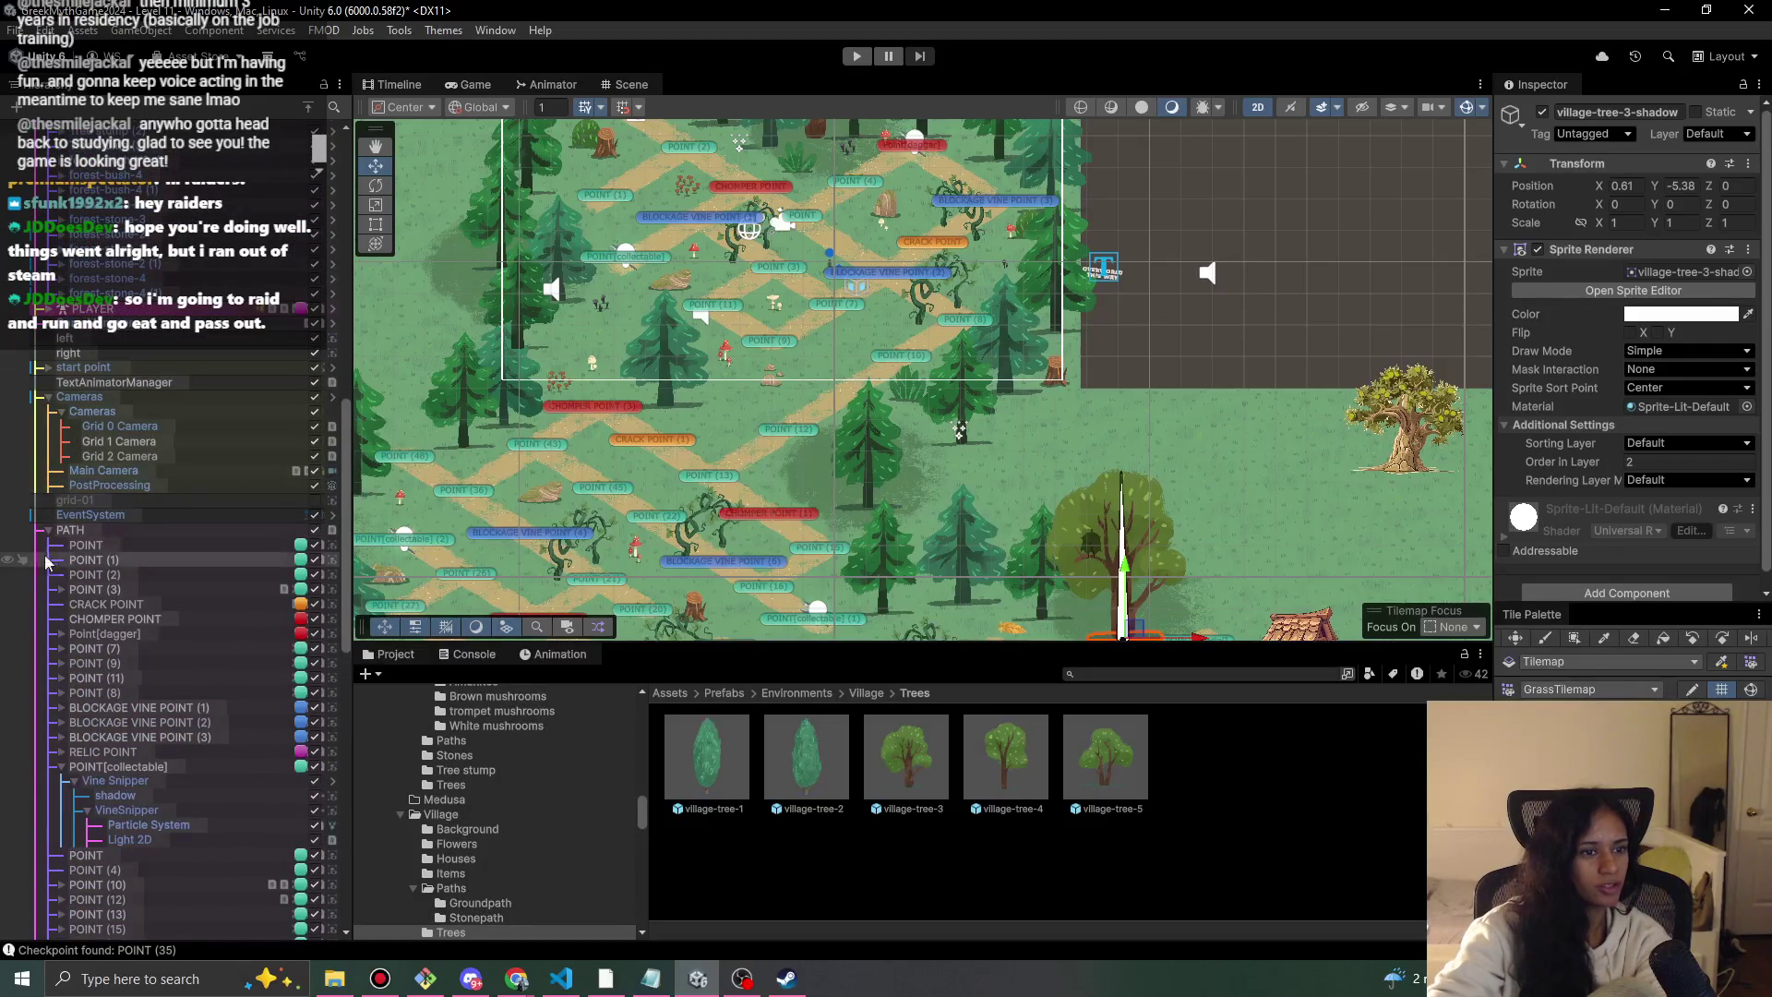
{"action": "scroll", "coordinate": [148, 429], "scroll_direction": "down", "scroll_amount": 10}
{"action": "scroll", "coordinate": [148, 430], "scroll_direction": "up", "scroll_amount": 3}
{"action": "left_click", "coordinate": [185, 300]}
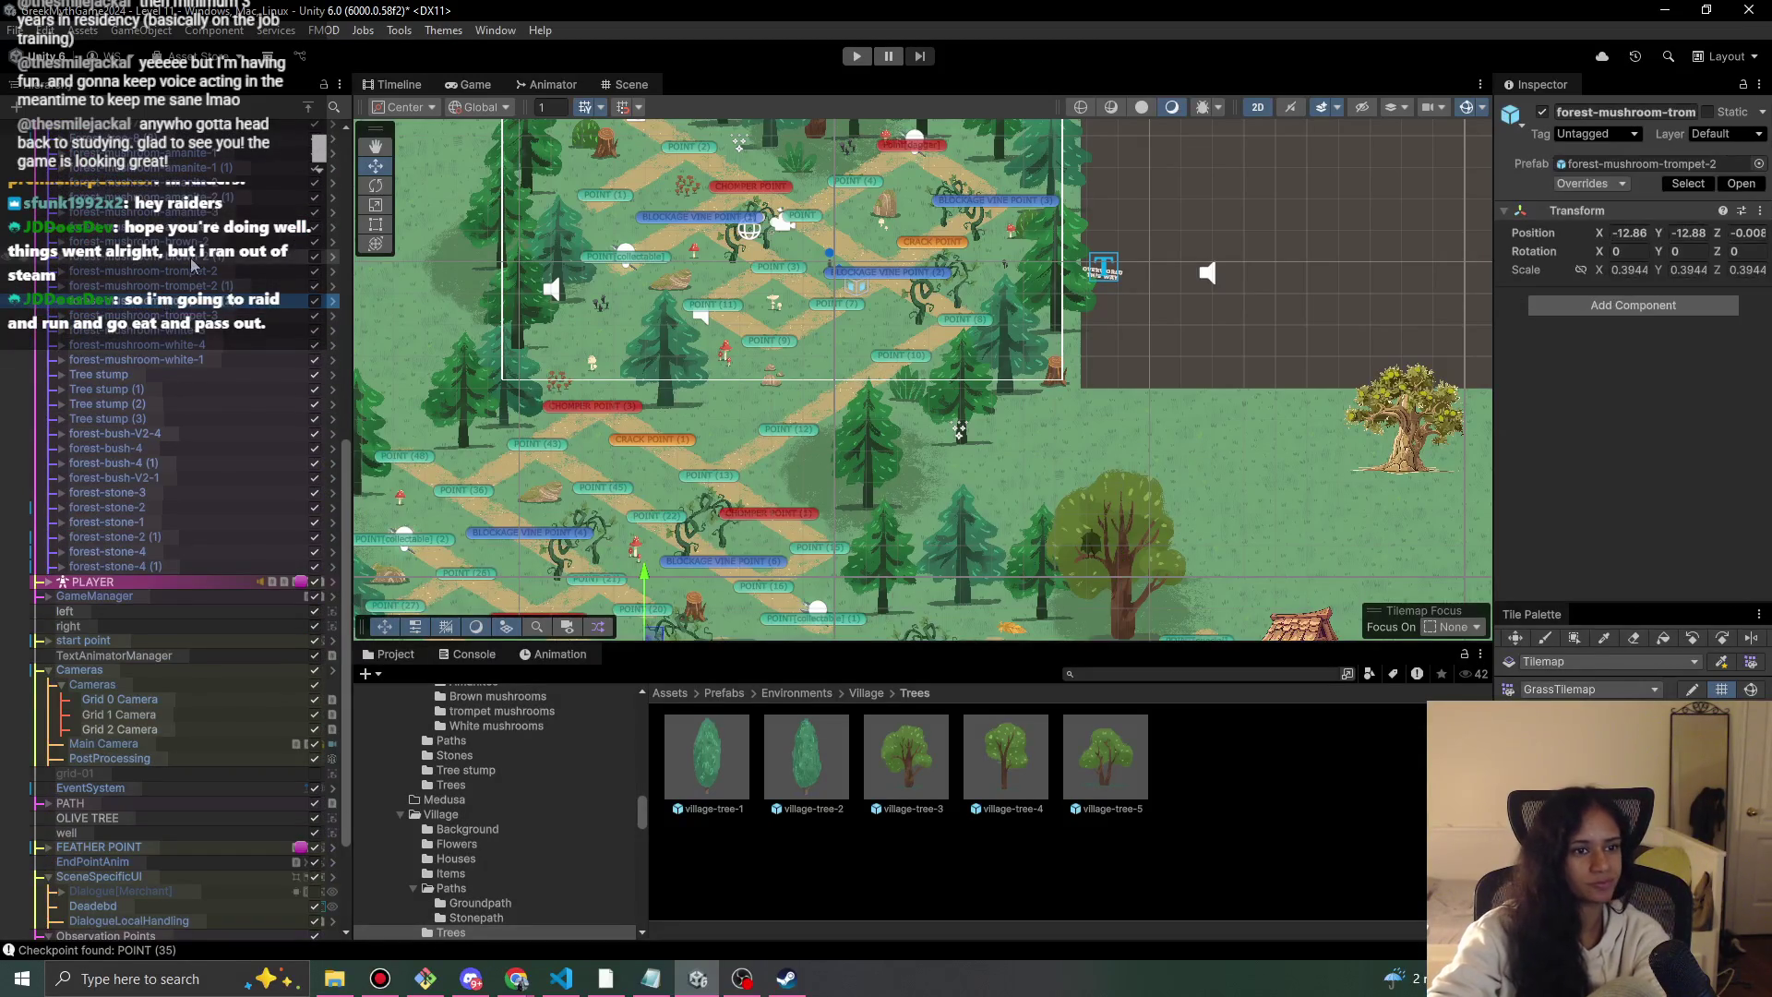
{"action": "scroll", "coordinate": [203, 332], "scroll_direction": "up", "scroll_amount": 5}
{"action": "scroll", "coordinate": [207, 342], "scroll_direction": "up", "scroll_amount": 6}
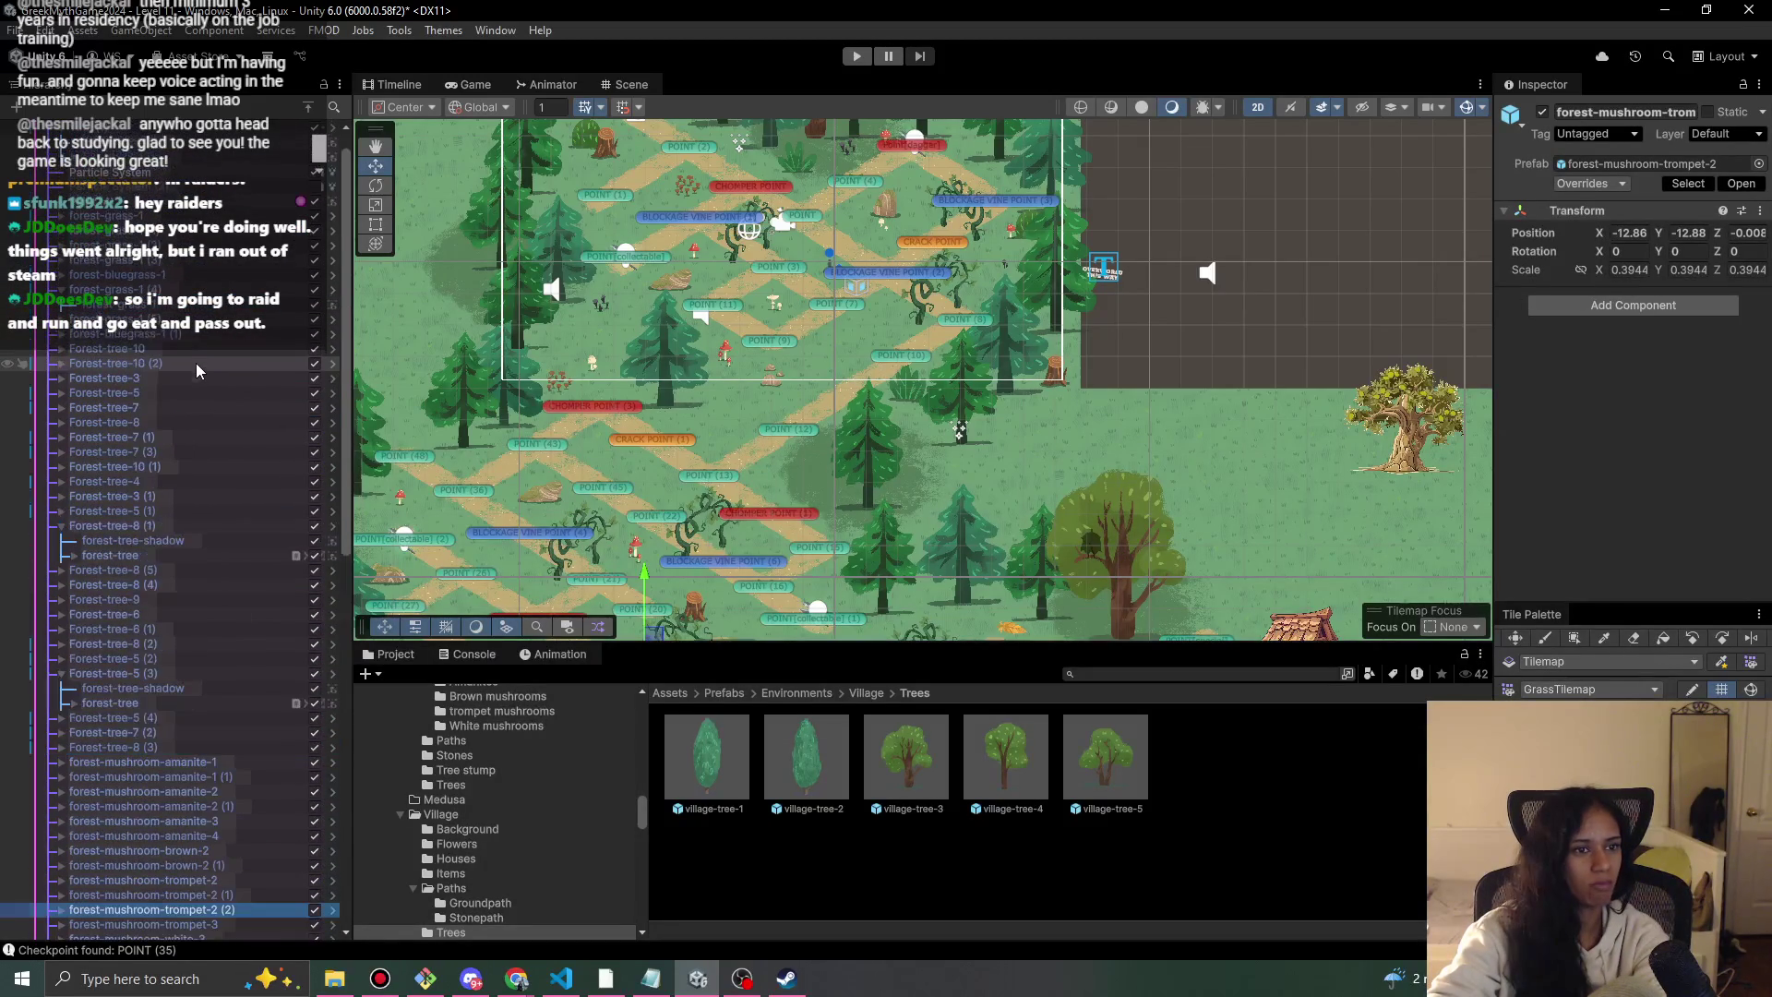
{"action": "scroll", "coordinate": [171, 410], "scroll_direction": "down", "scroll_amount": 5}
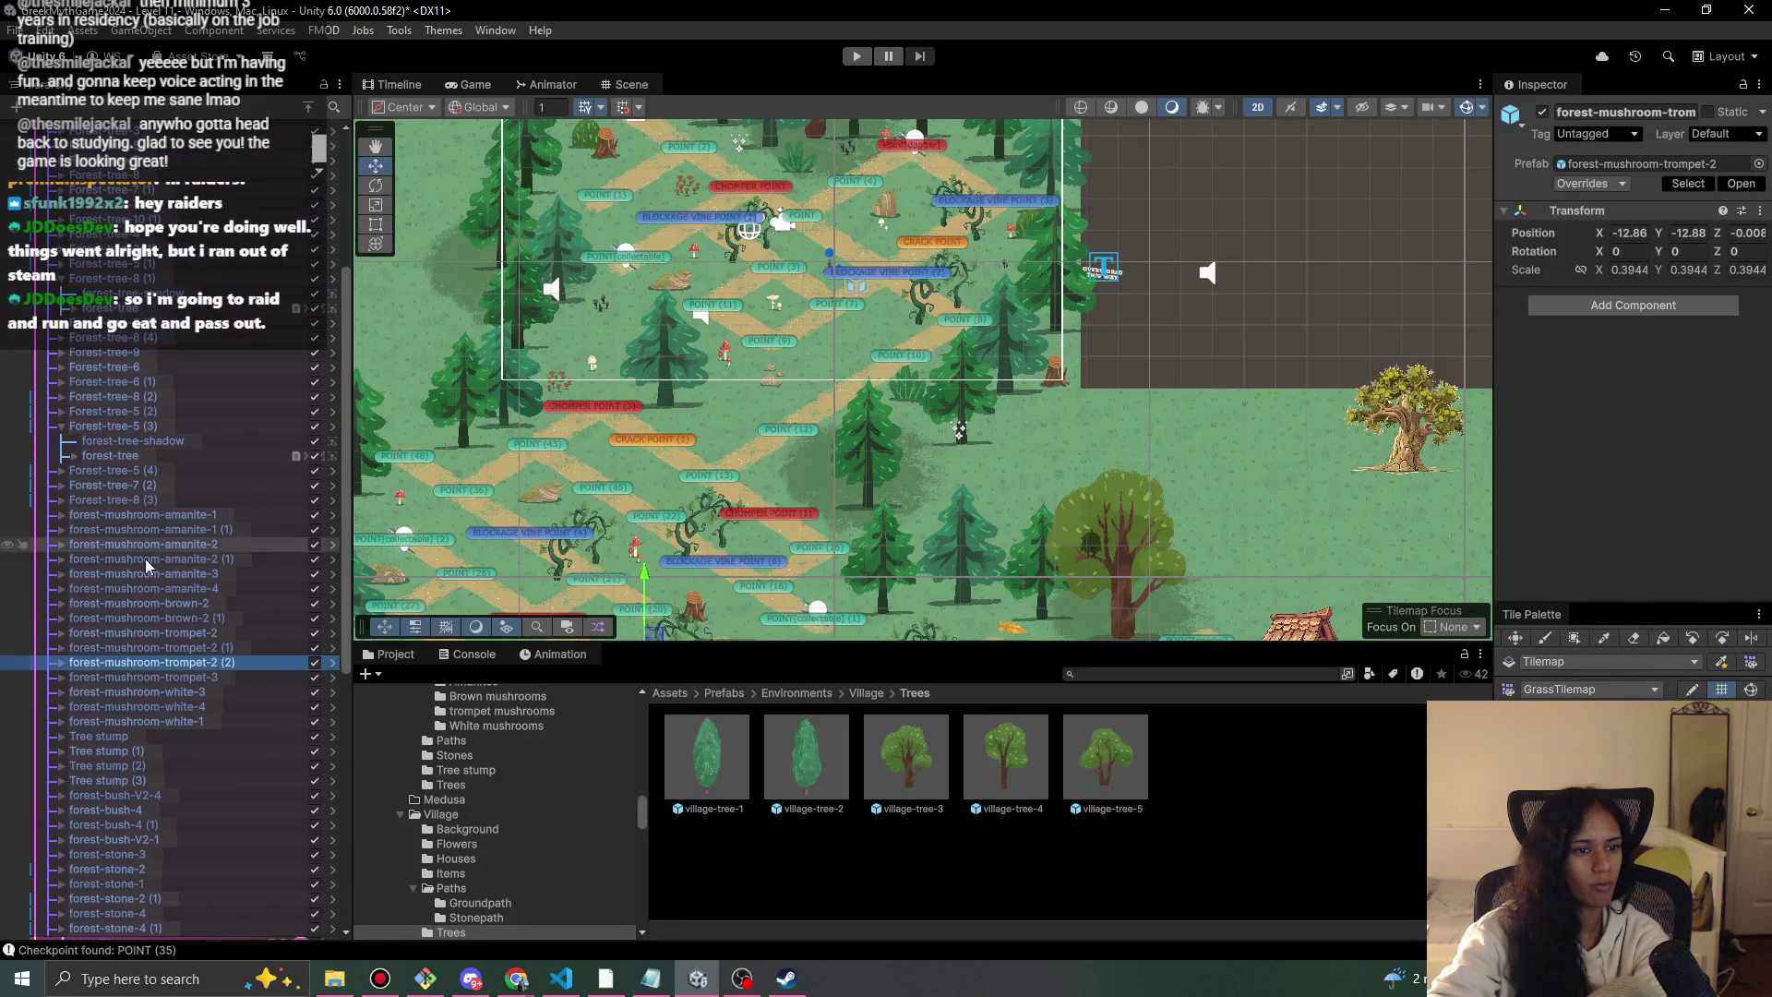
{"action": "left_click", "coordinate": [151, 381]}
{"action": "scroll", "coordinate": [151, 382], "scroll_direction": "down", "scroll_amount": 5}
{"action": "left_click_drag", "start_coordinate": [954, 500], "coordinate": [738, 350]}
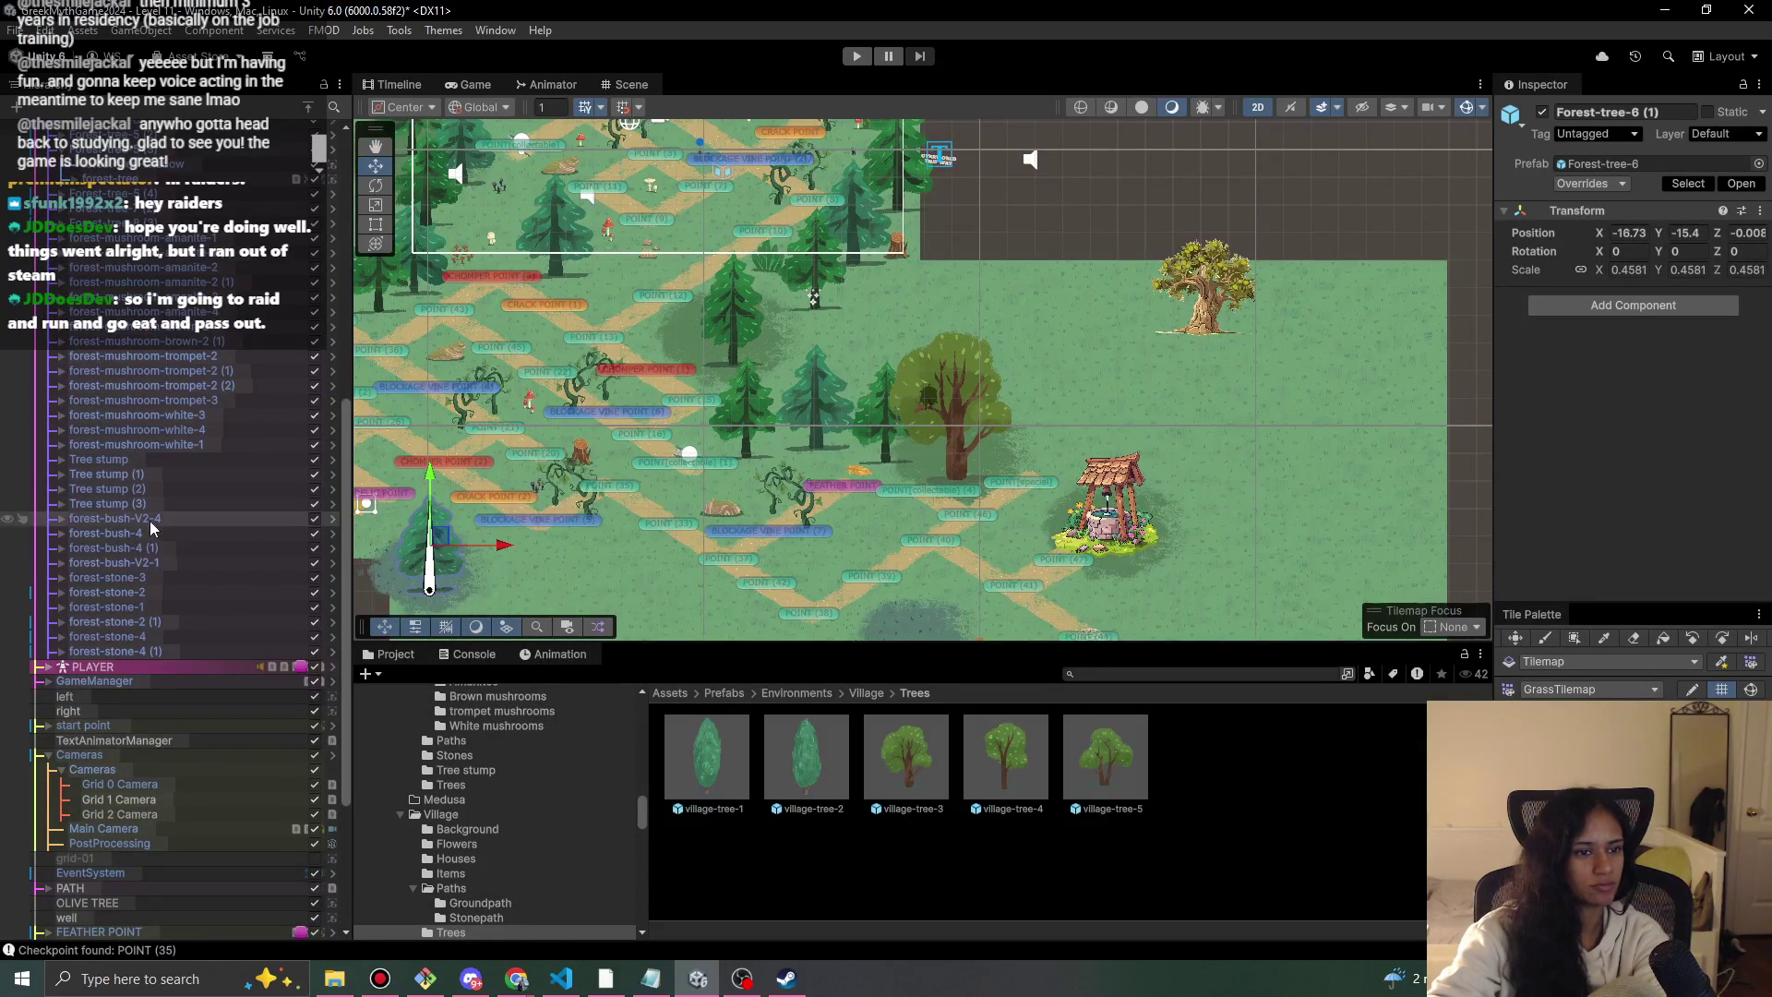
{"action": "scroll", "coordinate": [184, 578], "scroll_direction": "up", "scroll_amount": 5}
Duplicate Forest-tree-5 (1) and place the copy beside the large leafy tree above the well.
{"action": "left_click", "coordinate": [169, 263]}
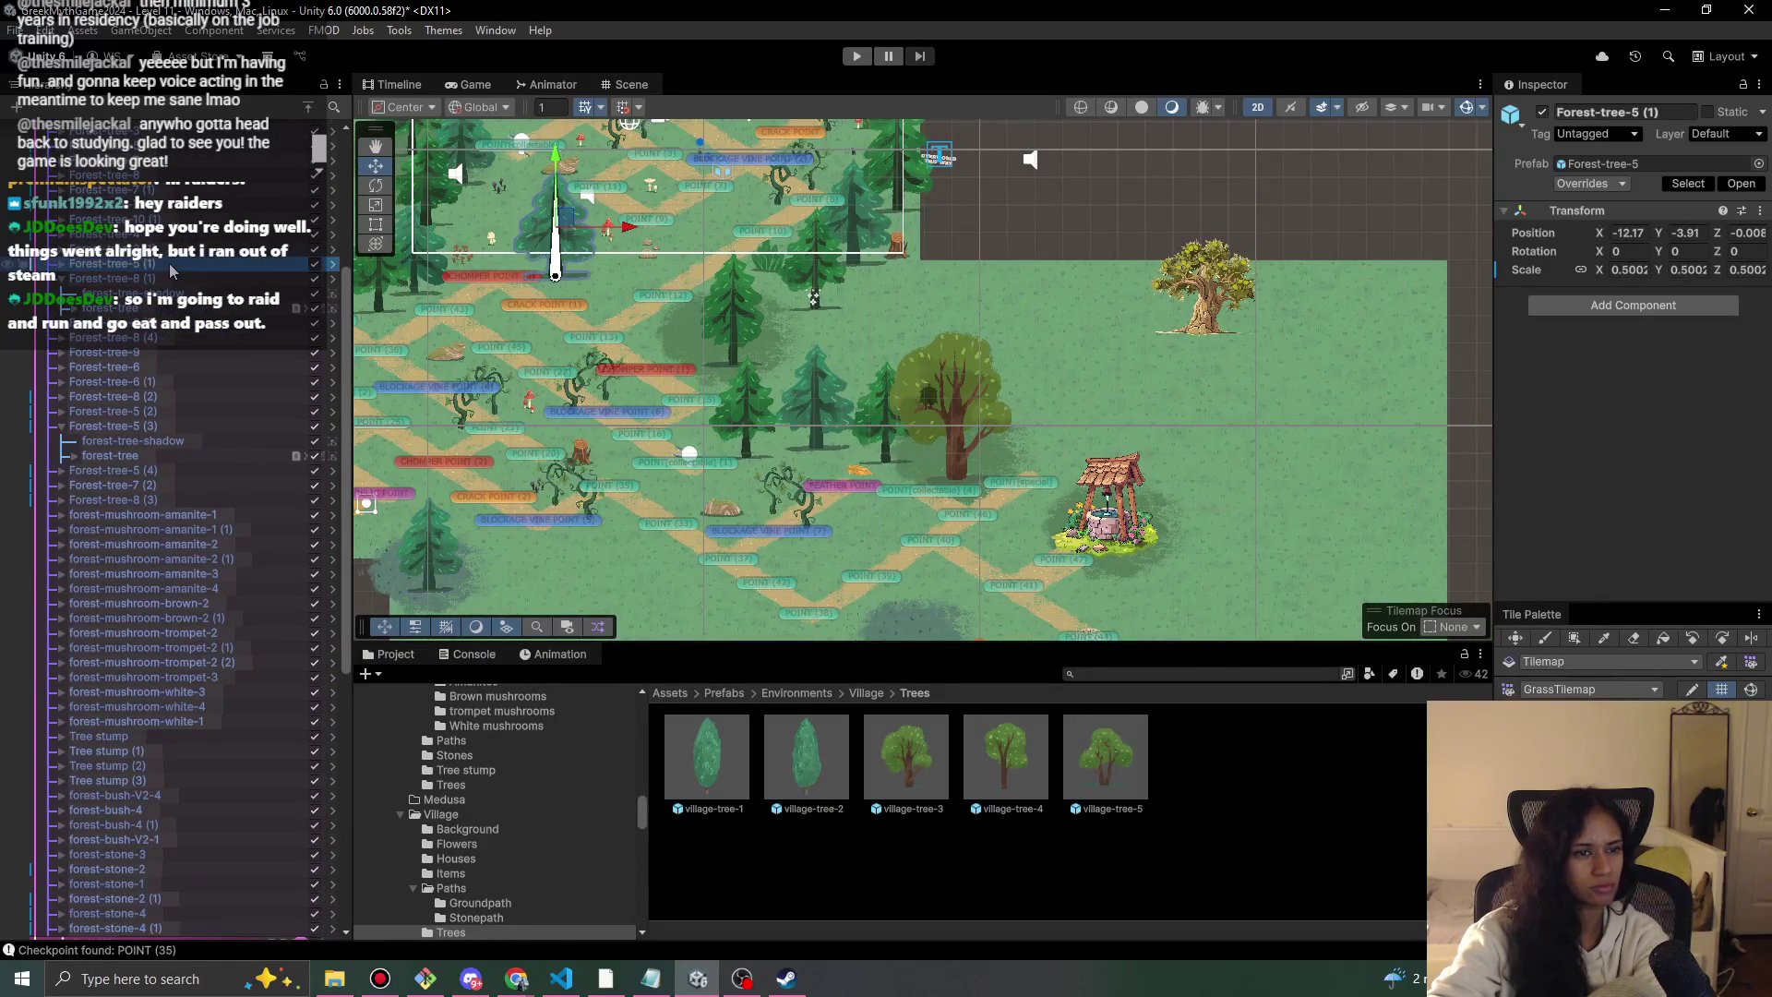
{"action": "key", "text": "ctrl+d"}
{"action": "left_click_drag", "start_coordinate": [563, 220], "coordinate": [1055, 394]}
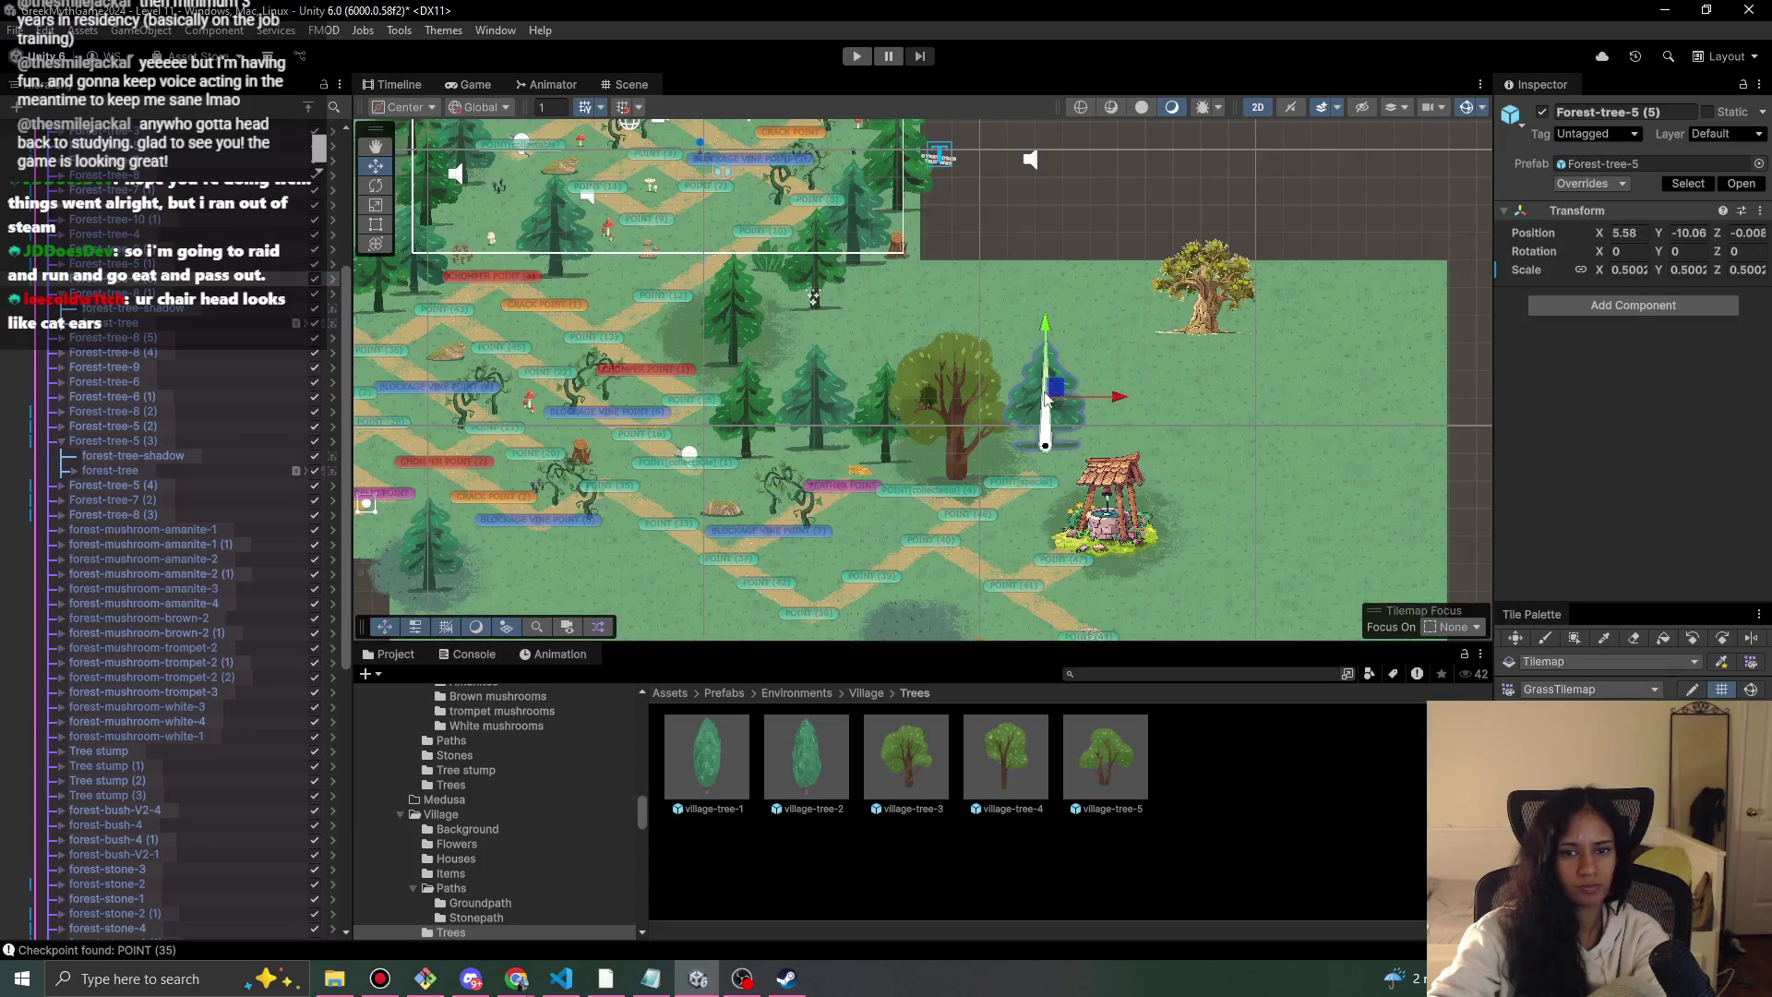
Select Forest-tree-8 (1), Forest-tree-5 (5), Forest-tree-5 (1), Forest-tree-3 (1) and Forest-tree-4 in turn.
{"action": "left_click", "coordinate": [146, 294]}
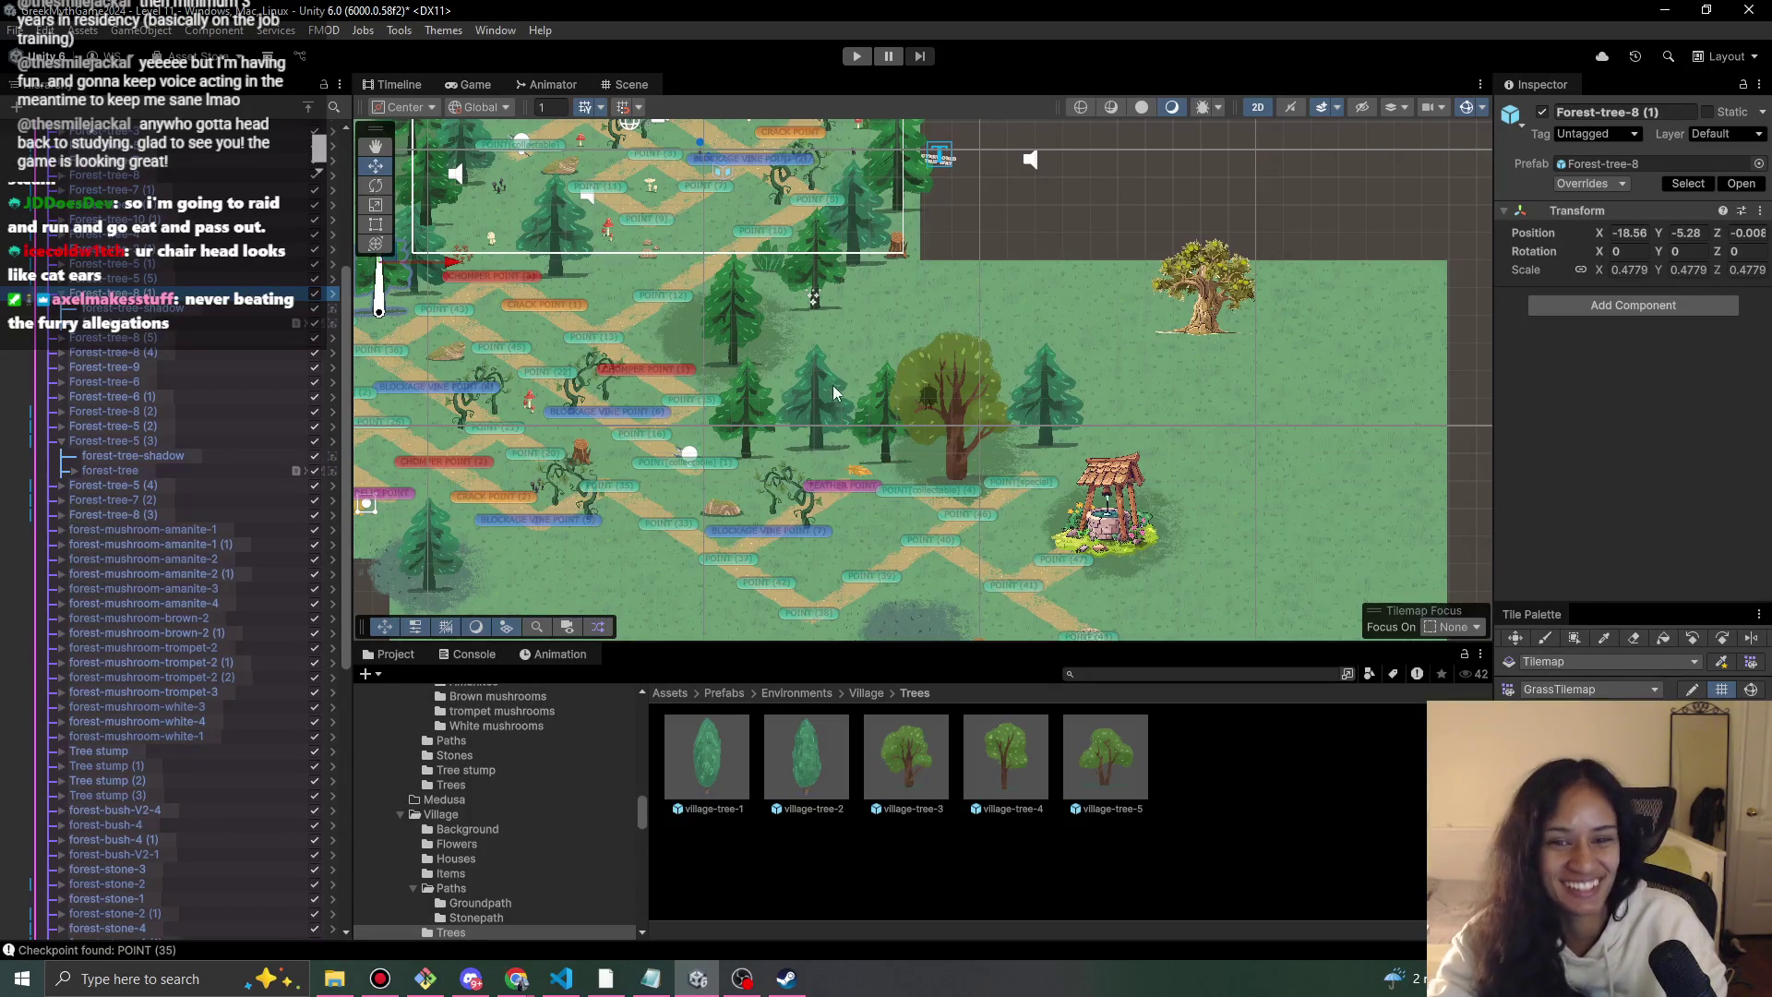
{"action": "left_click", "coordinate": [154, 280]}
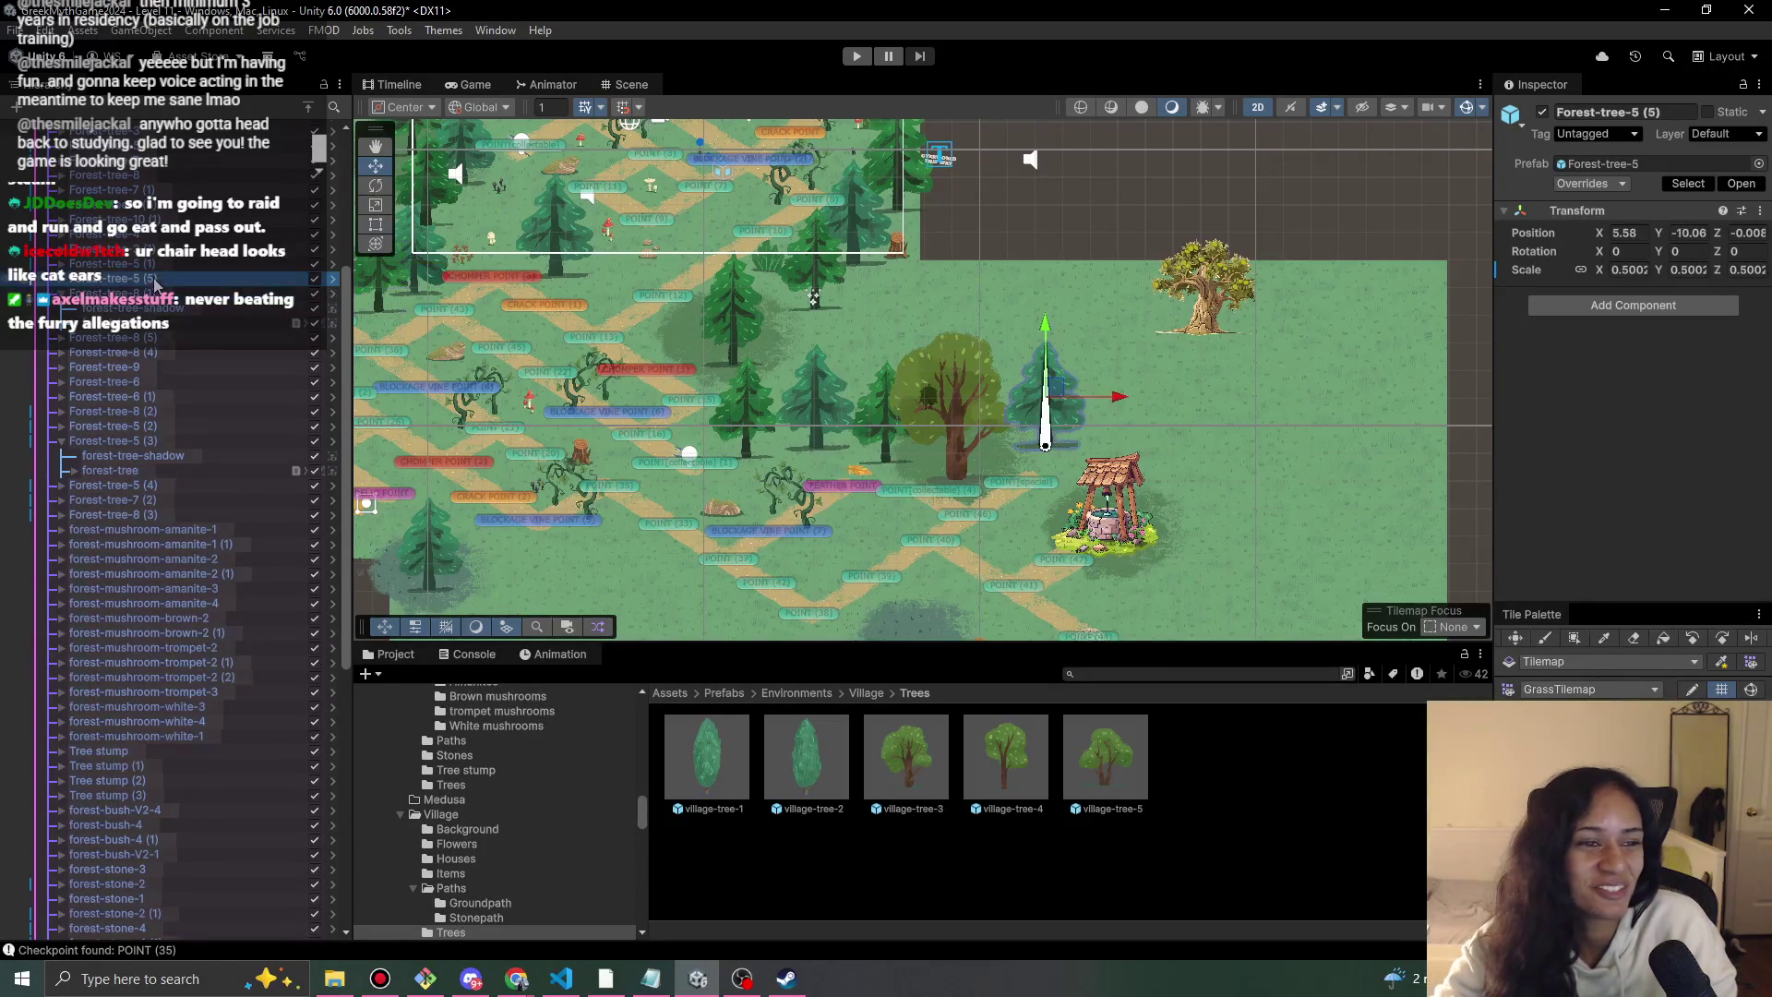
{"action": "left_click", "coordinate": [154, 268]}
{"action": "left_click", "coordinate": [158, 250]}
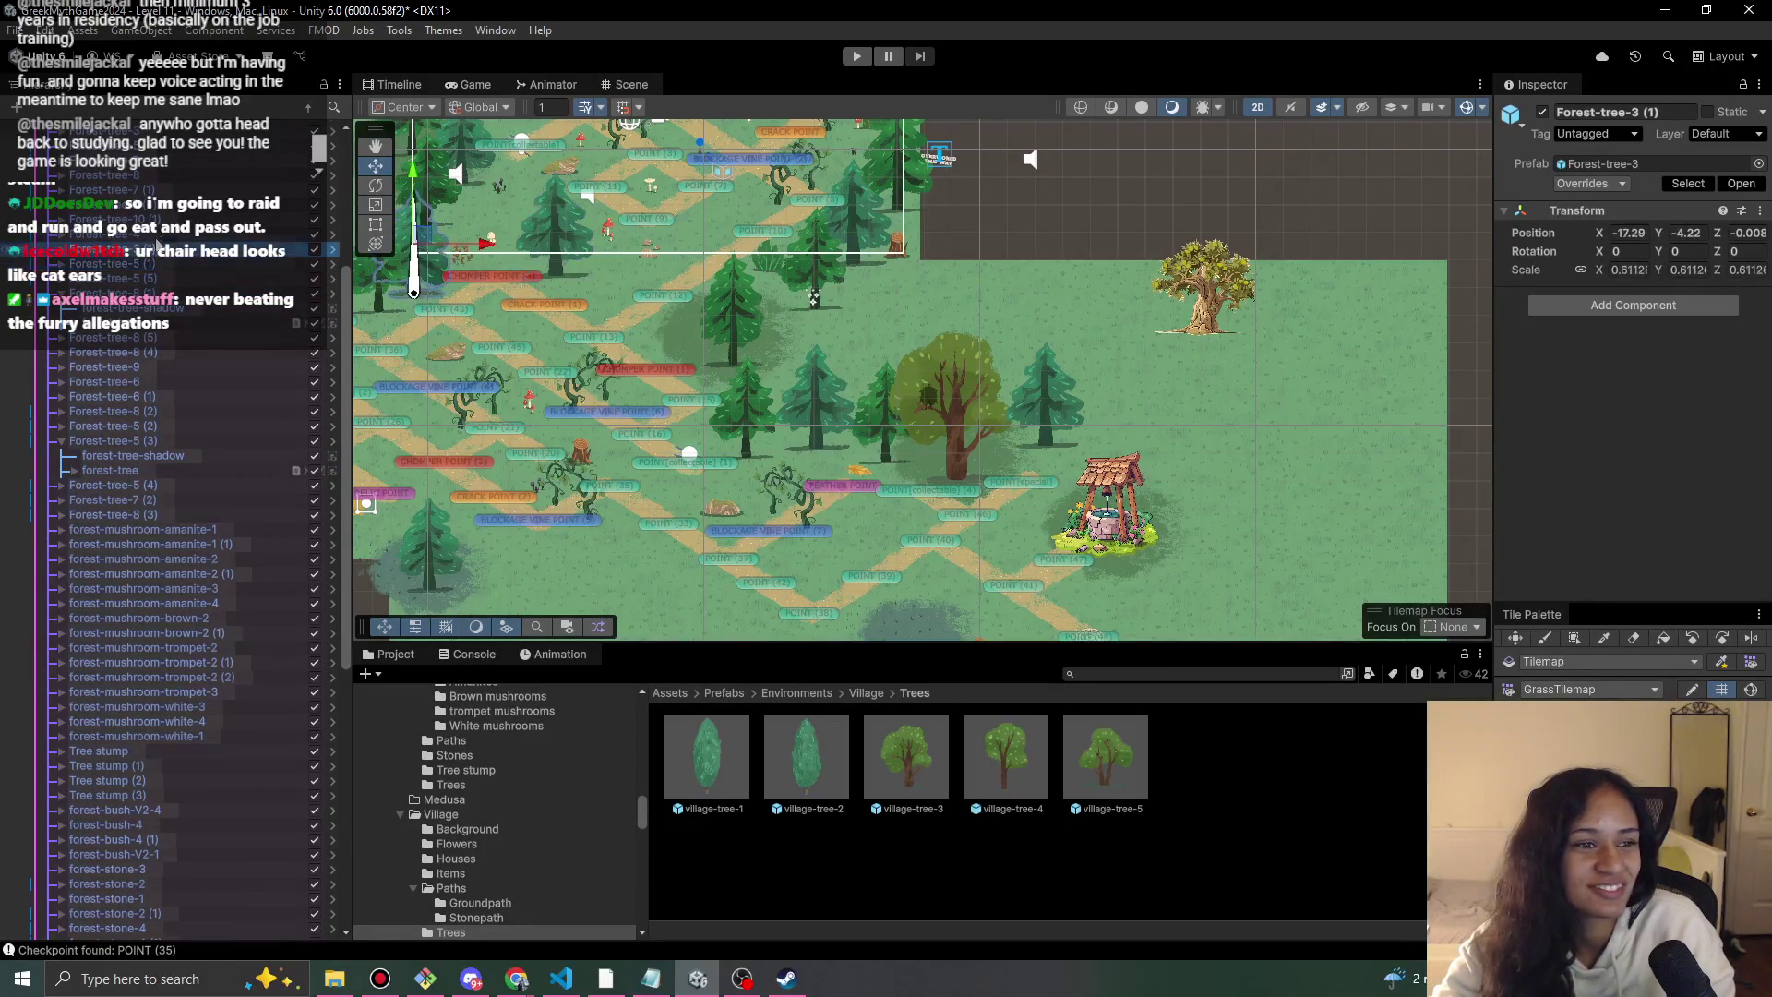
{"action": "left_click", "coordinate": [161, 234]}
Duplicate Forest-tree-7 (3) and position the copy, Forest-tree-7 (4), below the well.
{"action": "key", "text": "f"}
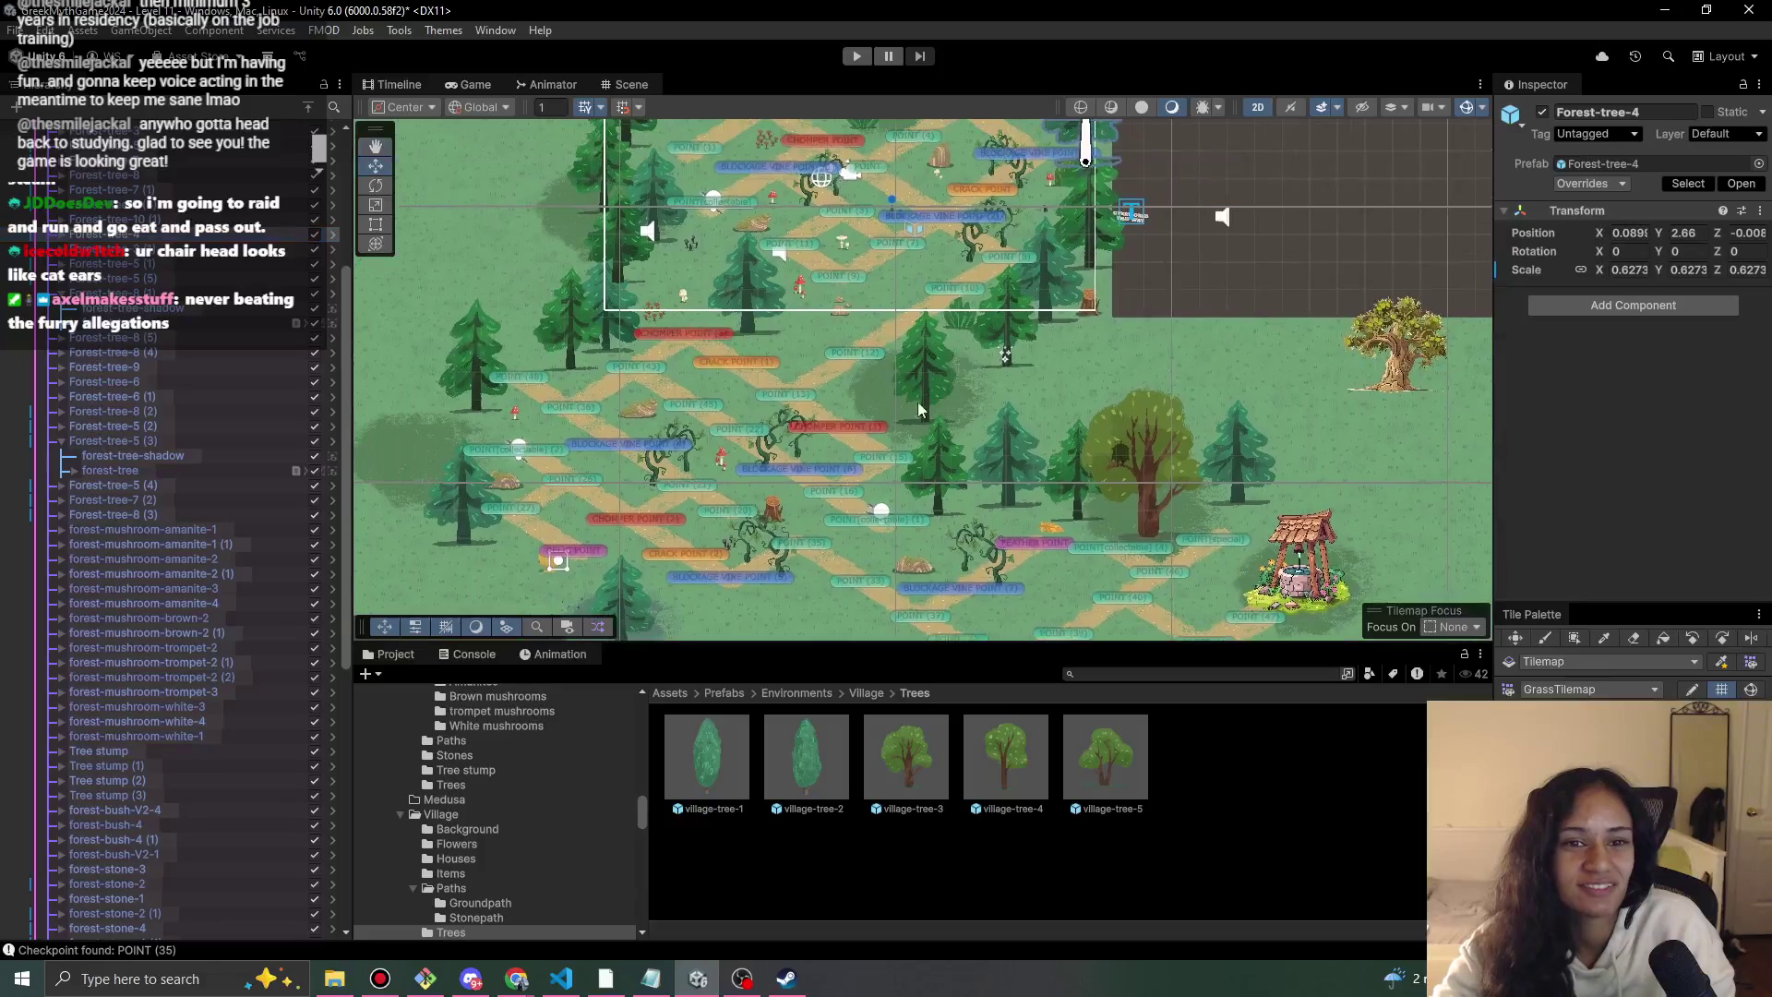
{"action": "left_click", "coordinate": [177, 205]}
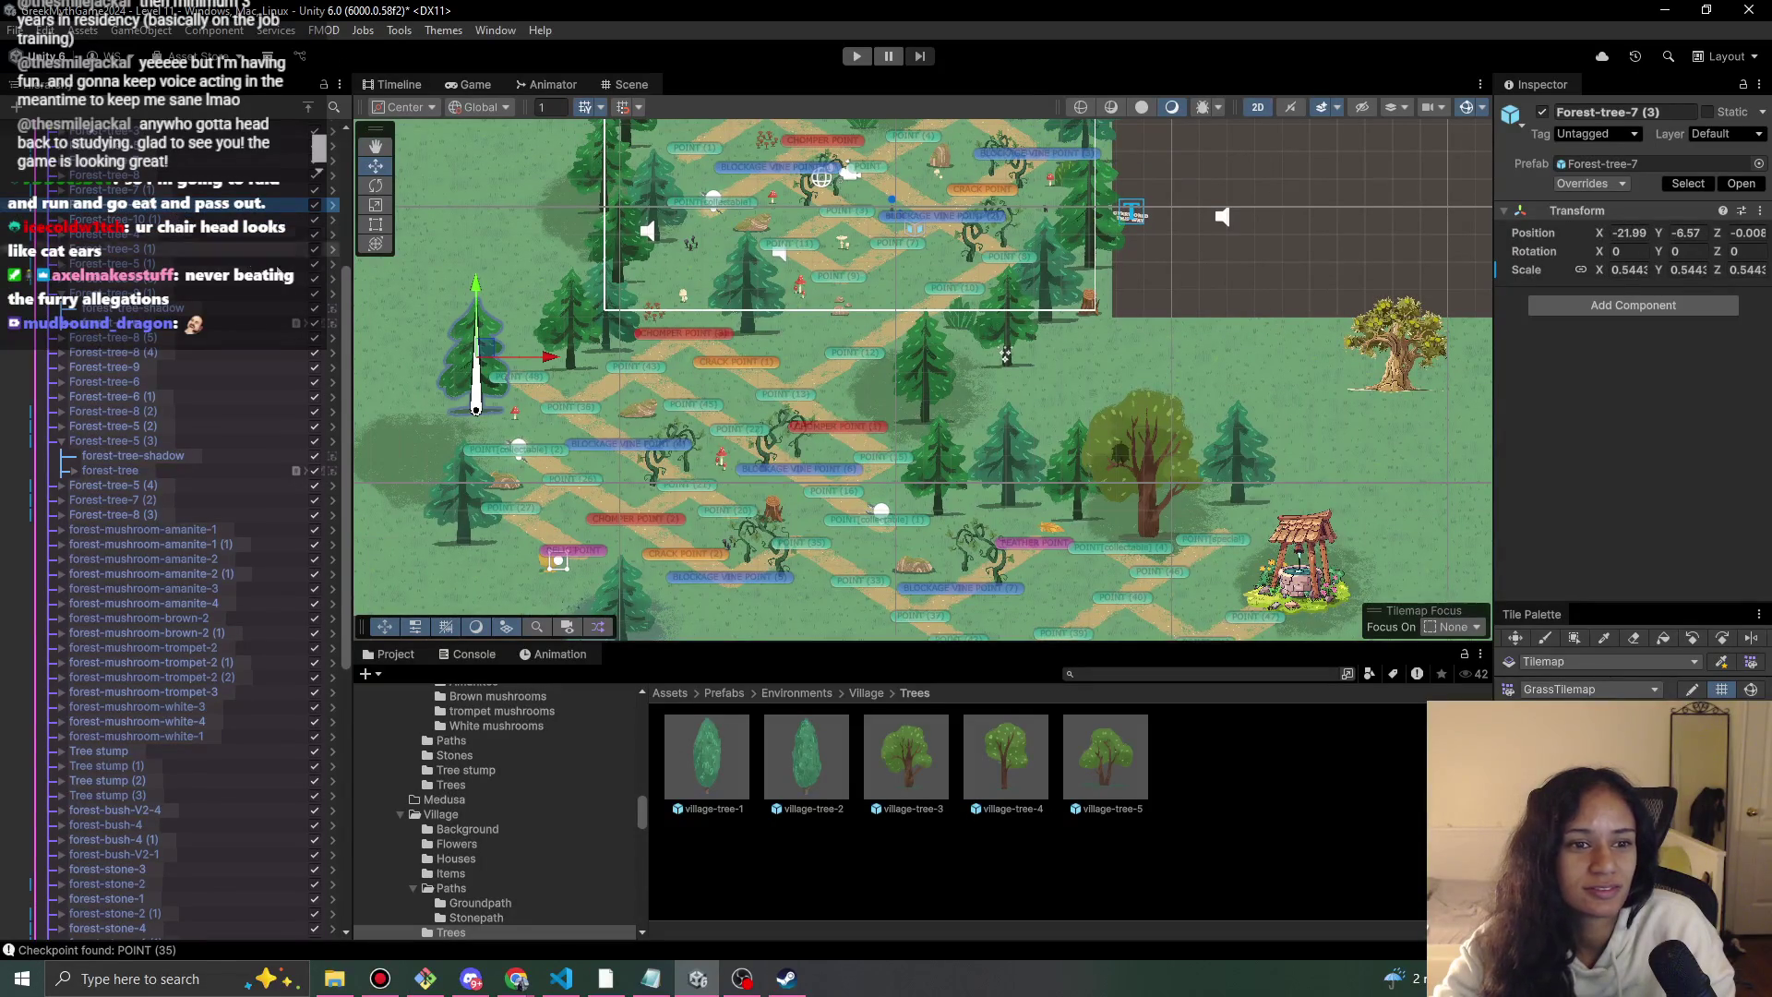
{"action": "key", "text": "ctrl+d"}
{"action": "mouse_move", "coordinate": [494, 371]}
{"action": "left_mouse_down"}
{"action": "mouse_move", "coordinate": [1094, 410]}
{"action": "mouse_move", "coordinate": [1351, 469]}
{"action": "mouse_move", "coordinate": [1285, 499]}
{"action": "mouse_move", "coordinate": [1056, 414]}
{"action": "mouse_move", "coordinate": [968, 418]}
{"action": "mouse_move", "coordinate": [994, 408]}
{"action": "left_mouse_up"}
{"action": "mouse_move", "coordinate": [988, 409]}
{"action": "left_mouse_down"}
{"action": "mouse_move", "coordinate": [897, 396]}
{"action": "mouse_move", "coordinate": [981, 392]}
{"action": "mouse_move", "coordinate": [942, 362]}
{"action": "mouse_move", "coordinate": [1011, 355]}
{"action": "mouse_move", "coordinate": [978, 295]}
{"action": "mouse_move", "coordinate": [977, 322]}
{"action": "mouse_move", "coordinate": [960, 247]}
{"action": "mouse_move", "coordinate": [1309, 413]}
{"action": "left_mouse_up"}
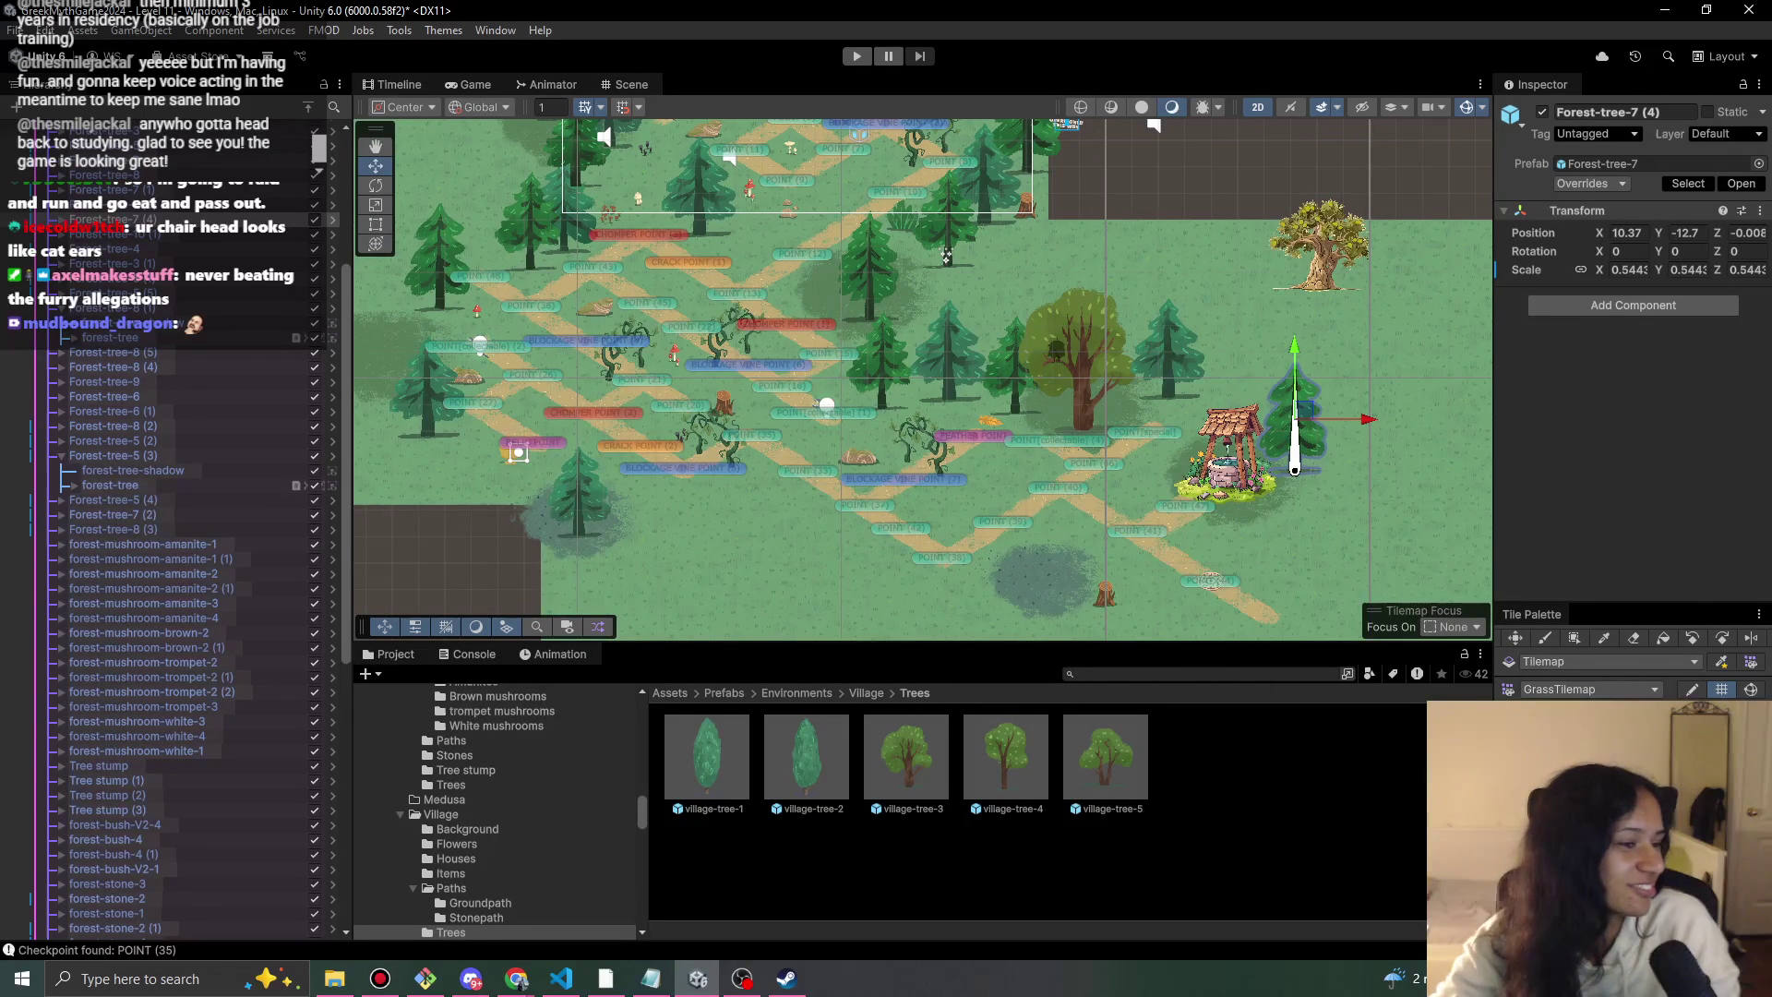
{"action": "mouse_move", "coordinate": [1308, 414]}
{"action": "left_mouse_down"}
{"action": "mouse_move", "coordinate": [1322, 503]}
{"action": "mouse_move", "coordinate": [1320, 486]}
{"action": "left_mouse_up"}
Duplicate Forest-tree-8 (1) and place the copy, Forest-tree-8 (6), beside the well at X 7.15, Y -11.11.
{"action": "left_click", "coordinate": [153, 262]}
{"action": "left_click", "coordinate": [159, 249]}
{"action": "left_click", "coordinate": [159, 257]}
{"action": "left_click", "coordinate": [143, 419]}
{"action": "key", "text": "ctrl+d"}
{"action": "mouse_move", "coordinate": [544, 227]}
{"action": "left_mouse_down"}
{"action": "mouse_move", "coordinate": [1237, 406]}
{"action": "mouse_move", "coordinate": [1239, 381]}
{"action": "mouse_move", "coordinate": [940, 386]}
{"action": "left_mouse_up"}
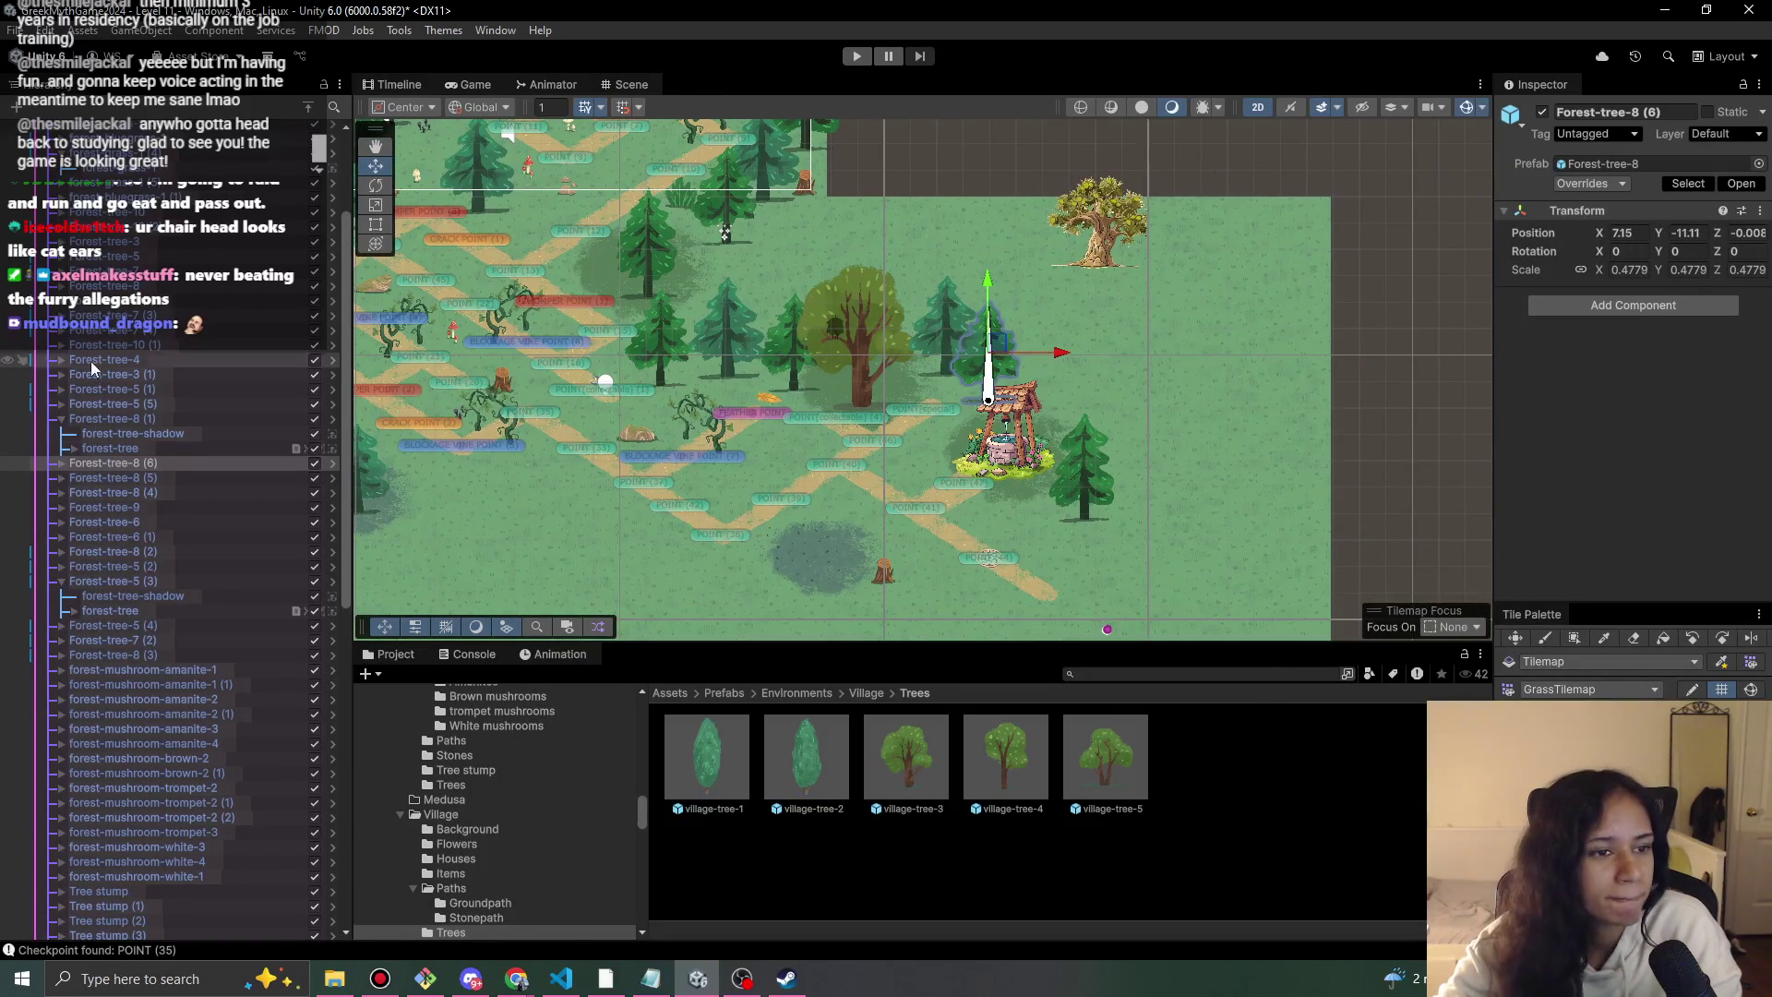
Check the pines Forest-tree-3 (1), Forest-tree-4, Forest-tree-7 (3) and Forest-tree-7 (4) in the Hierarchy.
{"action": "left_click", "coordinate": [175, 376]}
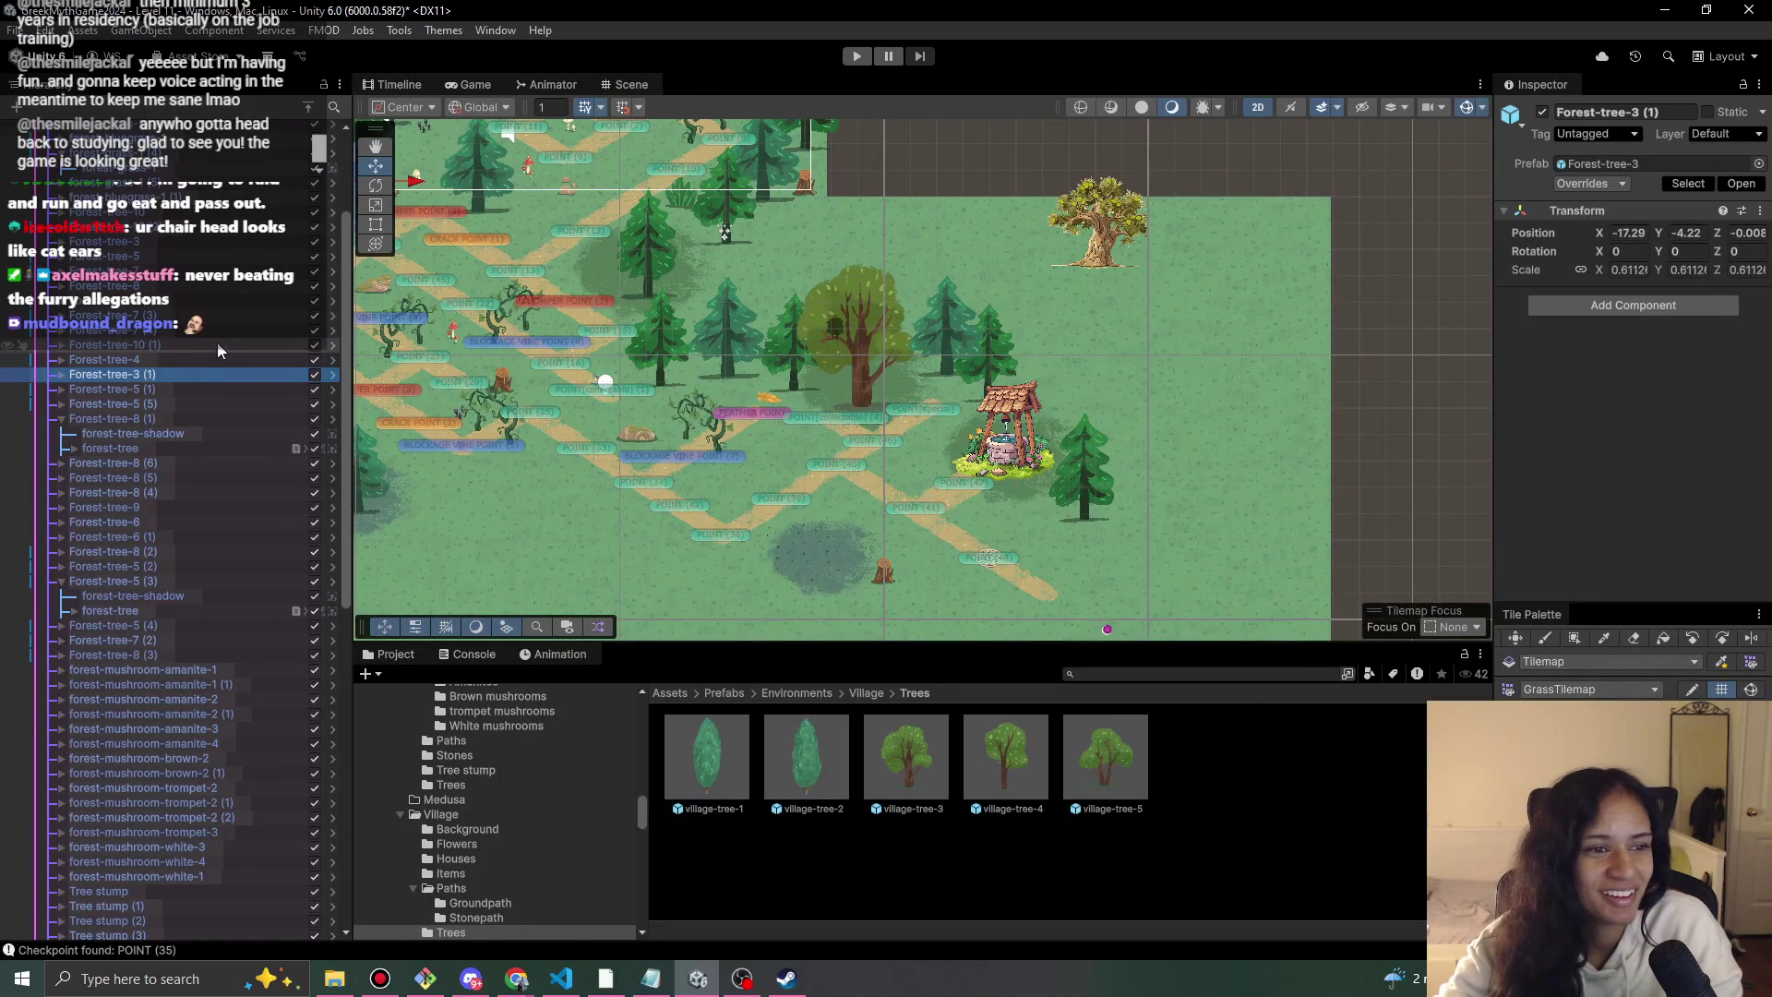
{"action": "left_click", "coordinate": [203, 359]}
{"action": "scroll", "coordinate": [969, 451], "scroll_direction": "down", "scroll_amount": 3}
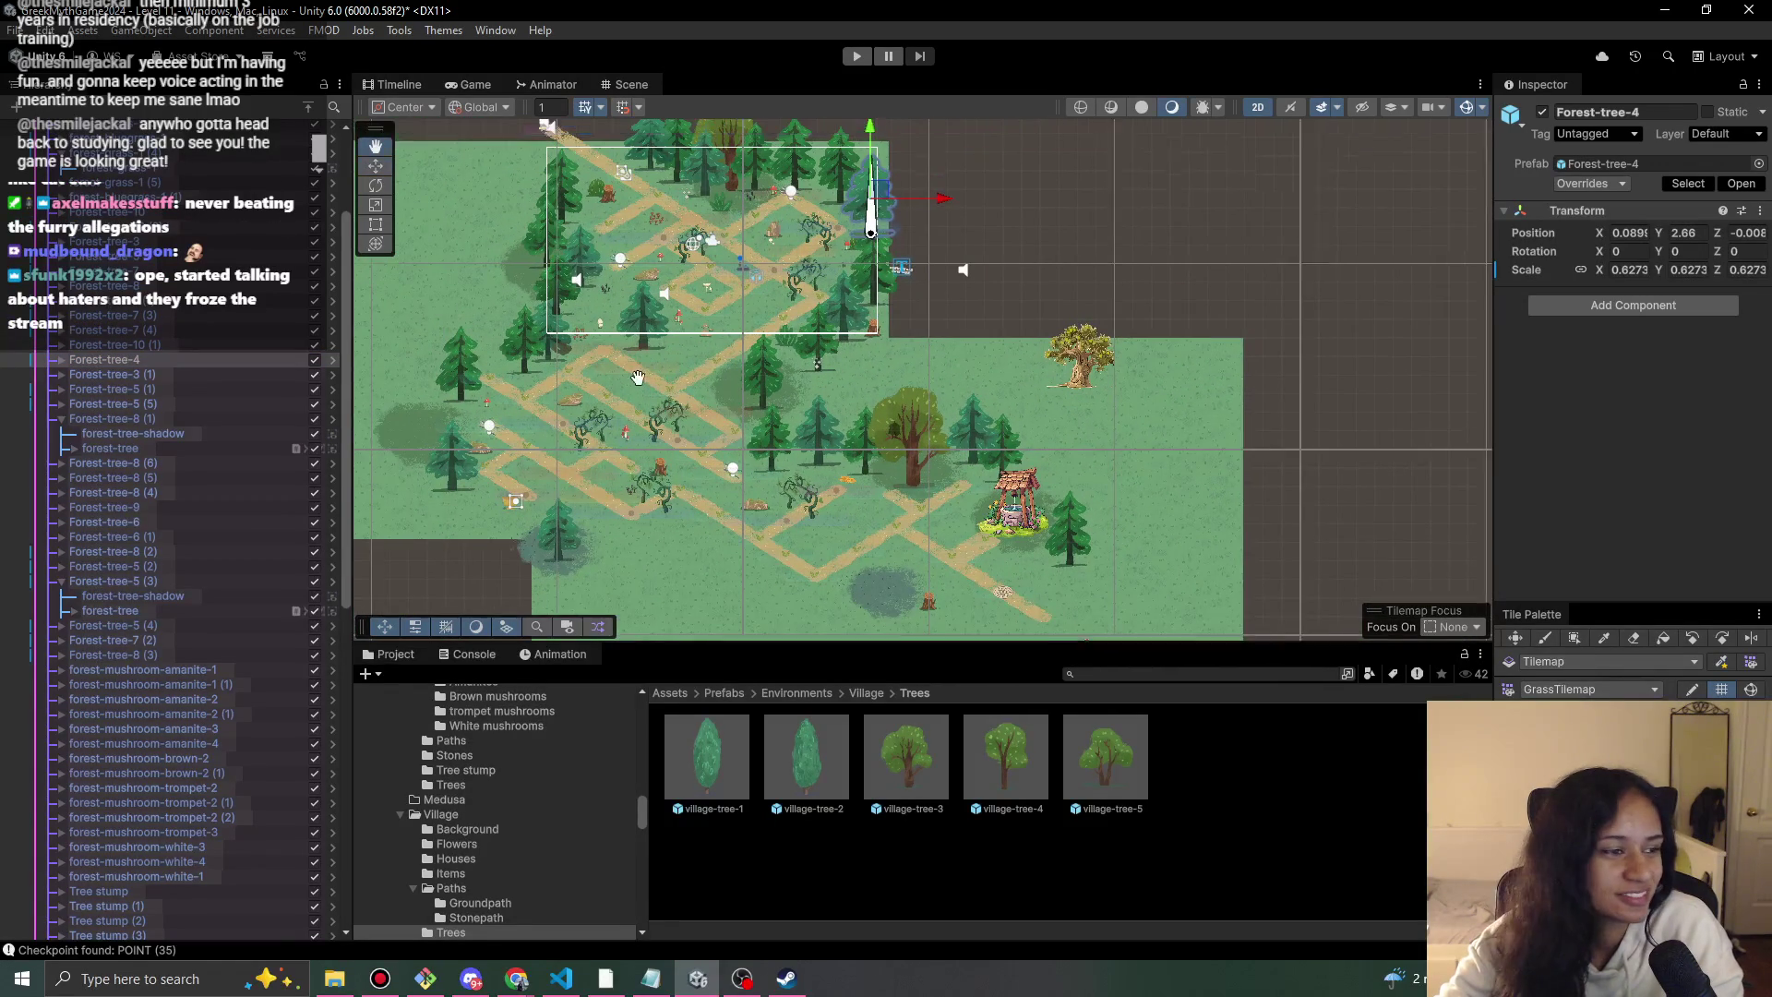
{"action": "scroll", "coordinate": [232, 377], "scroll_direction": "up", "scroll_amount": 2}
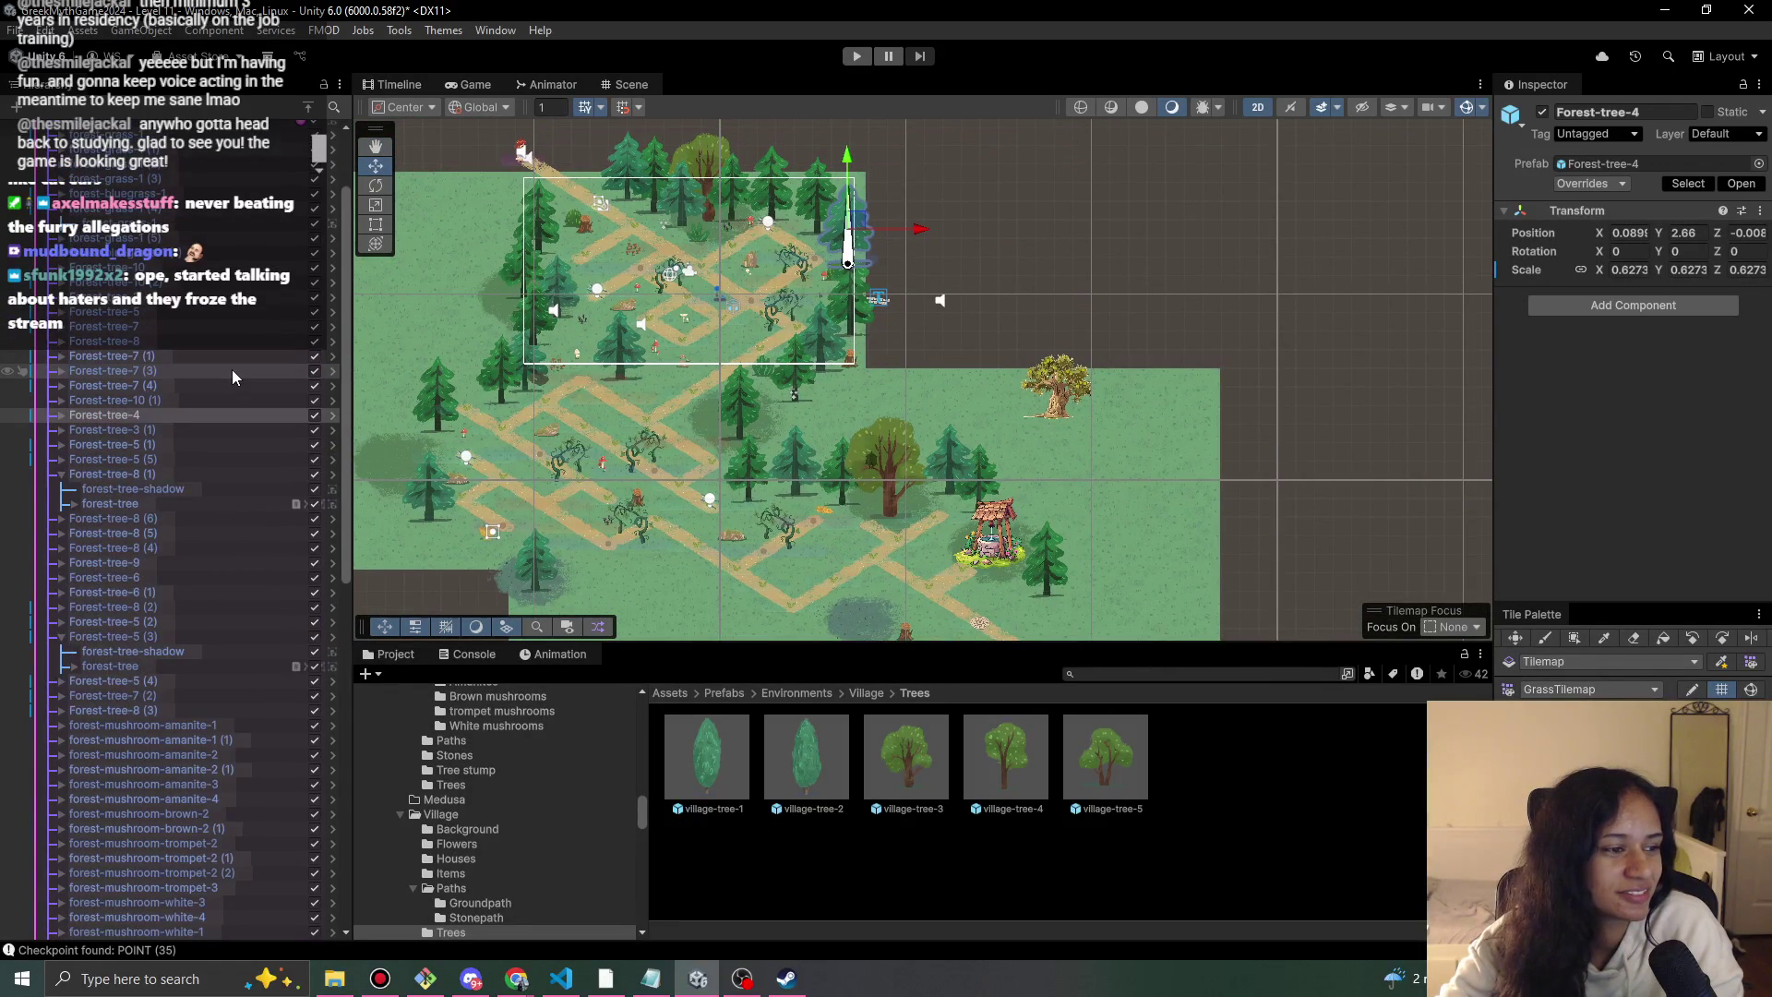
{"action": "left_click", "coordinate": [203, 372]}
{"action": "left_click", "coordinate": [194, 386]}
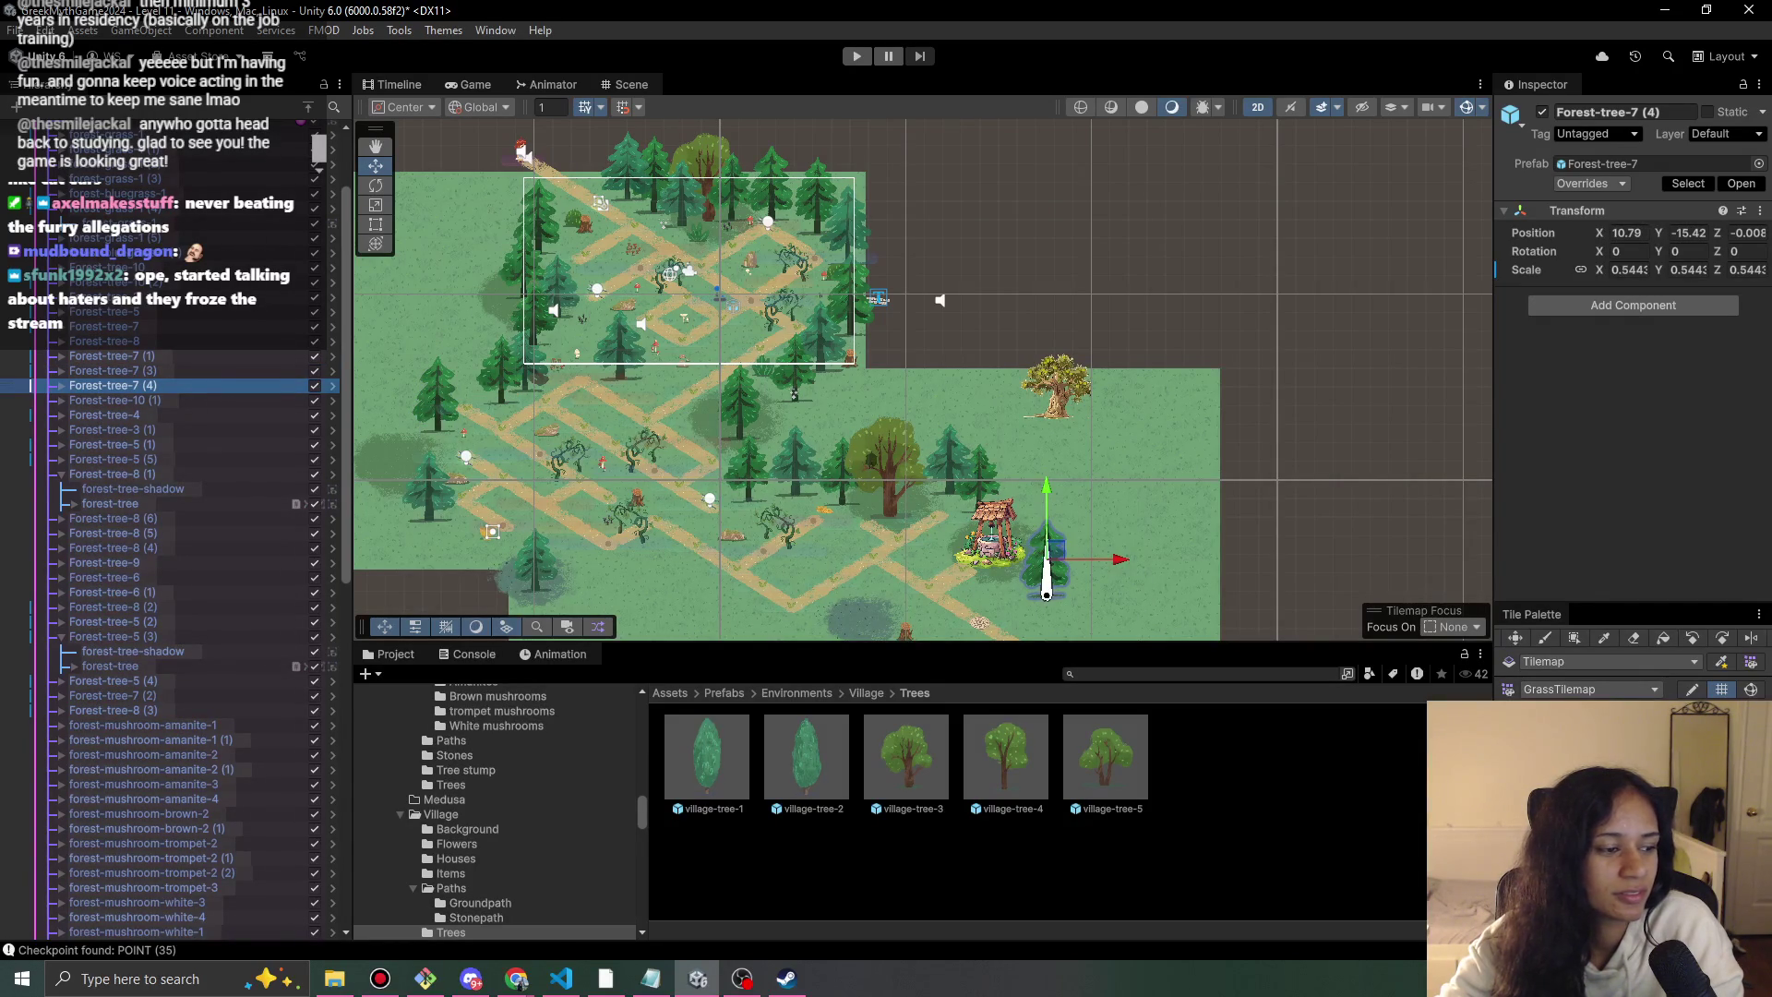
Duplicate Forest-tree-7 (3) and move the copy to the lower-left grass at X -10.08, Y -16.37.
{"action": "left_click", "coordinate": [174, 374]}
{"action": "key", "text": "ctrl+d"}
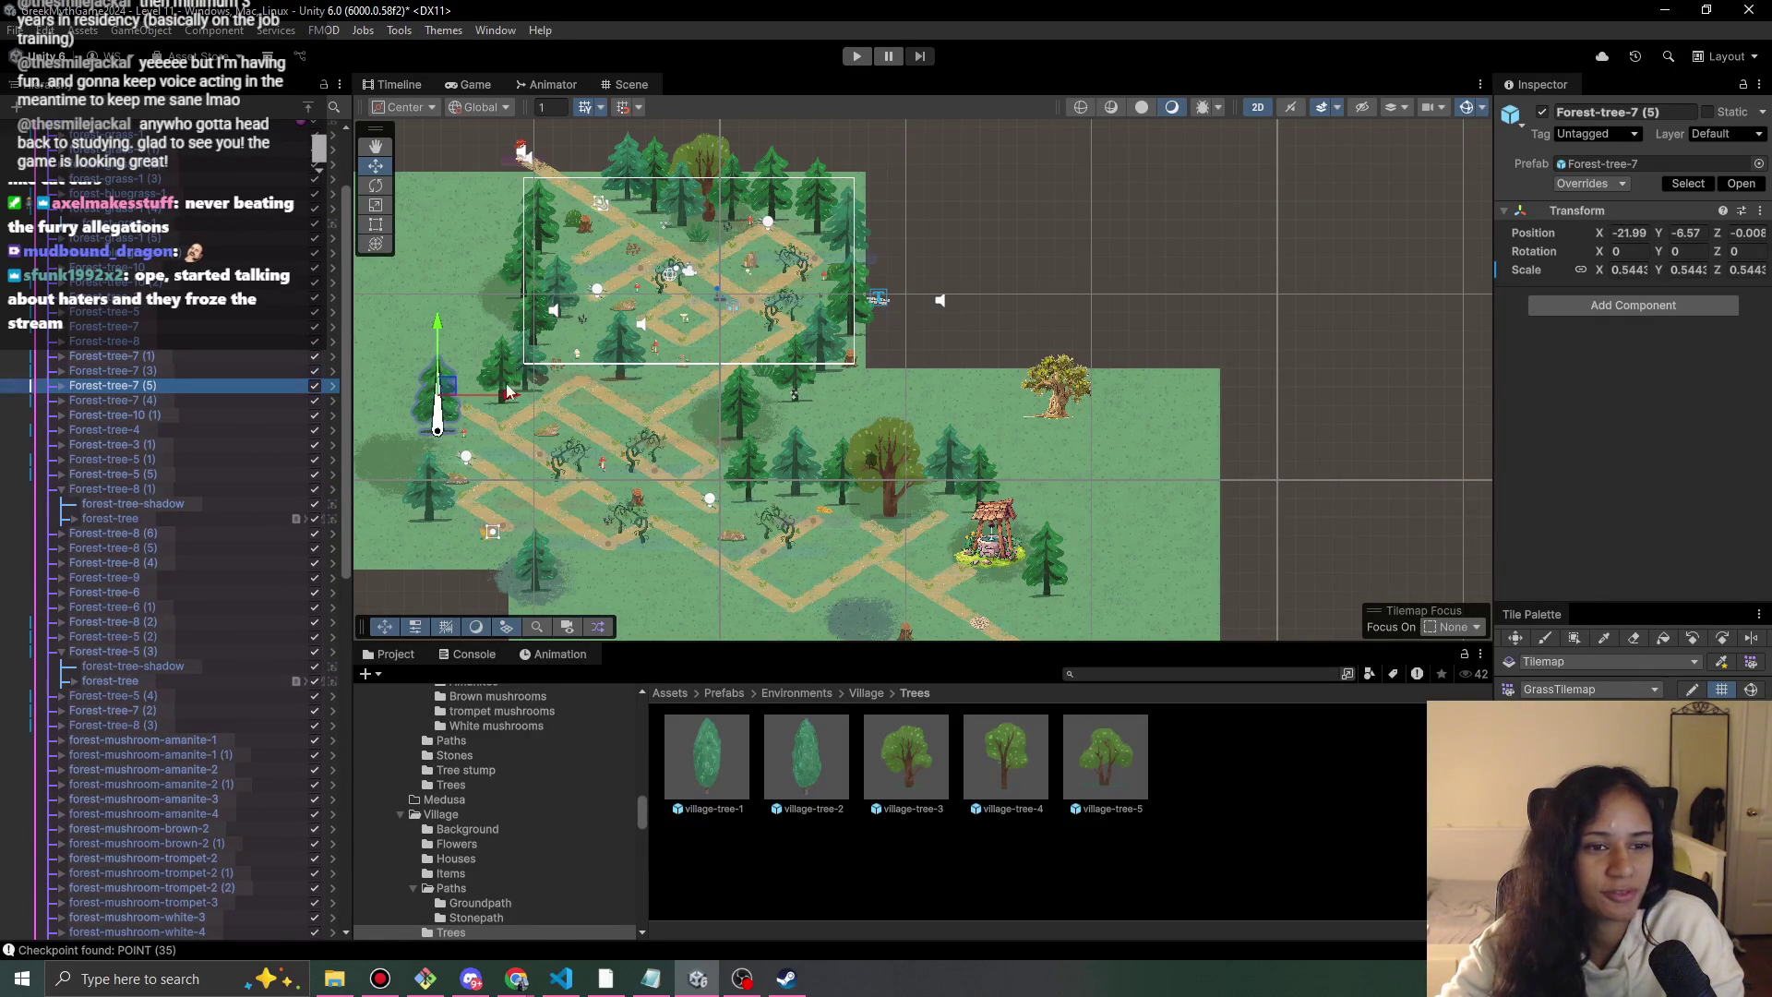
{"action": "mouse_move", "coordinate": [469, 410]}
{"action": "left_mouse_down"}
{"action": "mouse_move", "coordinate": [969, 416]}
{"action": "mouse_move", "coordinate": [1044, 475]}
{"action": "mouse_move", "coordinate": [1029, 495]}
{"action": "left_mouse_up"}
{"action": "scroll", "coordinate": [946, 510], "scroll_direction": "up", "scroll_amount": 3}
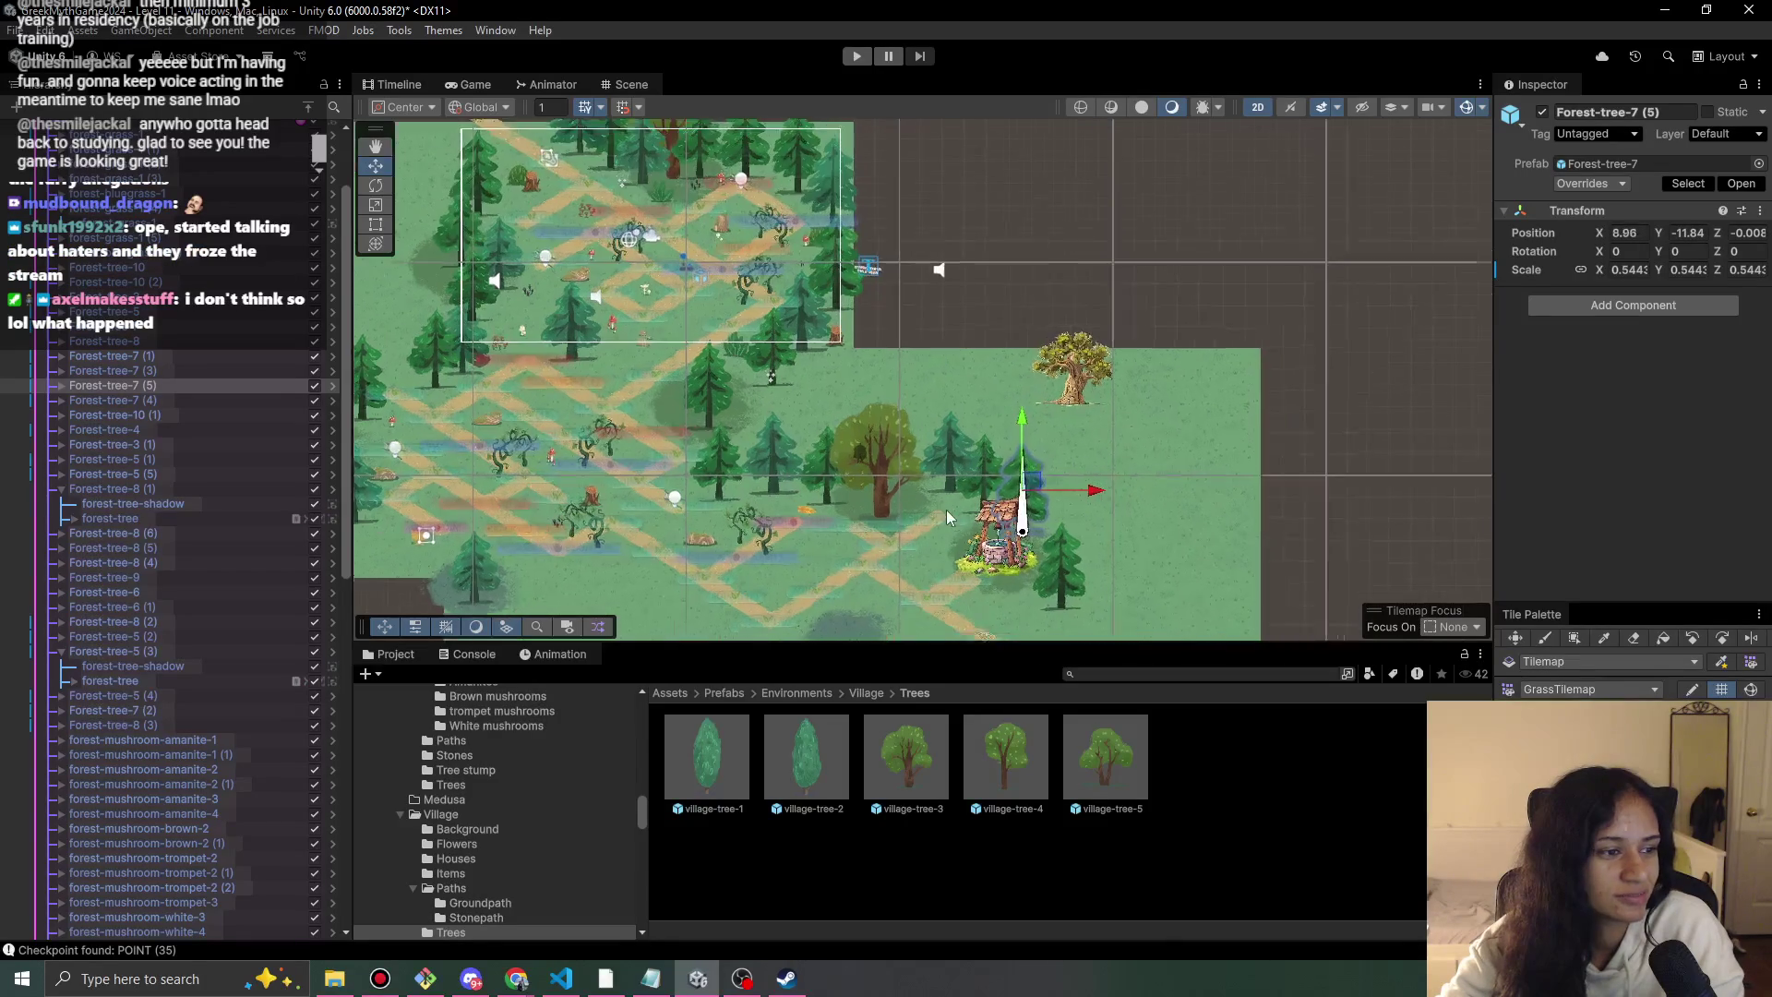
{"action": "scroll", "coordinate": [792, 465], "scroll_direction": "up", "scroll_amount": 2}
{"action": "mouse_move", "coordinate": [1082, 404]}
{"action": "left_mouse_down"}
{"action": "mouse_move", "coordinate": [970, 449]}
{"action": "mouse_move", "coordinate": [781, 370]}
{"action": "mouse_move", "coordinate": [787, 314]}
{"action": "mouse_move", "coordinate": [785, 334]}
{"action": "mouse_move", "coordinate": [711, 334]}
{"action": "mouse_move", "coordinate": [729, 388]}
{"action": "mouse_move", "coordinate": [661, 395]}
{"action": "mouse_move", "coordinate": [680, 376]}
{"action": "mouse_move", "coordinate": [594, 526]}
{"action": "mouse_move", "coordinate": [547, 533]}
{"action": "left_mouse_up"}
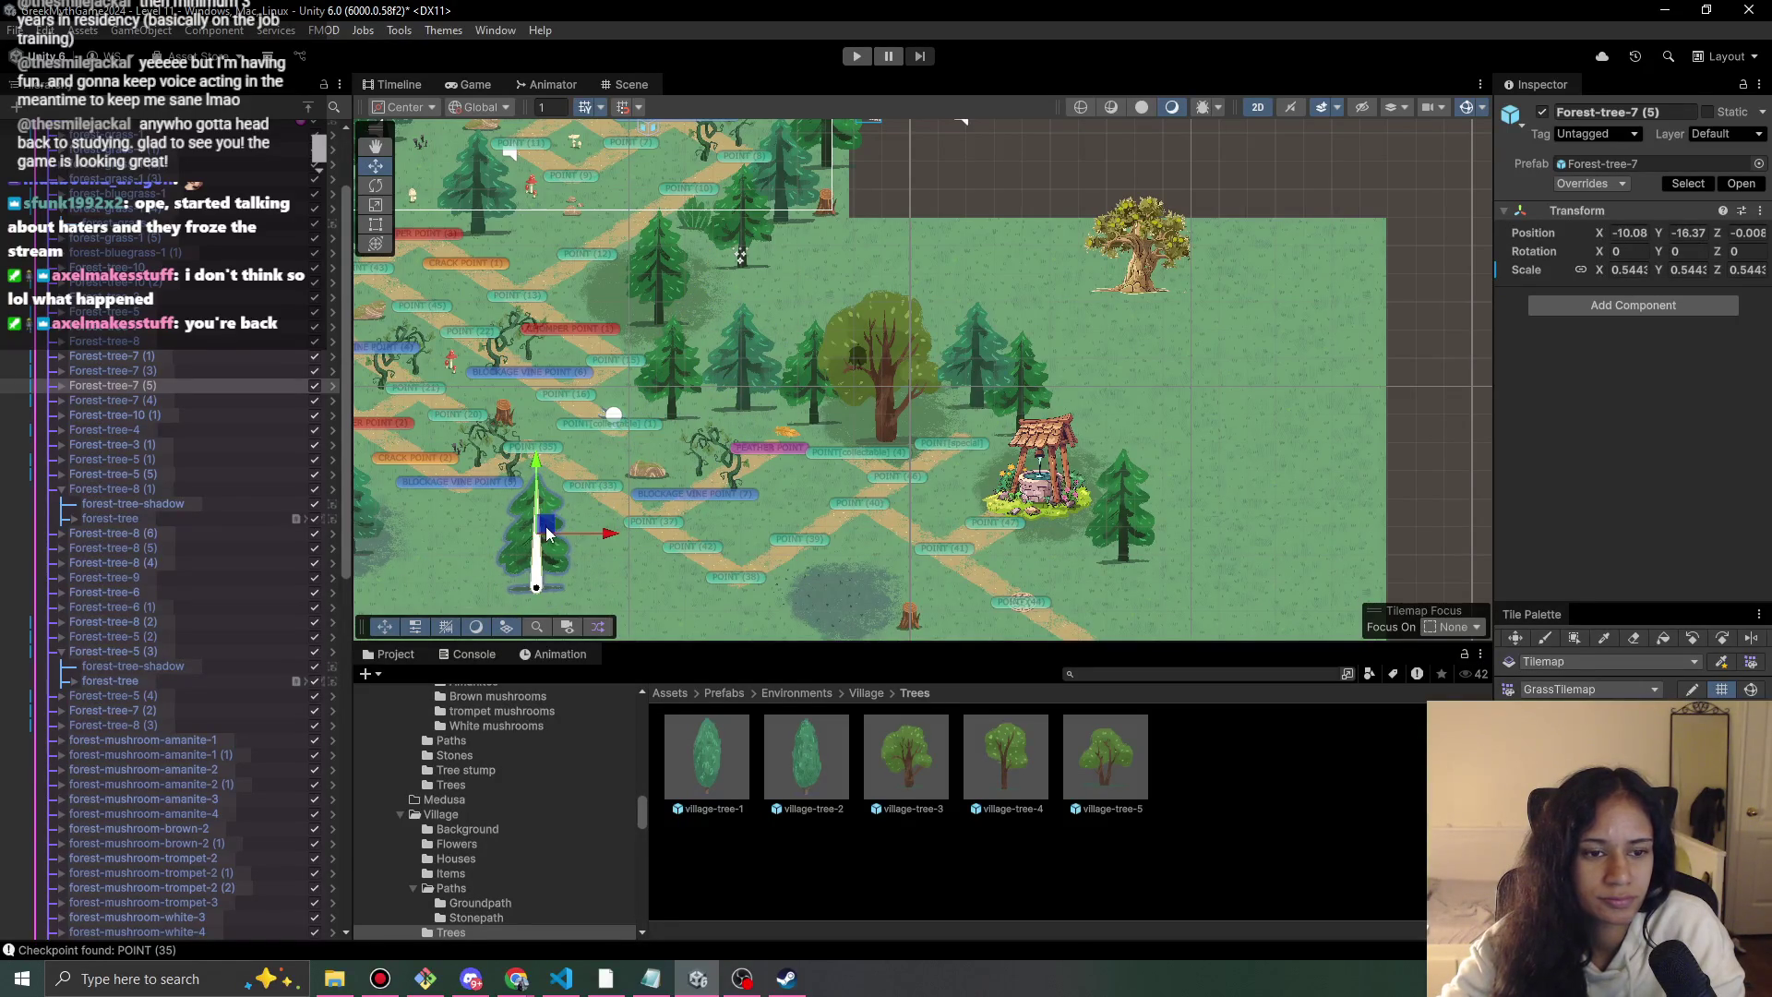
{"action": "scroll", "coordinate": [912, 384], "scroll_direction": "down", "scroll_amount": 5}
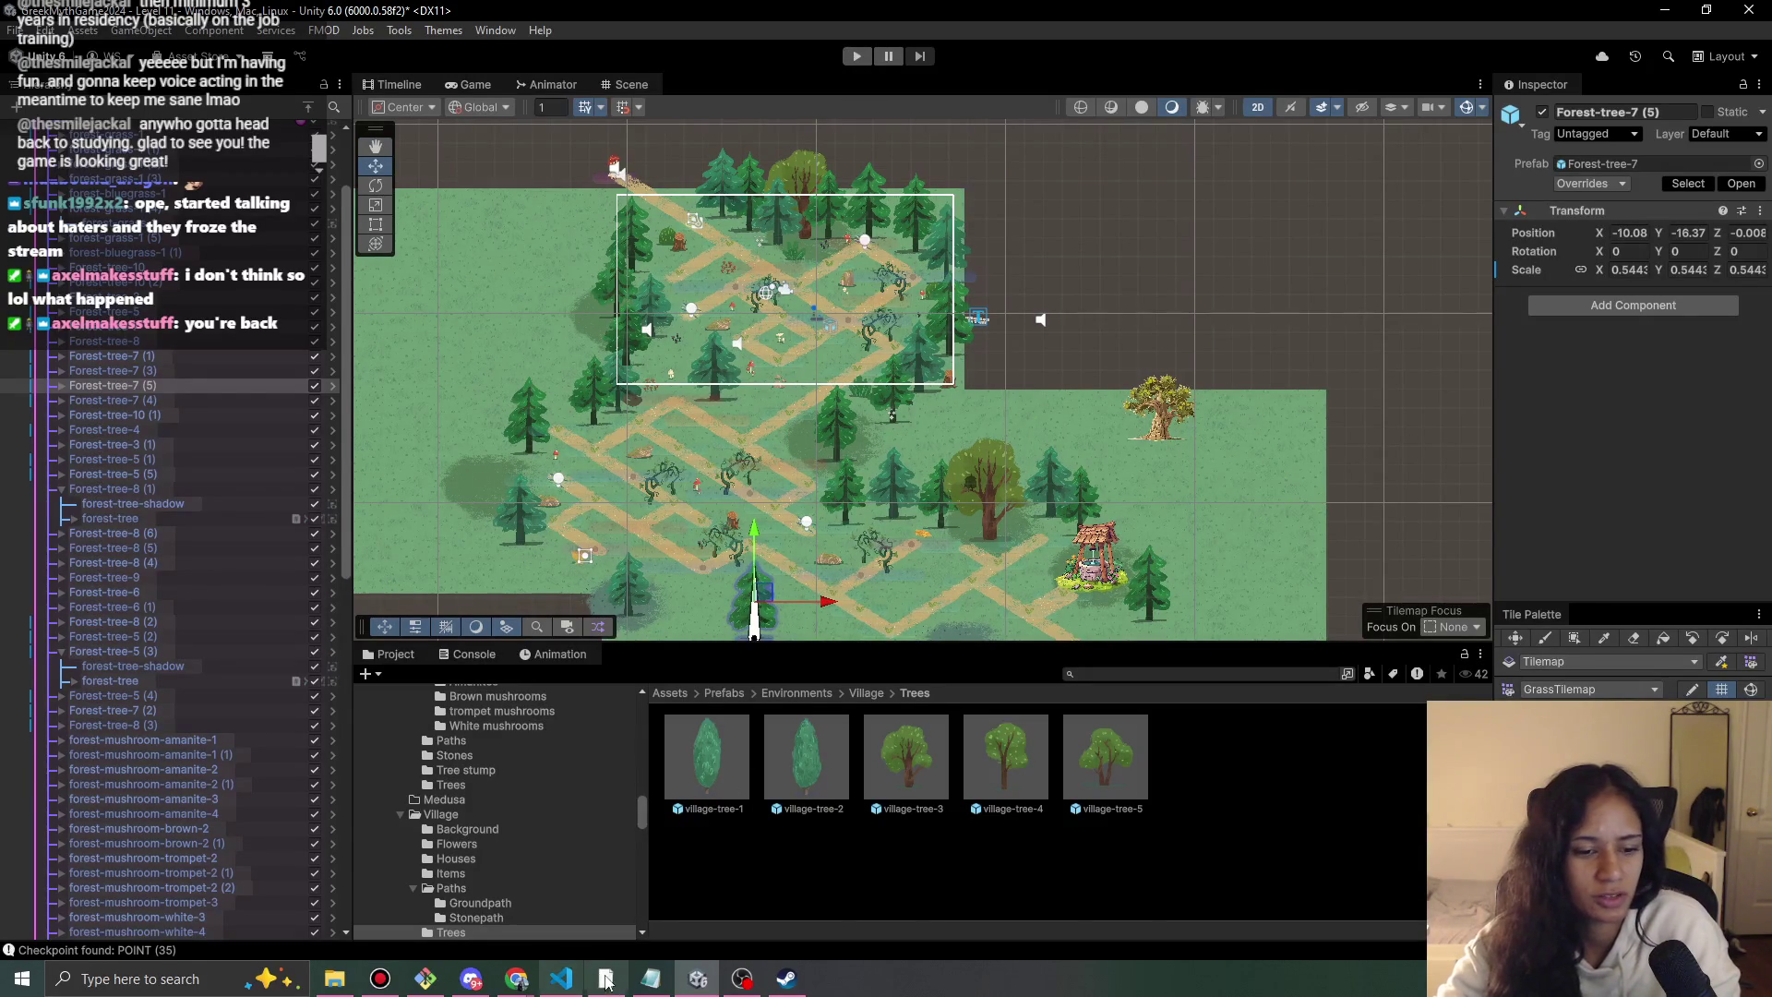
Scroll up through SophiasPathSaveData.json in VS Code, then minimize the editor to return to Unity.
{"action": "left_click", "coordinate": [561, 978]}
{"action": "scroll", "coordinate": [845, 605], "scroll_direction": "up", "scroll_amount": 7}
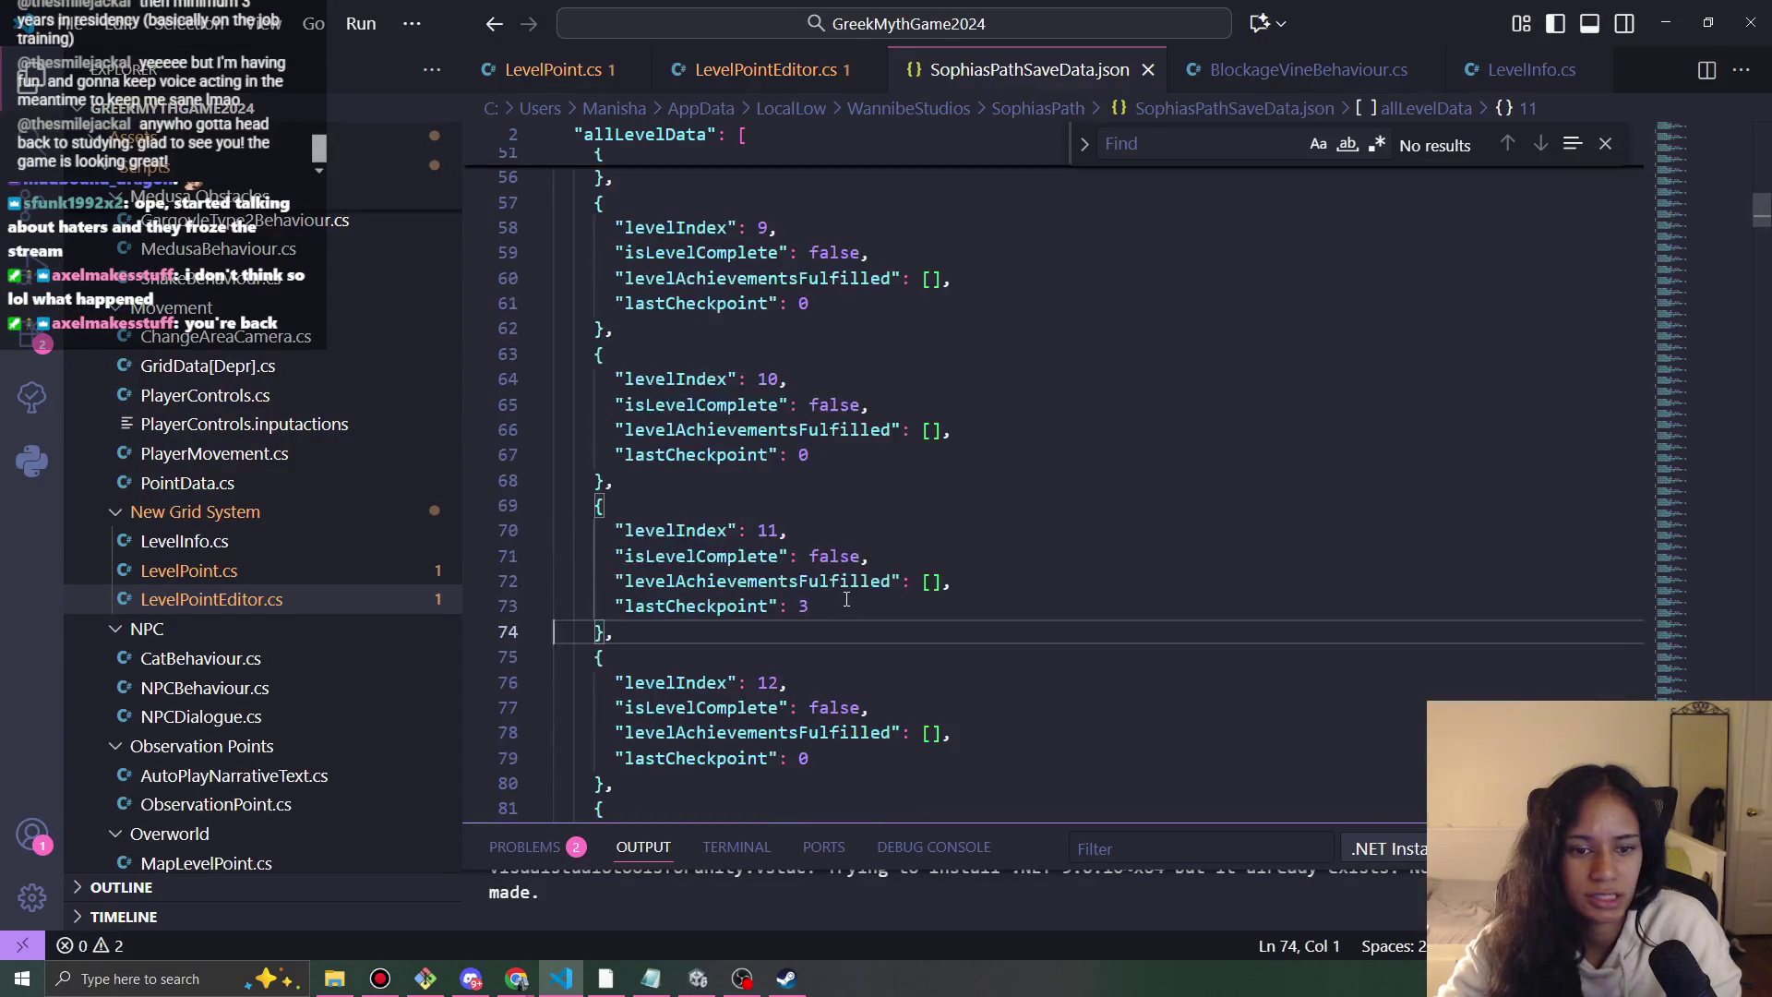
{"action": "scroll", "coordinate": [859, 598], "scroll_direction": "up", "scroll_amount": 1}
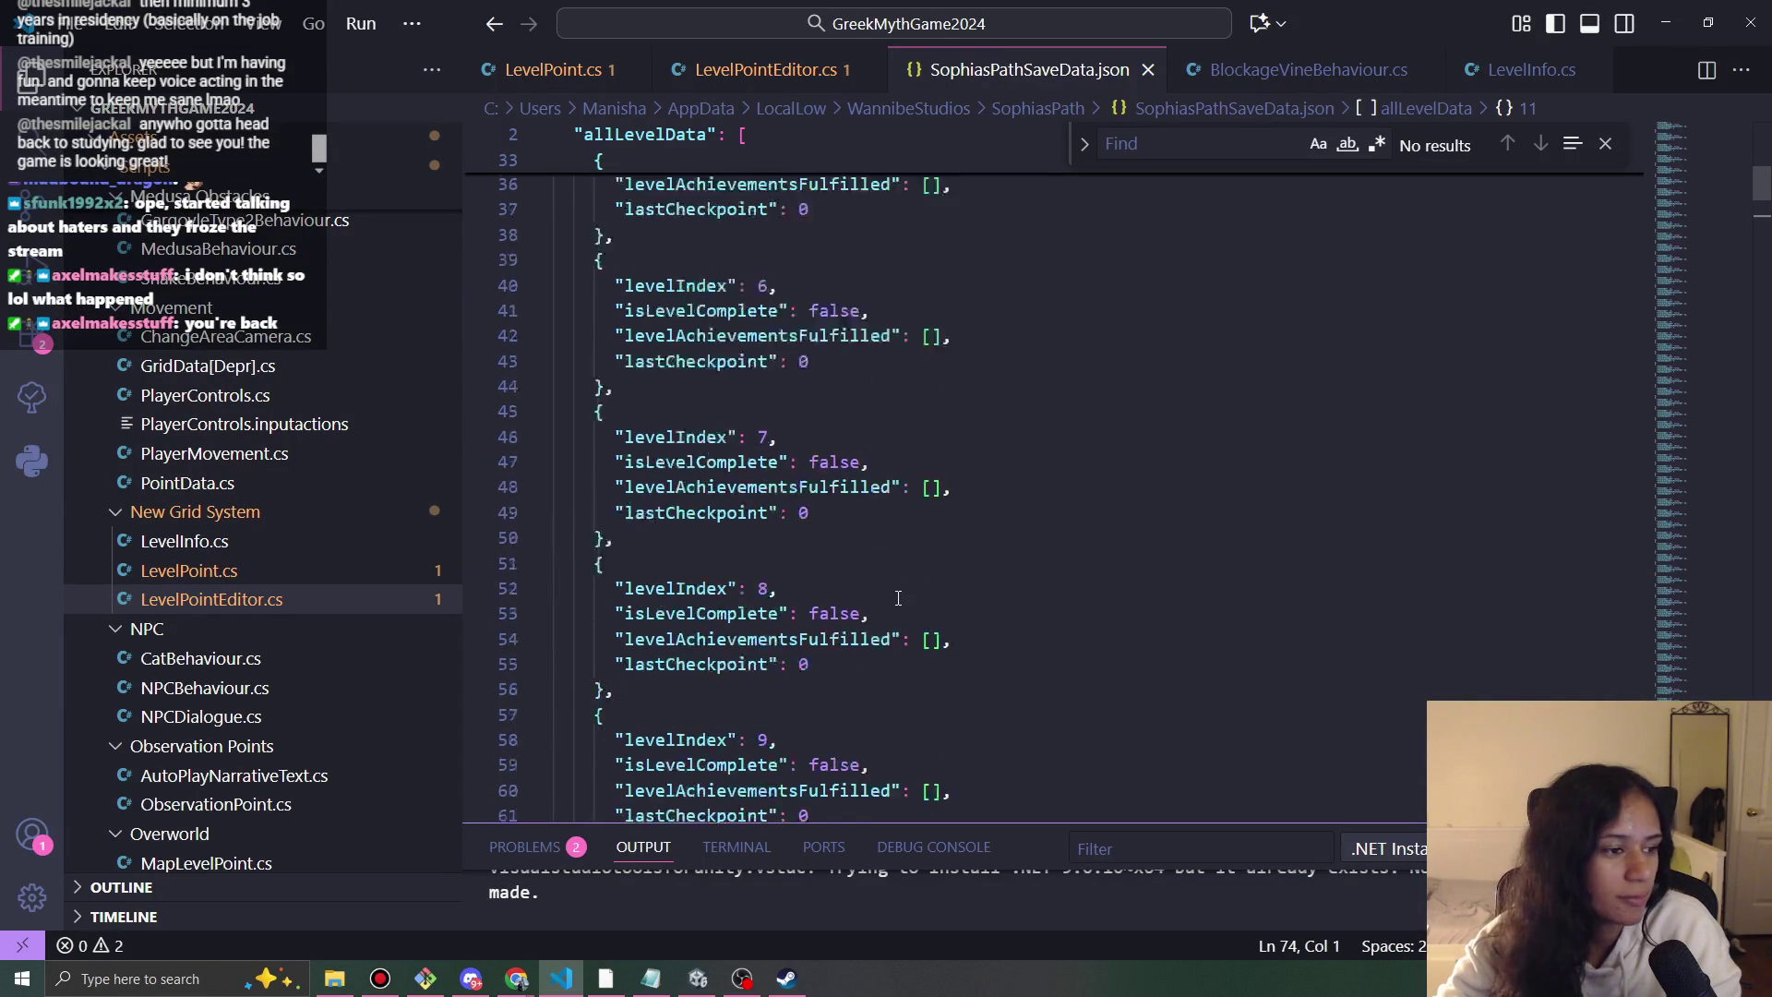
{"action": "scroll", "coordinate": [859, 598], "scroll_direction": "up", "scroll_amount": 1}
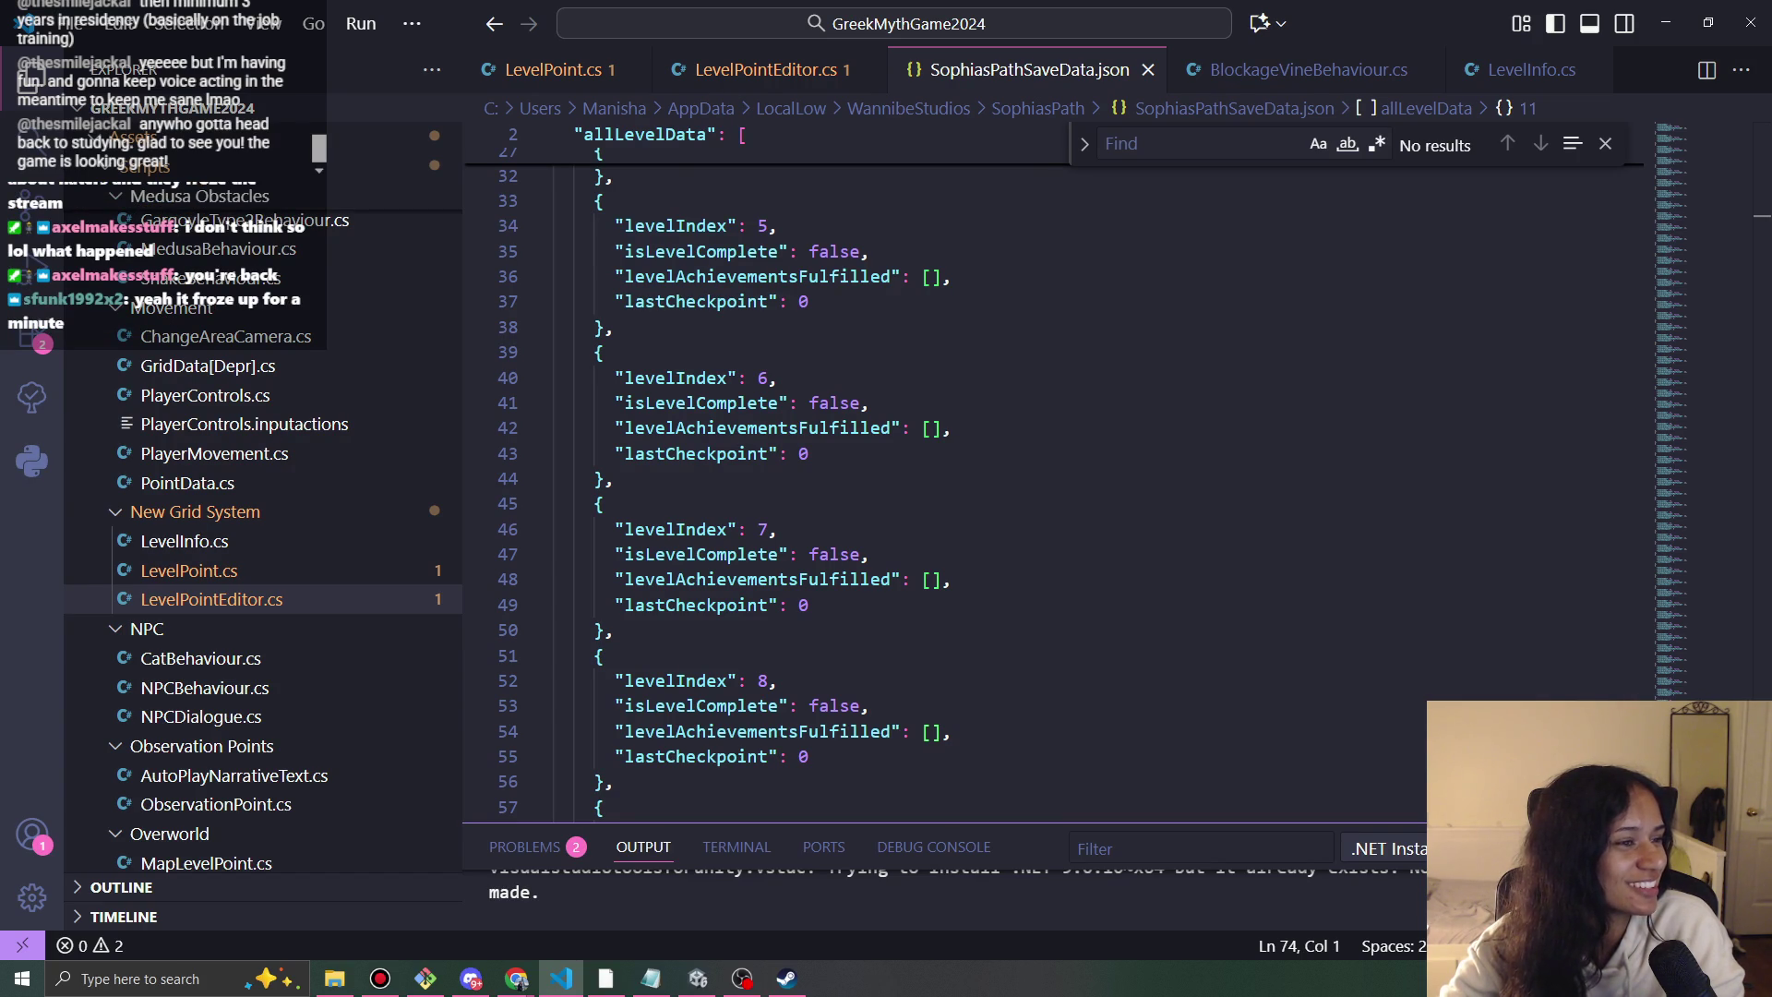
{"action": "key", "text": "alt+Tab"}
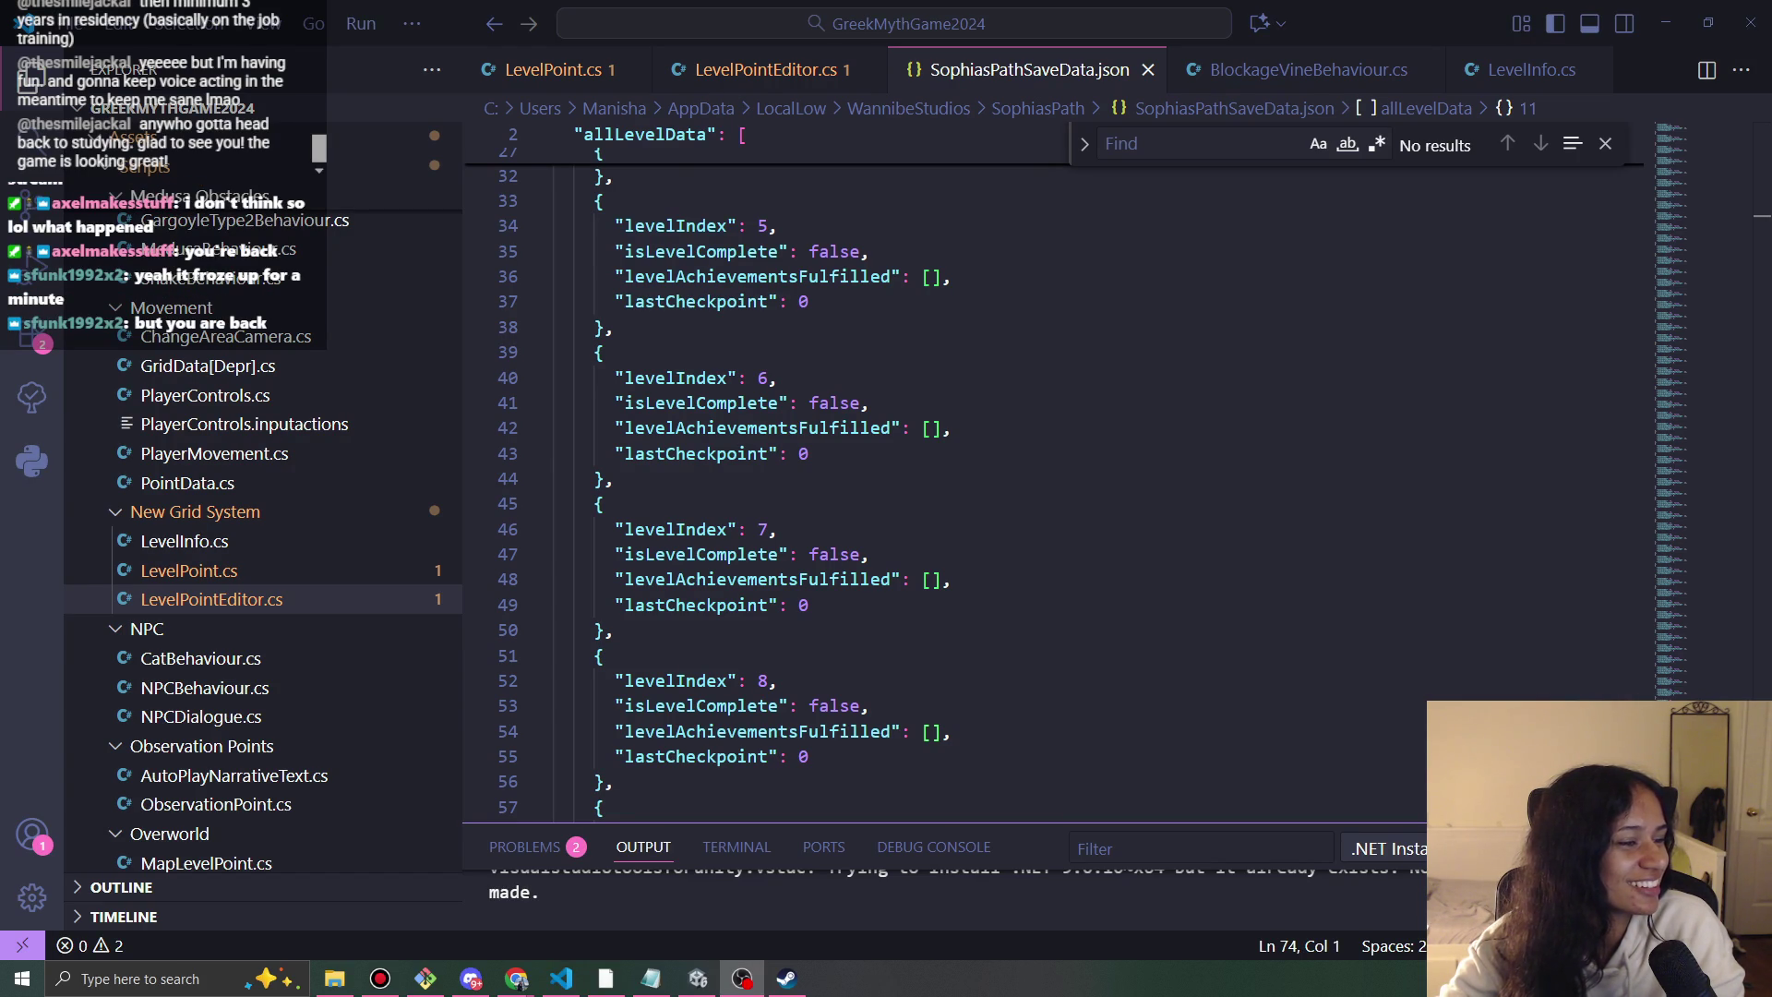
{"action": "left_click", "coordinate": [1605, 143]}
{"action": "left_click", "coordinate": [1681, 10]}
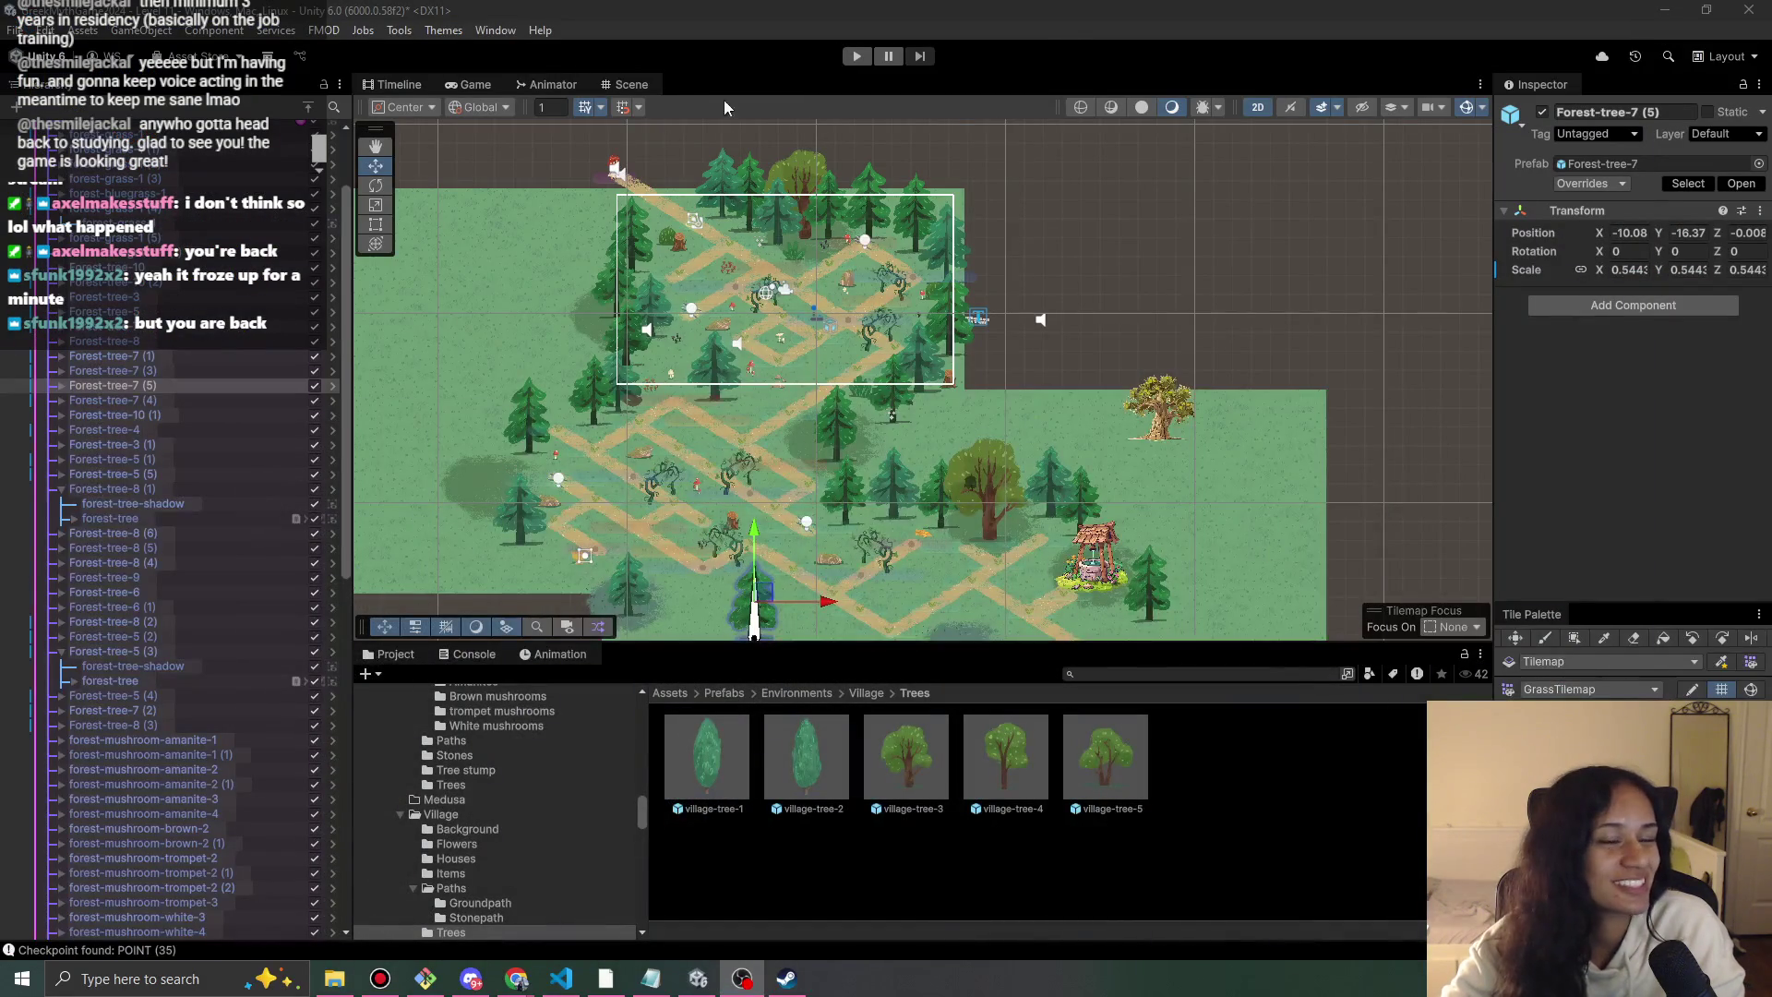
Pan the scene to the forest paths and select Forest-tree-5 (5) in the Hierarchy.
{"action": "scroll", "coordinate": [662, 385], "scroll_direction": "up", "scroll_amount": 5}
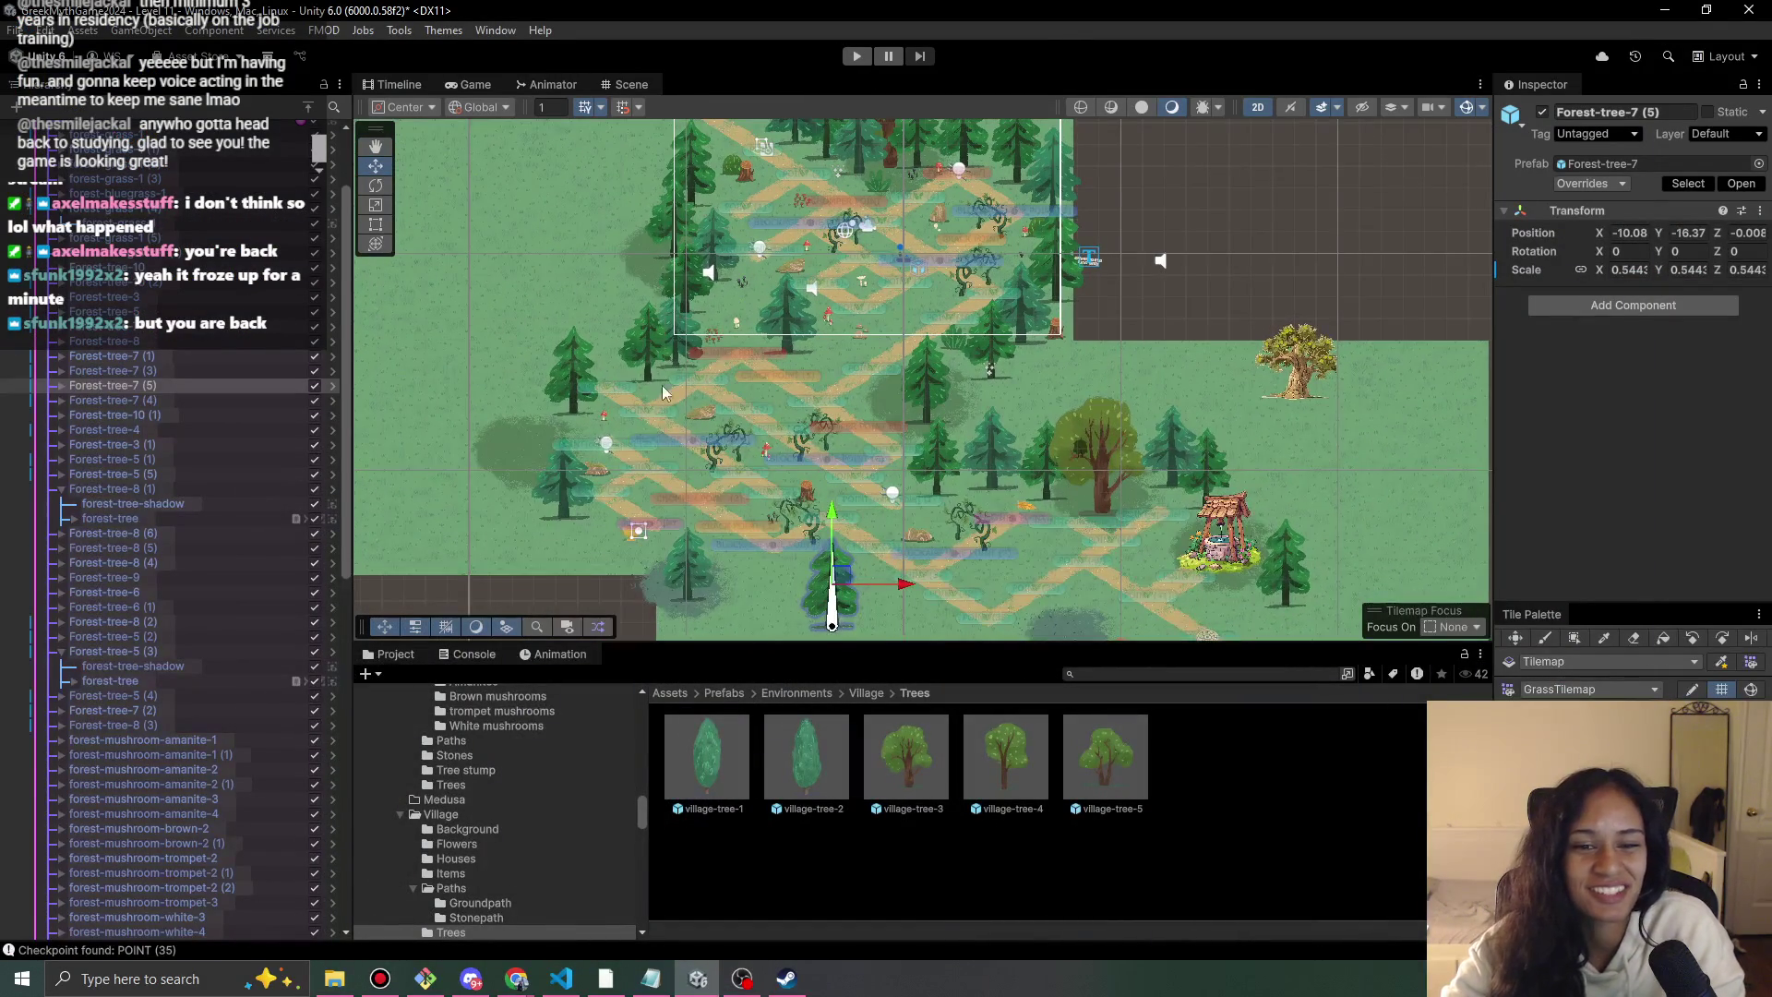
{"action": "scroll", "coordinate": [906, 403], "scroll_direction": "up", "scroll_amount": 1}
{"action": "left_click_drag", "start_coordinate": [851, 225], "coordinate": [795, 385]}
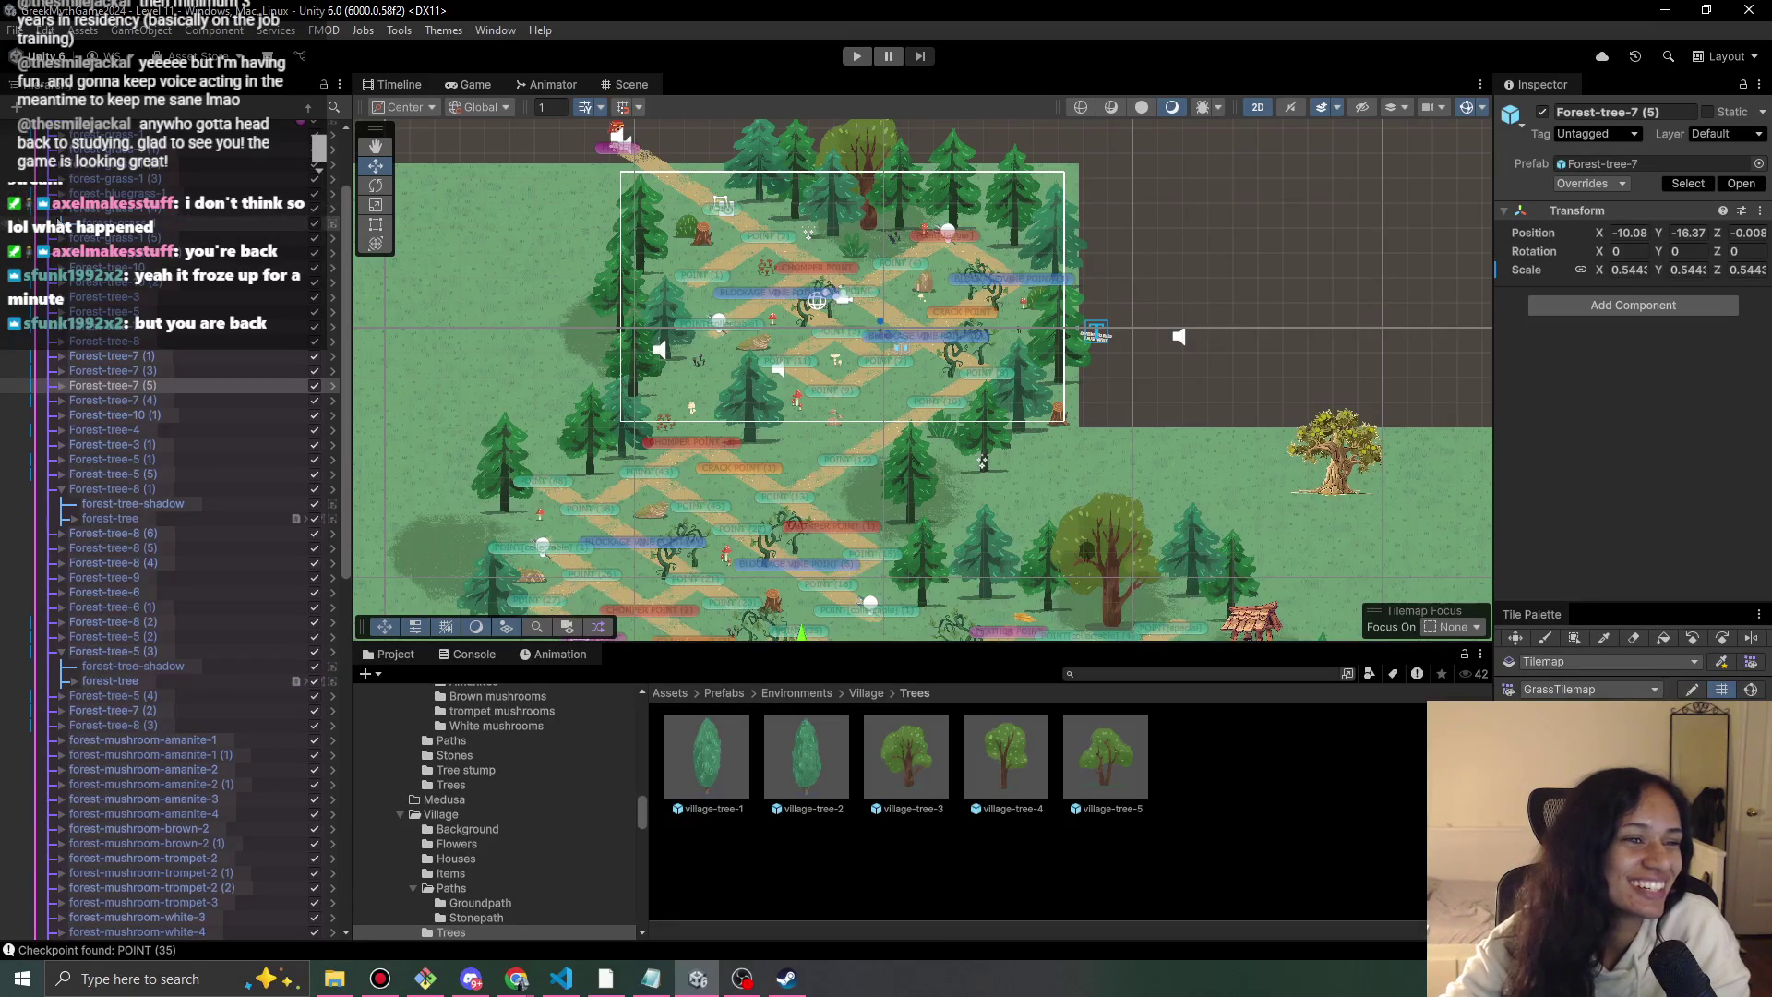
{"action": "scroll", "coordinate": [71, 217], "scroll_direction": "down", "scroll_amount": 1}
{"action": "left_click", "coordinate": [110, 458]}
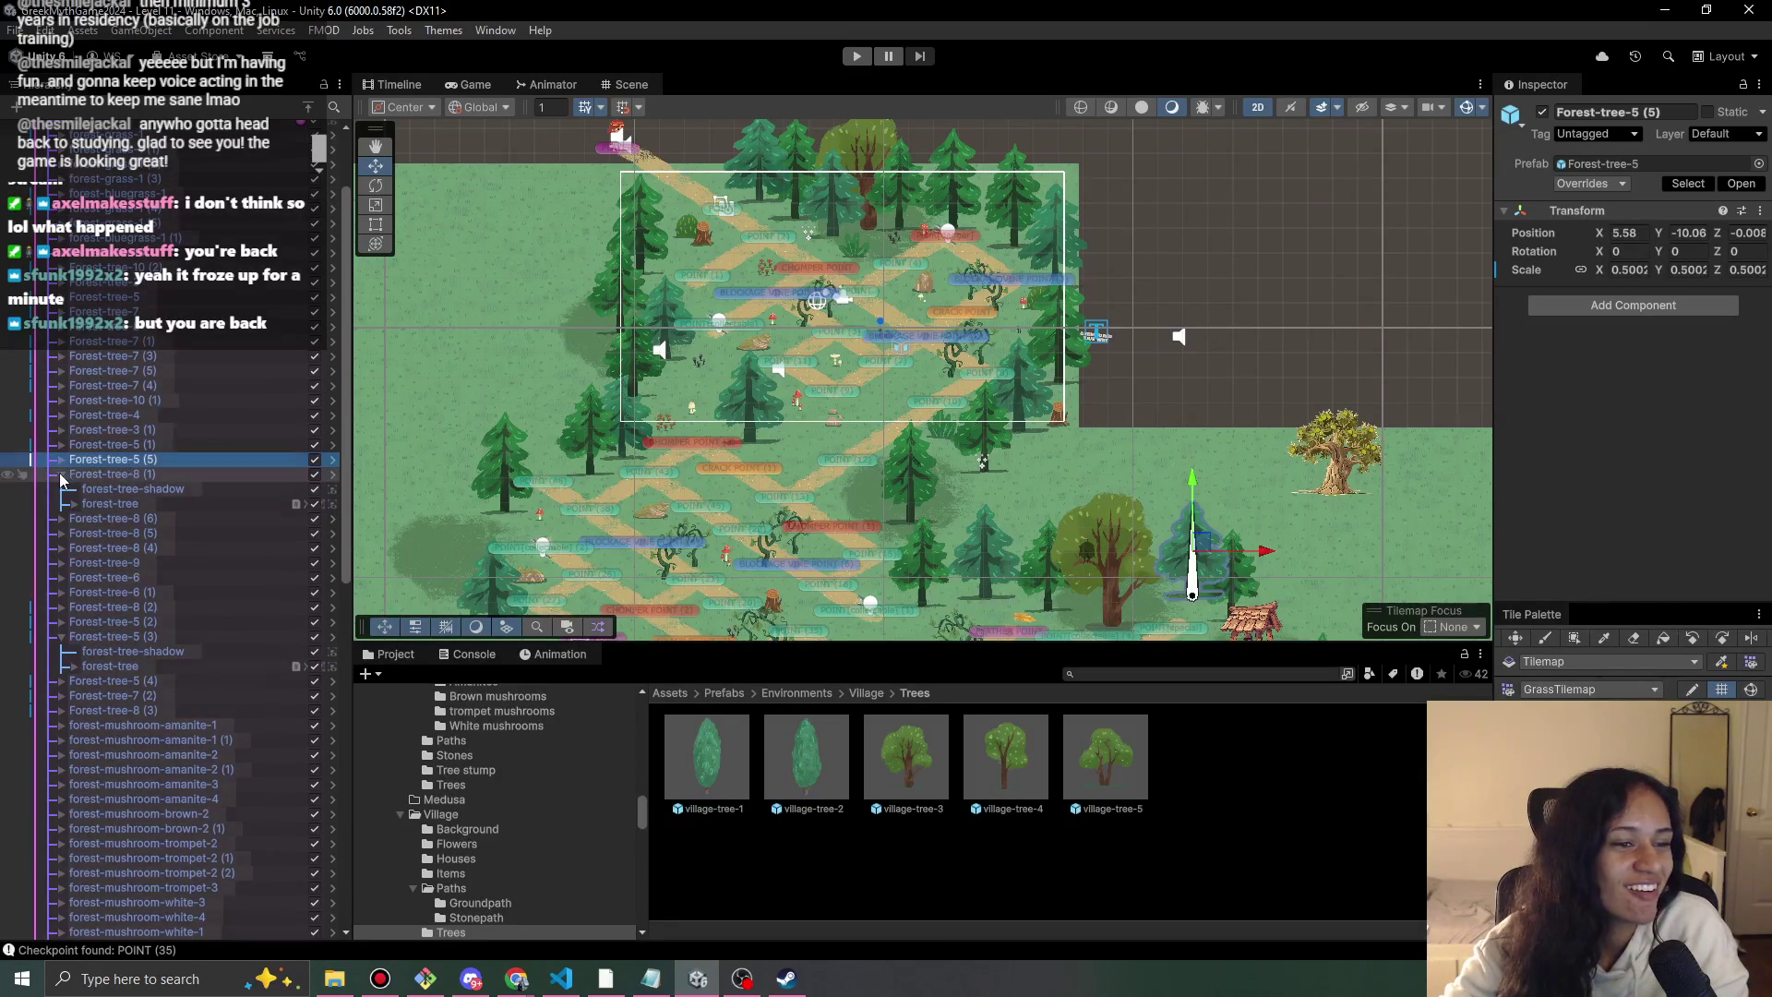
{"action": "left_click", "coordinate": [61, 473]}
{"action": "scroll", "coordinate": [226, 554], "scroll_direction": "down", "scroll_amount": 10}
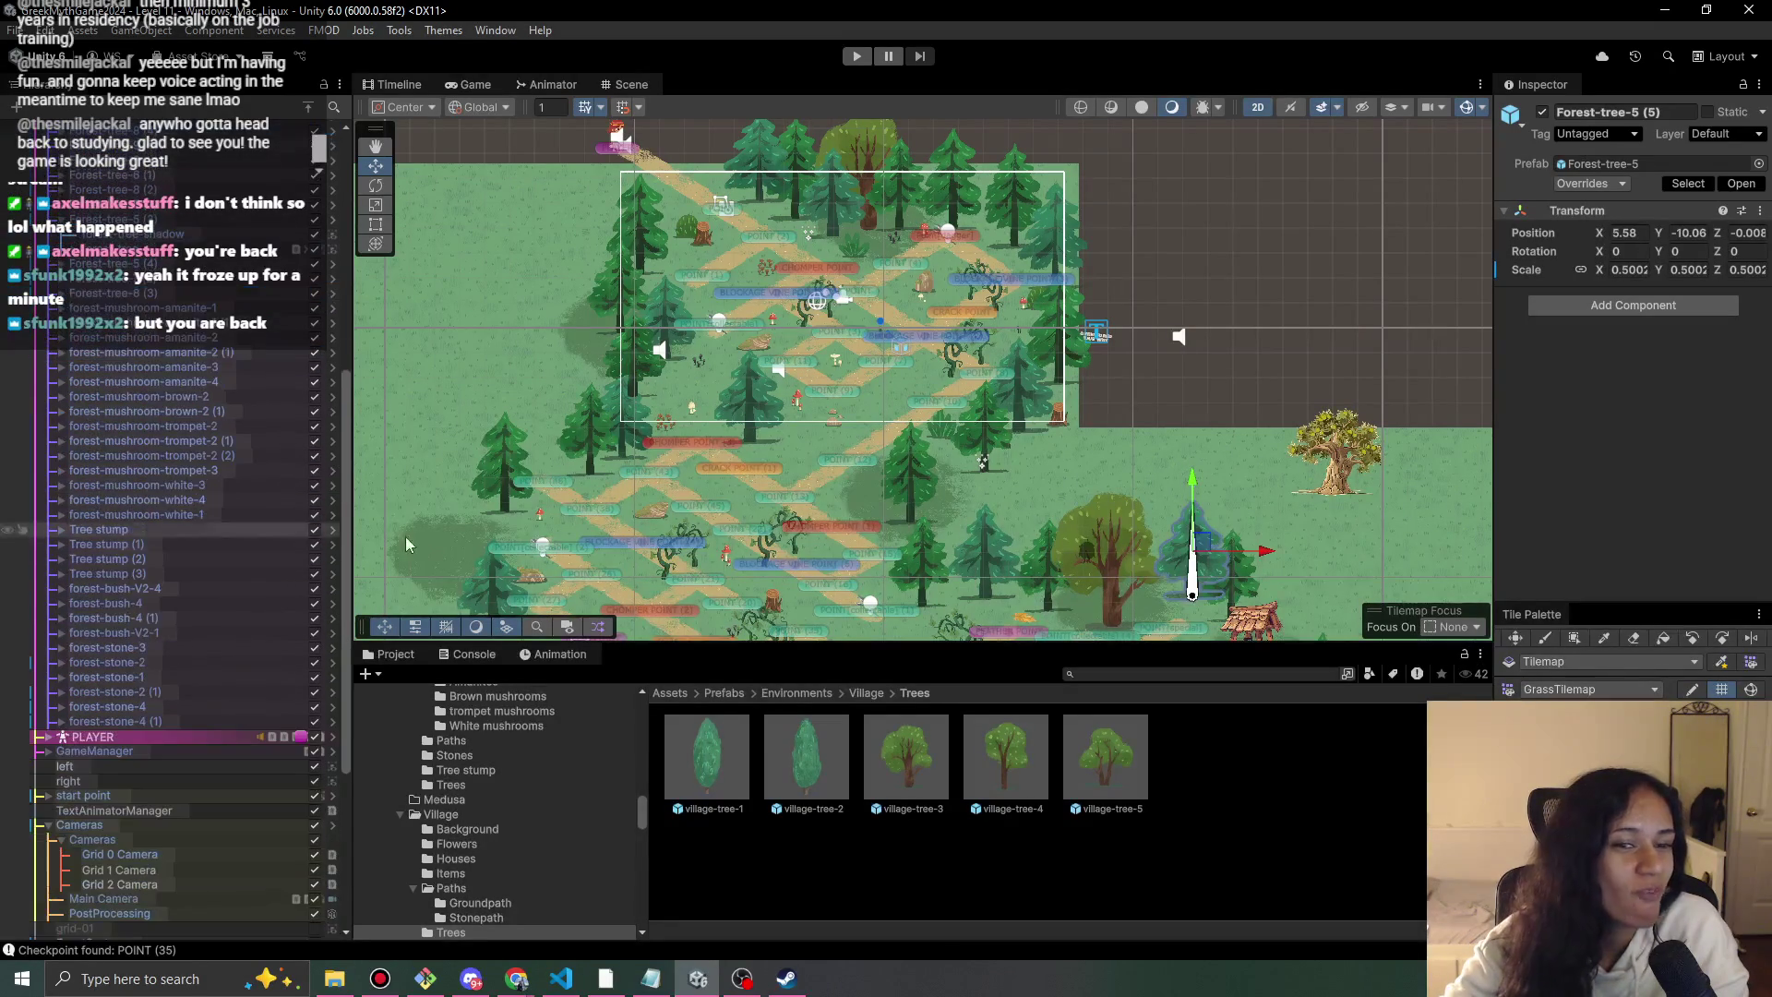
{"action": "left_click_drag", "start_coordinate": [605, 477], "coordinate": [586, 392]}
{"action": "scroll", "coordinate": [789, 535], "scroll_direction": "up", "scroll_amount": 3}
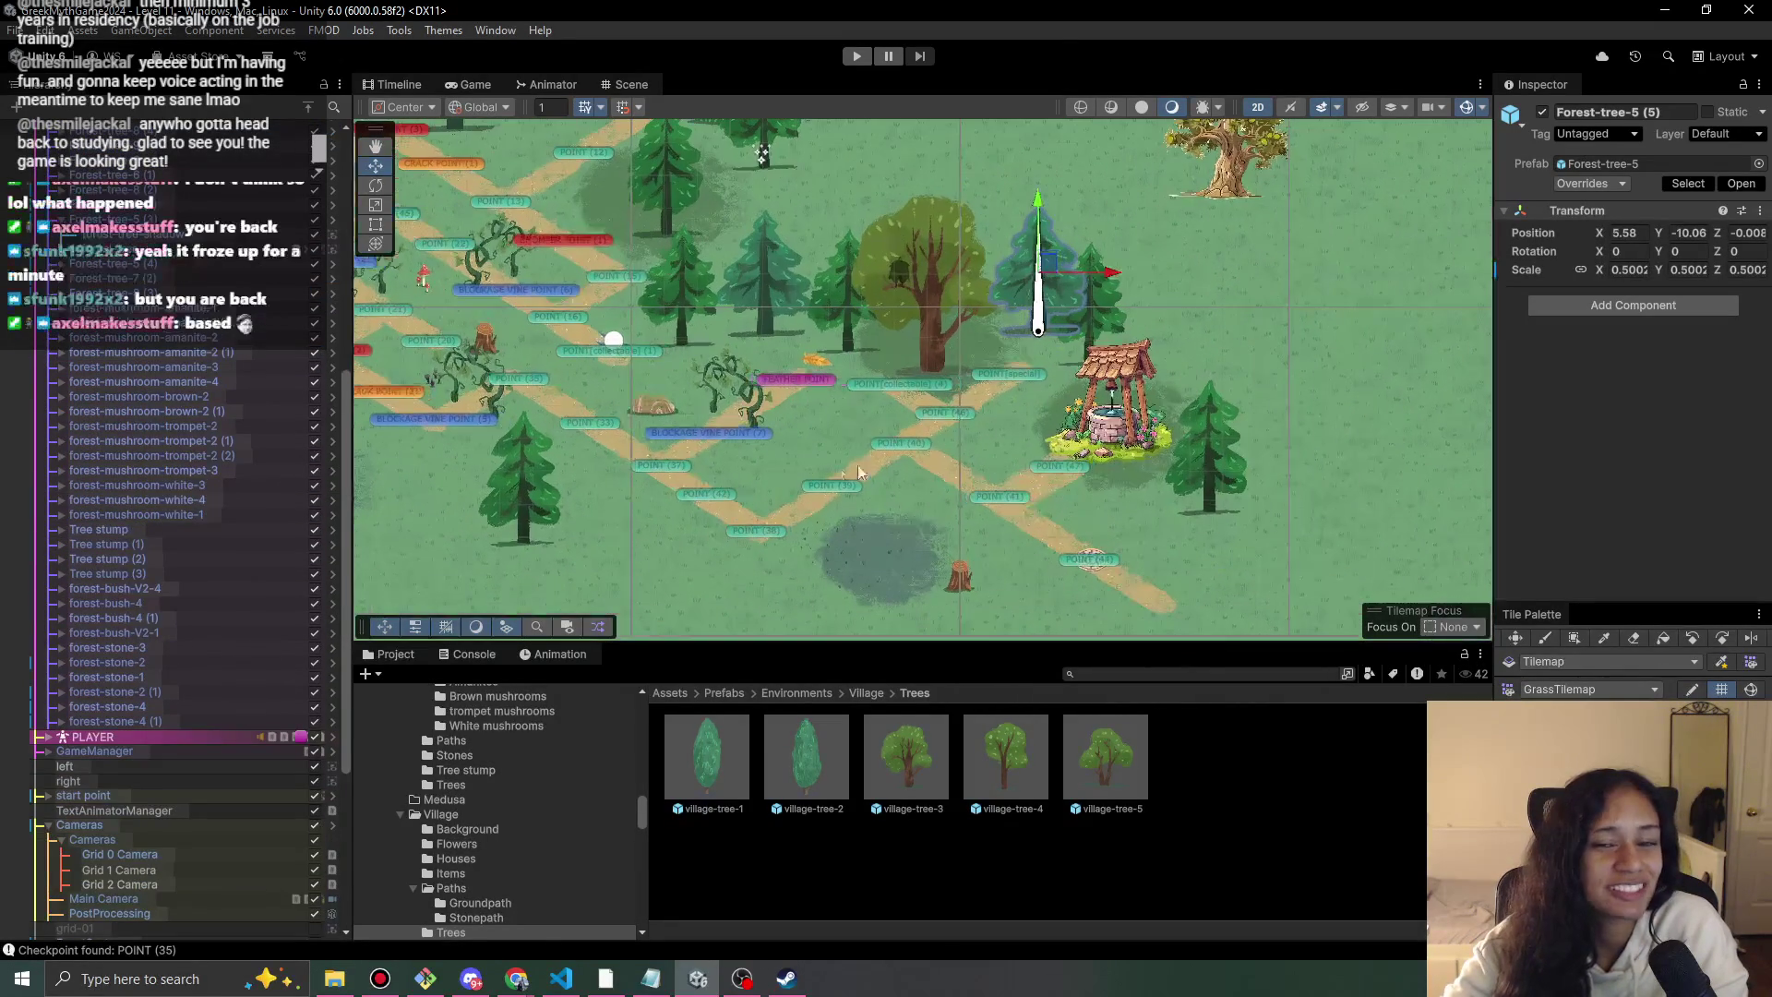
{"action": "scroll", "coordinate": [808, 471], "scroll_direction": "right", "scroll_amount": 2}
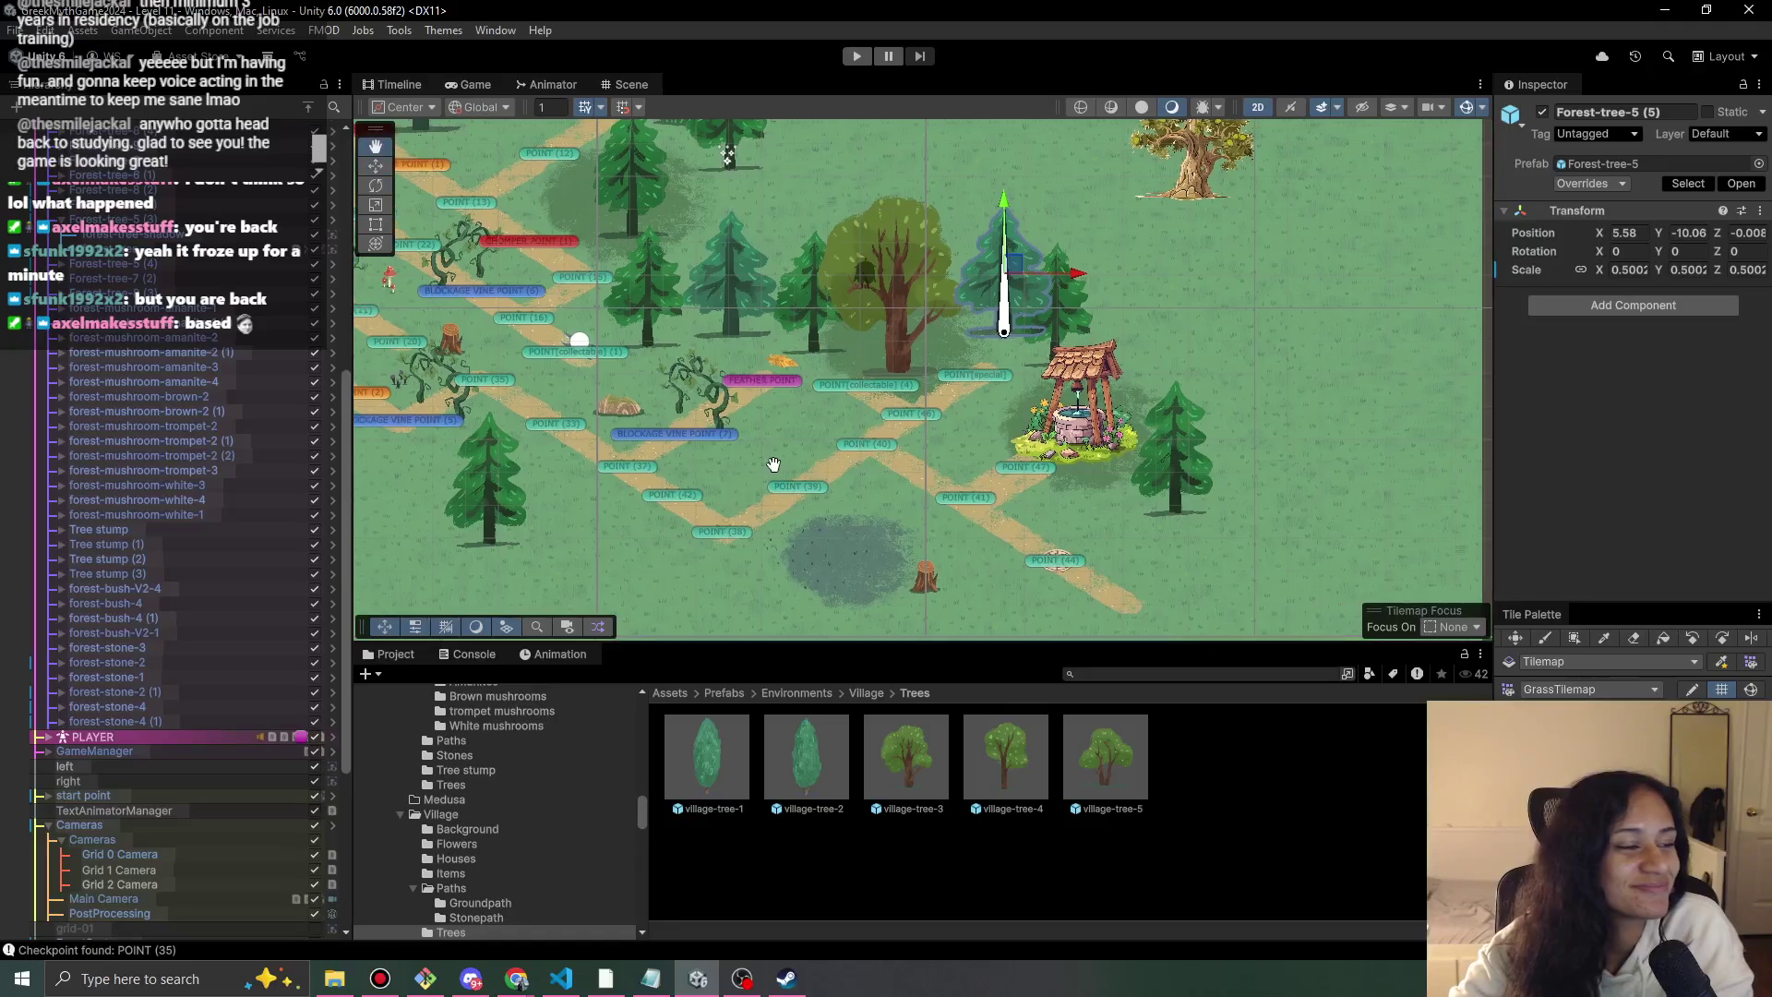
Select the forest-mushroom-amanite objects, then collapse Forest-tree-5 (3) in the Hierarchy.
{"action": "left_click", "coordinate": [176, 316]}
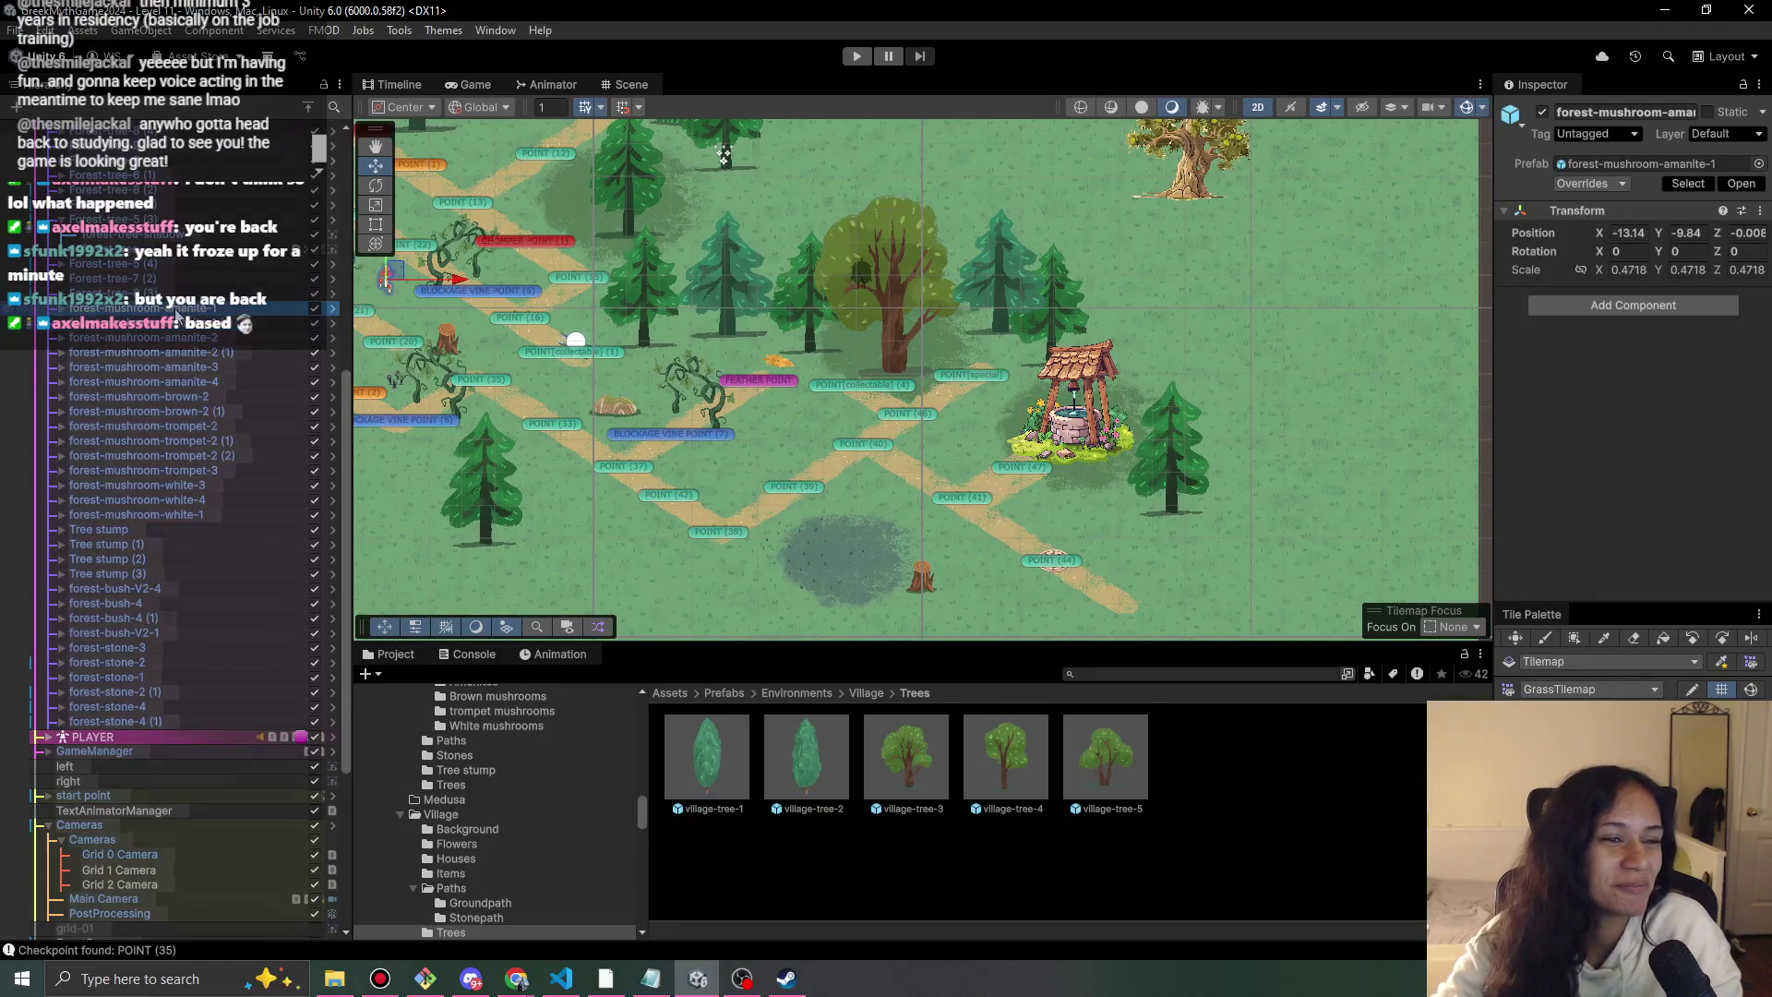
{"action": "left_click", "coordinate": [143, 337], "text": "shift"}
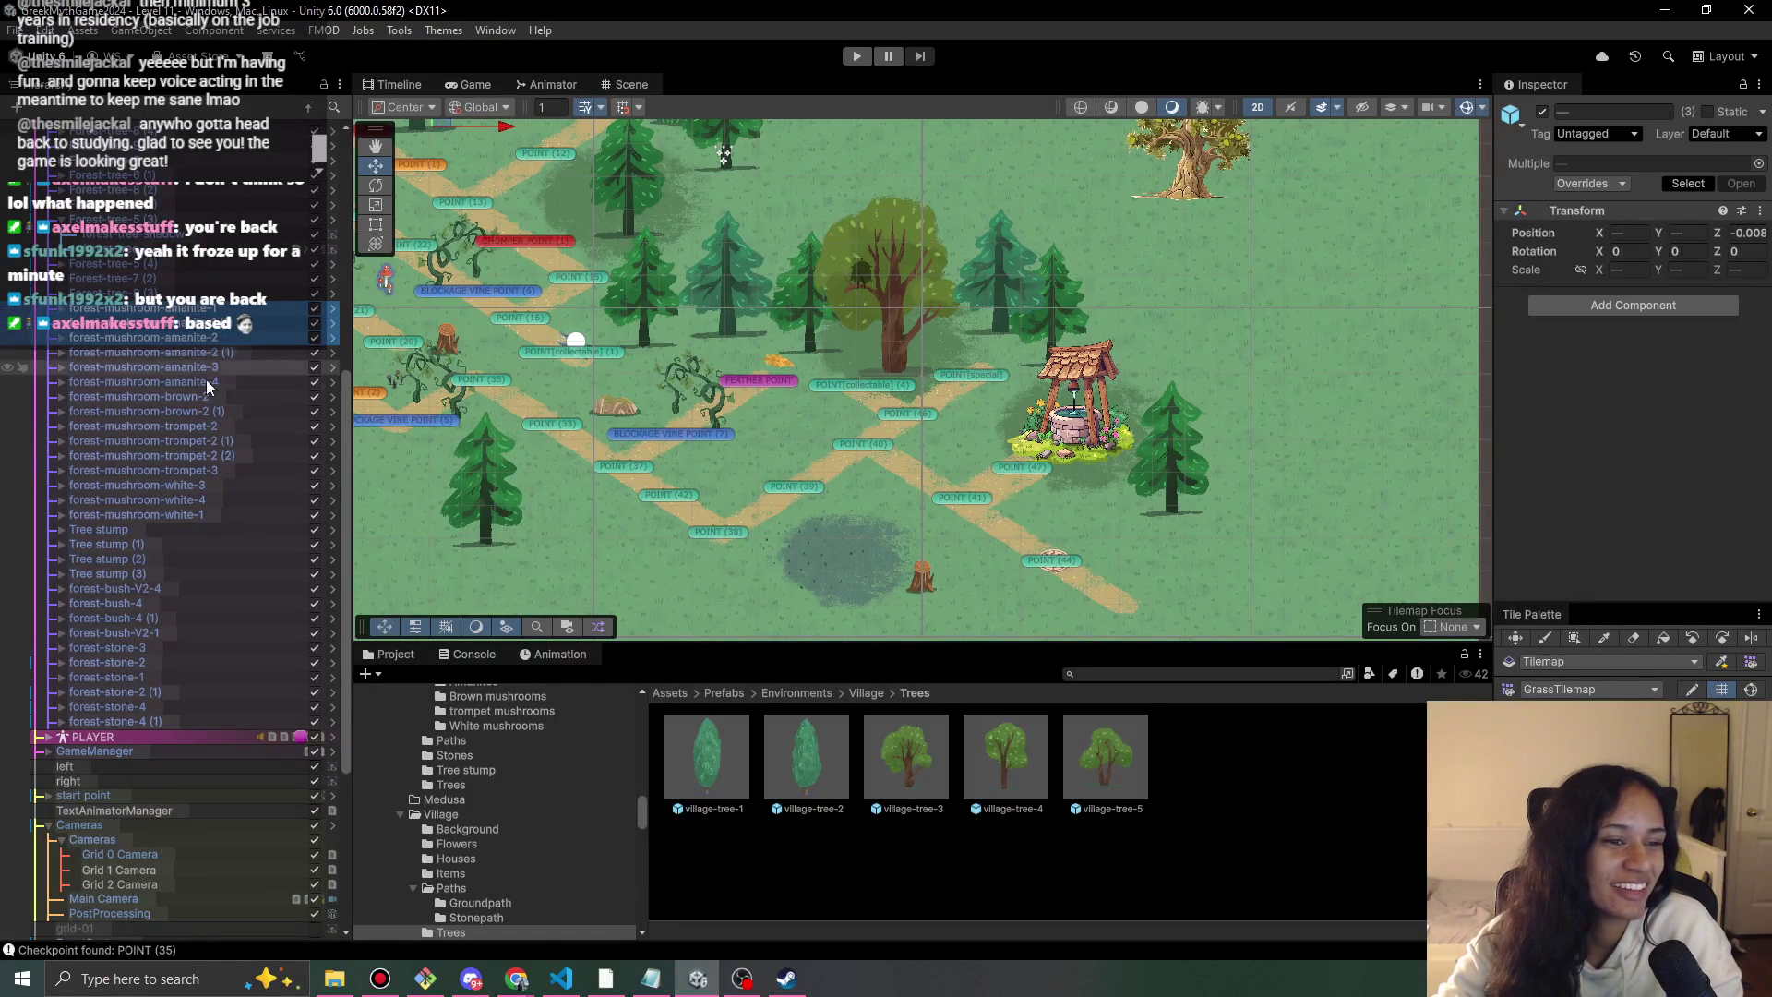
{"action": "left_click", "coordinate": [207, 381], "text": "shift"}
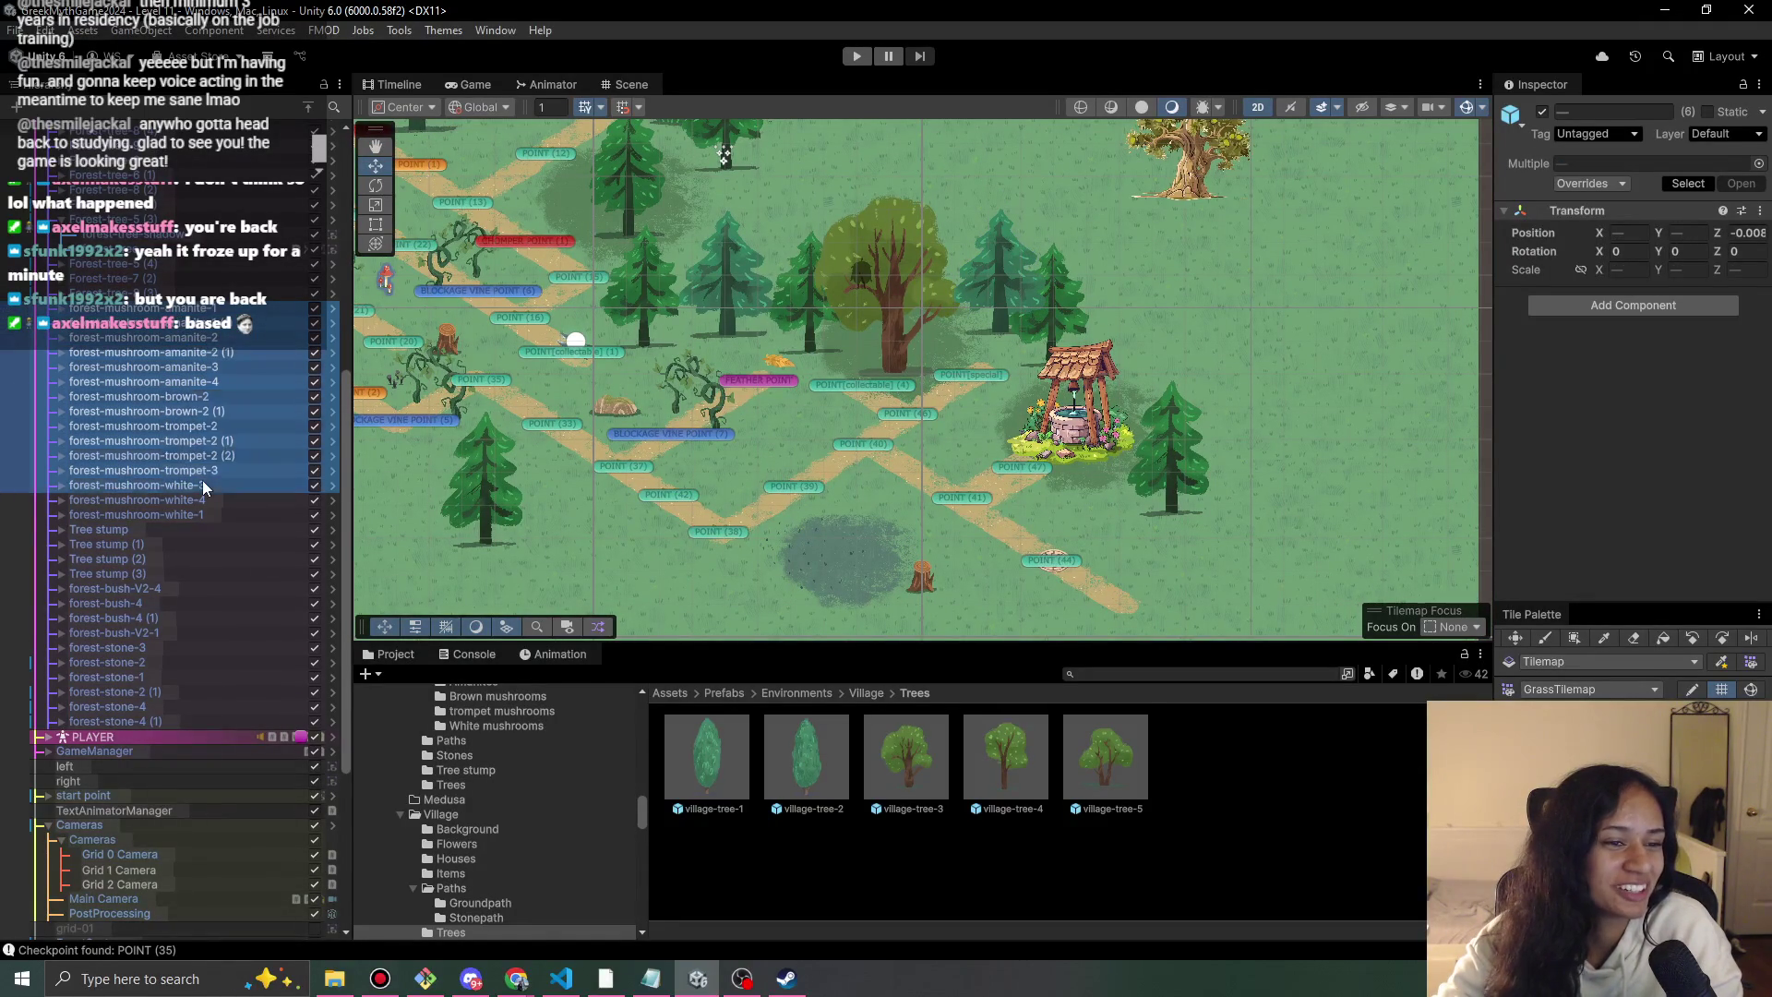
{"action": "left_click", "coordinate": [252, 344]}
{"action": "scroll", "coordinate": [211, 489], "scroll_direction": "up", "scroll_amount": 3}
{"action": "scroll", "coordinate": [67, 445], "scroll_direction": "up", "scroll_amount": 6}
{"action": "left_click", "coordinate": [66, 445]}
Select the left pine and frame Forest-tree-8 and Forest-tree-5 in the Scene view.
{"action": "left_click", "coordinate": [570, 498]}
{"action": "double_click", "coordinate": [185, 381]}
{"action": "scroll", "coordinate": [186, 381], "scroll_direction": "up", "scroll_amount": 2}
{"action": "double_click", "coordinate": [188, 408]}
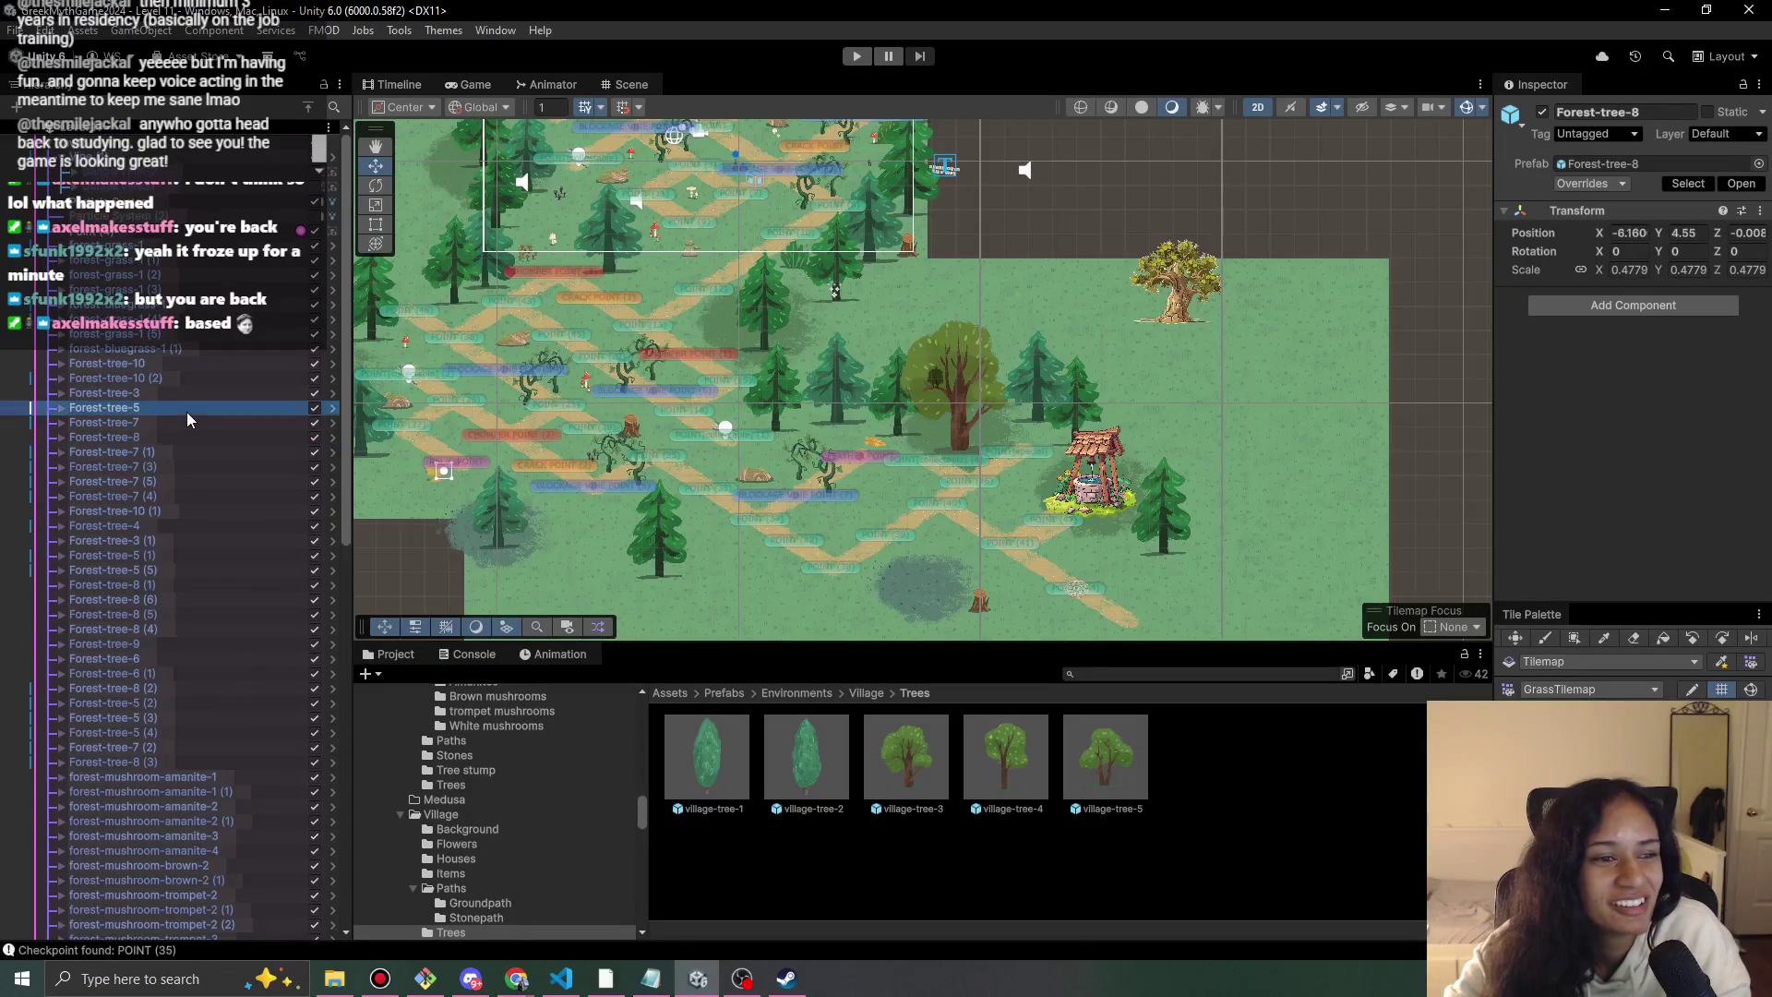
Duplicate Forest-tree-3 (1) and Forest-tree-10 (2), placing both copies near the lower stump.
{"action": "left_click", "coordinate": [111, 540]}
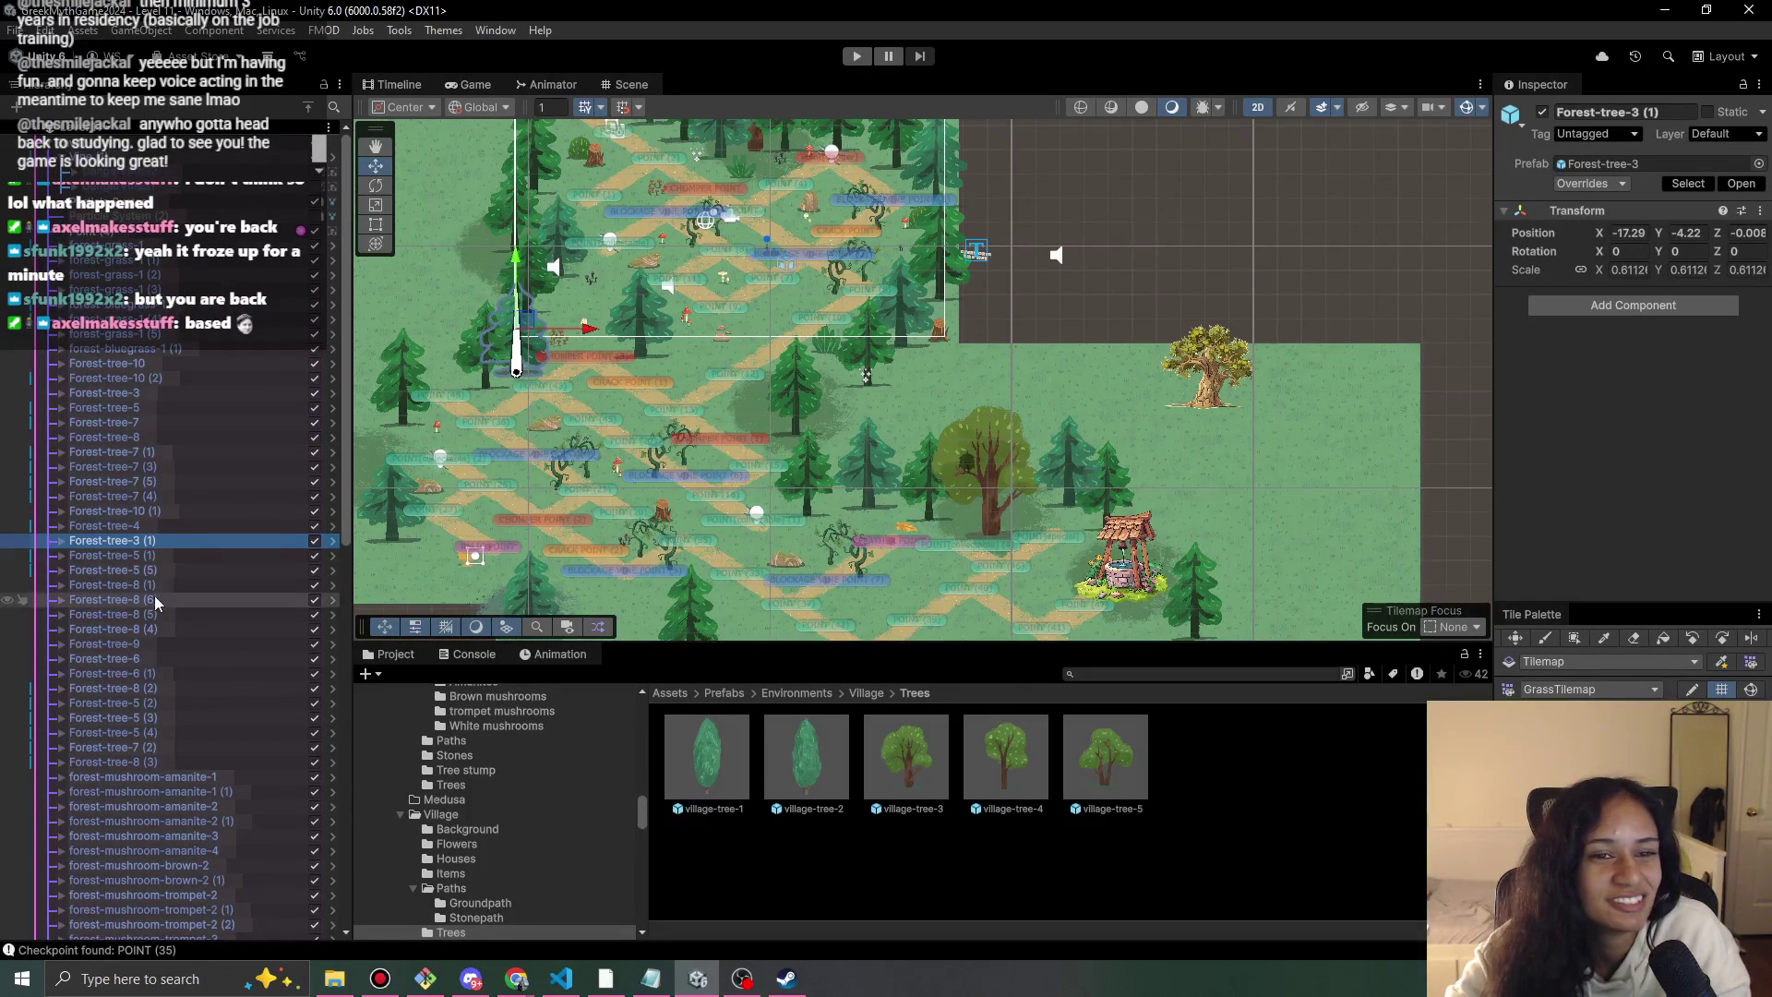
{"action": "key", "text": "ctrl+d"}
{"action": "left_click_drag", "start_coordinate": [538, 318], "coordinate": [910, 495]}
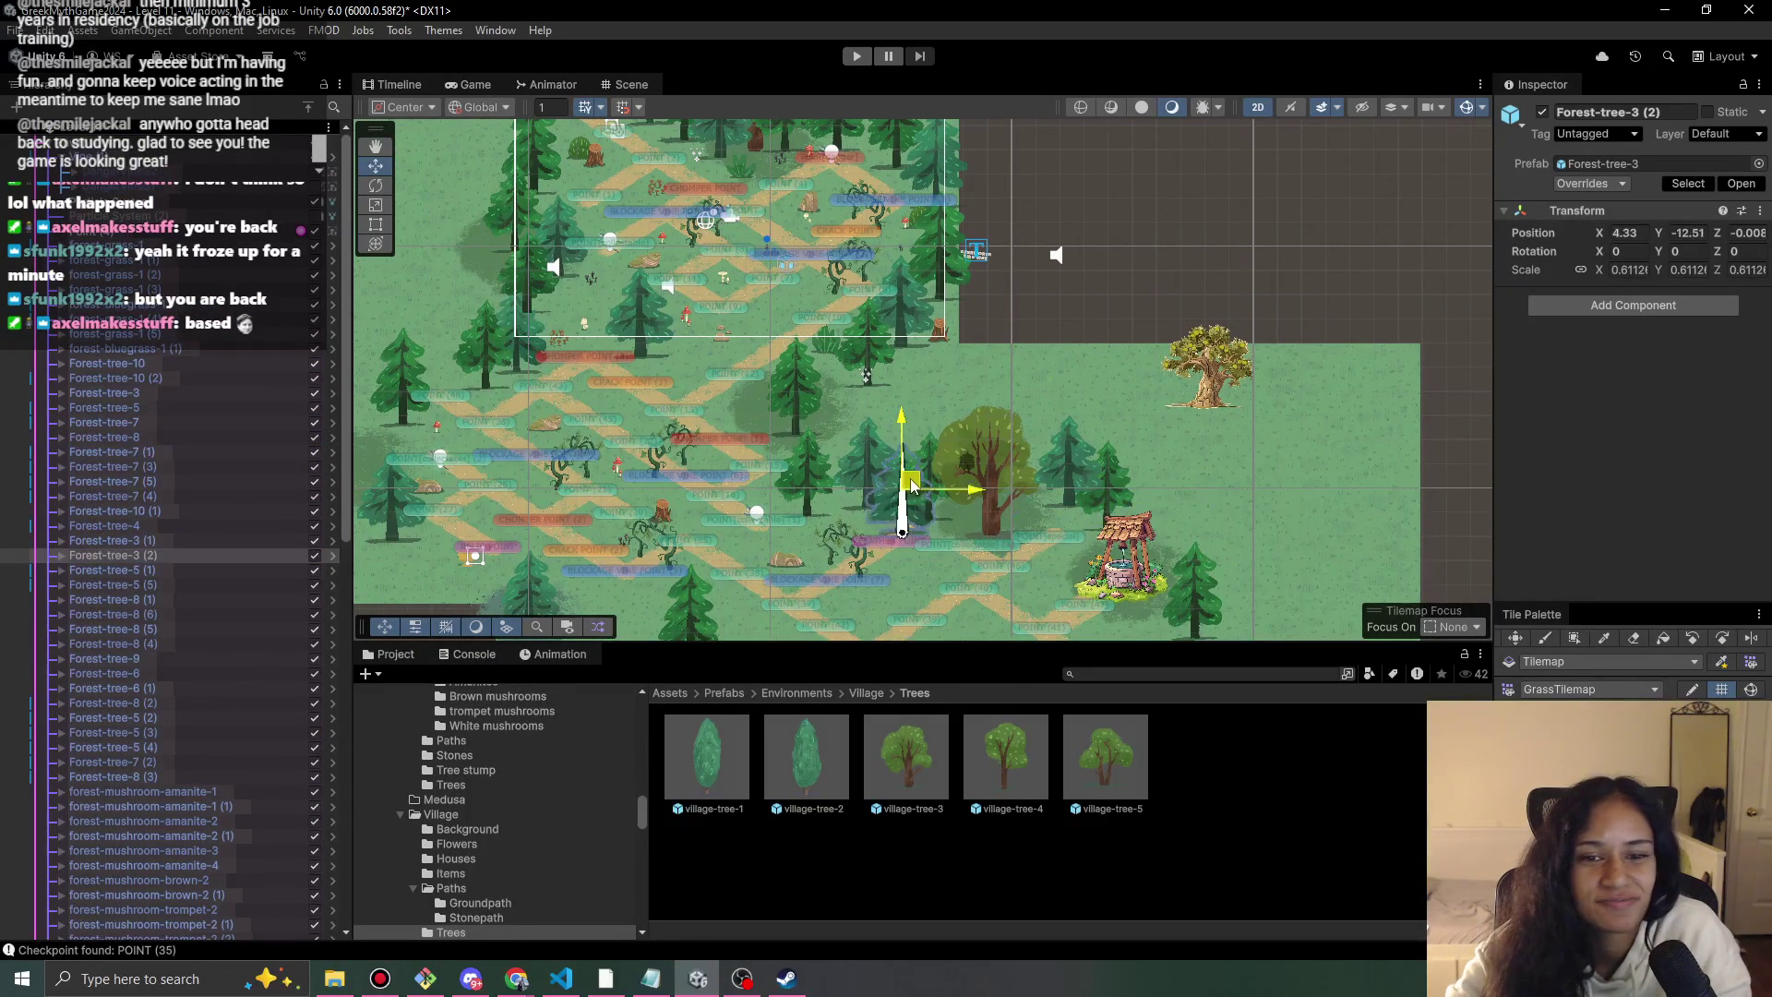
{"action": "mouse_move", "coordinate": [713, 321]}
{"action": "left_mouse_down"}
{"action": "mouse_move", "coordinate": [822, 457]}
{"action": "mouse_move", "coordinate": [791, 481]}
{"action": "left_mouse_up"}
{"action": "left_click", "coordinate": [618, 216]}
{"action": "key", "text": "ctrl+d"}
{"action": "left_click_drag", "start_coordinate": [617, 215], "coordinate": [758, 503]}
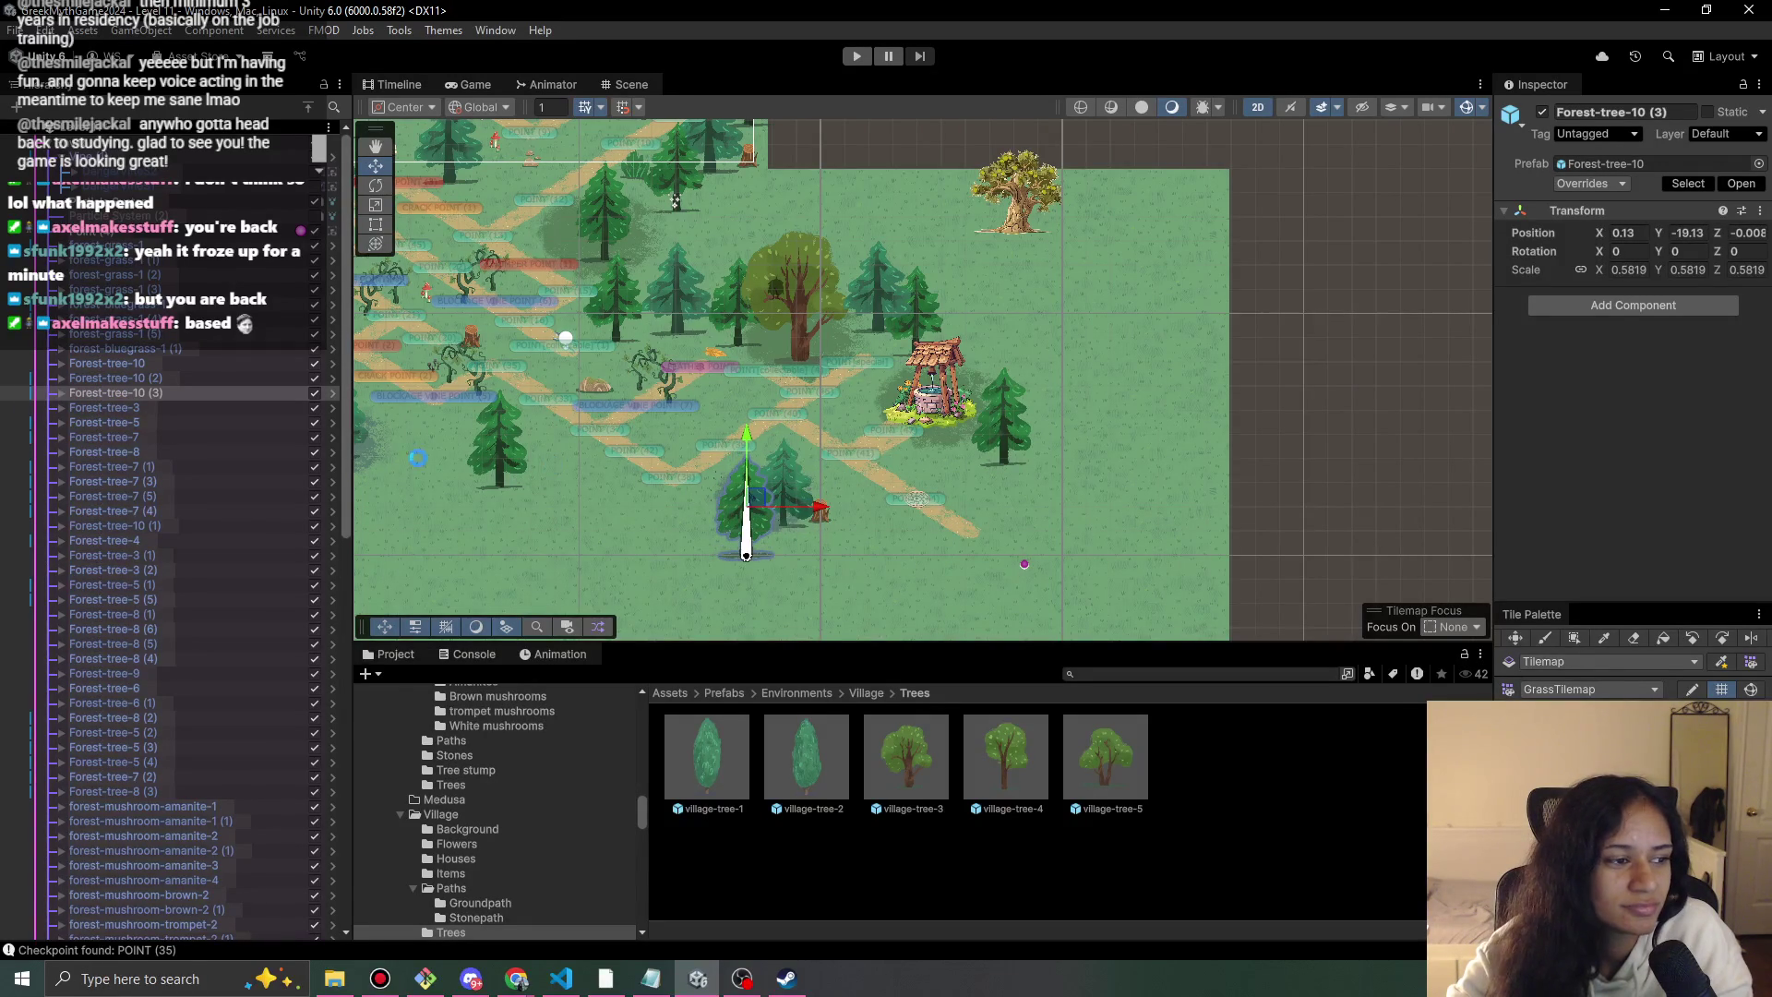
Duplicate Forest-tree-8 (6) as Forest-tree-8 (7) at X 10, Y -12.55 by the well, then run the game.
{"action": "left_click", "coordinate": [151, 584]}
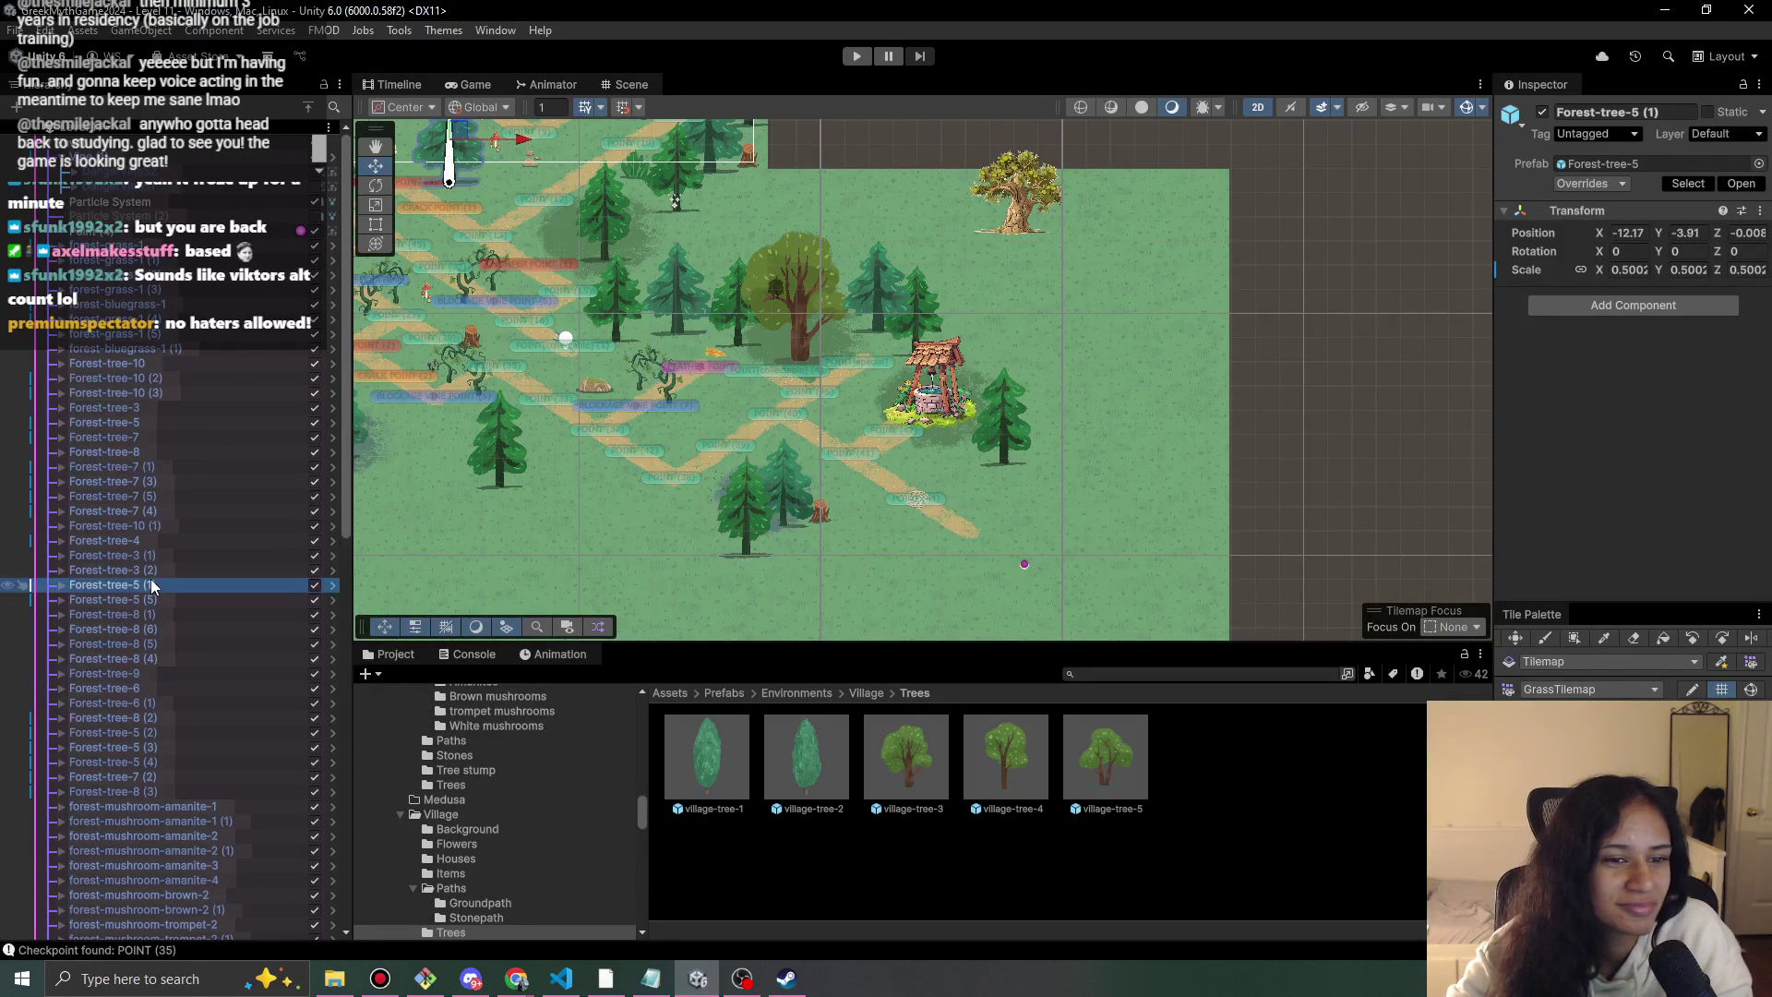
{"action": "left_click", "coordinate": [145, 629]}
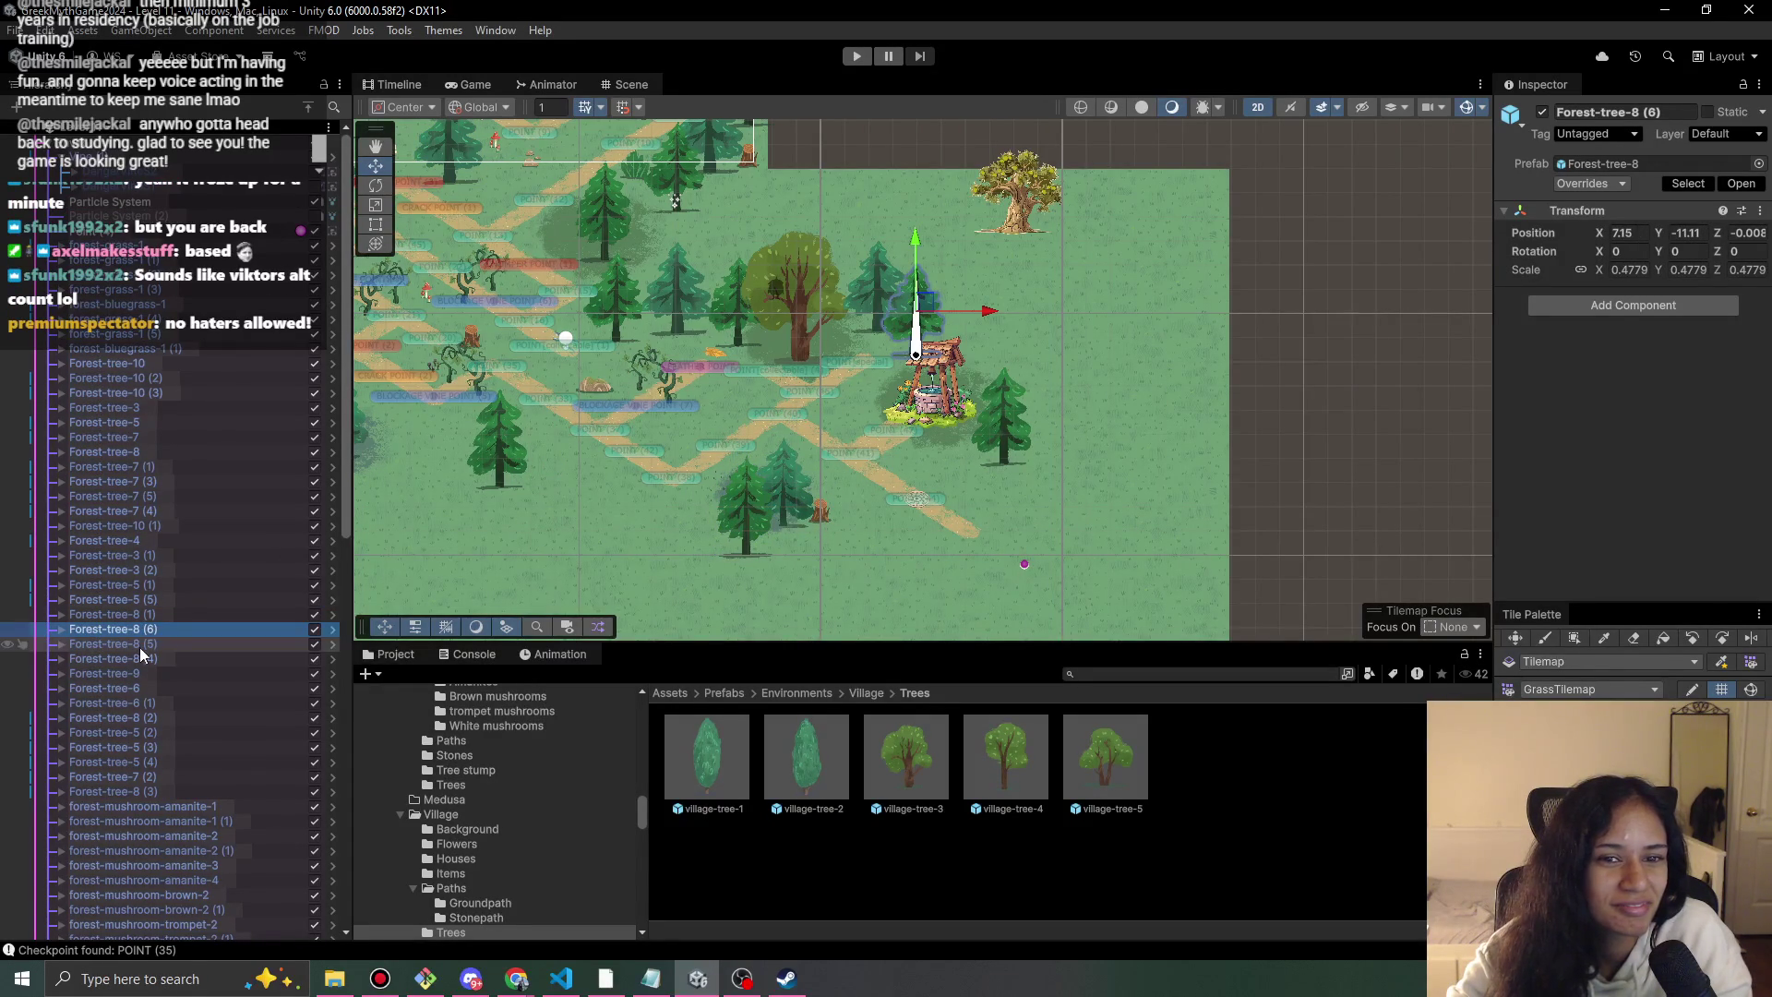
{"action": "key", "text": "ctrl+d"}
{"action": "mouse_move", "coordinate": [928, 307]}
{"action": "left_mouse_down"}
{"action": "mouse_move", "coordinate": [497, 462]}
{"action": "mouse_move", "coordinate": [561, 468]}
{"action": "mouse_move", "coordinate": [614, 441]}
{"action": "mouse_move", "coordinate": [716, 280]}
{"action": "left_mouse_up"}
{"action": "scroll", "coordinate": [716, 280], "scroll_direction": "up", "scroll_amount": 5}
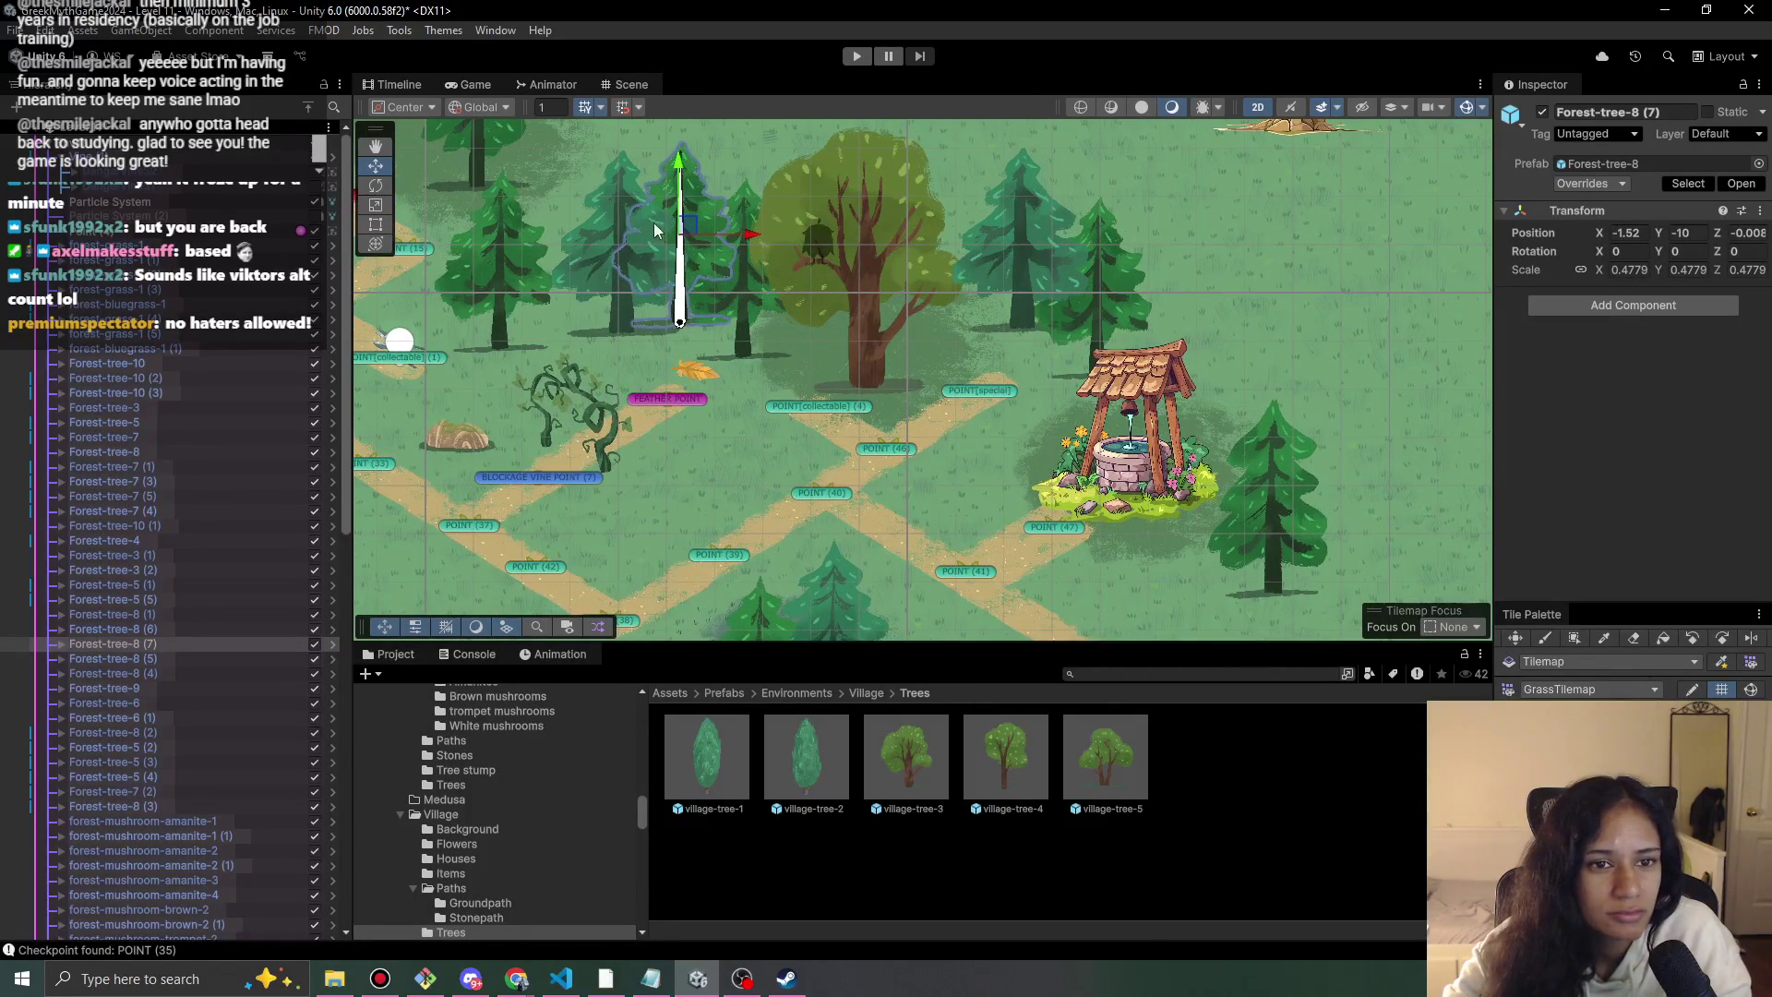
{"action": "mouse_move", "coordinate": [679, 235]}
{"action": "left_mouse_down"}
{"action": "mouse_move", "coordinate": [581, 241]}
{"action": "mouse_move", "coordinate": [995, 374]}
{"action": "mouse_move", "coordinate": [1219, 406]}
{"action": "mouse_move", "coordinate": [1248, 358]}
{"action": "left_mouse_up"}
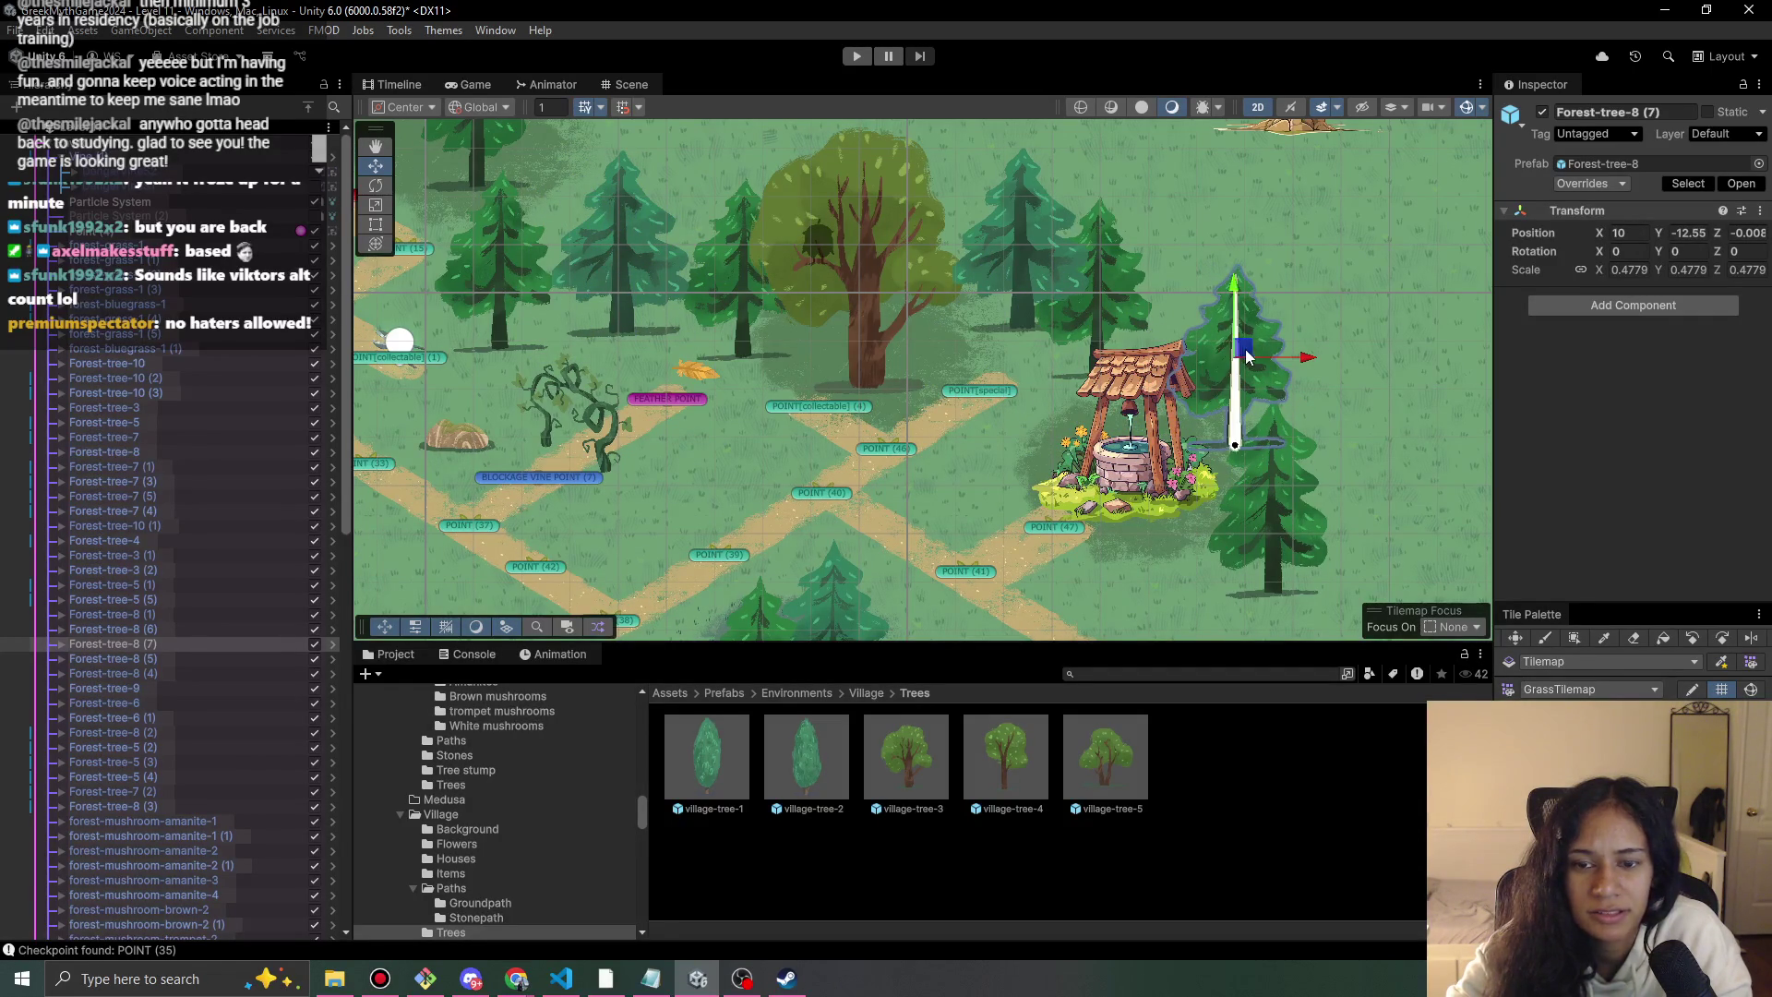
{"action": "left_click", "coordinate": [859, 56]}
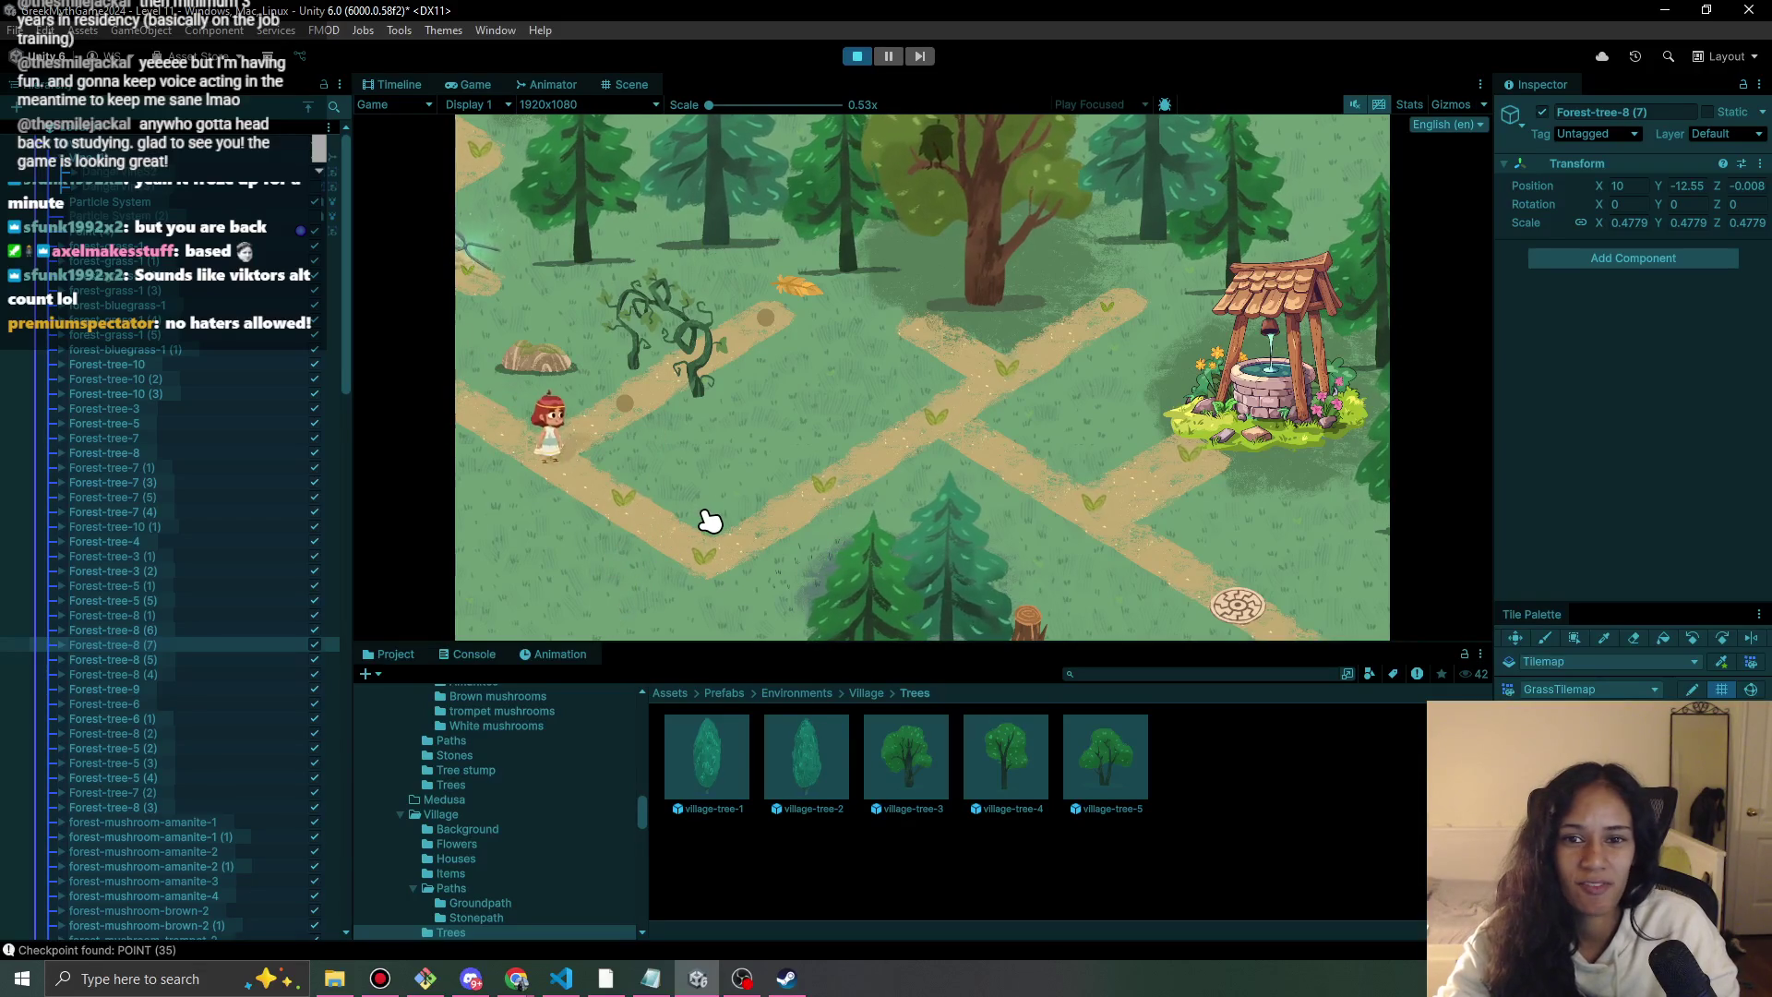
Stop the preview and raise the pine behind the well to Order in Layer 13.
{"action": "left_click", "coordinate": [858, 56]}
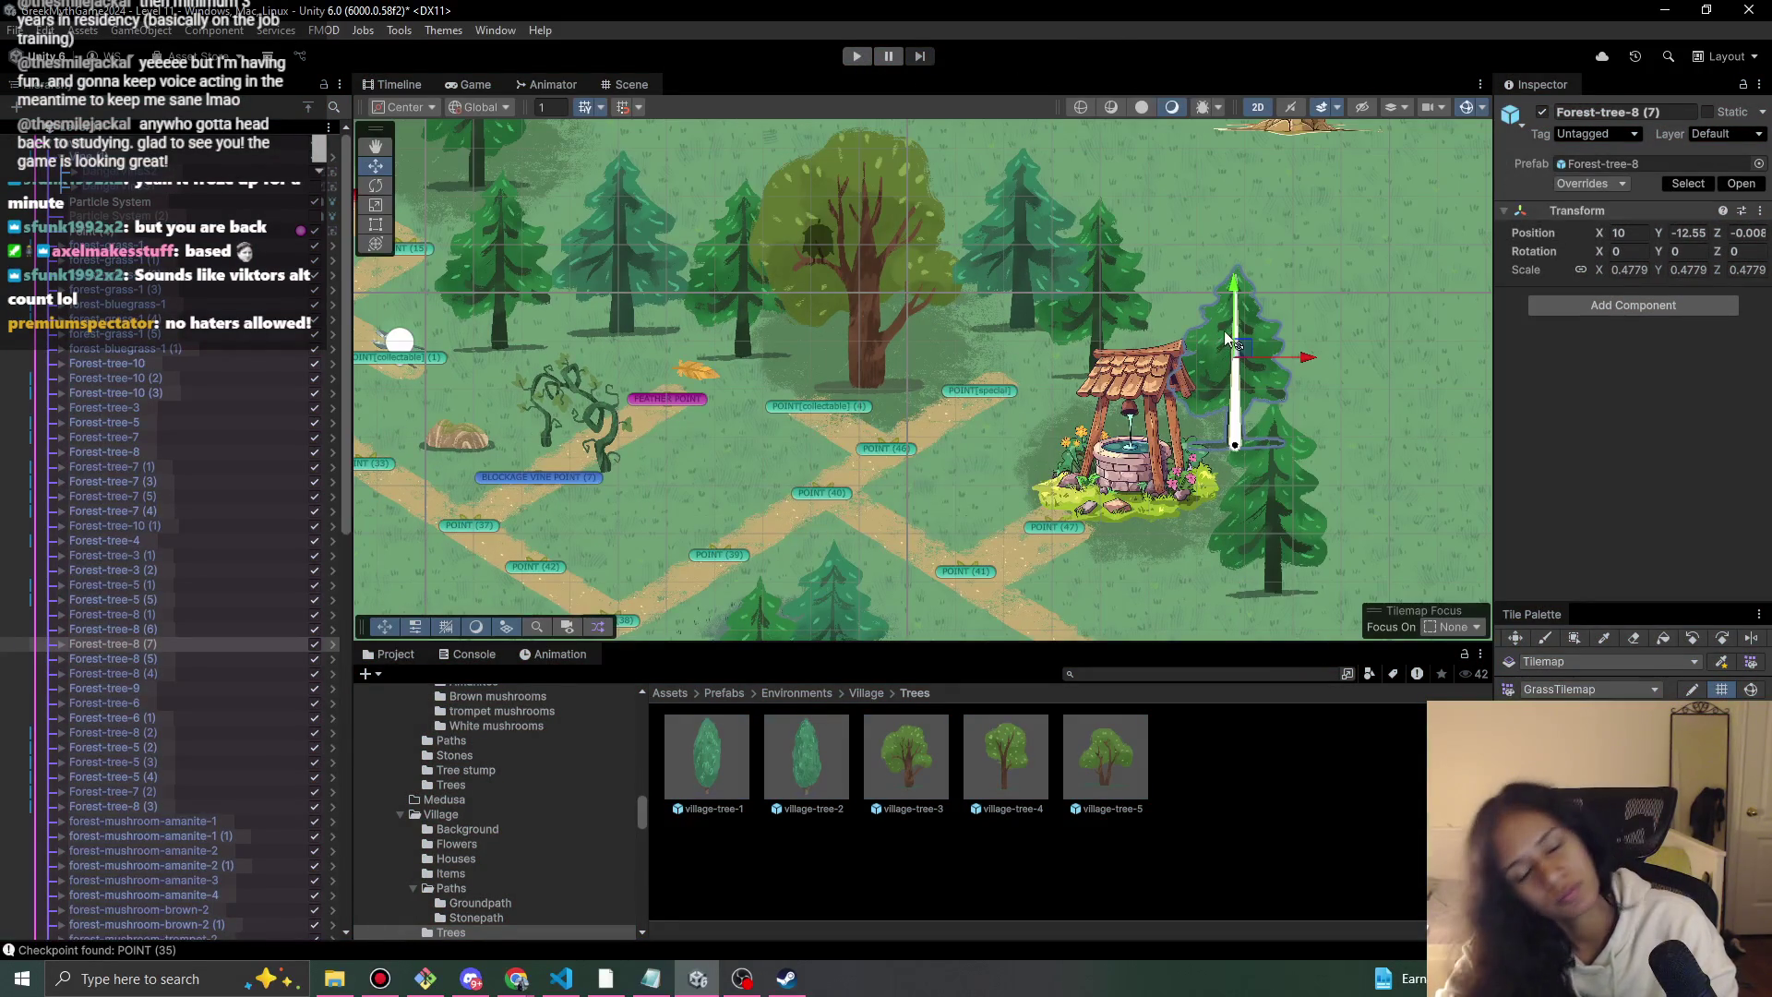
{"action": "left_click", "coordinate": [1095, 308]}
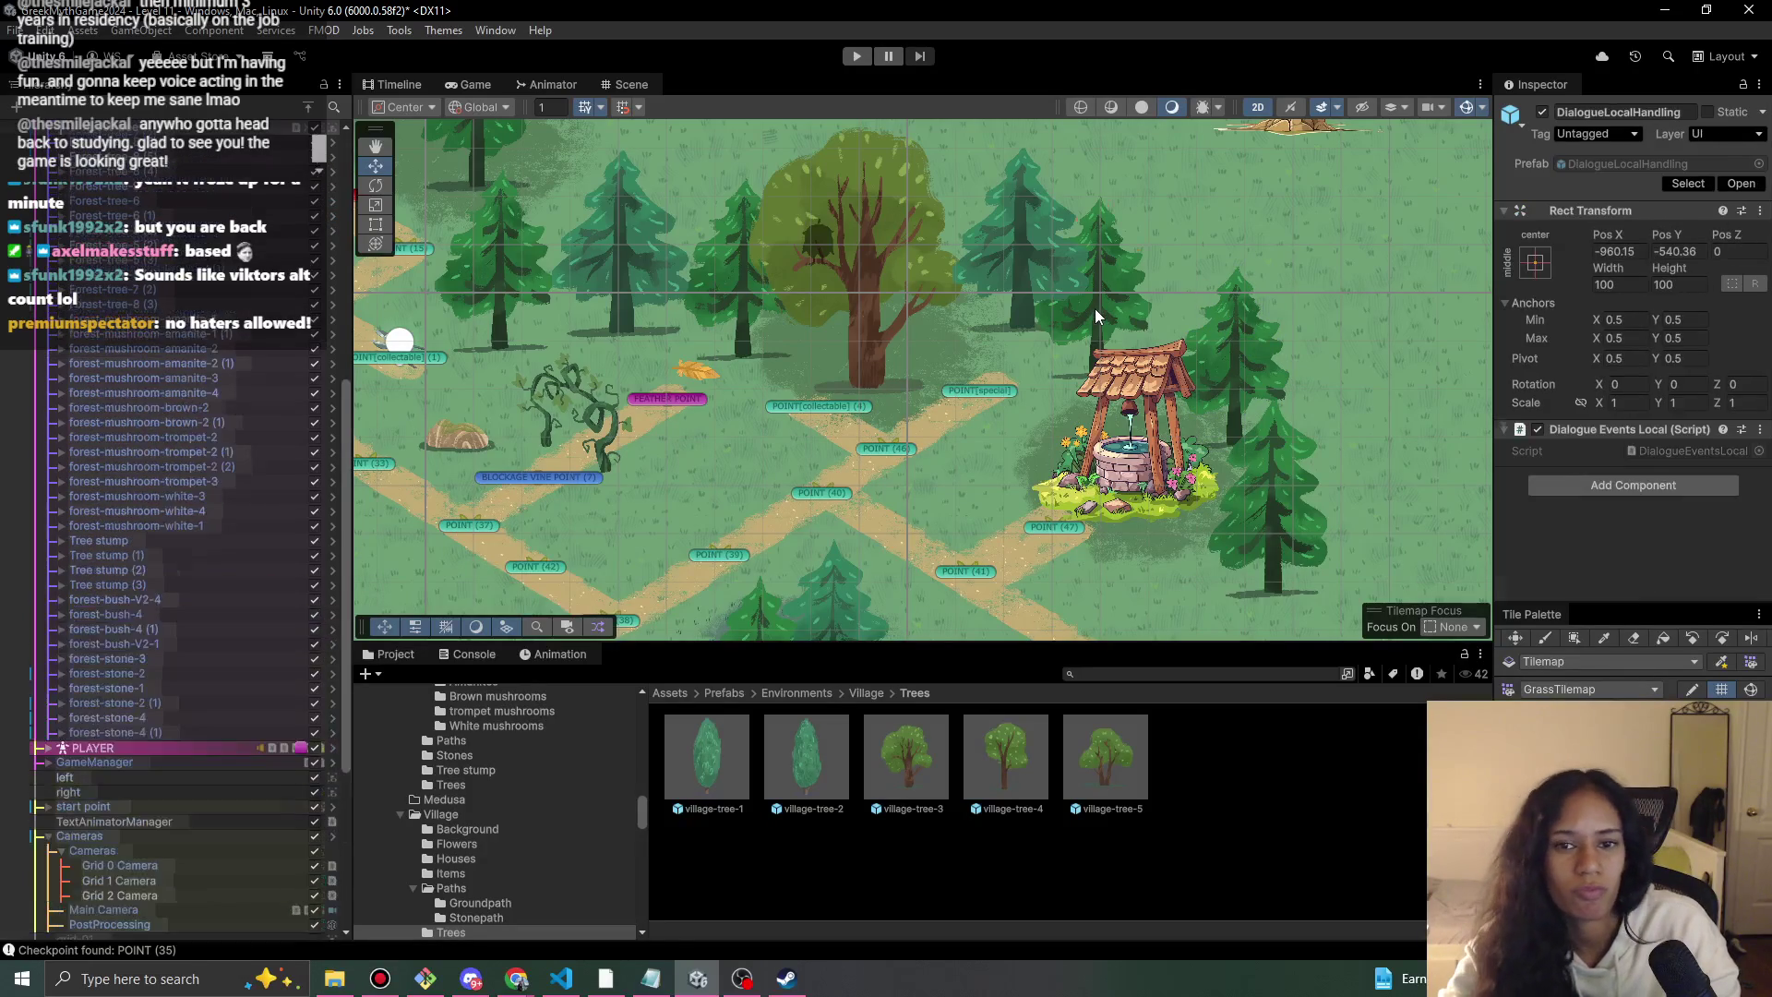
{"action": "left_click", "coordinate": [1095, 309]}
{"action": "scroll", "coordinate": [201, 794], "scroll_direction": "up", "scroll_amount": 4}
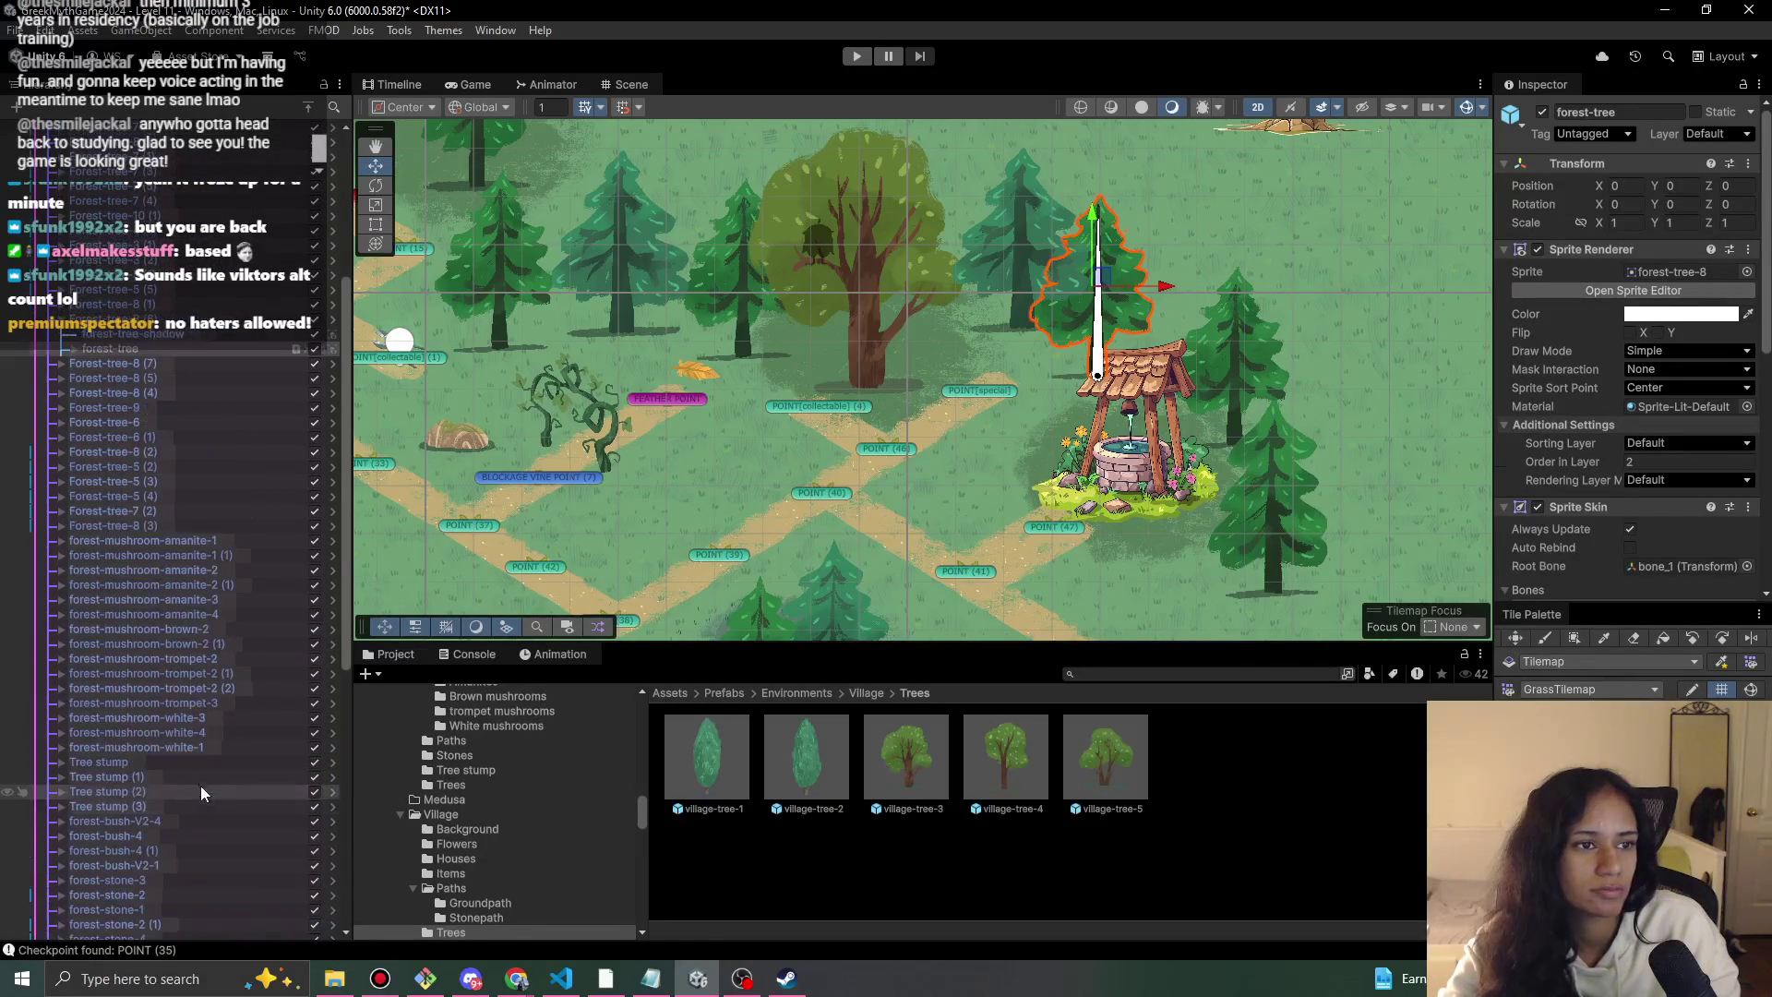
{"action": "left_click", "coordinate": [73, 349]}
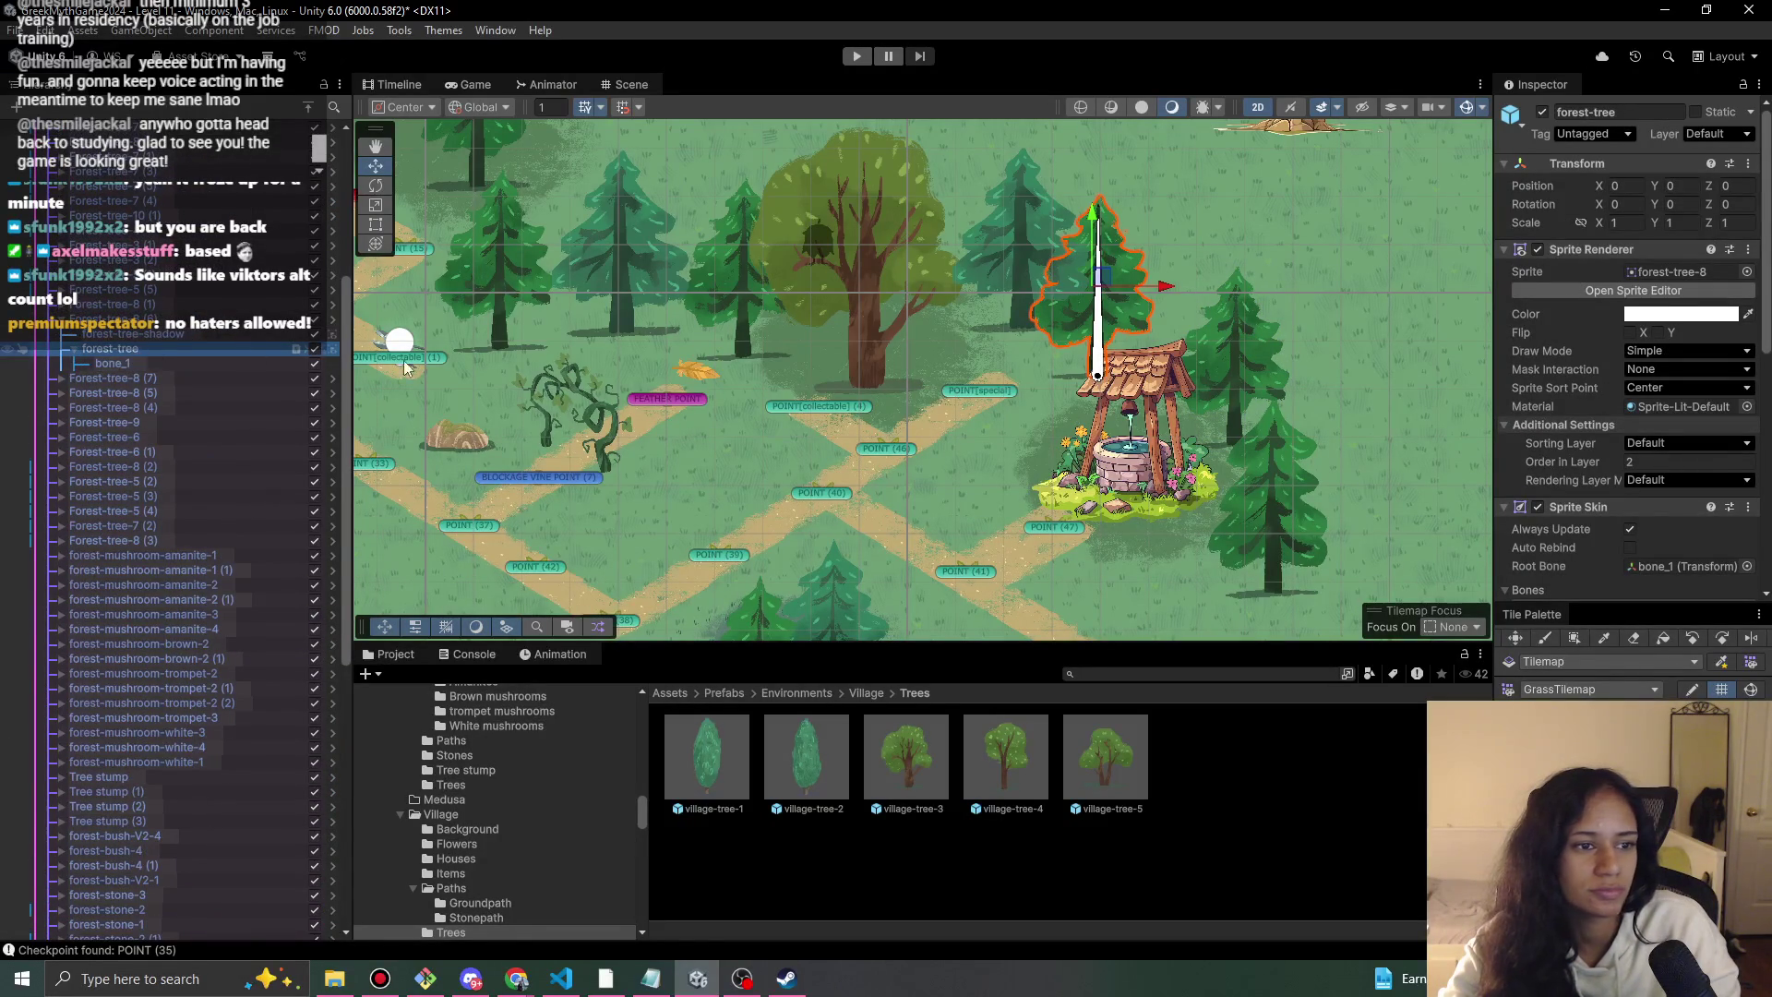
{"action": "left_click", "coordinate": [1603, 462]}
{"action": "type", "text": "5"}
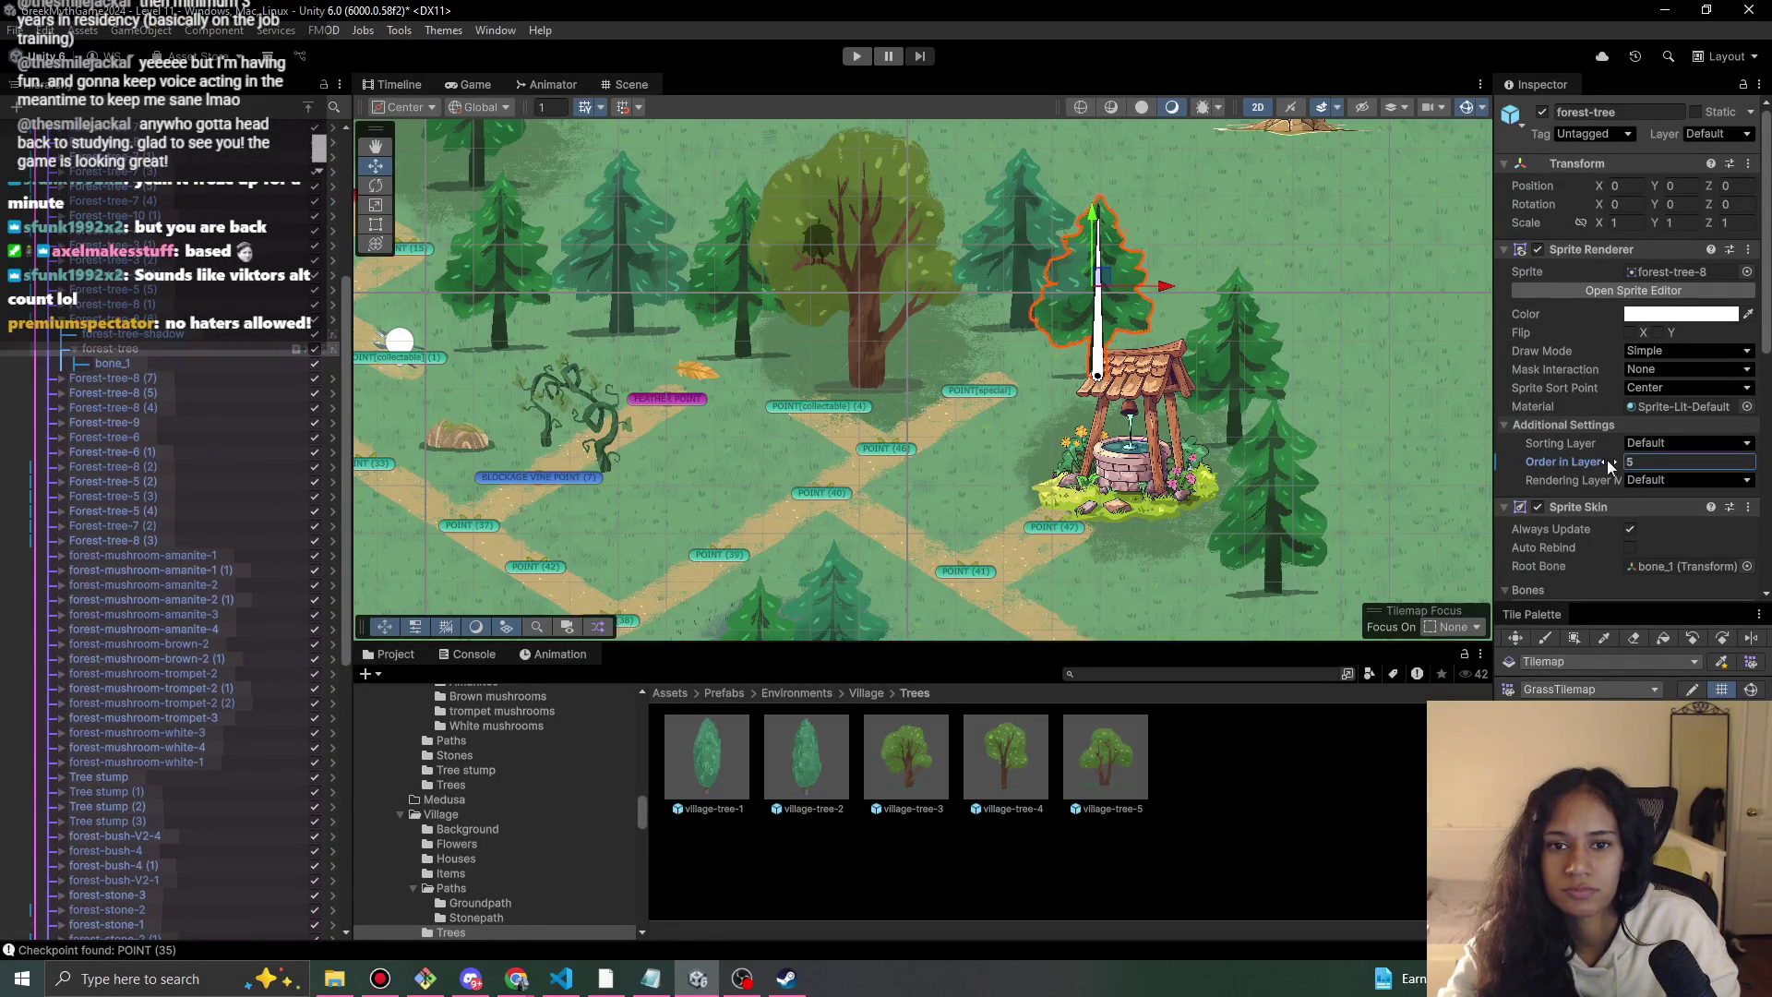
{"action": "left_click_drag", "start_coordinate": [1614, 462], "coordinate": [1622, 462]}
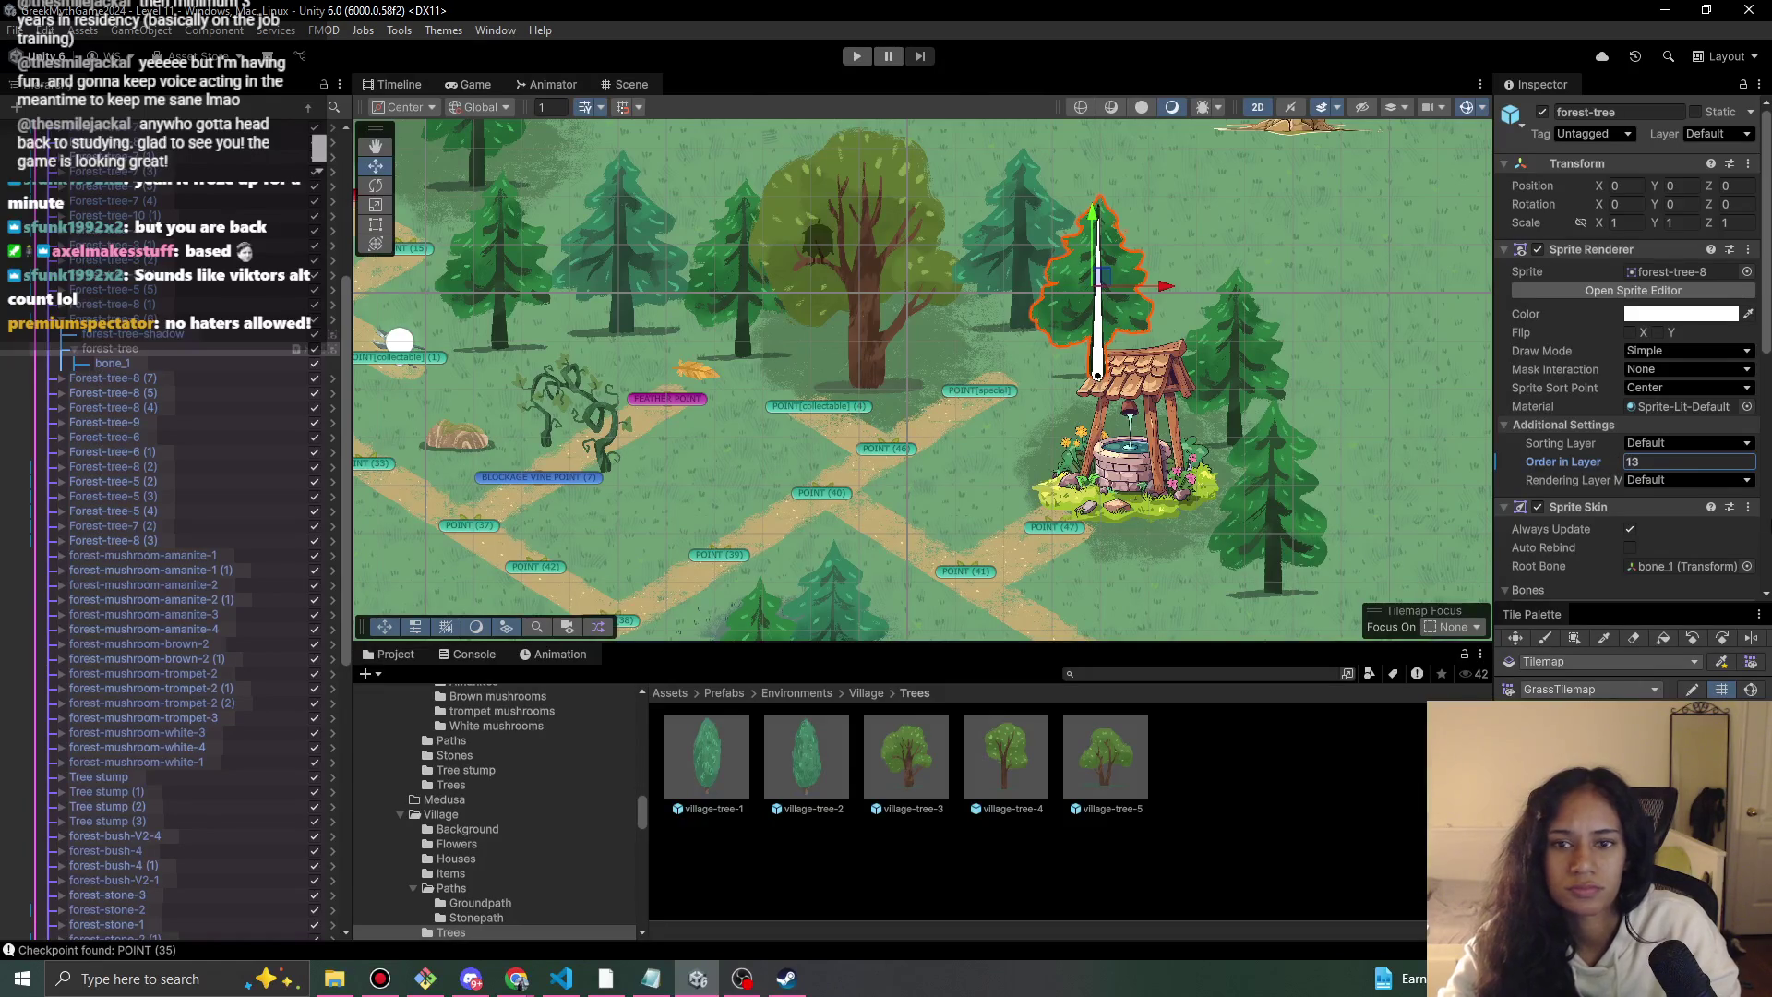
Playtest the tree's layering, then stop and select the well in the scene.
{"action": "left_click", "coordinate": [859, 56]}
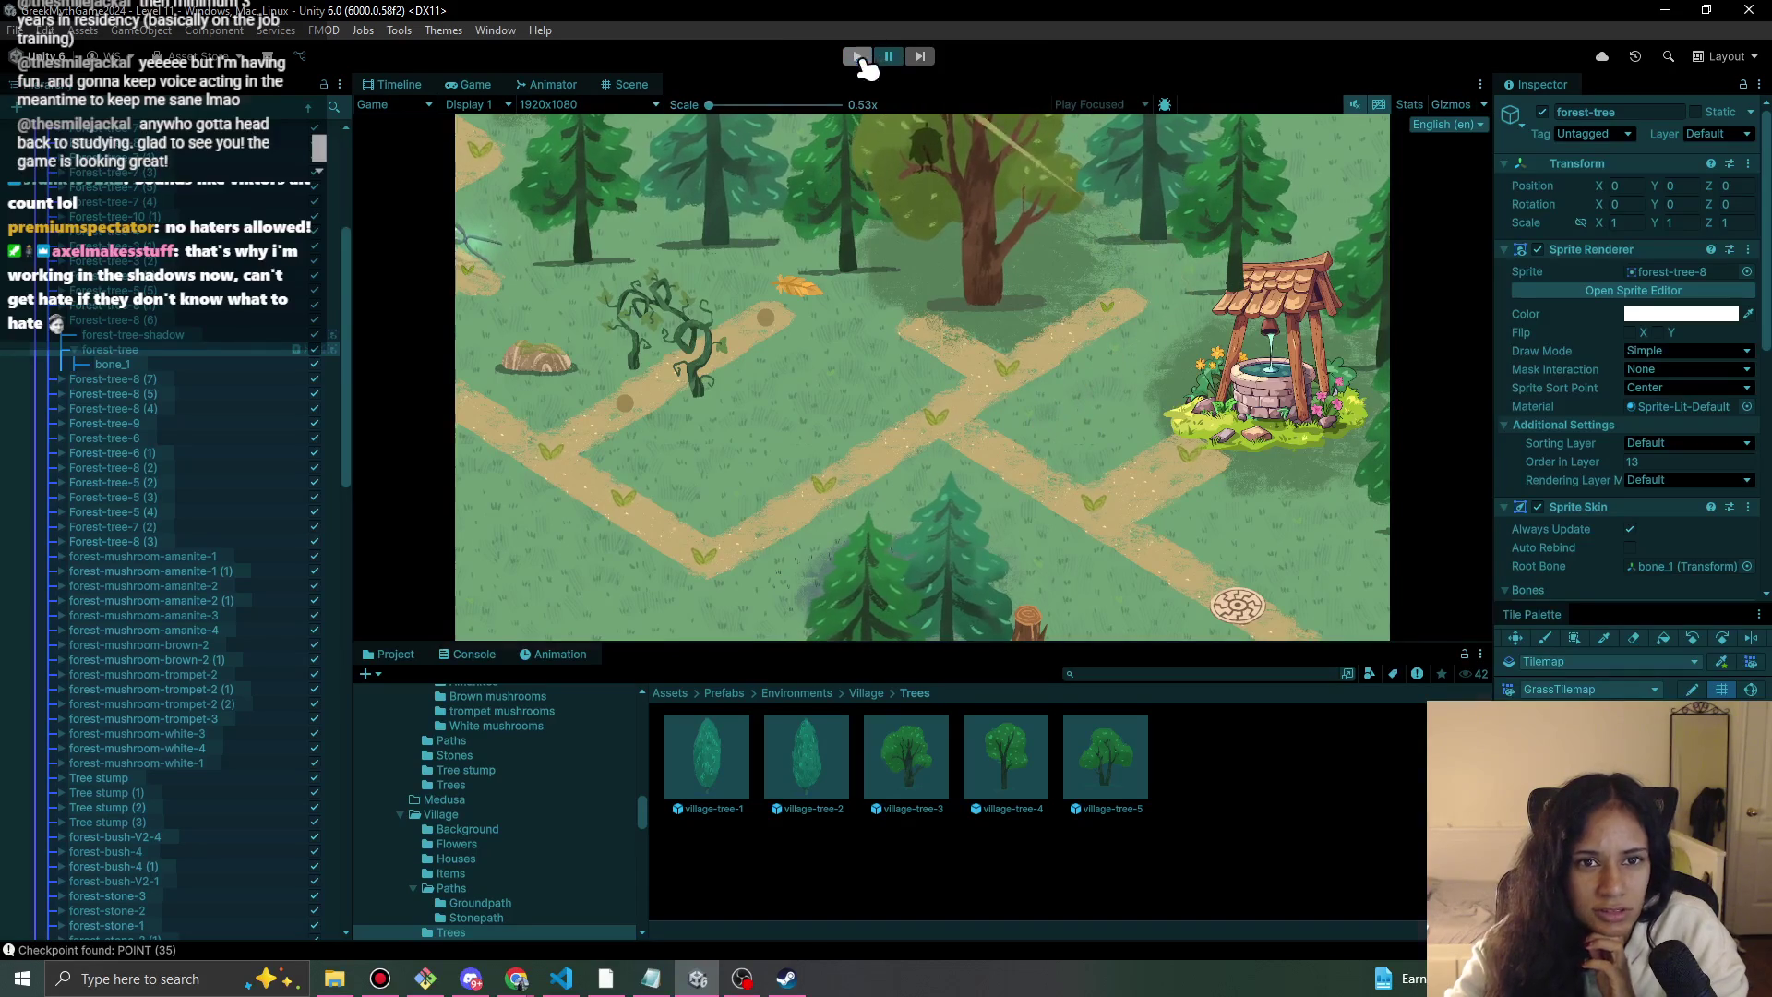
{"action": "left_click", "coordinate": [861, 57]}
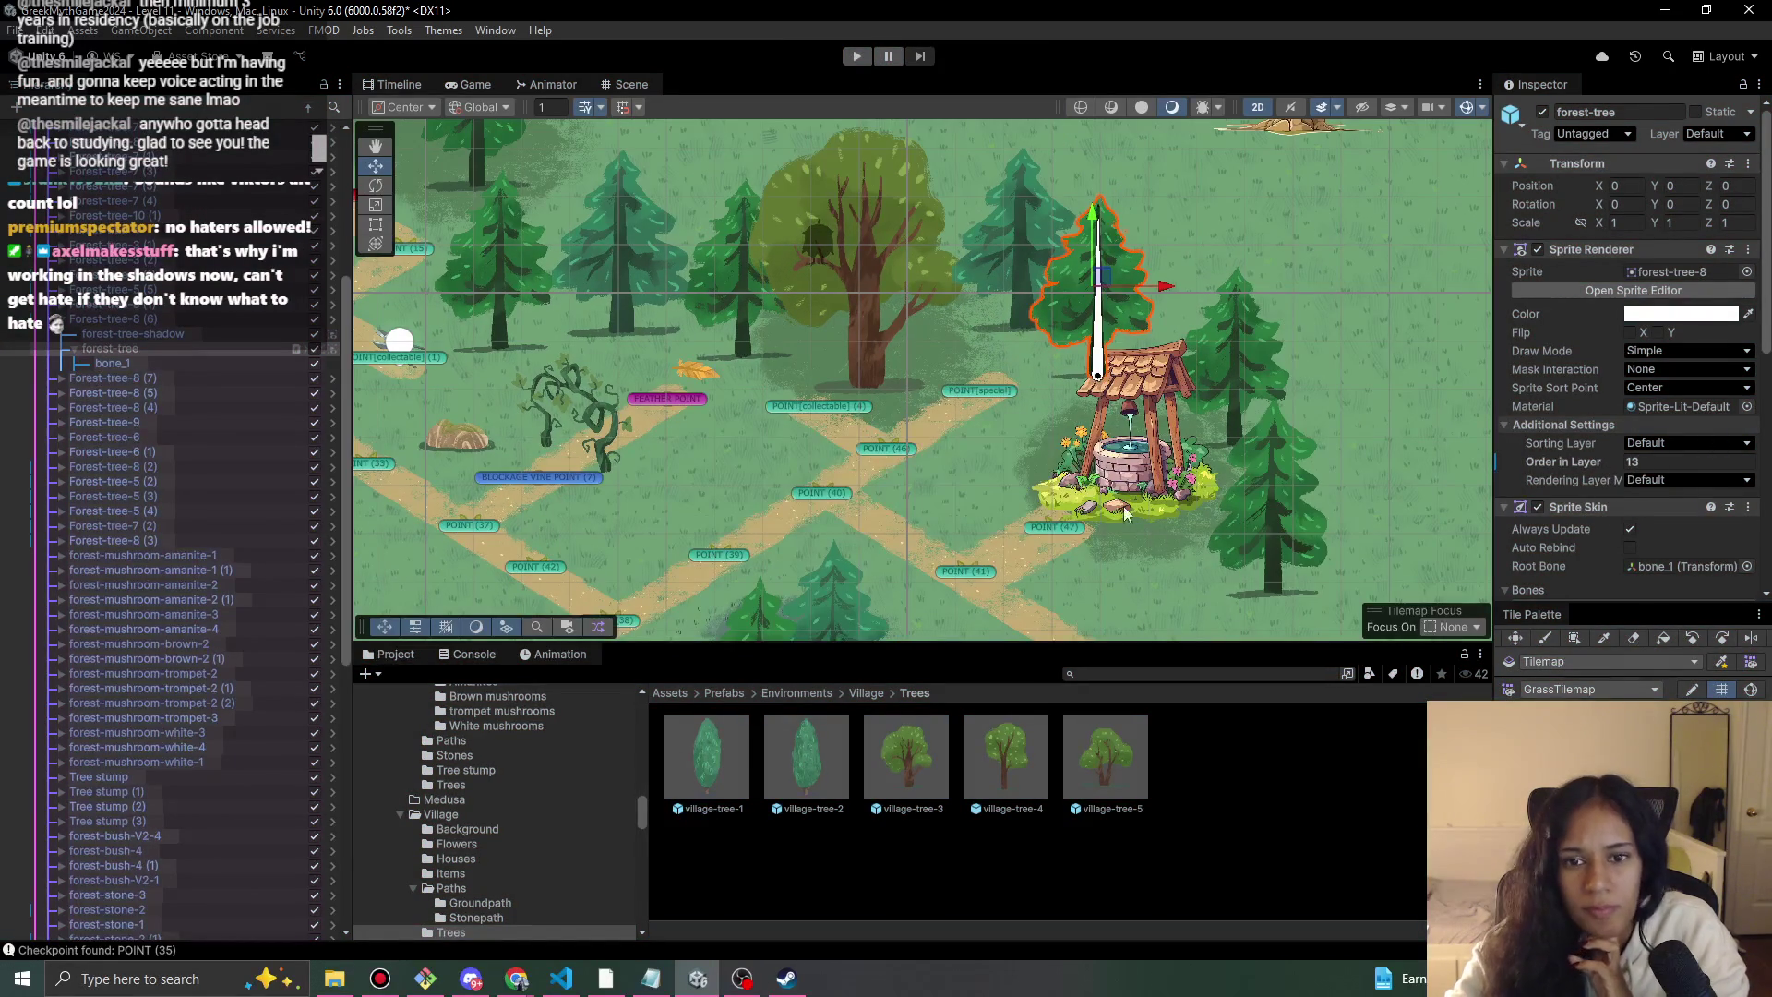
{"action": "left_click", "coordinate": [1139, 383]}
{"action": "left_click", "coordinate": [1142, 397]}
{"action": "left_click", "coordinate": [1142, 397]}
{"action": "left_click", "coordinate": [1141, 397]}
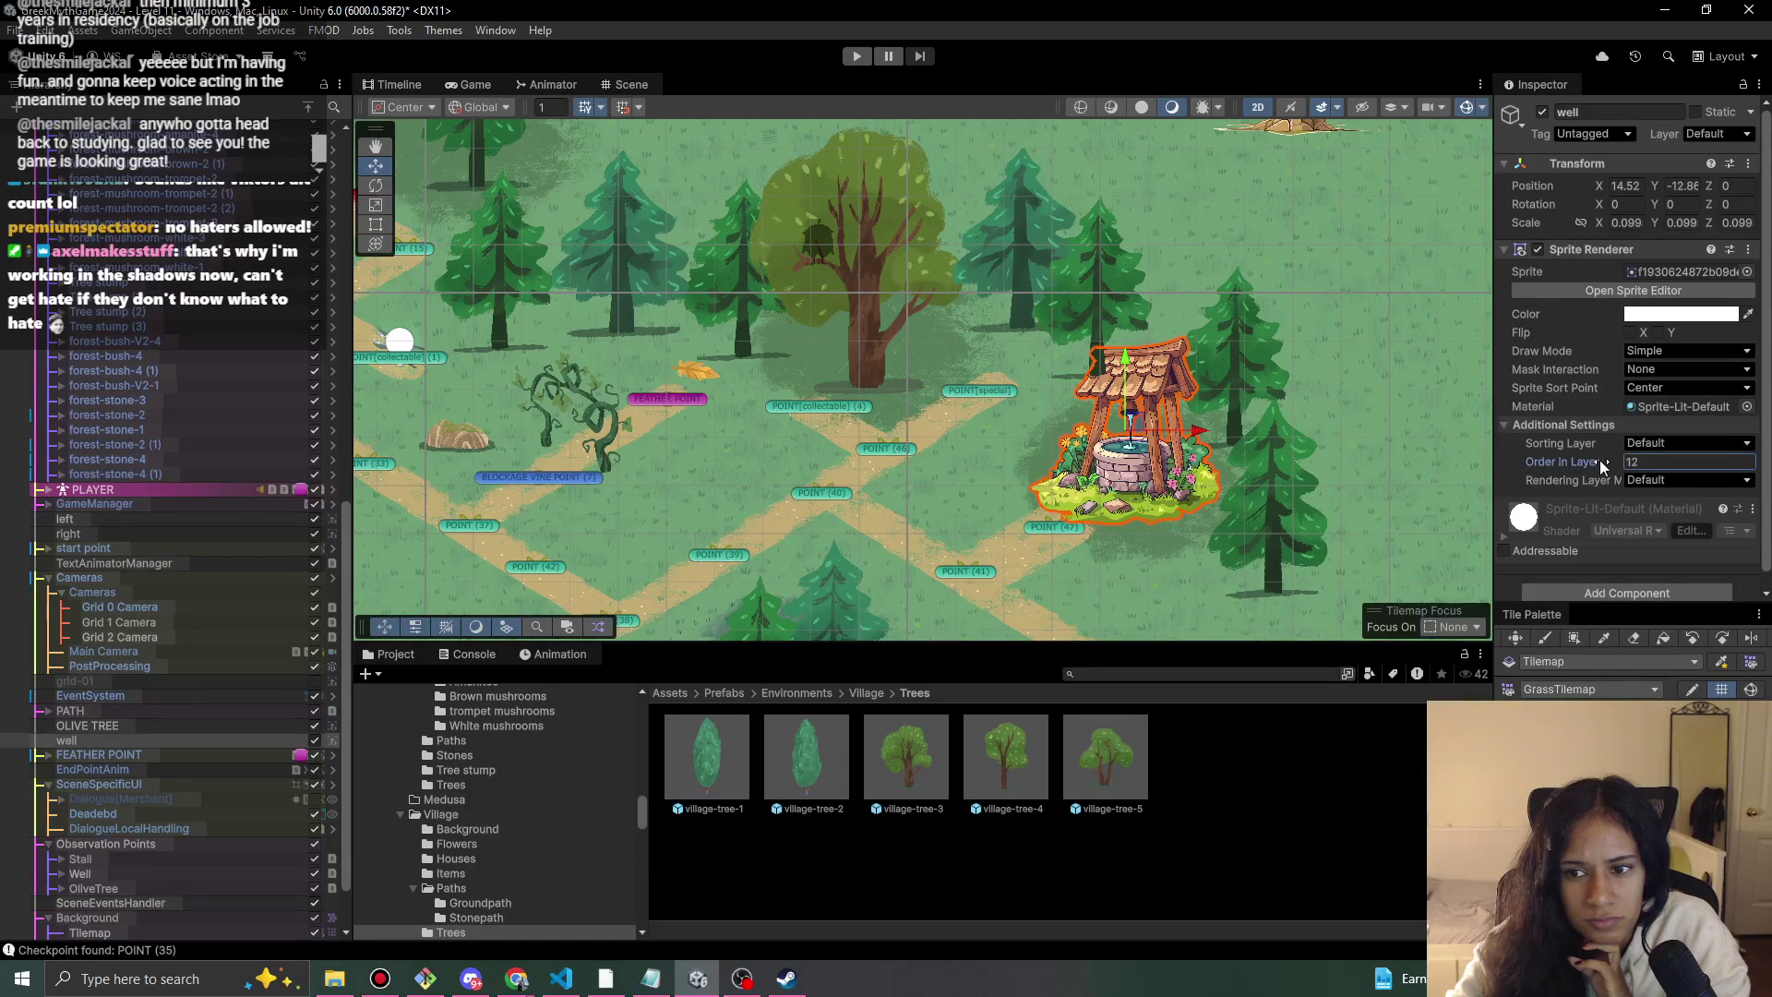
Set the well's Order in Layer to 20 and playtest walking up to the well's dialogue.
{"action": "type", "text": "20"}
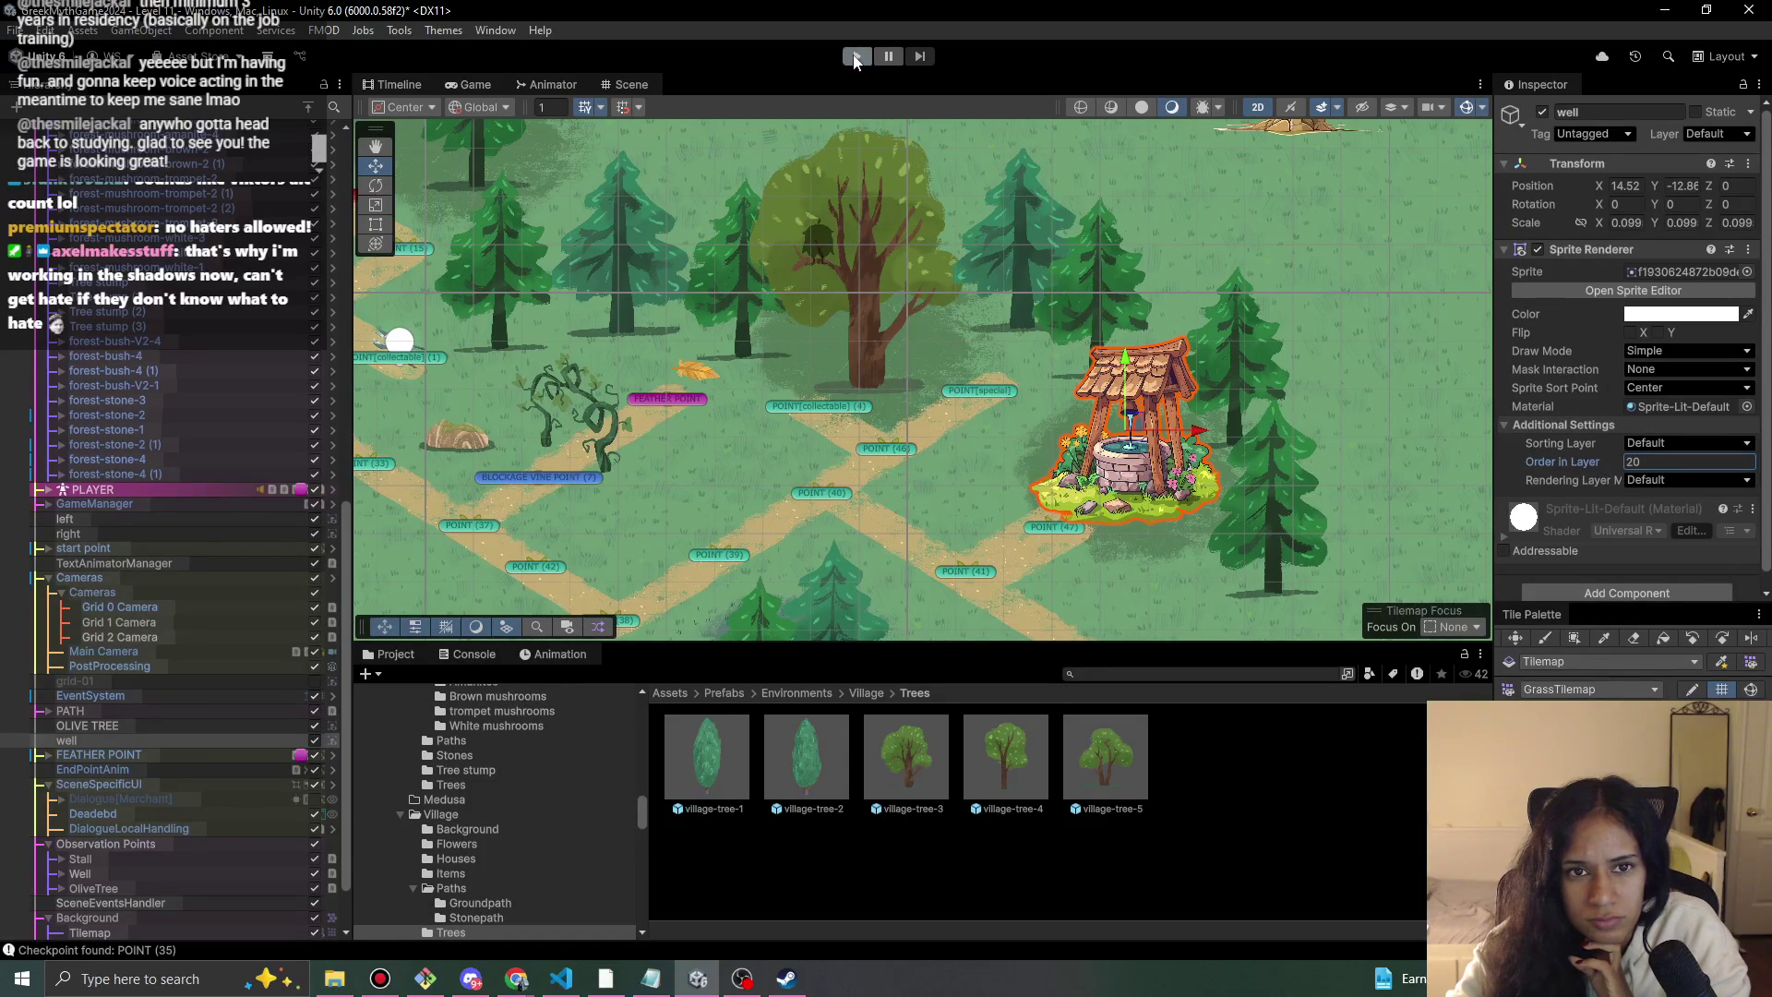
{"action": "left_click", "coordinate": [856, 57]}
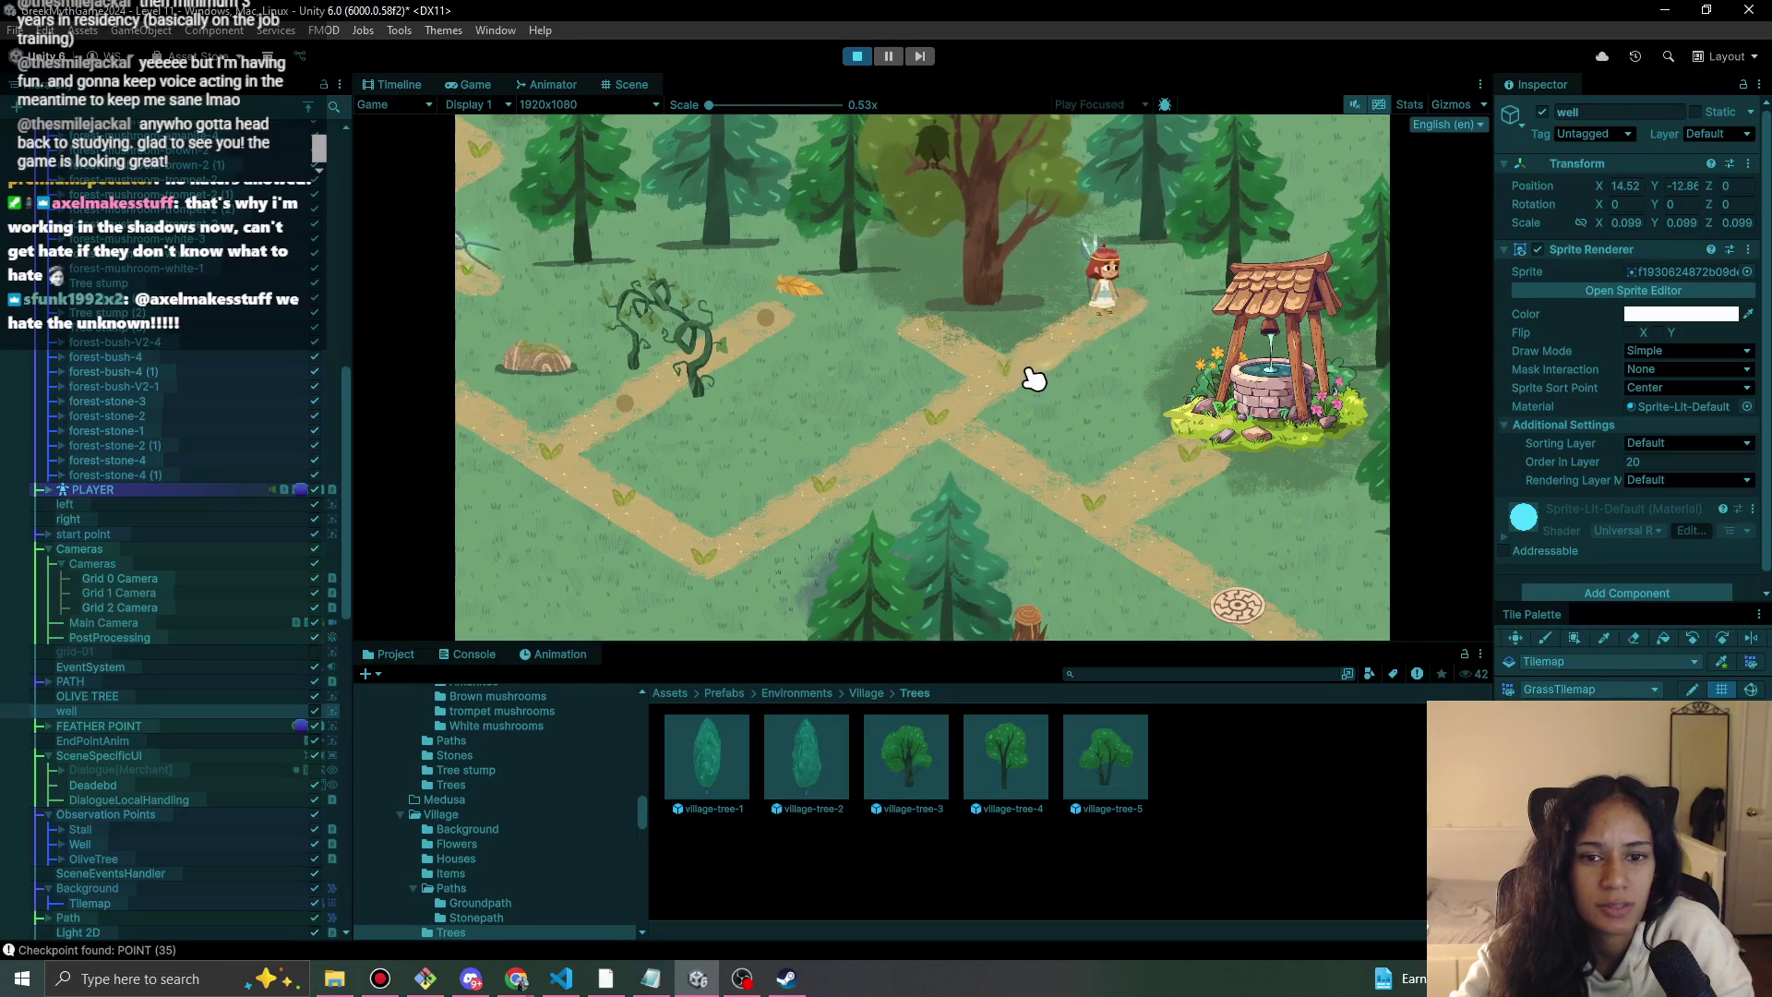
{"action": "left_click", "coordinate": [1200, 480]}
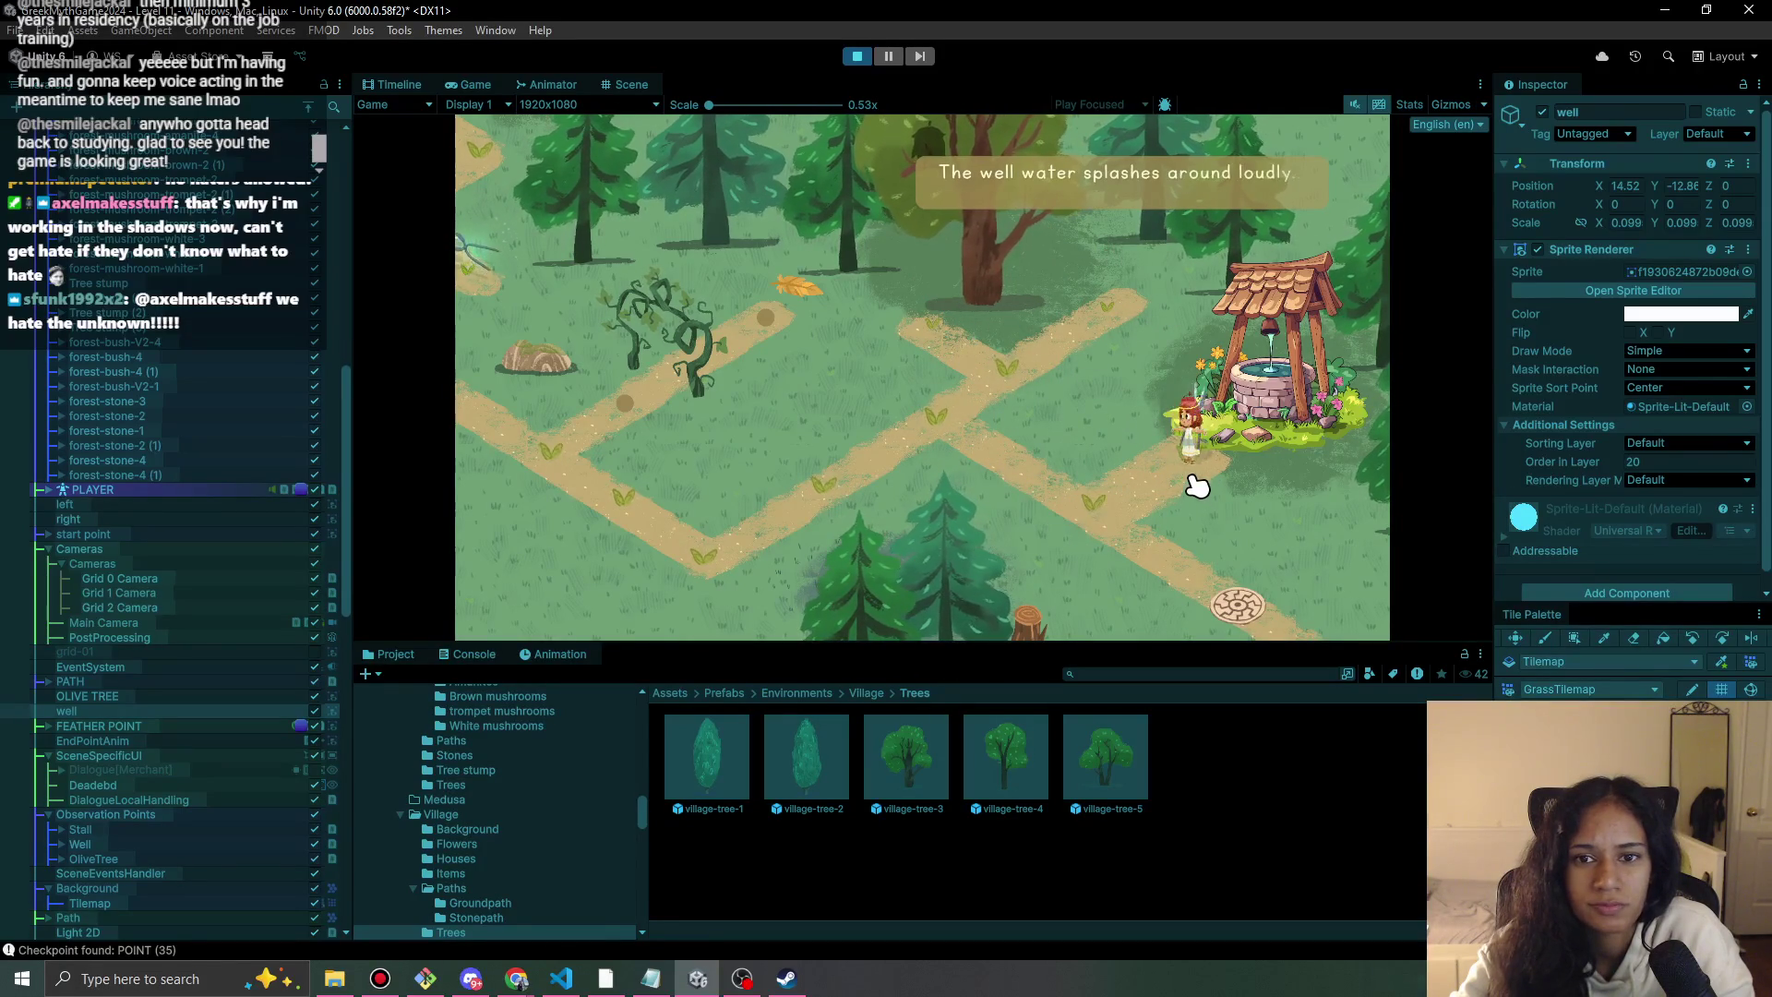
{"action": "left_click", "coordinate": [1098, 506]}
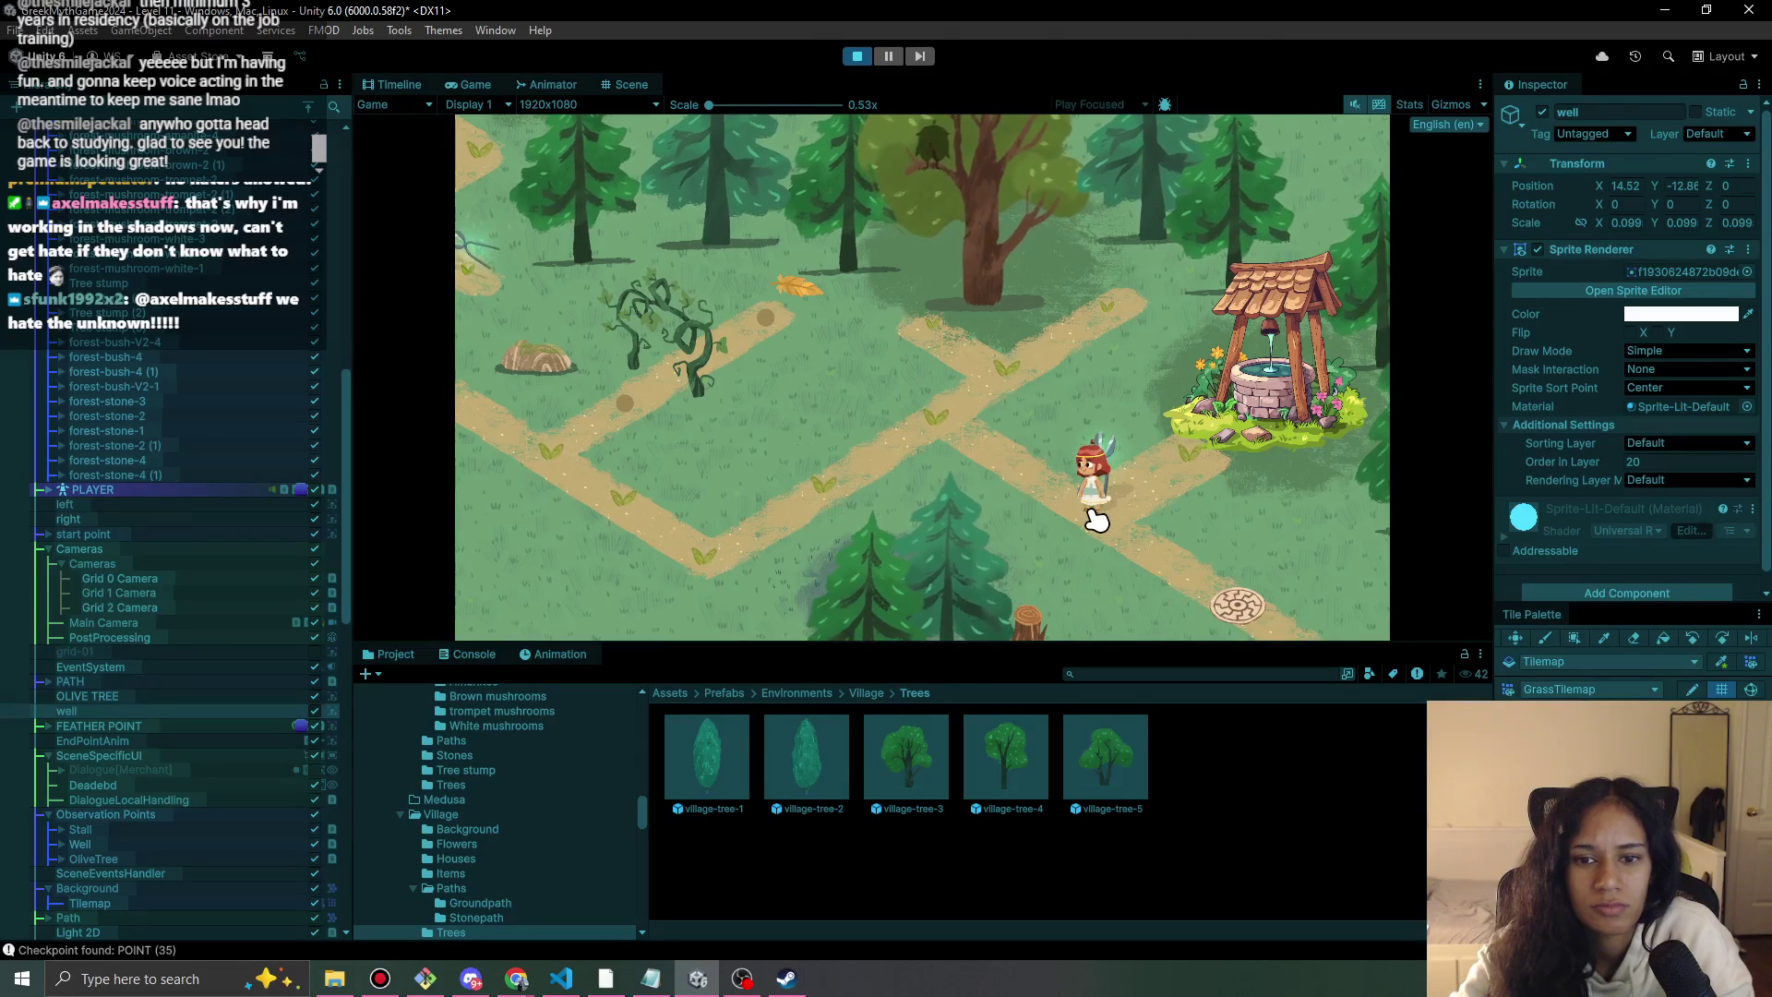
{"action": "left_click", "coordinate": [860, 59]}
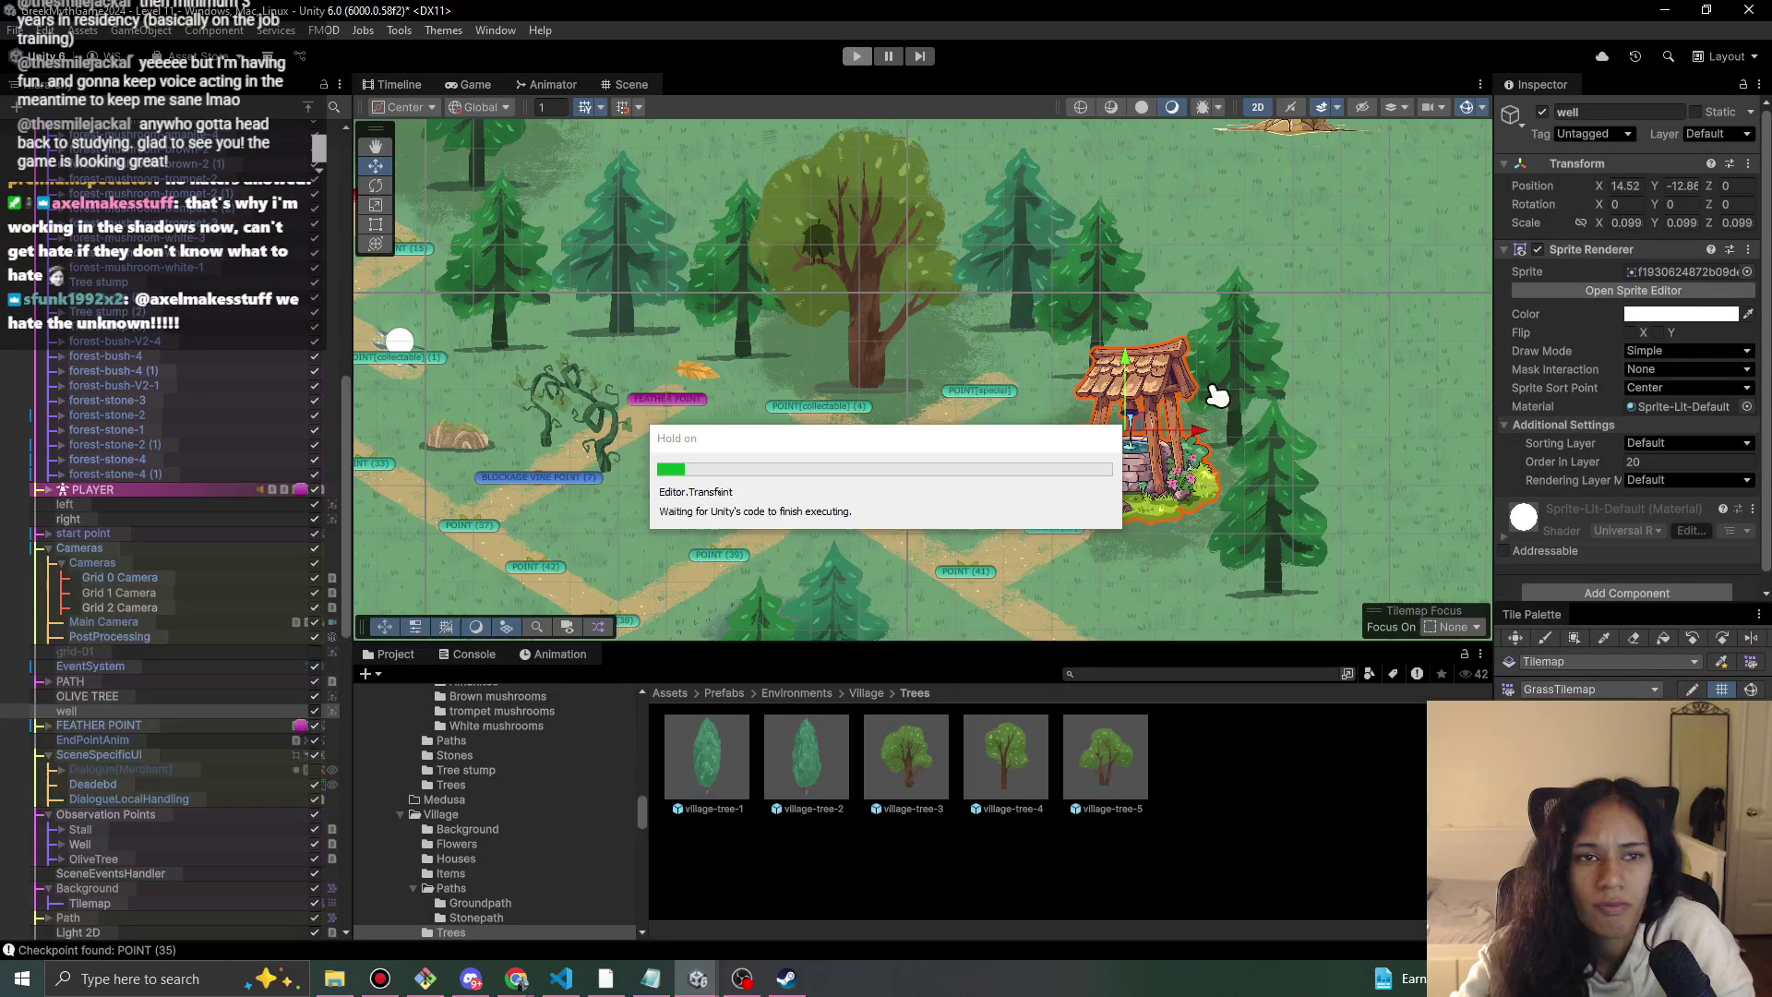
Nudge the well slightly right and down, then replay reaching its 'The well water splashes around' line.
{"action": "left_click_drag", "start_coordinate": [1183, 460], "coordinate": [1199, 464]}
{"action": "left_click", "coordinate": [872, 56]}
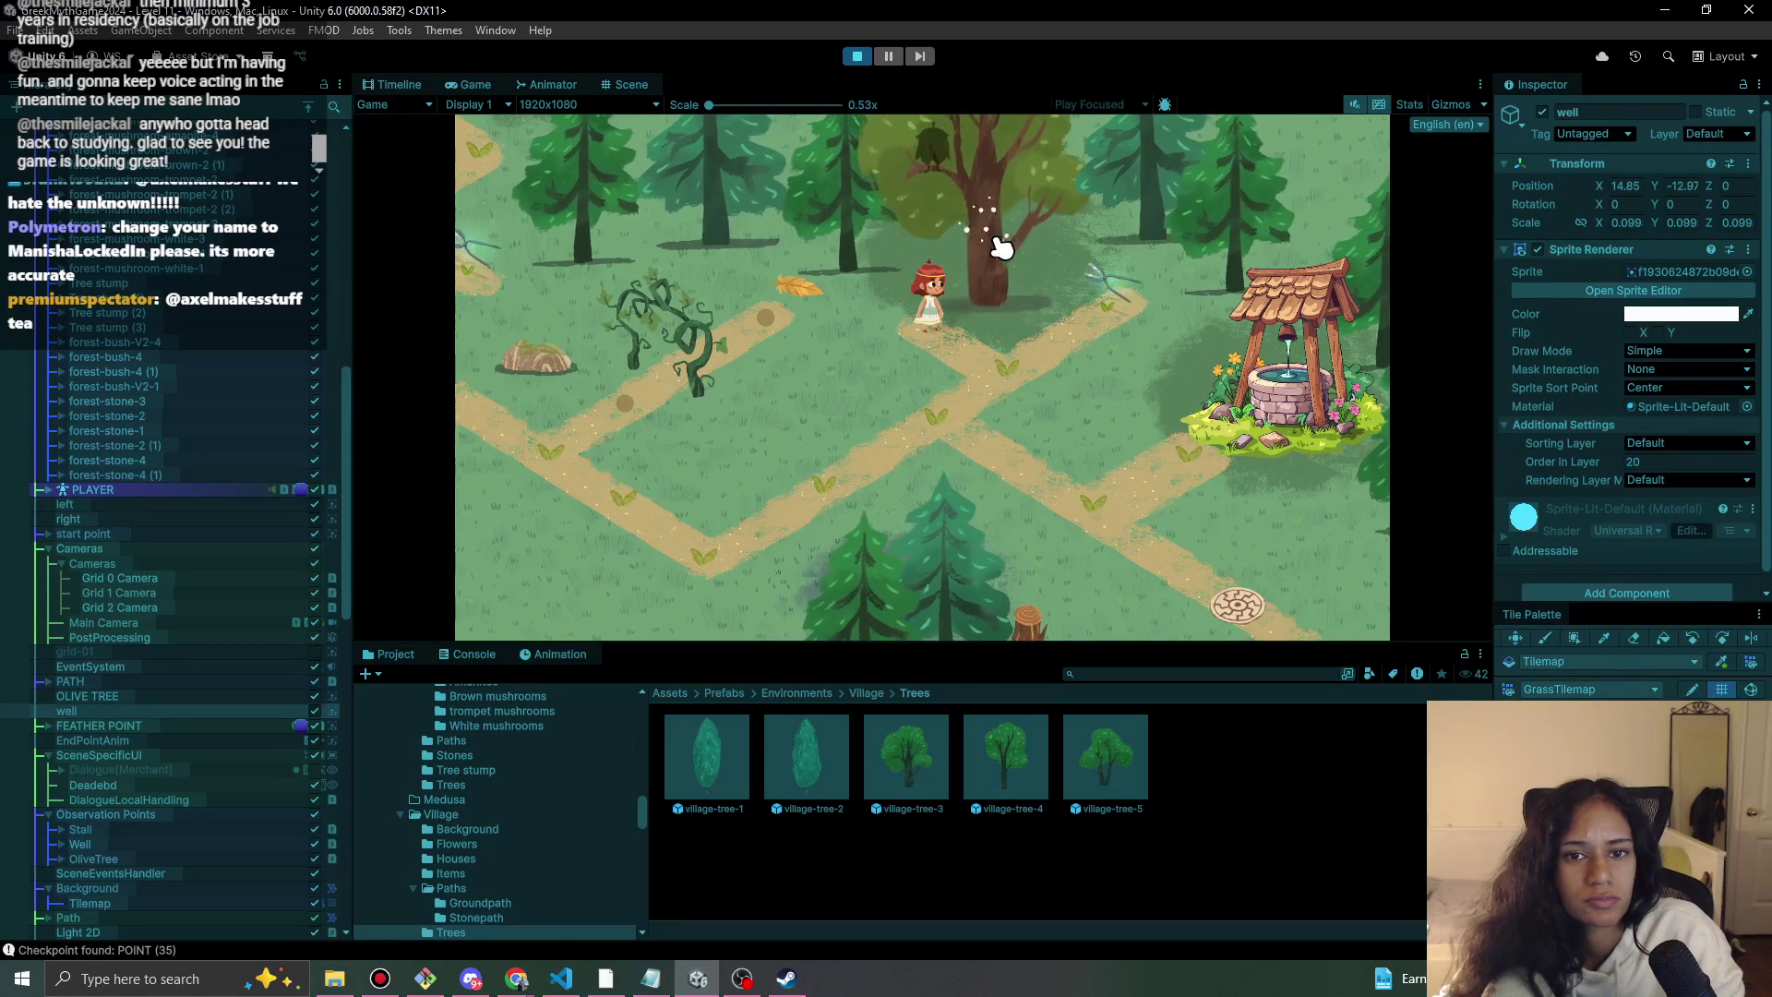
{"action": "left_click", "coordinate": [1004, 392]}
{"action": "left_click", "coordinate": [1169, 327]}
{"action": "left_click", "coordinate": [926, 455]}
{"action": "left_click", "coordinate": [1112, 502]}
{"action": "left_click", "coordinate": [1187, 462]}
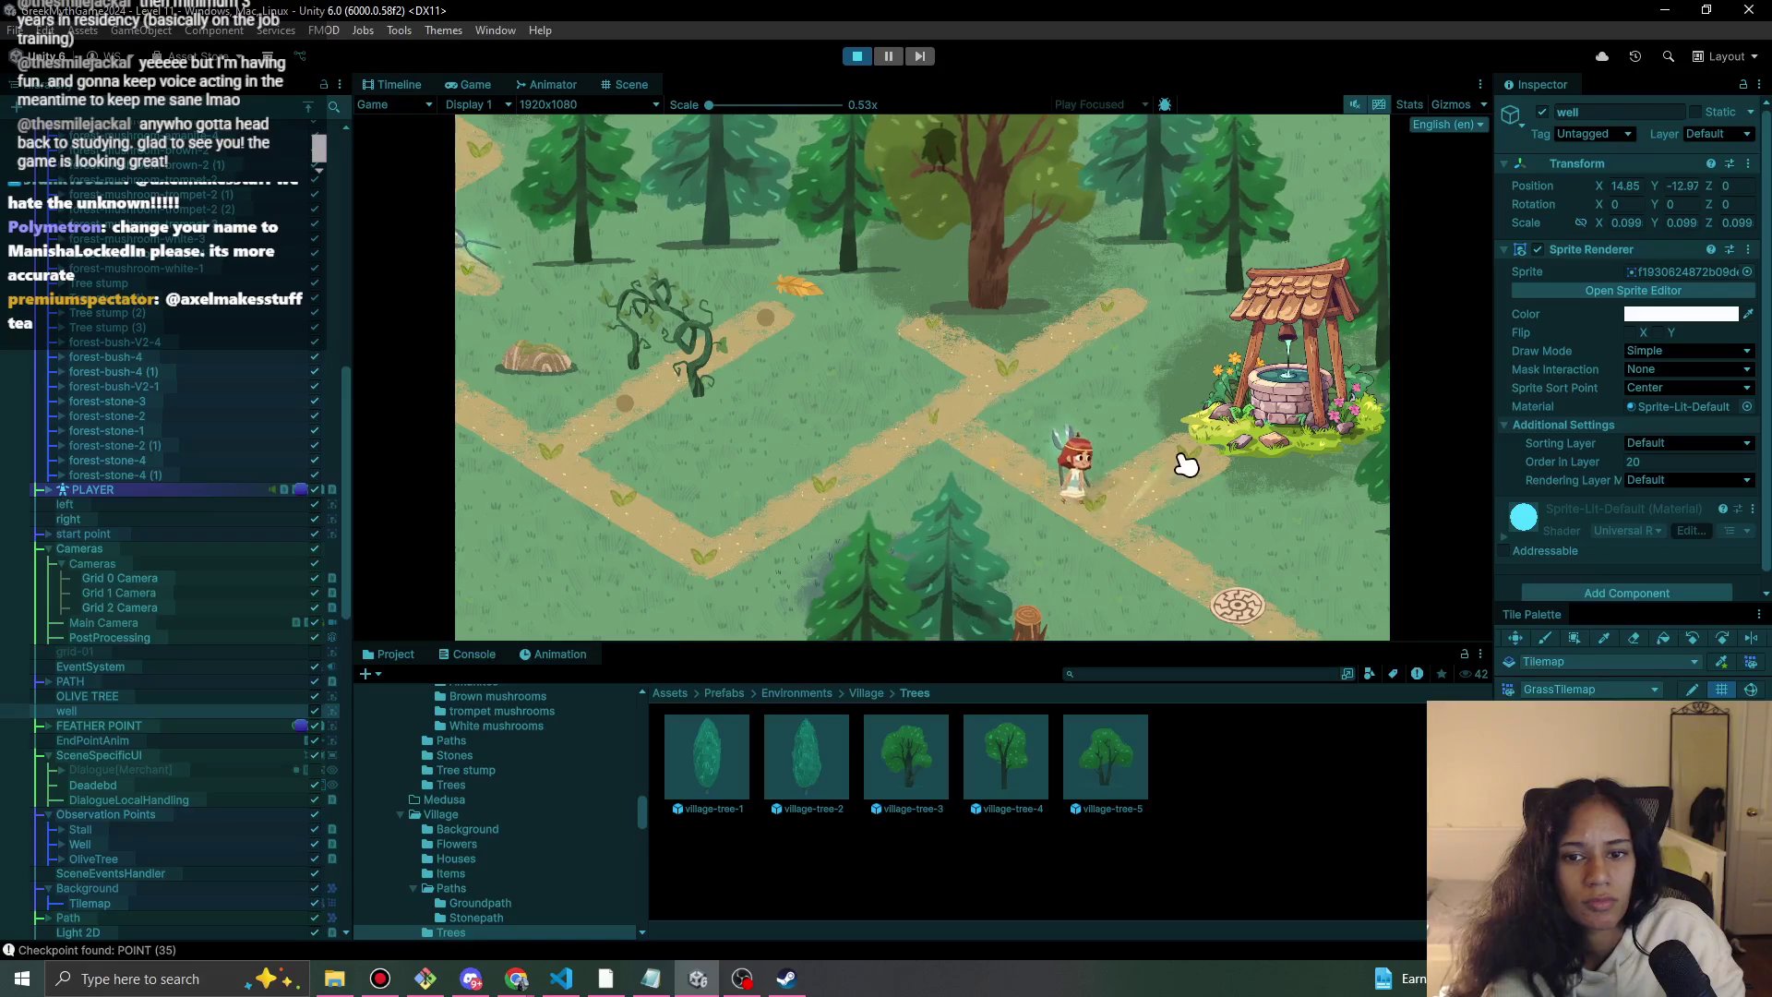
{"action": "left_click", "coordinate": [857, 56]}
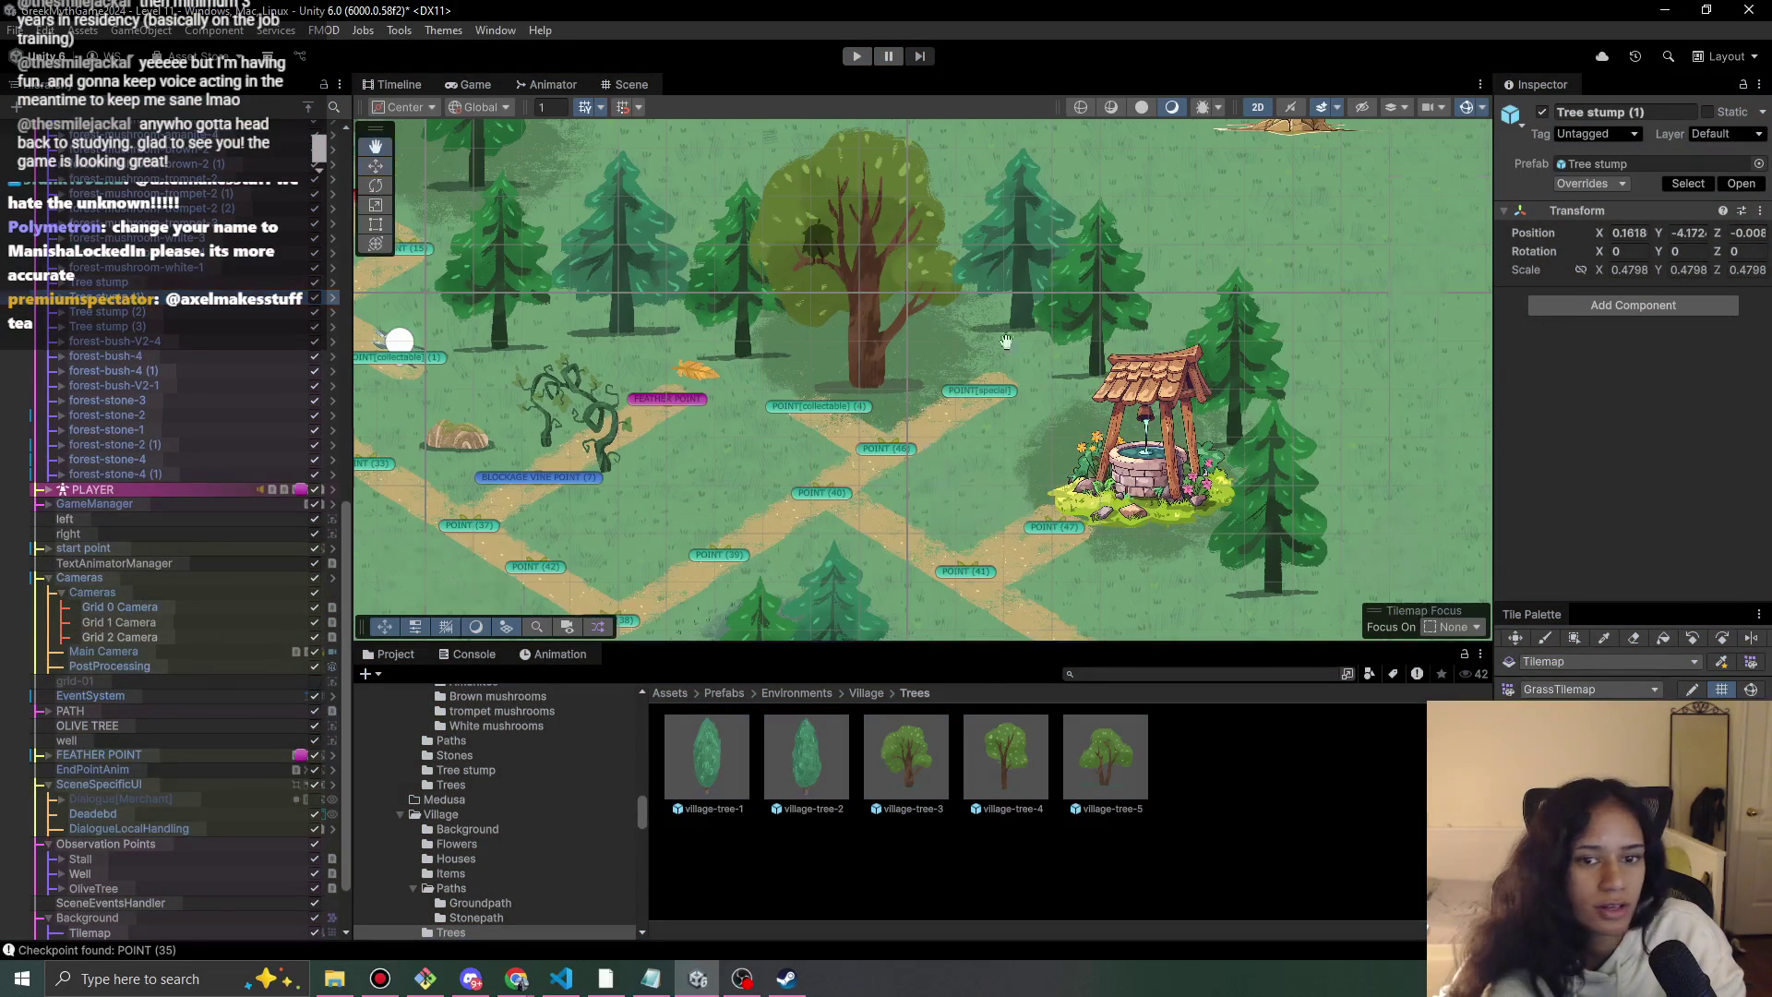
Move Tree stump (3) up beside POINT (46) next to the path.
{"action": "left_click_drag", "start_coordinate": [1007, 342], "coordinate": [1106, 325]}
{"action": "key", "text": "w"}
{"action": "left_click", "coordinate": [1091, 554]}
{"action": "left_click", "coordinate": [1098, 543]}
{"action": "left_click", "coordinate": [1091, 530]}
{"action": "mouse_move", "coordinate": [1095, 532]}
{"action": "left_mouse_down"}
{"action": "mouse_move", "coordinate": [1140, 358]}
{"action": "mouse_move", "coordinate": [836, 399]}
{"action": "mouse_move", "coordinate": [848, 413]}
{"action": "left_mouse_up"}
{"action": "scroll", "coordinate": [197, 340], "scroll_direction": "up", "scroll_amount": 6}
{"action": "key", "text": "f"}
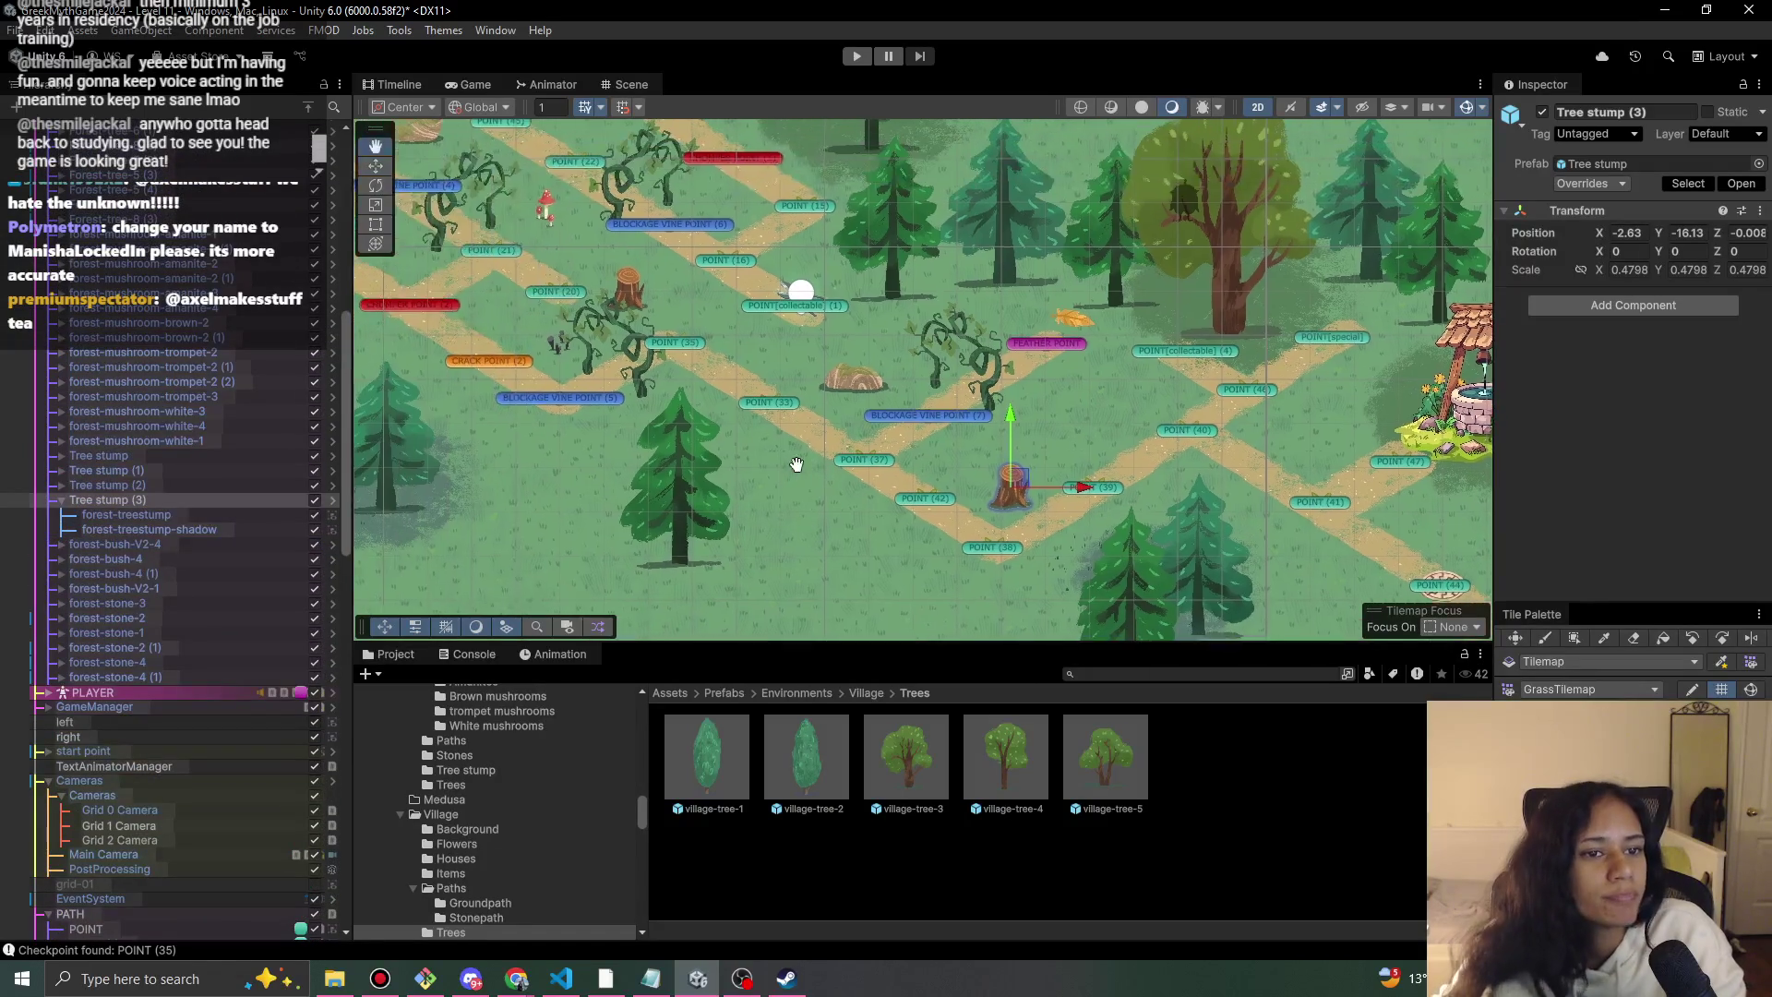
Duplicate forest-mushroom-amanite-1 (1) and place the copy on the grass beside the path.
{"action": "left_click", "coordinate": [200, 325]}
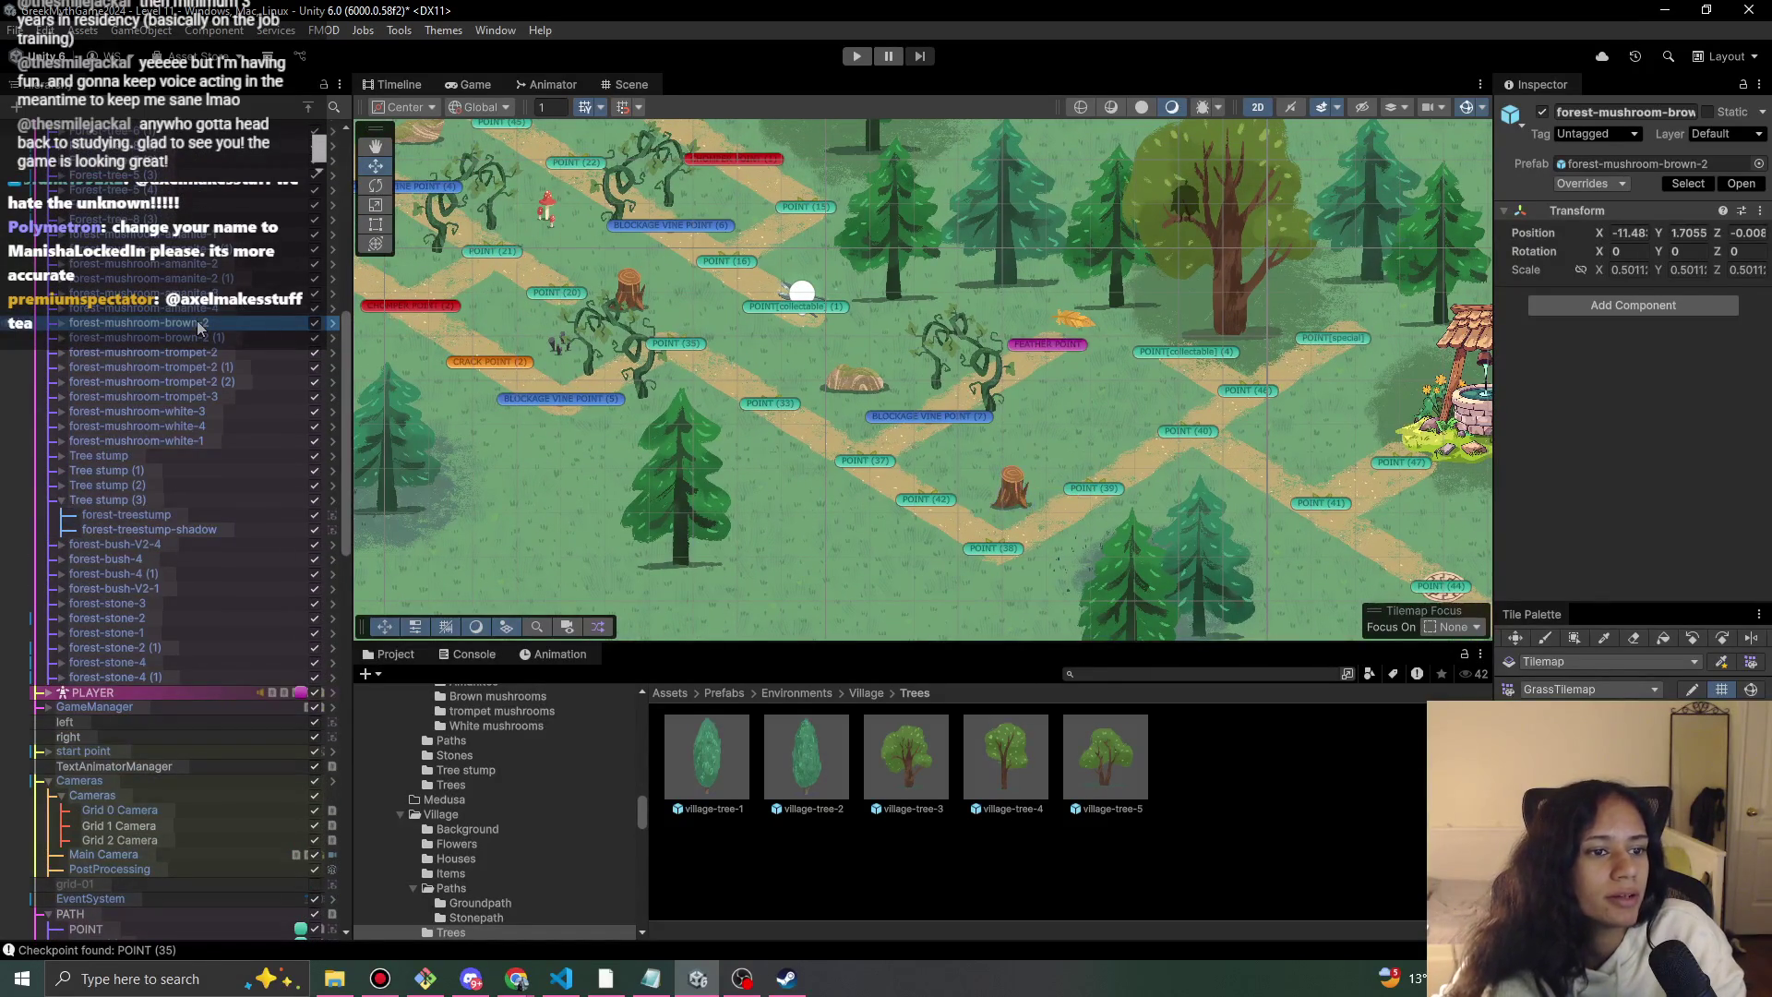
{"action": "left_click", "coordinate": [201, 441]}
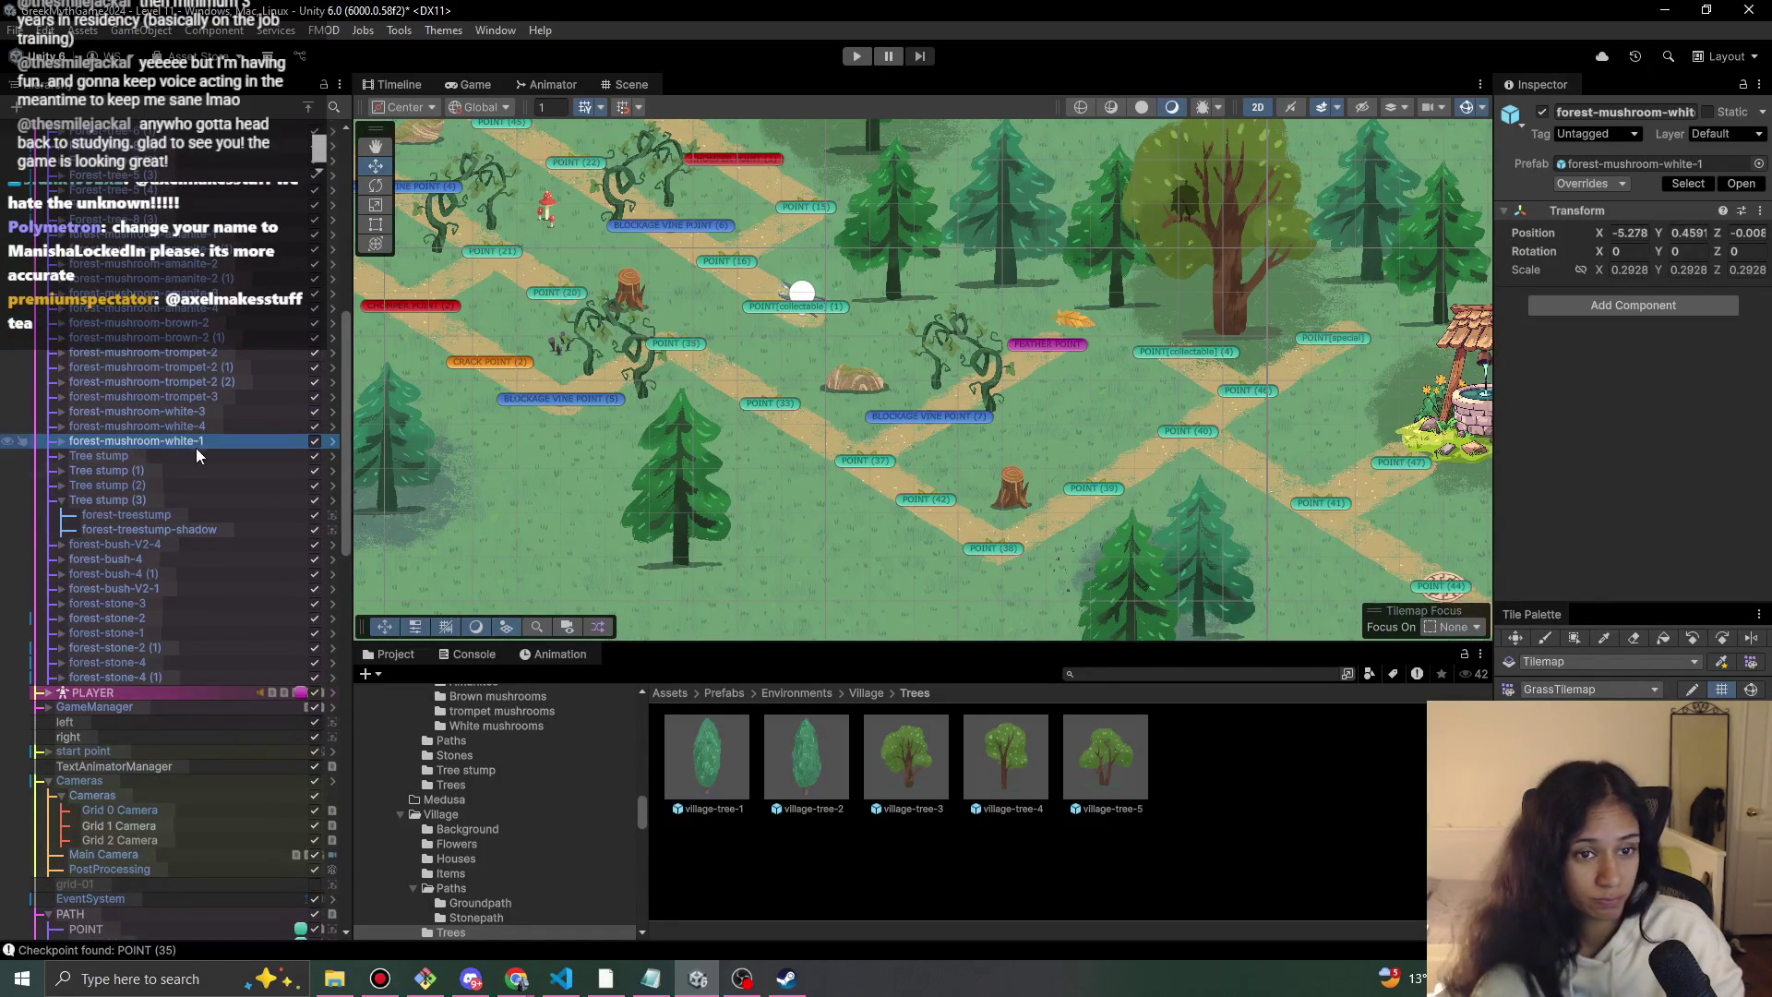
{"action": "scroll", "coordinate": [170, 607], "scroll_direction": "up", "scroll_amount": 3}
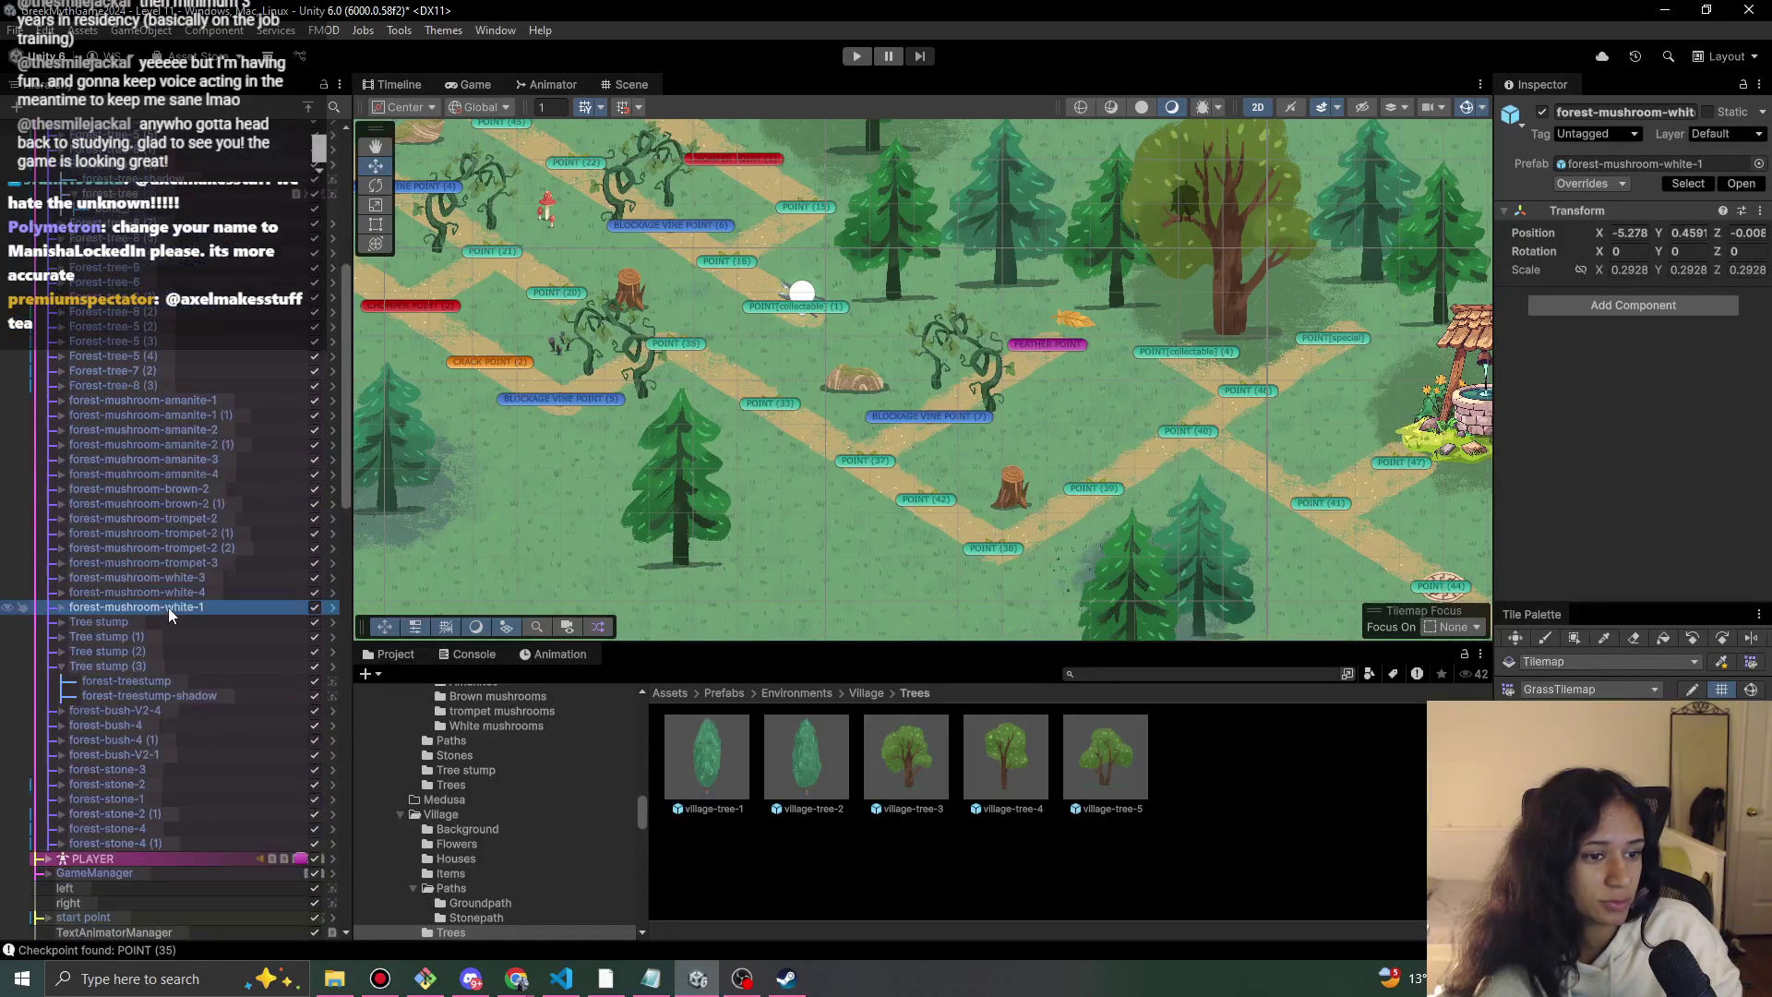
{"action": "left_click", "coordinate": [205, 401]}
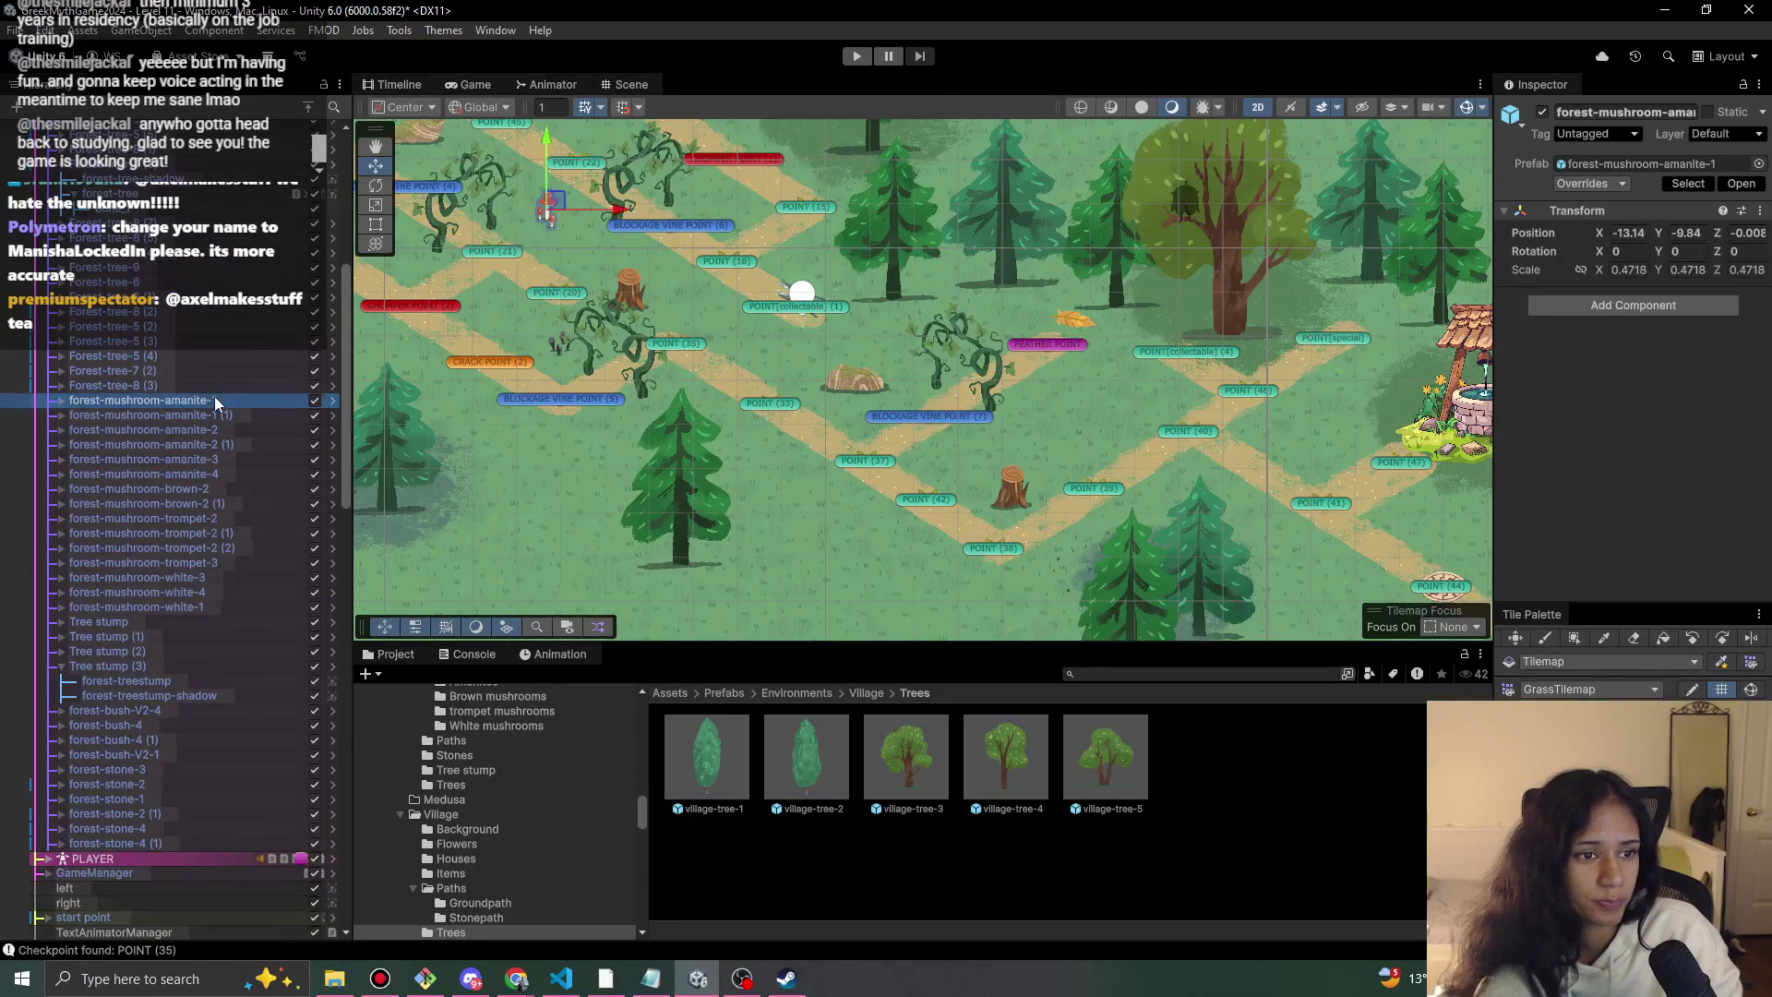
{"action": "left_click", "coordinate": [207, 415]}
{"action": "key", "text": "ctrl+d"}
{"action": "mouse_move", "coordinate": [550, 208]}
{"action": "left_mouse_down"}
{"action": "mouse_move", "coordinate": [1182, 319]}
{"action": "mouse_move", "coordinate": [1109, 420]}
{"action": "left_mouse_up"}
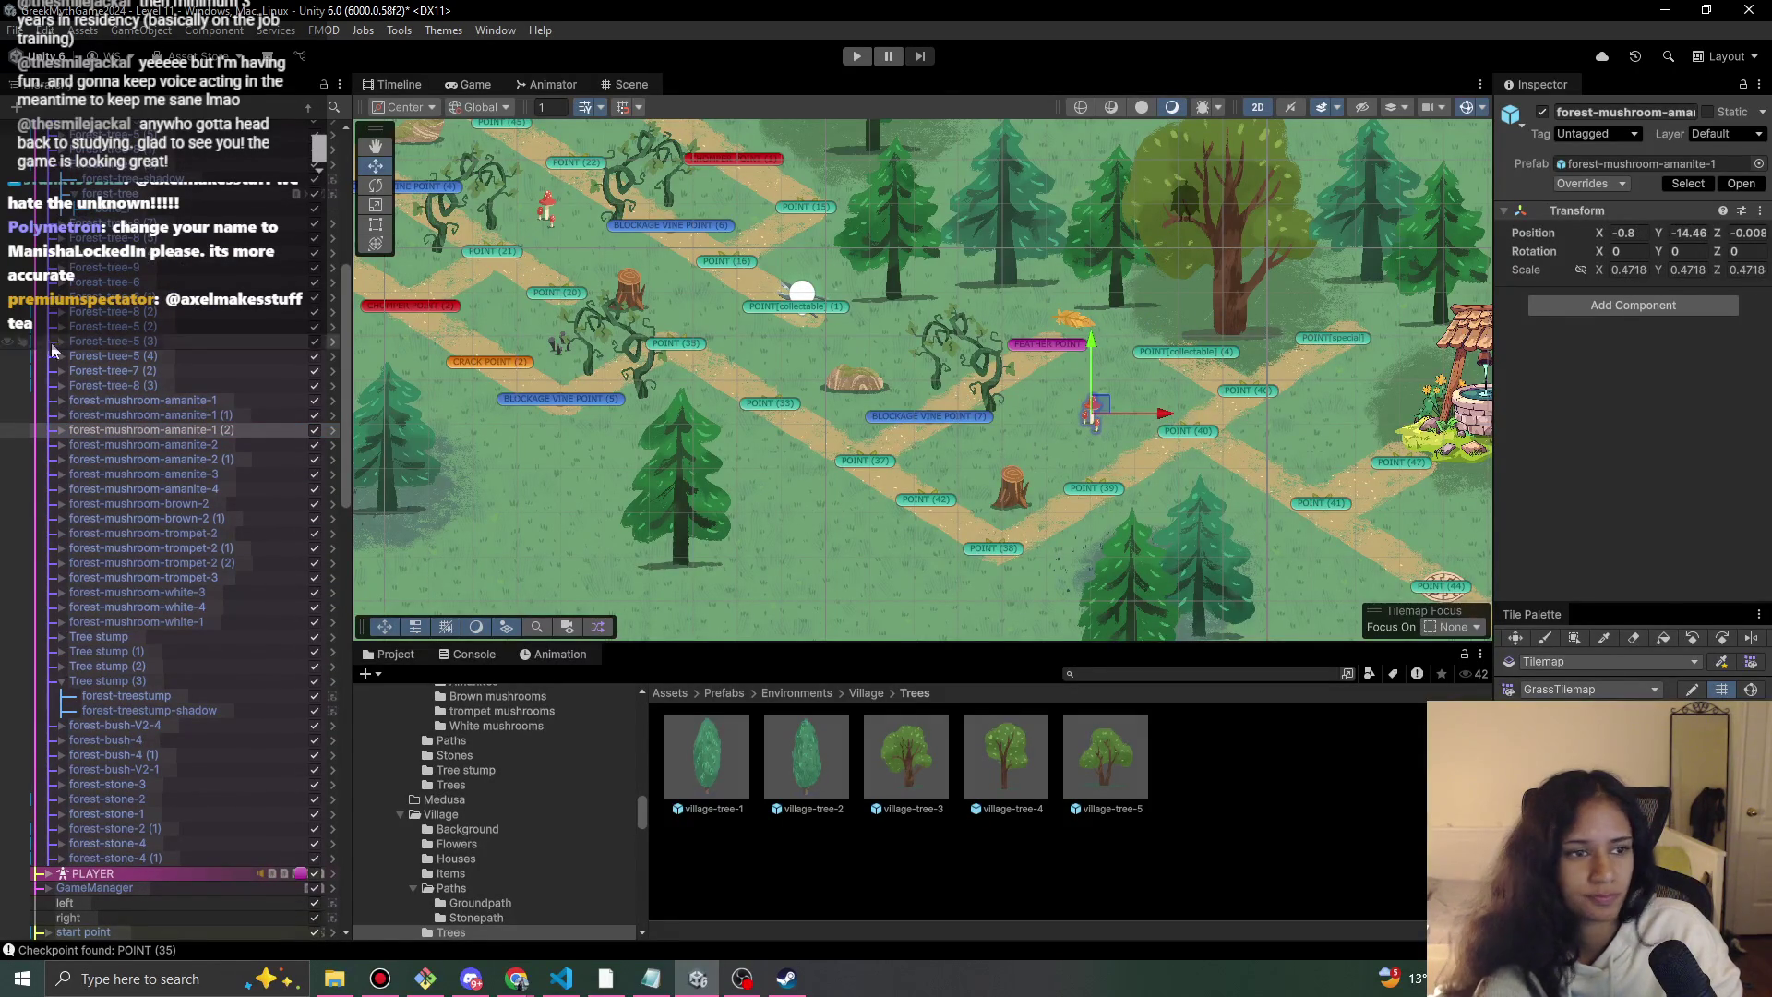
Duplicate forest-mushroom-trompet-2 (2) and place the copy left of the well at X 4.41, Y -14.93.
{"action": "scroll", "coordinate": [189, 342], "scroll_direction": "up", "scroll_amount": 10}
{"action": "left_click", "coordinate": [179, 272]}
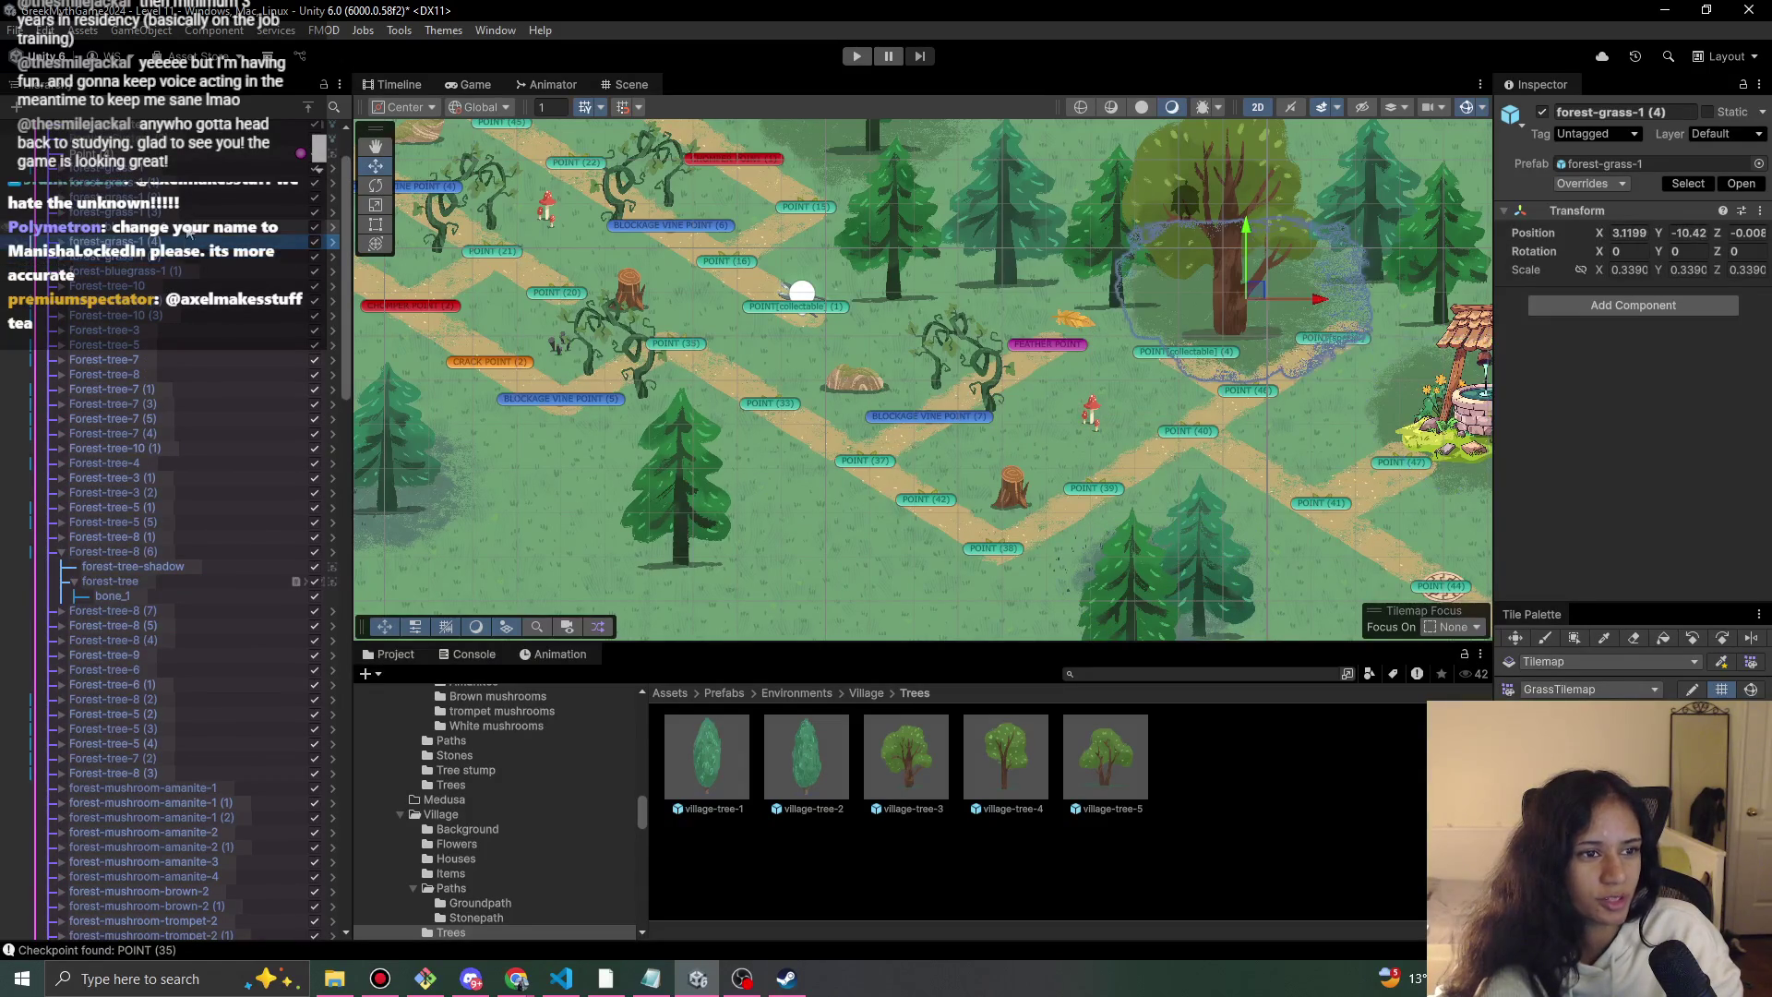
{"action": "left_click", "coordinate": [151, 391]}
{"action": "left_click", "coordinate": [159, 372]}
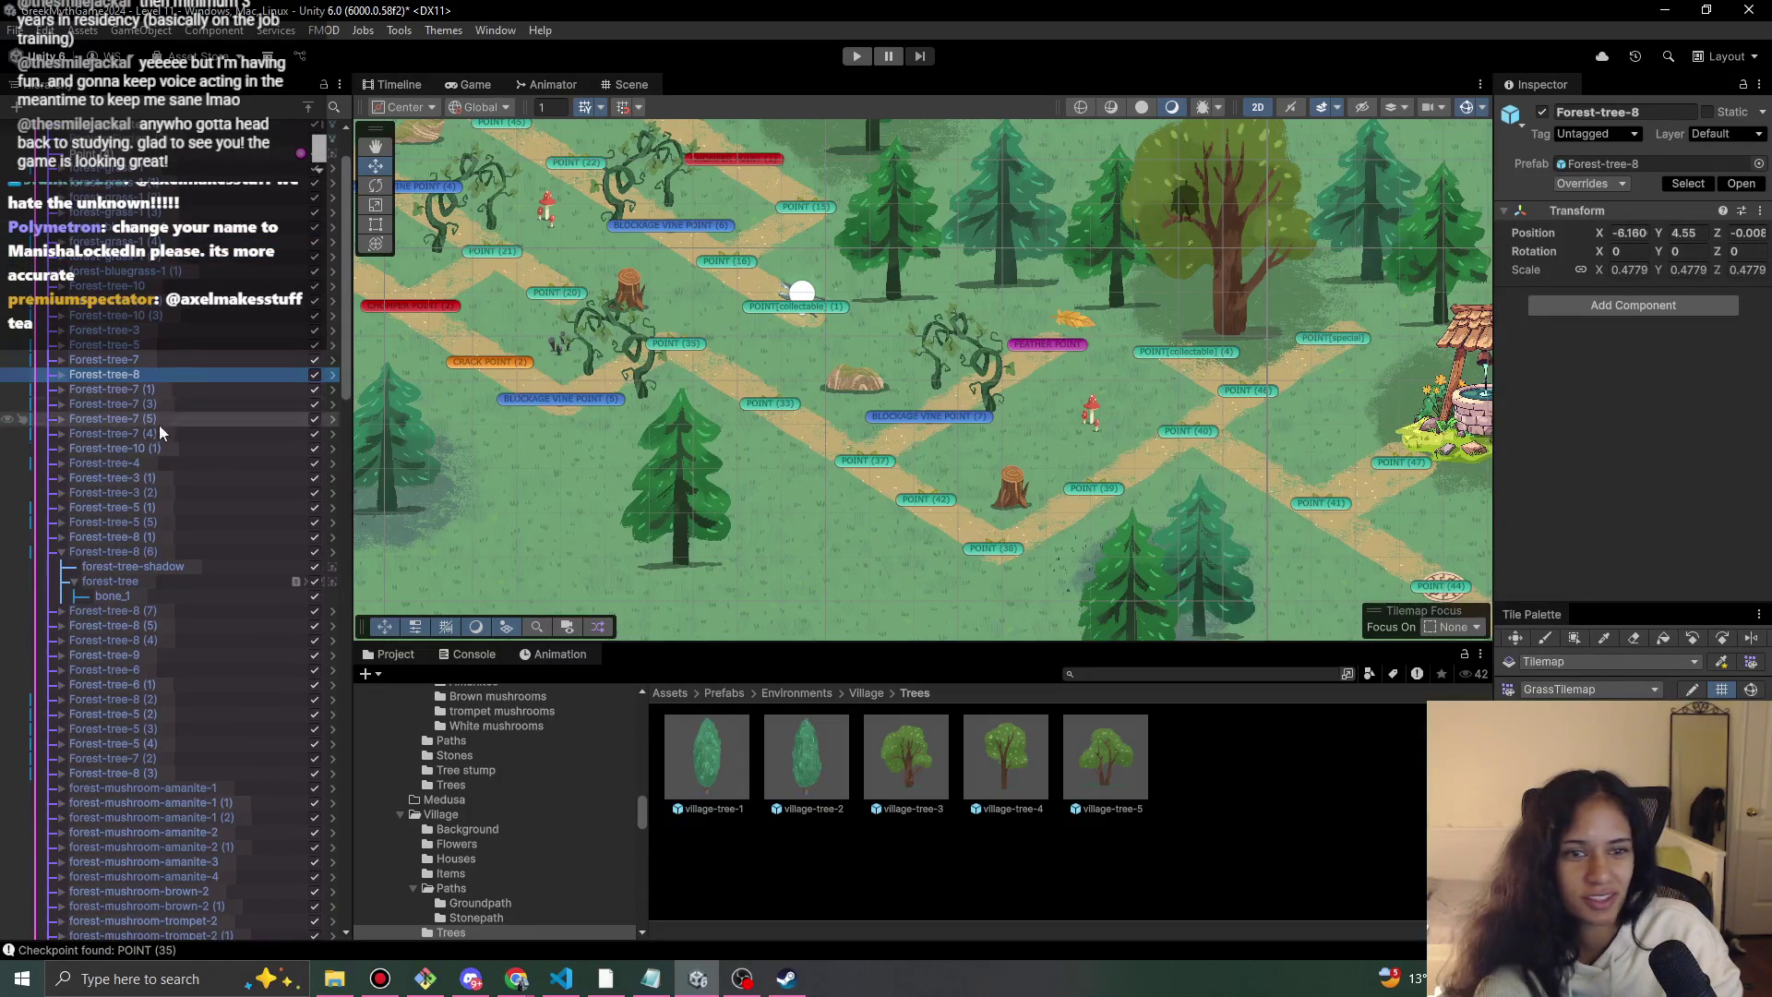
{"action": "scroll", "coordinate": [203, 572], "scroll_direction": "down", "scroll_amount": 5}
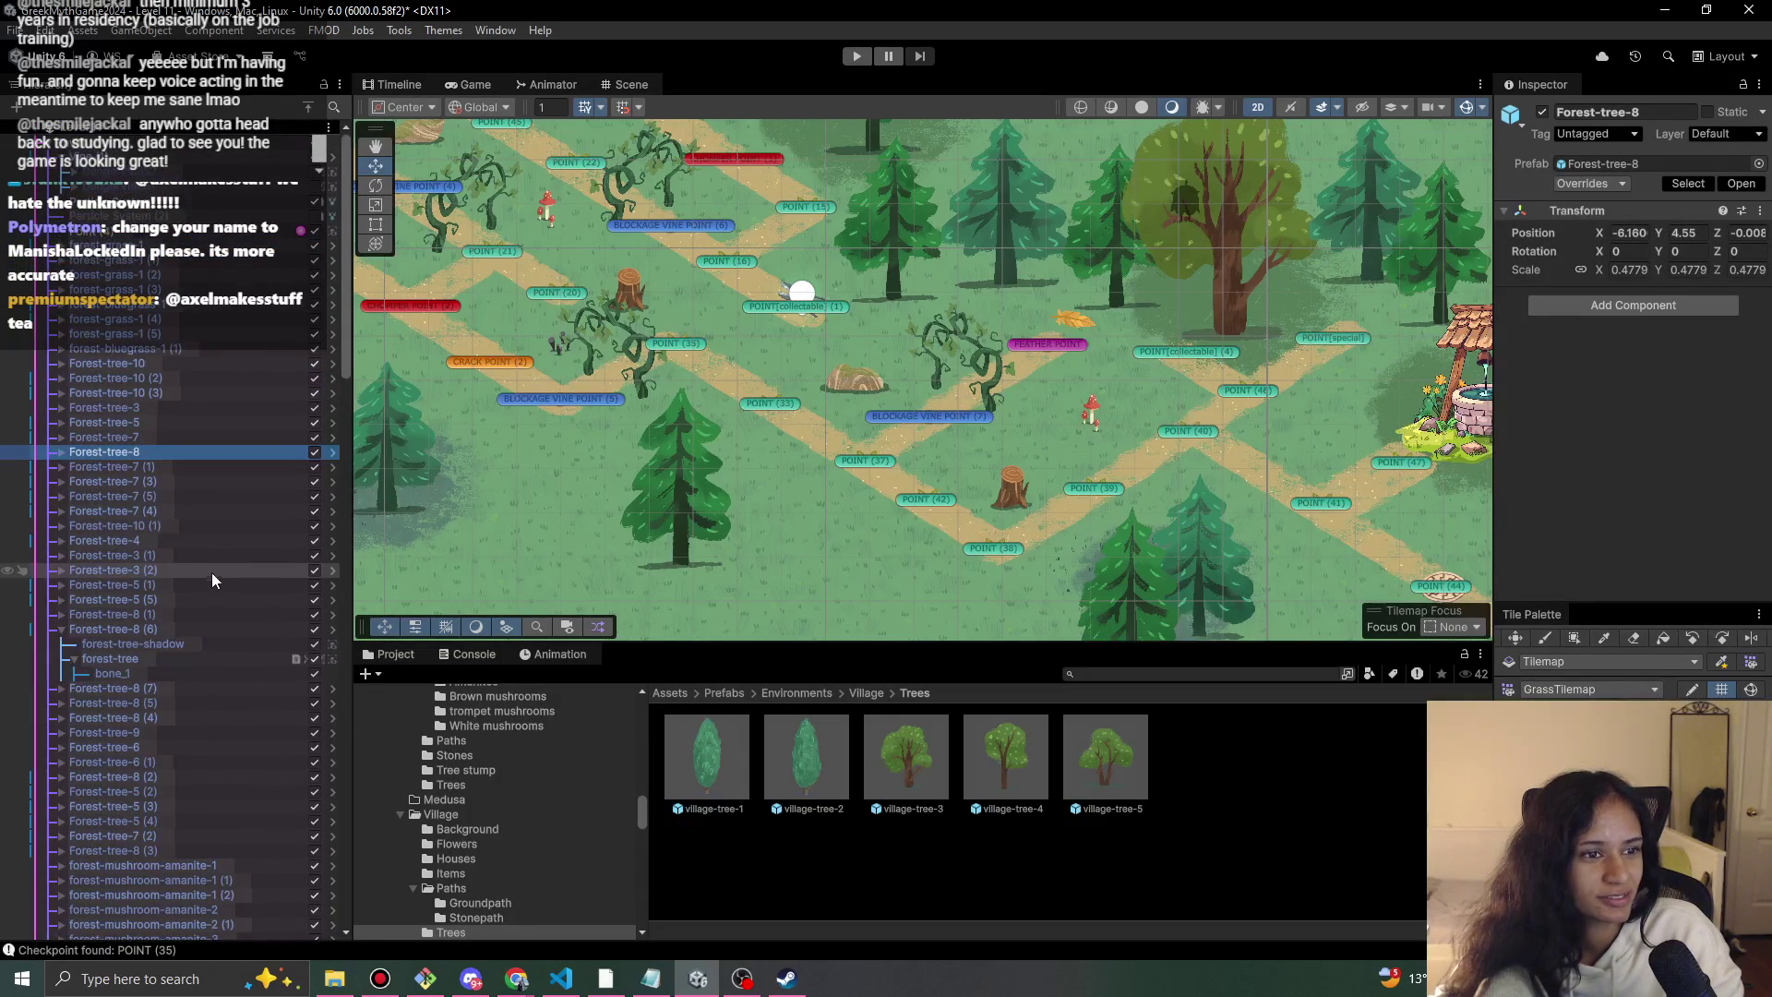
{"action": "scroll", "coordinate": [192, 718], "scroll_direction": "down", "scroll_amount": 5}
{"action": "left_click", "coordinate": [206, 698]}
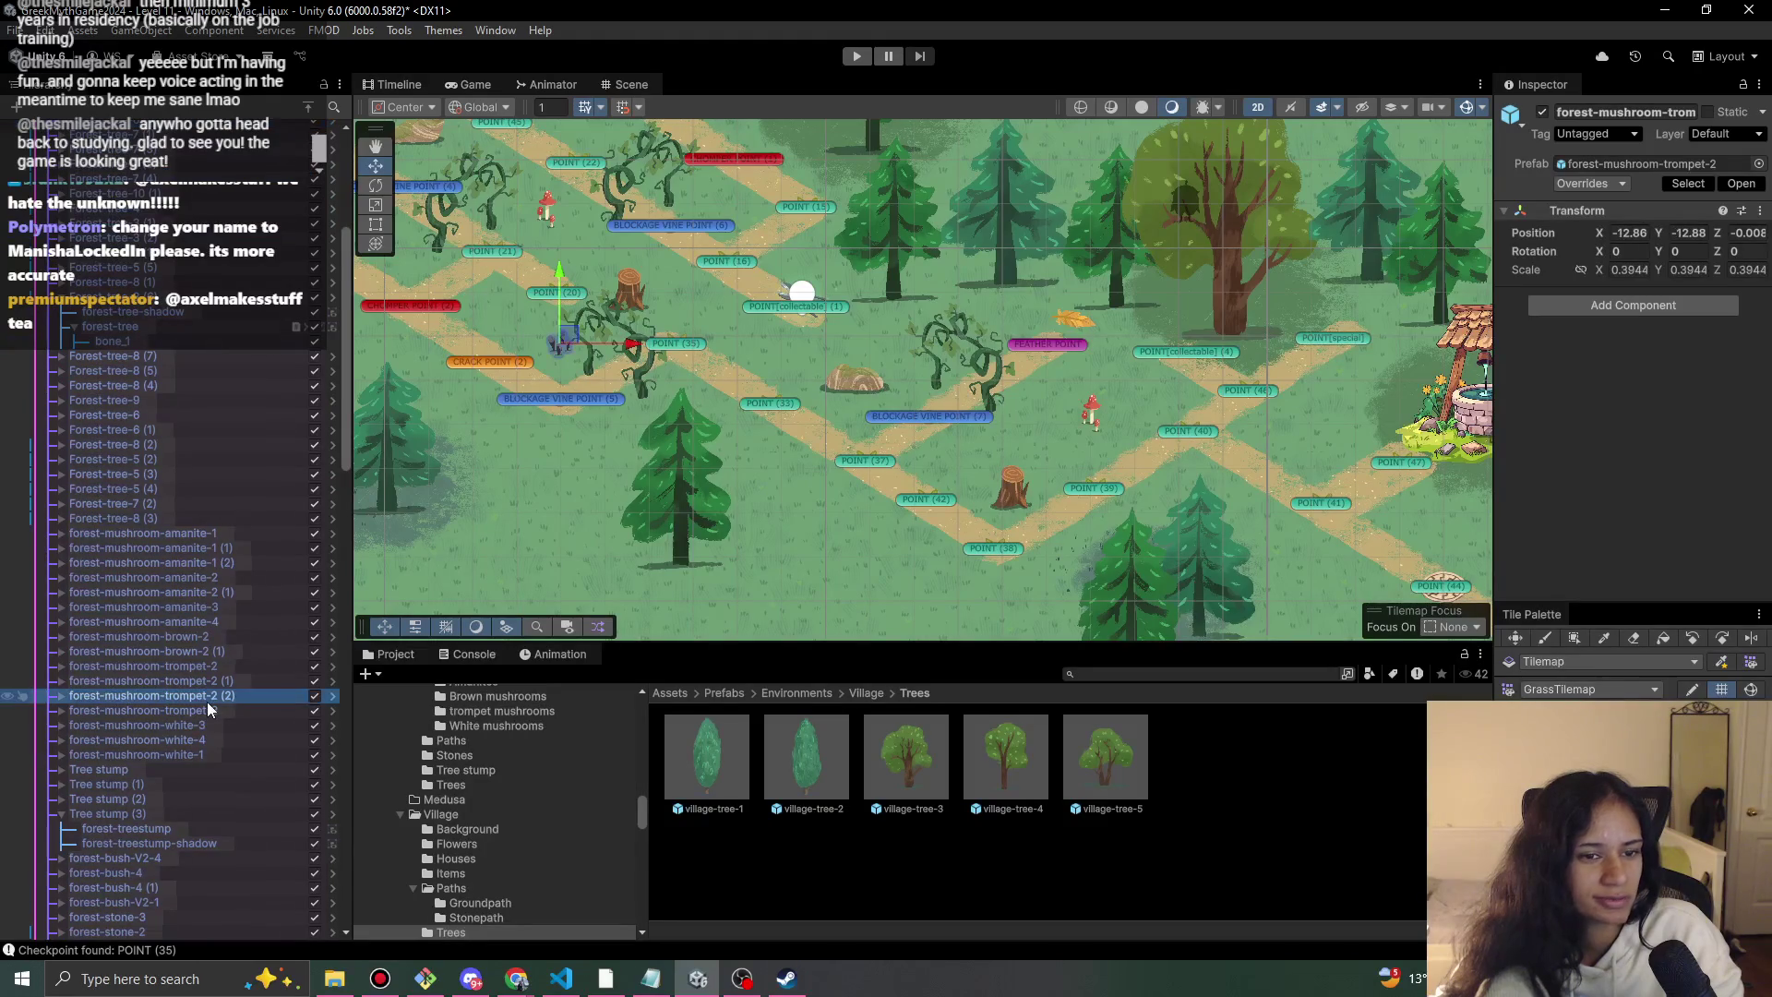
{"action": "key", "text": "ctrl+d"}
{"action": "mouse_move", "coordinate": [579, 344]}
{"action": "left_mouse_down"}
{"action": "mouse_move", "coordinate": [1108, 459]}
{"action": "mouse_move", "coordinate": [877, 514]}
{"action": "mouse_move", "coordinate": [1234, 329]}
{"action": "mouse_move", "coordinate": [1406, 382]}
{"action": "mouse_move", "coordinate": [1334, 426]}
{"action": "left_mouse_up"}
{"action": "mouse_move", "coordinate": [740, 500]}
{"action": "left_mouse_down"}
{"action": "mouse_move", "coordinate": [730, 448]}
{"action": "mouse_move", "coordinate": [517, 434]}
{"action": "mouse_move", "coordinate": [620, 512]}
{"action": "mouse_move", "coordinate": [703, 500]}
{"action": "left_mouse_up"}
{"action": "scroll", "coordinate": [197, 524], "scroll_direction": "up", "scroll_amount": 8}
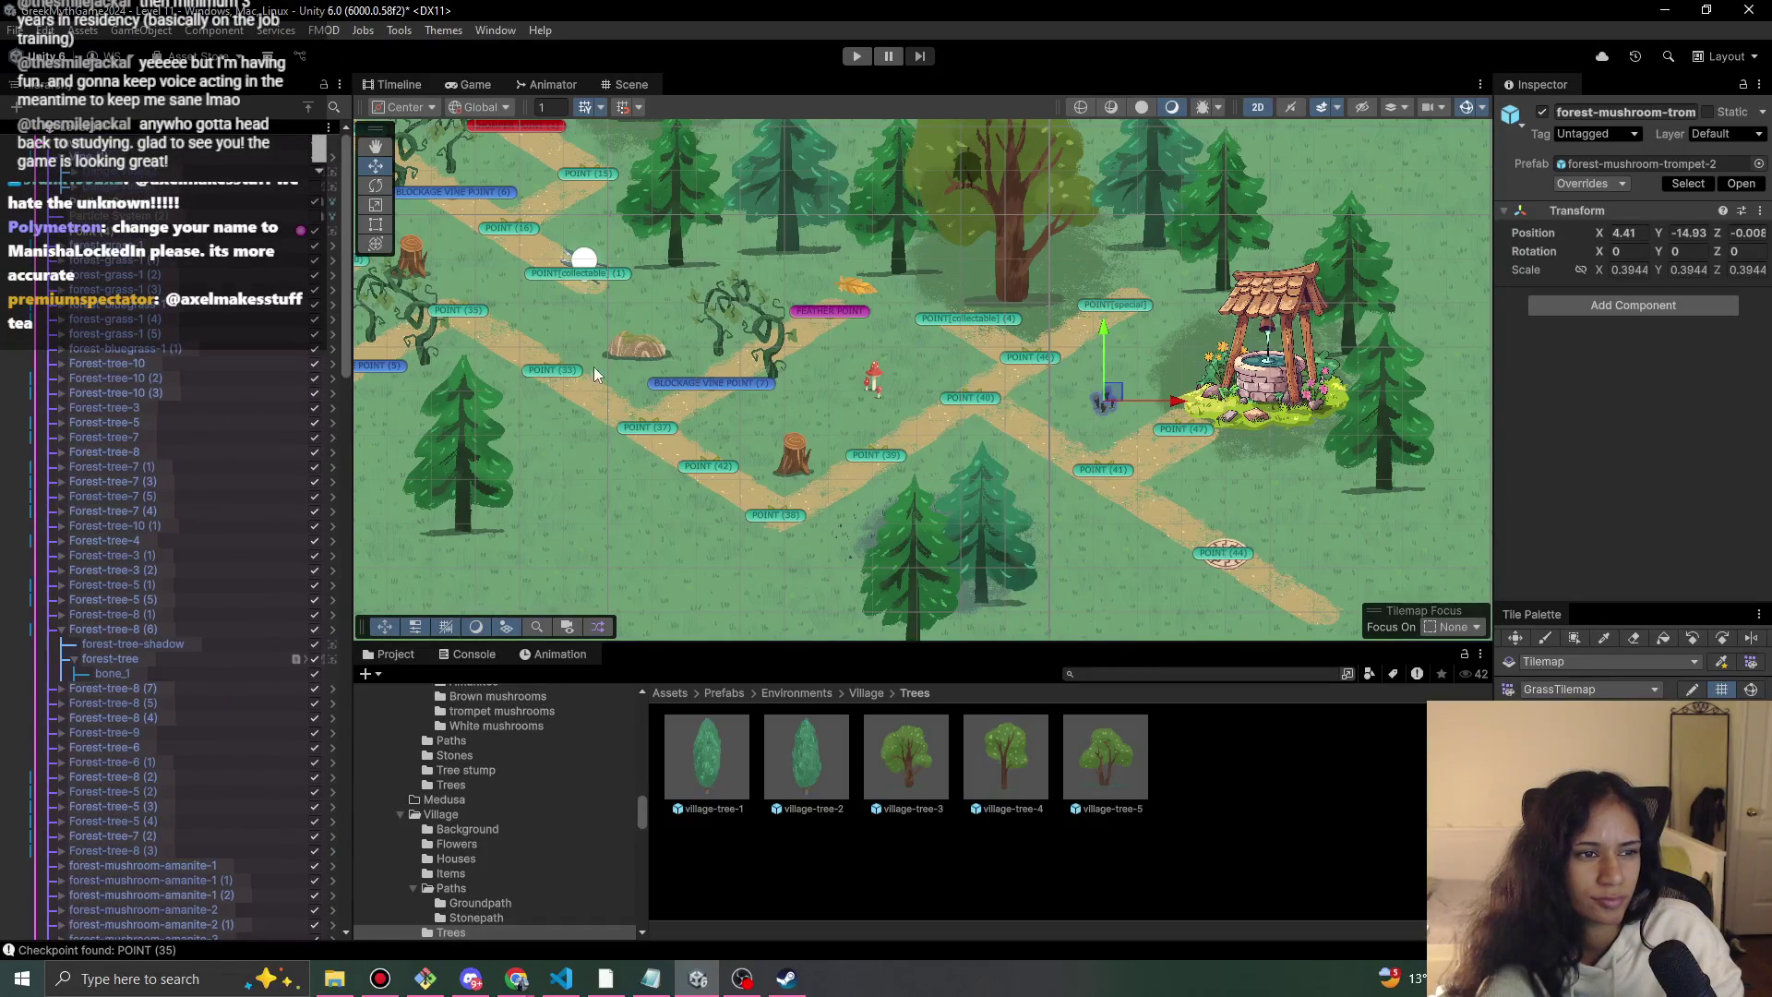
{"action": "left_click_drag", "start_coordinate": [545, 352], "coordinate": [700, 383]}
{"action": "left_click", "coordinate": [809, 692]}
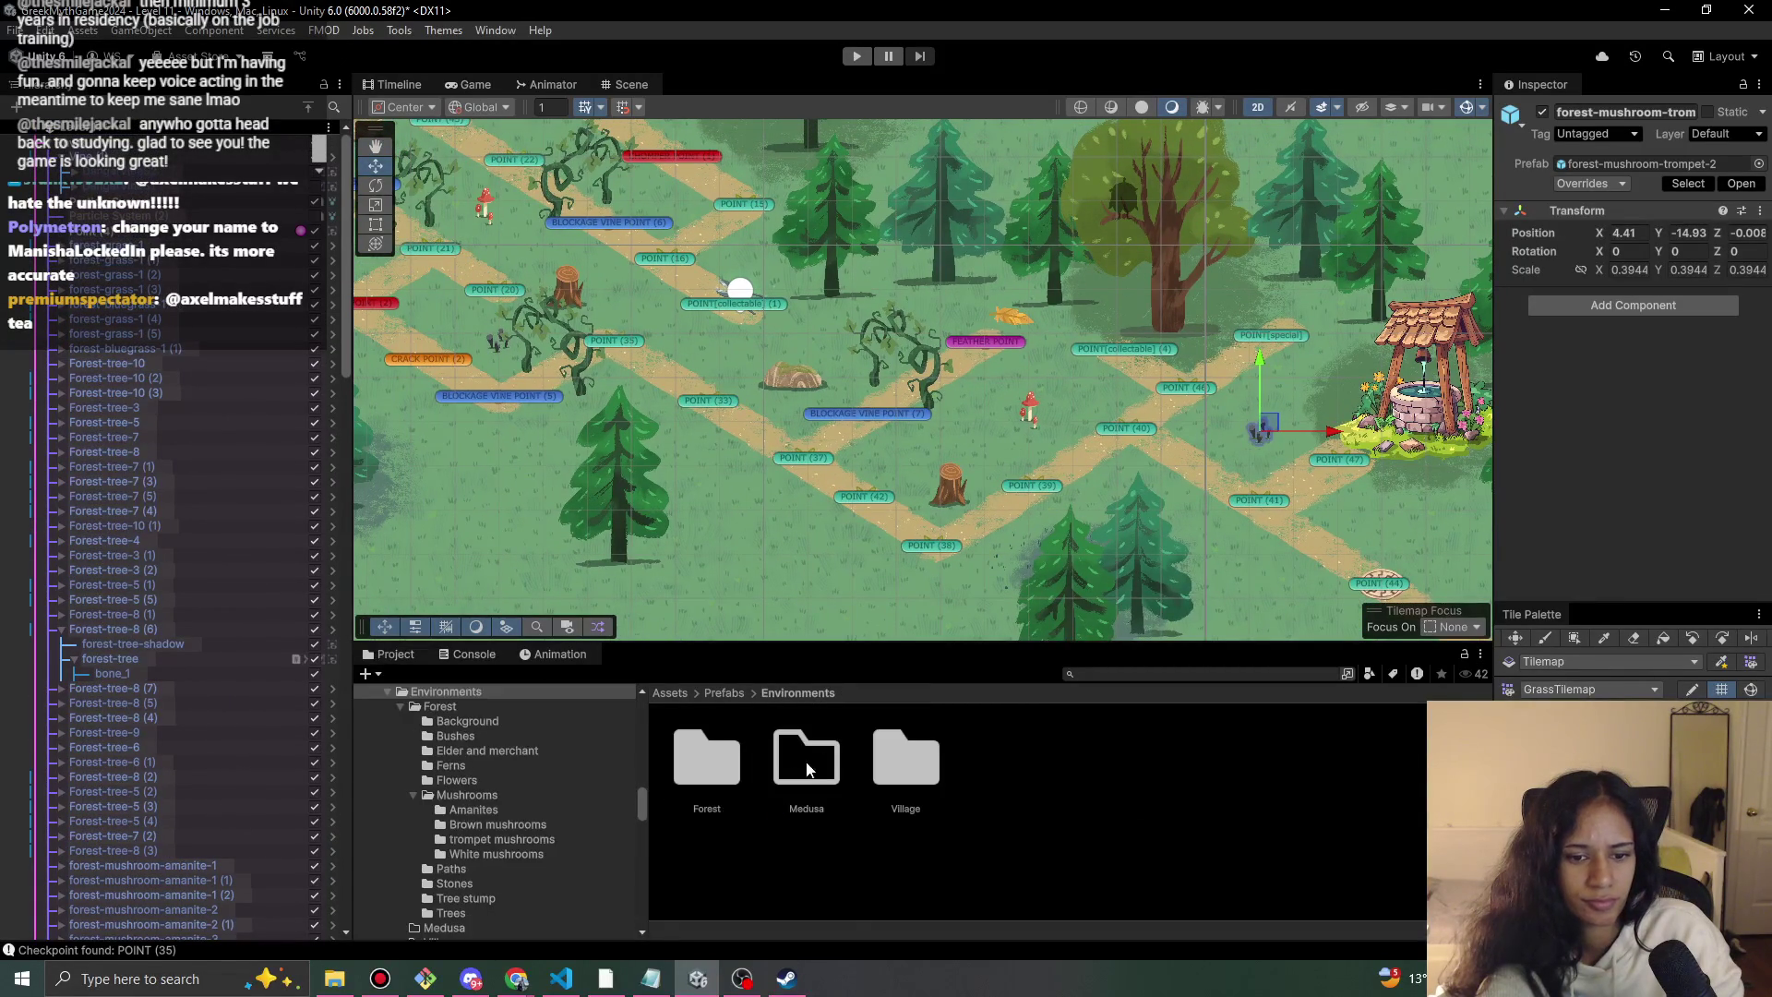
Place forest-bush-V2-1 from Prefabs > Environments > Forest > Bushes beside the big tree near the well.
{"action": "double_click", "coordinate": [679, 770]}
{"action": "double_click", "coordinate": [809, 762]}
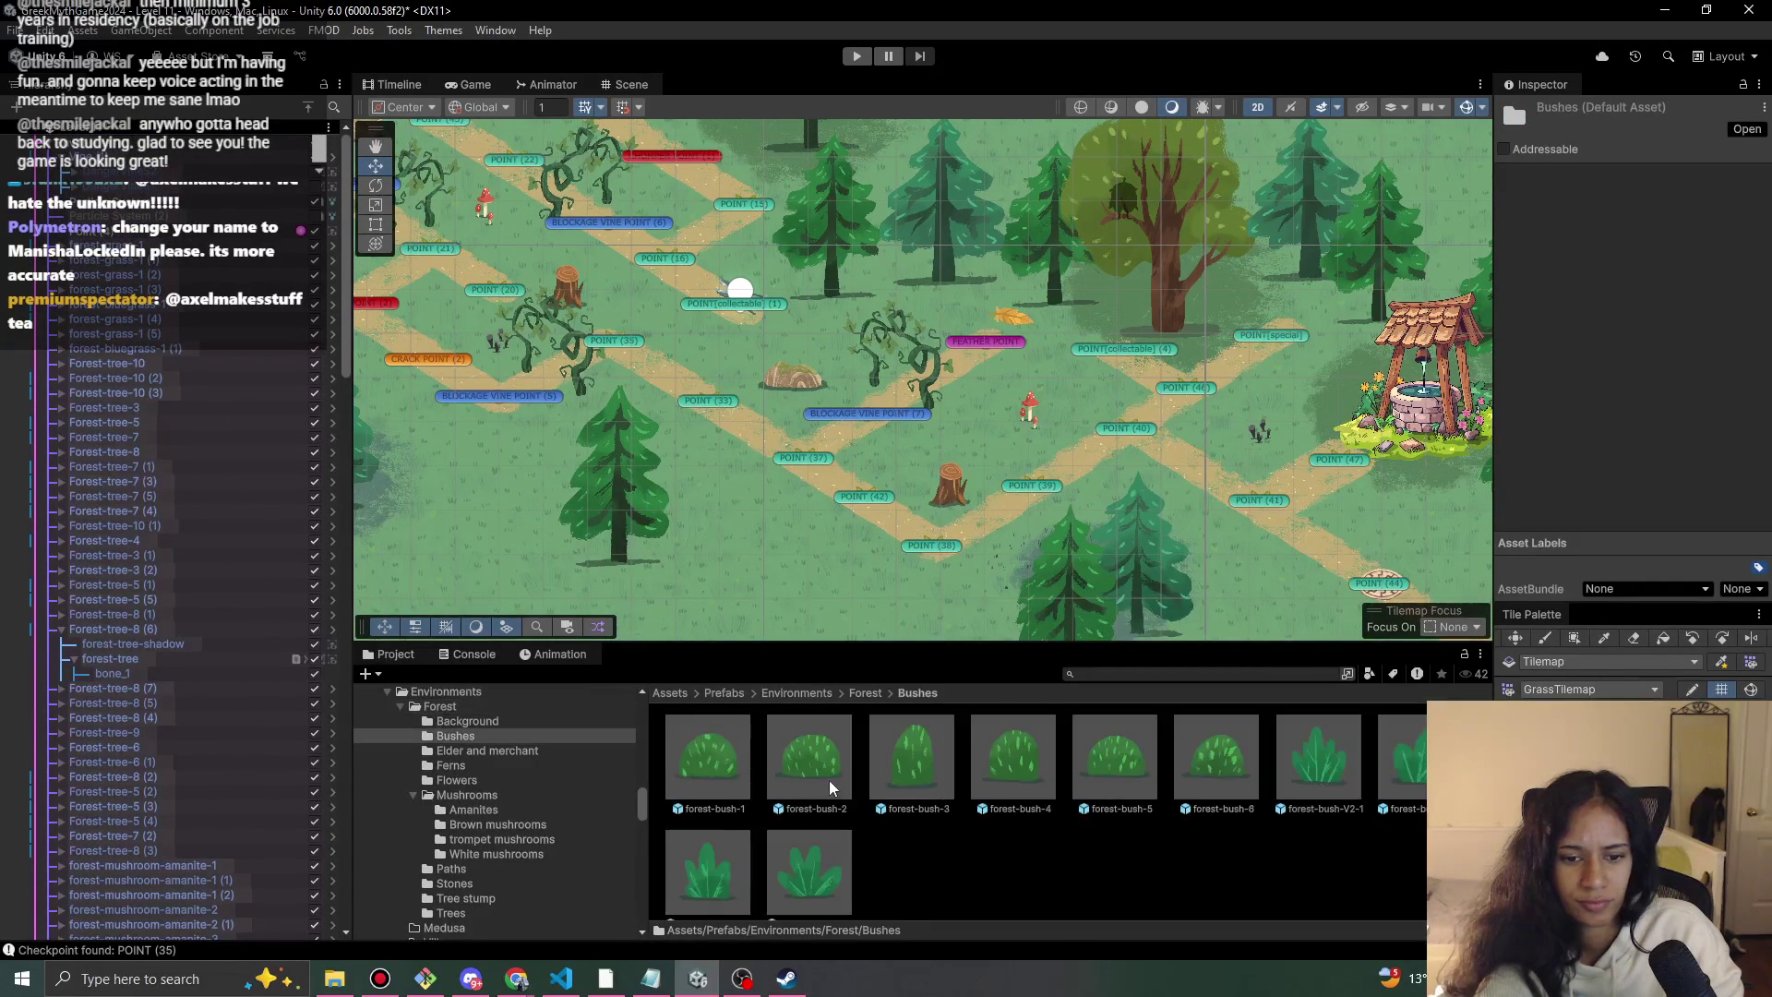
{"action": "left_click_drag", "start_coordinate": [794, 778], "coordinate": [749, 499]}
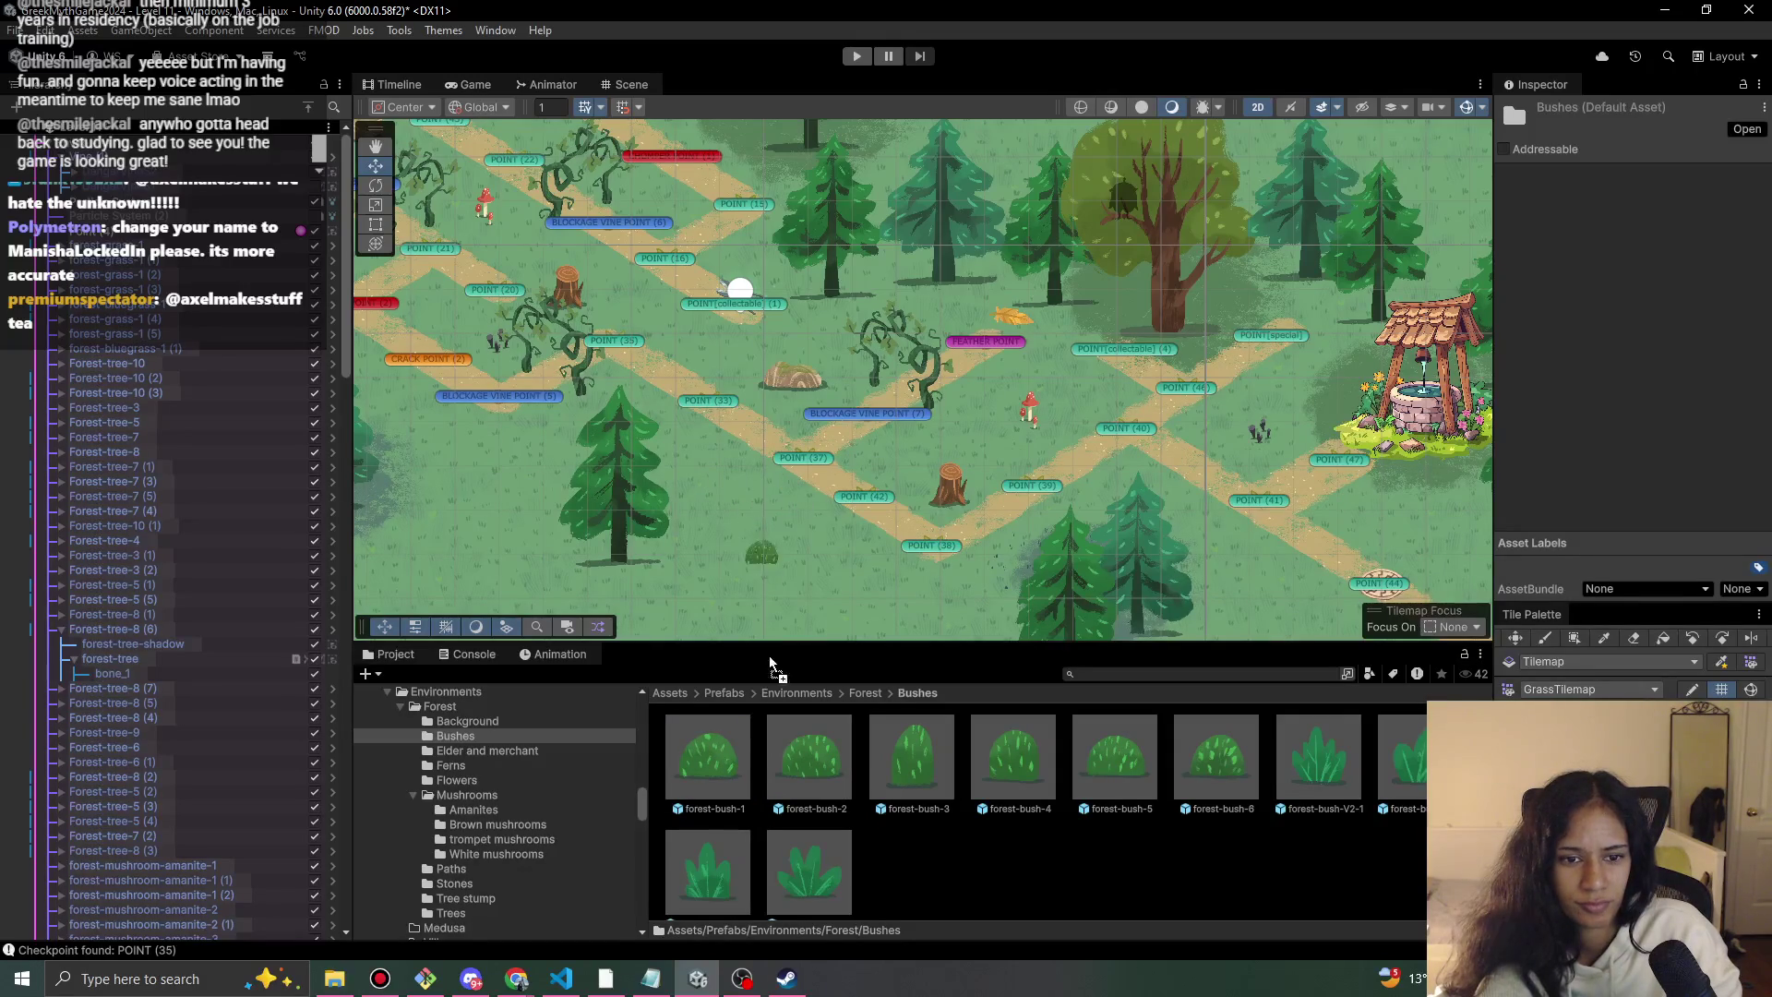
{"action": "left_click_drag", "start_coordinate": [773, 664], "coordinate": [810, 766]}
{"action": "left_click", "coordinate": [1044, 526]}
{"action": "left_click_drag", "start_coordinate": [931, 532], "coordinate": [748, 495]}
{"action": "mouse_move", "coordinate": [842, 446]}
{"action": "left_mouse_down"}
{"action": "mouse_move", "coordinate": [941, 420]}
{"action": "mouse_move", "coordinate": [1076, 314]}
{"action": "mouse_move", "coordinate": [1132, 319]}
{"action": "left_mouse_up"}
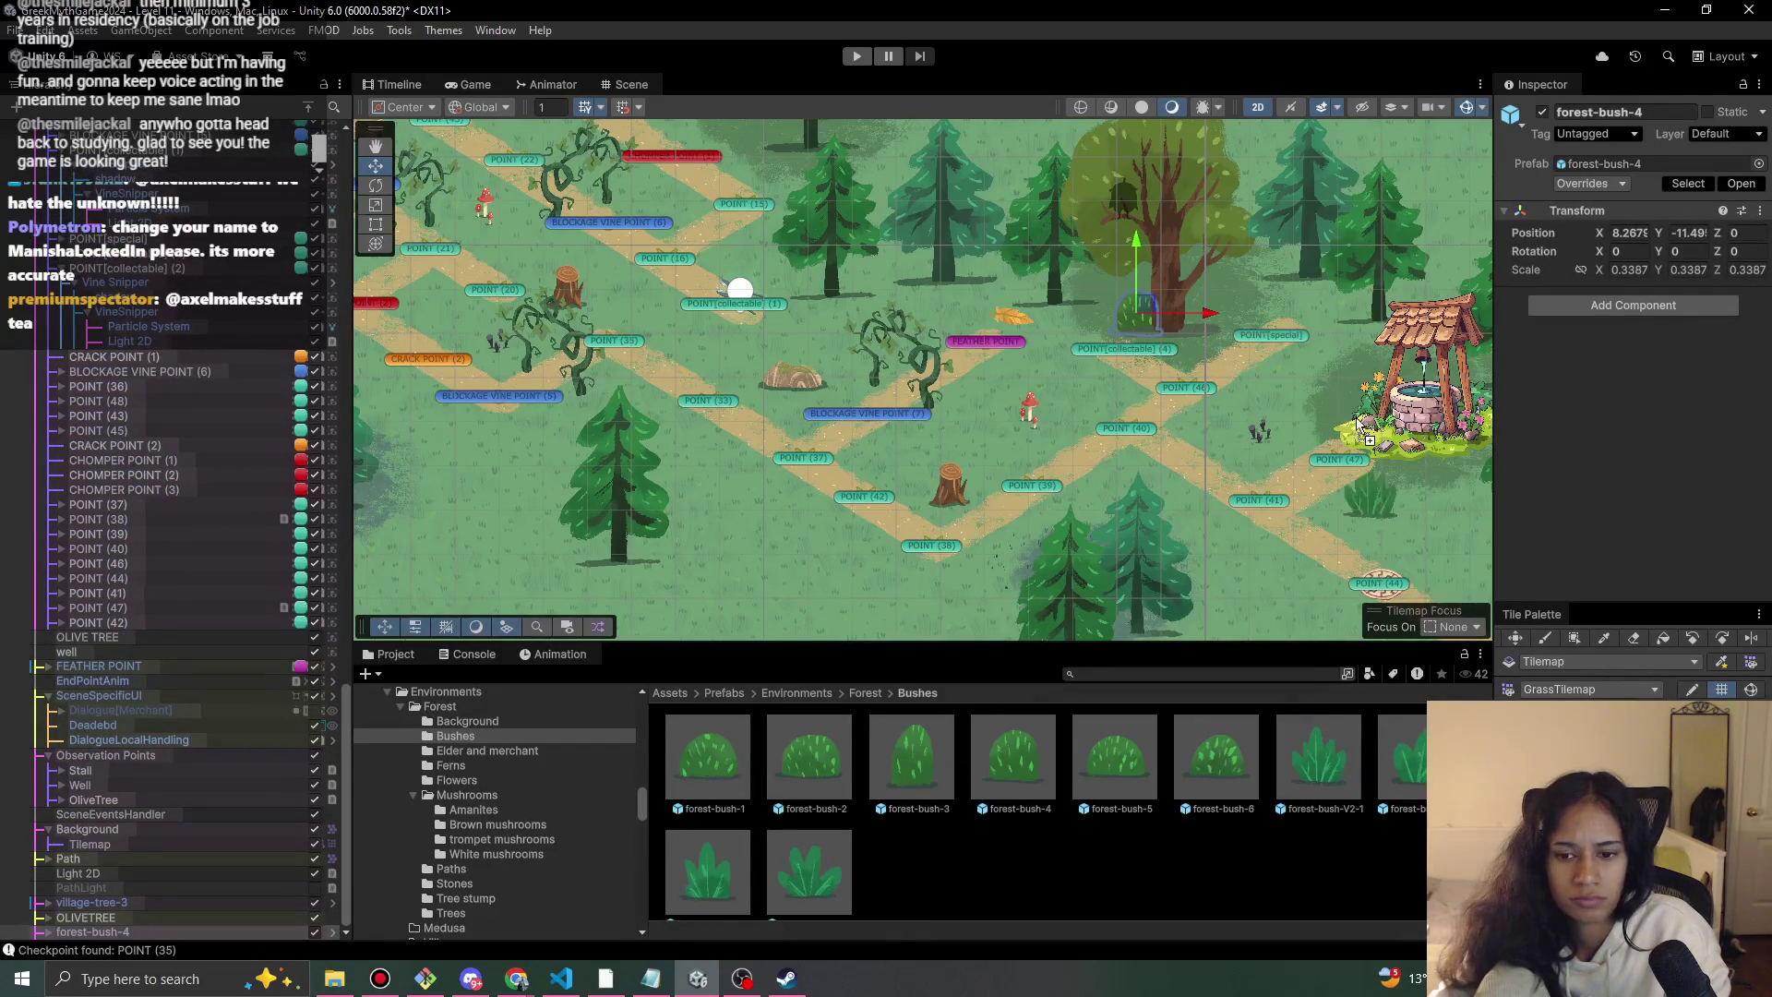
{"action": "left_click_drag", "start_coordinate": [1188, 318], "coordinate": [1196, 312]}
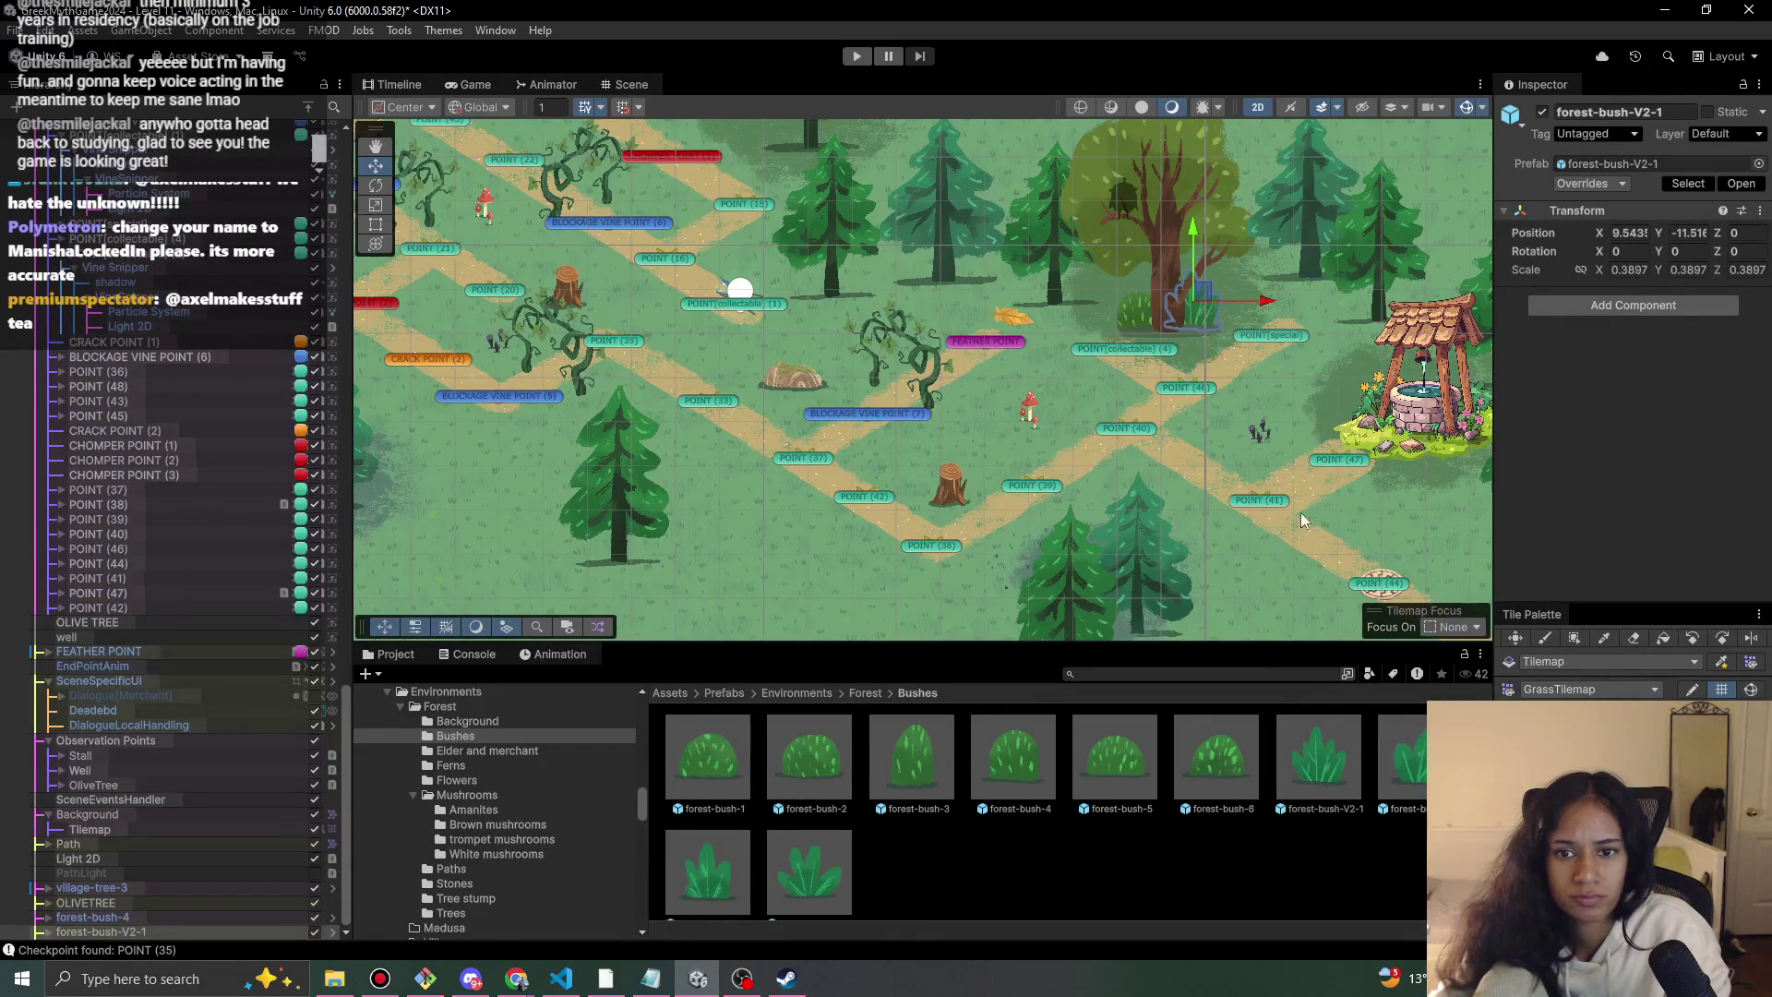
Nudge the bush to X 9.52, Y -11.618 and check it in a playtest.
{"action": "left_click", "coordinate": [1210, 401]}
{"action": "scroll", "coordinate": [1210, 401], "scroll_direction": "up", "scroll_amount": 5}
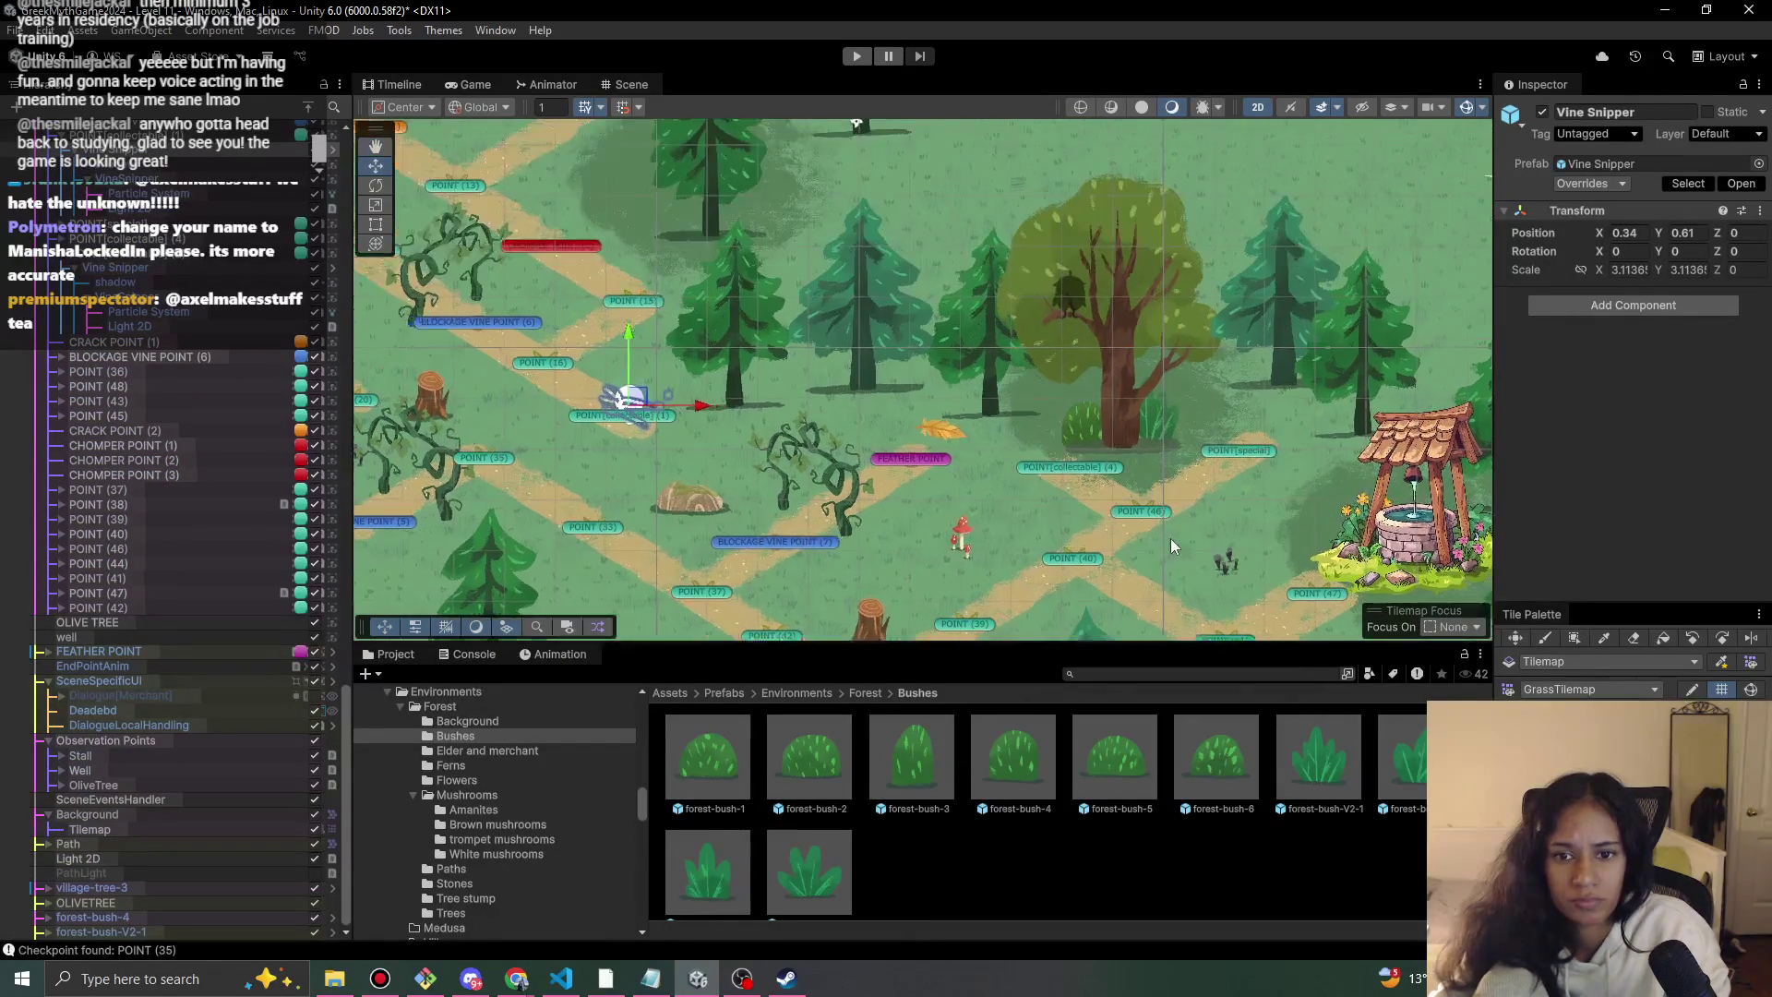
{"action": "left_click", "coordinate": [1174, 242]}
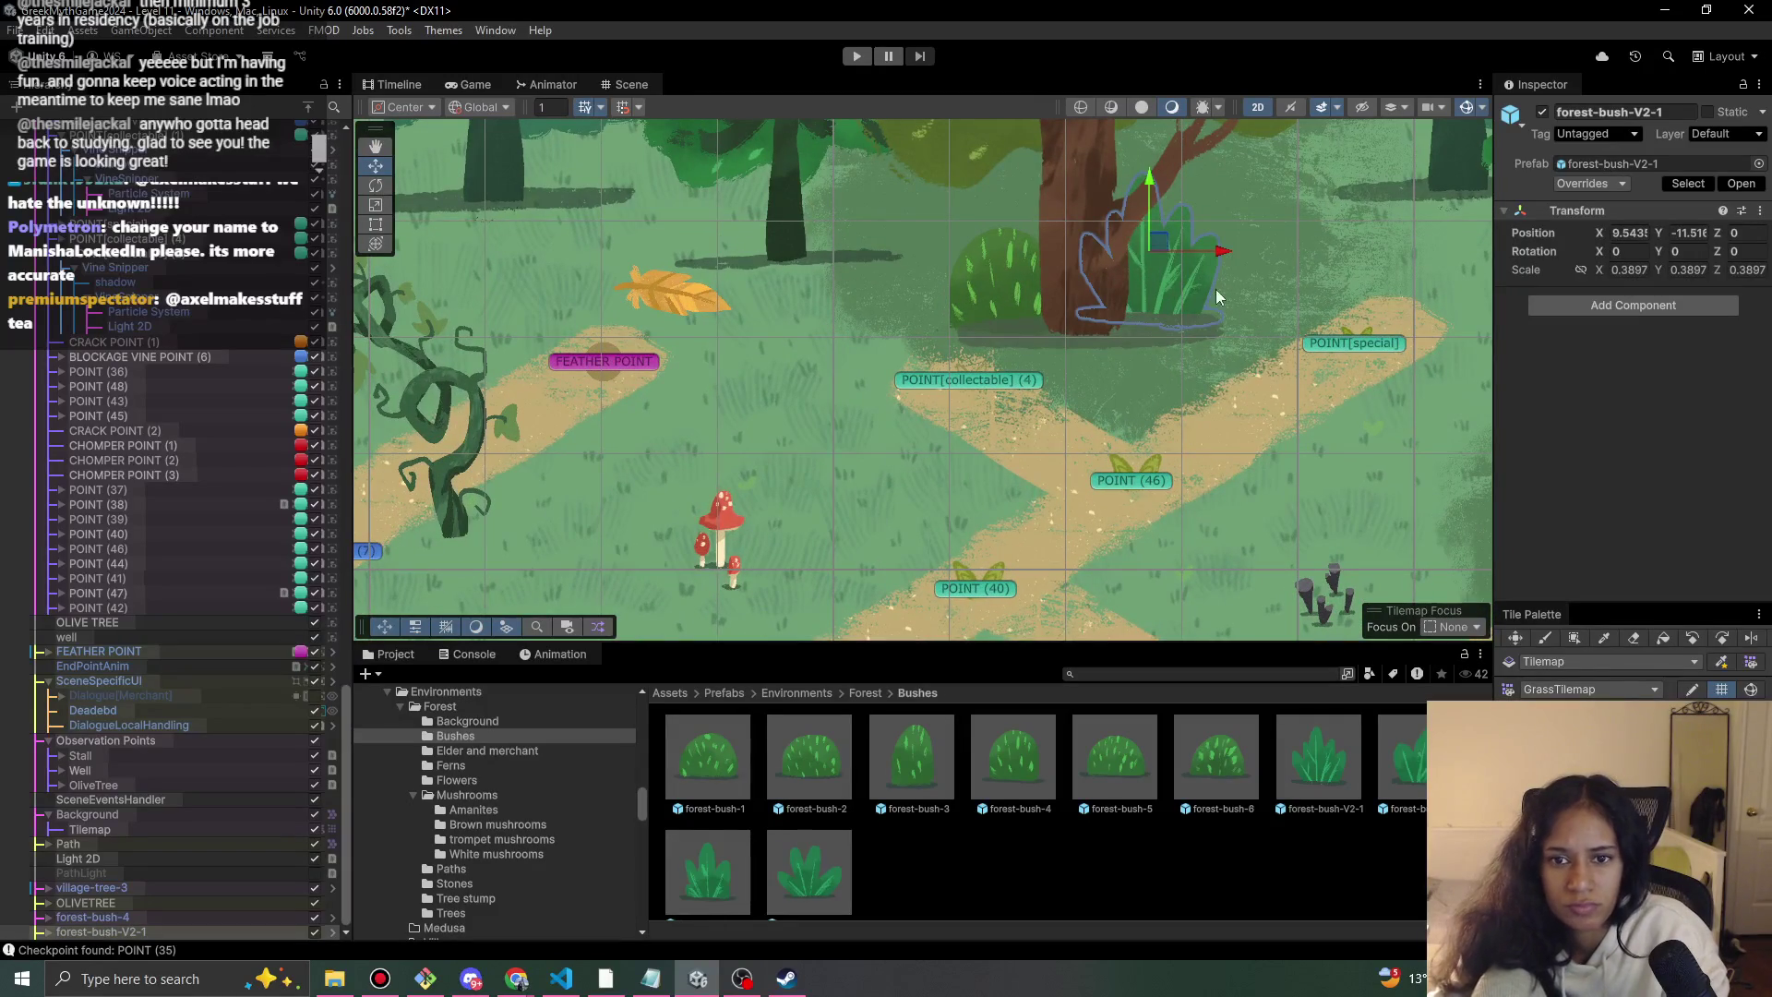
{"action": "left_click_drag", "start_coordinate": [1176, 238], "coordinate": [1161, 262]}
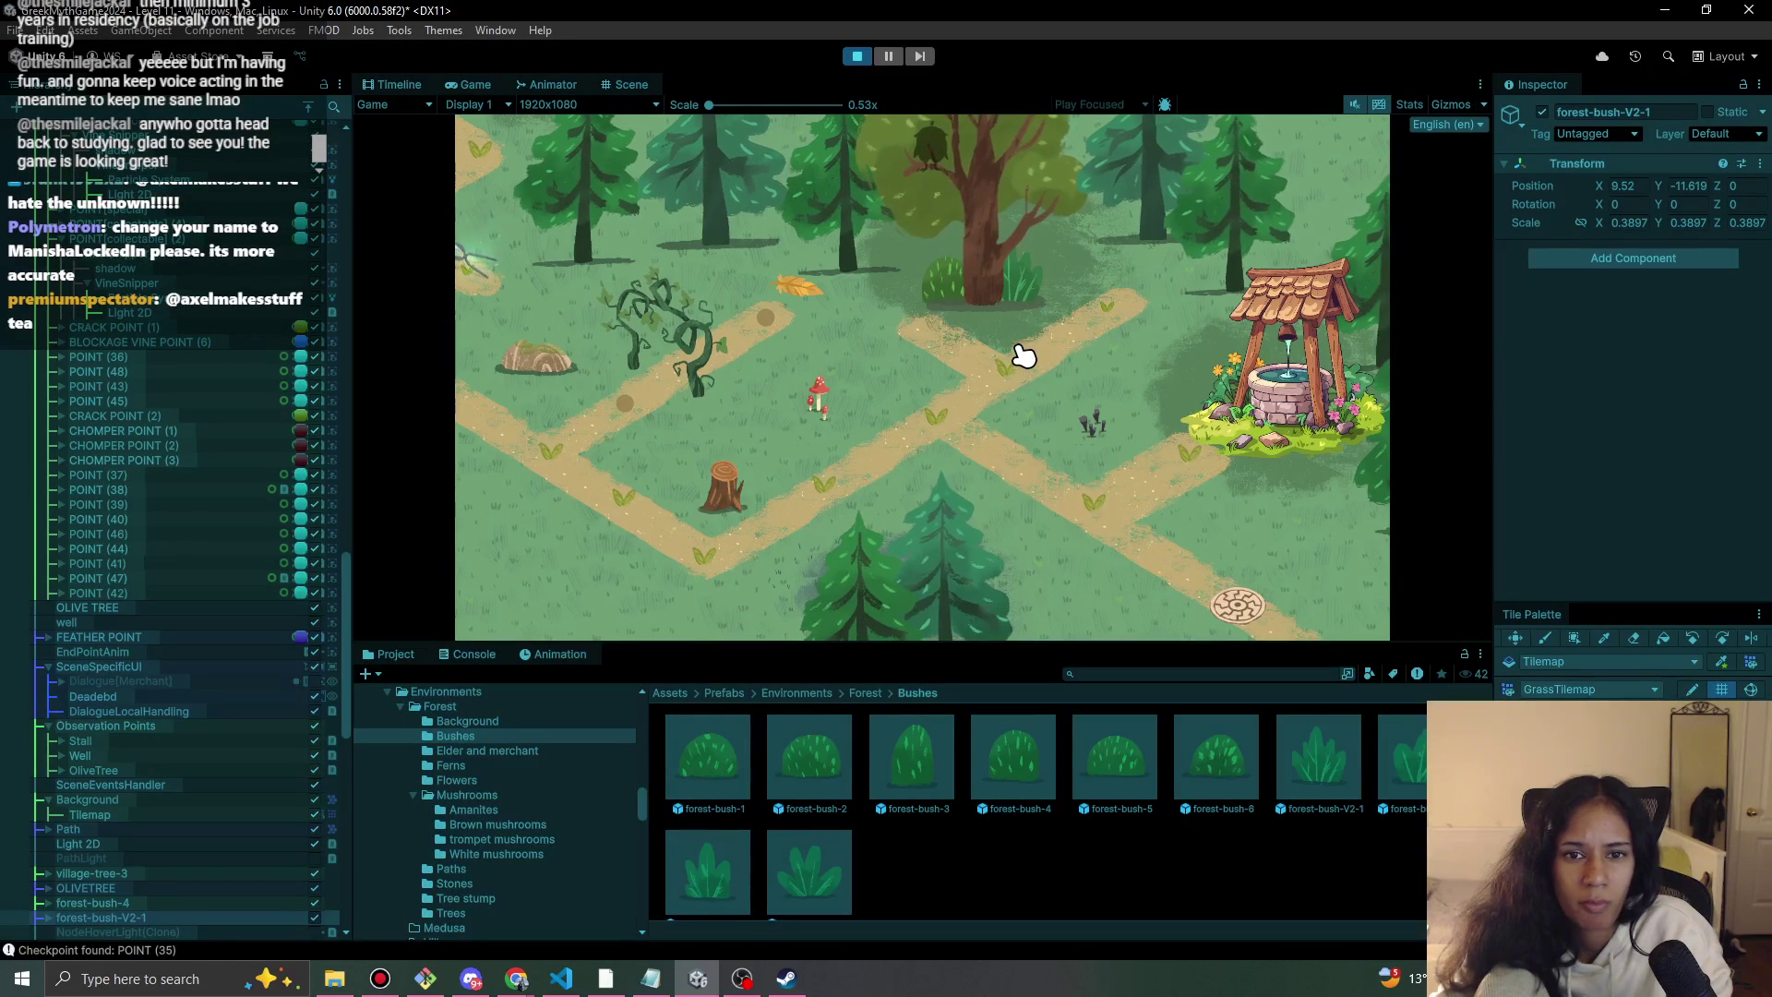
{"action": "left_click", "coordinate": [857, 58]}
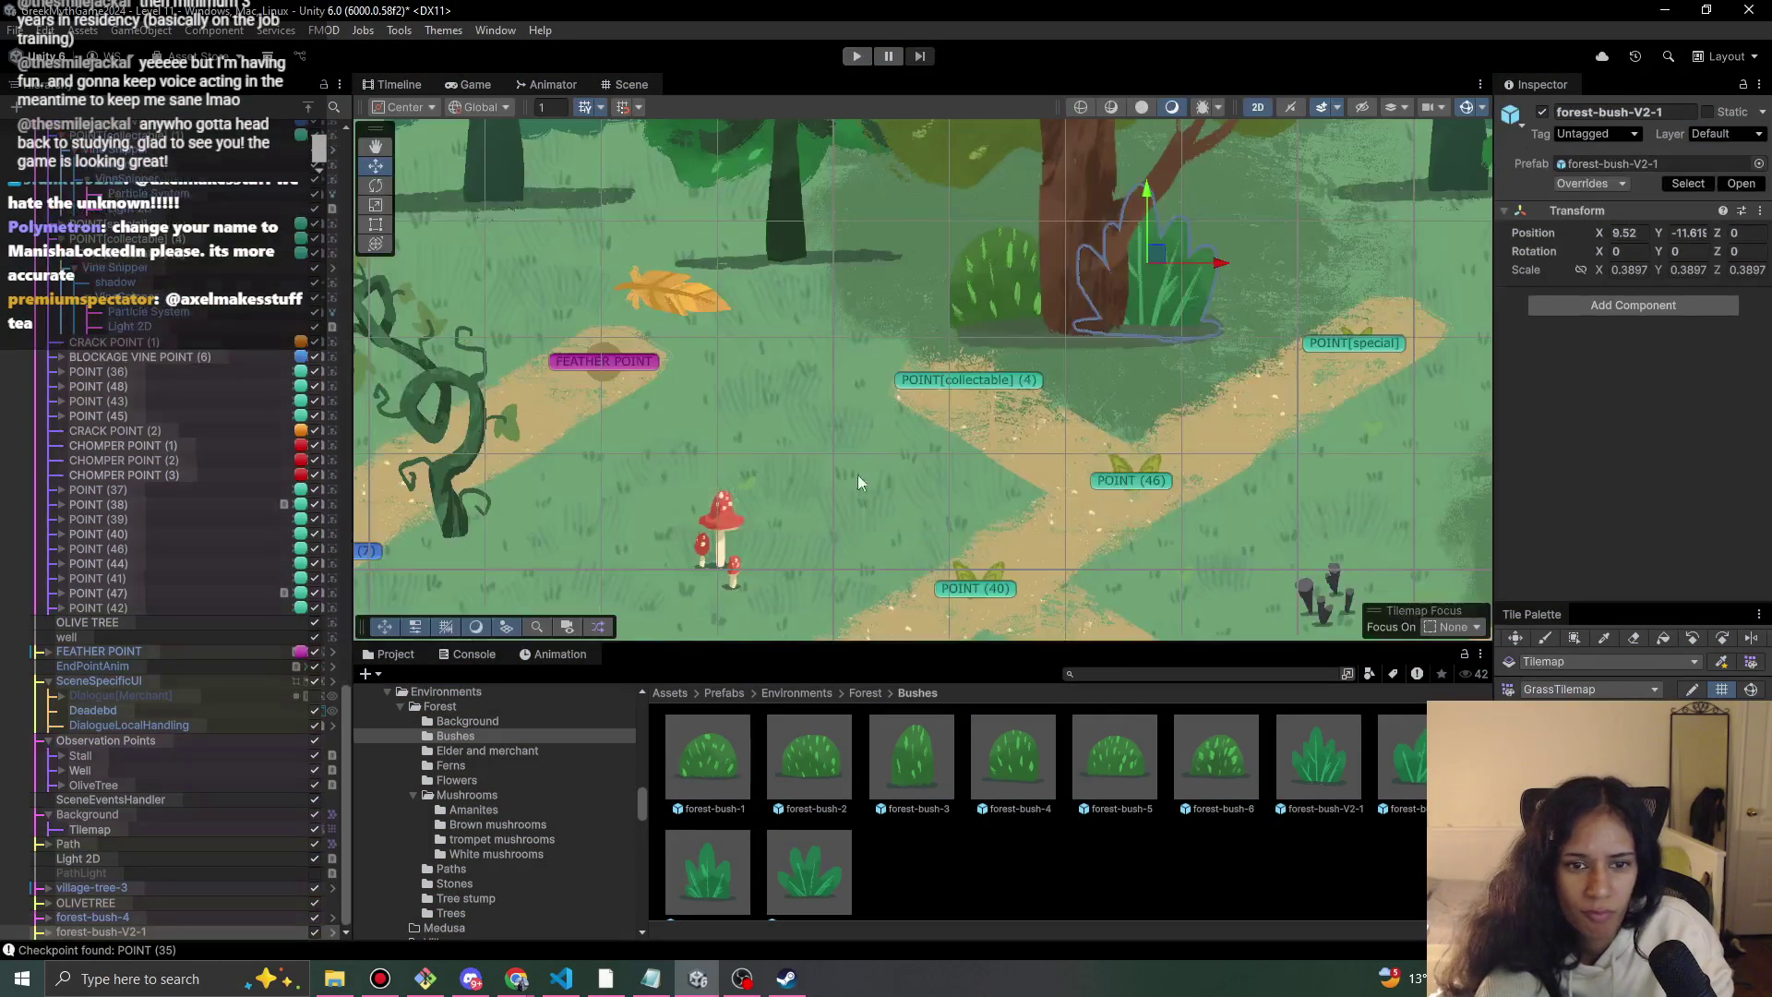
Select the forest-bluegrass-1 grass patch on the map.
{"action": "scroll", "coordinate": [1032, 417], "scroll_direction": "down", "scroll_amount": 6}
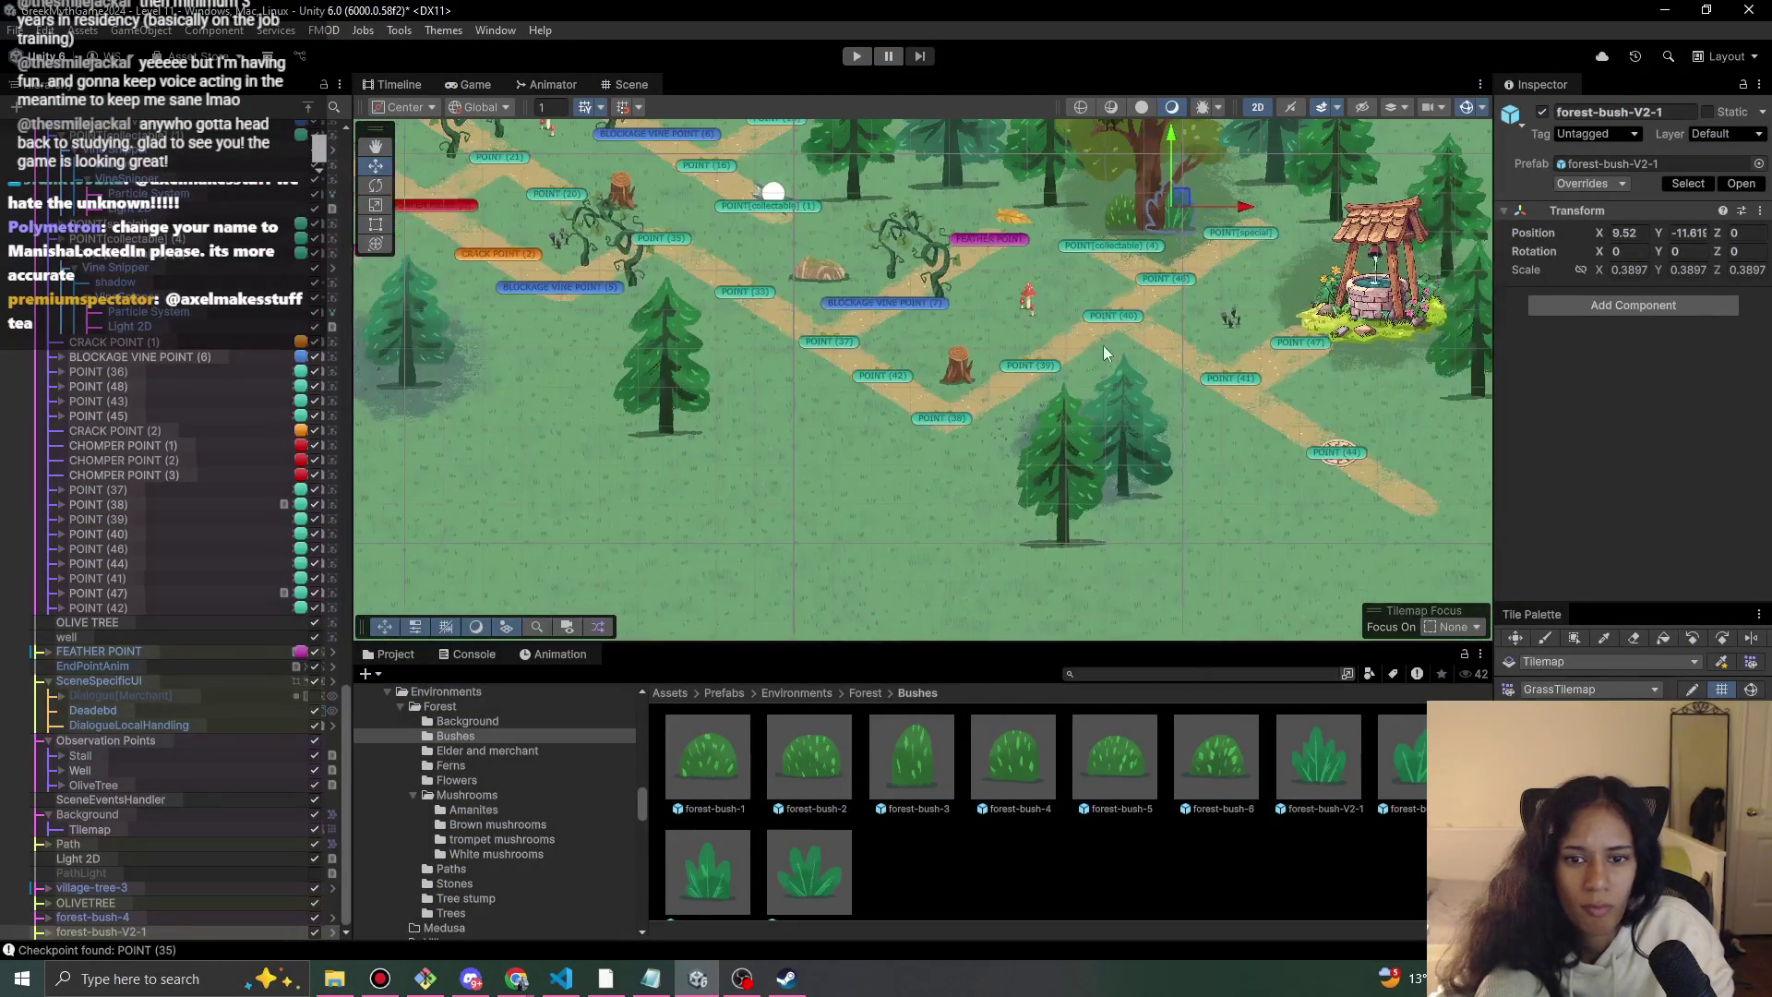
{"action": "left_click", "coordinate": [978, 503]}
{"action": "left_click", "coordinate": [981, 504]}
{"action": "left_click", "coordinate": [982, 503]}
{"action": "left_click", "coordinate": [983, 503]}
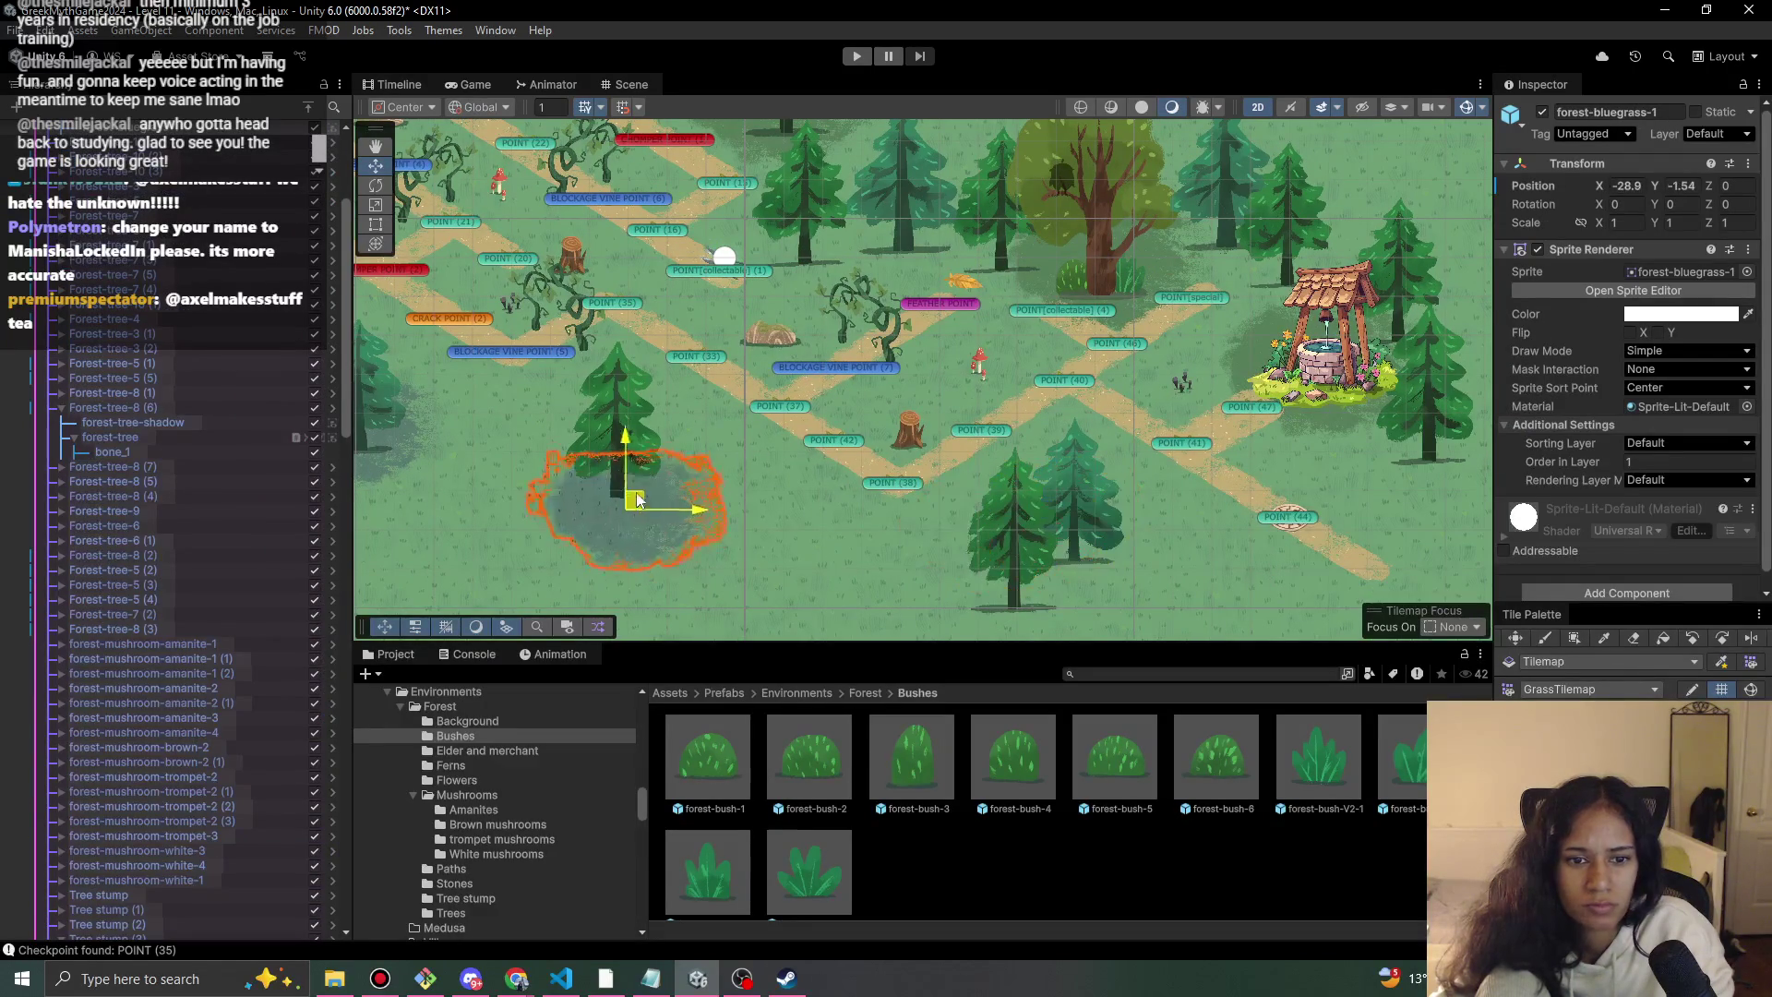